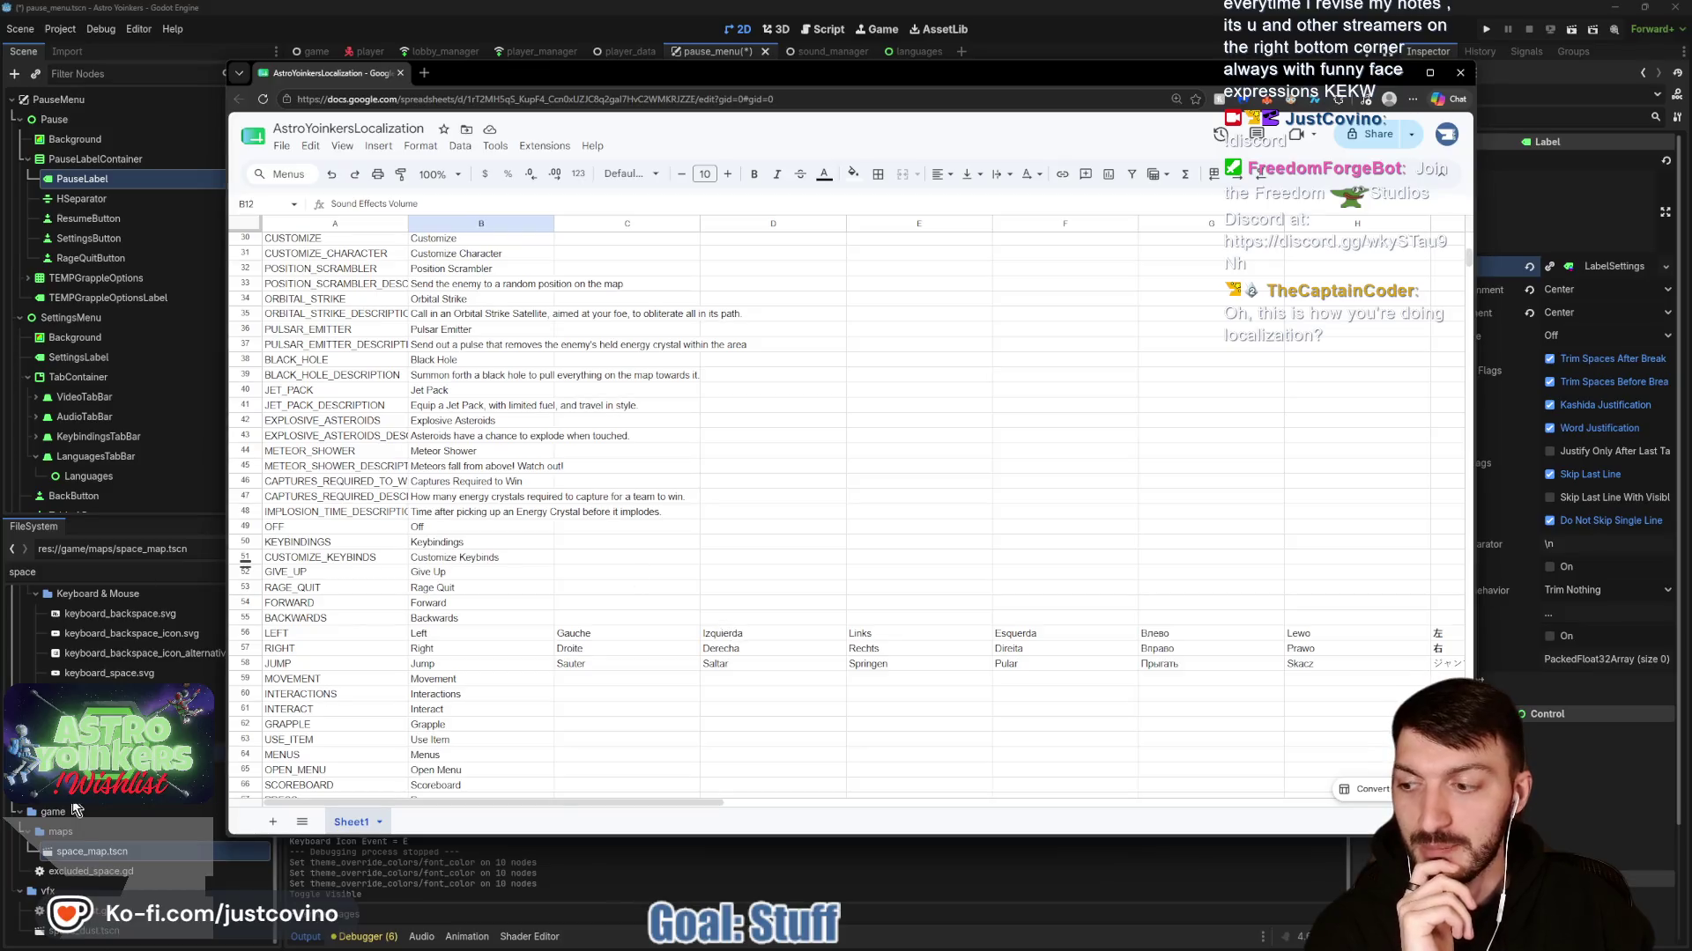
Scroll through the localization sheet to review existing keys such as OK.
{"action": "scroll", "coordinate": [499, 621], "scroll_direction": "down", "scroll_amount": 5}
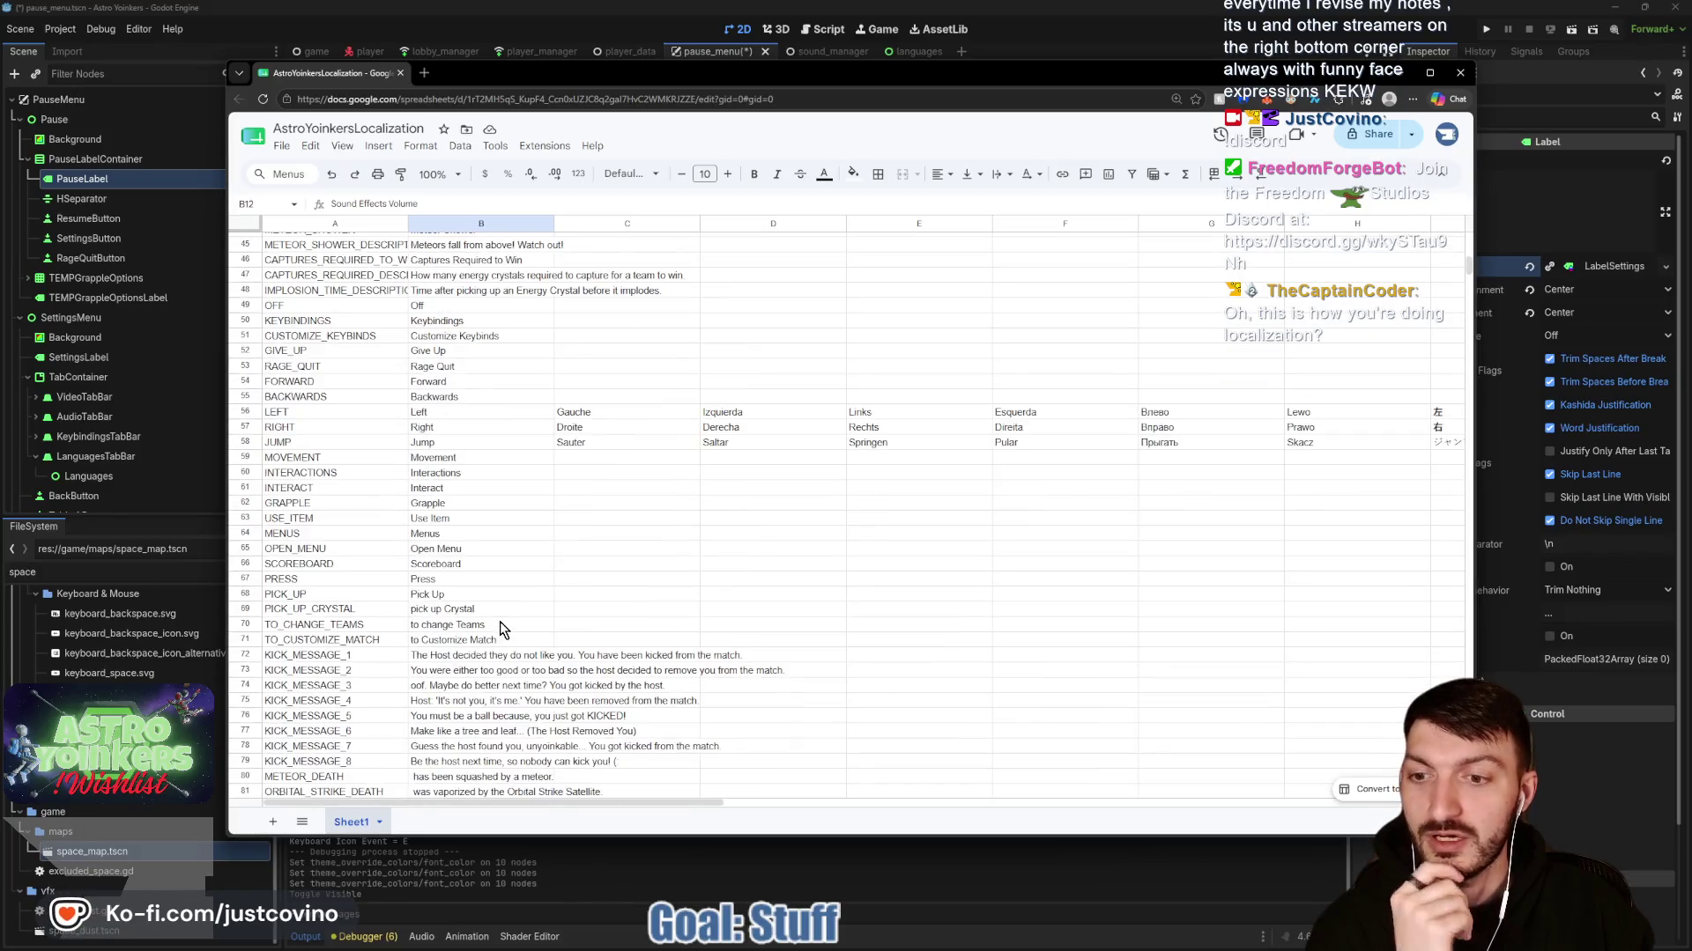
{"action": "scroll", "coordinate": [499, 621], "scroll_direction": "down", "scroll_amount": 8}
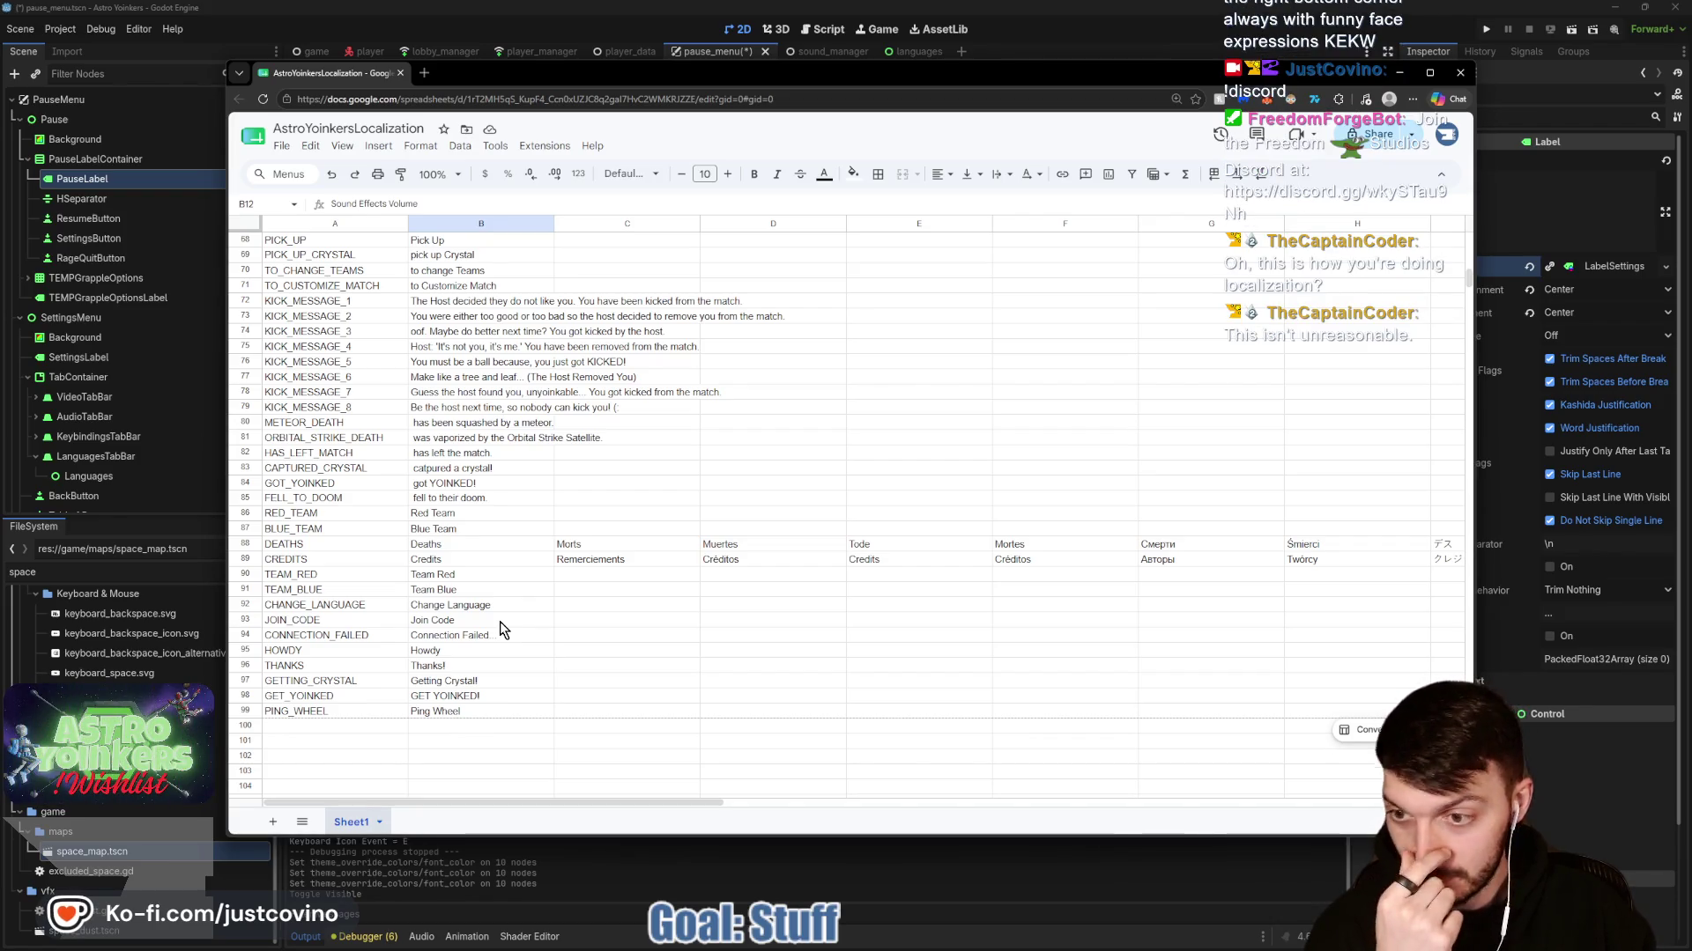
{"action": "scroll", "coordinate": [428, 653], "scroll_direction": "up", "scroll_amount": 5}
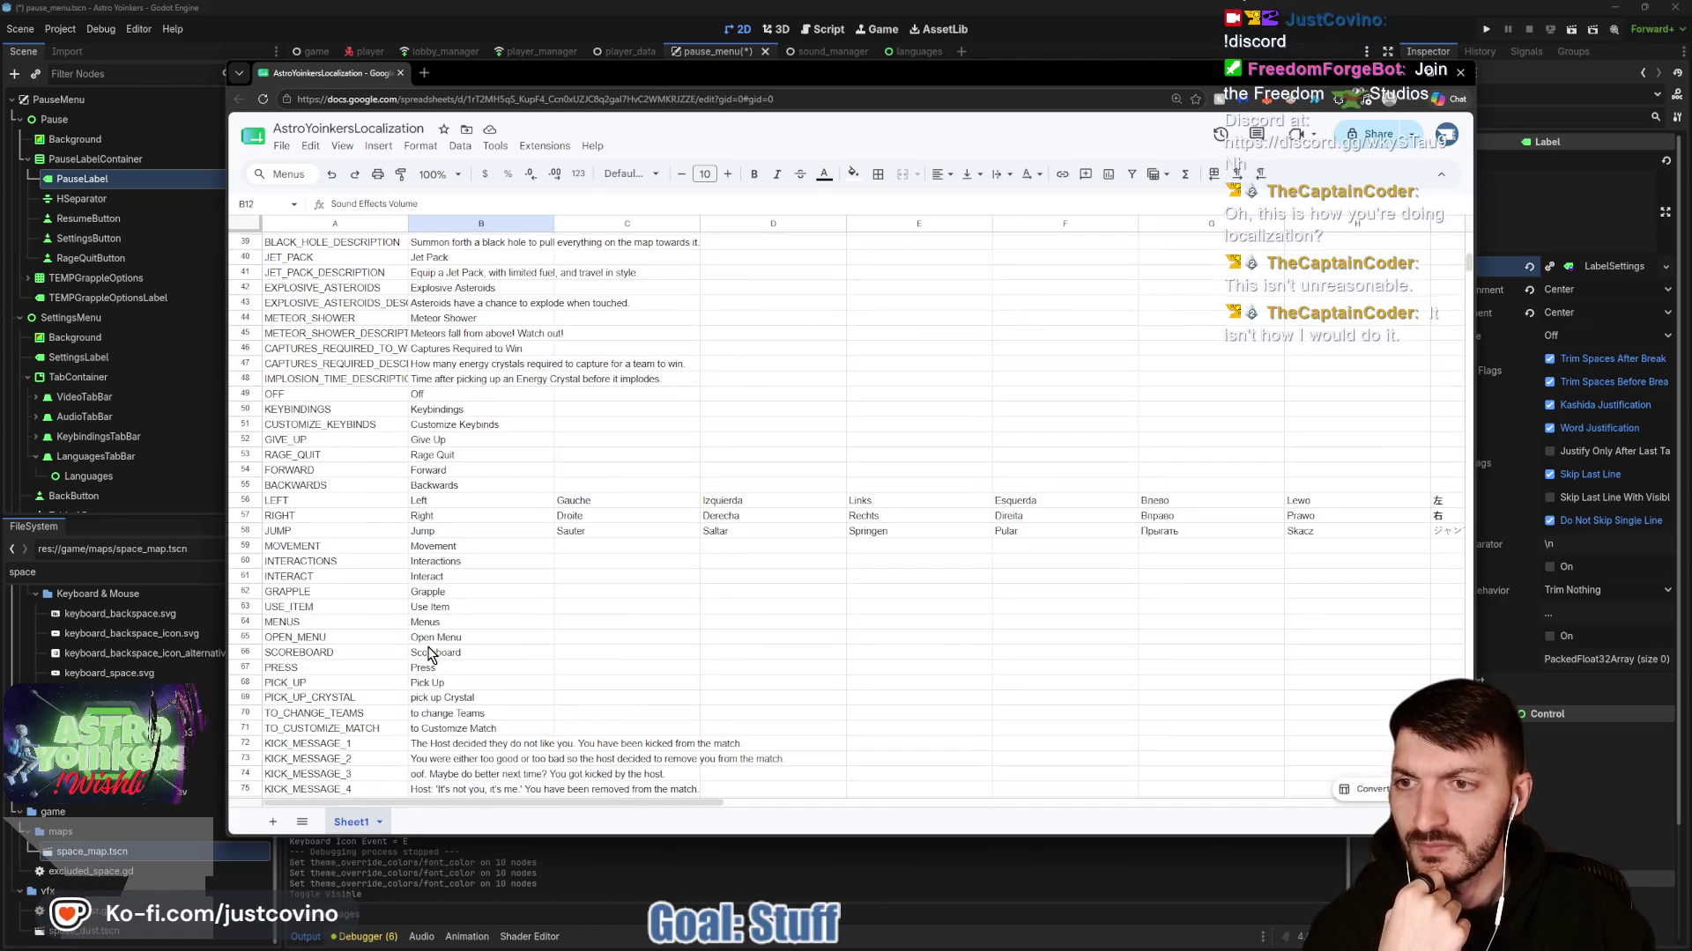
{"action": "scroll", "coordinate": [428, 653], "scroll_direction": "up", "scroll_amount": 4}
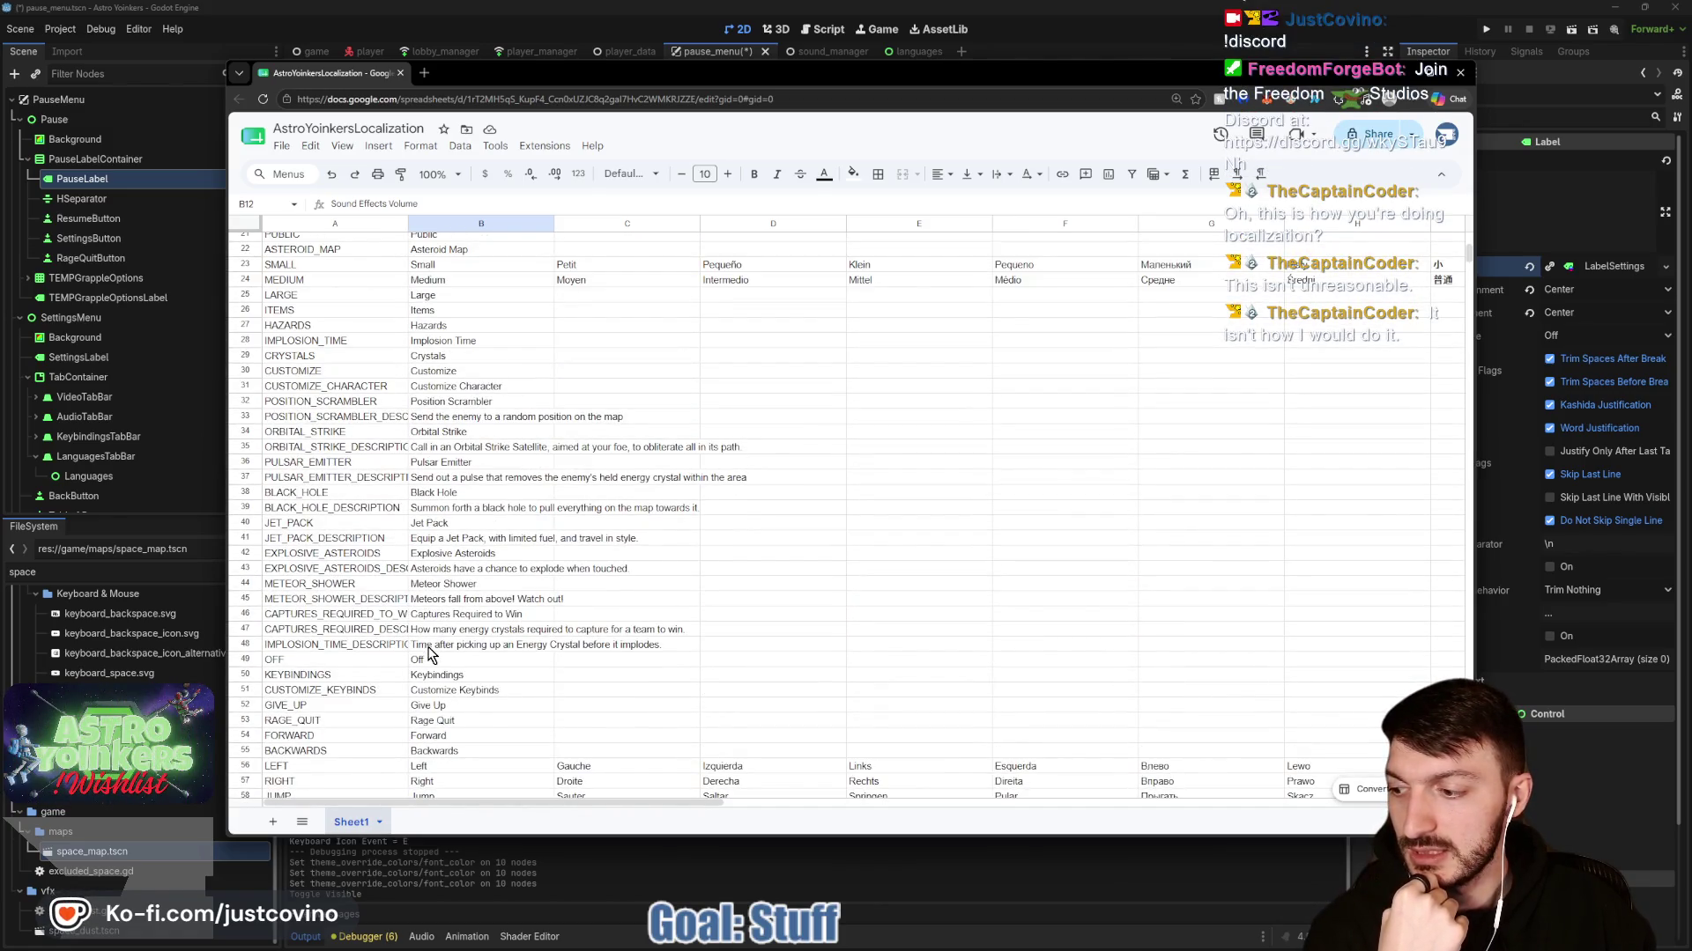
{"action": "scroll", "coordinate": [428, 652], "scroll_direction": "up", "scroll_amount": 4}
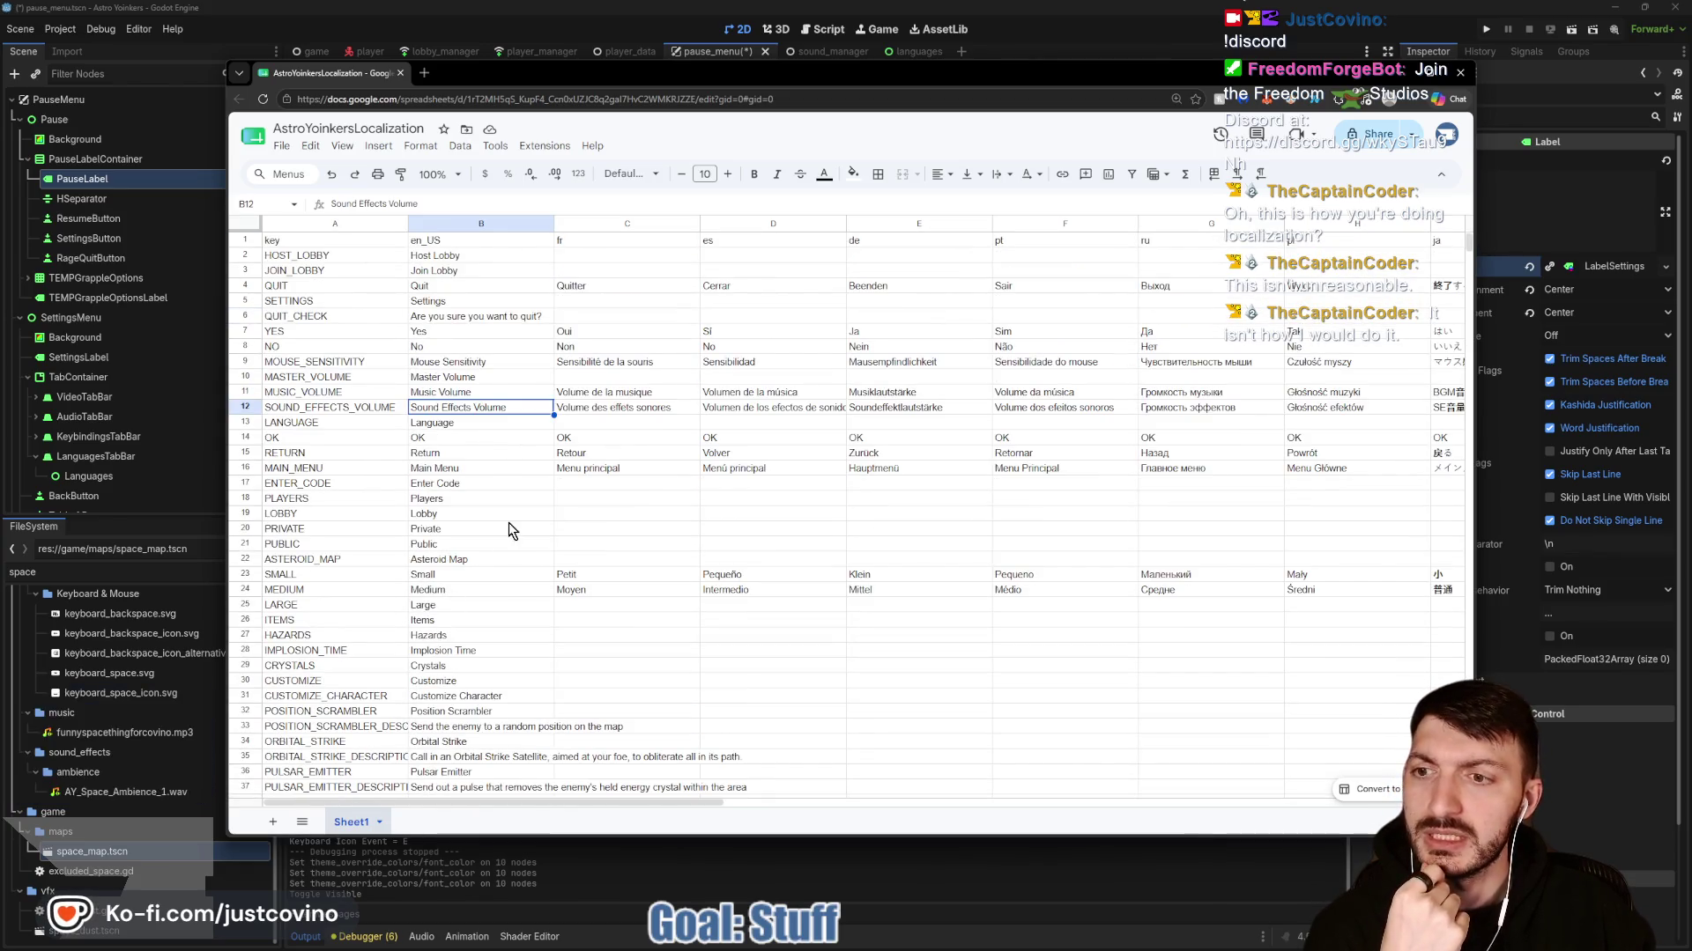
{"action": "left_click", "coordinate": [336, 437]}
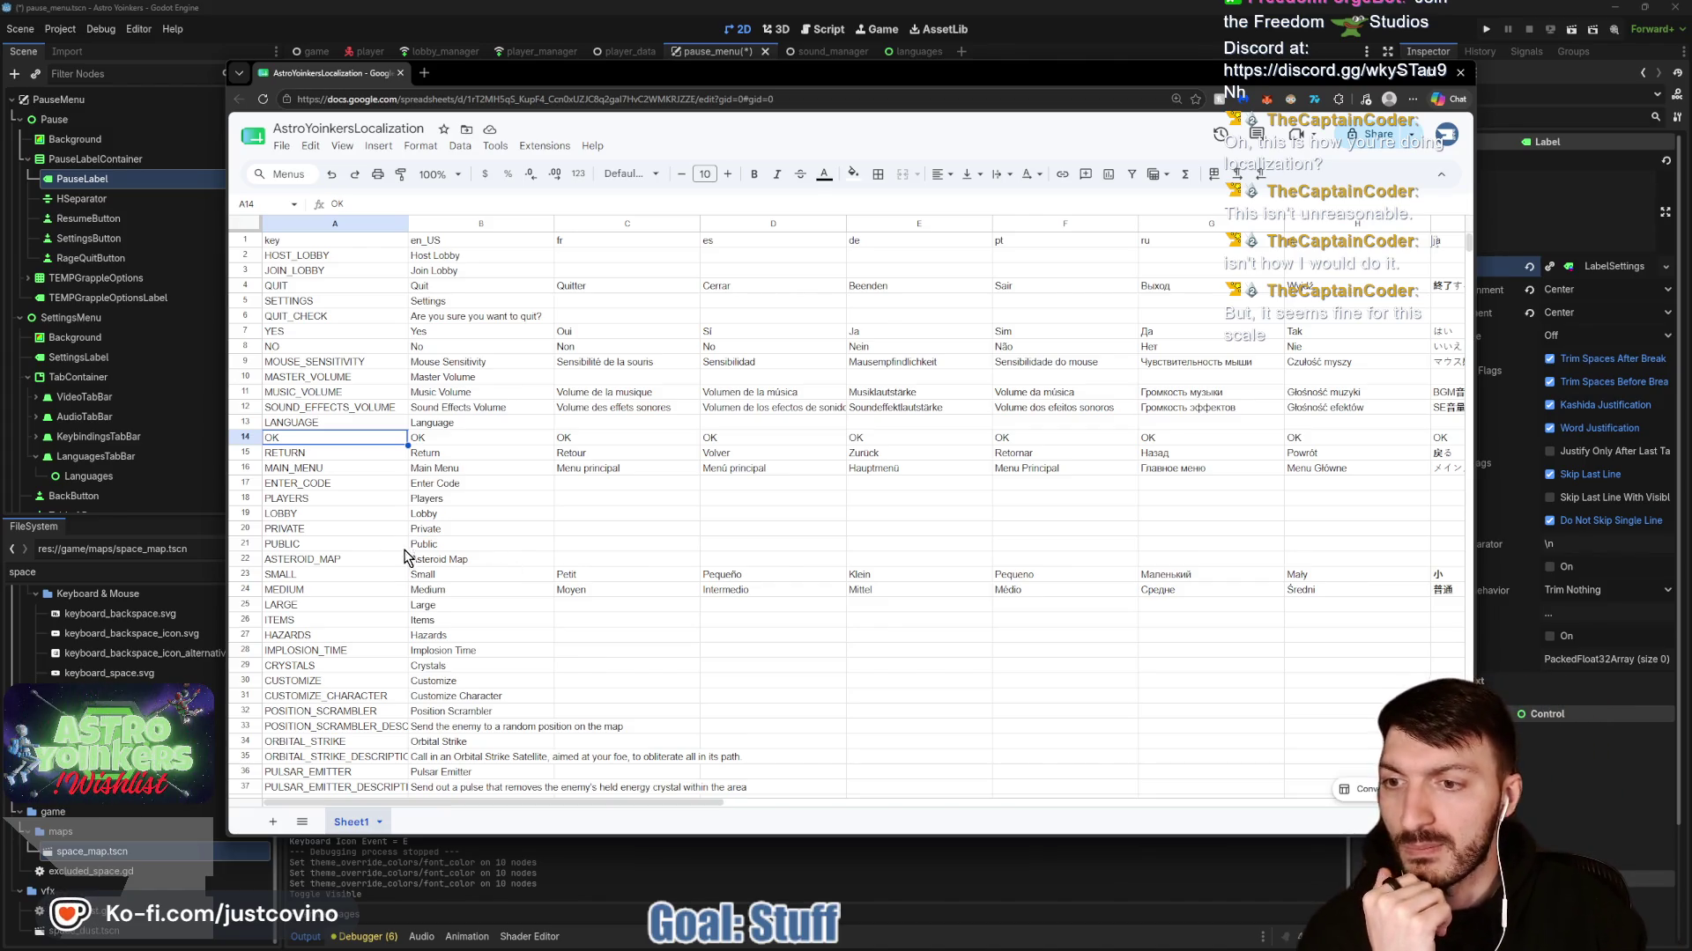
{"action": "scroll", "coordinate": [398, 572], "scroll_direction": "down", "scroll_amount": 3}
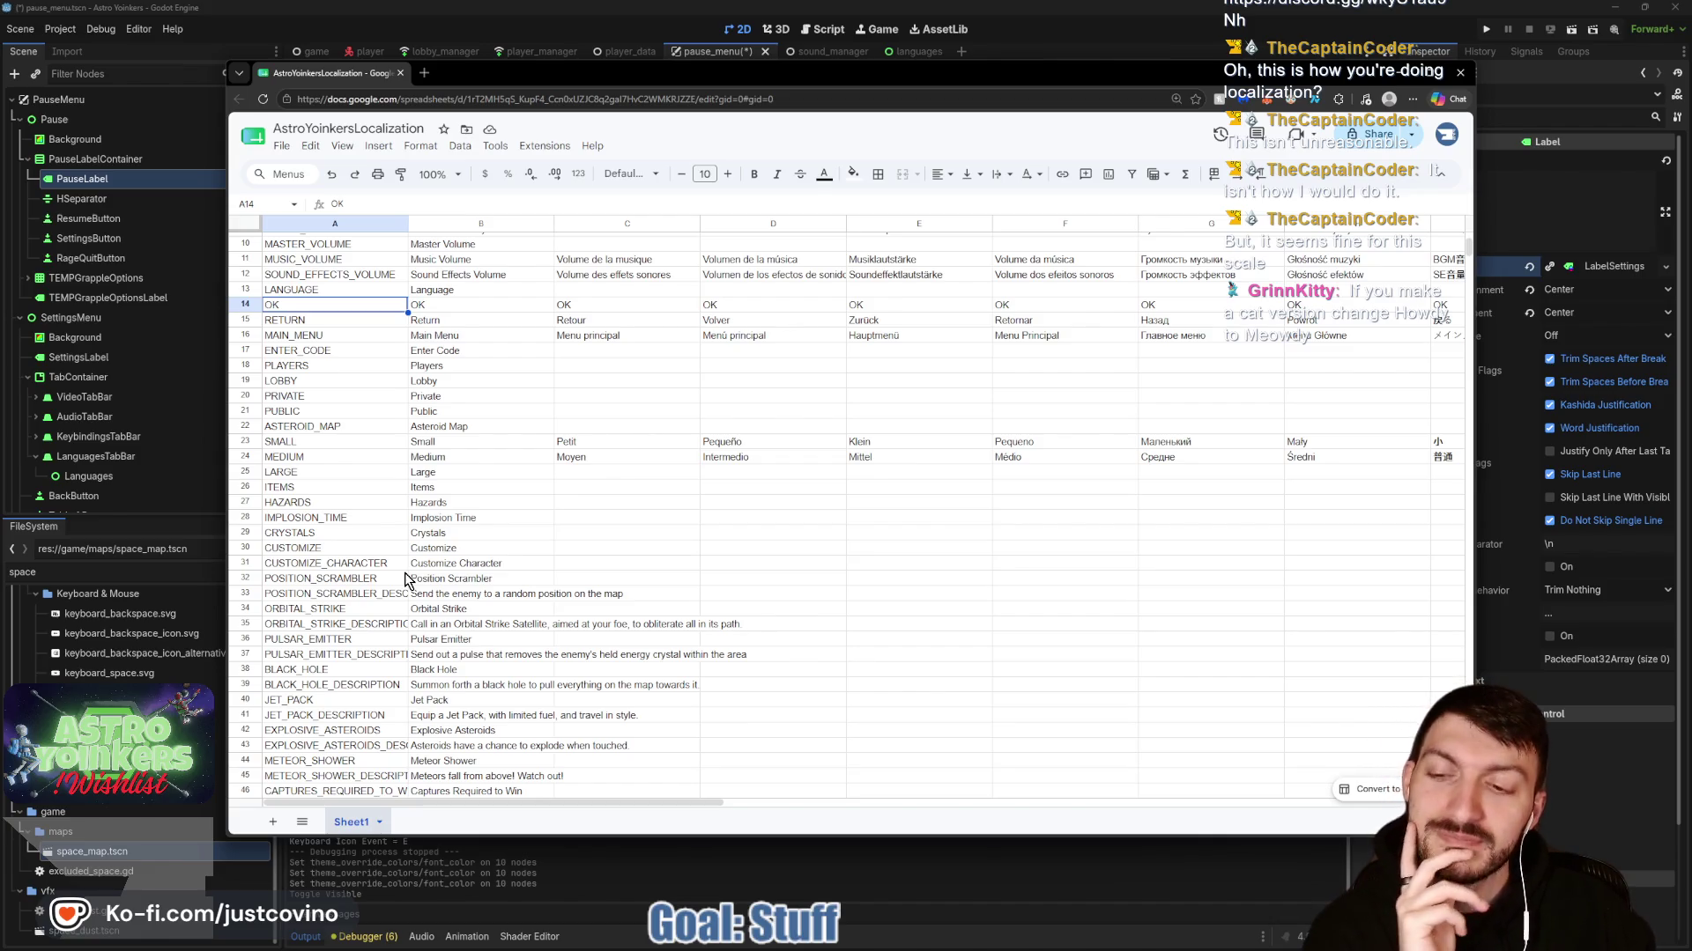
{"action": "scroll", "coordinate": [408, 579], "scroll_direction": "down", "scroll_amount": 3}
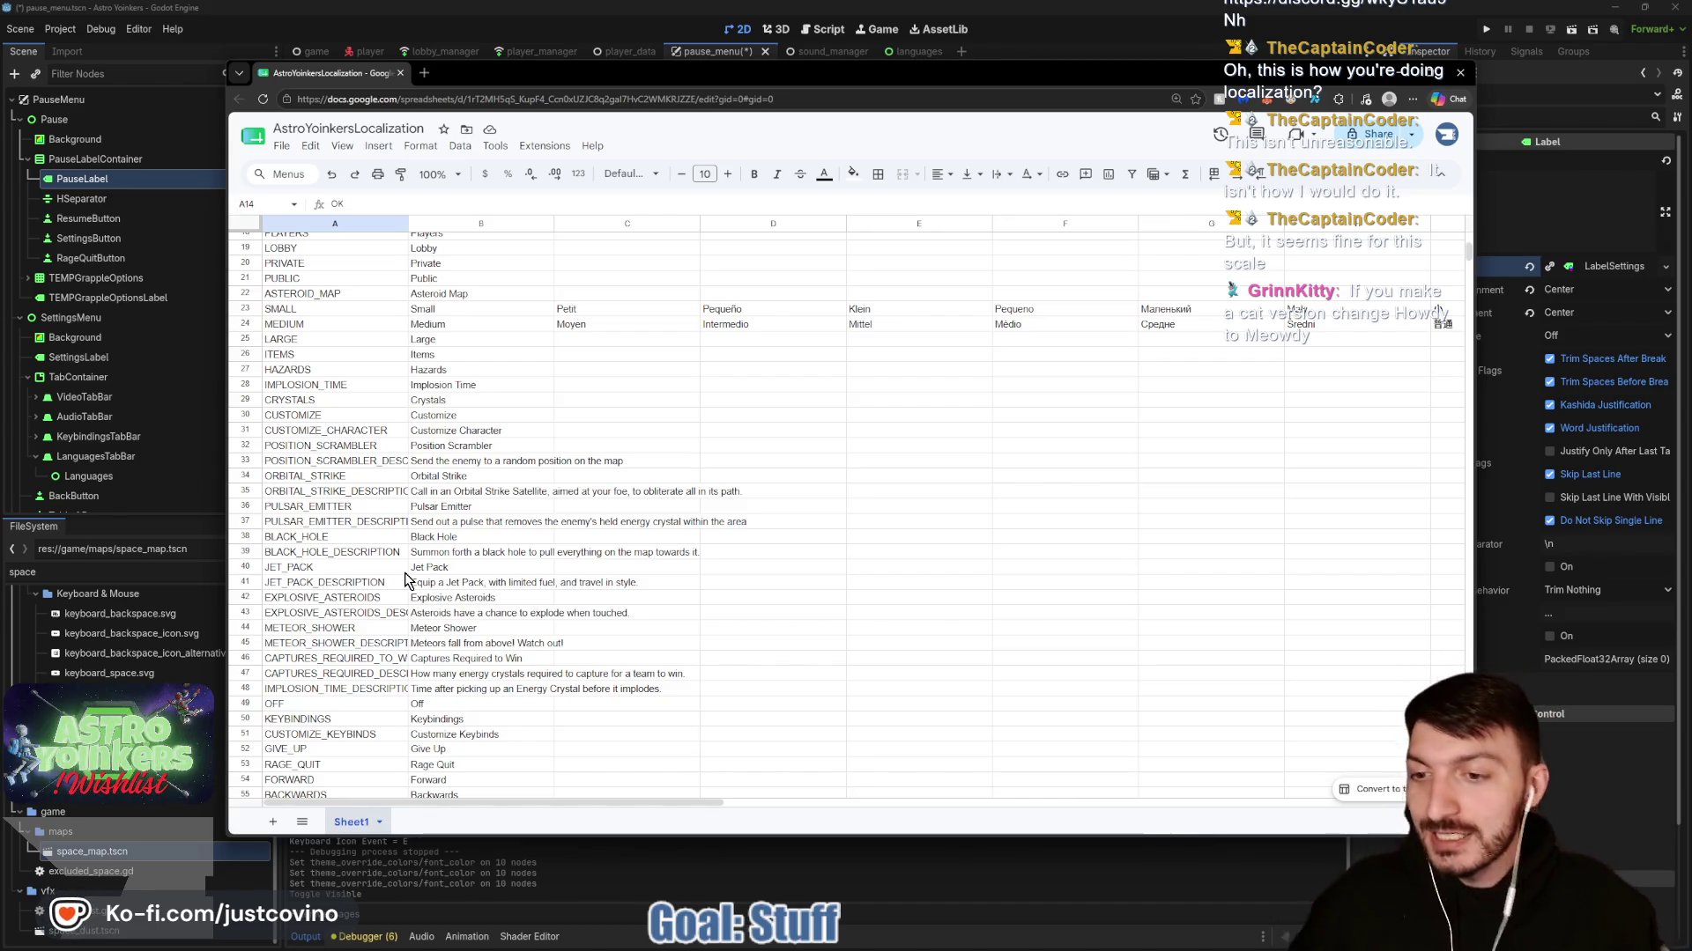
{"action": "scroll", "coordinate": [405, 581], "scroll_direction": "down", "scroll_amount": 1}
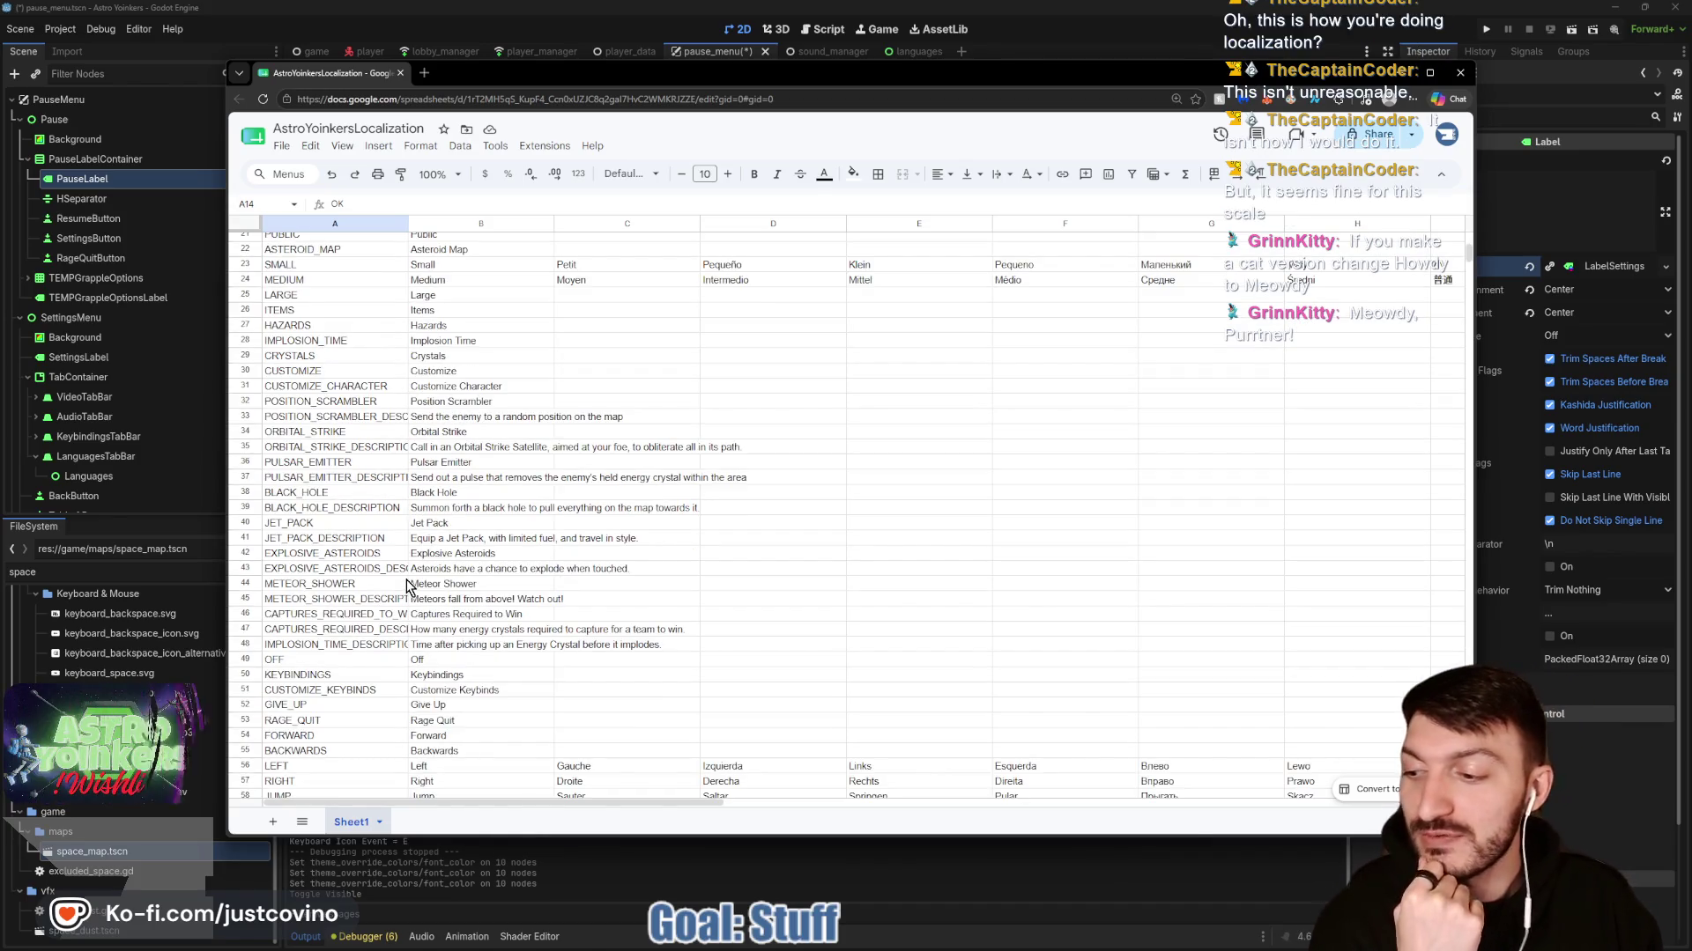
{"action": "scroll", "coordinate": [414, 614], "scroll_direction": "down", "scroll_amount": 1}
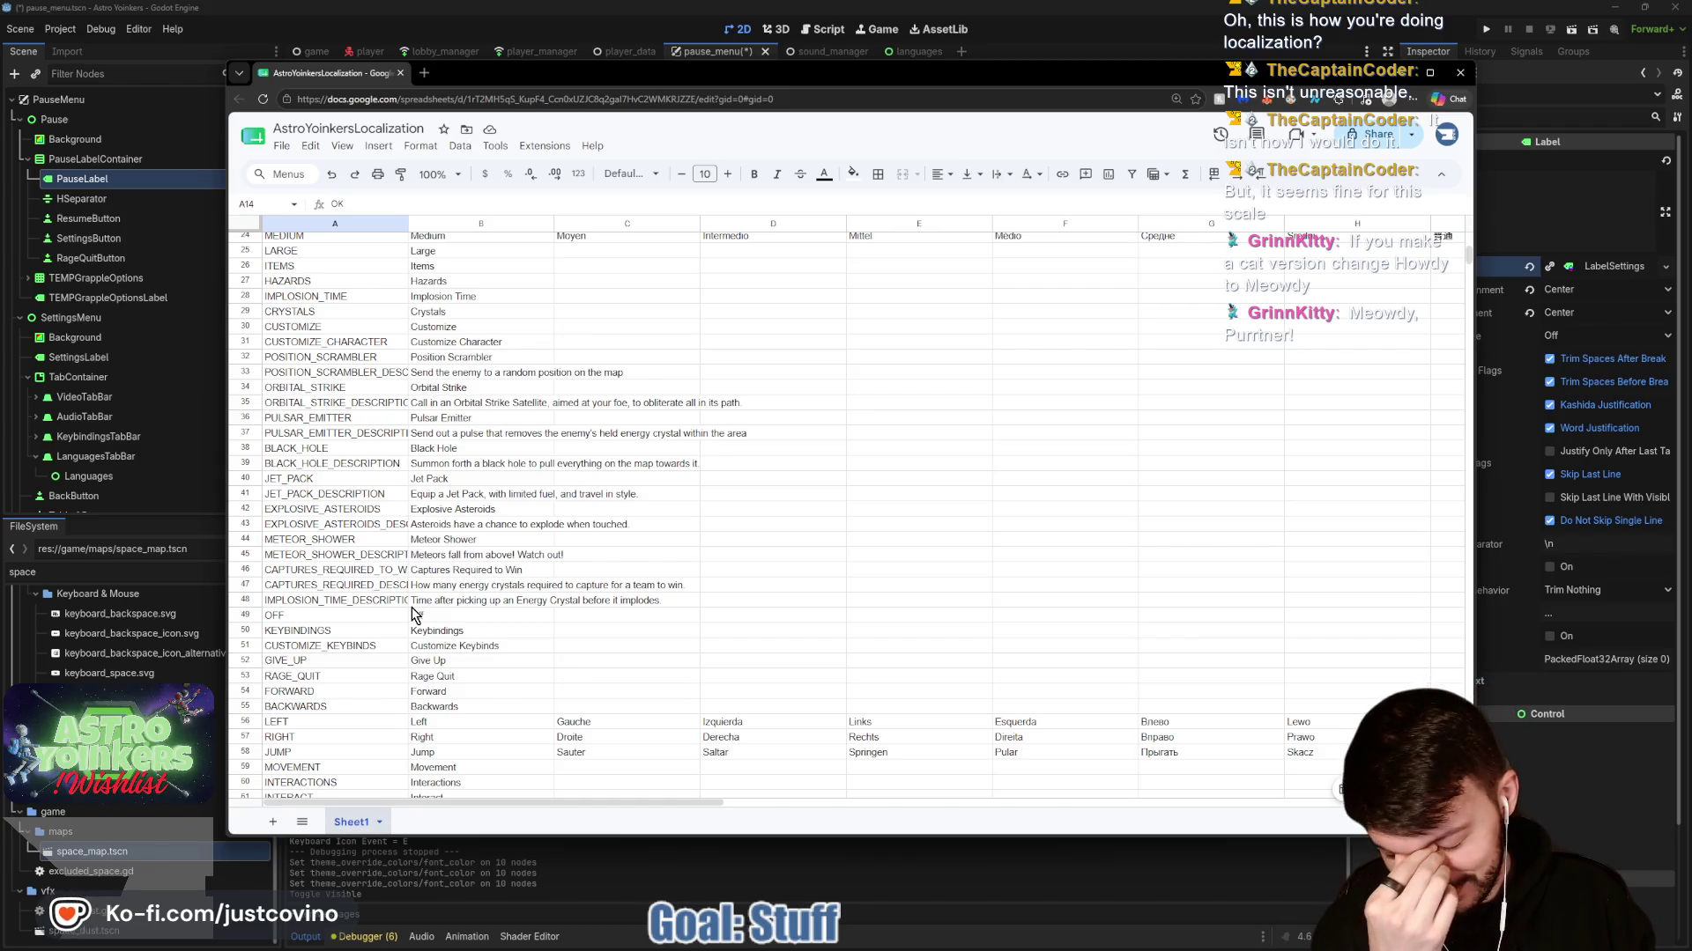
{"action": "scroll", "coordinate": [414, 614], "scroll_direction": "down", "scroll_amount": 3}
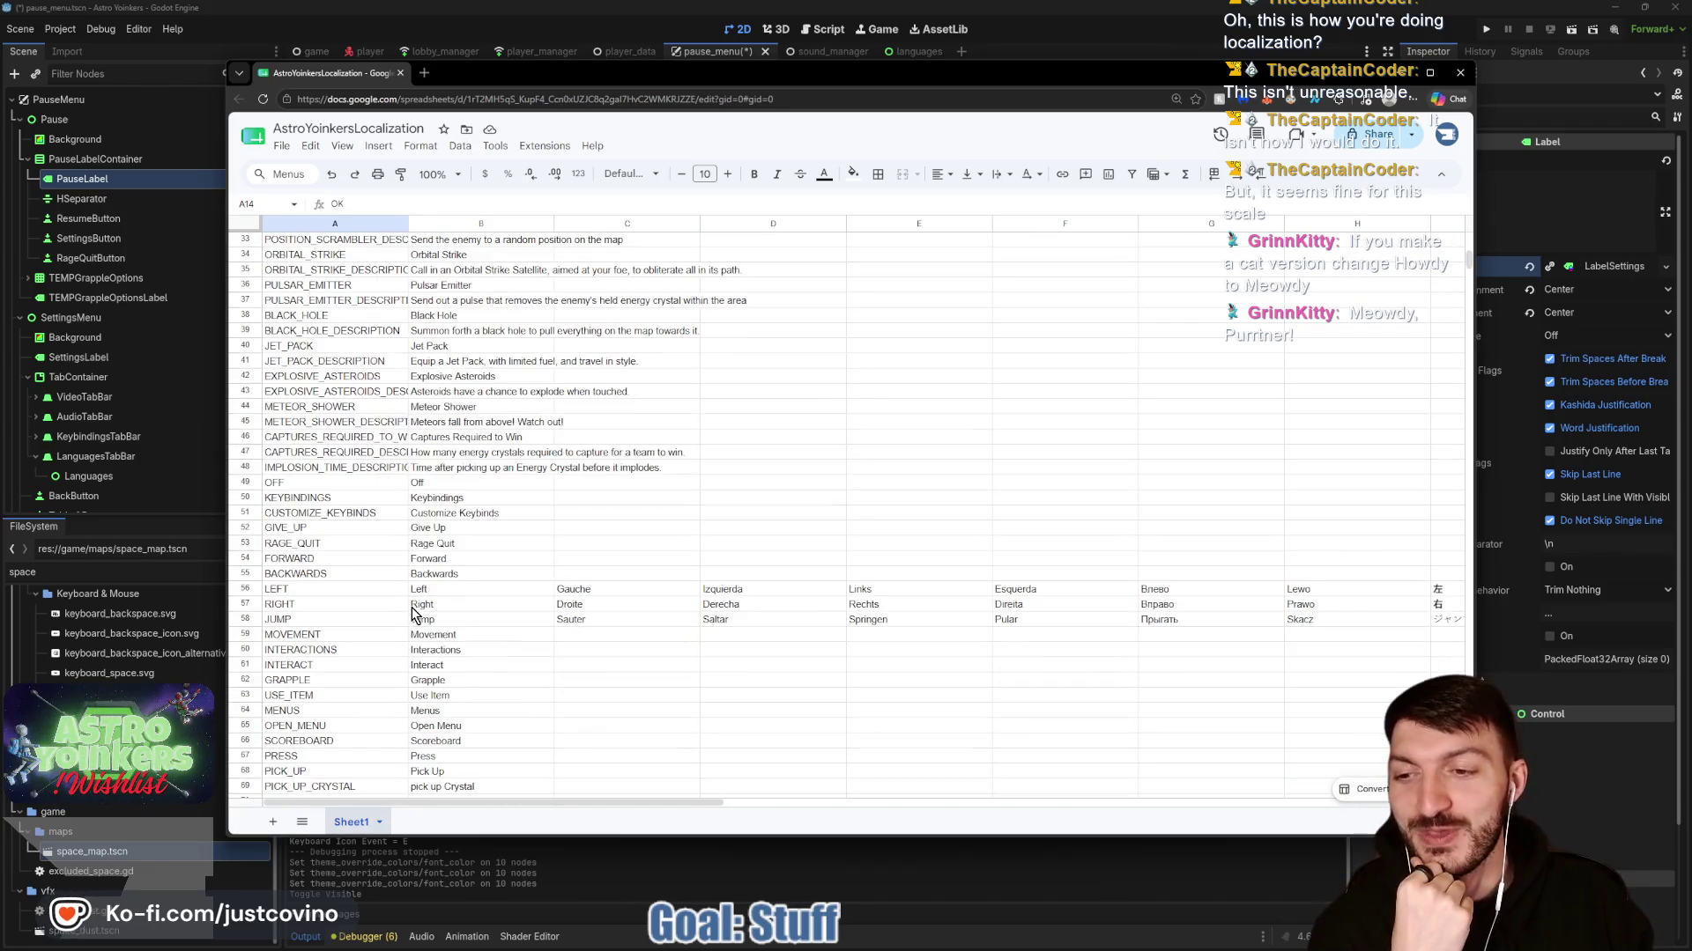
{"action": "scroll", "coordinate": [414, 614], "scroll_direction": "down", "scroll_amount": 5}
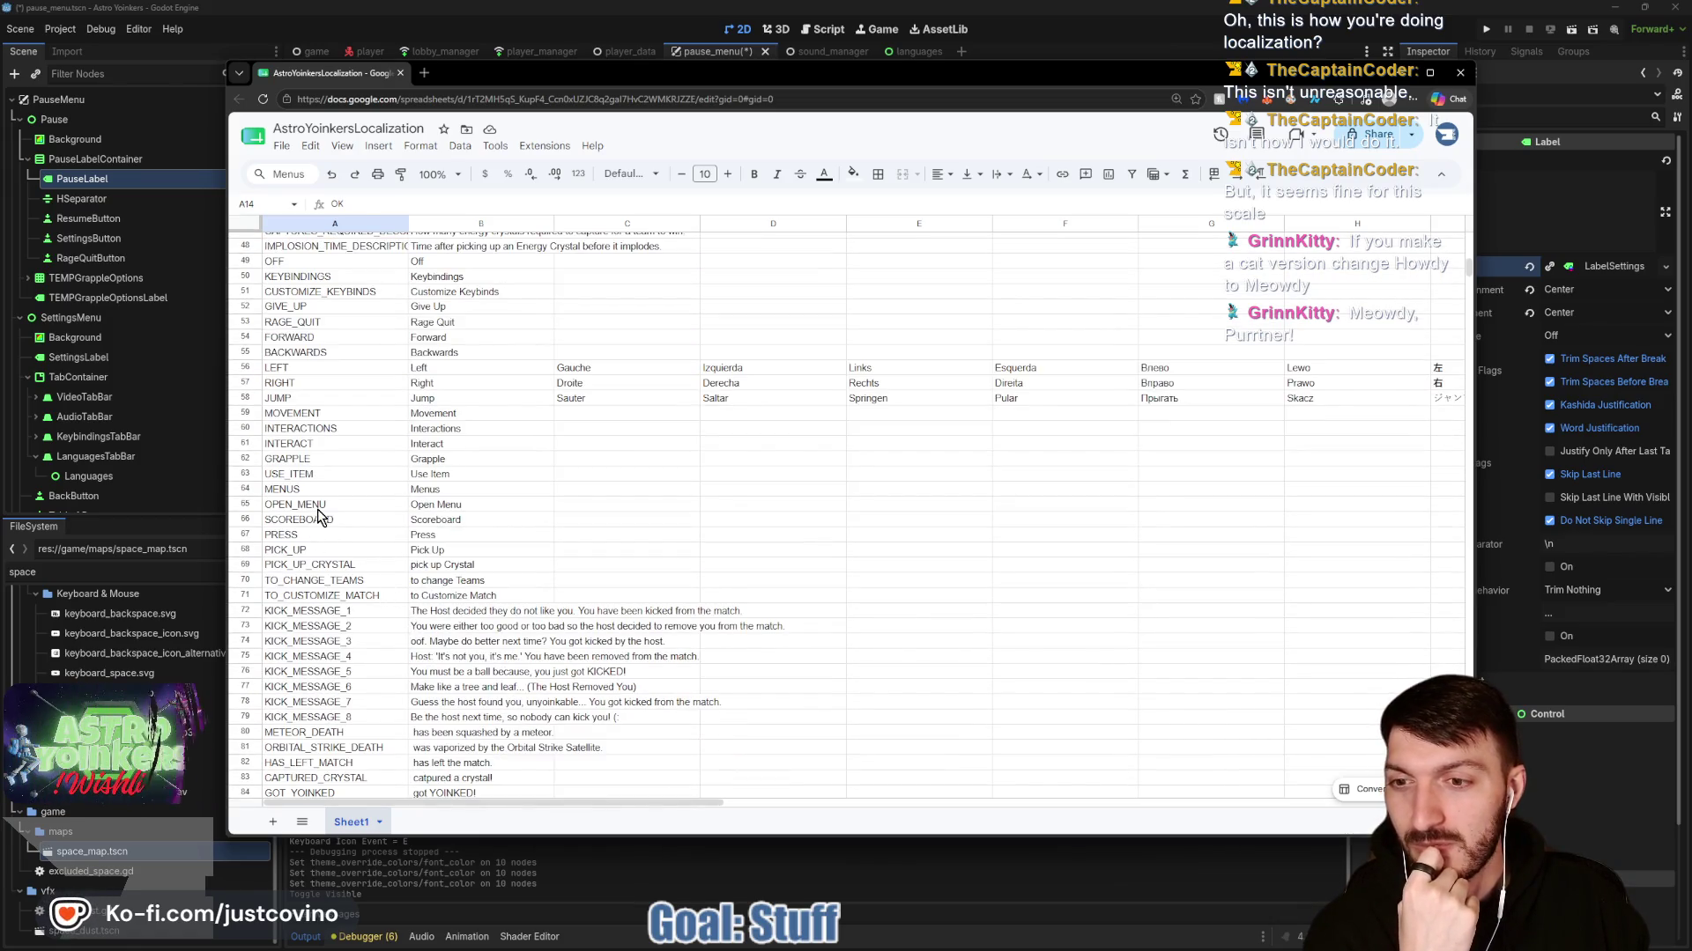
{"action": "scroll", "coordinate": [347, 515], "scroll_direction": "up", "scroll_amount": 5}
{"action": "scroll", "coordinate": [346, 516], "scroll_direction": "up", "scroll_amount": 10}
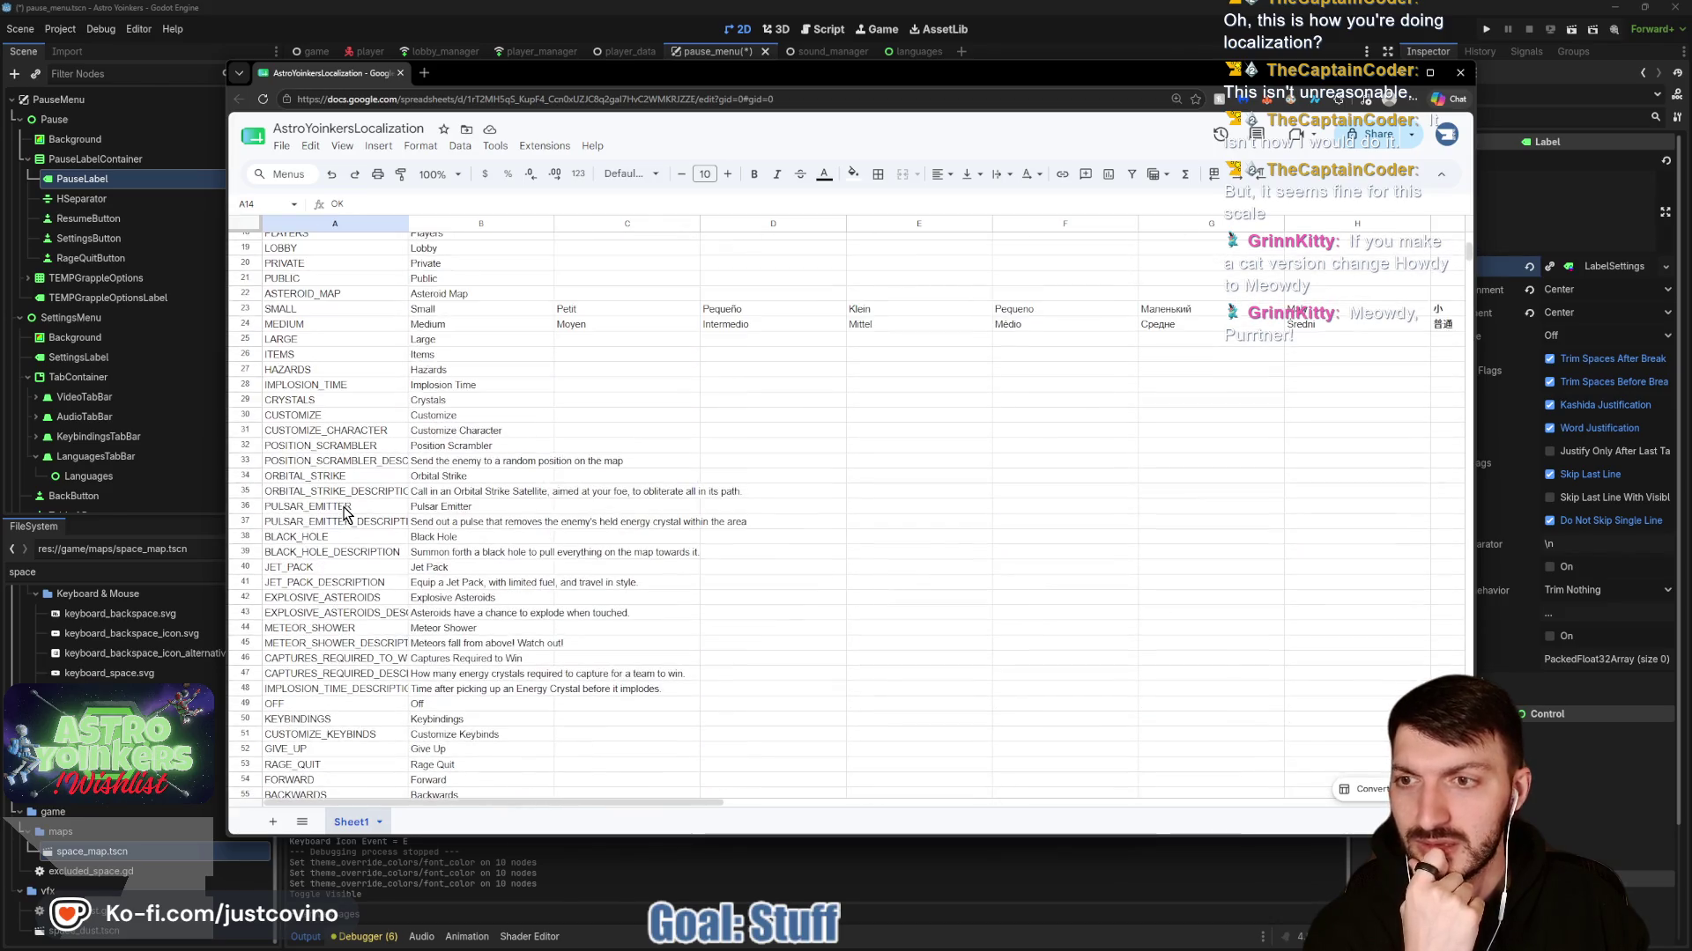
{"action": "scroll", "coordinate": [344, 516], "scroll_direction": "up", "scroll_amount": 1}
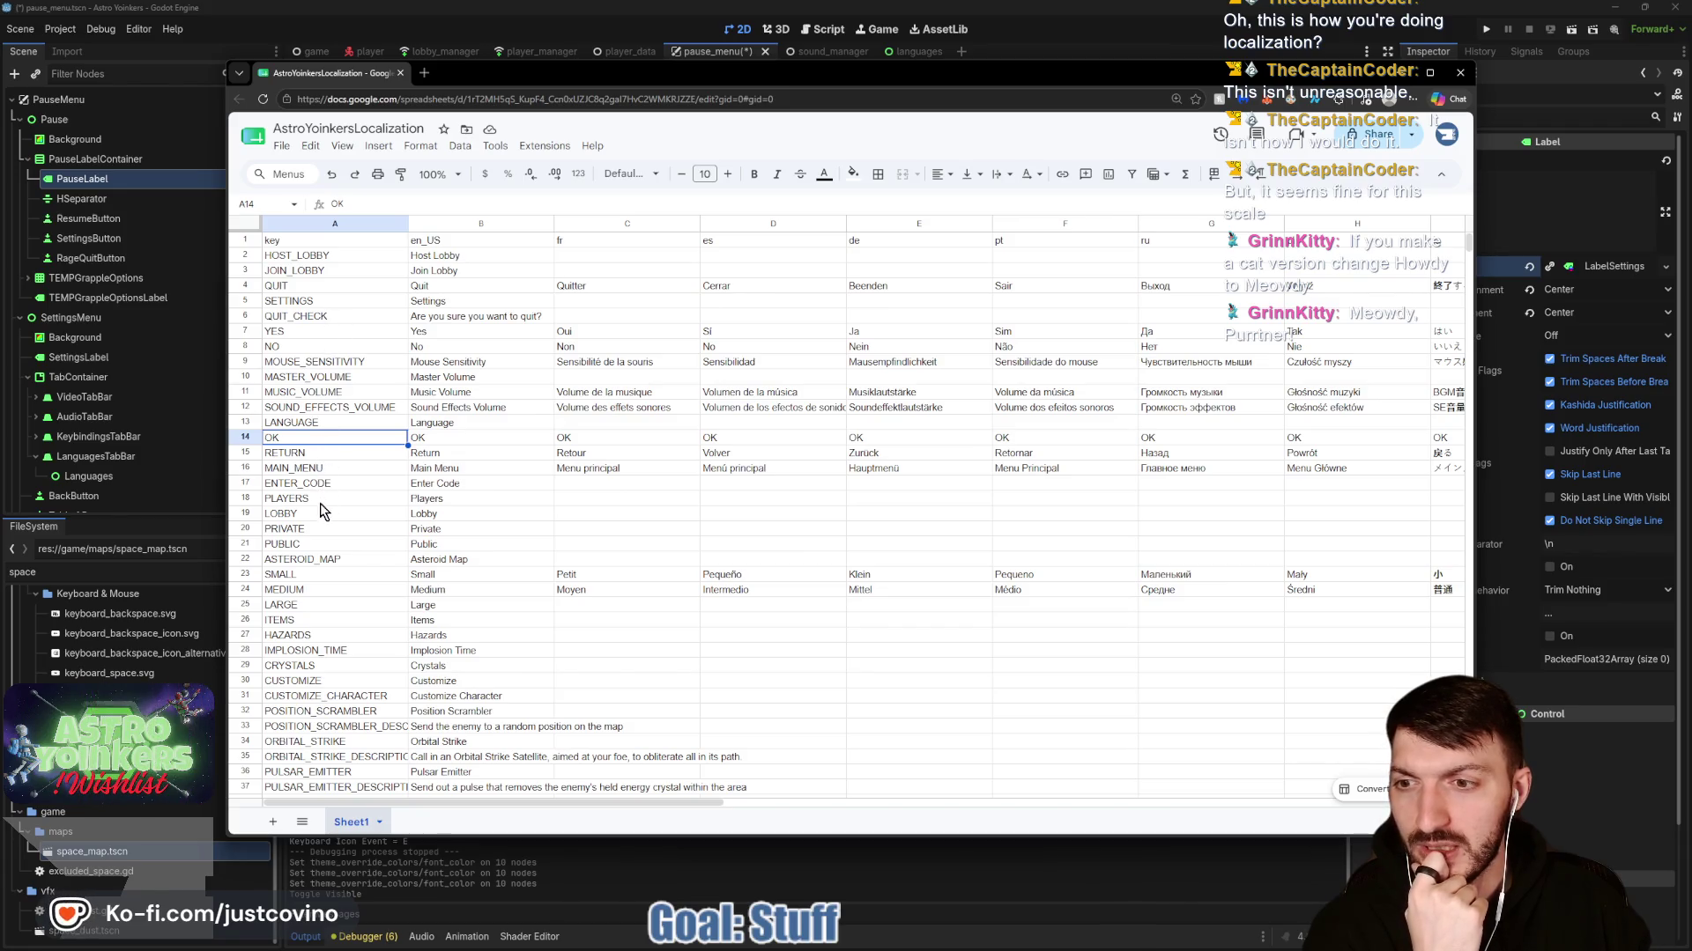
Search the sheet for an existing pause key.
{"action": "left_click", "coordinate": [621, 502]}
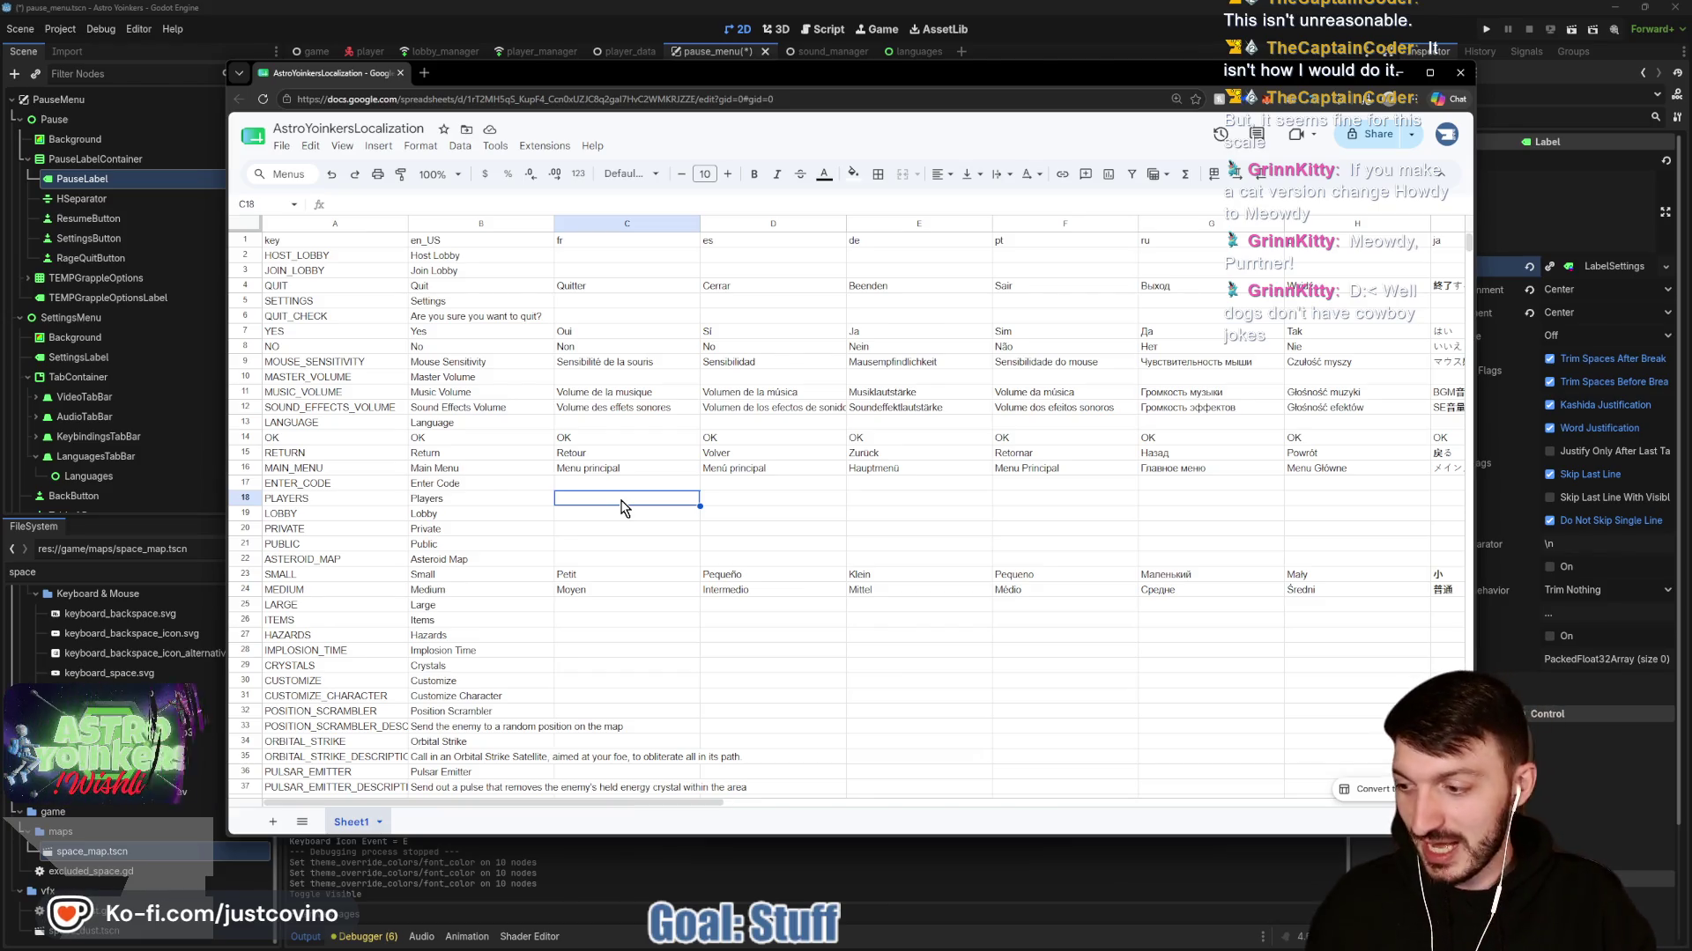
{"action": "key", "text": "ctrl+f"}
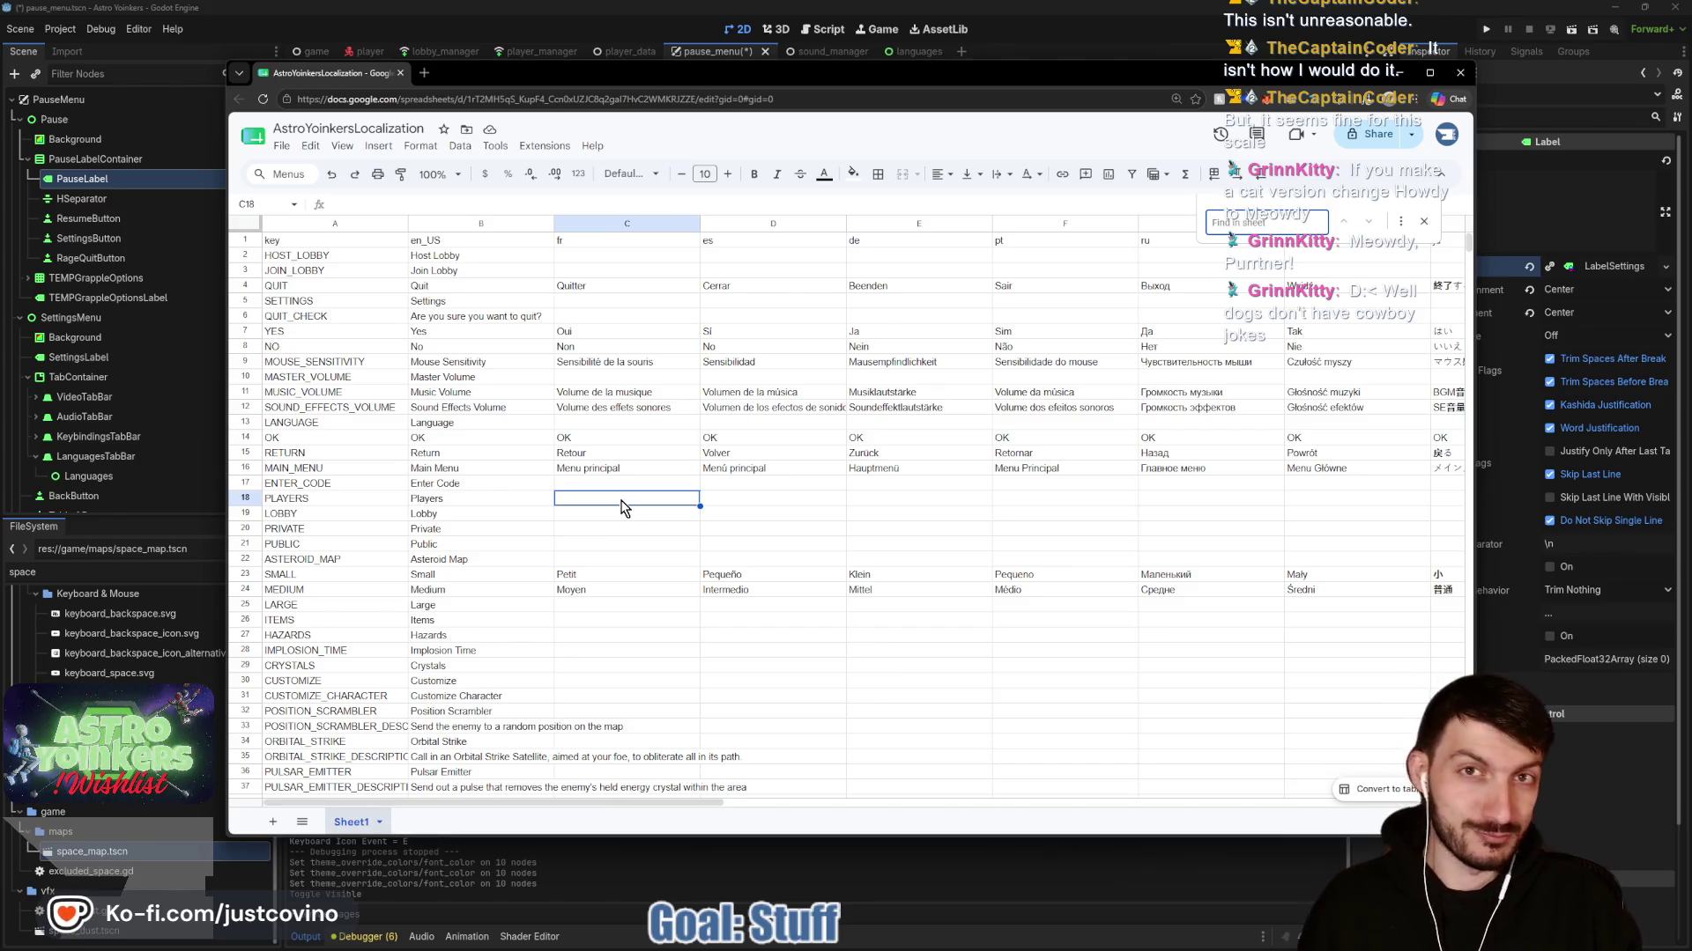
{"action": "type", "text": "pause"}
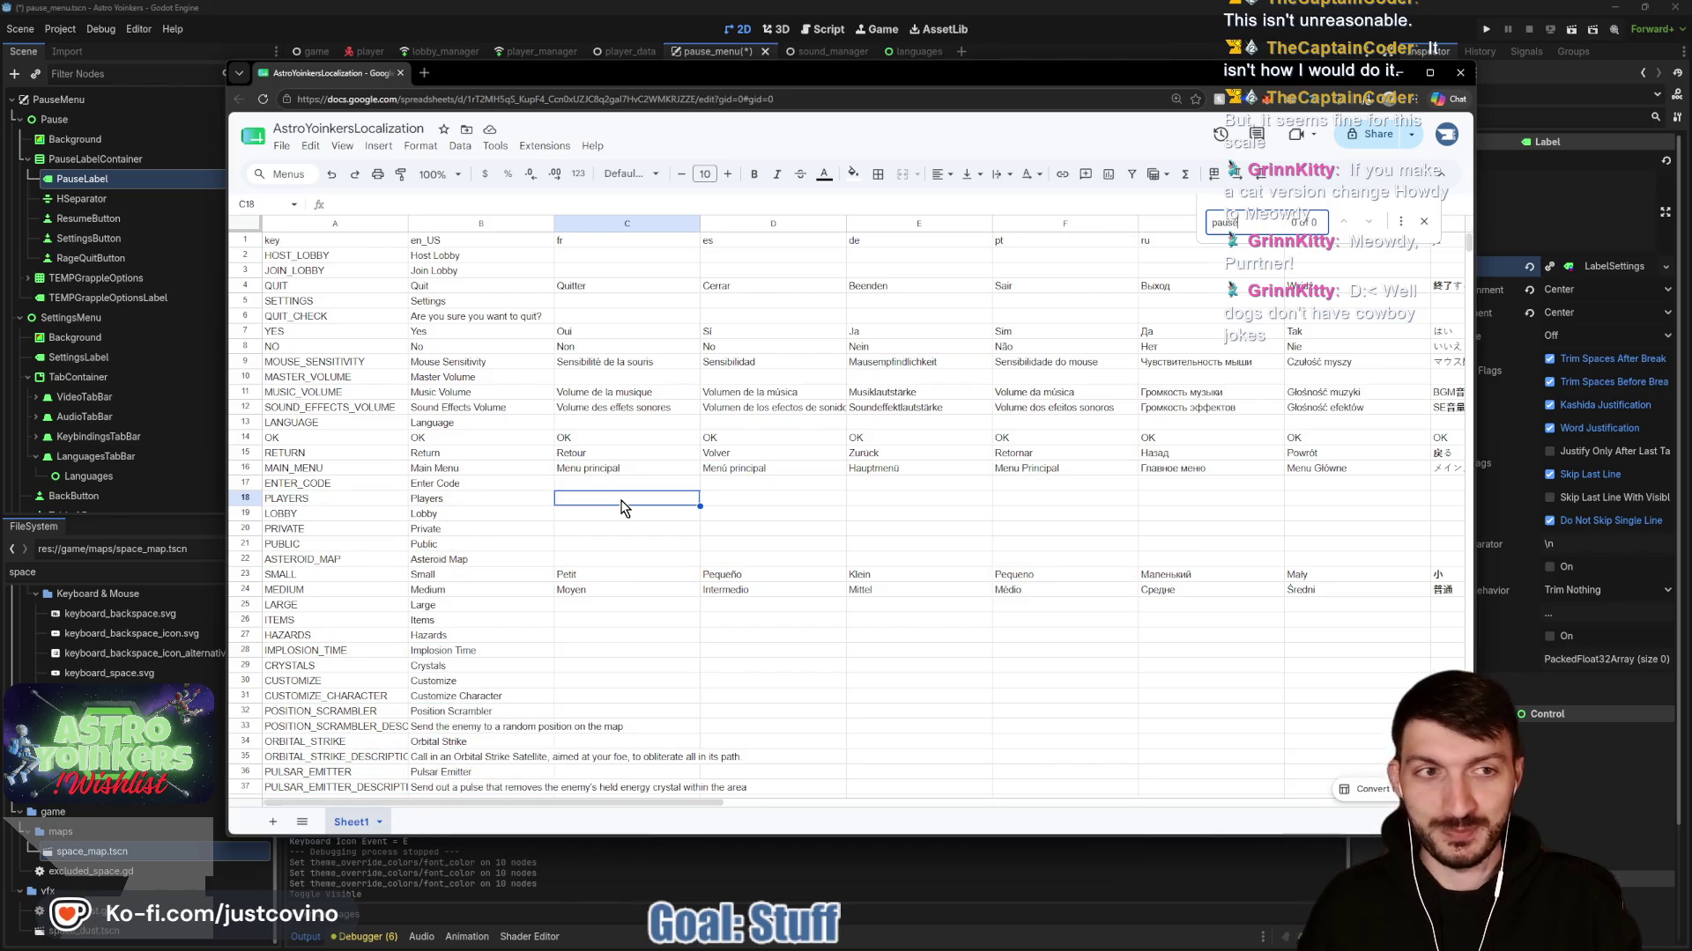
{"action": "key", "text": "BackSpace"}
{"action": "key", "text": "BackSpace"}
{"action": "key", "text": "BackSpace"}
Enter key PAUSE with English text Pause in row 100.
{"action": "scroll", "coordinate": [528, 608], "scroll_direction": "down", "scroll_amount": 5}
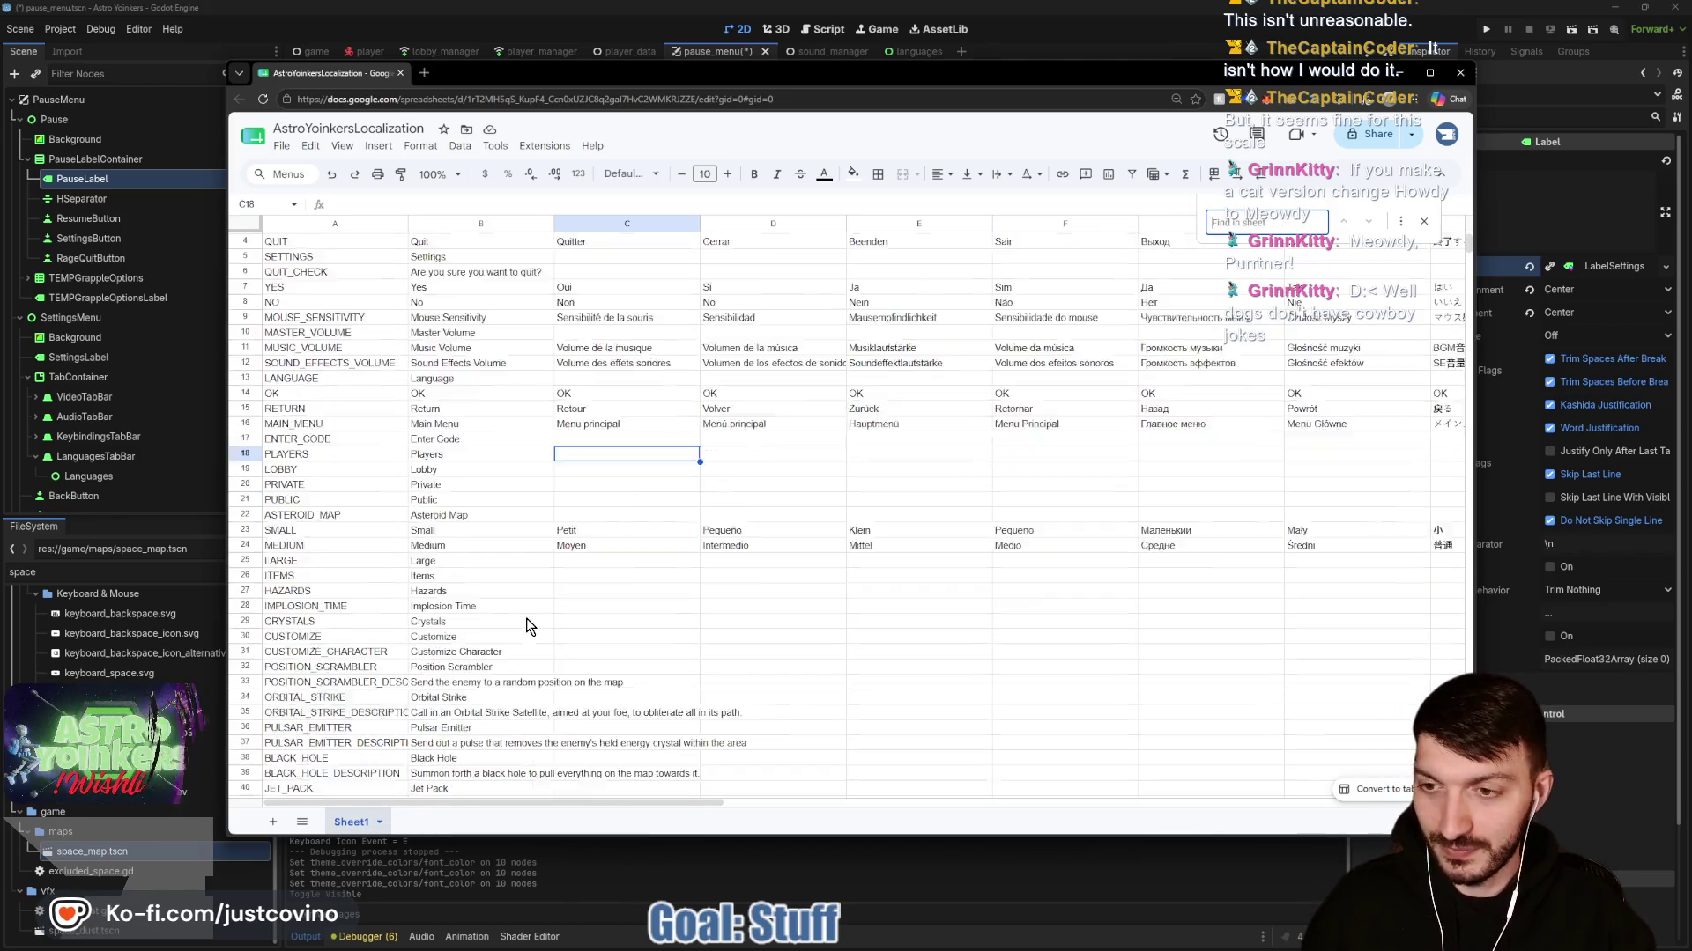
{"action": "scroll", "coordinate": [520, 625], "scroll_direction": "down", "scroll_amount": 8}
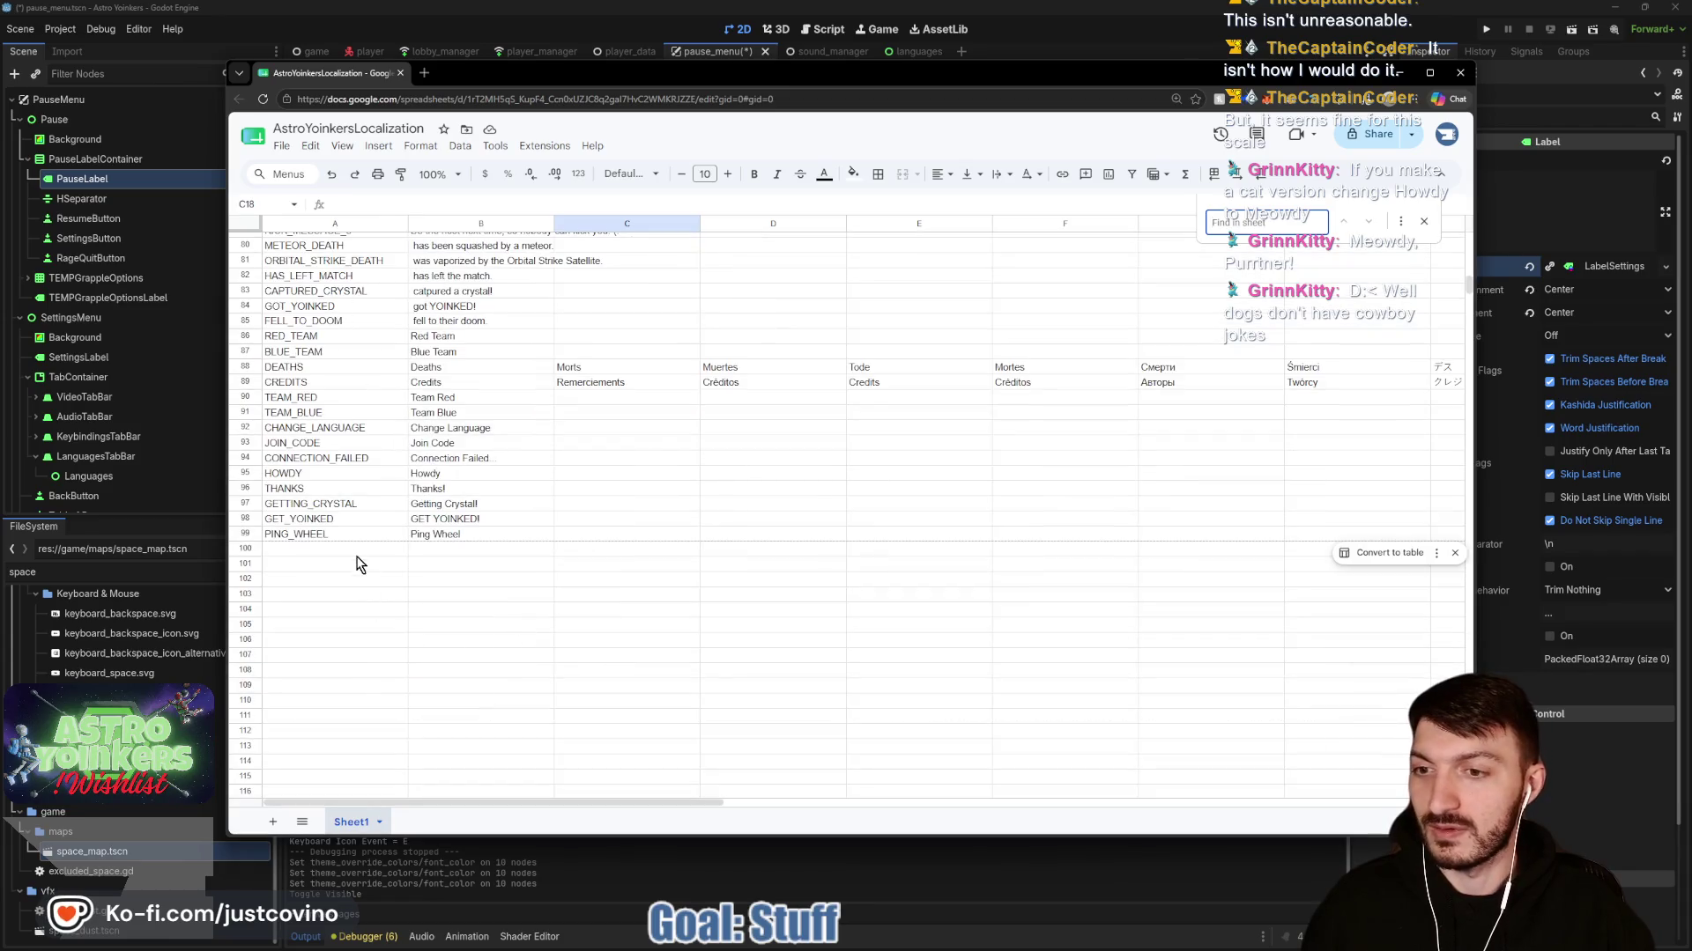
{"action": "left_click", "coordinate": [353, 550]}
{"action": "type", "text": "PAUSE"}
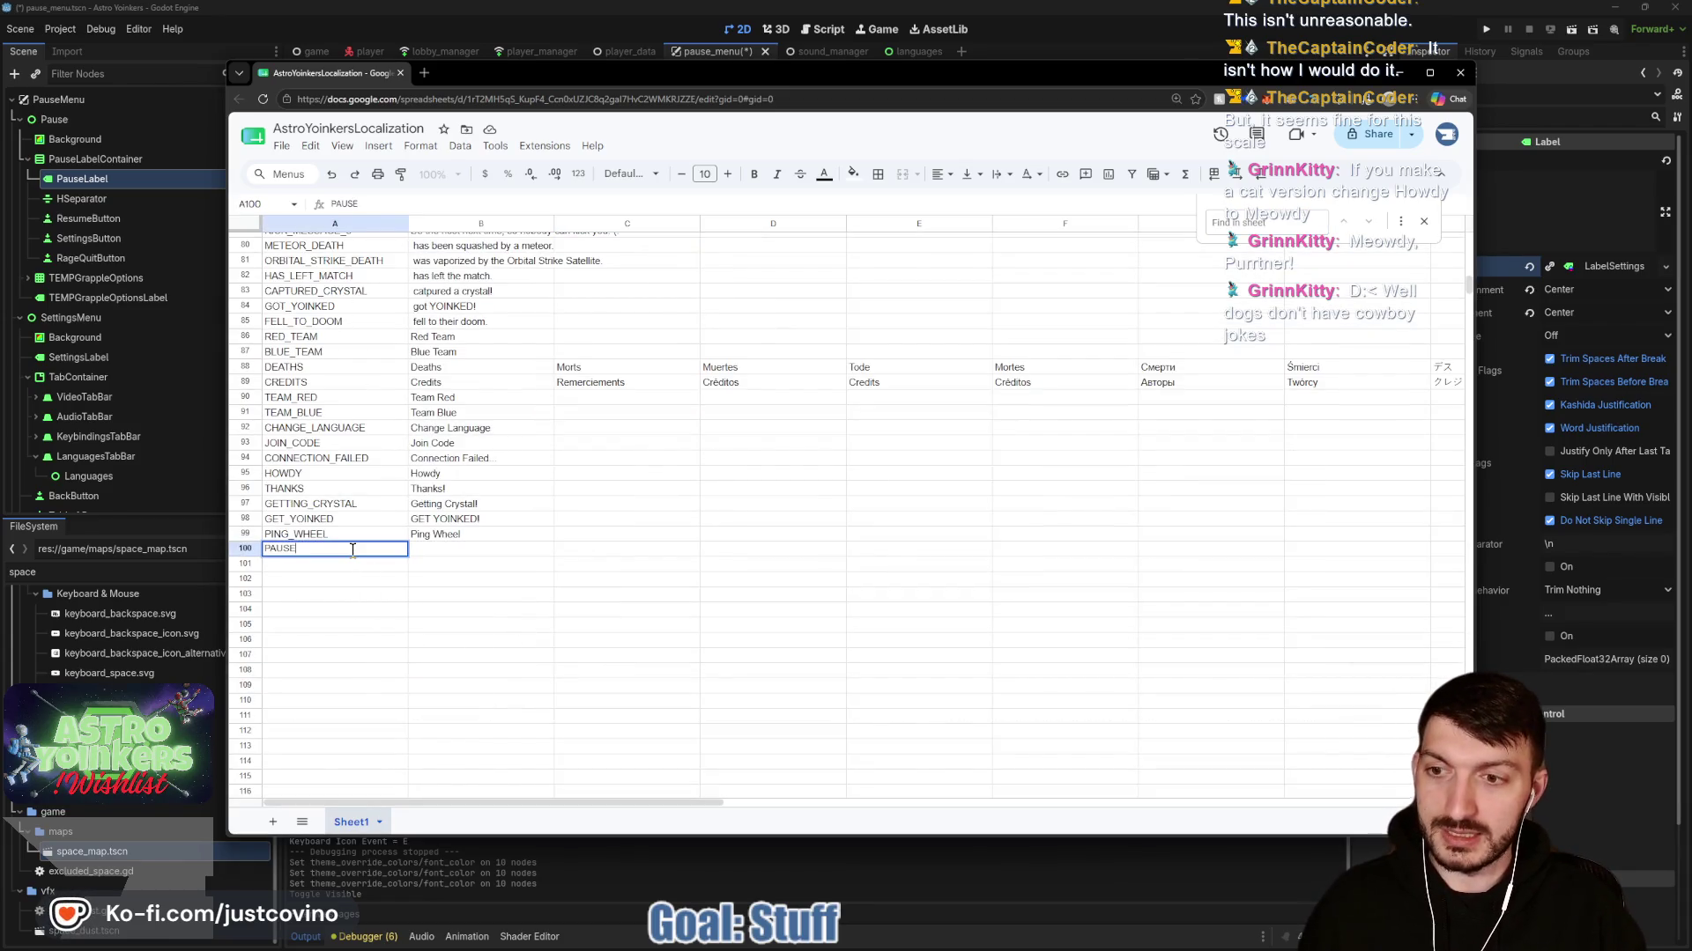
{"action": "key", "text": "Tab"}
{"action": "type", "text": "Pa"}
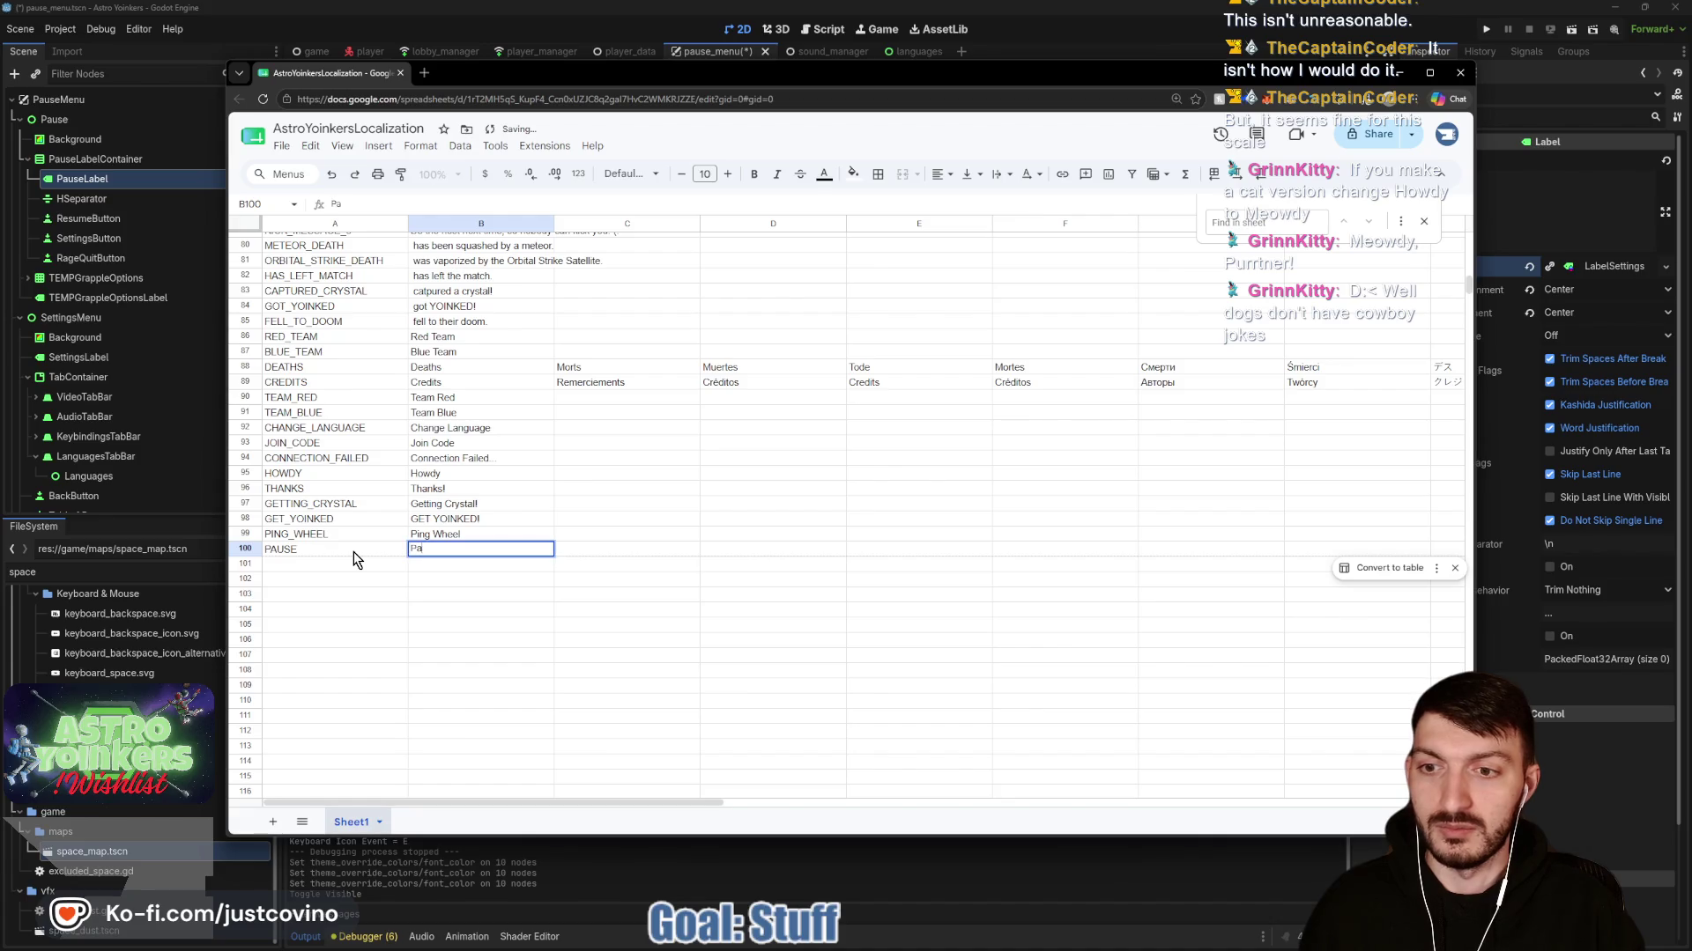
{"action": "type", "text": "use"}
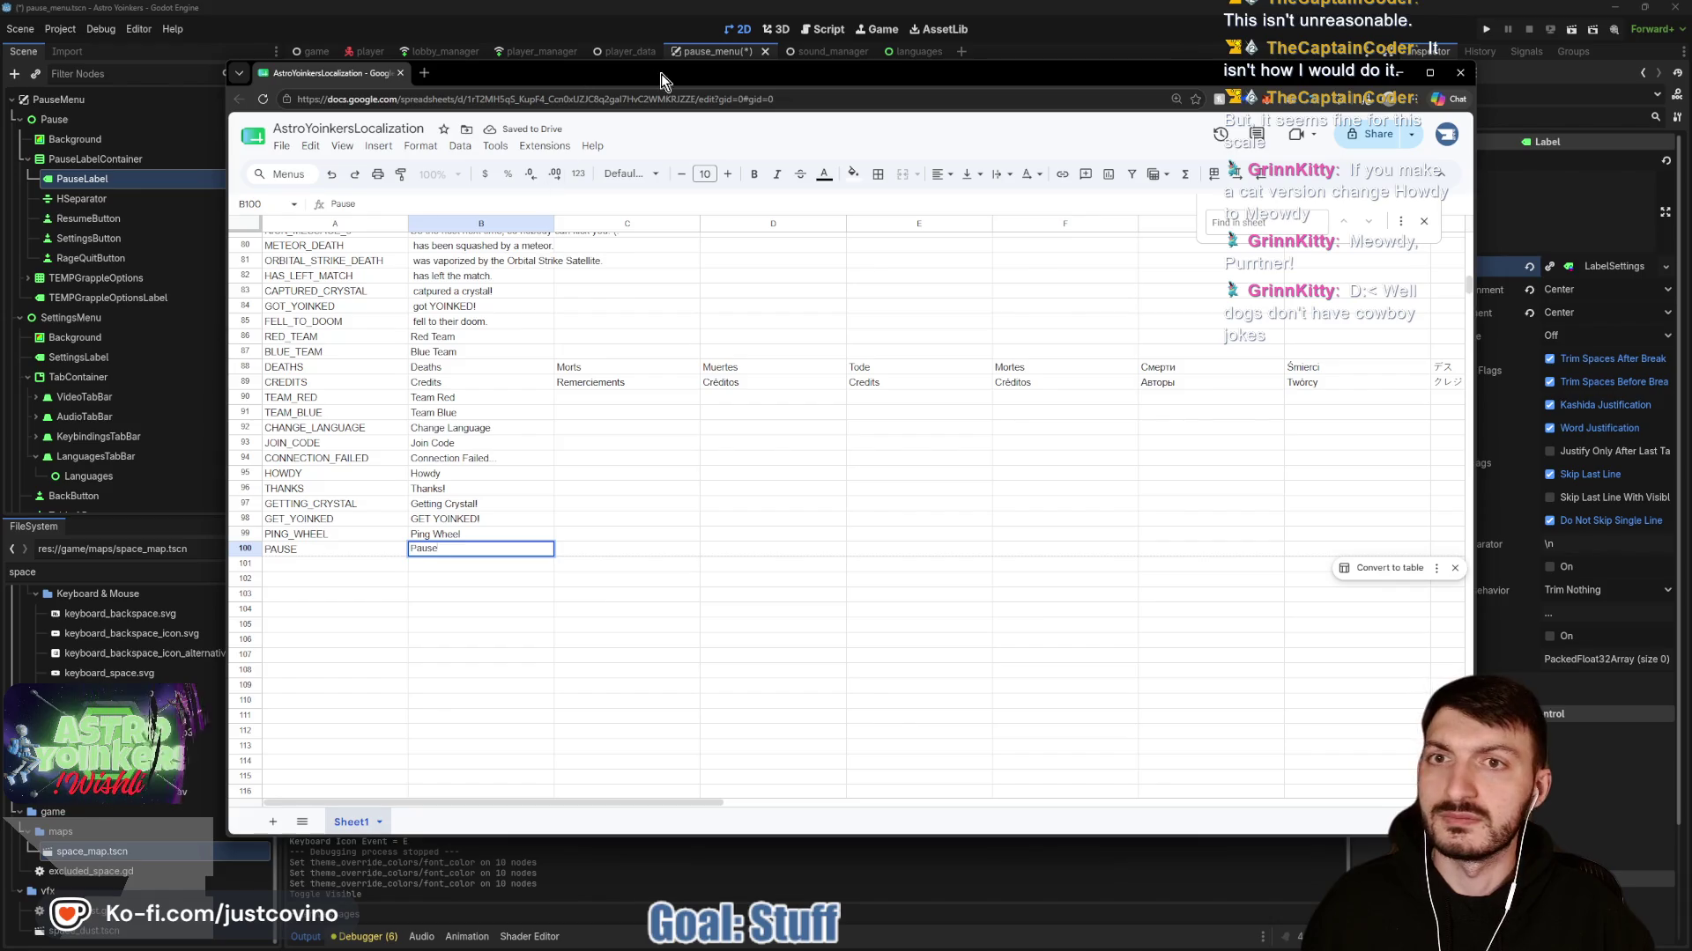
Search the sheet for 'se' to find SETTINGS, and select SettingsLabel in Godot.
{"action": "mouse_move", "coordinate": [662, 81]}
{"action": "left_mouse_down"}
{"action": "mouse_move", "coordinate": [701, 581]}
{"action": "mouse_move", "coordinate": [609, 127]}
{"action": "left_mouse_up"}
{"action": "left_click", "coordinate": [288, 604]}
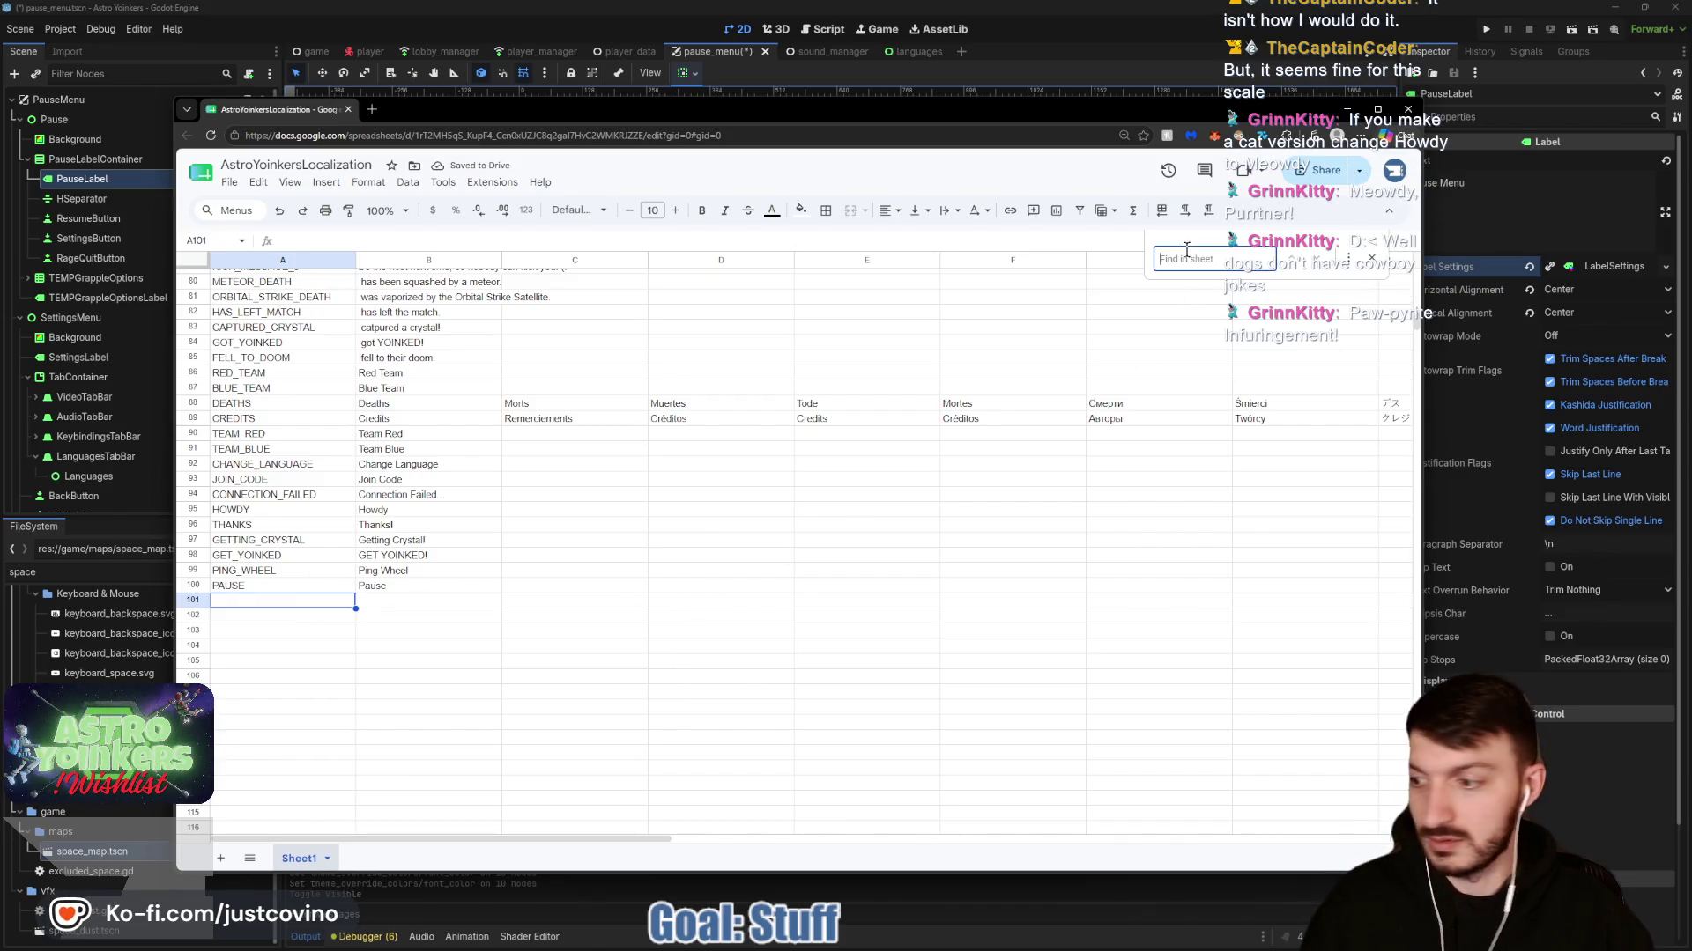
{"action": "type", "text": "se"}
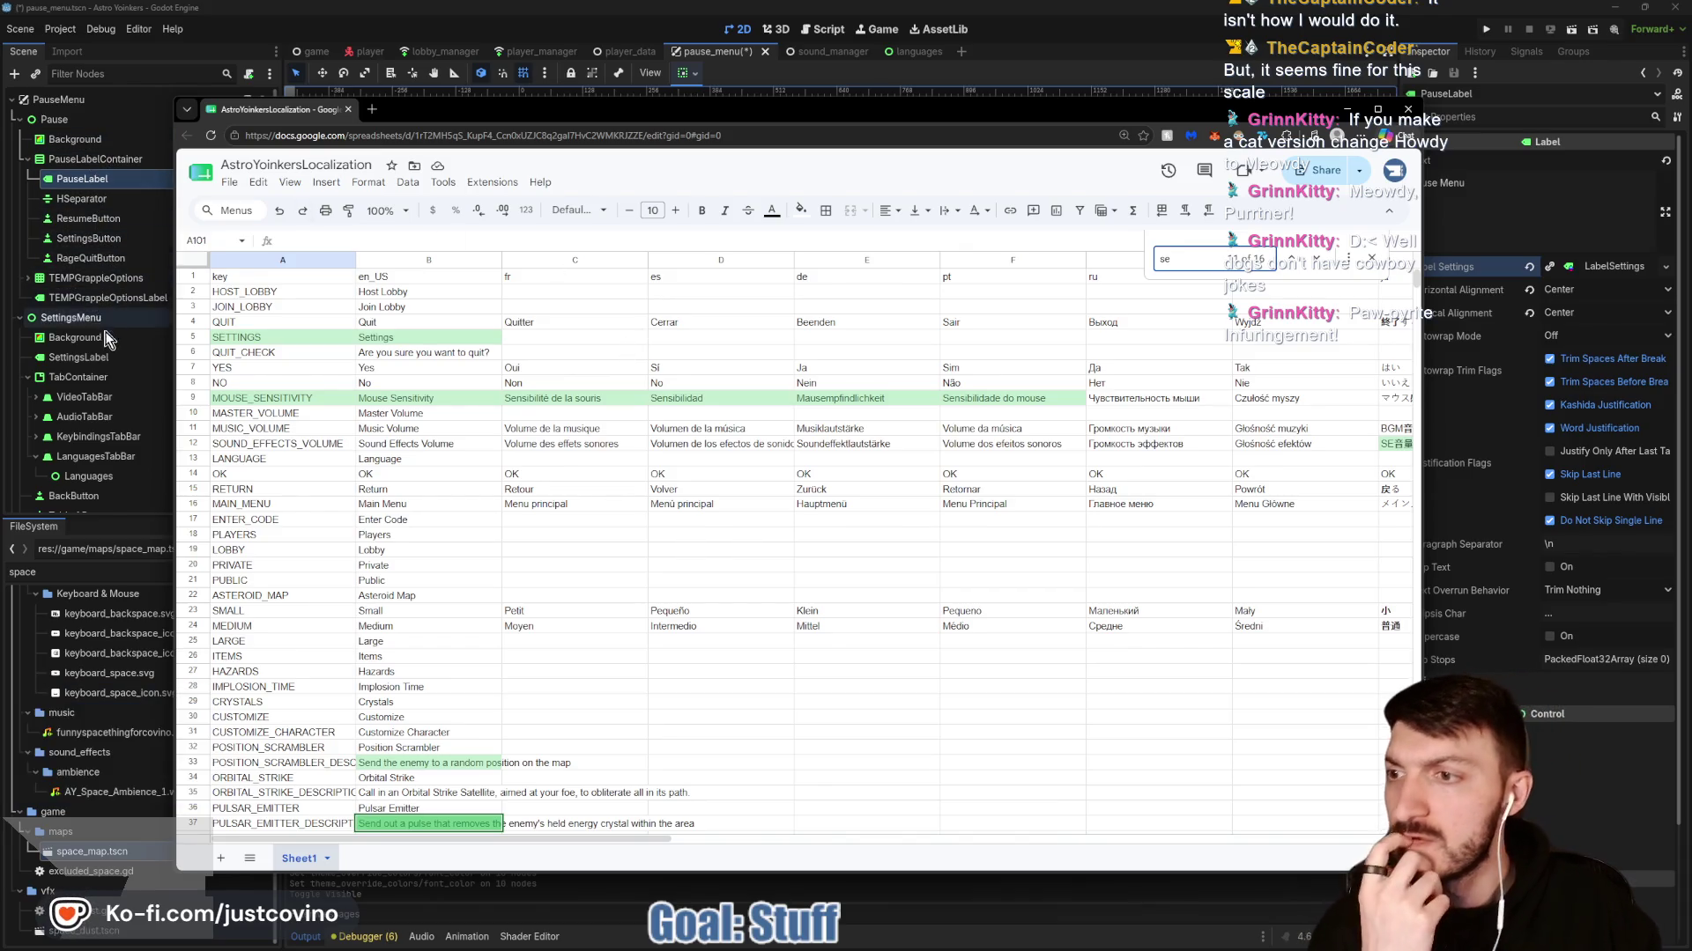
{"action": "left_click", "coordinate": [78, 357]}
Replace the SettingsLabel's Inspector Text with SETTINGS, then return to the Chrome spreadsheet.
{"action": "left_click", "coordinate": [1485, 192]}
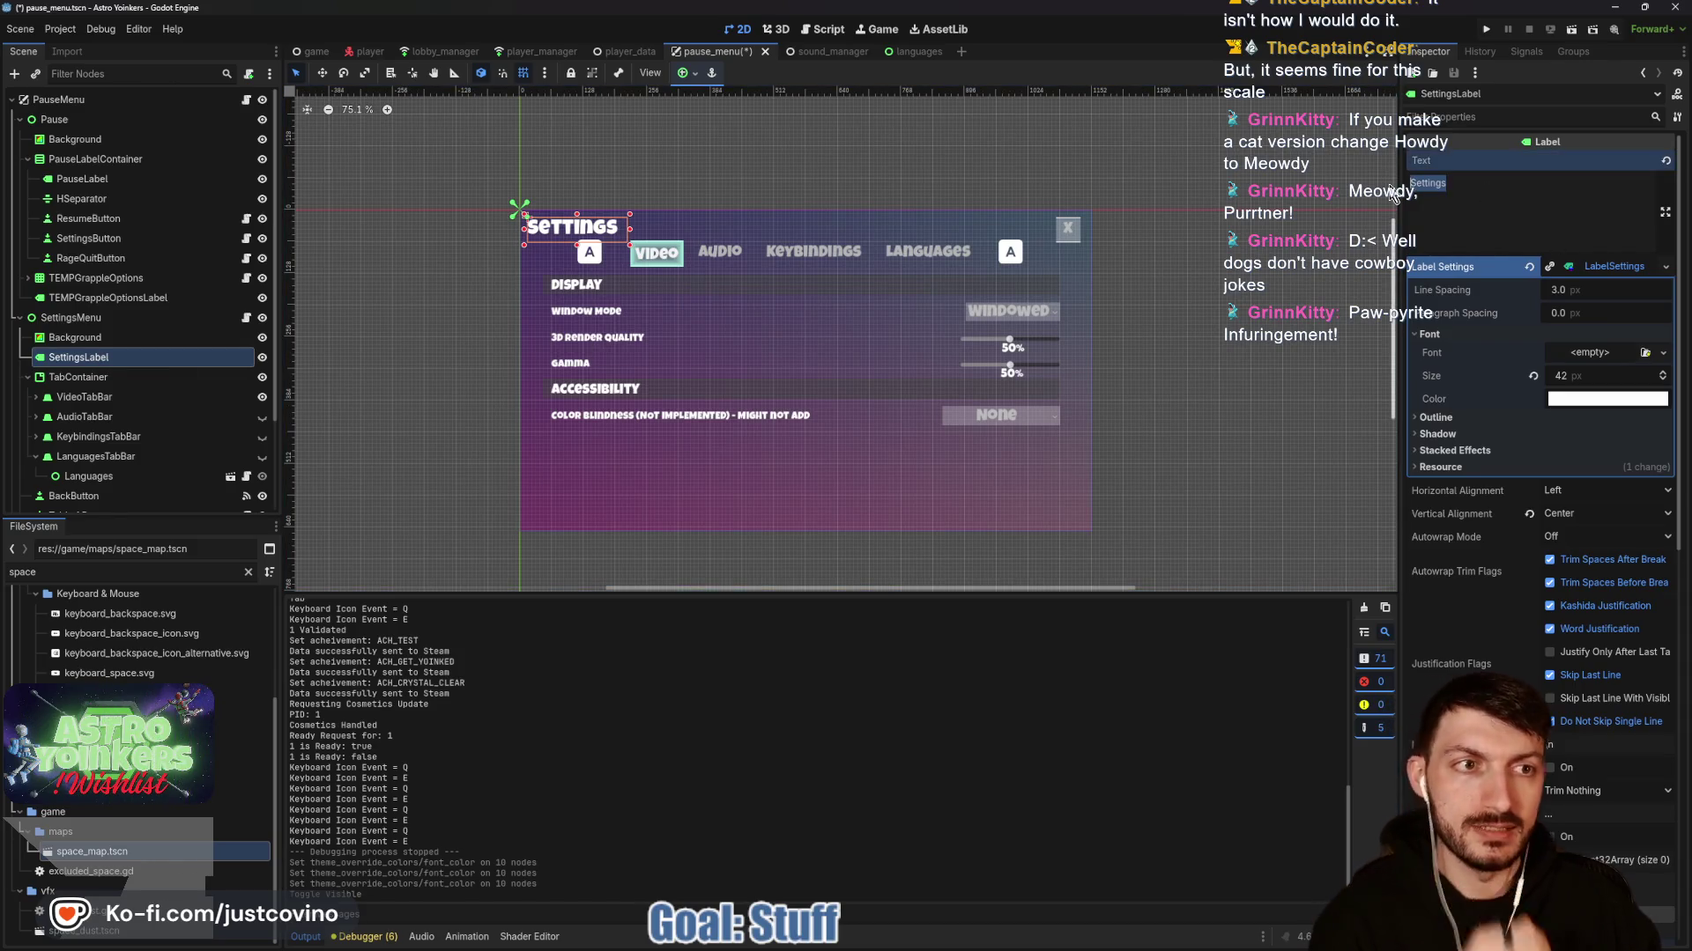
{"action": "type", "text": "SETTINGS"}
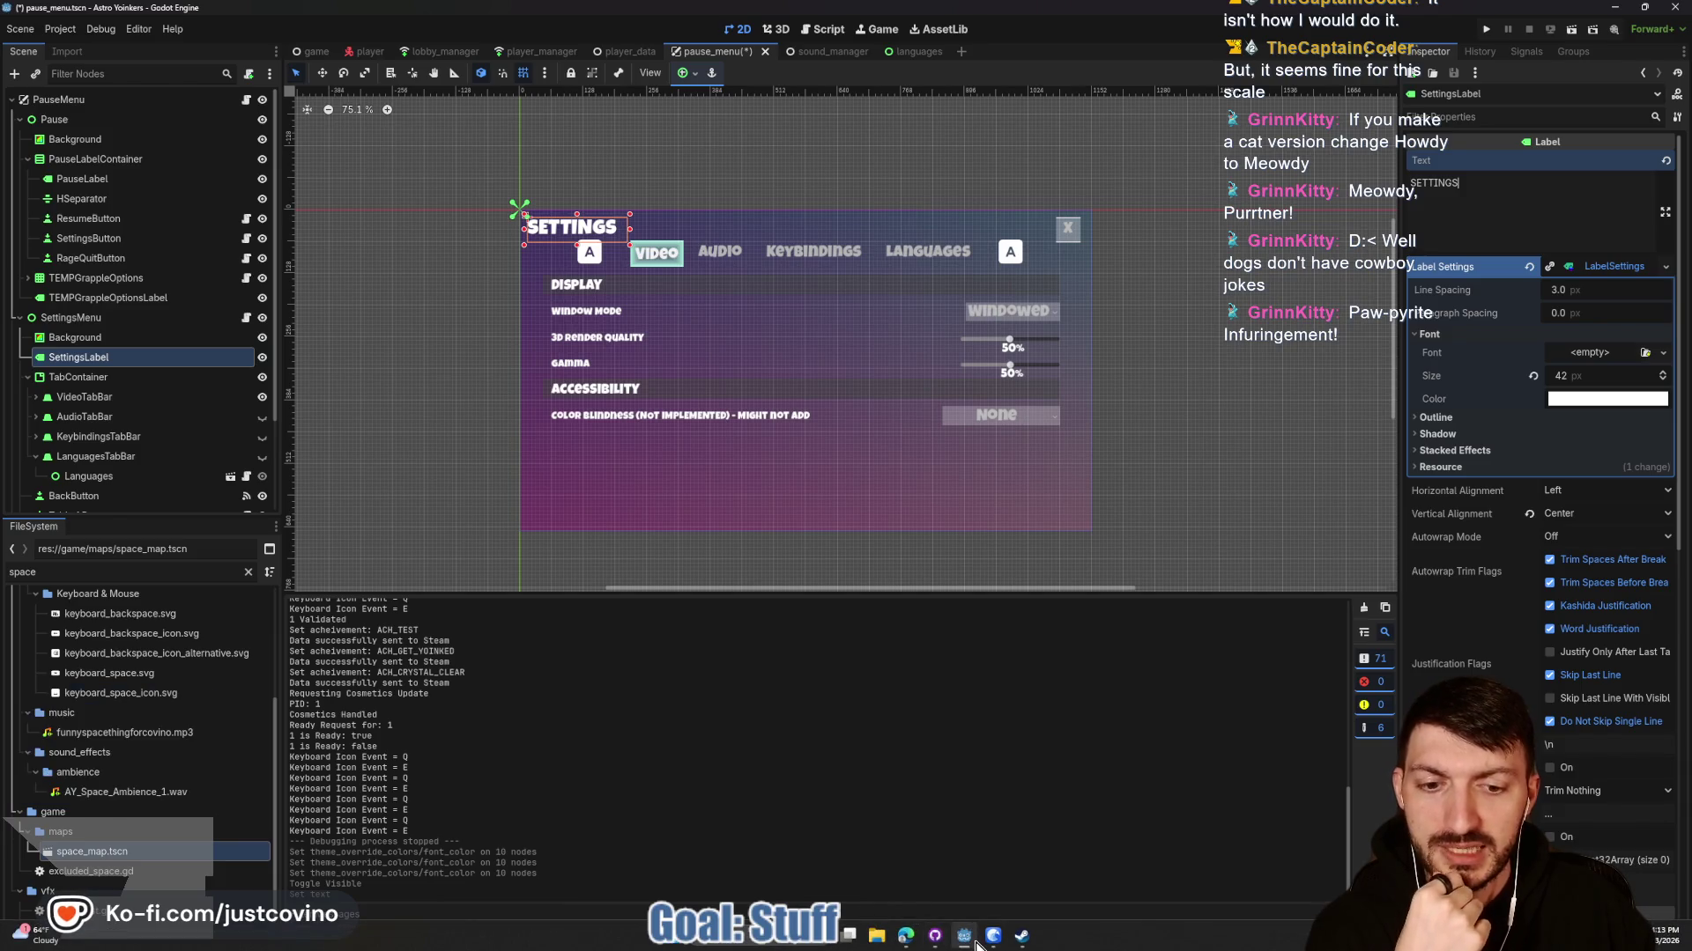
{"action": "mouse_move", "coordinate": [972, 943]}
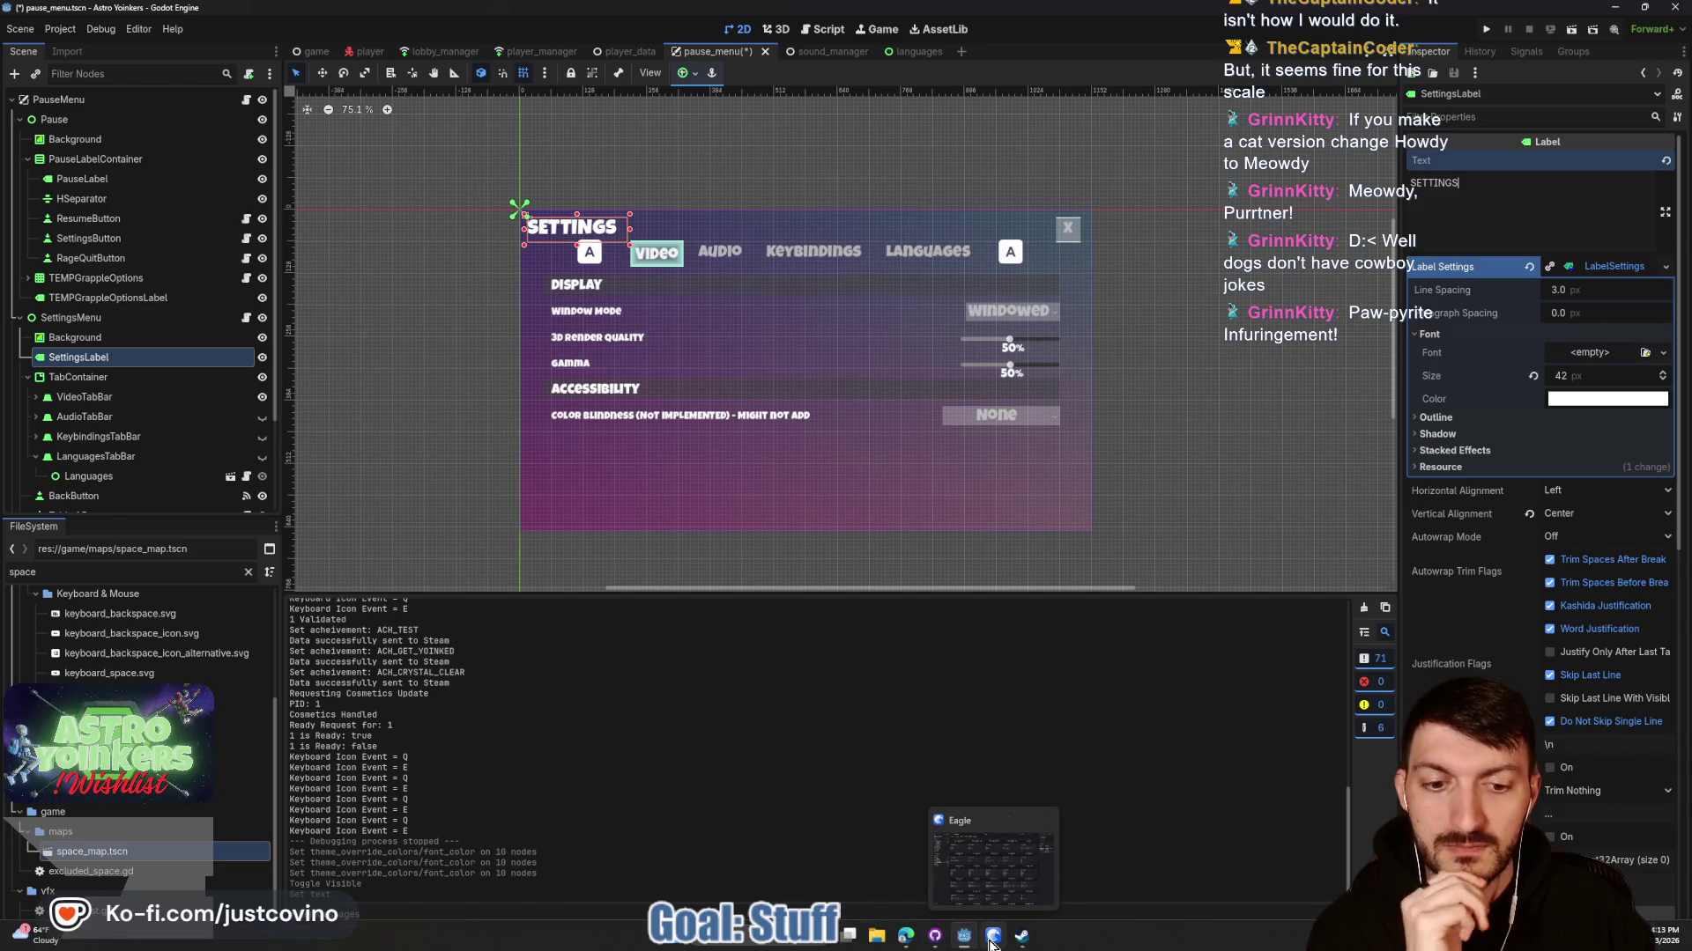
{"action": "left_click", "coordinate": [970, 859]}
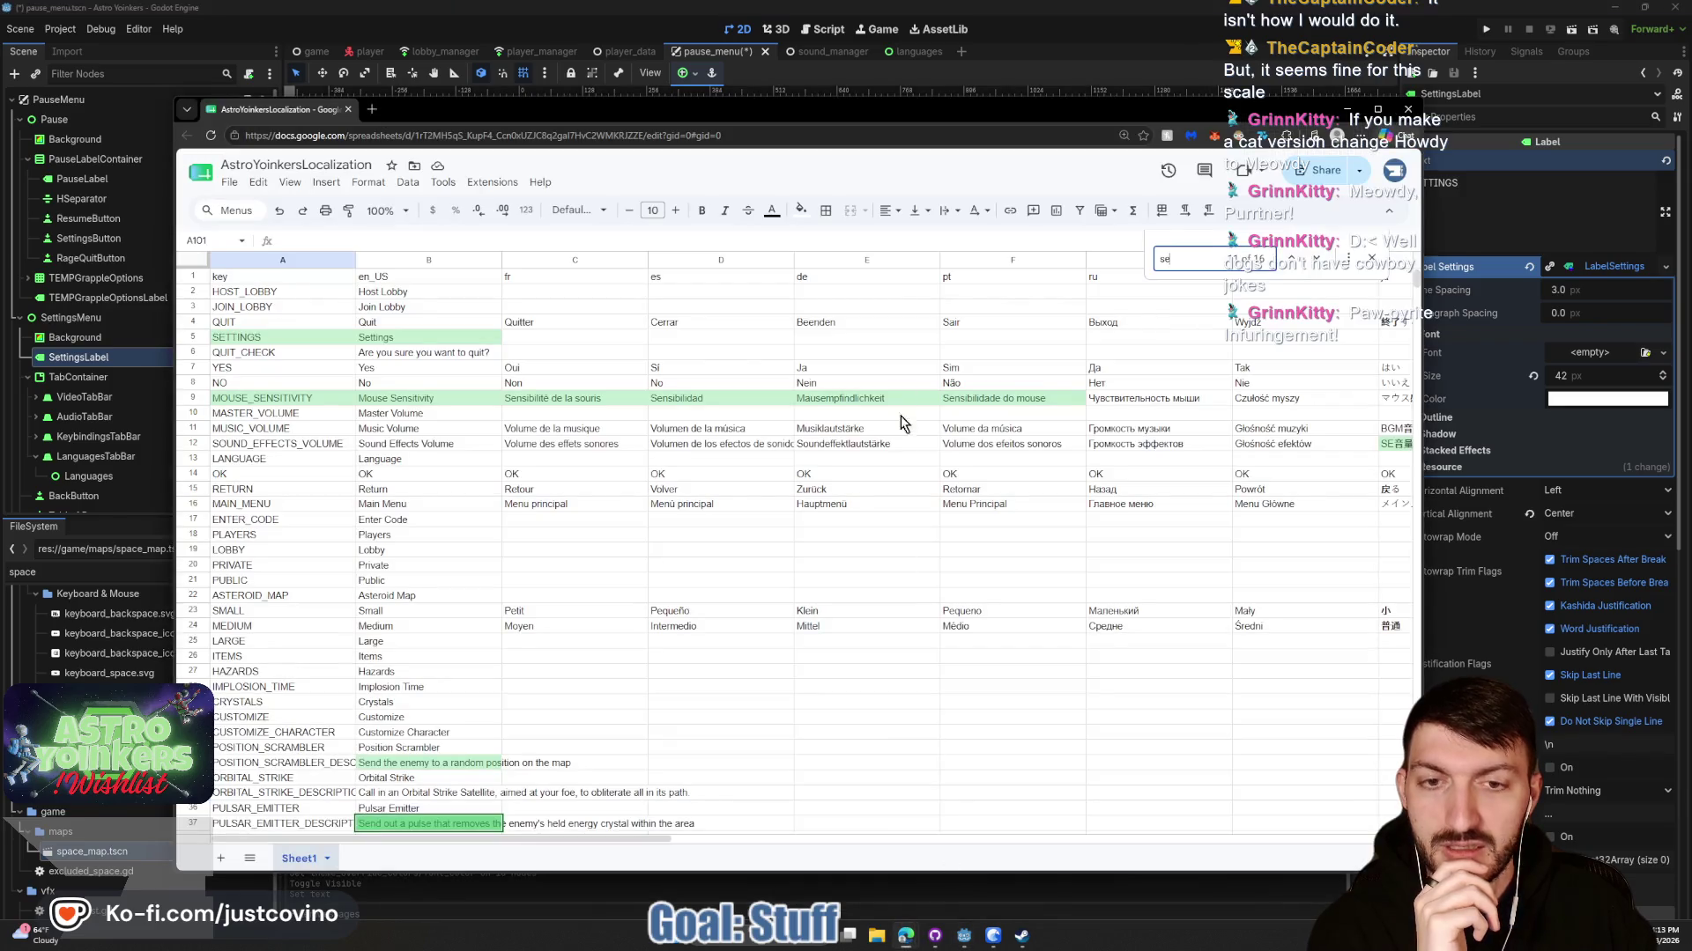
Search the sheet for video, audio and then keybinds.
{"action": "triple_click", "coordinate": [1197, 259]}
{"action": "type", "text": "v"}
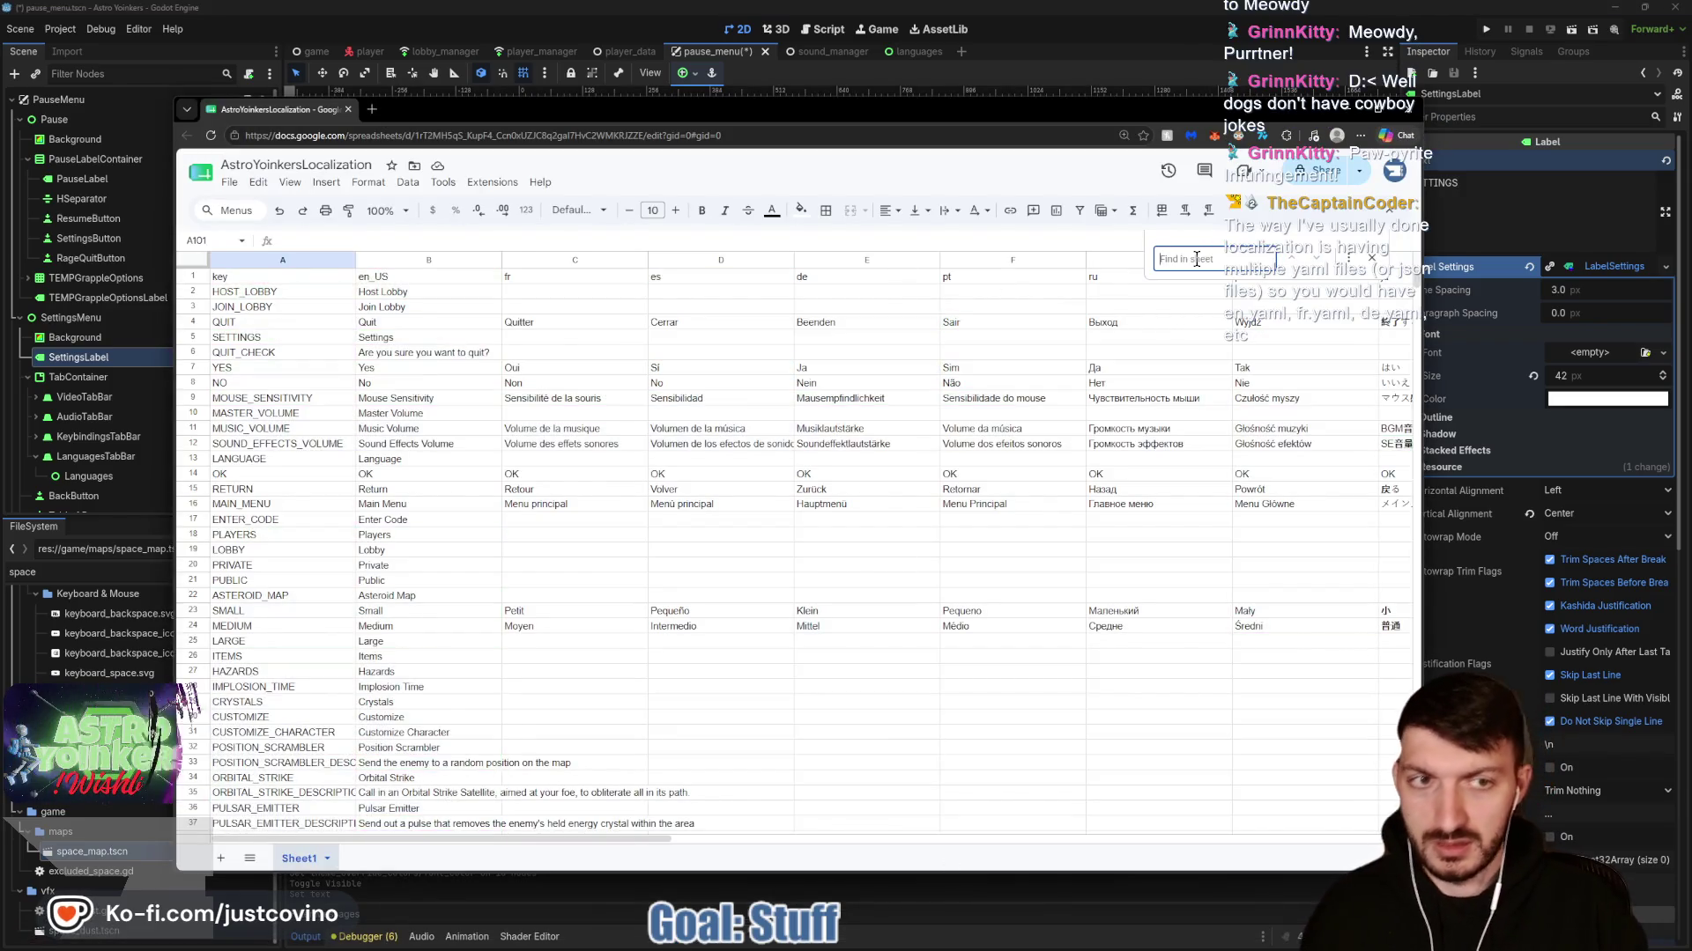
{"action": "type", "text": "ideo"}
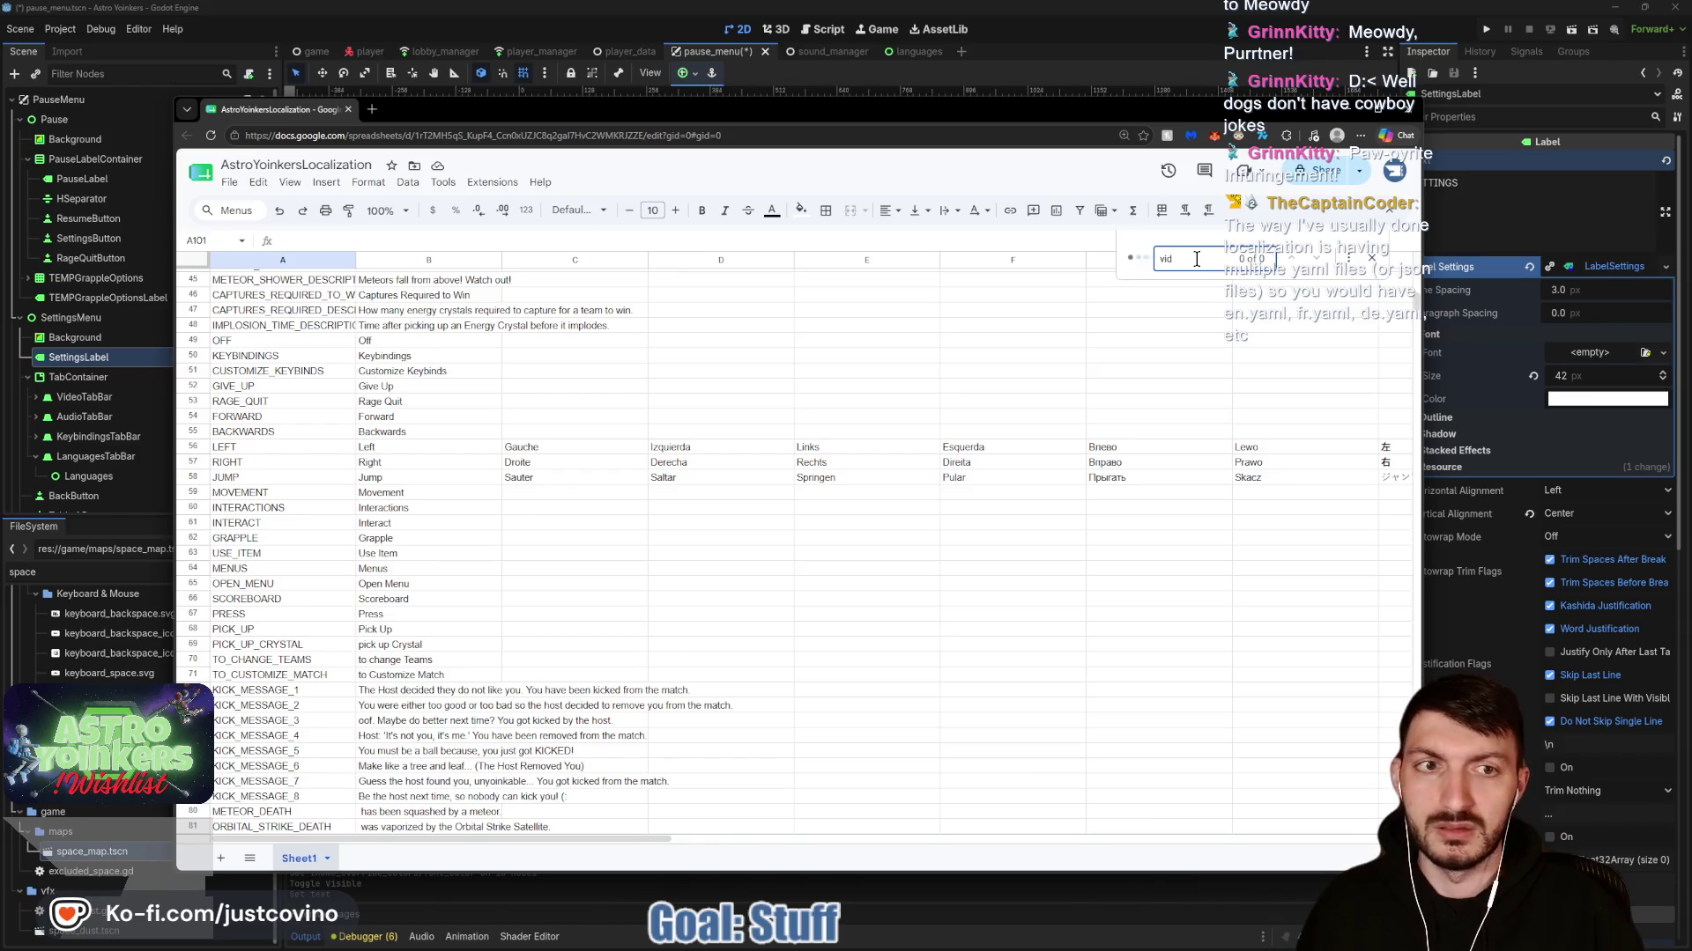
{"action": "key", "text": "BackSpace"}
{"action": "key", "text": "BackSpace"}
{"action": "key", "text": "BackSpace"}
{"action": "type", "text": "audio"}
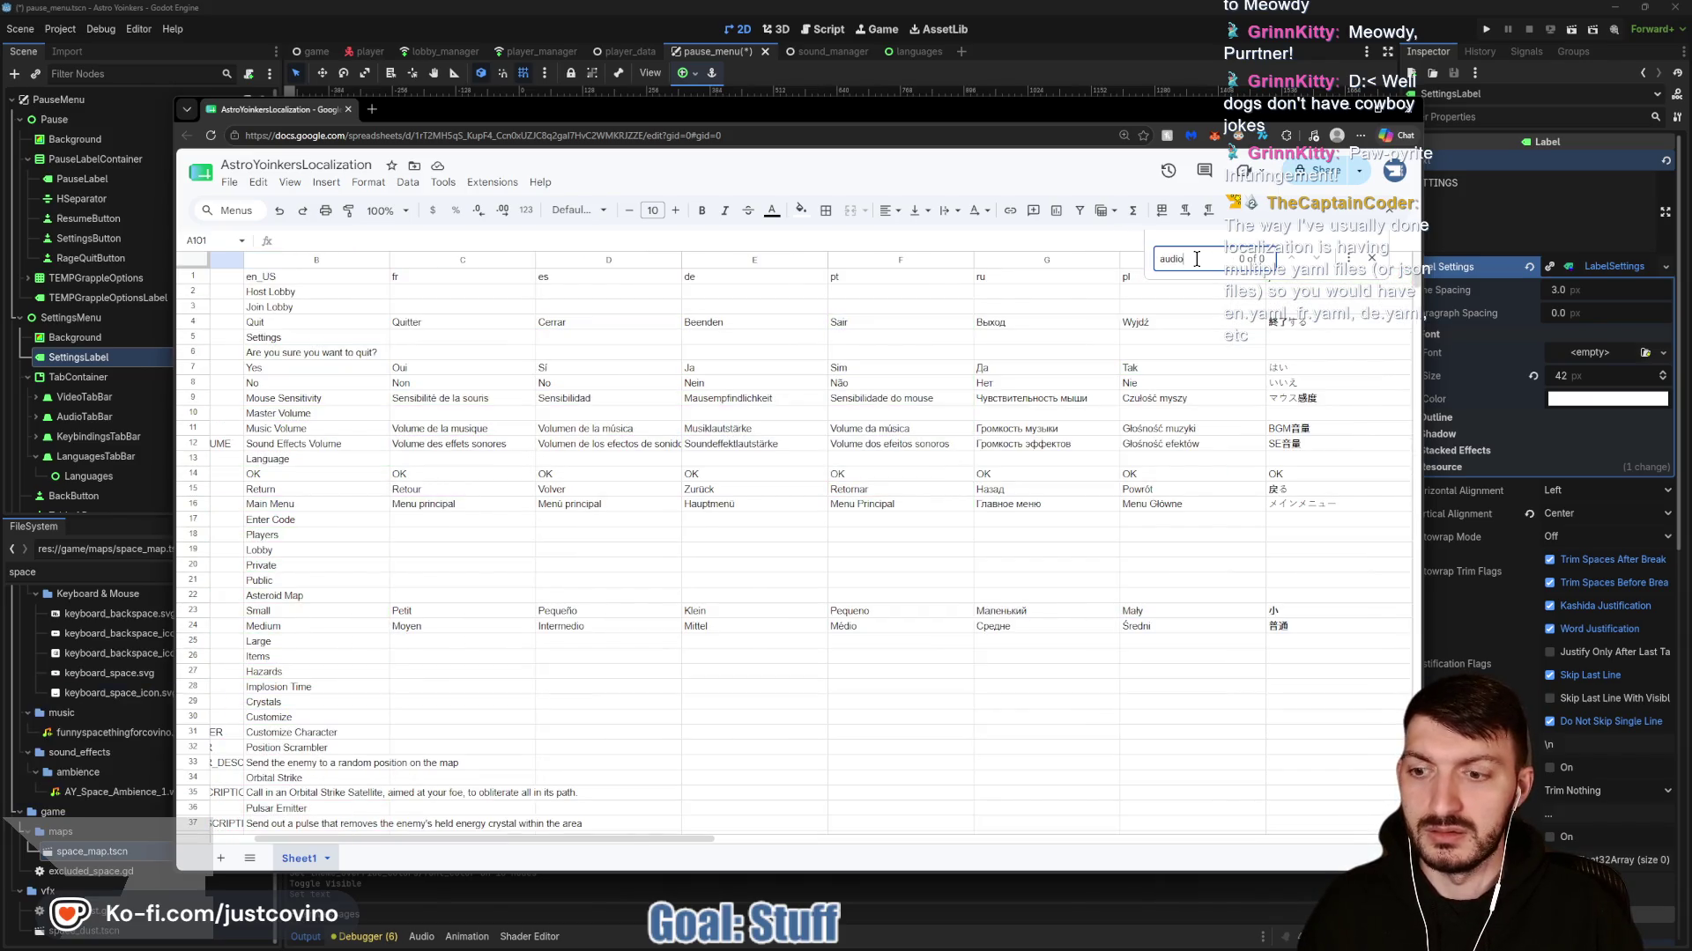
{"action": "key", "text": "BackSpace"}
{"action": "key", "text": "BackSpace"}
{"action": "key", "text": "BackSpace"}
{"action": "type", "text": "k"}
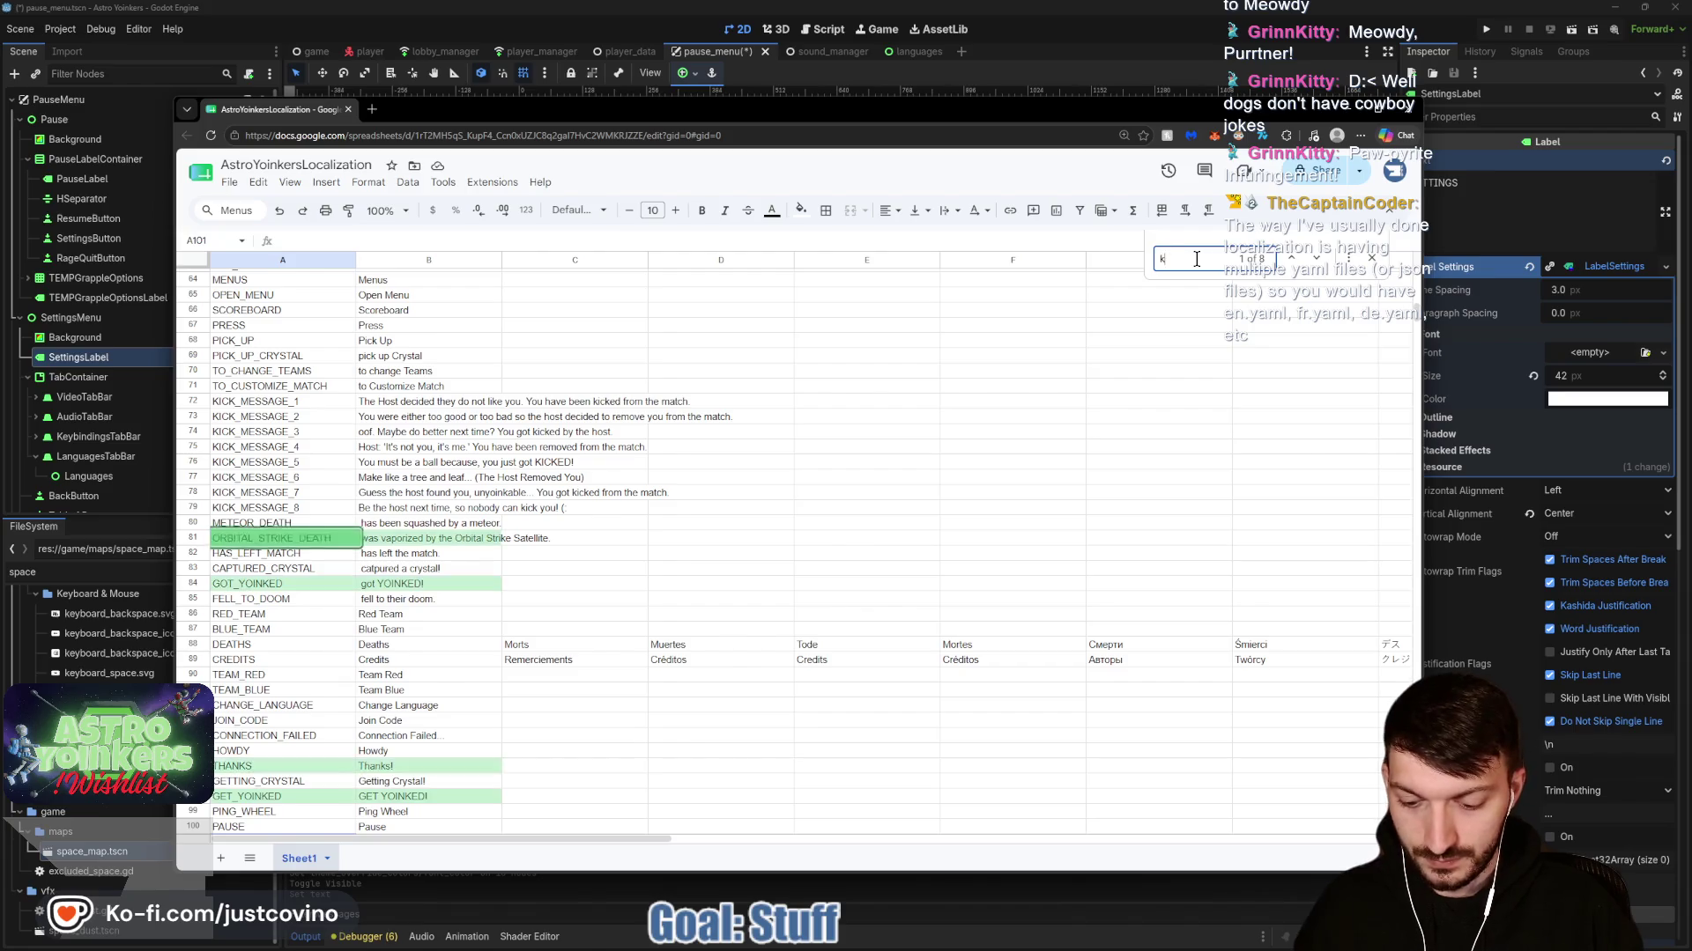
{"action": "type", "text": "eybinds"}
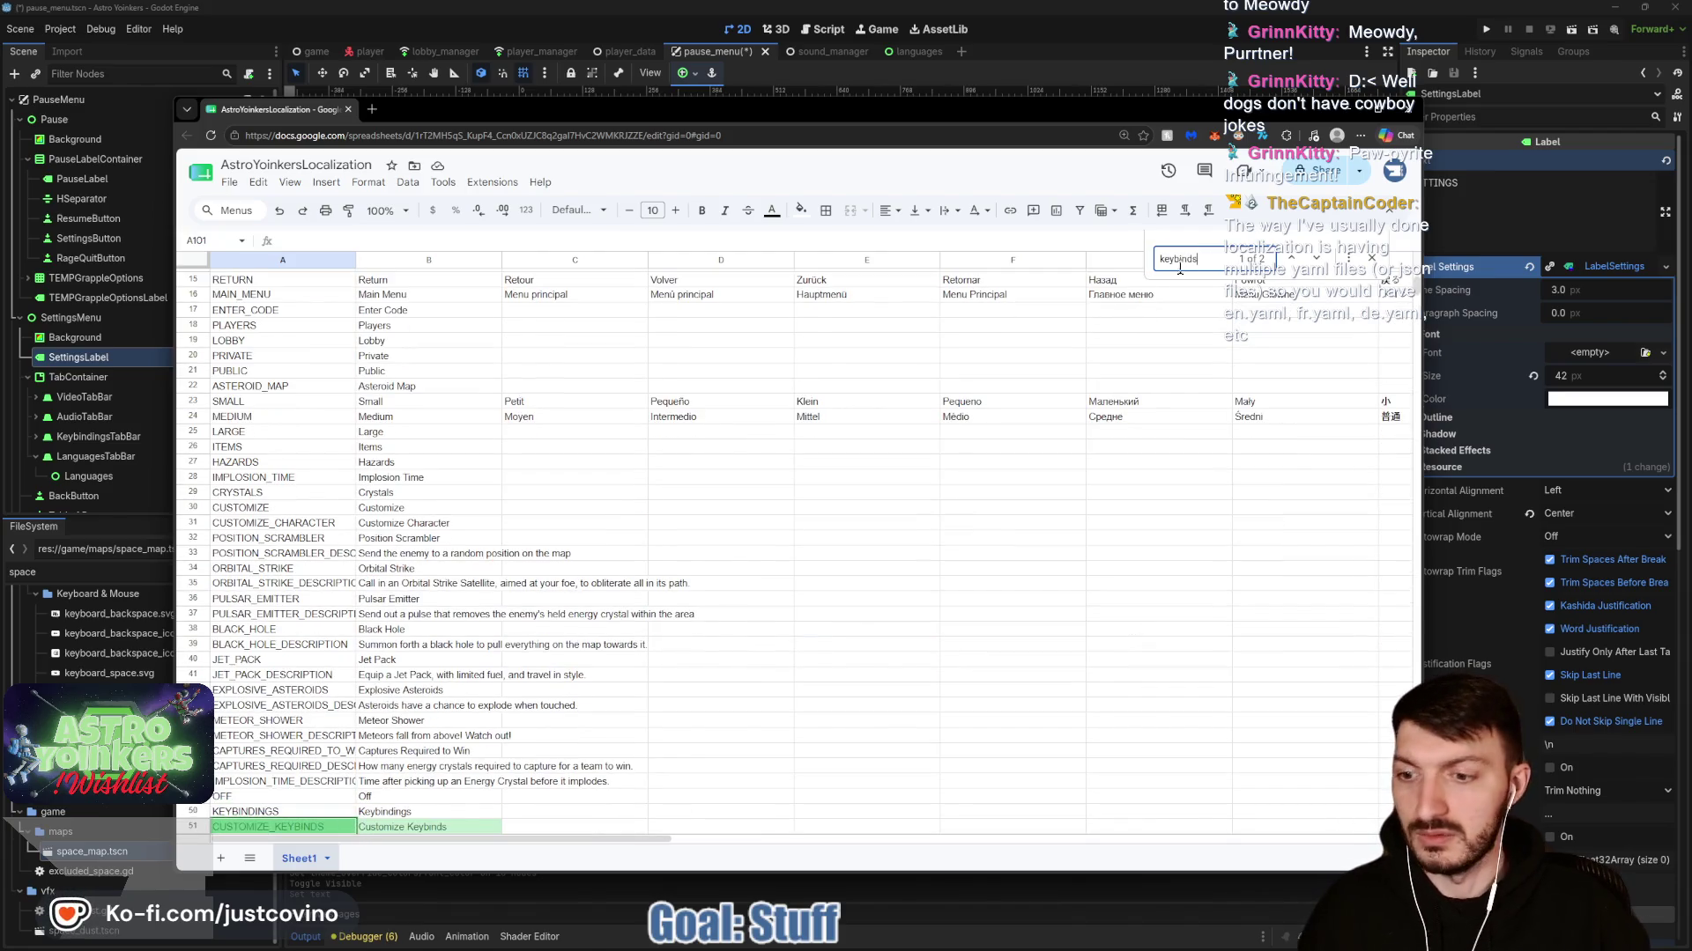
{"action": "scroll", "coordinate": [631, 520], "scroll_direction": "down", "scroll_amount": 4}
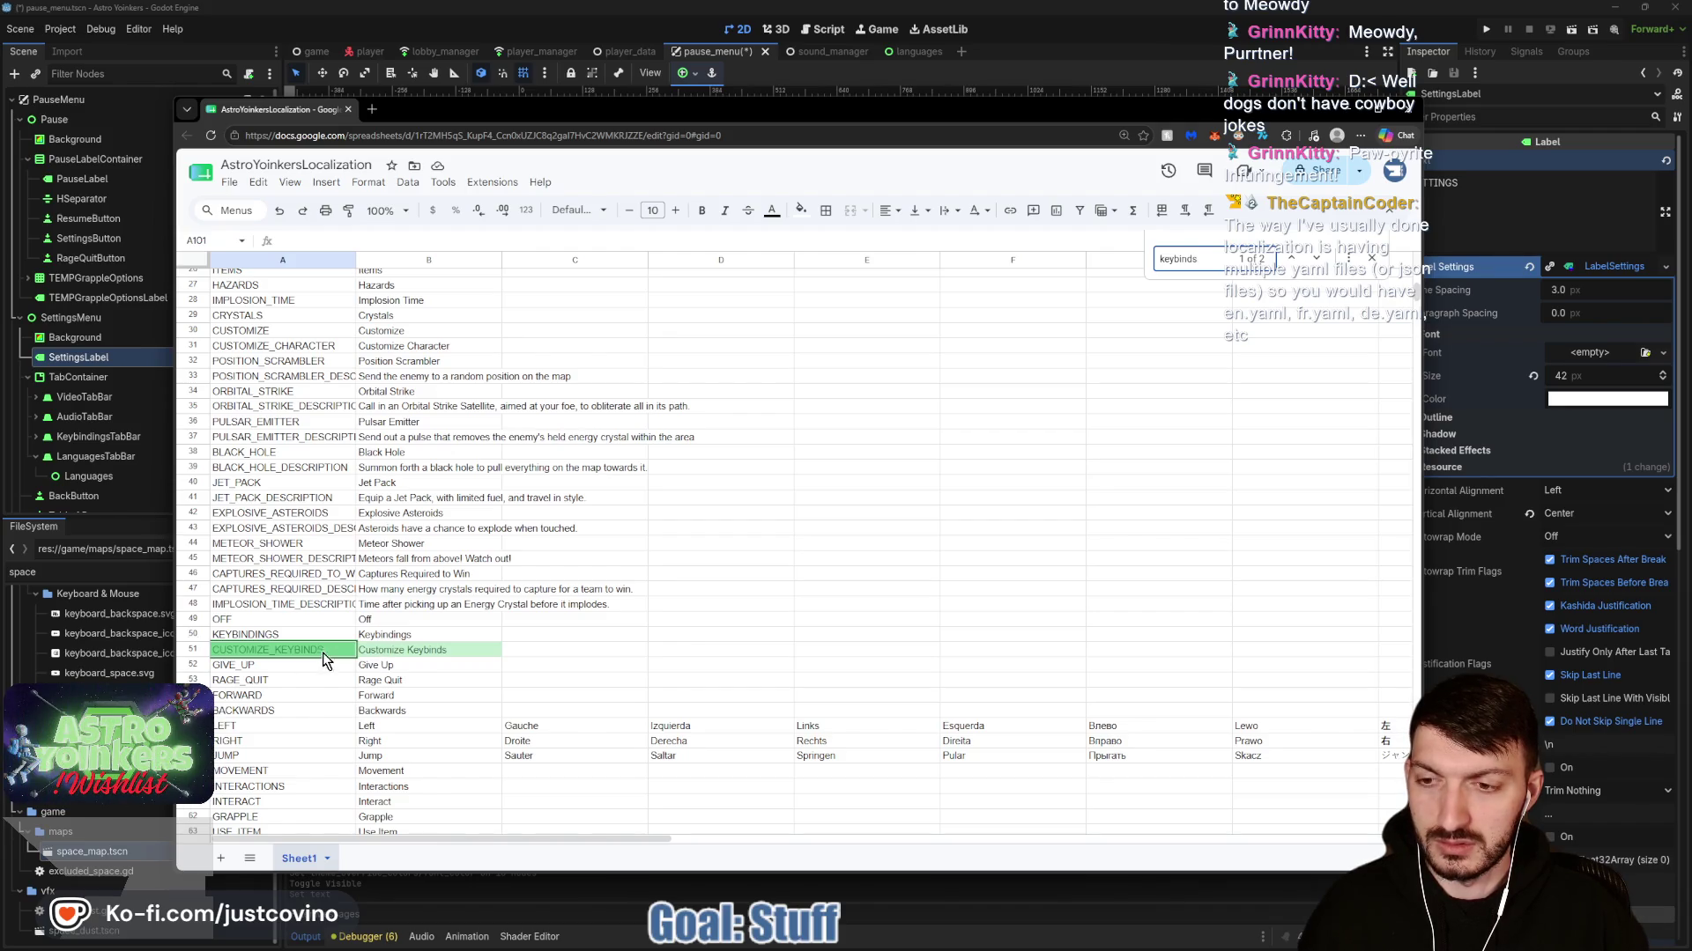
Change row 51 from CUSTOMIZE_KEYBINDS / Customize Keybinds to KEYBINDS / Keybinds.
{"action": "double_click", "coordinate": [277, 650]}
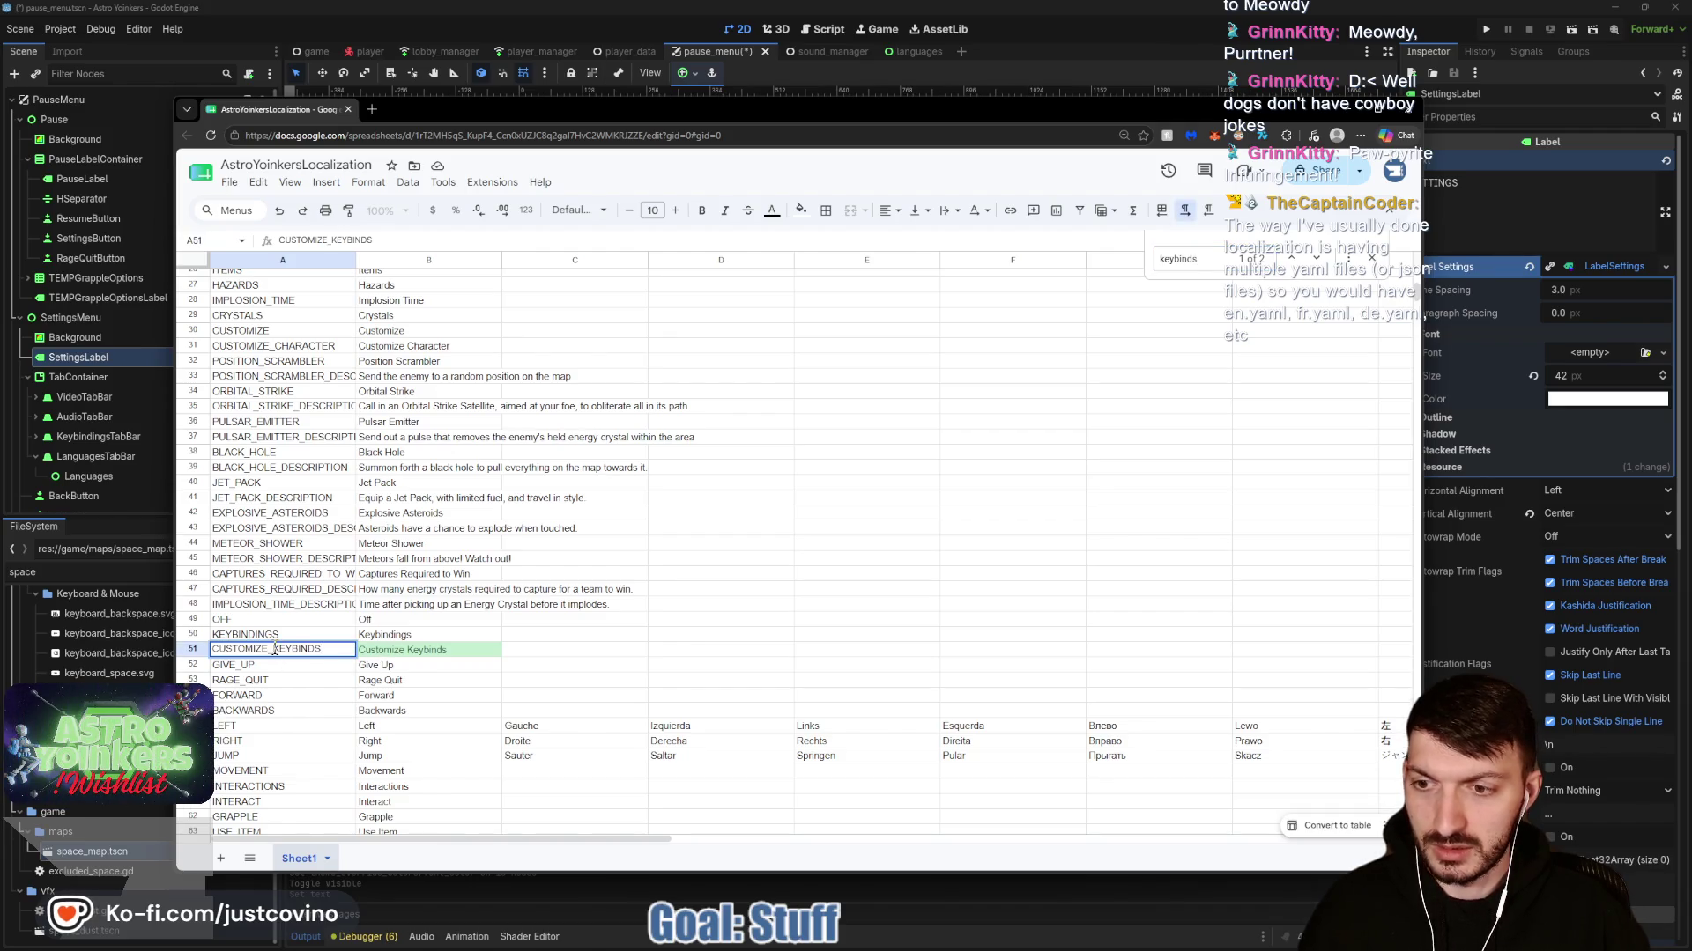
{"action": "key", "text": "BackSpace"}
{"action": "key", "text": "BackSpace"}
{"action": "key", "text": "BackSpace"}
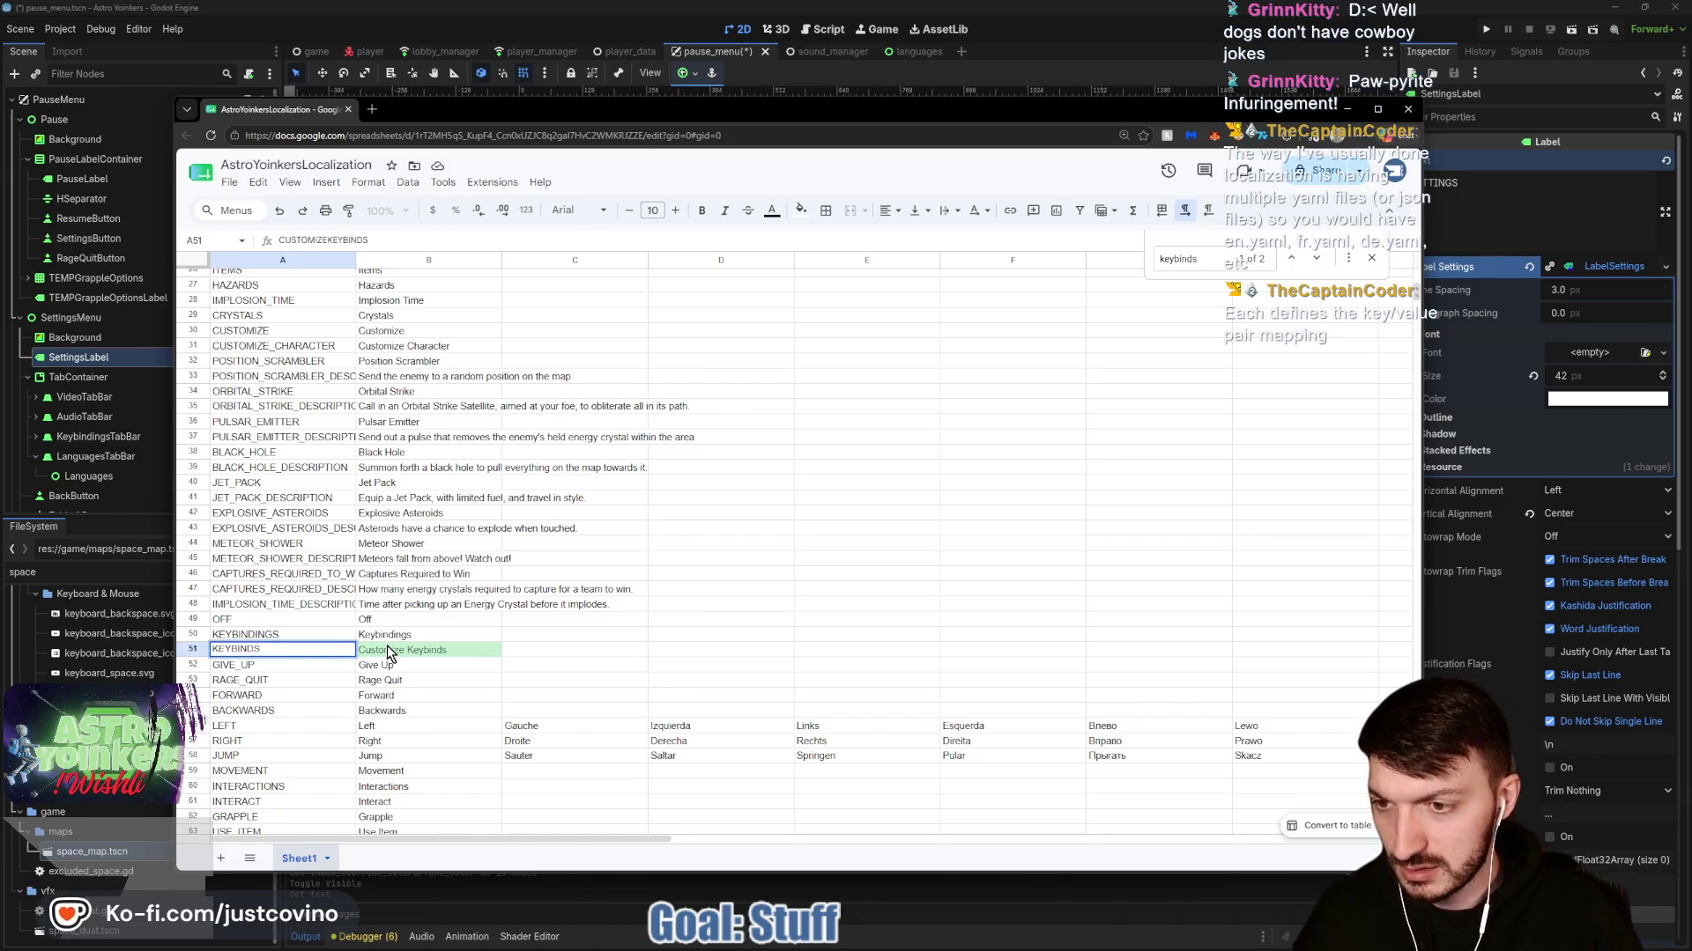
{"action": "double_click", "coordinate": [405, 649]}
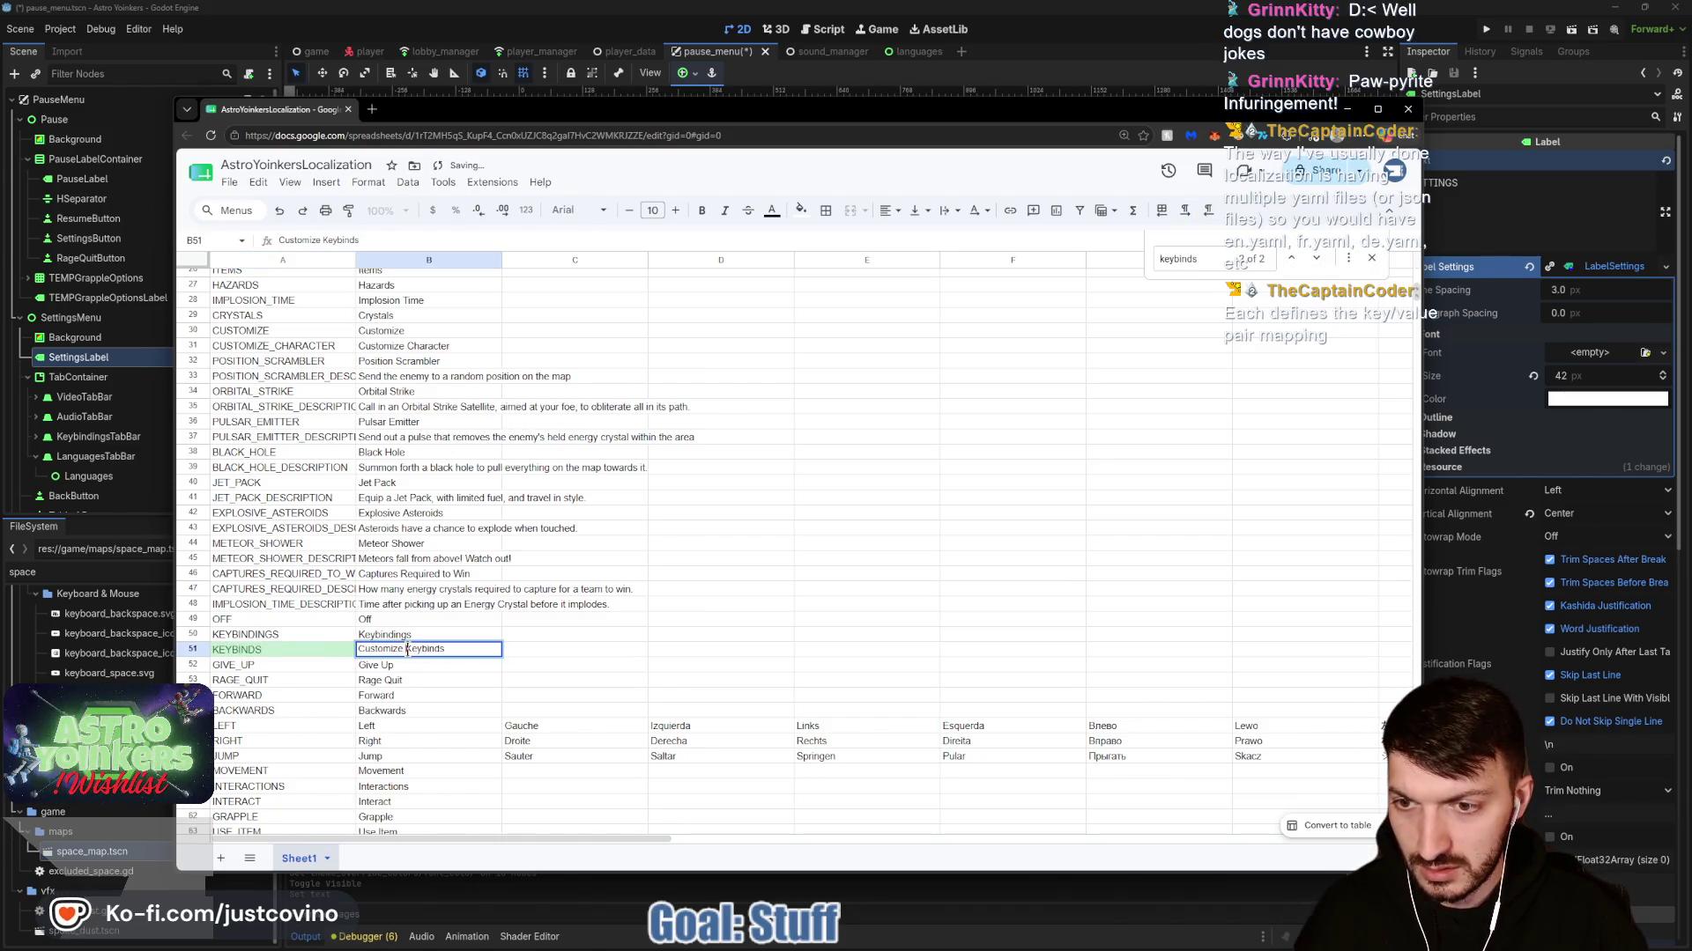
{"action": "key", "text": "BackSpace"}
{"action": "key", "text": "BackSpace"}
{"action": "key", "text": "BackSpace"}
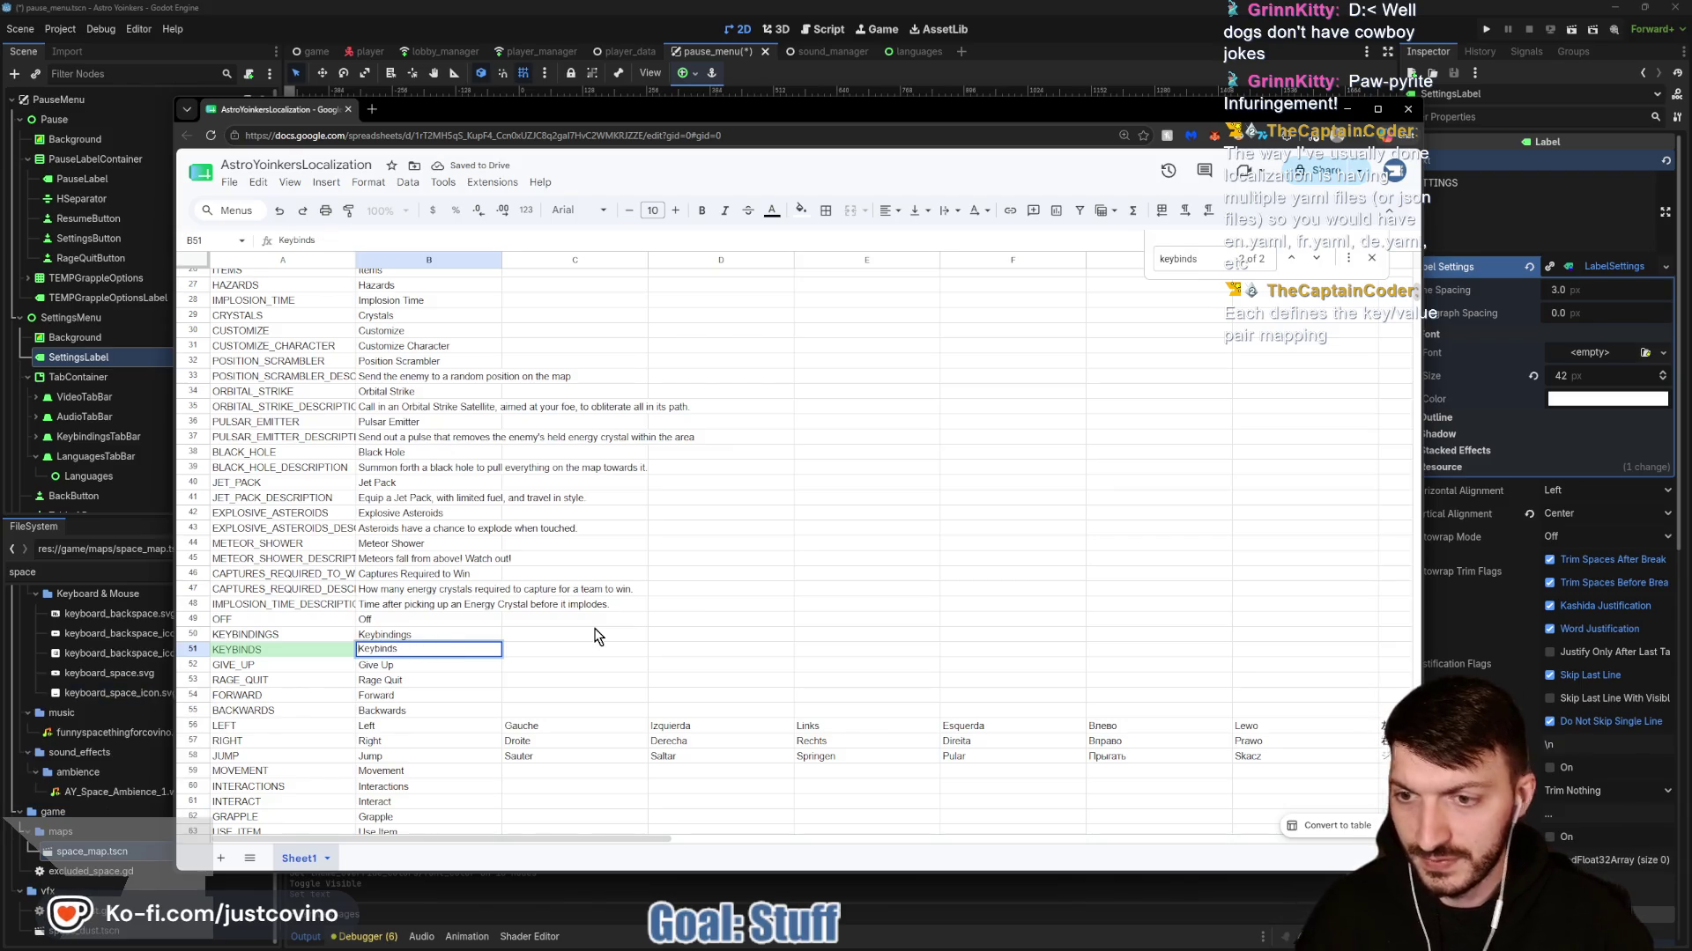
{"action": "left_click", "coordinate": [577, 634]}
{"action": "scroll", "coordinate": [529, 634], "scroll_direction": "down", "scroll_amount": 5}
{"action": "scroll", "coordinate": [504, 614], "scroll_direction": "down", "scroll_amount": 10}
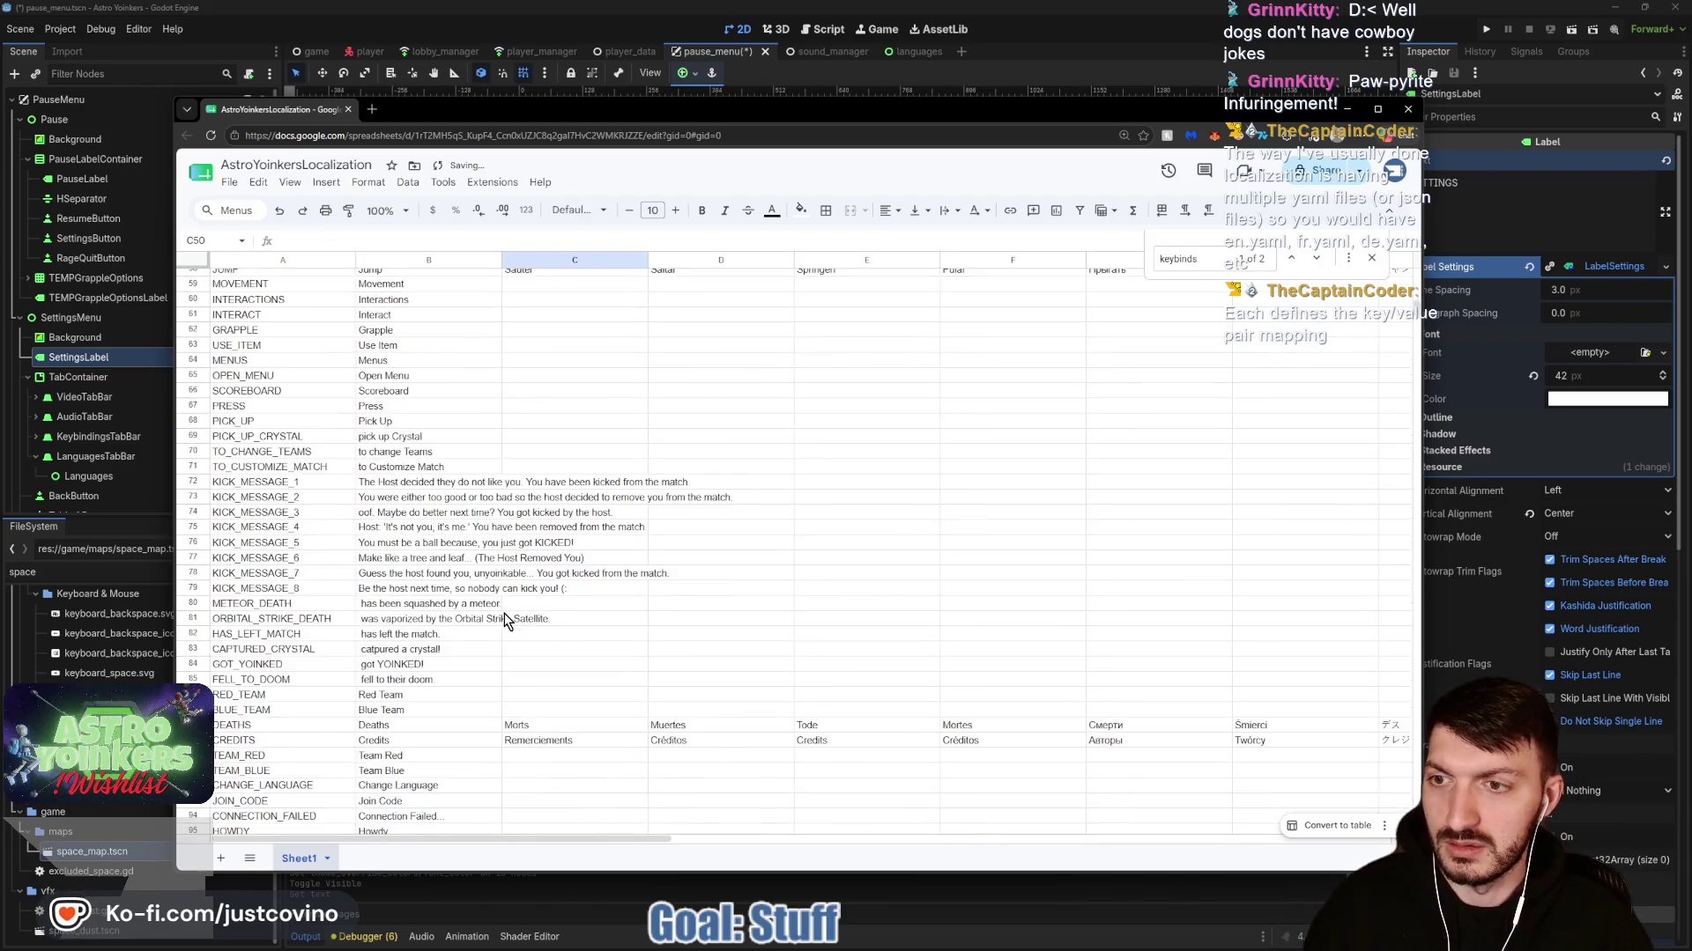
Enter VIDEO / Video in row 101 and AUDIO / Audio in row 102.
{"action": "left_click", "coordinate": [273, 657]}
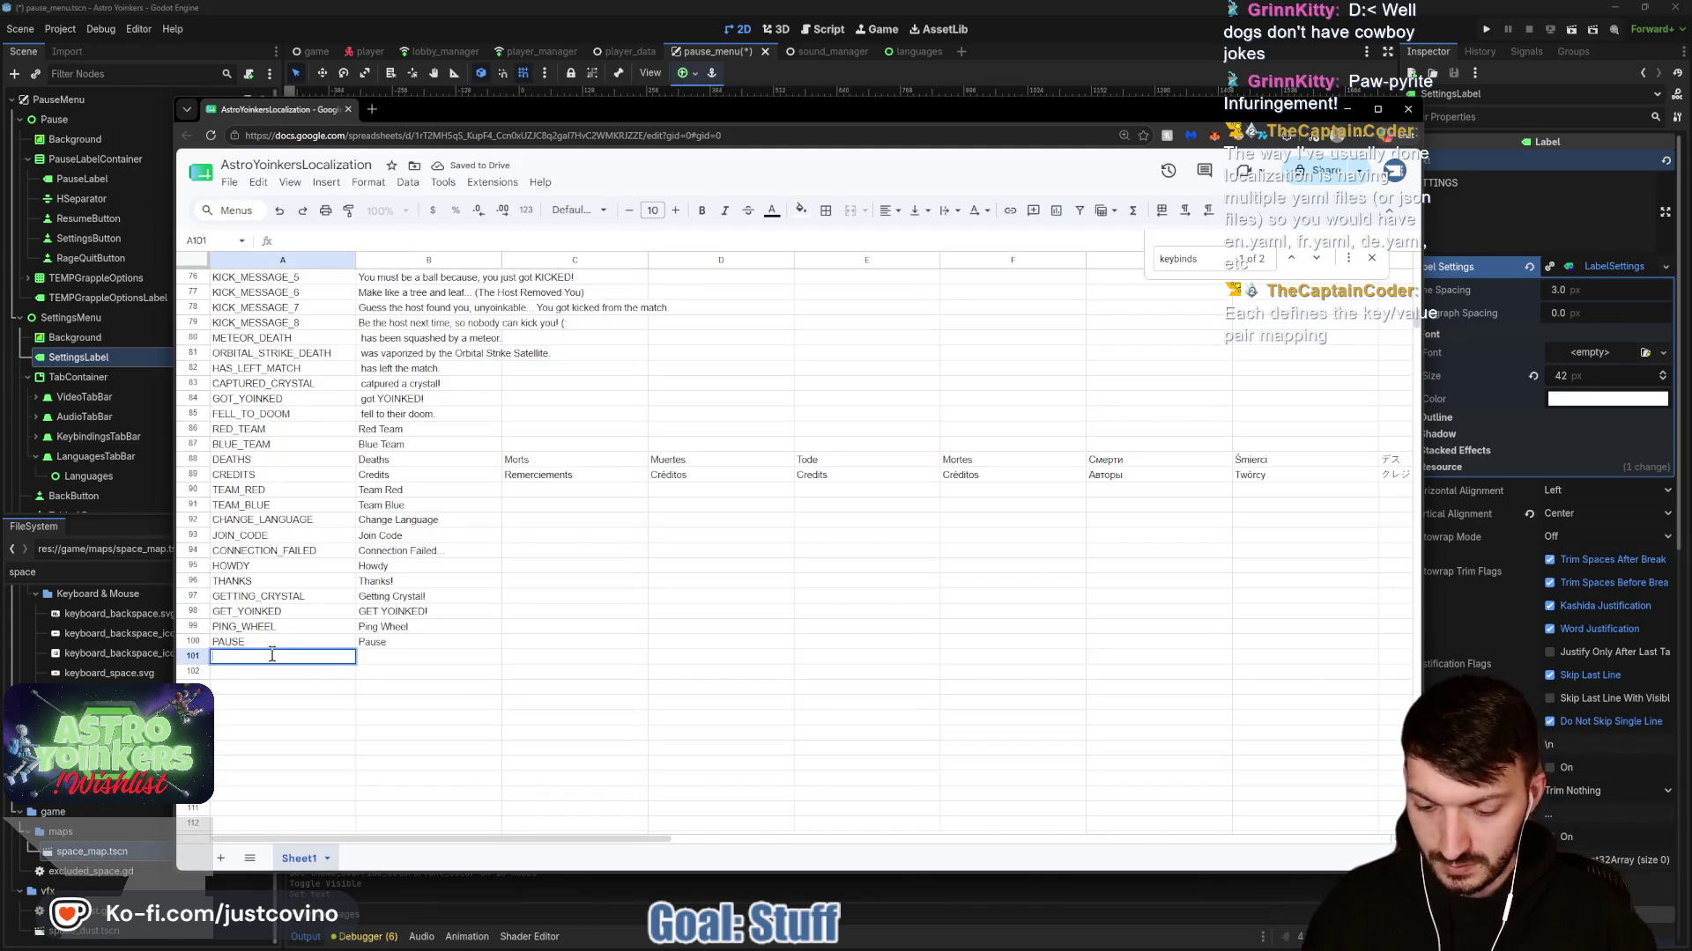
{"action": "type", "text": "VIDEO"}
{"action": "key", "text": "Return"}
{"action": "type", "text": "AUD"}
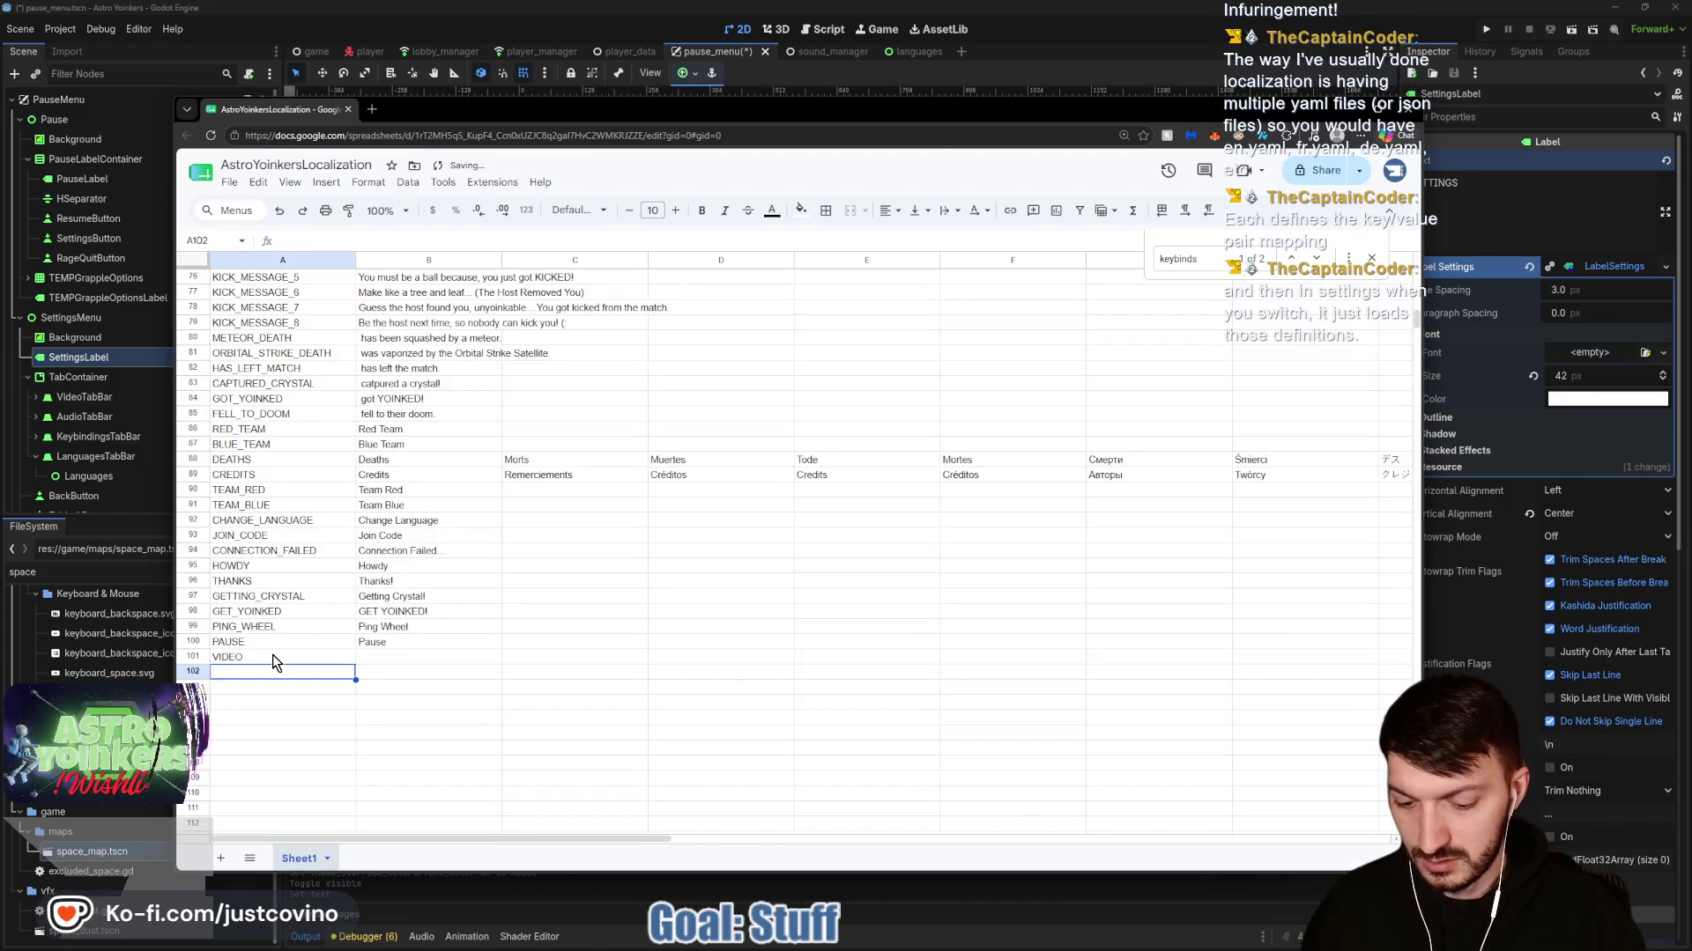
{"action": "type", "text": "IO"}
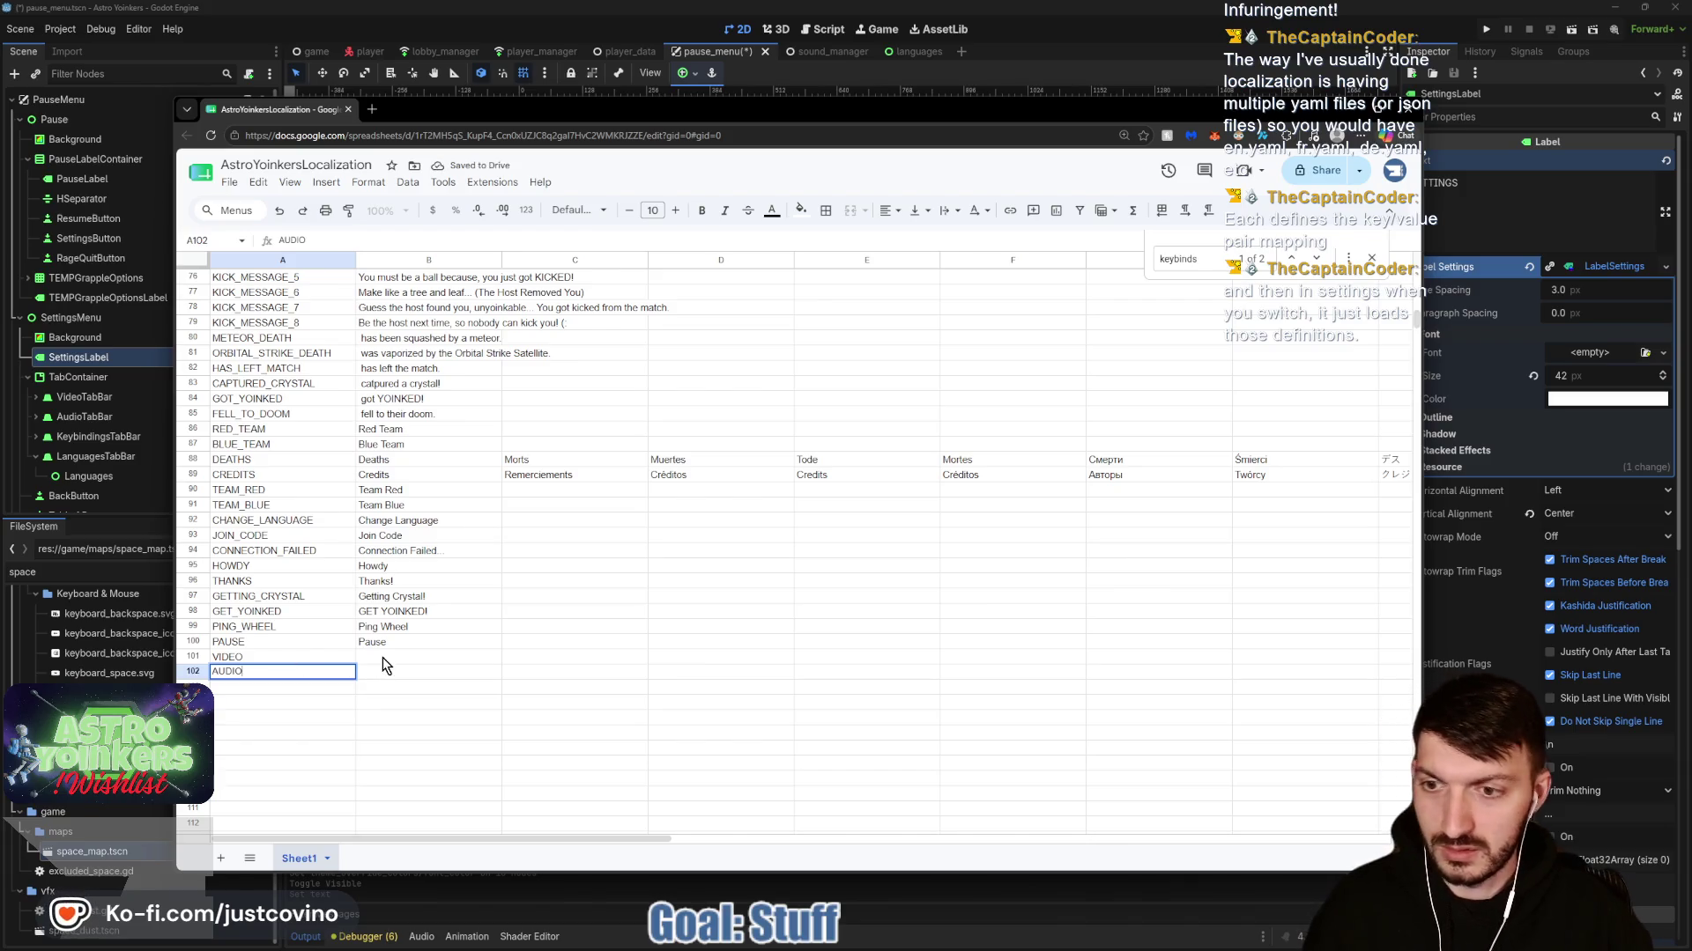
{"action": "left_click", "coordinate": [382, 657]}
{"action": "type", "text": "Video"}
{"action": "left_click", "coordinate": [388, 675]}
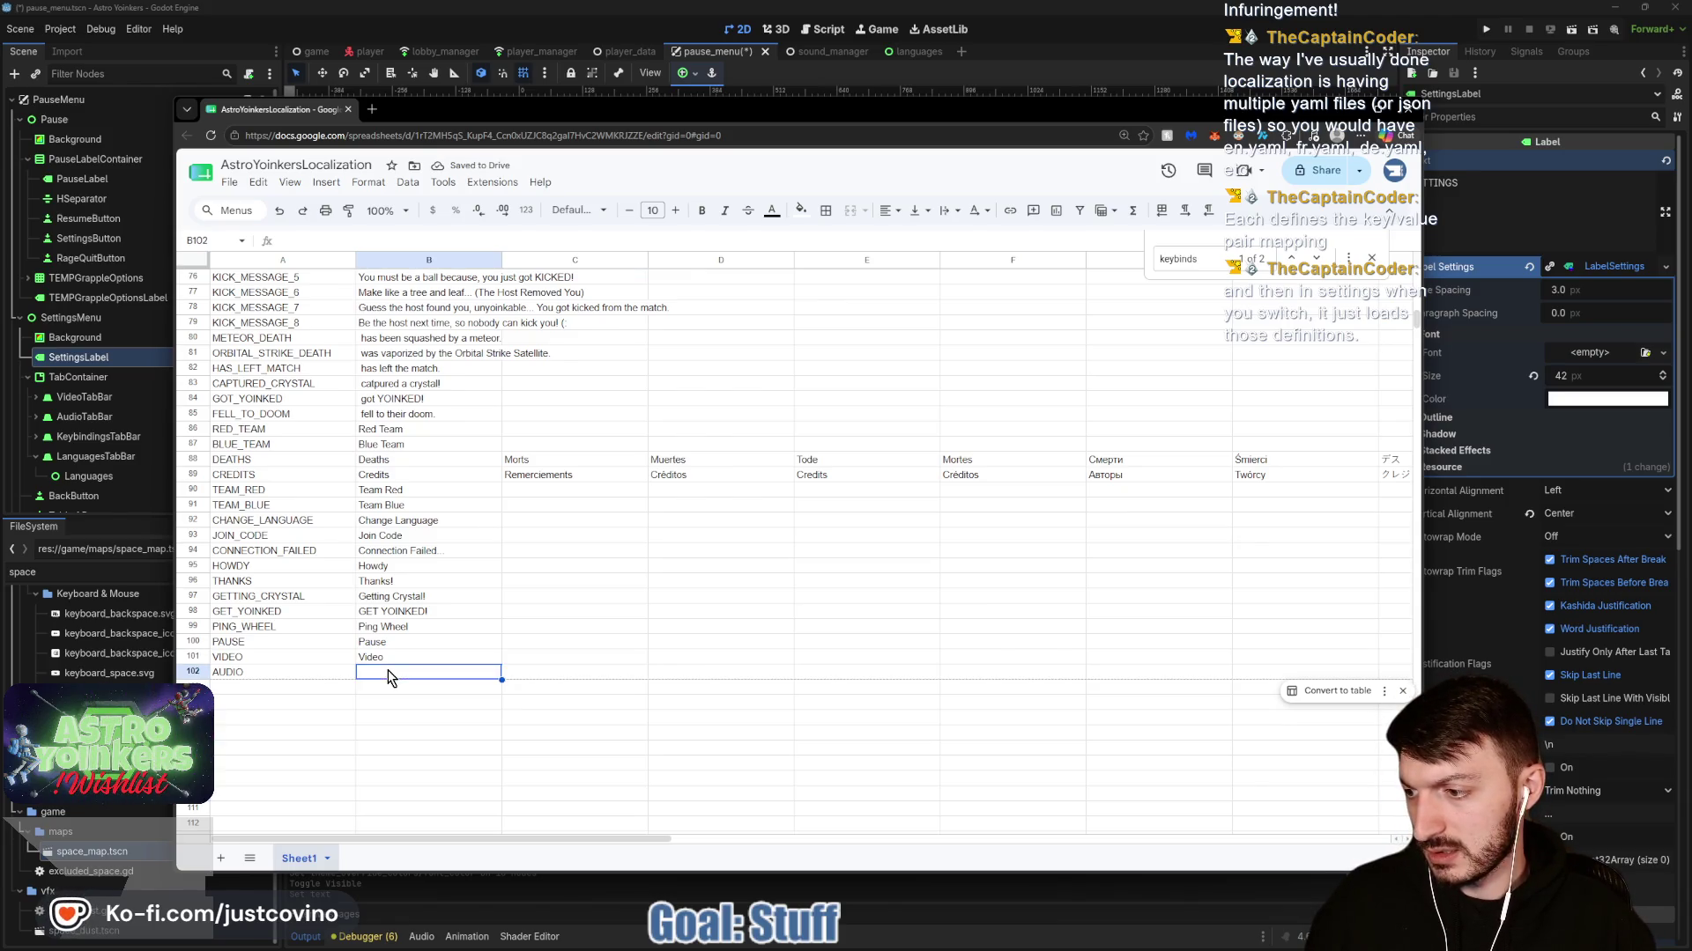
{"action": "type", "text": "Audio"}
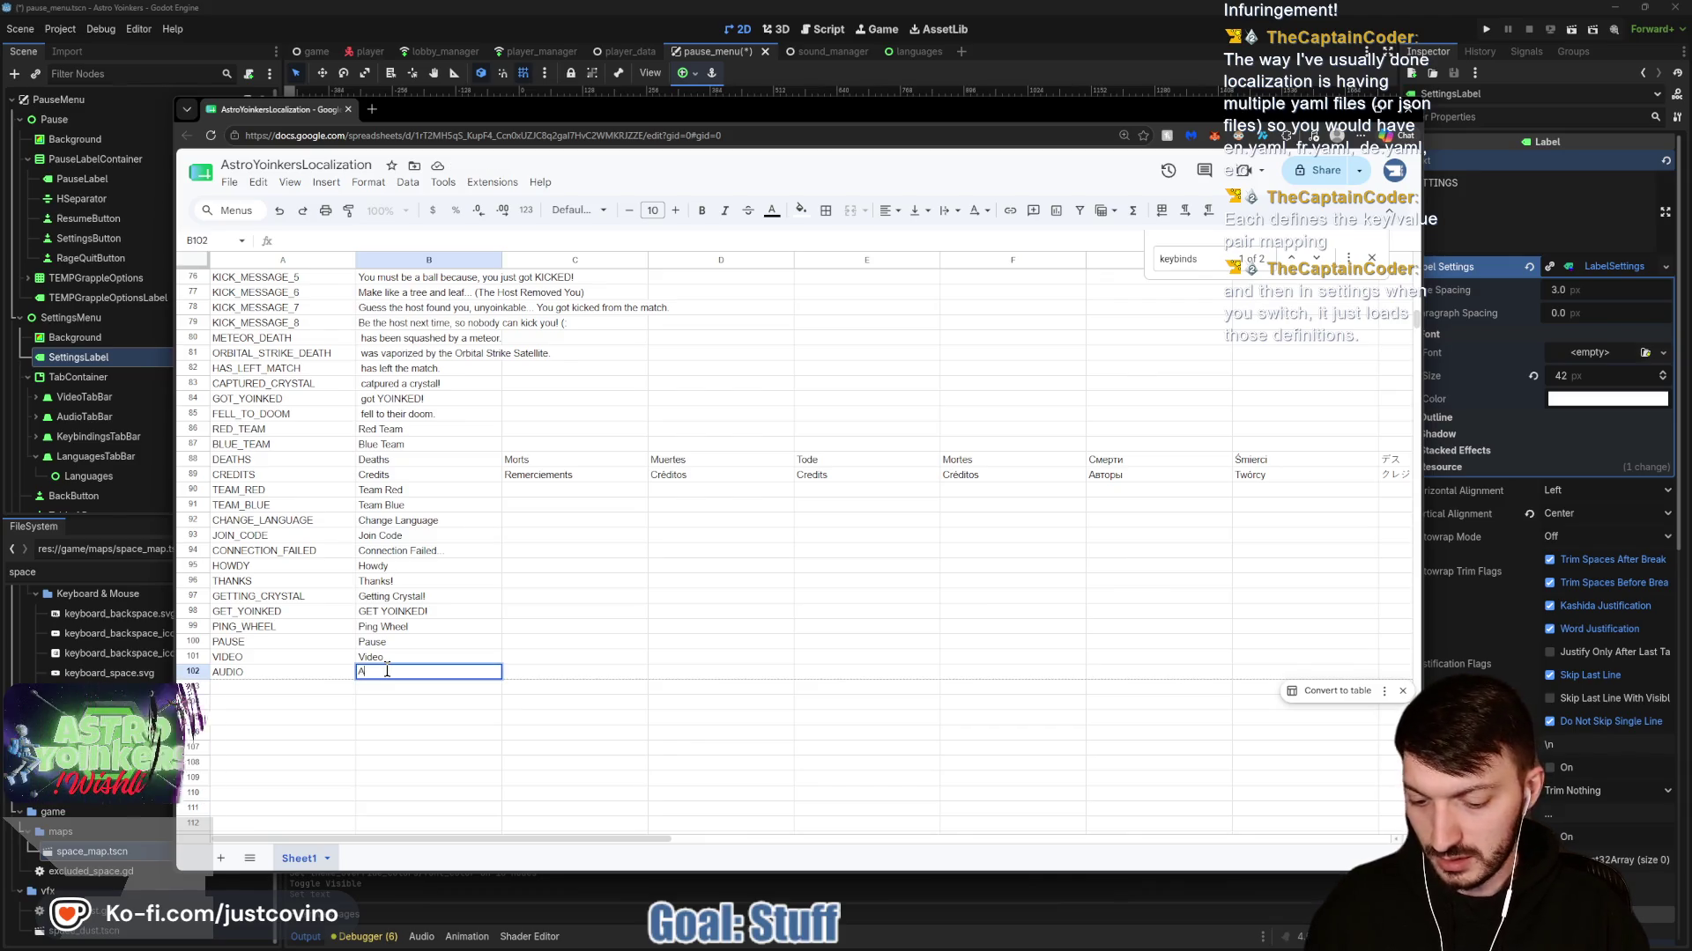
{"action": "key", "text": "Return"}
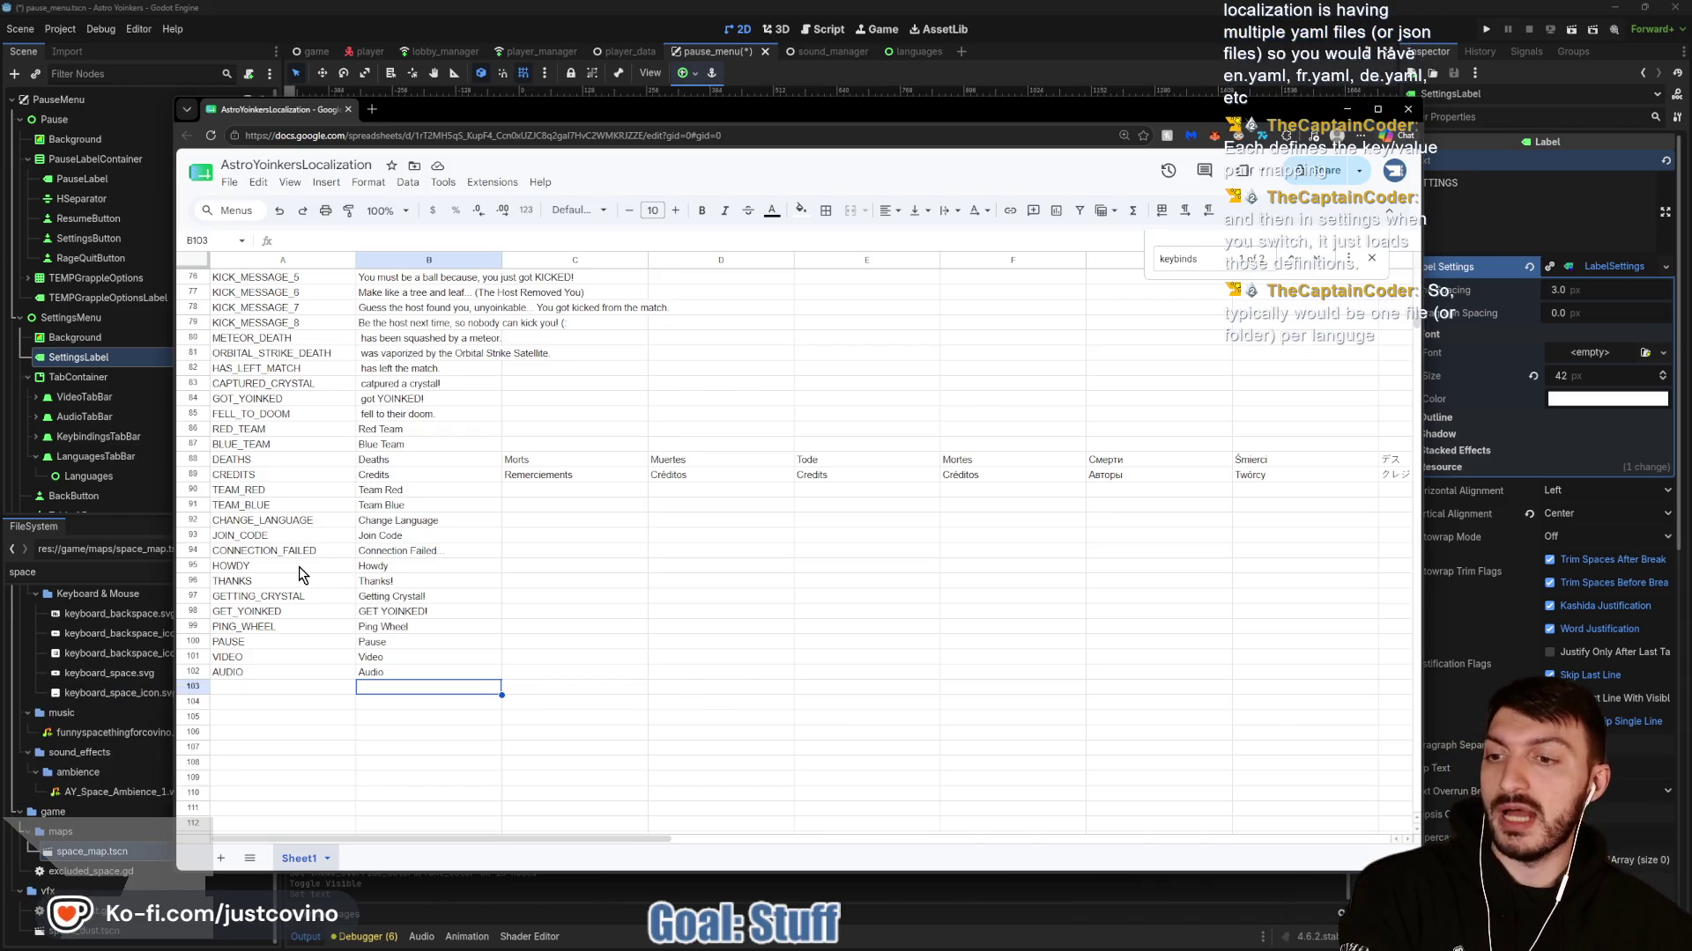
Review the en_US, fr and es columns, close the Find bar, and return to Godot.
{"action": "scroll", "coordinate": [577, 496], "scroll_direction": "up", "scroll_amount": 15}
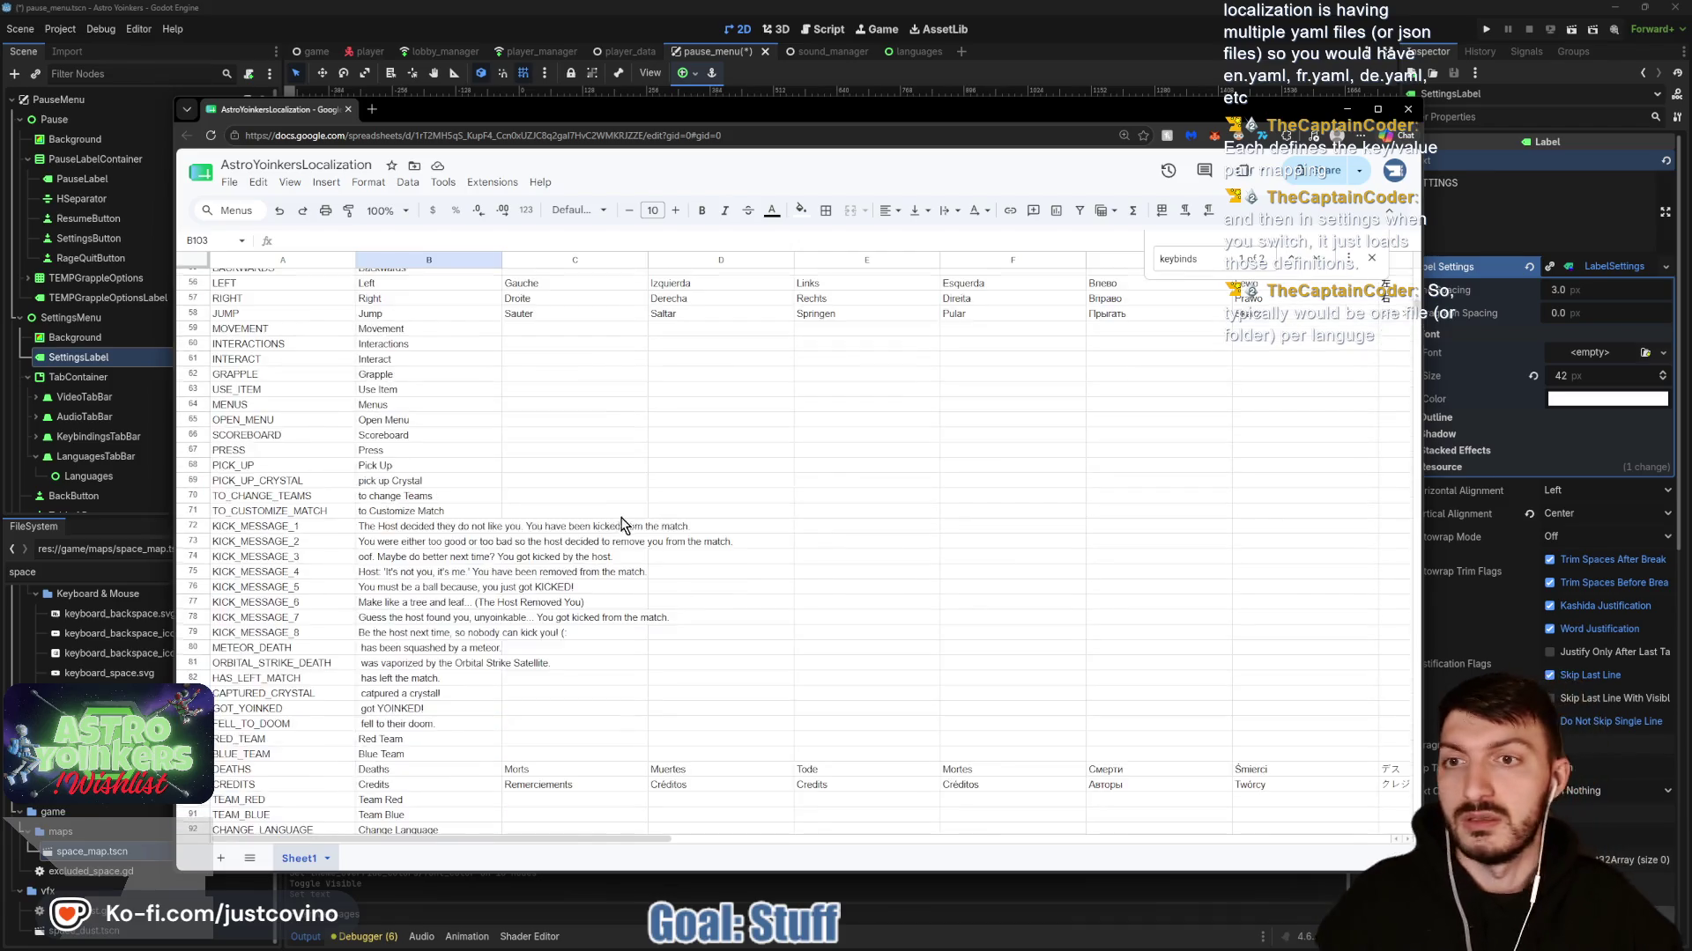
{"action": "left_click", "coordinate": [562, 444]}
{"action": "left_click", "coordinate": [581, 537]}
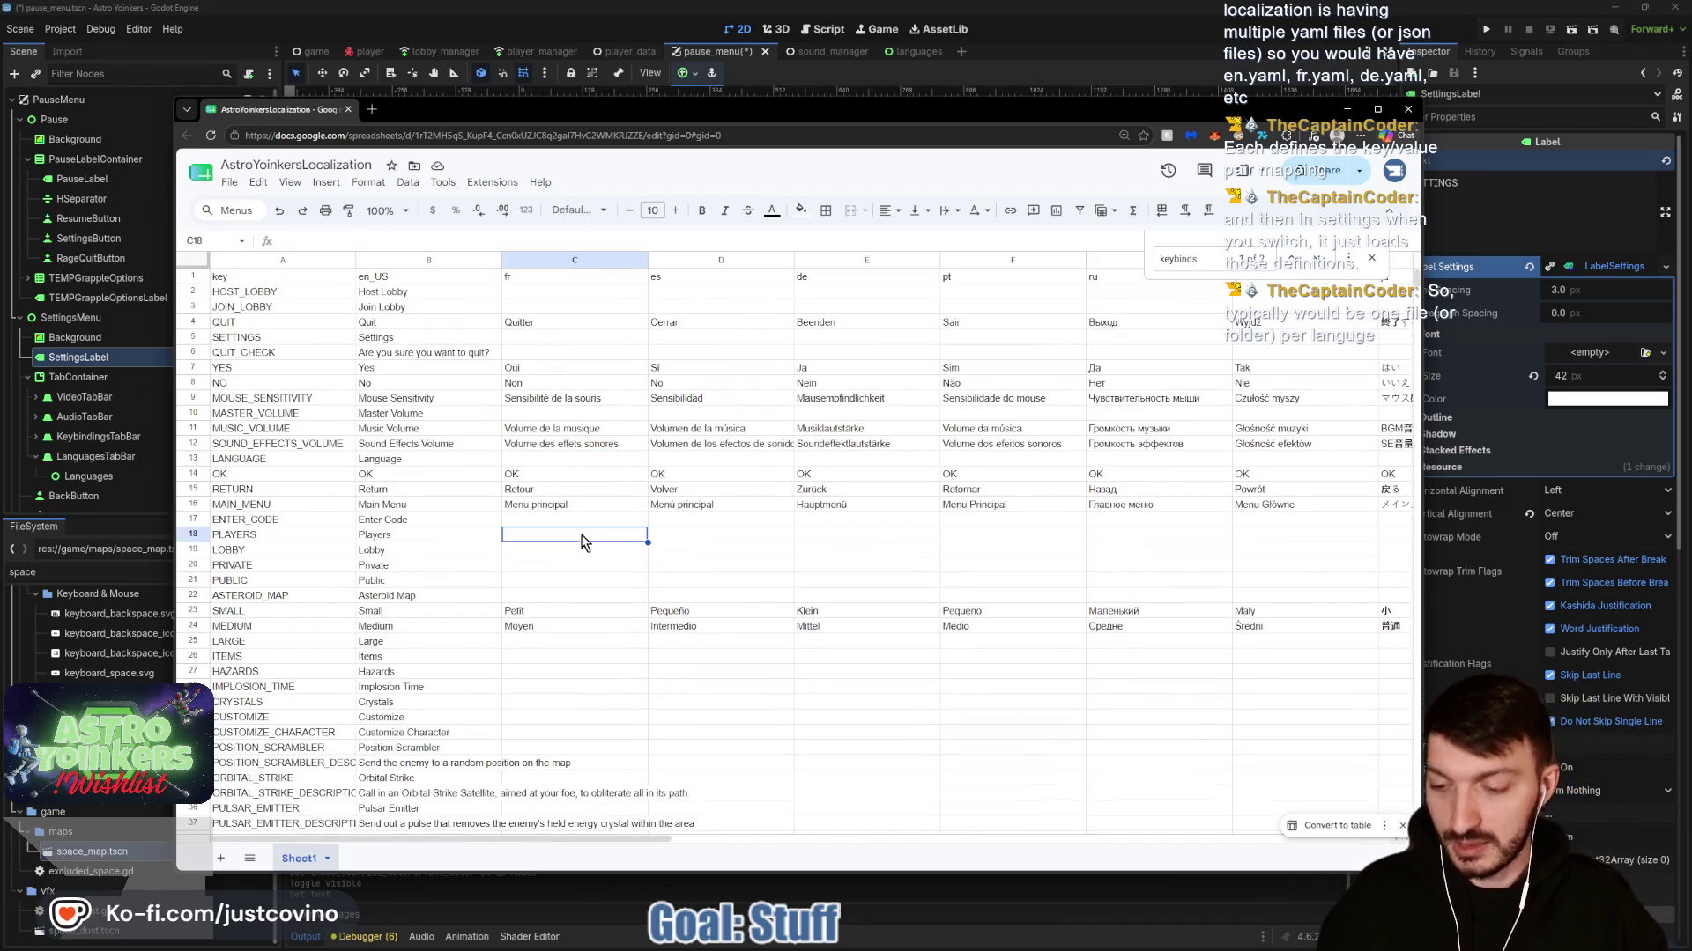
{"action": "scroll", "coordinate": [755, 352], "scroll_direction": "right", "scroll_amount": 5}
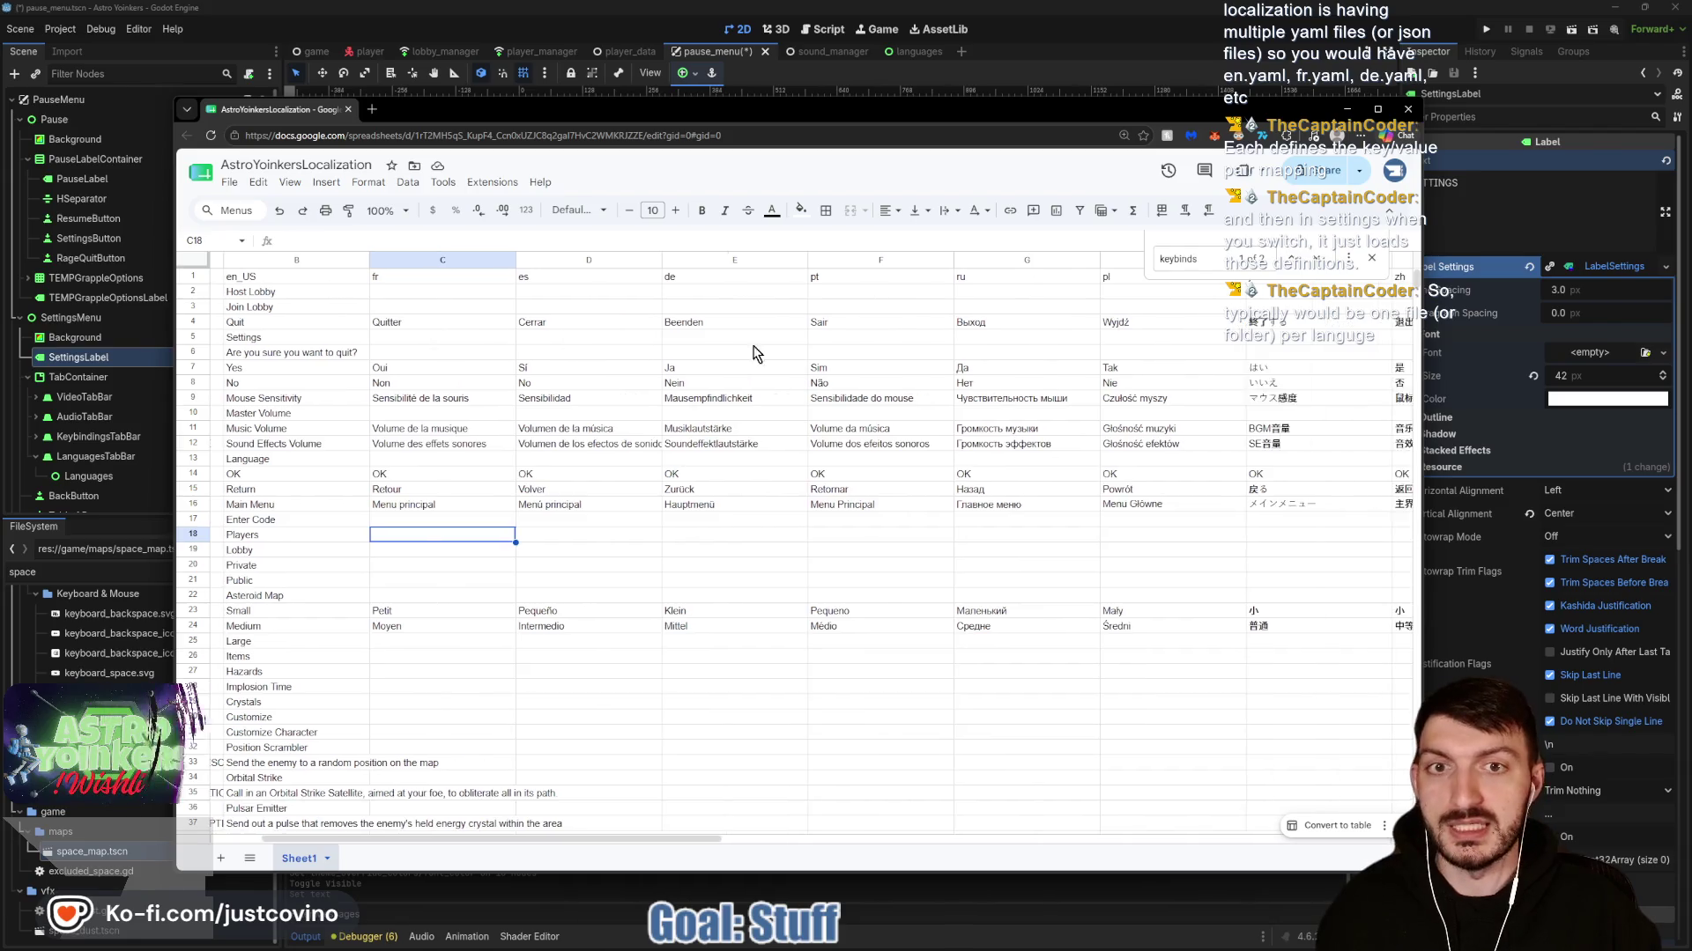
{"action": "scroll", "coordinate": [1057, 331], "scroll_direction": "right", "scroll_amount": 2}
{"action": "left_click", "coordinate": [1372, 258]}
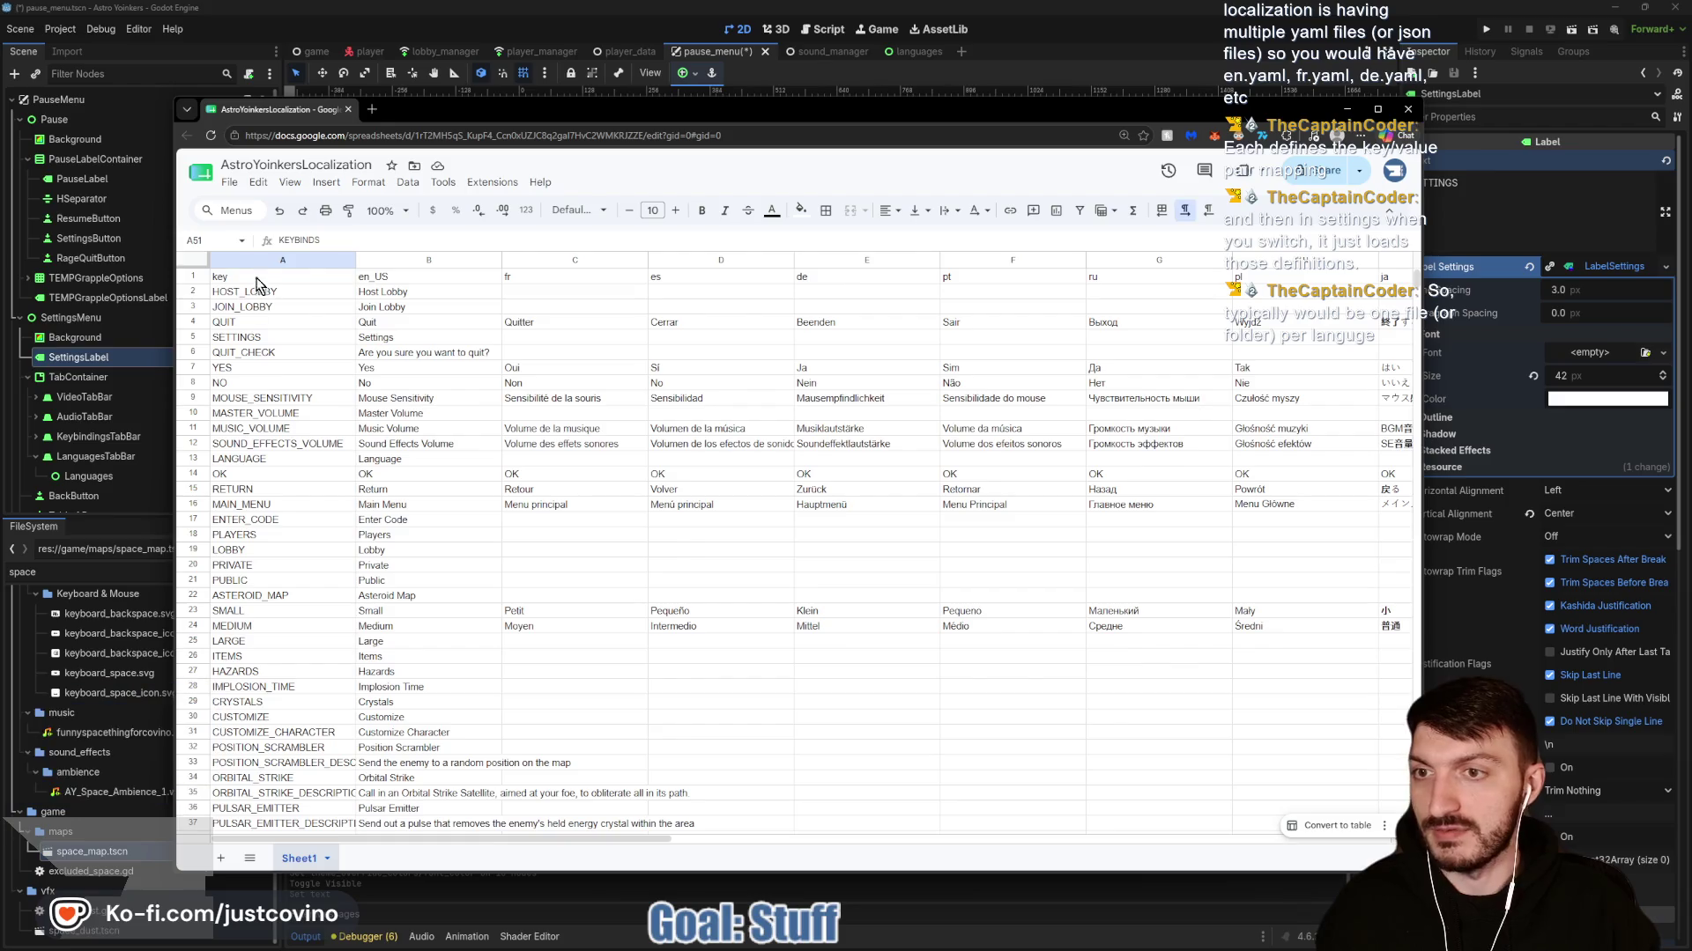
{"action": "left_click", "coordinate": [408, 278]}
{"action": "left_click", "coordinate": [573, 278]}
{"action": "left_click", "coordinate": [723, 278]}
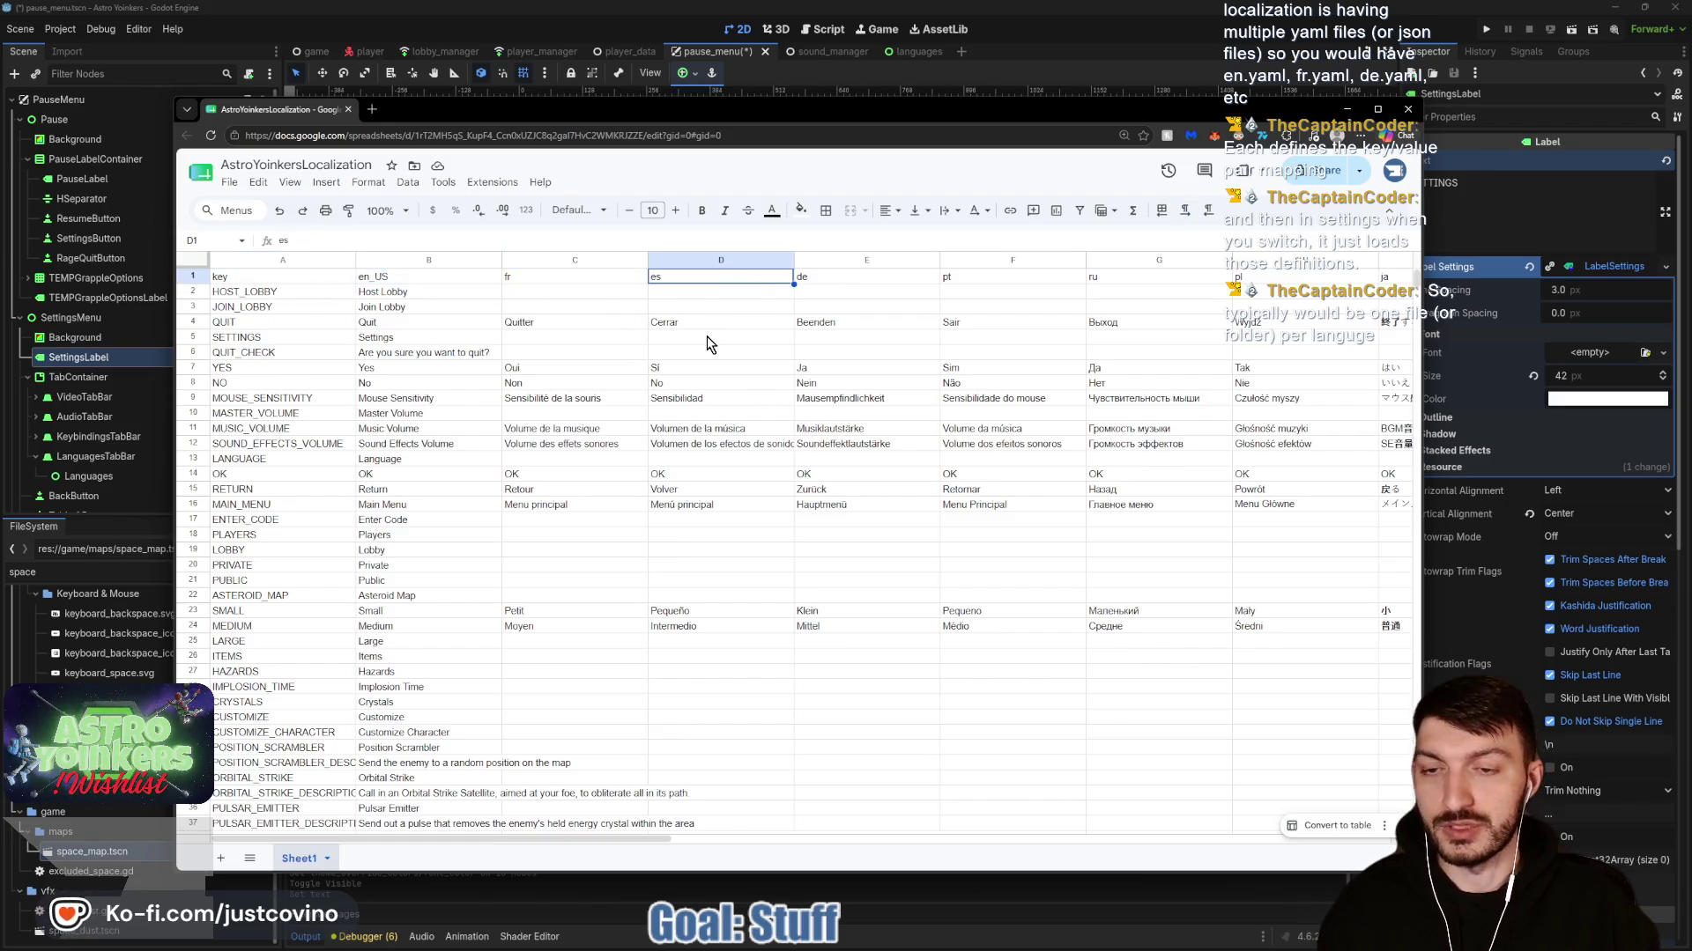
{"action": "left_click", "coordinate": [574, 933]}
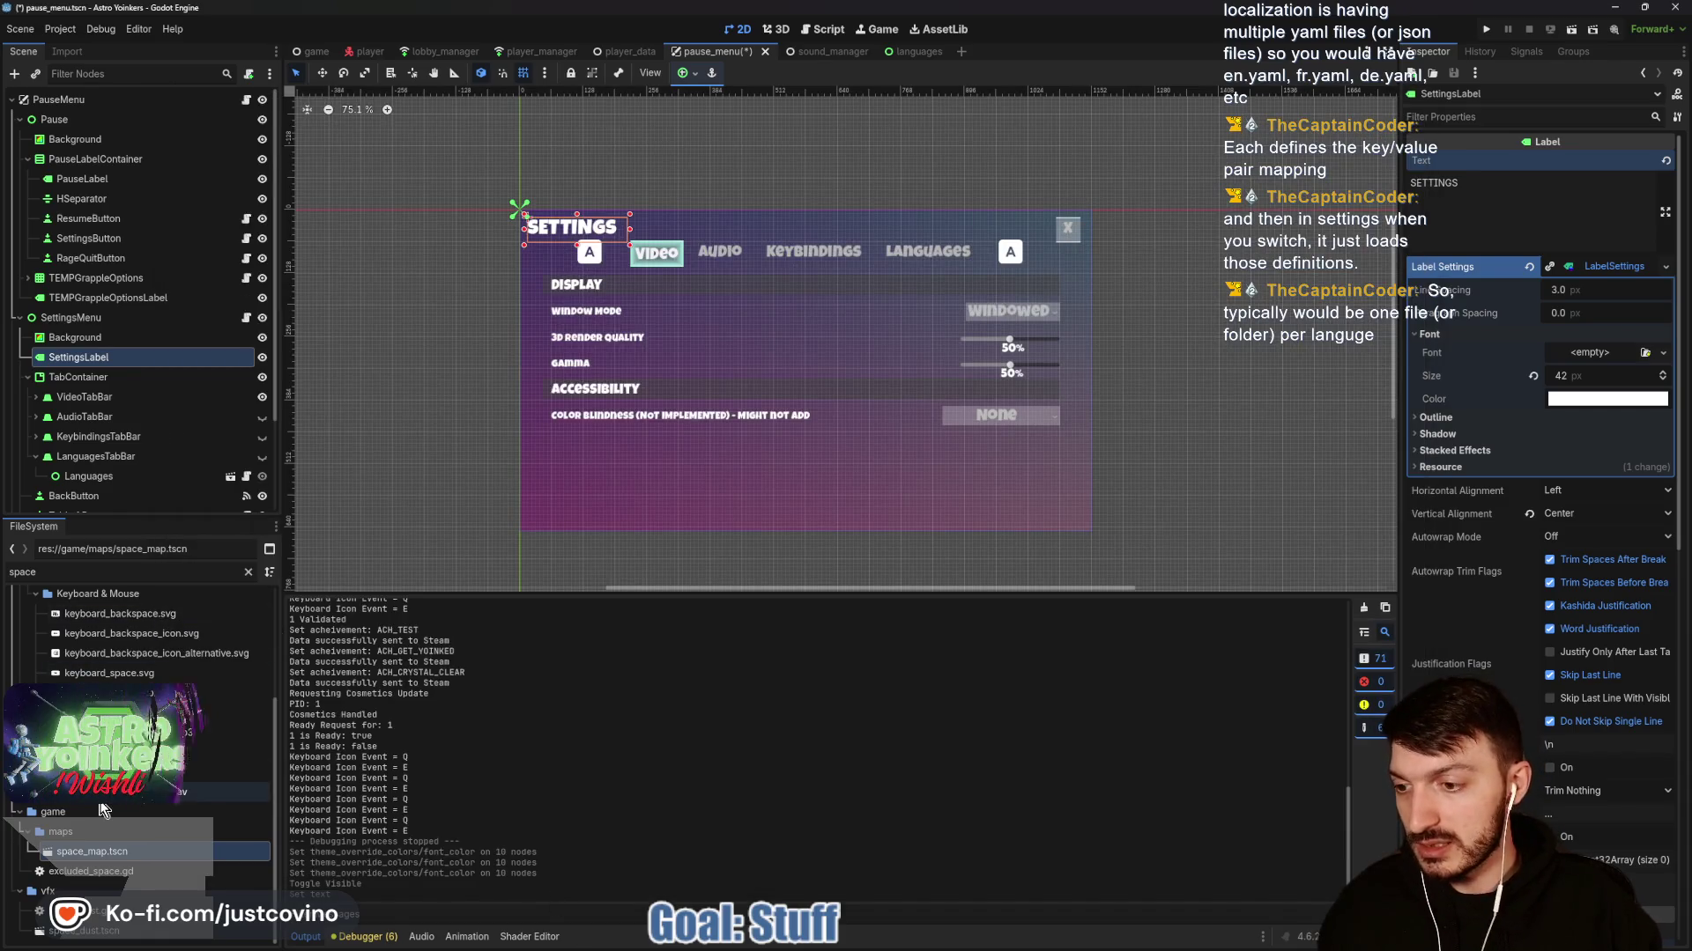
{"action": "scroll", "coordinate": [163, 621], "scroll_direction": "up", "scroll_amount": 2}
{"action": "left_click", "coordinate": [248, 571]}
{"action": "scroll", "coordinate": [141, 705], "scroll_direction": "down", "scroll_amount": 5}
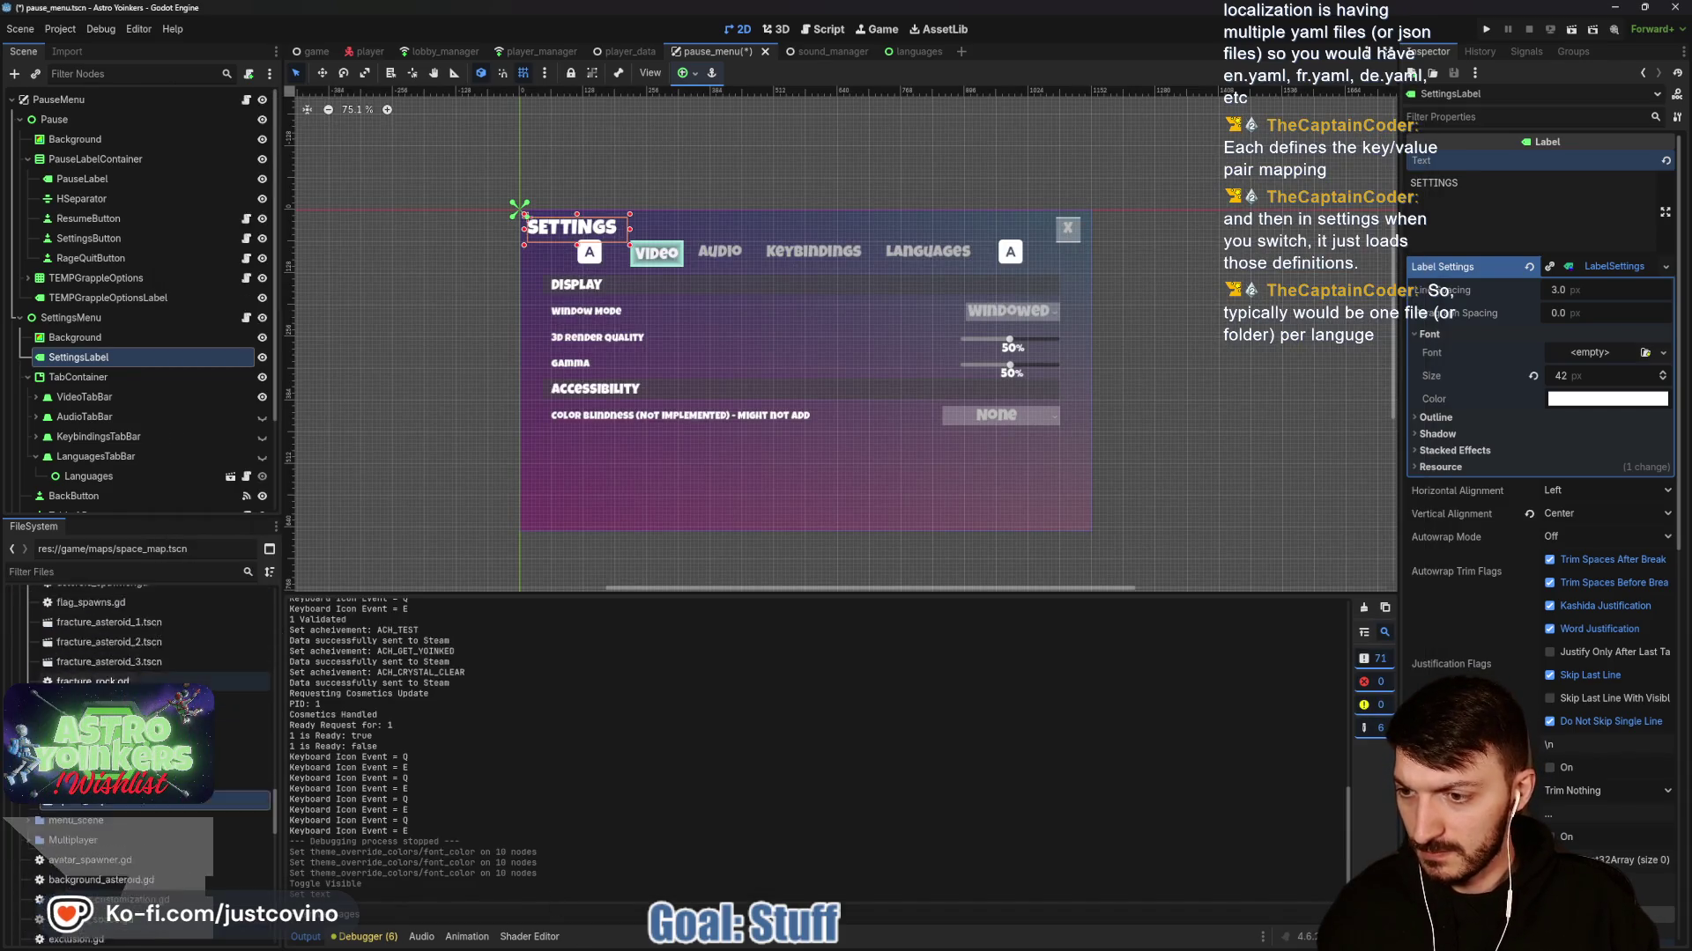
{"action": "scroll", "coordinate": [176, 745], "scroll_direction": "down", "scroll_amount": 10}
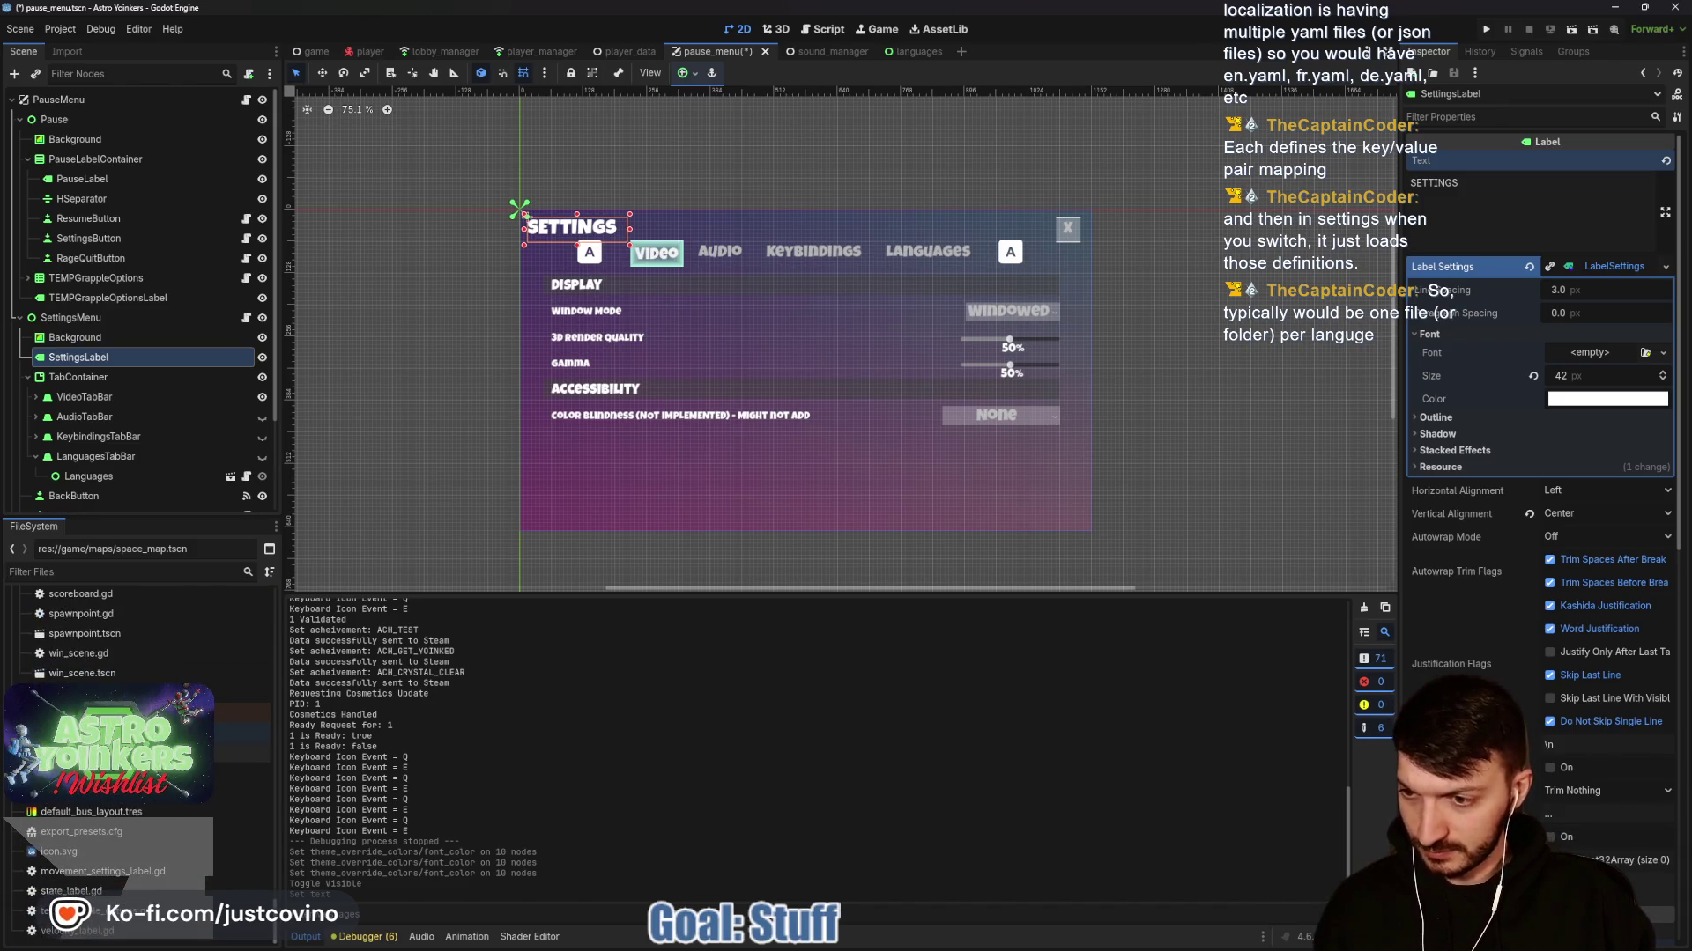
{"action": "scroll", "coordinate": [141, 722], "scroll_direction": "up", "scroll_amount": 2}
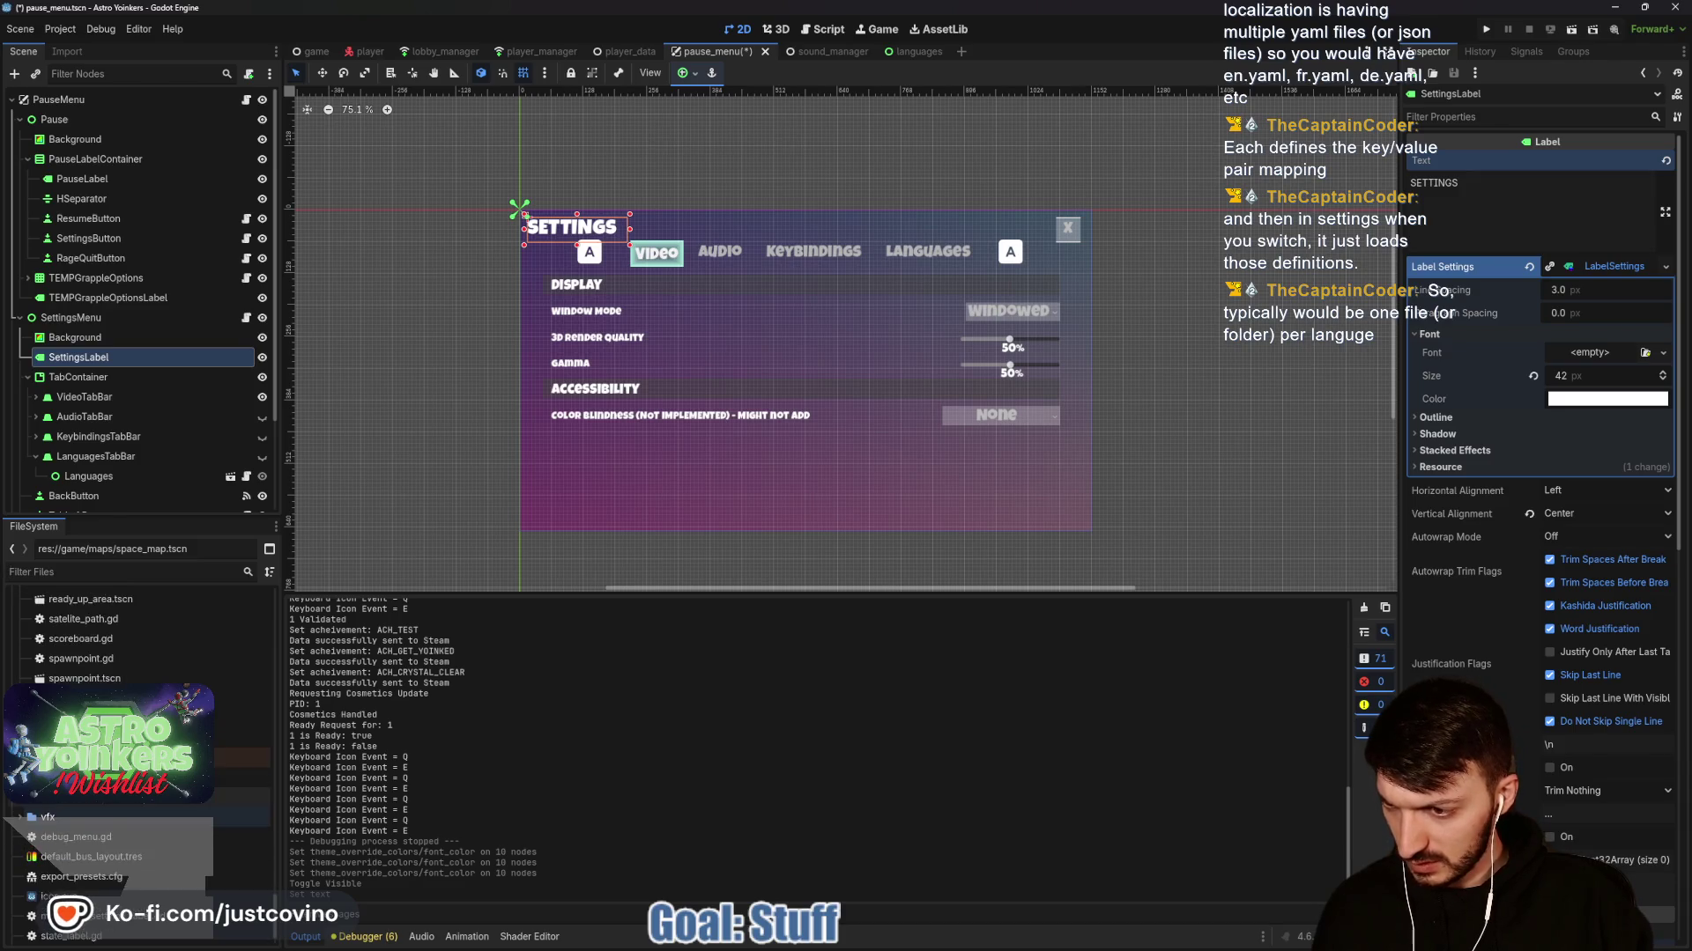
{"action": "scroll", "coordinate": [141, 722], "scroll_direction": "up", "scroll_amount": 8}
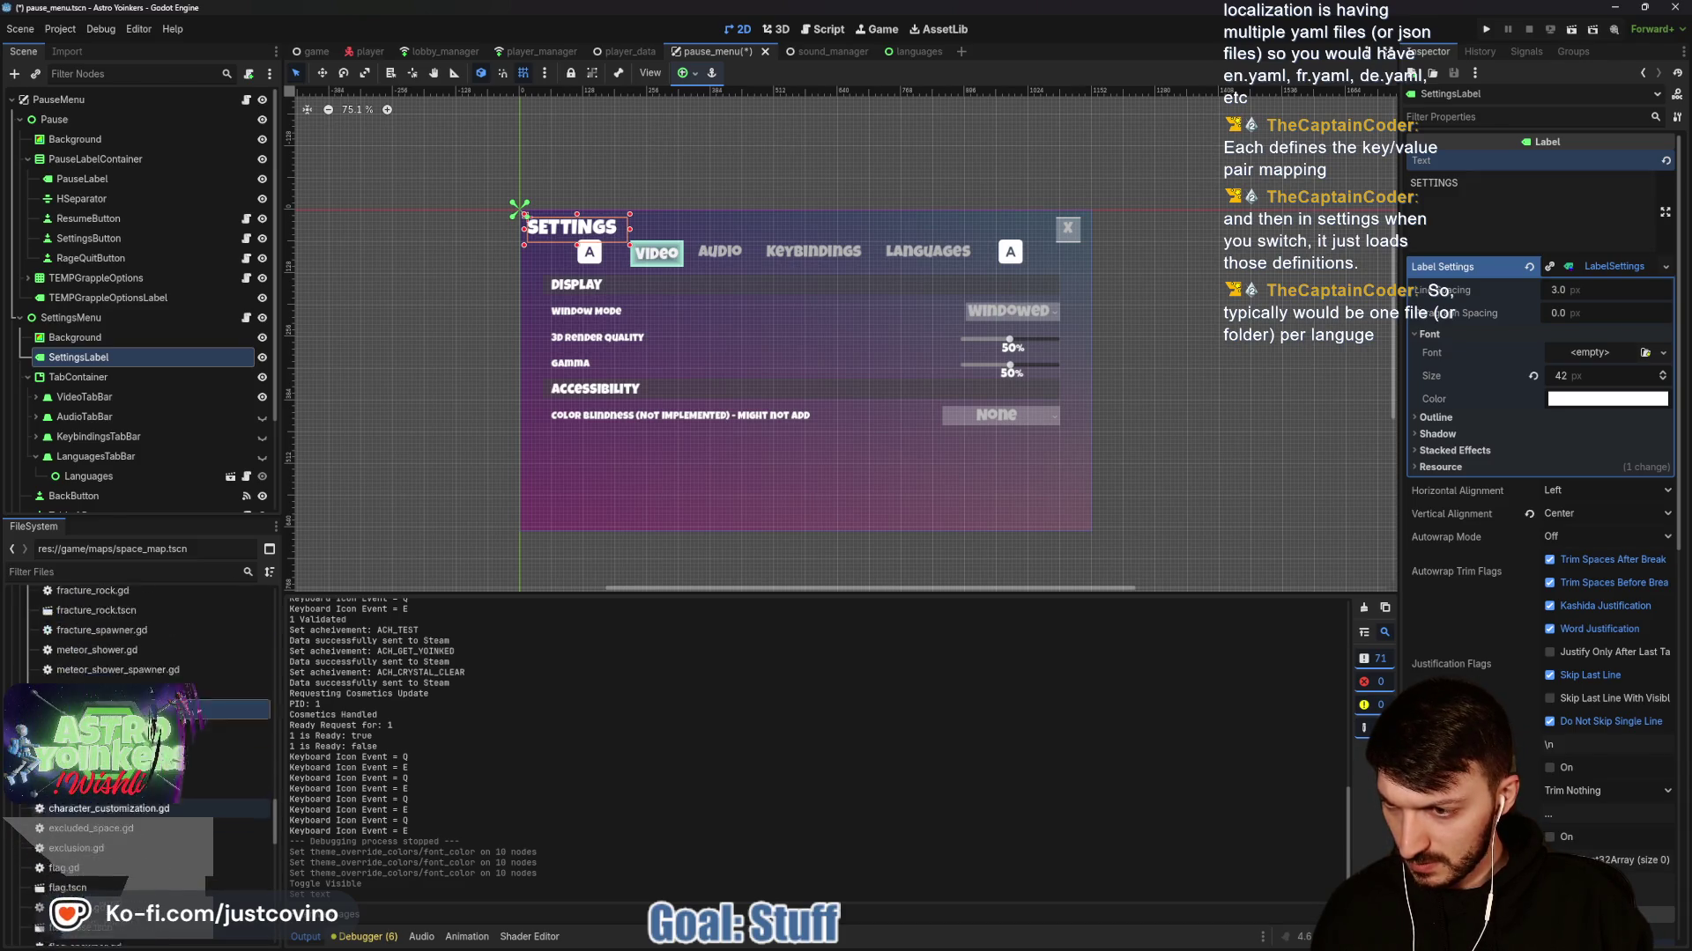
{"action": "scroll", "coordinate": [29, 804], "scroll_direction": "up", "scroll_amount": 2}
{"action": "scroll", "coordinate": [29, 804], "scroll_direction": "up", "scroll_amount": 10}
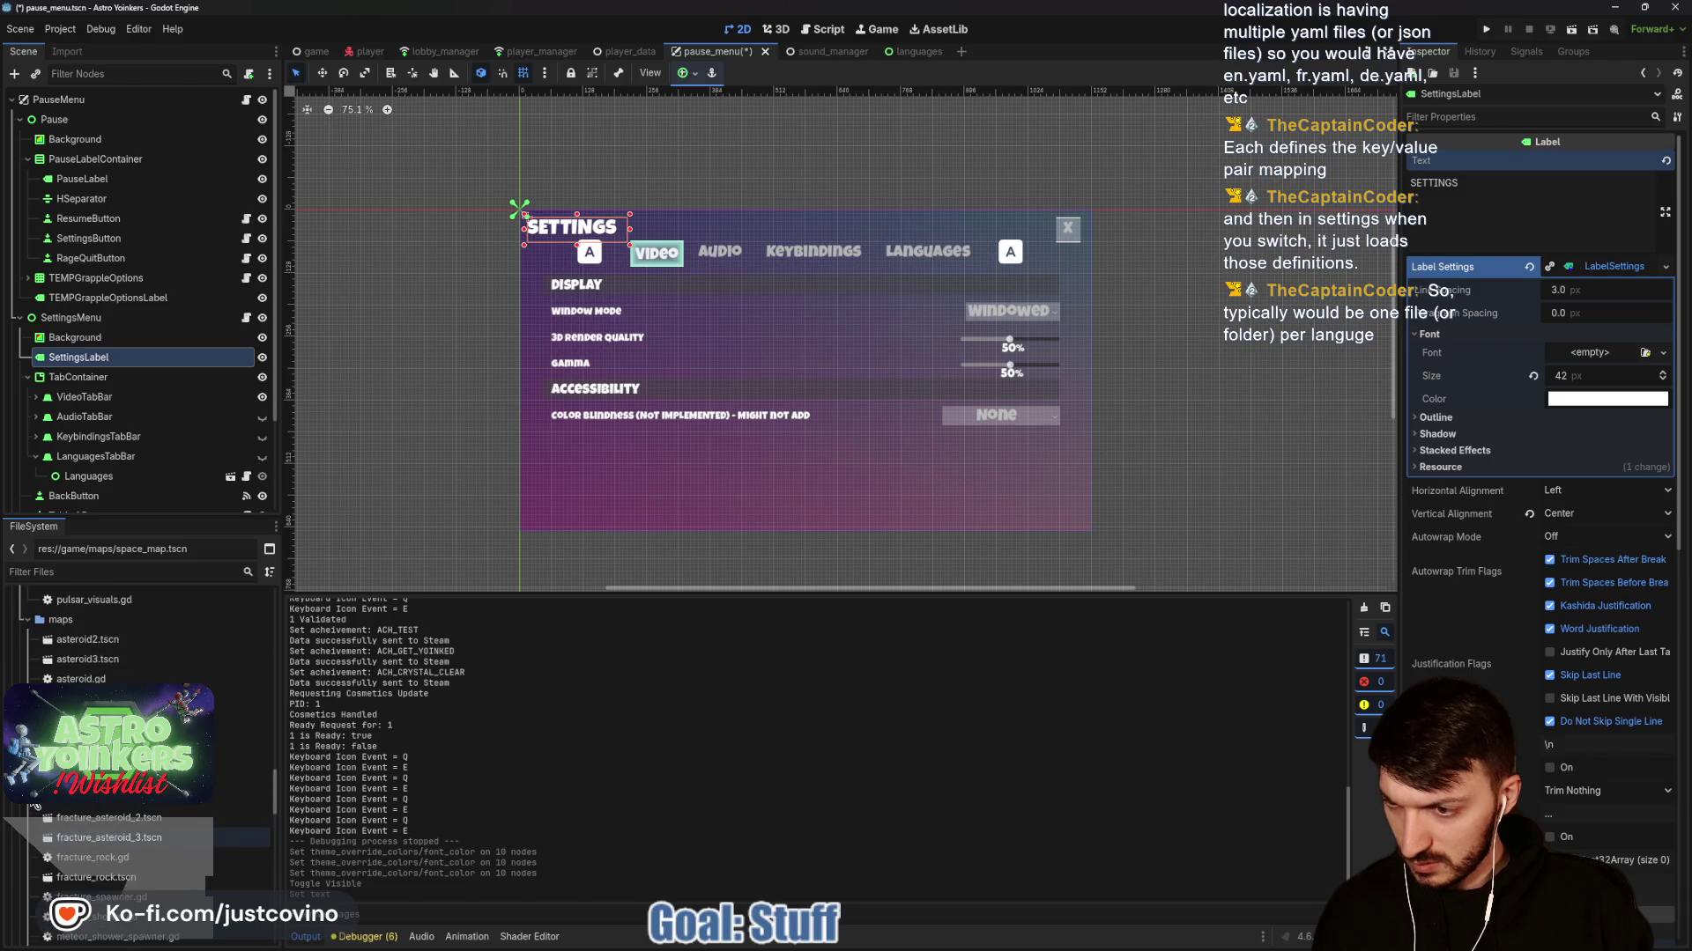
{"action": "double_click", "coordinate": [53, 663]}
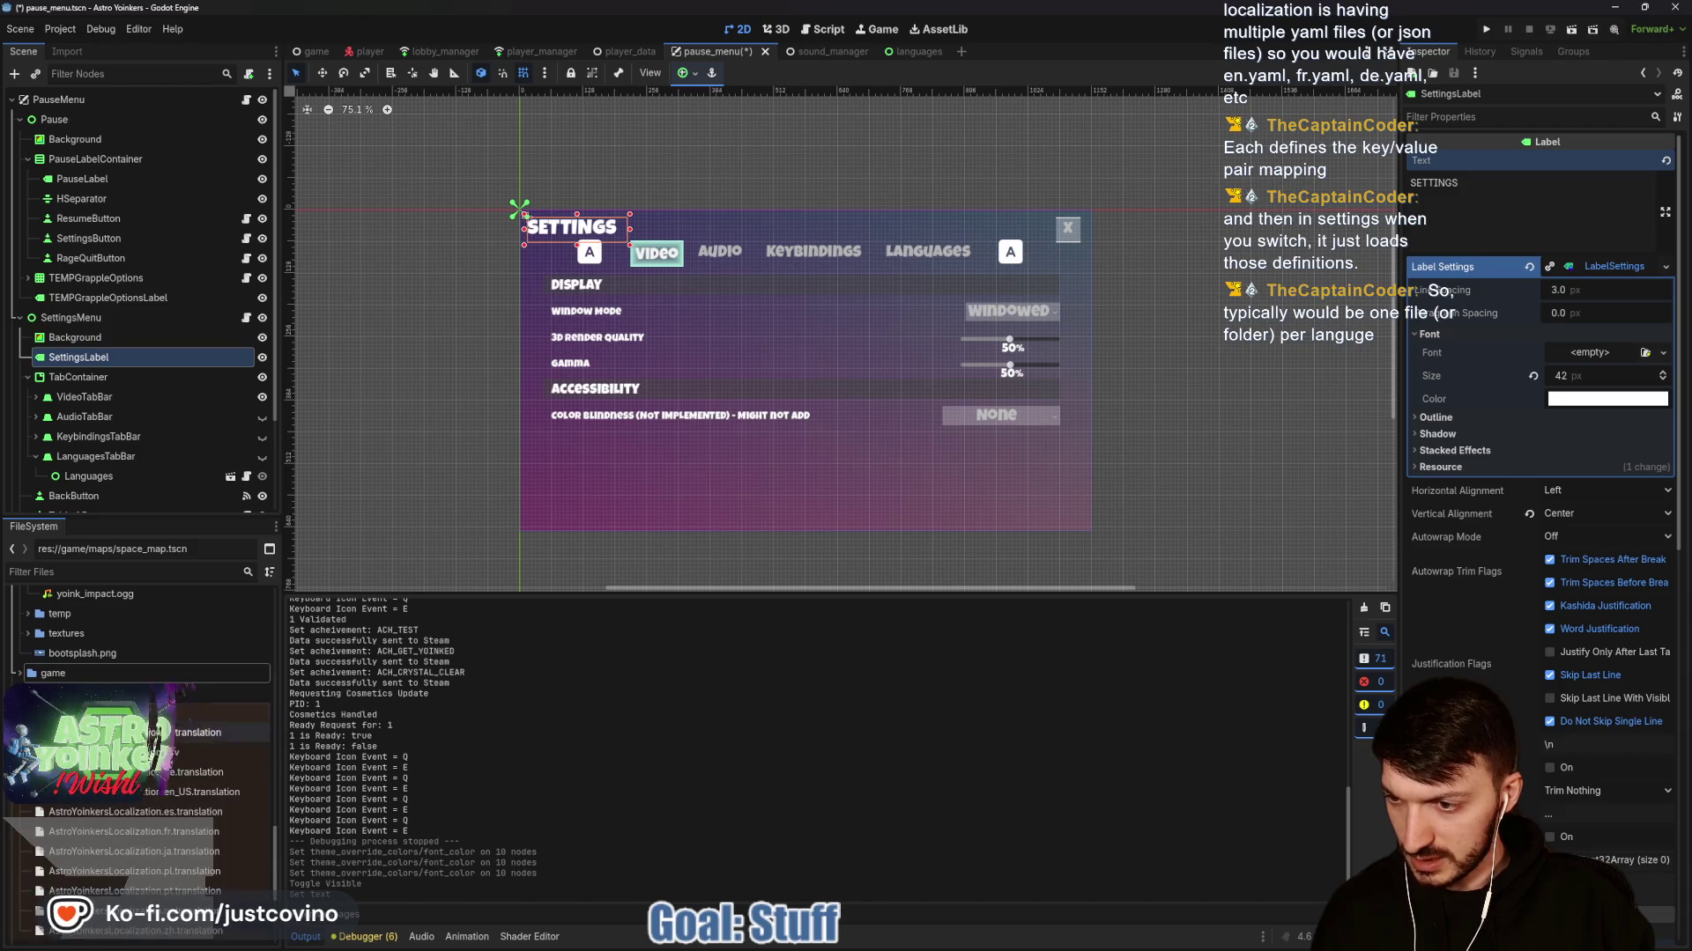
{"action": "double_click", "coordinate": [220, 716]}
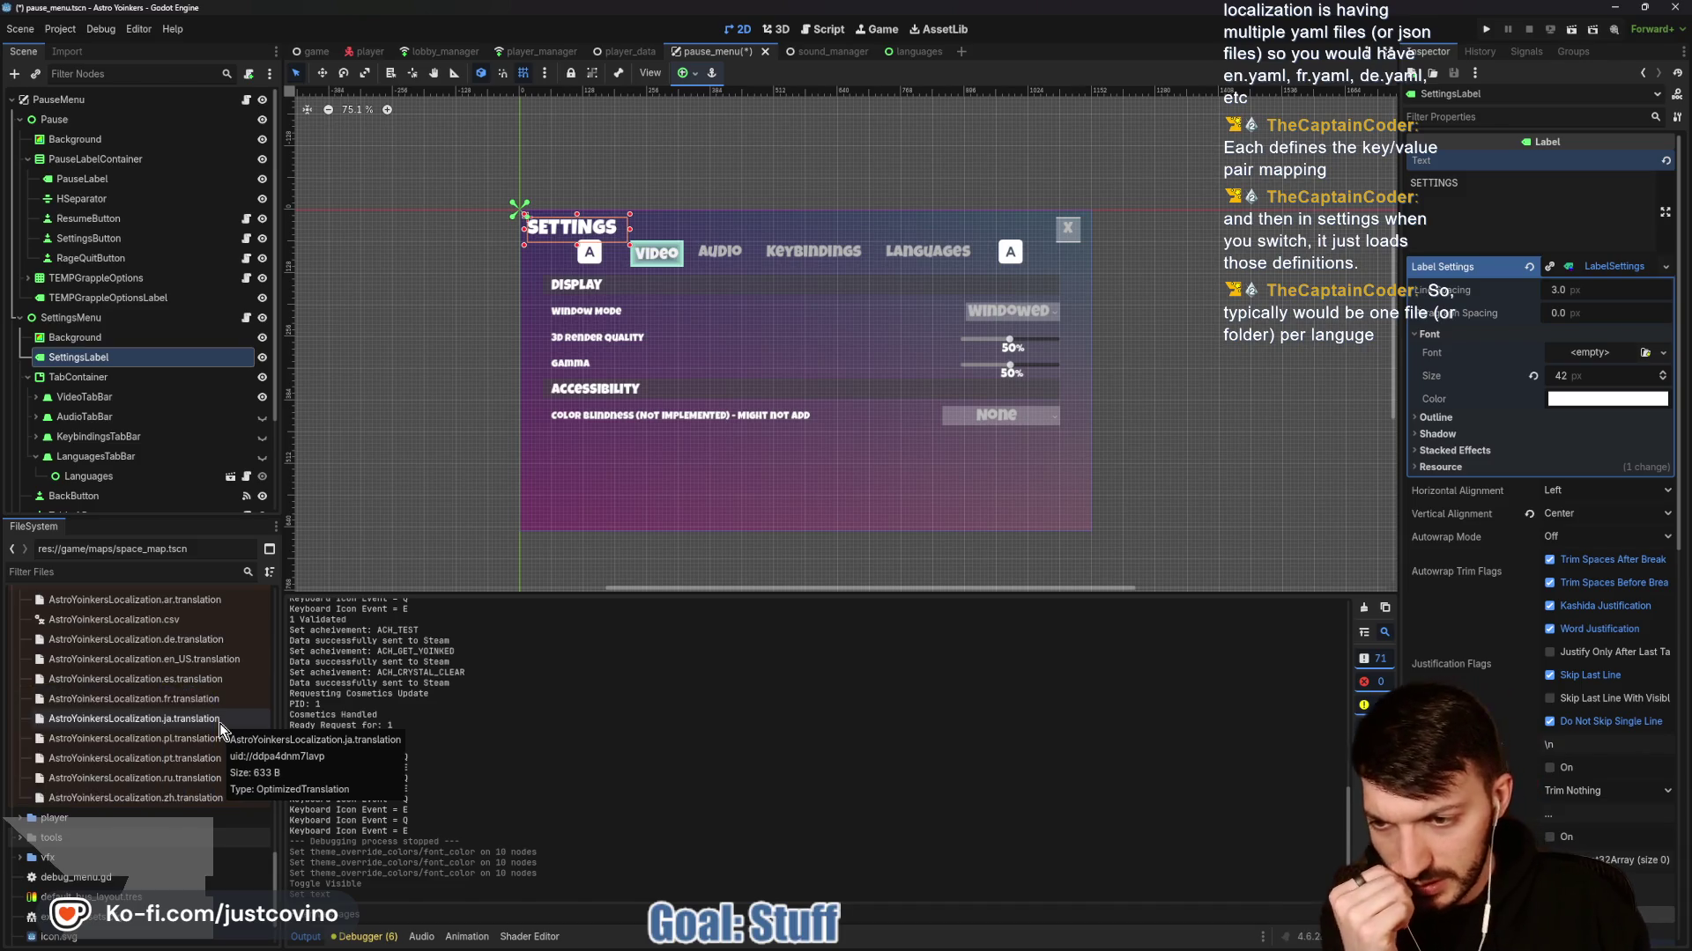
{"action": "scroll", "coordinate": [219, 721], "scroll_direction": "up", "scroll_amount": 1}
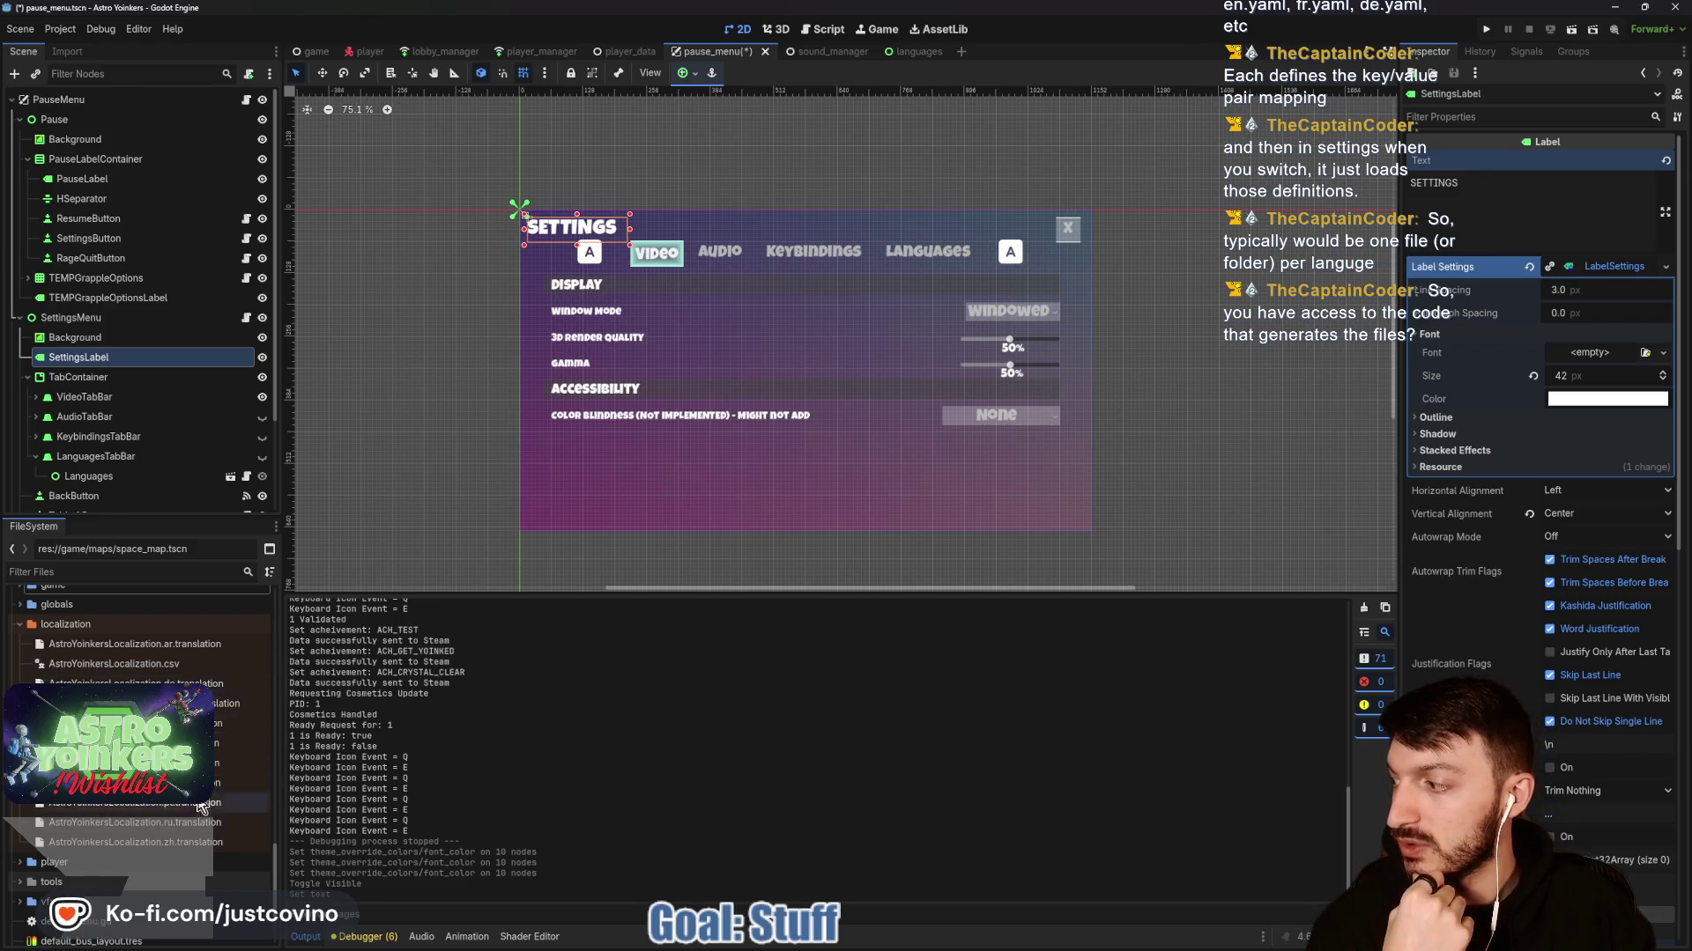
{"action": "scroll", "coordinate": [220, 669], "scroll_direction": "down", "scroll_amount": 2}
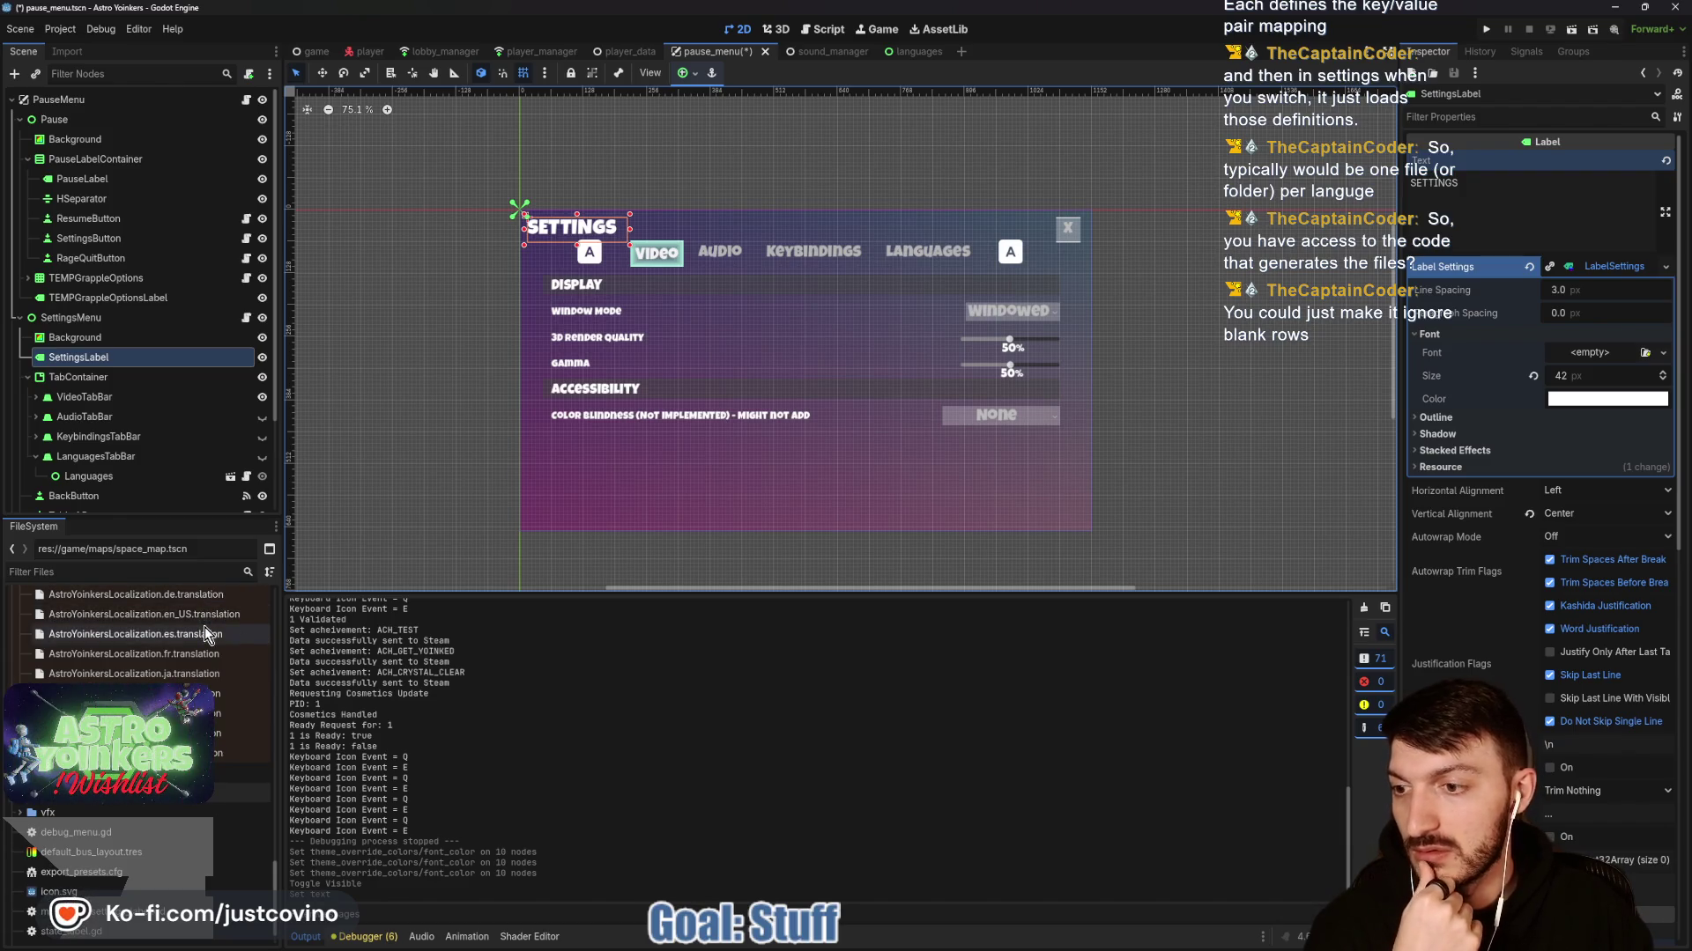
{"action": "left_click", "coordinate": [78, 28]}
{"action": "left_click", "coordinate": [77, 47]}
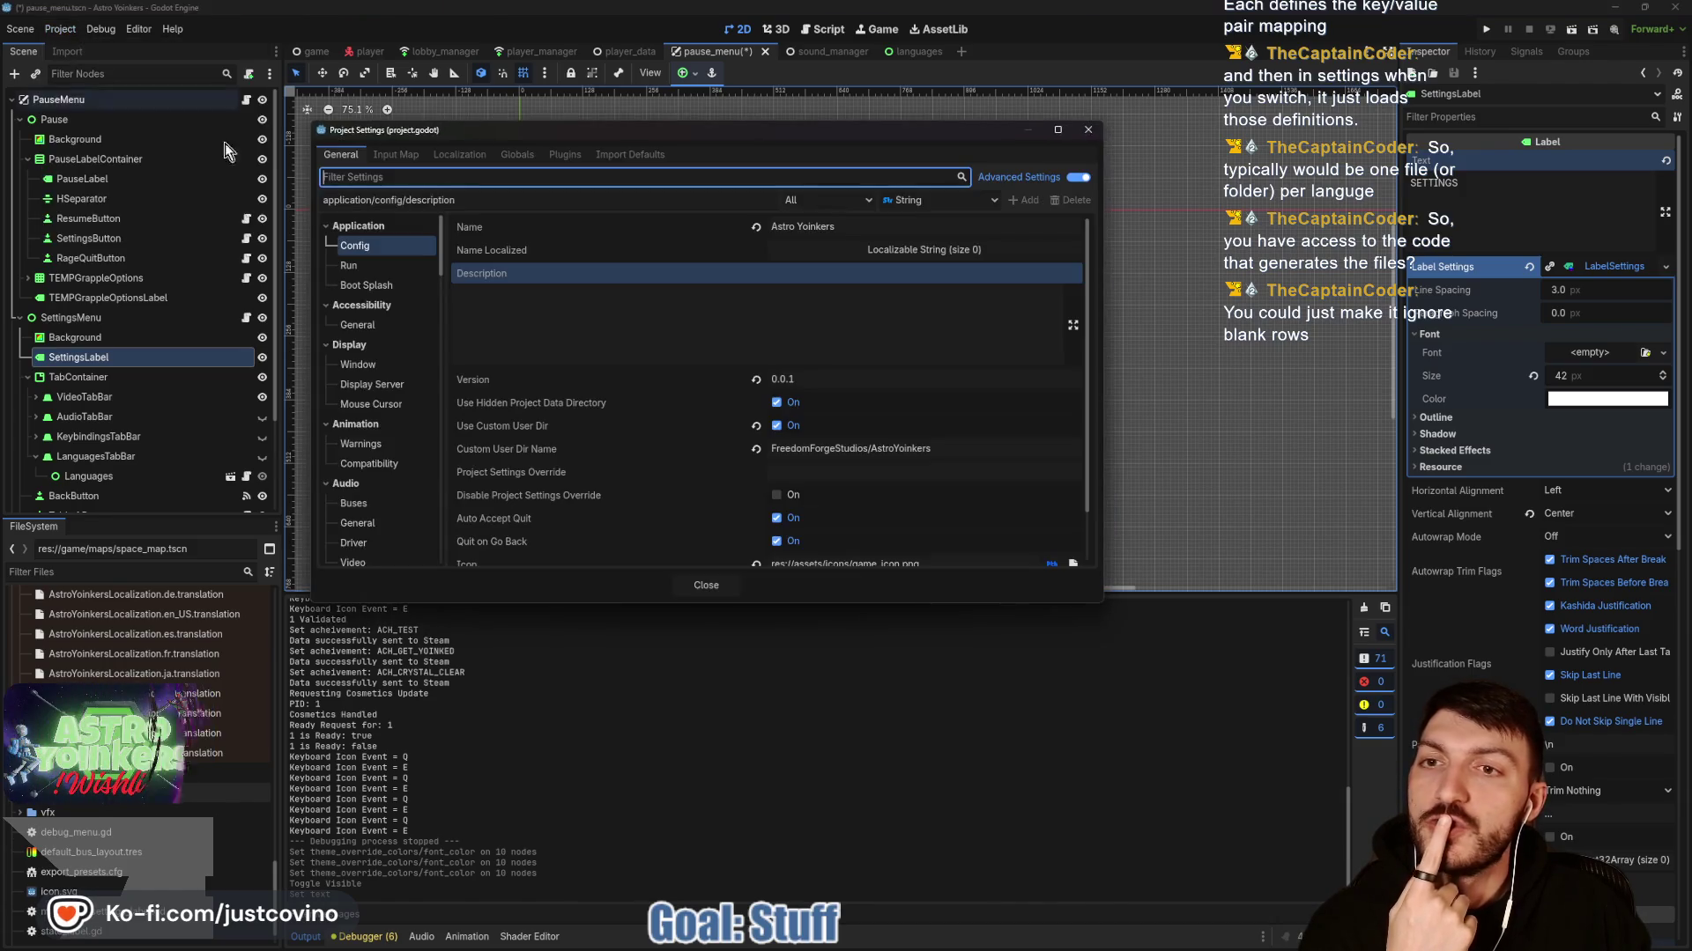
{"action": "left_click", "coordinate": [463, 155]}
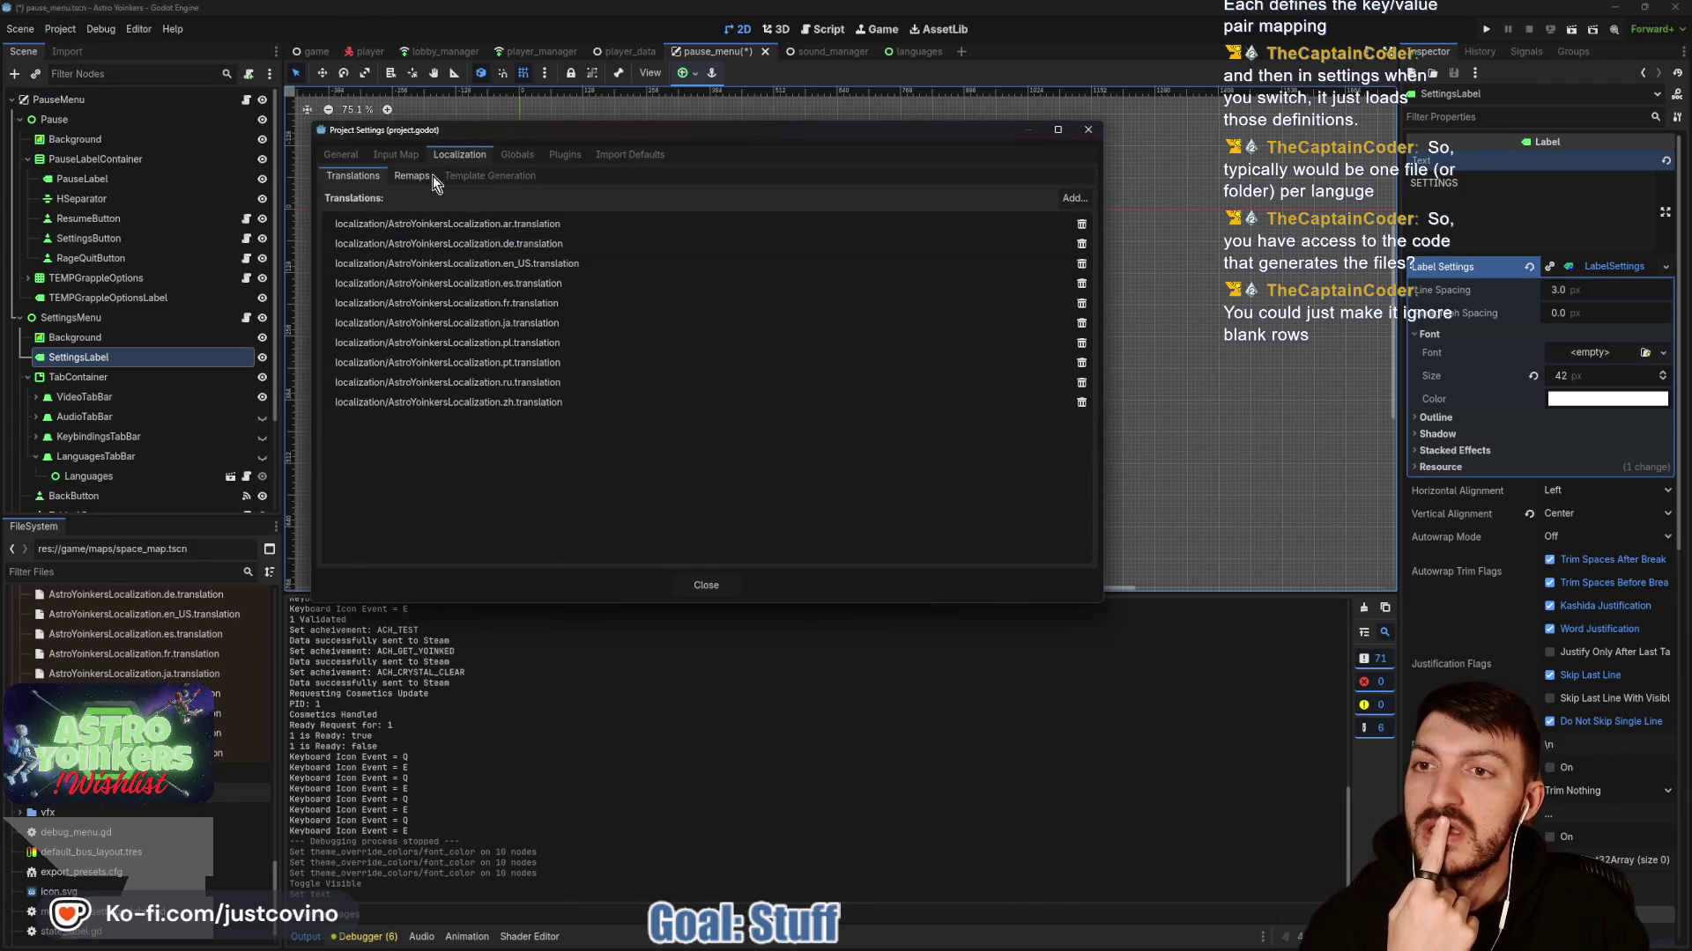
{"action": "left_click", "coordinate": [474, 179]}
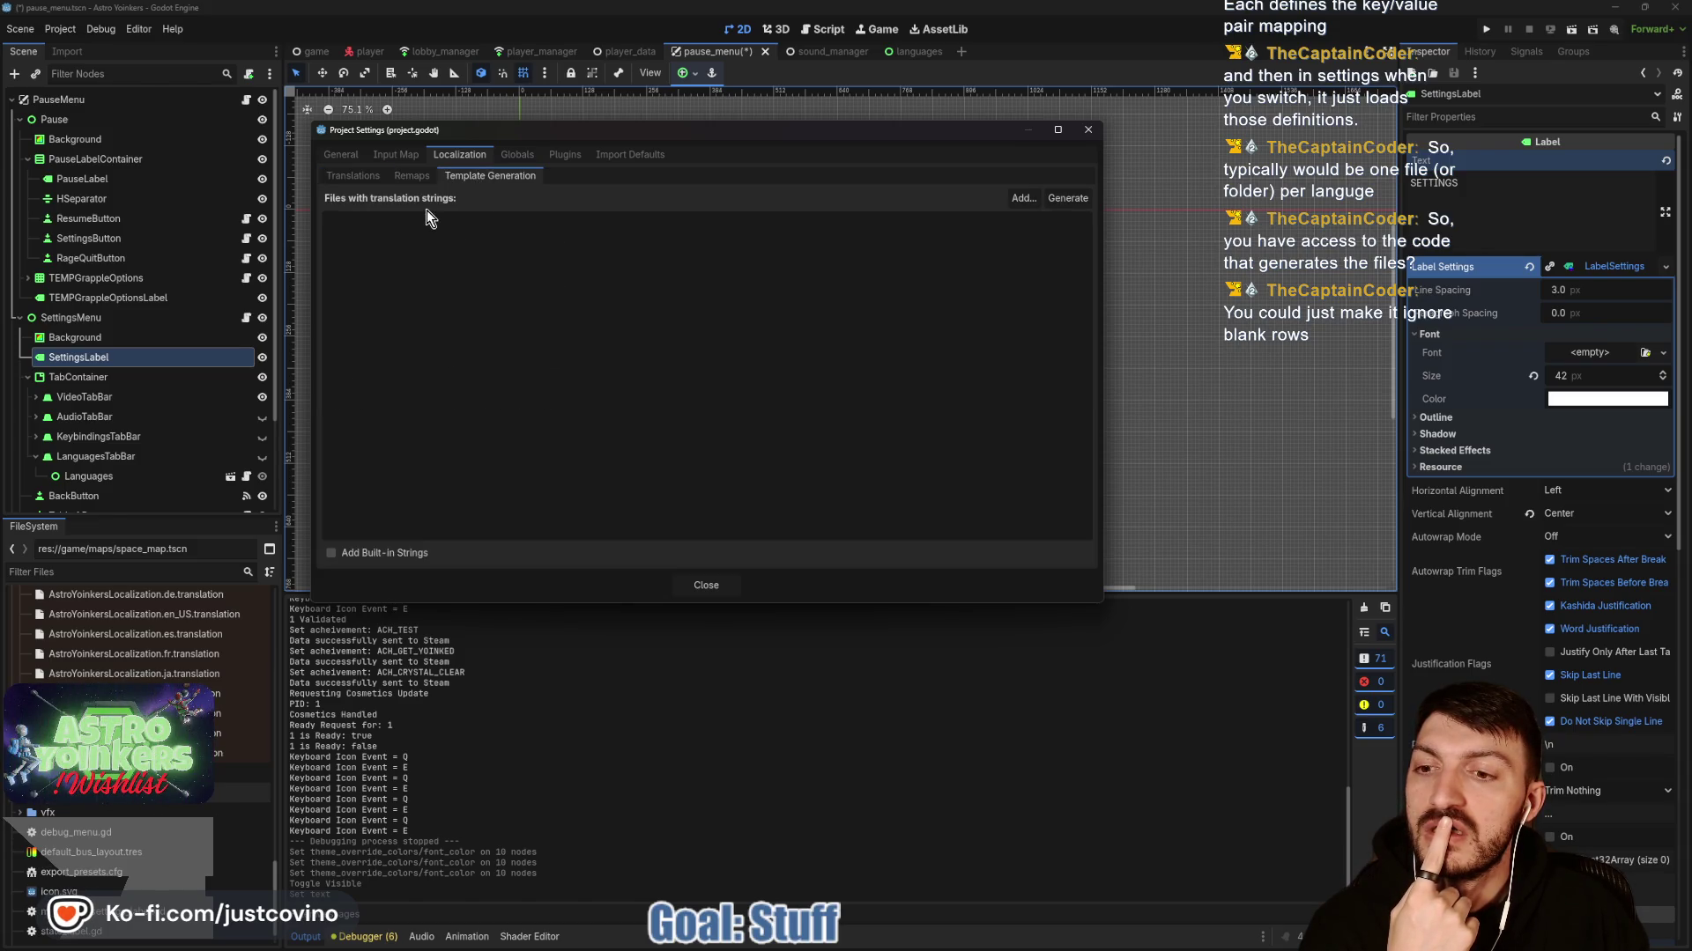
{"action": "left_click", "coordinate": [402, 176]}
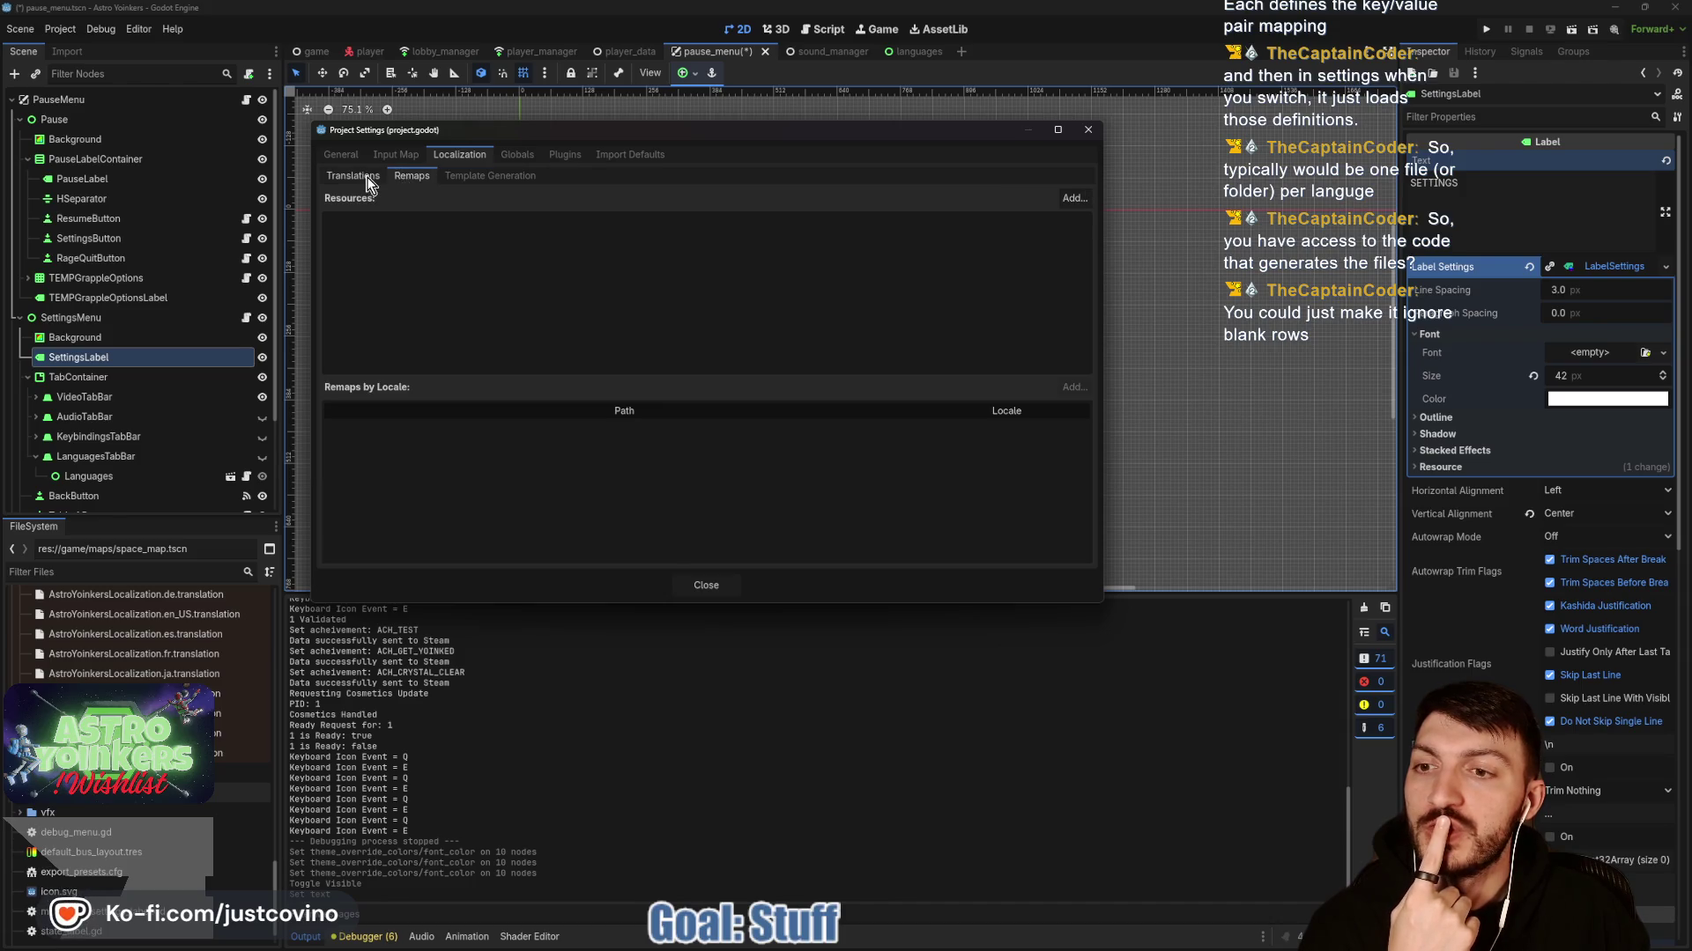
{"action": "left_click", "coordinate": [366, 181]}
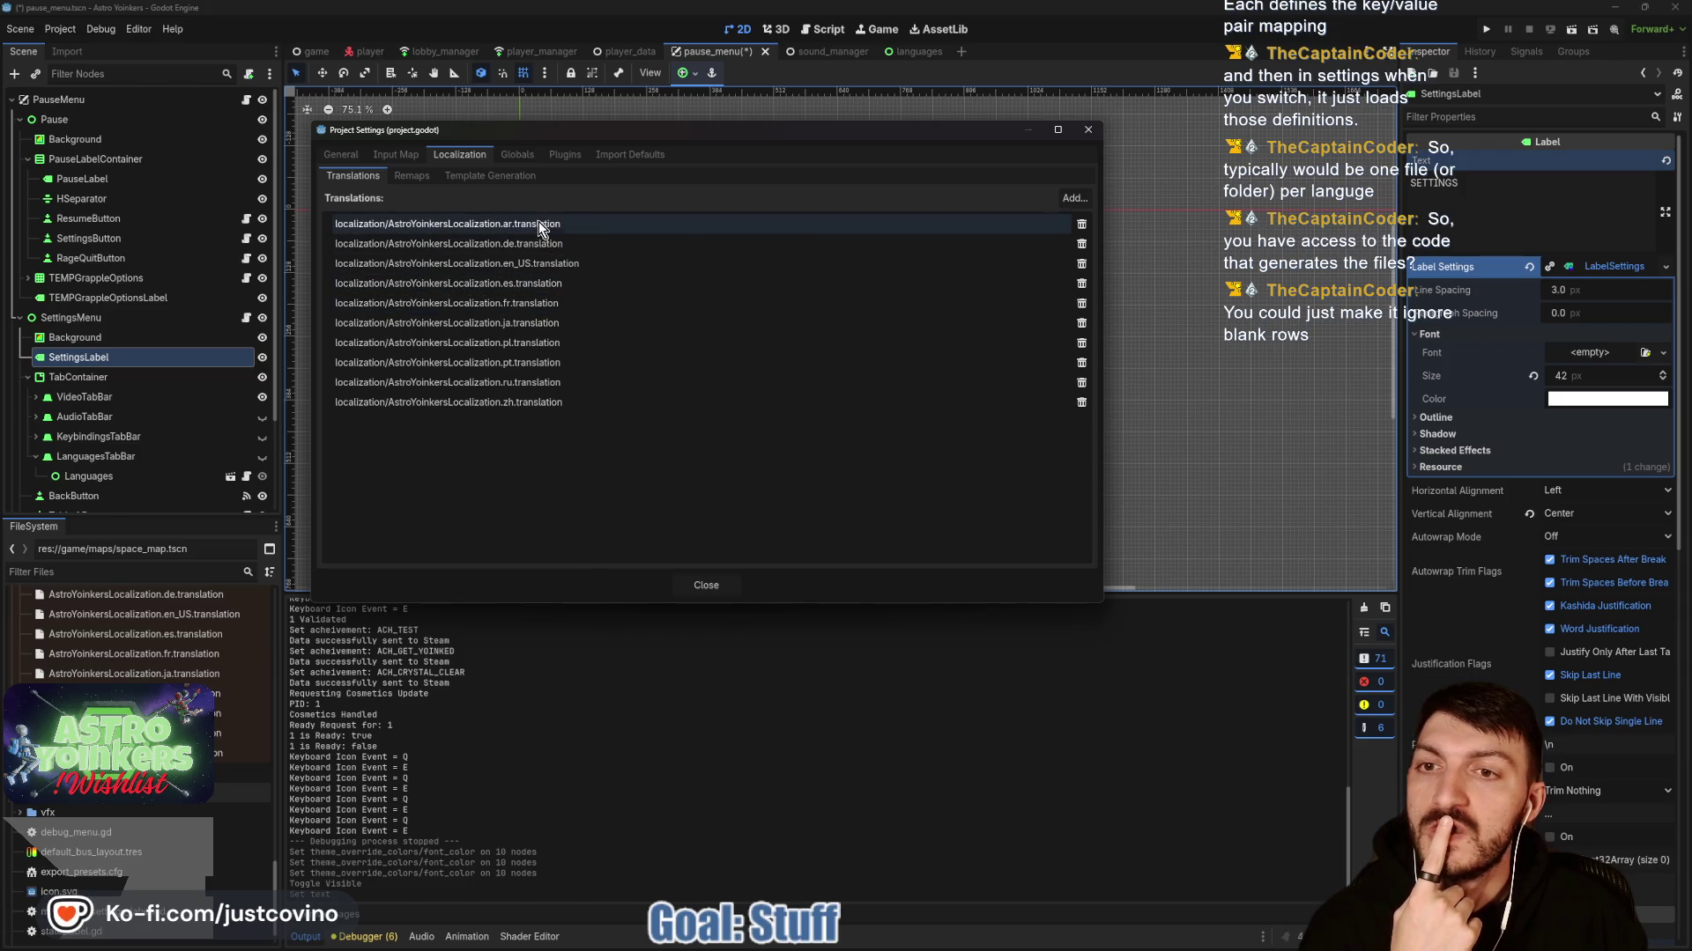
{"action": "left_click", "coordinate": [477, 177]}
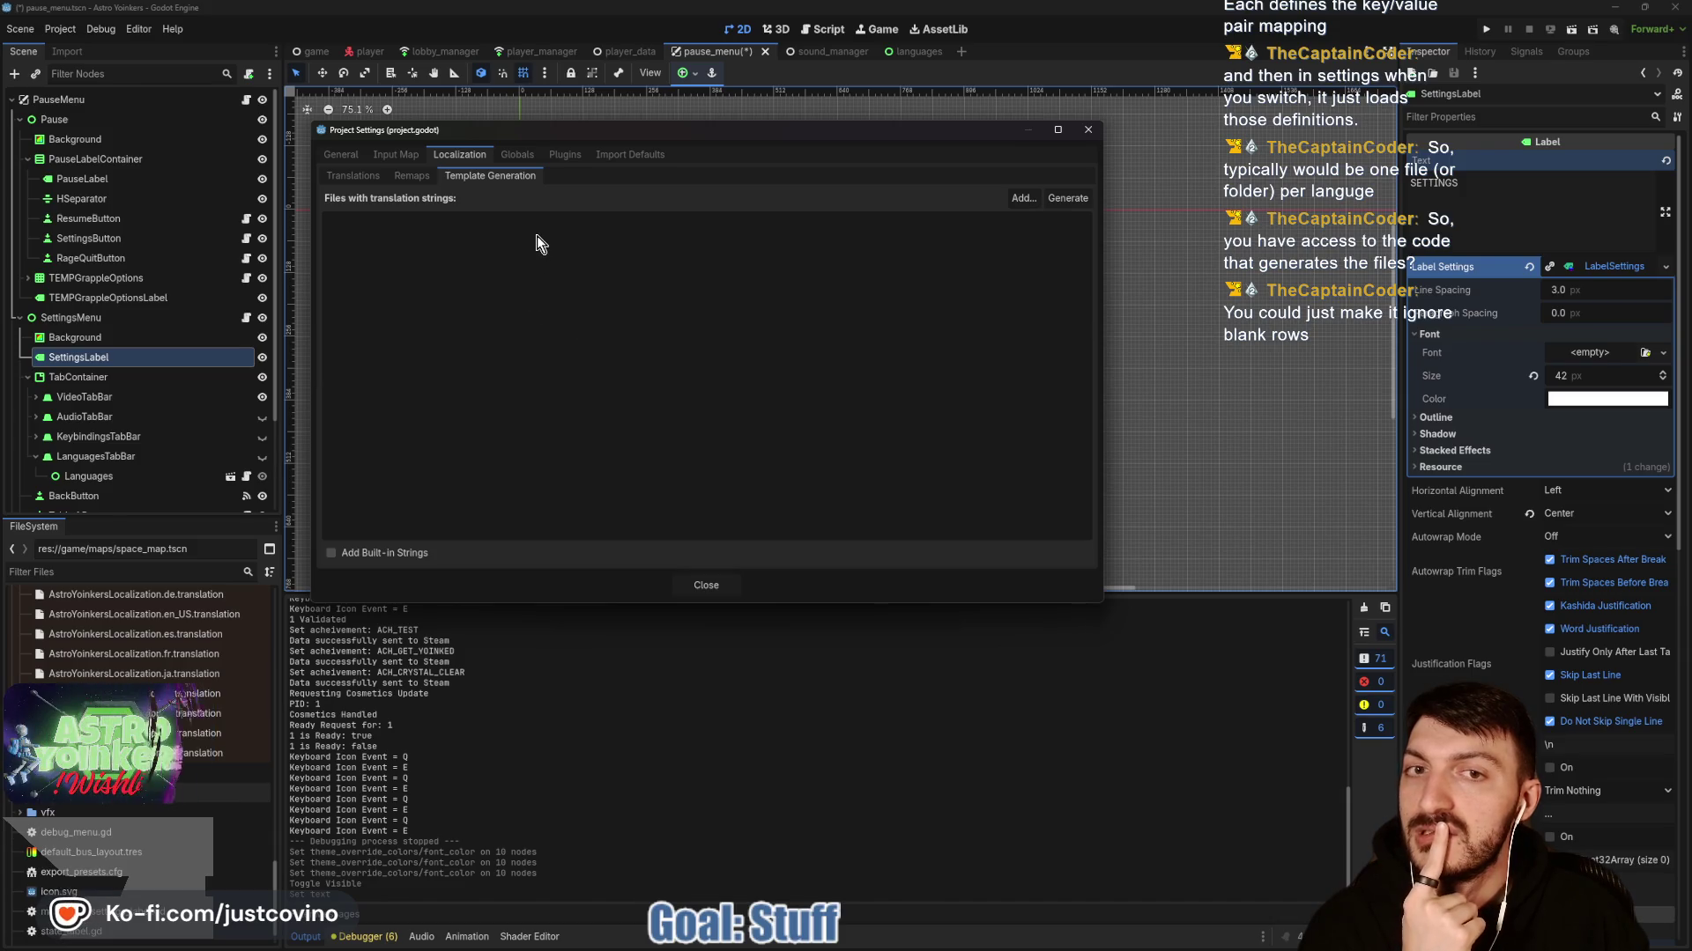
{"action": "left_click", "coordinate": [707, 586]}
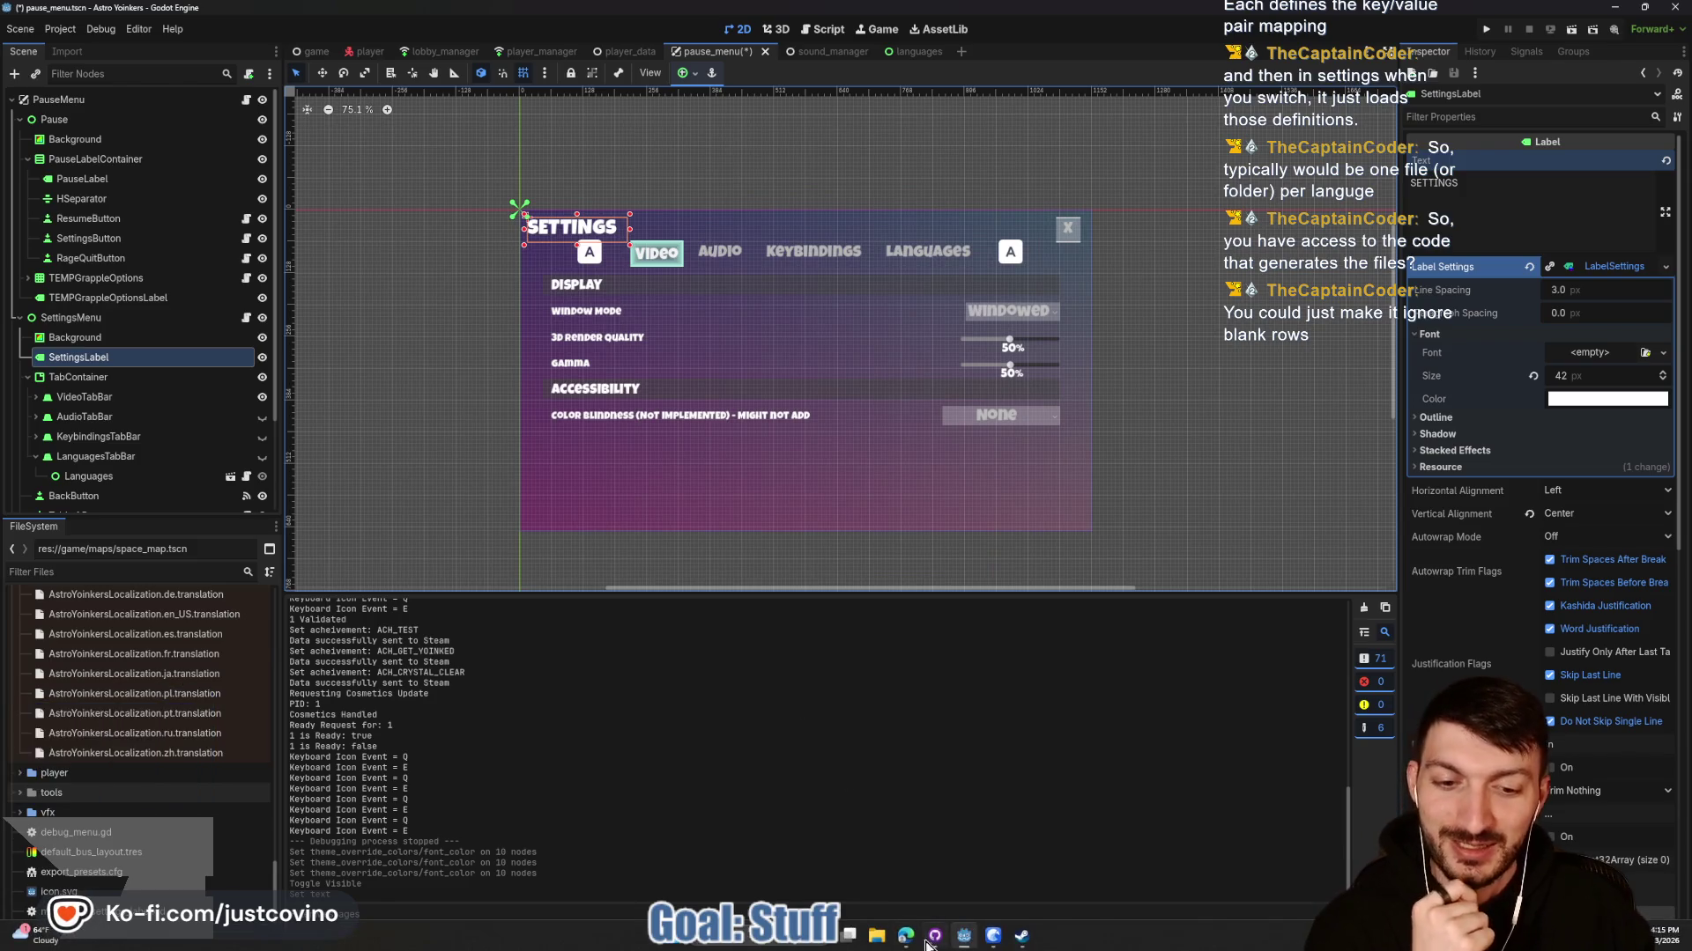
Bring the localization sheet forward and search it for 'language'.
{"action": "mouse_move", "coordinate": [907, 935]}
{"action": "left_click", "coordinate": [950, 848]}
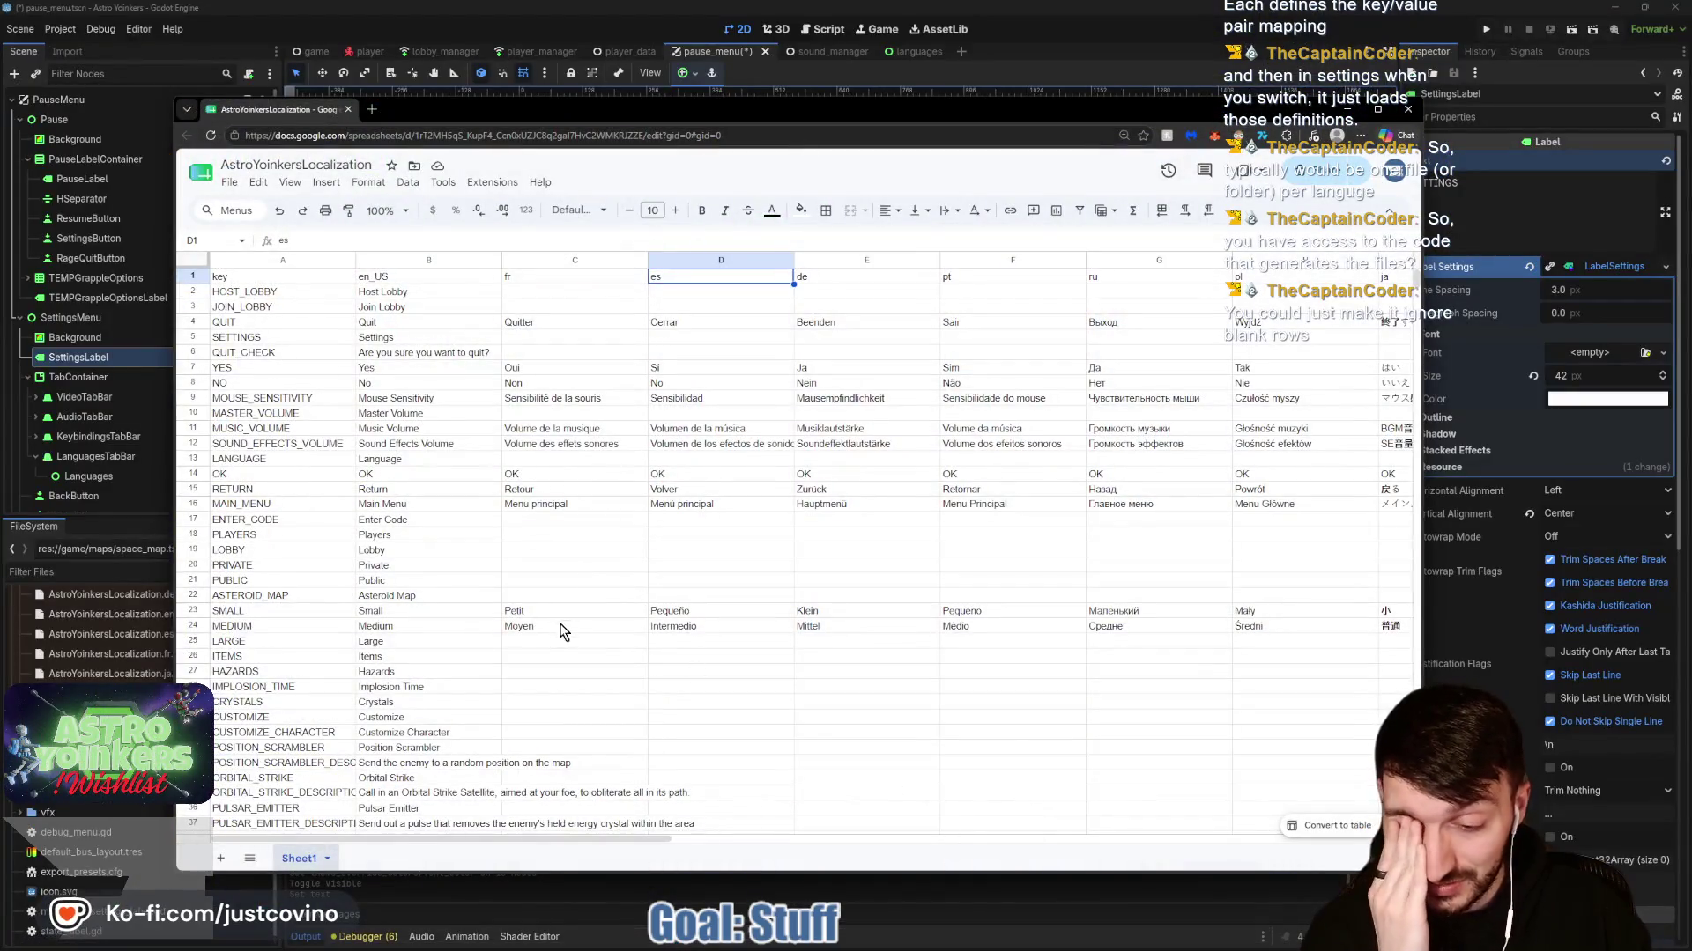
{"action": "scroll", "coordinate": [656, 642], "scroll_direction": "down", "scroll_amount": 5}
{"action": "scroll", "coordinate": [656, 641], "scroll_direction": "down", "scroll_amount": 10}
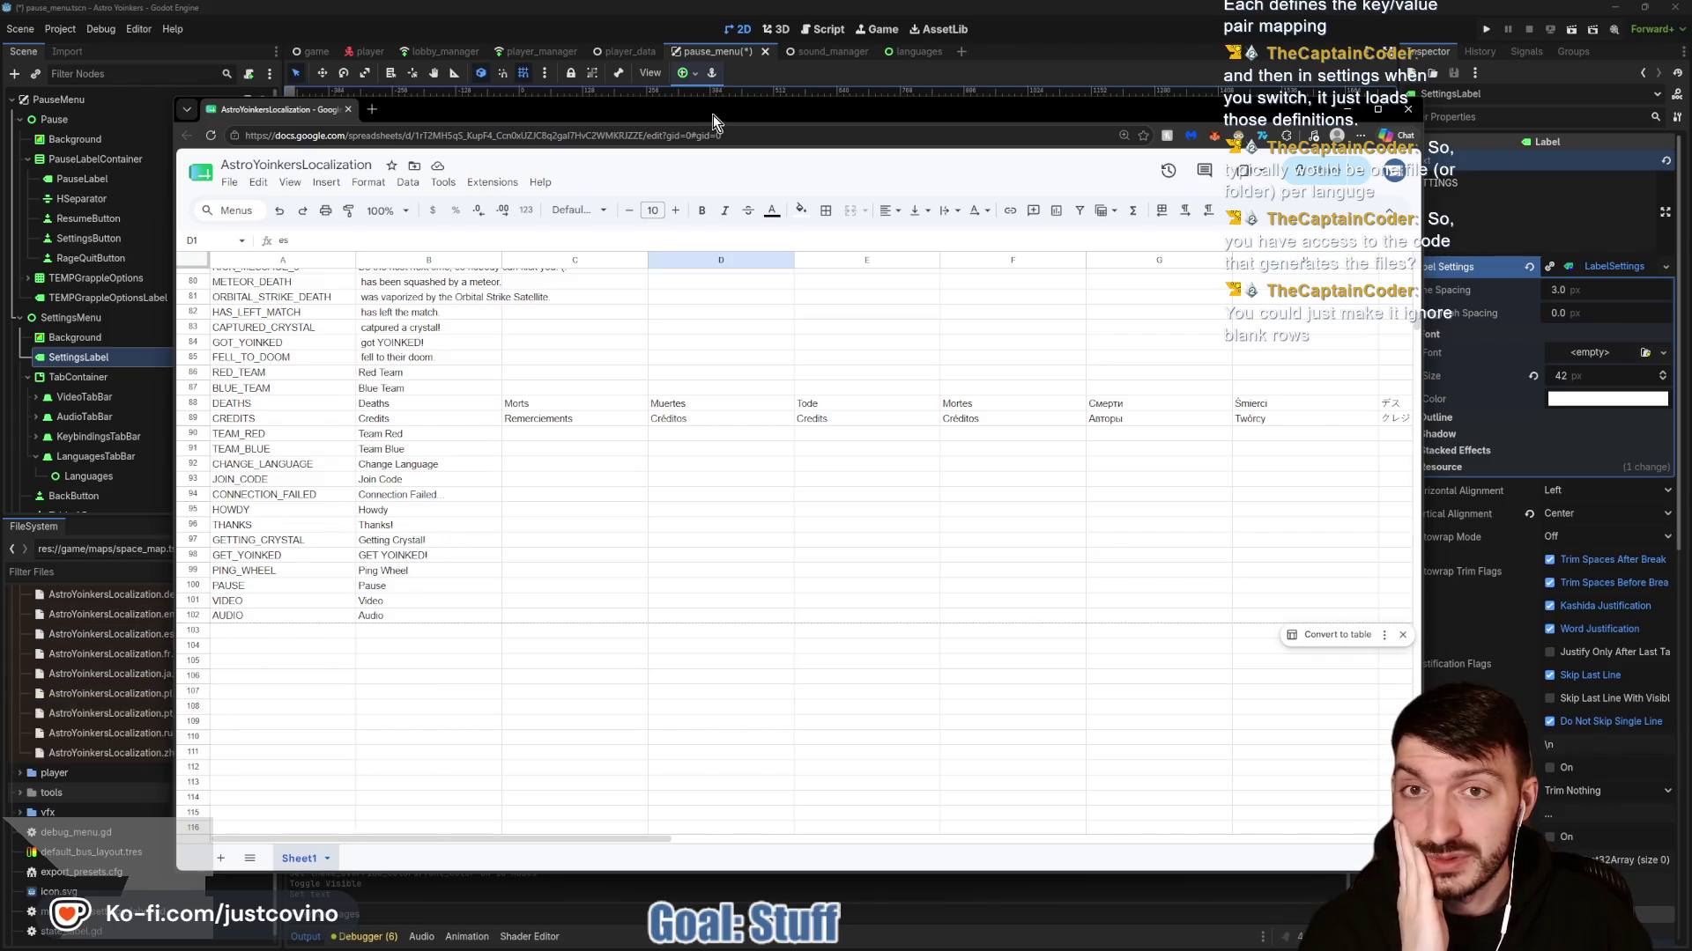
{"action": "mouse_move", "coordinate": [712, 111]}
{"action": "left_mouse_down"}
{"action": "mouse_move", "coordinate": [750, 585]}
{"action": "mouse_move", "coordinate": [771, 422]}
{"action": "mouse_move", "coordinate": [743, 87]}
{"action": "left_mouse_up"}
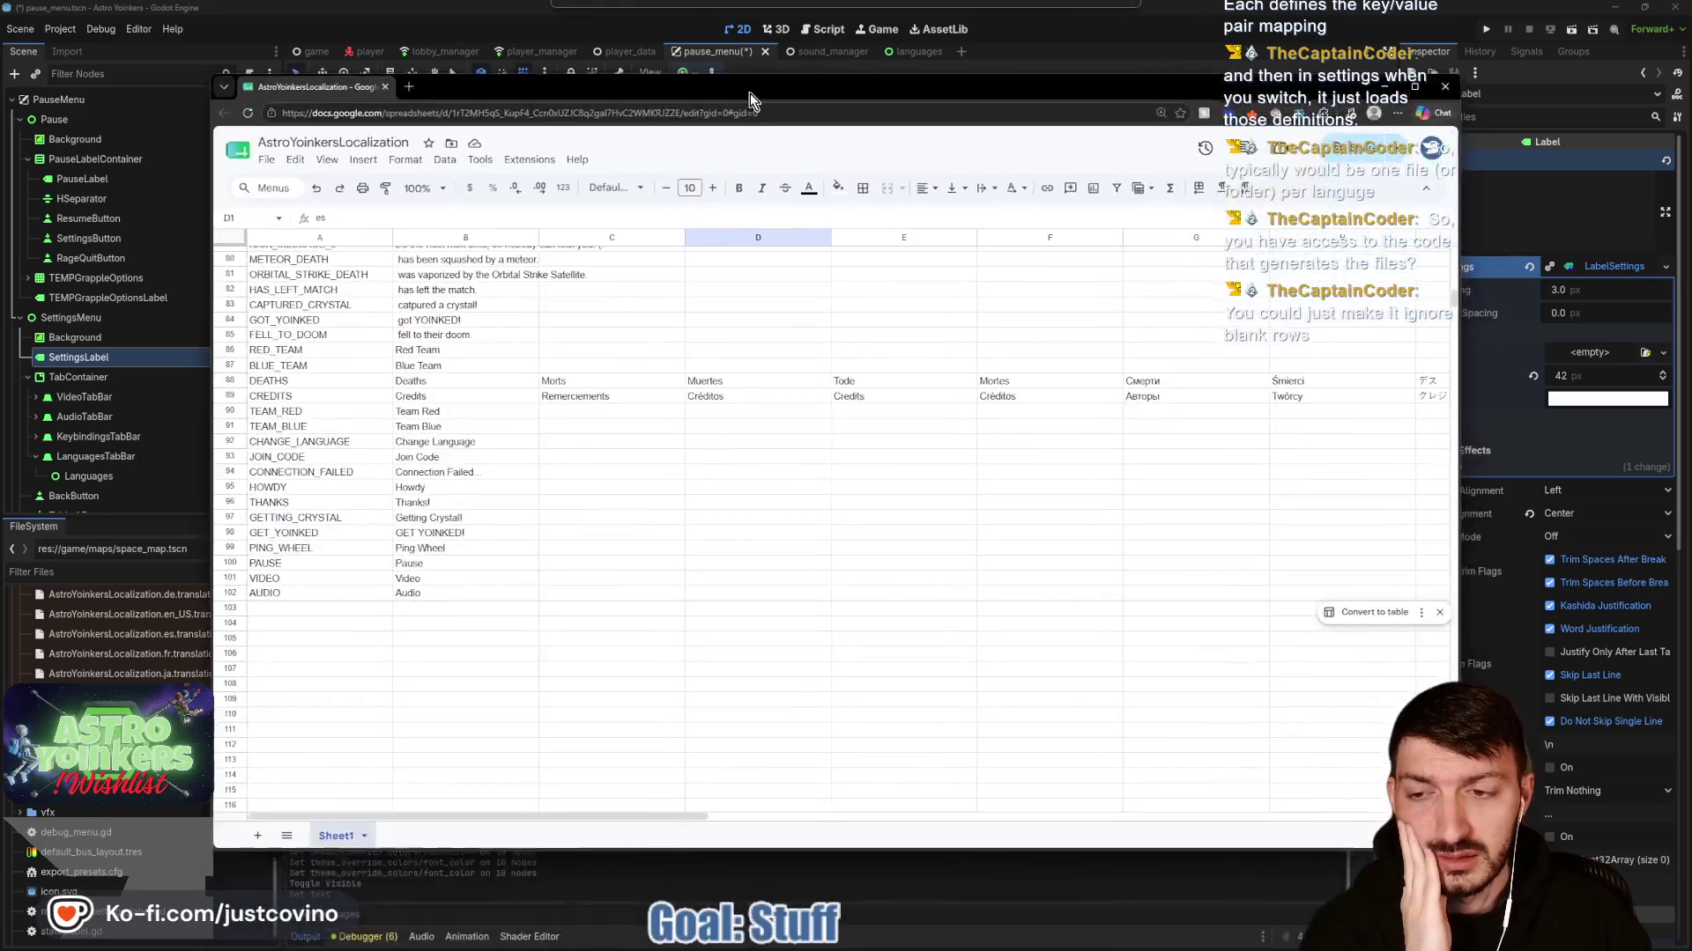
{"action": "left_click", "coordinate": [674, 509]}
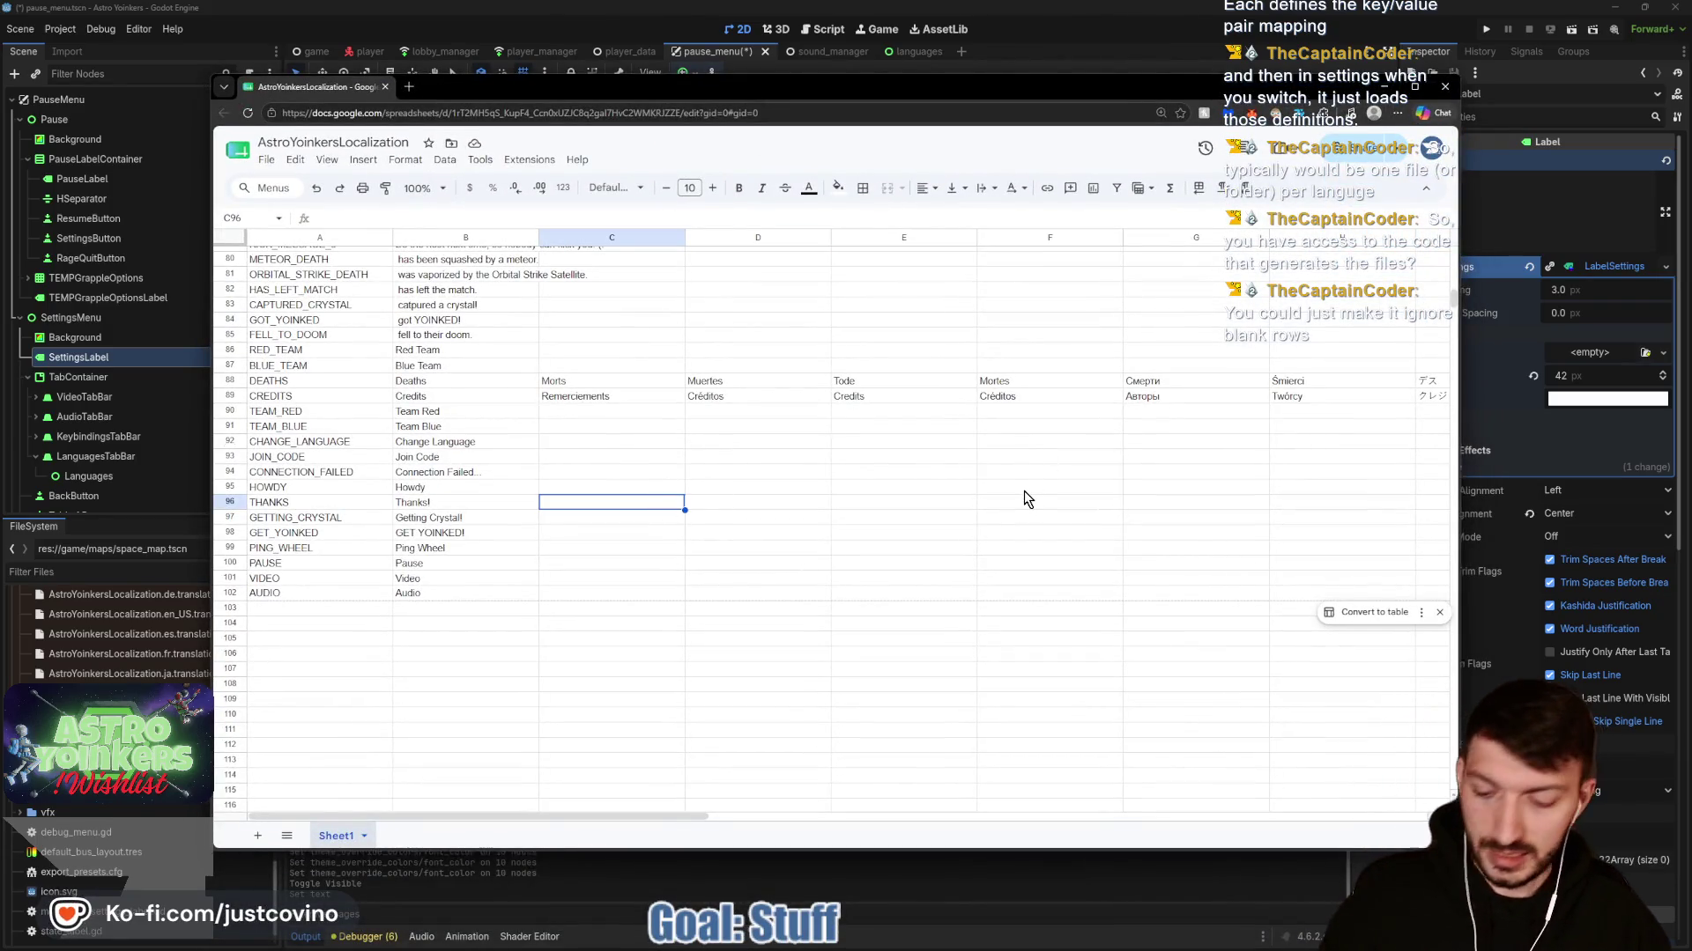
{"action": "type", "text": "languages"}
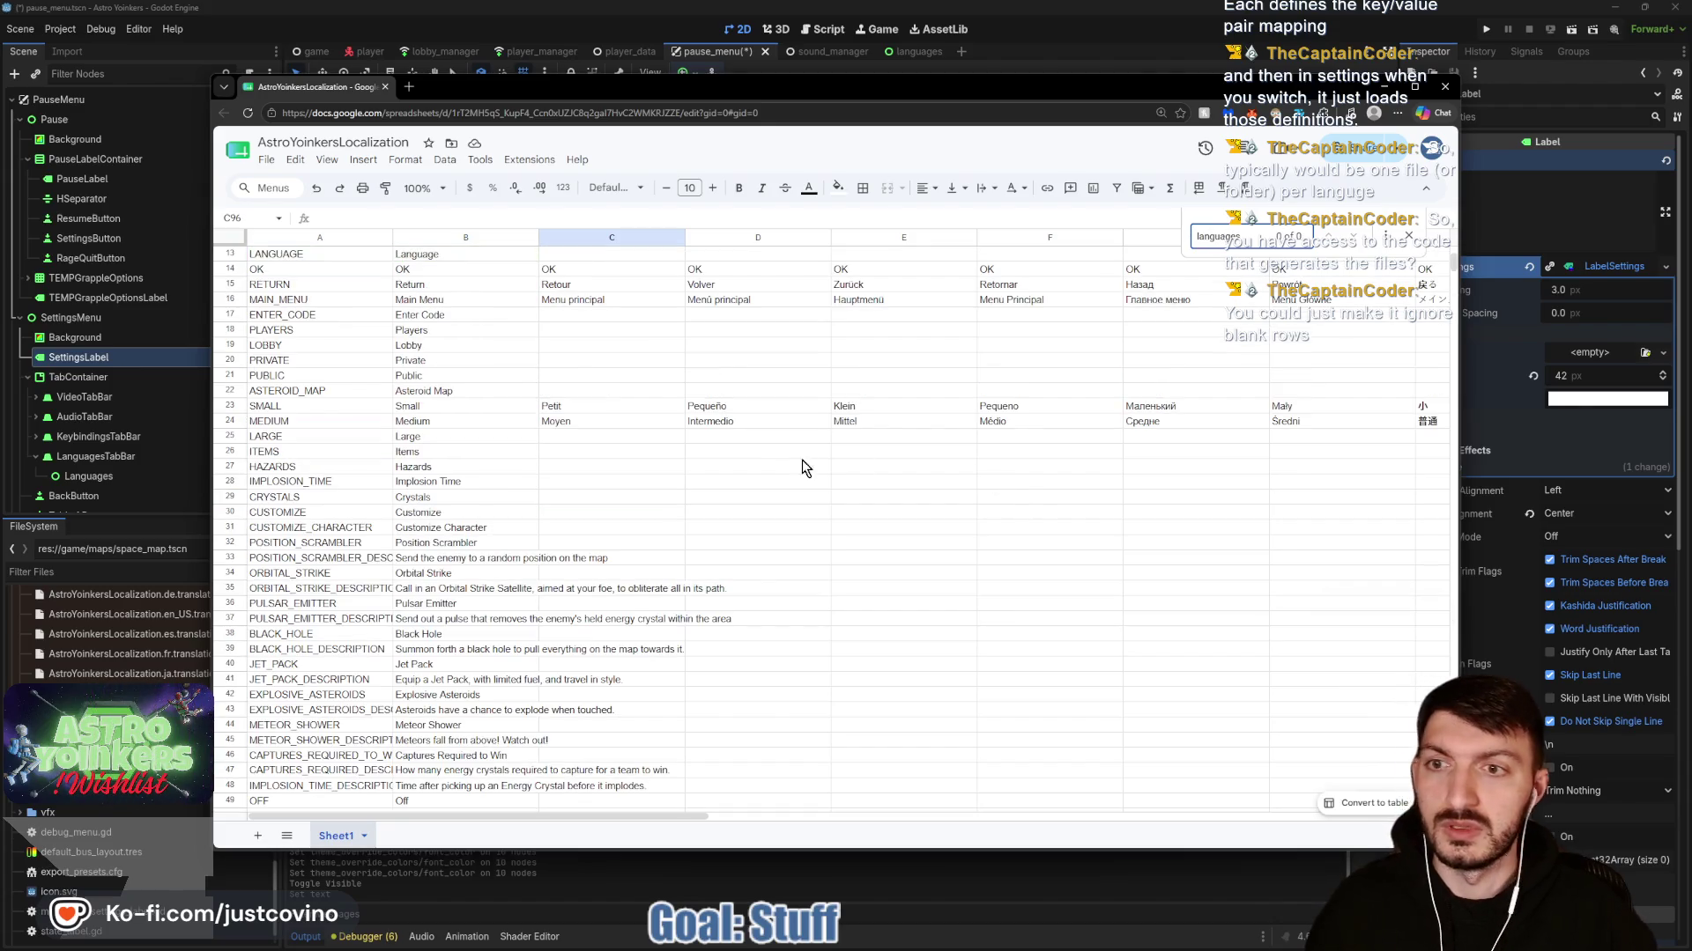
Locate the CHANGE_LANGUAGE match and its Change Language value in B92.
{"action": "scroll", "coordinate": [532, 441], "scroll_direction": "up", "scroll_amount": 2}
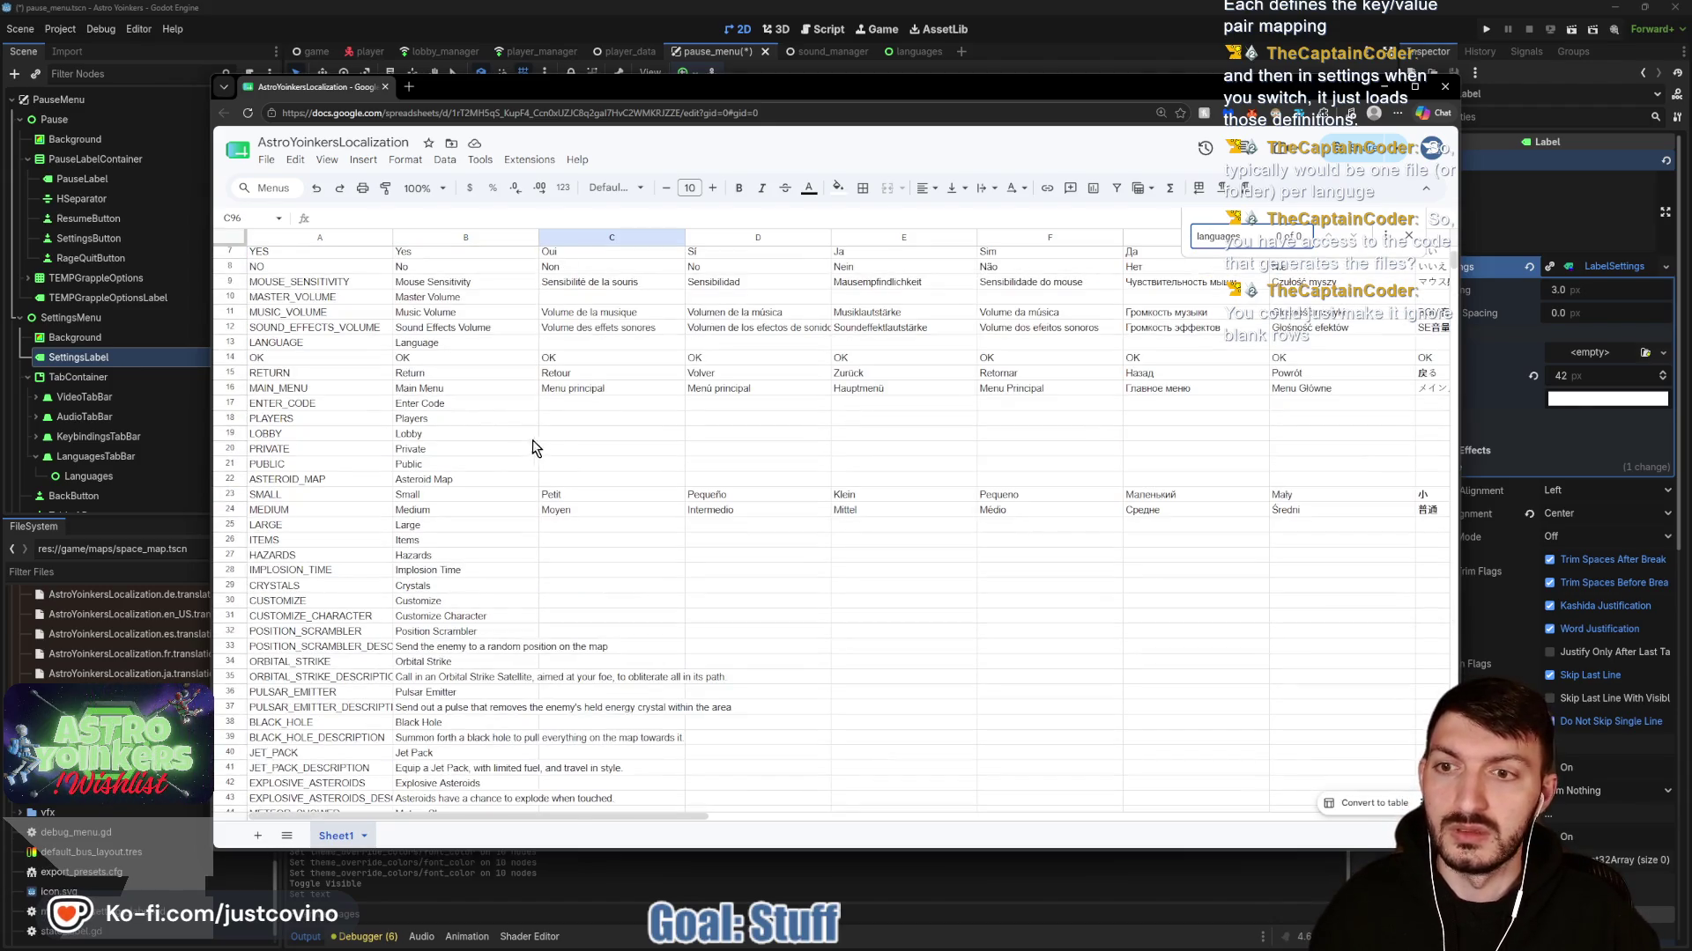
{"action": "scroll", "coordinate": [448, 458], "scroll_direction": "down", "scroll_amount": 1}
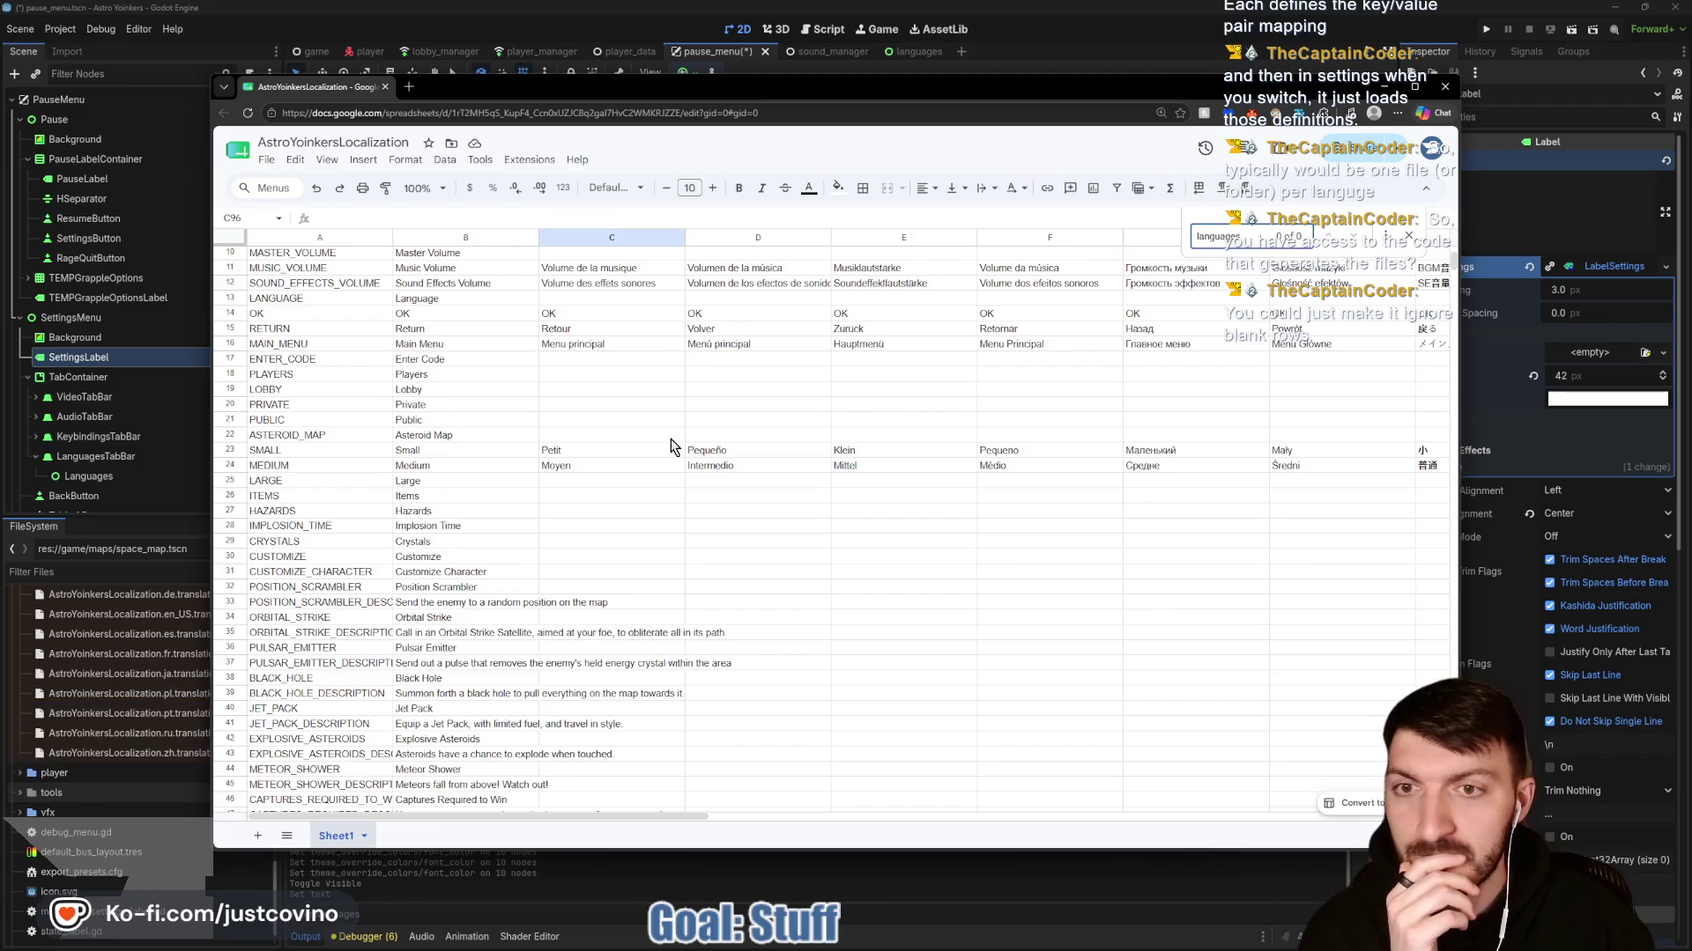
{"action": "key", "text": "BackSpace"}
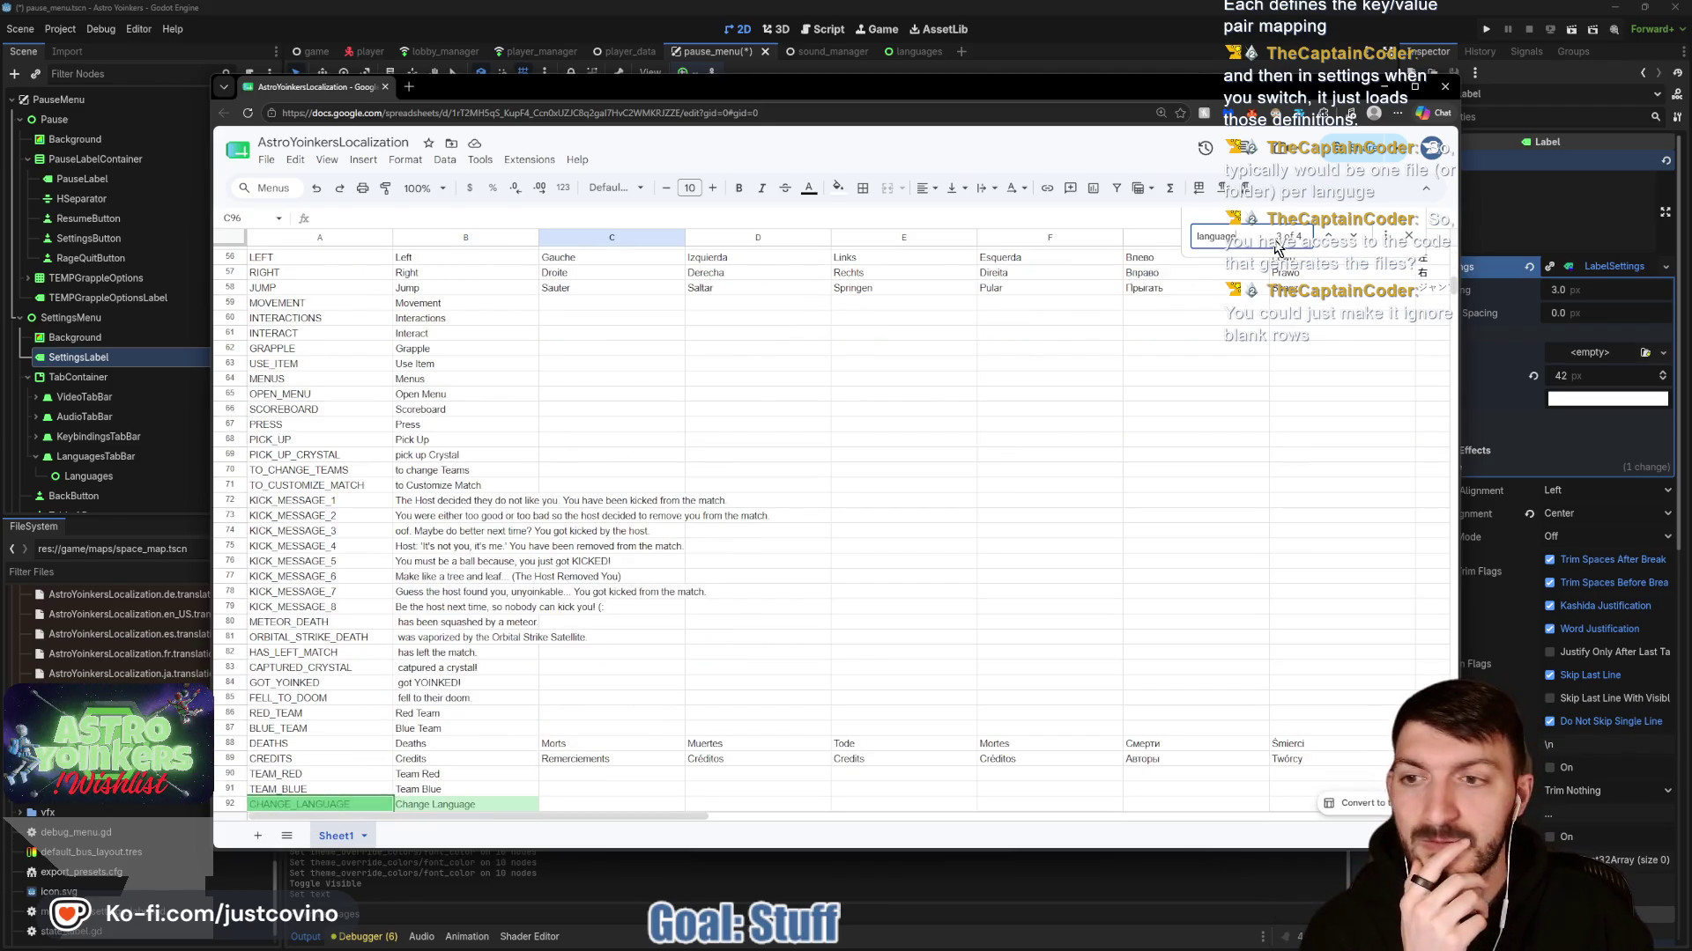
{"action": "scroll", "coordinate": [687, 481], "scroll_direction": "down", "scroll_amount": 3}
{"action": "left_click", "coordinate": [486, 671]}
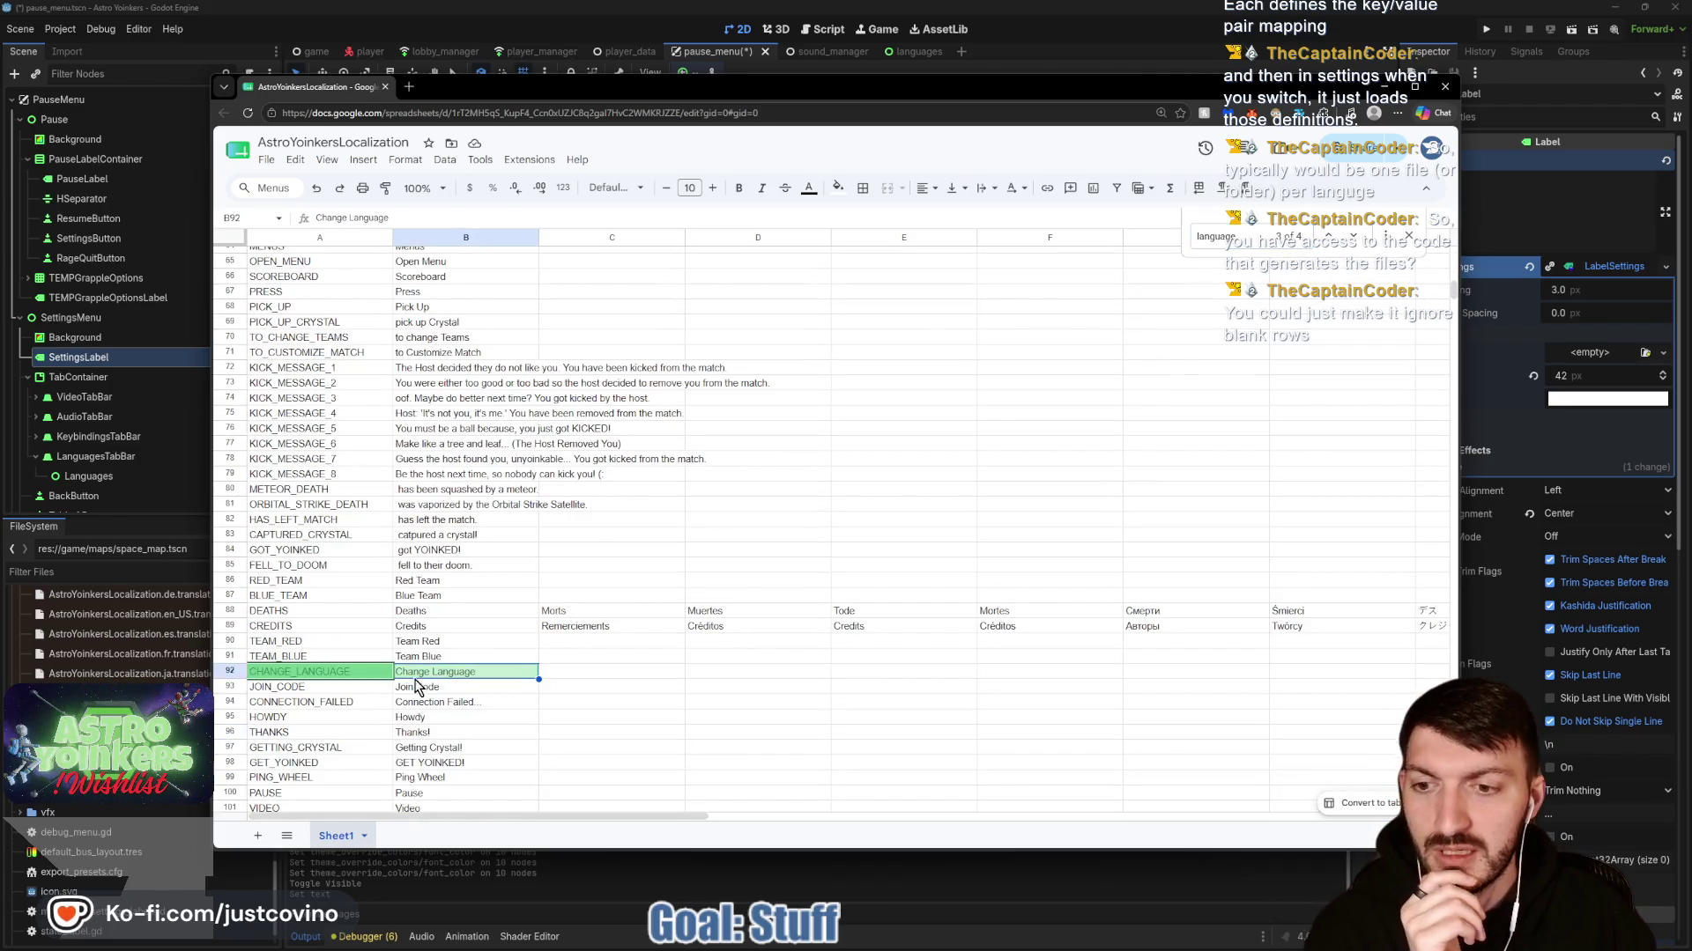
{"action": "left_click", "coordinate": [333, 673]}
{"action": "left_click", "coordinate": [479, 670]}
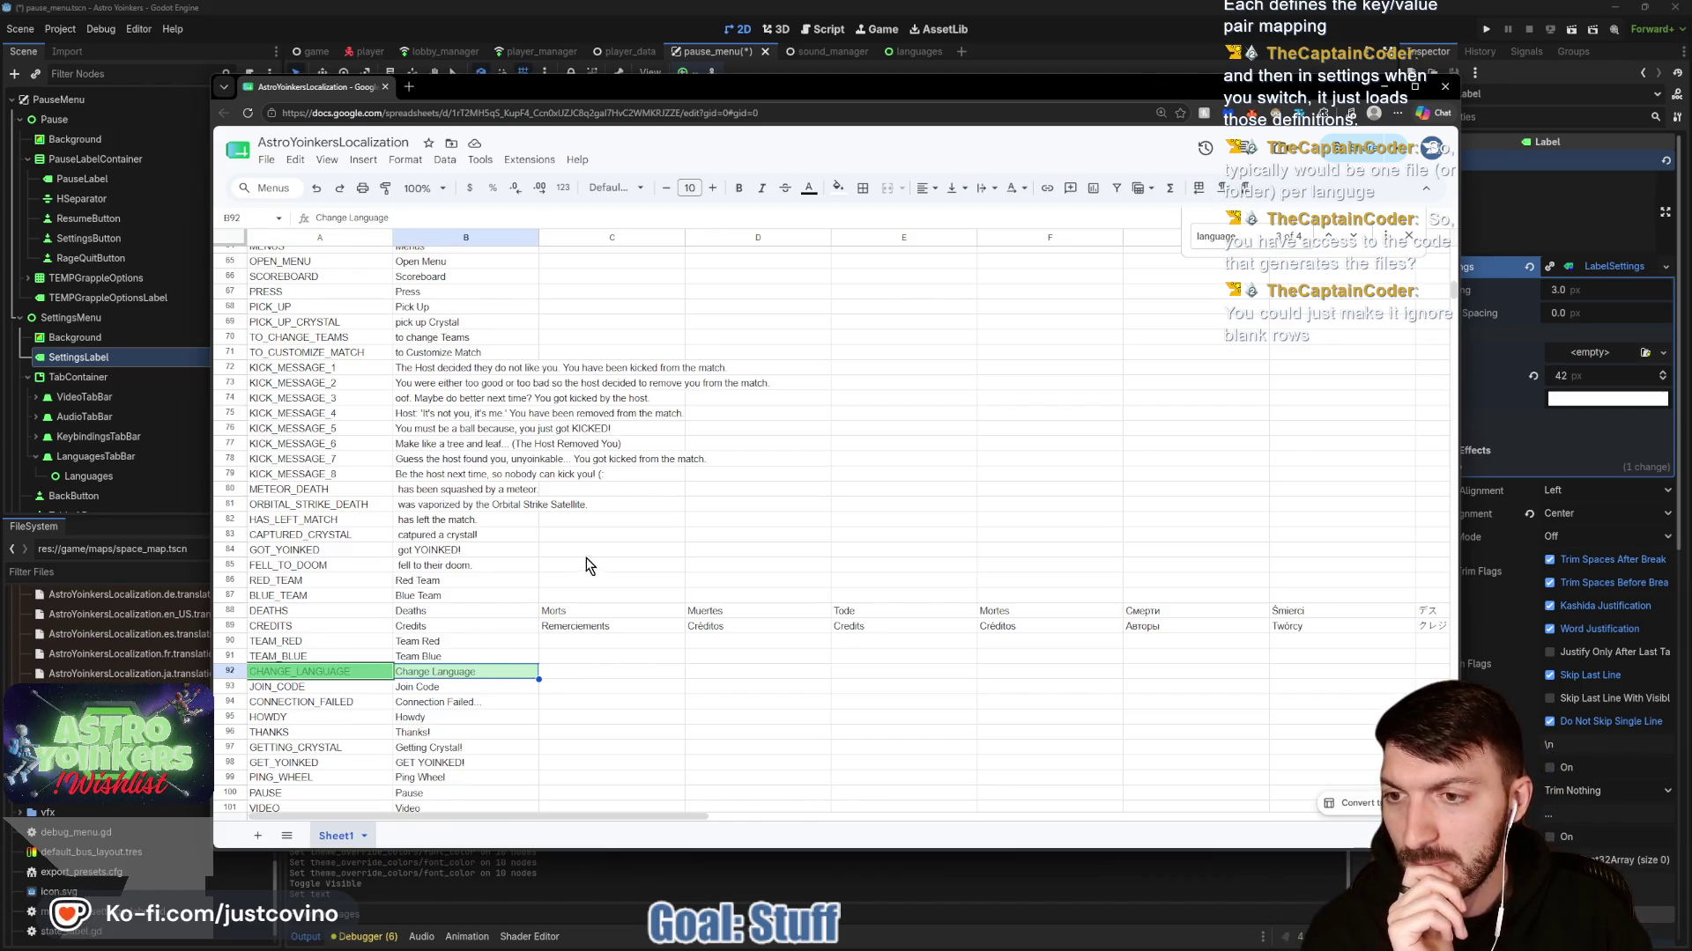
{"action": "scroll", "coordinate": [442, 564], "scroll_direction": "up", "scroll_amount": 10}
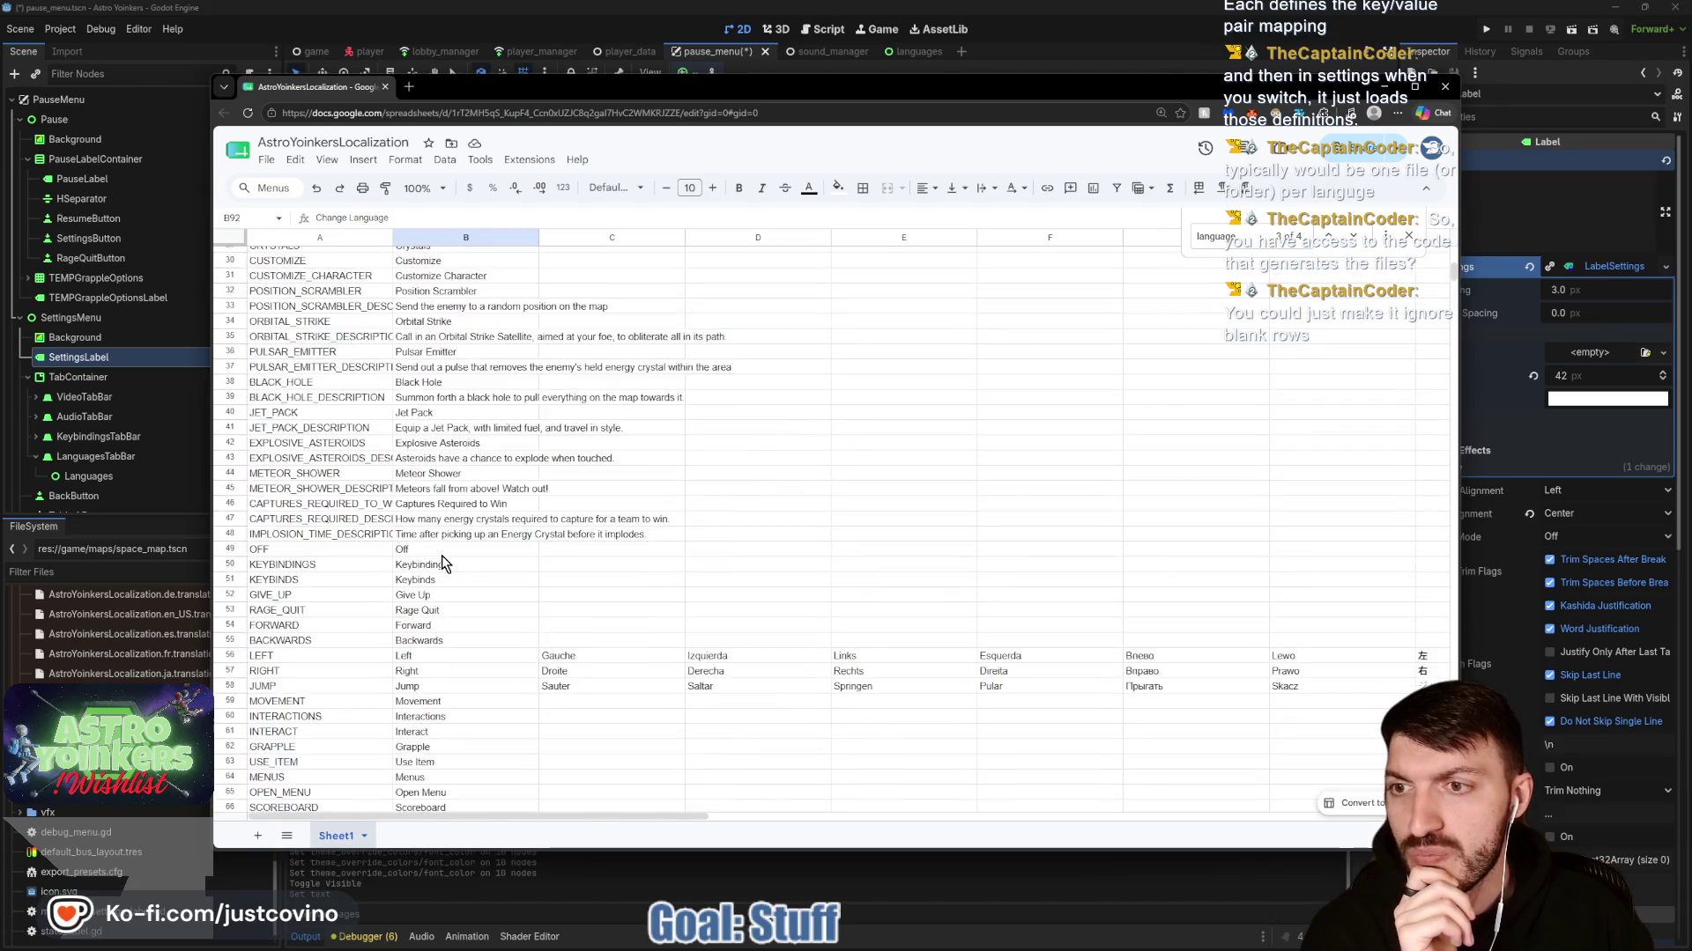
{"action": "scroll", "coordinate": [441, 555], "scroll_direction": "up", "scroll_amount": 8}
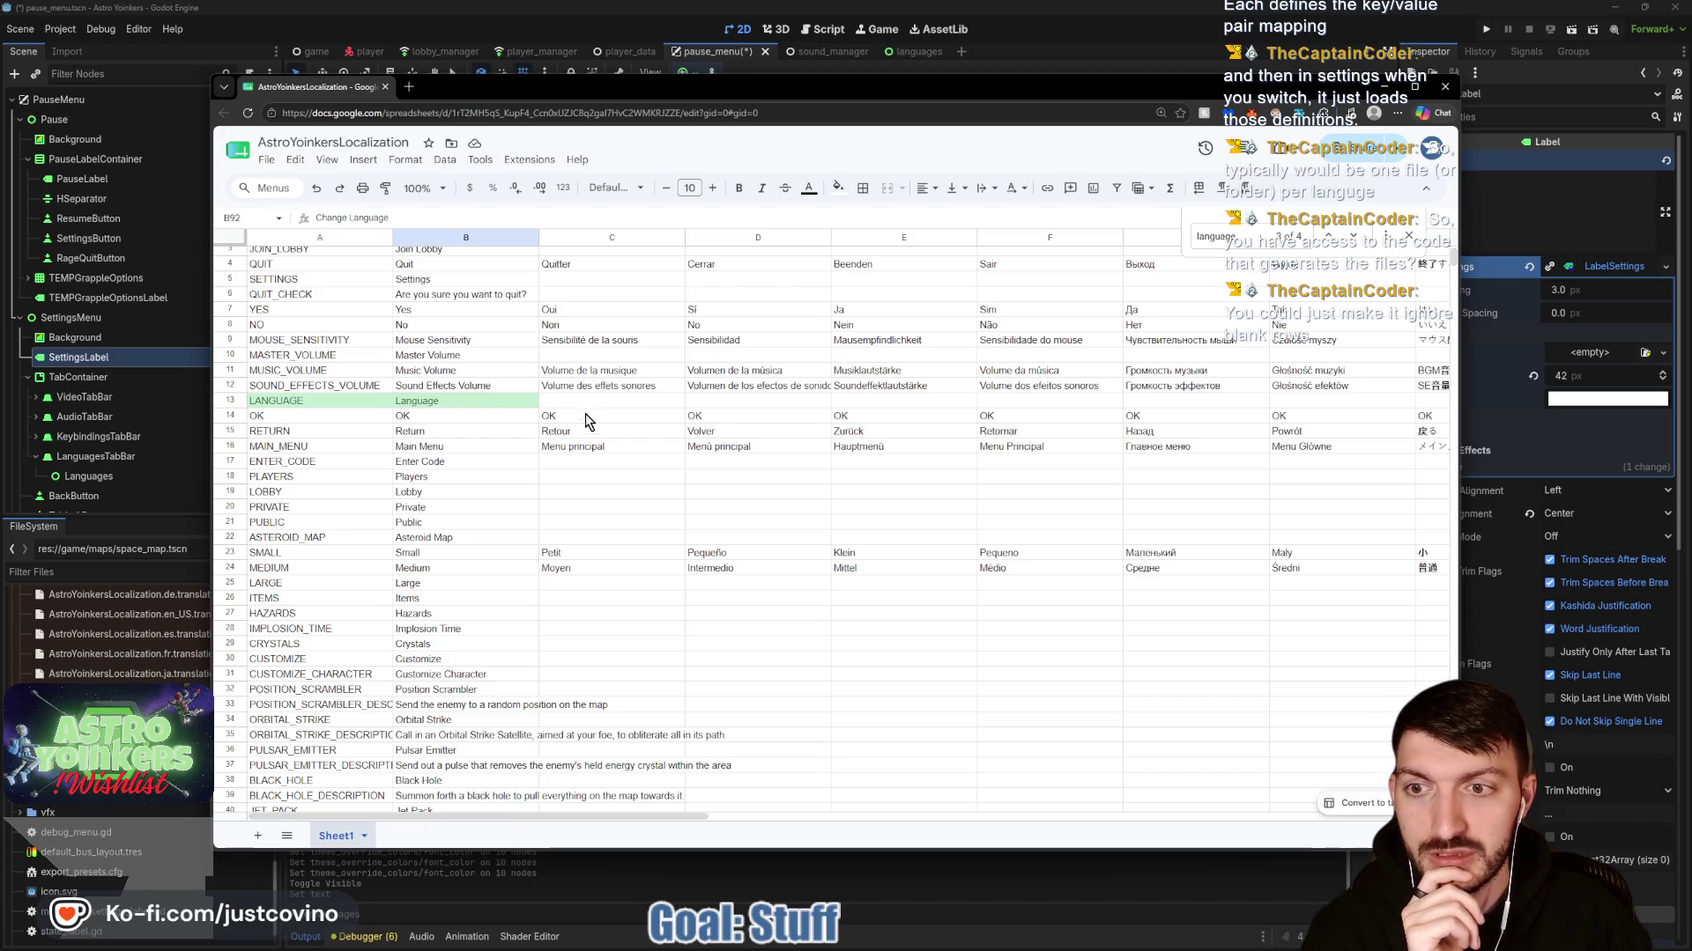
{"action": "scroll", "coordinate": [585, 414], "scroll_direction": "down", "scroll_amount": 13}
{"action": "scroll", "coordinate": [593, 425], "scroll_direction": "down", "scroll_amount": 9}
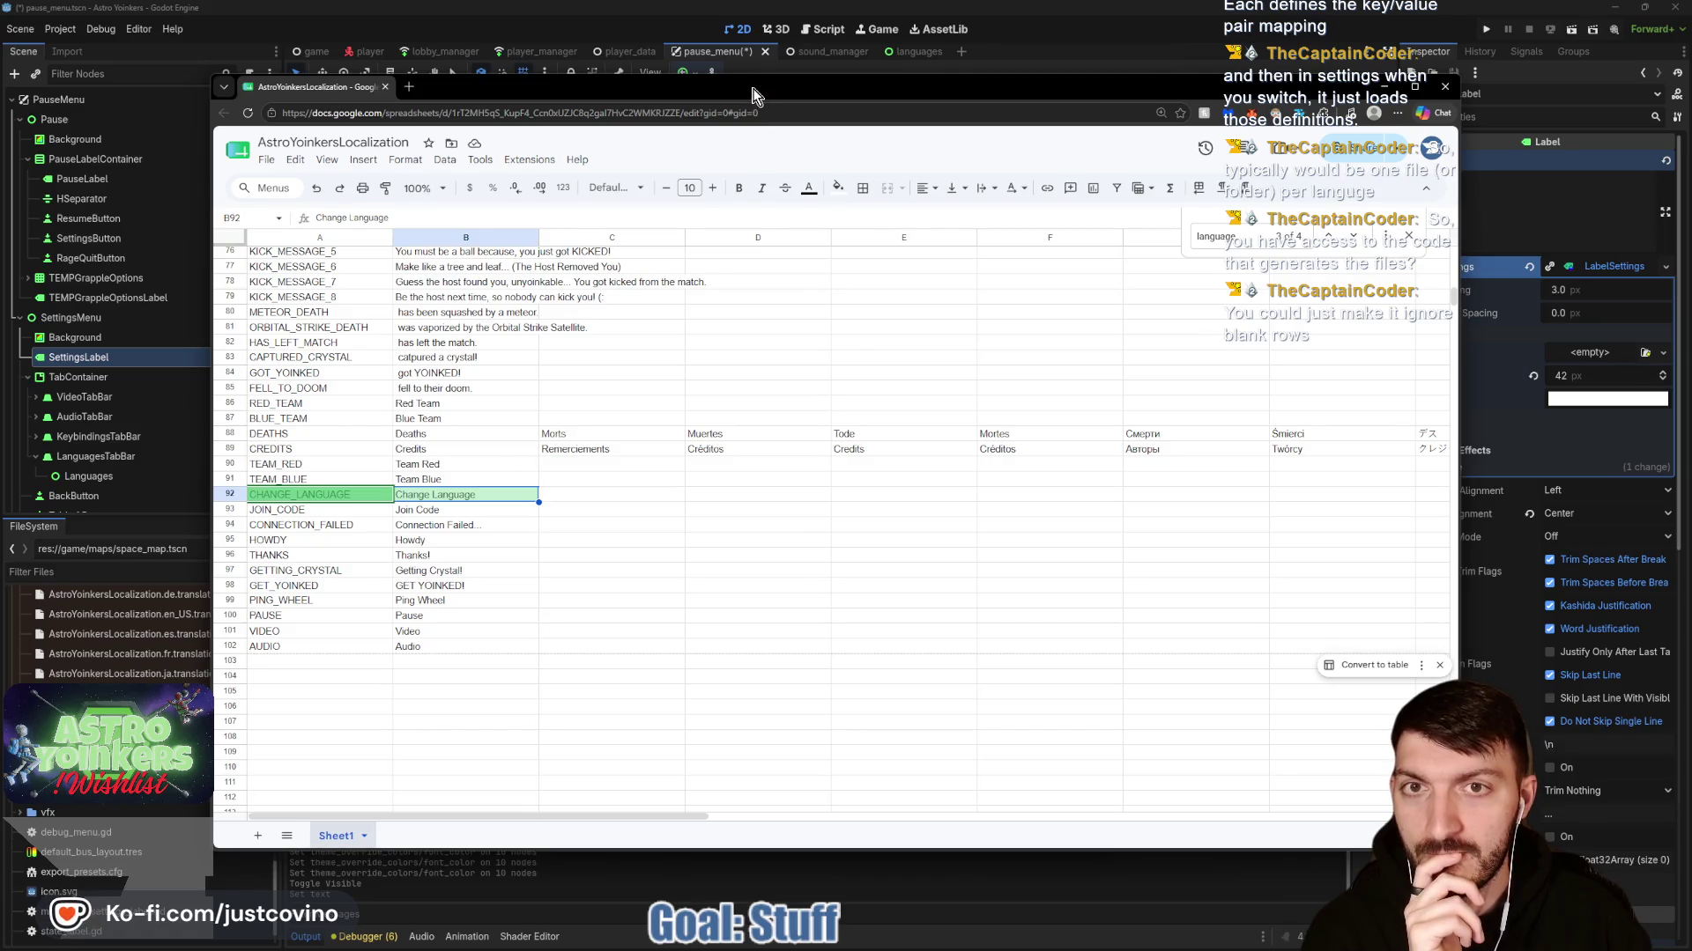
{"action": "mouse_move", "coordinate": [754, 93]}
{"action": "left_mouse_down"}
{"action": "mouse_move", "coordinate": [756, 678]}
{"action": "mouse_move", "coordinate": [754, 85]}
{"action": "left_mouse_up"}
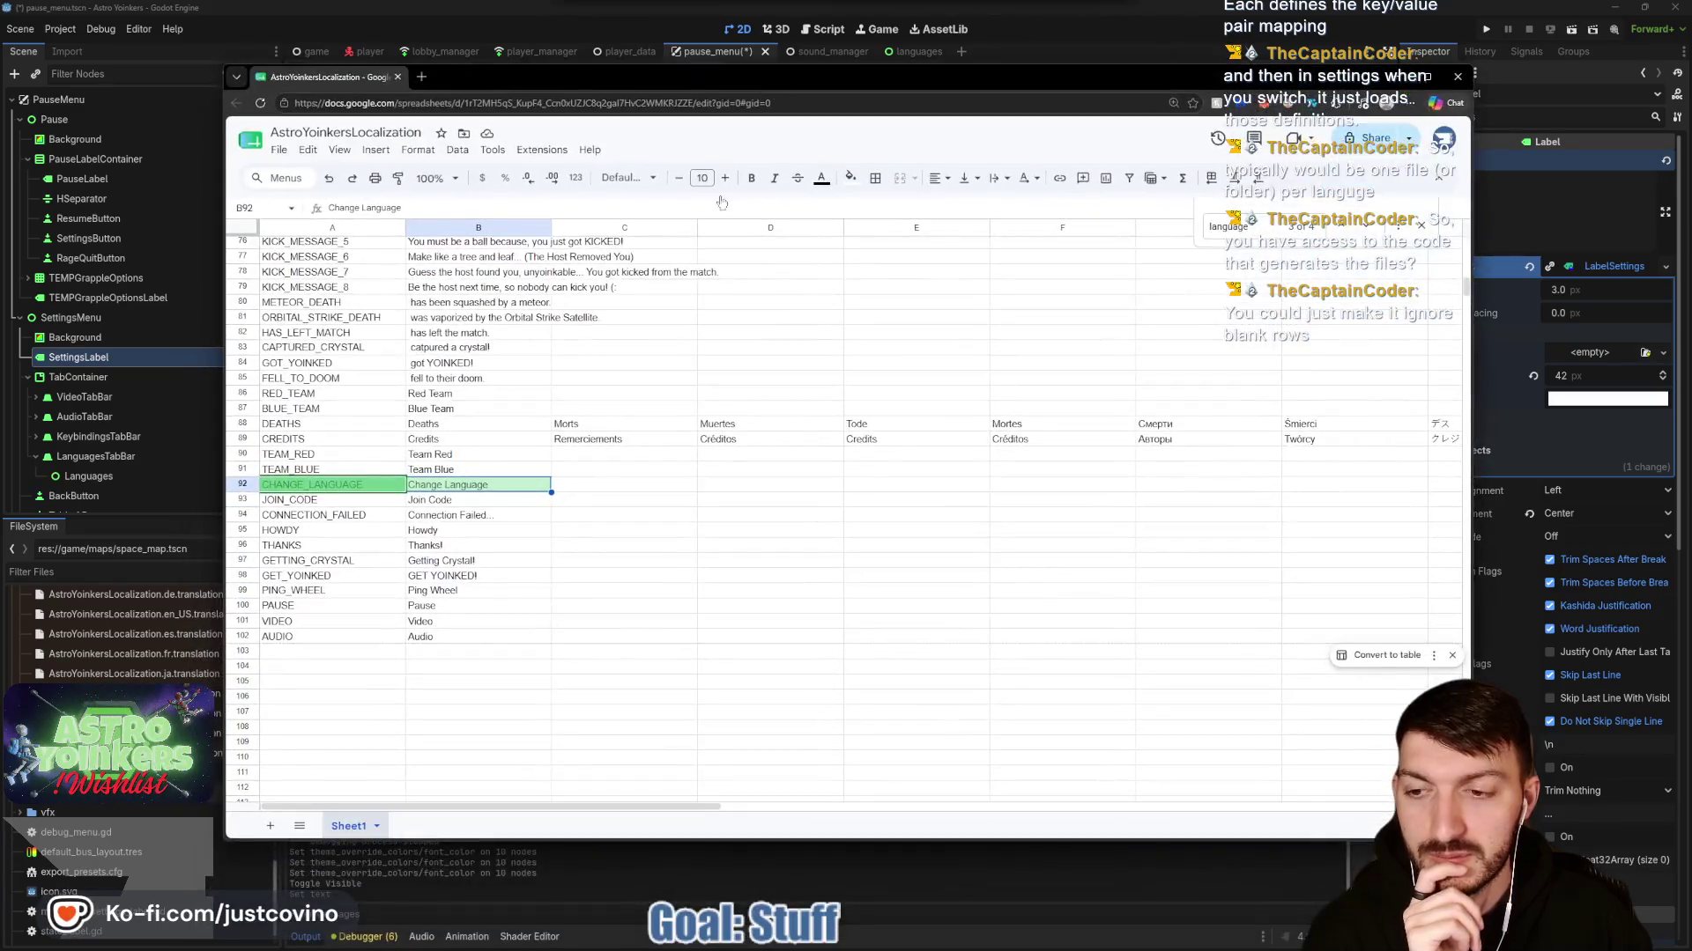
{"action": "left_click", "coordinate": [287, 652]}
{"action": "type", "text": "WINDOW"}
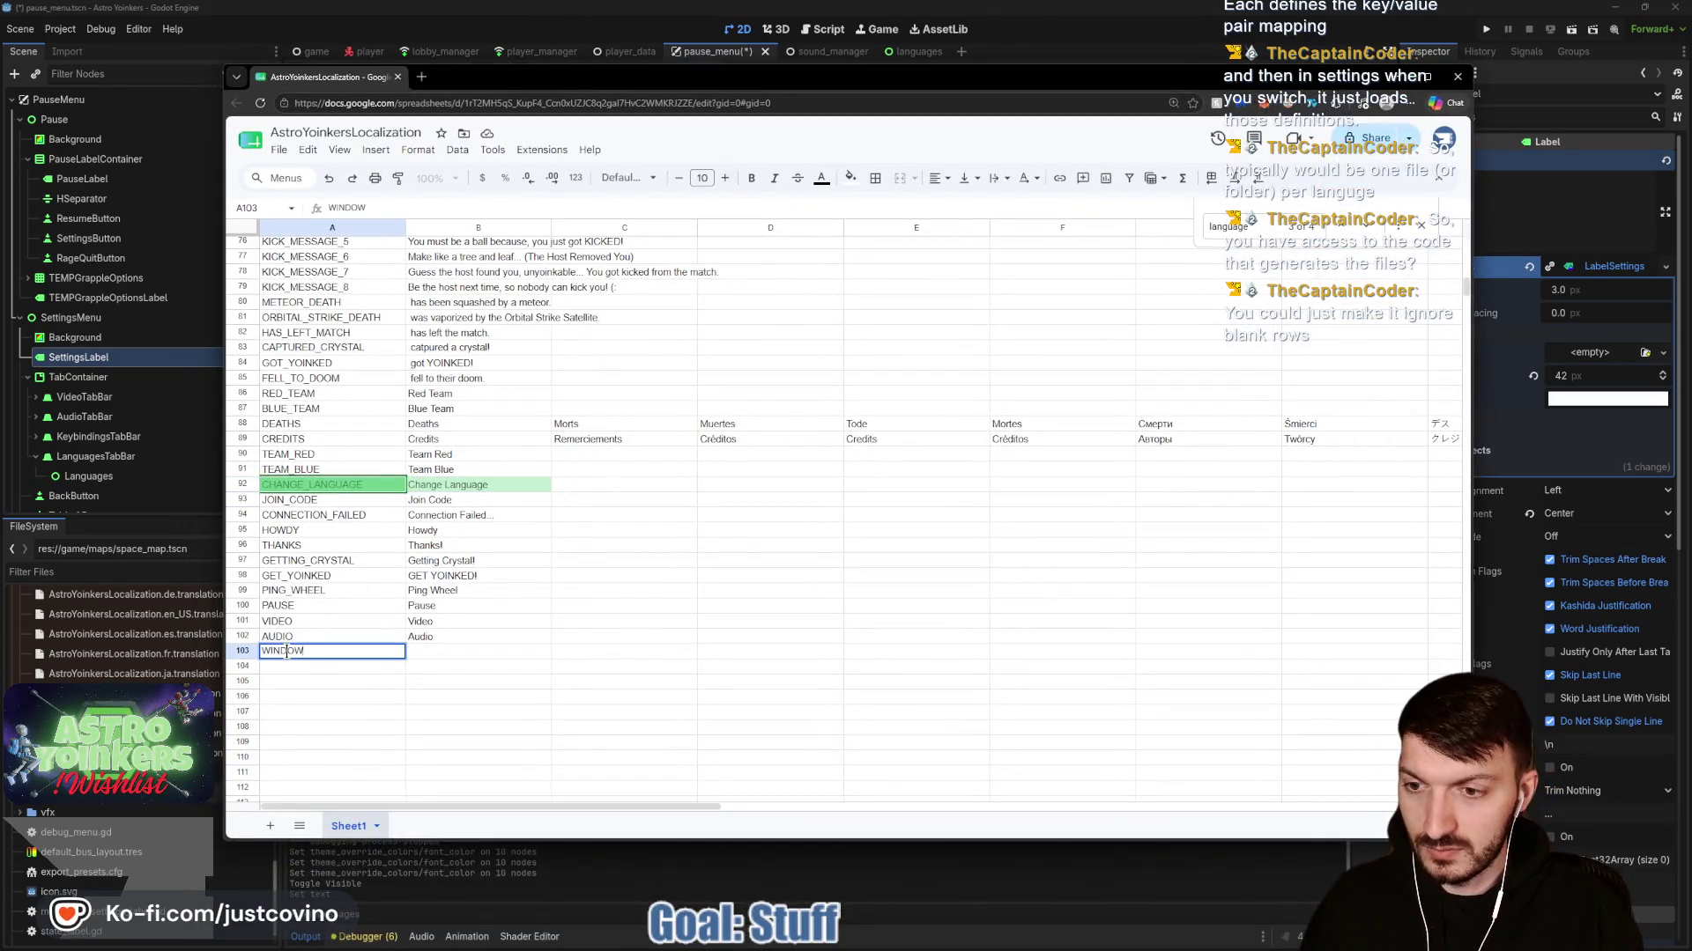
Enter WINDOW_MODE / Window Mode in row 103 and WINDOWED / Windowed in row 104.
{"action": "type", "text": "_MODE"}
{"action": "key", "text": "Tab"}
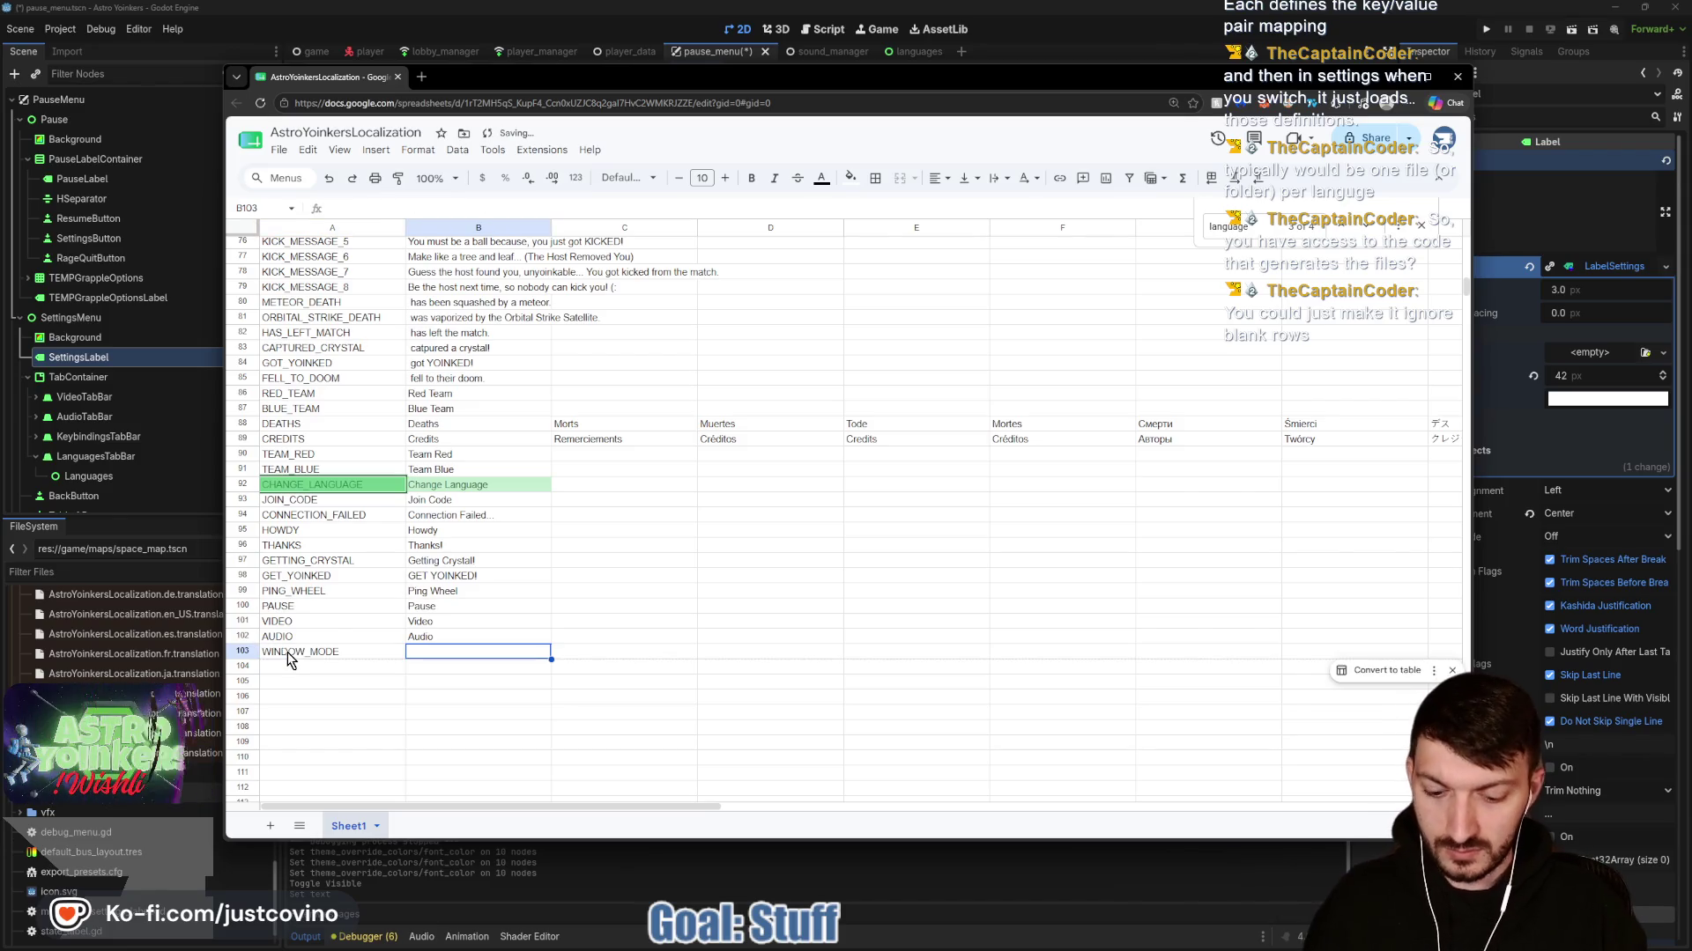
{"action": "type", "text": "Window Mode"}
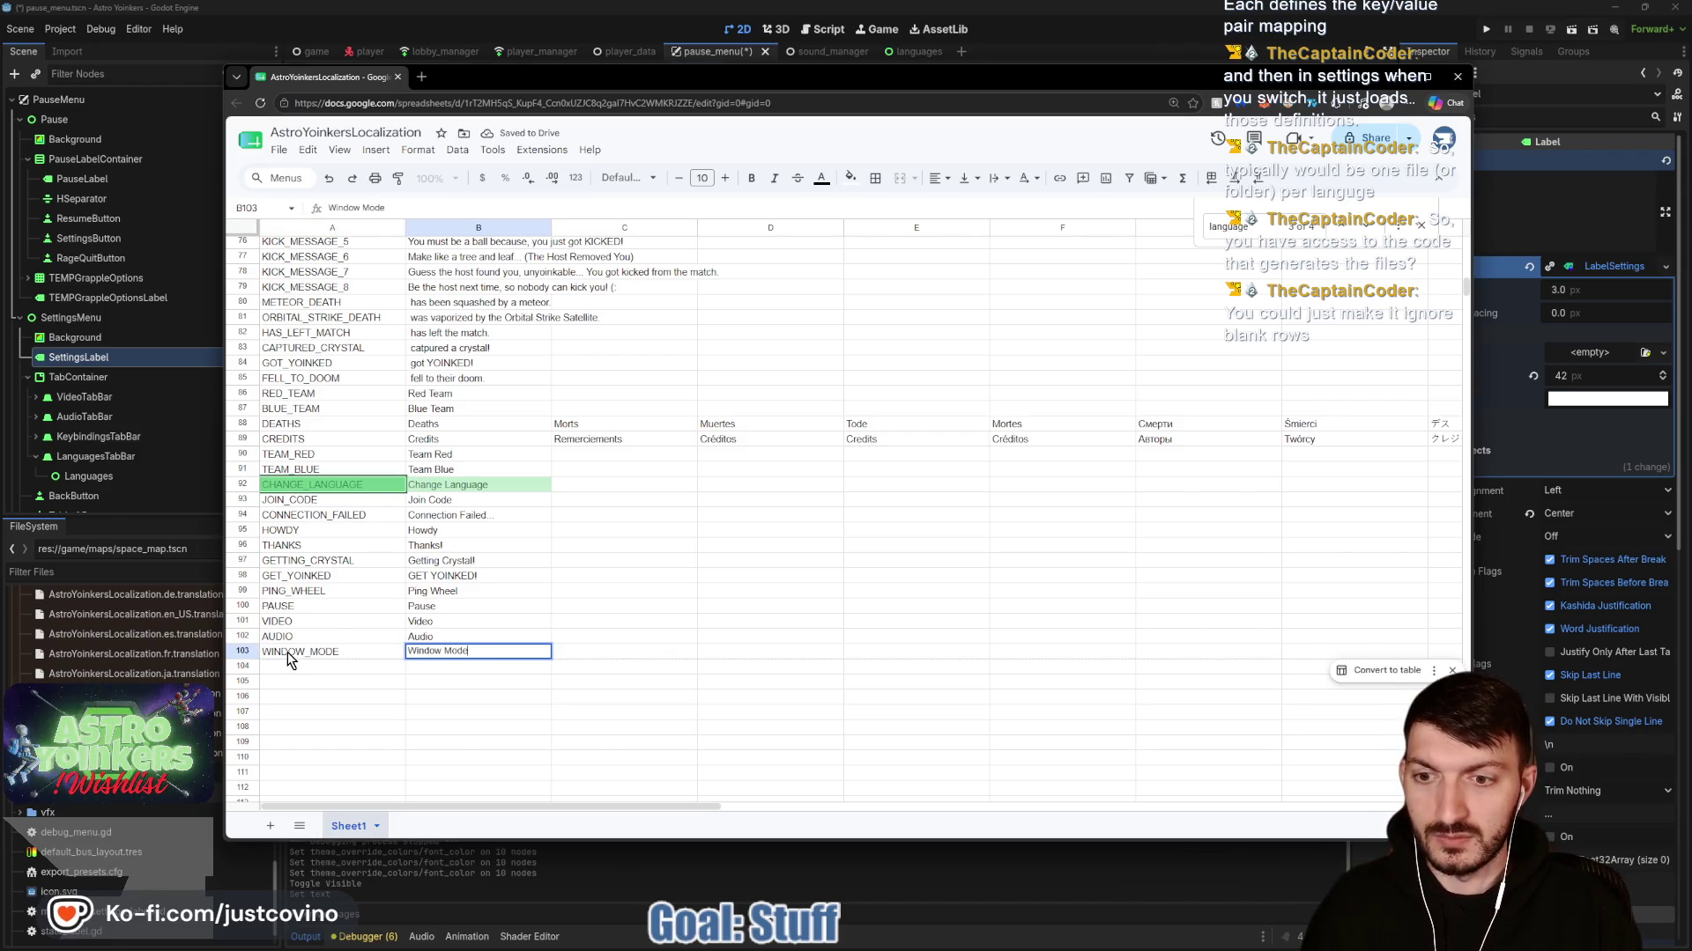
{"action": "mouse_move", "coordinate": [683, 77]}
{"action": "left_mouse_down"}
{"action": "mouse_move", "coordinate": [749, 484]}
{"action": "mouse_move", "coordinate": [714, 502]}
{"action": "mouse_move", "coordinate": [638, 126]}
{"action": "left_mouse_up"}
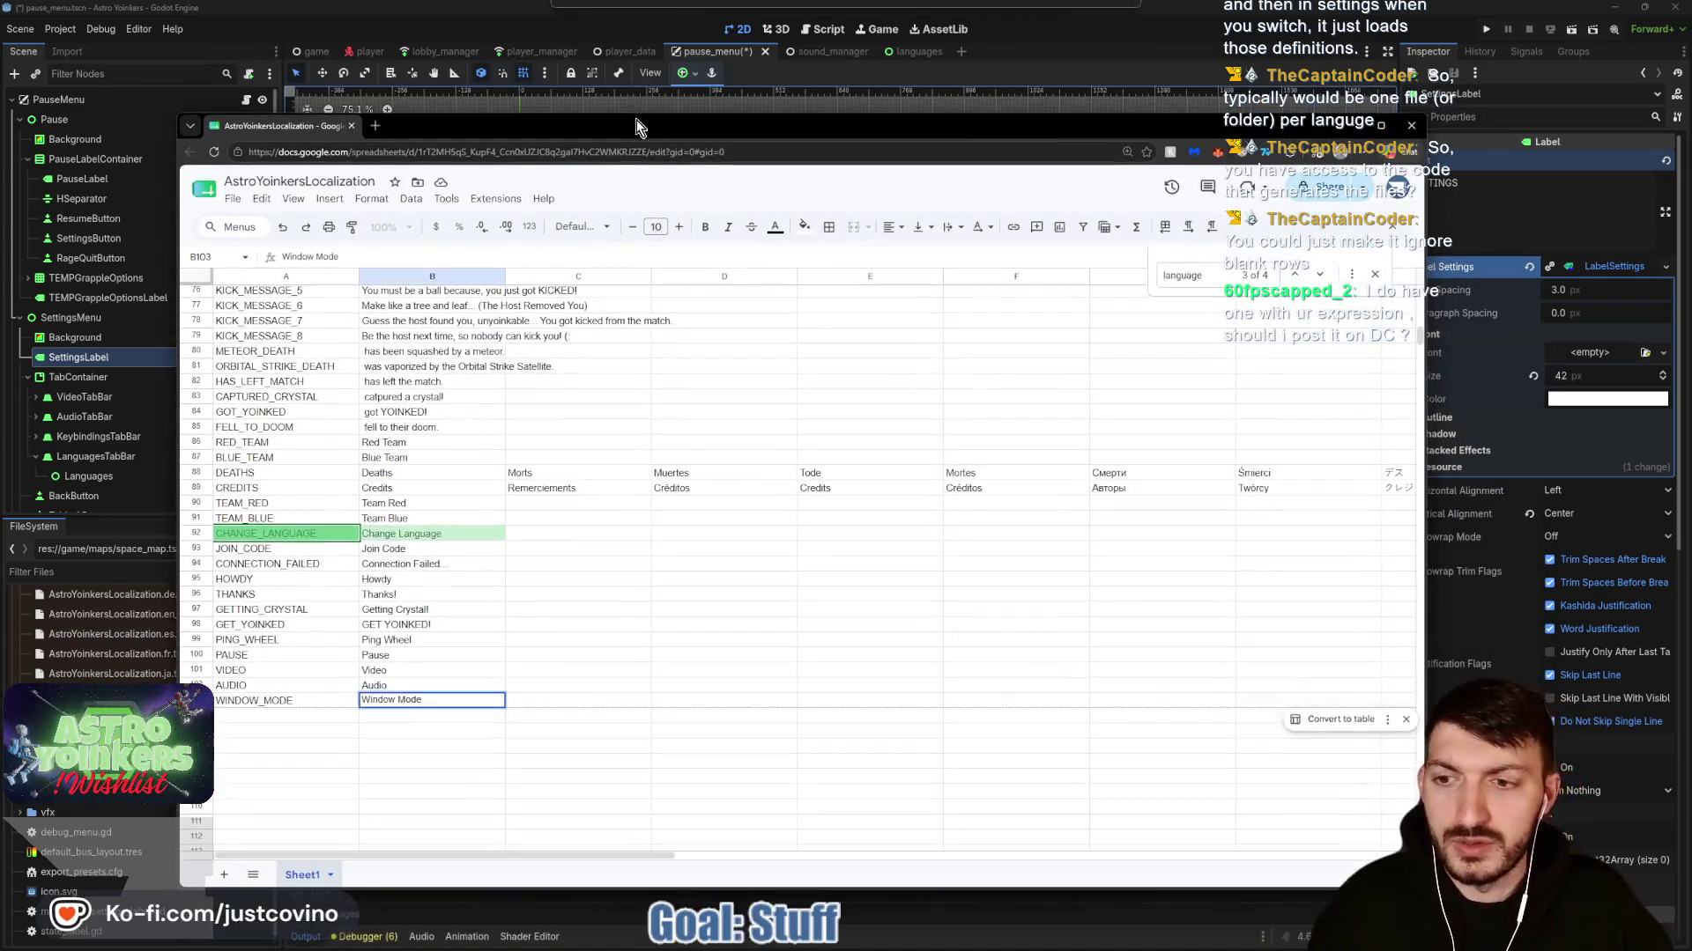
{"action": "left_click", "coordinate": [242, 715]}
{"action": "type", "text": "WINDOWED"}
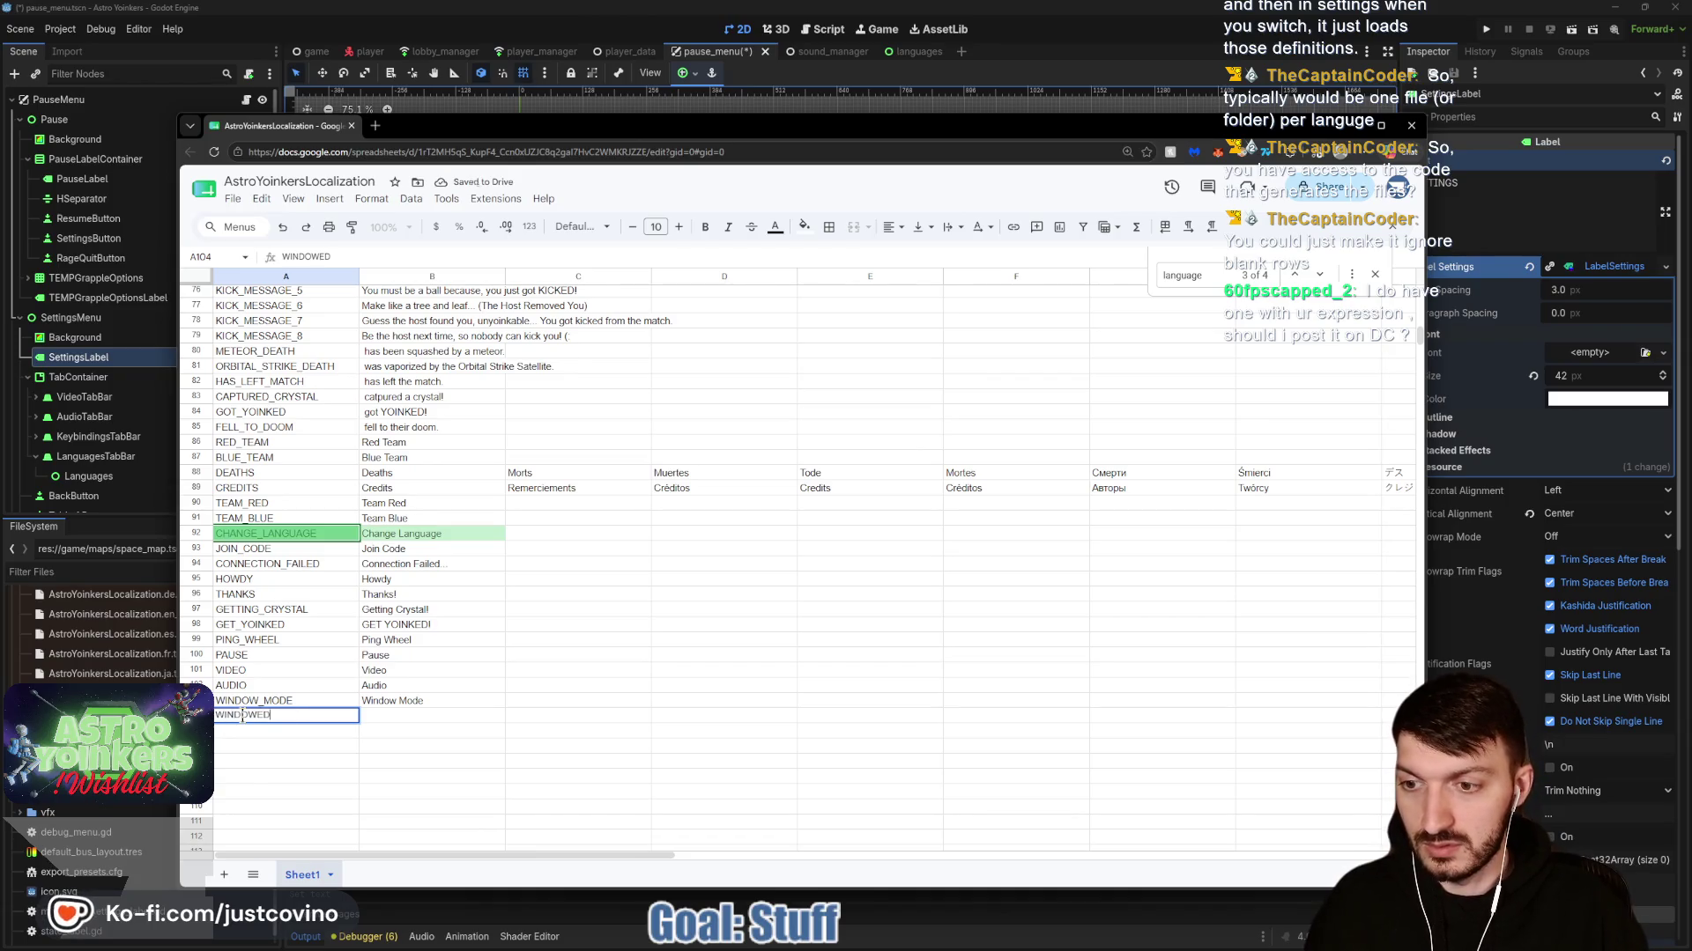
{"action": "key", "text": "Tab"}
{"action": "type", "text": "Windoe"}
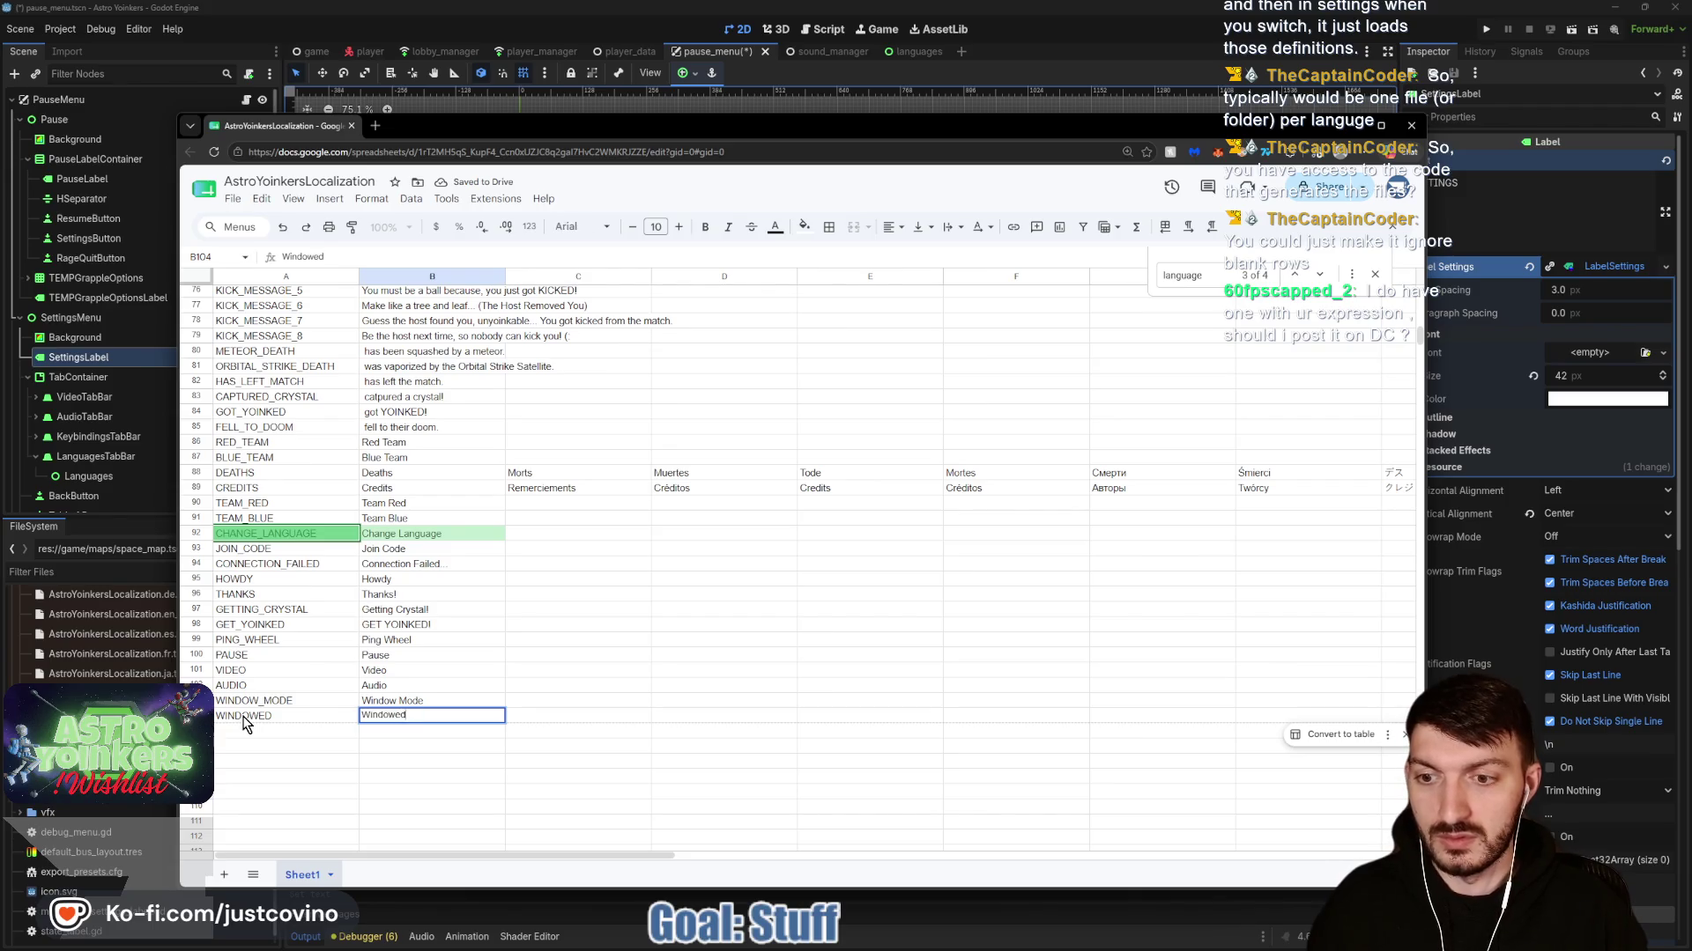
{"action": "left_click_drag", "start_coordinate": [748, 126], "coordinate": [788, 524]}
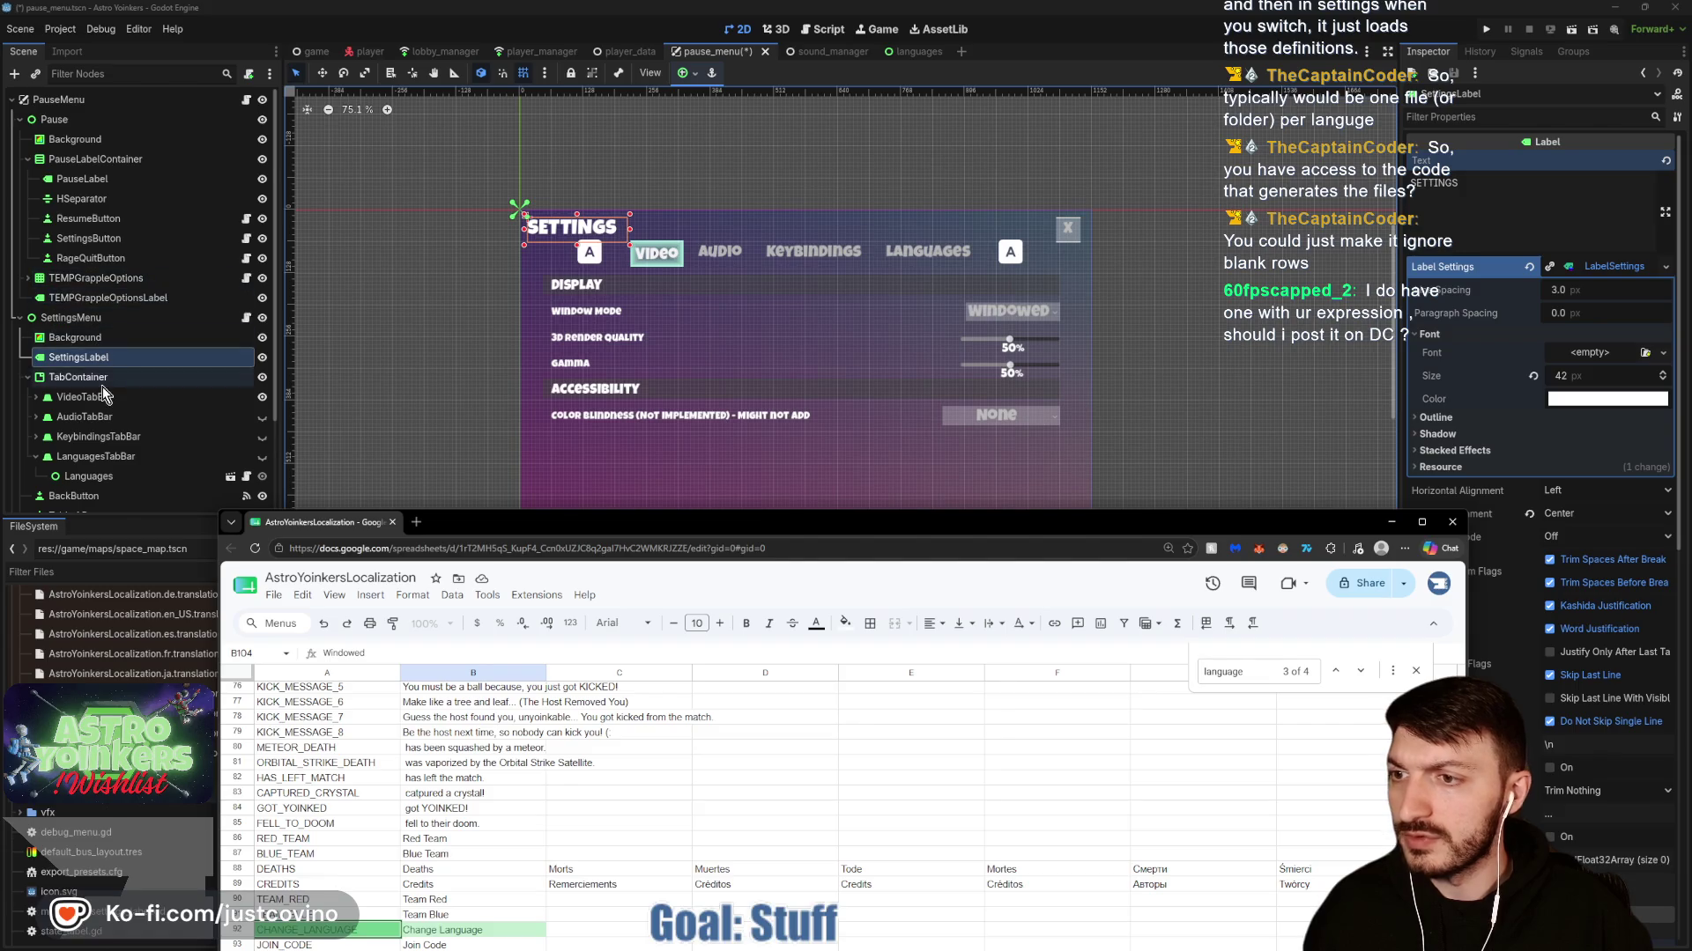
Inspect WindowModeOptionButton's Items (Windowed, Fullscreen) under VideoTabBar > WindowContainer, then return to the sheet.
{"action": "scroll", "coordinate": [53, 370], "scroll_direction": "down", "scroll_amount": 3}
{"action": "left_click", "coordinate": [34, 293]}
{"action": "left_click", "coordinate": [34, 293]}
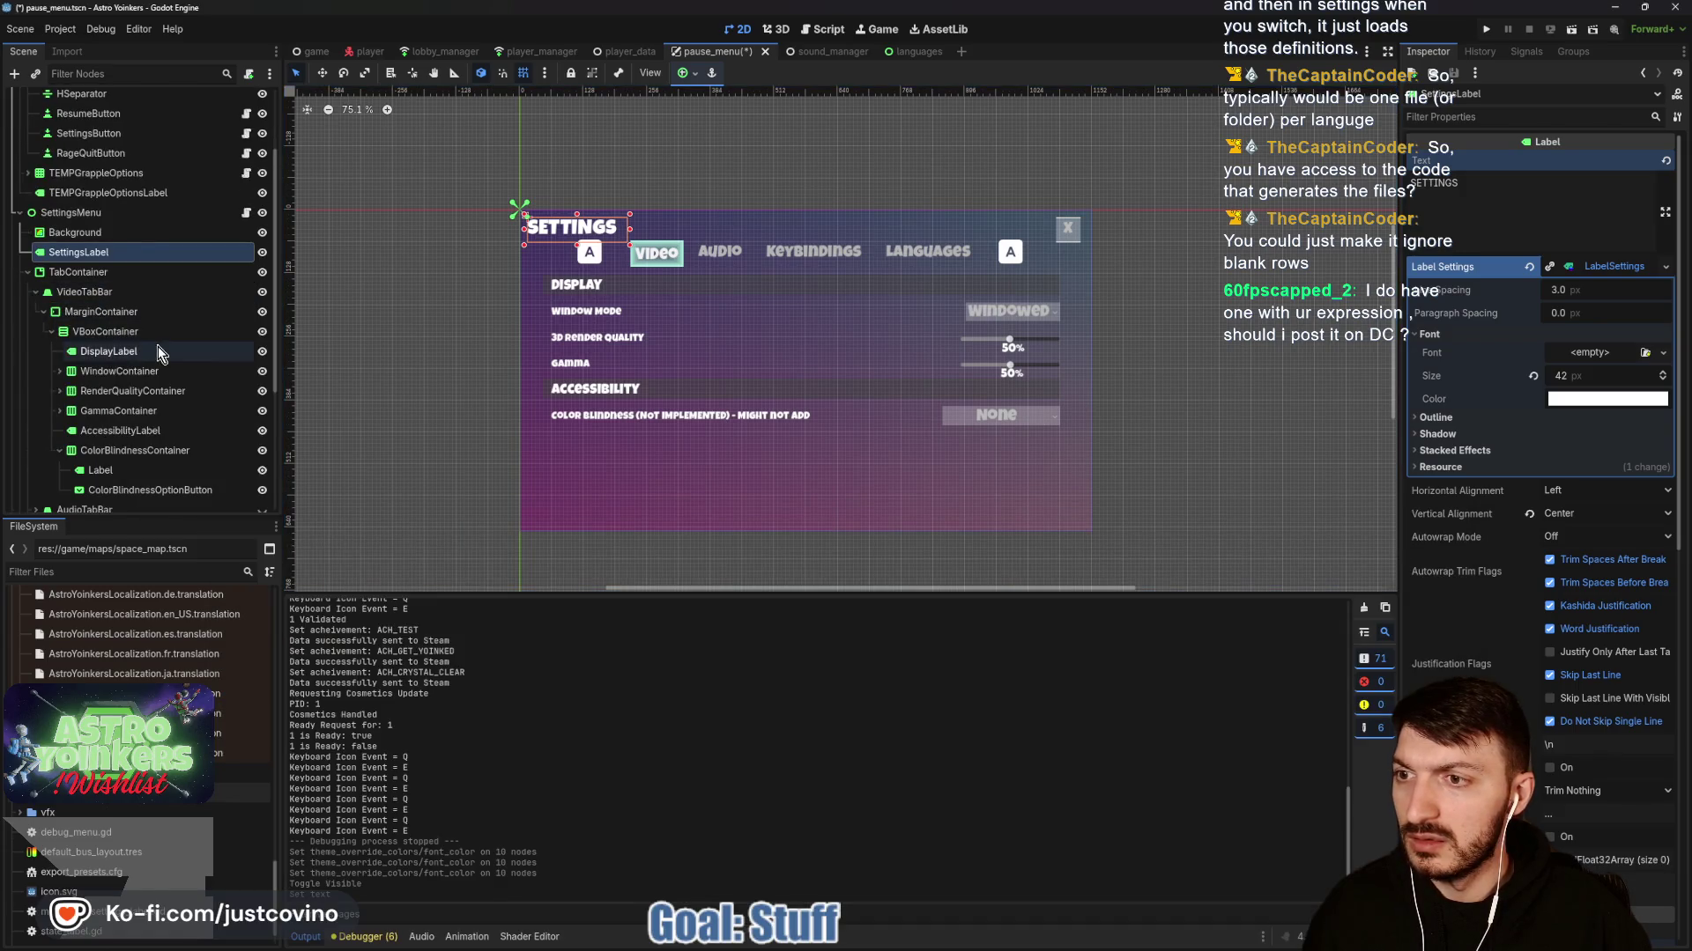
{"action": "left_click", "coordinate": [133, 374]}
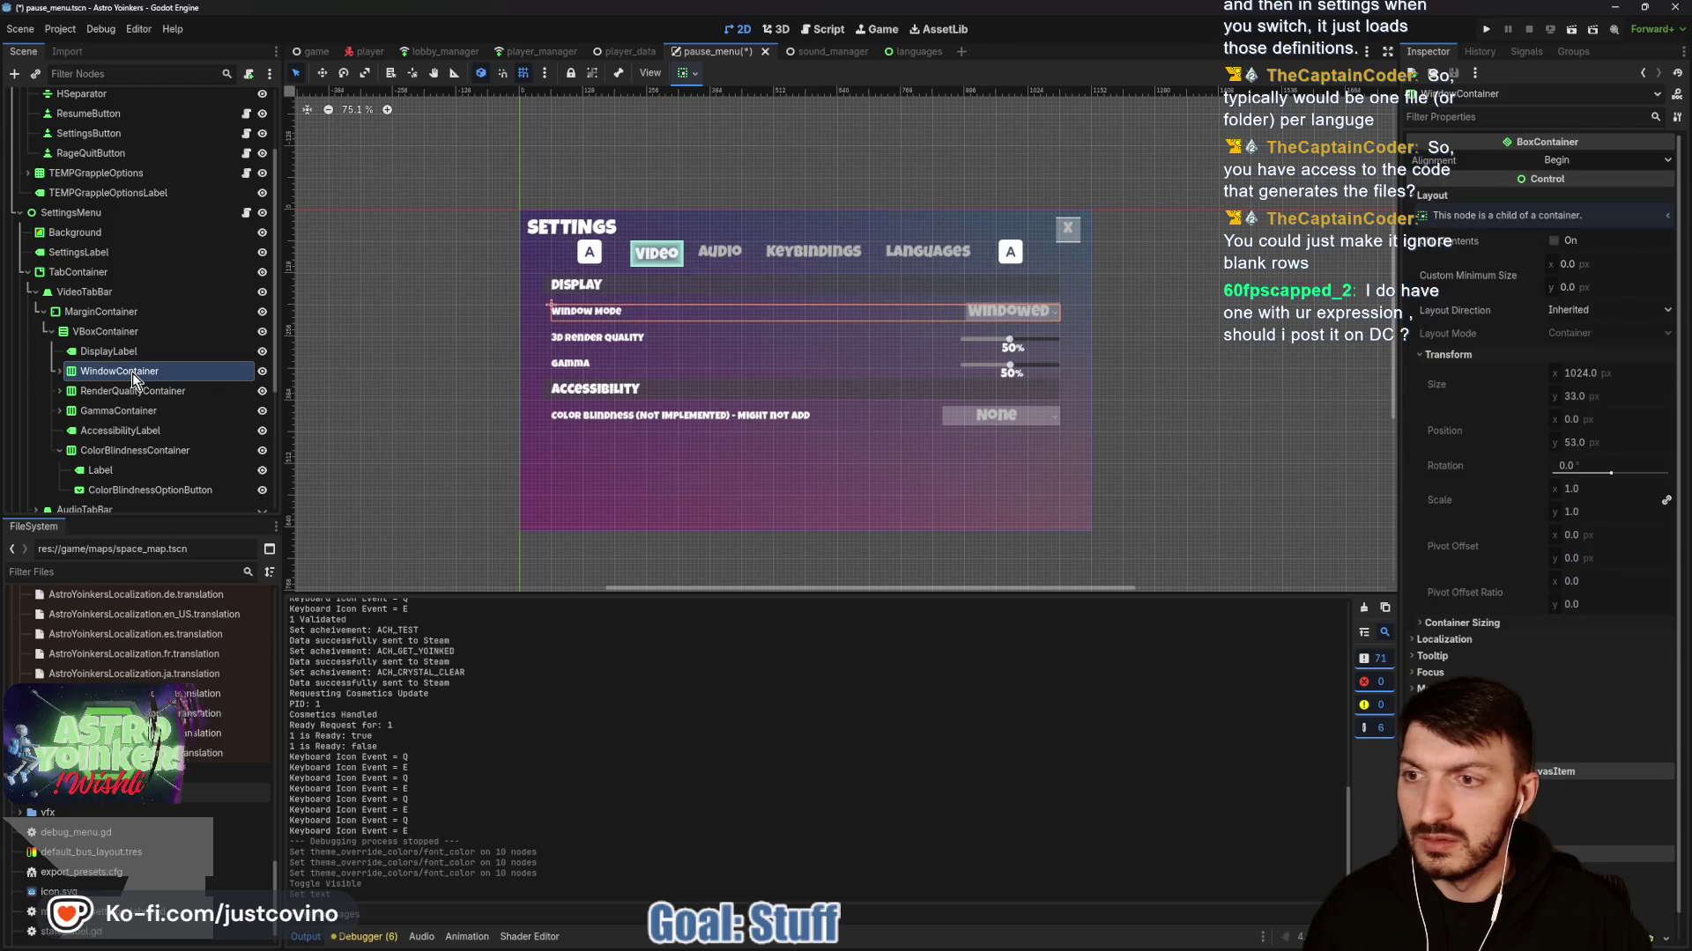
{"action": "left_click", "coordinate": [59, 372]}
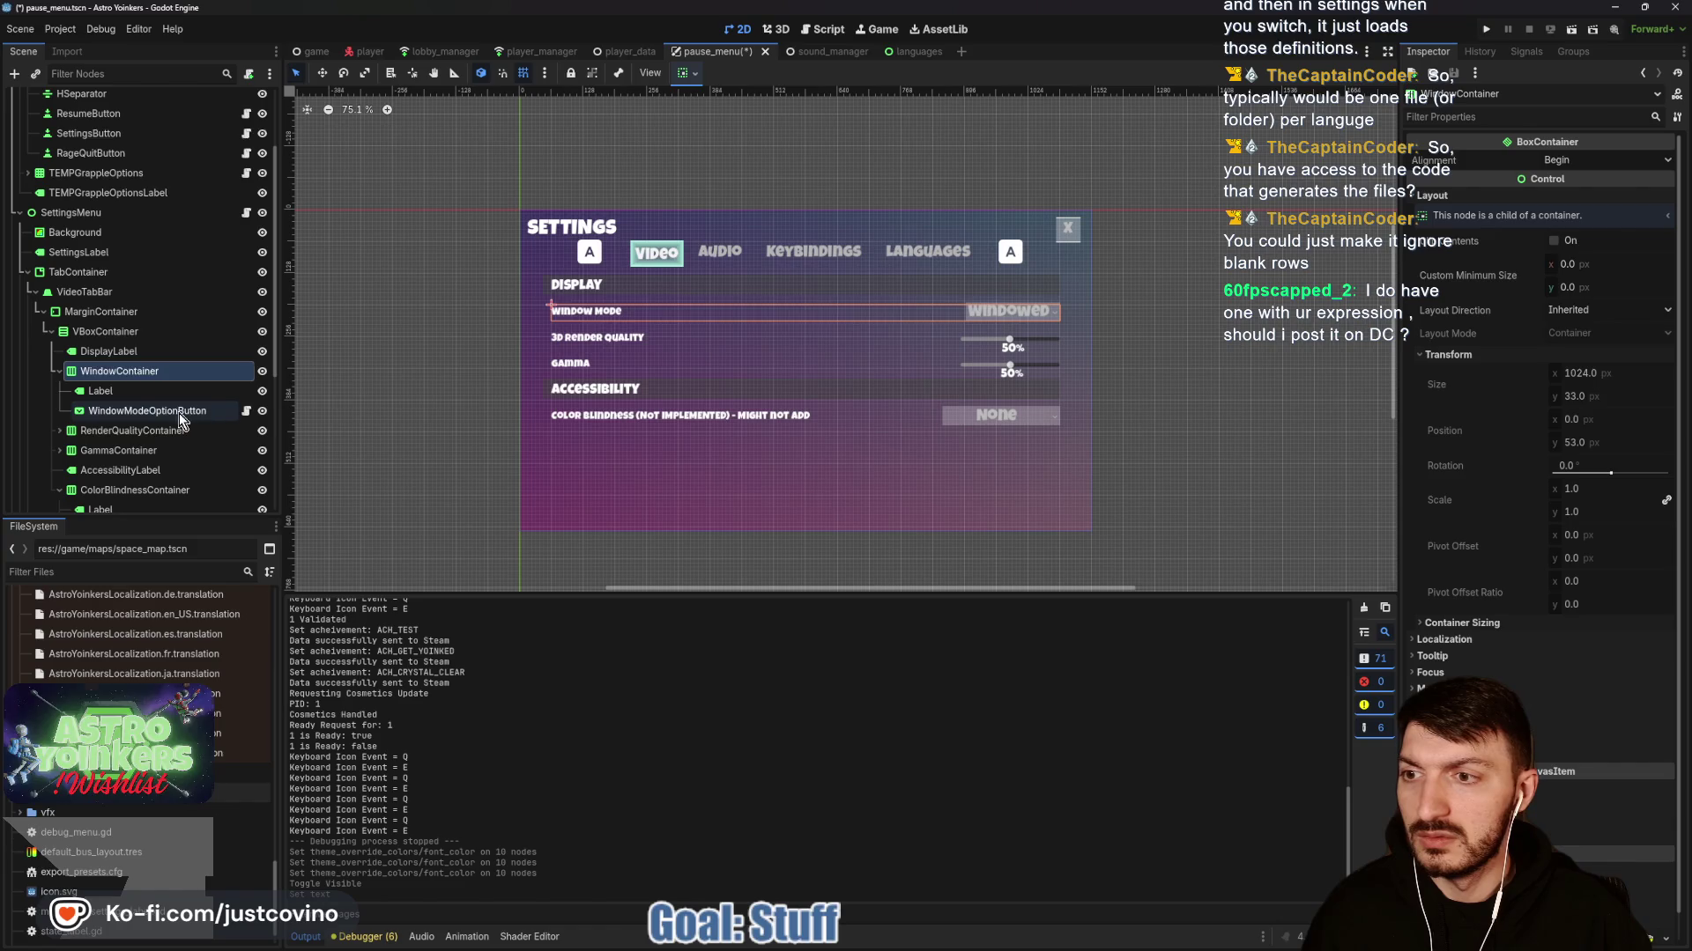
{"action": "left_click", "coordinate": [181, 414]}
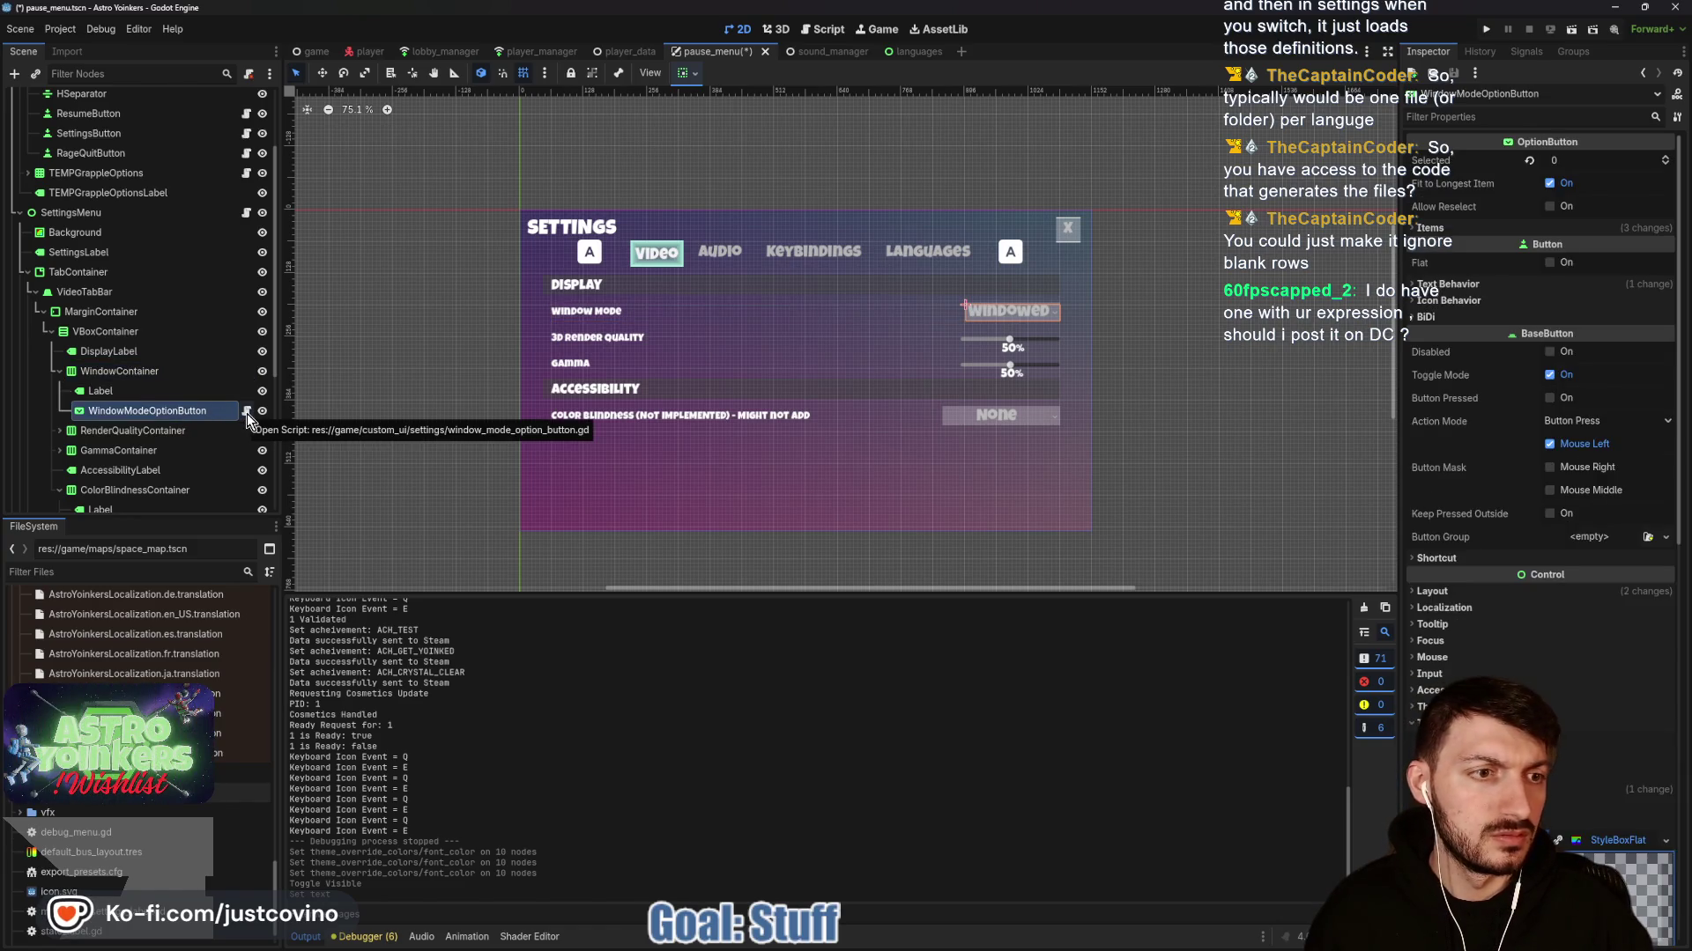
{"action": "left_click", "coordinate": [1430, 227]}
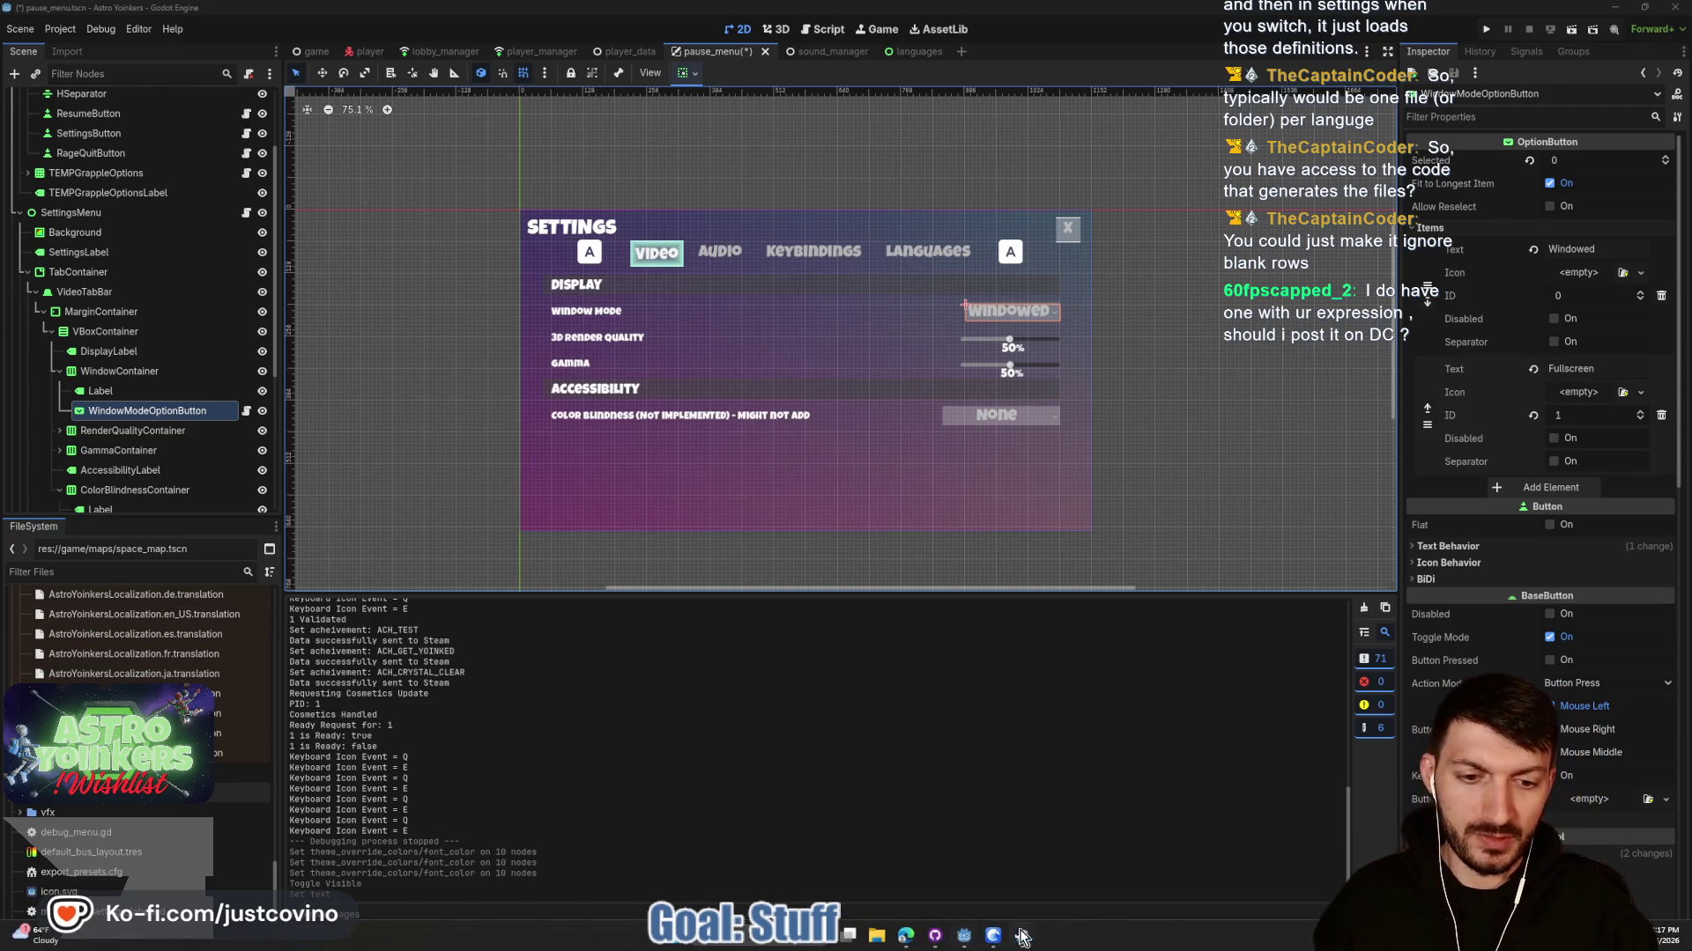
{"action": "mouse_move", "coordinate": [910, 942]}
{"action": "left_click", "coordinate": [969, 891]}
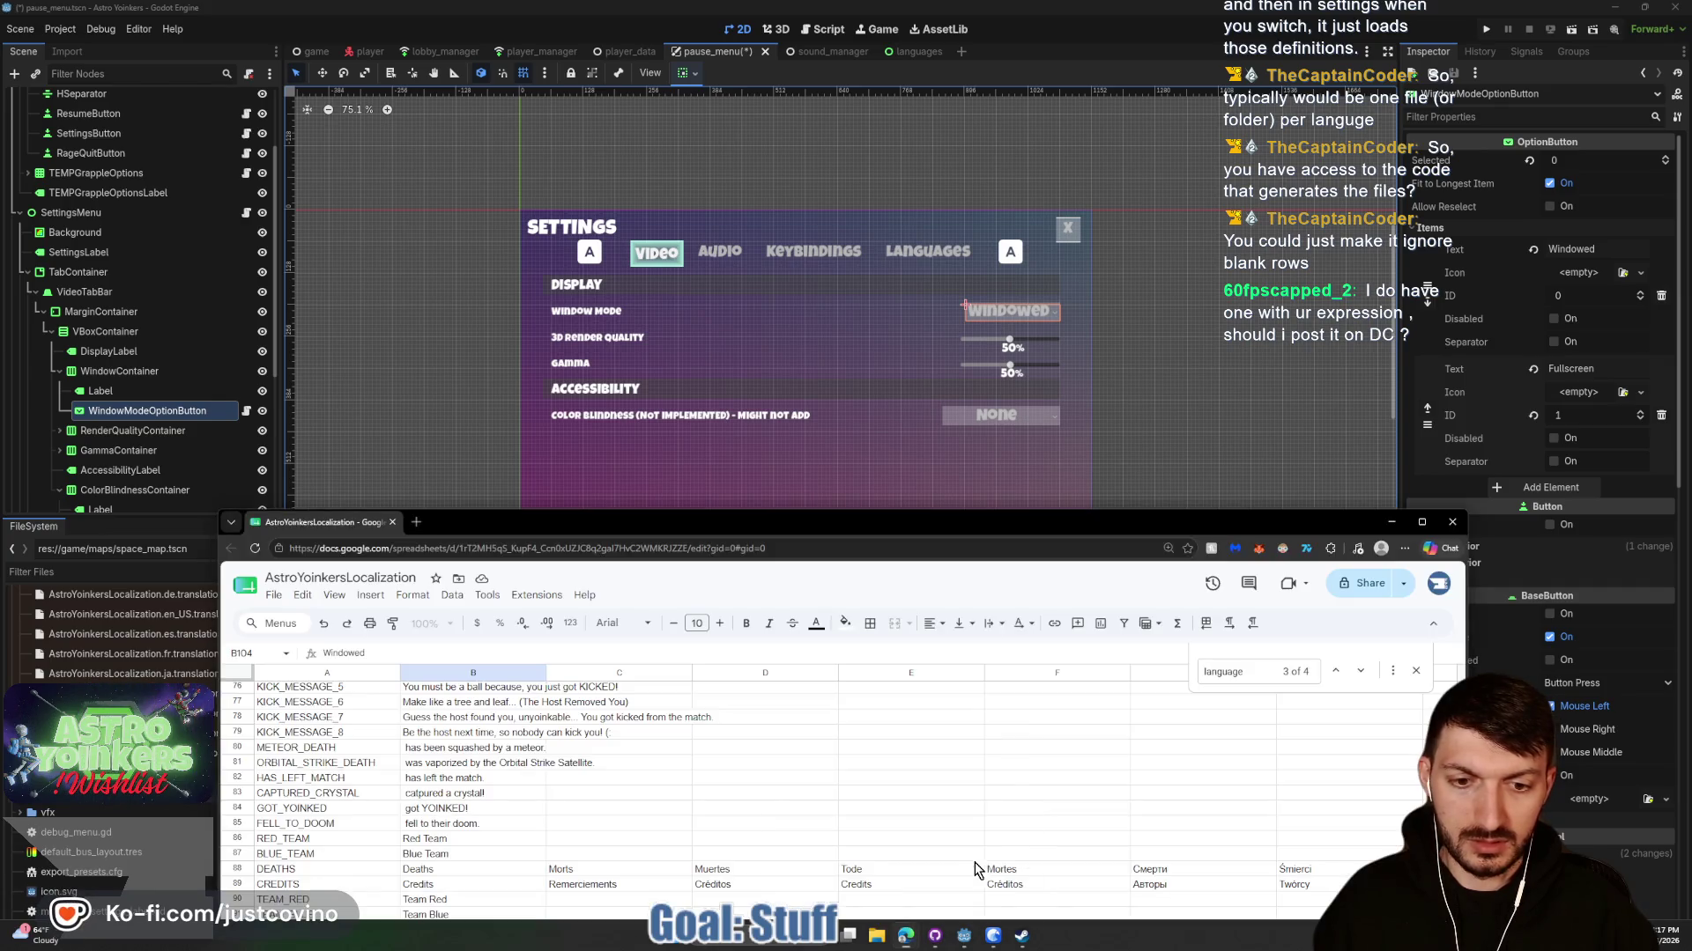
Enter FULLSCREEN / Fullscreen in row 105 and 3D_RENDER_QUALITY / 3D Render Quality in row 106.
{"action": "left_click_drag", "start_coordinate": [773, 520], "coordinate": [826, 163]}
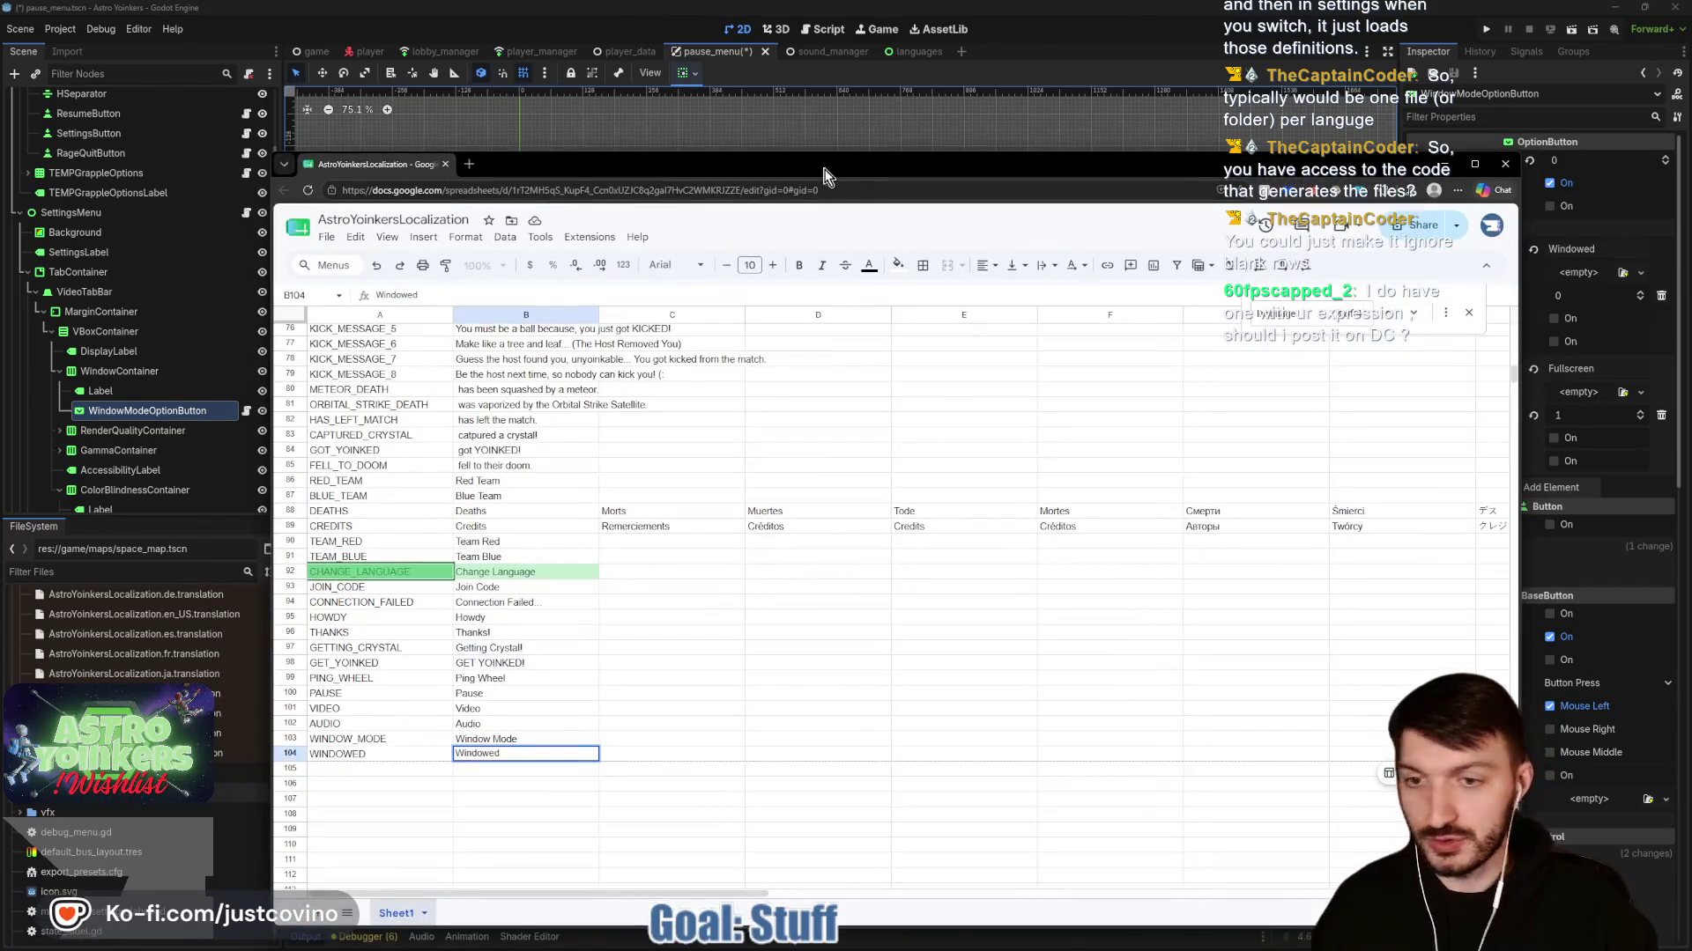
{"action": "left_click", "coordinate": [381, 769]}
{"action": "type", "text": "FULLSCR"}
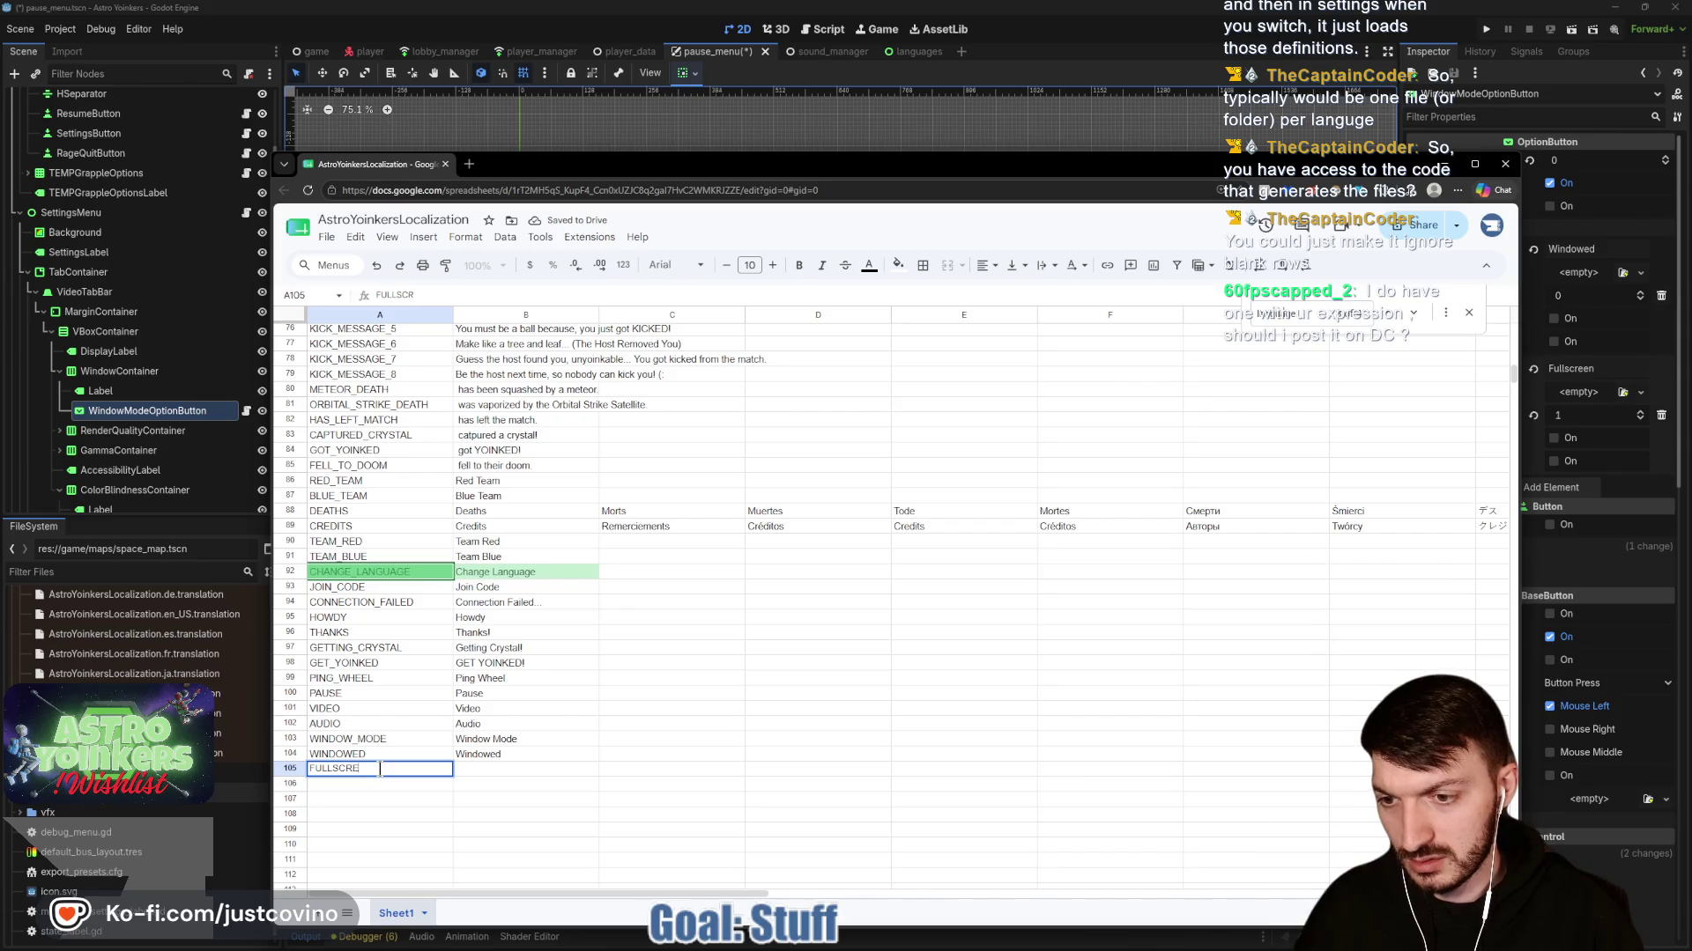
{"action": "type", "text": "EN"}
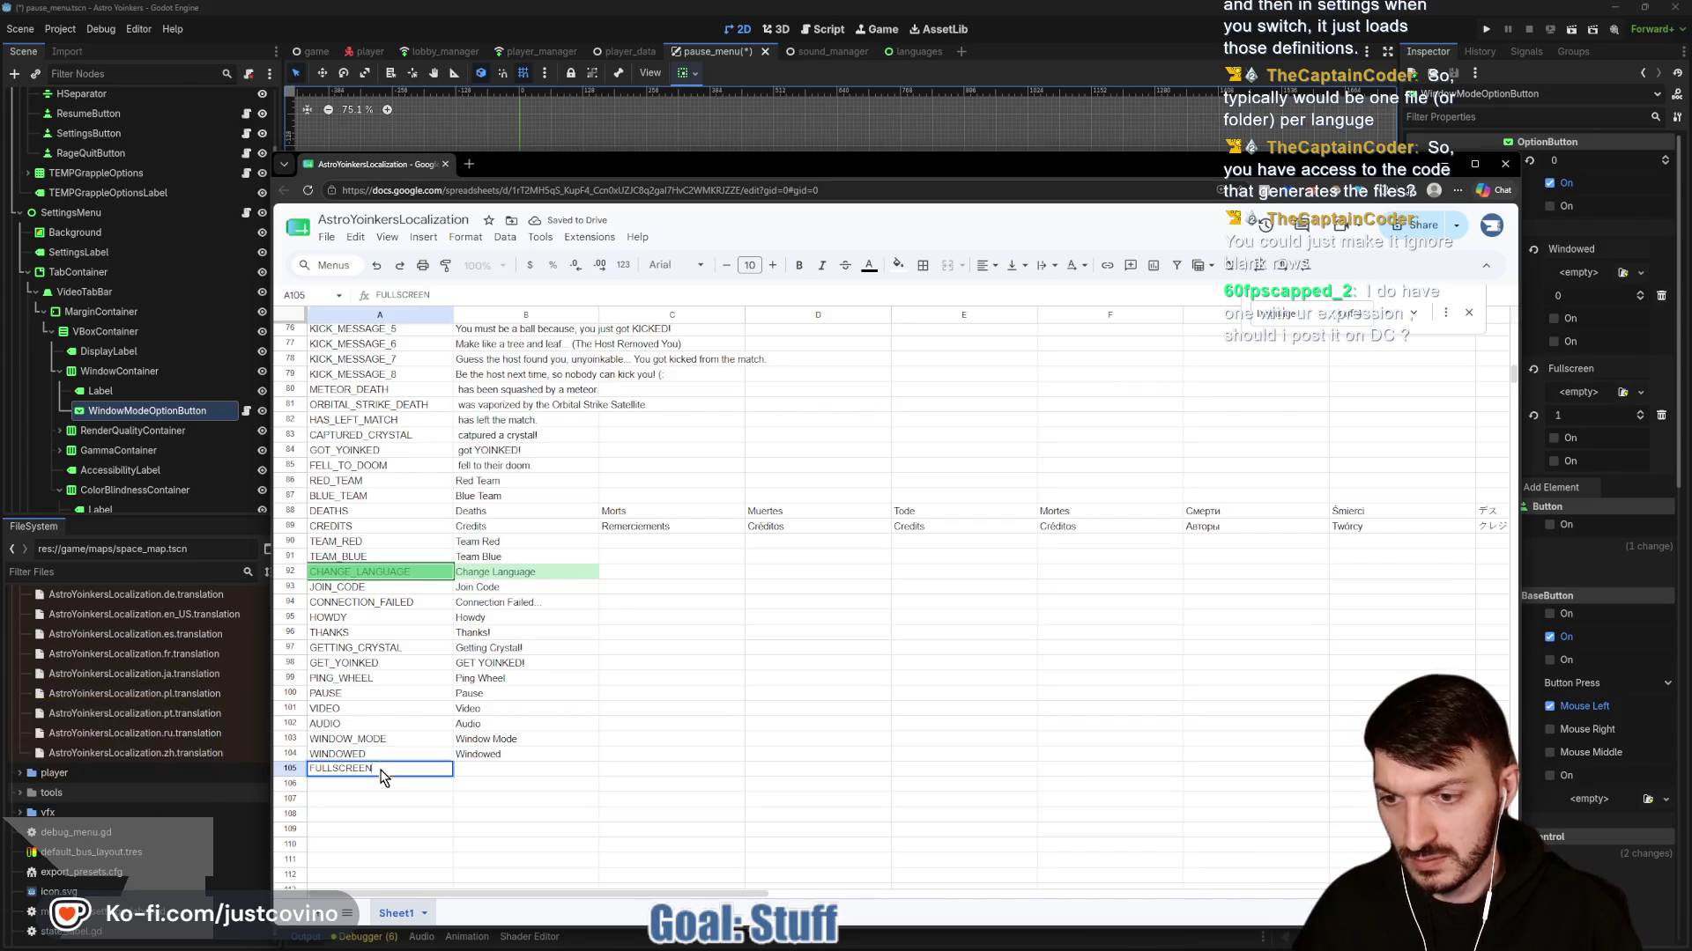
{"action": "key", "text": "Tab"}
{"action": "type", "text": "Fulls"}
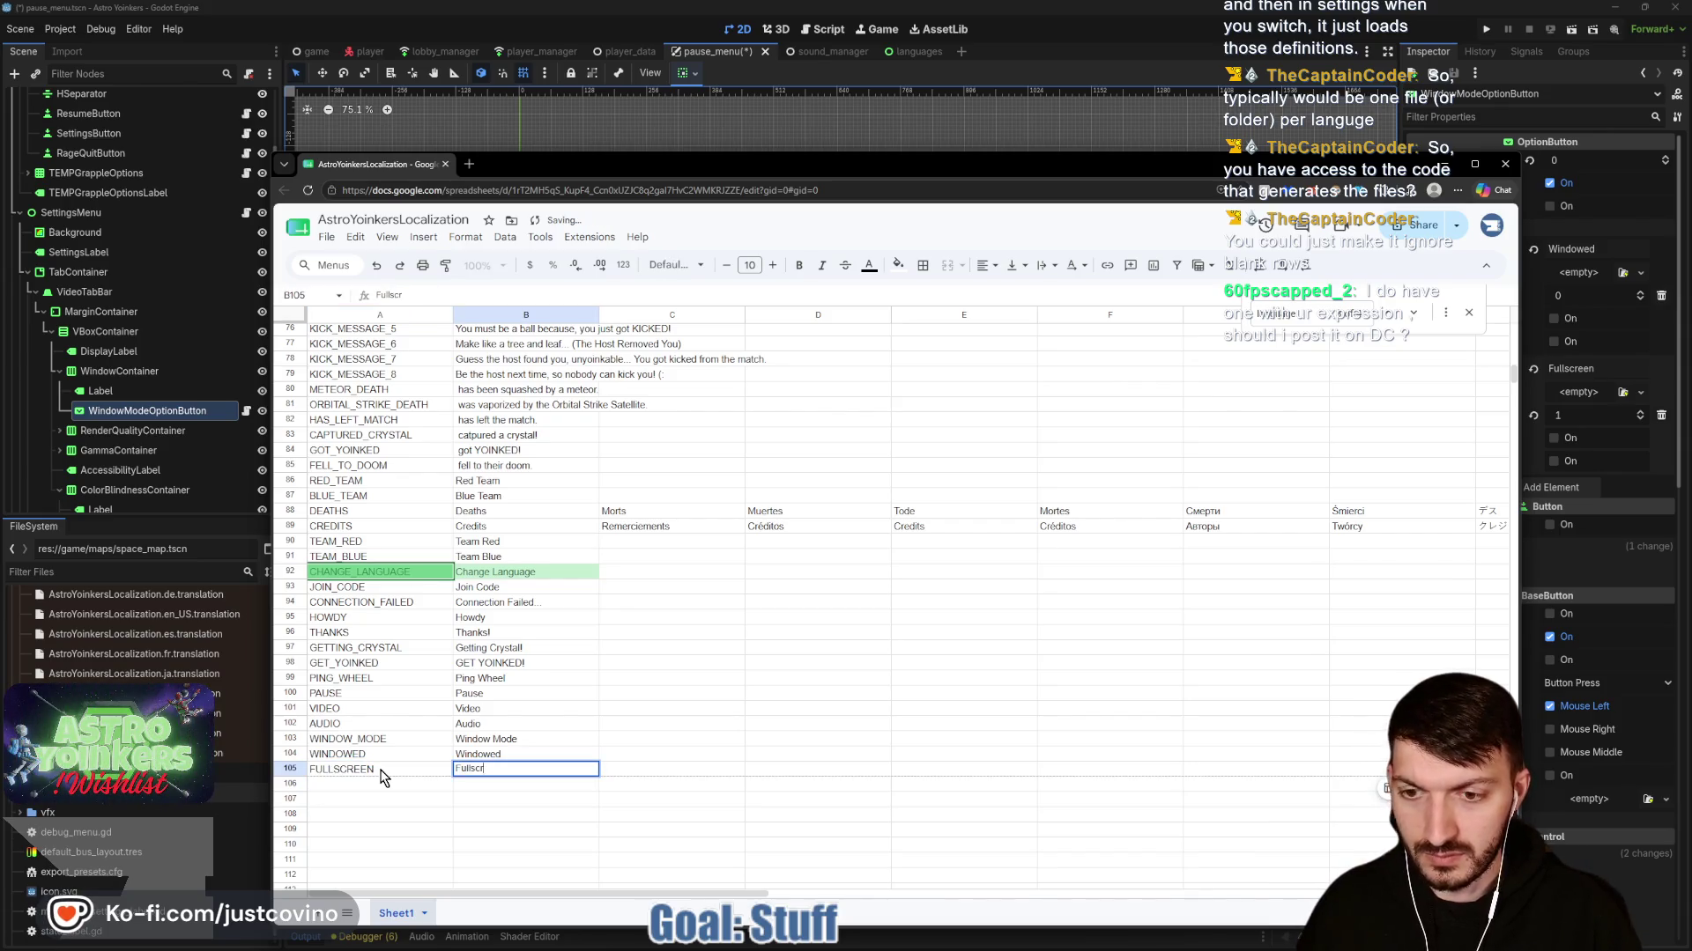
{"action": "left_click", "coordinate": [815, 709]}
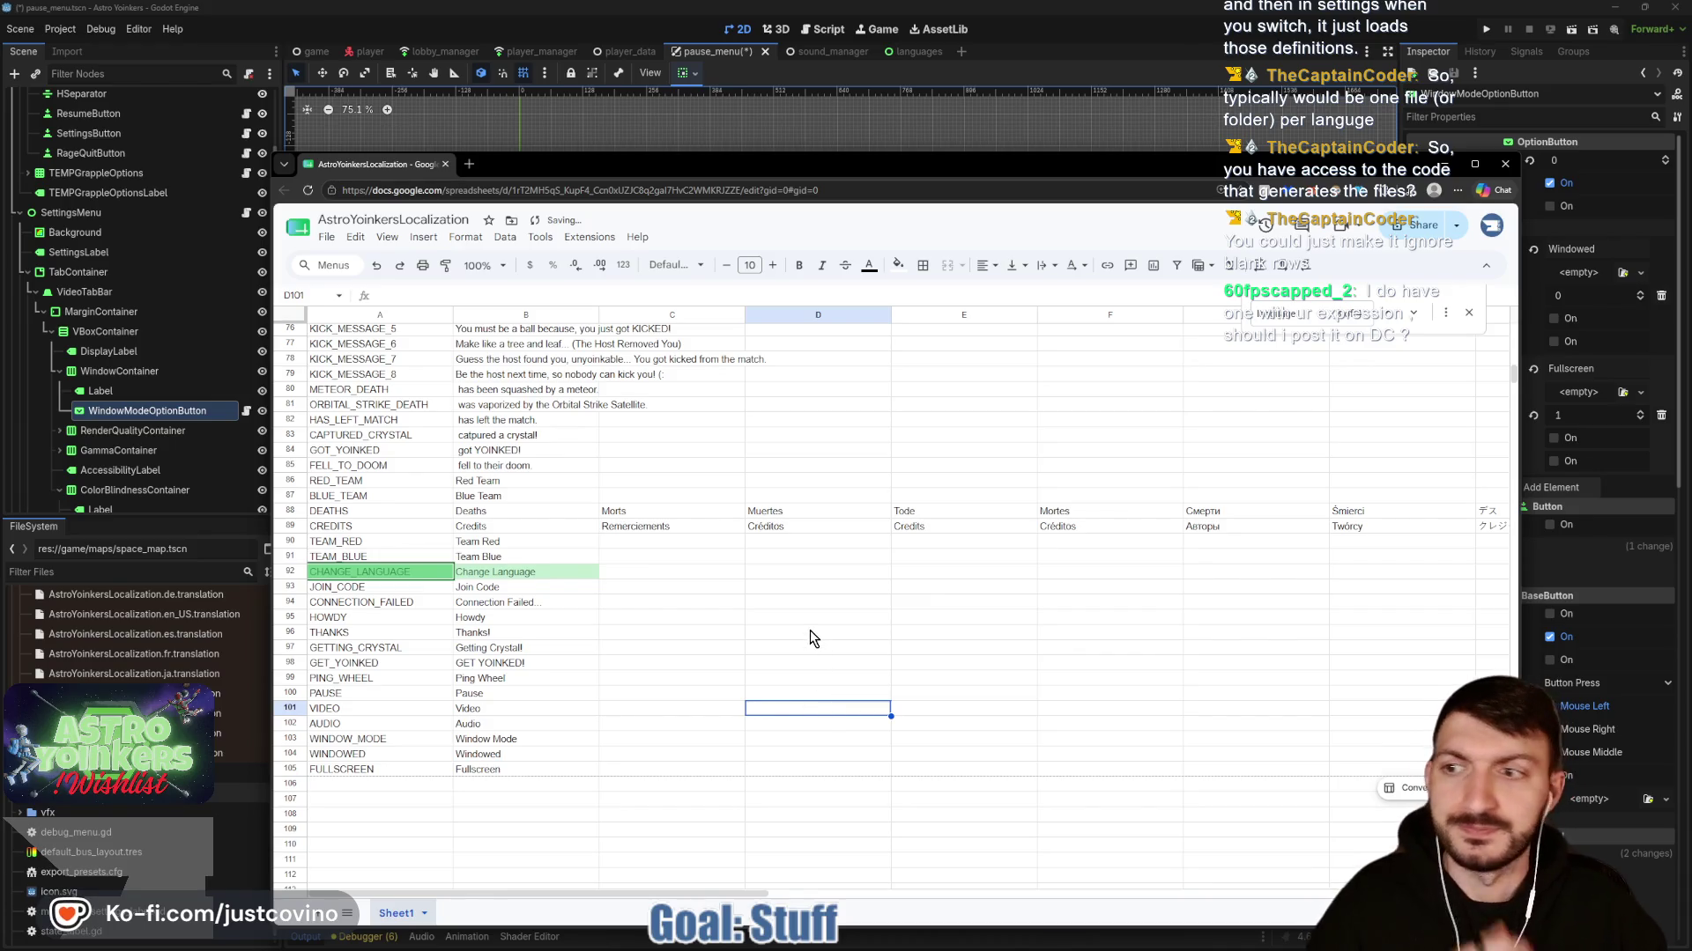
{"action": "mouse_move", "coordinate": [703, 166]}
{"action": "left_mouse_down"}
{"action": "mouse_move", "coordinate": [708, 396]}
{"action": "mouse_move", "coordinate": [635, 804]}
{"action": "mouse_move", "coordinate": [652, 630]}
{"action": "mouse_move", "coordinate": [634, 151]}
{"action": "left_mouse_up"}
{"action": "left_click", "coordinate": [273, 757]}
{"action": "type", "text": "3D_RENDER_QUAL"}
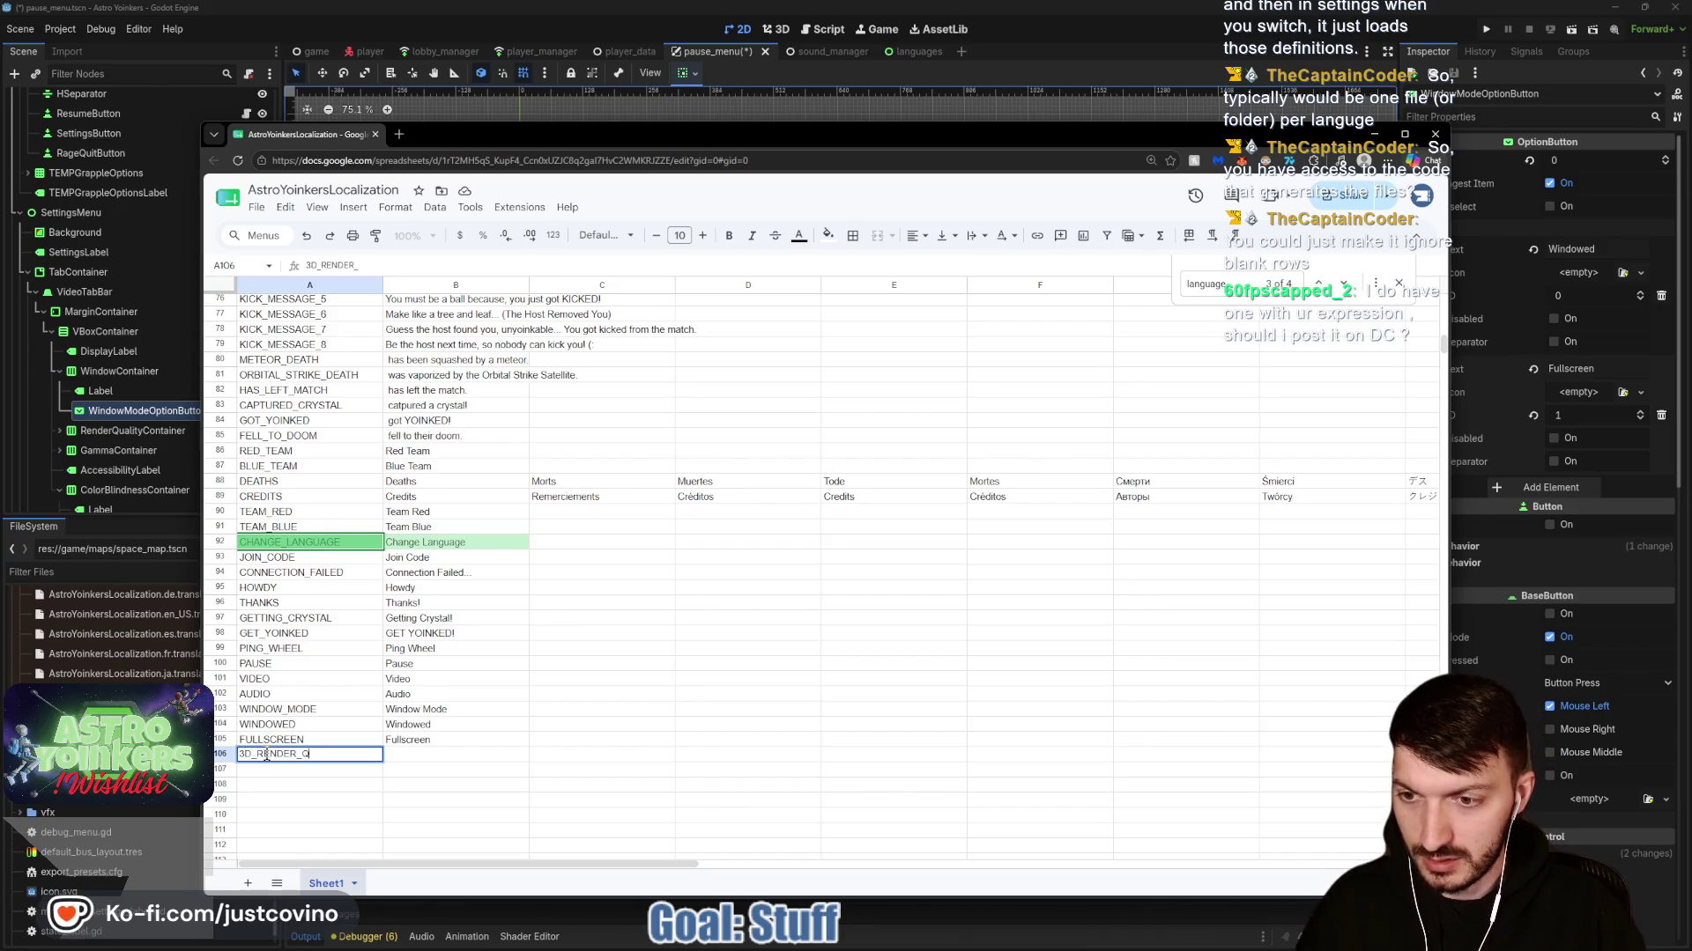
{"action": "type", "text": "ITY"}
{"action": "key", "text": "Tab"}
{"action": "type", "text": "3D"}
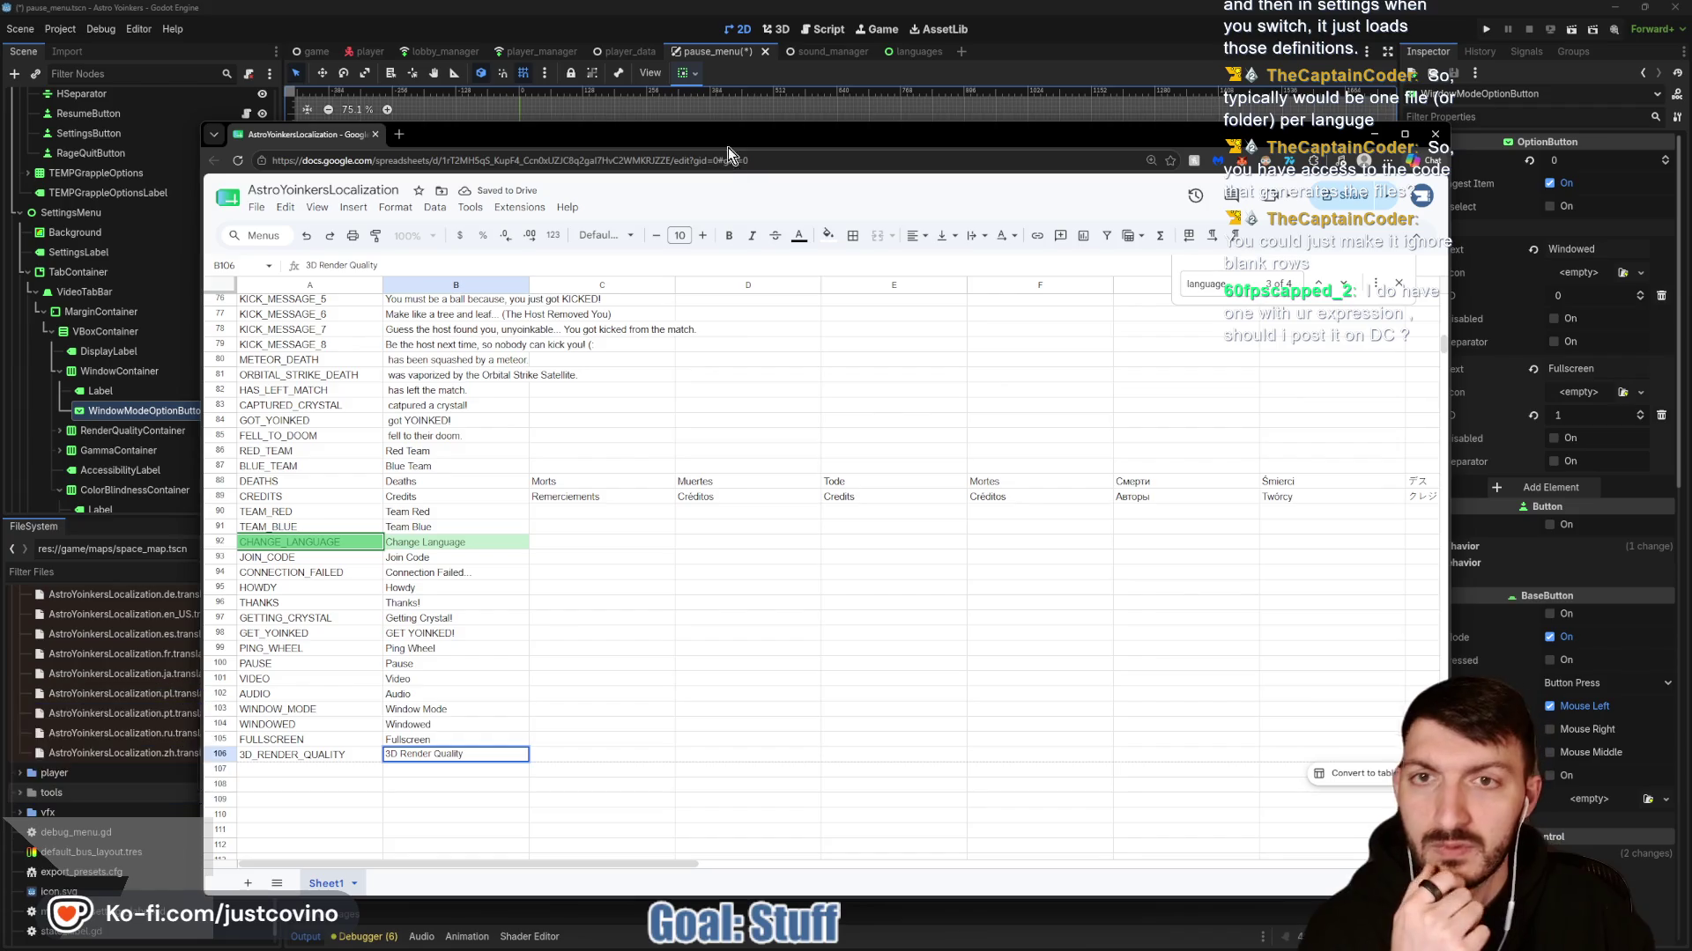
{"action": "mouse_move", "coordinate": [728, 141]}
{"action": "left_mouse_down"}
{"action": "mouse_move", "coordinate": [818, 676]}
{"action": "mouse_move", "coordinate": [693, 65]}
{"action": "left_mouse_up"}
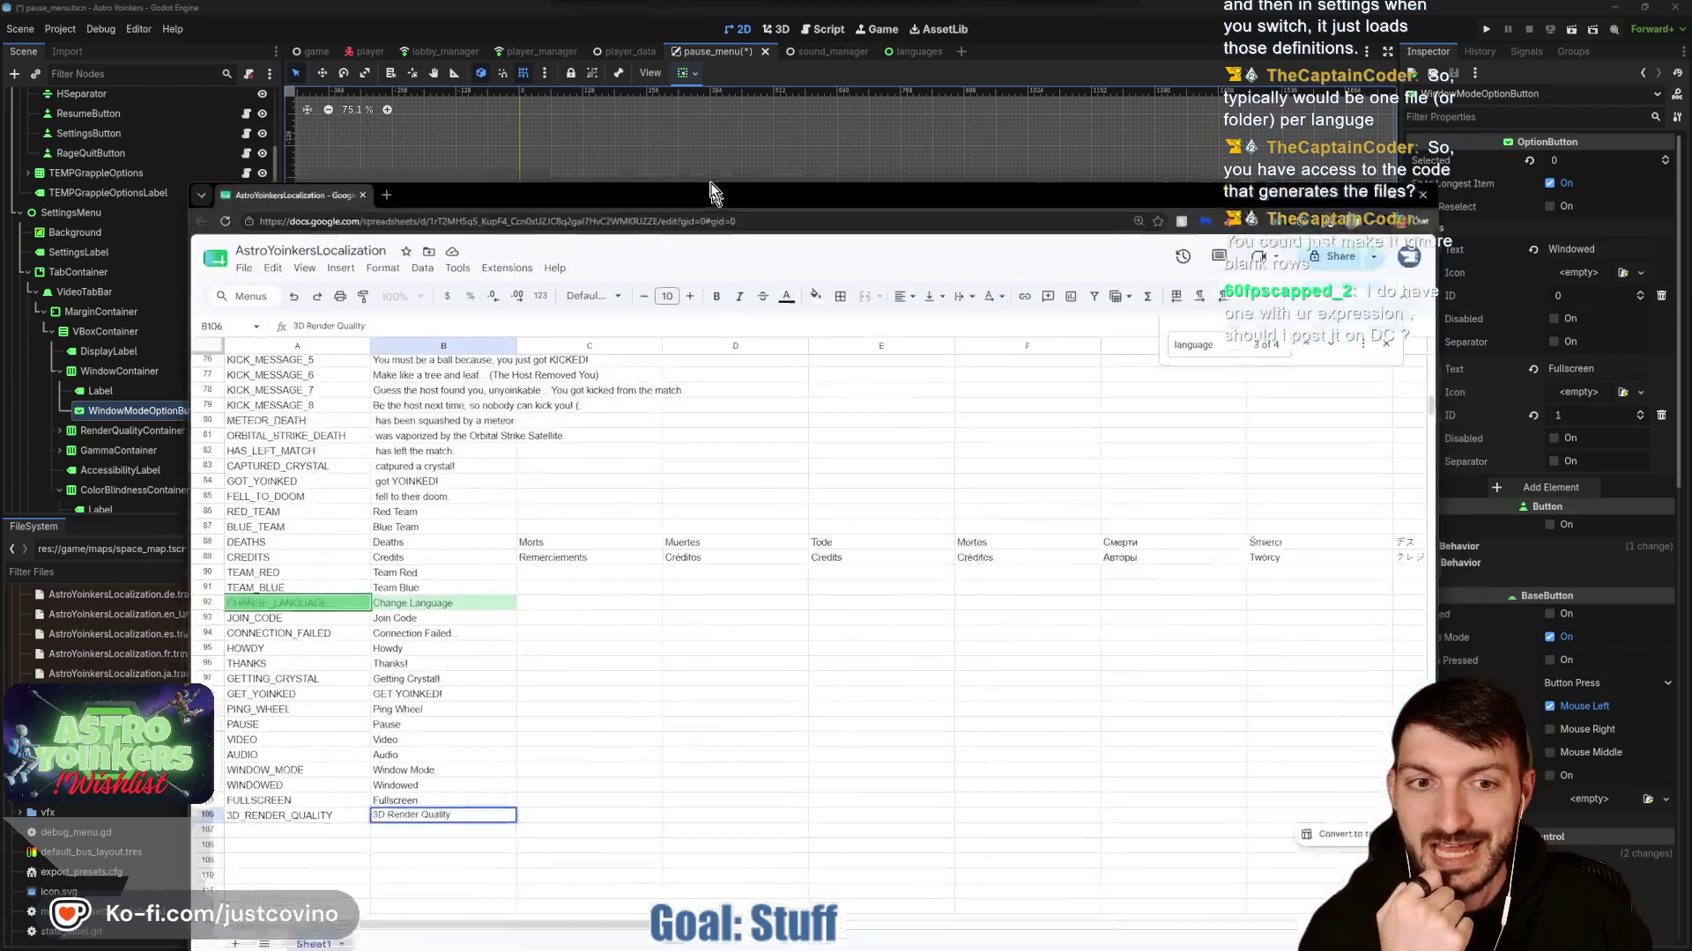
Enter GAMMA / Gamma in row 107, check Godot's settings menu, and return to the sheet.
{"action": "left_click", "coordinate": [244, 701]}
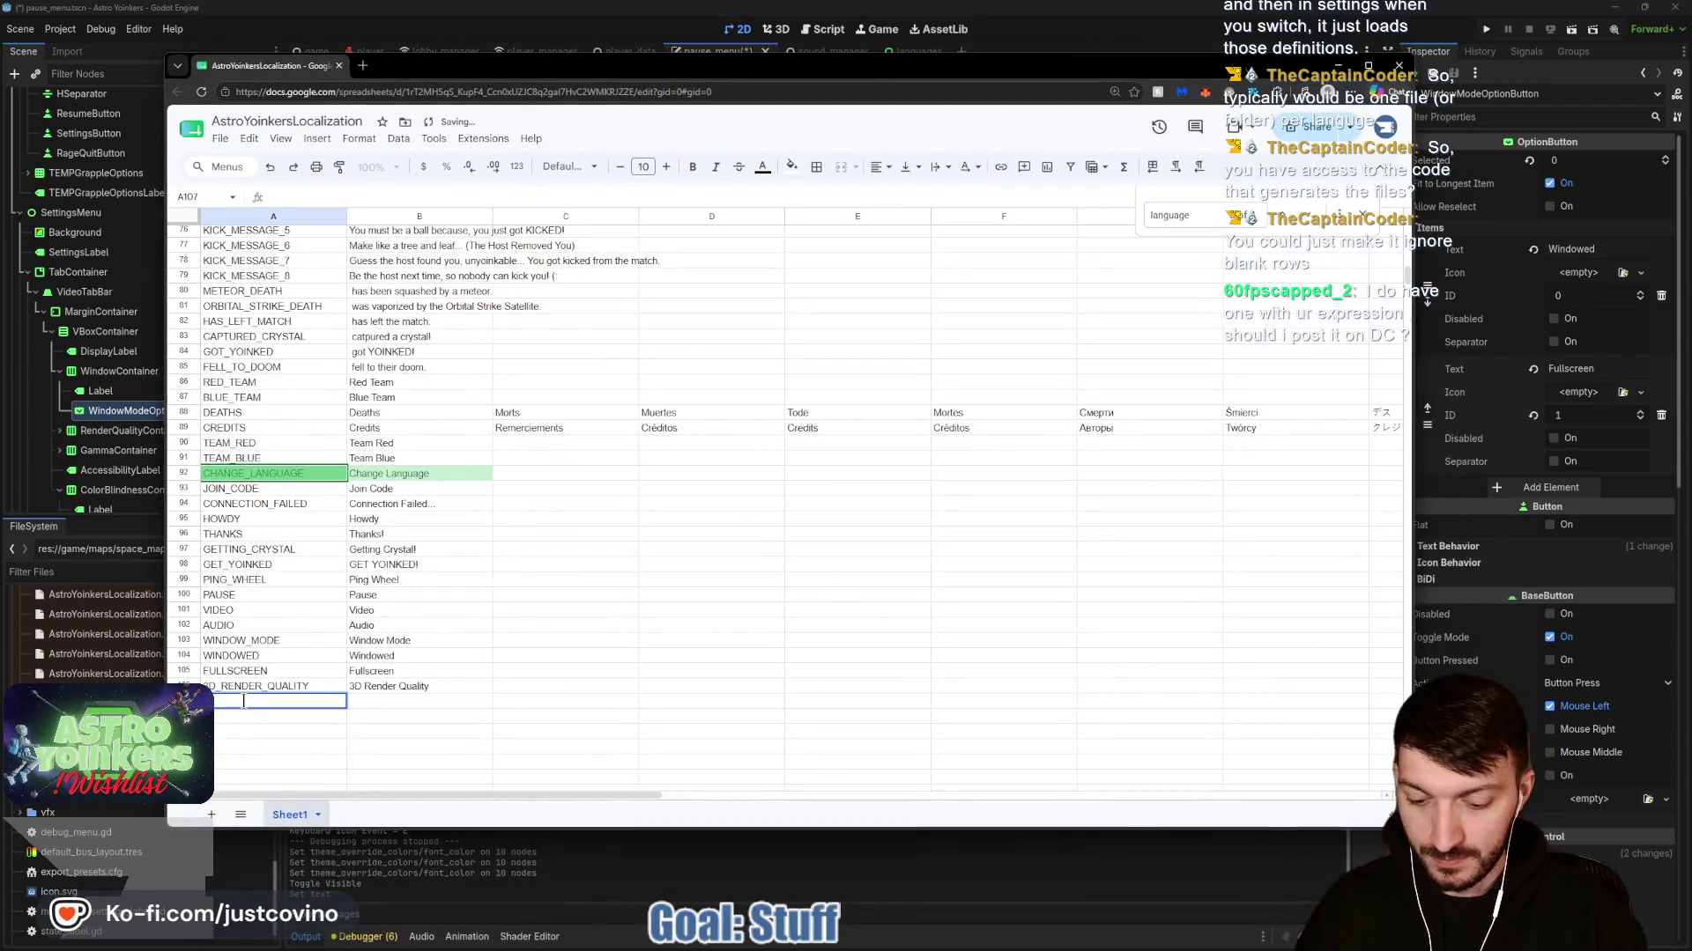
{"action": "type", "text": "GAMMA"}
{"action": "key", "text": "Tab"}
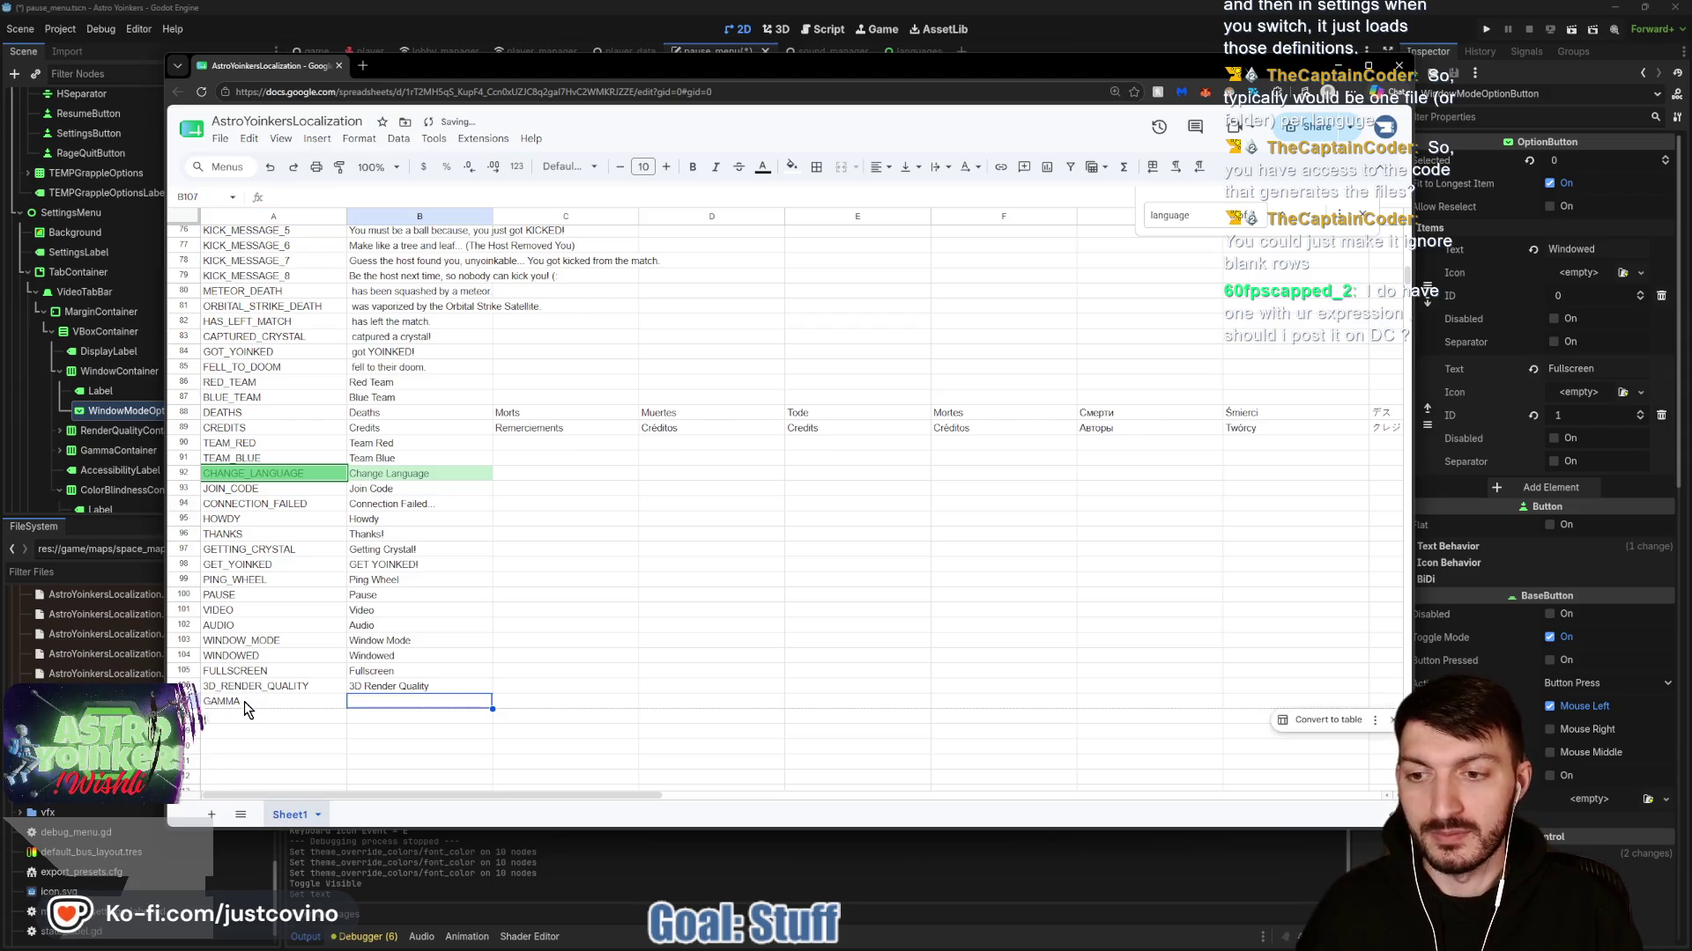
{"action": "type", "text": "Gamma"}
{"action": "left_click", "coordinate": [702, 704]}
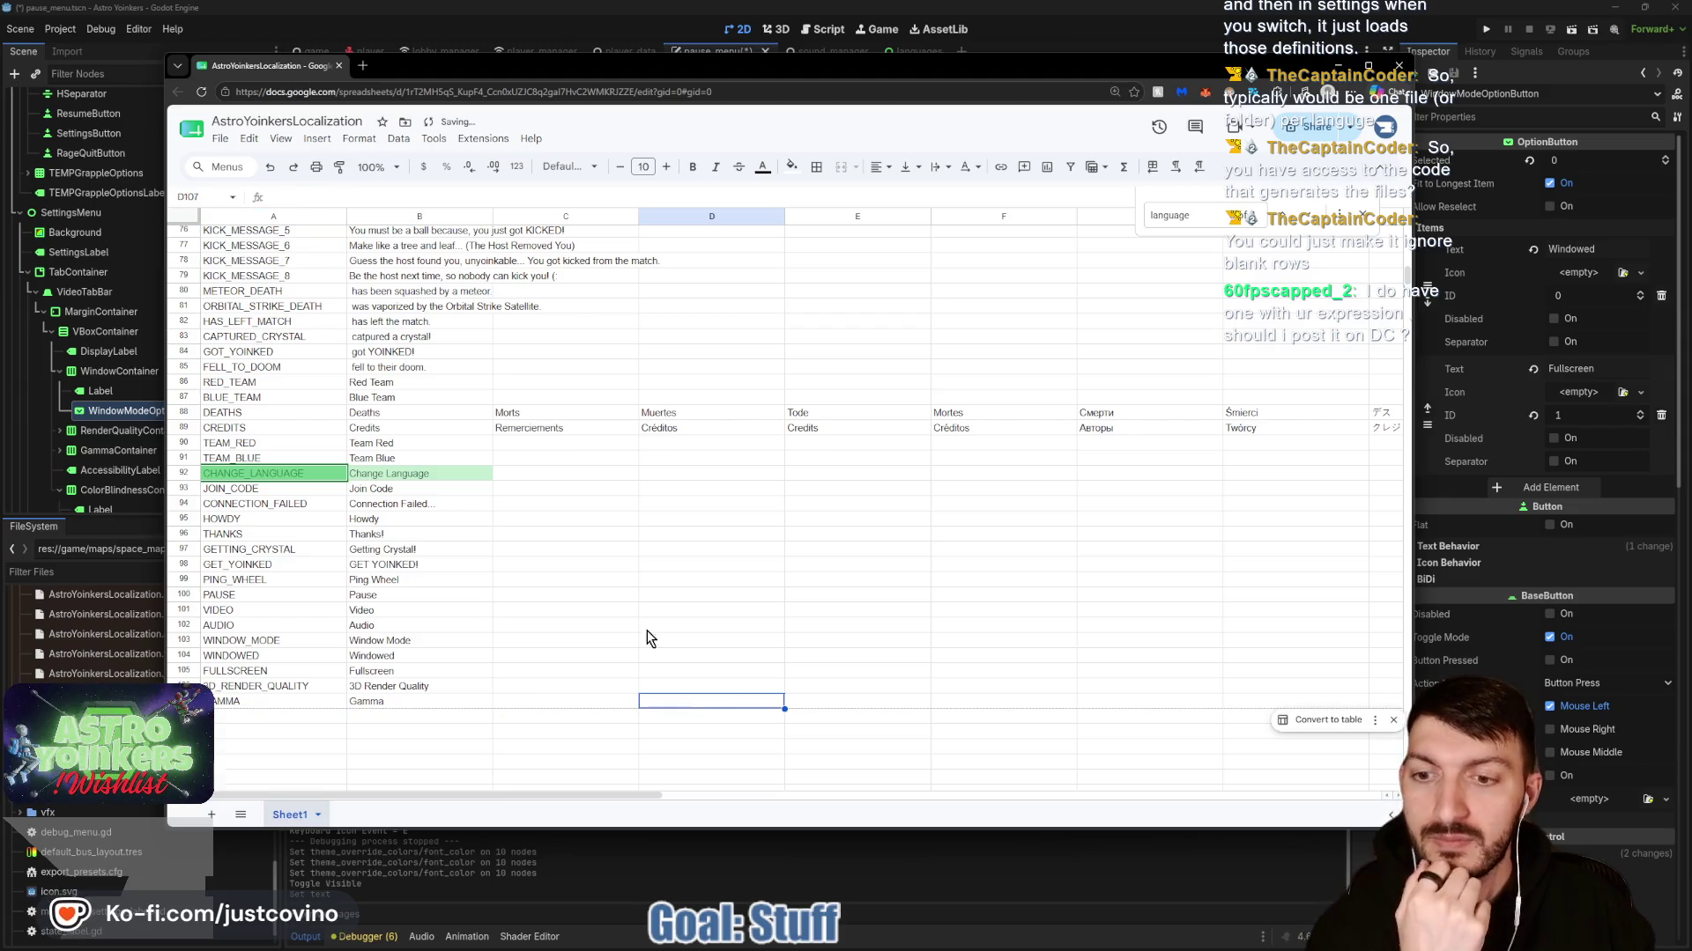
{"action": "mouse_move", "coordinate": [666, 74]}
{"action": "left_mouse_down"}
{"action": "mouse_move", "coordinate": [744, 689]}
{"action": "mouse_move", "coordinate": [699, 564]}
{"action": "mouse_move", "coordinate": [670, 327]}
{"action": "mouse_move", "coordinate": [802, 299]}
{"action": "mouse_move", "coordinate": [826, 157]}
{"action": "left_mouse_up"}
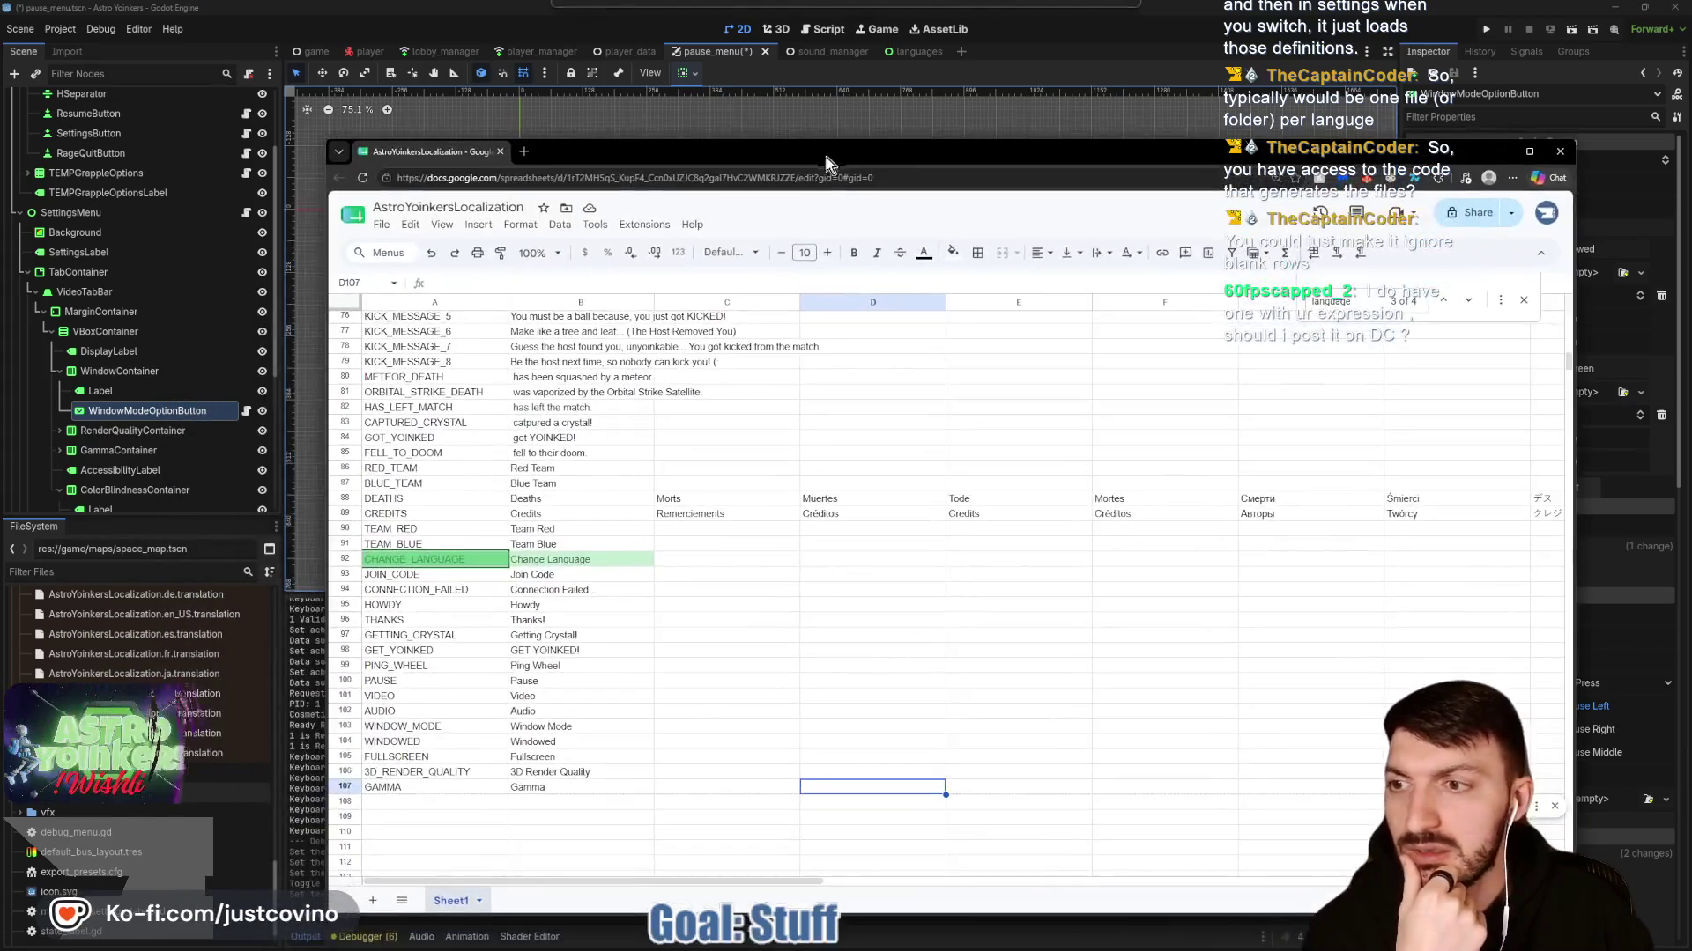
{"action": "left_click", "coordinate": [35, 294]}
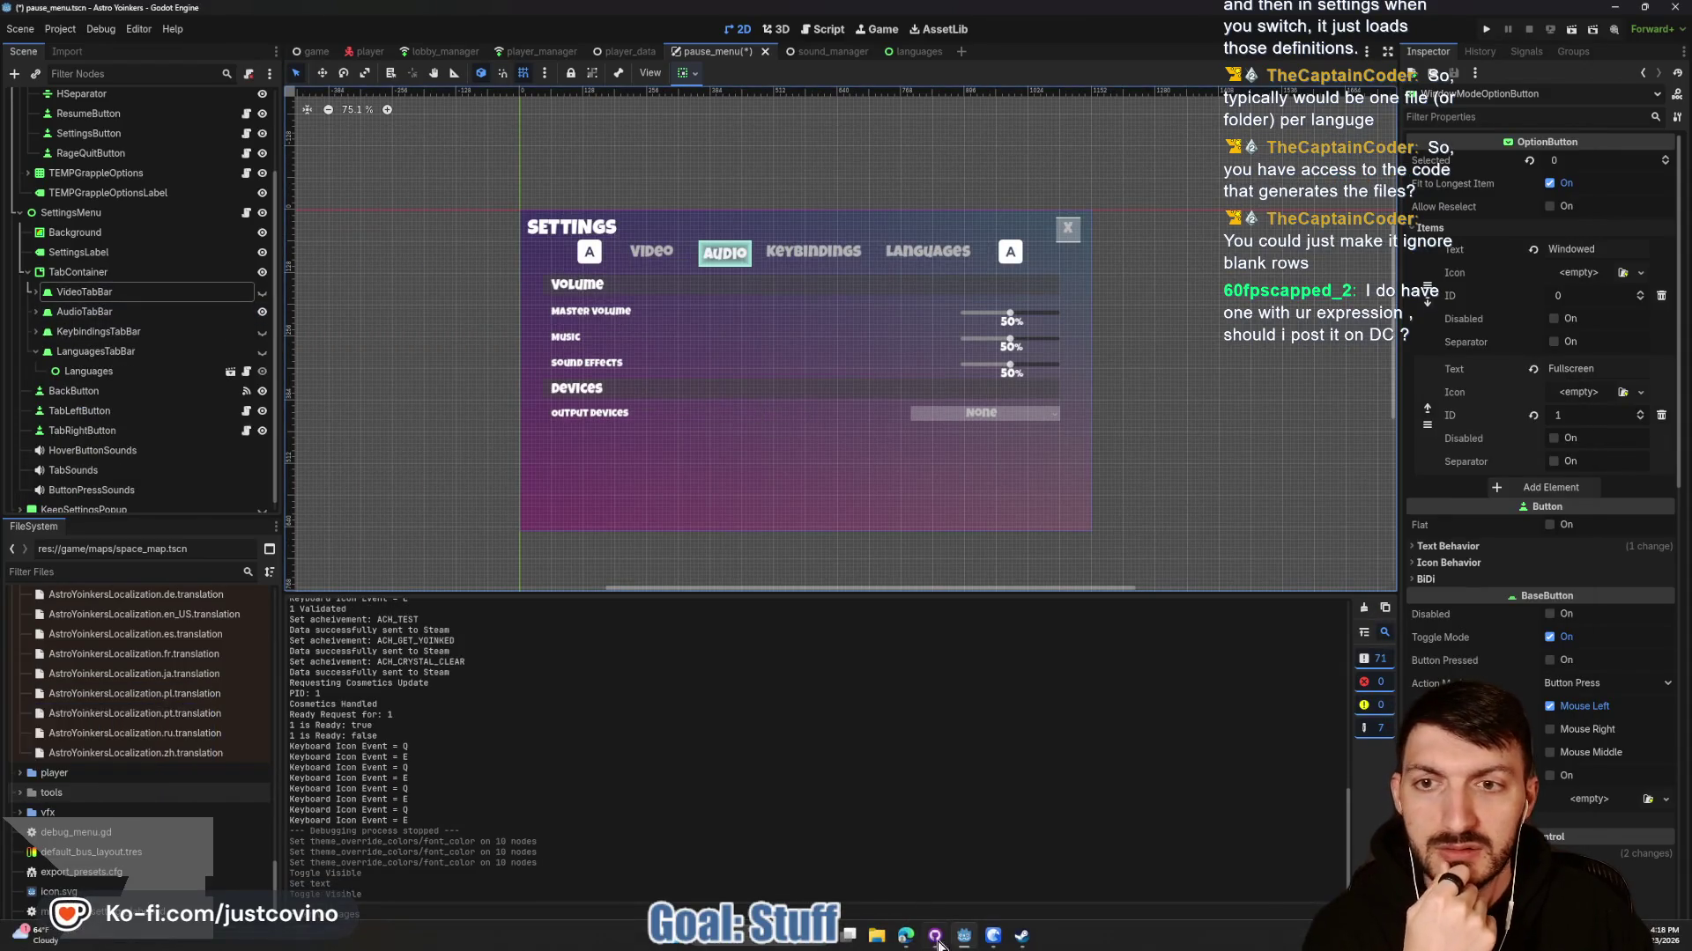
{"action": "mouse_move", "coordinate": [935, 935]}
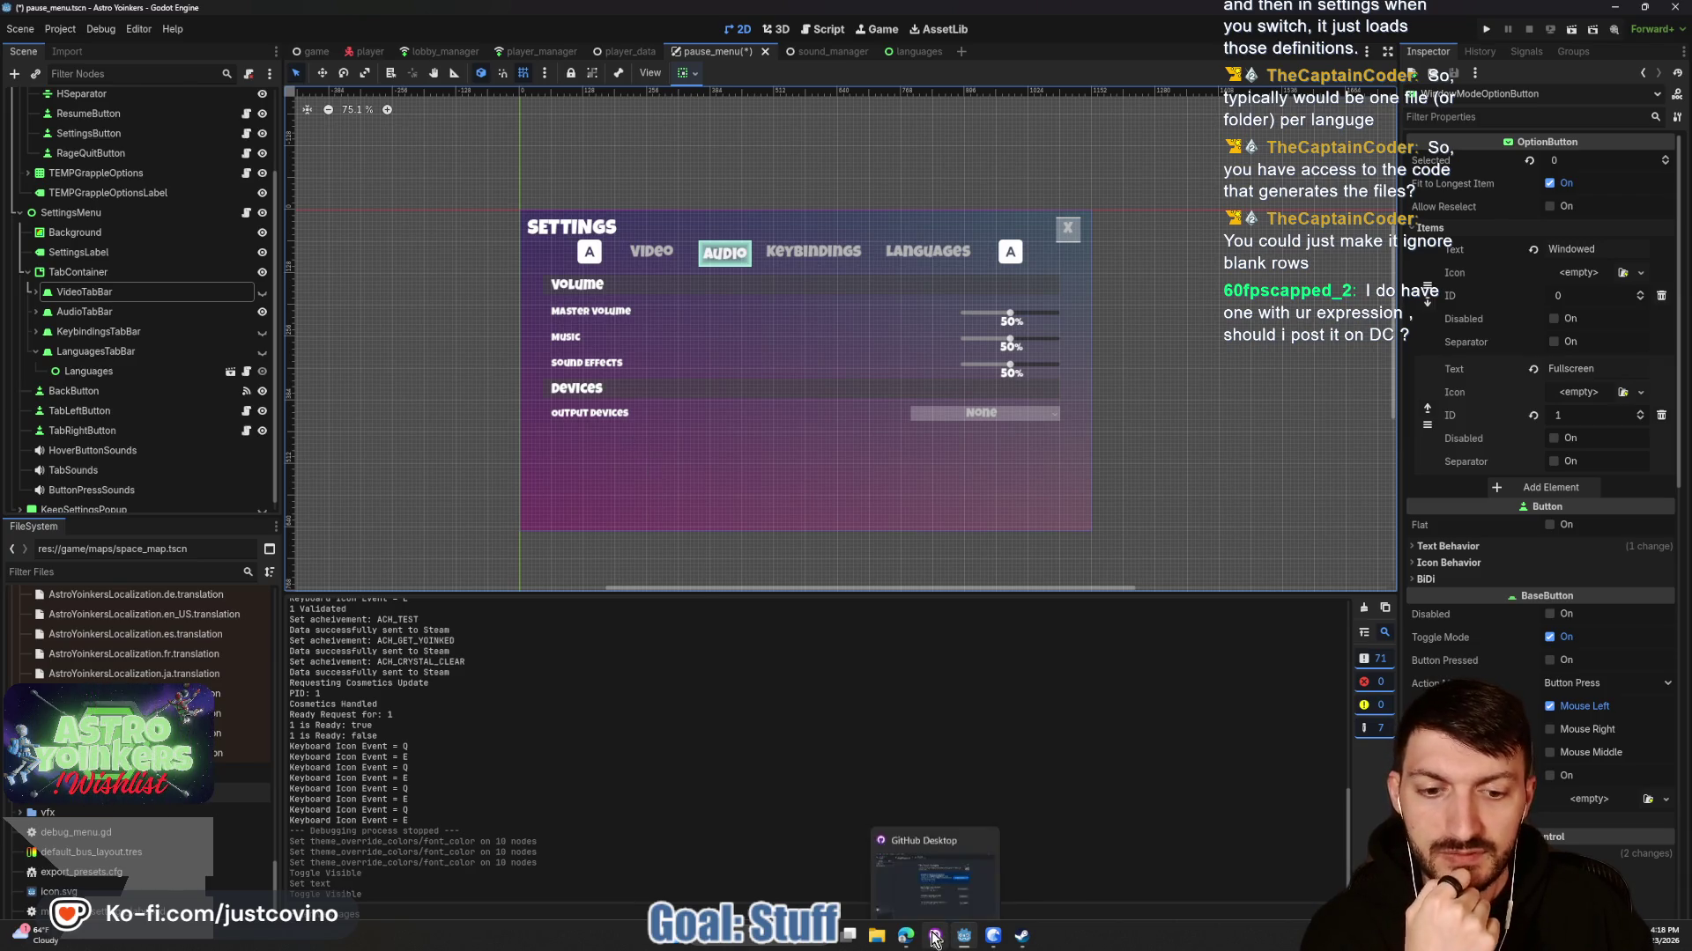
{"action": "mouse_move", "coordinate": [1022, 936]}
{"action": "left_click", "coordinate": [846, 859]}
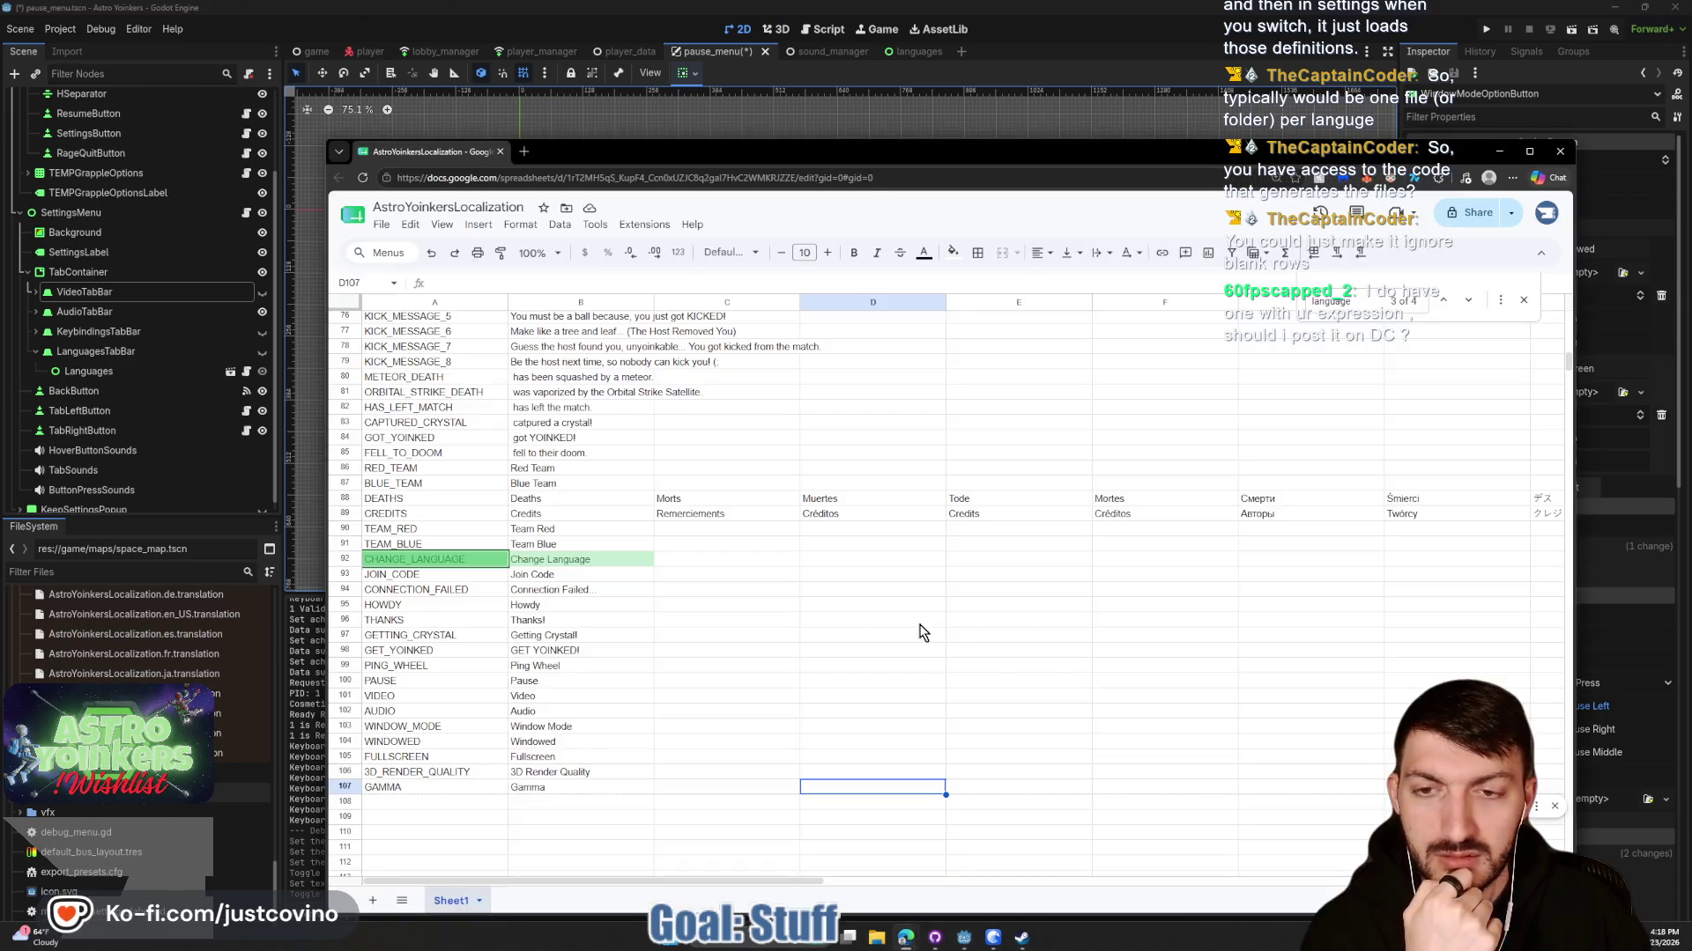
Scroll to the top and search for volume, matching the volume keys in rows 10–12.
{"action": "scroll", "coordinate": [446, 487], "scroll_direction": "up", "scroll_amount": 5}
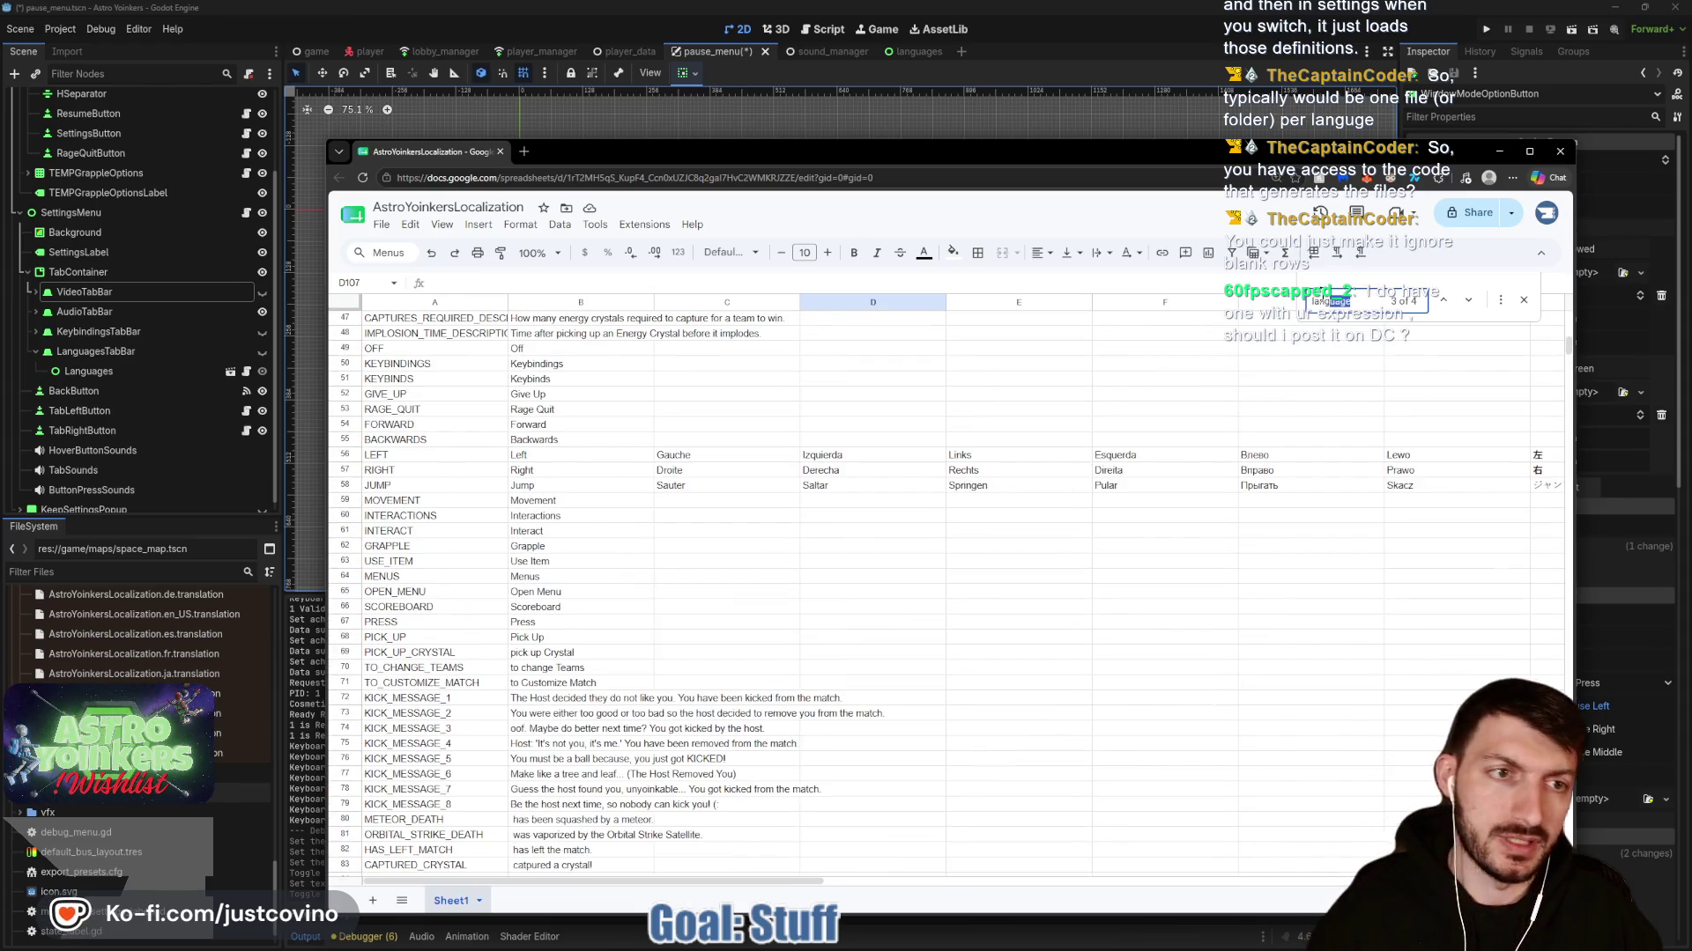
{"action": "scroll", "coordinate": [969, 529], "scroll_direction": "up", "scroll_amount": 6}
{"action": "type", "text": "output"}
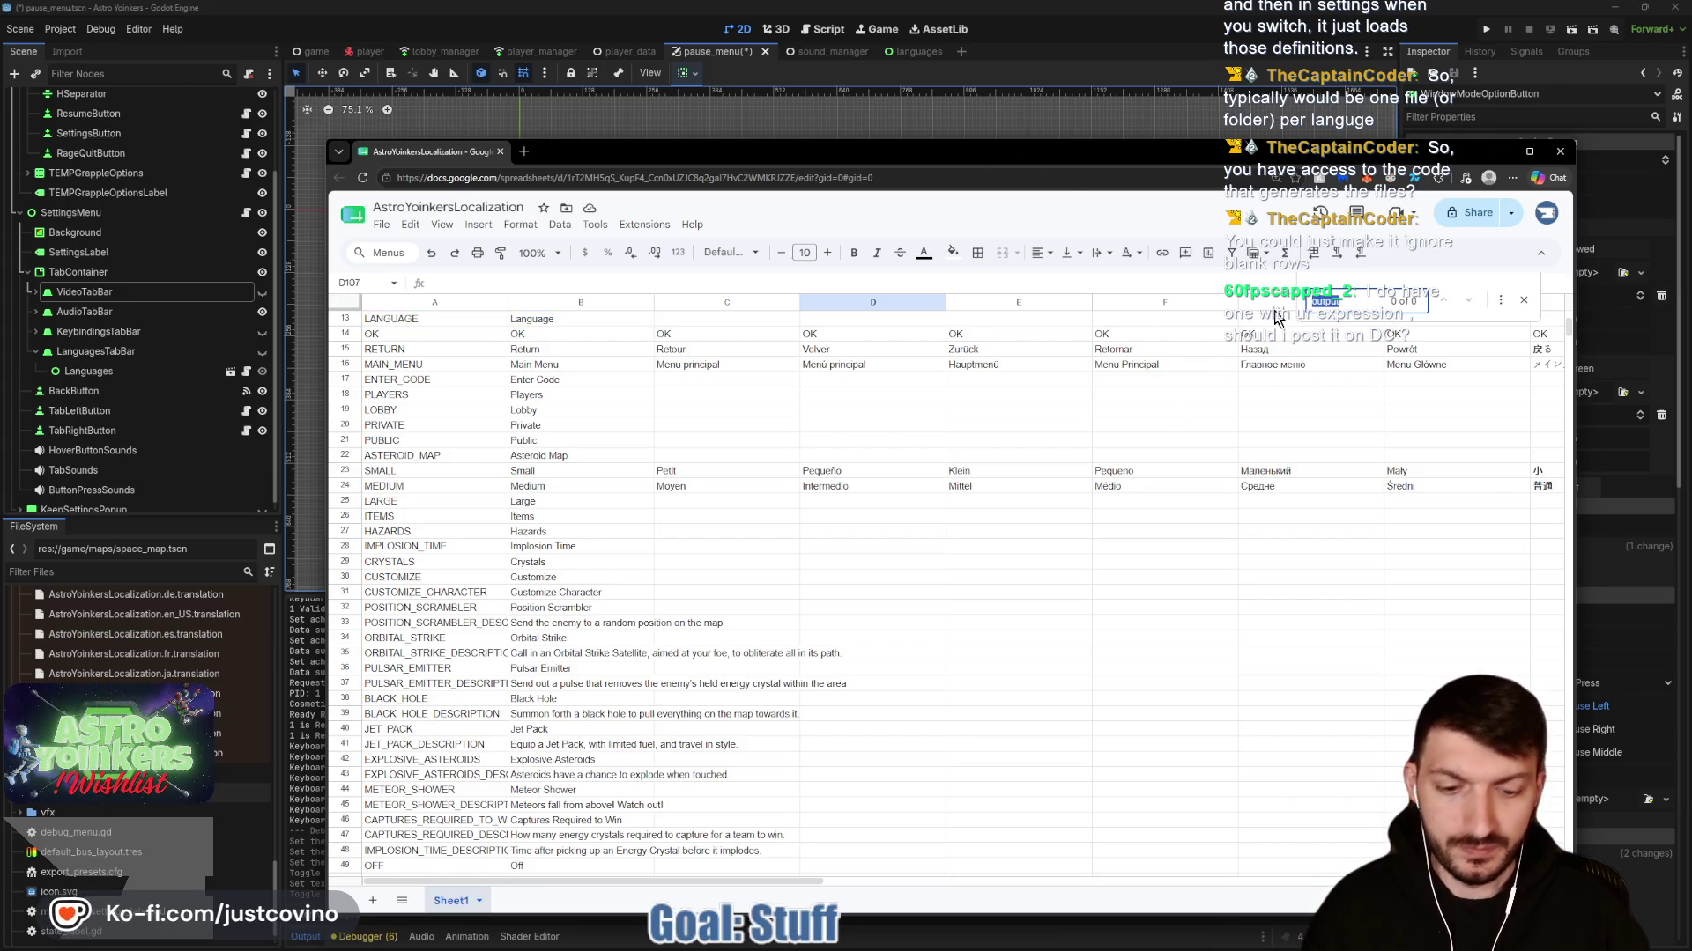
{"action": "type", "text": "volume"}
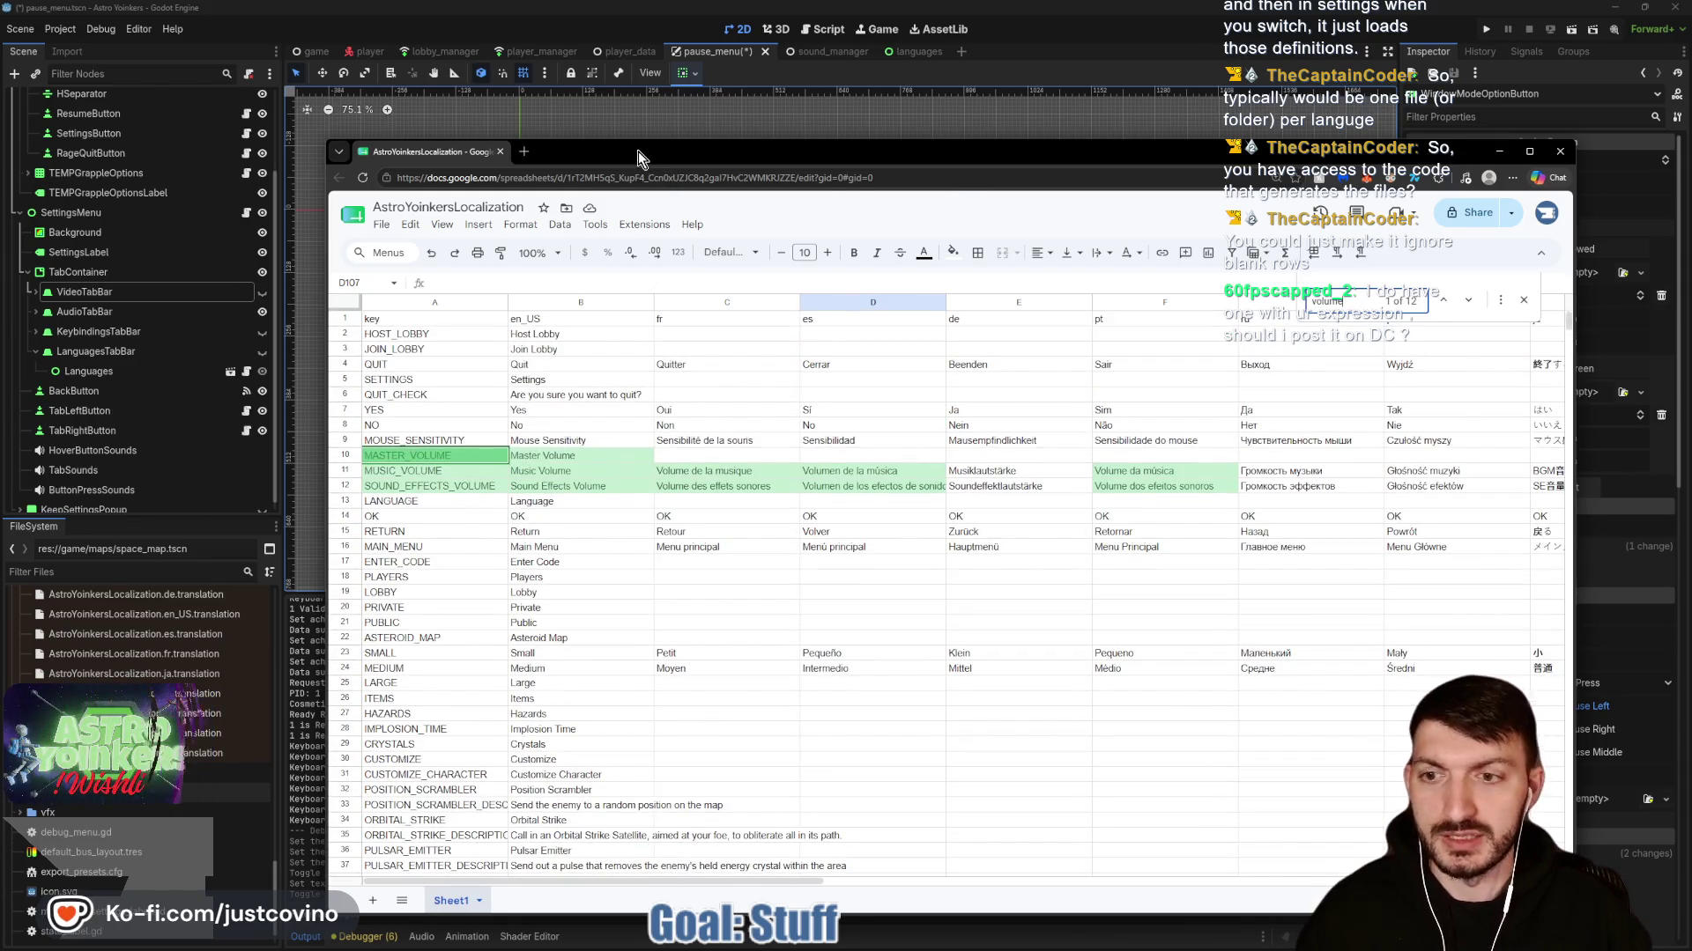
{"action": "mouse_move", "coordinate": [637, 151]}
{"action": "left_mouse_down"}
{"action": "mouse_move", "coordinate": [1057, 163]}
{"action": "mouse_move", "coordinate": [1101, 141]}
{"action": "mouse_move", "coordinate": [1073, 133]}
{"action": "mouse_move", "coordinate": [951, 453]}
{"action": "mouse_move", "coordinate": [934, 558]}
{"action": "mouse_move", "coordinate": [644, 115]}
{"action": "mouse_move", "coordinate": [966, 558]}
{"action": "mouse_move", "coordinate": [796, 314]}
{"action": "mouse_move", "coordinate": [692, 78]}
{"action": "left_mouse_up"}
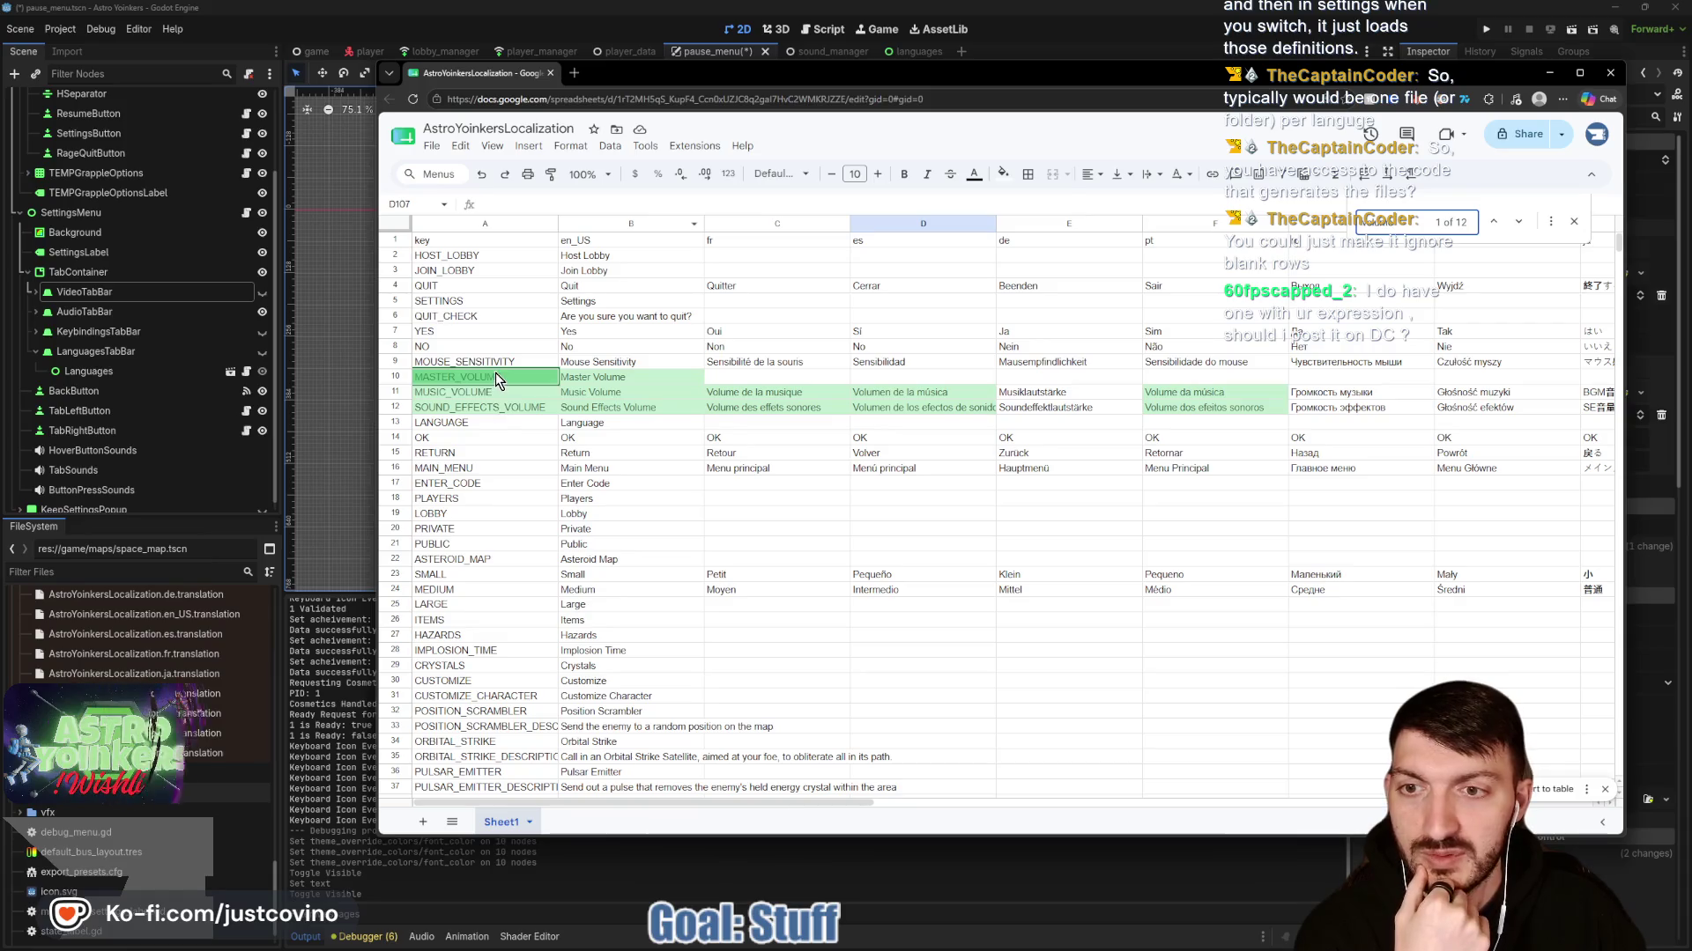
Shorten rows 10–12 to MASTER, MUSIC/Music and SOUND_EFFECTS/Sound Effects by dropping 'Volume'.
{"action": "left_click", "coordinate": [514, 379]}
{"action": "double_click", "coordinate": [518, 376]}
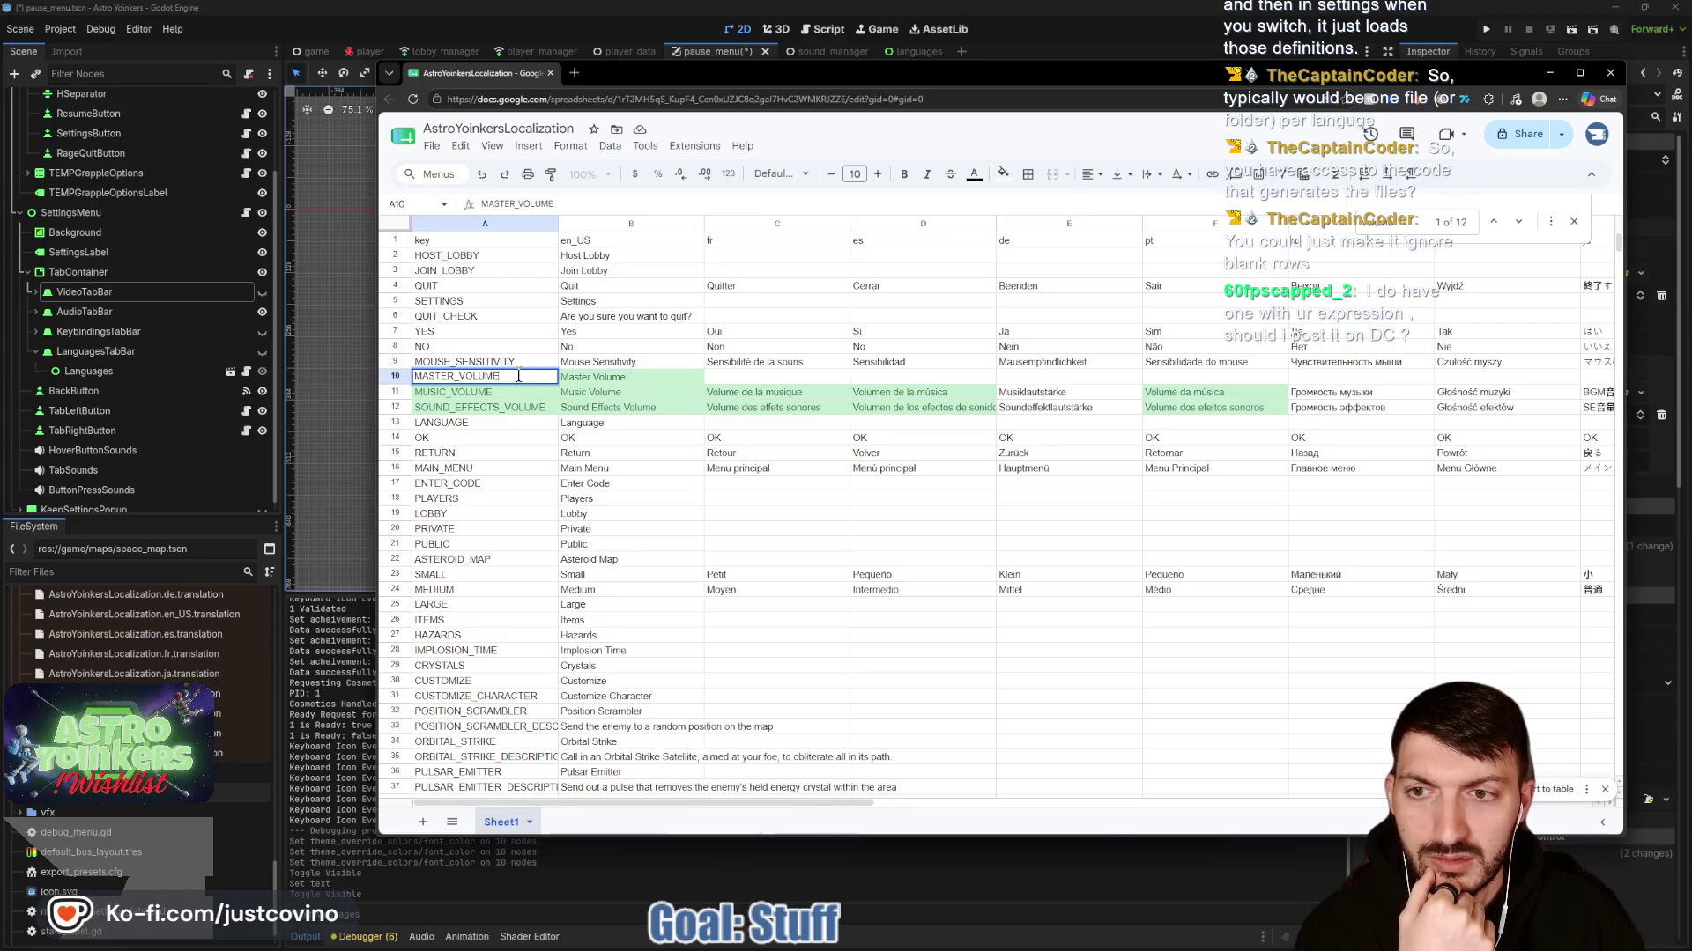
{"action": "key", "text": "BackSpace"}
{"action": "key", "text": "BackSpace"}
{"action": "key", "text": "BackSpace"}
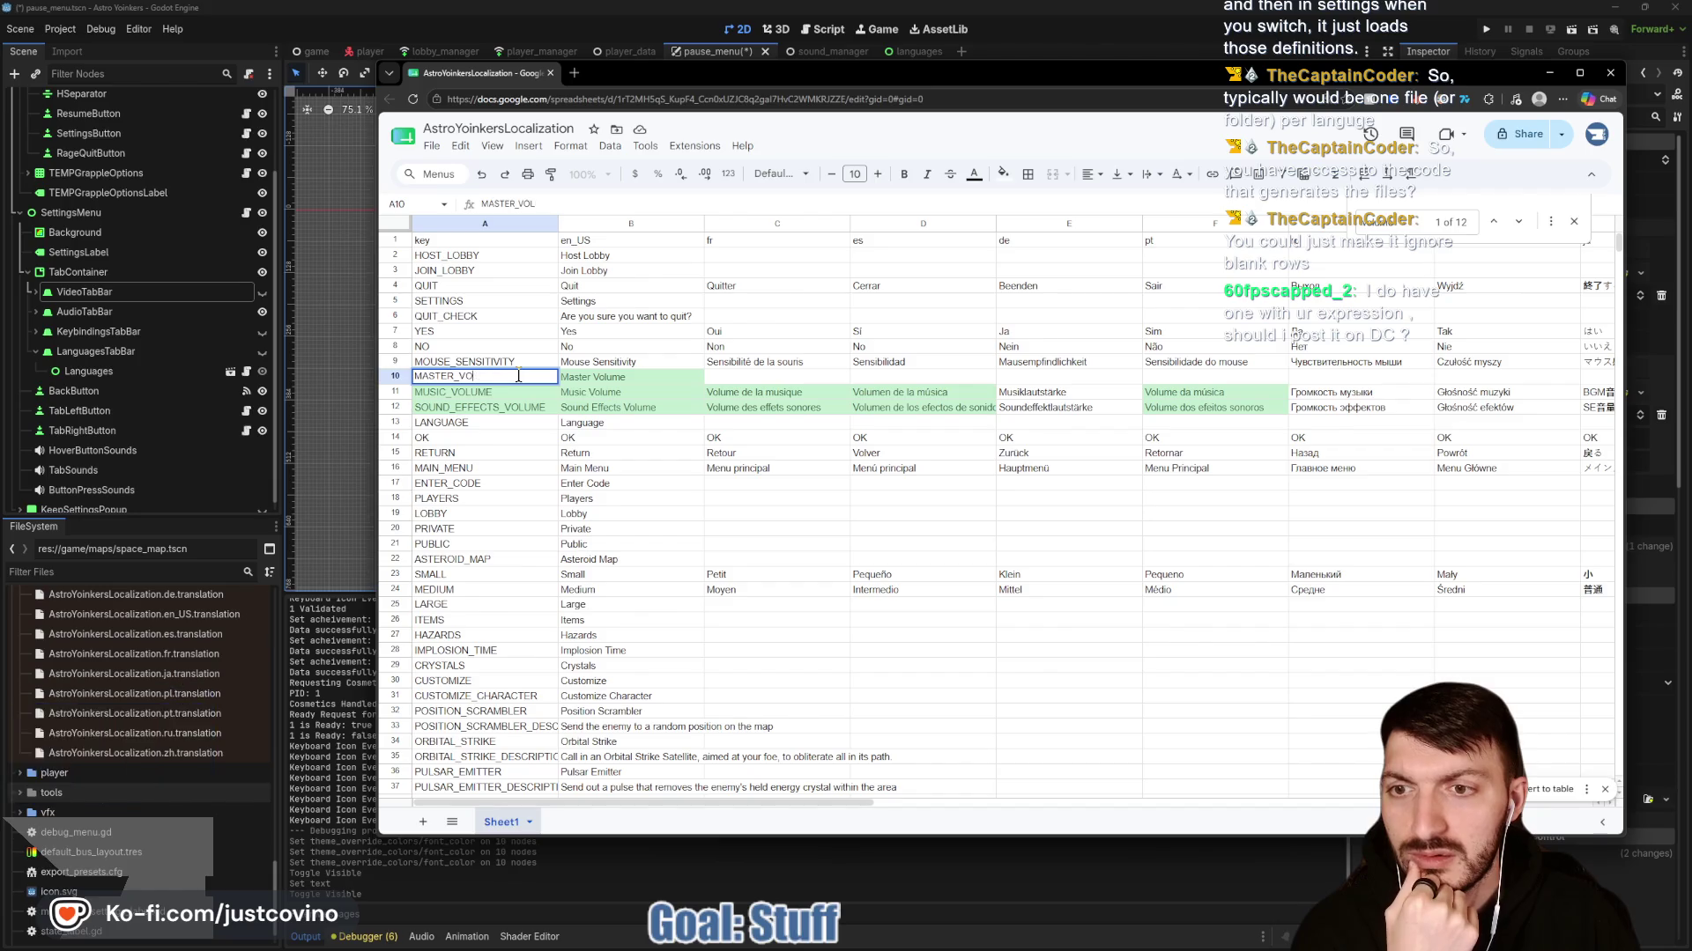
{"action": "double_click", "coordinate": [647, 376]}
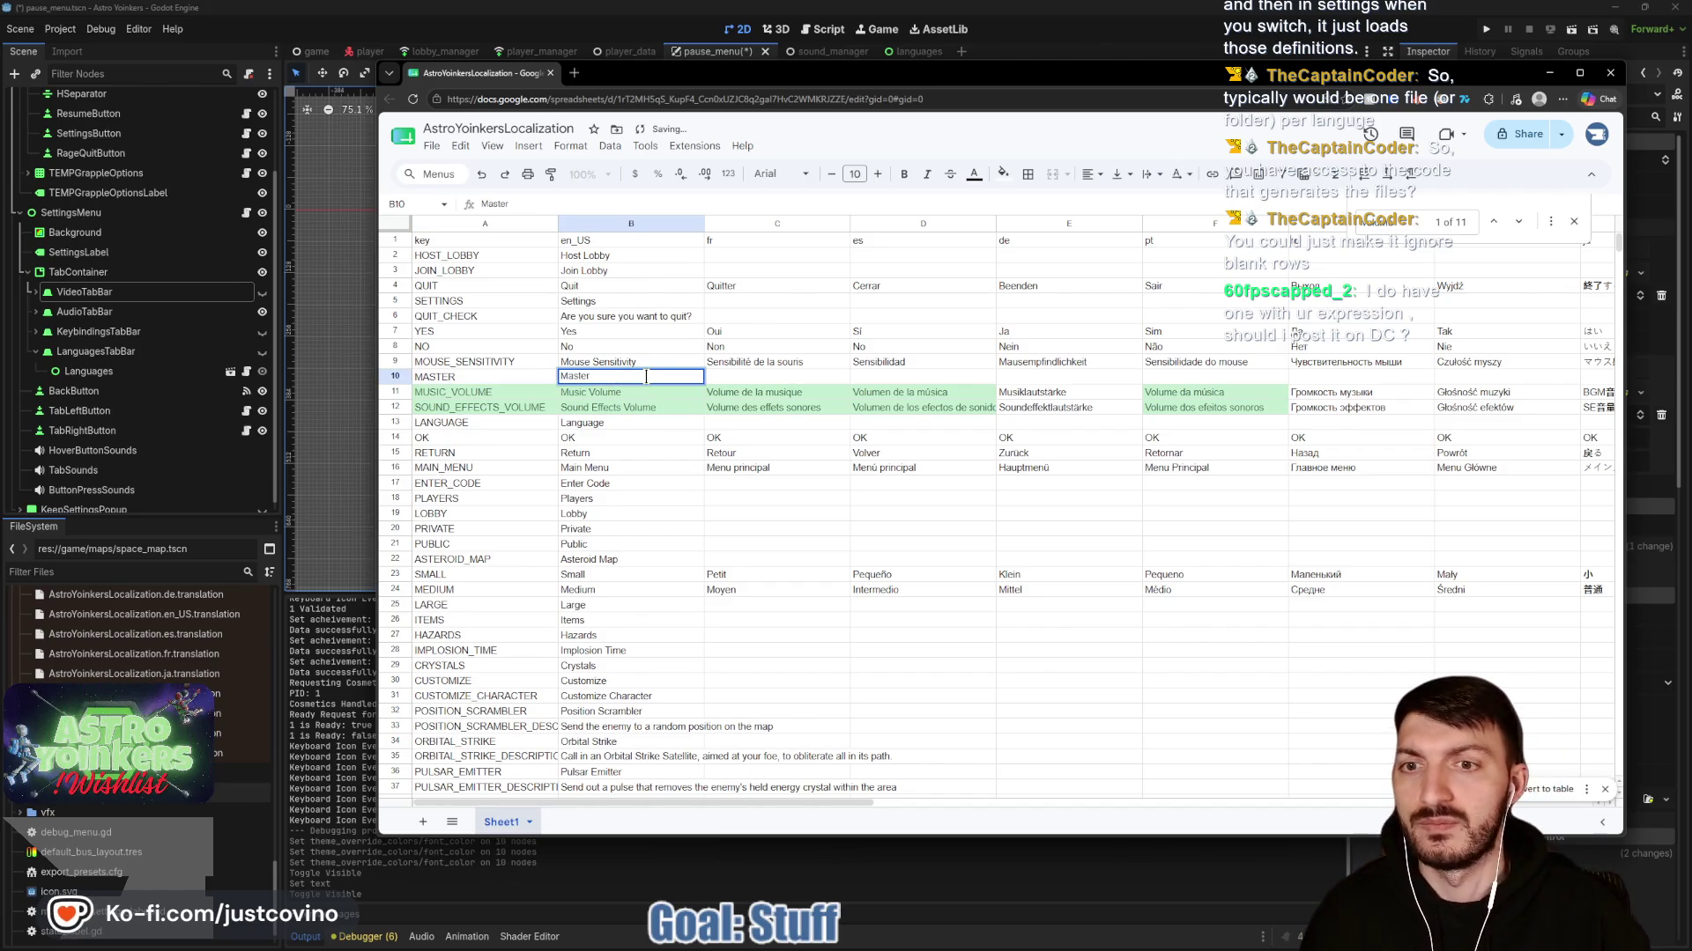
{"action": "double_click", "coordinate": [492, 391]}
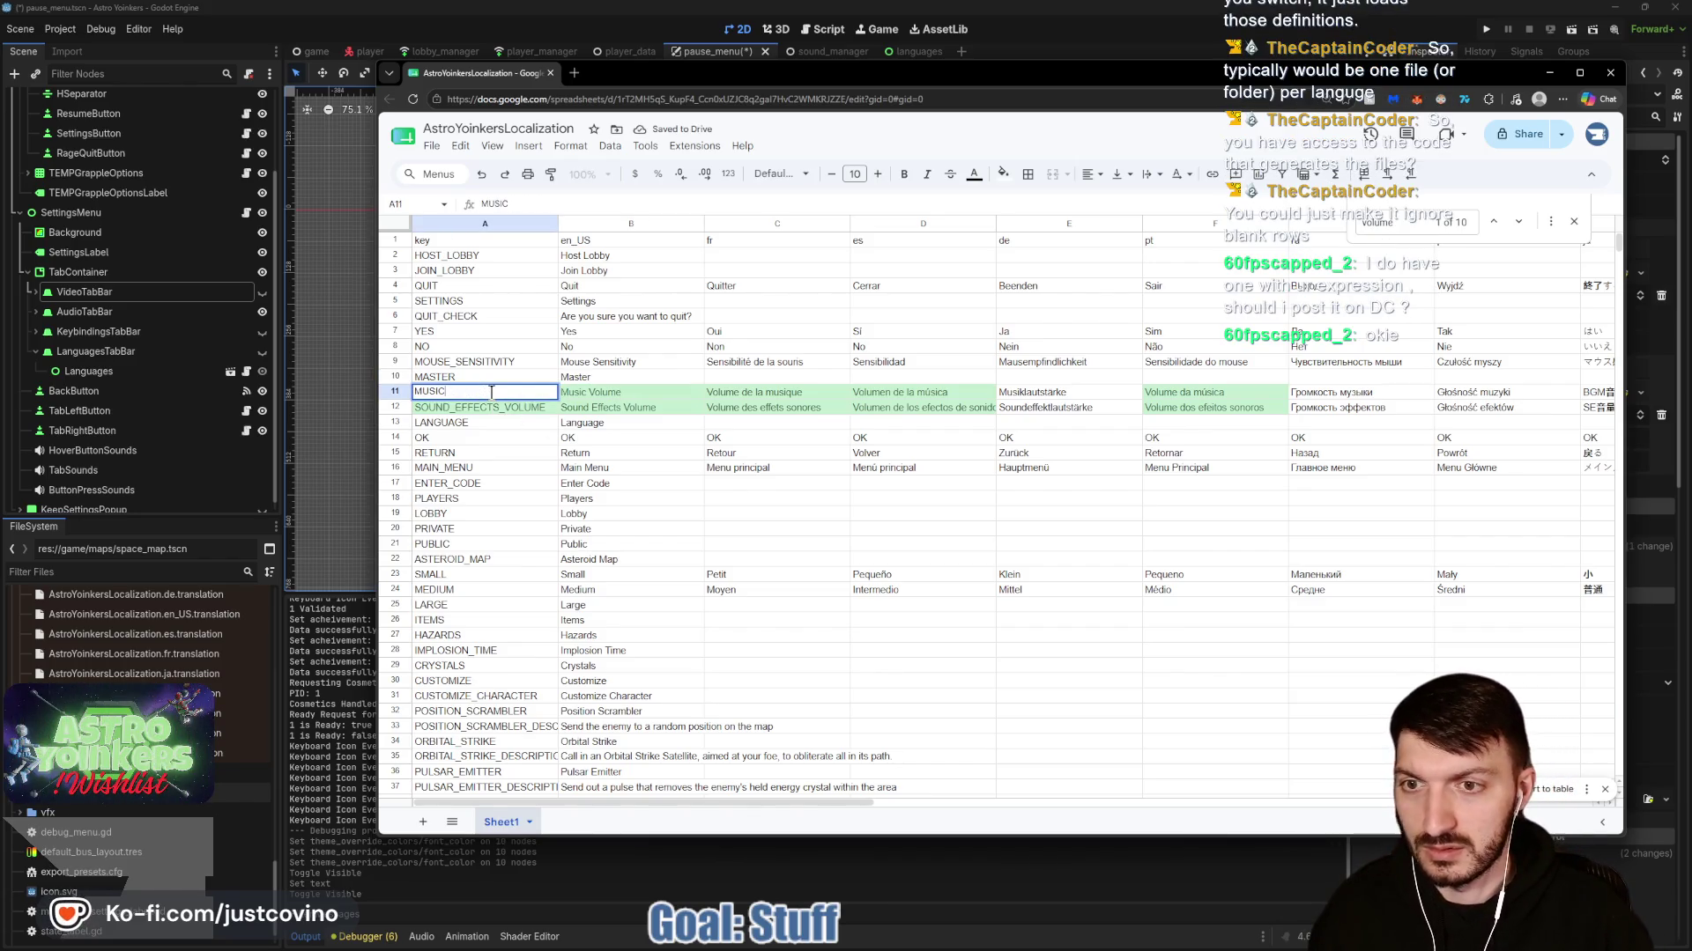
{"action": "double_click", "coordinate": [624, 392]}
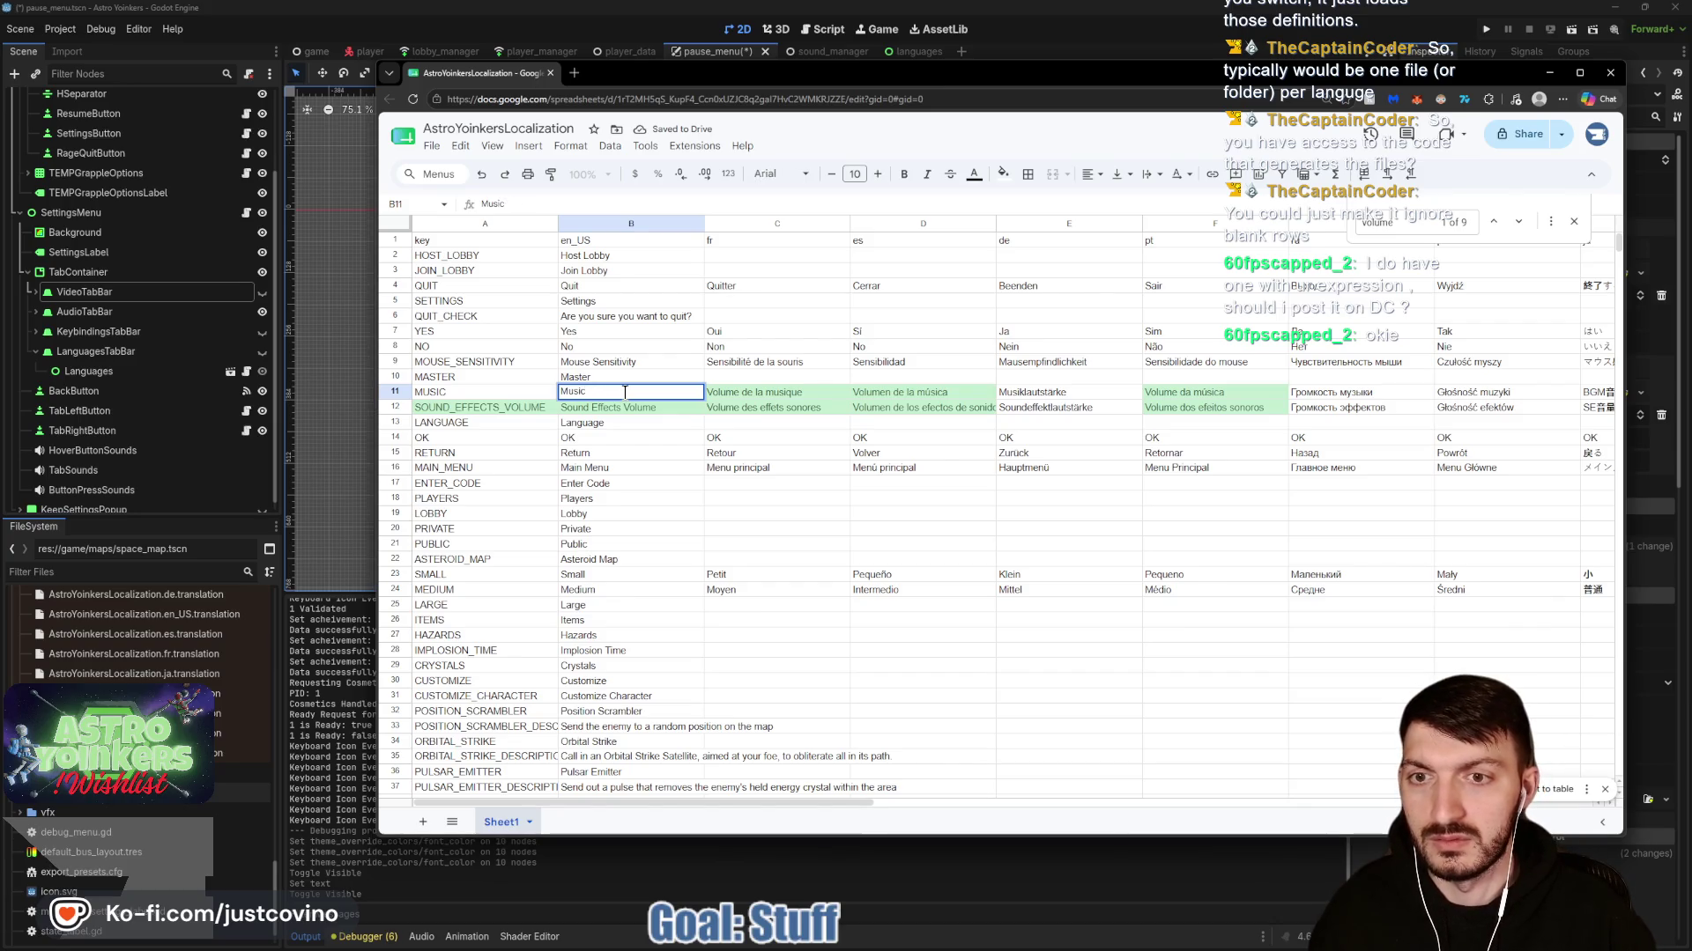
{"action": "double_click", "coordinate": [522, 410]}
{"action": "key", "text": "BackSpace"}
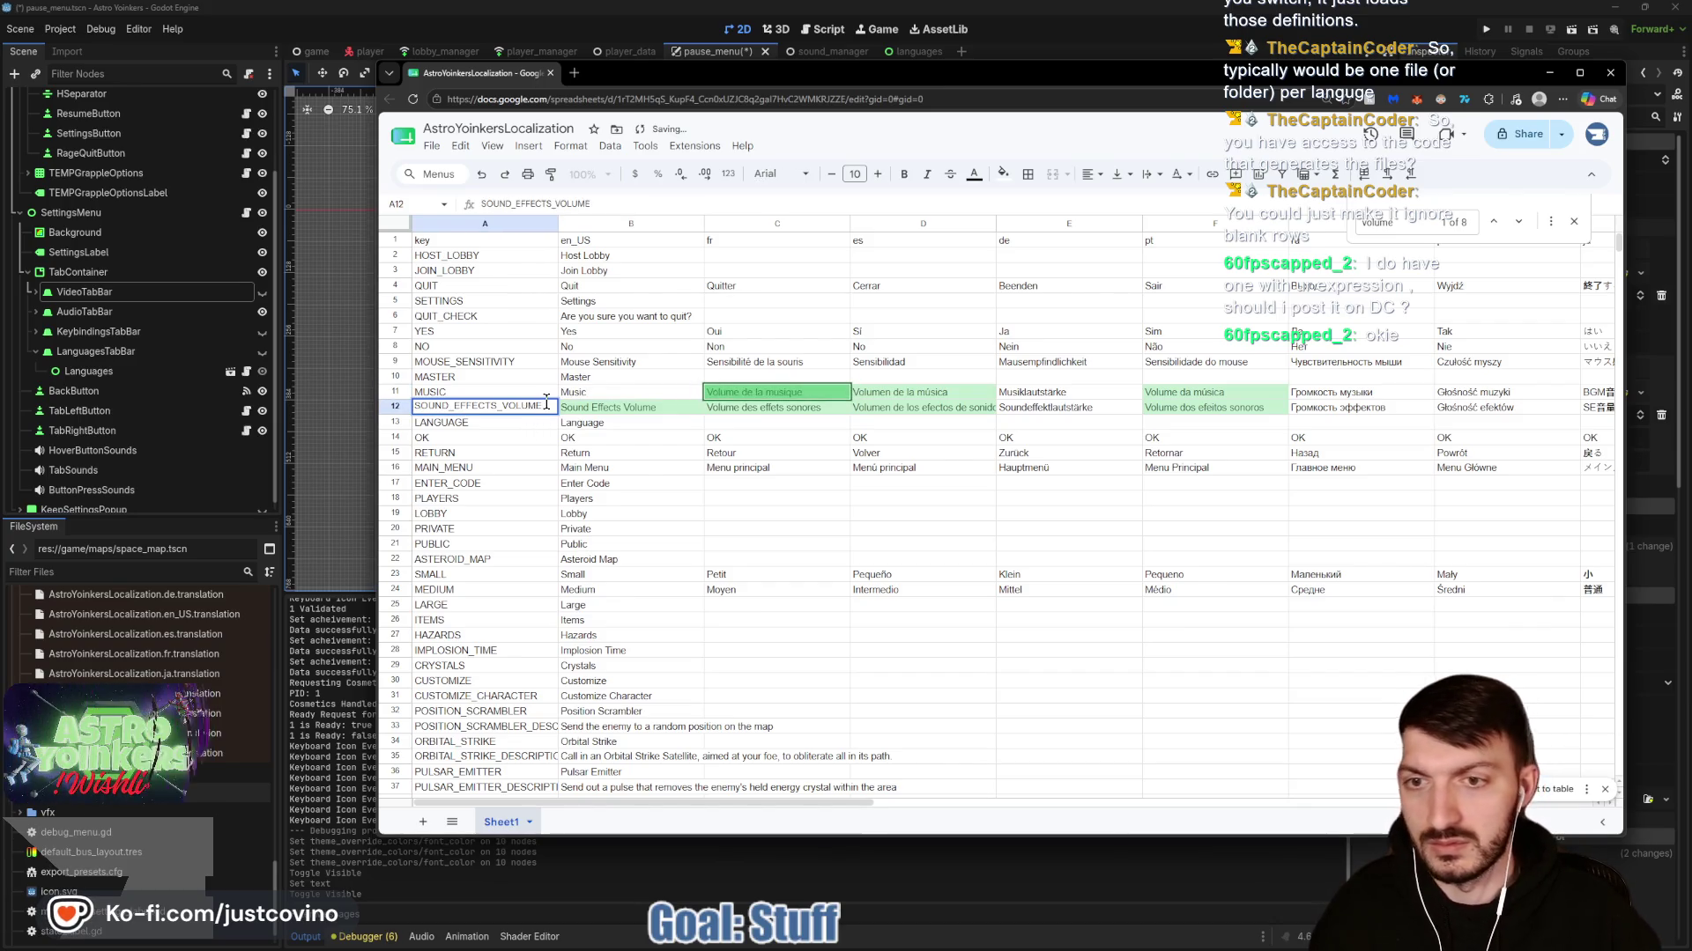
{"action": "key", "text": "BackSpace"}
{"action": "key", "text": "BackSpace"}
{"action": "key", "text": "BackSpace"}
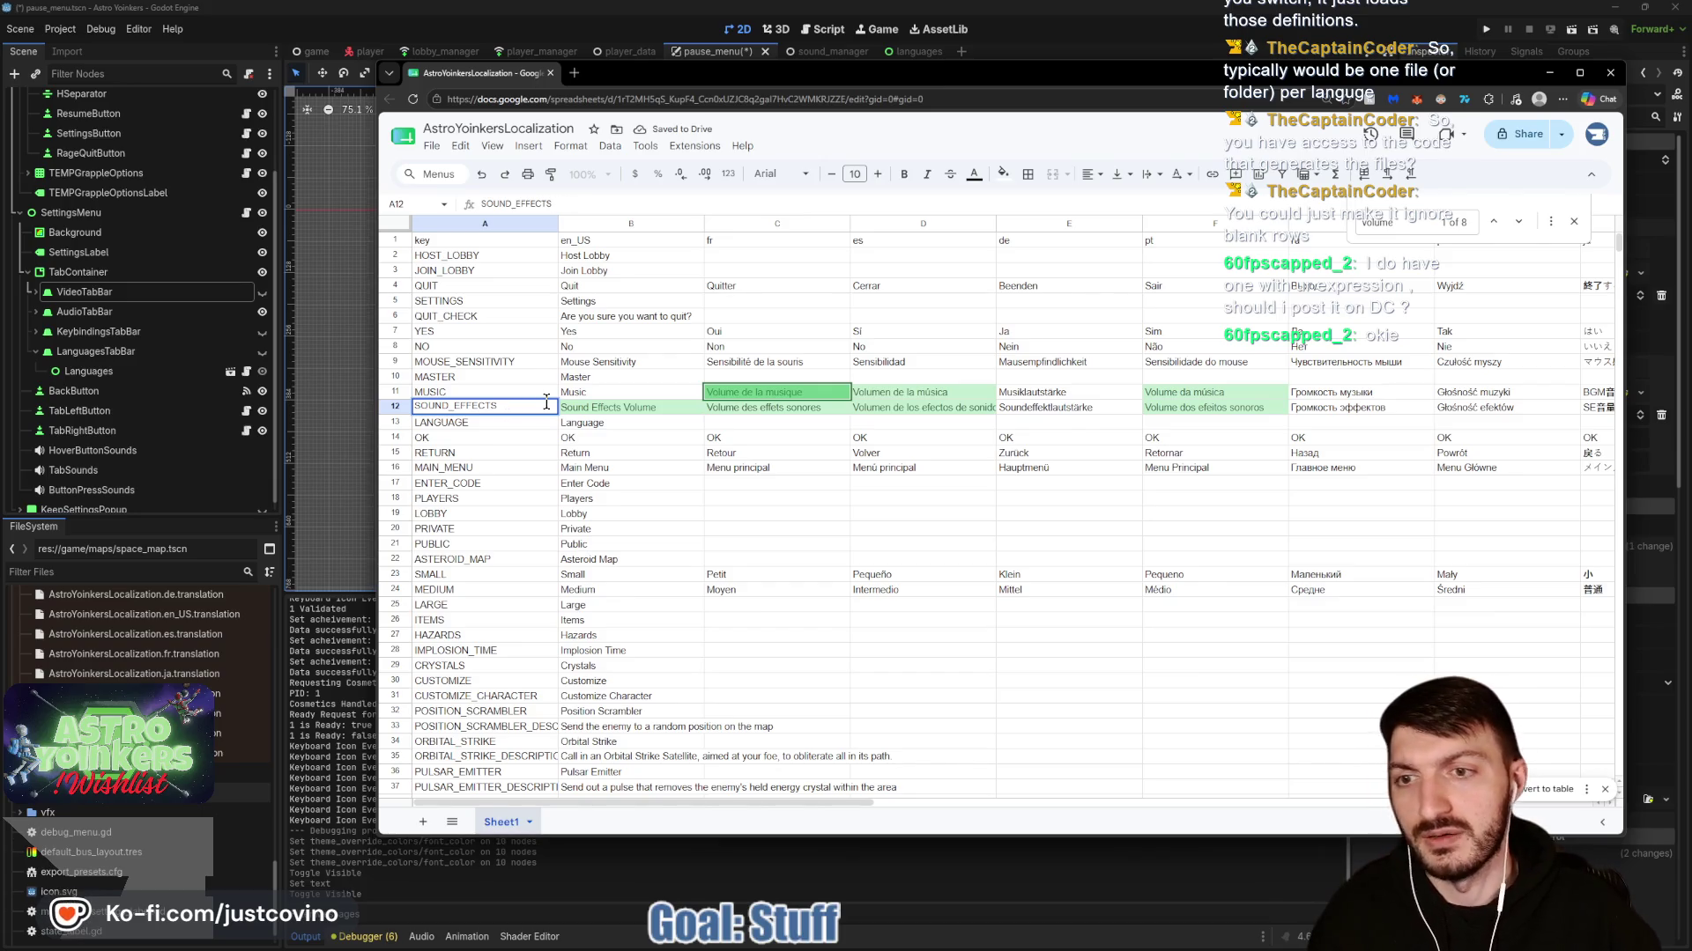
{"action": "double_click", "coordinate": [665, 405]}
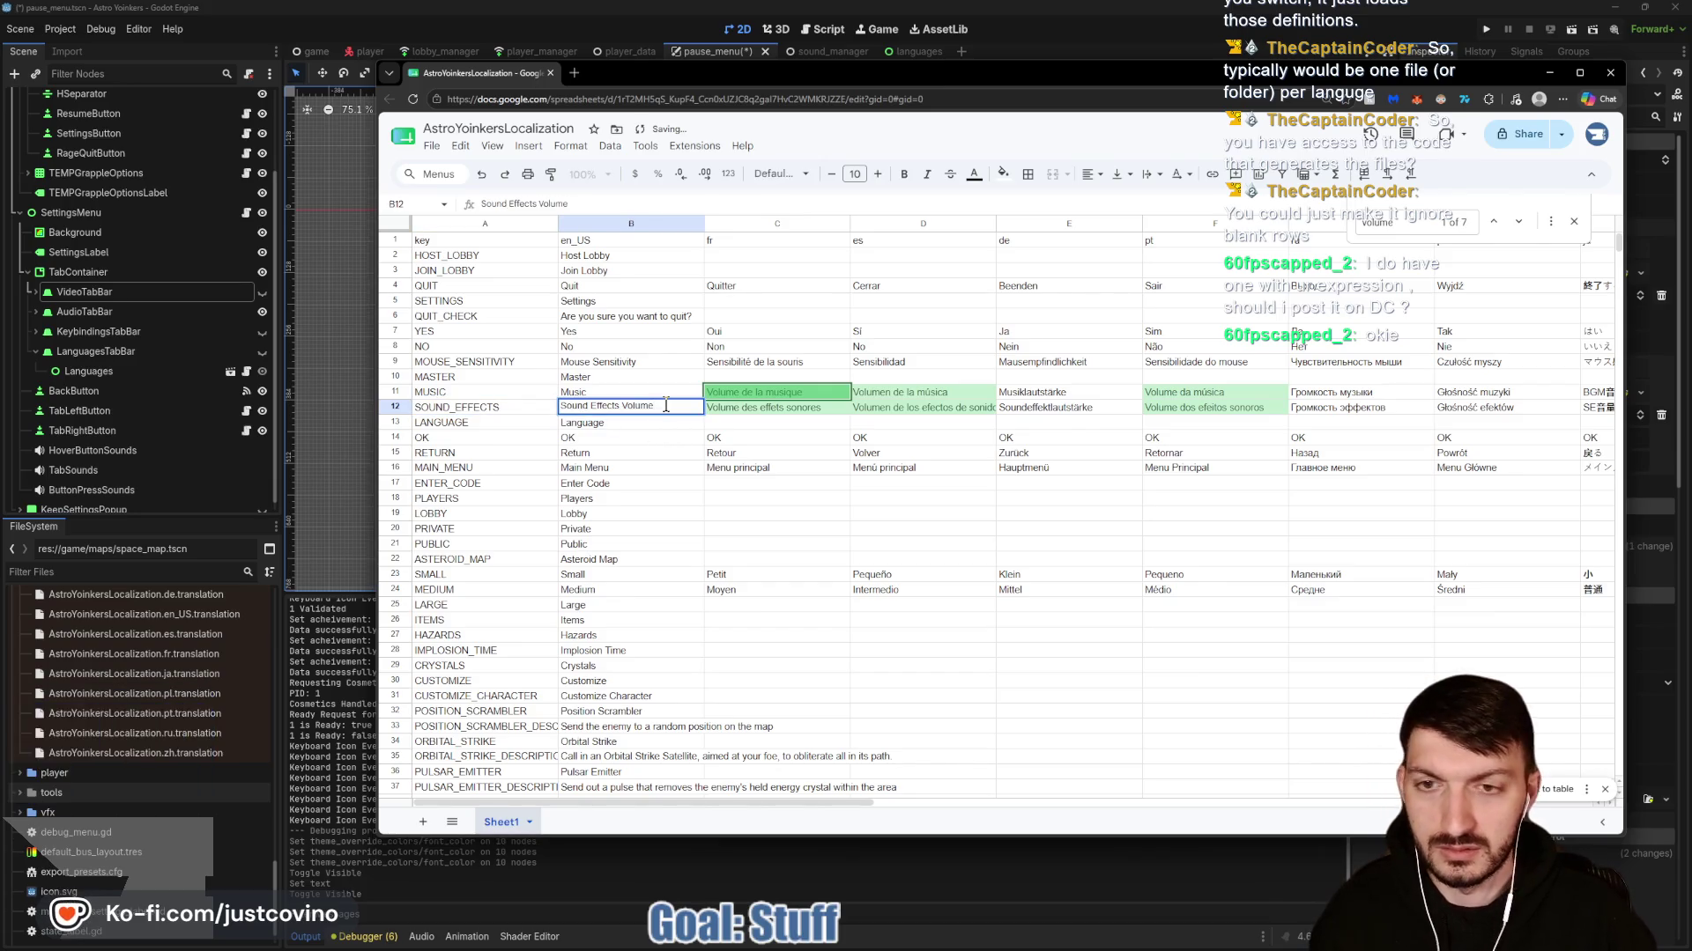
{"action": "key", "text": "BackSpace"}
{"action": "key", "text": "BackSpace"}
{"action": "key", "text": "BackSpace"}
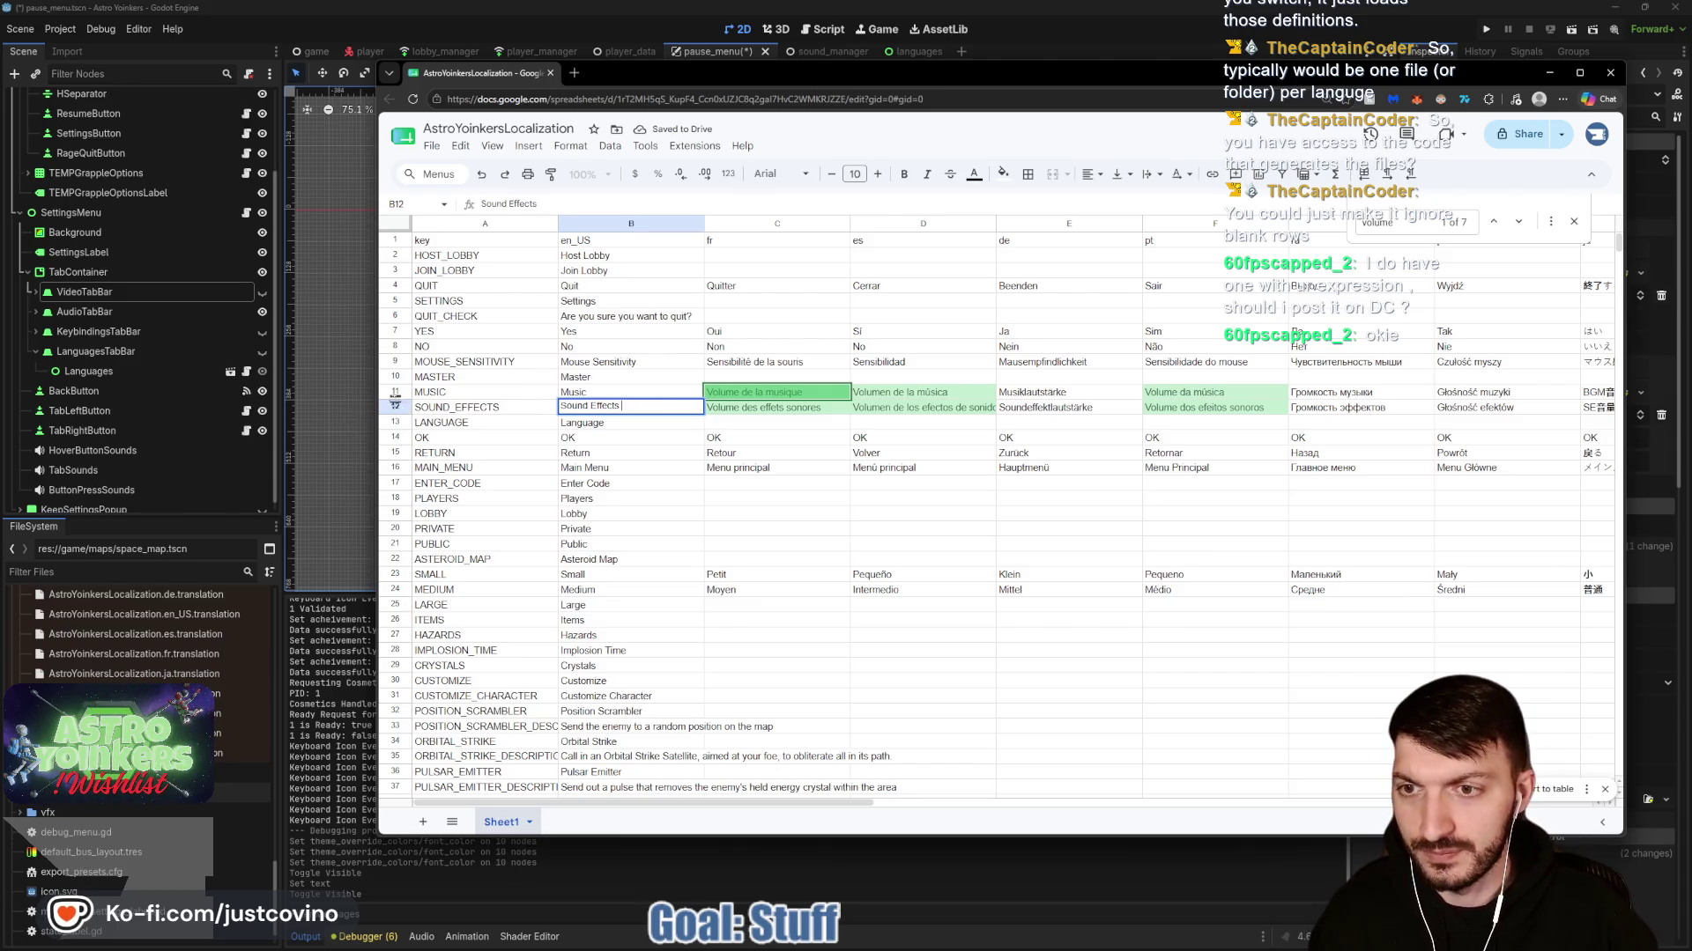
Insert a row below row 12 keyed VOLUME with English text Volume.
{"action": "left_click", "coordinate": [394, 408]}
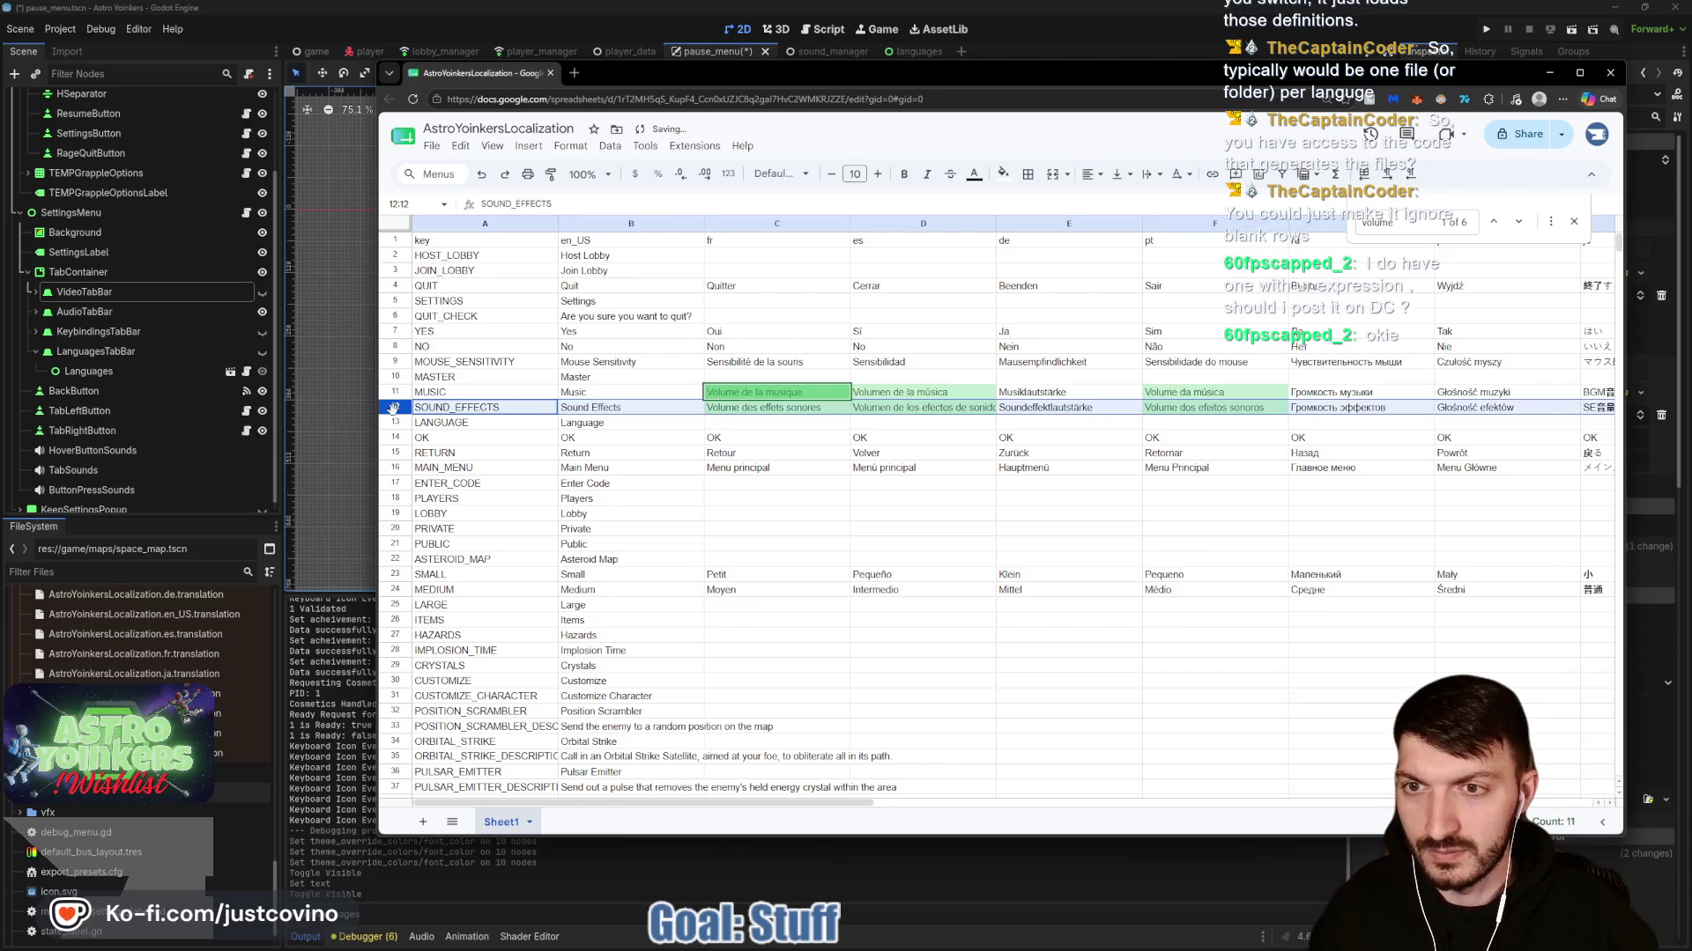
{"action": "right_click", "coordinate": [394, 408]}
{"action": "left_click", "coordinate": [485, 562]}
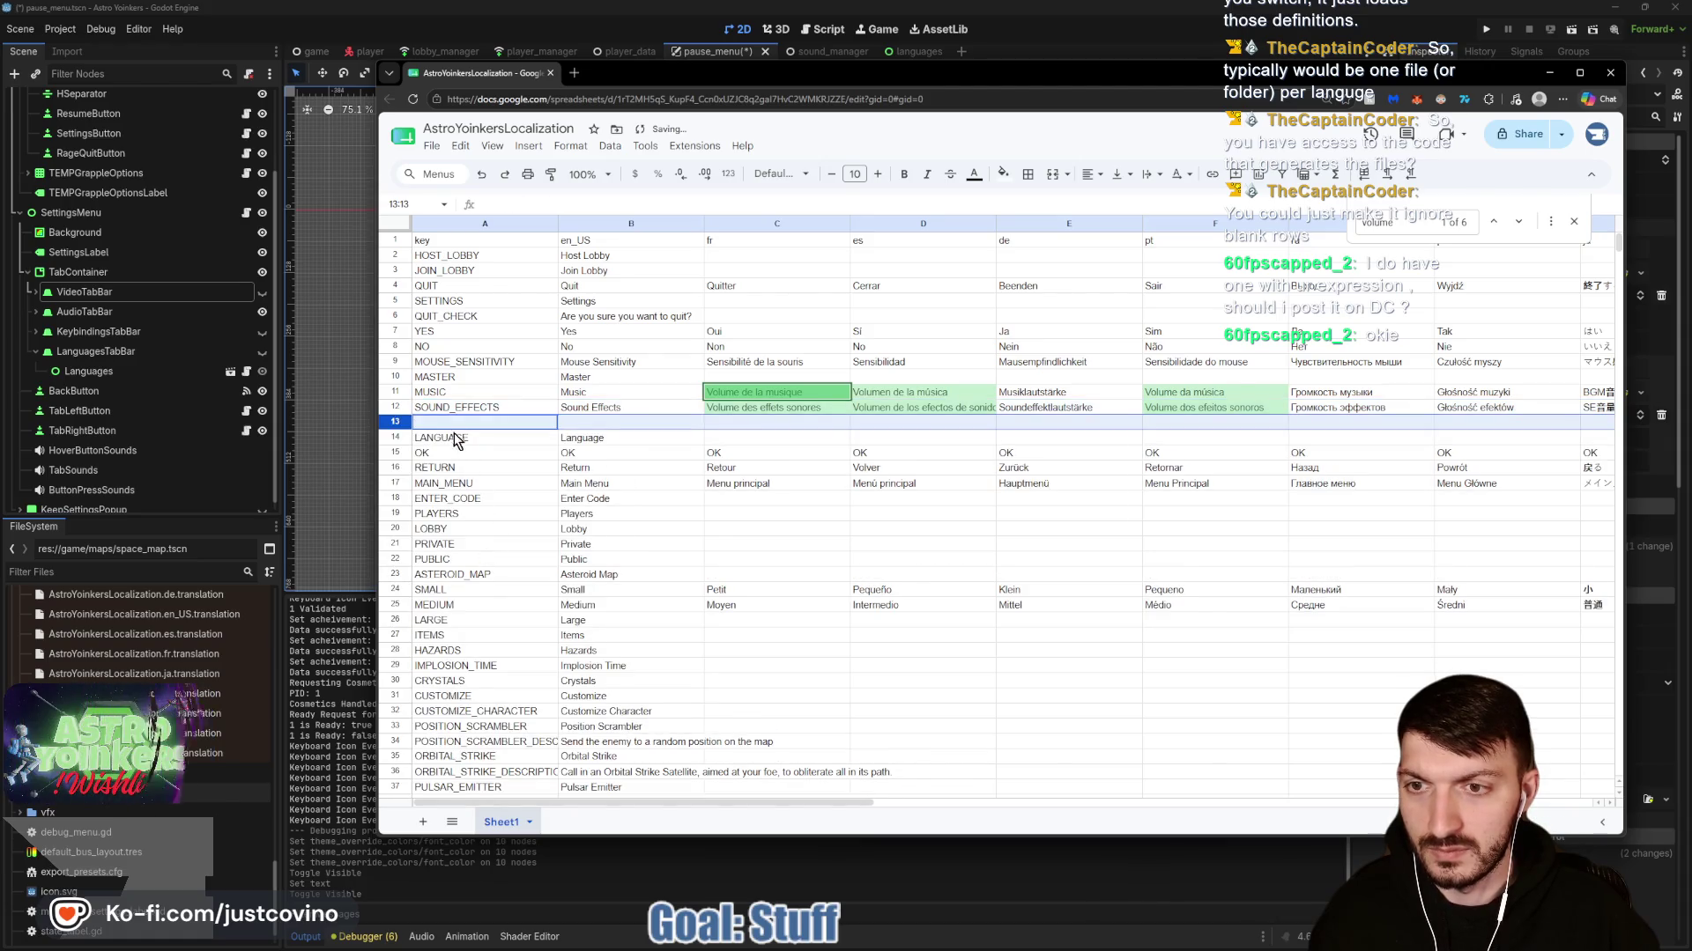
{"action": "left_click", "coordinate": [449, 422]}
{"action": "type", "text": "VOLU"}
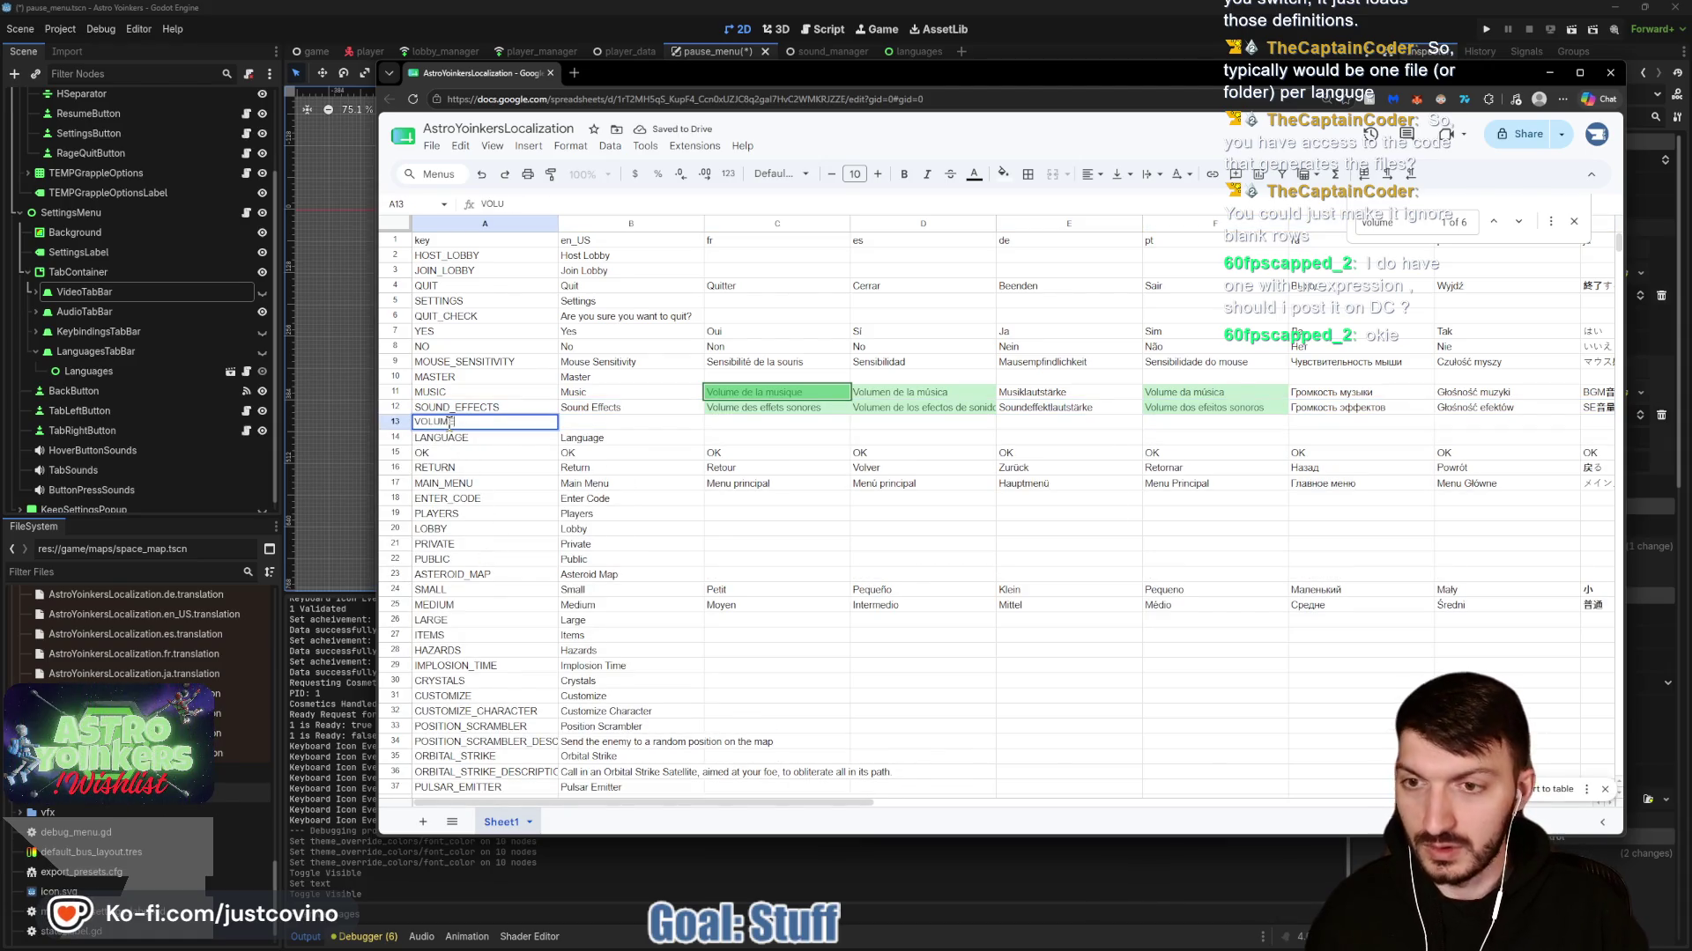
{"action": "key", "text": "Tab"}
{"action": "type", "text": "Volum"}
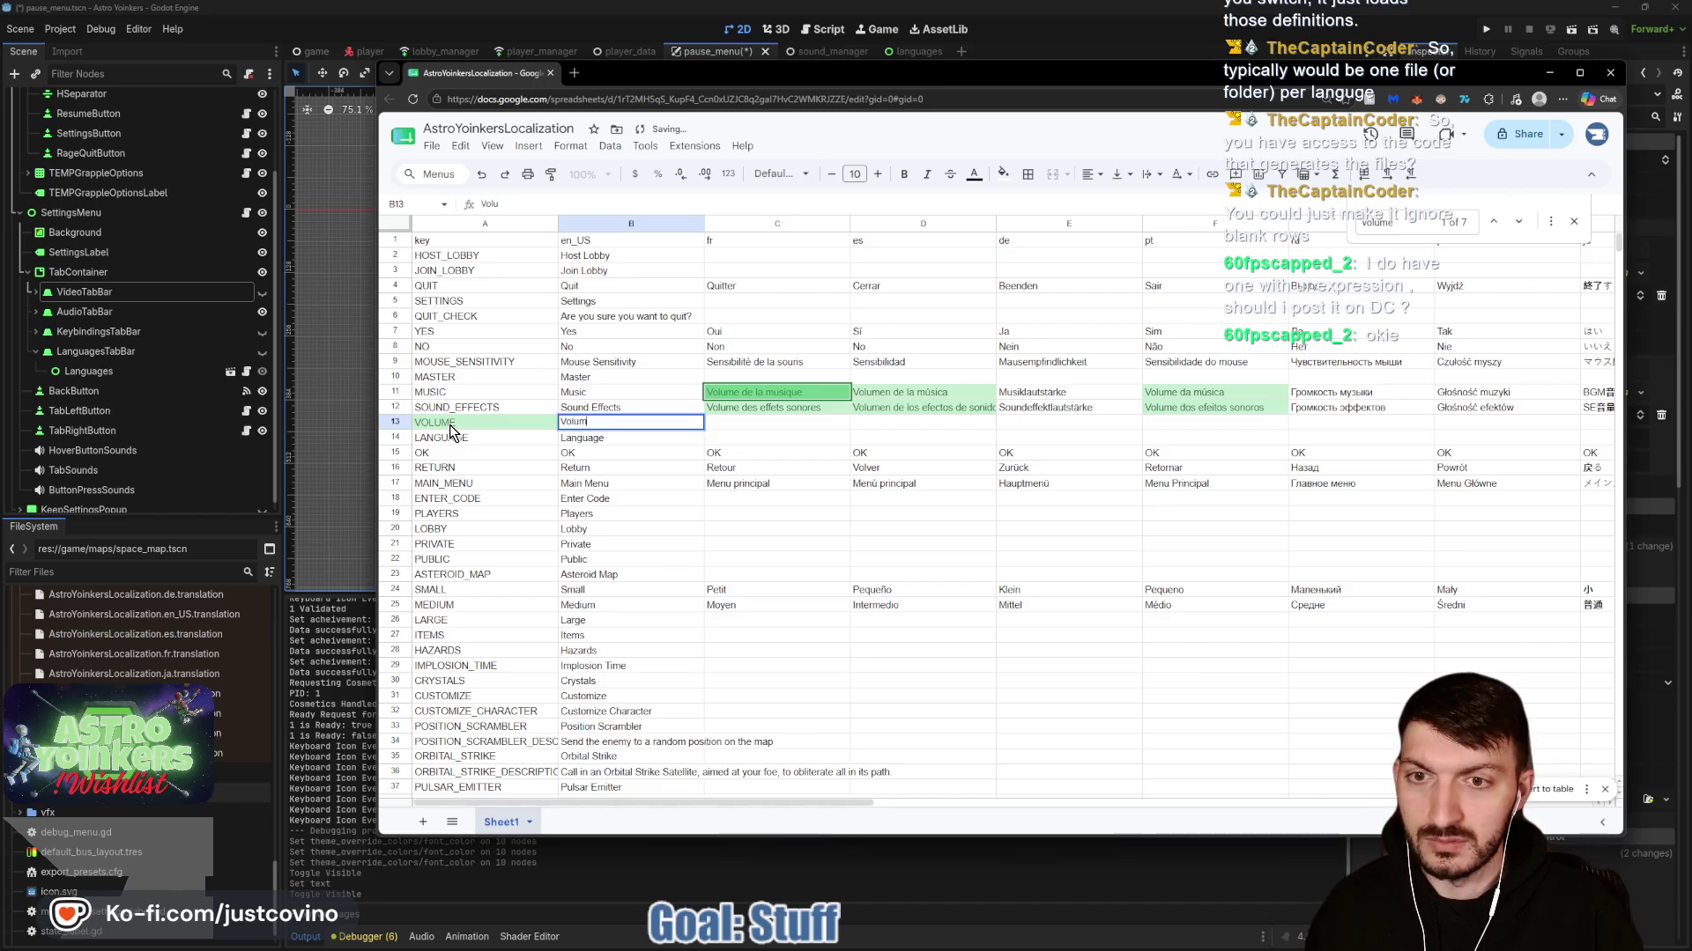
{"action": "type", "text": "e"}
{"action": "left_click", "coordinate": [766, 428]}
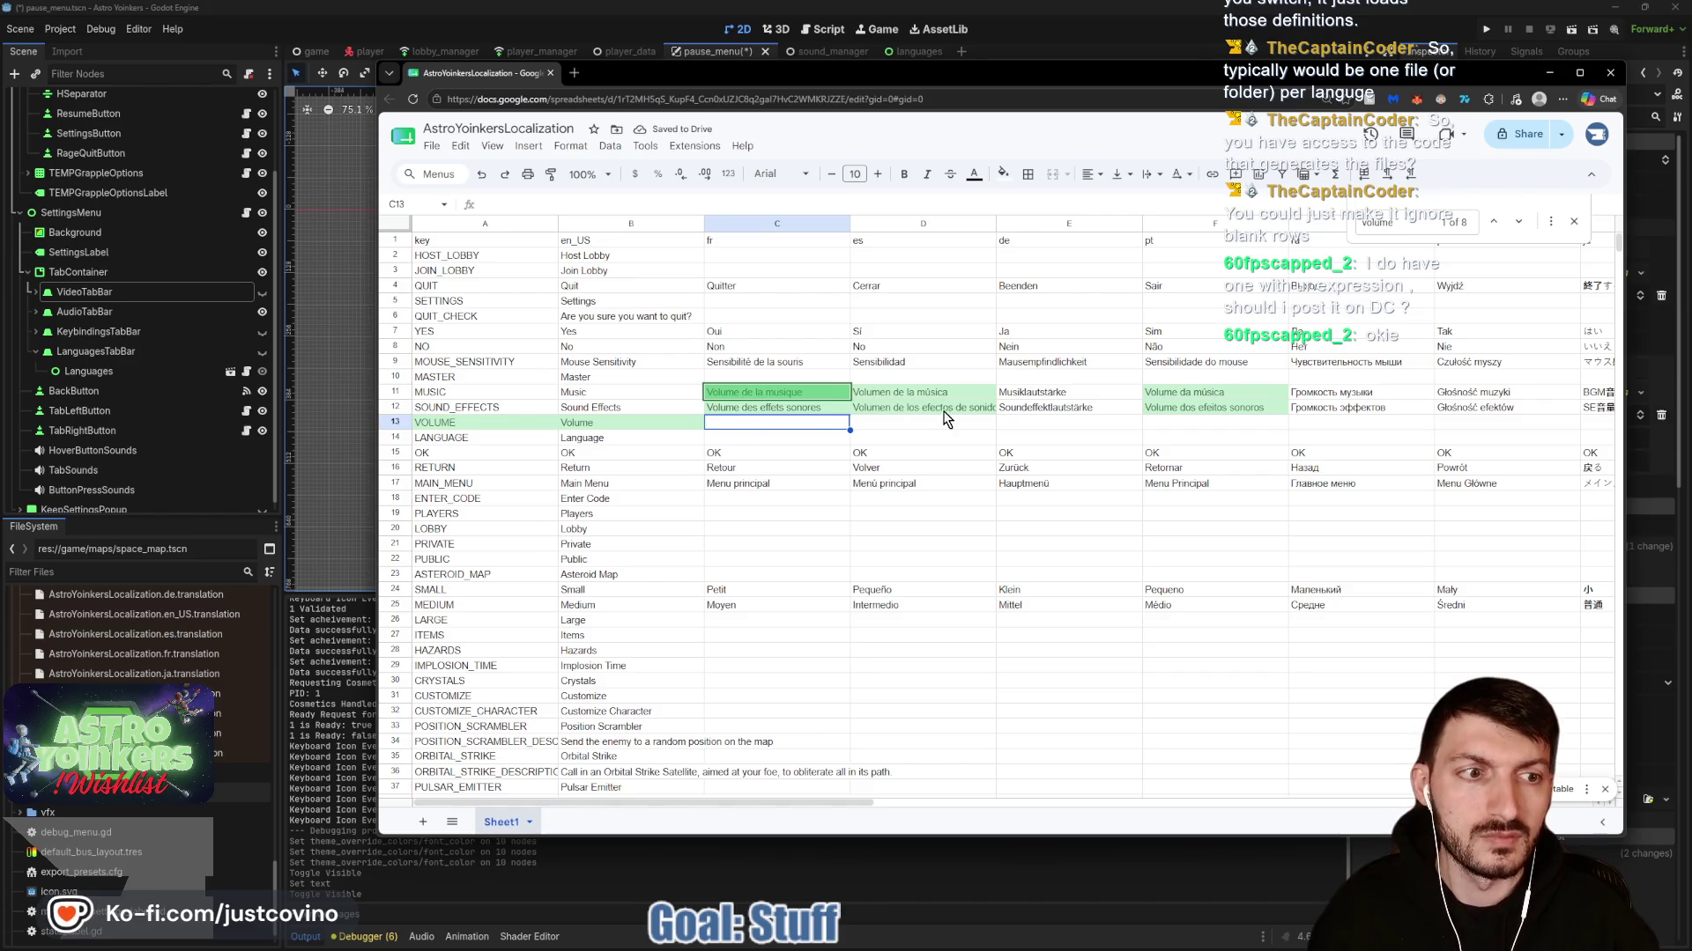
{"action": "scroll", "coordinate": [940, 415], "scroll_direction": "right", "scroll_amount": 3}
{"action": "scroll", "coordinate": [940, 416], "scroll_direction": "right", "scroll_amount": 5}
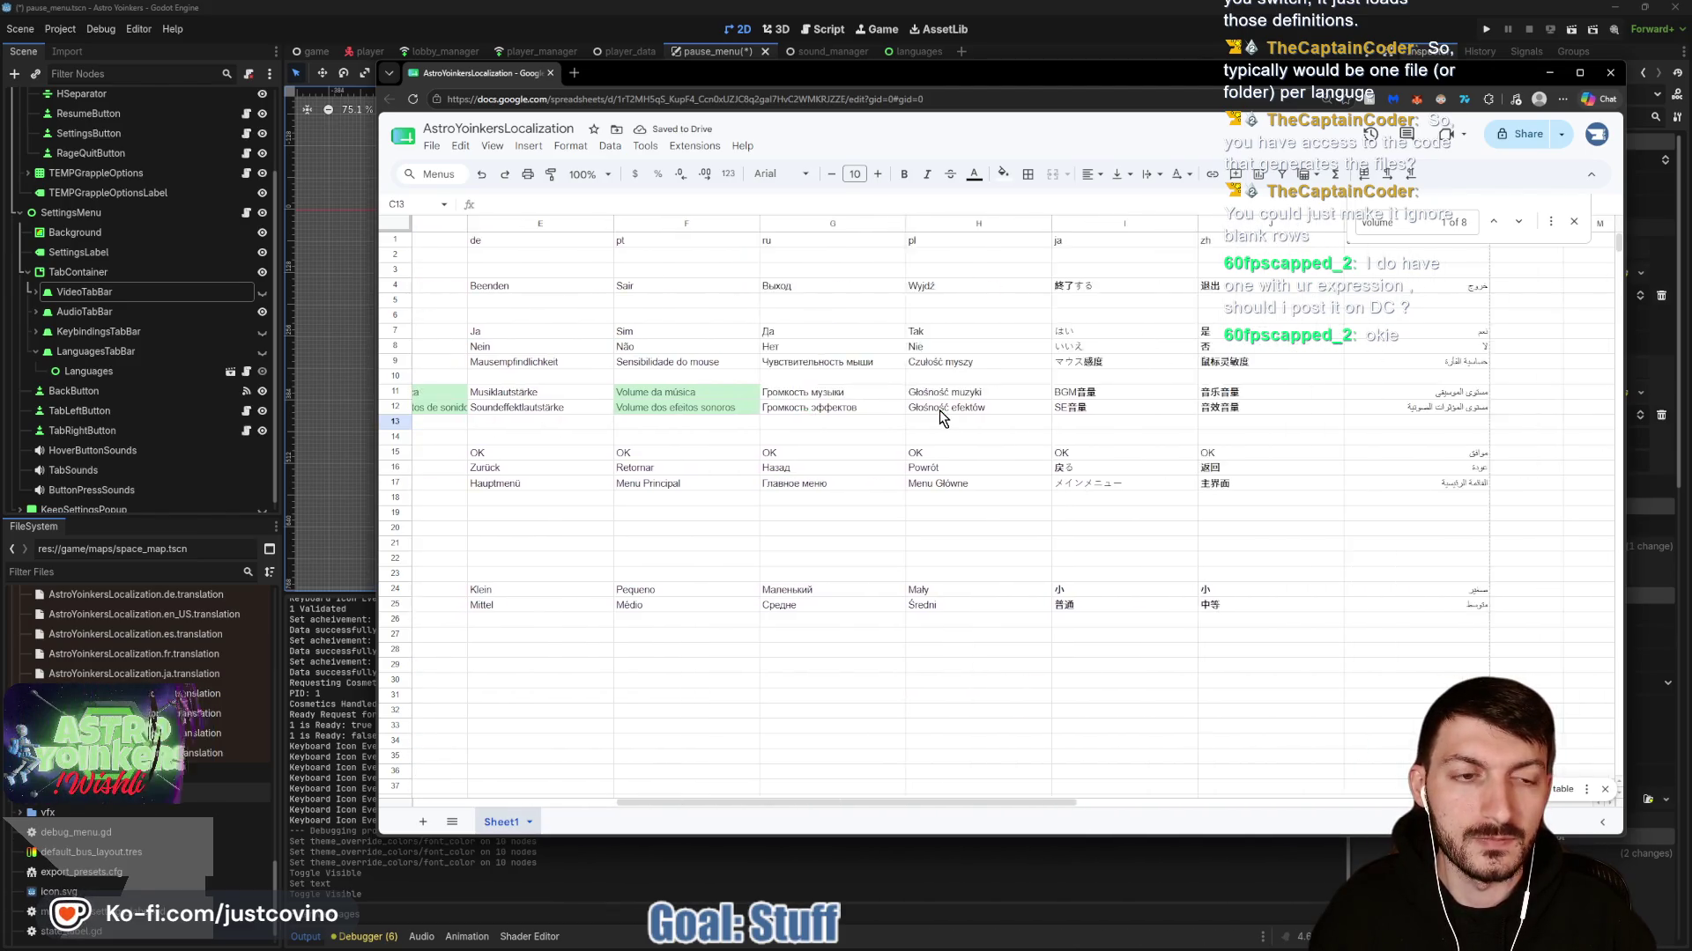
Reposition the spreadsheet window and scroll to the last filled rows after GAMMA.
{"action": "scroll", "coordinate": [770, 421], "scroll_direction": "left", "scroll_amount": 10}
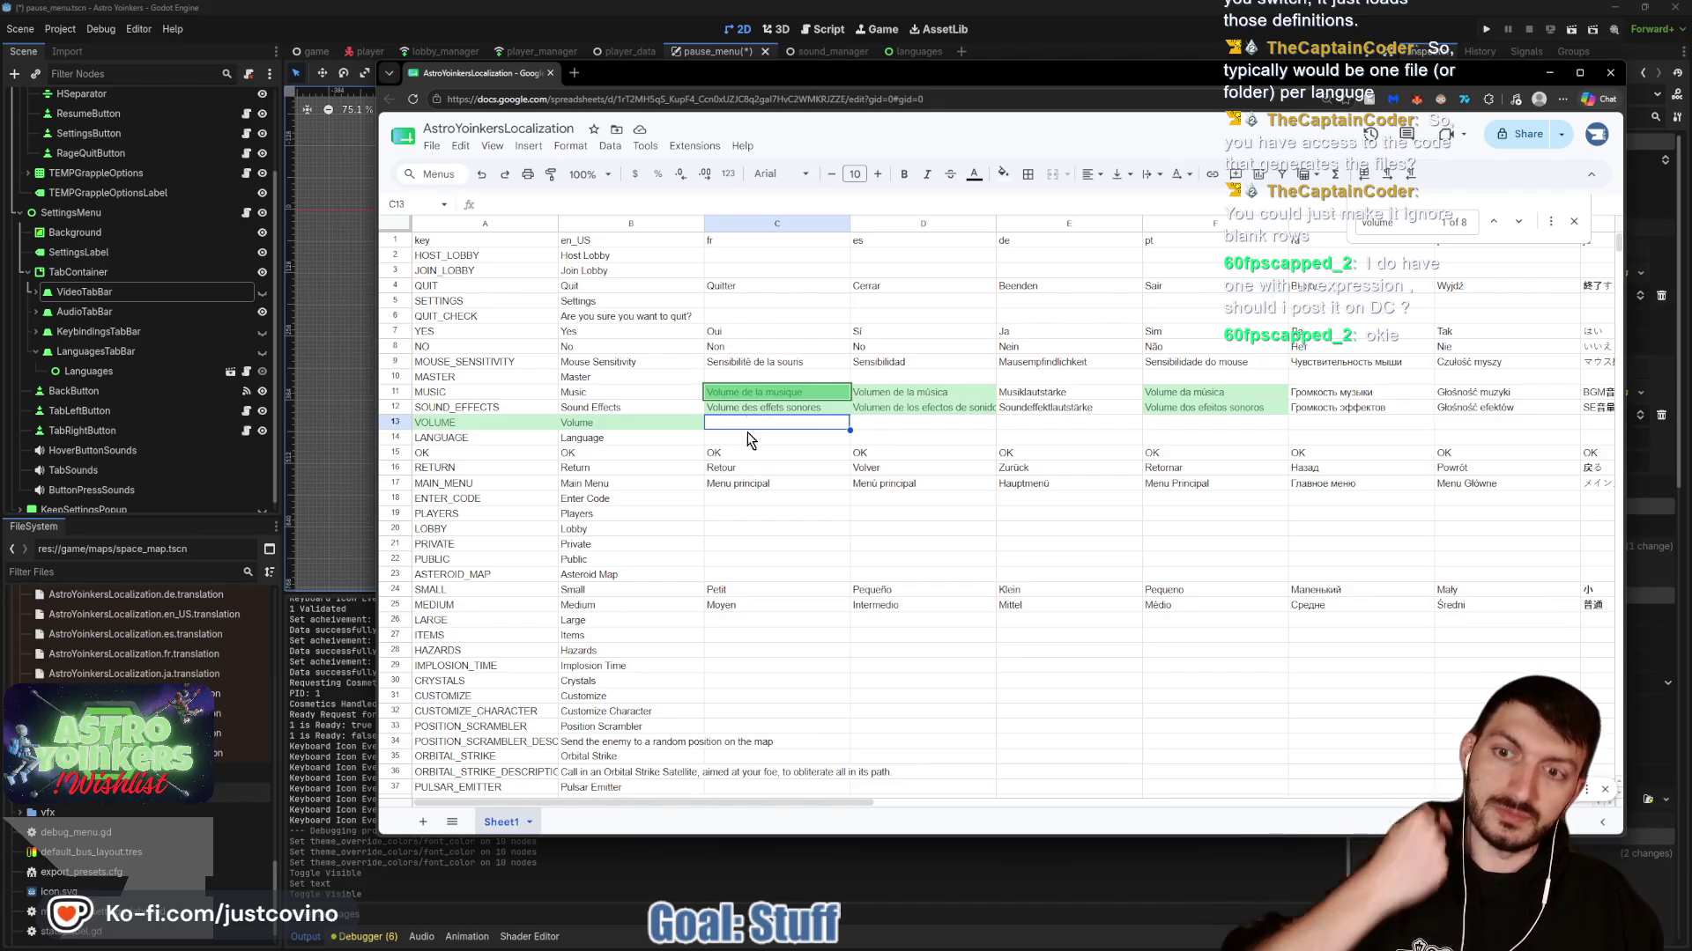
{"action": "left_click", "coordinate": [753, 453]}
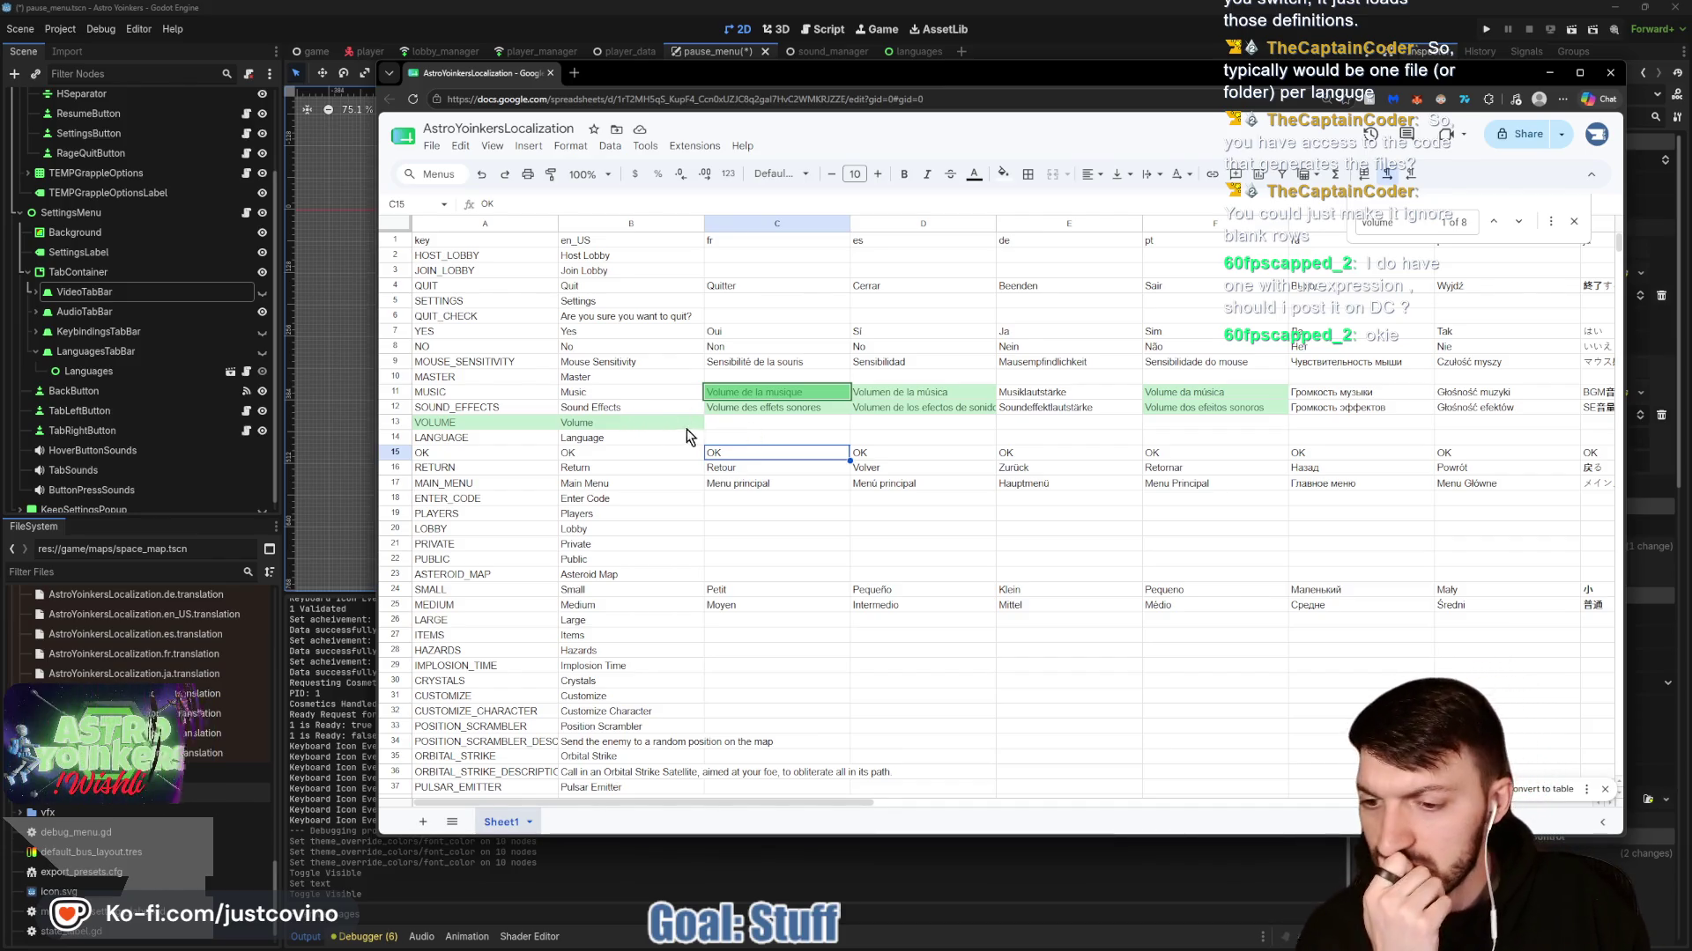
{"action": "mouse_move", "coordinate": [868, 83]}
{"action": "left_mouse_down"}
{"action": "mouse_move", "coordinate": [728, 710]}
{"action": "mouse_move", "coordinate": [776, 109]}
{"action": "left_mouse_up"}
{"action": "scroll", "coordinate": [549, 569], "scroll_direction": "down", "scroll_amount": 20}
{"action": "scroll", "coordinate": [440, 546], "scroll_direction": "up", "scroll_amount": 5}
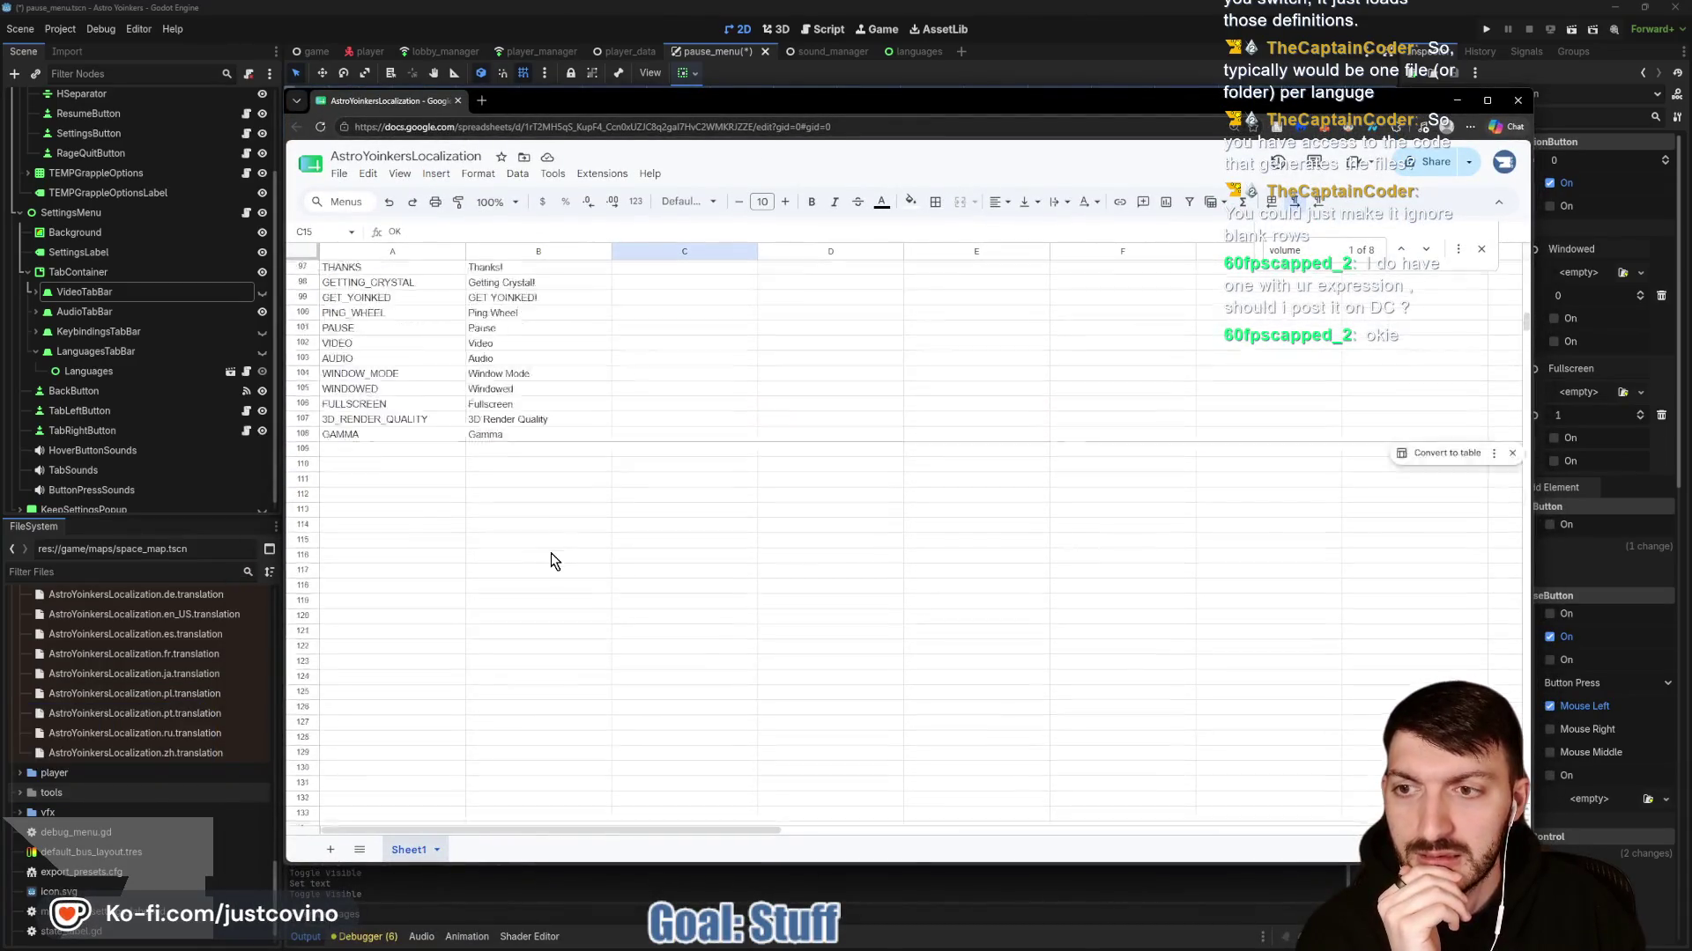
Add rows 109 and 110: DEVICES/Devices and OUTPUT_DEVICE/Output Device.
{"action": "double_click", "coordinate": [373, 538]}
{"action": "type", "text": "DEVICES"}
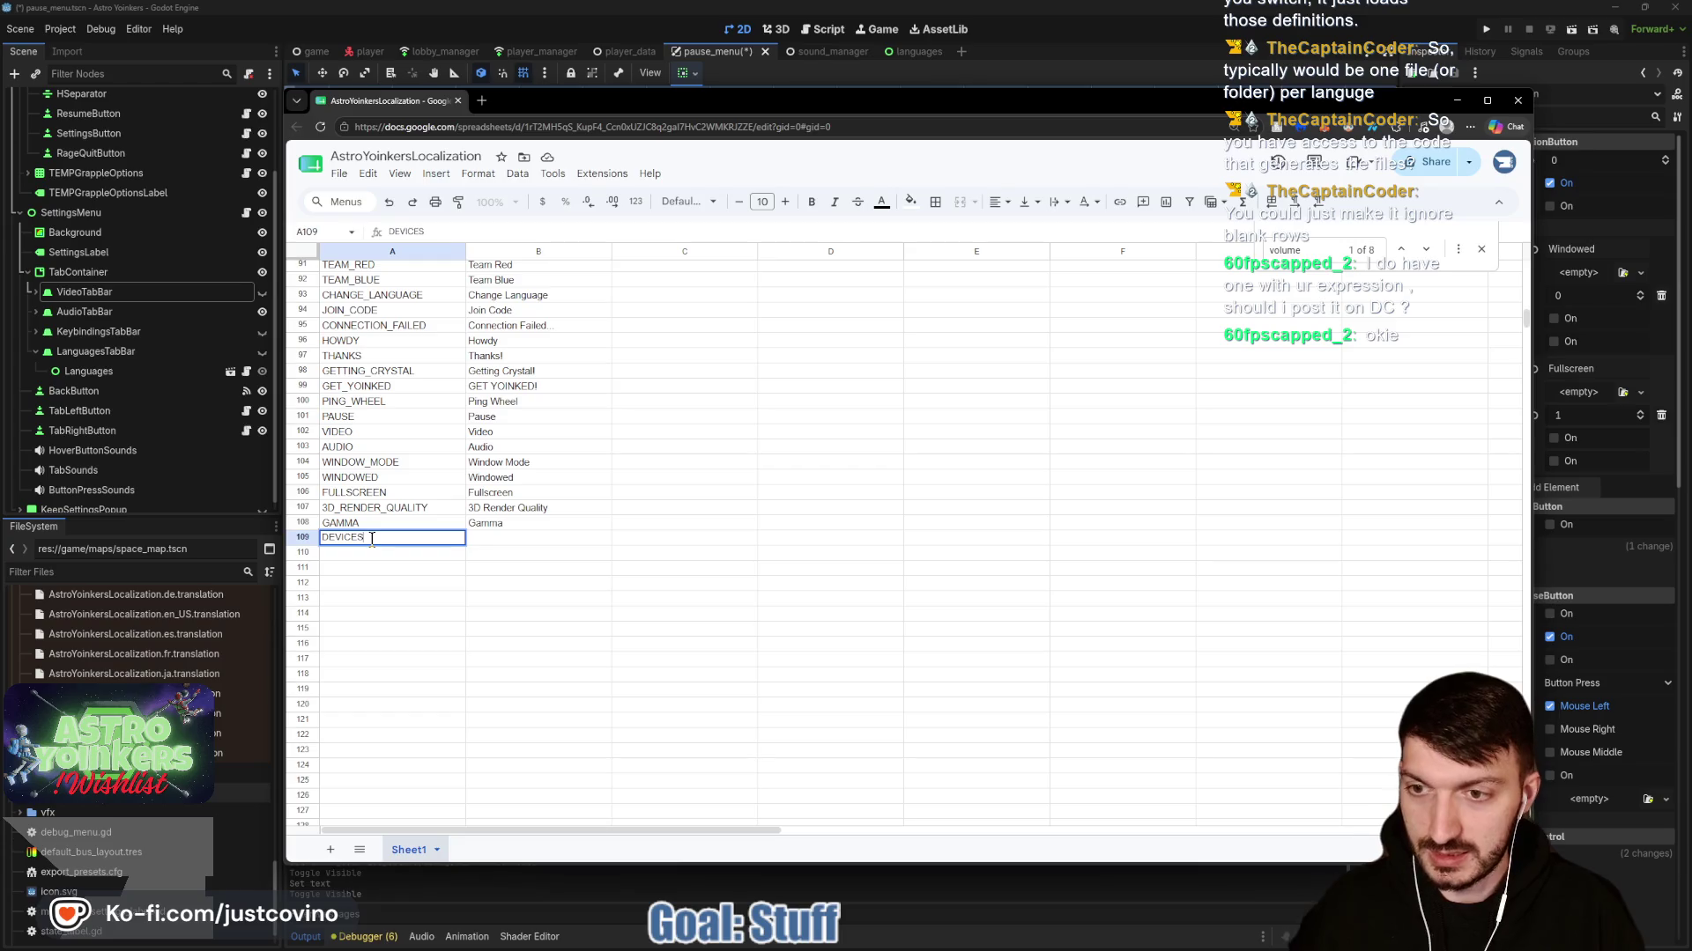
{"action": "key", "text": "Tab"}
{"action": "type", "text": "De"}
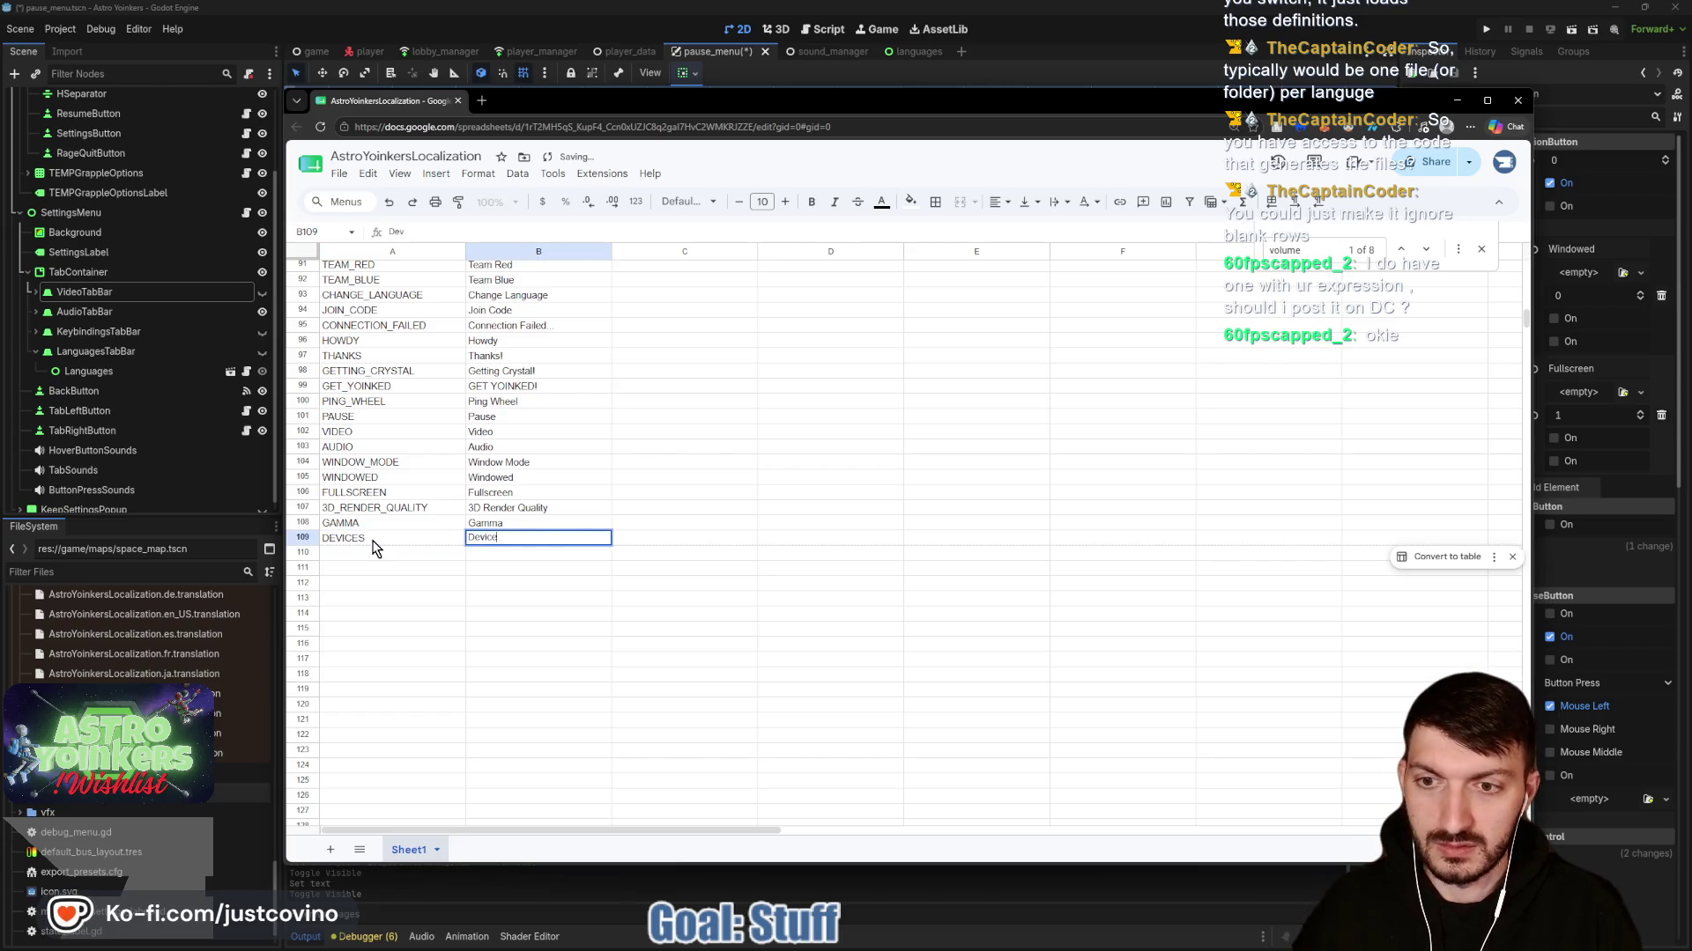
{"action": "key", "text": "Return"}
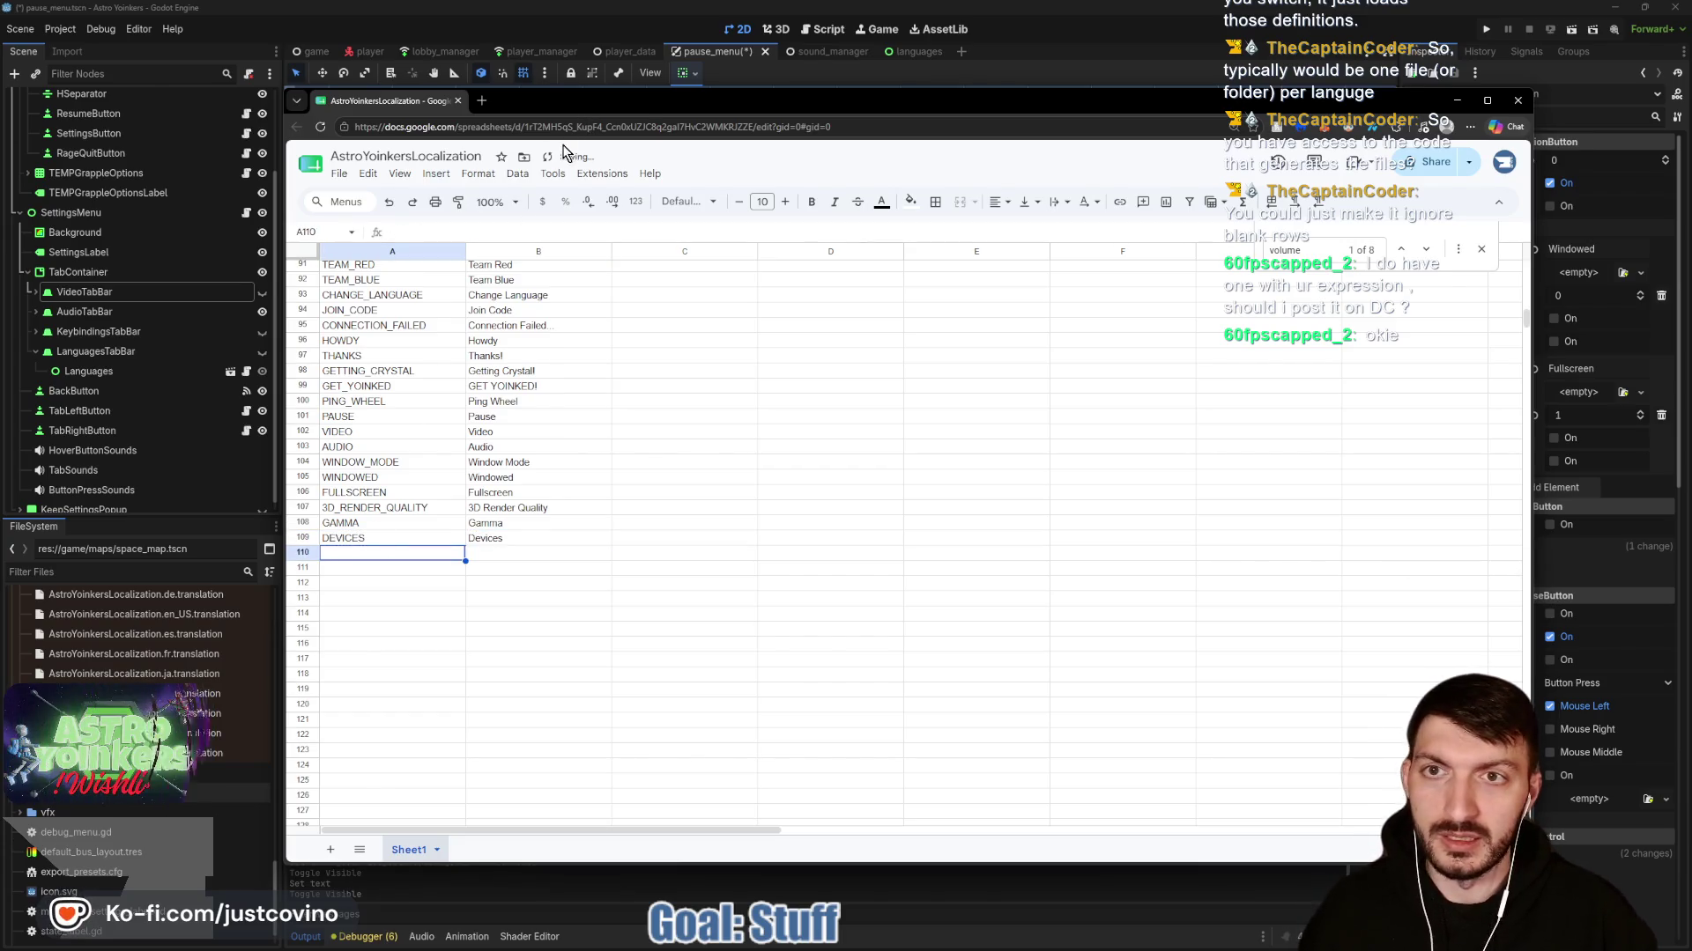
{"action": "mouse_move", "coordinate": [562, 104]}
{"action": "left_mouse_down"}
{"action": "mouse_move", "coordinate": [837, 335]}
{"action": "mouse_move", "coordinate": [1080, 421]}
{"action": "mouse_move", "coordinate": [446, 164]}
{"action": "mouse_move", "coordinate": [608, 602]}
{"action": "mouse_move", "coordinate": [494, 242]}
{"action": "mouse_move", "coordinate": [475, 695]}
{"action": "mouse_move", "coordinate": [498, 99]}
{"action": "left_mouse_up"}
{"action": "double_click", "coordinate": [315, 551]}
{"action": "type", "text": "OUTPUT_DEVICE"}
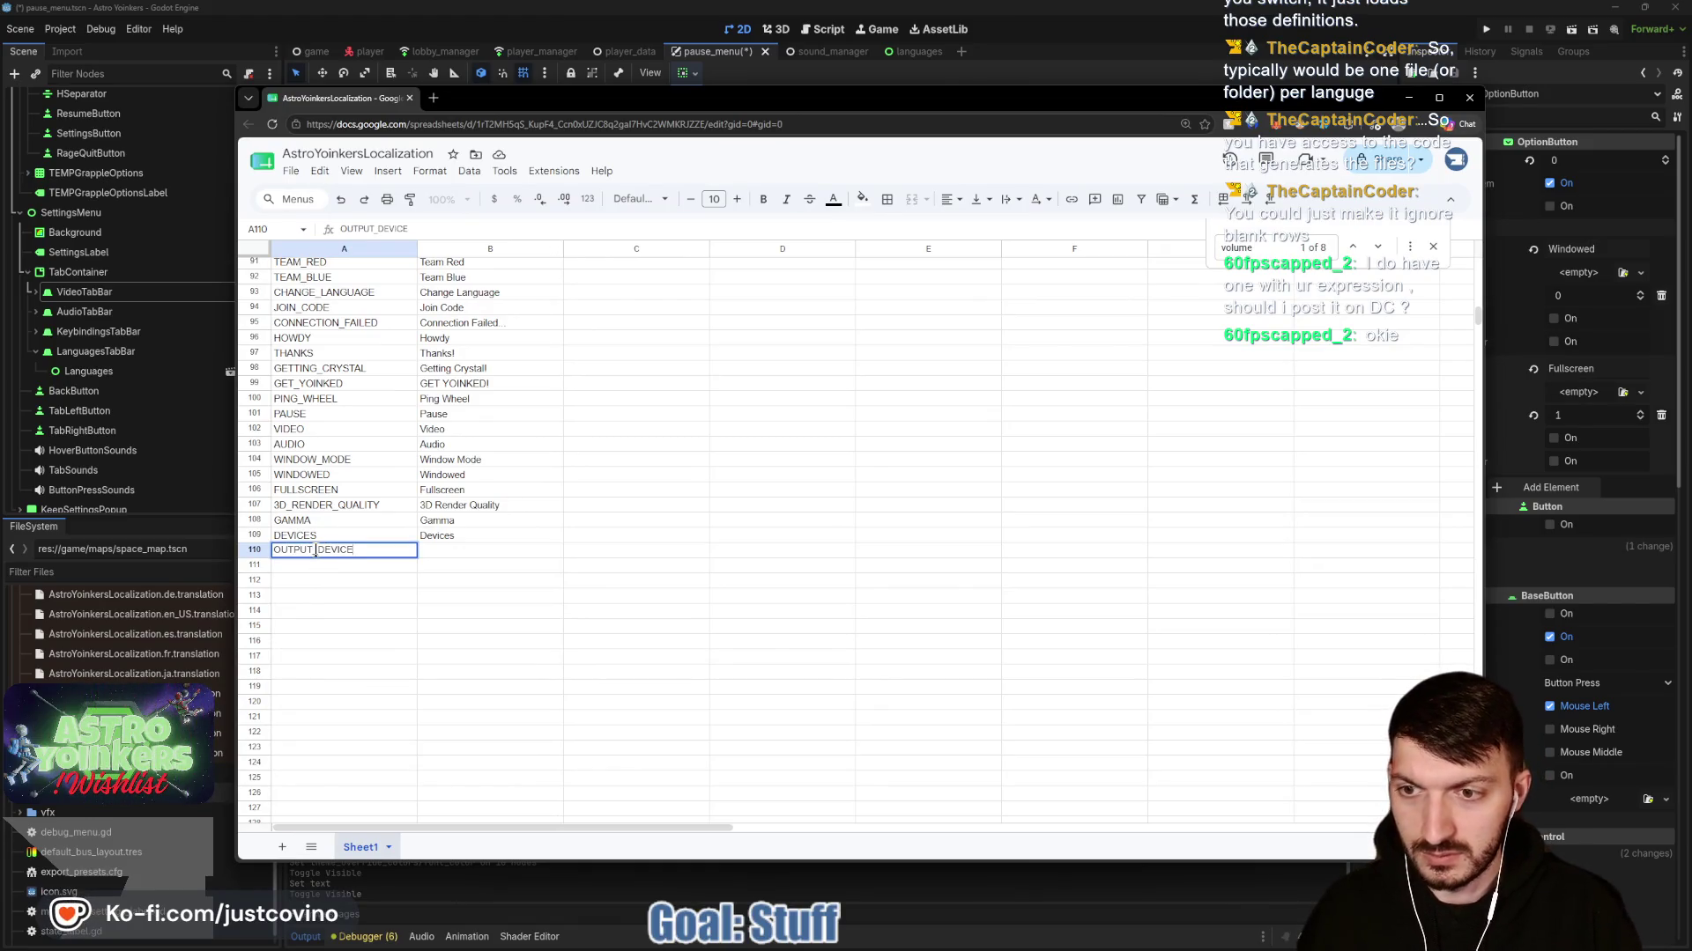
{"action": "key", "text": "Tab"}
{"action": "type", "text": "Output Device"}
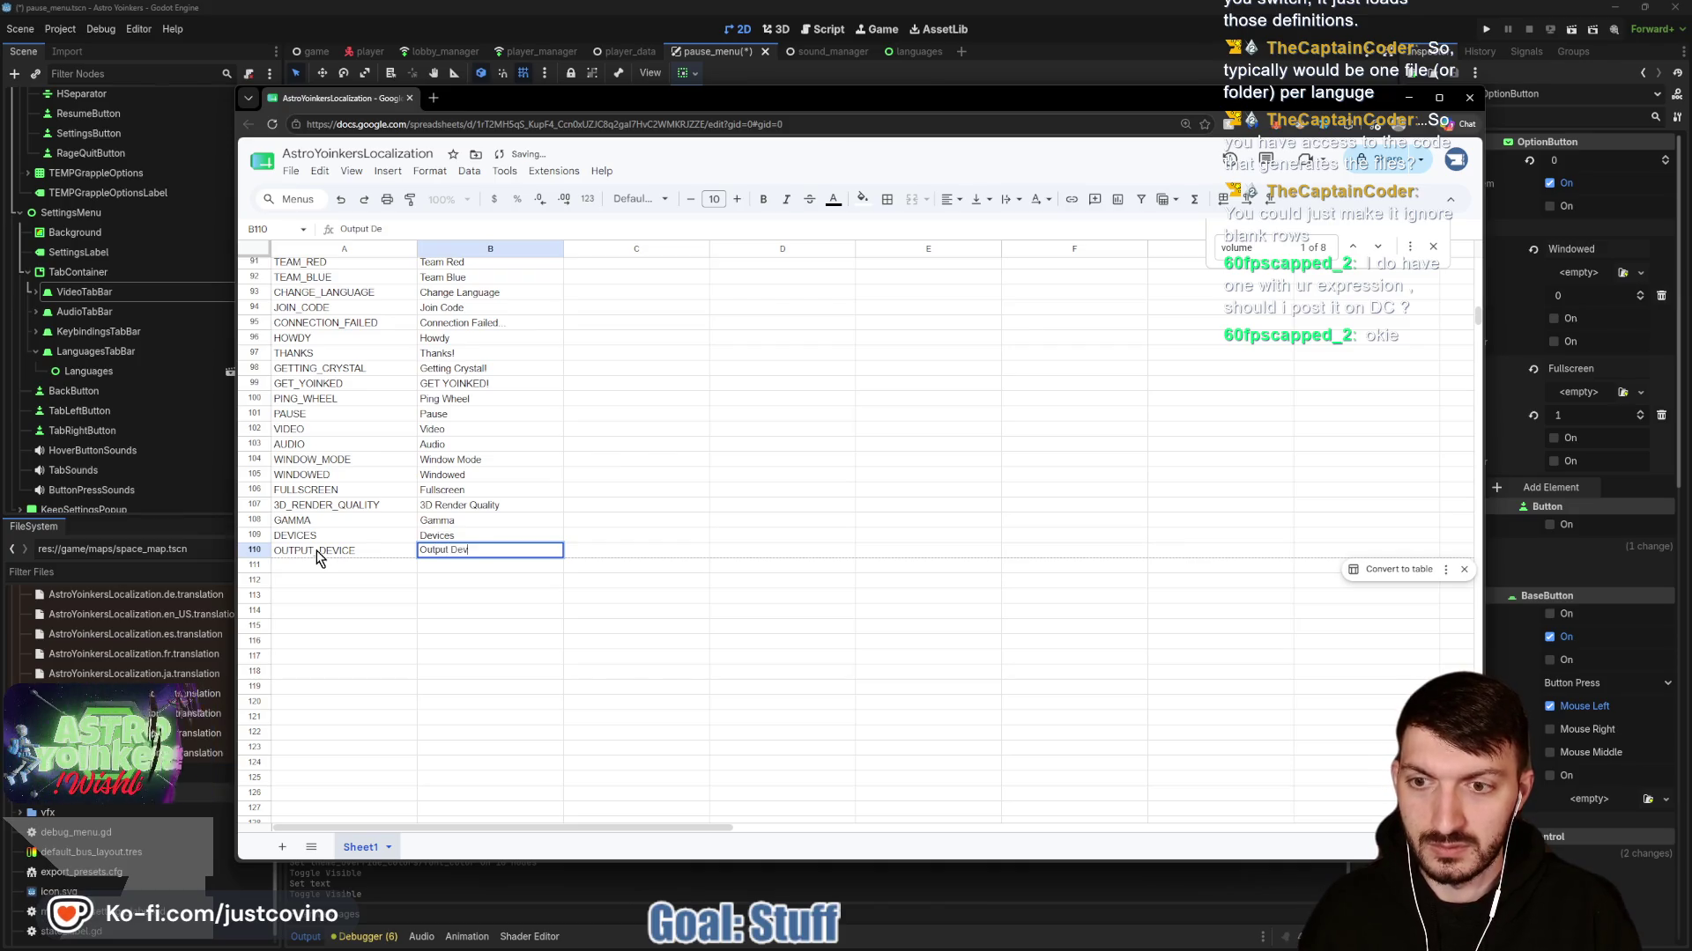
{"action": "left_click", "coordinate": [515, 583]}
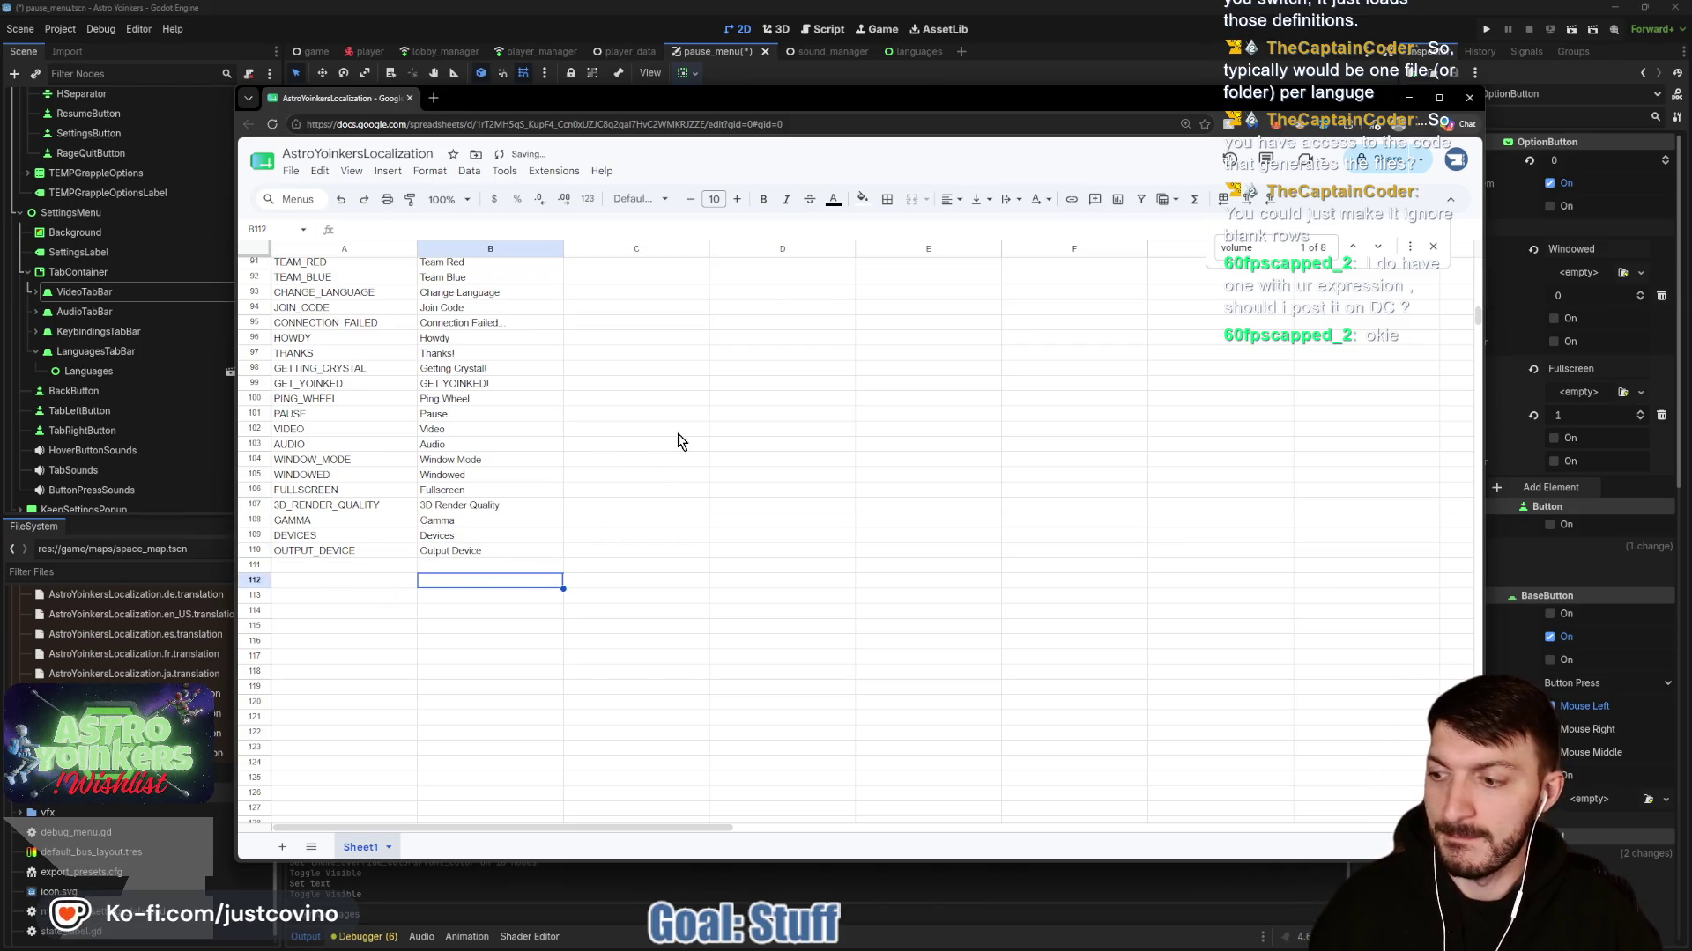
{"action": "mouse_move", "coordinate": [649, 95]}
{"action": "left_mouse_down"}
{"action": "mouse_move", "coordinate": [739, 677]}
{"action": "mouse_move", "coordinate": [699, 583]}
{"action": "left_mouse_up"}
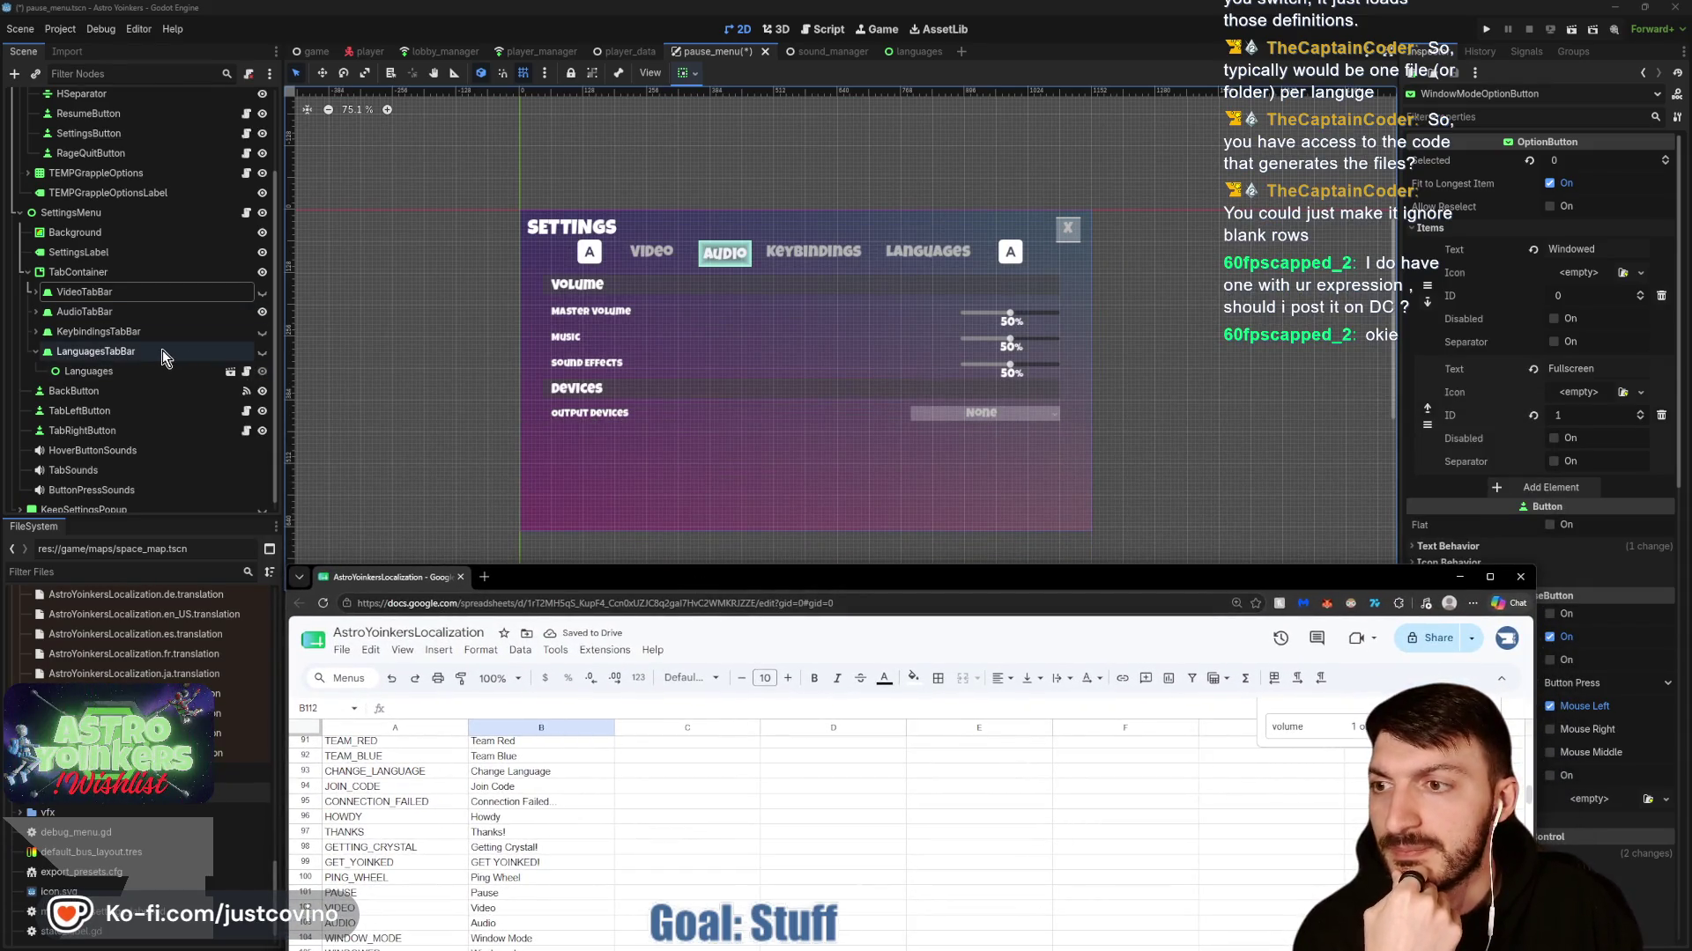
Hide the AudioTabBar page and show the KeybindingsTabBar page in the Settings menu.
{"action": "left_click", "coordinate": [261, 312]}
{"action": "left_click", "coordinate": [262, 331]}
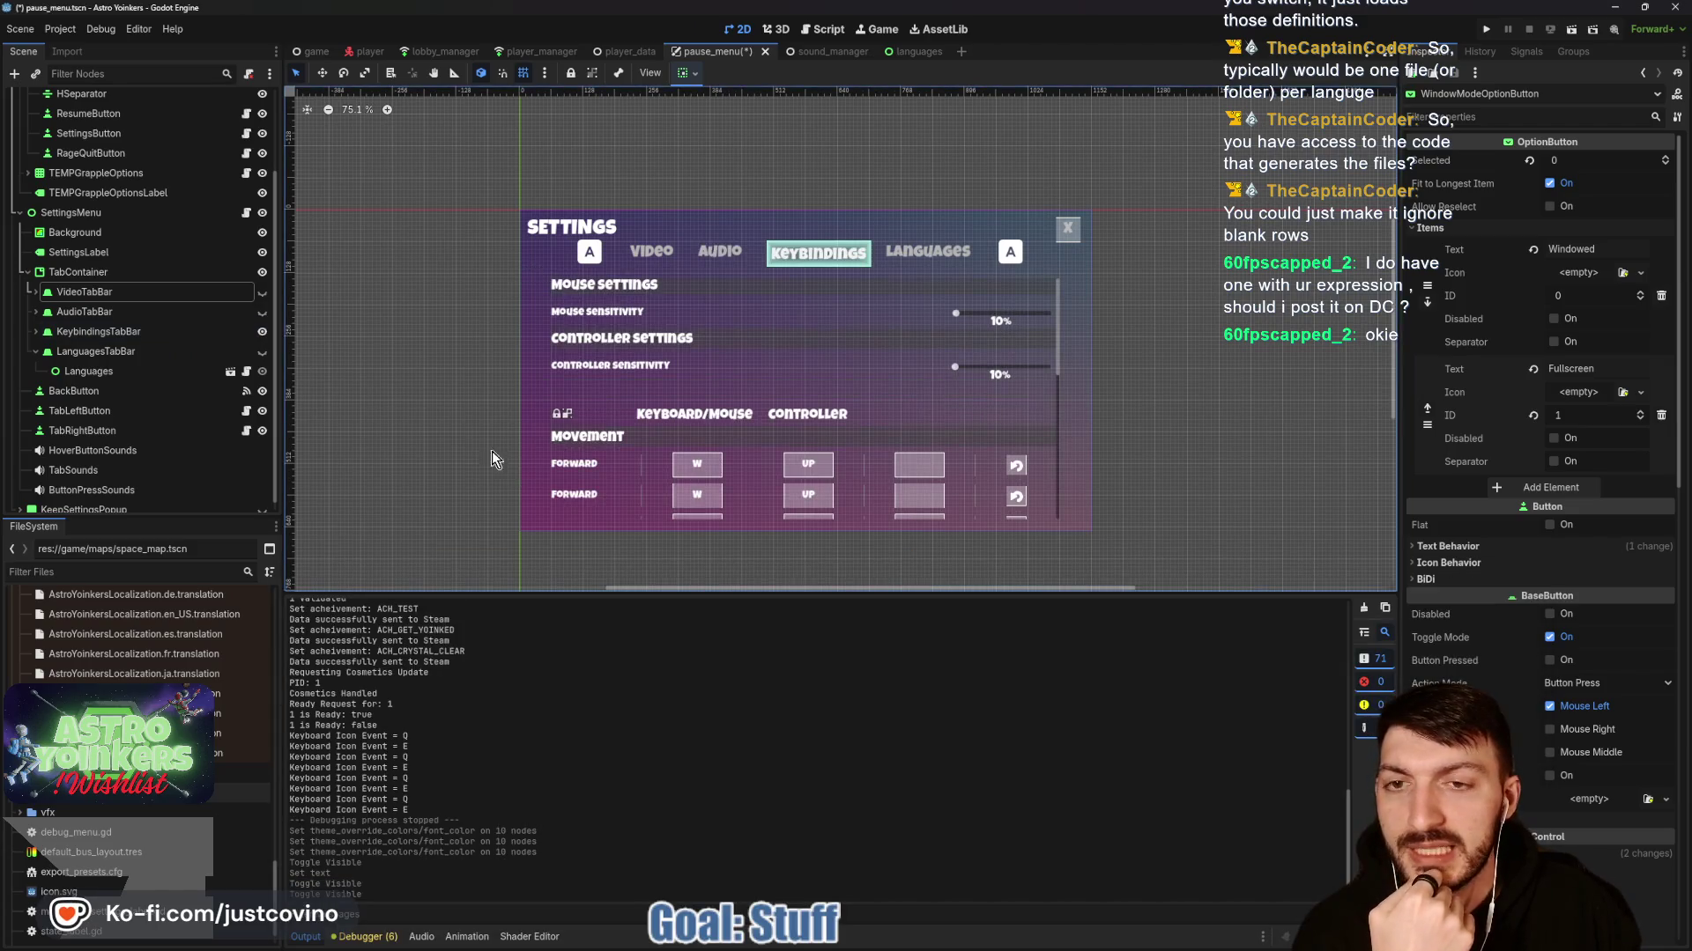
{"action": "mouse_move", "coordinate": [993, 936]}
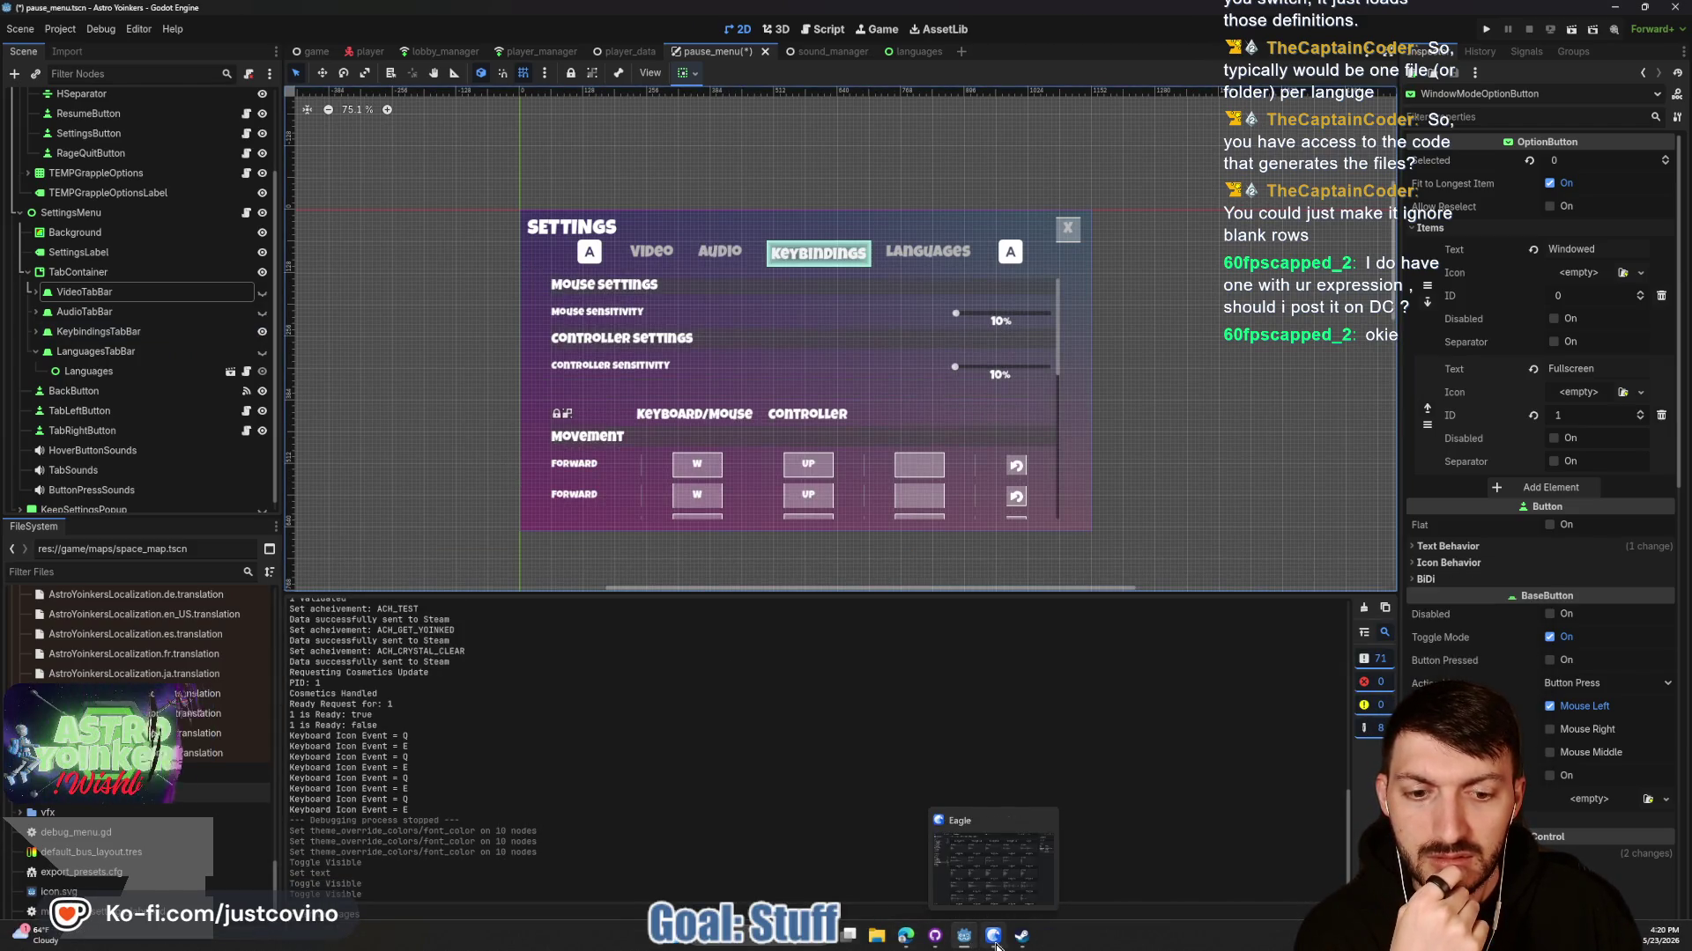
{"action": "mouse_move", "coordinate": [907, 943]}
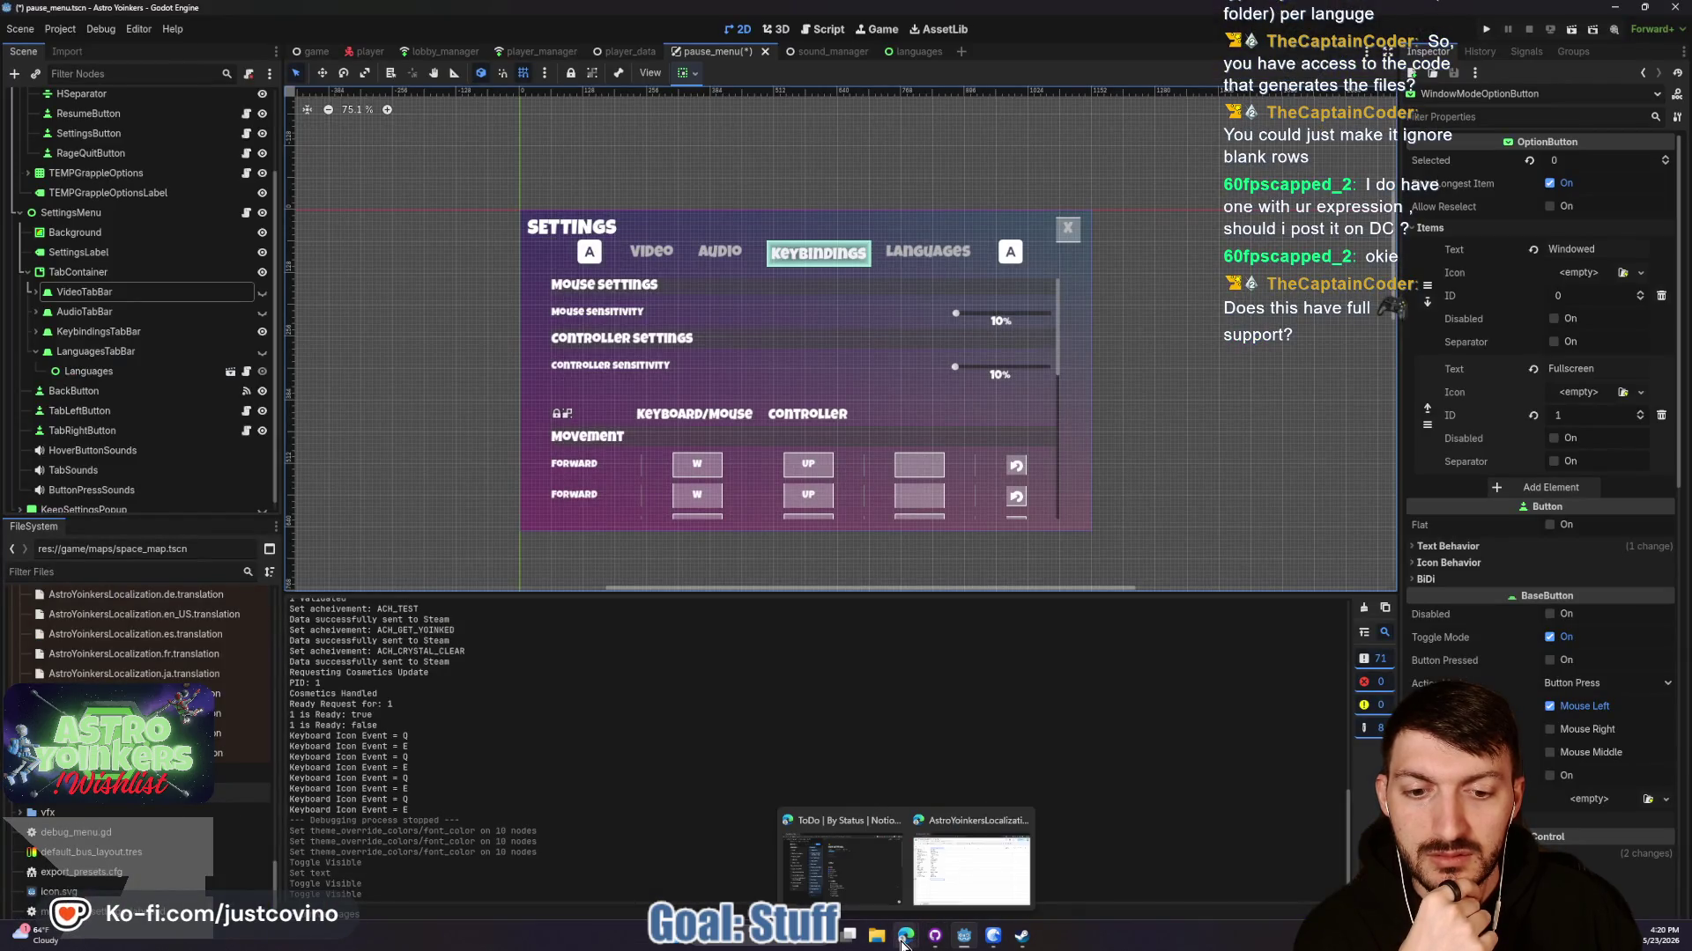
{"action": "left_click", "coordinate": [946, 885]}
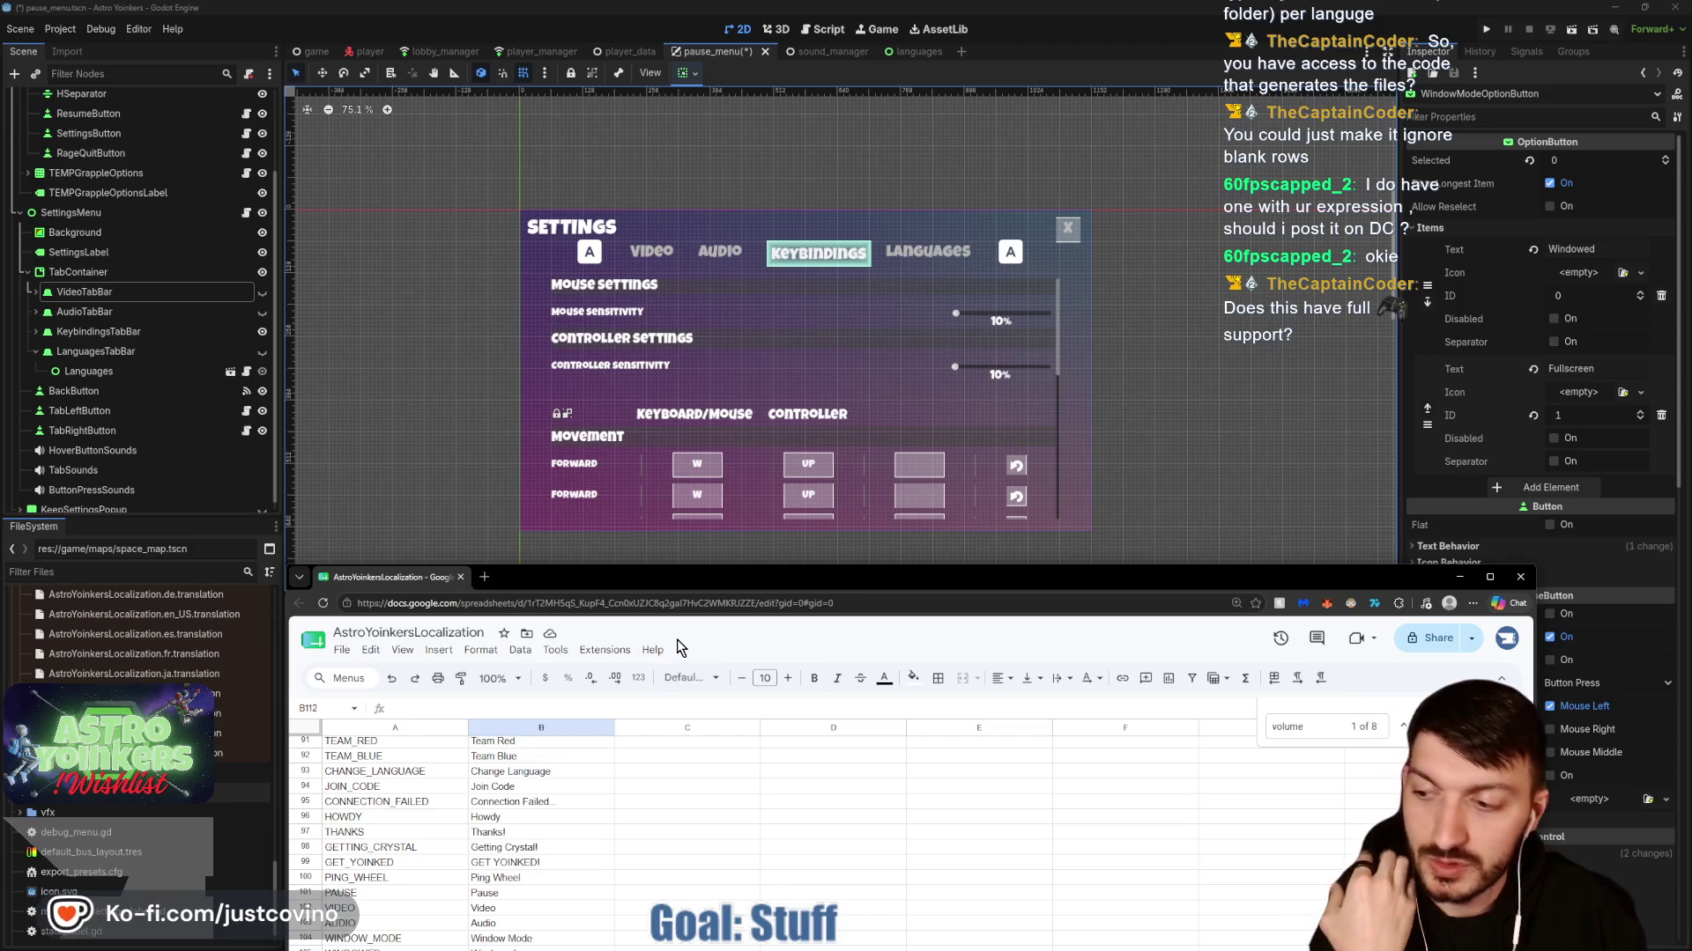
{"action": "mouse_move", "coordinate": [663, 583]}
{"action": "left_mouse_down"}
{"action": "mouse_move", "coordinate": [638, 681]}
{"action": "mouse_move", "coordinate": [613, 672]}
{"action": "left_mouse_up"}
Enlarge the Output log panel and bring the localization spreadsheet back to the front.
{"action": "left_click_drag", "start_coordinate": [596, 593], "coordinate": [569, 402]}
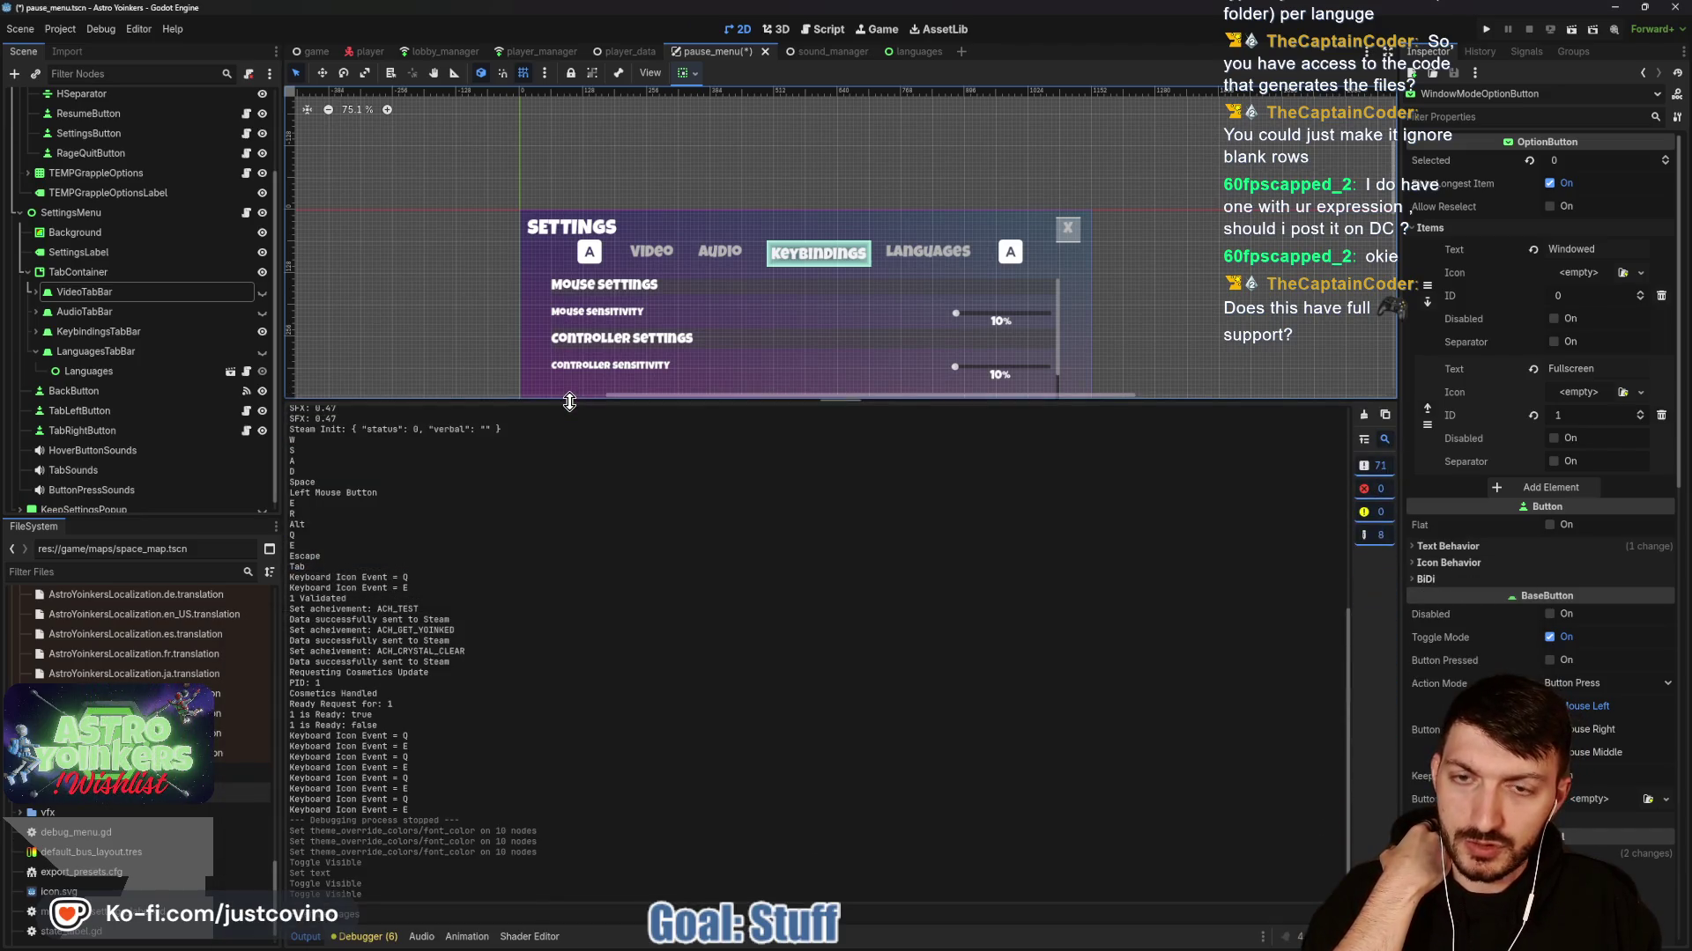
{"action": "scroll", "coordinate": [1114, 283], "scroll_direction": "down", "scroll_amount": 2}
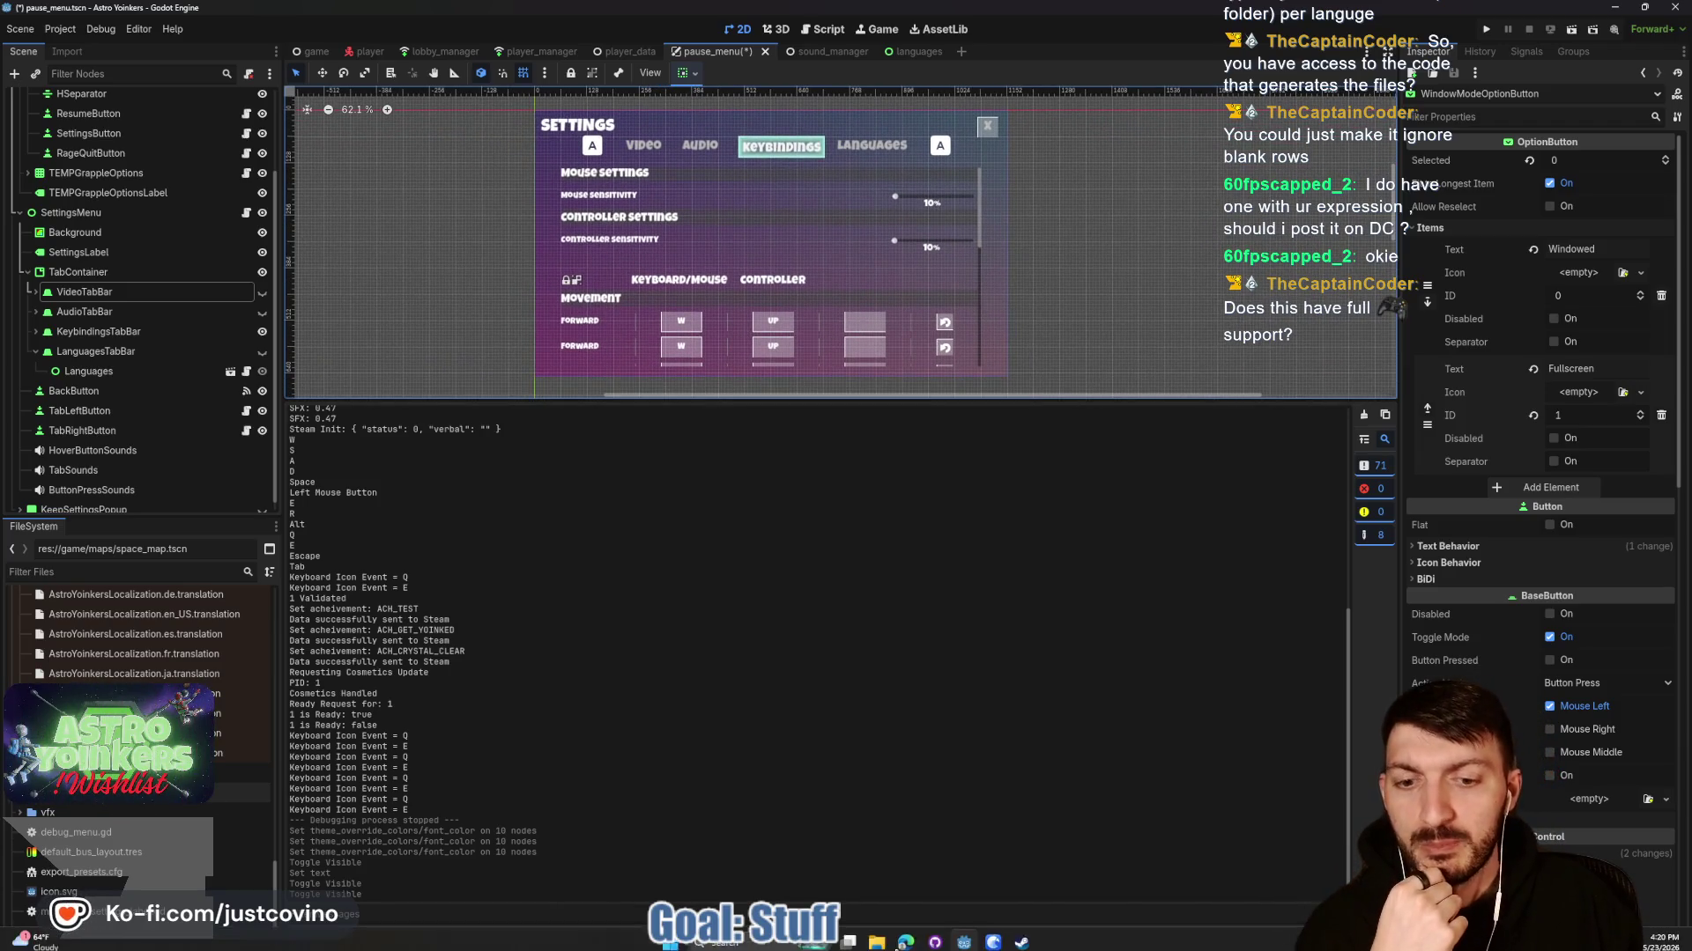
{"action": "mouse_move", "coordinate": [922, 941]}
{"action": "left_click", "coordinate": [941, 880]}
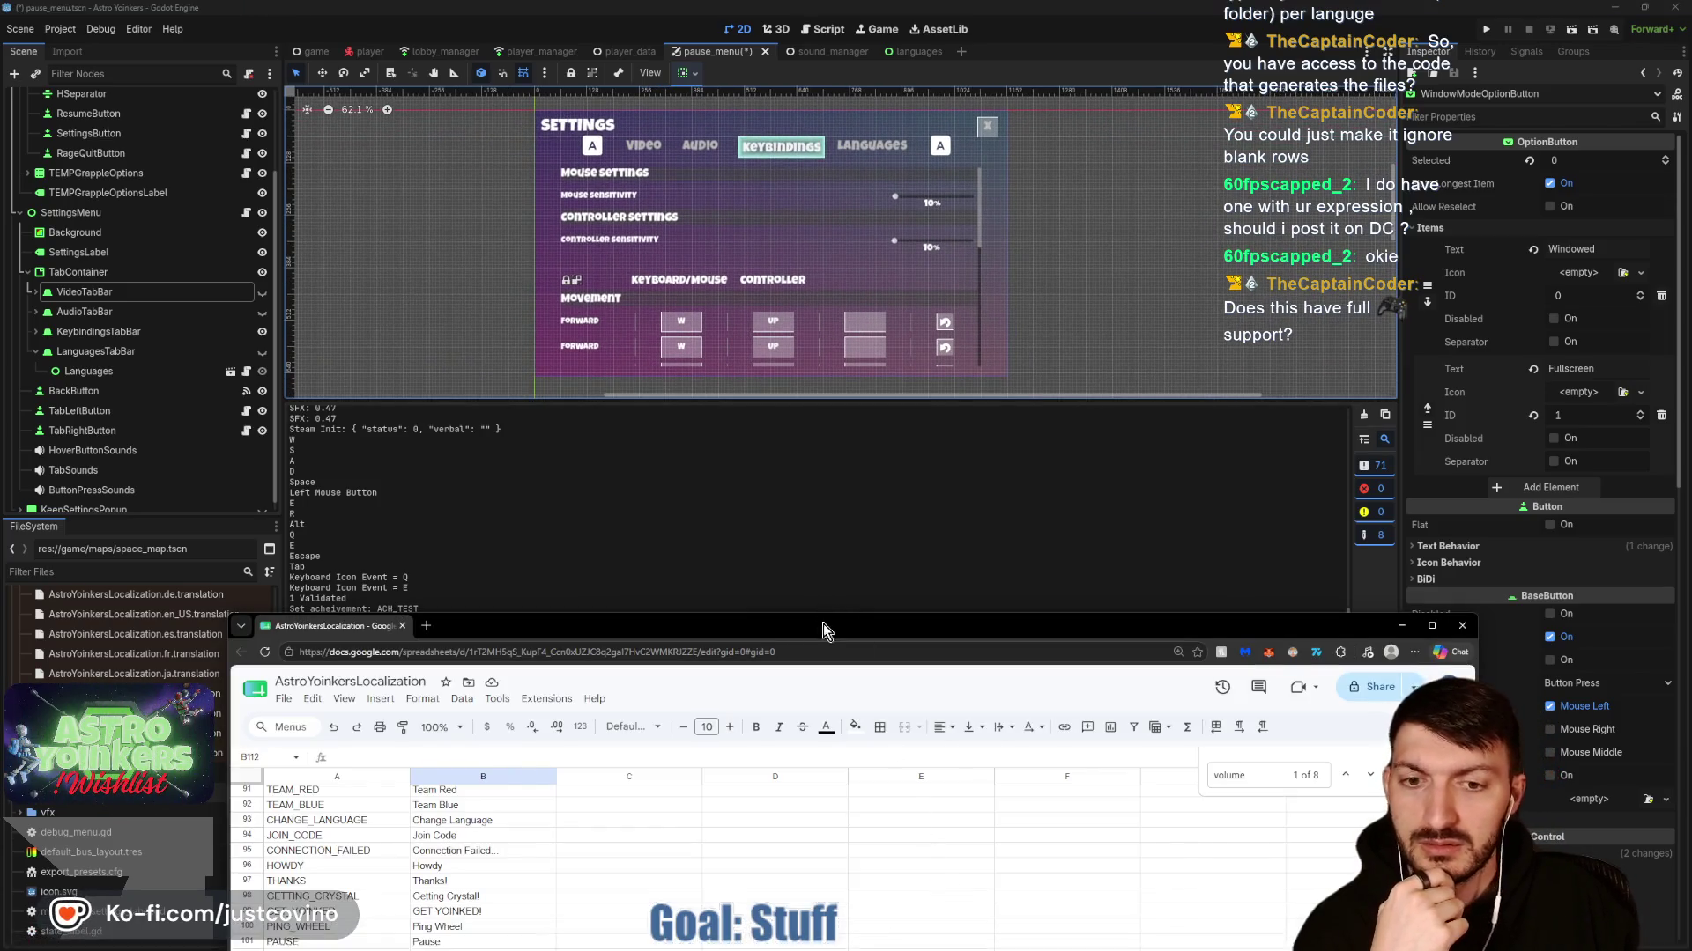
Search the sheet for 'mouse settings' and select the MOUSE_SENSITIVITY row 9.
{"action": "left_click_drag", "start_coordinate": [823, 623], "coordinate": [796, 409]}
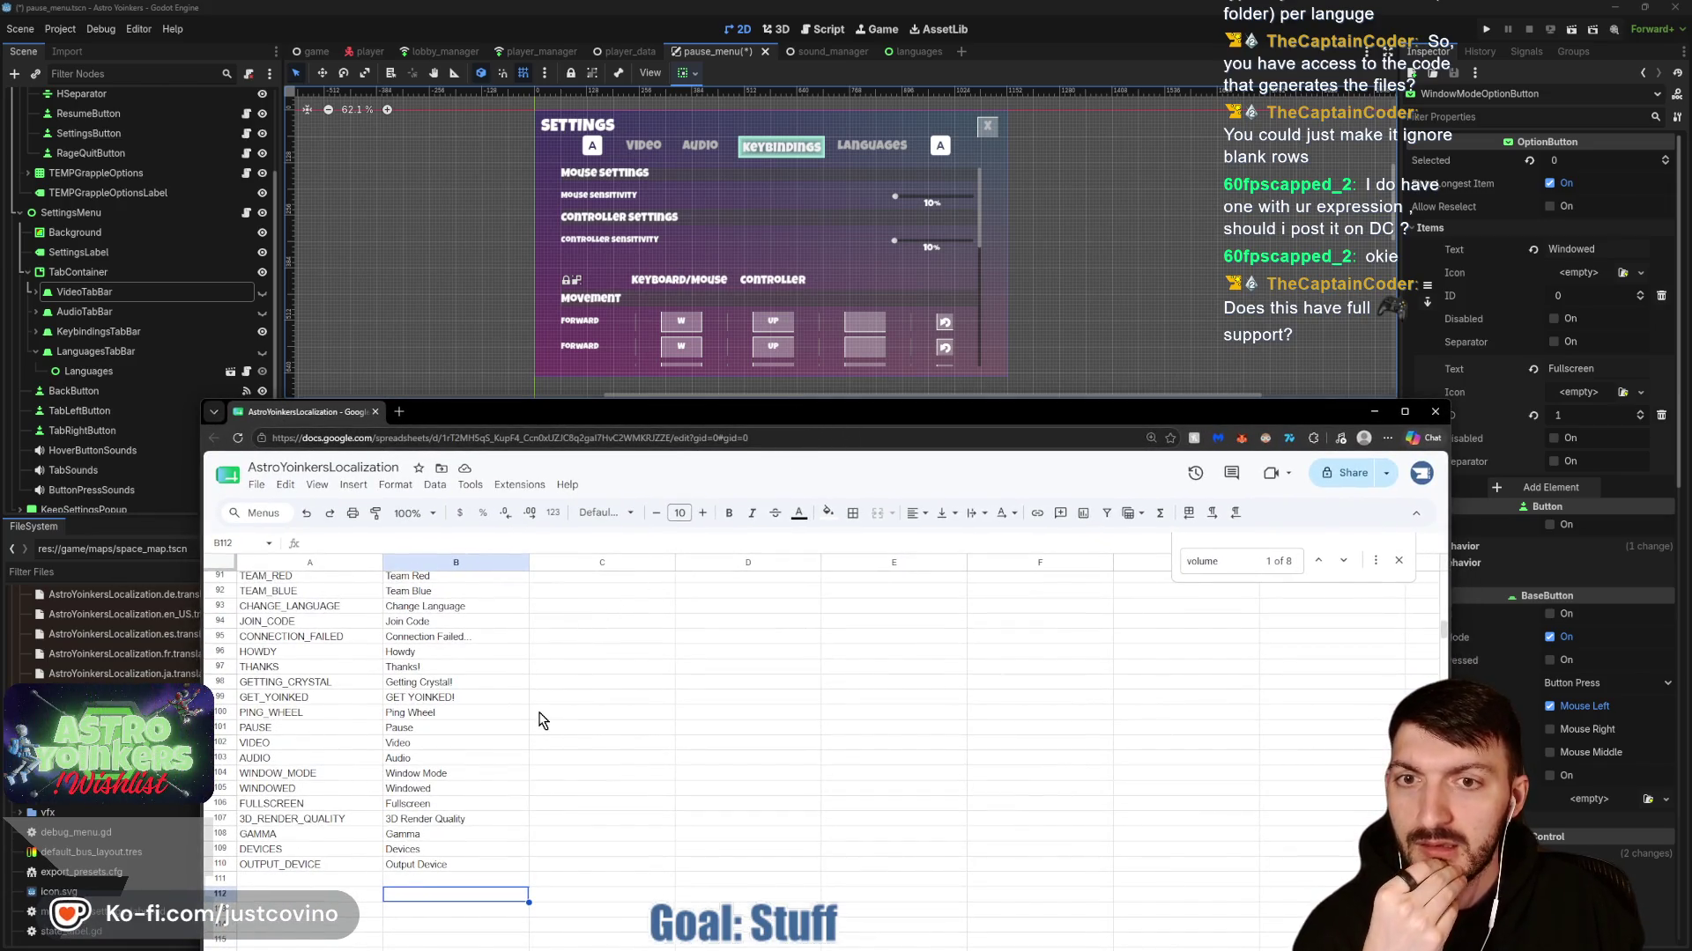
{"action": "left_click", "coordinate": [832, 653]}
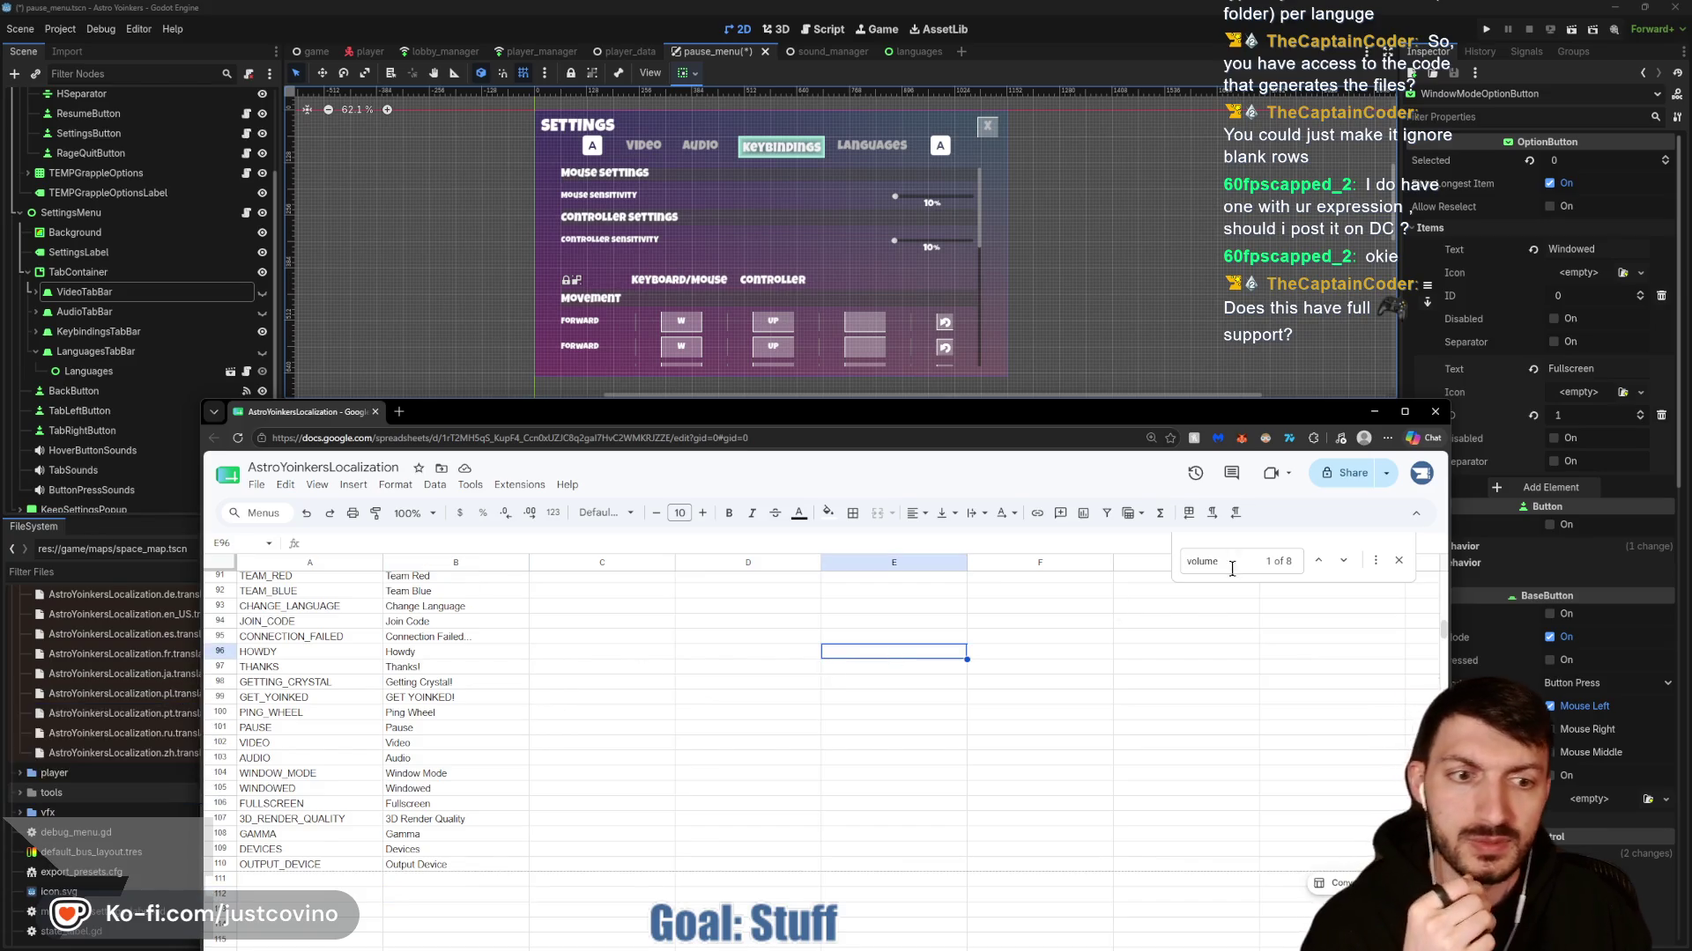
{"action": "key", "text": "ctrl+f"}
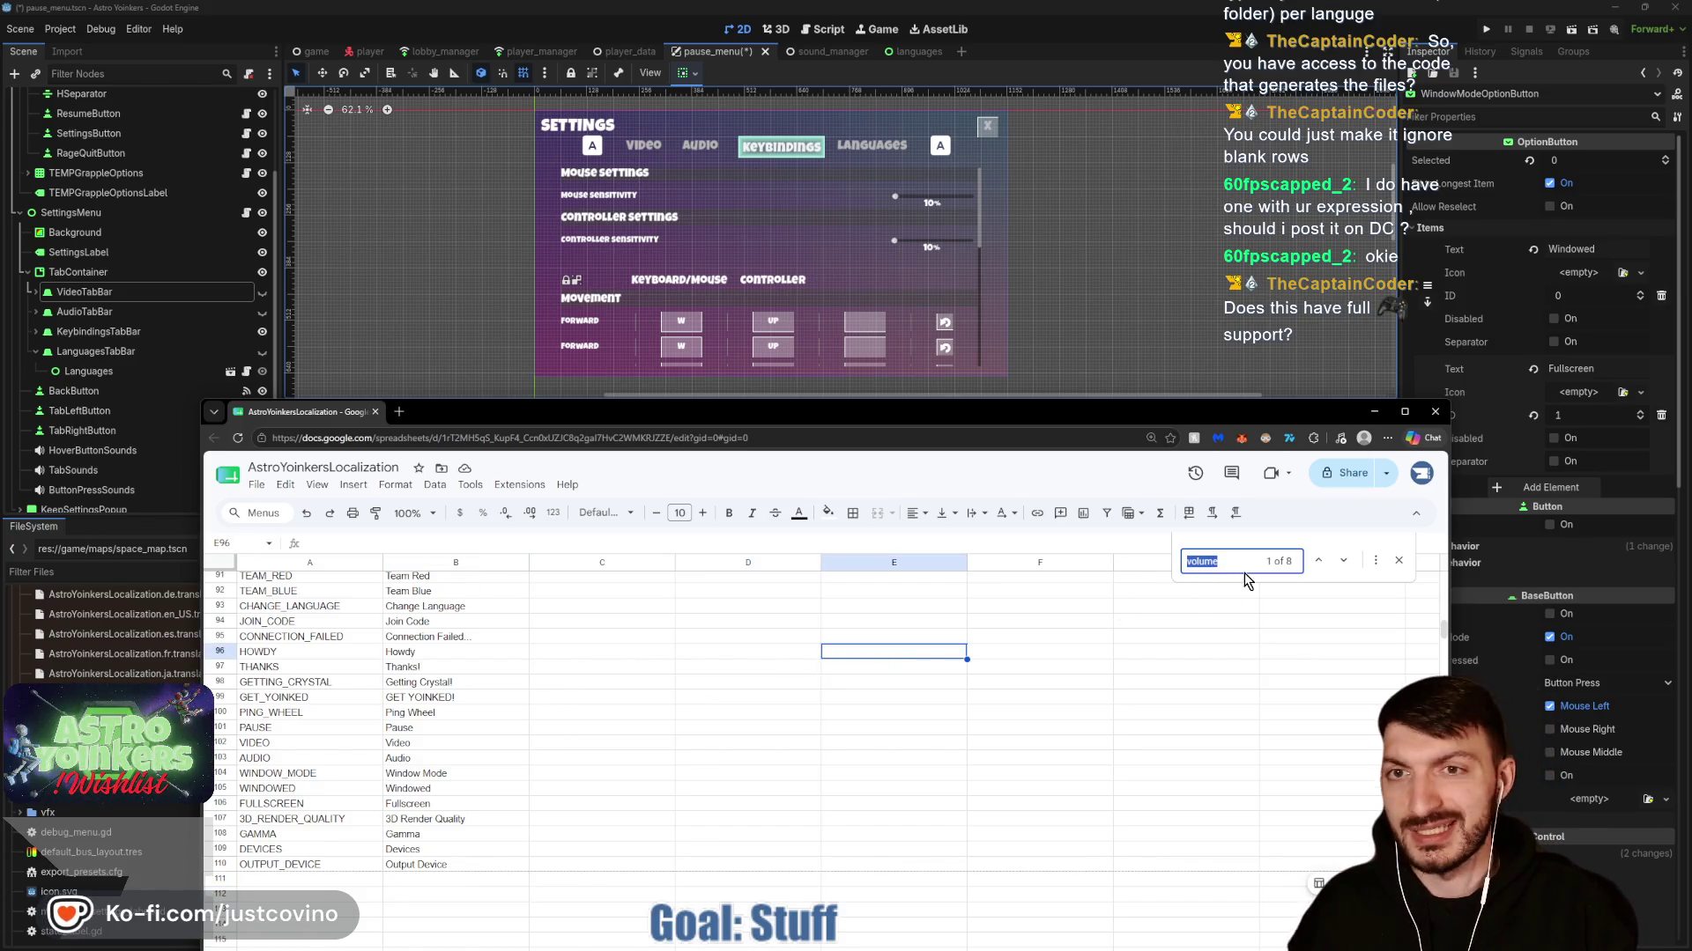
{"action": "type", "text": "mouse"}
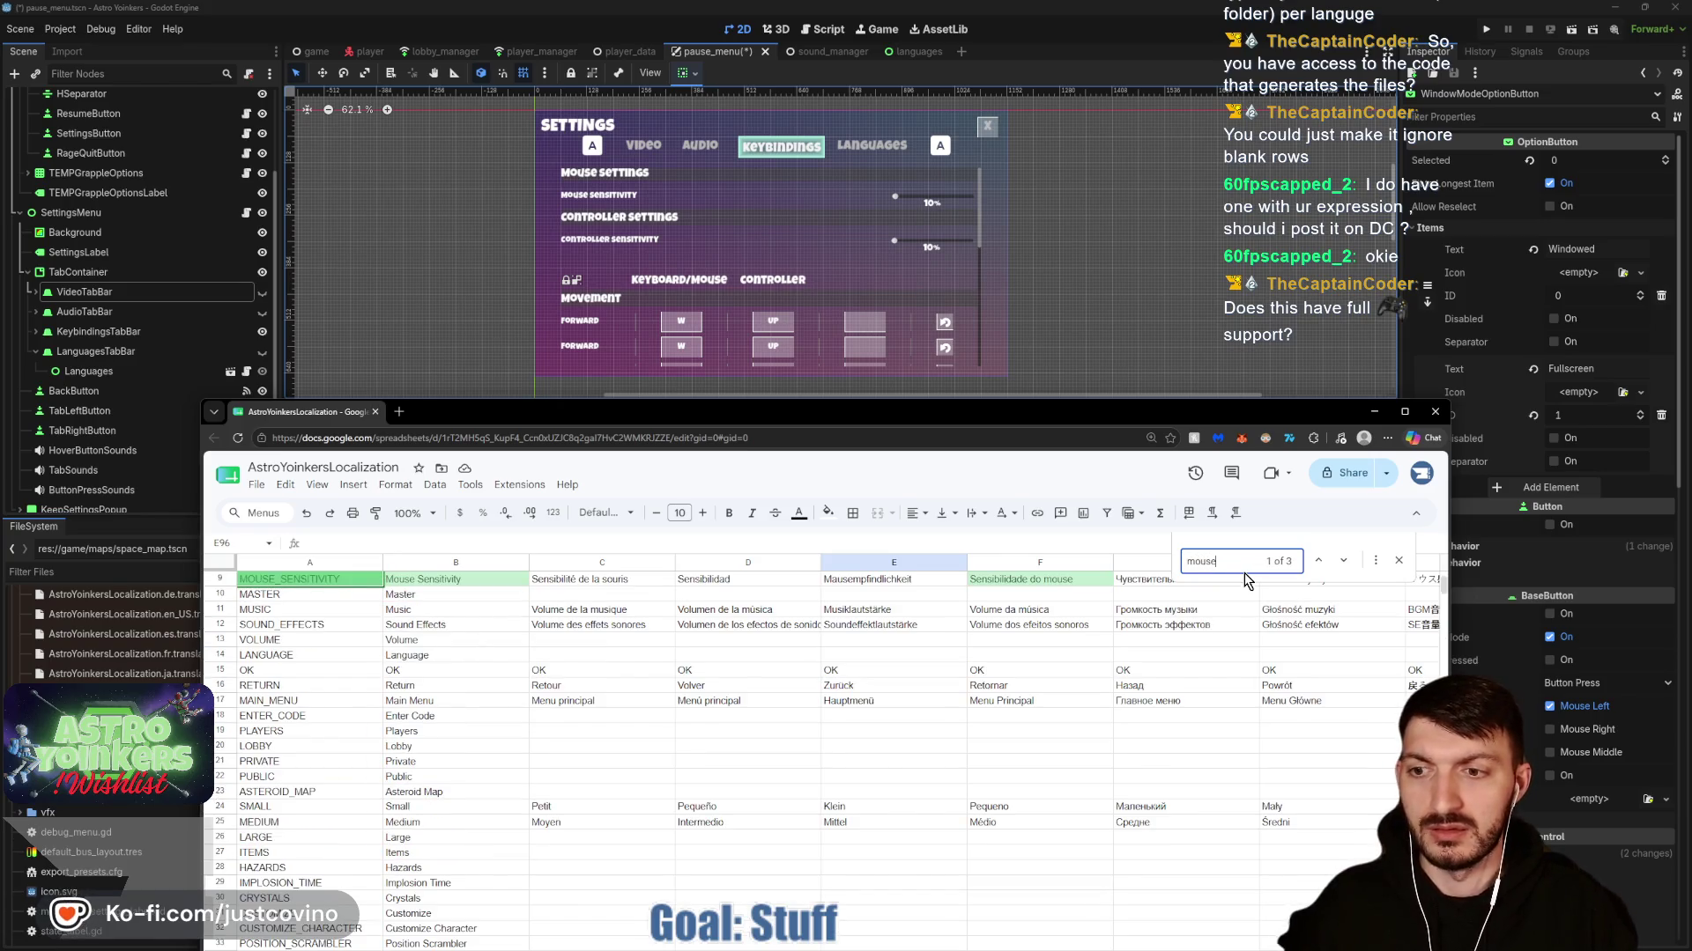
{"action": "type", "text": " settings"}
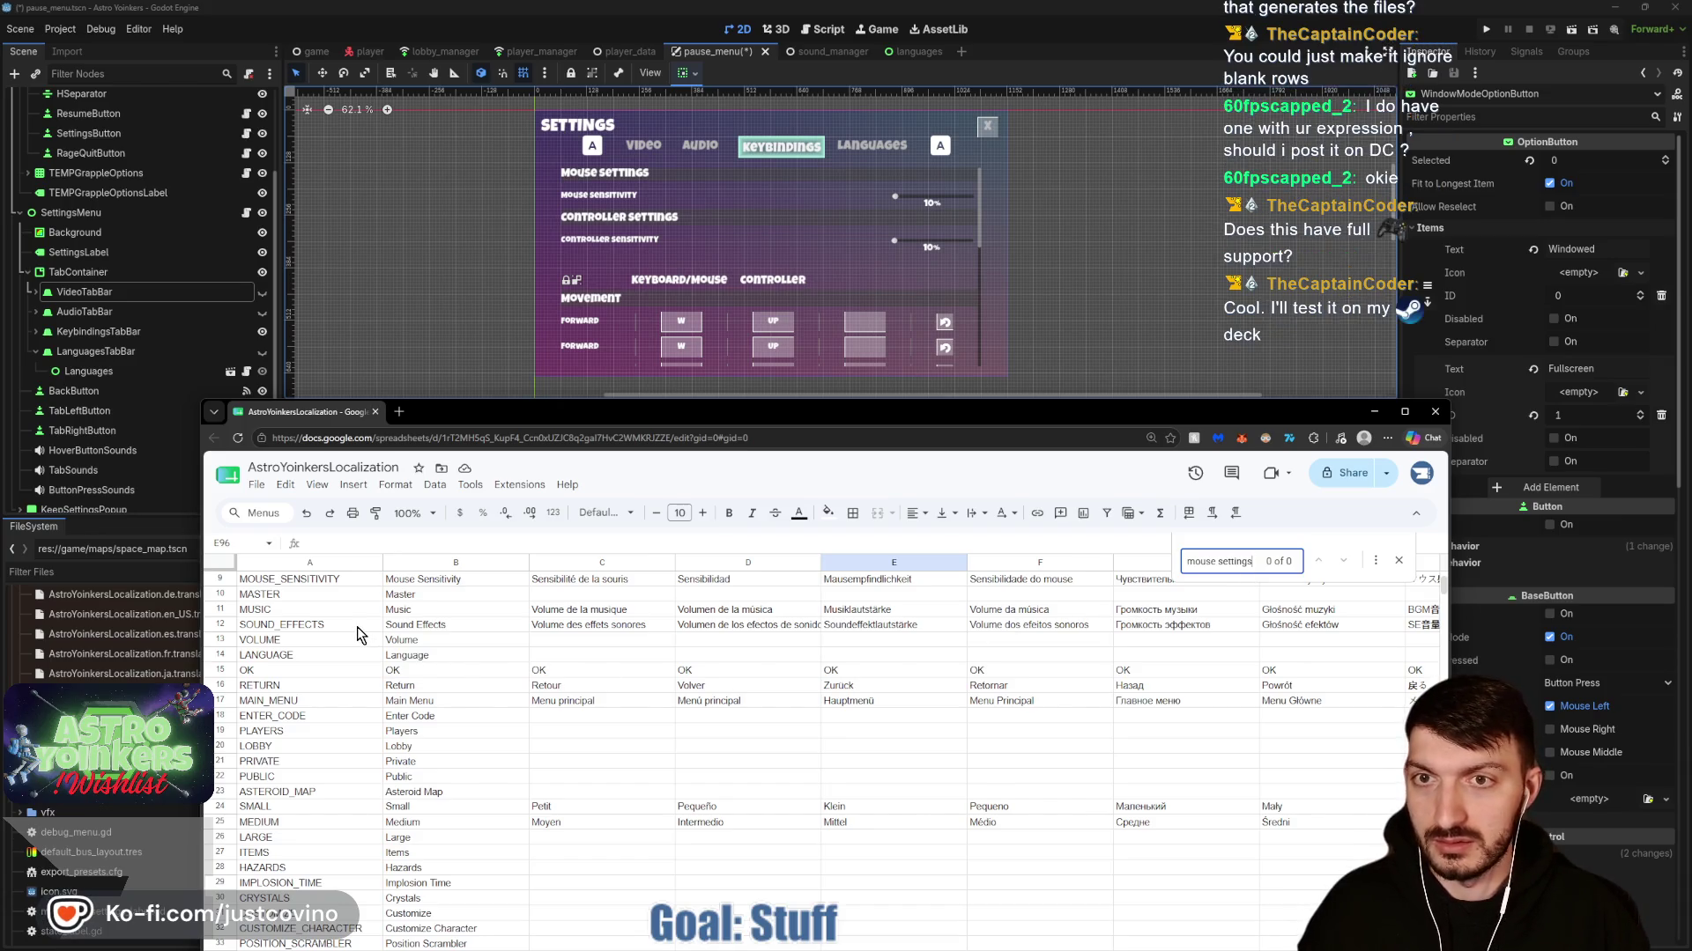
{"action": "left_click", "coordinate": [223, 578]}
{"action": "right_click", "coordinate": [223, 578]}
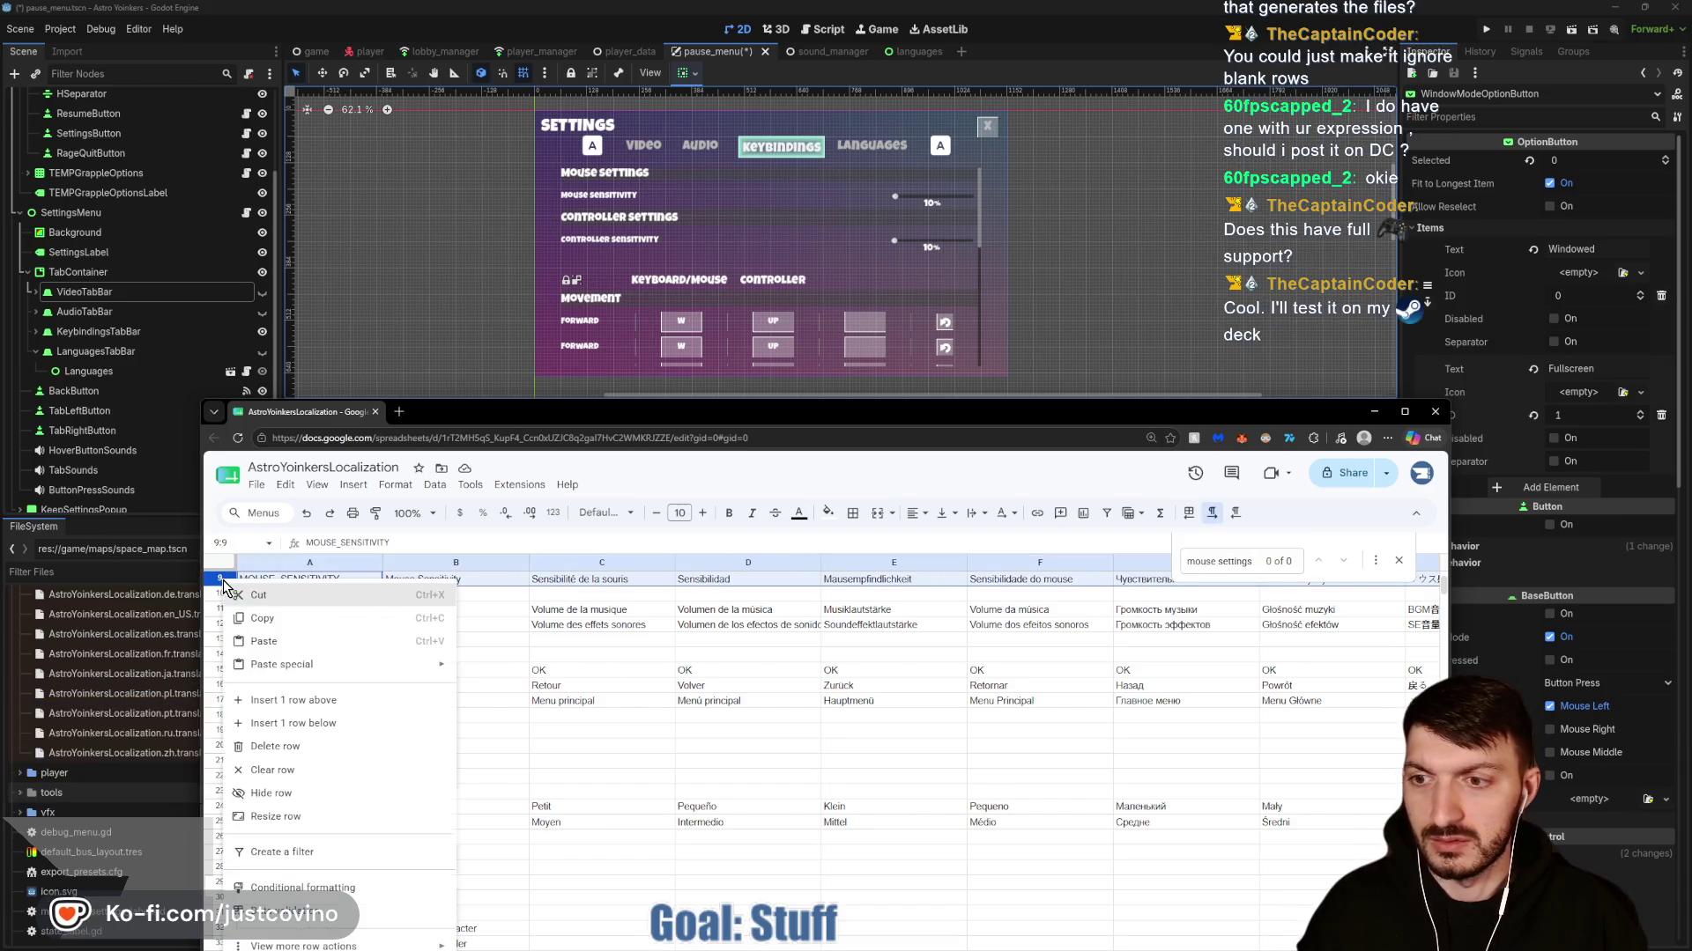
Insert row 10 below MOUSE_SENSITIVITY with key MOUSE_SETTINGS and English text Mouse Settings.
{"action": "left_click", "coordinate": [279, 723]}
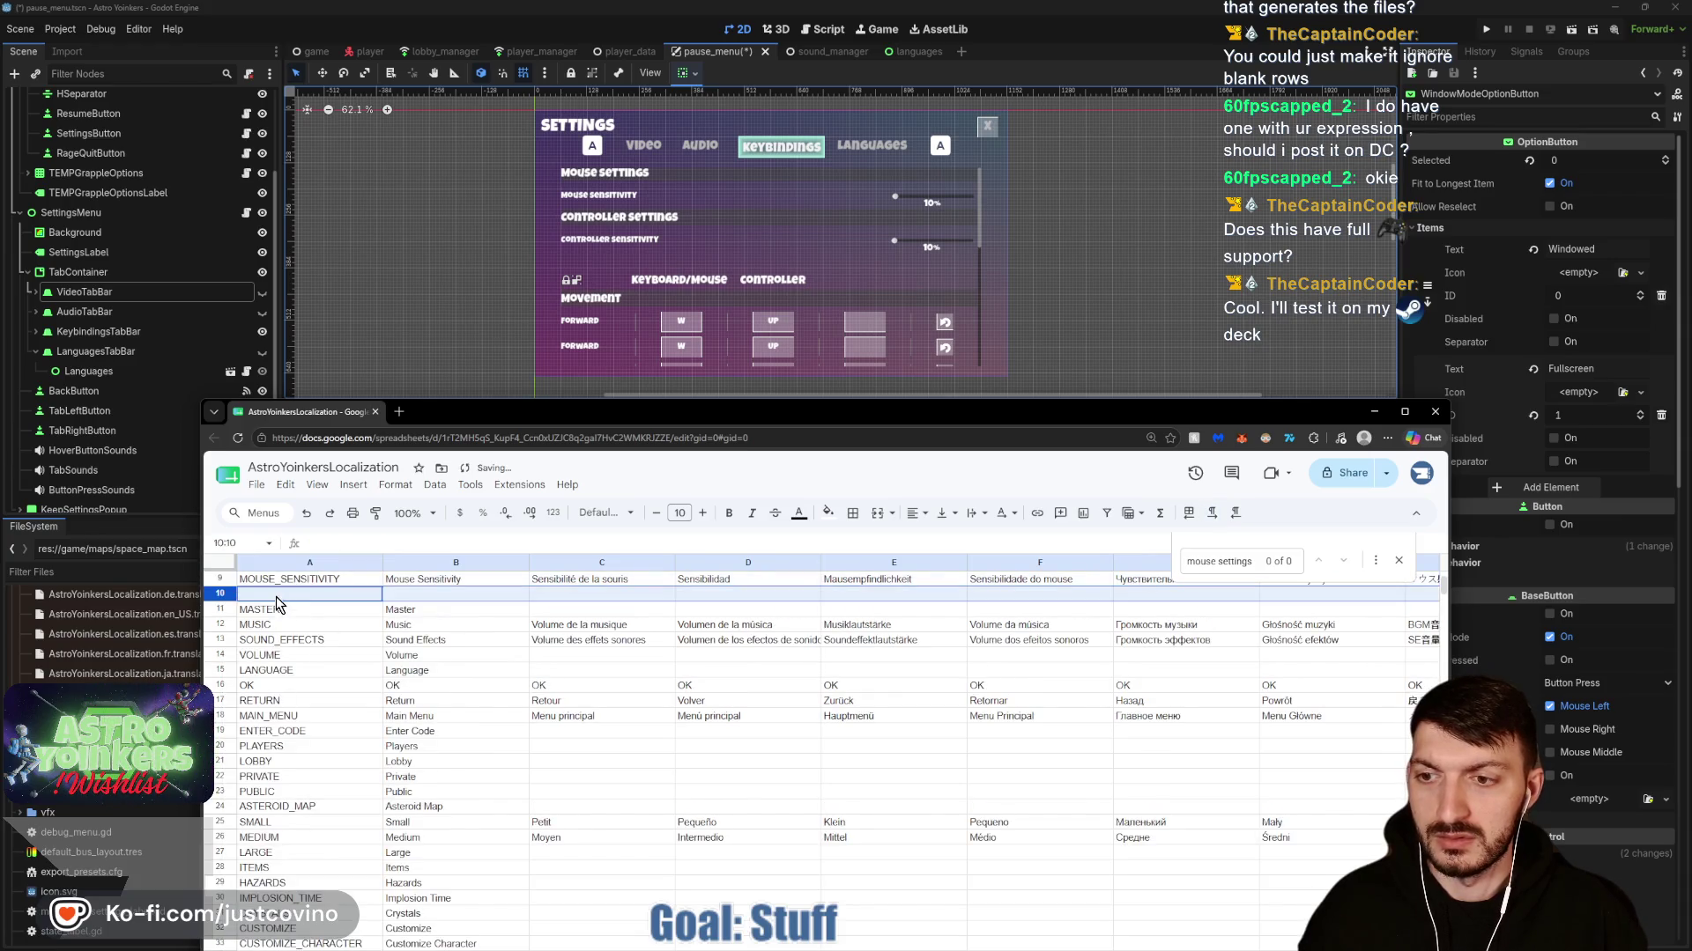
{"action": "double_click", "coordinate": [264, 593]}
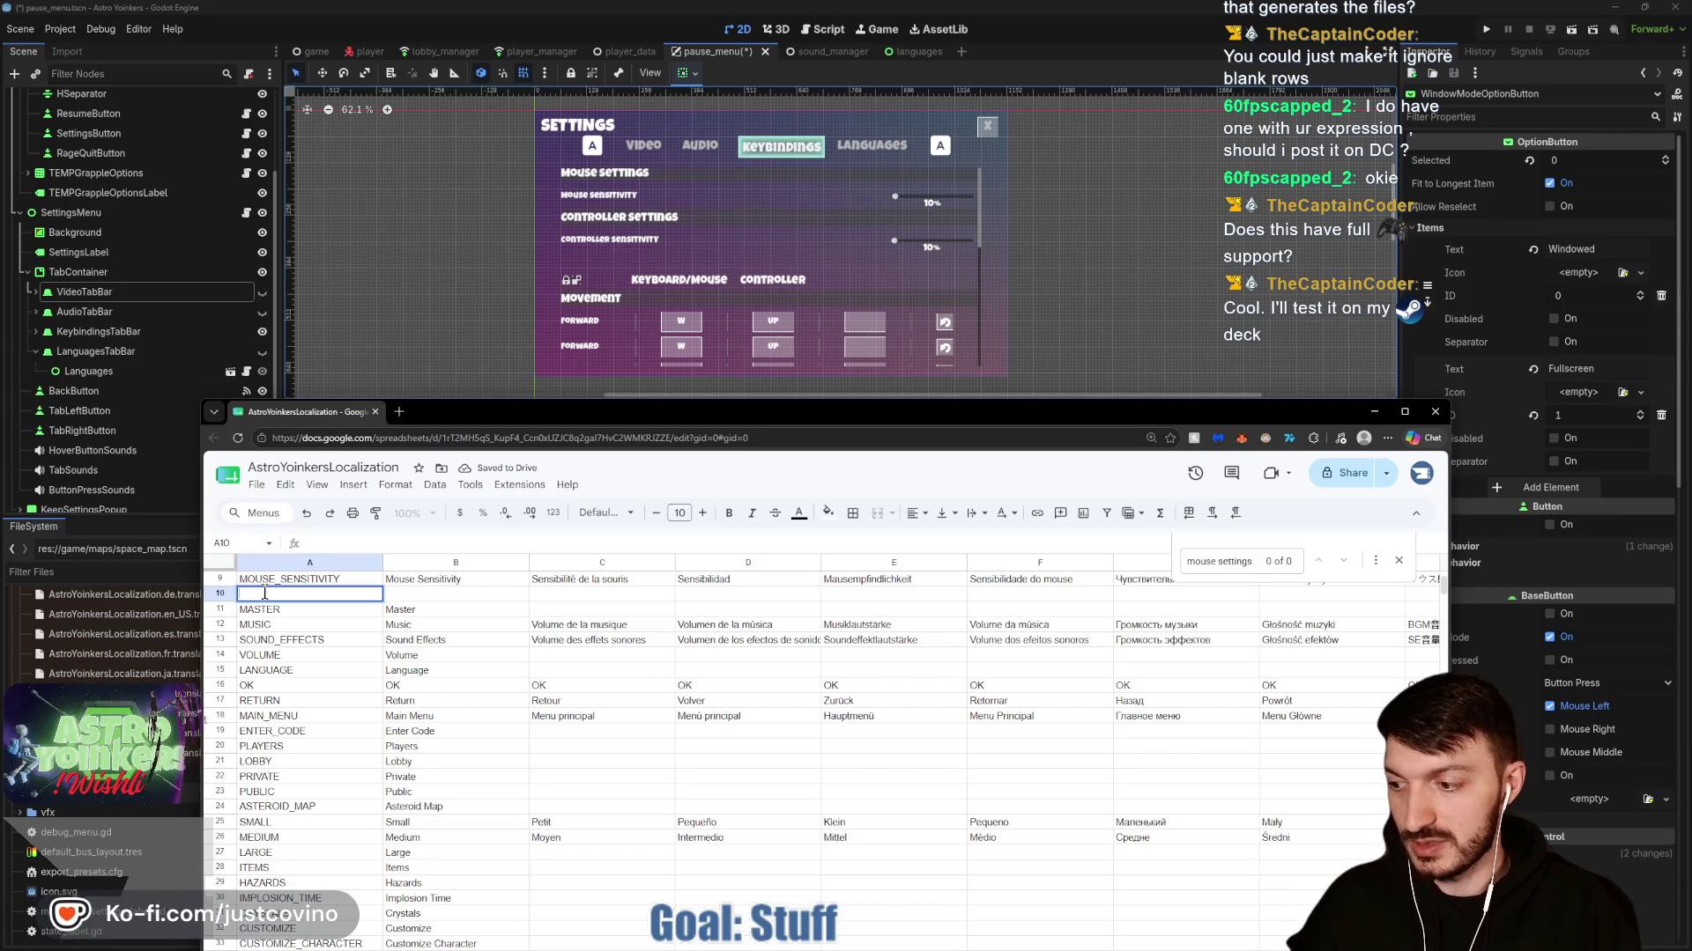
{"action": "type", "text": "MOUSE_SETTINGS"}
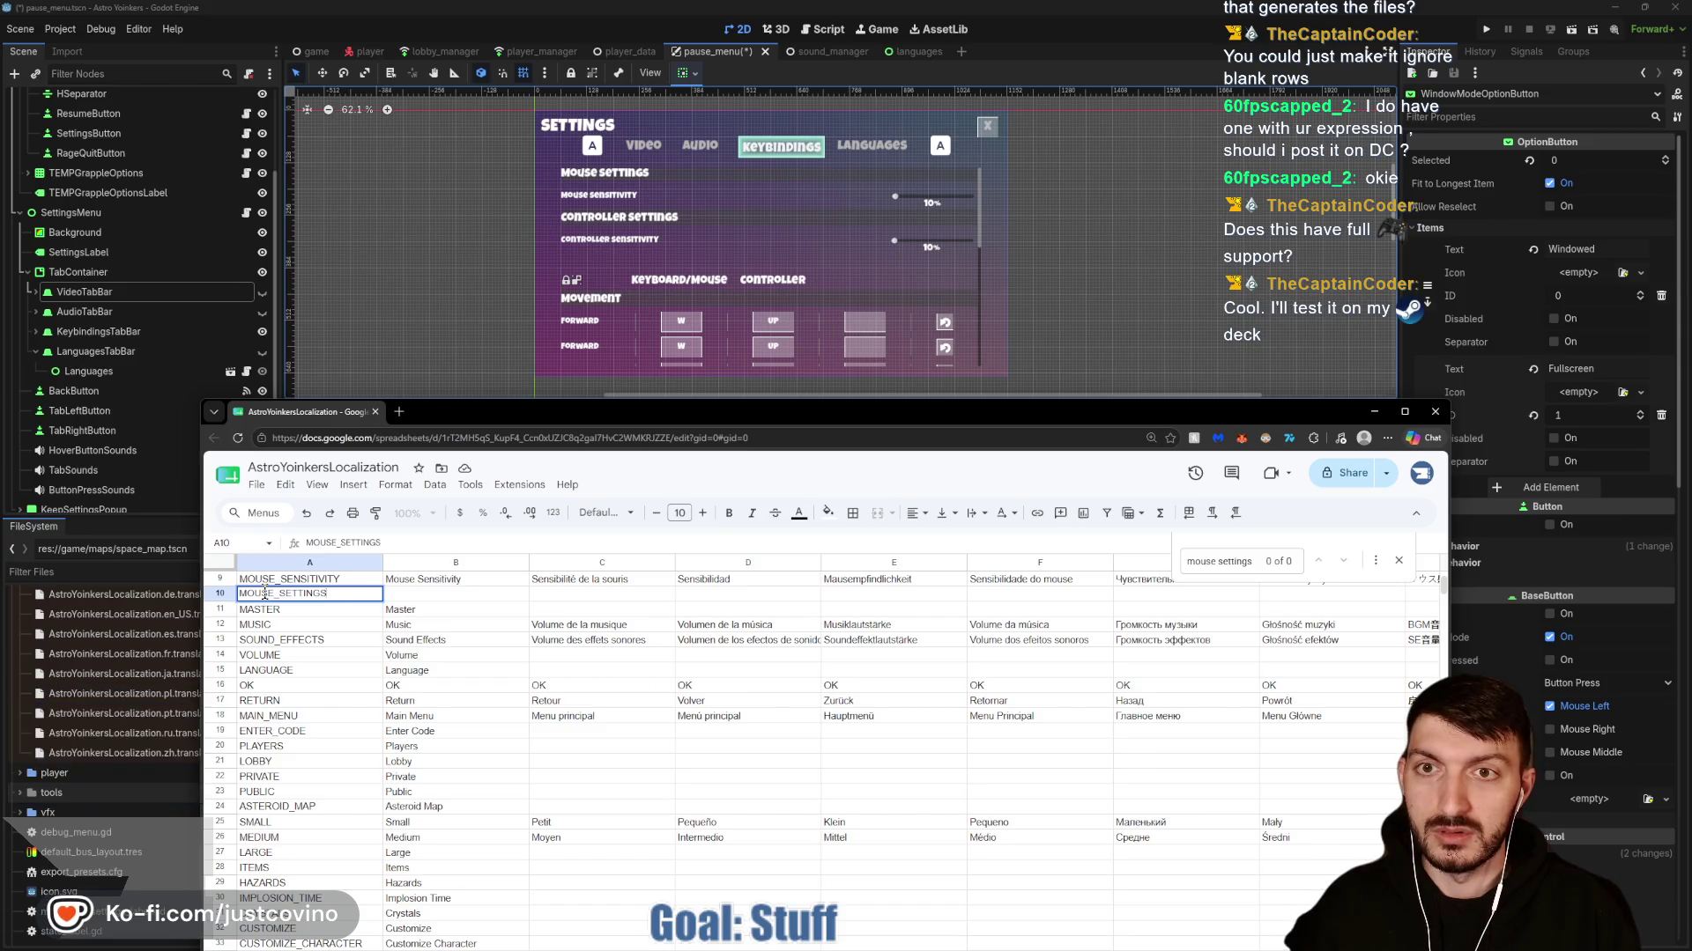
{"action": "key", "text": "Tab"}
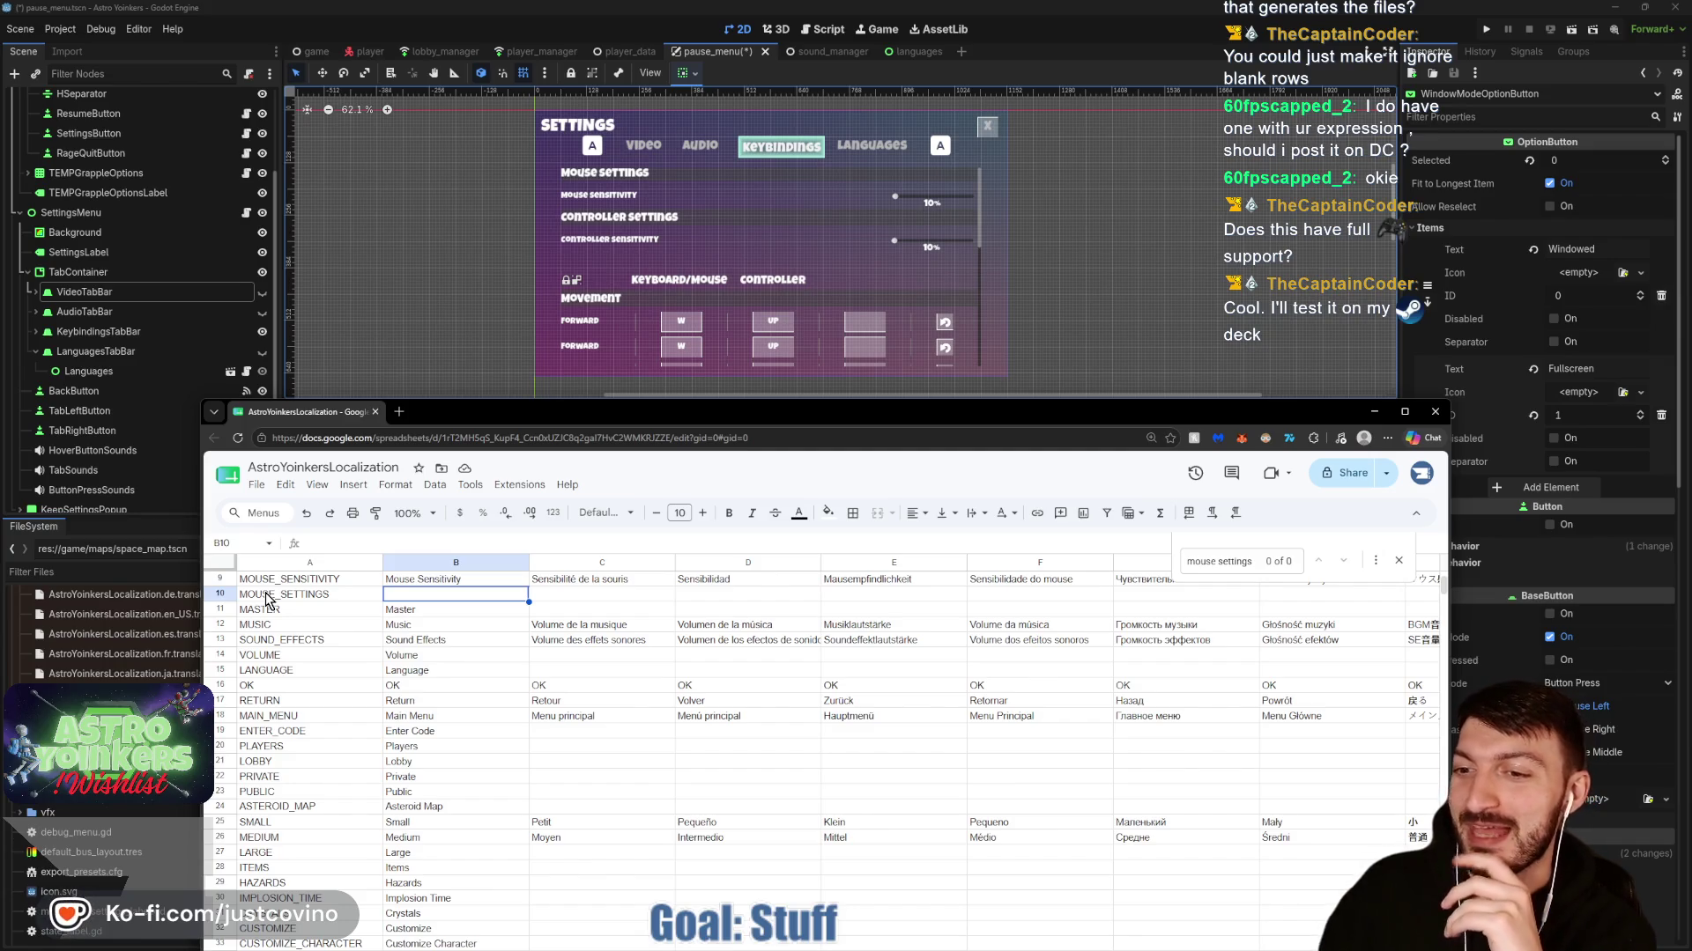
{"action": "type", "text": "Mouse Settings"}
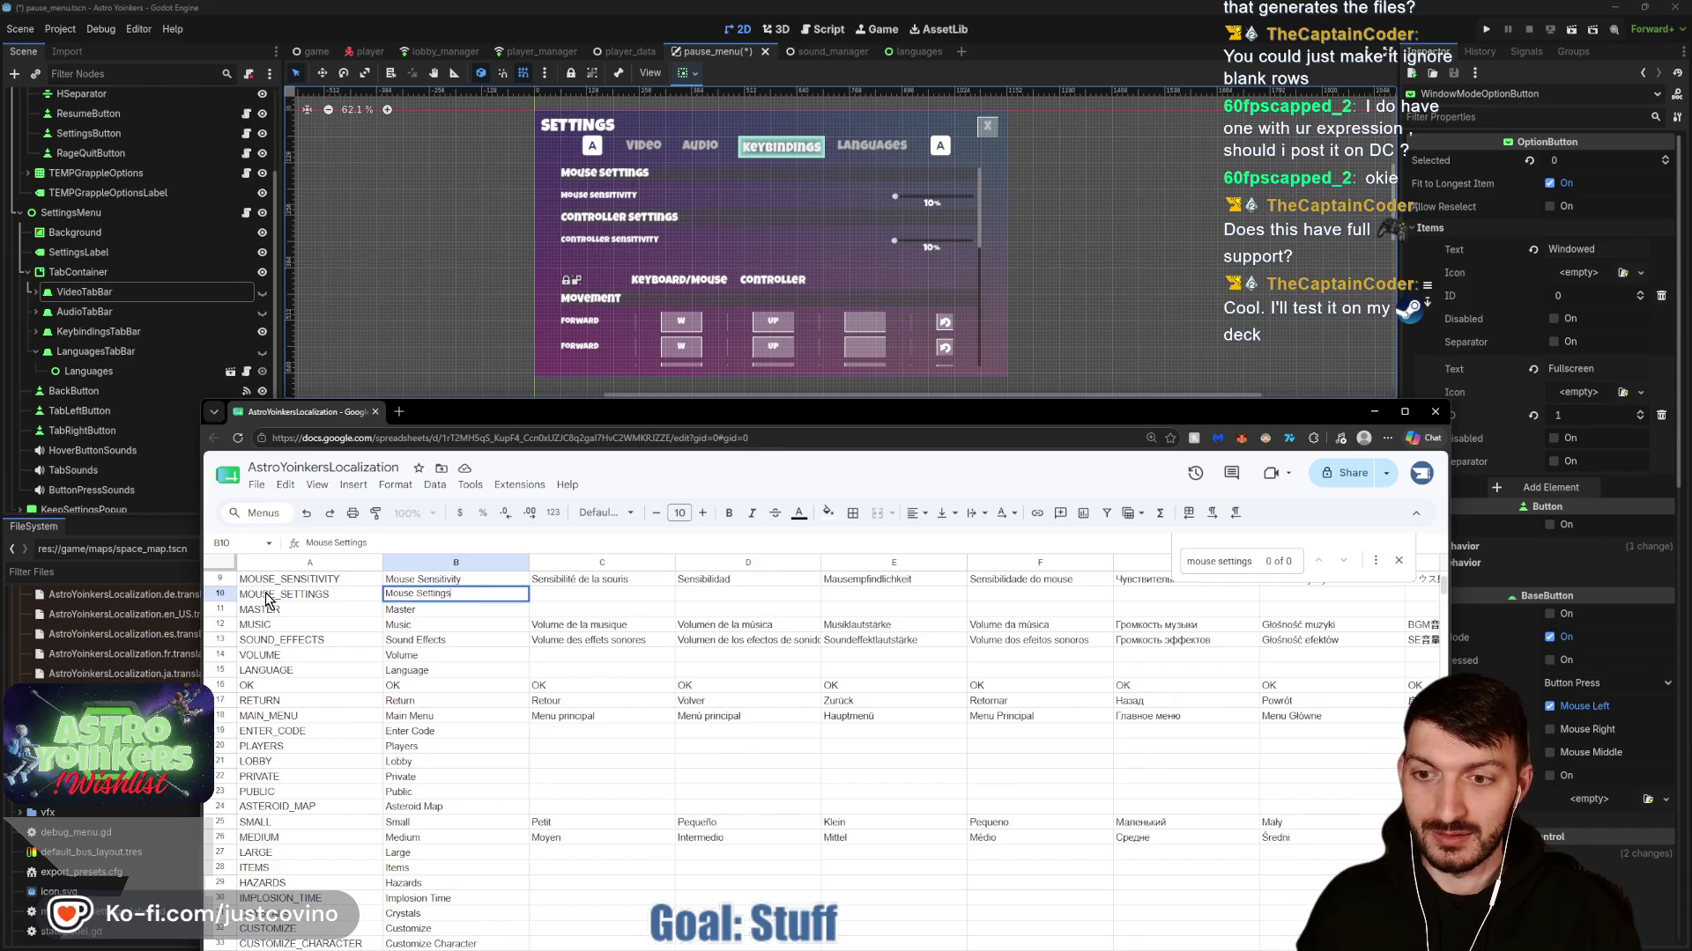
{"action": "key", "text": "Return"}
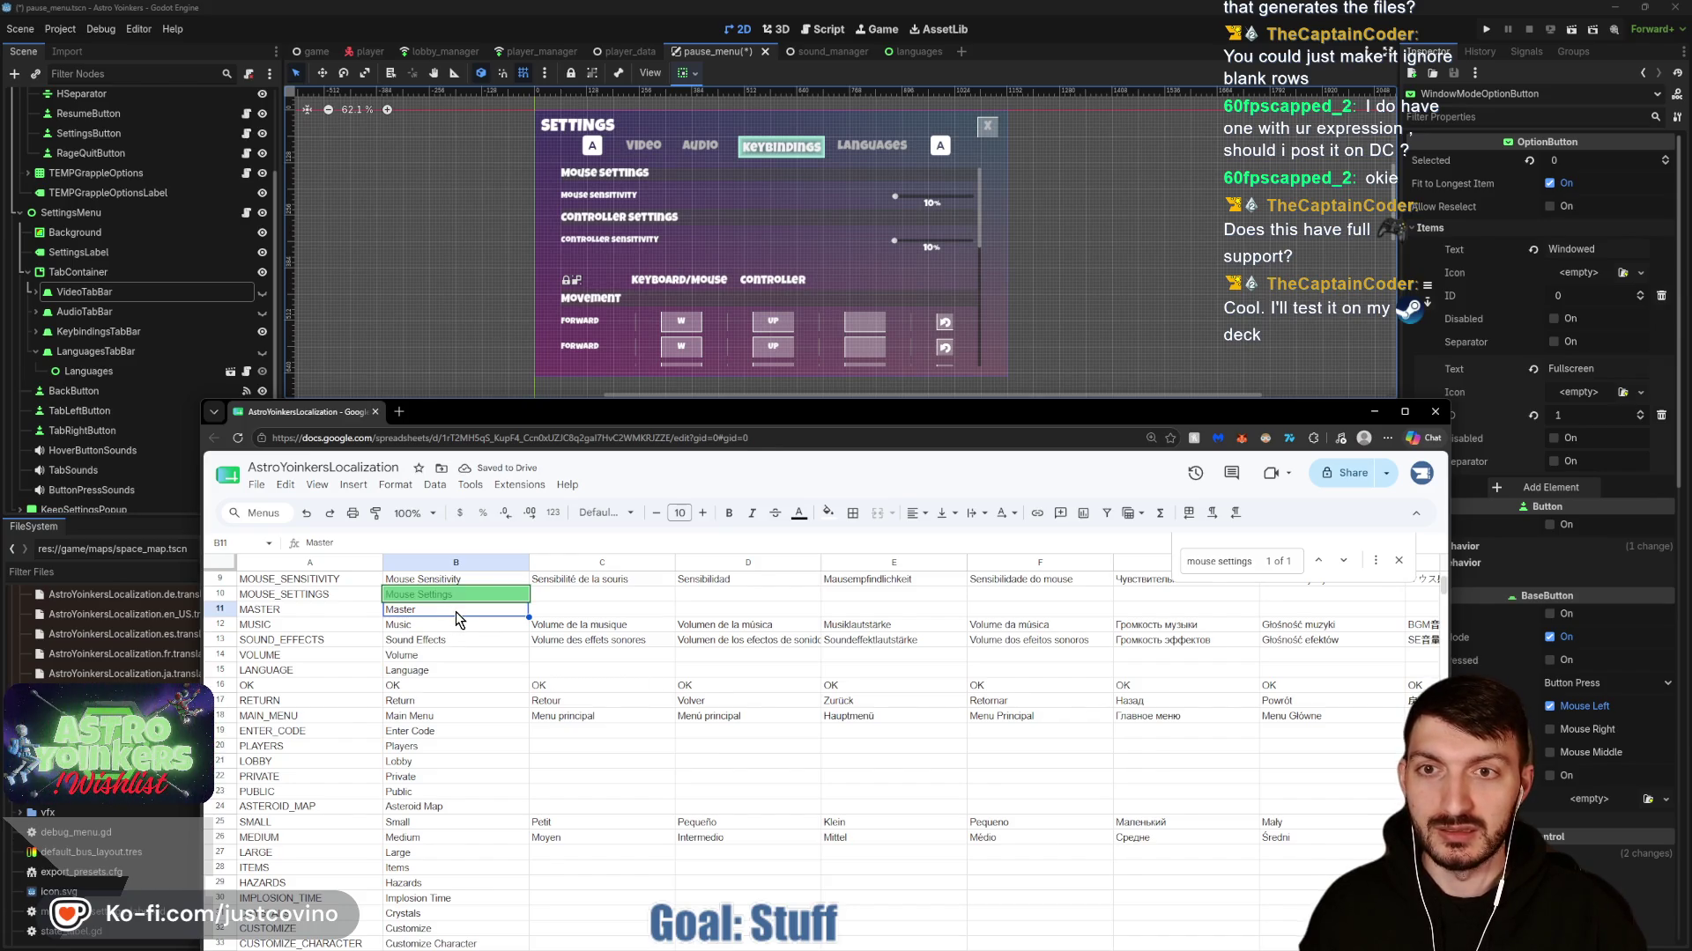
Insert a row keyed CONTROLLER_SETTINGS with English text Controller Settings.
{"action": "right_click", "coordinate": [251, 599]}
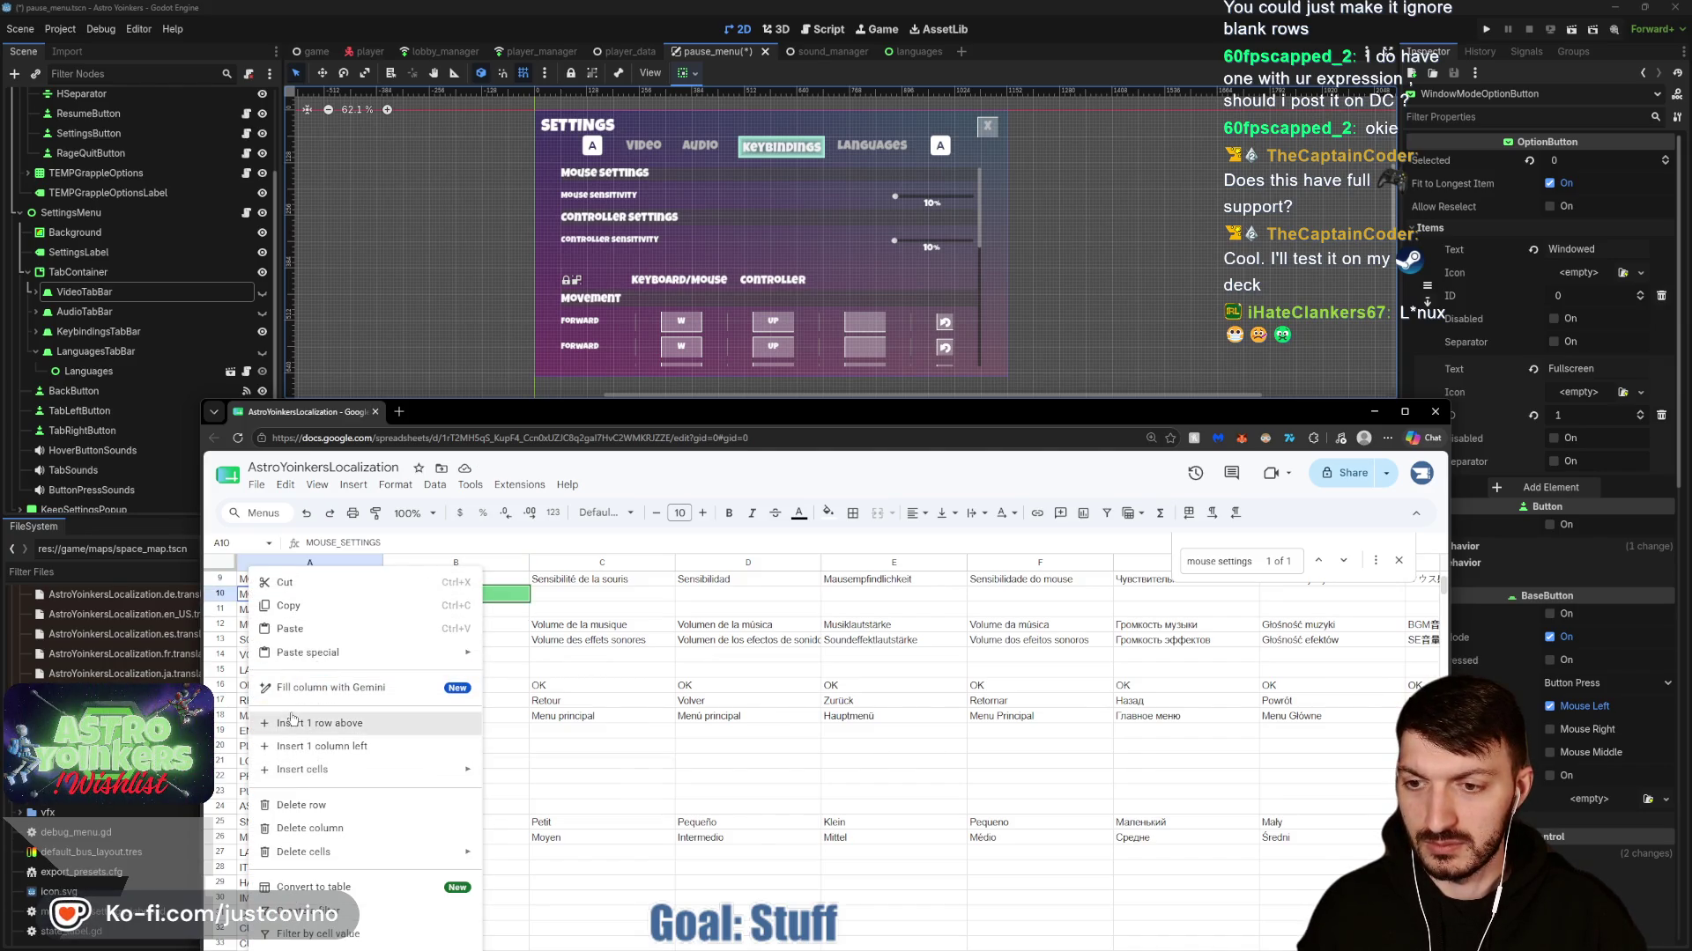
{"action": "left_click", "coordinate": [218, 624]}
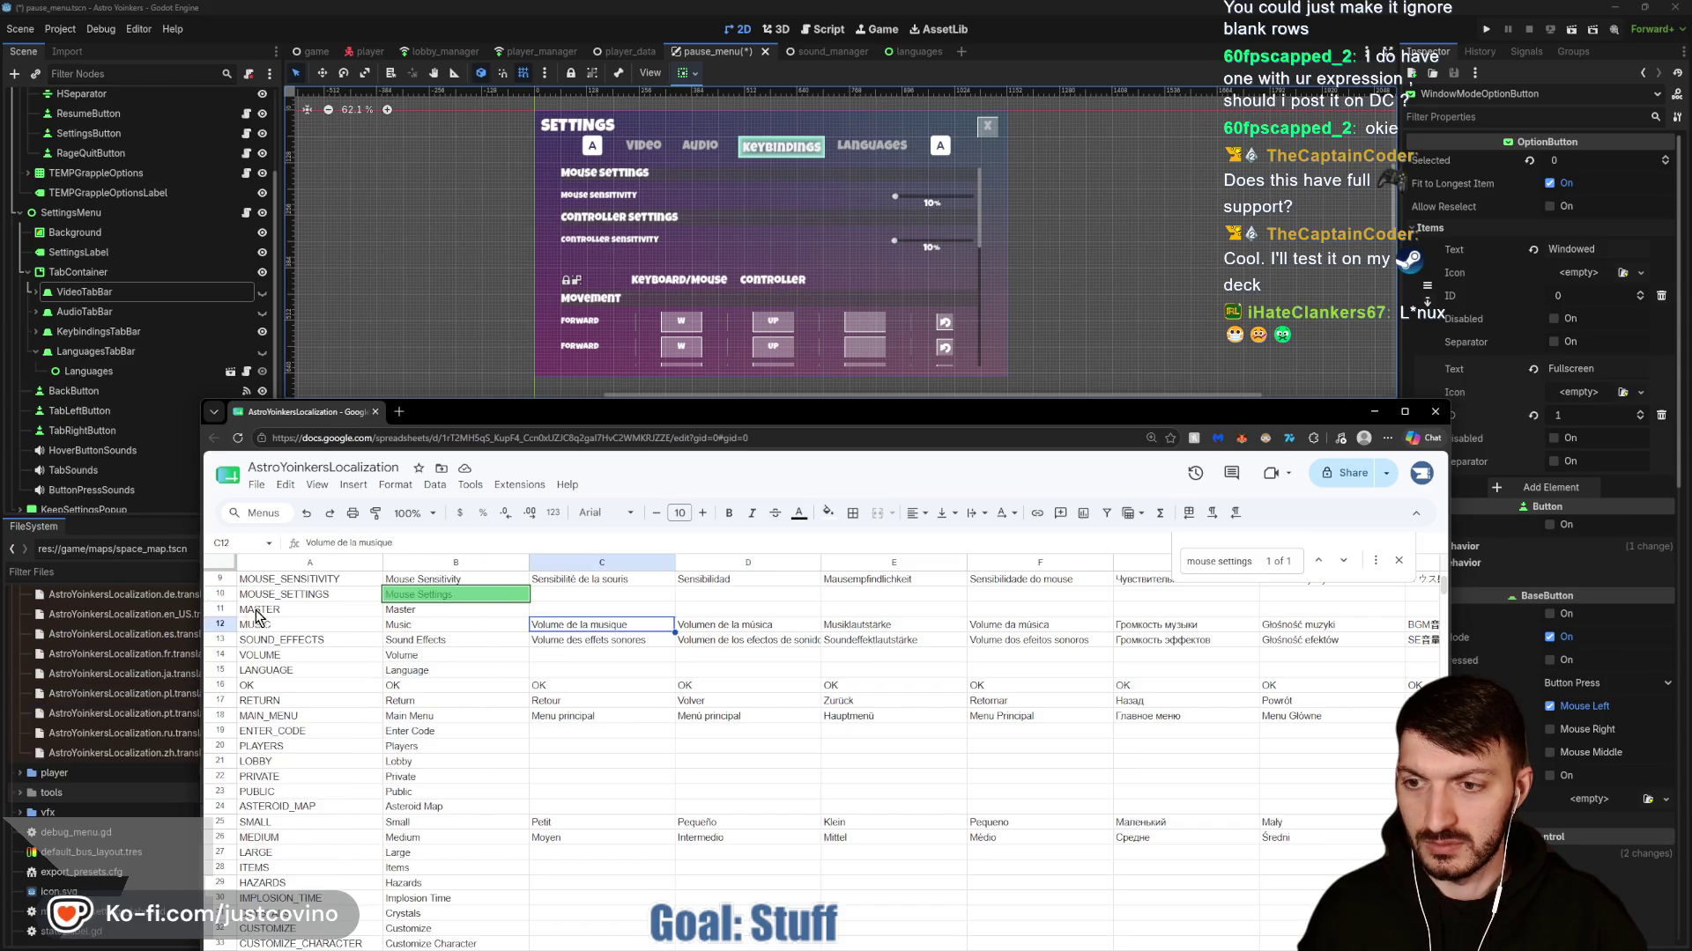
{"action": "left_click", "coordinate": [219, 609]}
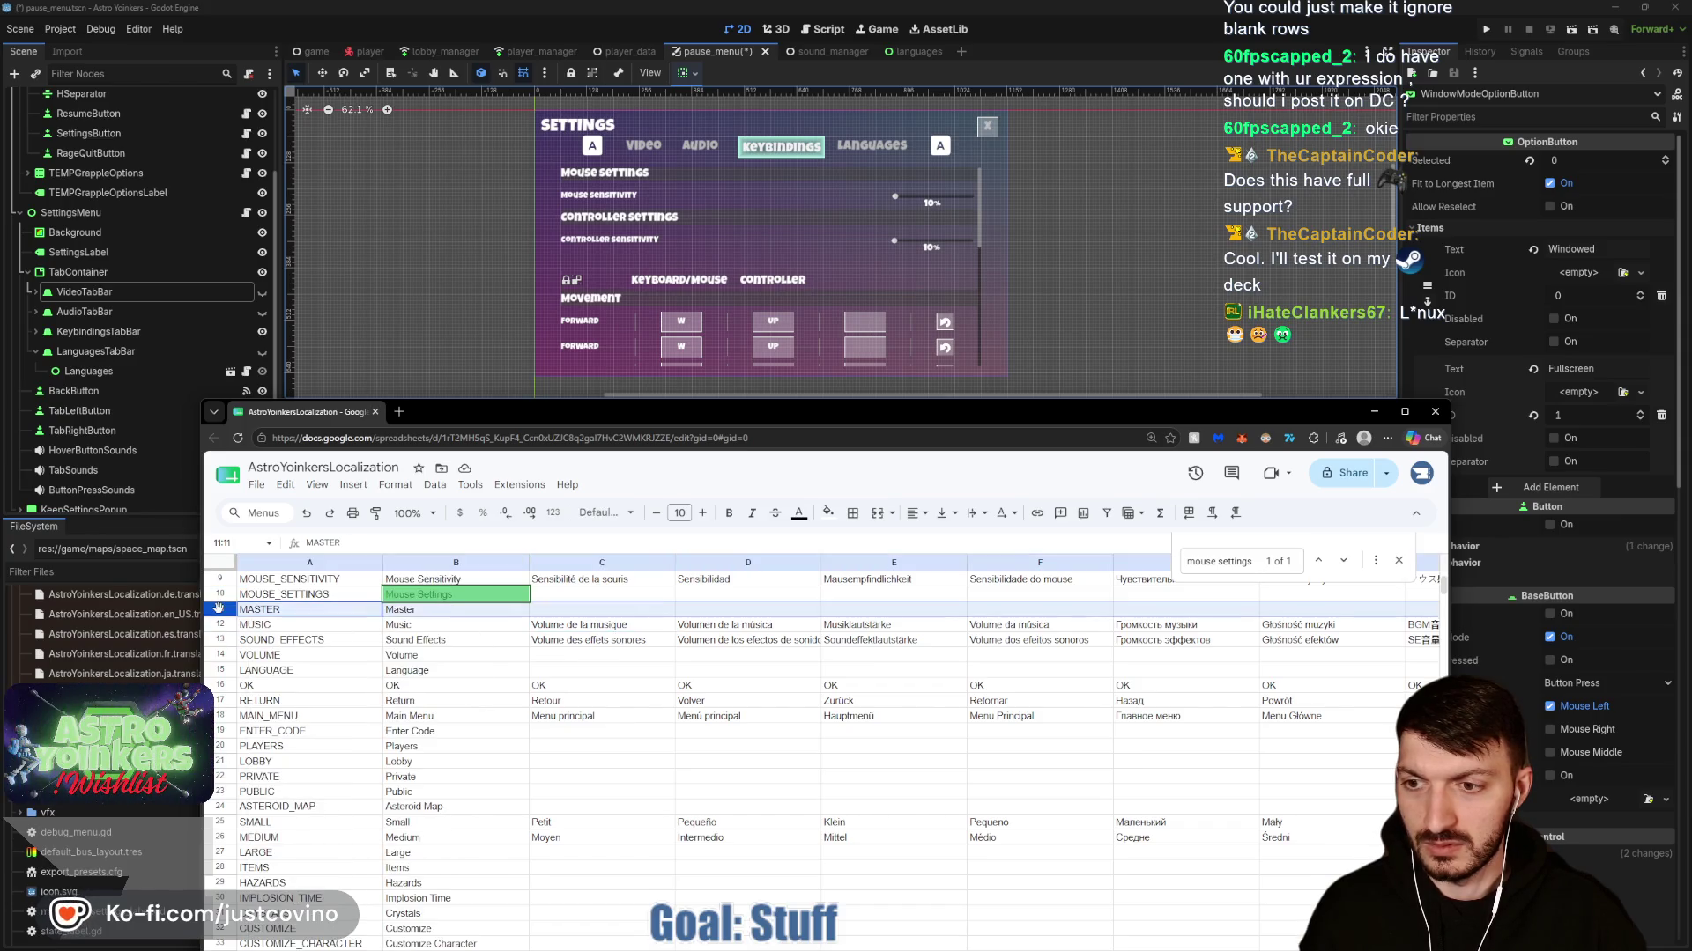
{"action": "right_click", "coordinate": [219, 611]}
{"action": "left_click", "coordinate": [287, 730]}
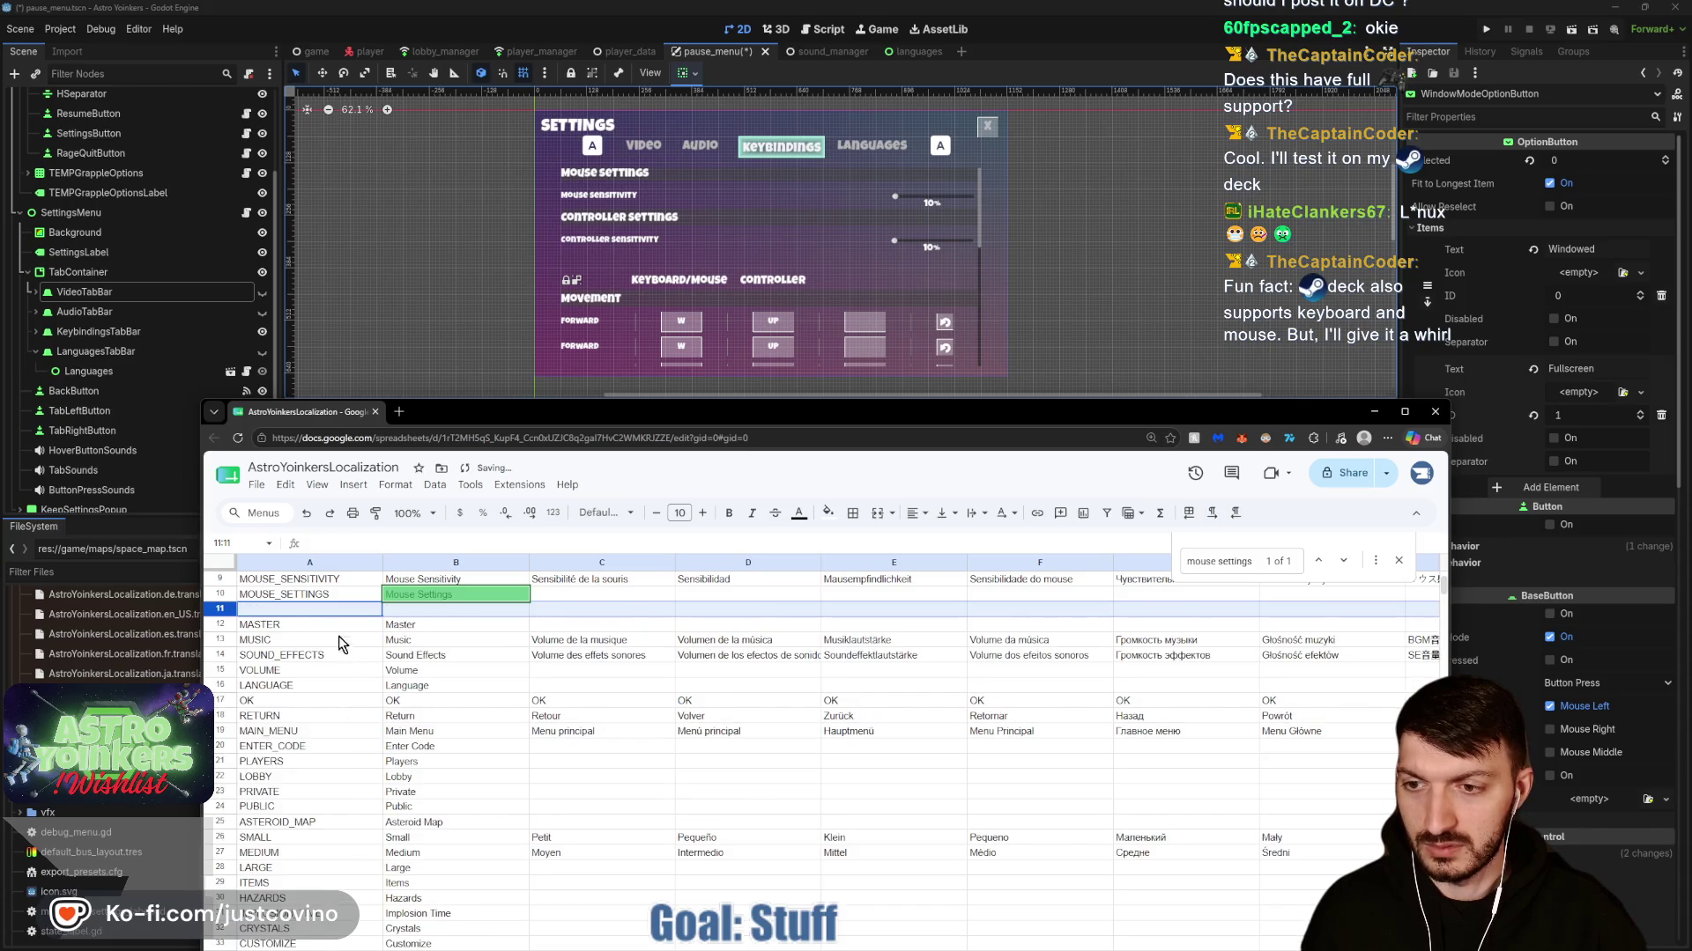
{"action": "type", "text": "CON"}
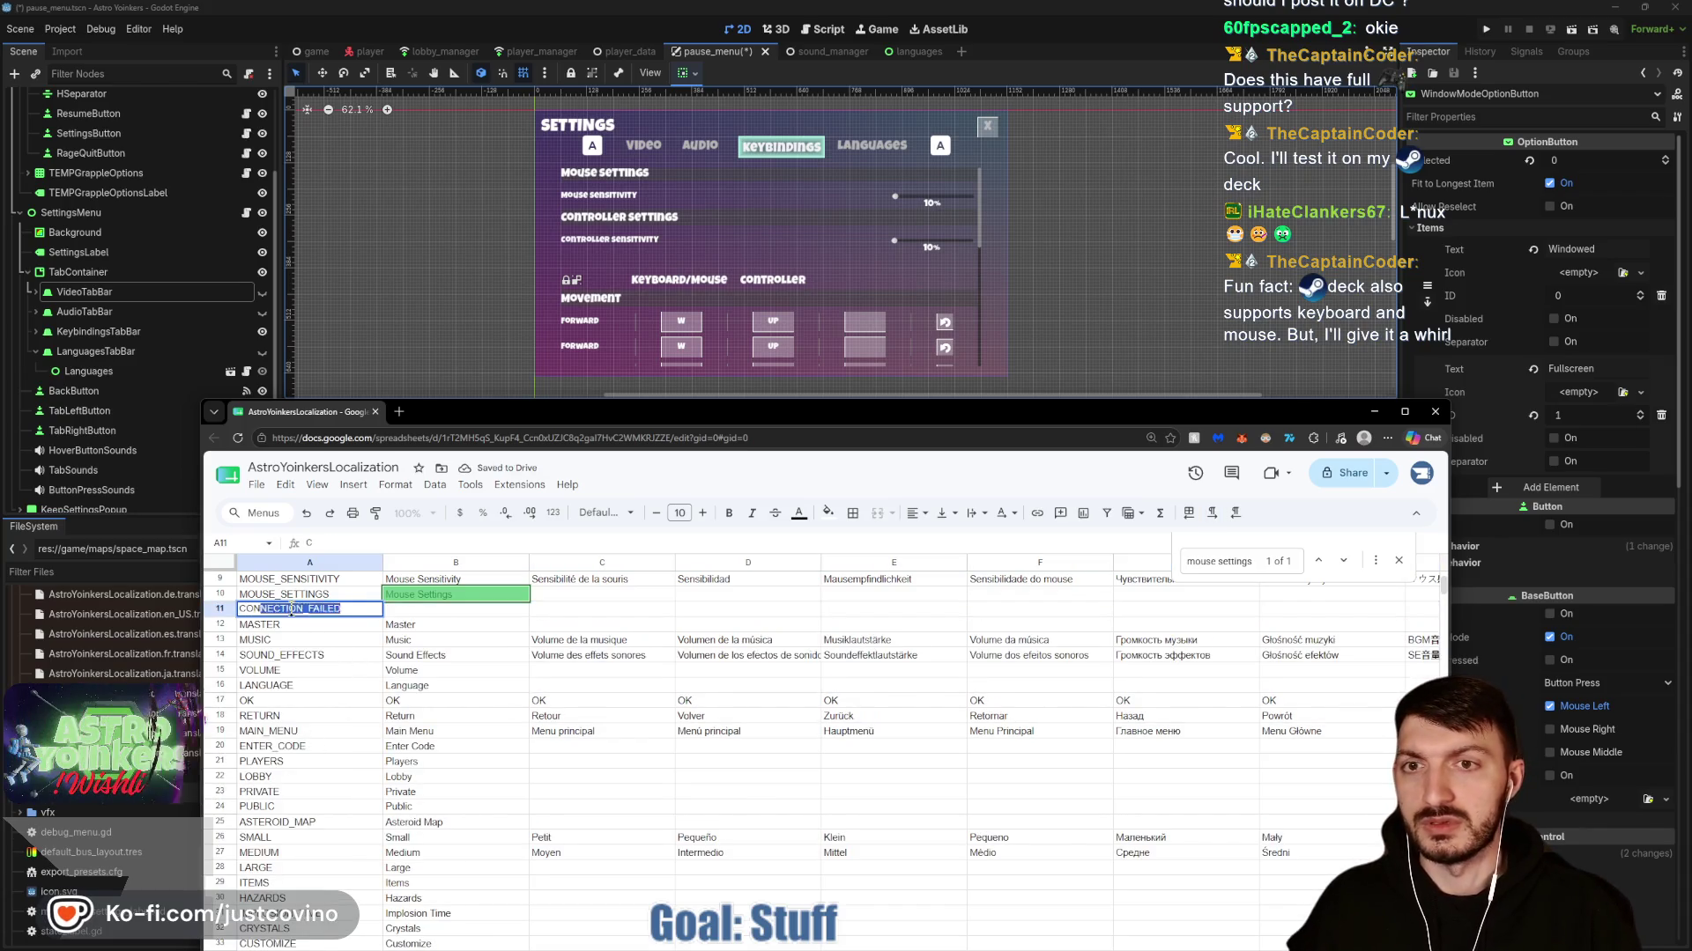
{"action": "type", "text": "TROLLER_SETTINGS"}
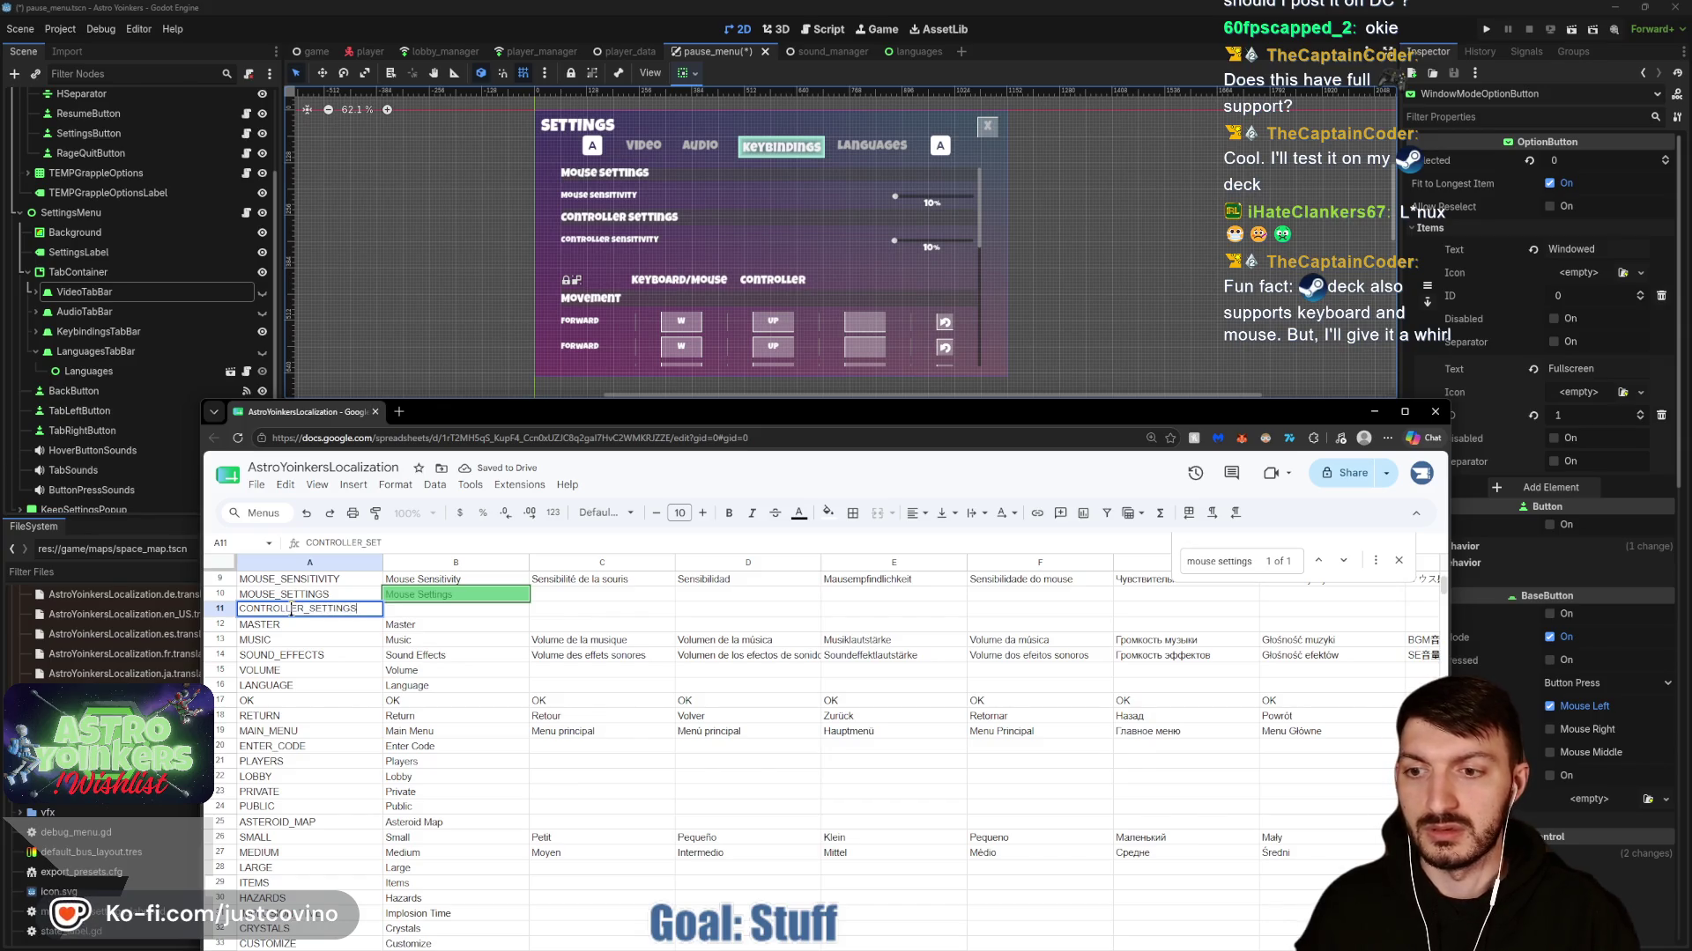
{"action": "key", "text": "Tab"}
{"action": "type", "text": "Control"}
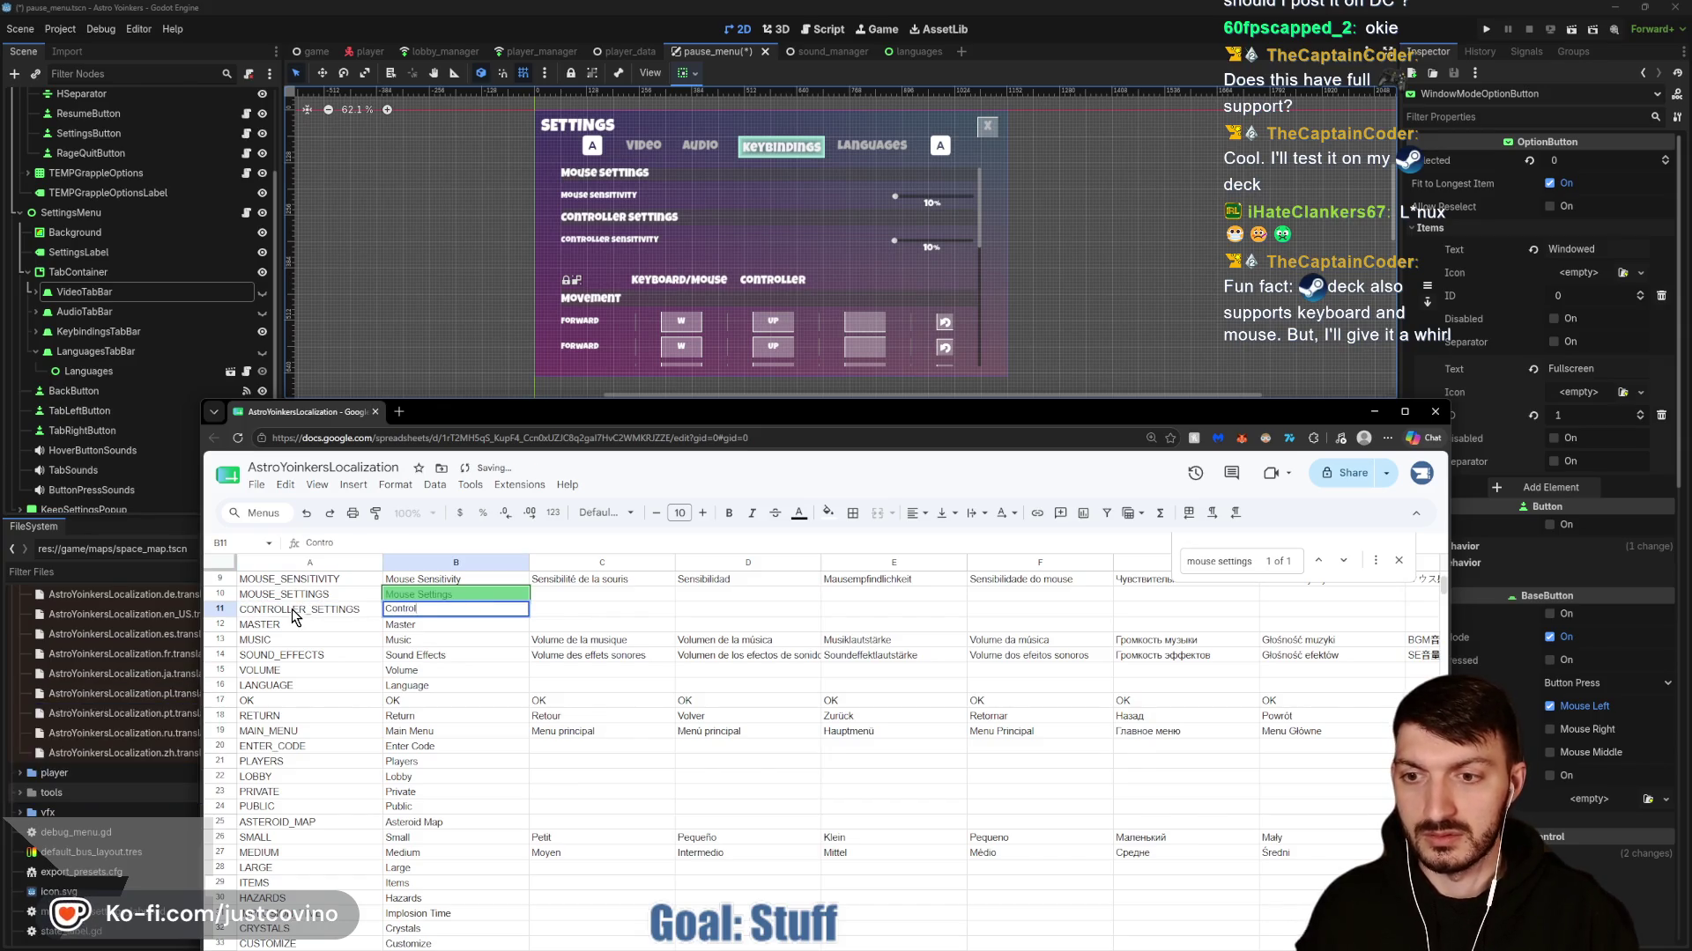
{"action": "type", "text": "ler Settings"}
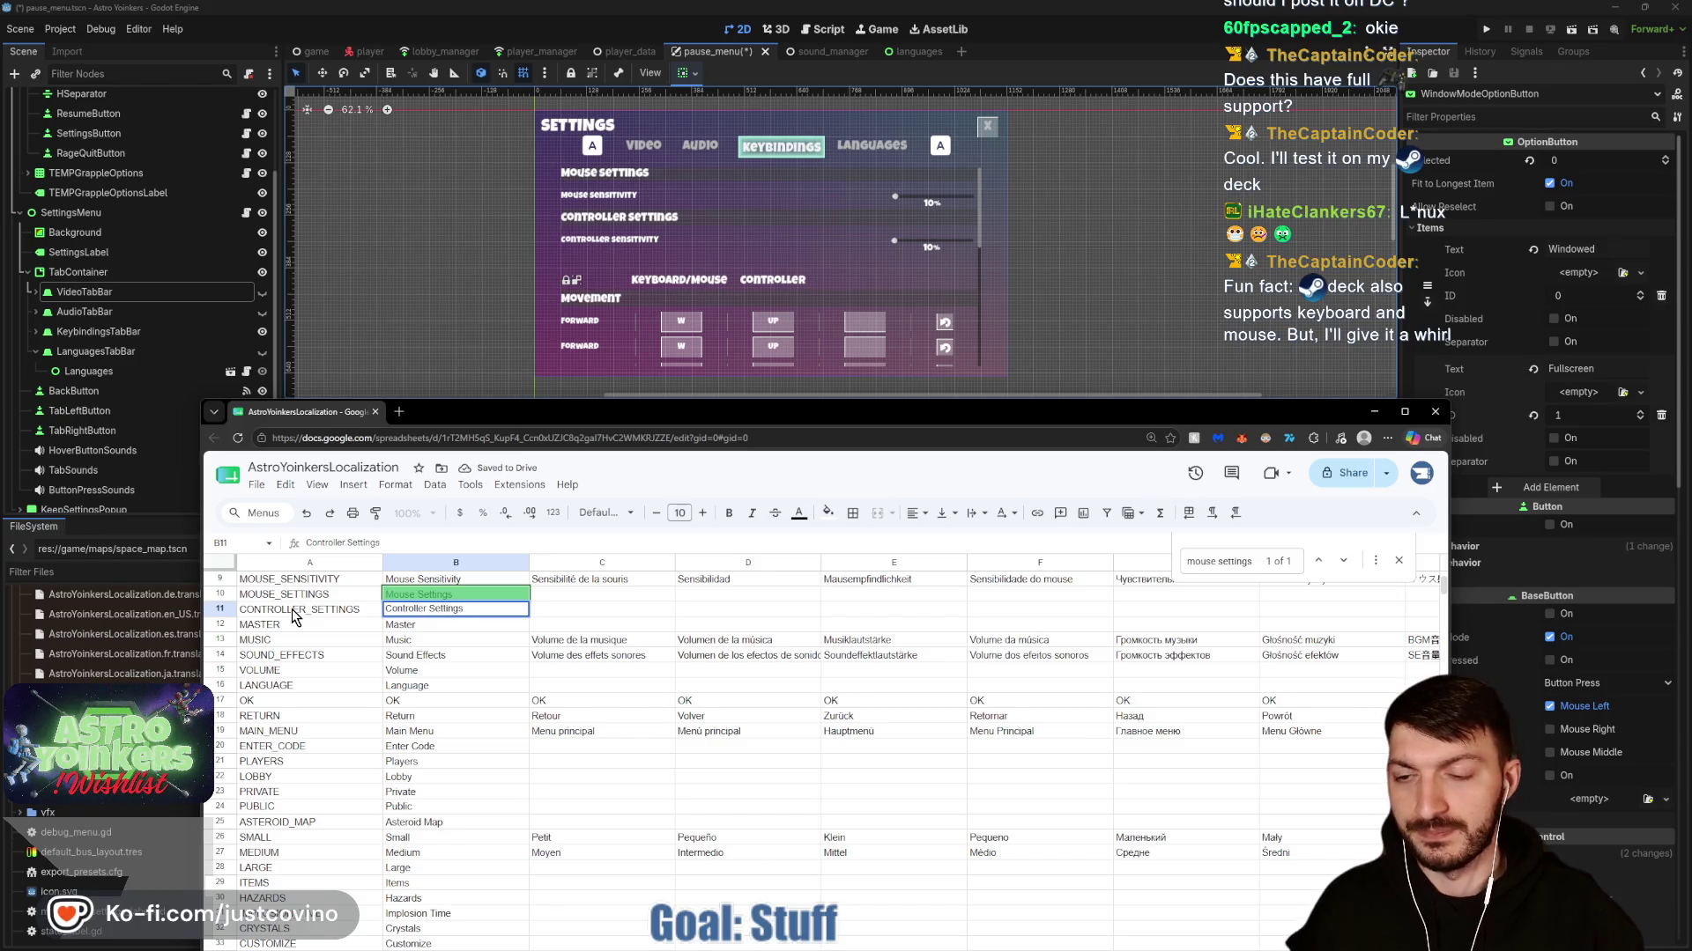
Insert a row below it keyed CONTROLLER_SENSITIVITY with English text Controller Sensitivity.
{"action": "left_click", "coordinate": [220, 610]}
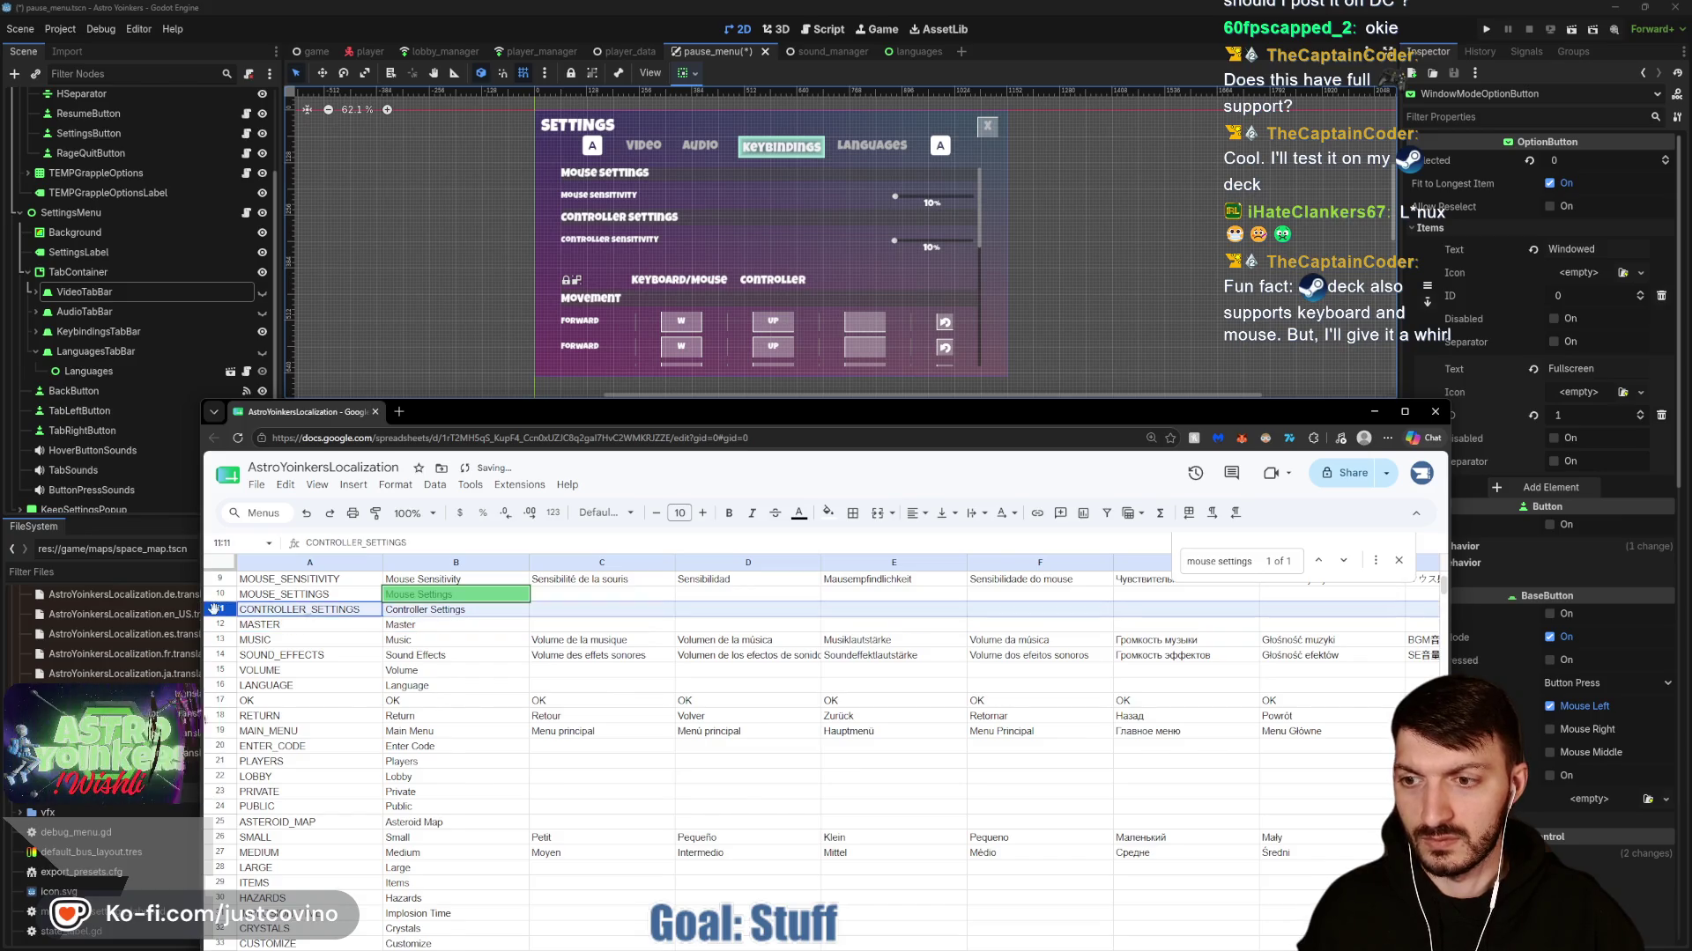
{"action": "right_click", "coordinate": [220, 616]}
{"action": "left_click", "coordinate": [280, 755]}
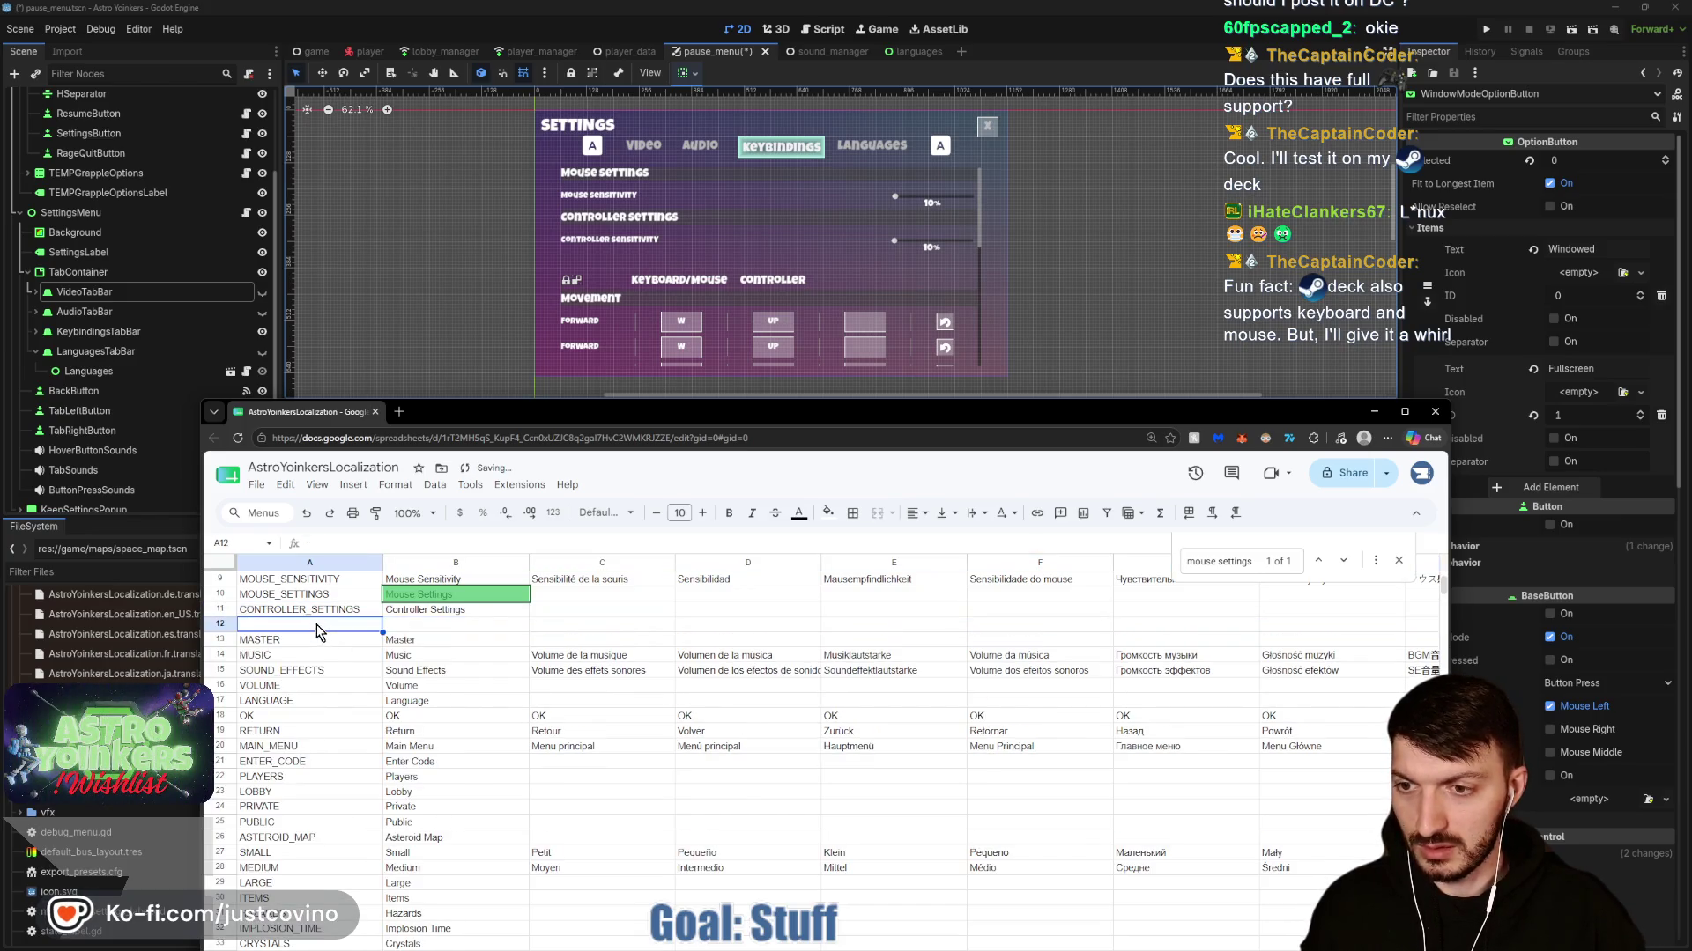
{"action": "left_click", "coordinate": [315, 625]}
{"action": "type", "text": "ONTRO"}
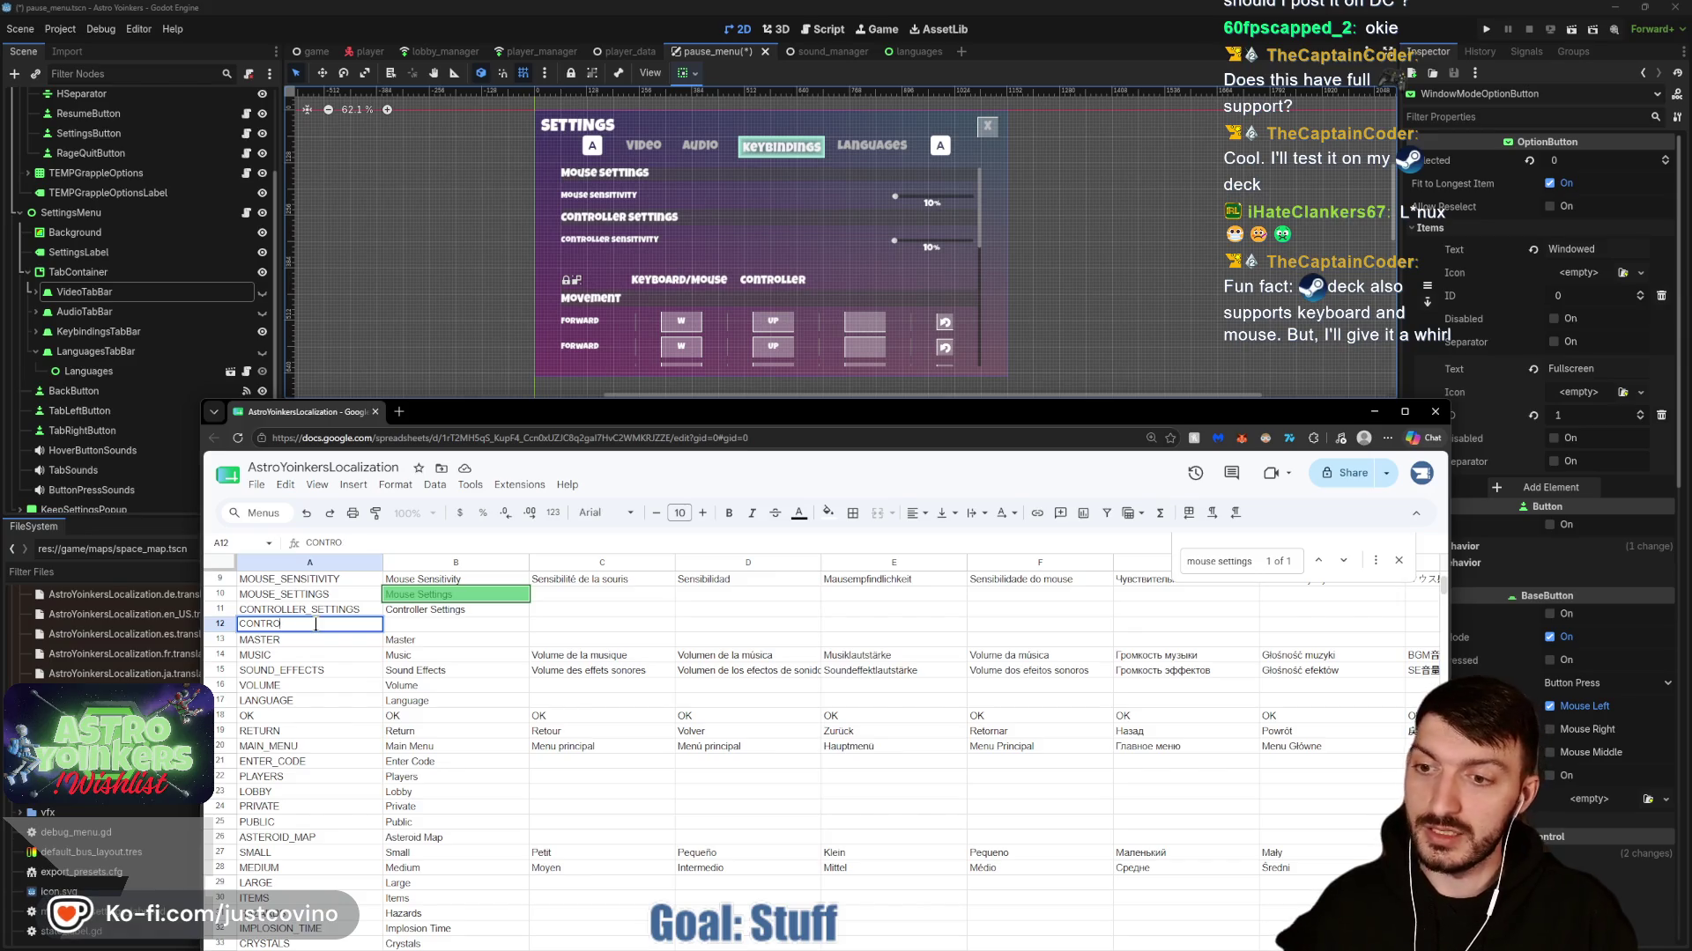
{"action": "type", "text": "L<LLER_SEN"}
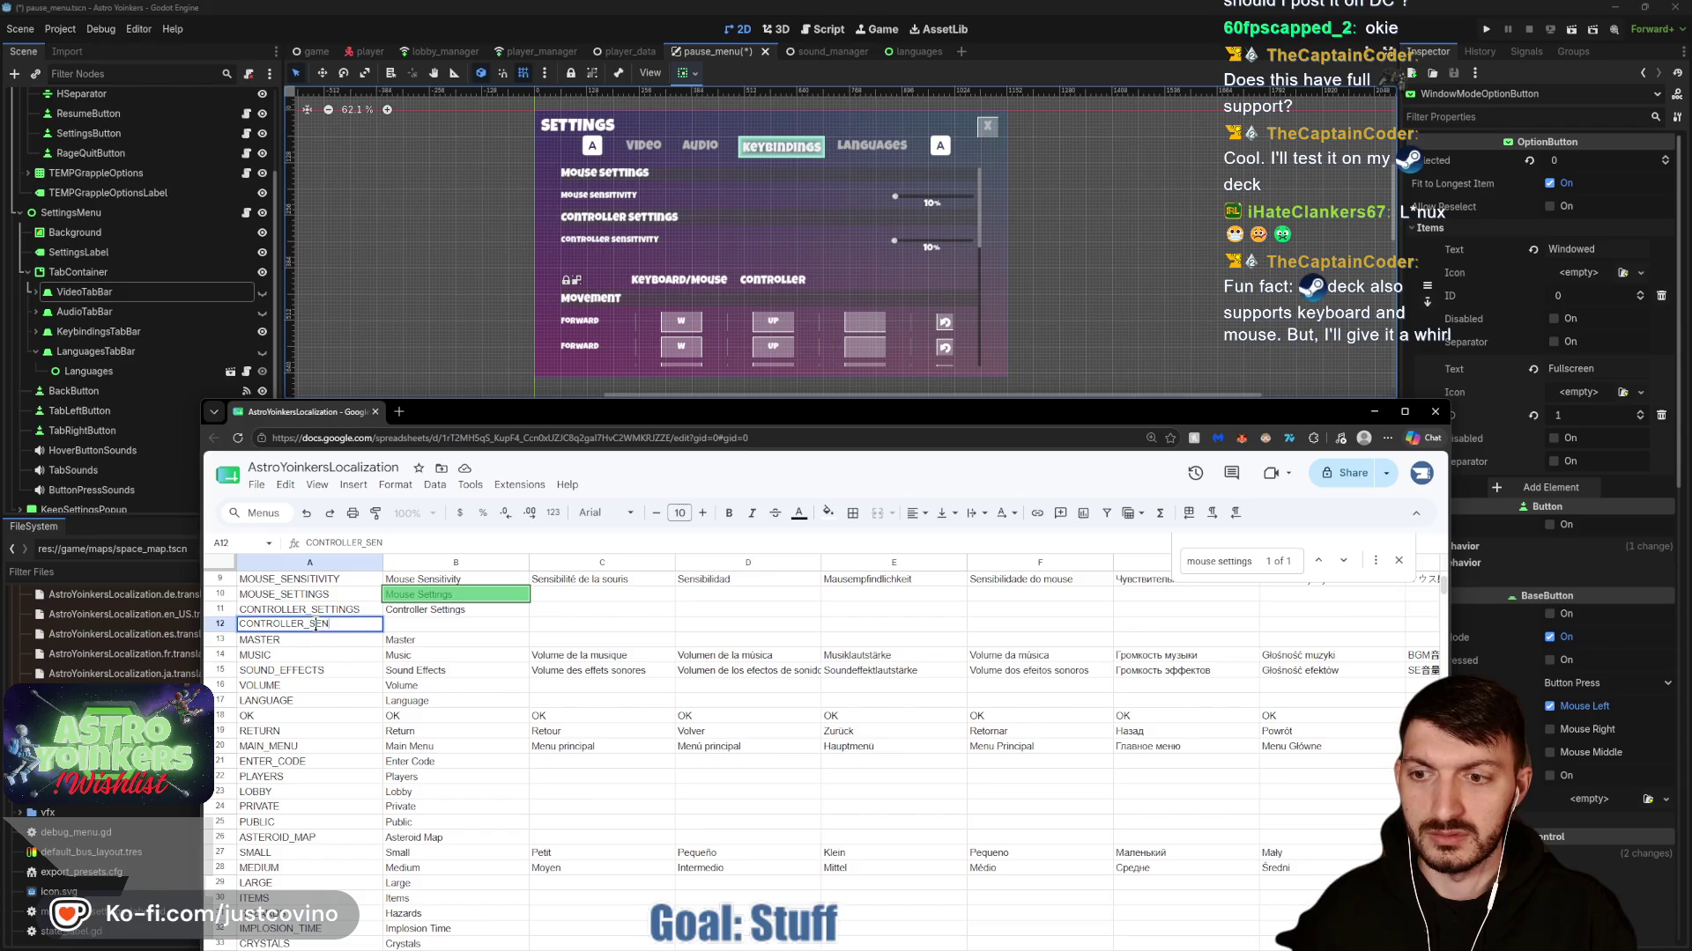
{"action": "type", "text": "ITY"}
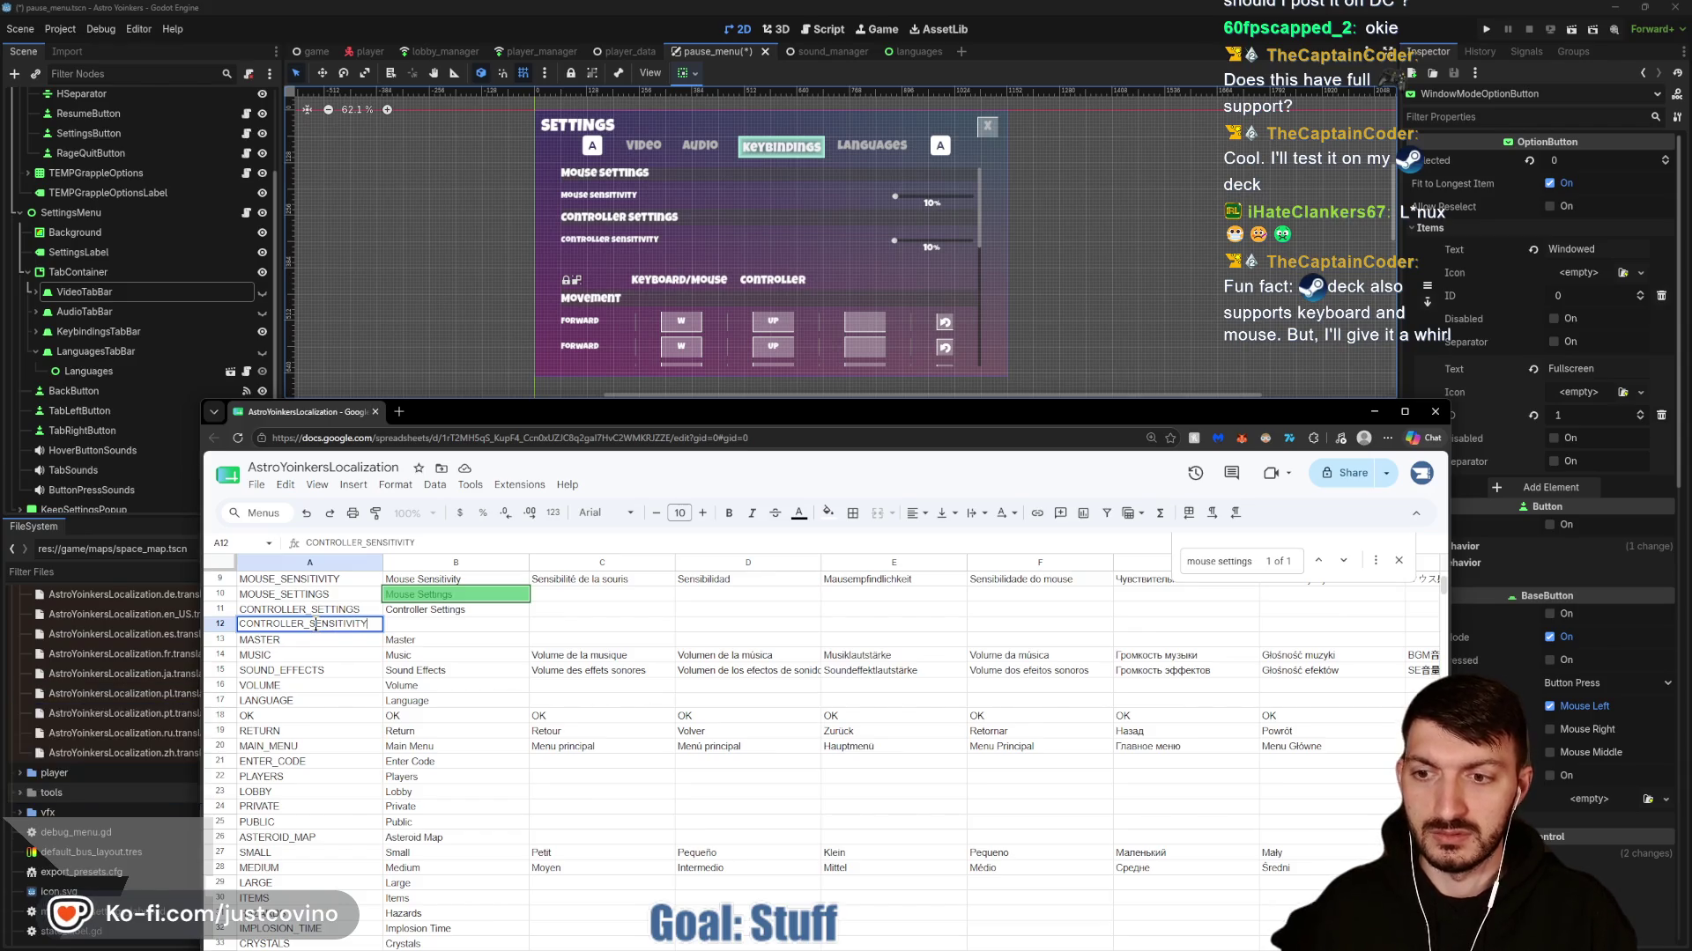
{"action": "key", "text": "Tab"}
{"action": "type", "text": "C"}
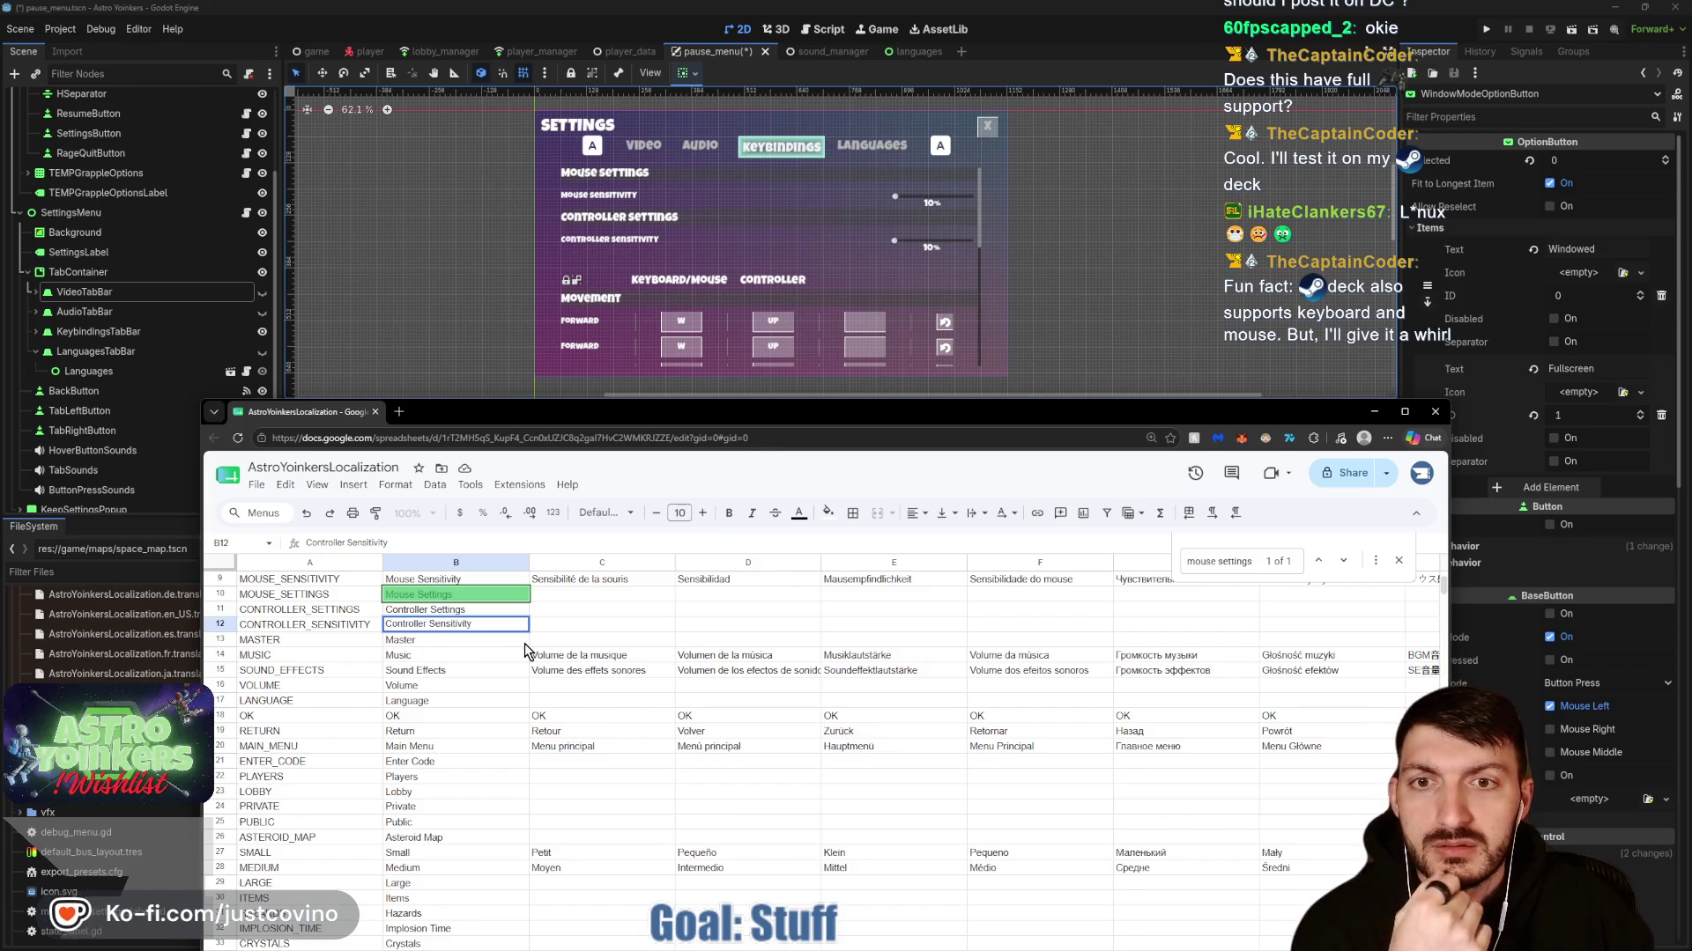
Add row 114 keyed KEYBOARD_MOUSE with English text Keyboard/Mouse.
{"action": "key", "text": "ctrl+f"}
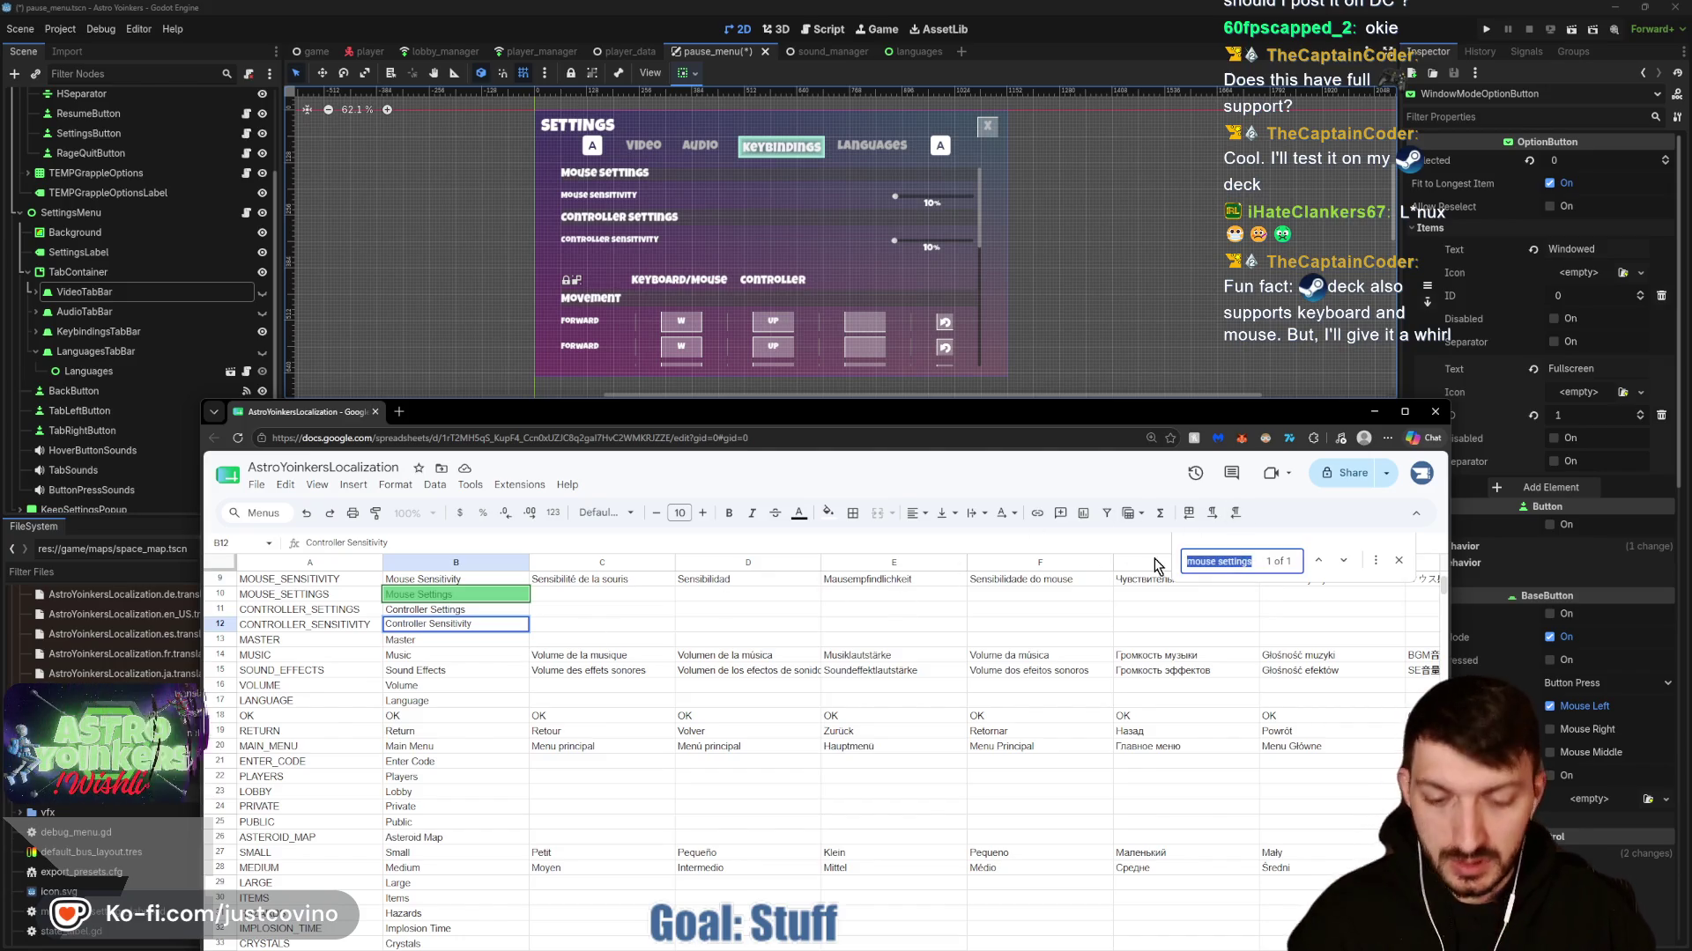
{"action": "type", "text": "keyboa"}
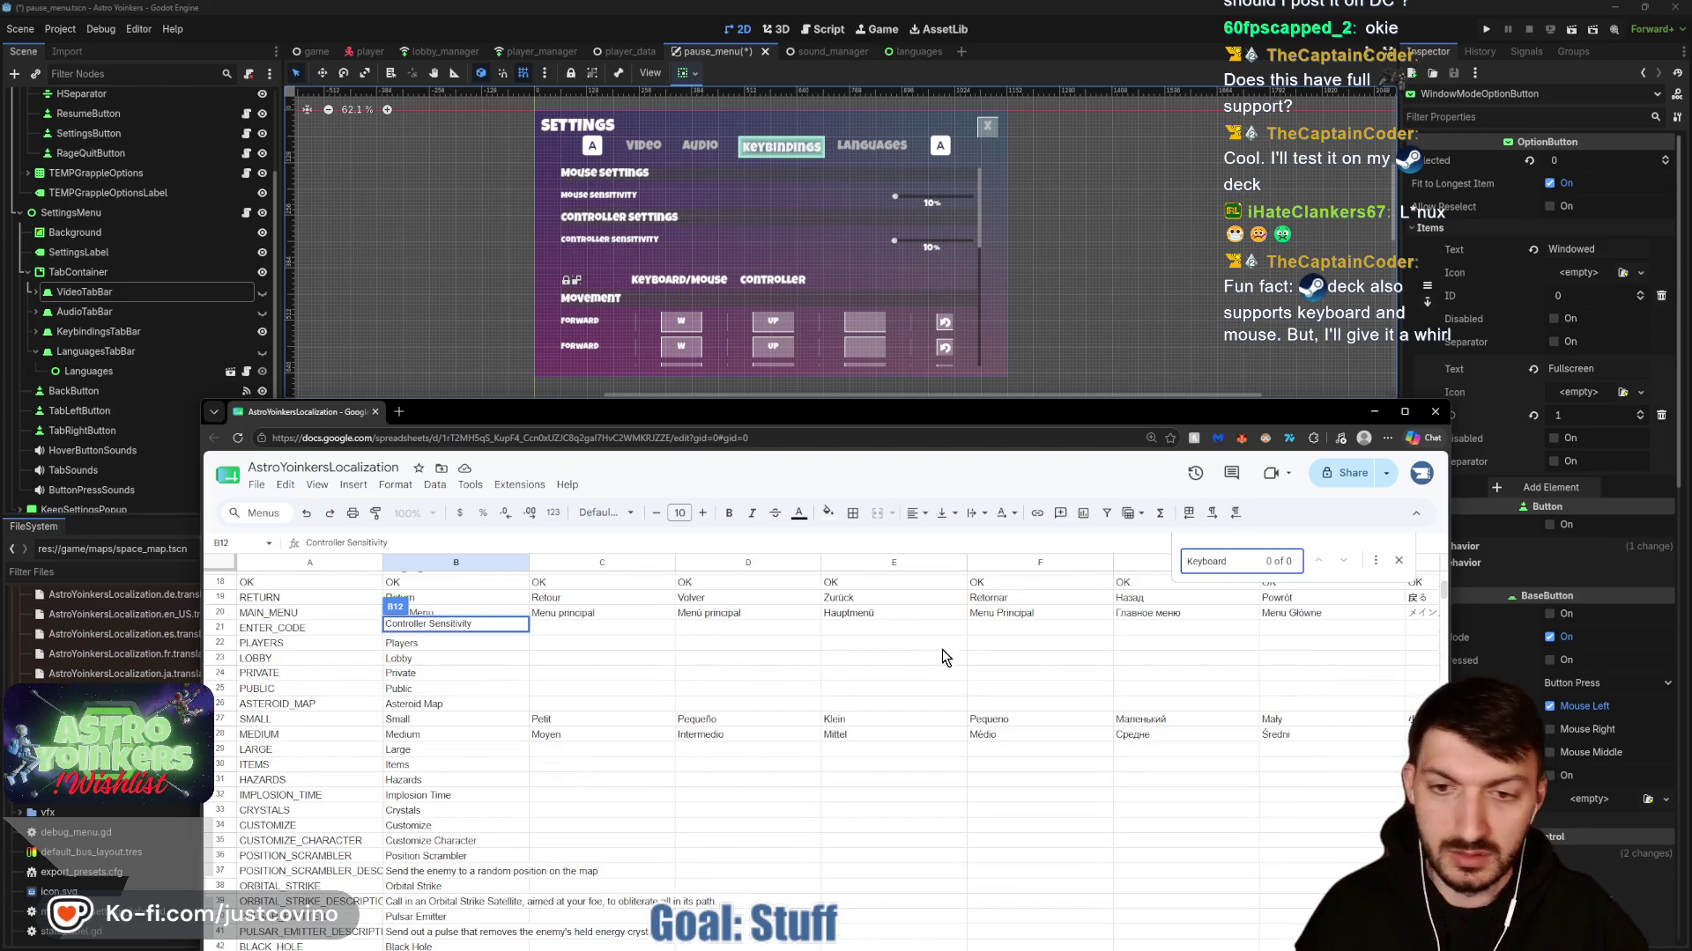
{"action": "left_click", "coordinate": [705, 674]}
{"action": "scroll", "coordinate": [623, 738], "scroll_direction": "down", "scroll_amount": 10}
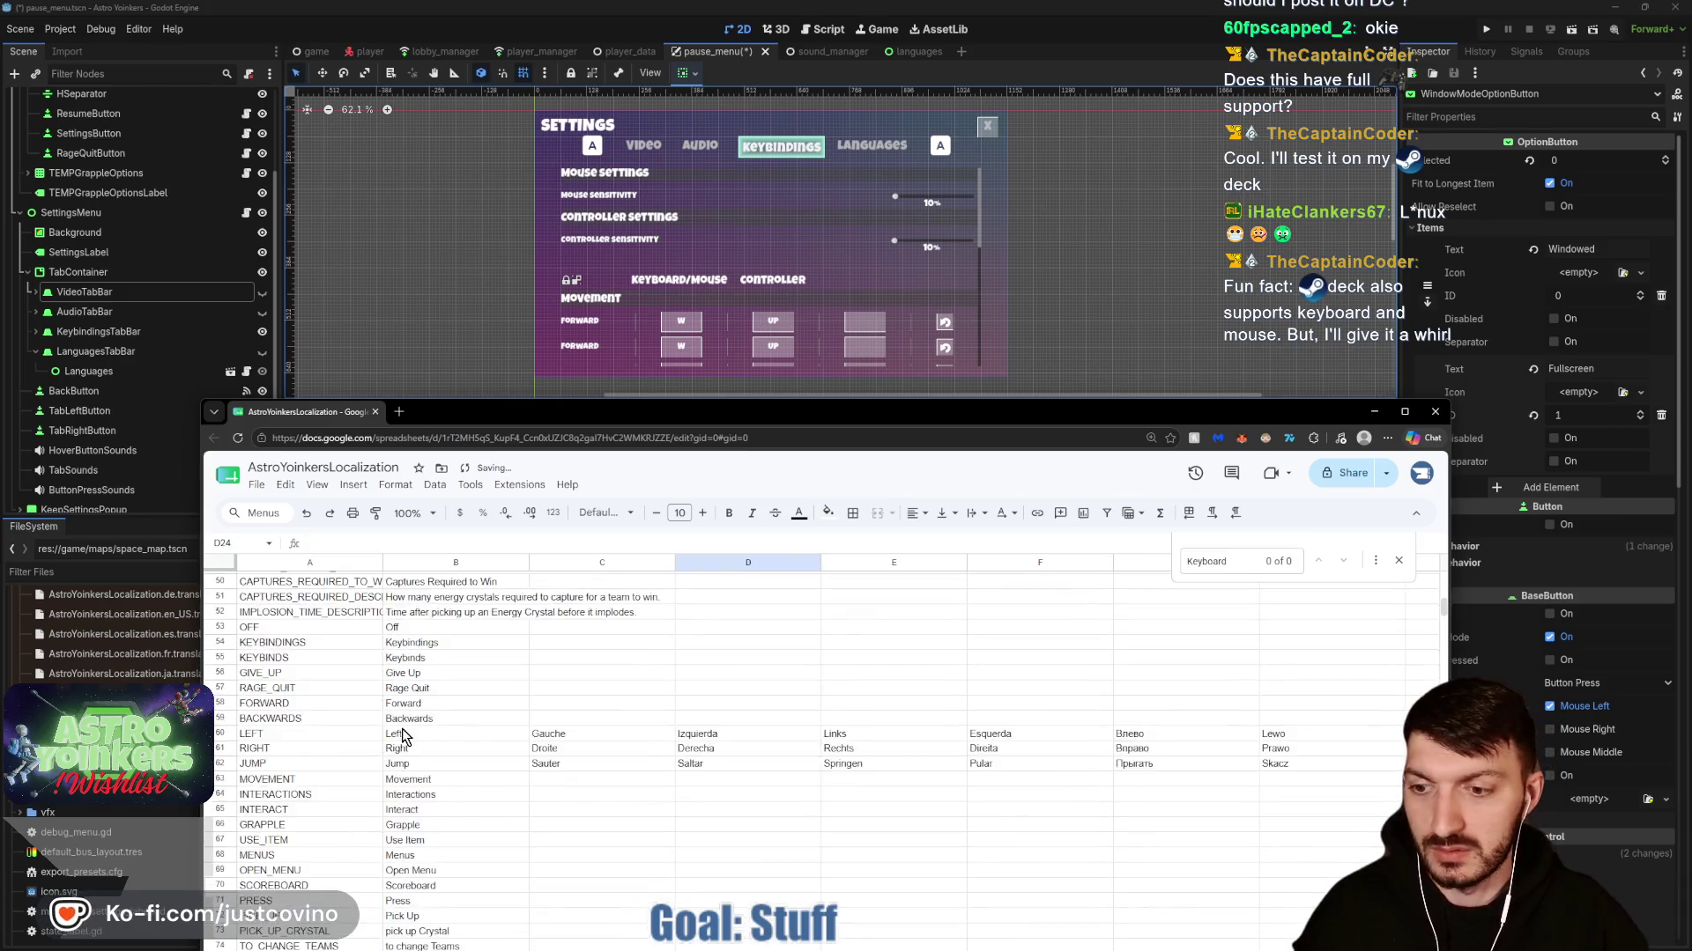
{"action": "scroll", "coordinate": [402, 736], "scroll_direction": "down", "scroll_amount": 15}
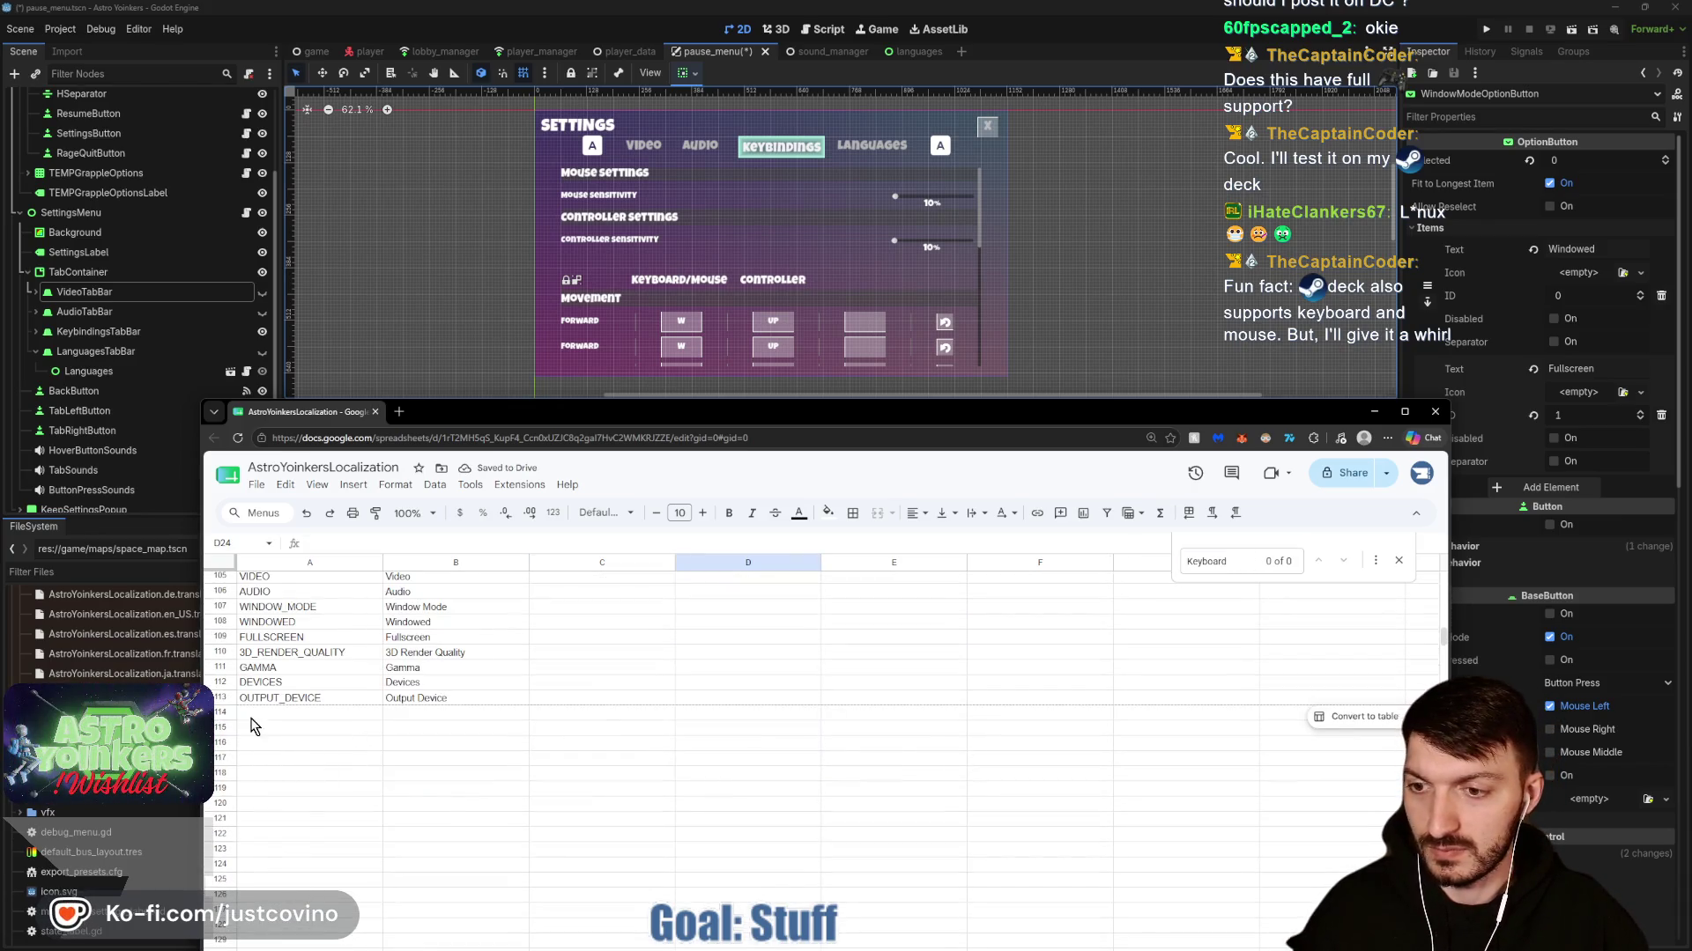
{"action": "left_click", "coordinate": [259, 713]}
{"action": "type", "text": "EYBOARD_MOUSE"}
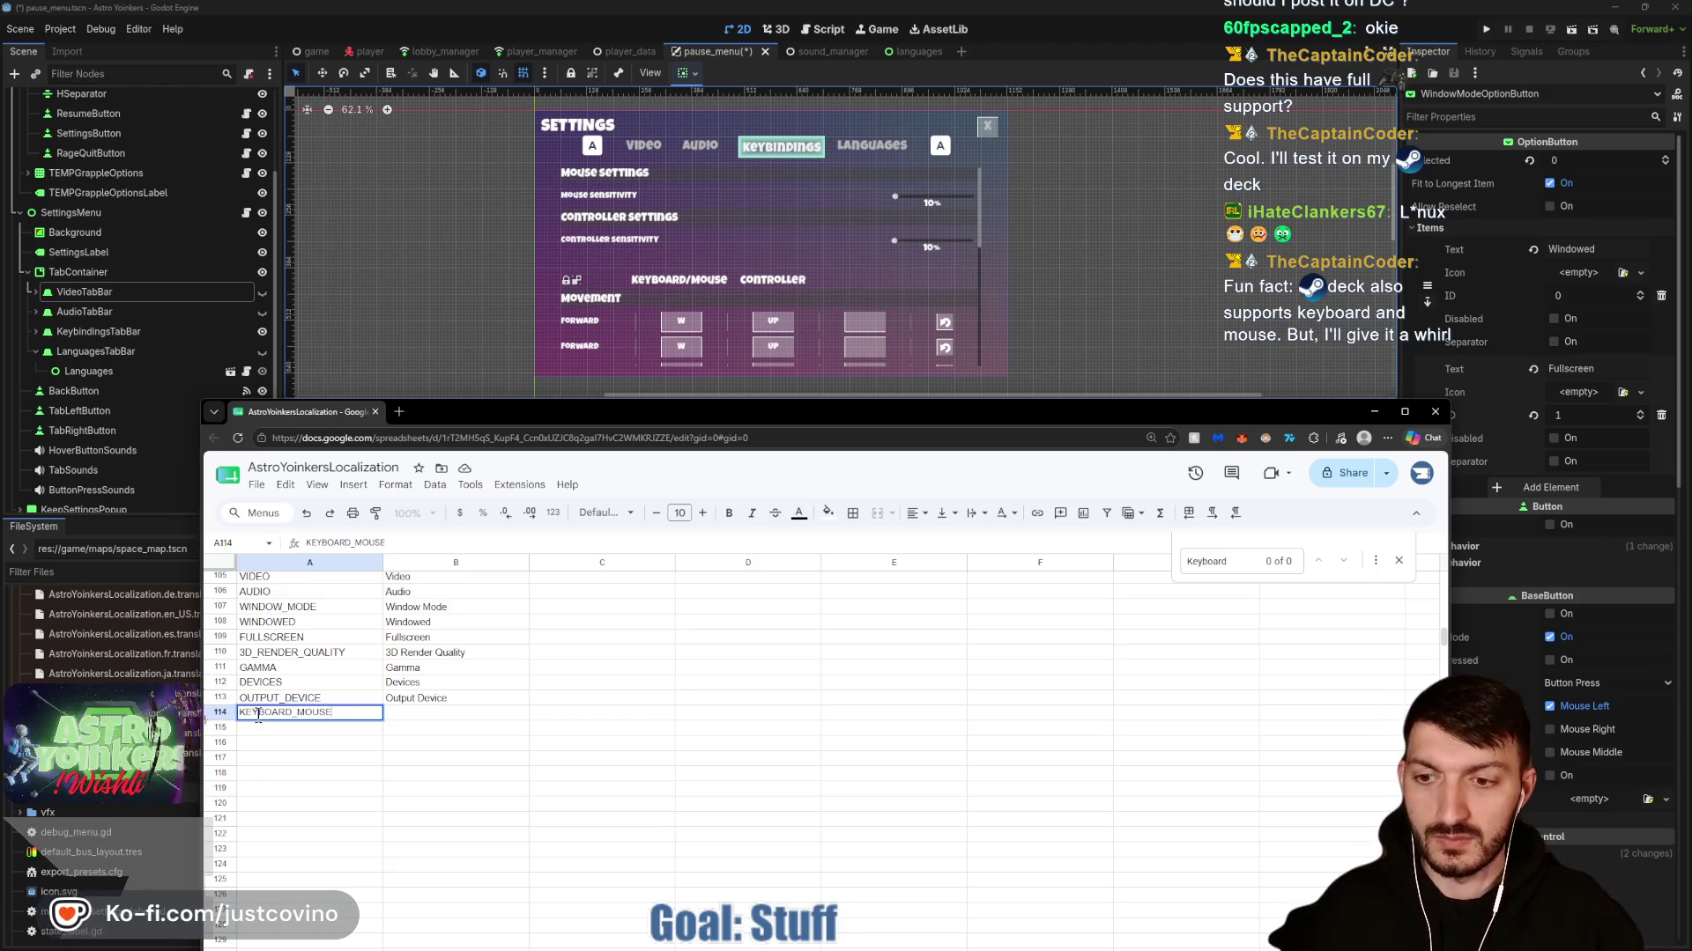
{"action": "key", "text": "Tab"}
{"action": "type", "text": "Key"}
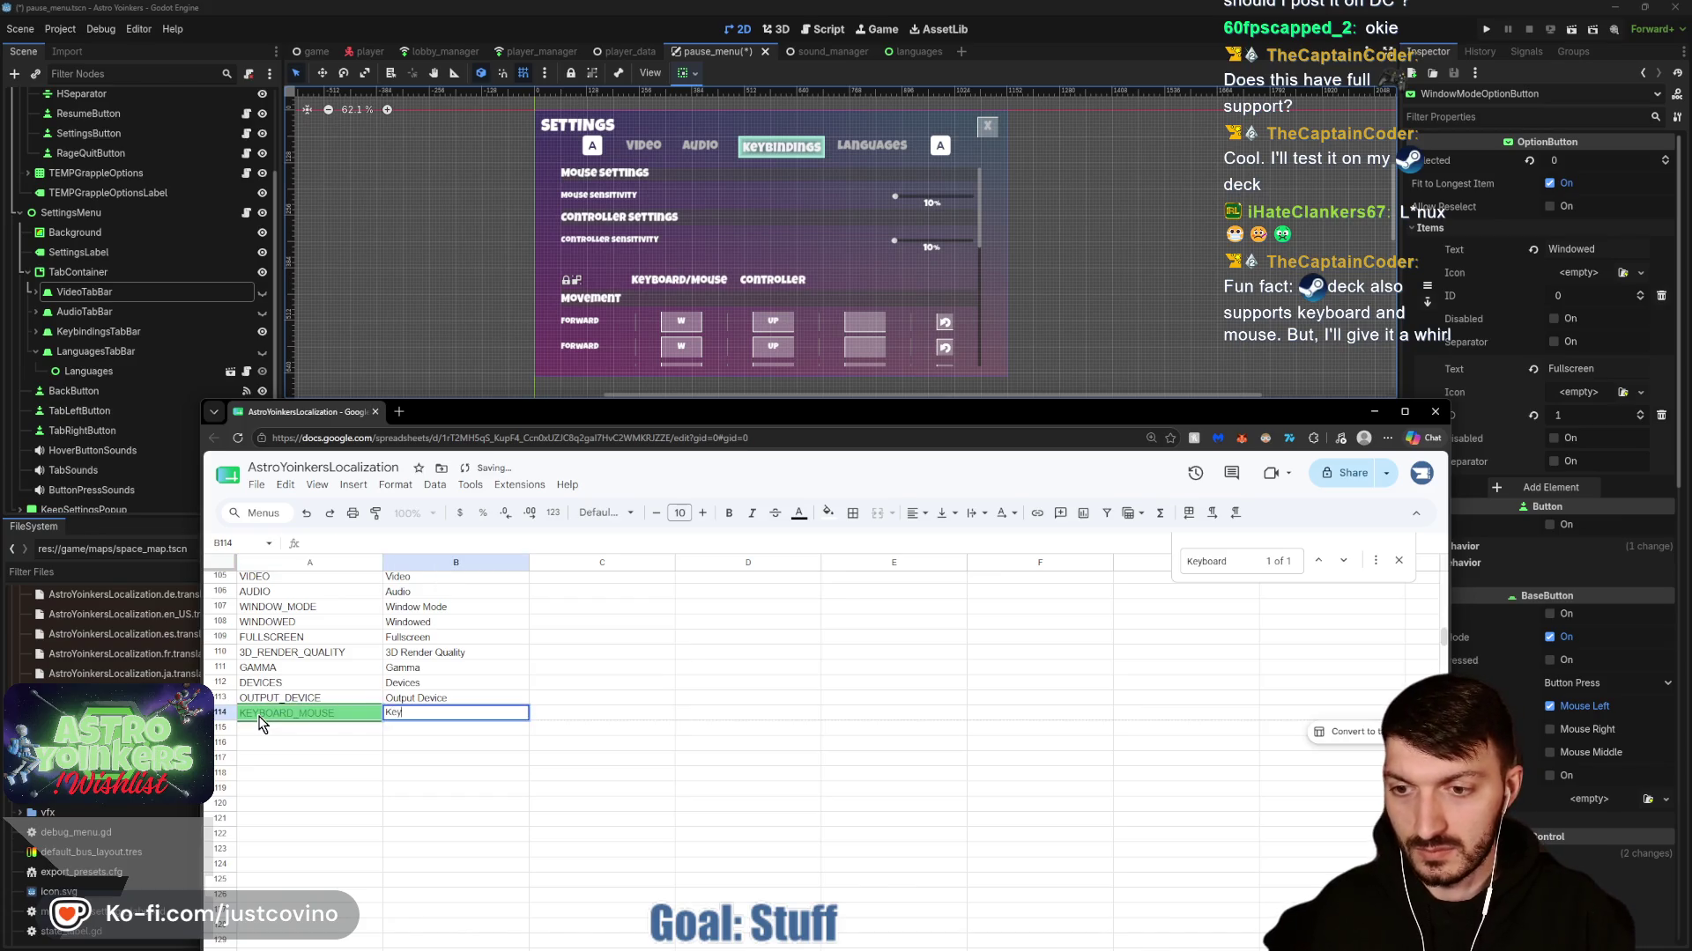
{"action": "type", "text": "board/Mous"}
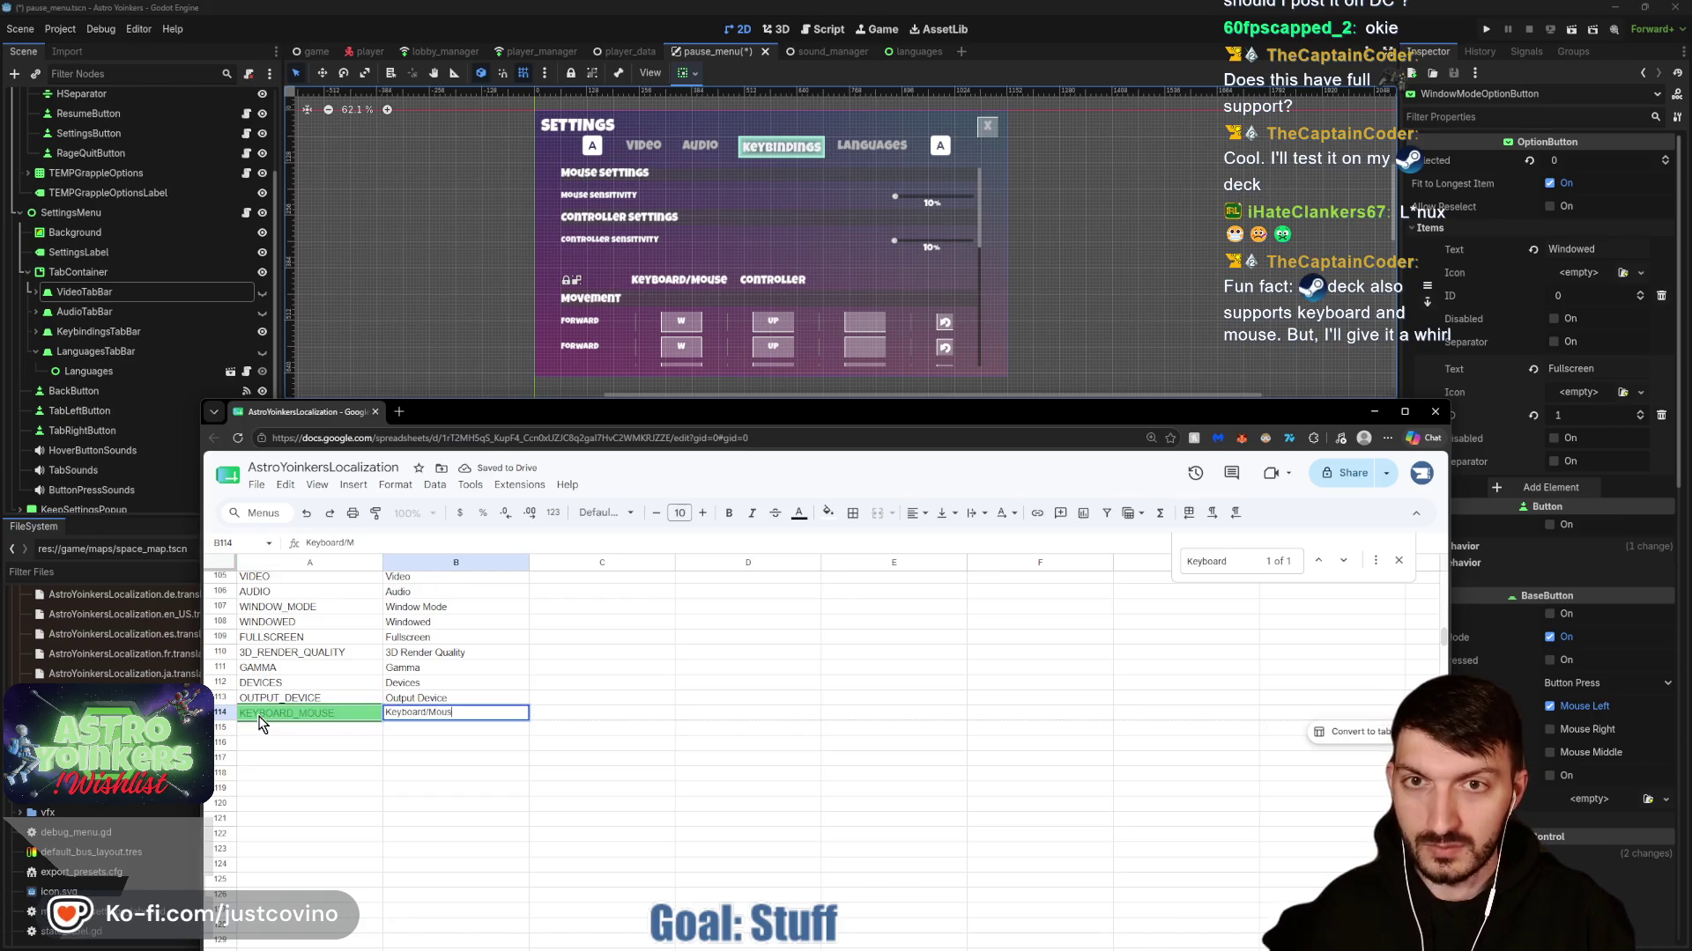
{"action": "type", "text": "e"}
Search the sheet for 'controller' and step through the matches.
{"action": "double_click", "coordinate": [1174, 568]}
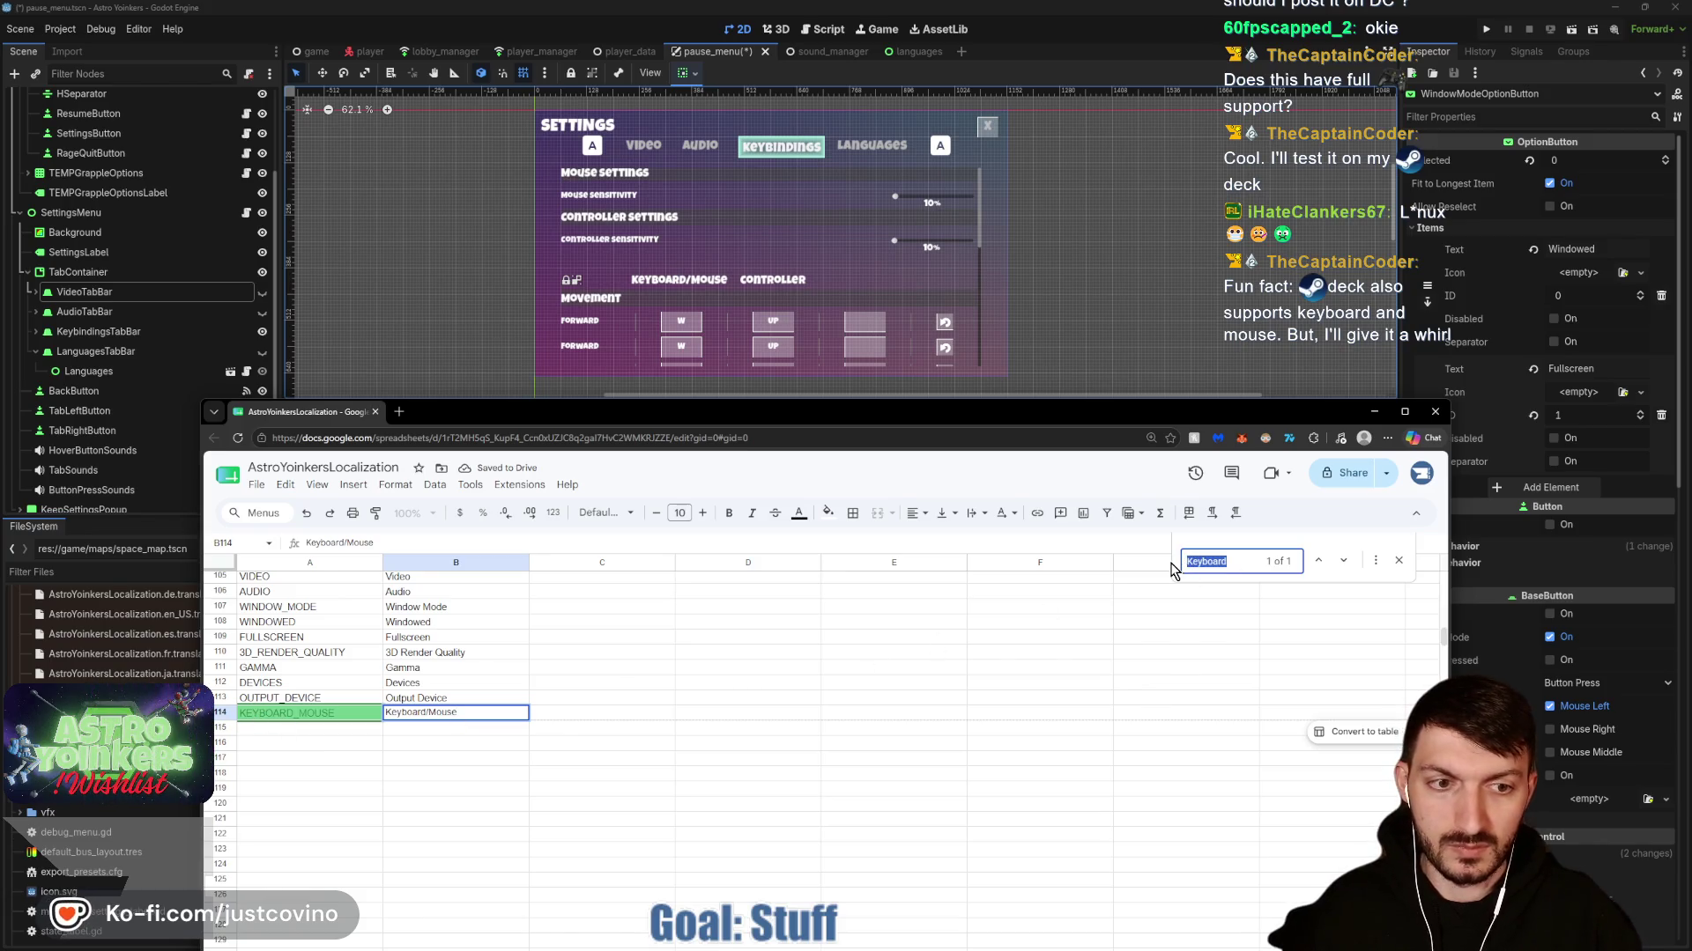
{"action": "type", "text": "controller"}
{"action": "key", "text": "Return"}
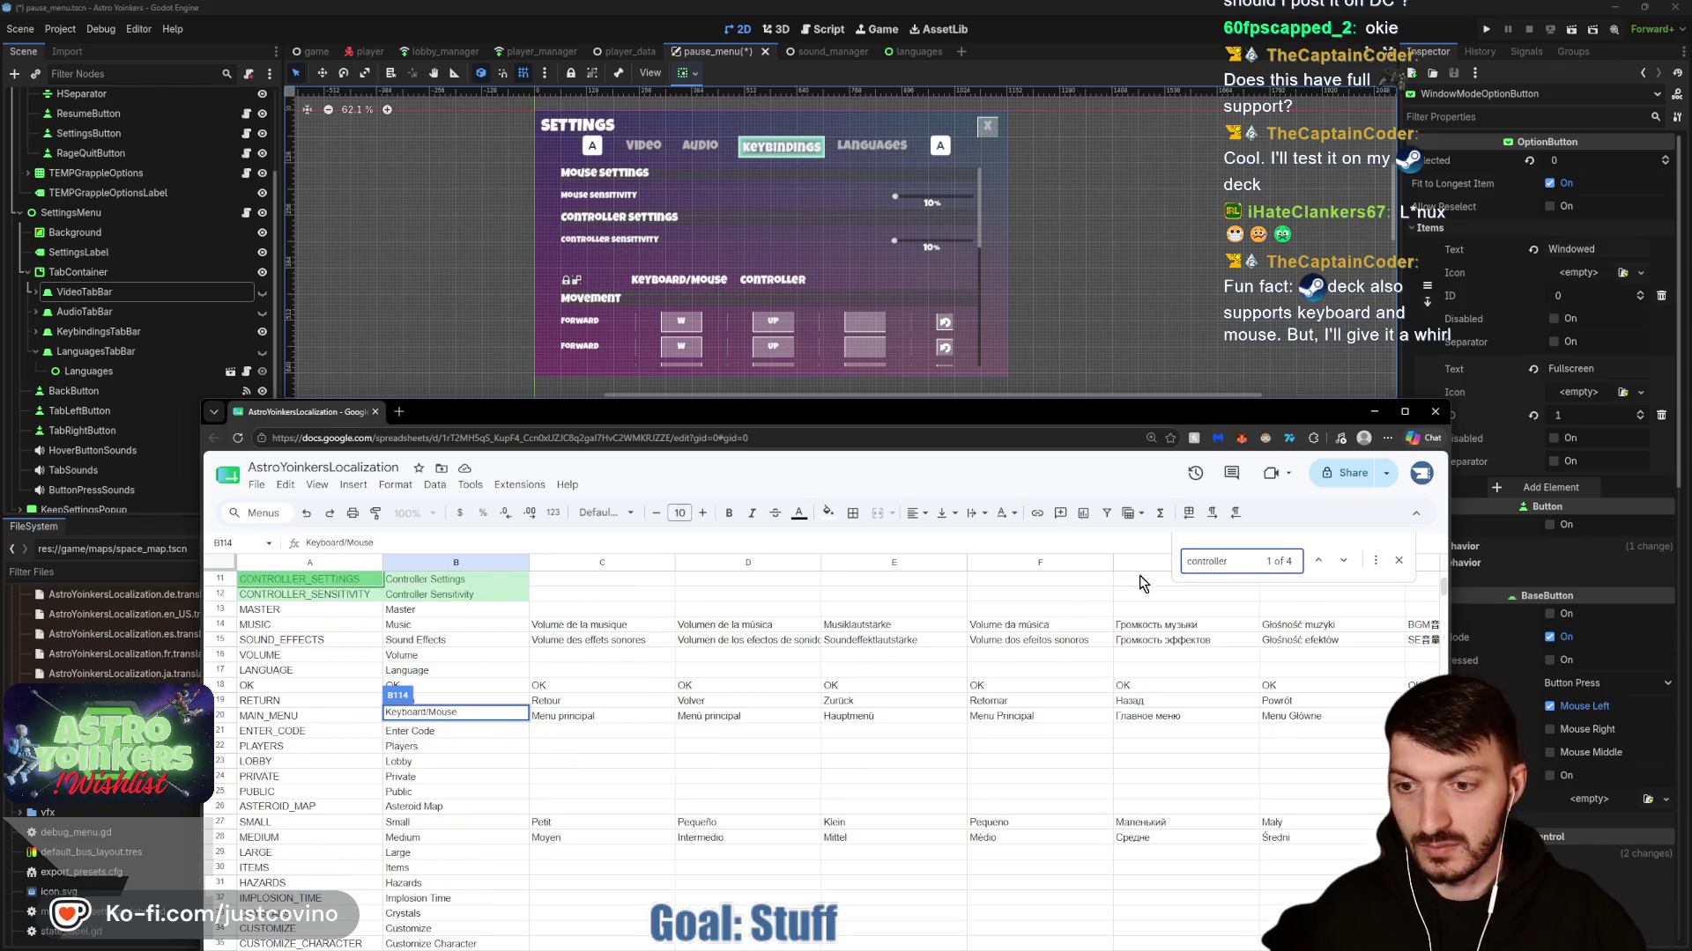
{"action": "left_click", "coordinate": [816, 670]}
{"action": "scroll", "coordinate": [627, 687], "scroll_direction": "up", "scroll_amount": 3}
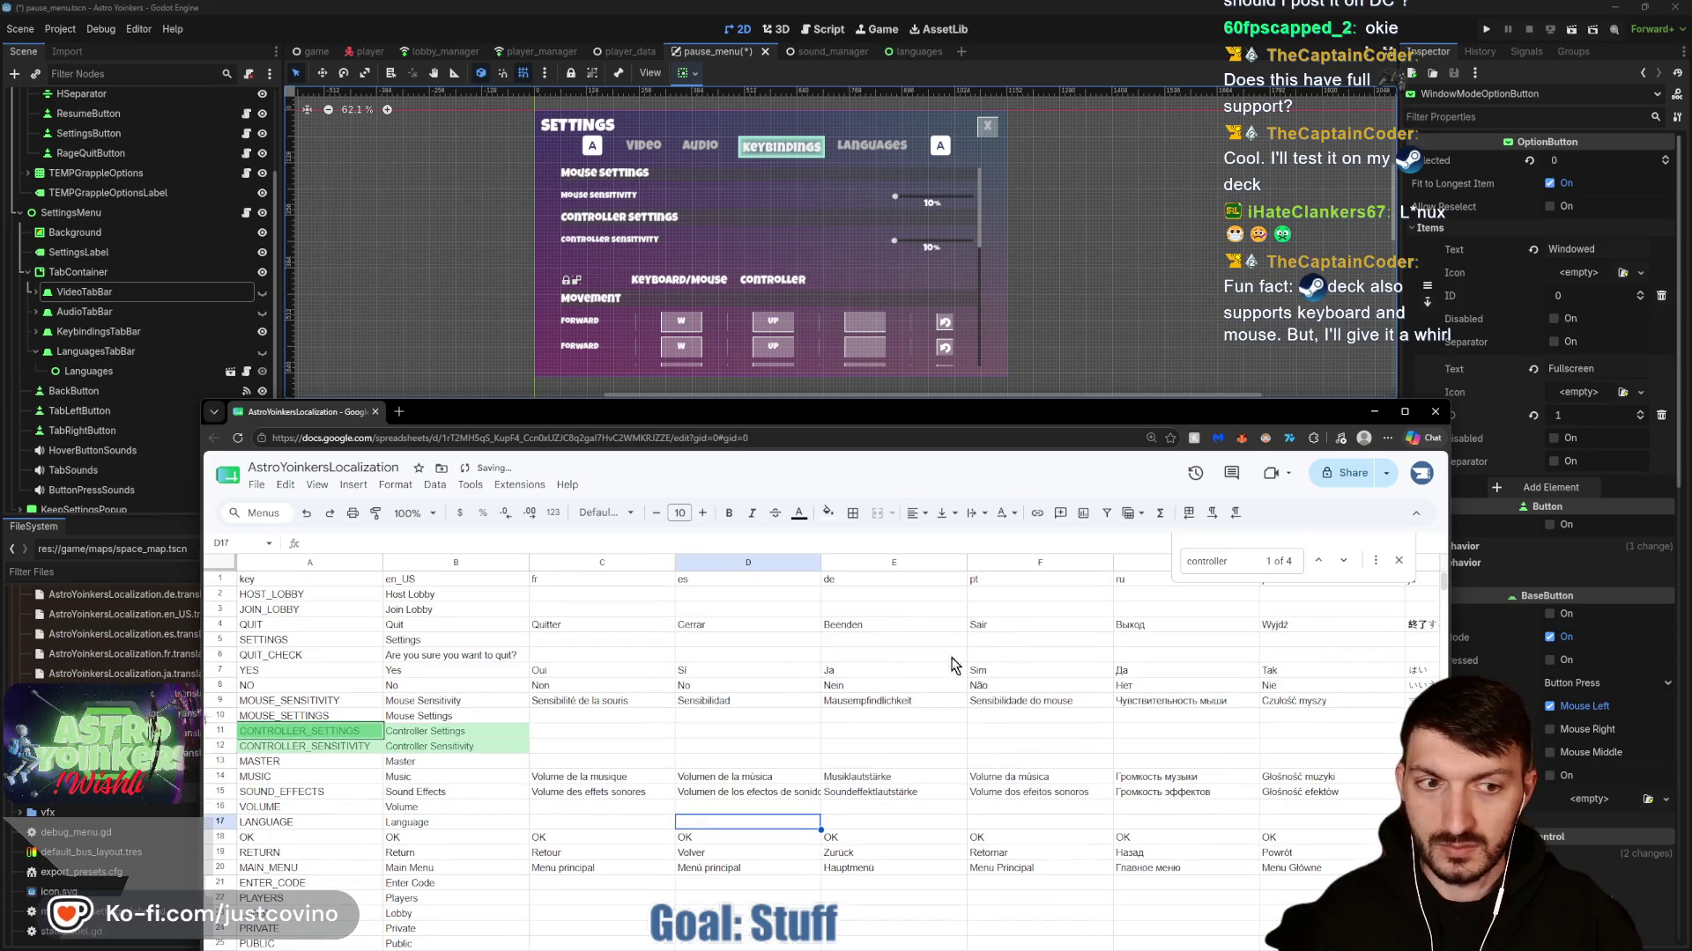
{"action": "left_click", "coordinate": [1343, 560]}
{"action": "left_click", "coordinate": [1342, 560]}
{"action": "left_click", "coordinate": [1342, 561]}
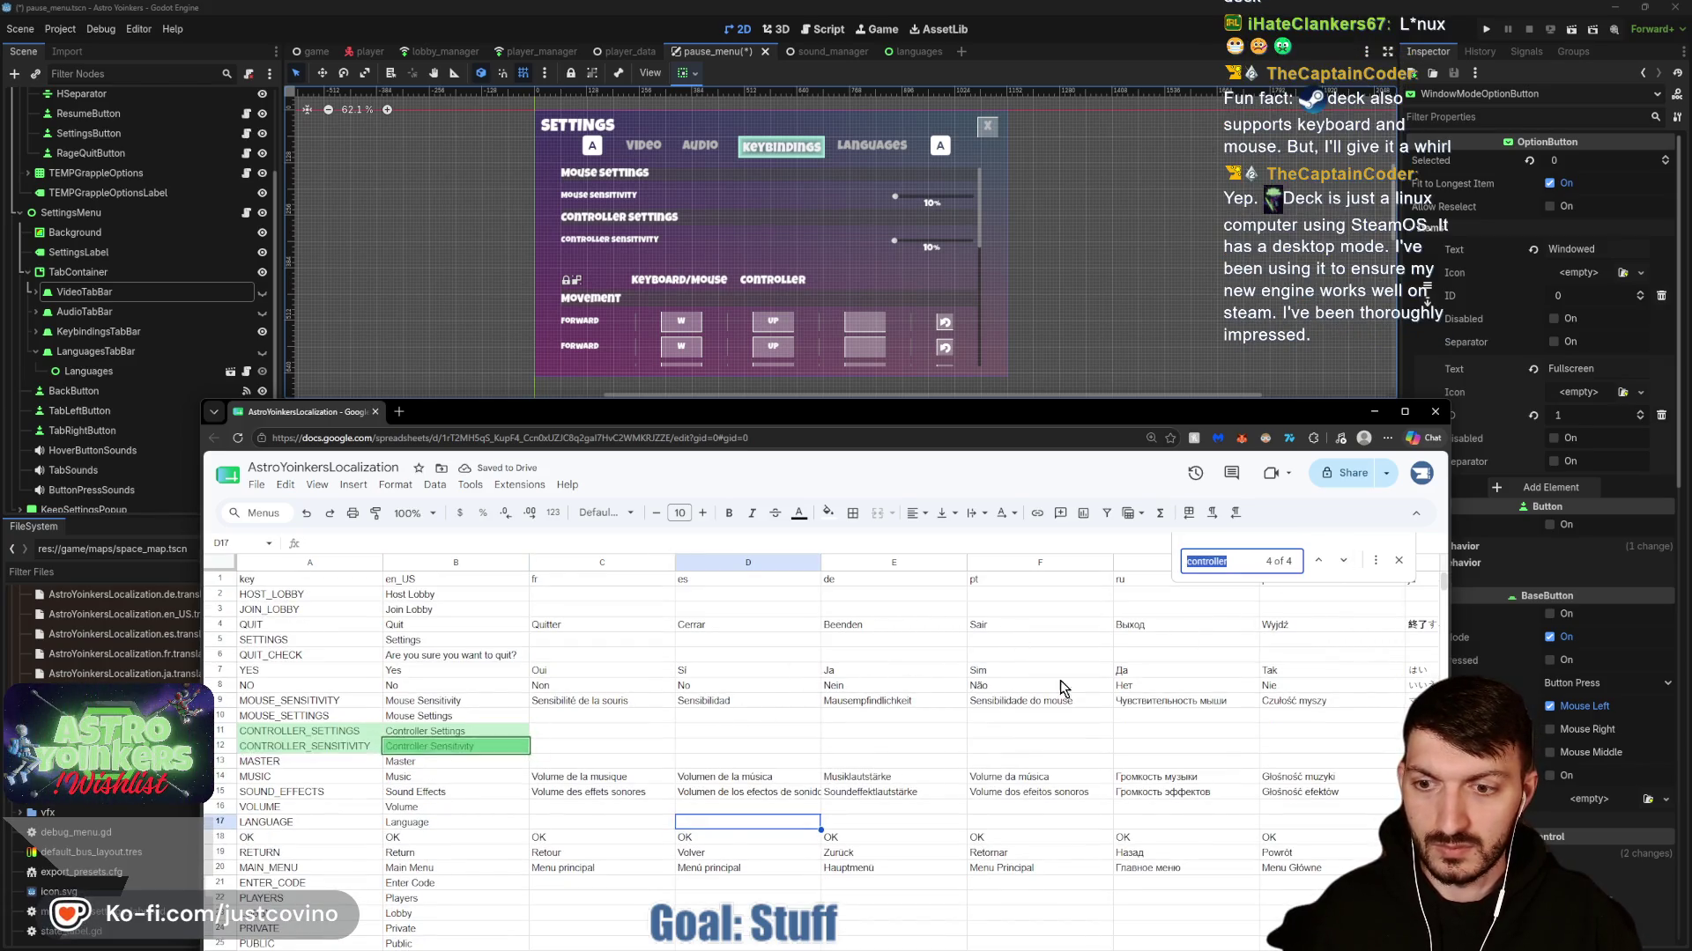
{"action": "scroll", "coordinate": [819, 754], "scroll_direction": "down", "scroll_amount": 5}
{"action": "scroll", "coordinate": [816, 754], "scroll_direction": "down", "scroll_amount": 15}
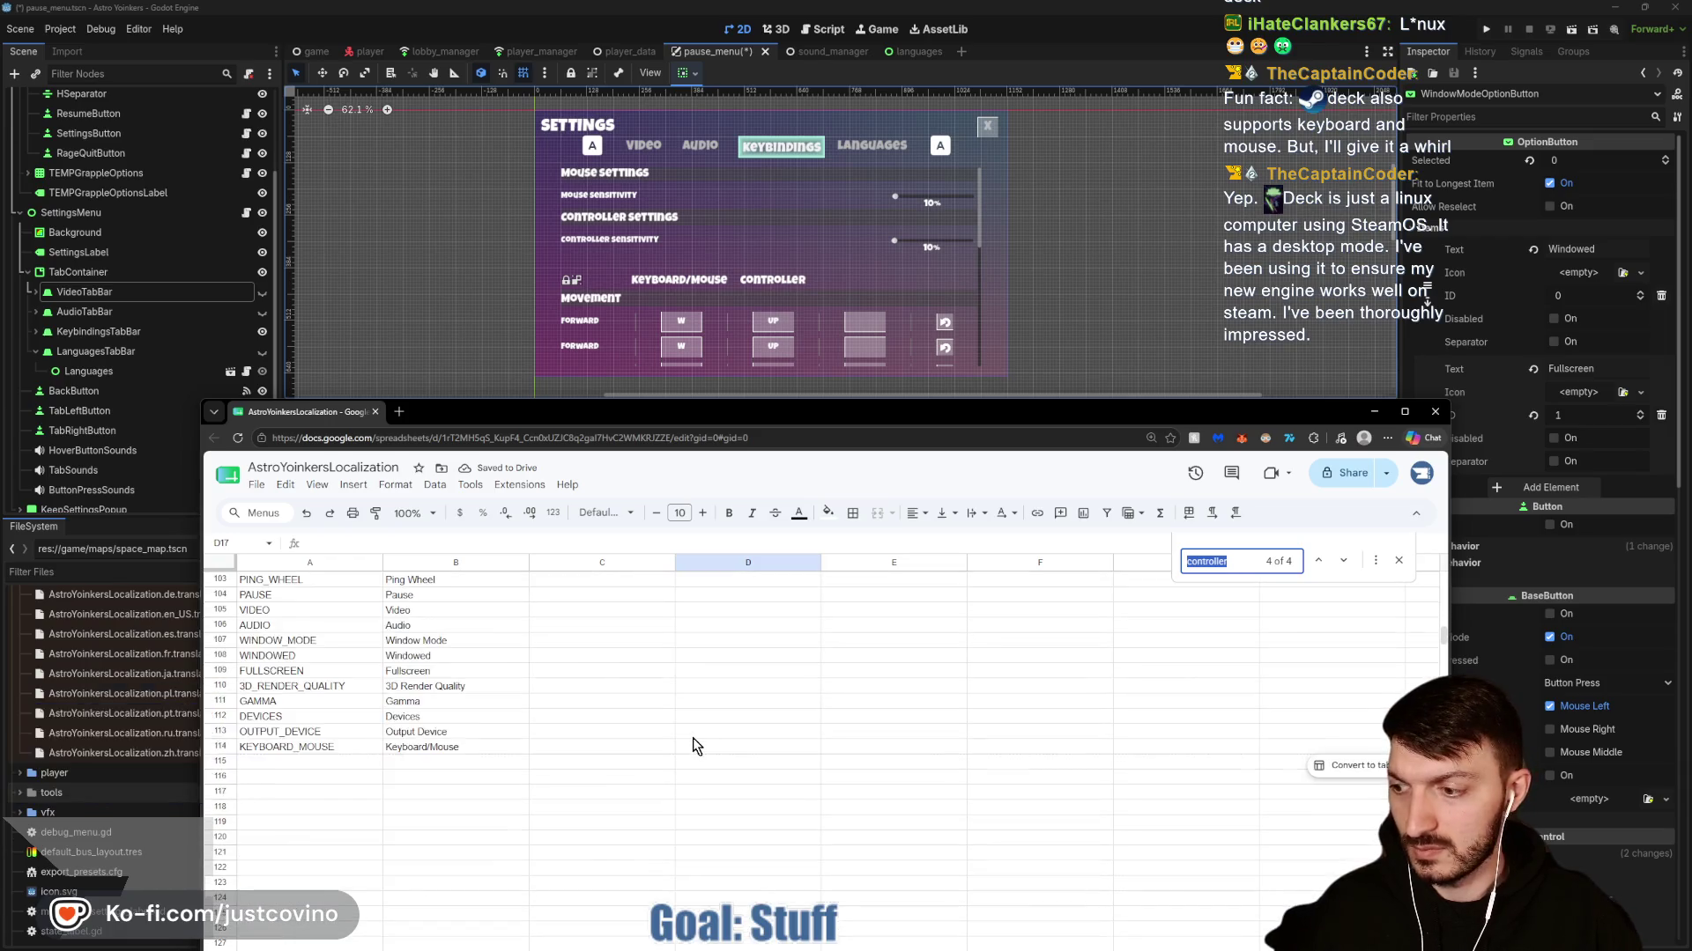
Enter CONTROLLER with English text Controller in row 115, then close the Find bar.
{"action": "left_click", "coordinate": [276, 628]}
{"action": "type", "text": "CONT"}
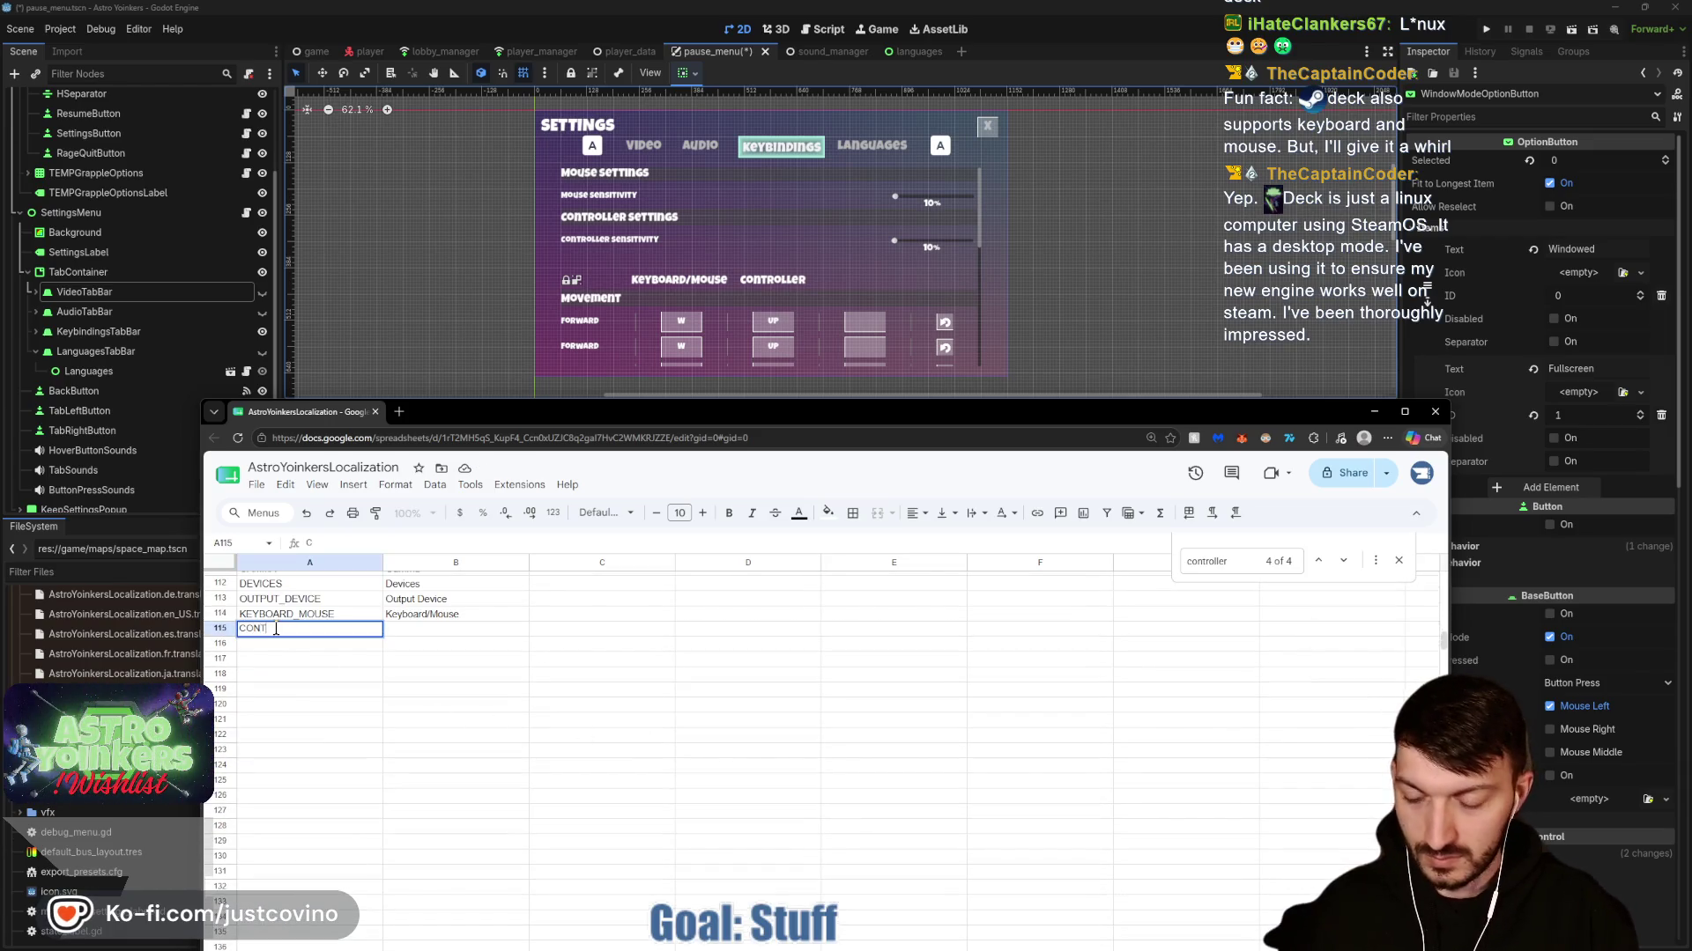
{"action": "type", "text": "ROLLER"}
{"action": "key", "text": "Tab"}
{"action": "type", "text": "Controll"}
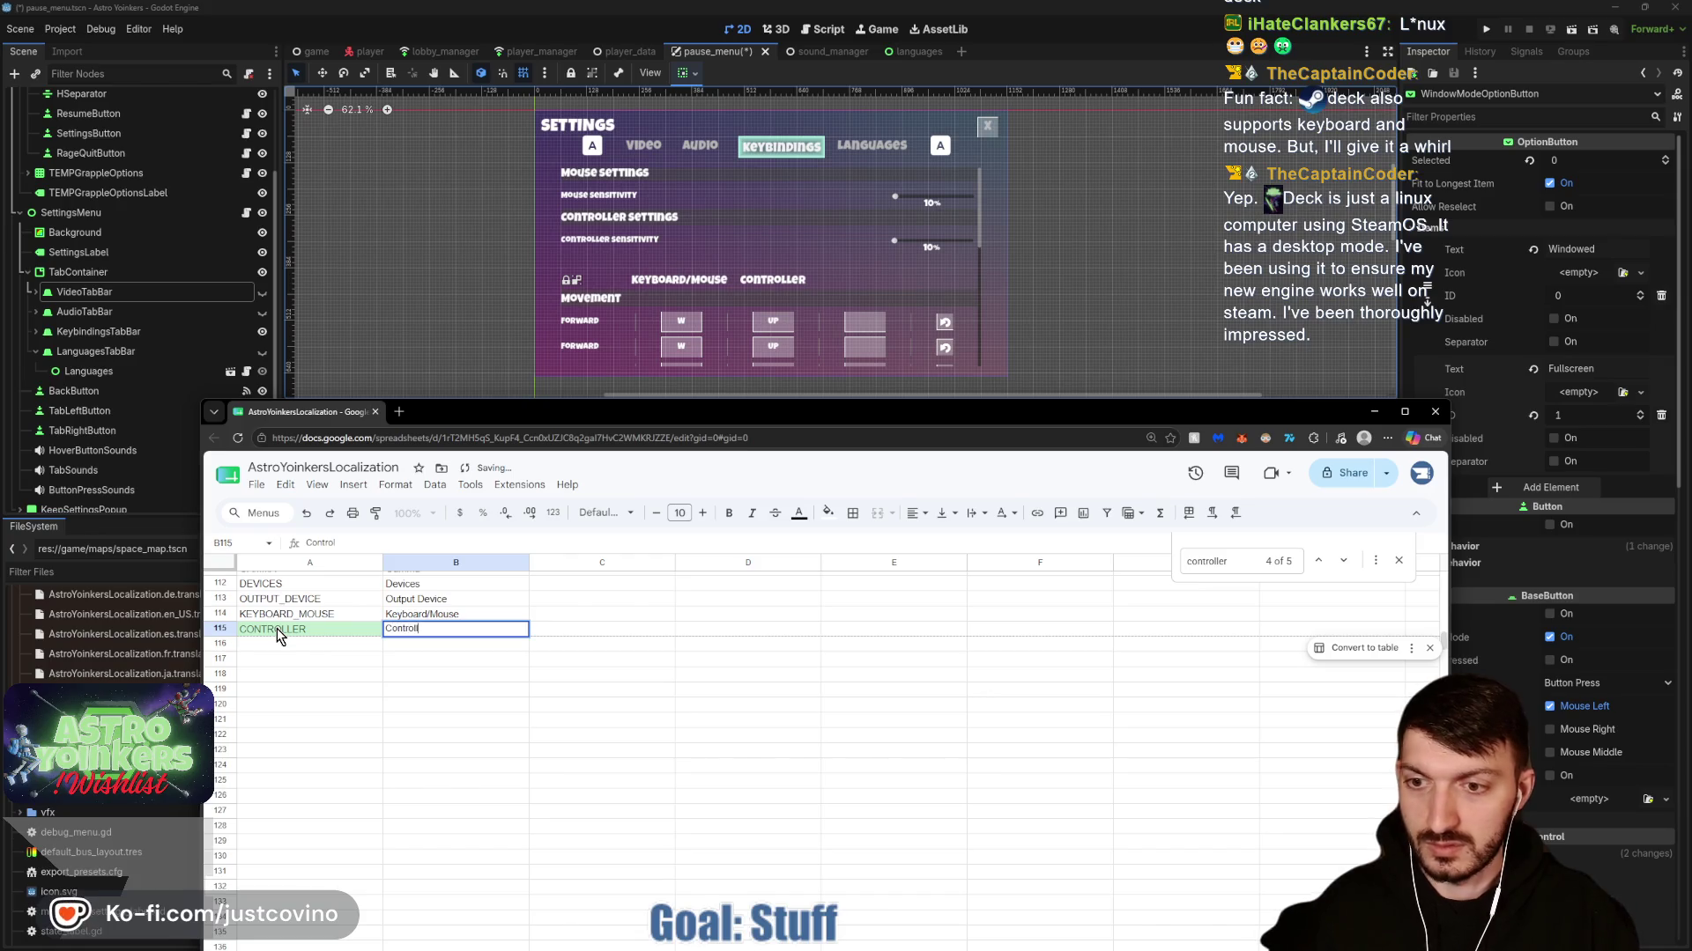
{"action": "type", "text": "er"}
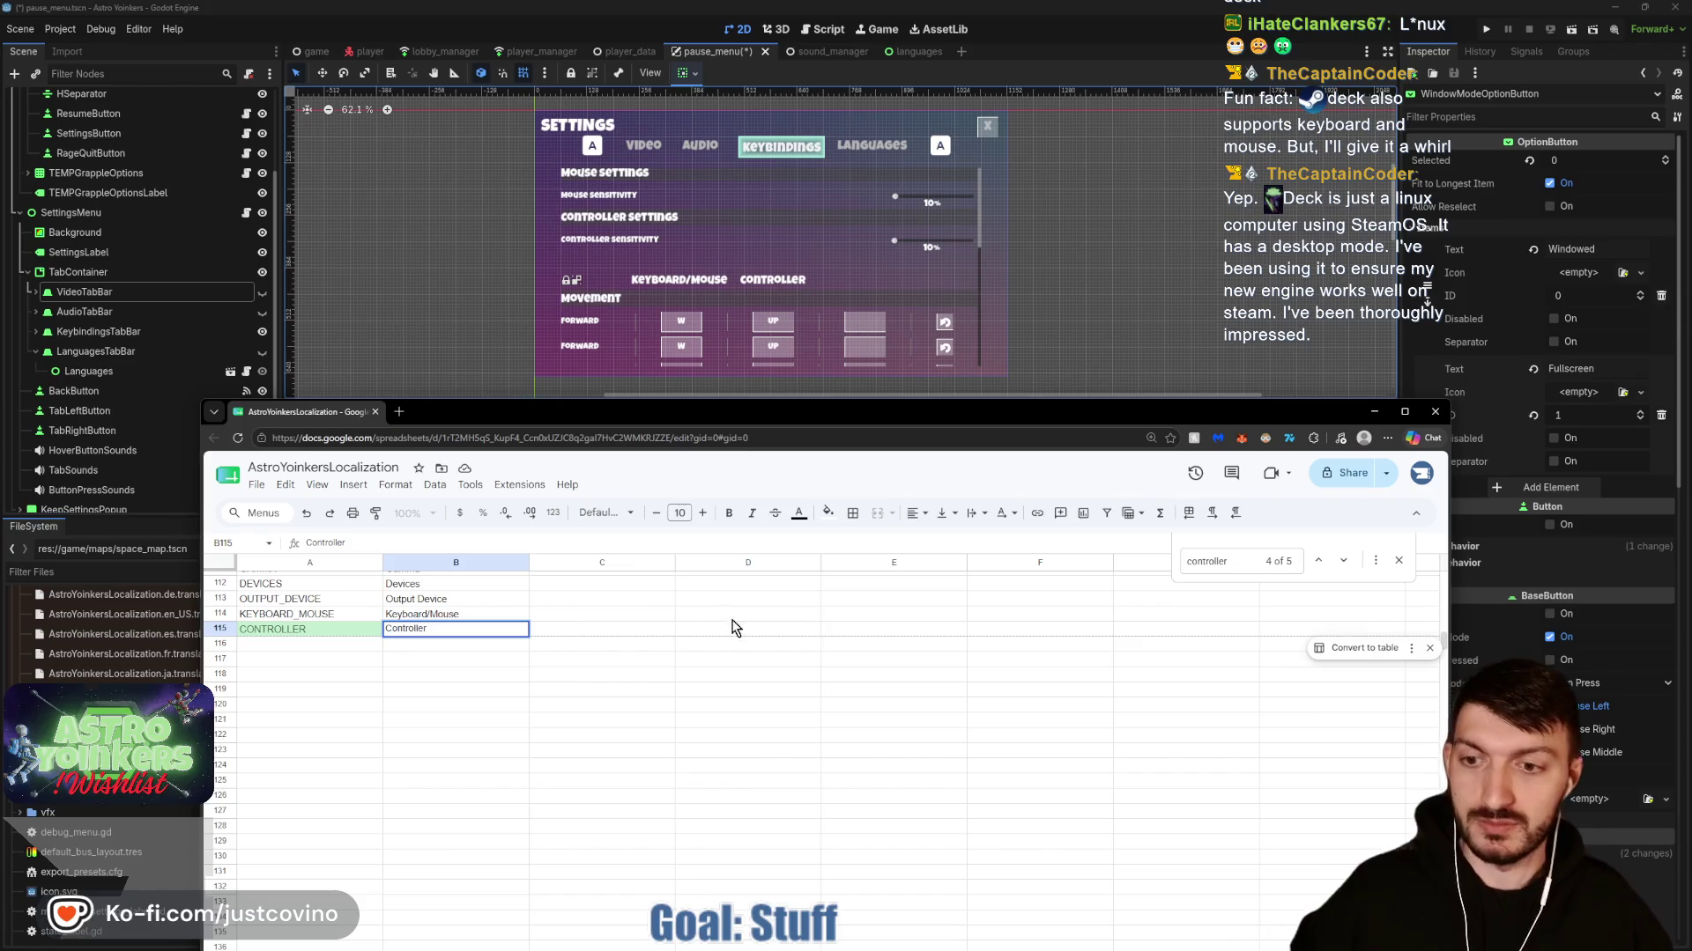
{"action": "left_click", "coordinate": [631, 631]}
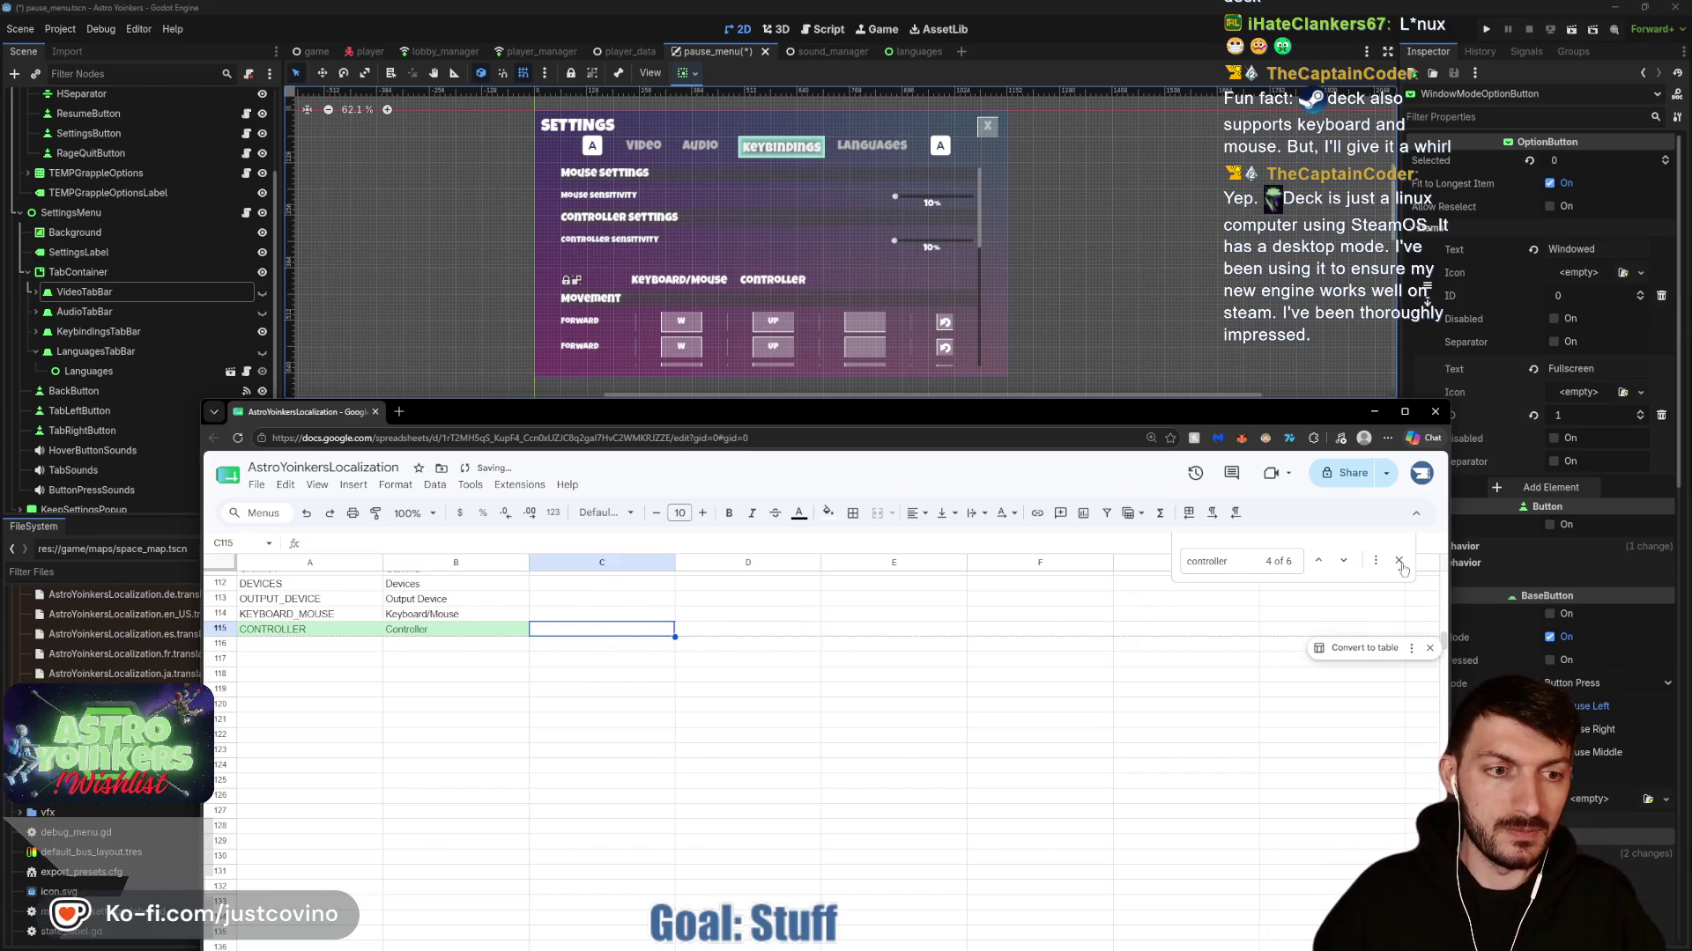
{"action": "left_click", "coordinate": [1399, 562]}
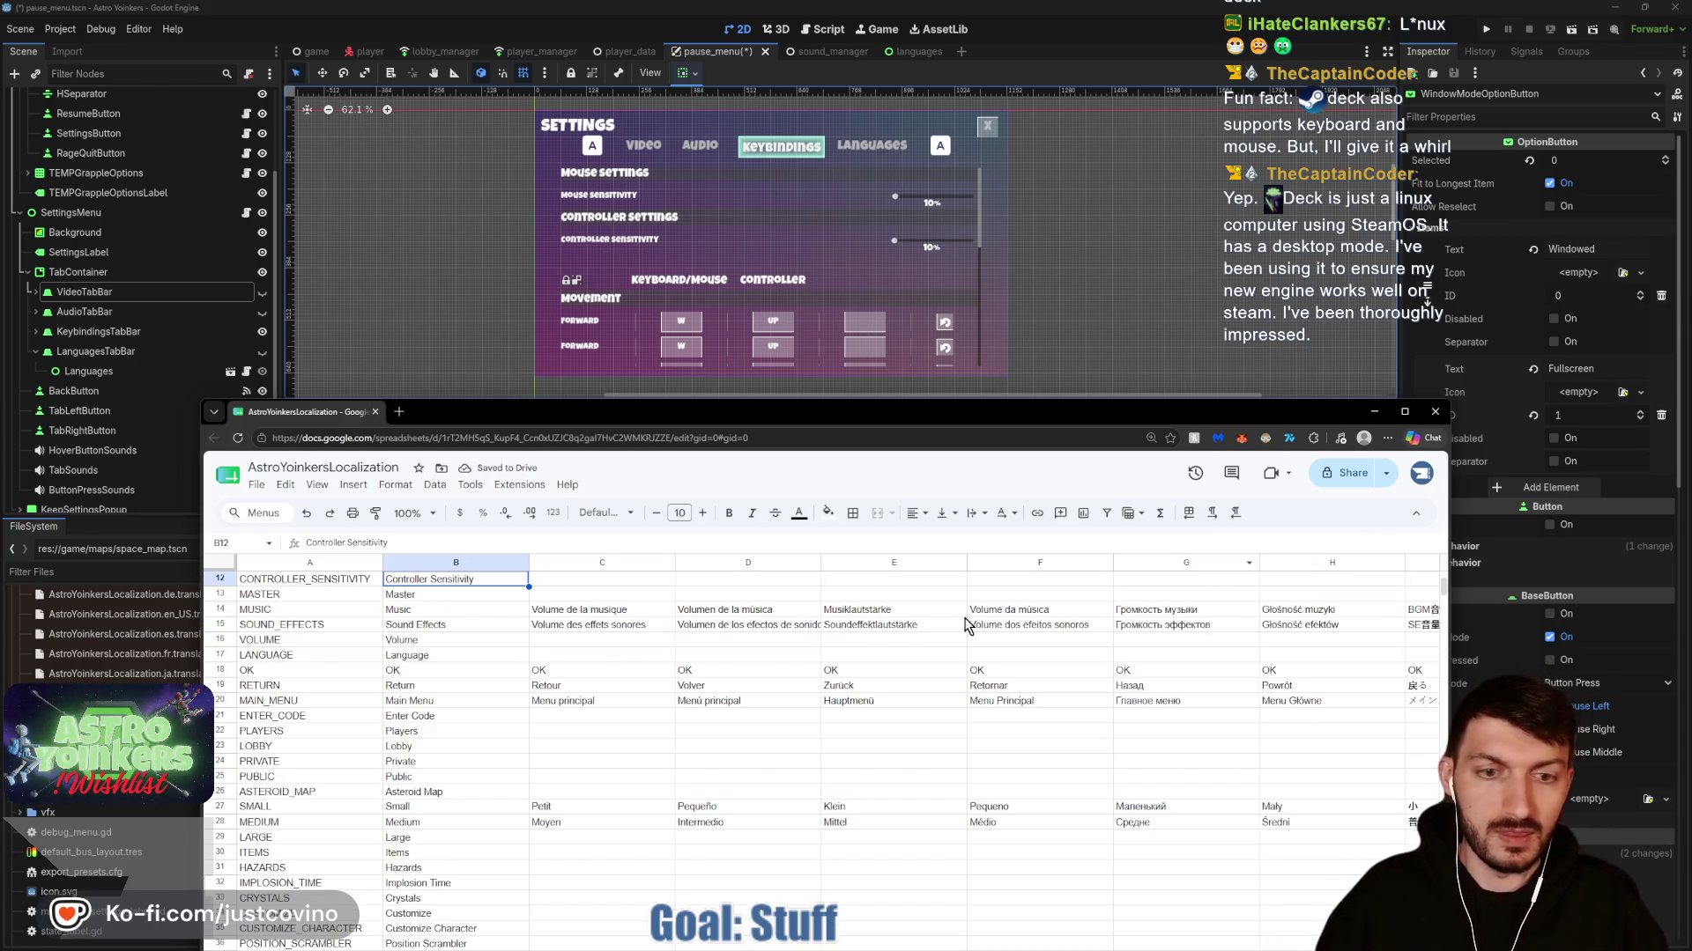
Search the sheet for 'forward' and check the second FORWARD match.
{"action": "scroll", "coordinate": [561, 710], "scroll_direction": "down", "scroll_amount": 5}
{"action": "left_click", "coordinate": [602, 695]}
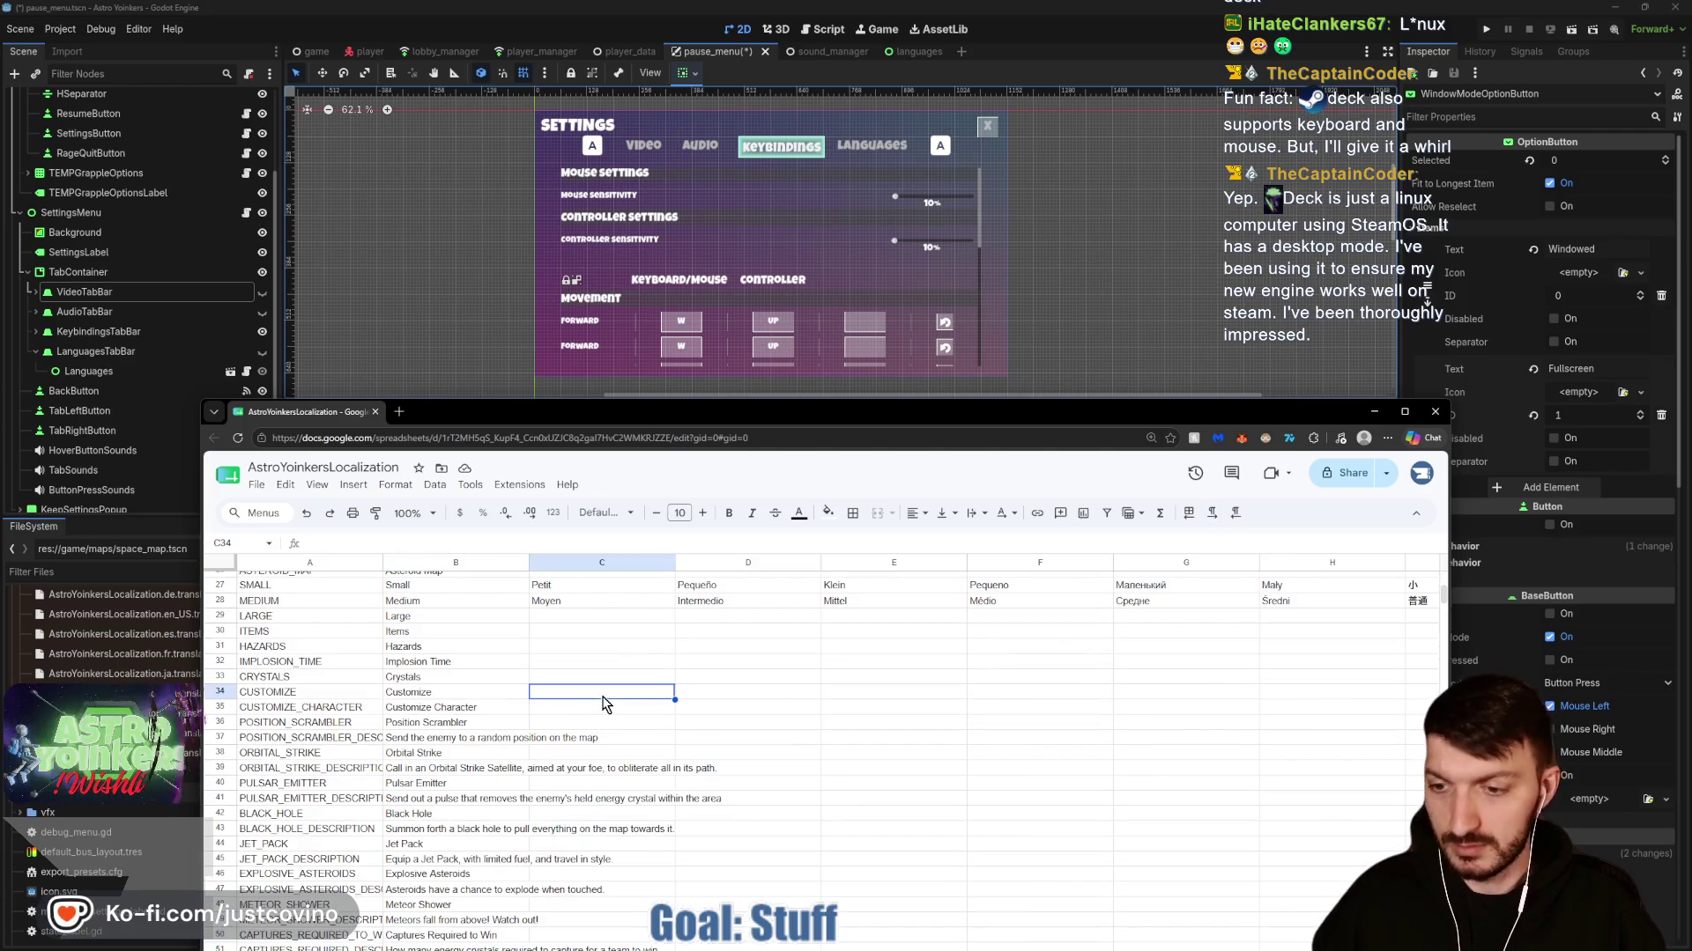
{"action": "key", "text": "ctrl+f"}
{"action": "type", "text": "forward"}
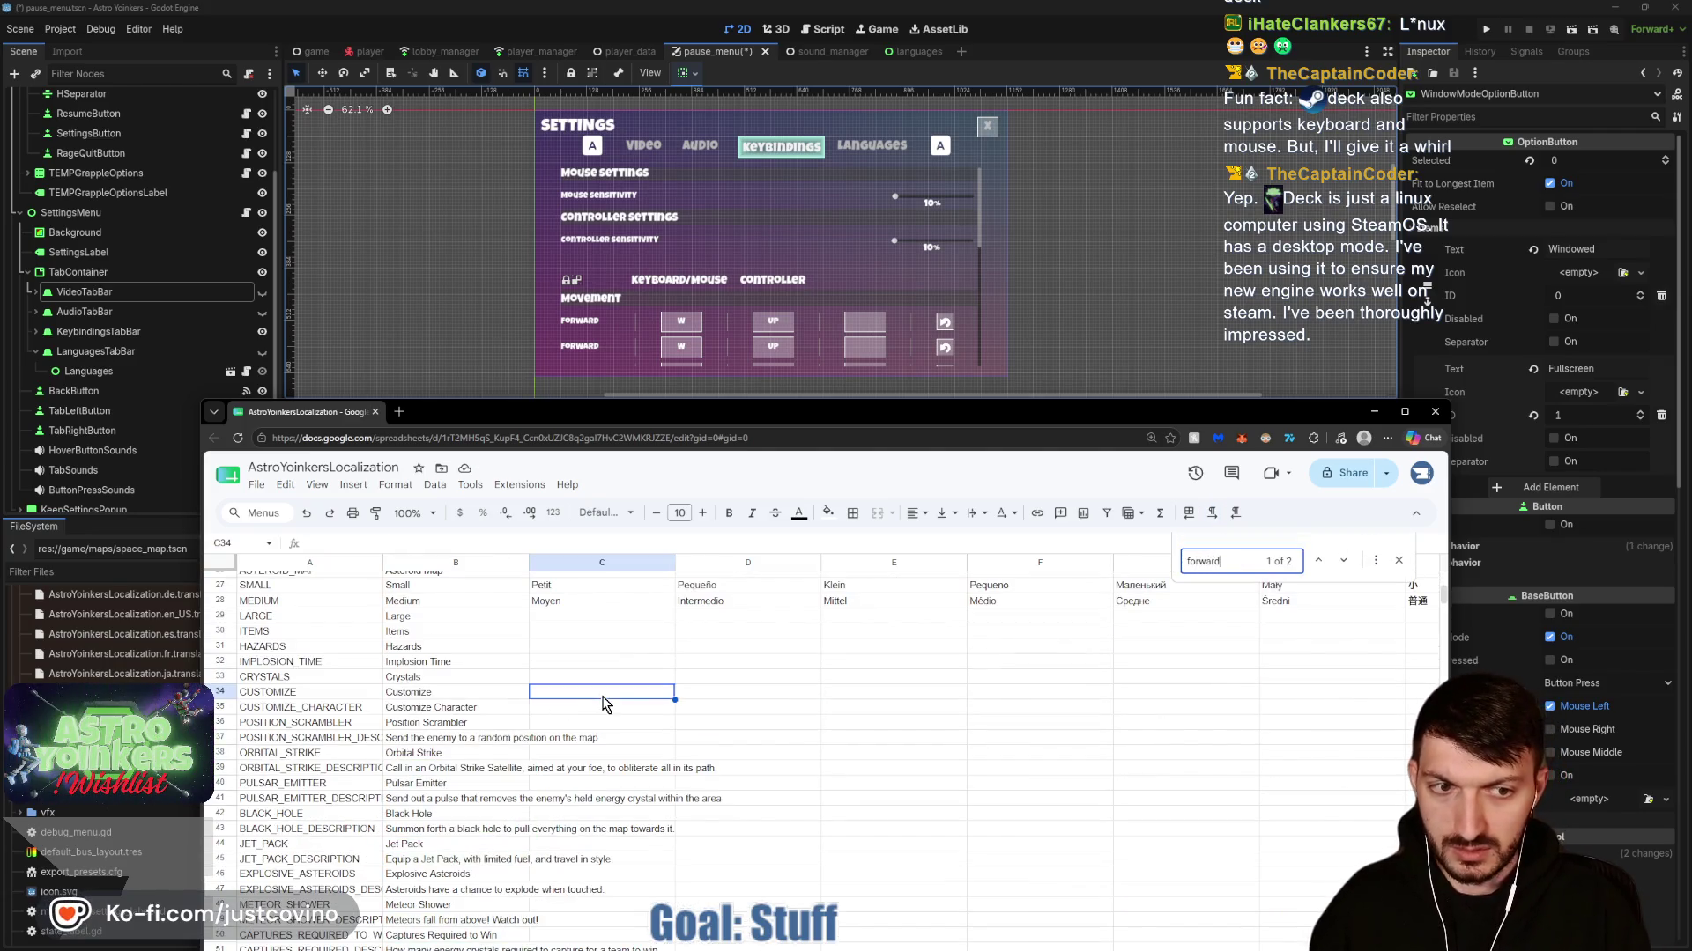
{"action": "left_click", "coordinate": [1338, 568]}
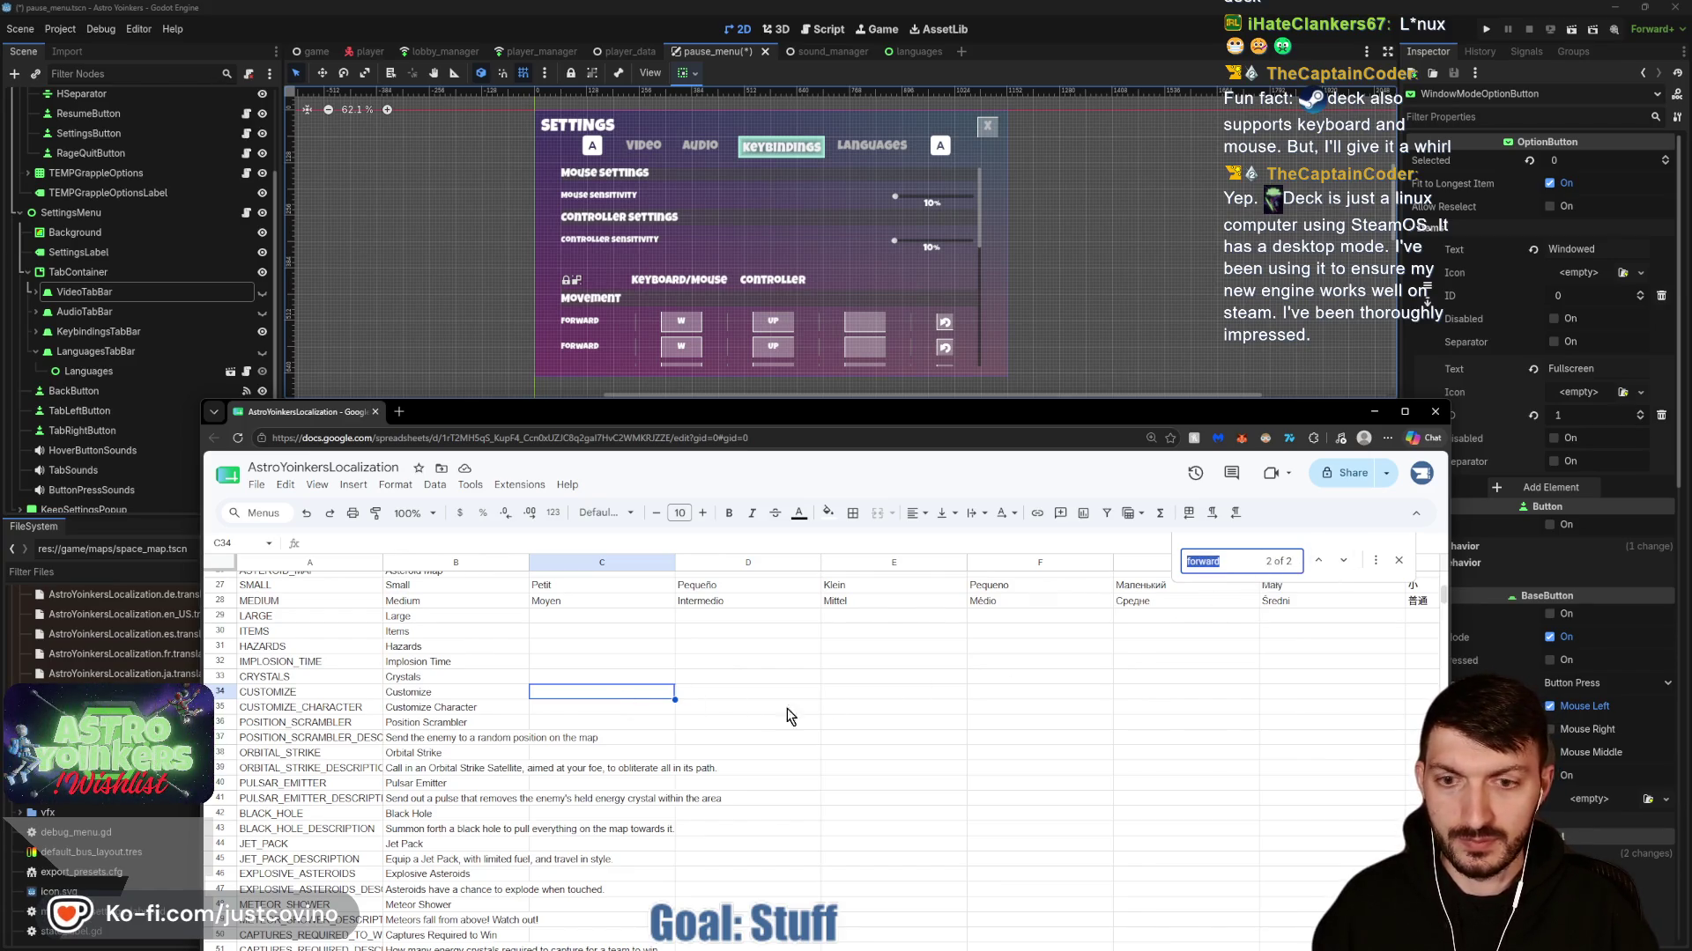
{"action": "scroll", "coordinate": [555, 766], "scroll_direction": "down", "scroll_amount": 2}
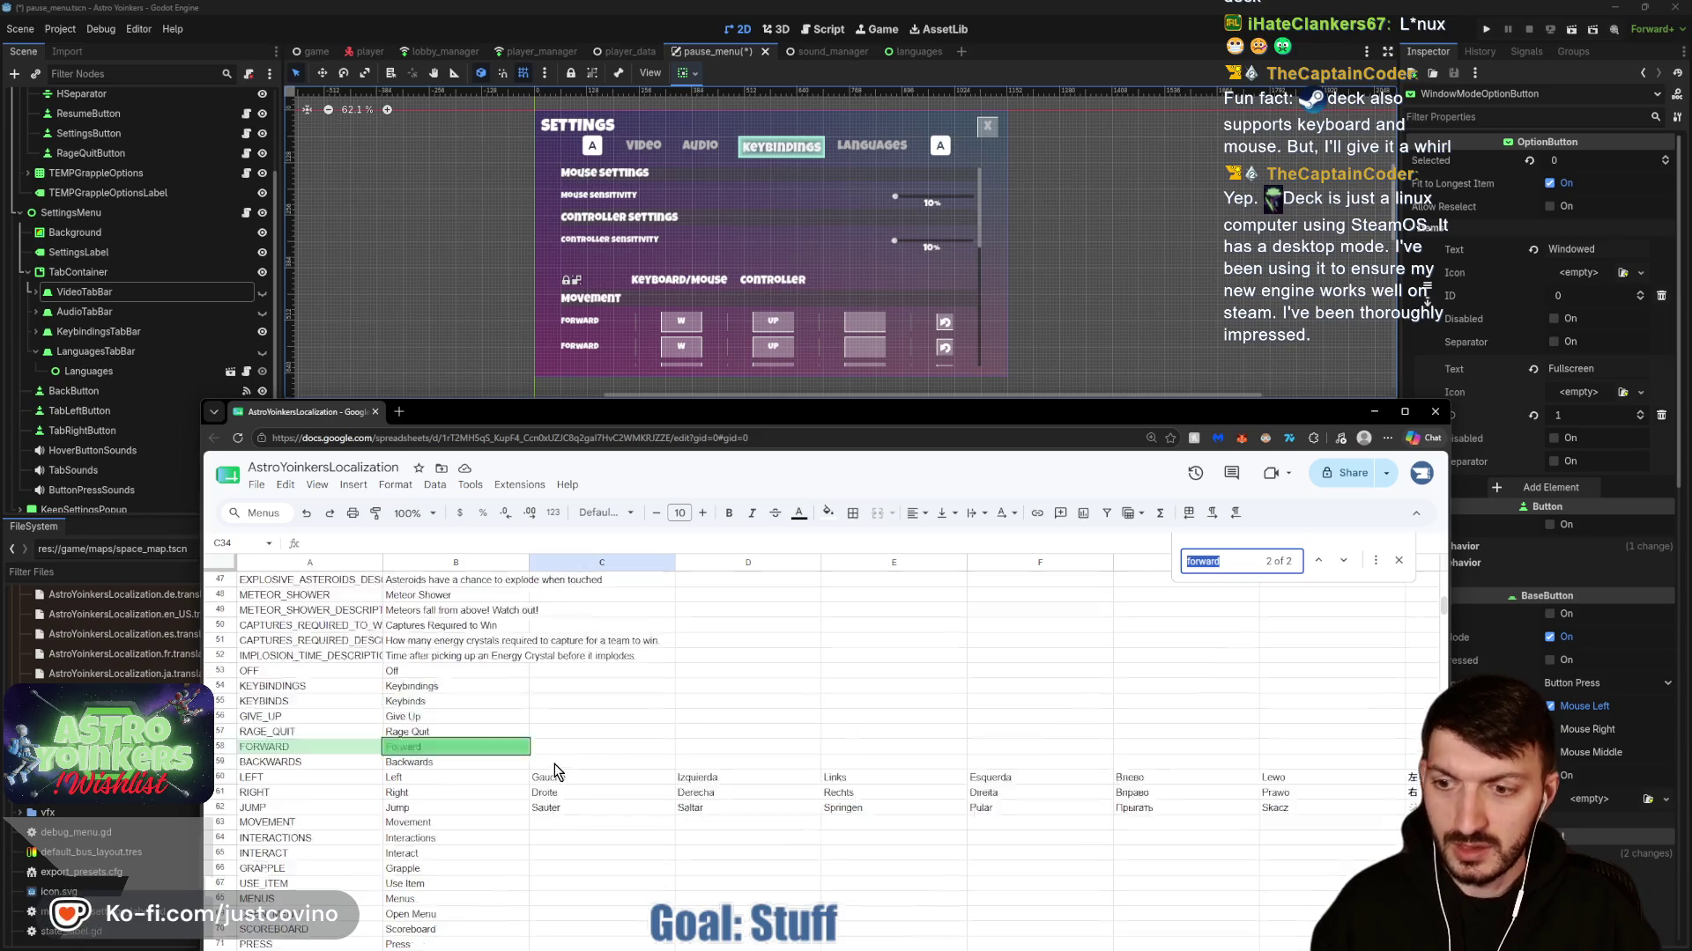
{"action": "scroll", "coordinate": [553, 764], "scroll_direction": "down", "scroll_amount": 2}
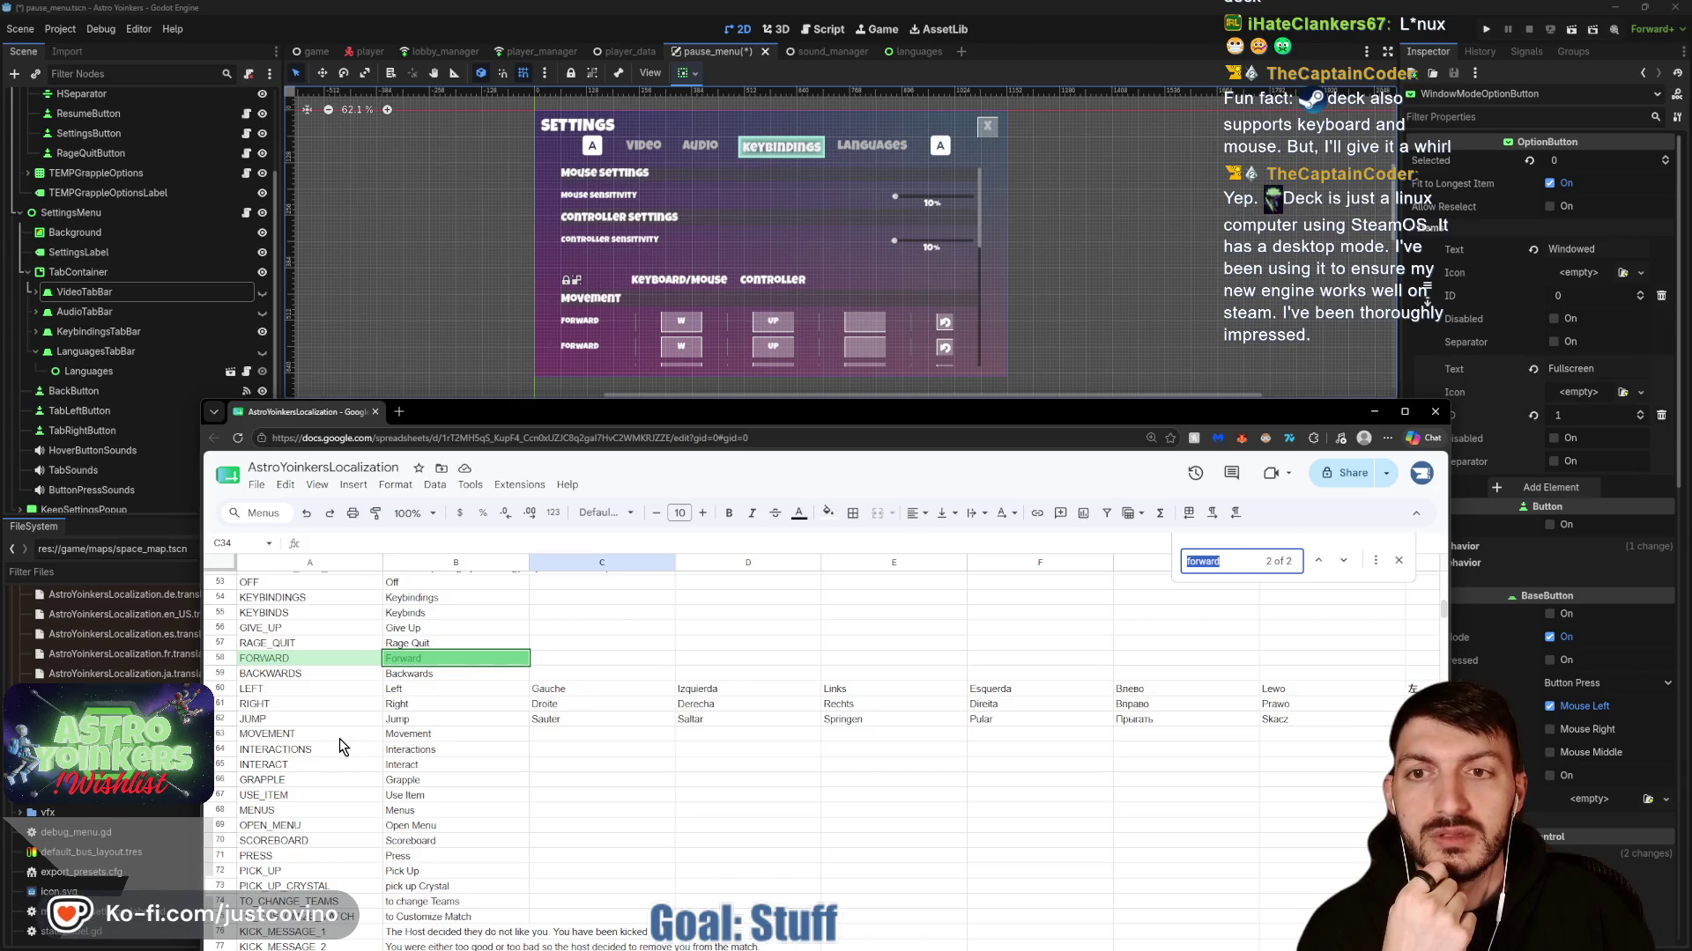
{"action": "scroll", "coordinate": [340, 740], "scroll_direction": "down", "scroll_amount": 12}
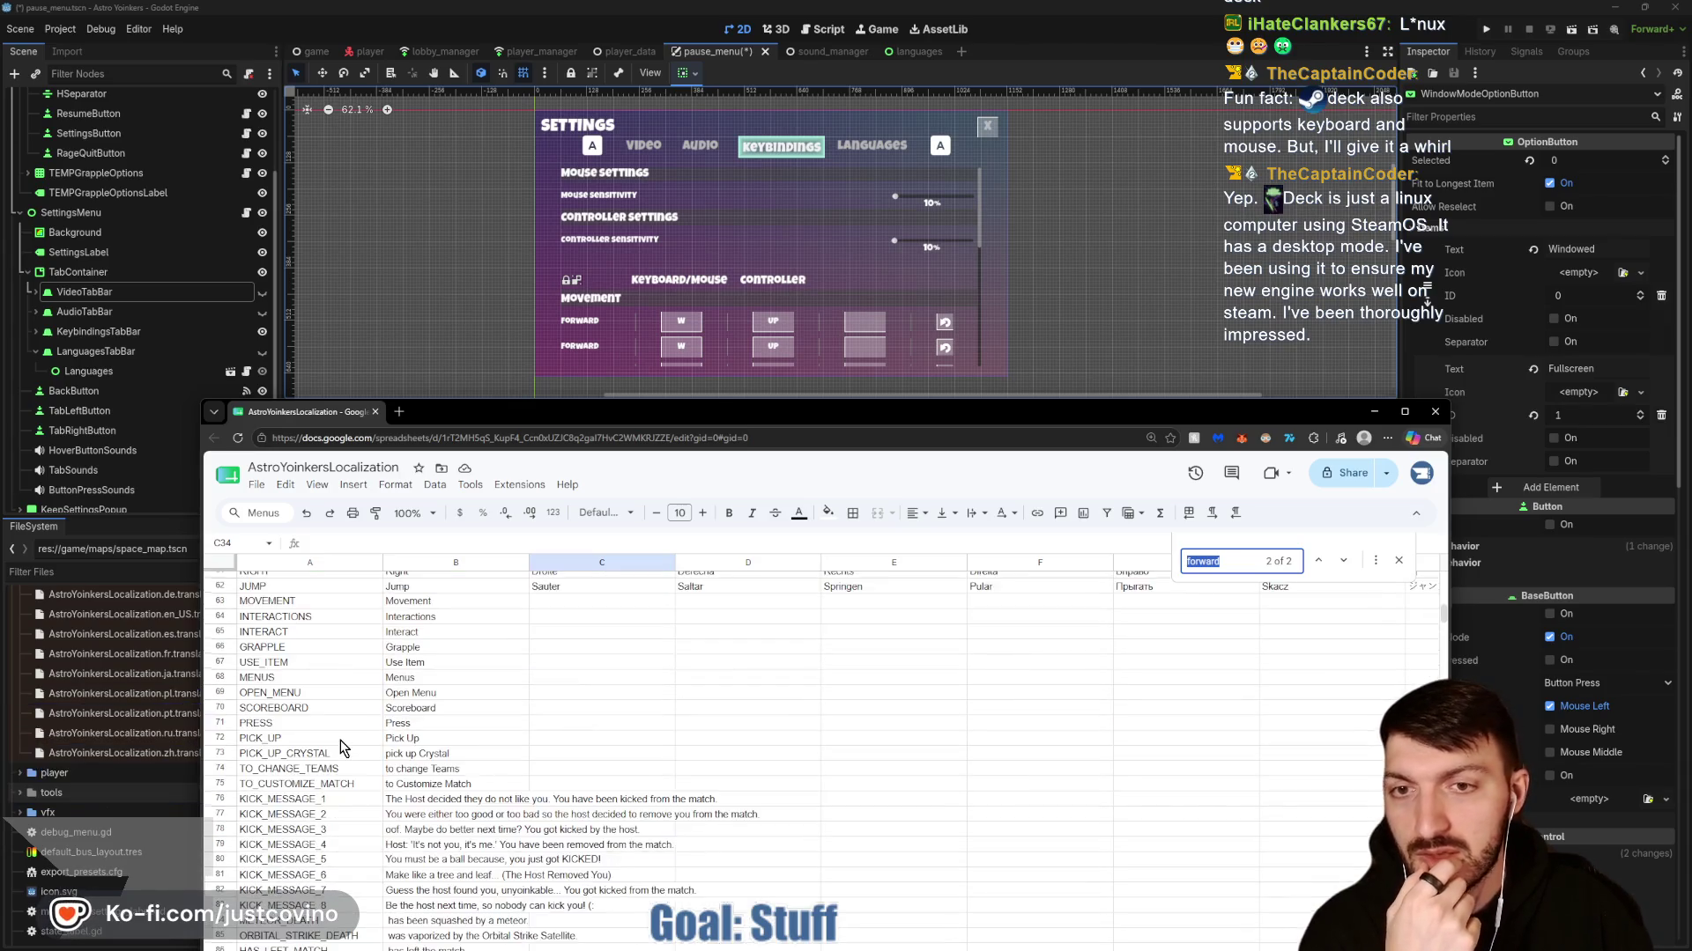
{"action": "scroll", "coordinate": [616, 718], "scroll_direction": "down", "scroll_amount": 4}
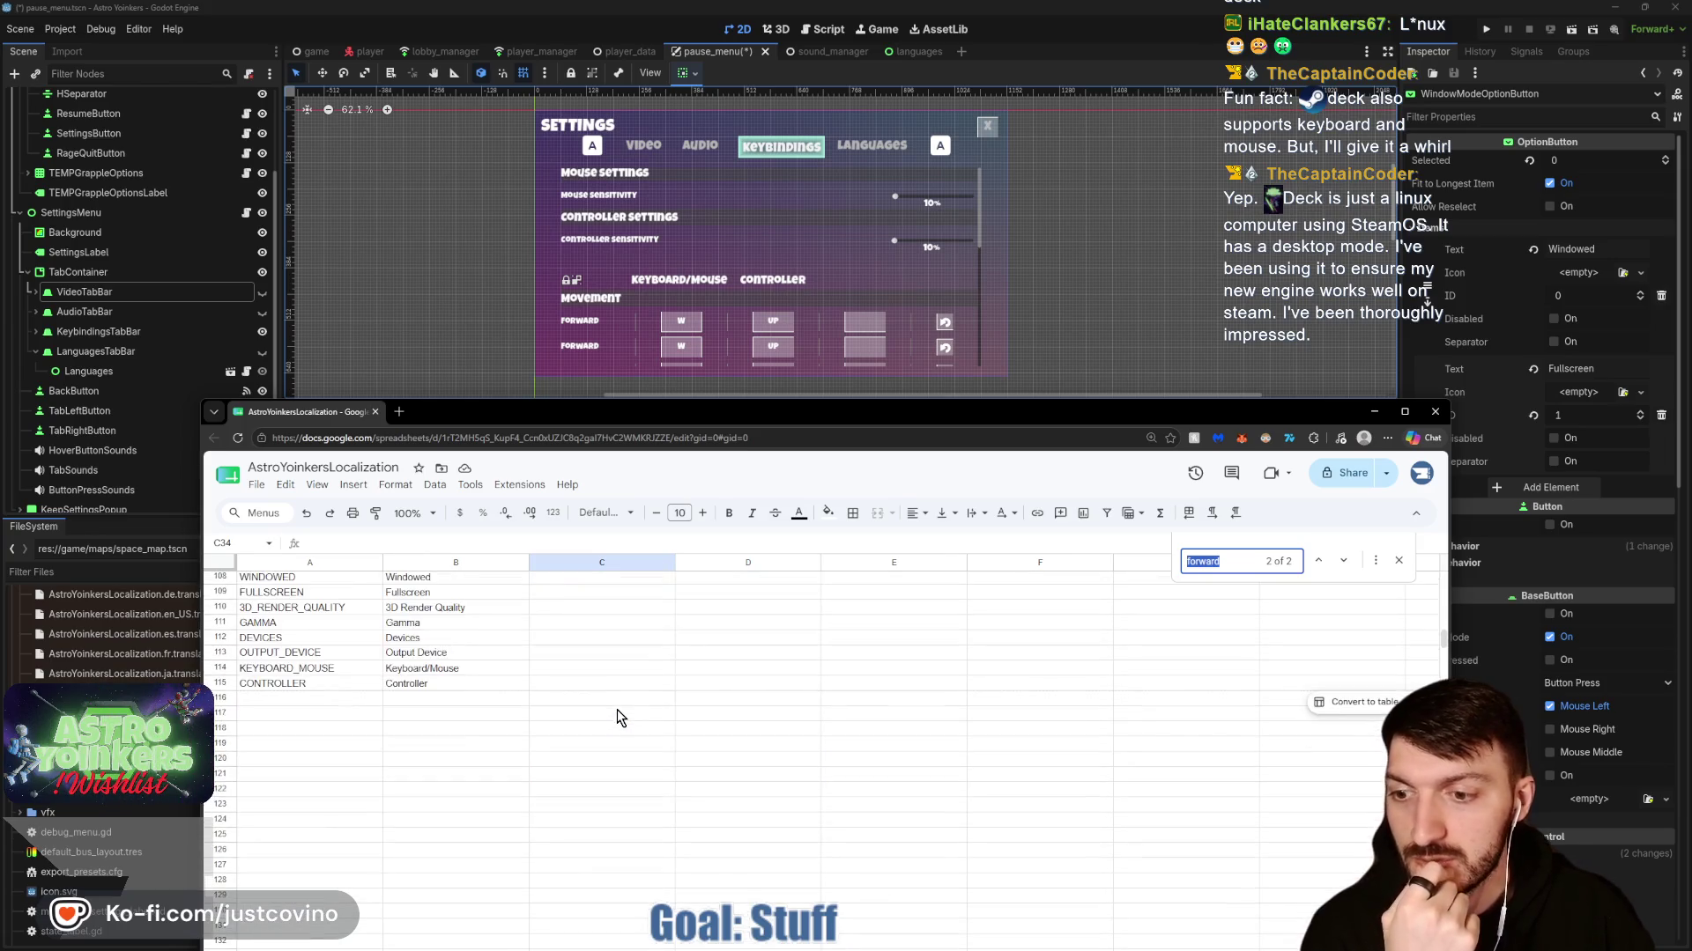
{"action": "left_click", "coordinate": [515, 717]}
{"action": "left_click", "coordinate": [1401, 562]}
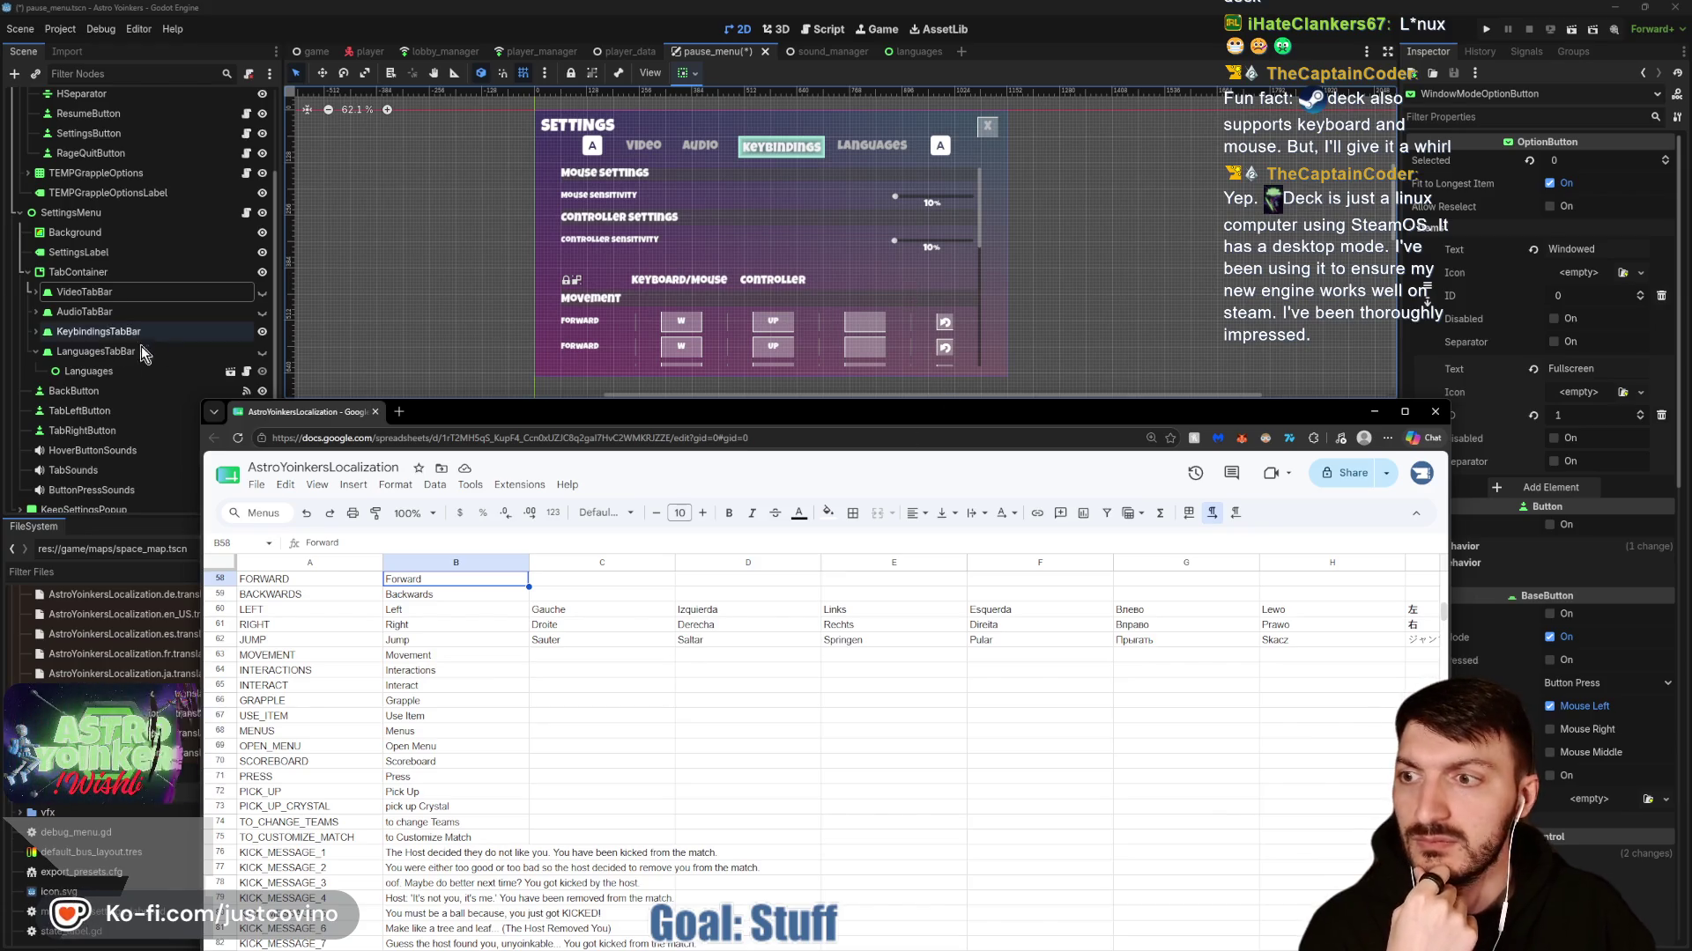
Minimize the browser to bring the Godot pause_menu scene back into view.
{"action": "left_click_drag", "start_coordinate": [587, 412], "coordinate": [681, 114]}
{"action": "left_click", "coordinate": [615, 421]}
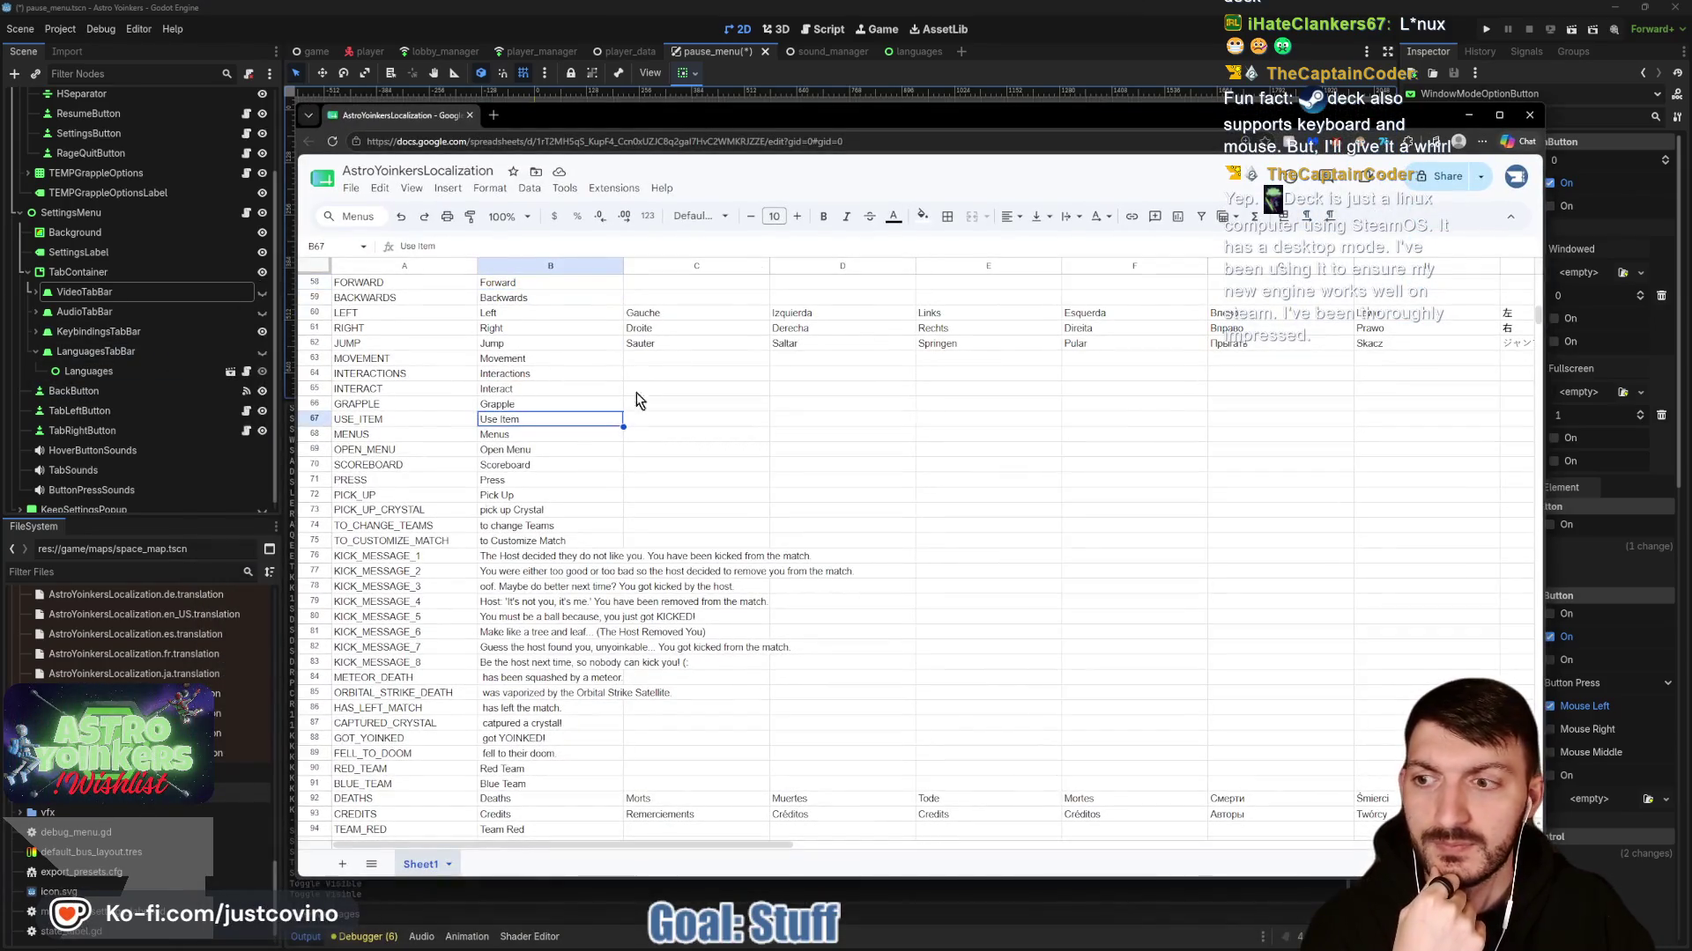
{"action": "left_click", "coordinate": [1469, 116]}
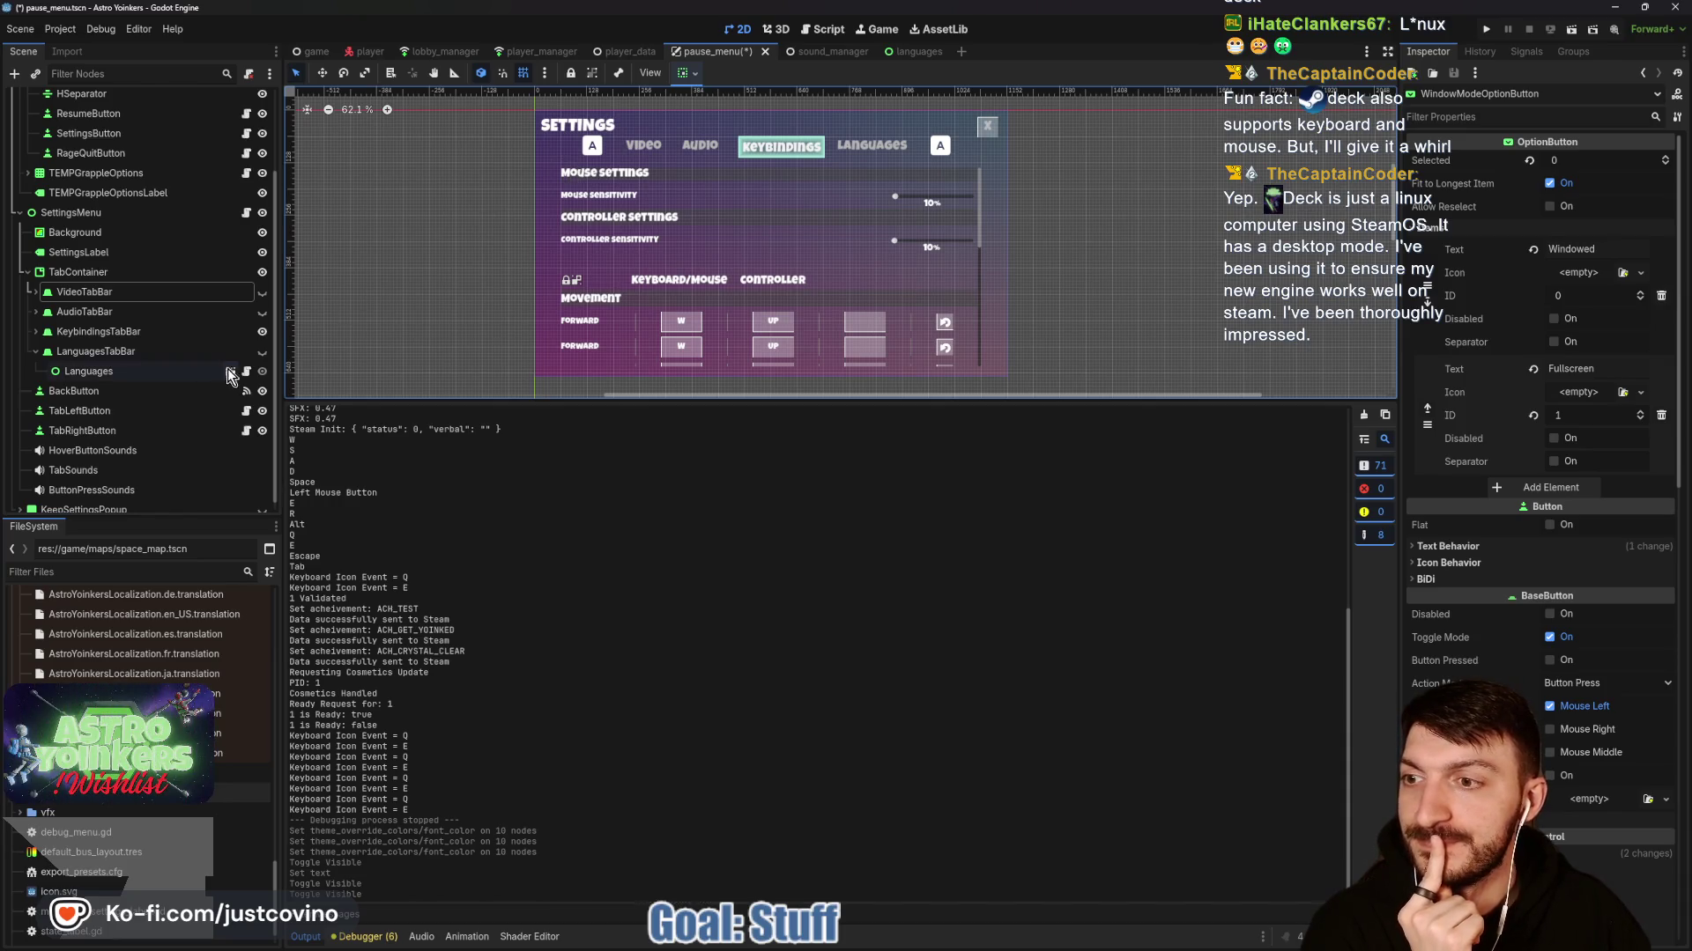
Show the Video tab in the settings preview, save the pause menu scene, then hide the settings menu.
{"action": "left_click", "coordinate": [264, 293]}
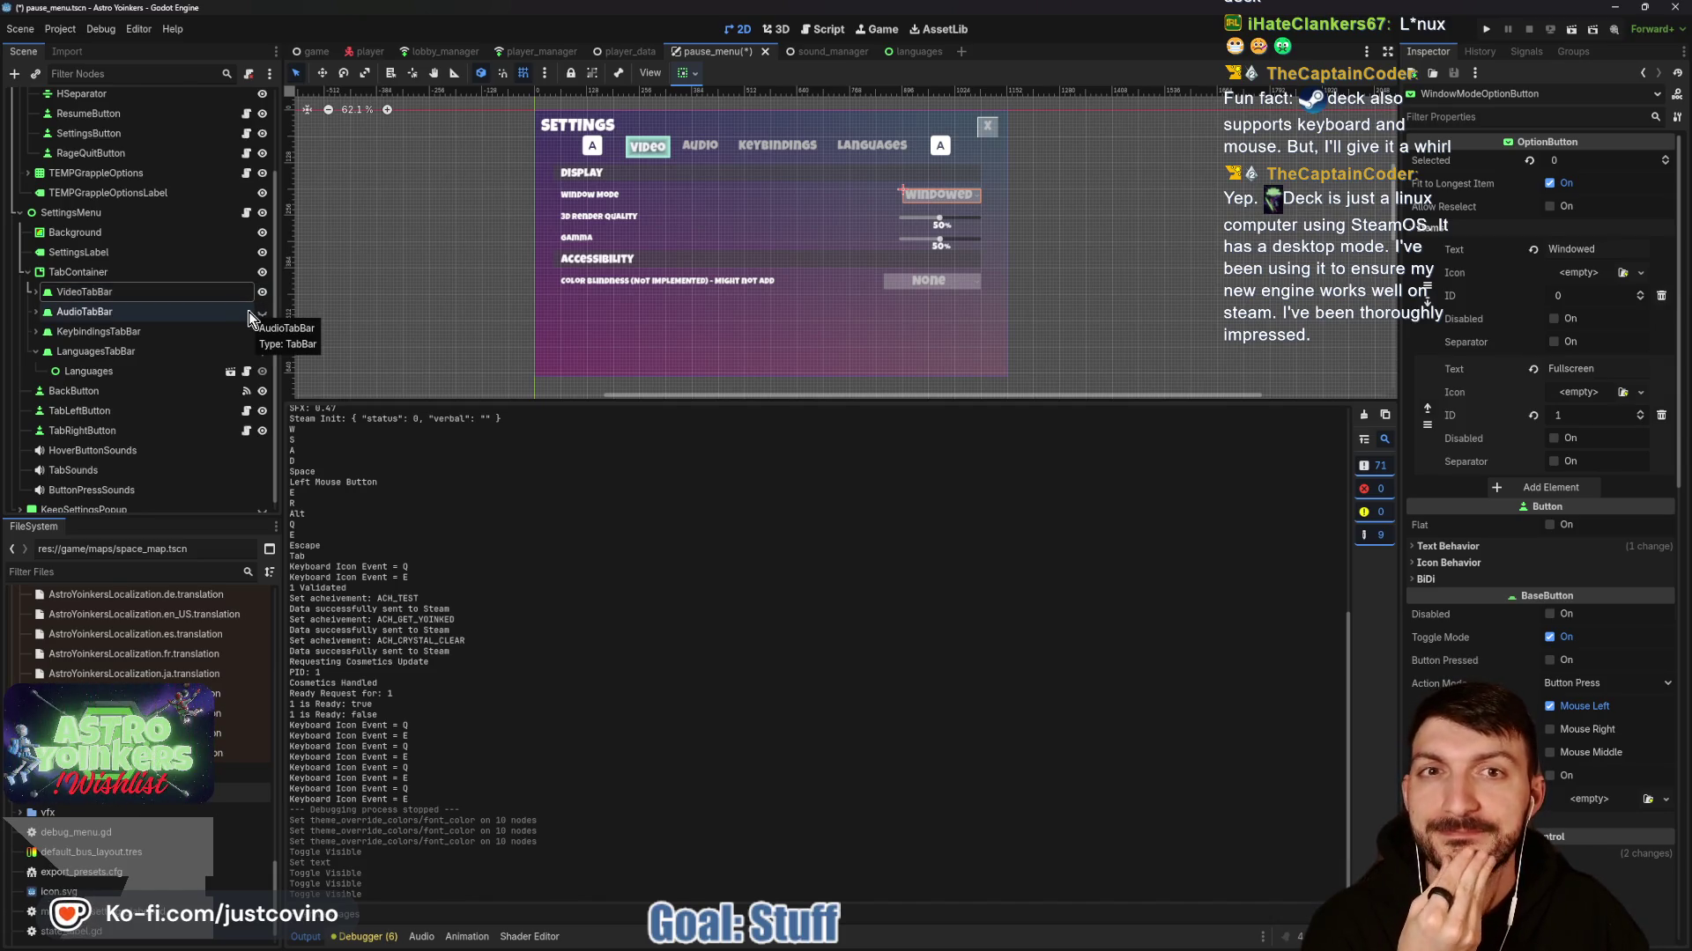
{"action": "scroll", "coordinate": [123, 287], "scroll_direction": "up", "scroll_amount": 3}
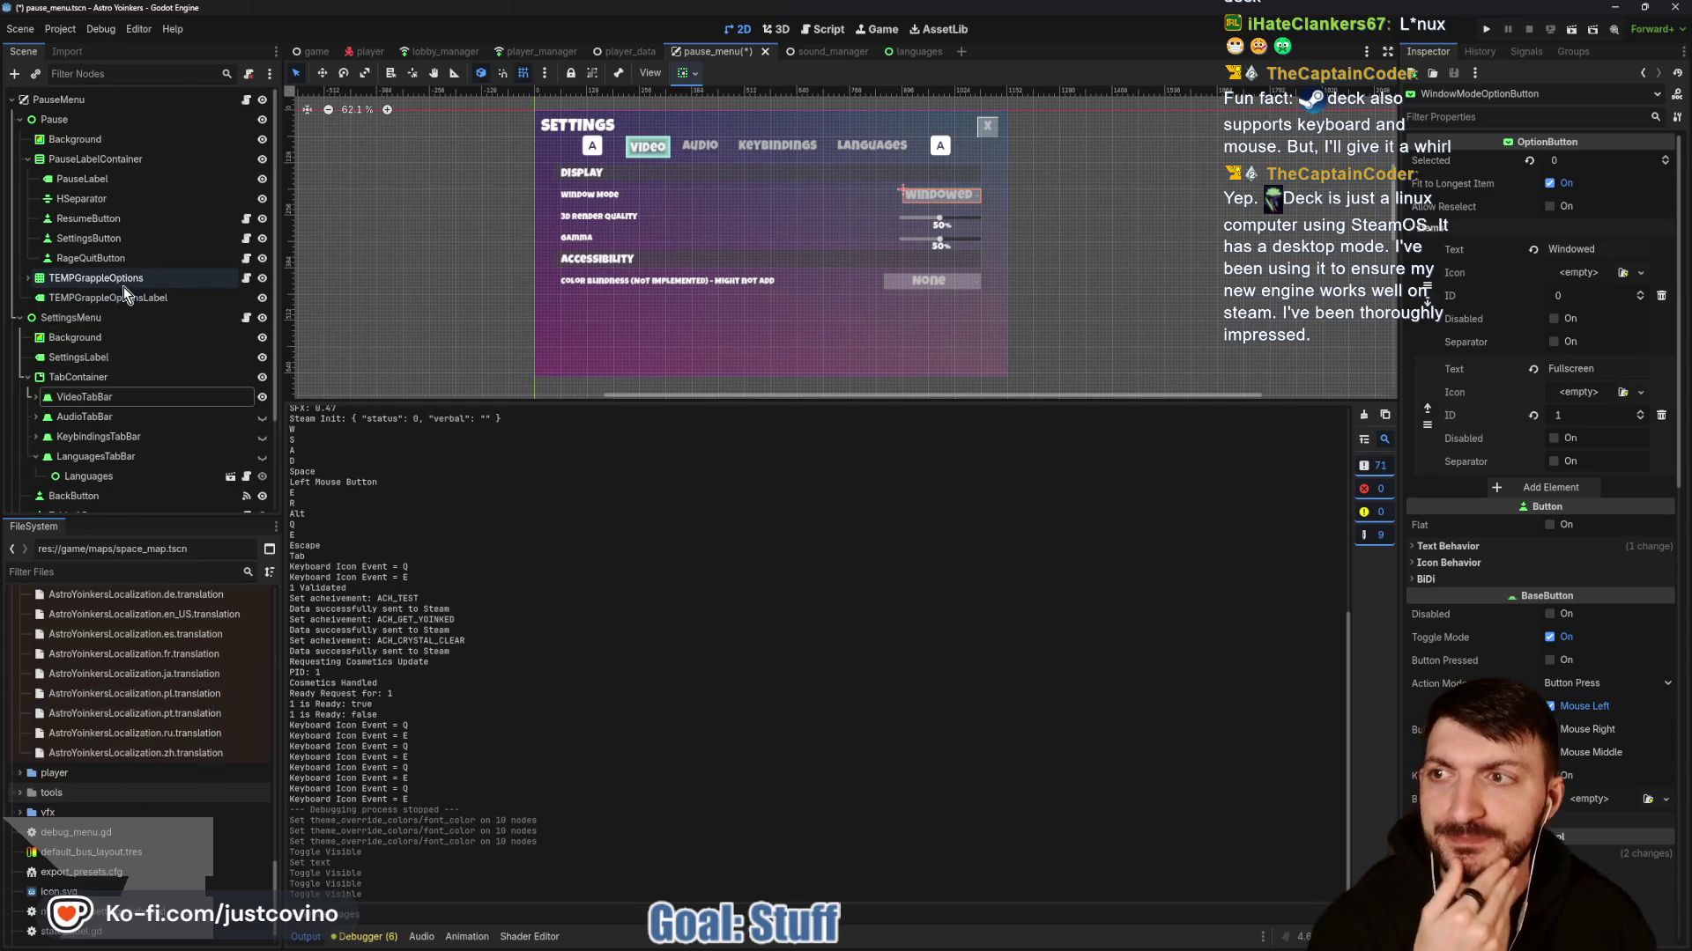
{"action": "key", "text": "ctrl+s"}
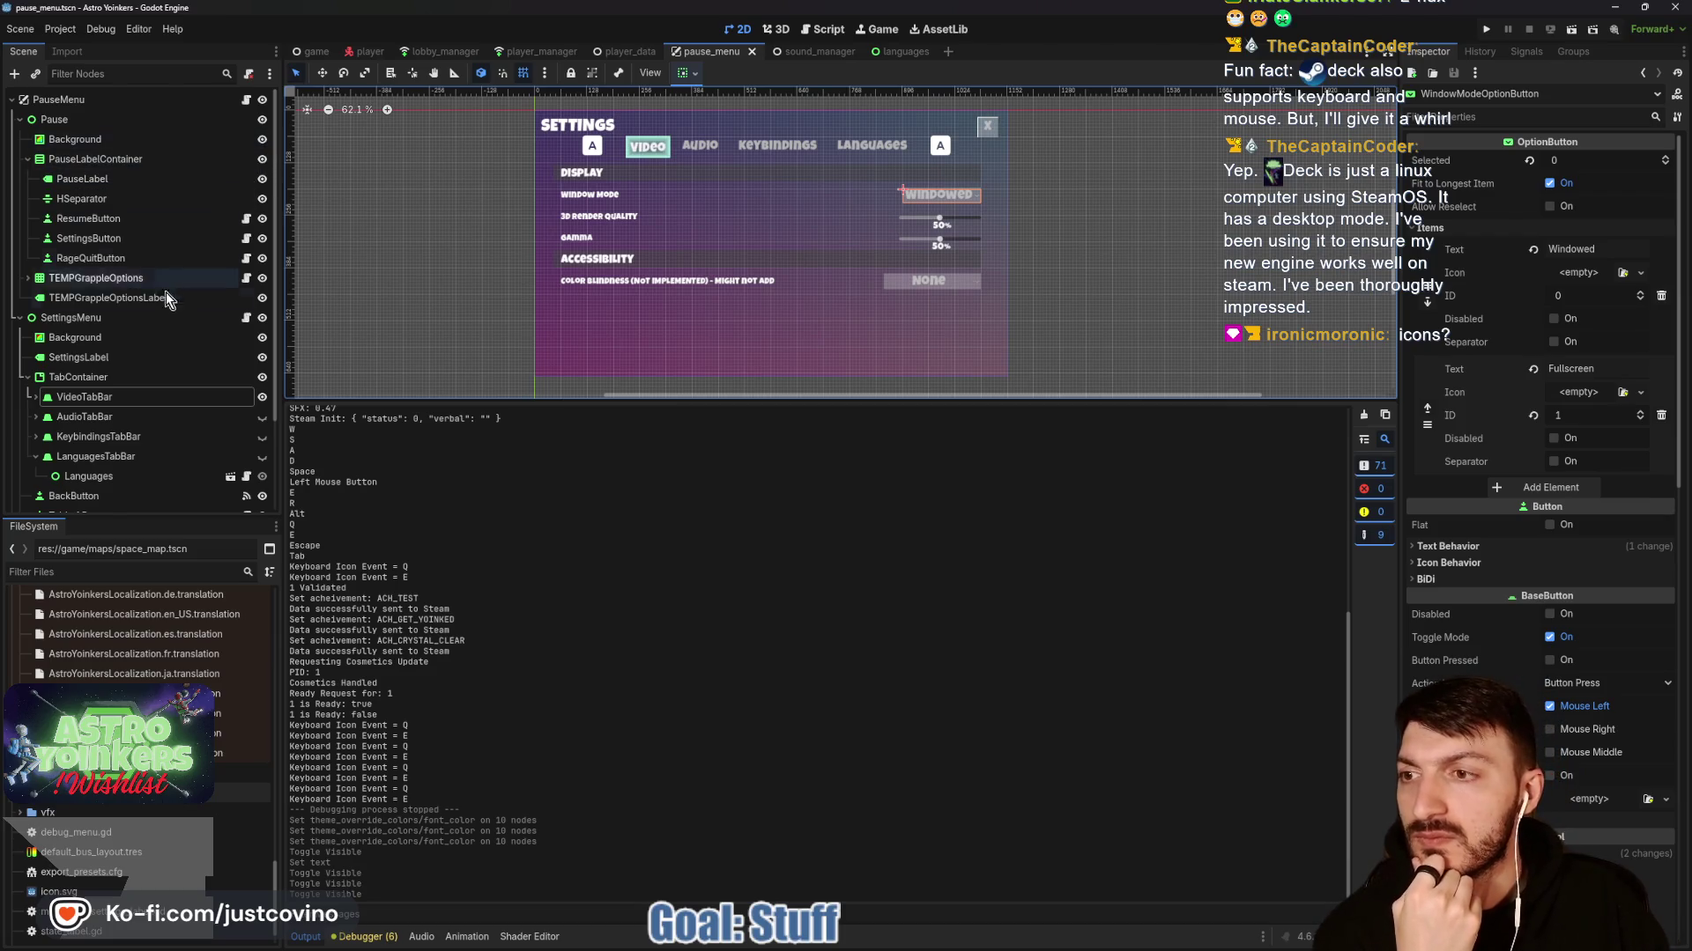
{"action": "left_click", "coordinate": [262, 318]}
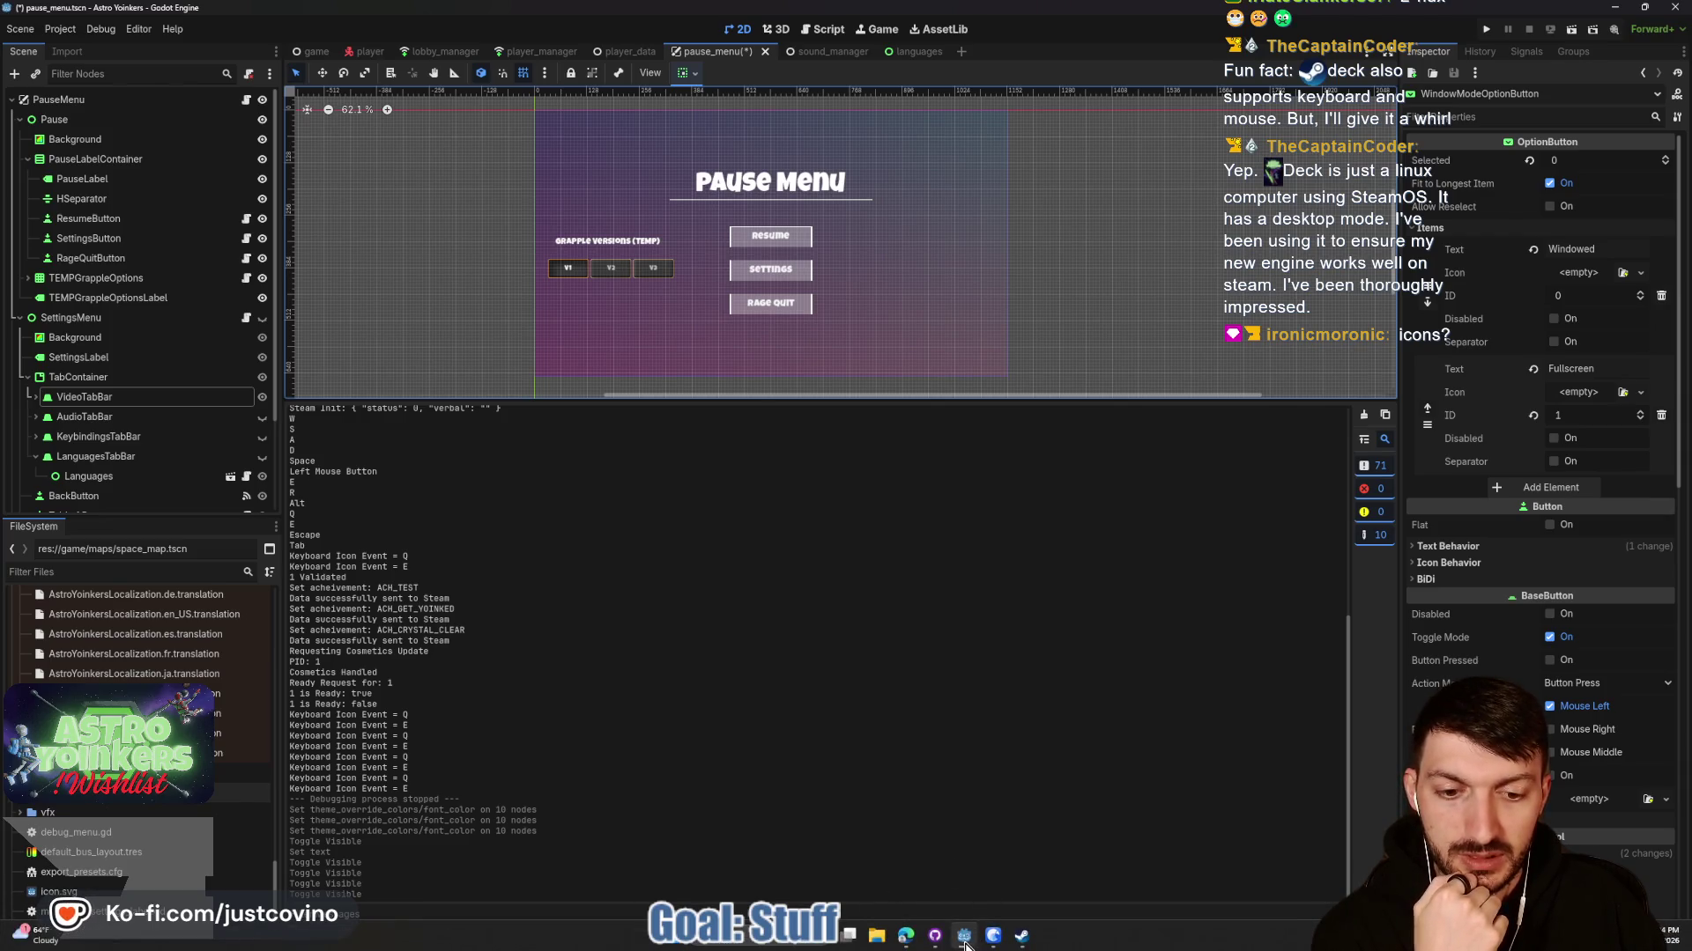
Bring the localization sheet back, select empty cell A116, and shift the window down to reveal the Pause Menu.
{"action": "mouse_move", "coordinate": [910, 943]}
{"action": "left_click", "coordinate": [969, 872]}
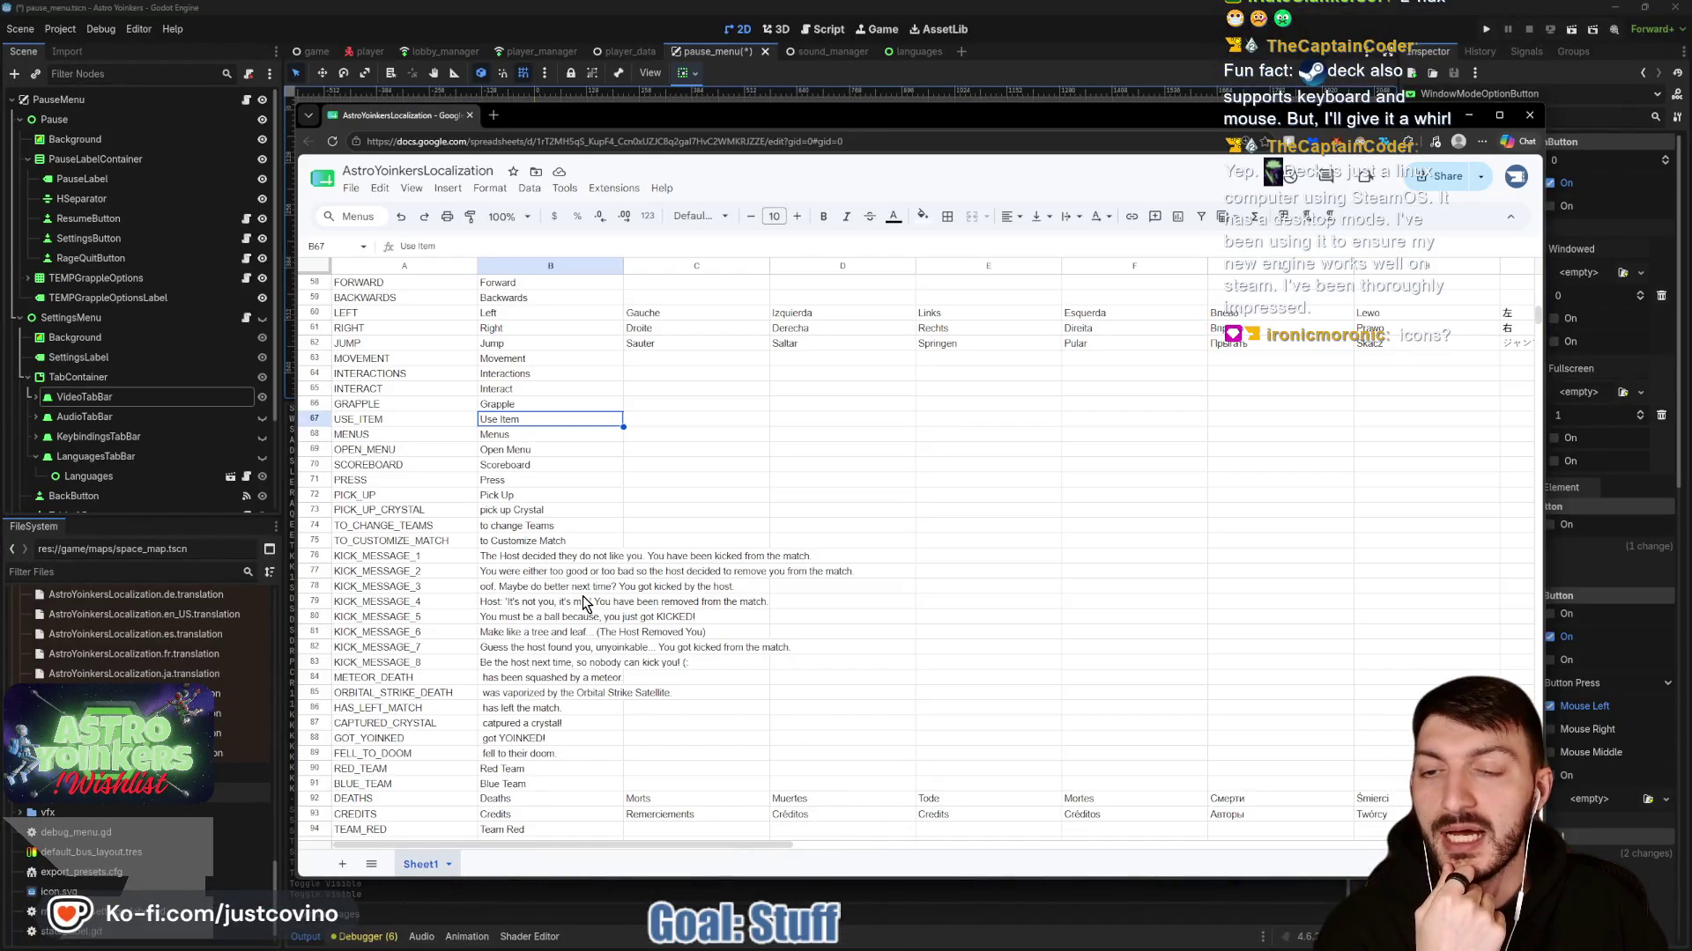
{"action": "scroll", "coordinate": [583, 602], "scroll_direction": "down", "scroll_amount": 6}
{"action": "left_click", "coordinate": [395, 589]}
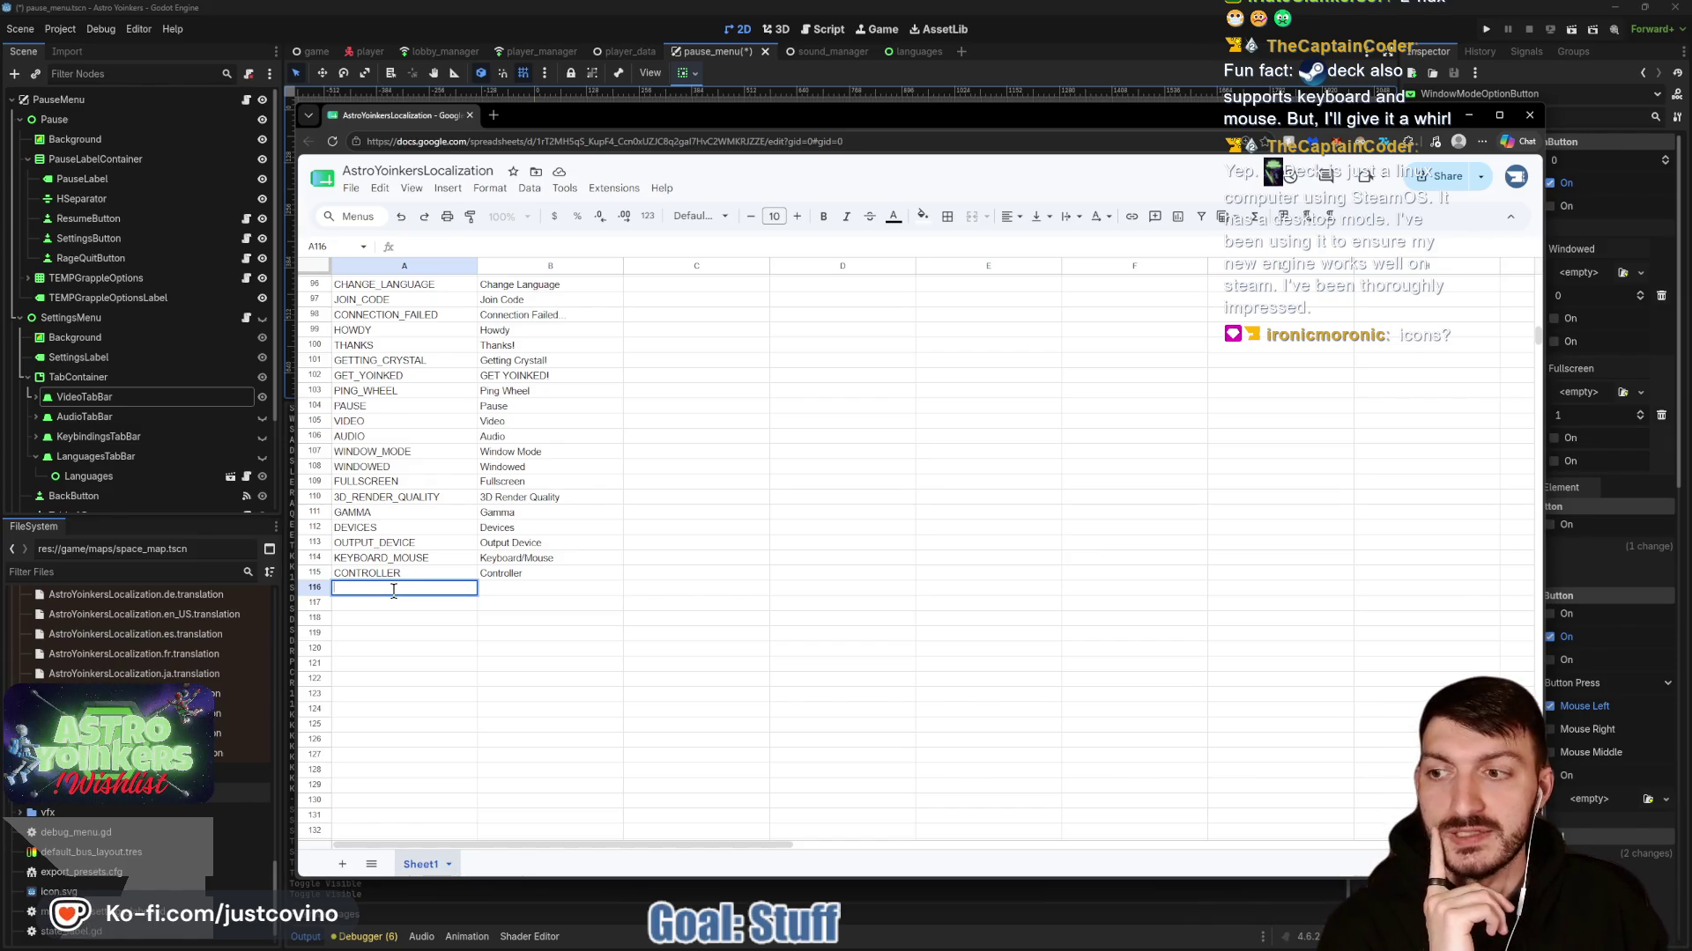
{"action": "mouse_move", "coordinate": [601, 129]}
{"action": "left_mouse_down"}
{"action": "mouse_move", "coordinate": [632, 416]}
{"action": "mouse_move", "coordinate": [560, 314]}
{"action": "mouse_move", "coordinate": [537, 345]}
{"action": "mouse_move", "coordinate": [546, 326]}
{"action": "left_mouse_up"}
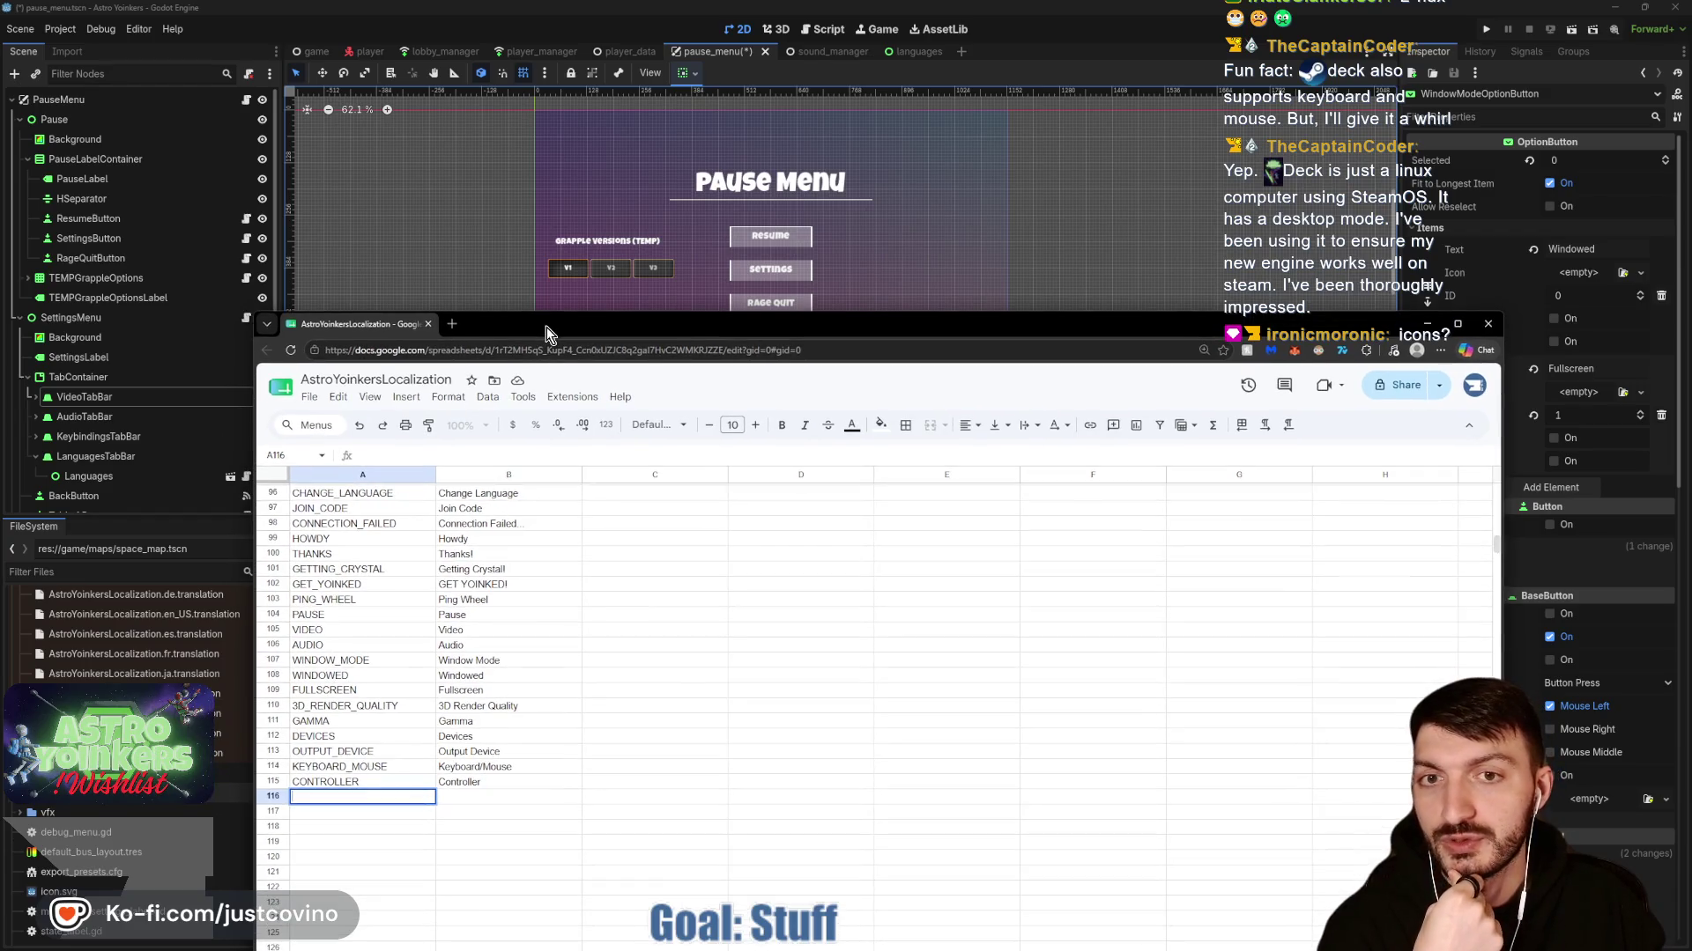
Search the sheet to check whether a RESUME key already exists.
{"action": "left_click", "coordinate": [835, 574]}
{"action": "key", "text": "ctrl+f"}
{"action": "type", "text": "ESUME"}
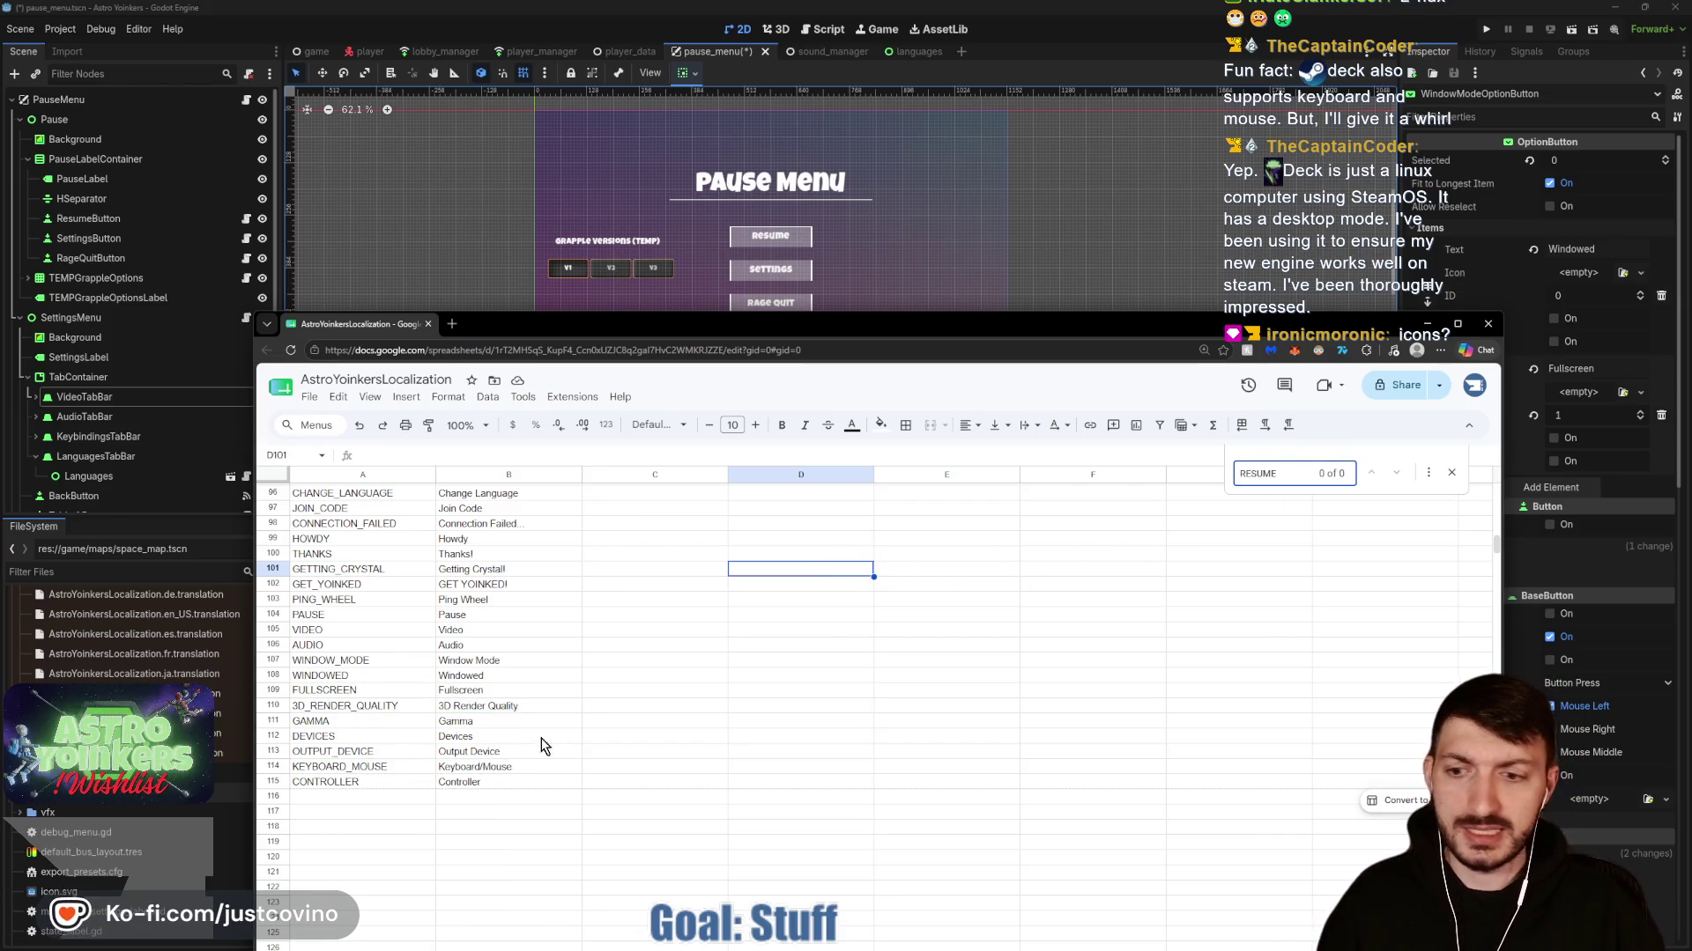
Enter key RESUME with English text Resume in row 116, then search for 'rage'.
{"action": "left_click", "coordinate": [350, 795]}
{"action": "type", "text": "RESUME"}
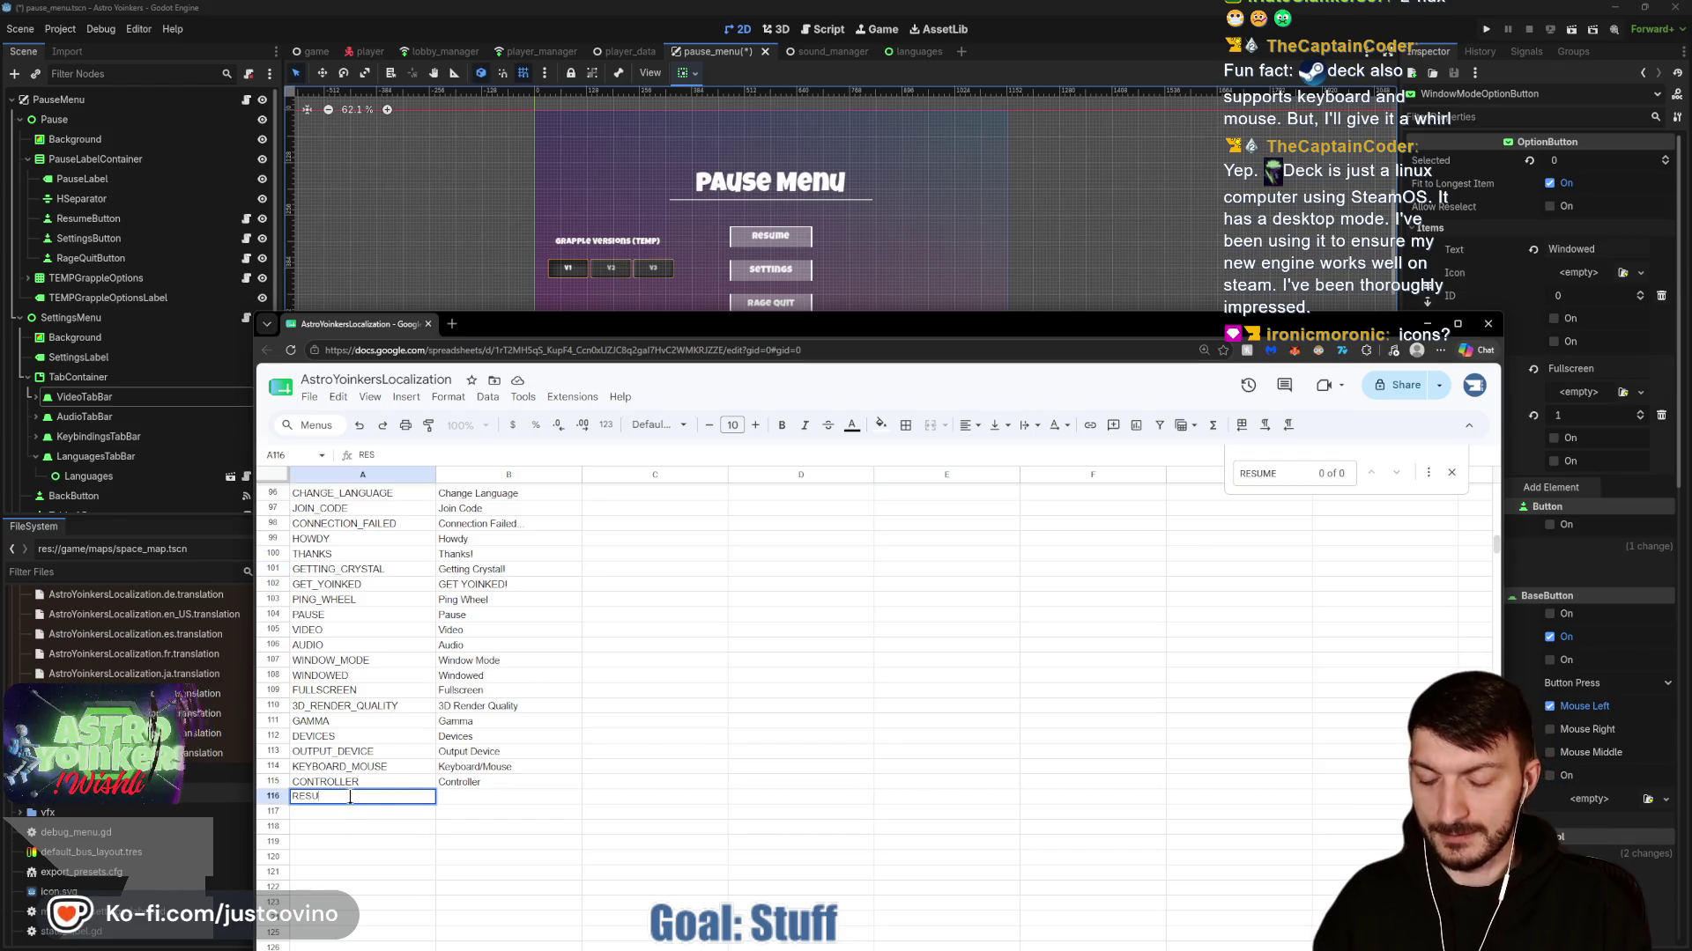
{"action": "key", "text": "Tab"}
{"action": "type", "text": "Re"}
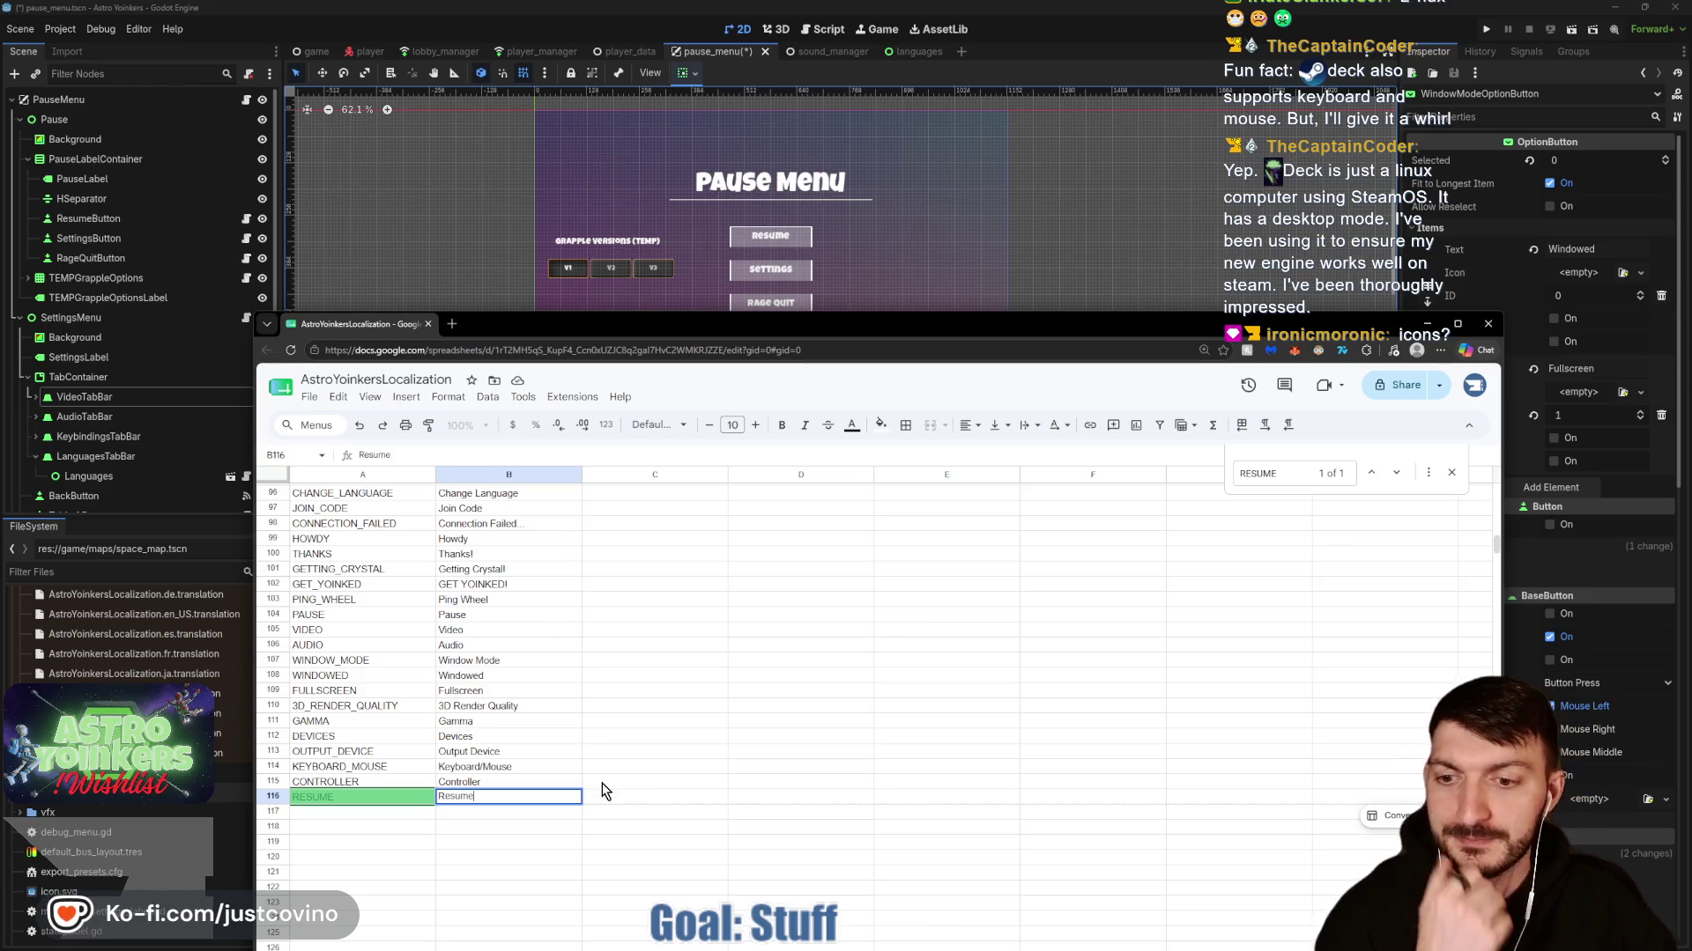
{"action": "key", "text": "Return"}
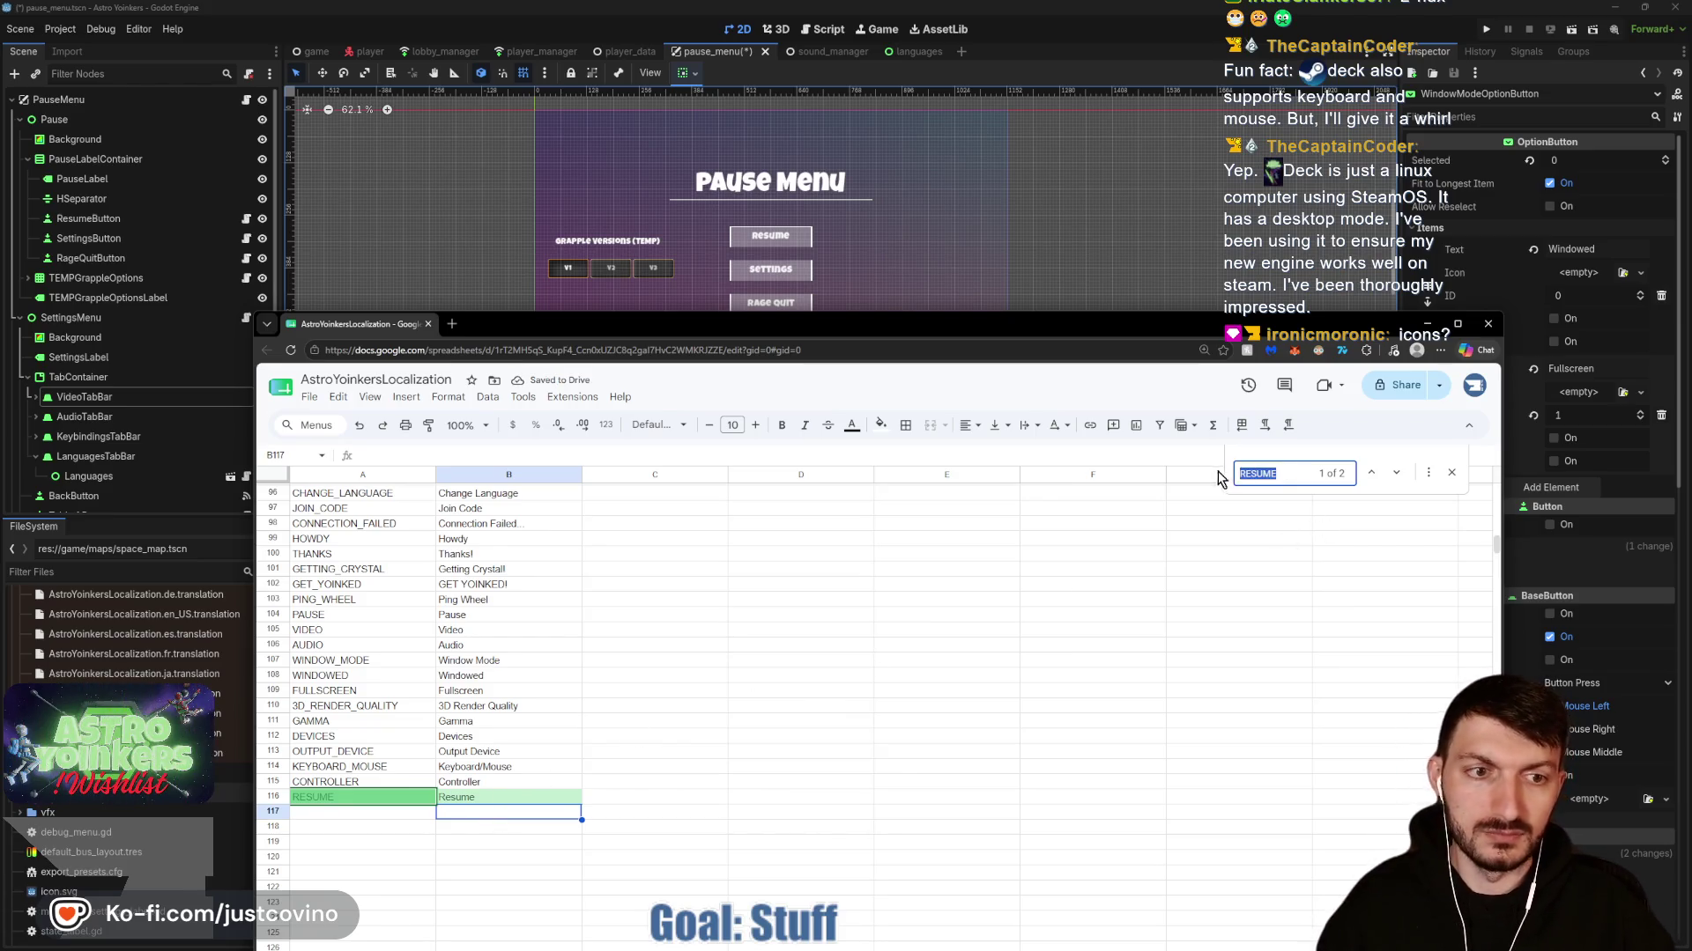
{"action": "type", "text": "rage"}
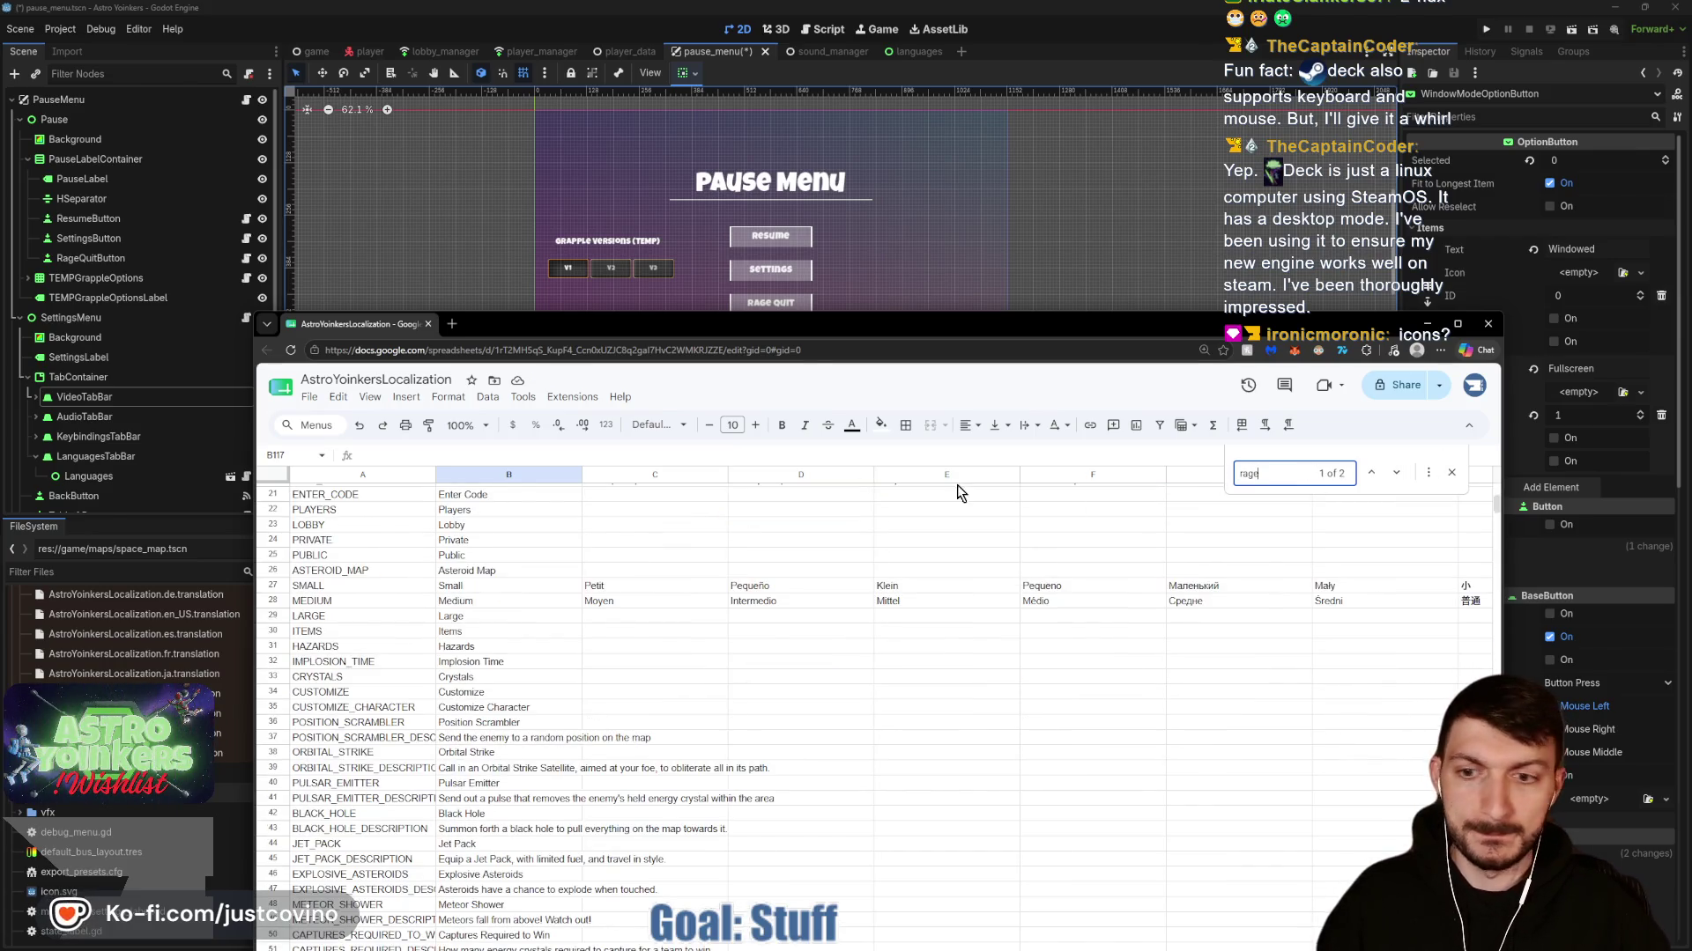
Peek at the Pause Menu behind Chrome and search the sheet for 'pause' to locate the PAUSE key.
{"action": "left_click_drag", "start_coordinate": [837, 323], "coordinate": [826, 154]}
{"action": "scroll", "coordinate": [466, 710], "scroll_direction": "down", "scroll_amount": 3}
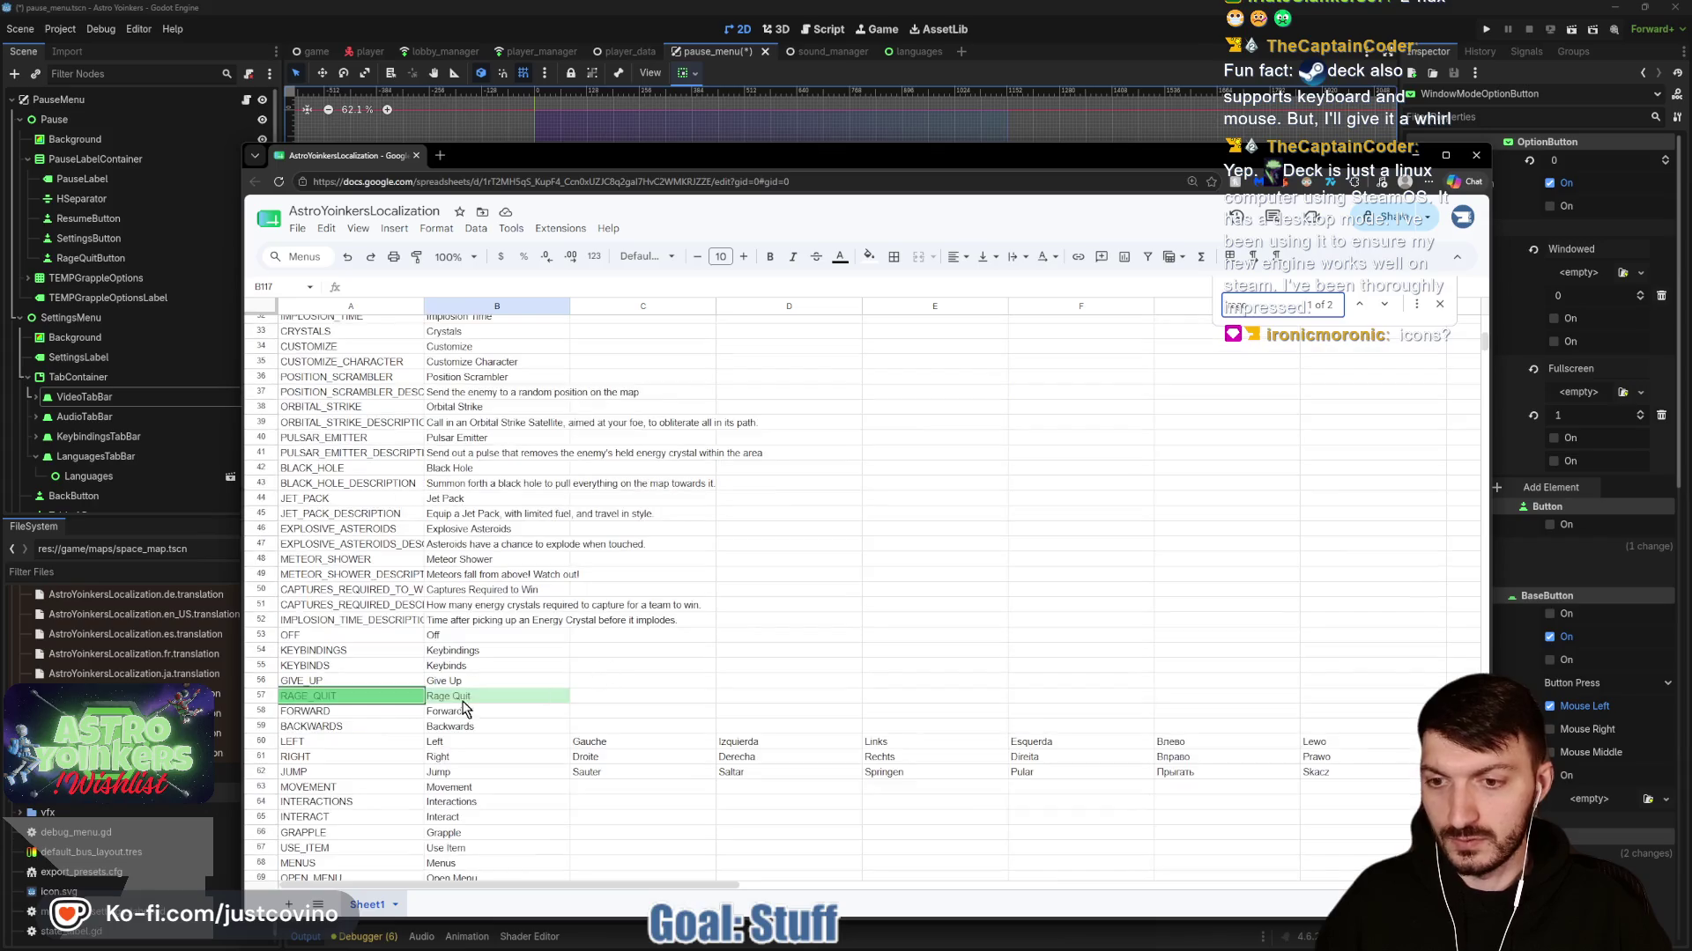
{"action": "mouse_move", "coordinate": [758, 160]}
{"action": "left_mouse_down"}
{"action": "mouse_move", "coordinate": [751, 615]}
{"action": "mouse_move", "coordinate": [750, 141]}
{"action": "mouse_move", "coordinate": [840, 574]}
{"action": "mouse_move", "coordinate": [848, 714]}
{"action": "mouse_move", "coordinate": [778, 205]}
{"action": "left_mouse_up"}
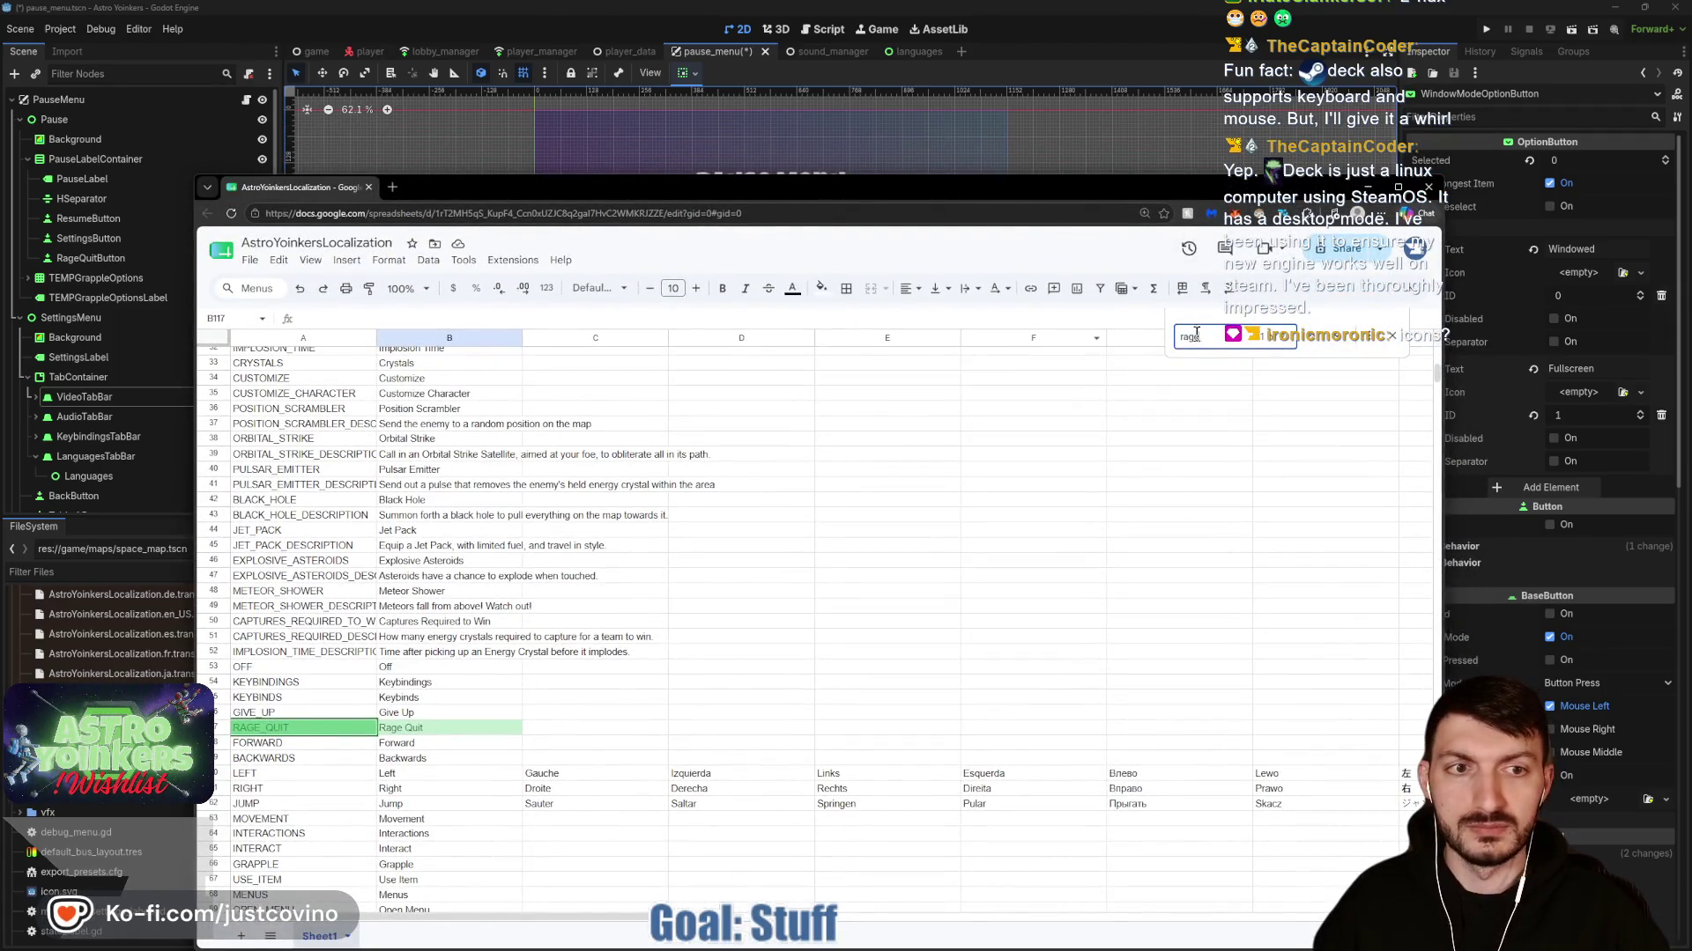
{"action": "type", "text": "pause m"}
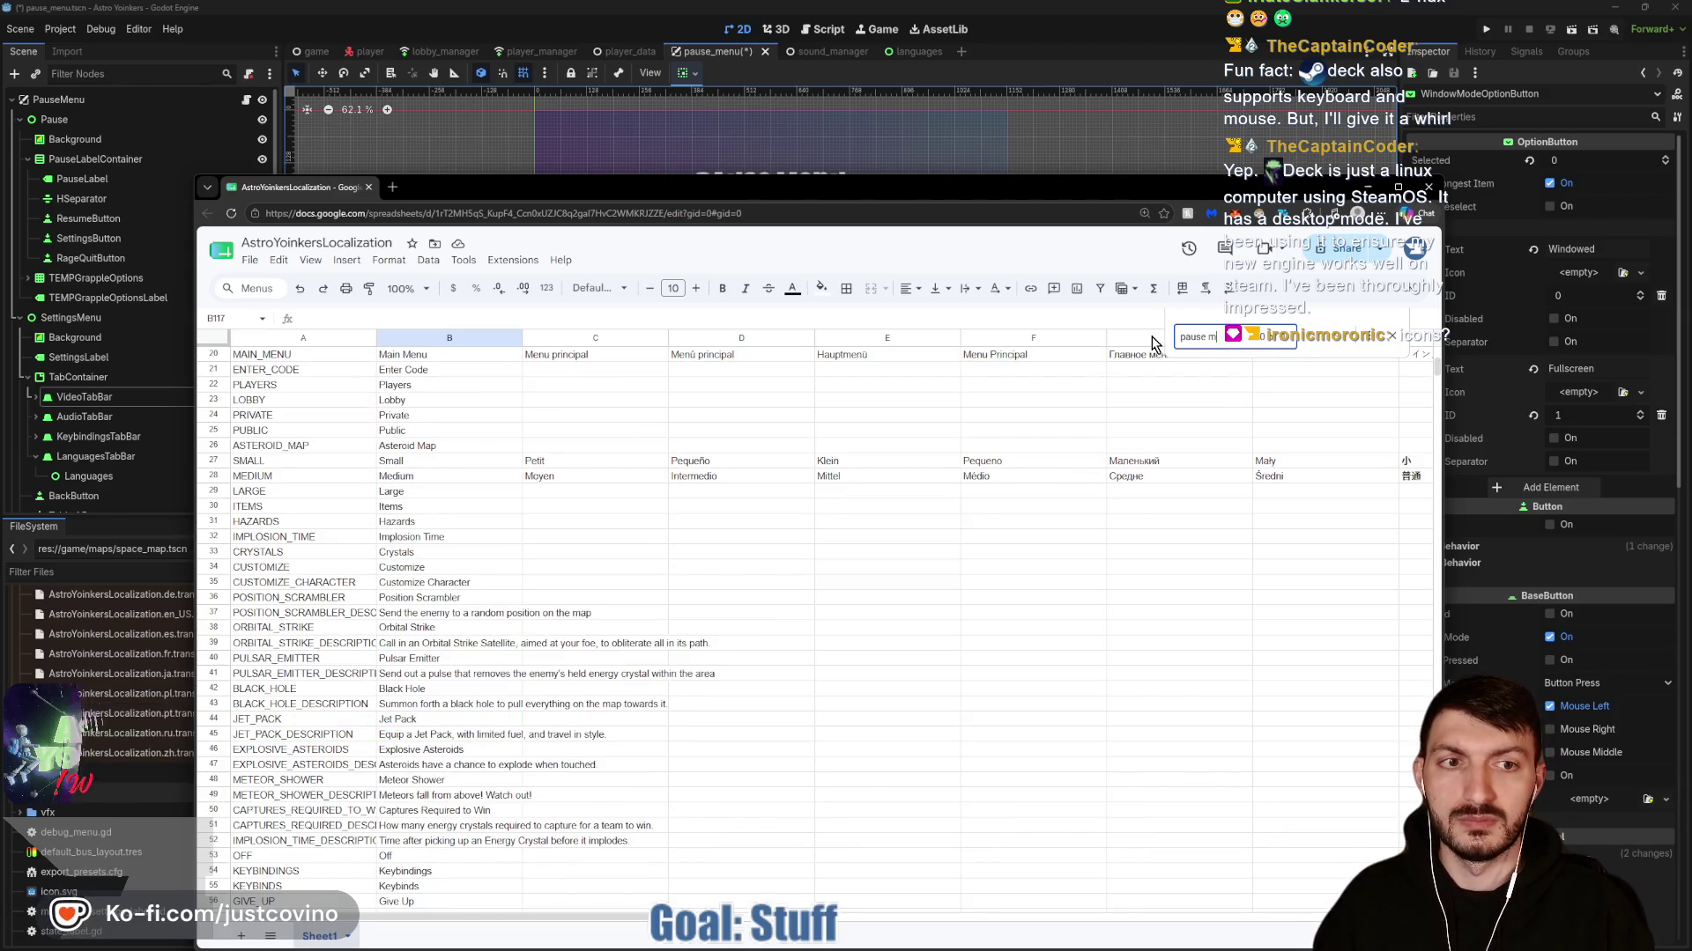
{"action": "key", "text": "Return"}
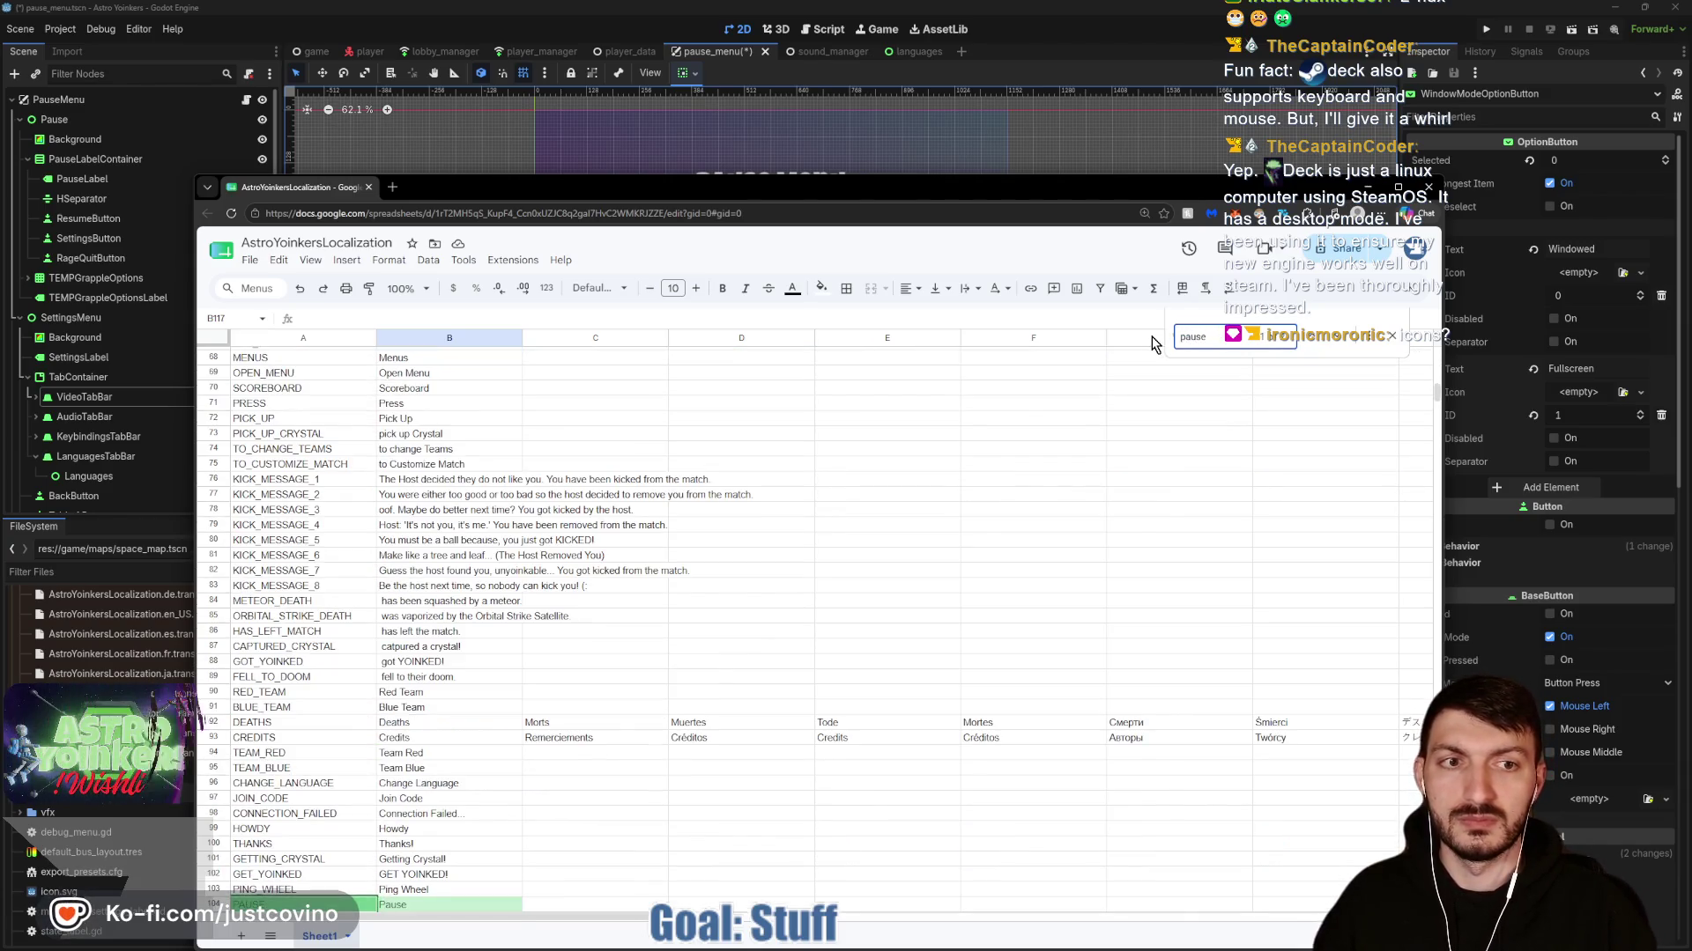
{"action": "scroll", "coordinate": [678, 657], "scroll_direction": "down", "scroll_amount": 5}
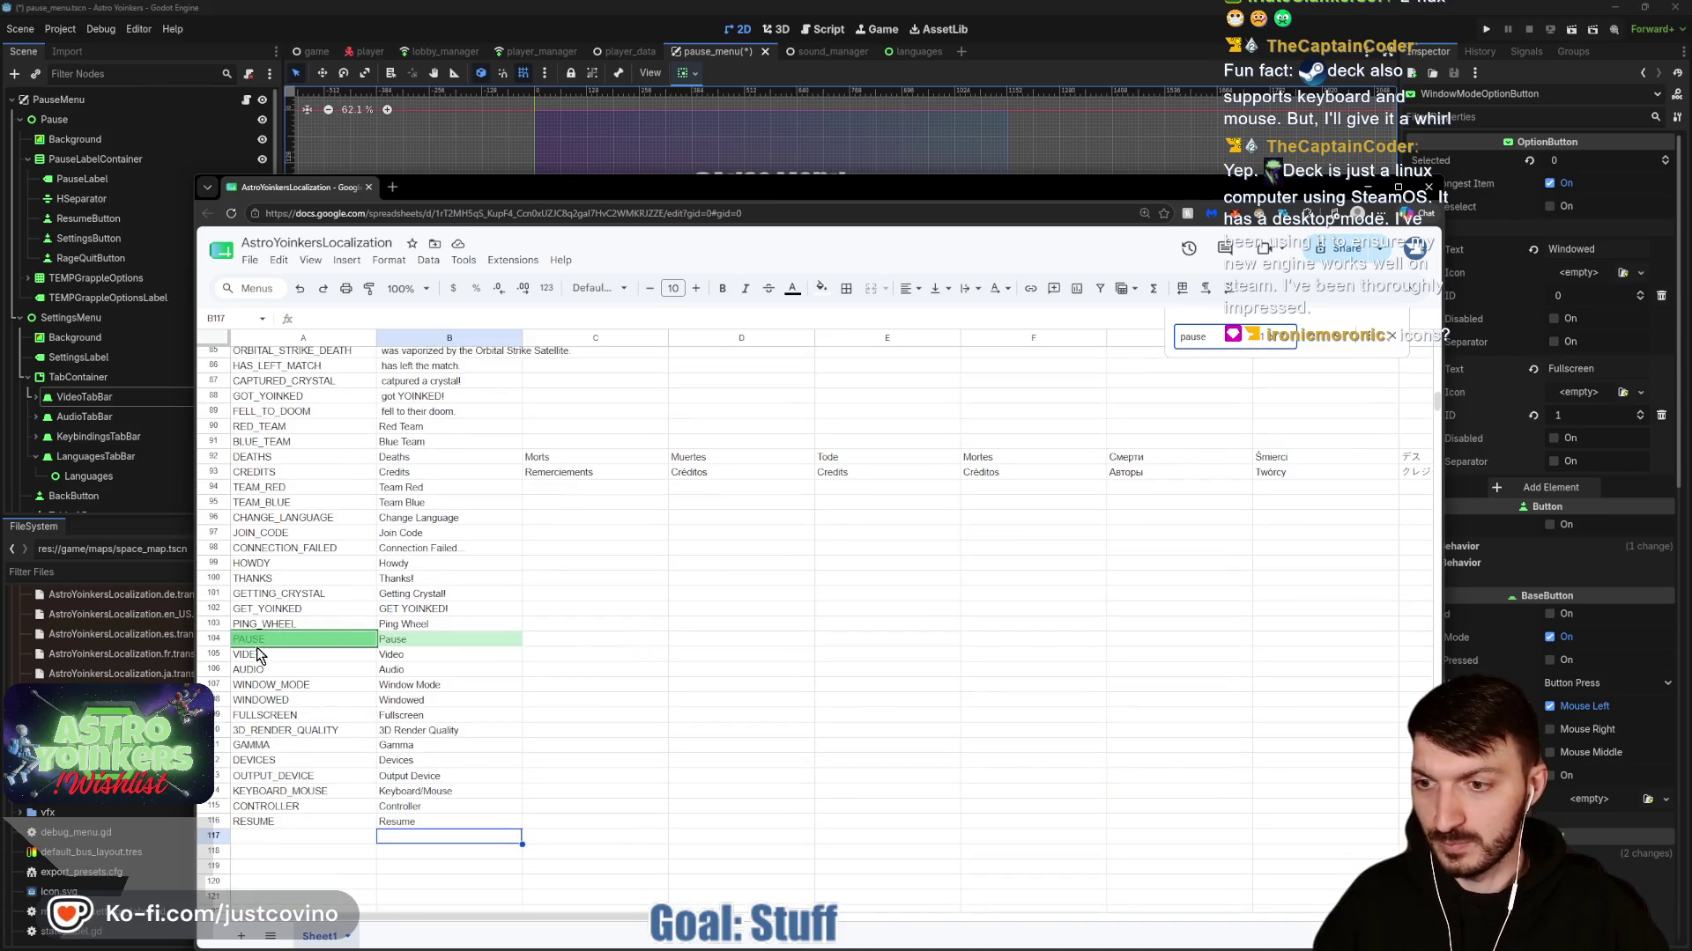
Insert a row below PAUSE (row 104) holding key PAUSE_MENU with English text Pause Menu.
{"action": "left_click", "coordinate": [211, 643]}
{"action": "right_click", "coordinate": [211, 643]}
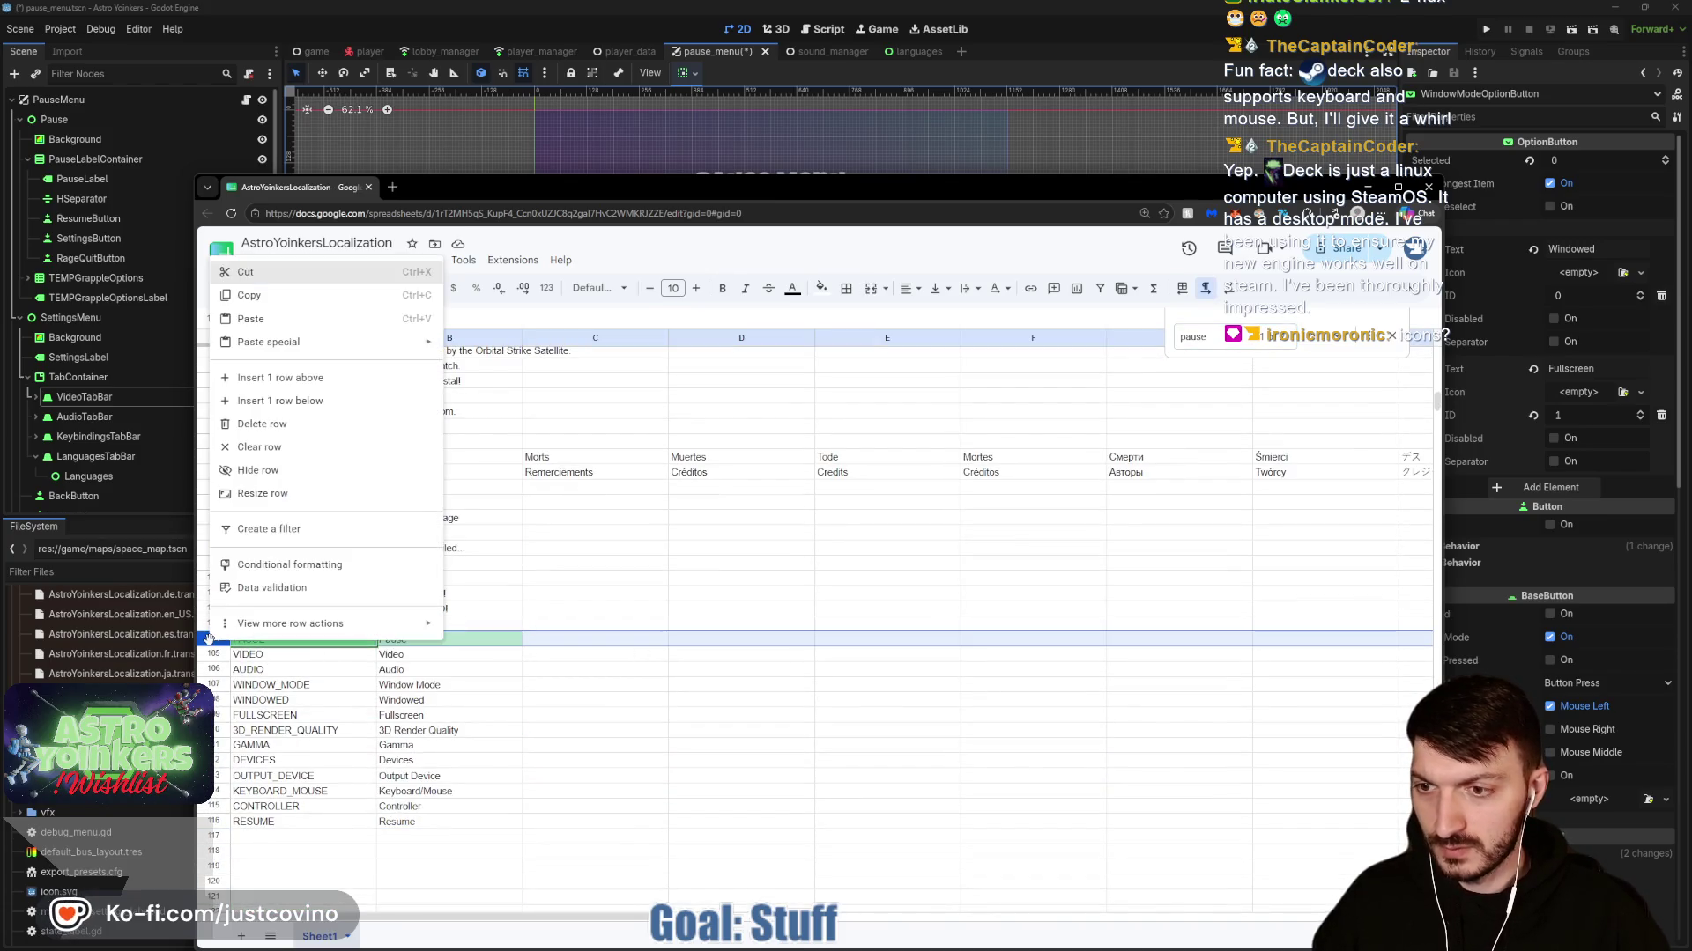
{"action": "left_click", "coordinate": [291, 405]}
{"action": "type", "text": "PAUSE_MENU"}
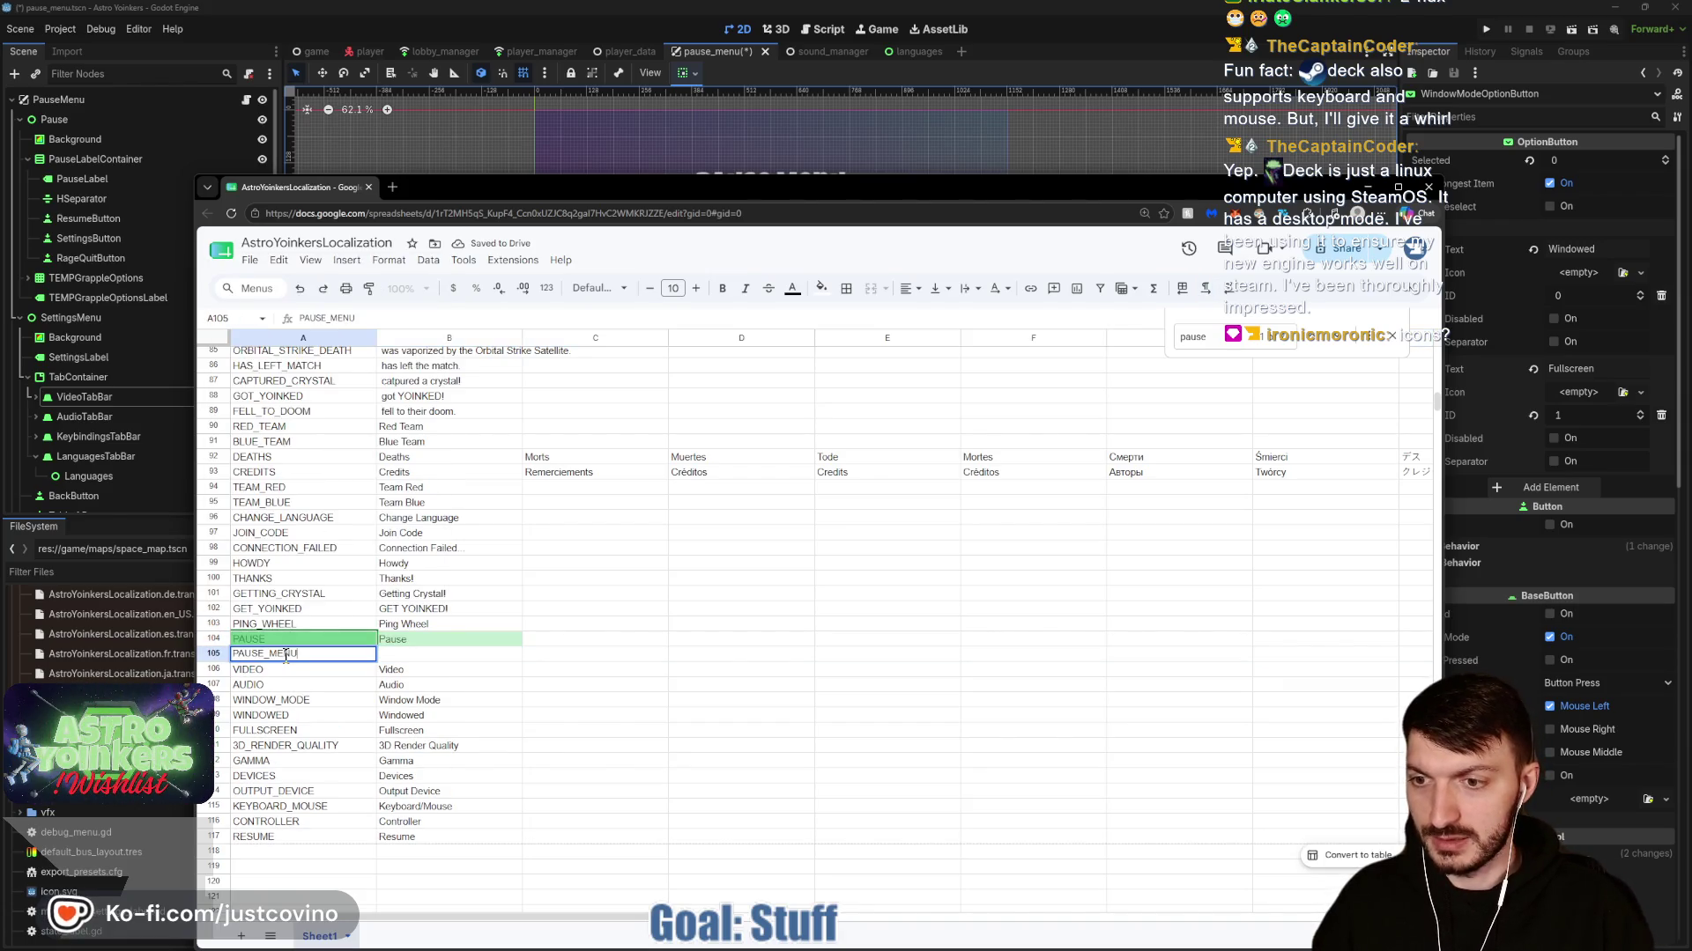
{"action": "key", "text": "Tab"}
{"action": "type", "text": "Pause Menu"}
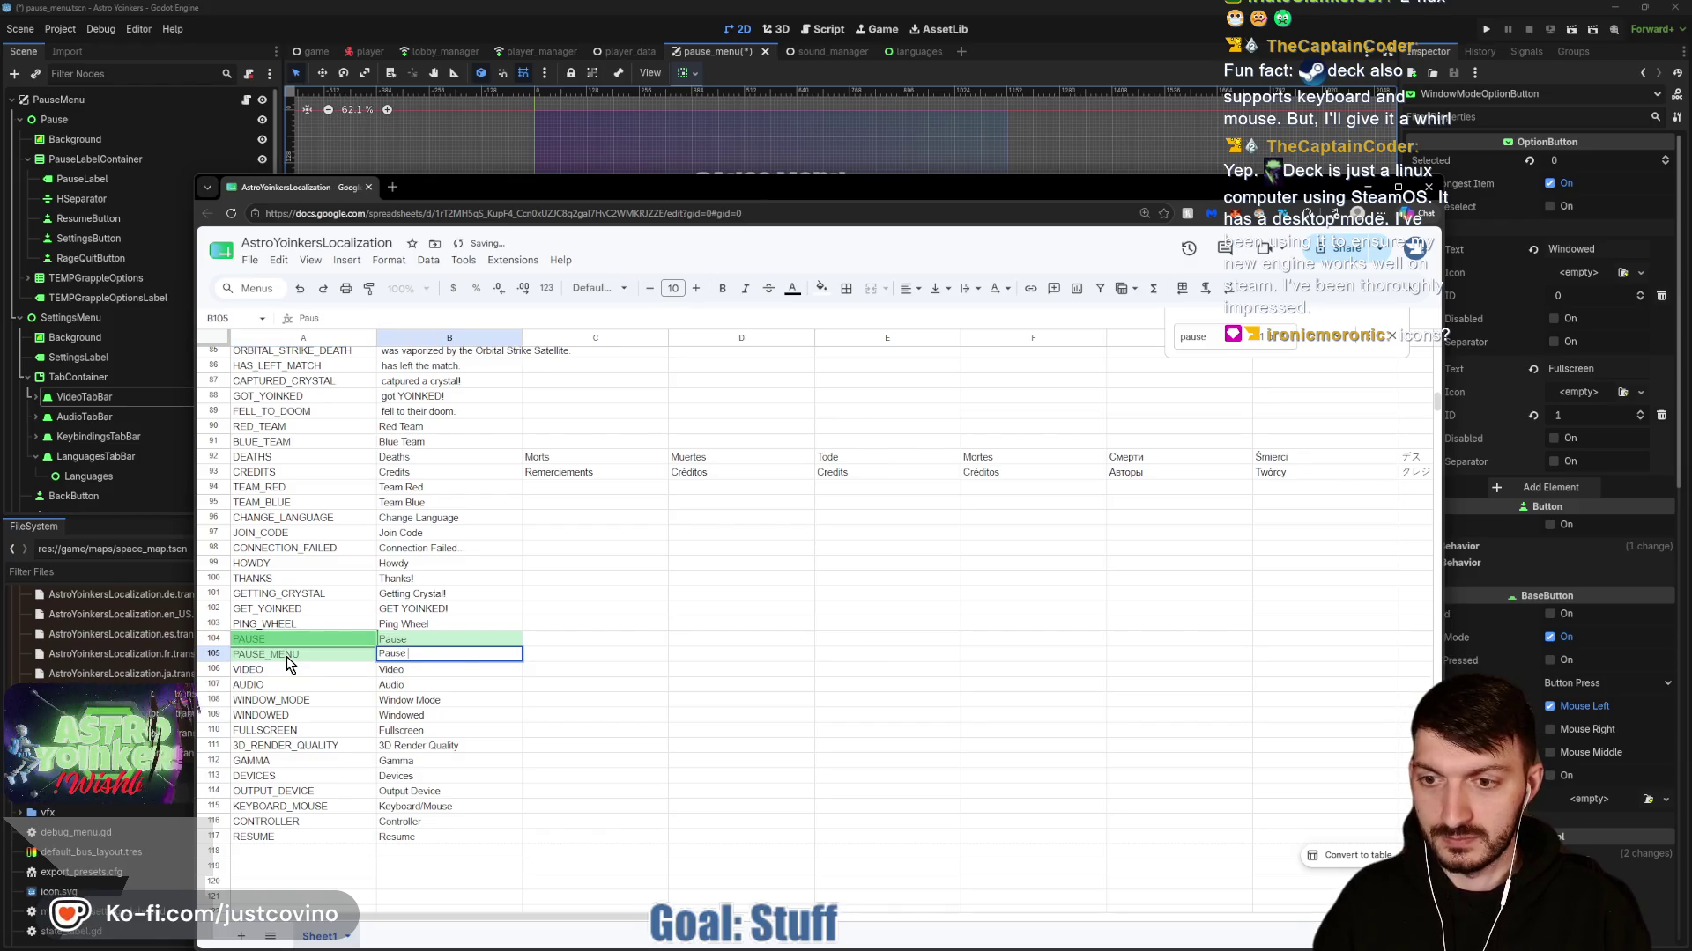
{"action": "left_click", "coordinate": [727, 661]}
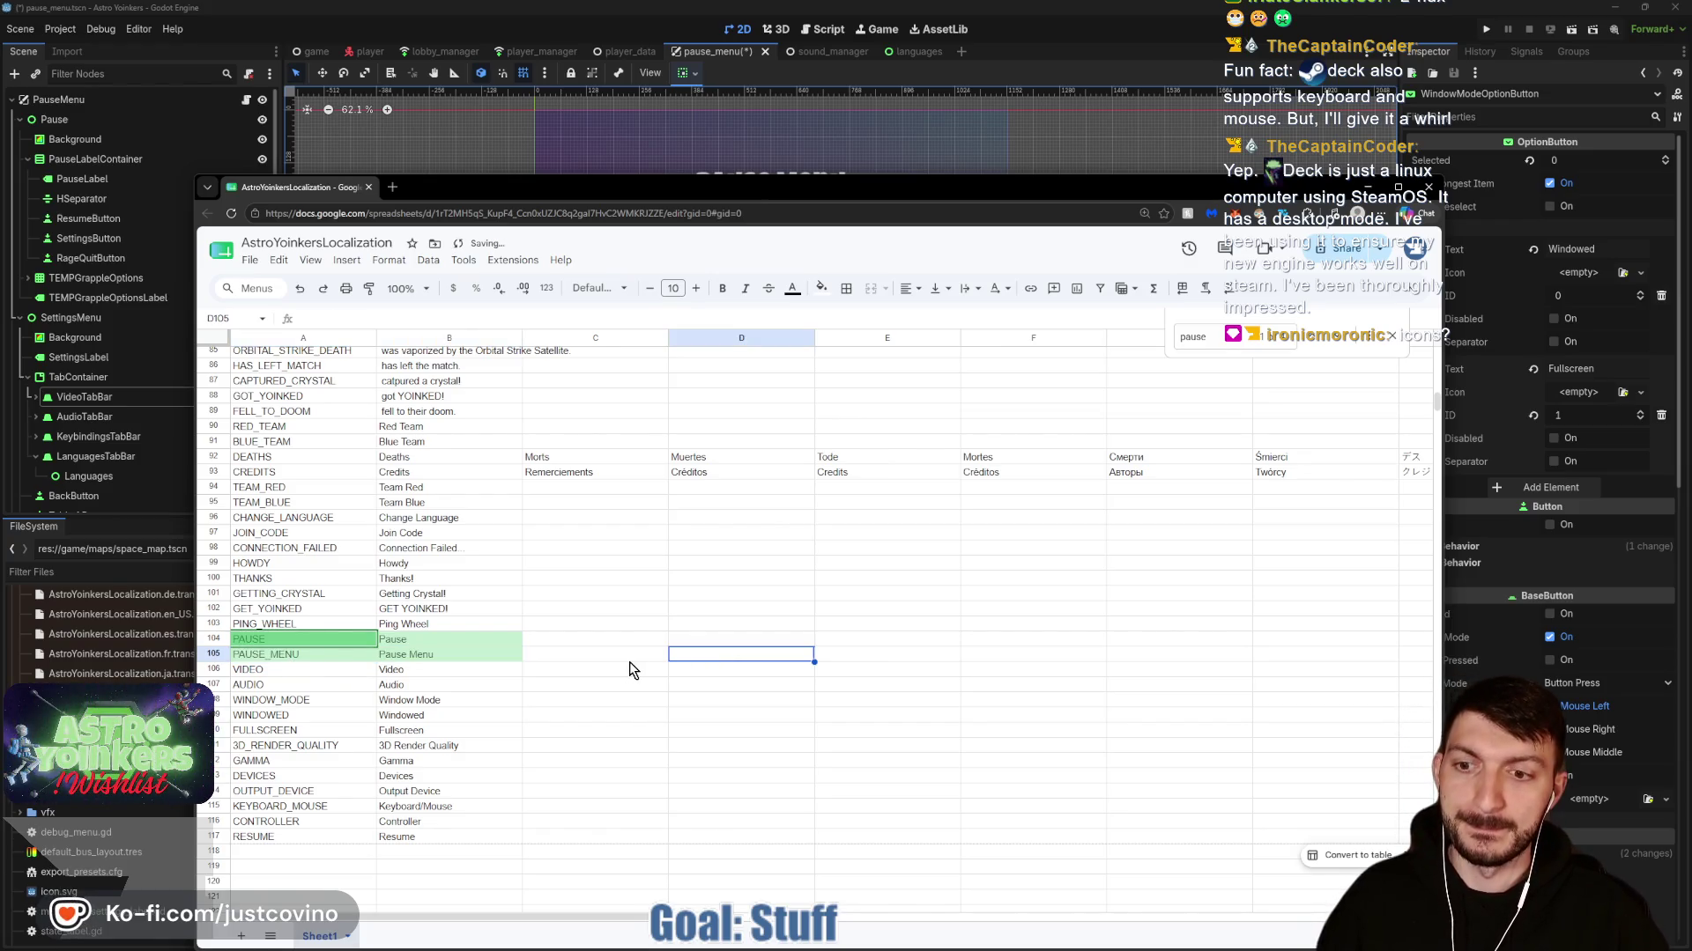
Check the next 'pause' match, glance at the Pause Menu, and minimize the spreadsheet.
{"action": "left_click", "coordinate": [1330, 335]}
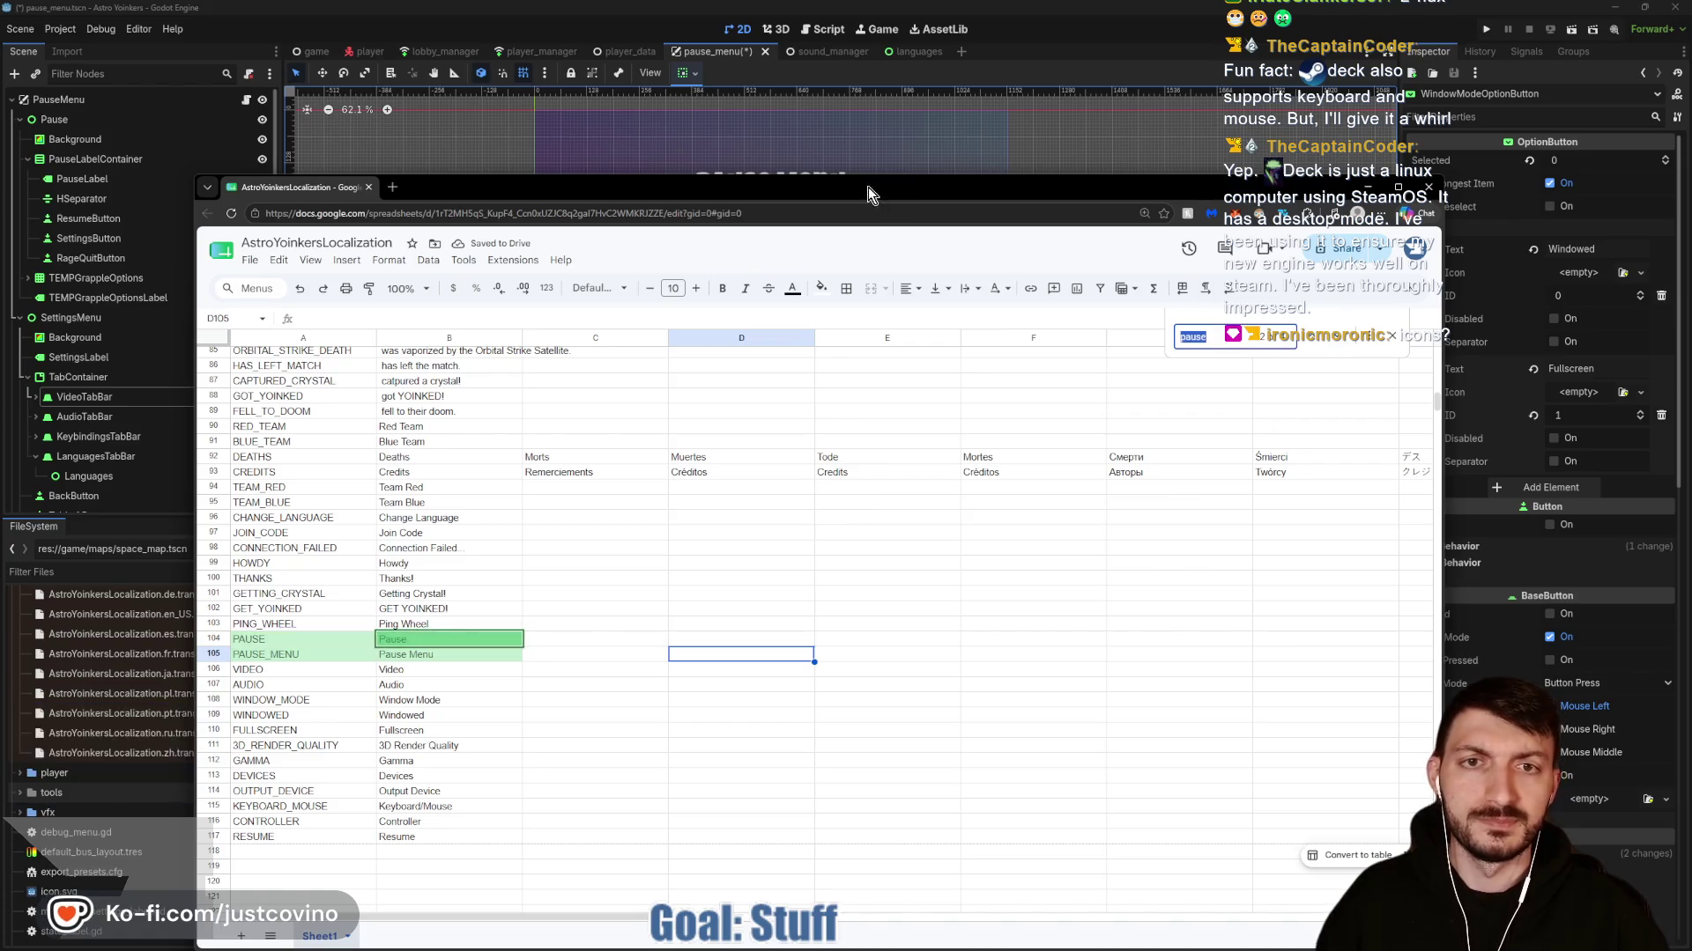
{"action": "mouse_move", "coordinate": [869, 186]}
{"action": "left_mouse_down"}
{"action": "mouse_move", "coordinate": [744, 664]}
{"action": "mouse_move", "coordinate": [854, 162]}
{"action": "left_mouse_up"}
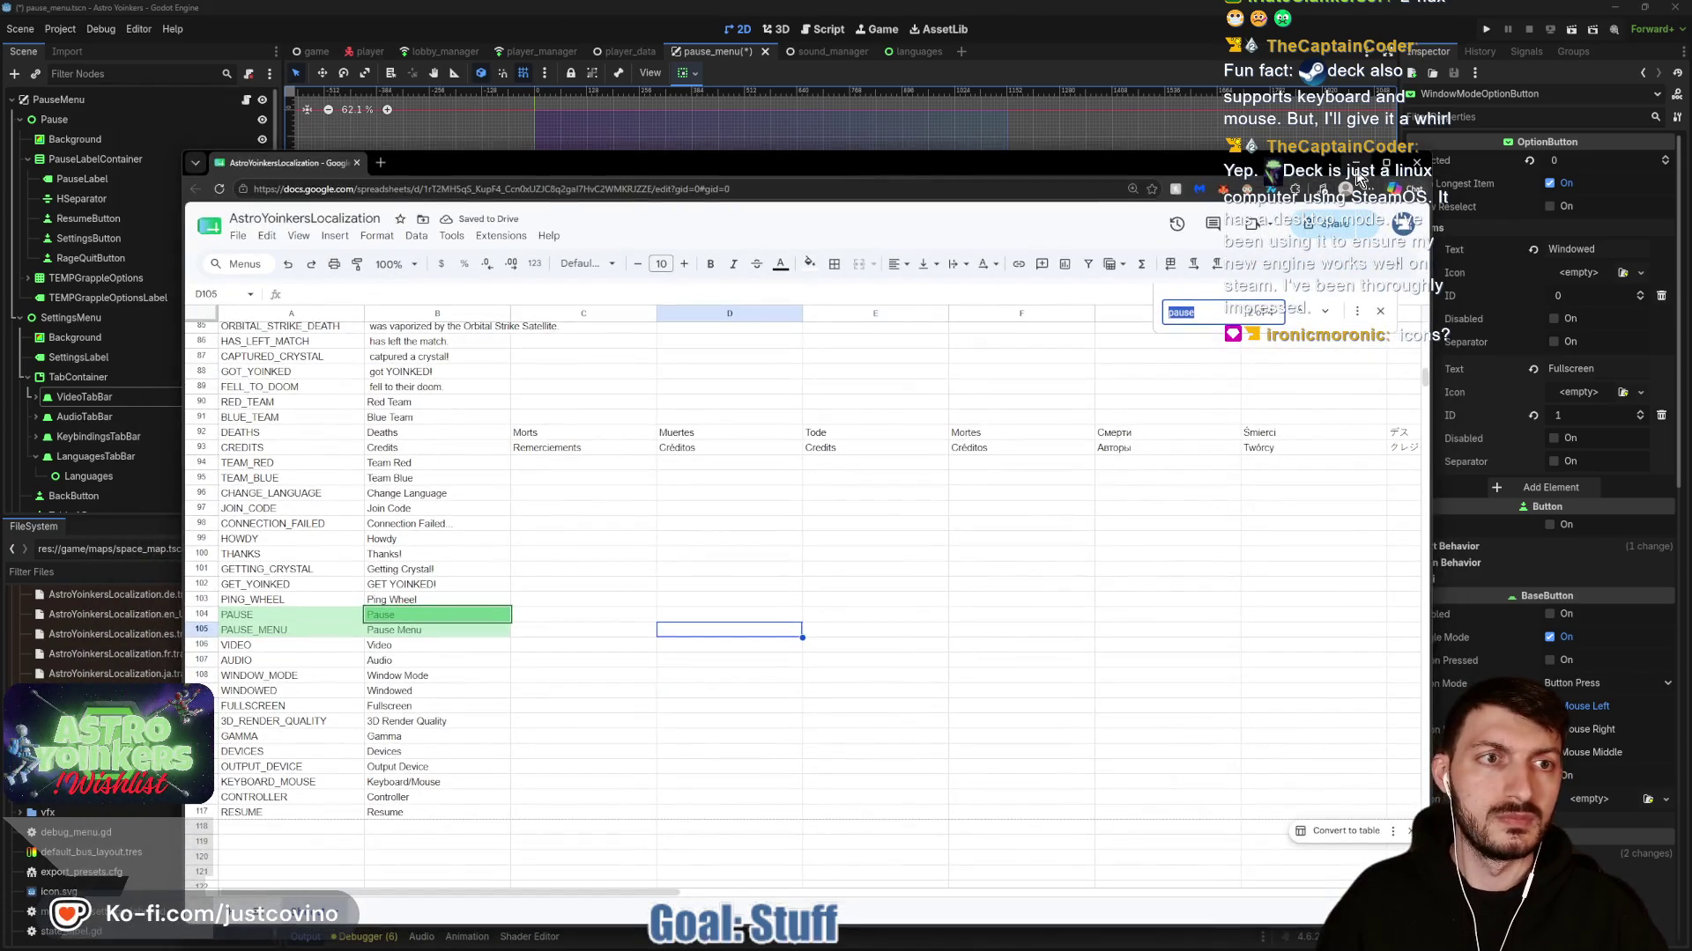
{"action": "left_click", "coordinate": [1358, 169]}
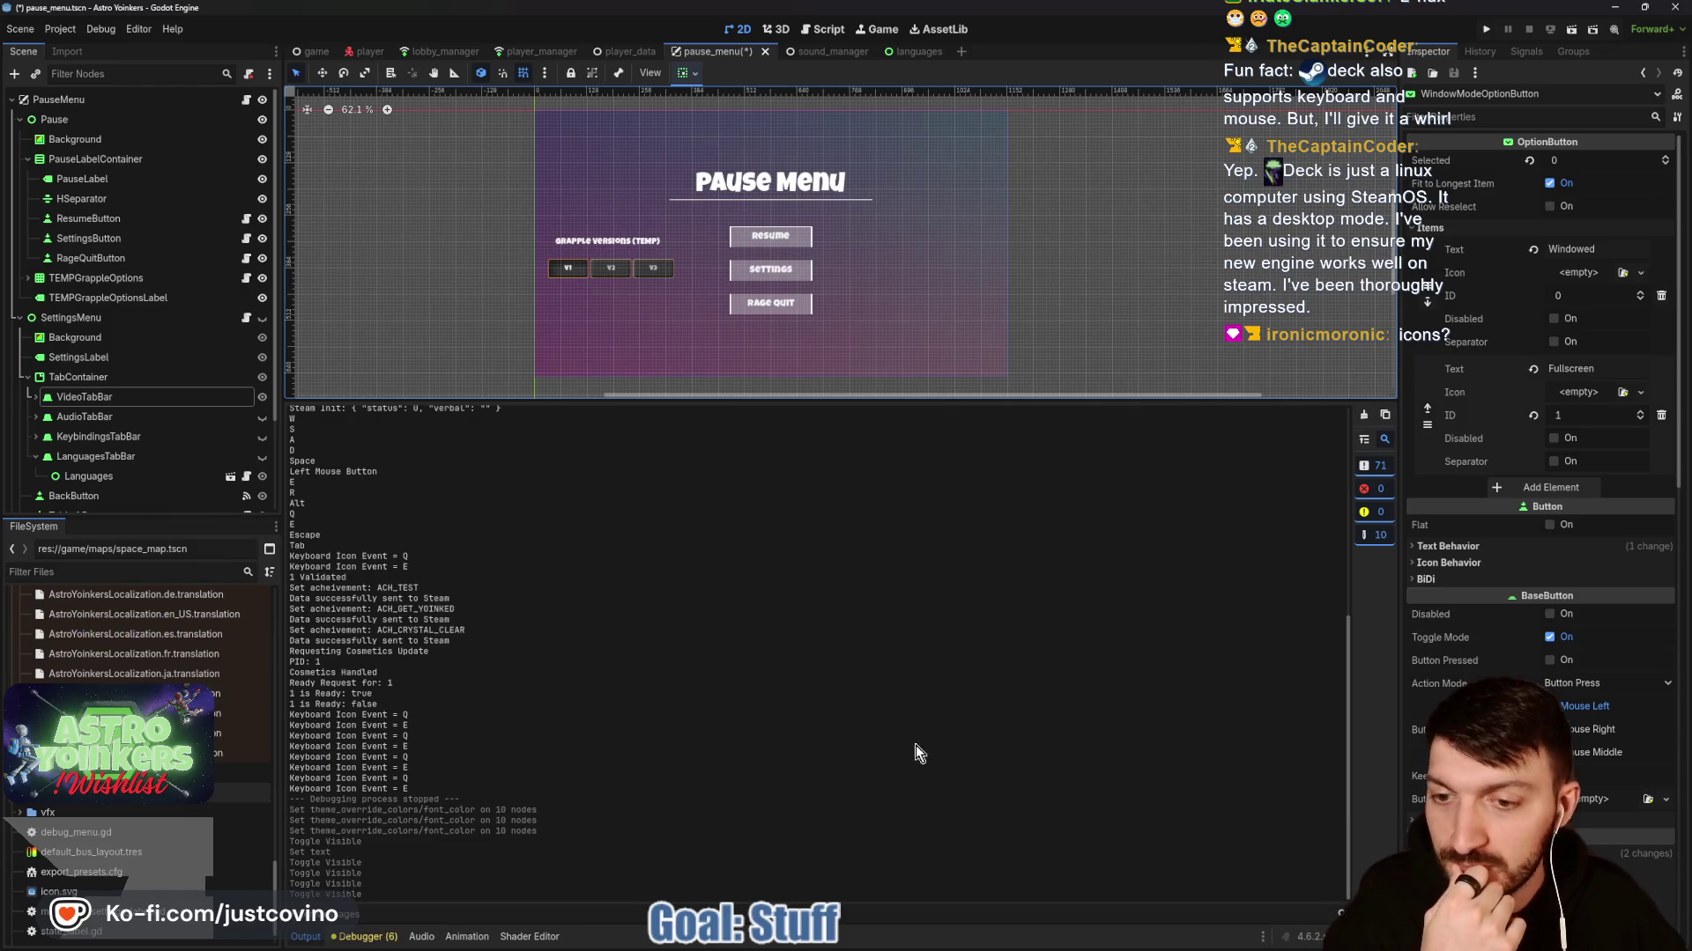
Shrink the output log to enlarge the canvas and reposition the Pause Menu in view.
{"action": "mouse_move", "coordinate": [912, 936]}
{"action": "left_click", "coordinate": [964, 854]}
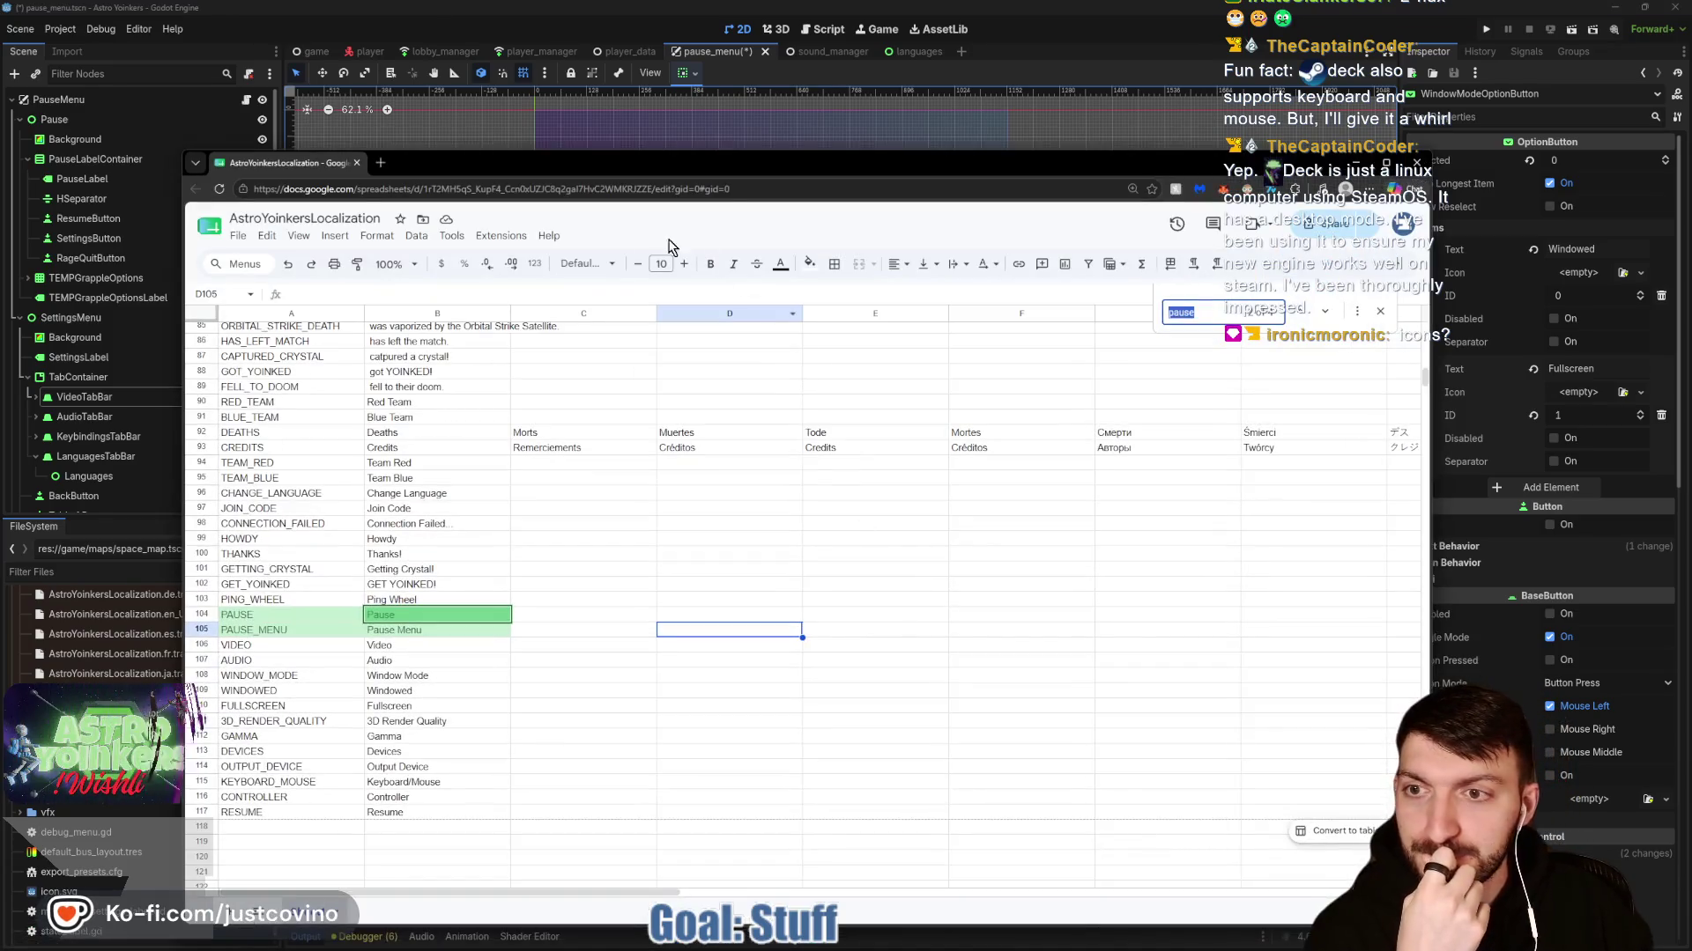
{"action": "left_click", "coordinate": [1358, 167]}
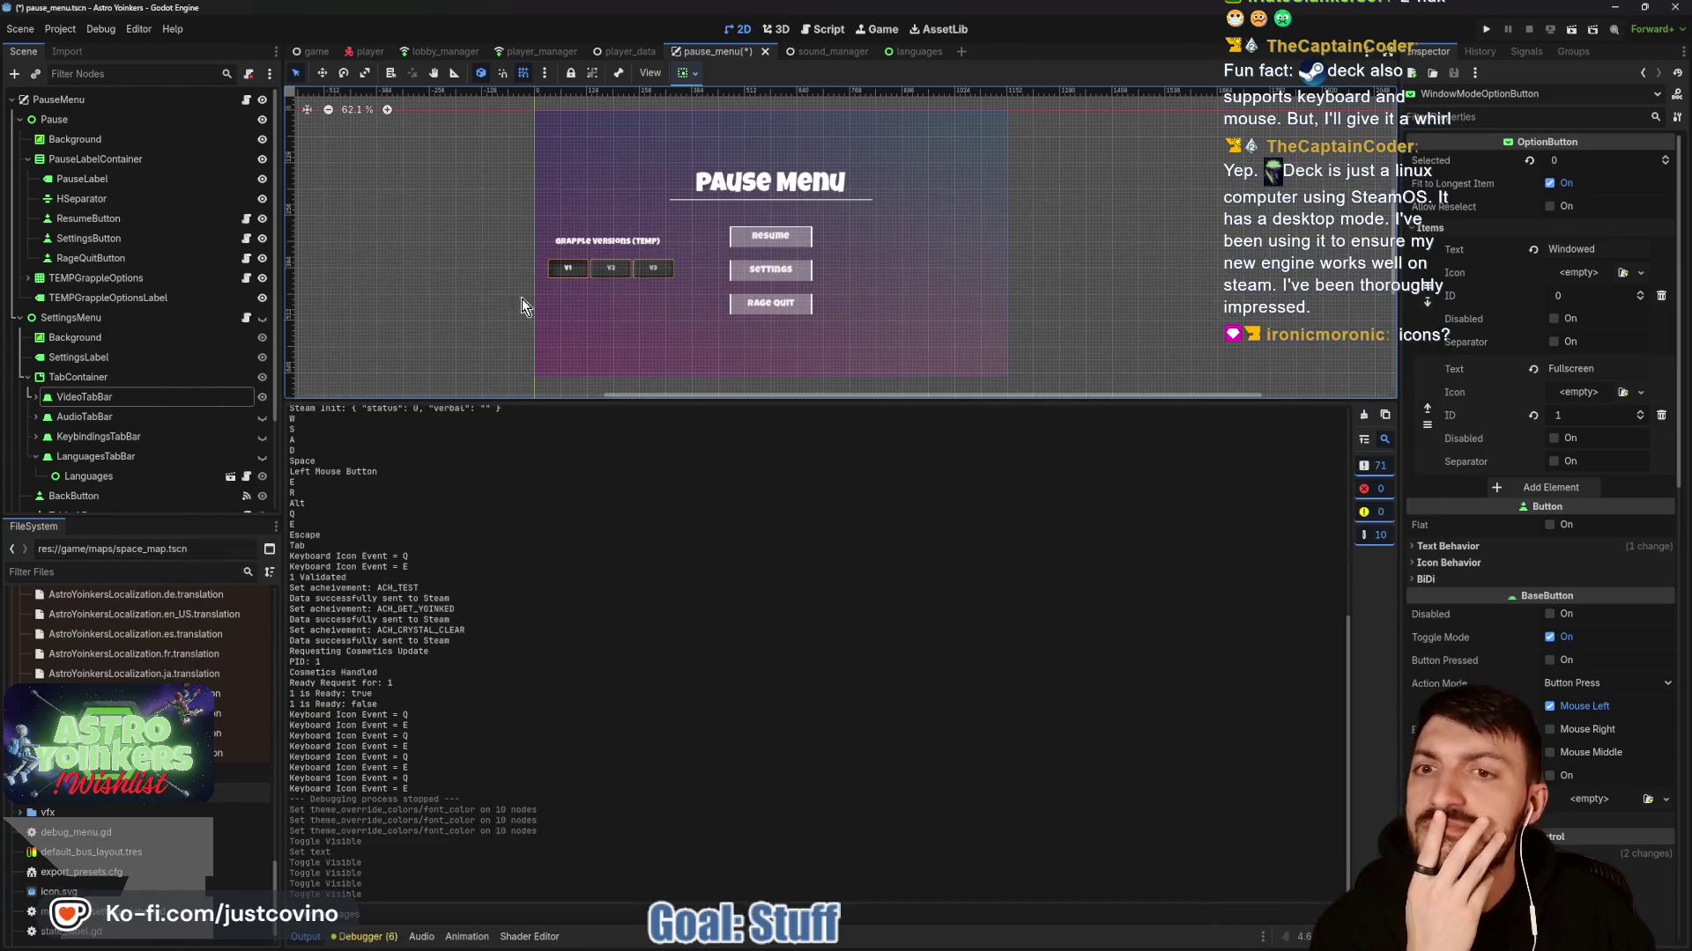
{"action": "left_click_drag", "start_coordinate": [568, 403], "coordinate": [569, 636]}
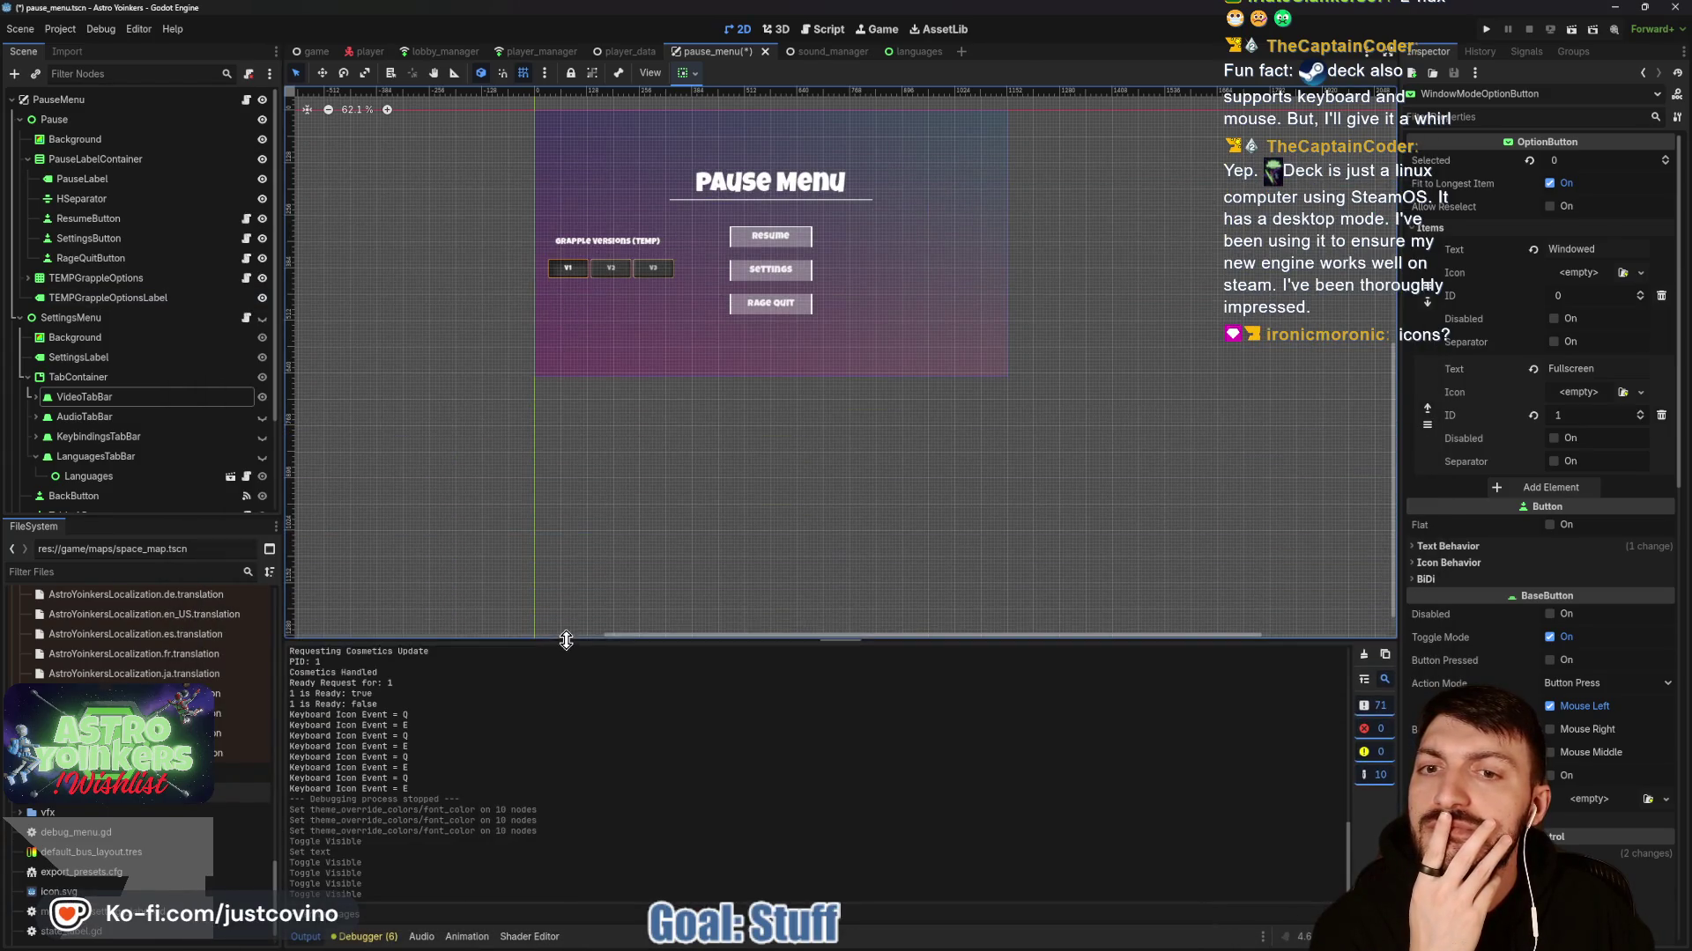
{"action": "scroll", "coordinate": [559, 458], "scroll_direction": "up", "scroll_amount": 2}
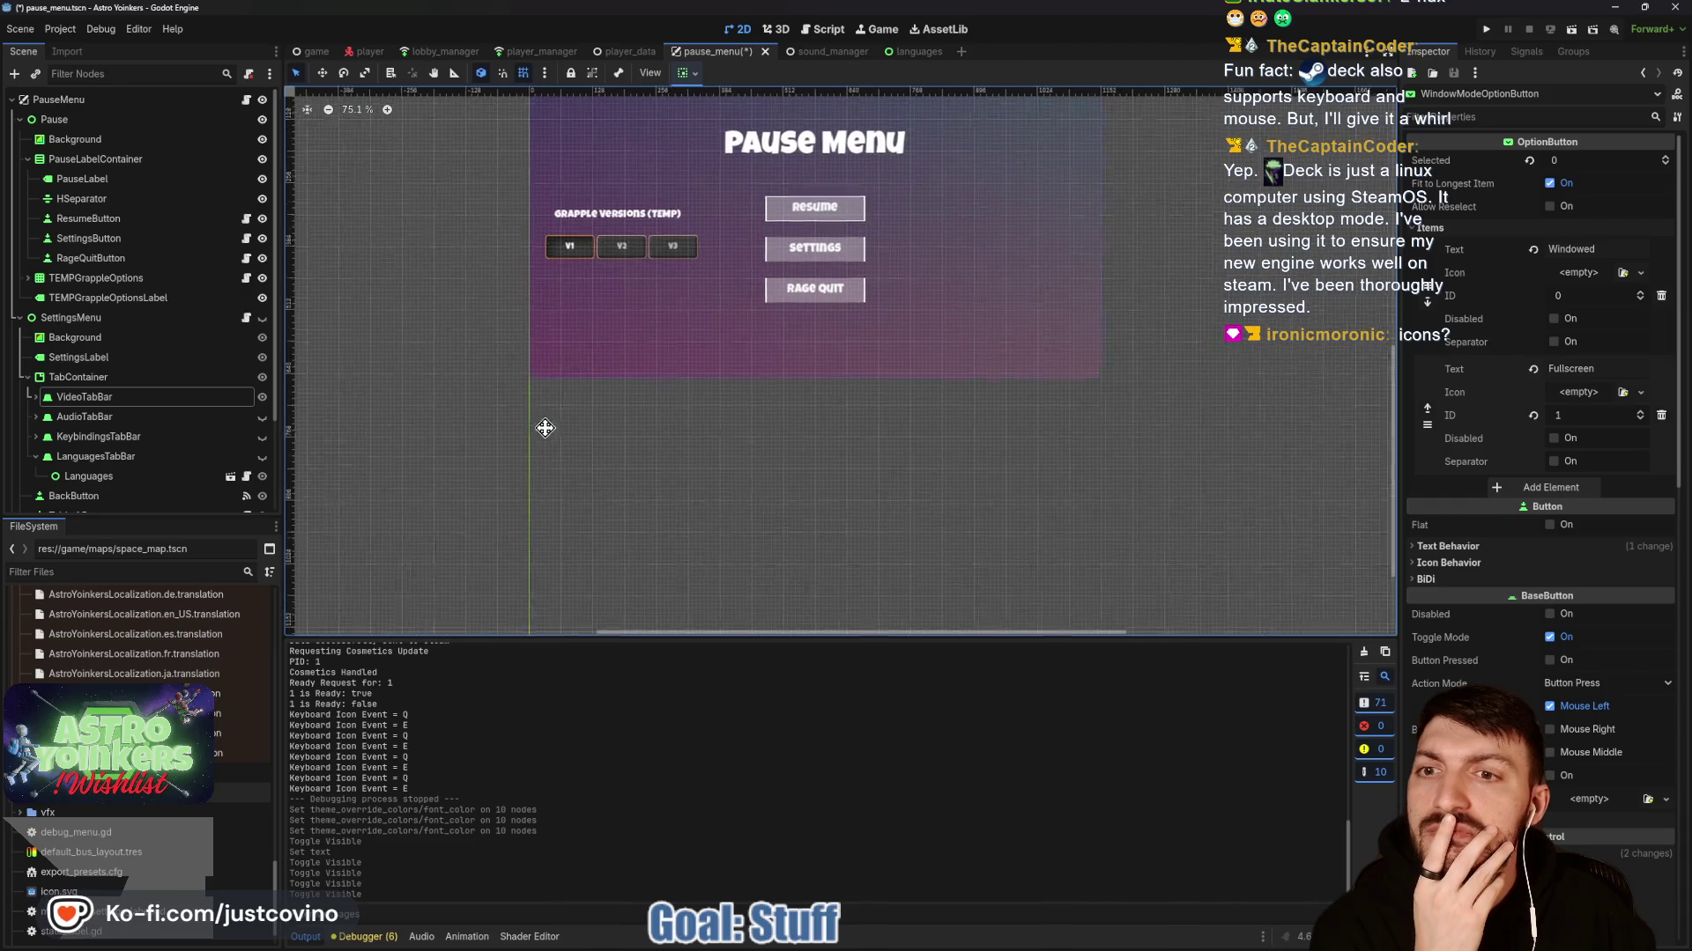
{"action": "left_click_drag", "start_coordinate": [548, 426], "coordinate": [498, 546]}
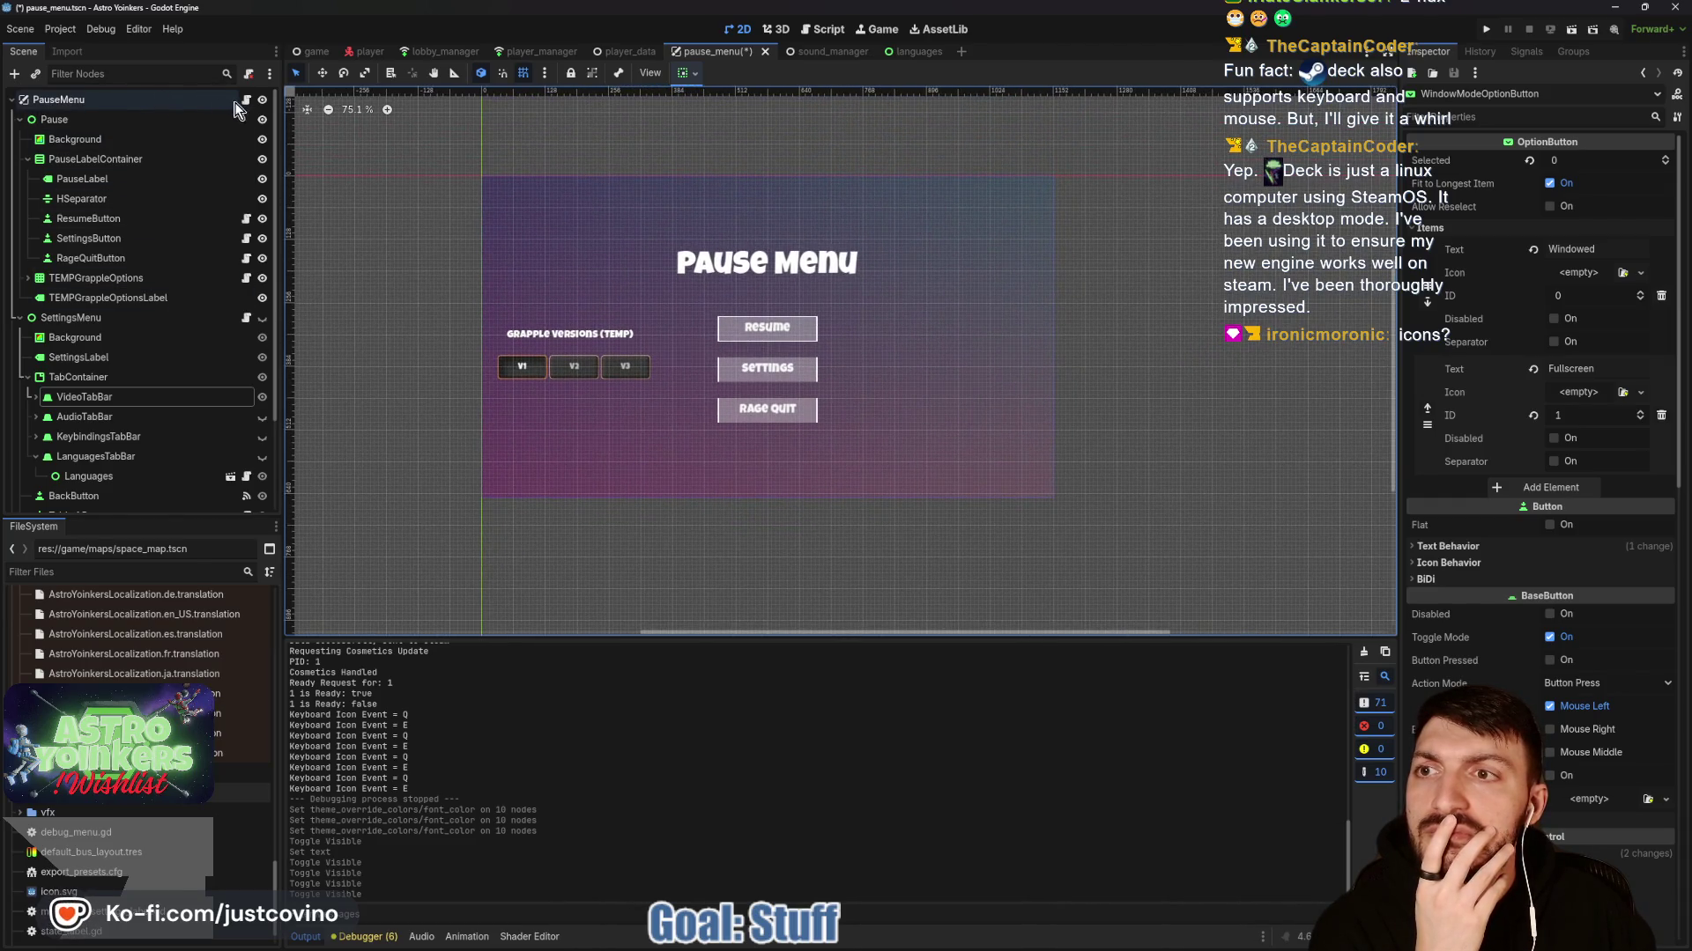
Switch to the player scene and back to pause_menu, then save the pause_menu scene.
{"action": "left_click", "coordinate": [370, 53]}
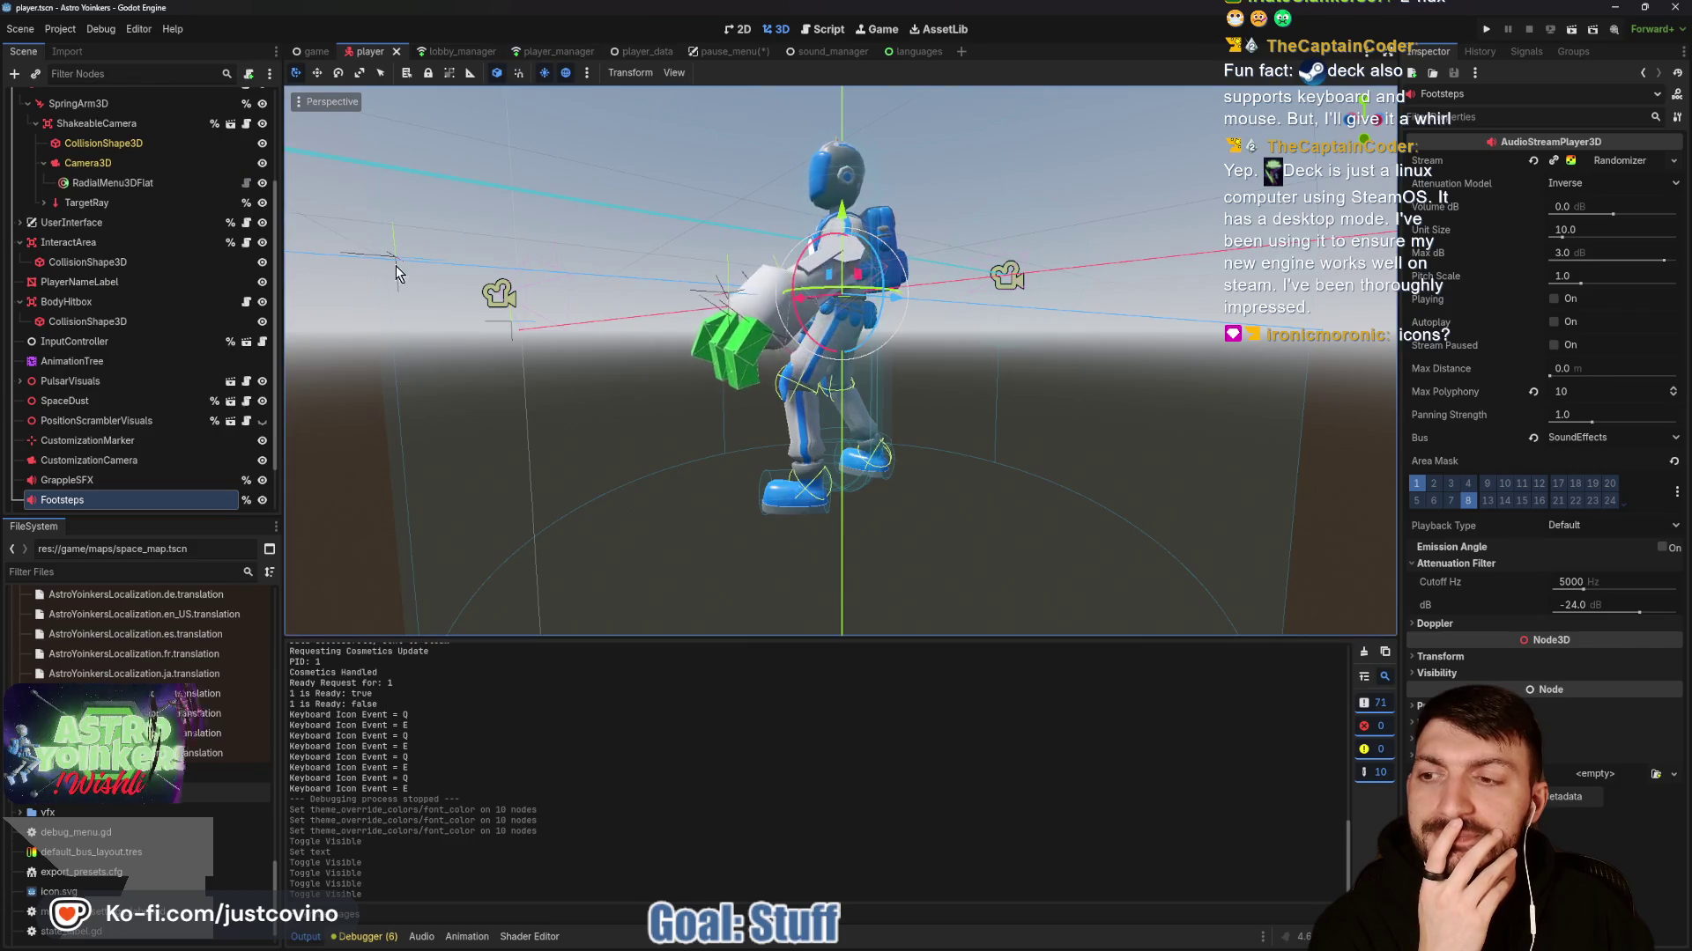
{"action": "scroll", "coordinate": [454, 394], "scroll_direction": "down", "scroll_amount": 5}
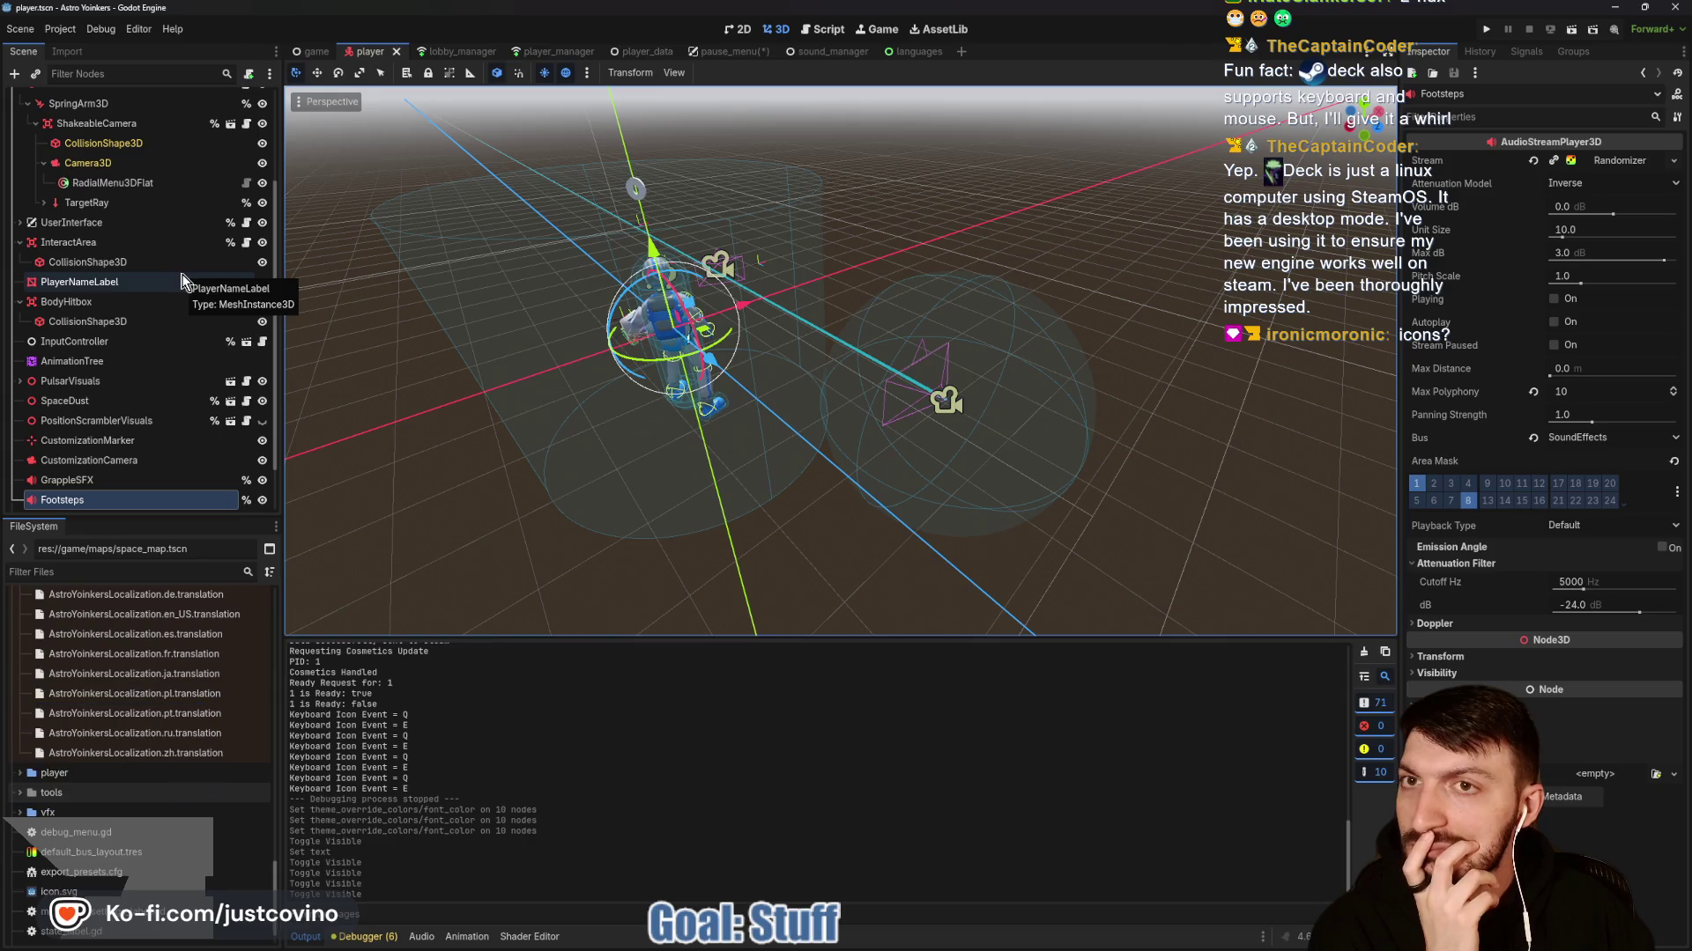
{"action": "left_click", "coordinate": [735, 53]}
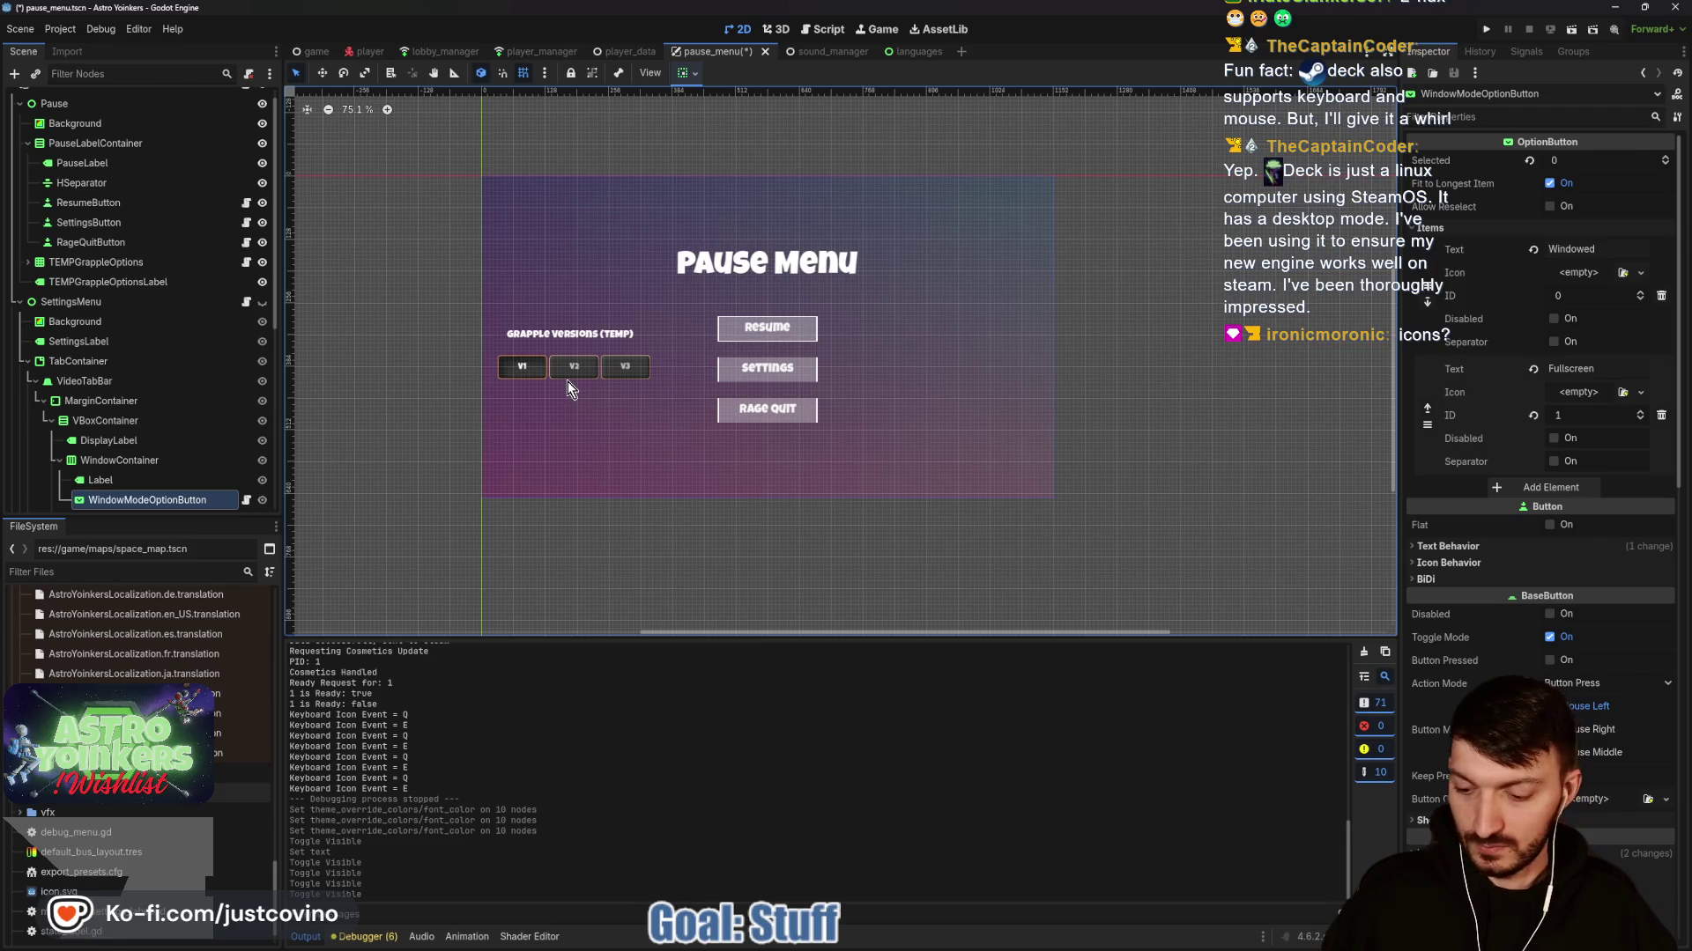
{"action": "key", "text": "ctrl+s"}
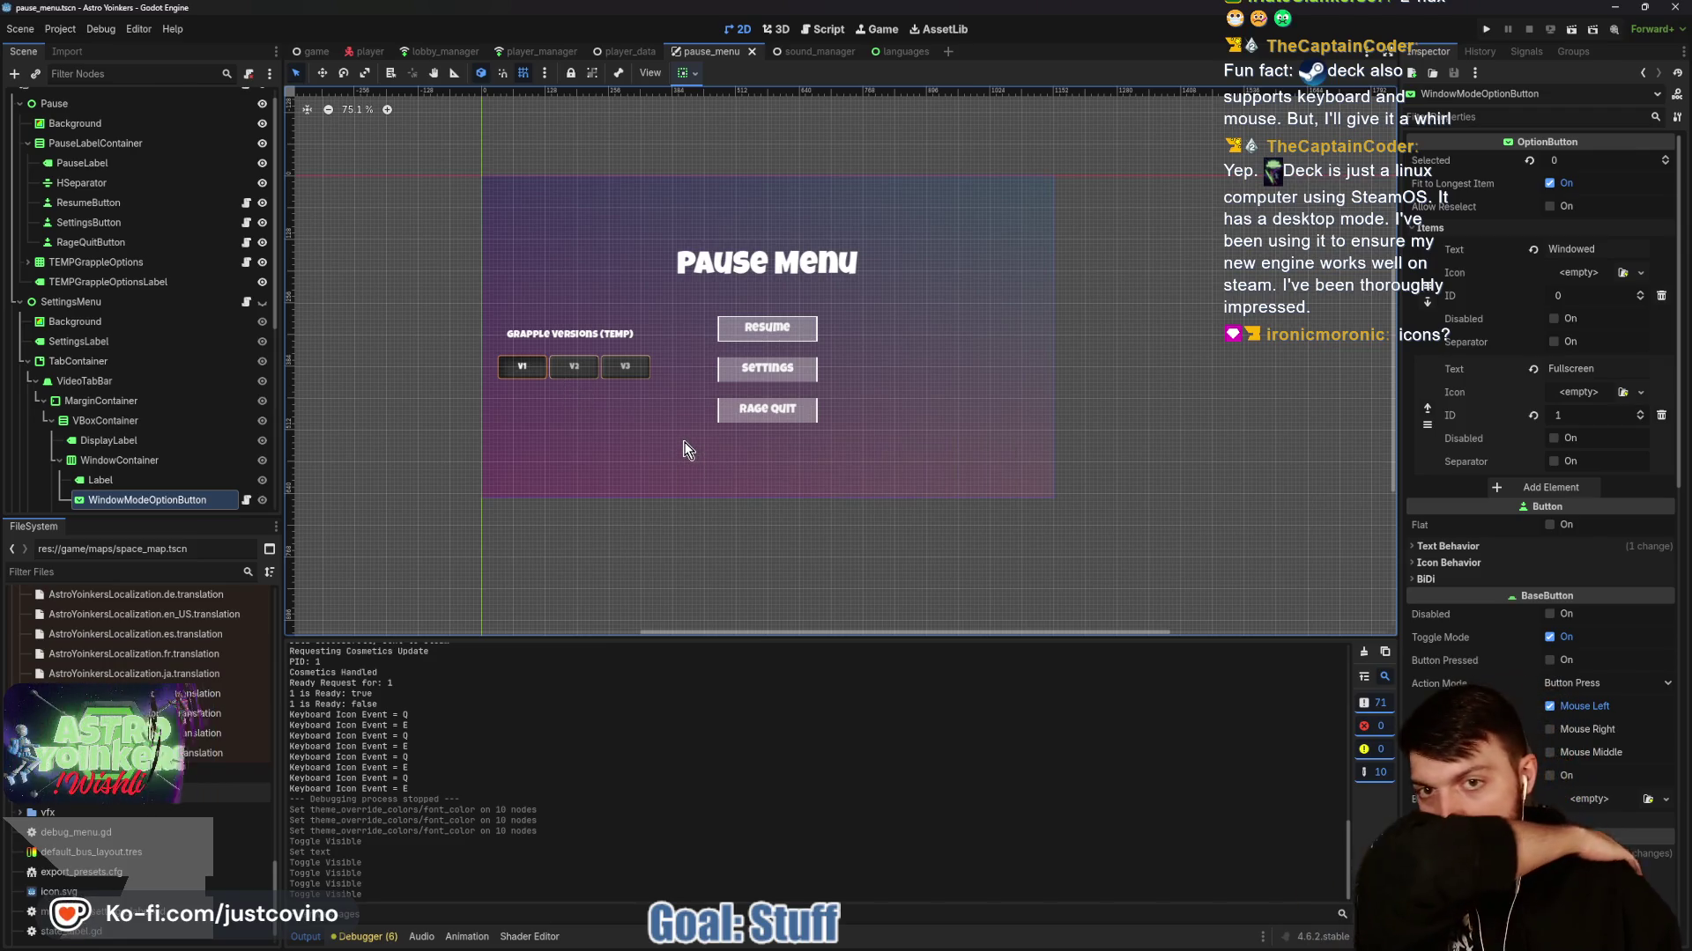
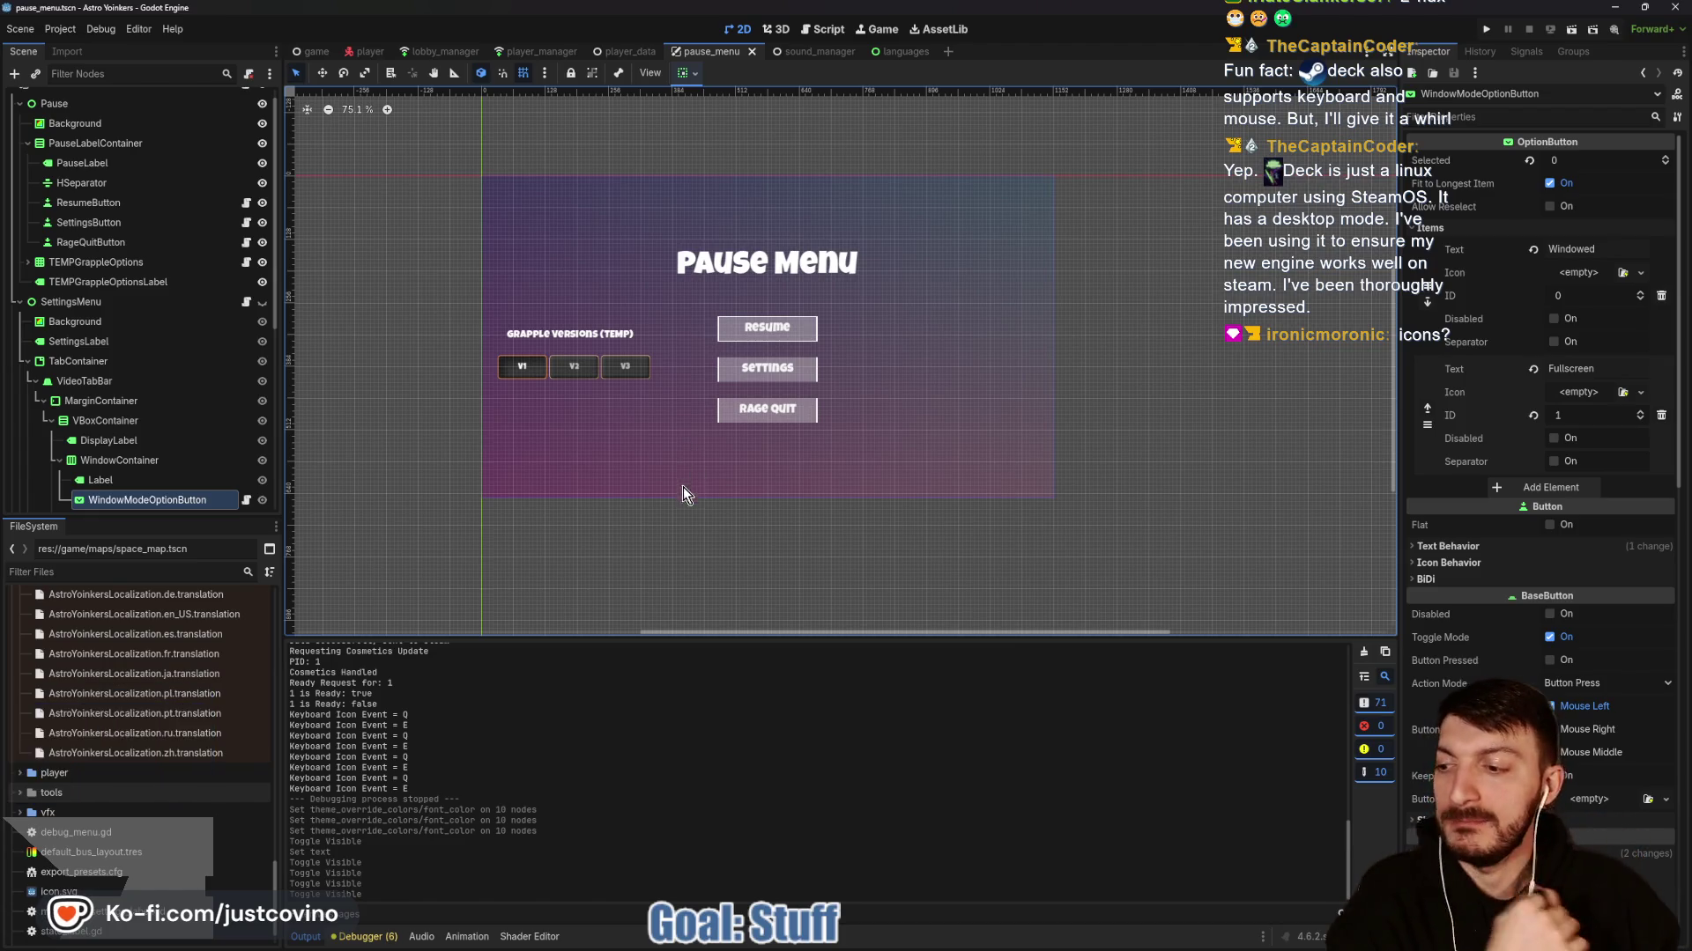
Download the localization spreadsheet as Comma Separated Values (.csv).
{"action": "mouse_move", "coordinate": [906, 936]}
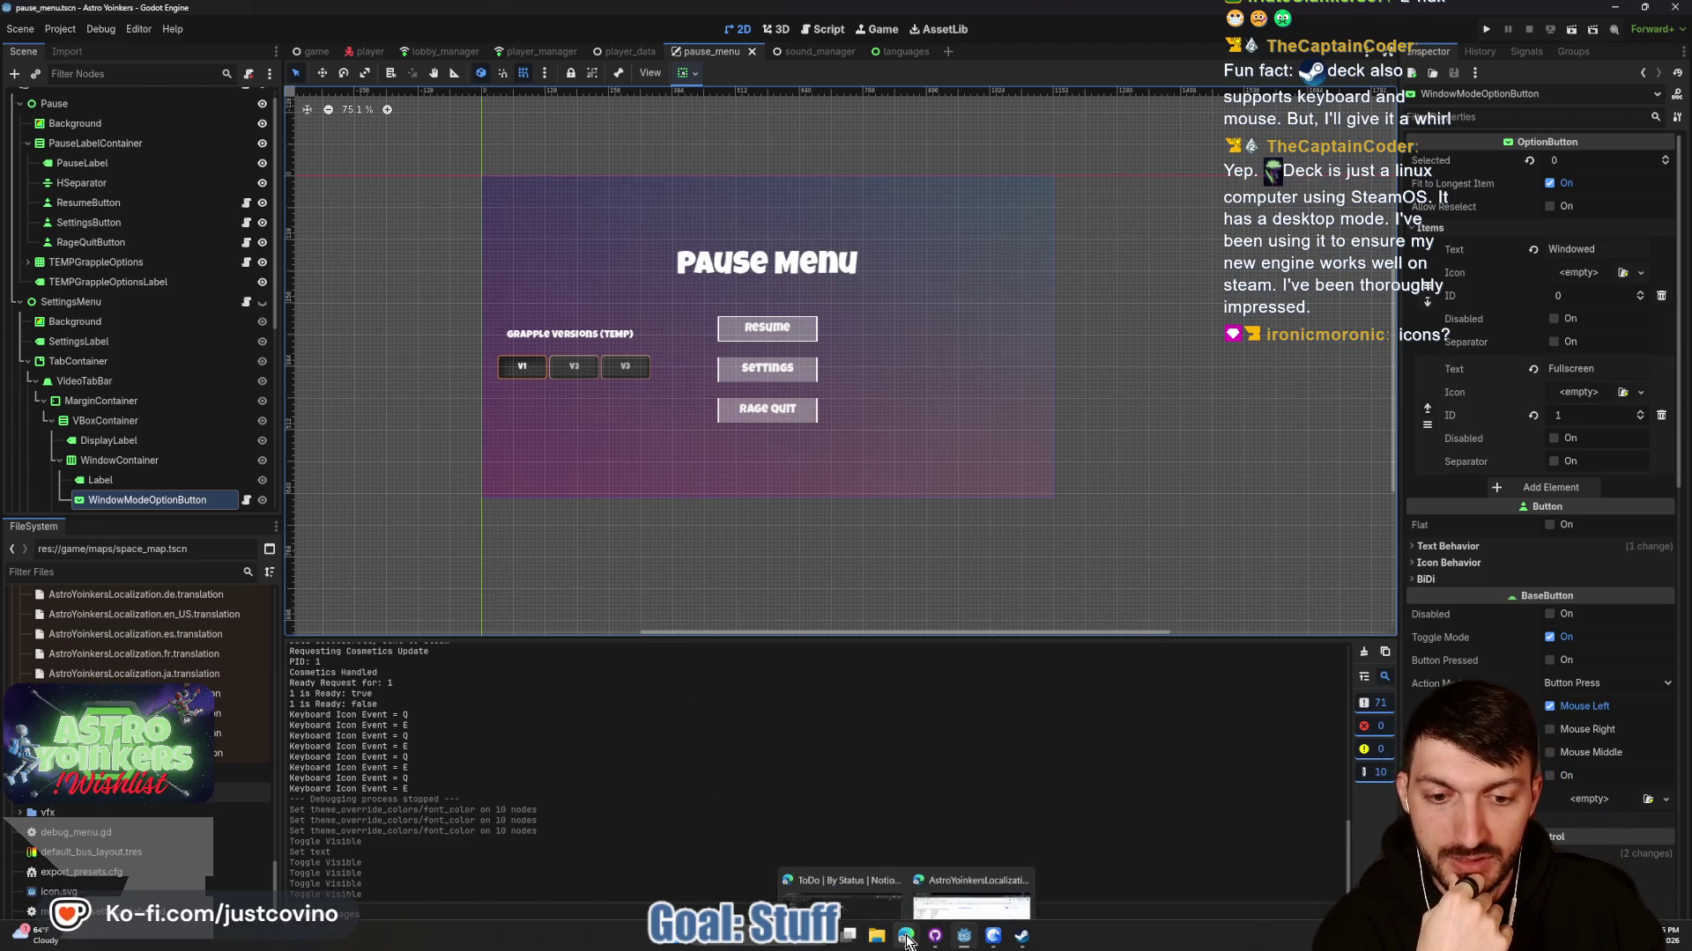
{"action": "left_click", "coordinate": [958, 864]}
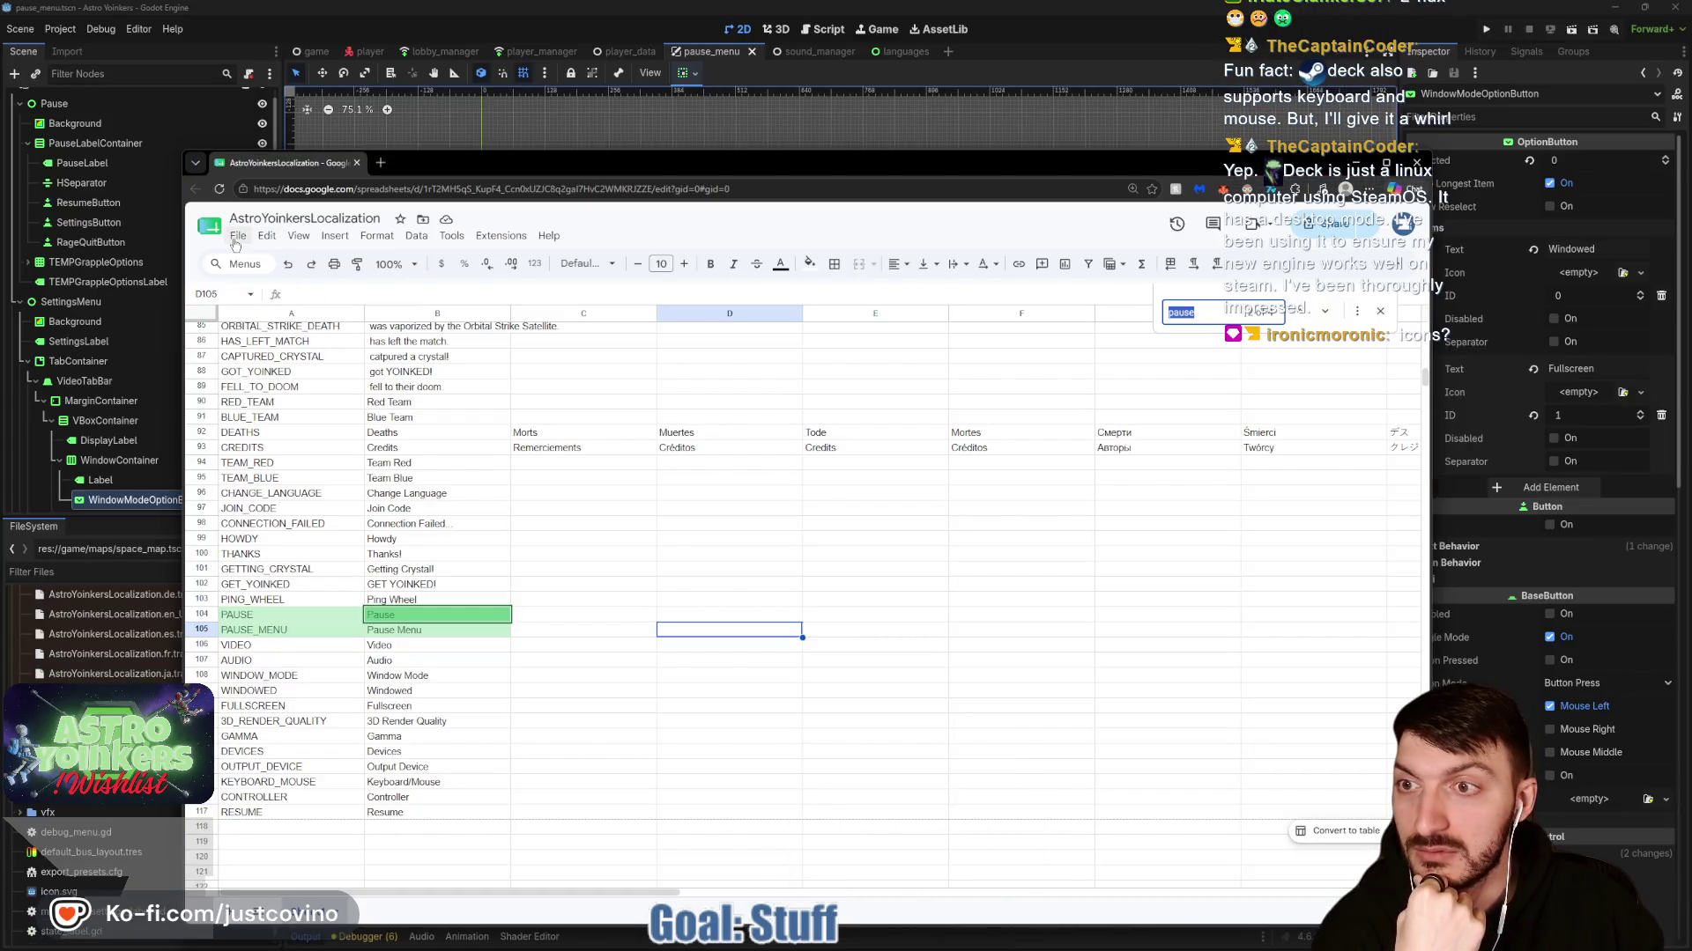
{"action": "left_click", "coordinate": [237, 237]}
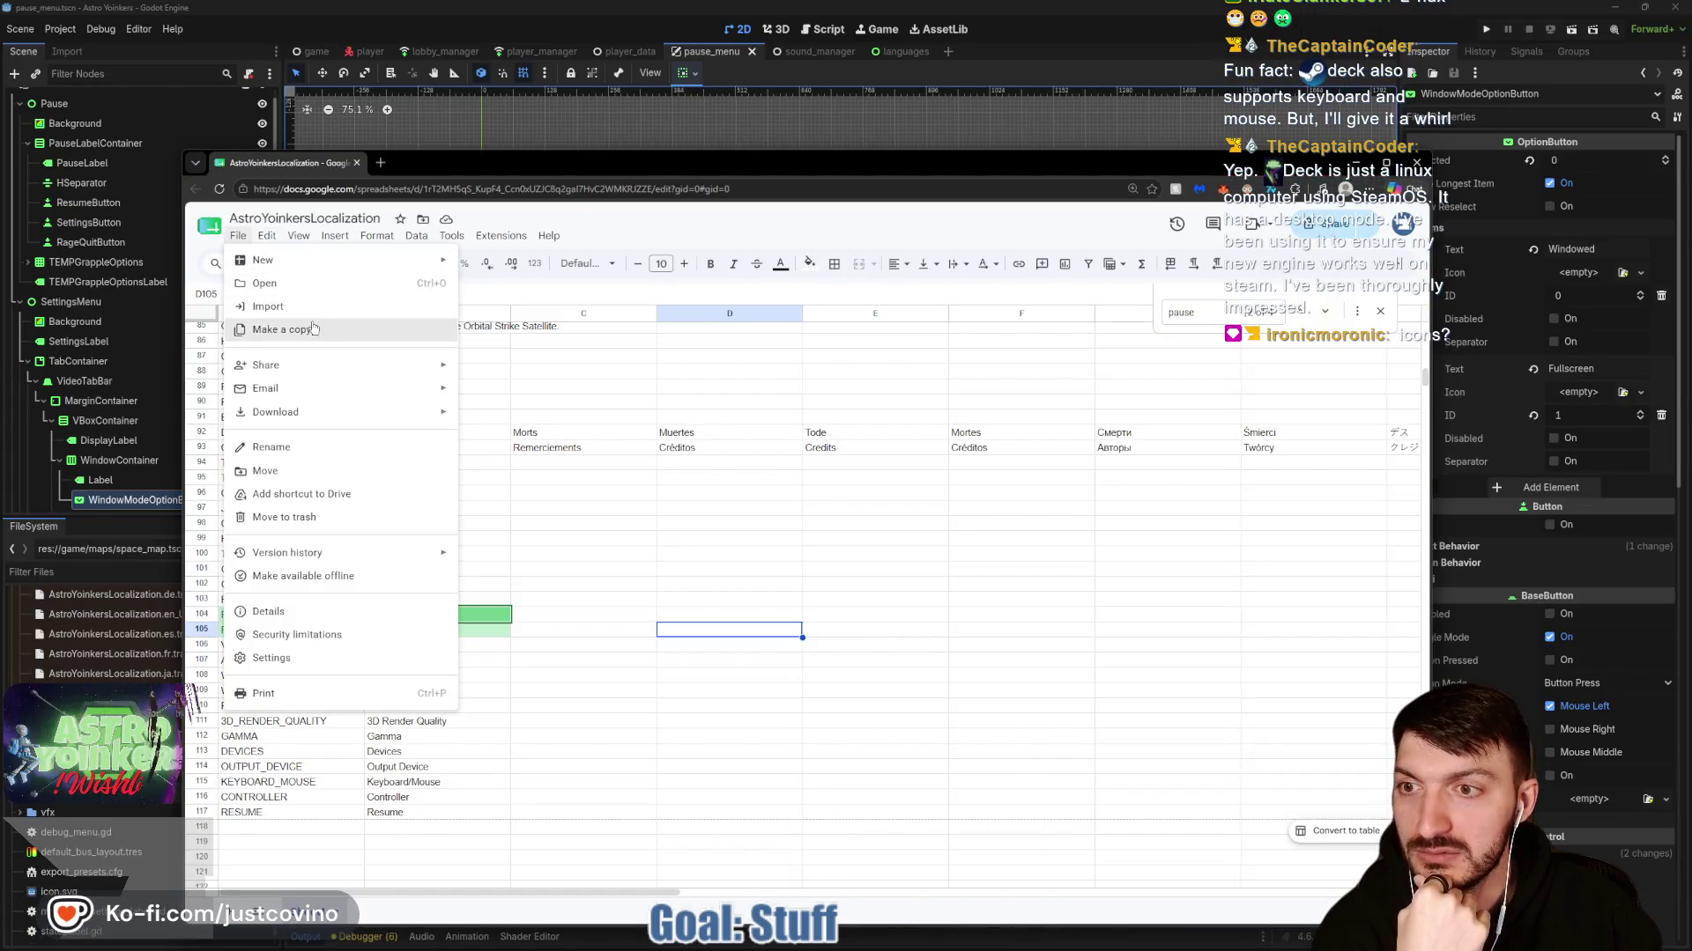
{"action": "mouse_move", "coordinate": [300, 414]}
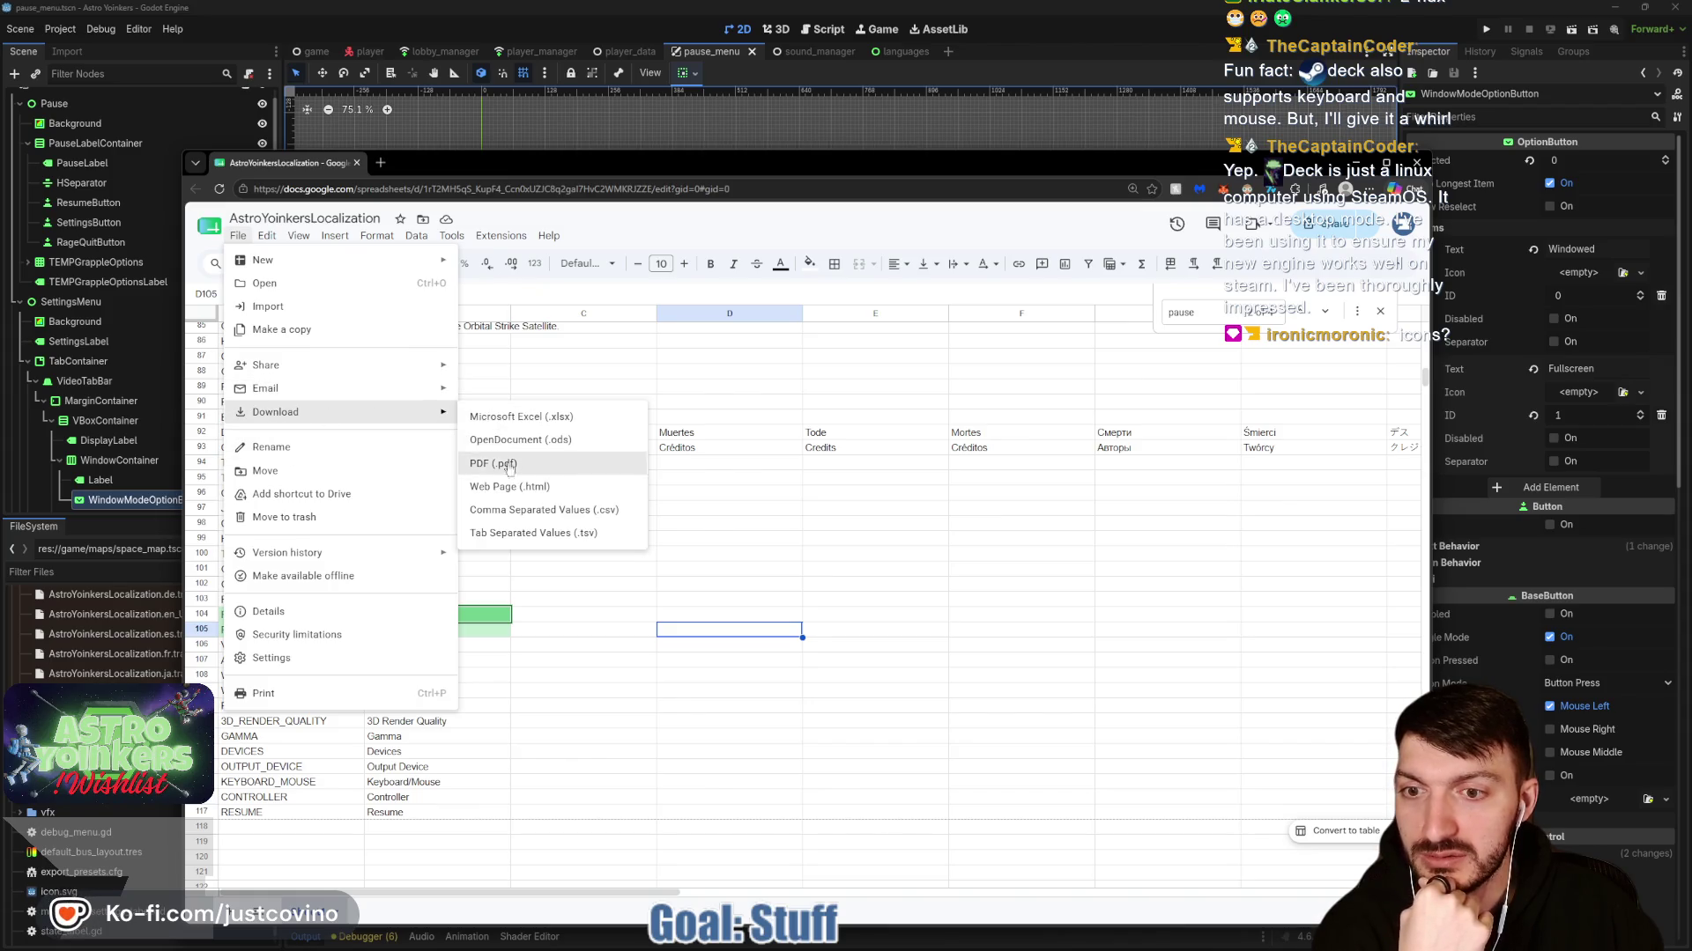
{"action": "left_click", "coordinate": [511, 510]}
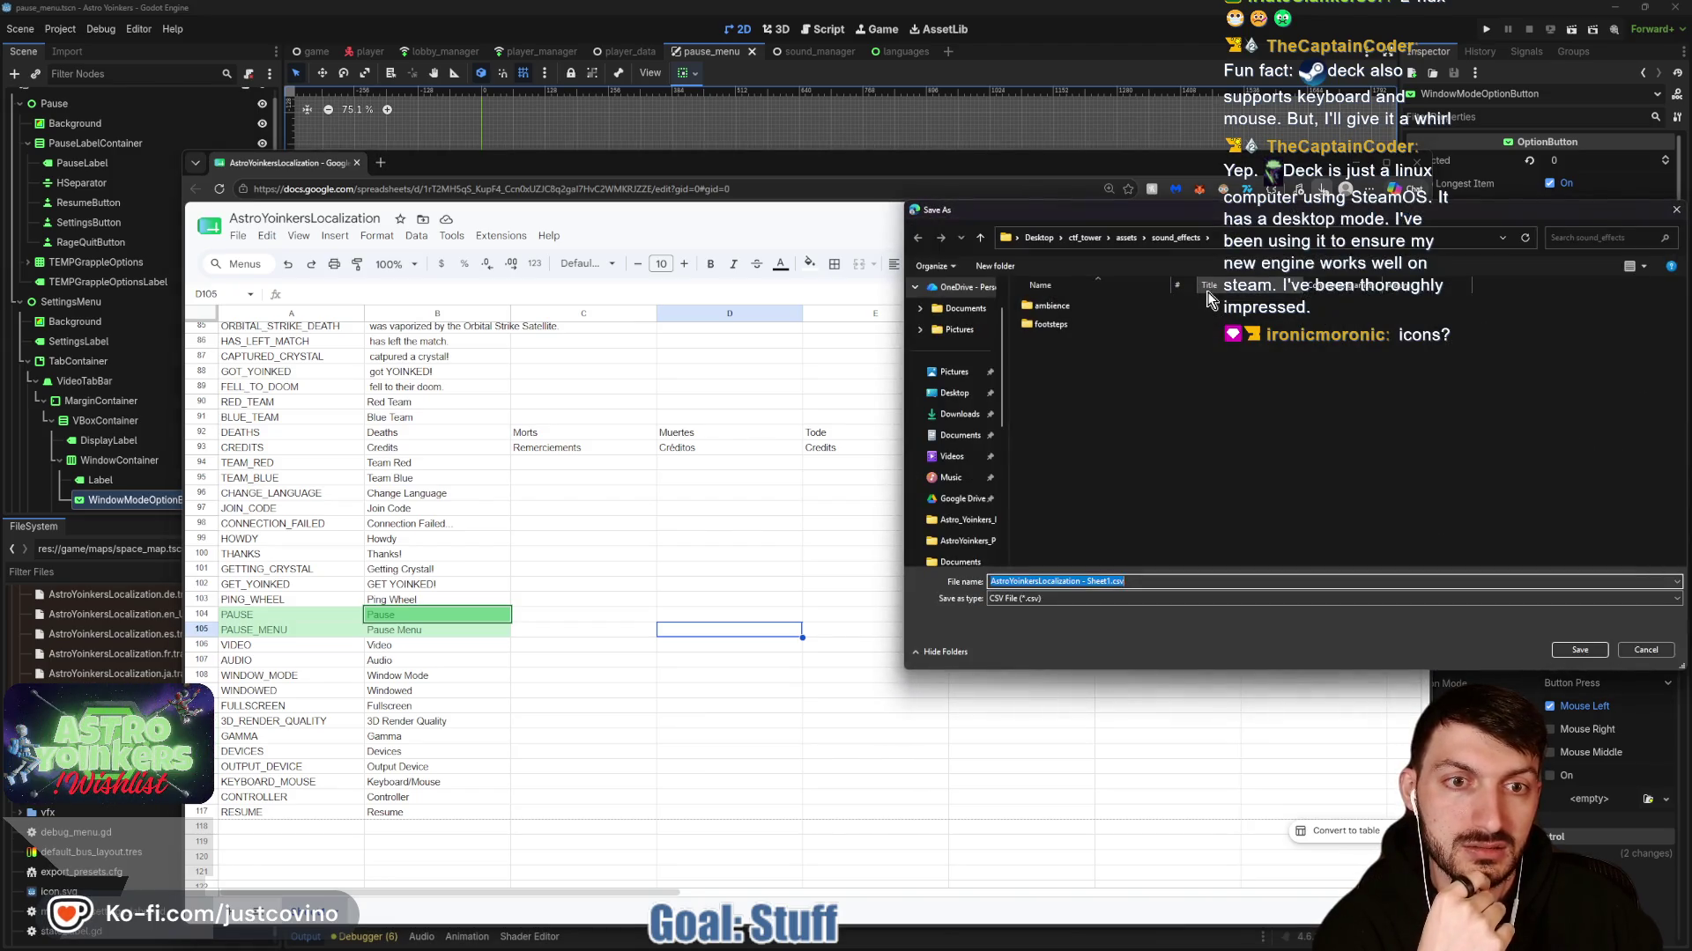
Save the CSV over AstroYoinkersLocalization.csv in ctf_tower/localization, confirming the replacement.
{"action": "left_click", "coordinate": [979, 238]}
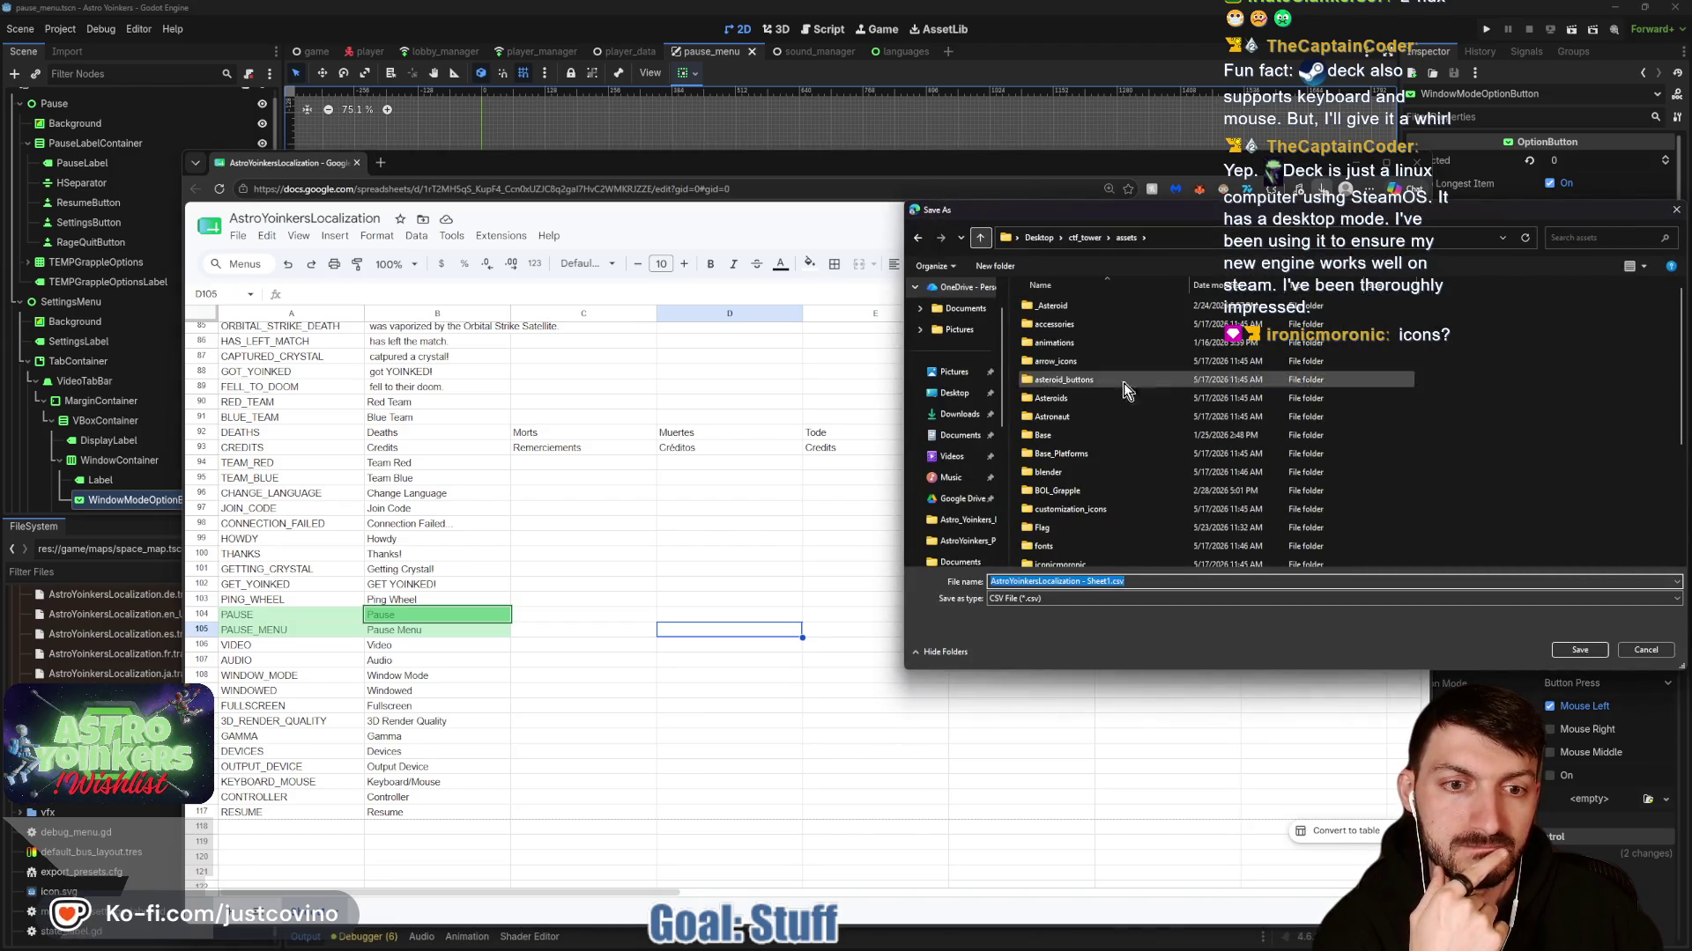
{"action": "left_click", "coordinate": [979, 238]}
{"action": "double_click", "coordinate": [1054, 416]}
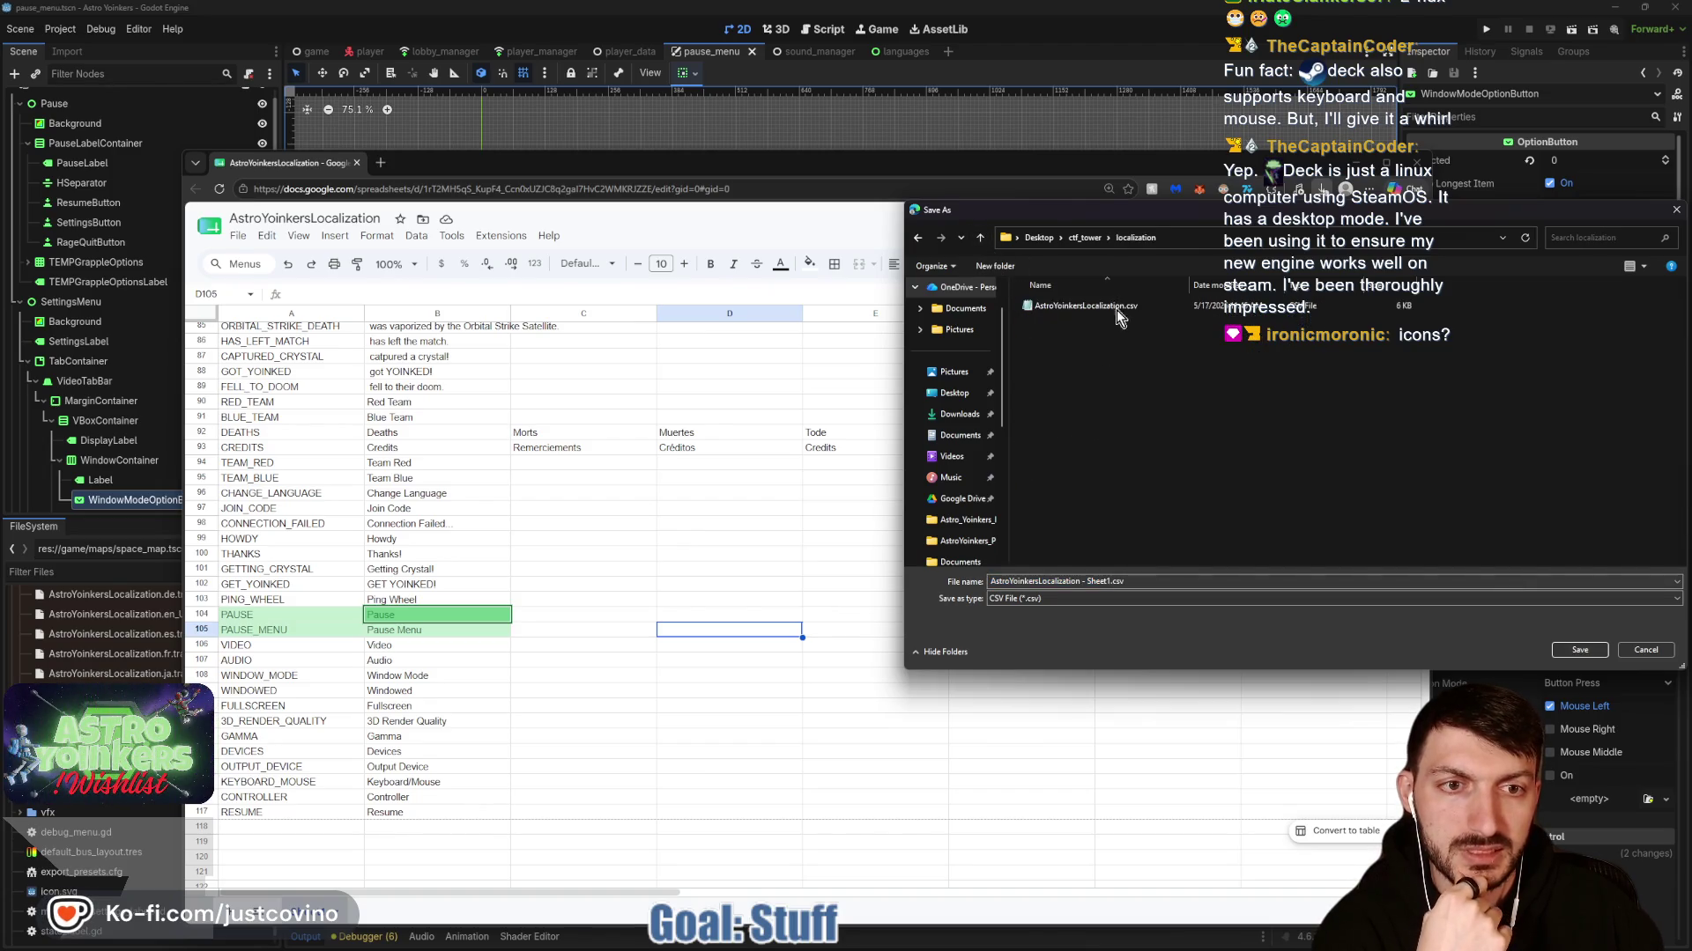
{"action": "left_click", "coordinate": [1117, 307]}
{"action": "left_click", "coordinate": [1580, 650]}
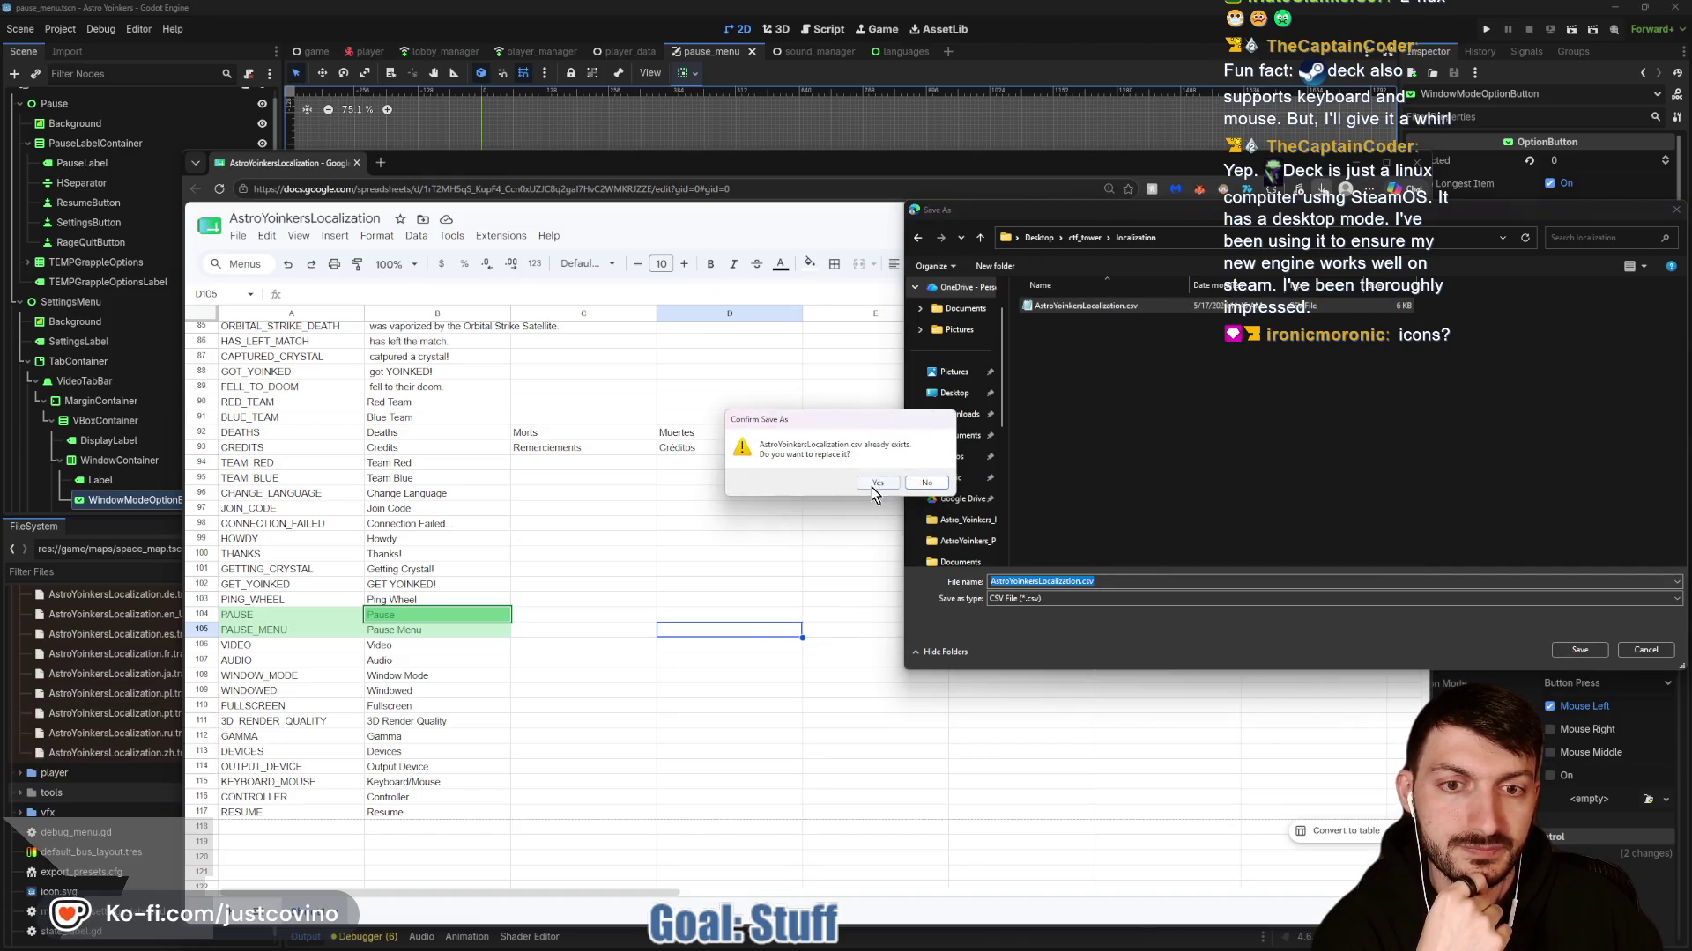
{"action": "left_click", "coordinate": [872, 477]}
{"action": "left_click", "coordinate": [881, 129]}
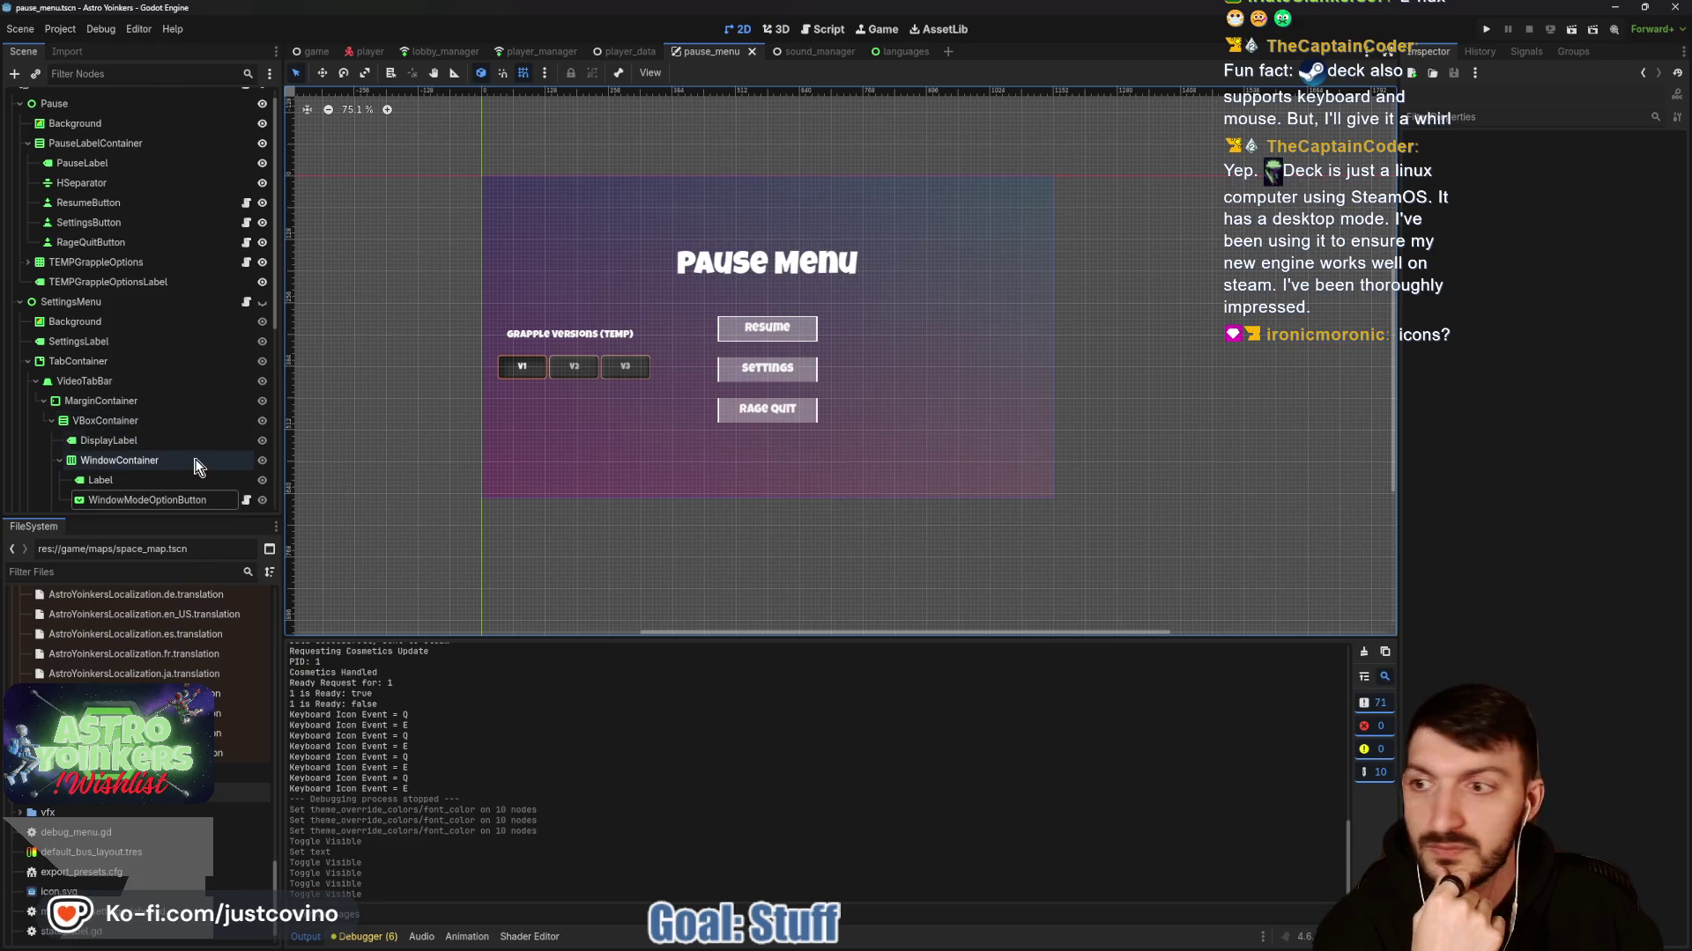
Set the Resume, Settings and Rage Quit button texts to RESUME, SETTINGS and RAGE_QUIT, then save.
{"action": "scroll", "coordinate": [151, 712], "scroll_direction": "up", "scroll_amount": 5}
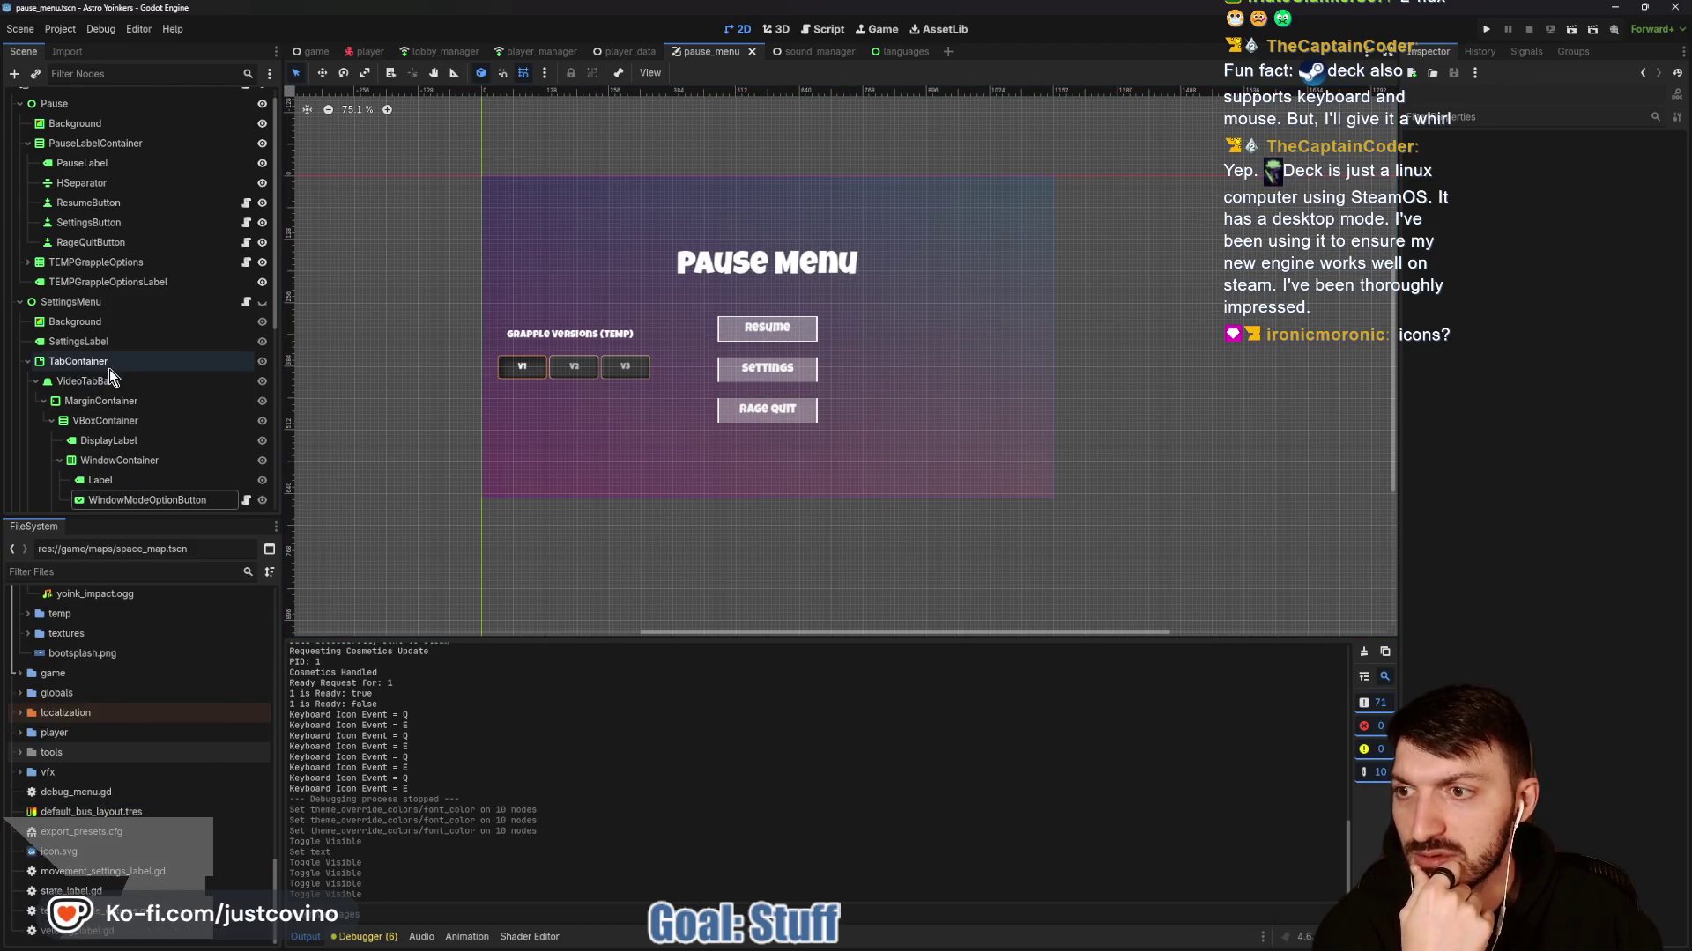
{"action": "scroll", "coordinate": [176, 377], "scroll_direction": "up", "scroll_amount": 1}
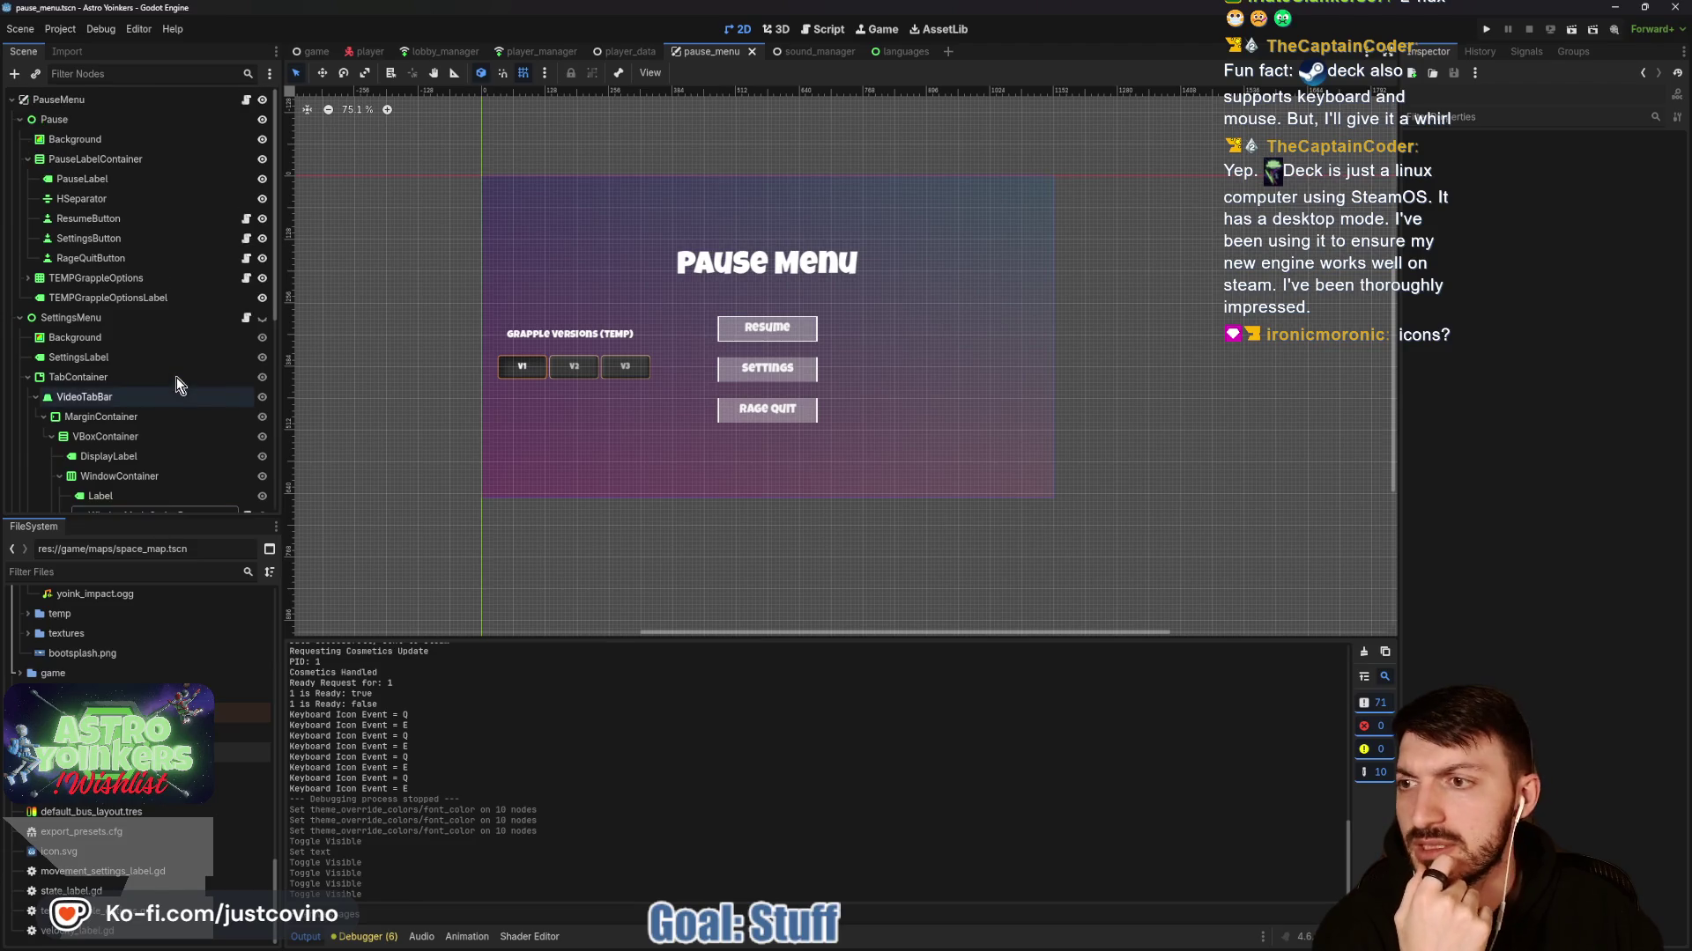
{"action": "left_click", "coordinate": [171, 218]}
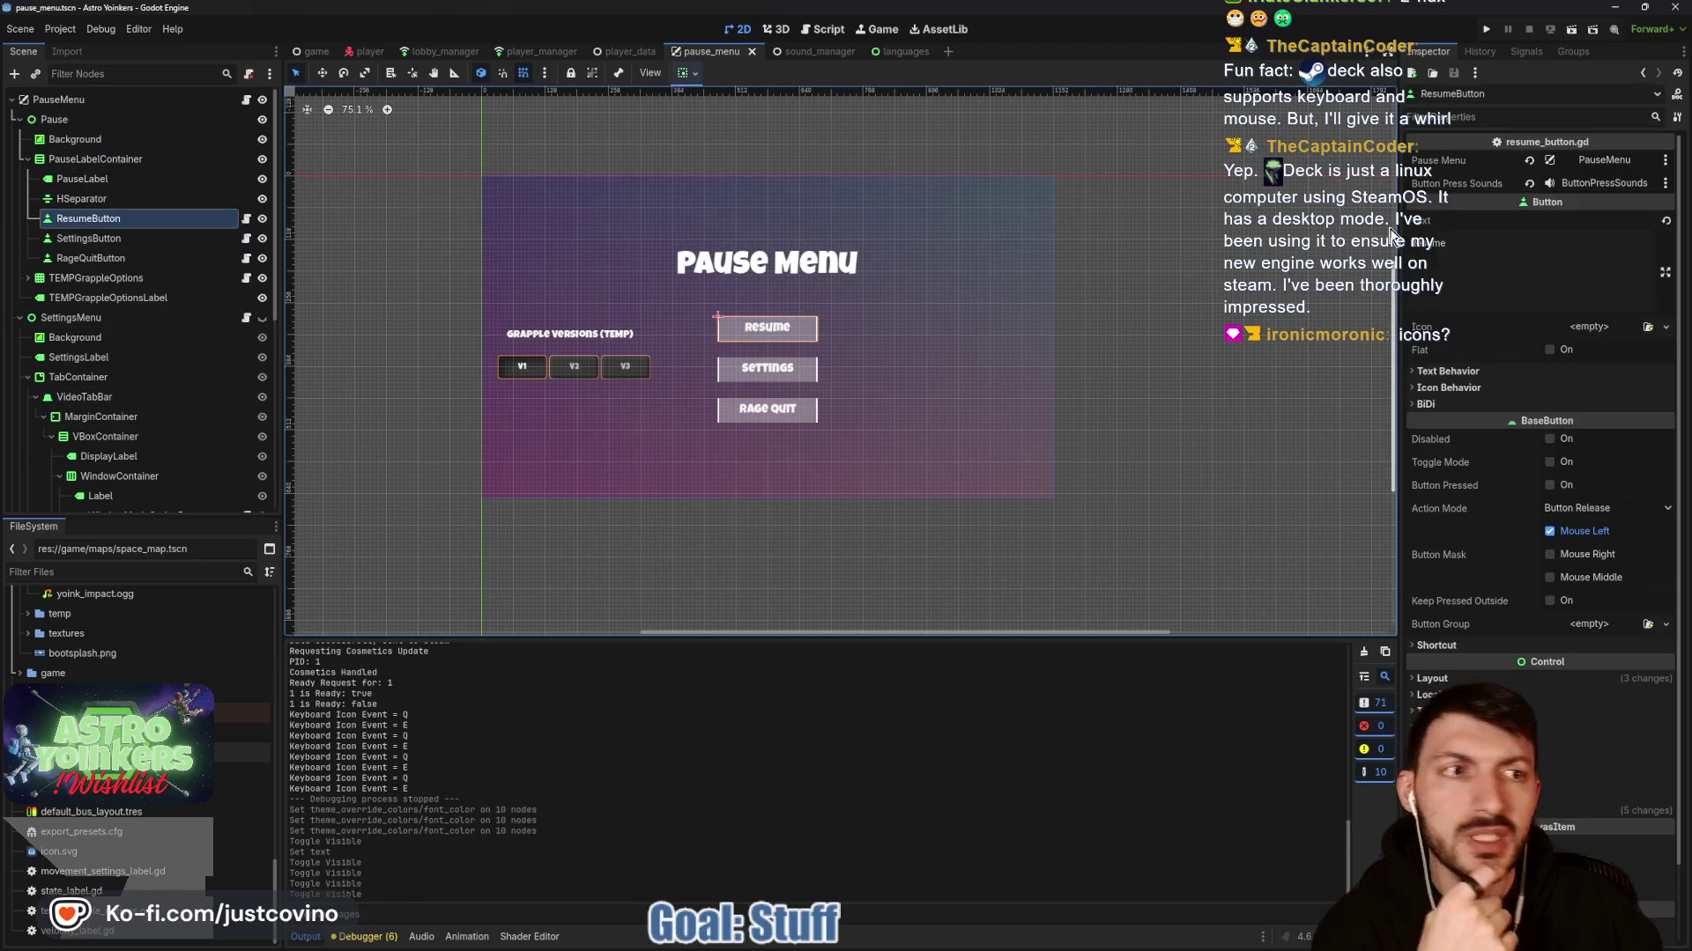
{"action": "double_click", "coordinate": [1444, 240]}
{"action": "type", "text": "RESUME"}
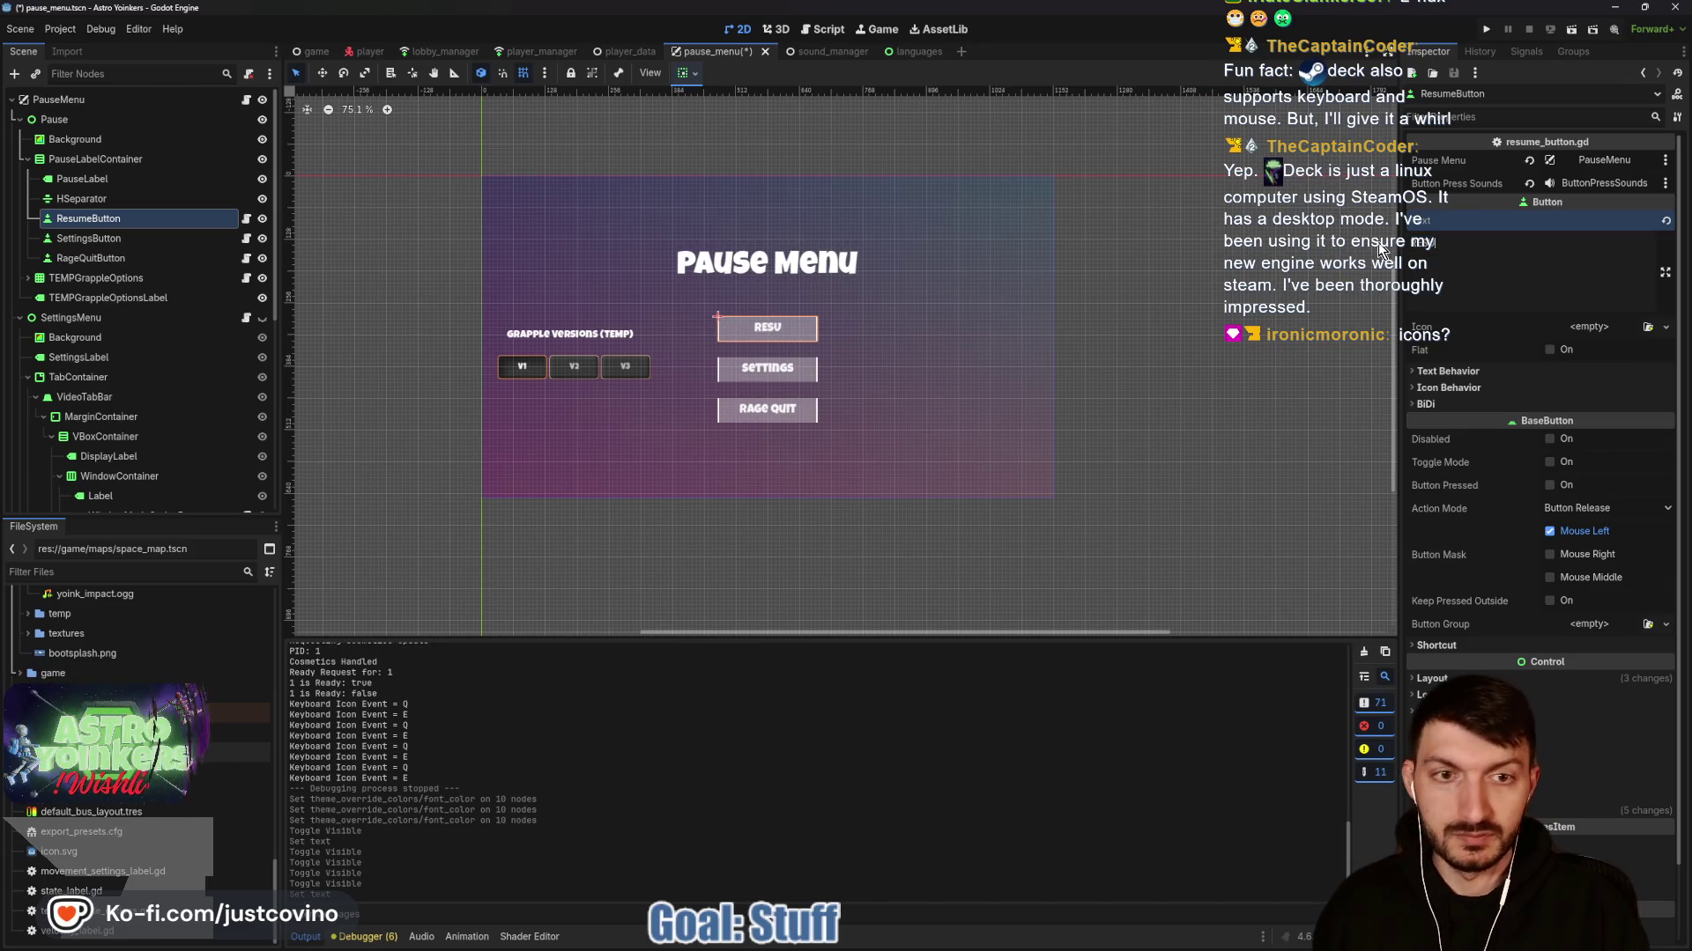
{"action": "left_click", "coordinate": [92, 238]}
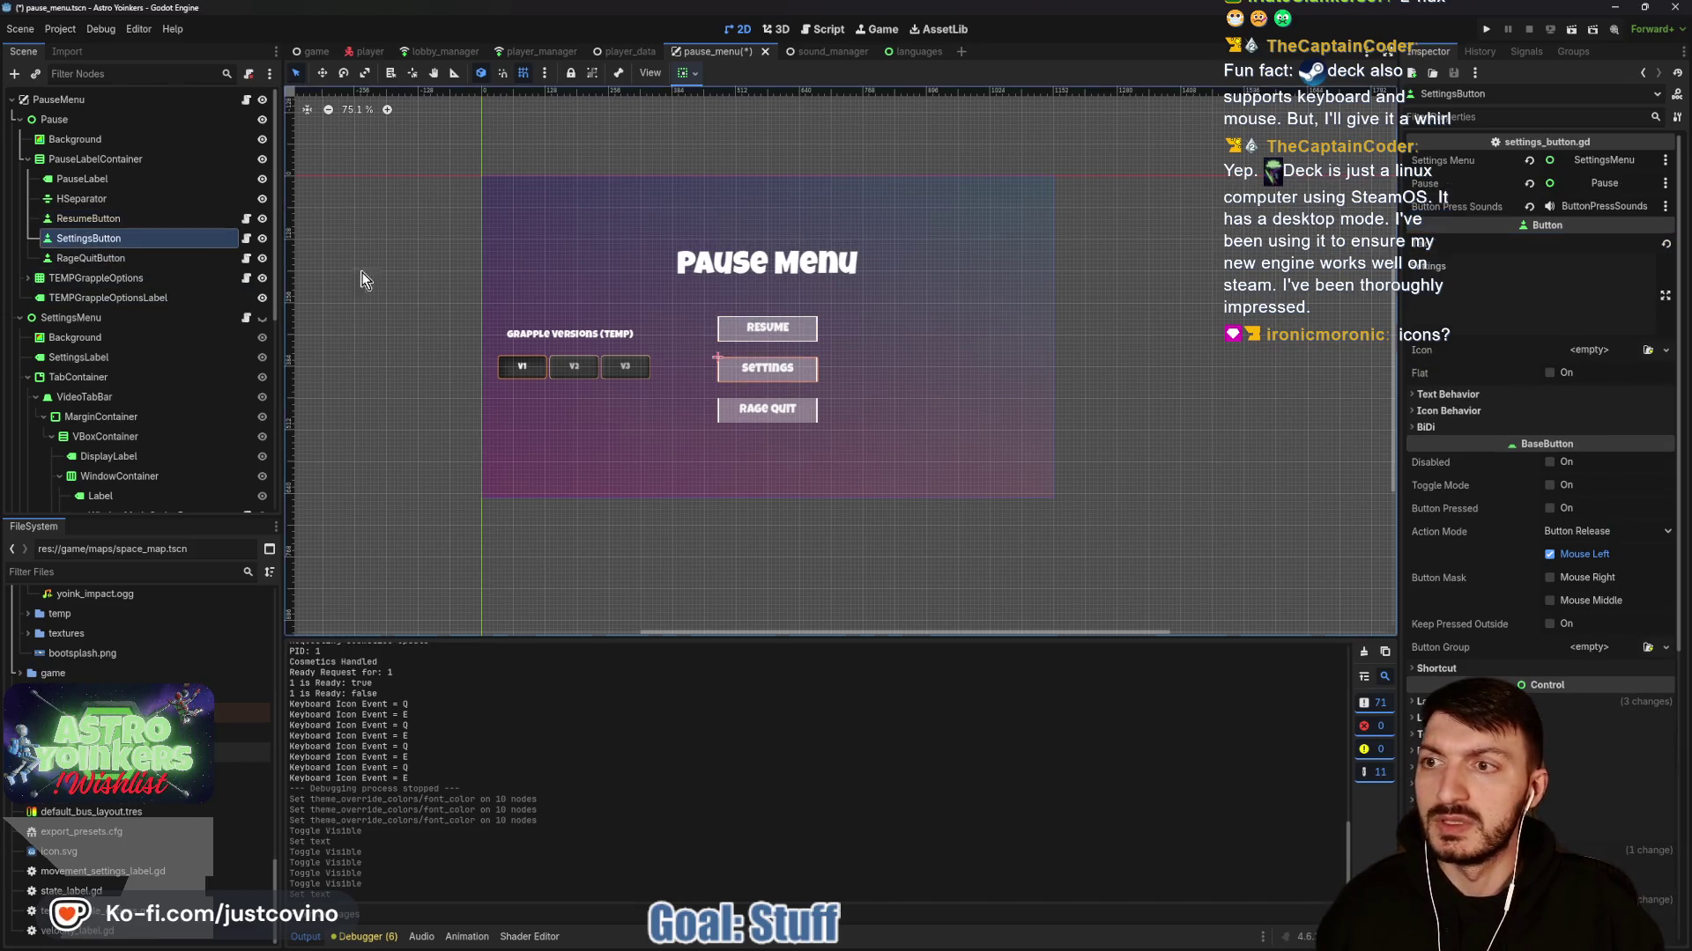
{"action": "double_click", "coordinate": [1427, 265]}
{"action": "type", "text": "SET"}
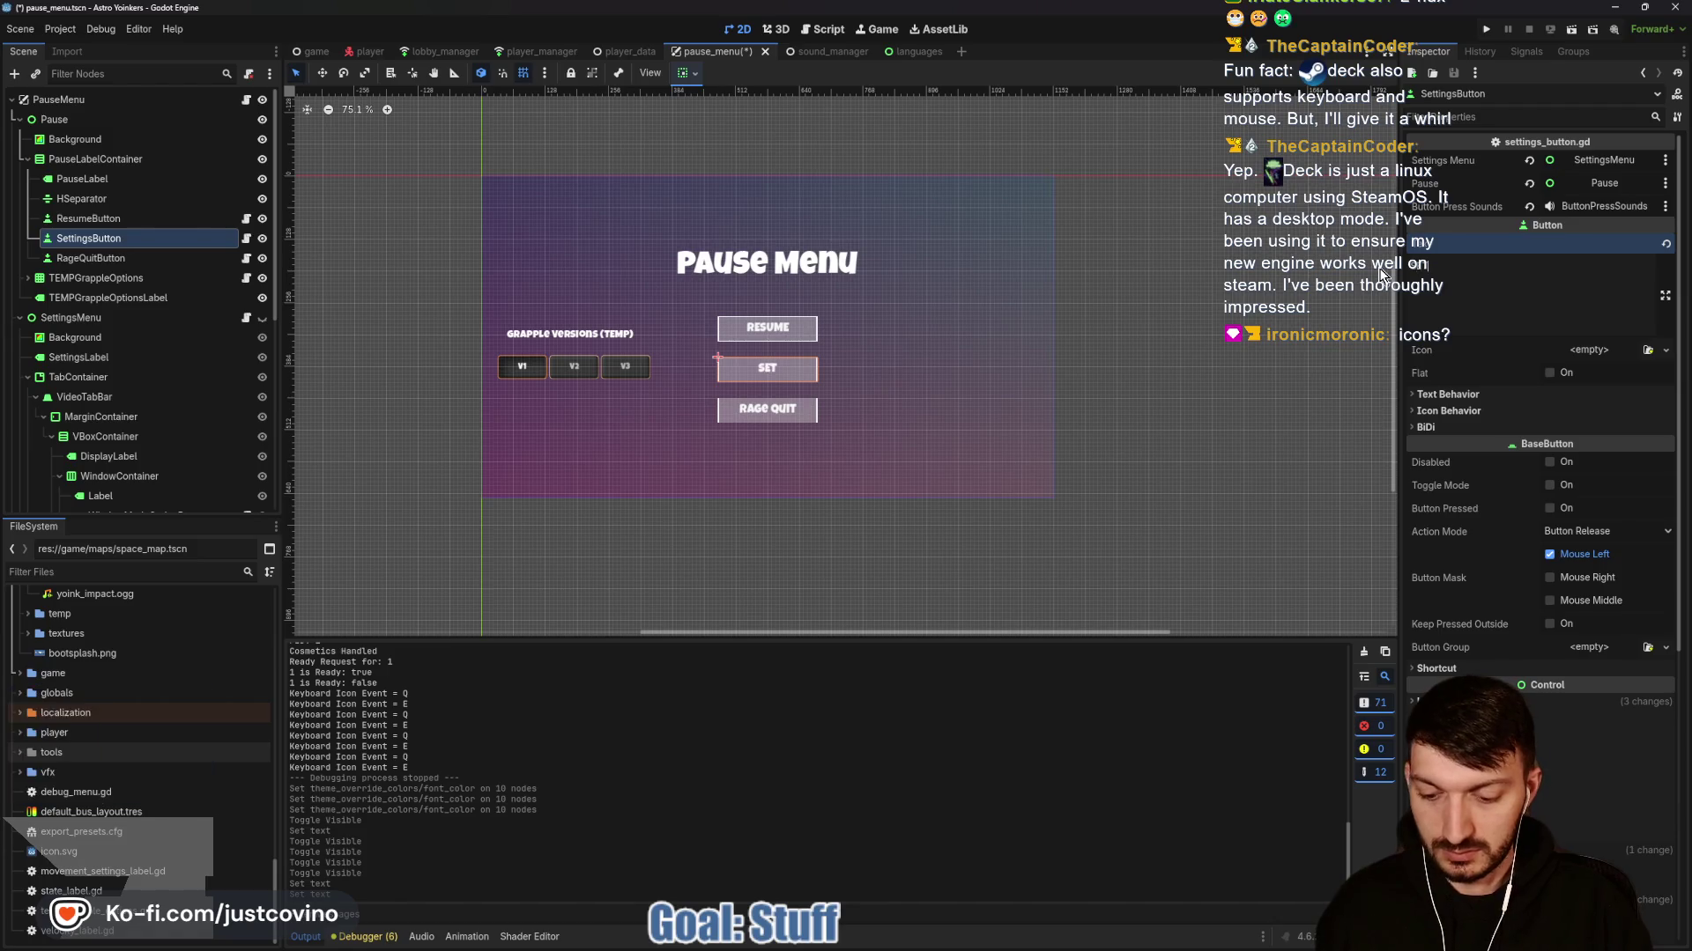
{"action": "type", "text": "TINGS"}
{"action": "left_click", "coordinate": [91, 257]}
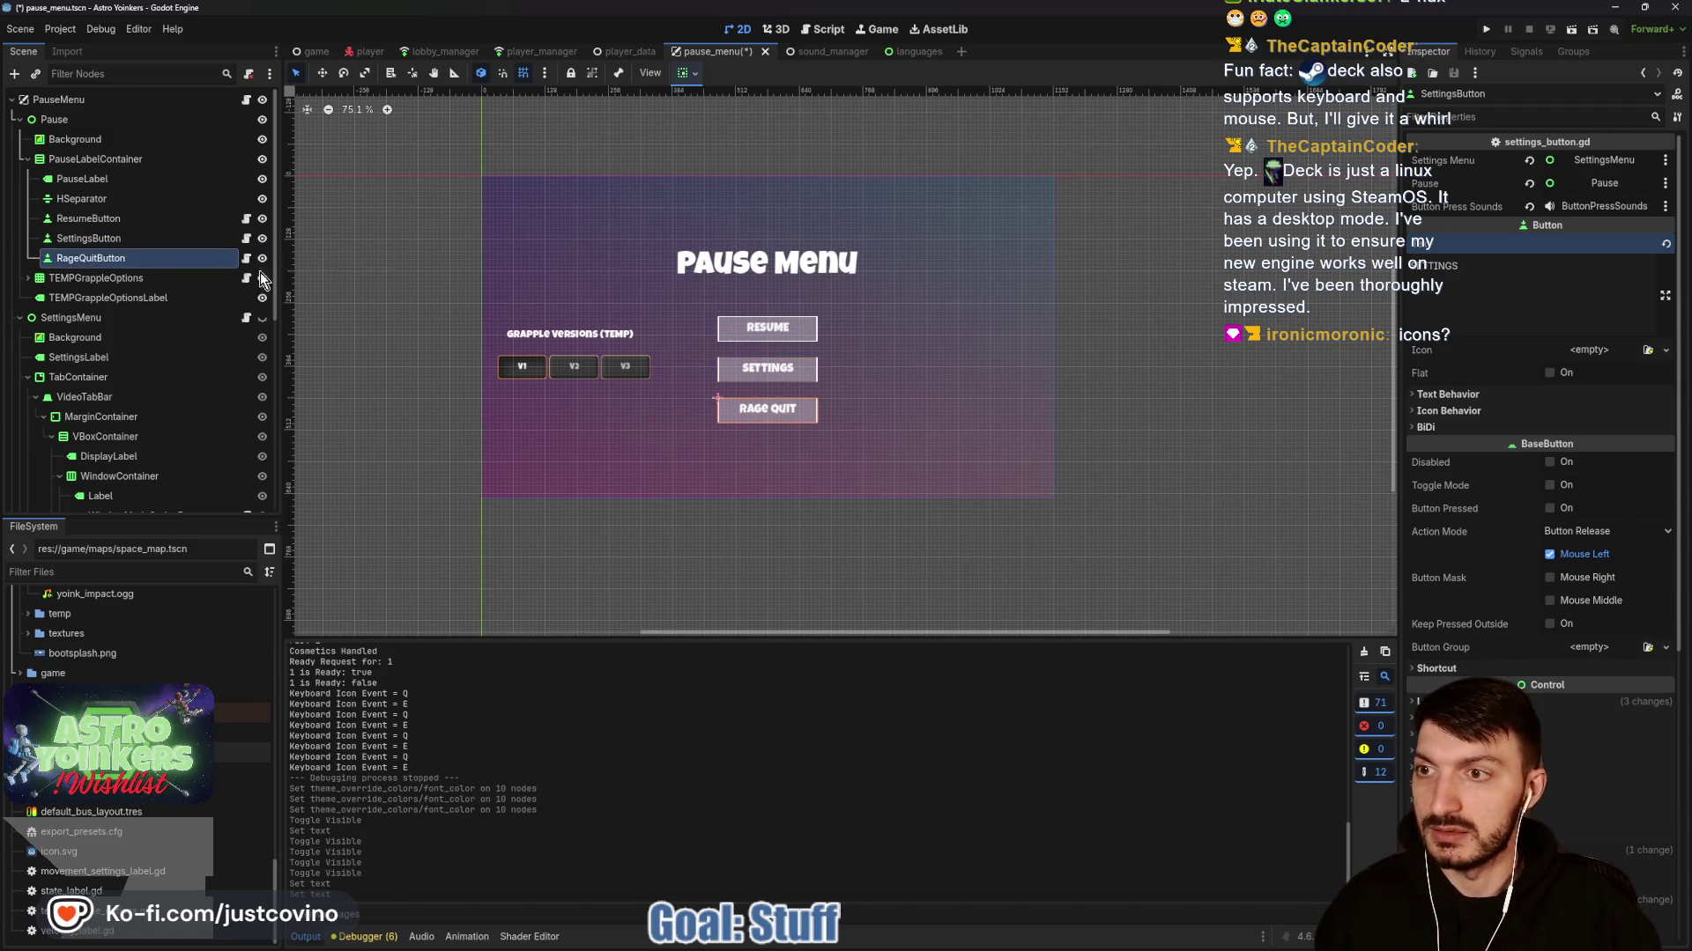
{"action": "triple_click", "coordinate": [1516, 256]}
{"action": "type", "text": "RAGE"}
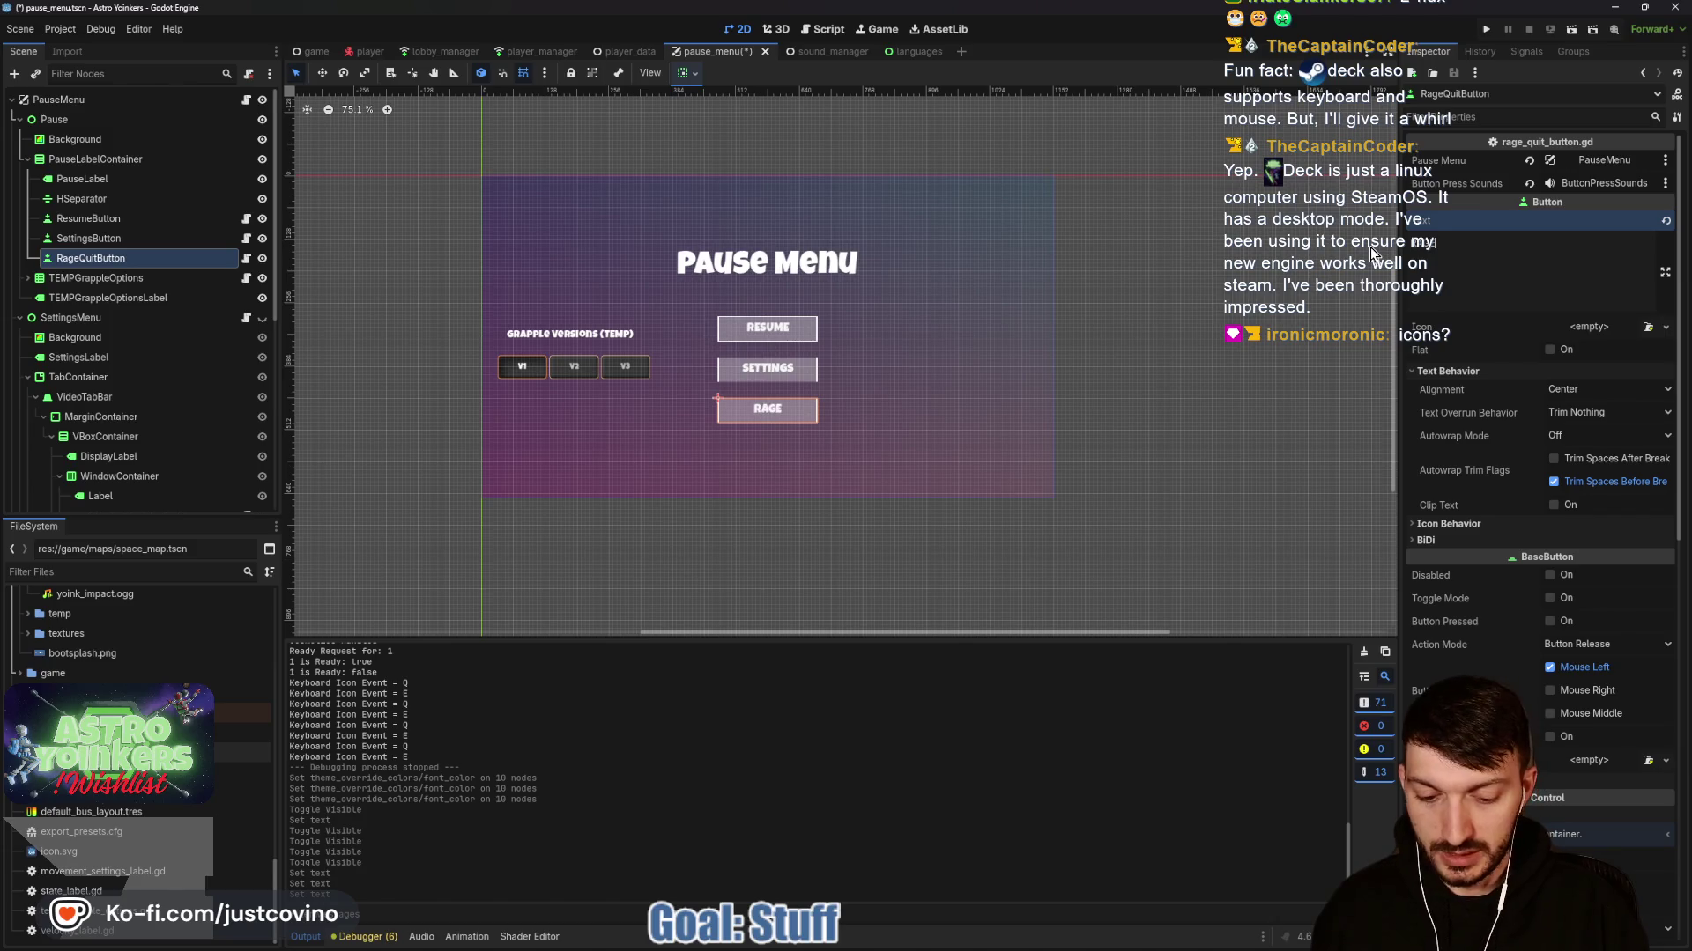
{"action": "type", "text": "_QUIT"}
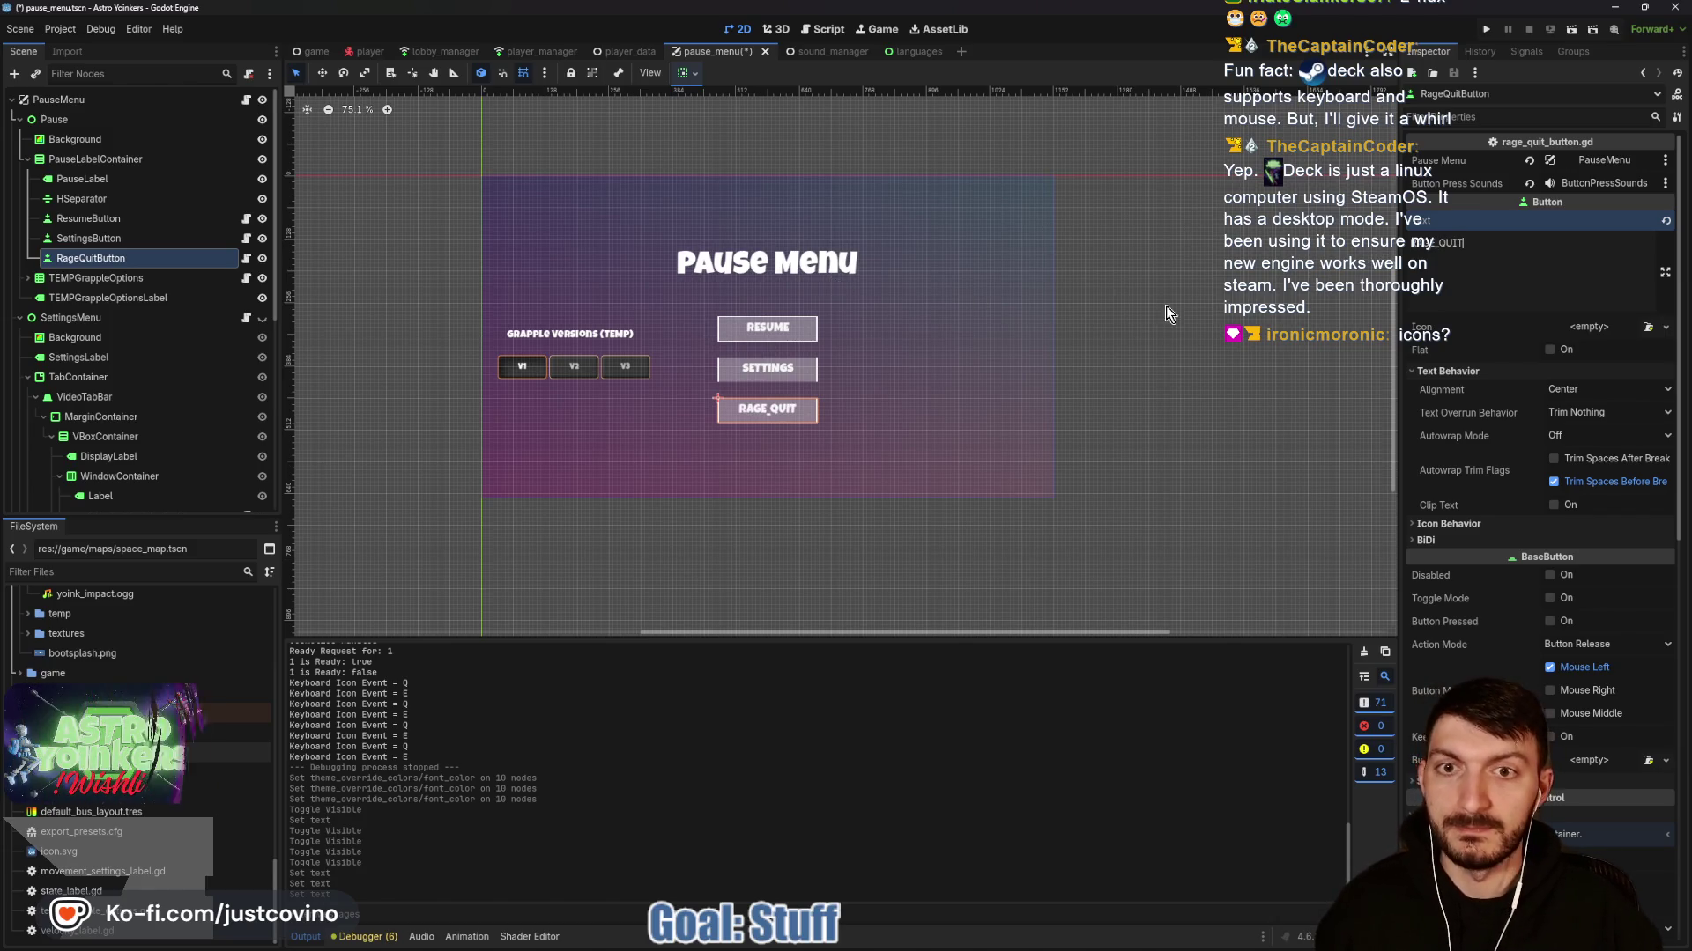
{"action": "key", "text": "ctrl+s"}
Change the PauseLabel title text to PAUSE_MENU, save, and reveal the SettingsMenu panel.
{"action": "left_click", "coordinate": [85, 178]}
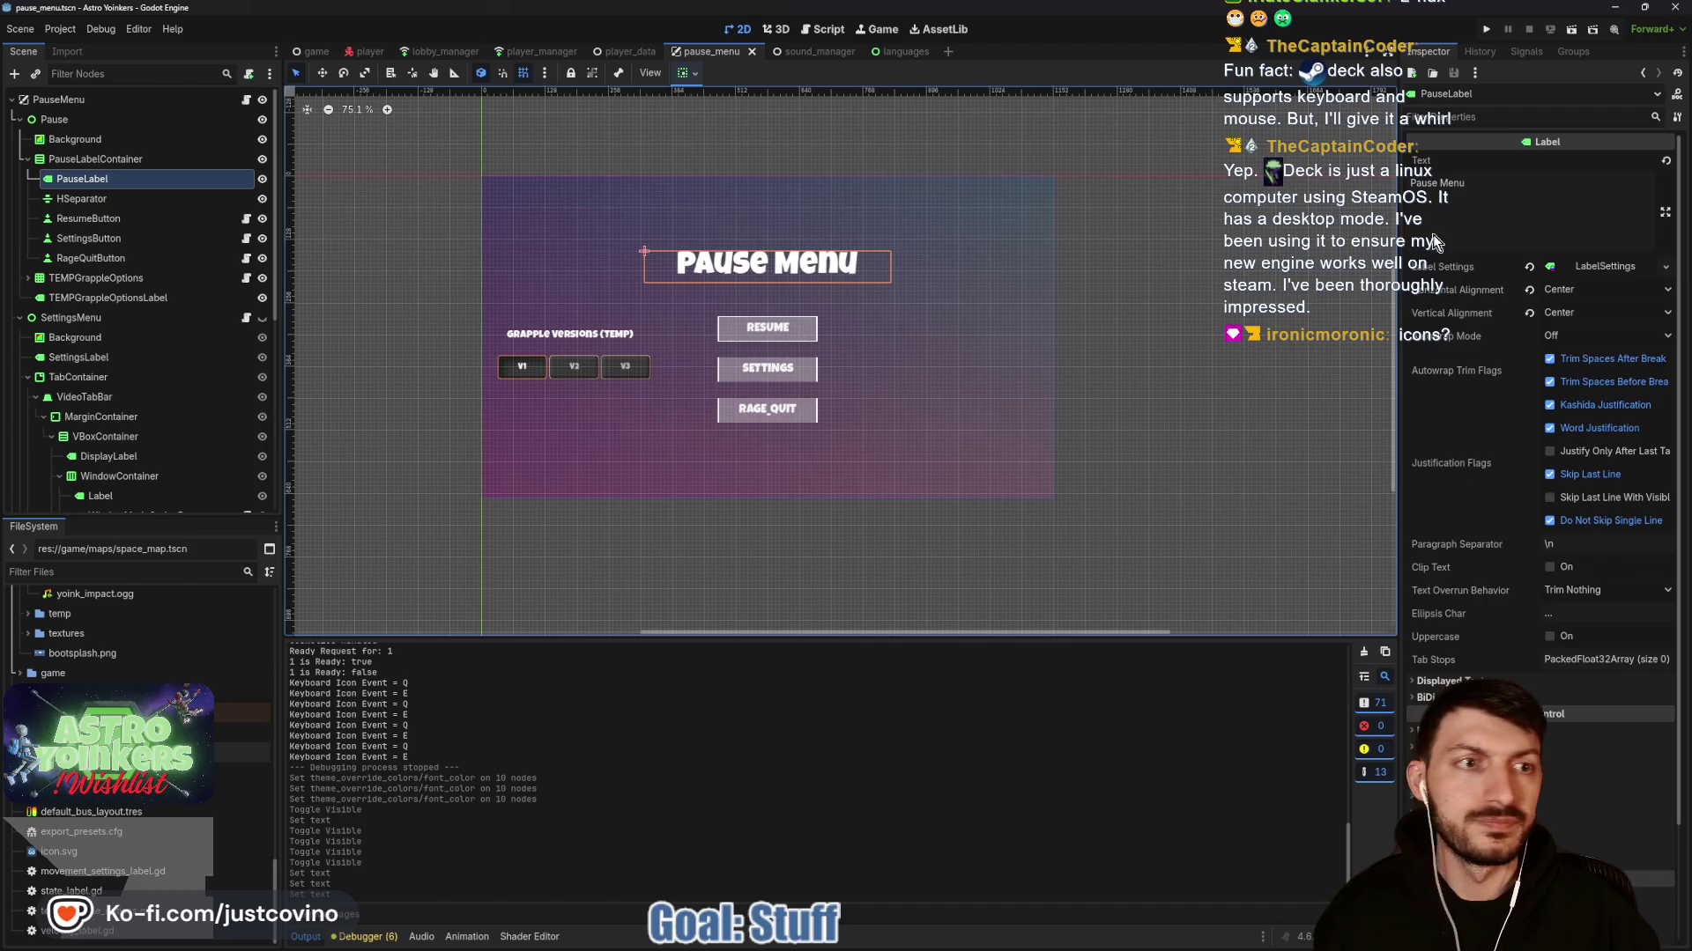
{"action": "triple_click", "coordinate": [1428, 183]}
{"action": "type", "text": "PAUS"}
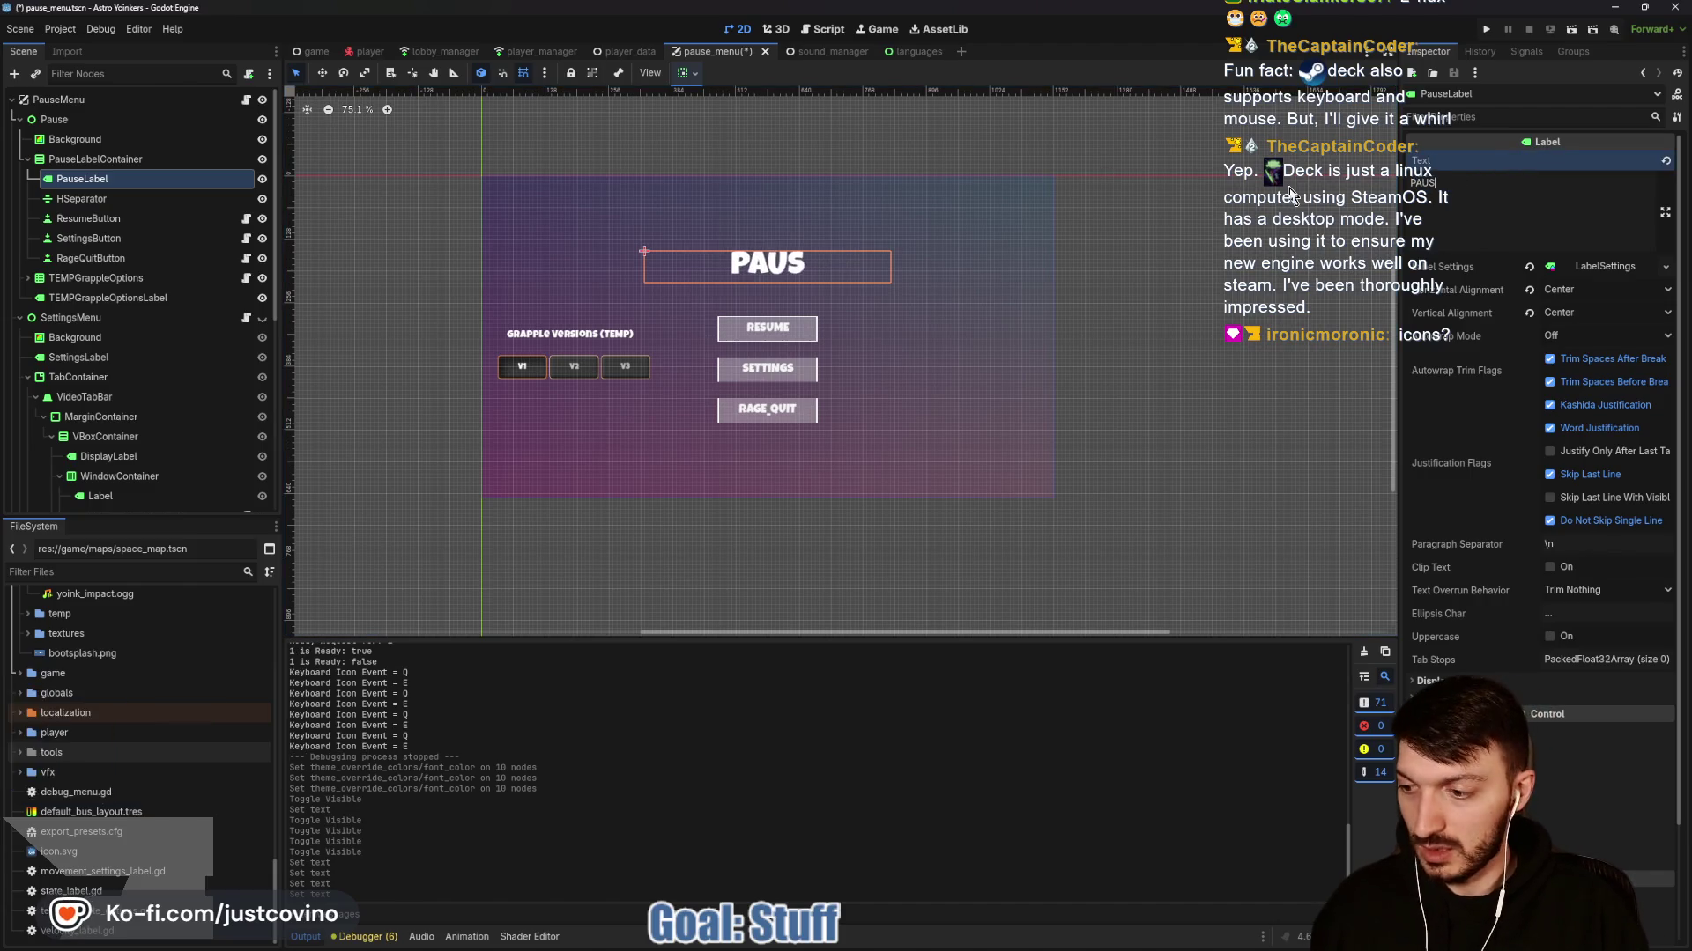
{"action": "type", "text": "E_MENU"}
{"action": "key", "text": "ctrl+s"}
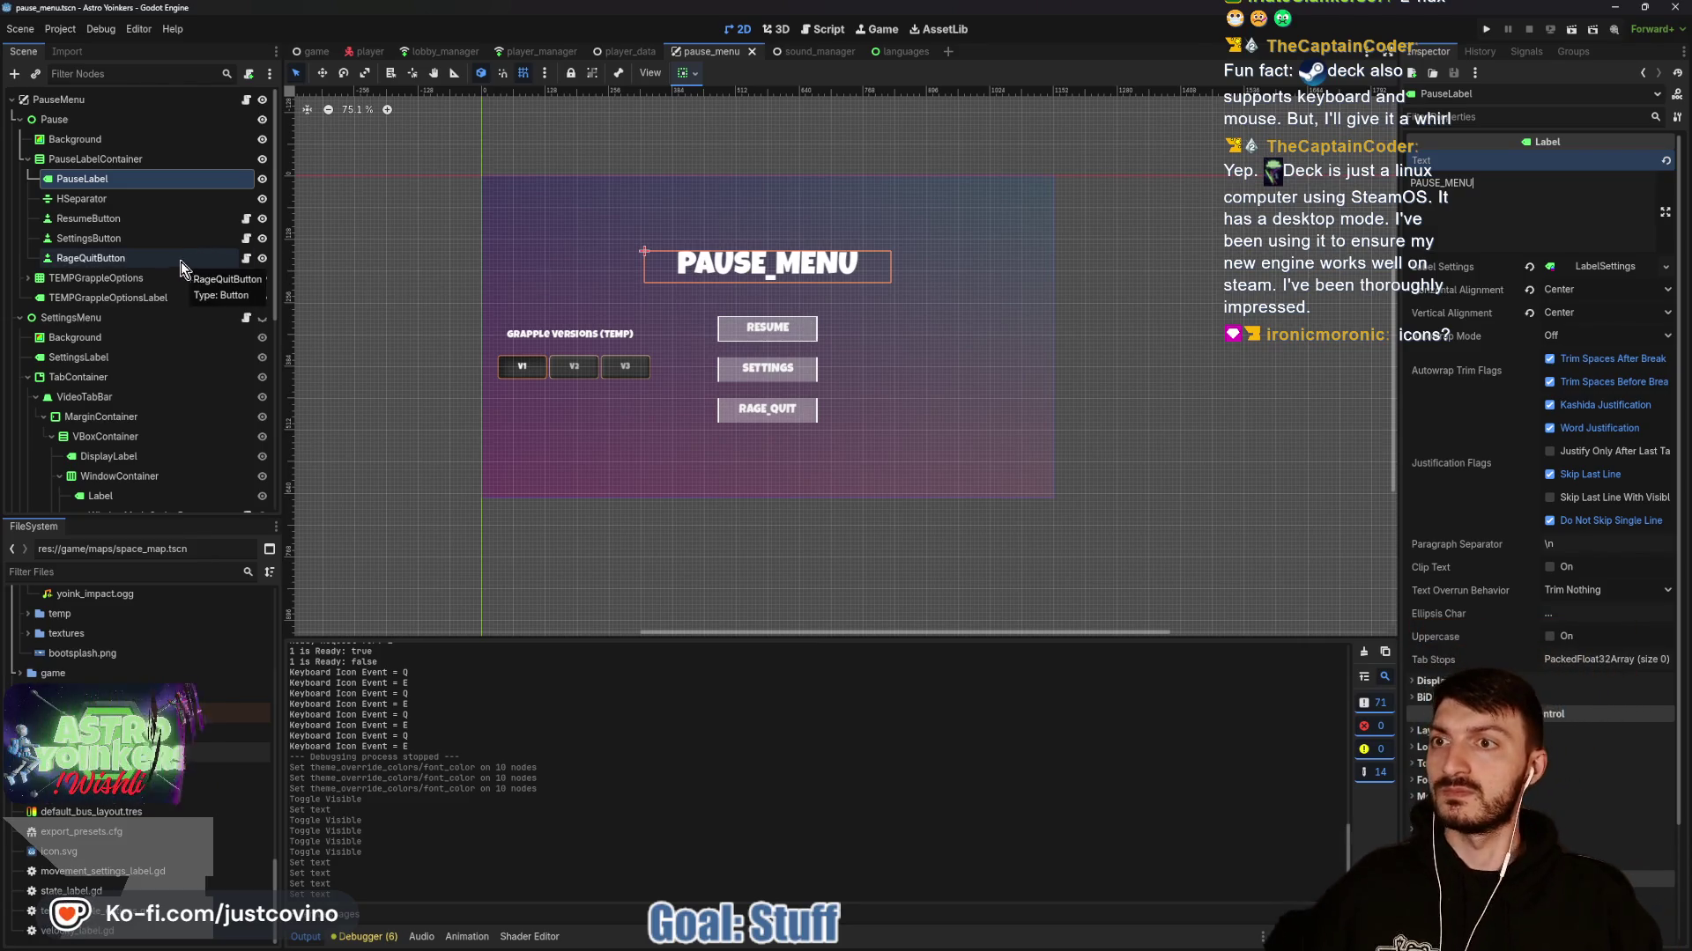
{"action": "left_click", "coordinate": [263, 322]}
{"action": "left_click", "coordinate": [164, 359]}
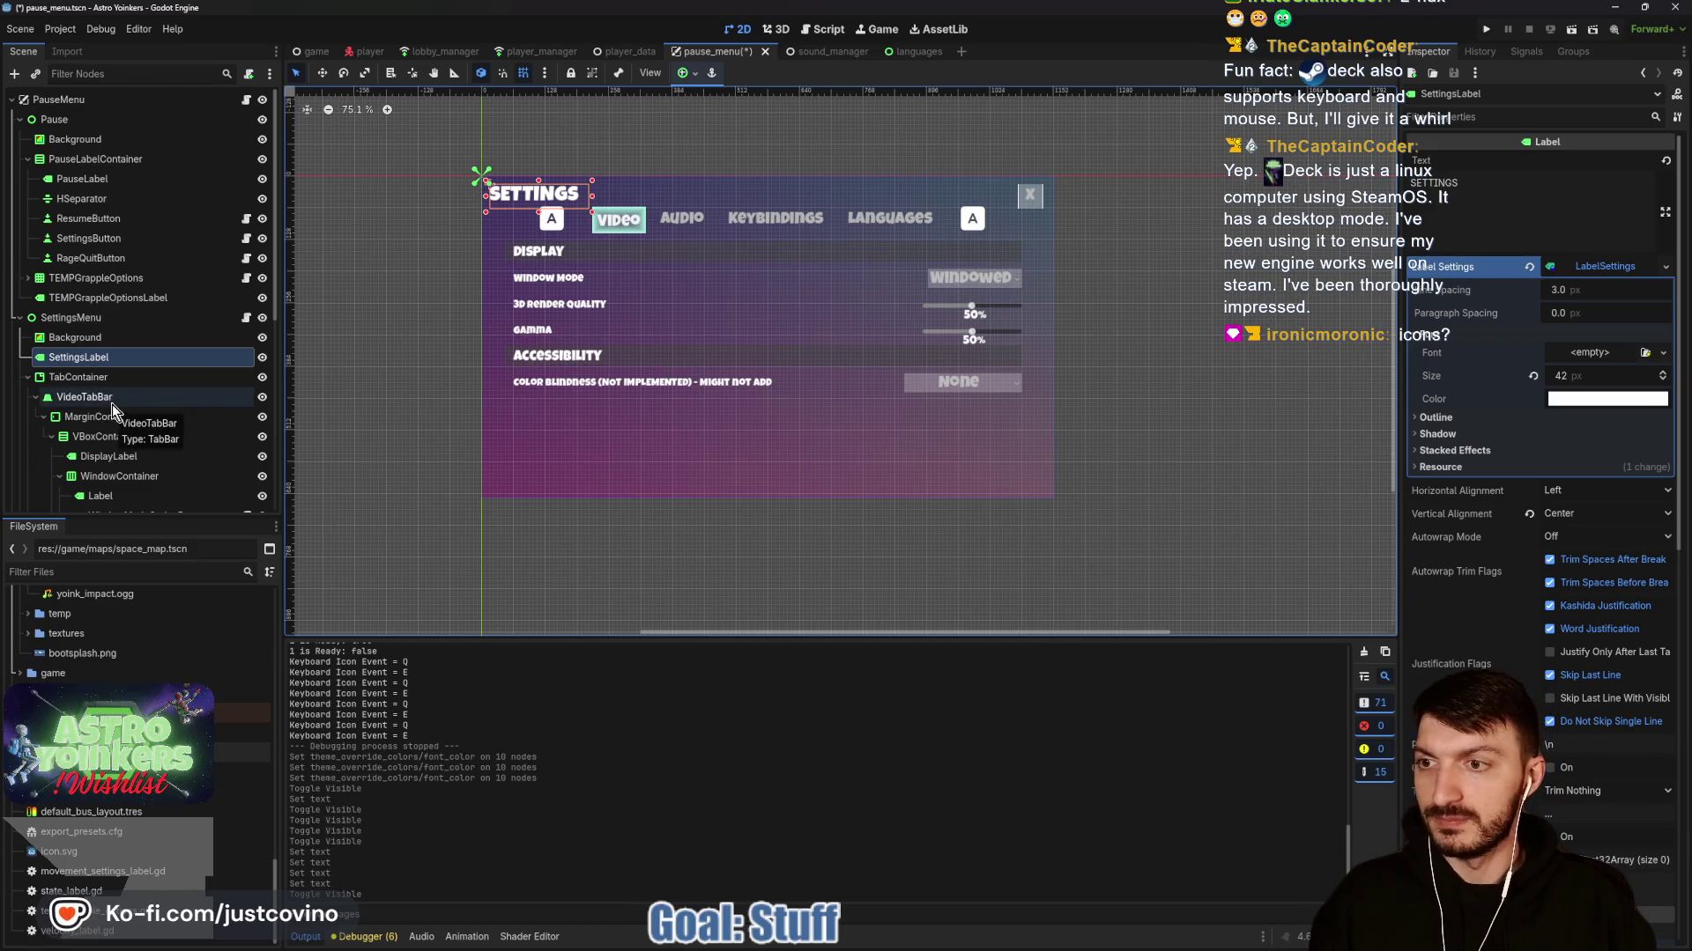
Set the Display label to DISPLAY and the Window Mode label to WINDOW_MODE, saving each.
{"action": "left_click", "coordinate": [141, 456]}
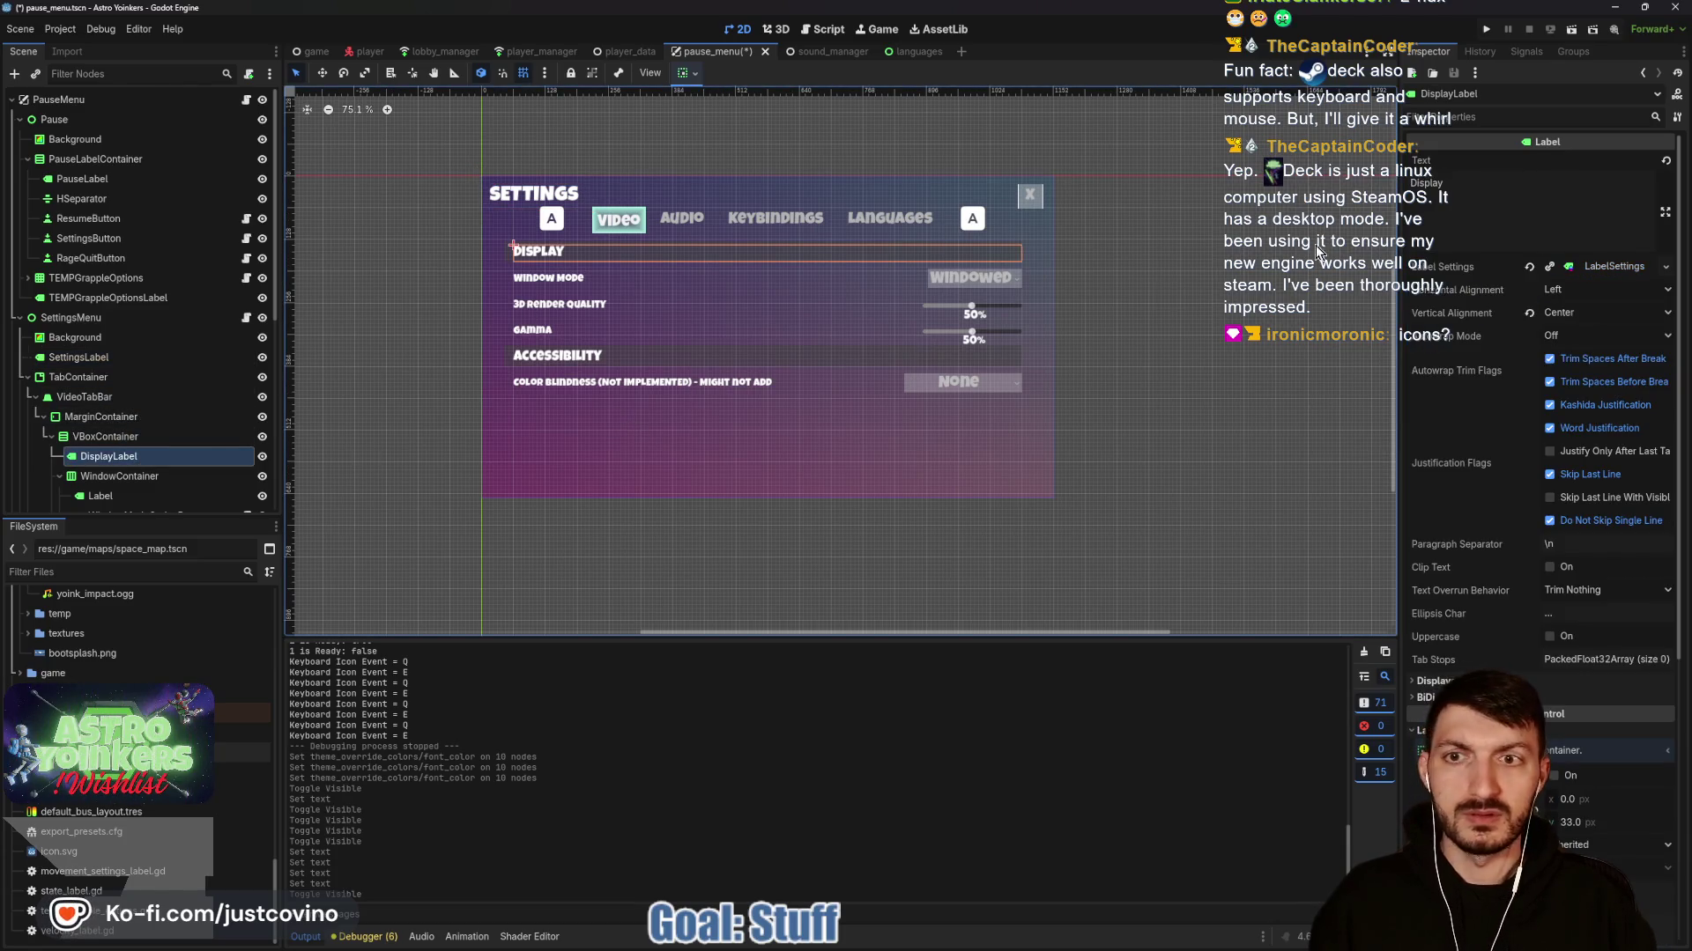
{"action": "double_click", "coordinate": [1420, 183]}
{"action": "type", "text": "DISPL"}
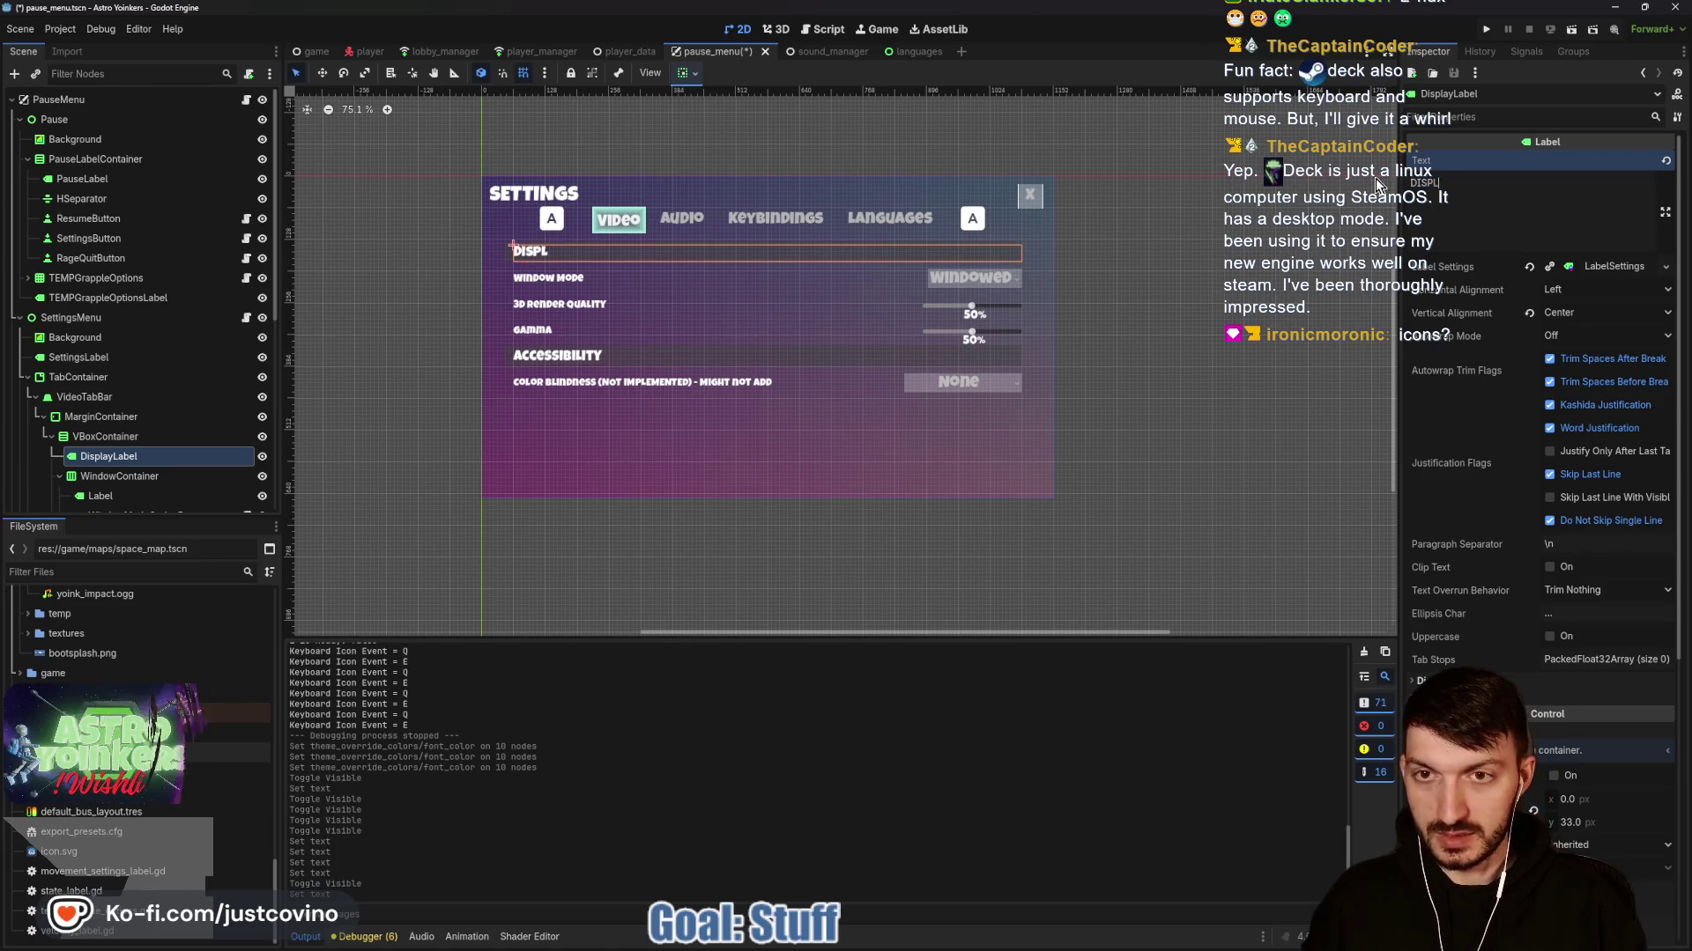
{"action": "type", "text": "AY"}
{"action": "key", "text": "ctrl+s"}
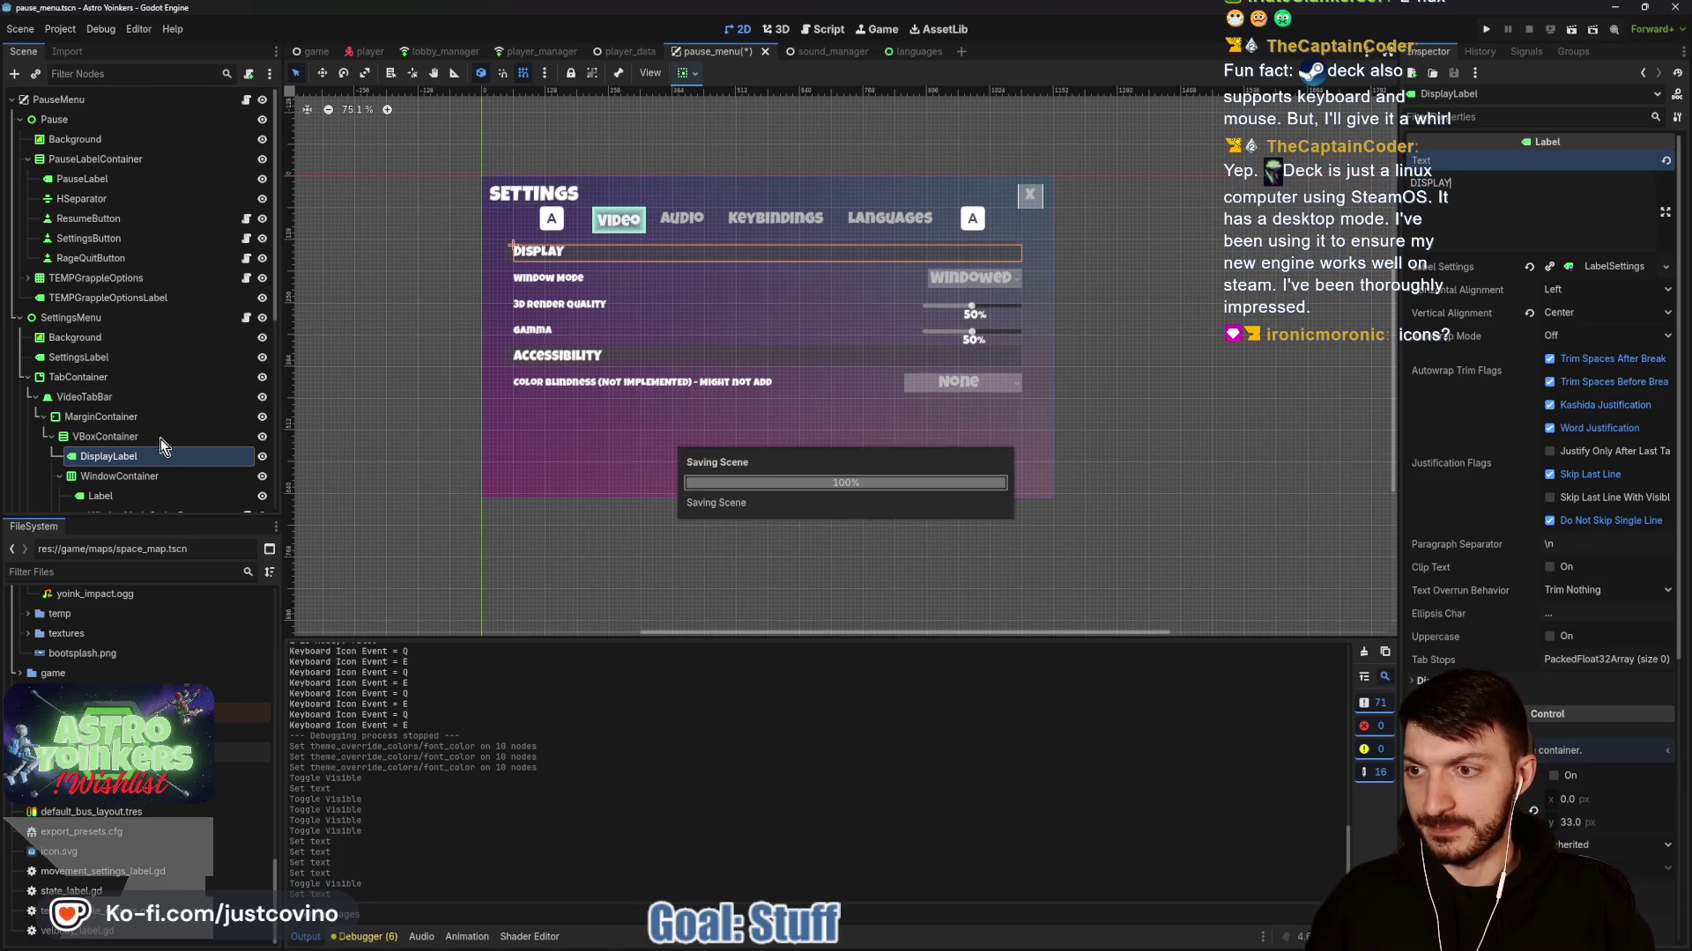
{"action": "scroll", "coordinate": [132, 396], "scroll_direction": "down", "scroll_amount": 4}
{"action": "left_click", "coordinate": [110, 340]}
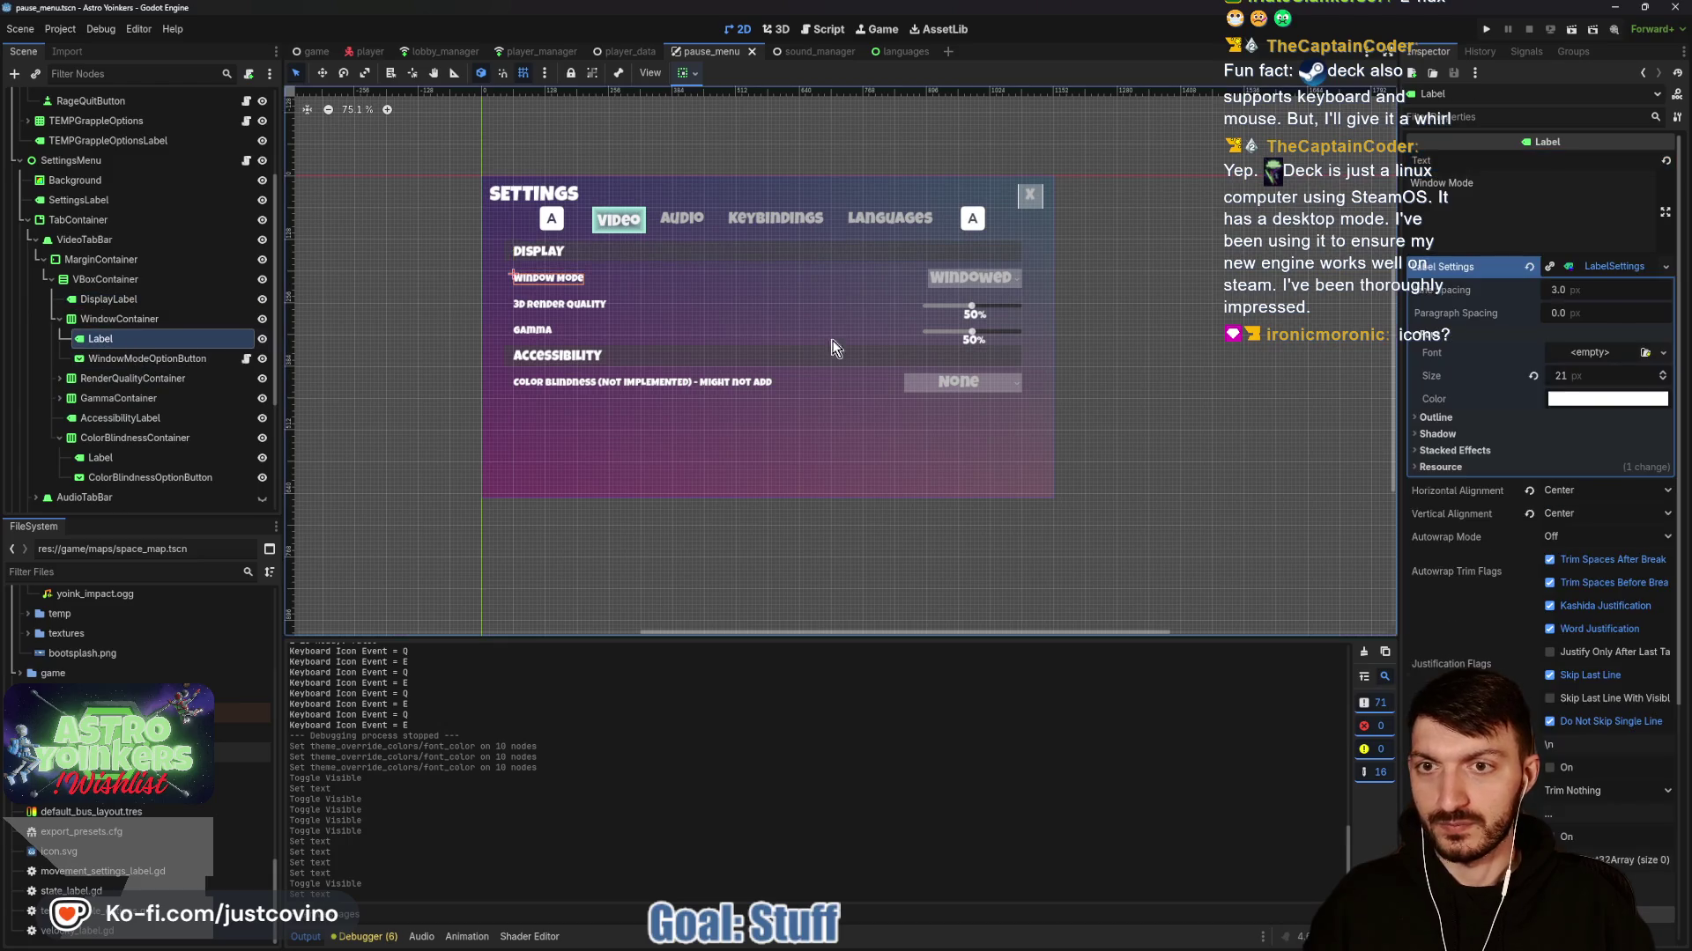
{"action": "triple_click", "coordinate": [1533, 202]}
{"action": "type", "text": "WINDOW_MODE"}
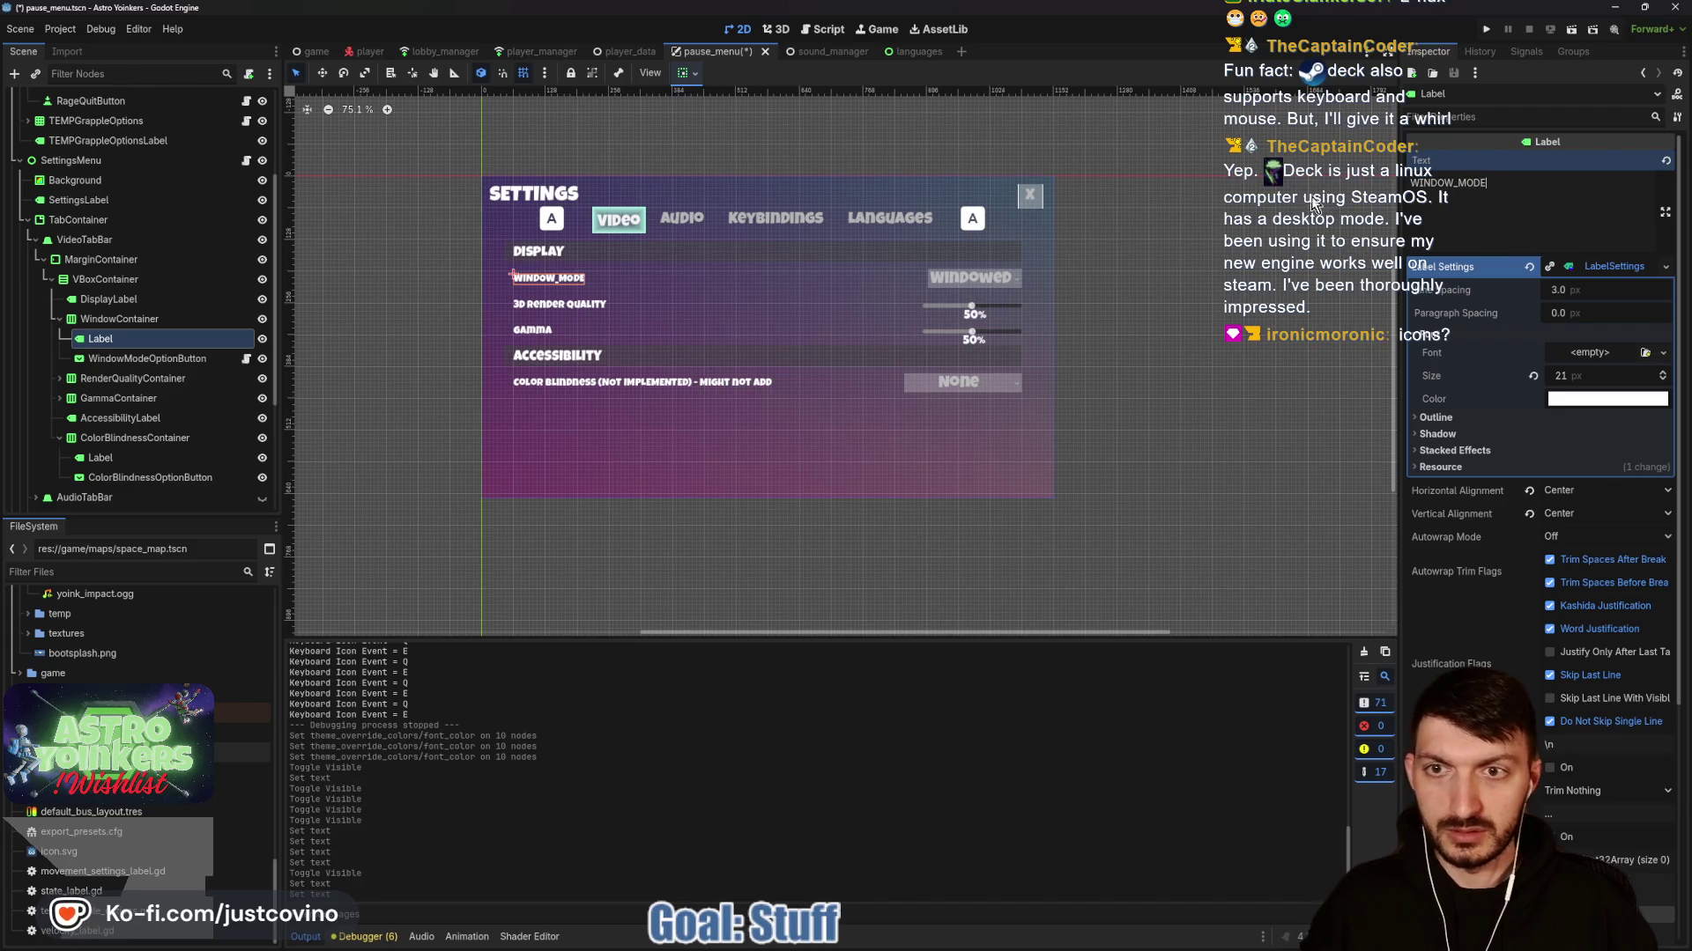
{"action": "key", "text": "ctrl+s"}
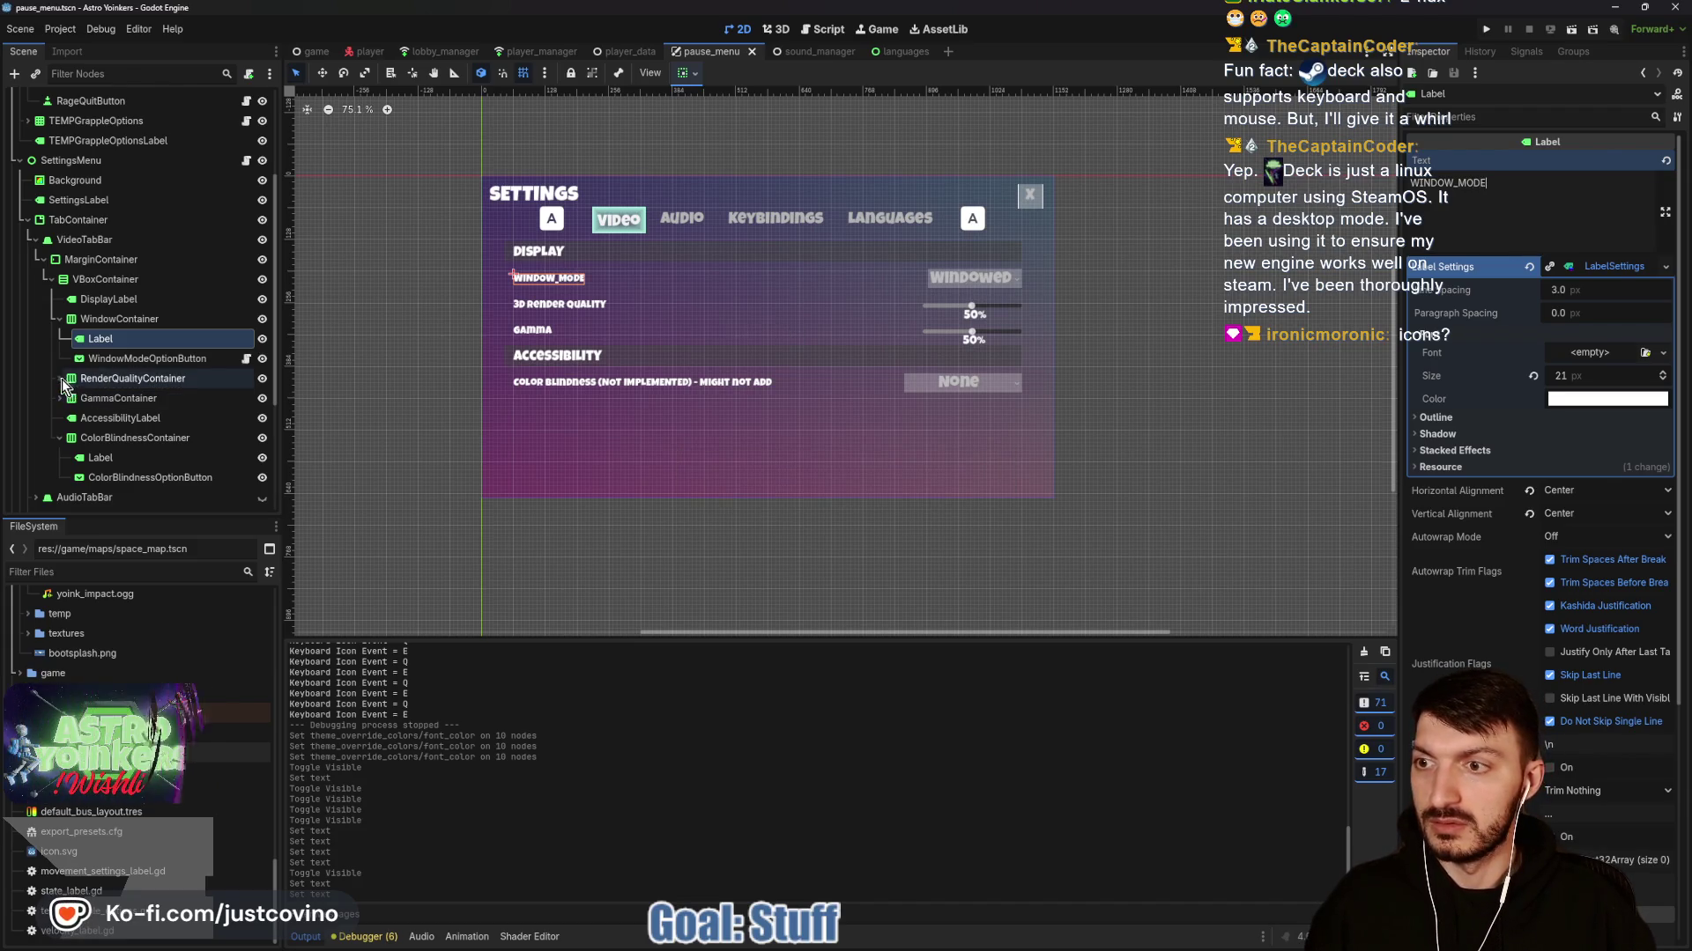
Change the render-quality and gamma labels to 3D_RENDER_QUALITY and GAMMA, saving after each.
{"action": "left_click", "coordinate": [60, 379]}
{"action": "left_click", "coordinate": [100, 398]}
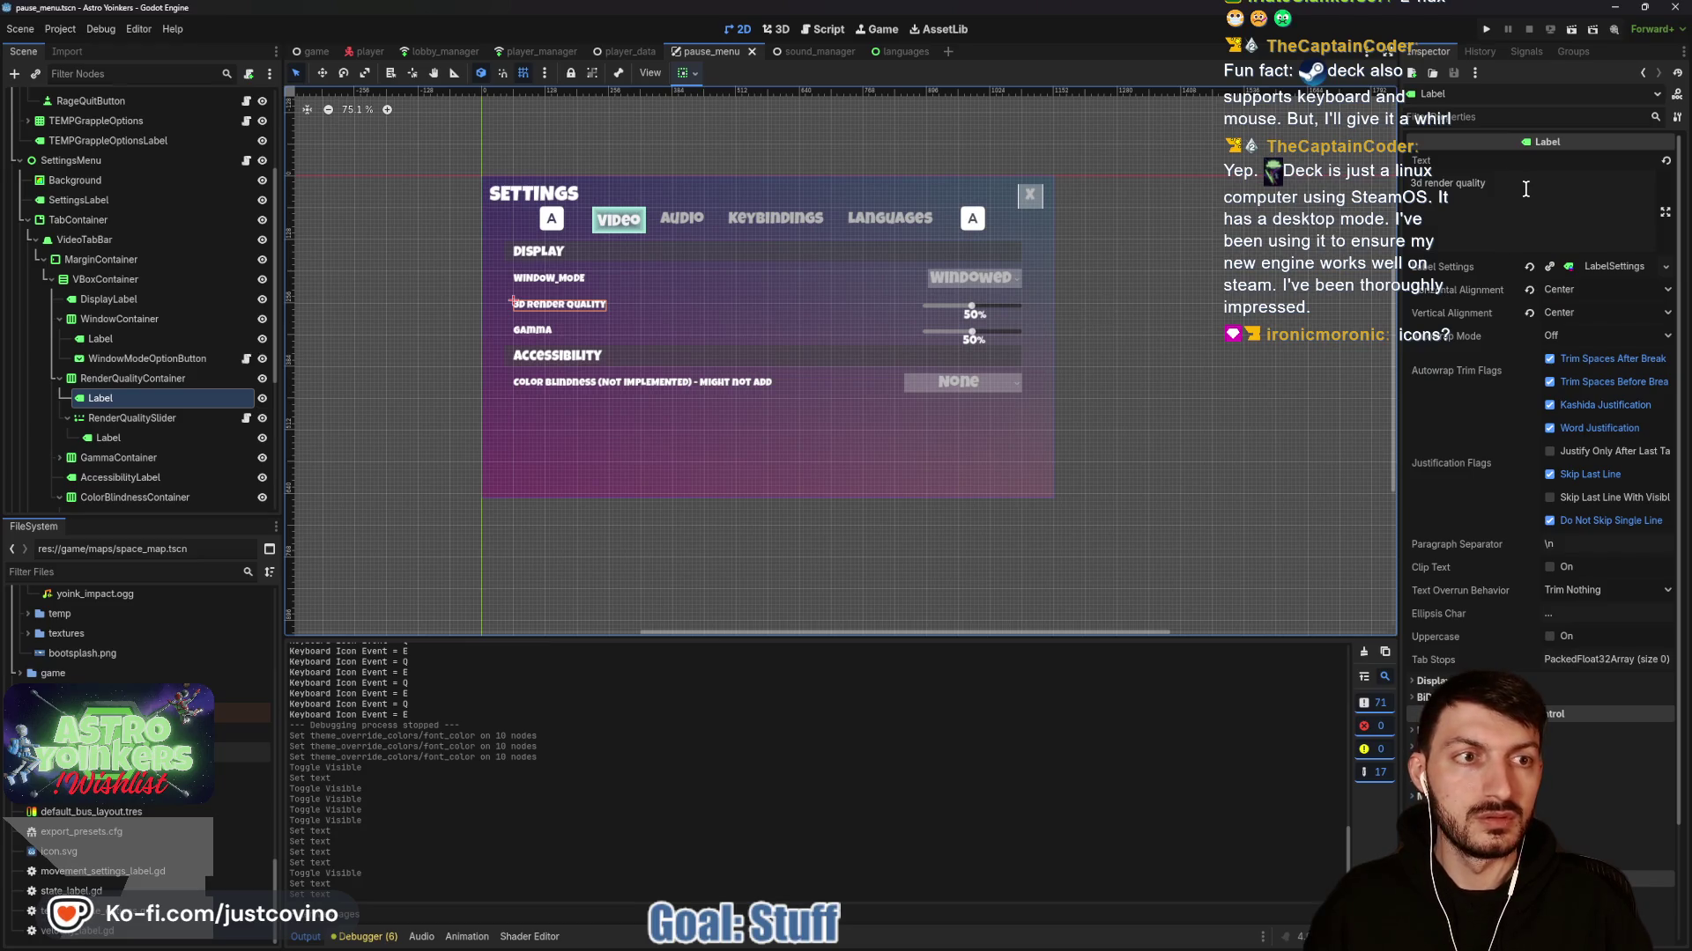
{"action": "left_click_drag", "start_coordinate": [1518, 188], "coordinate": [1361, 198]}
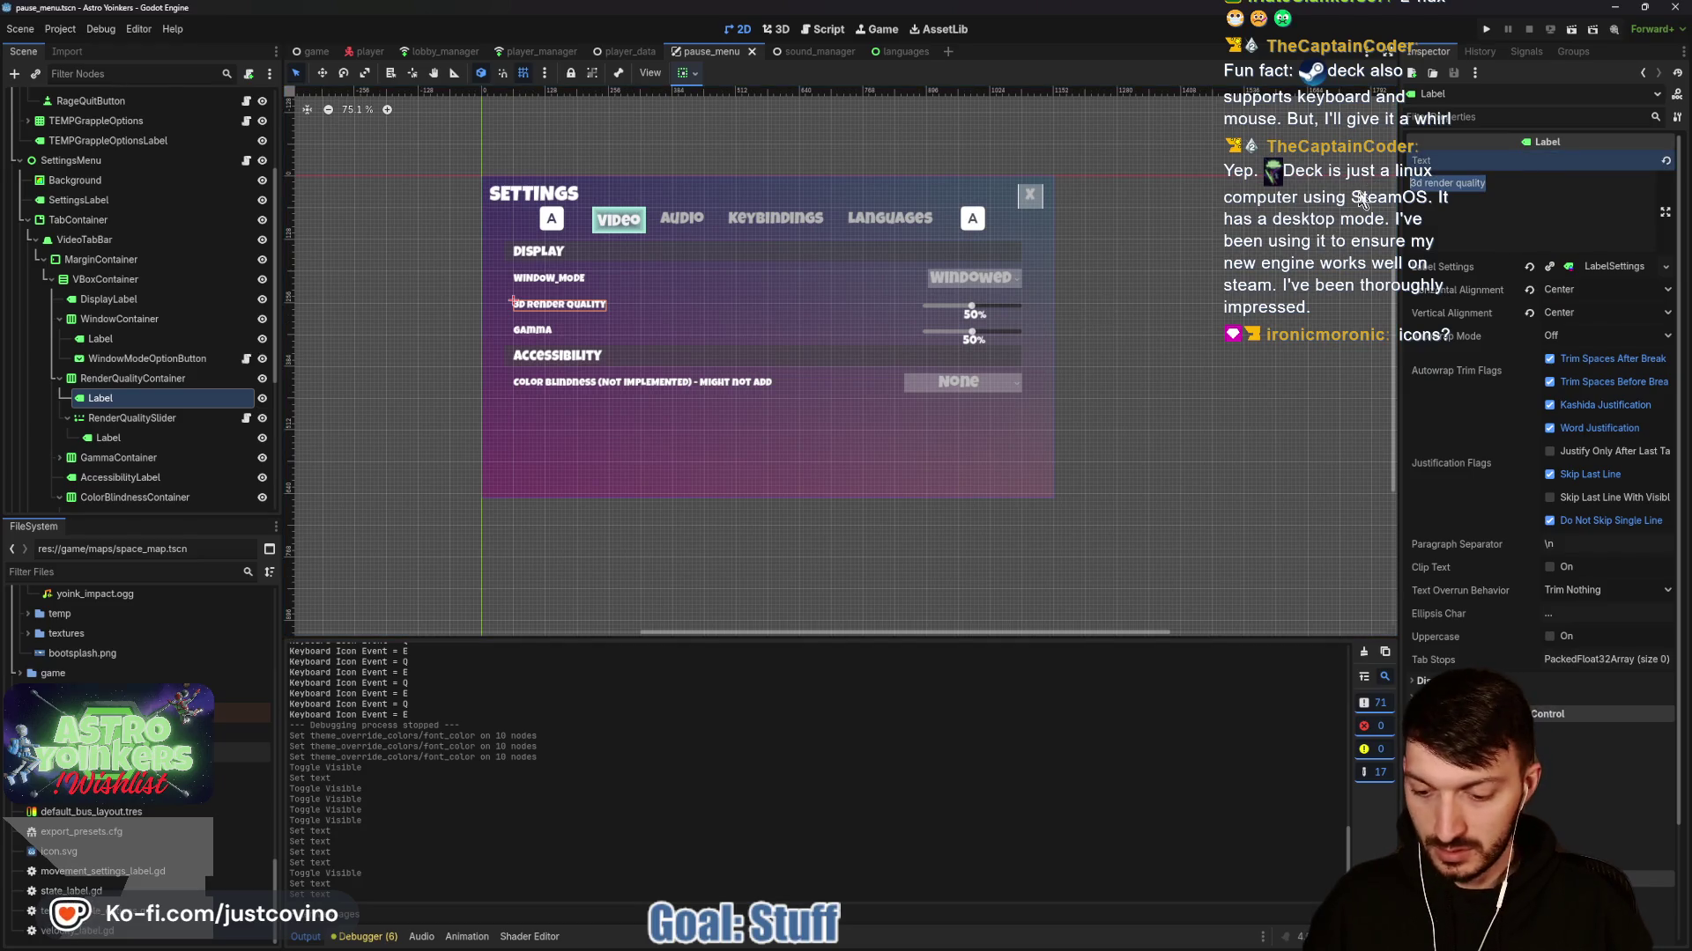
{"action": "type", "text": "3D_RENDER_QUALITY"}
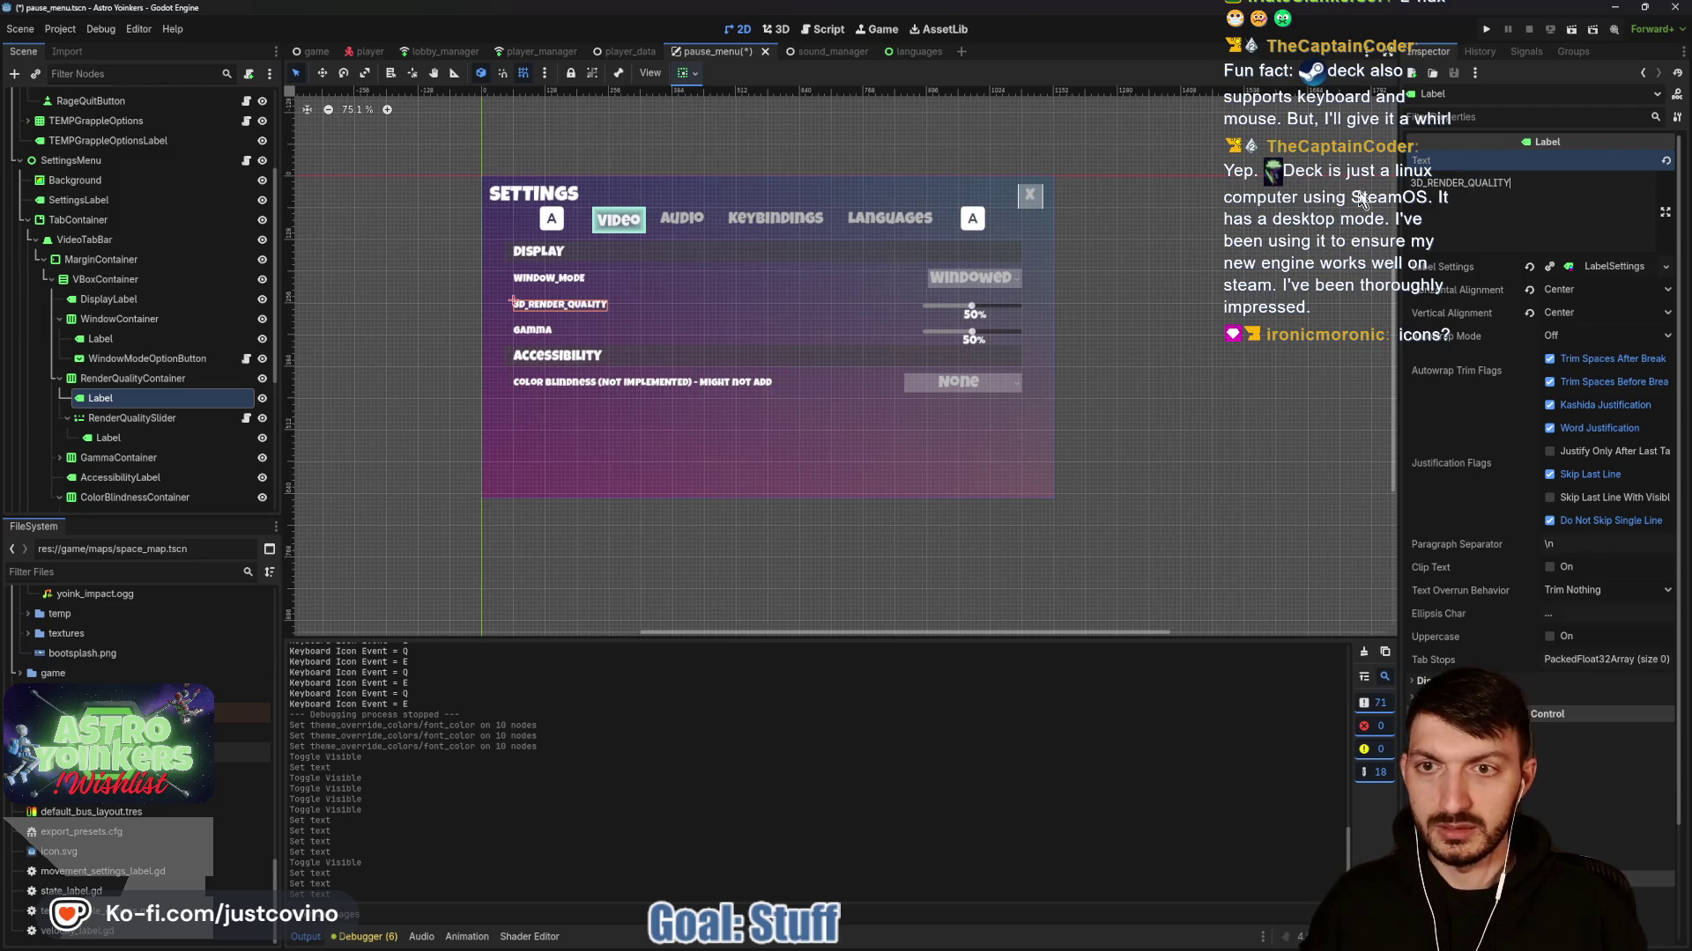
{"action": "key", "text": "ctrl+s"}
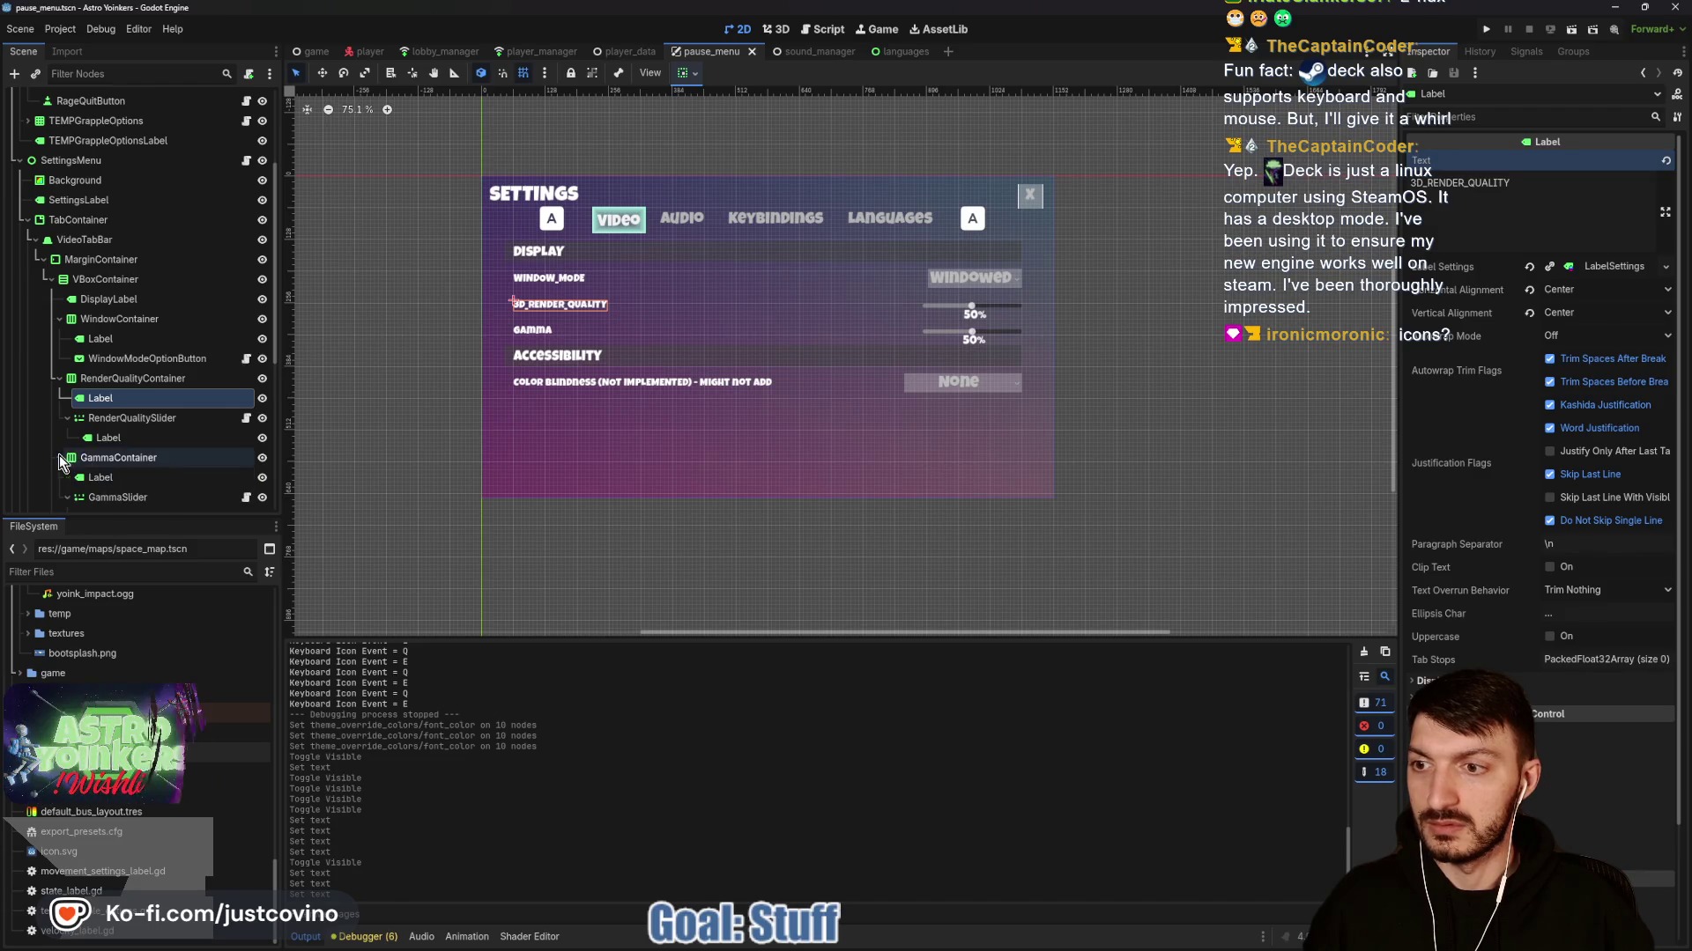
{"action": "left_click", "coordinate": [59, 457]}
{"action": "left_click", "coordinate": [100, 477]}
{"action": "left_click_drag", "start_coordinate": [1460, 171], "coordinate": [1329, 199]}
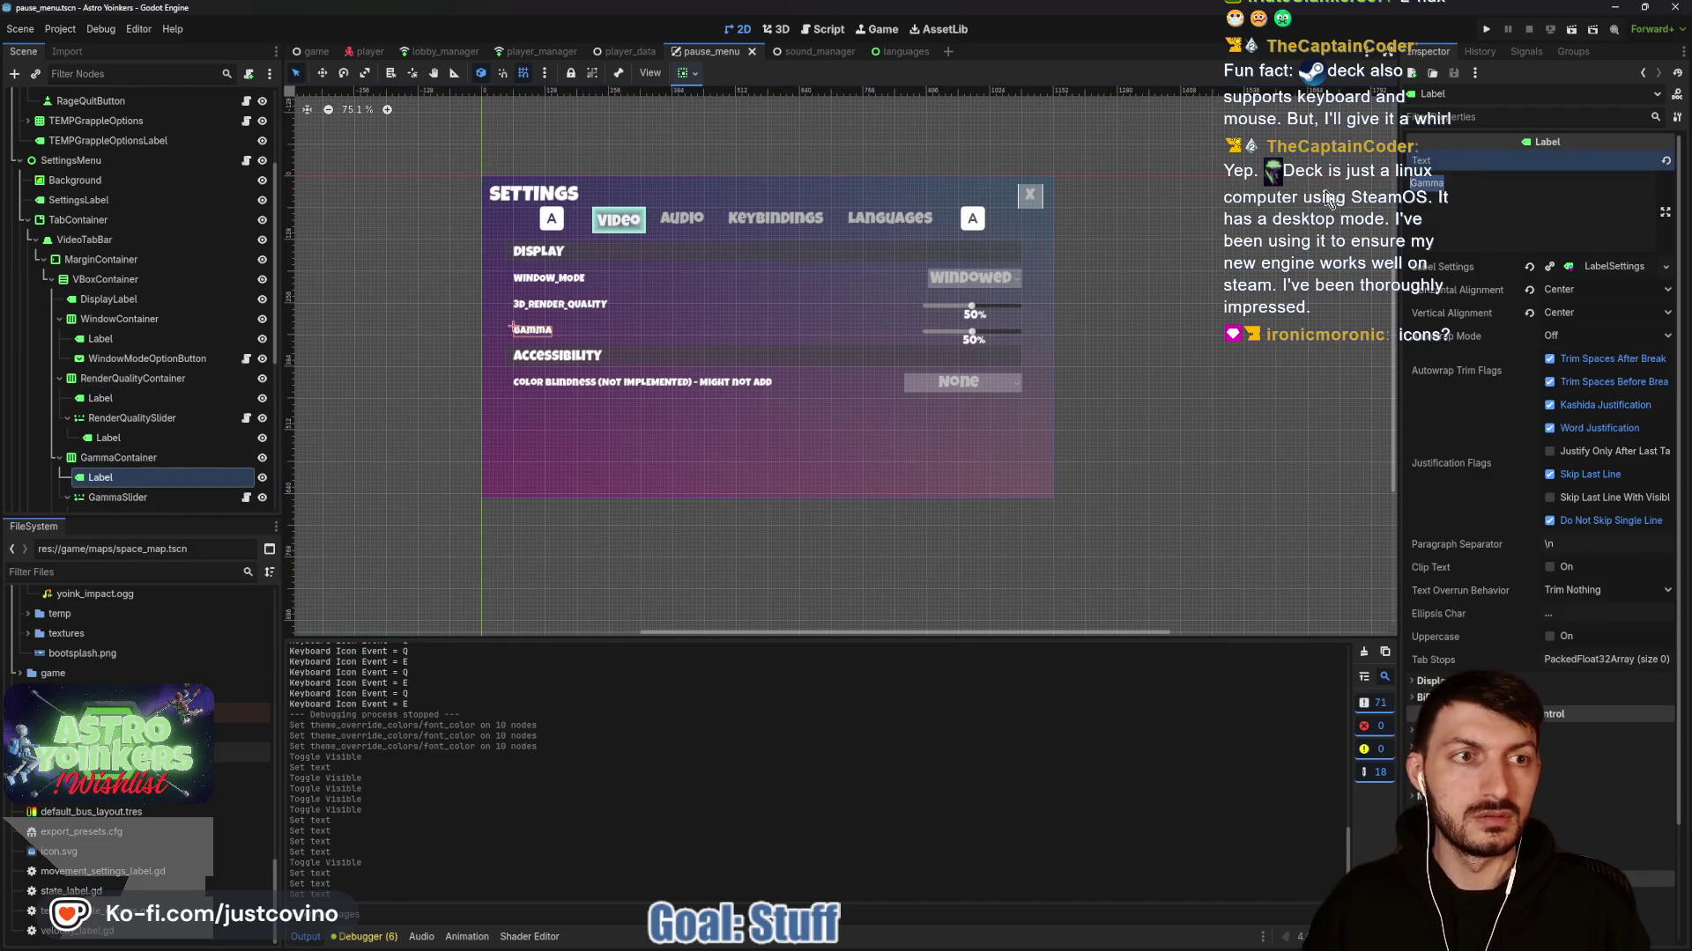
{"action": "type", "text": "GAMMA"}
{"action": "key", "text": "ctrl+s"}
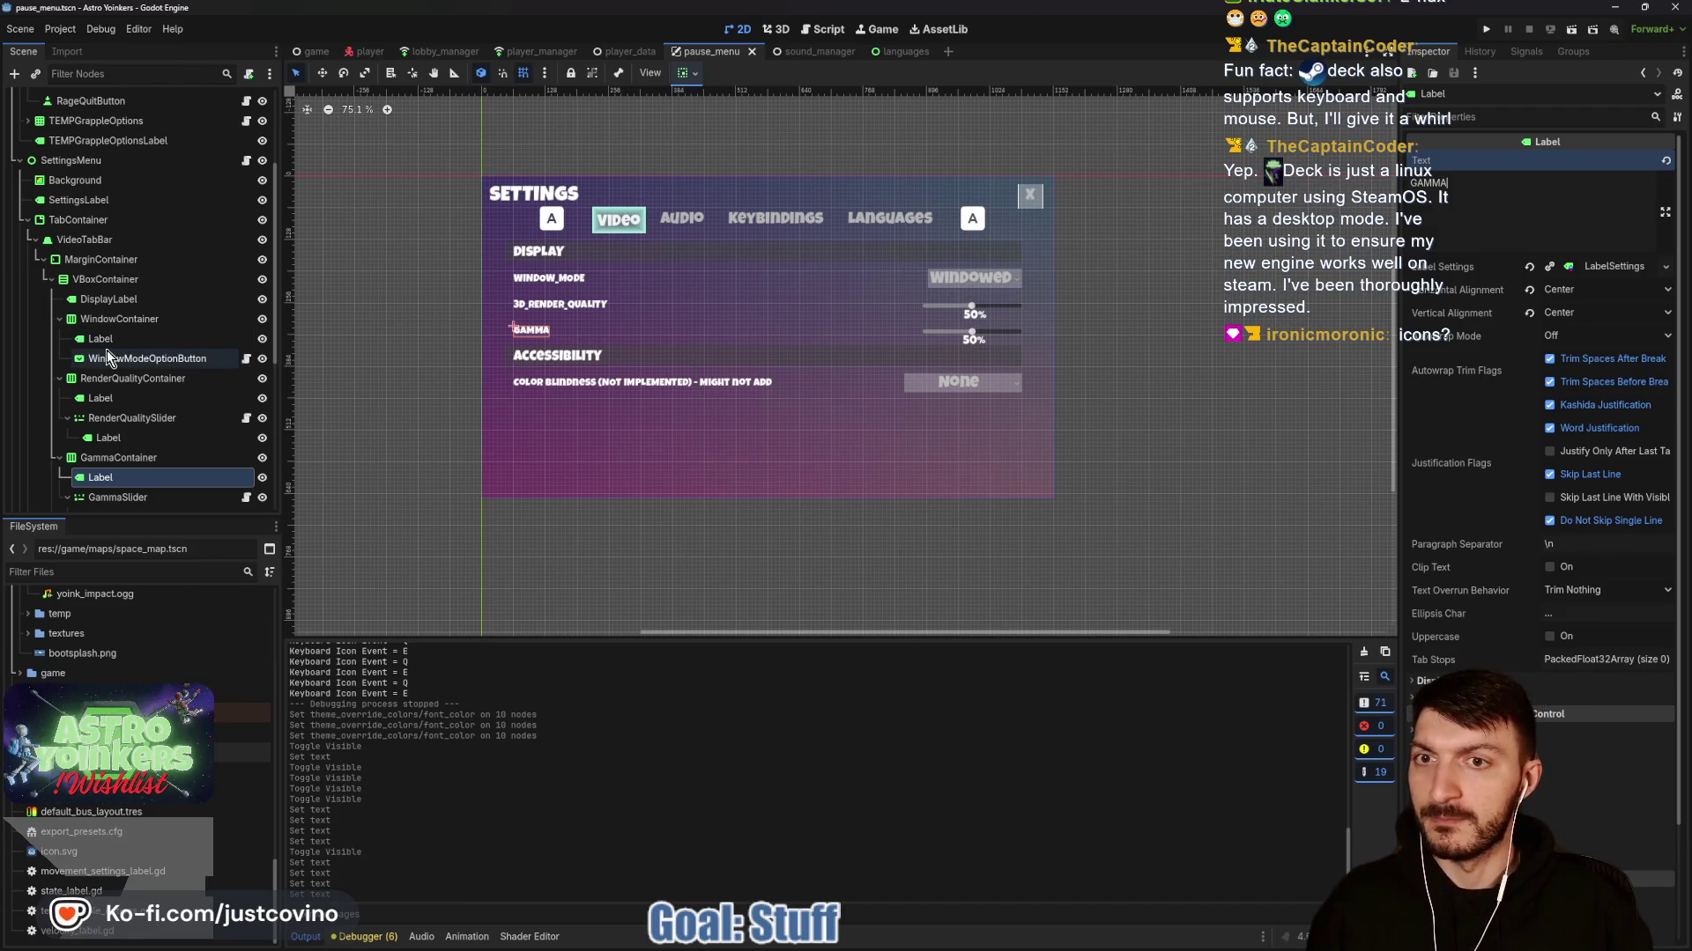
{"action": "left_click", "coordinate": [78, 219]}
Retitle the first two settings tabs VIDEO and AUDIO, saving after each.
{"action": "left_click", "coordinate": [1445, 437]}
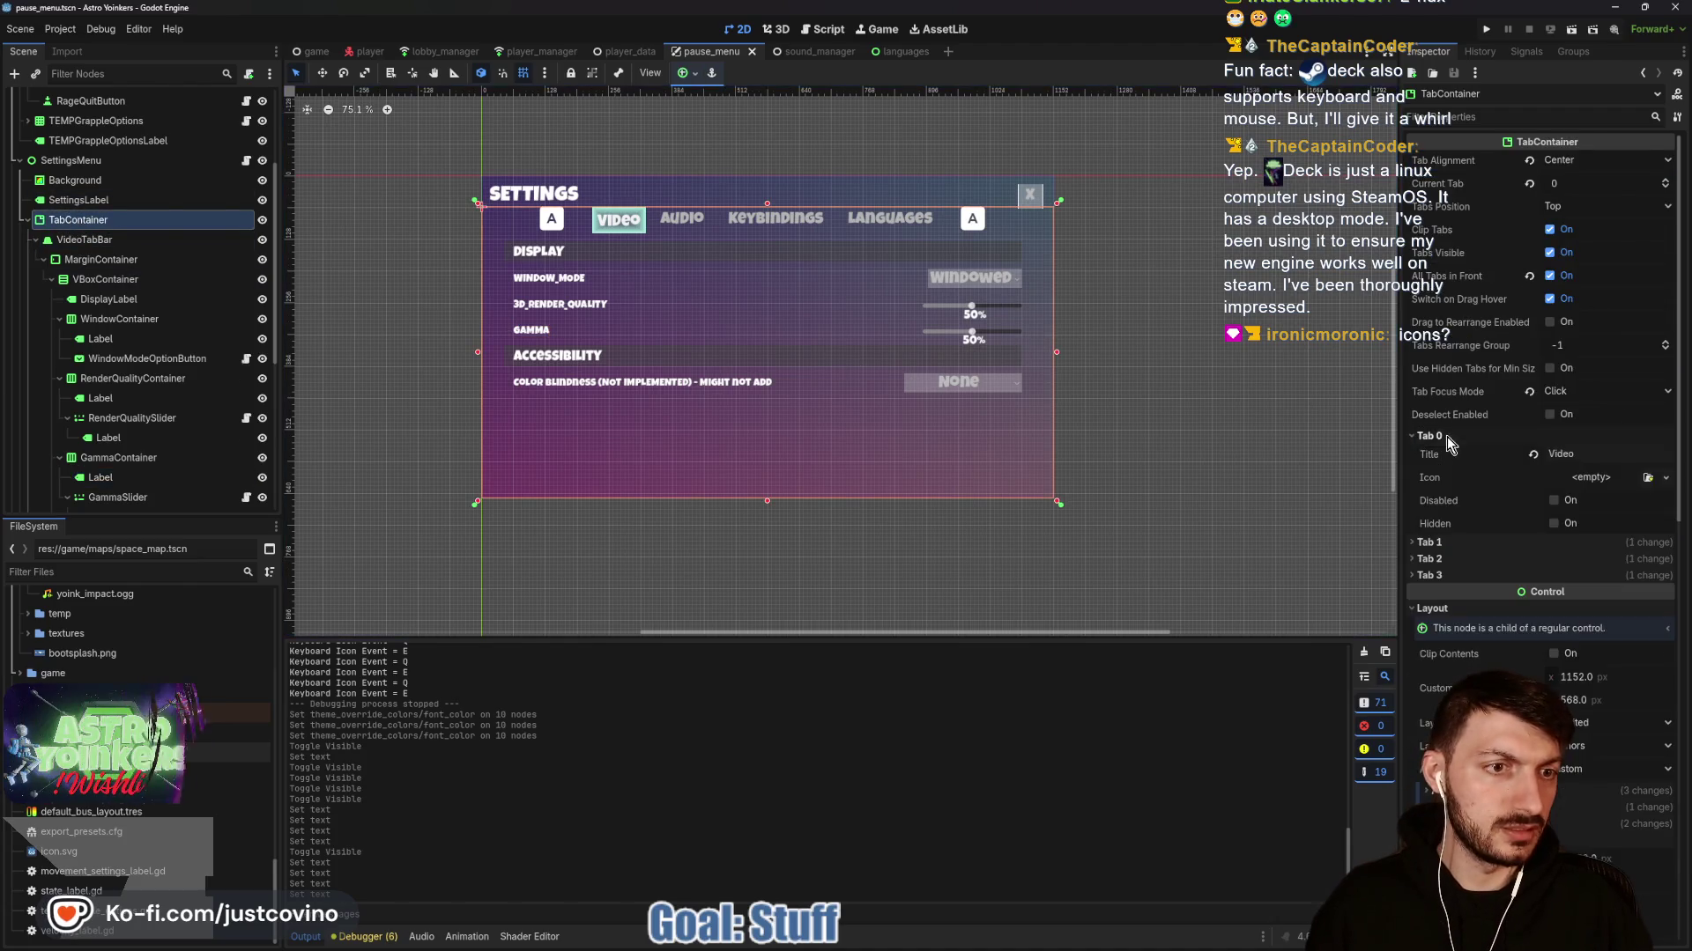
{"action": "left_click", "coordinate": [1517, 451]}
{"action": "type", "text": "VIDEO"}
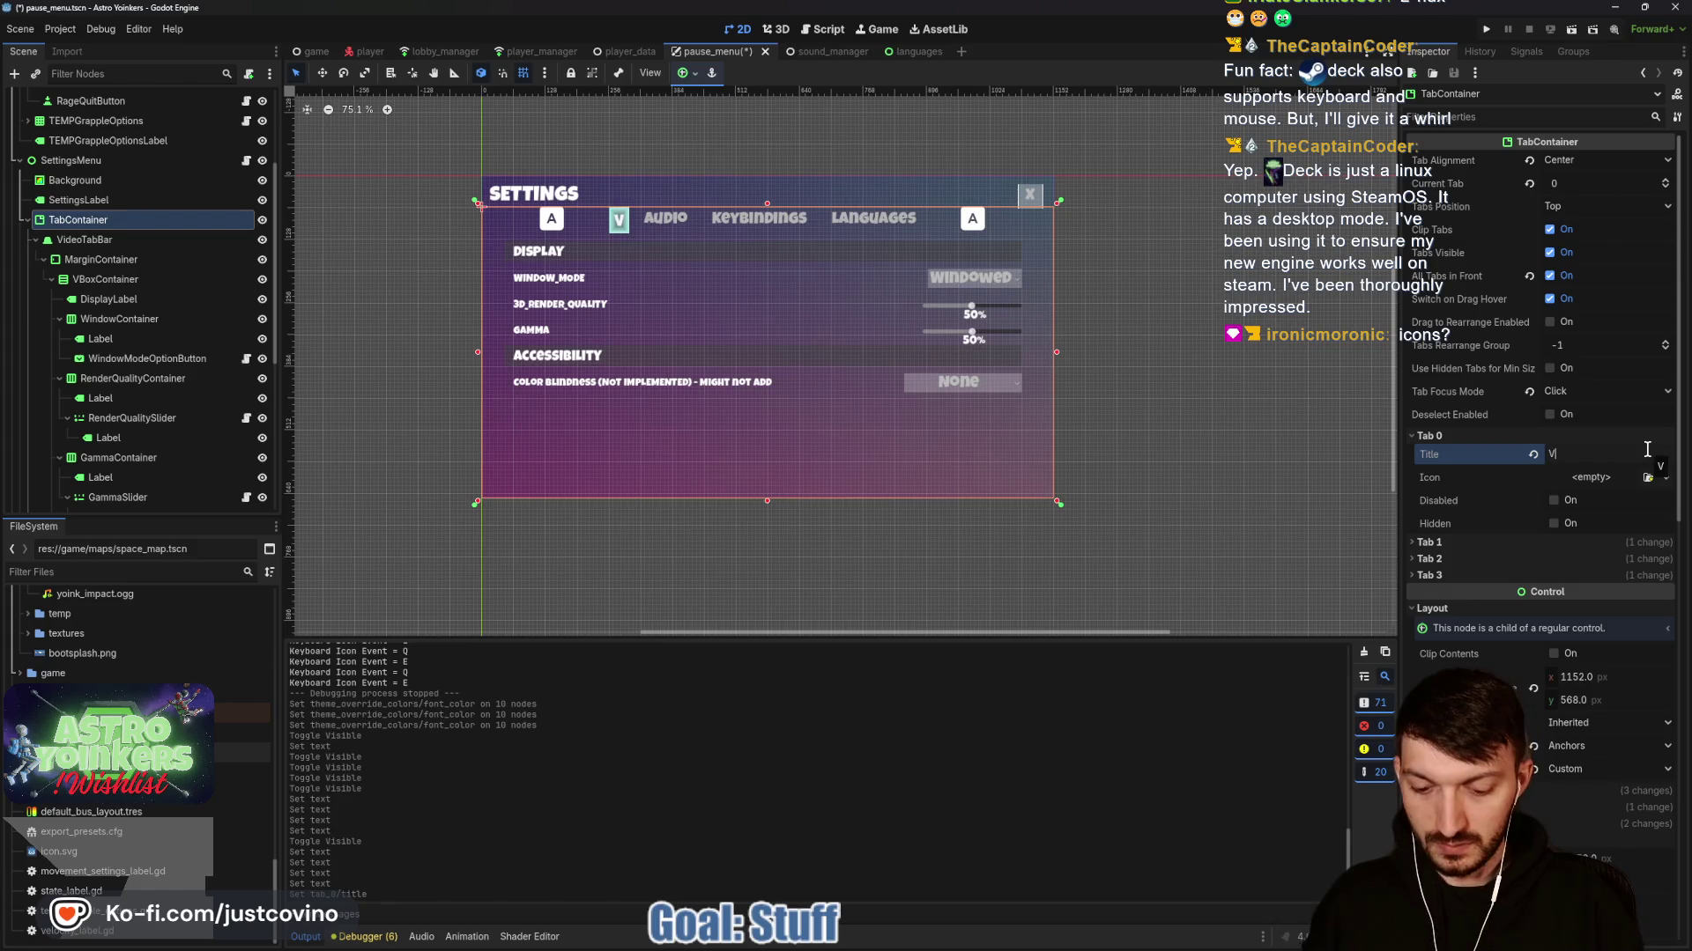
{"action": "key", "text": "ctrl+s"}
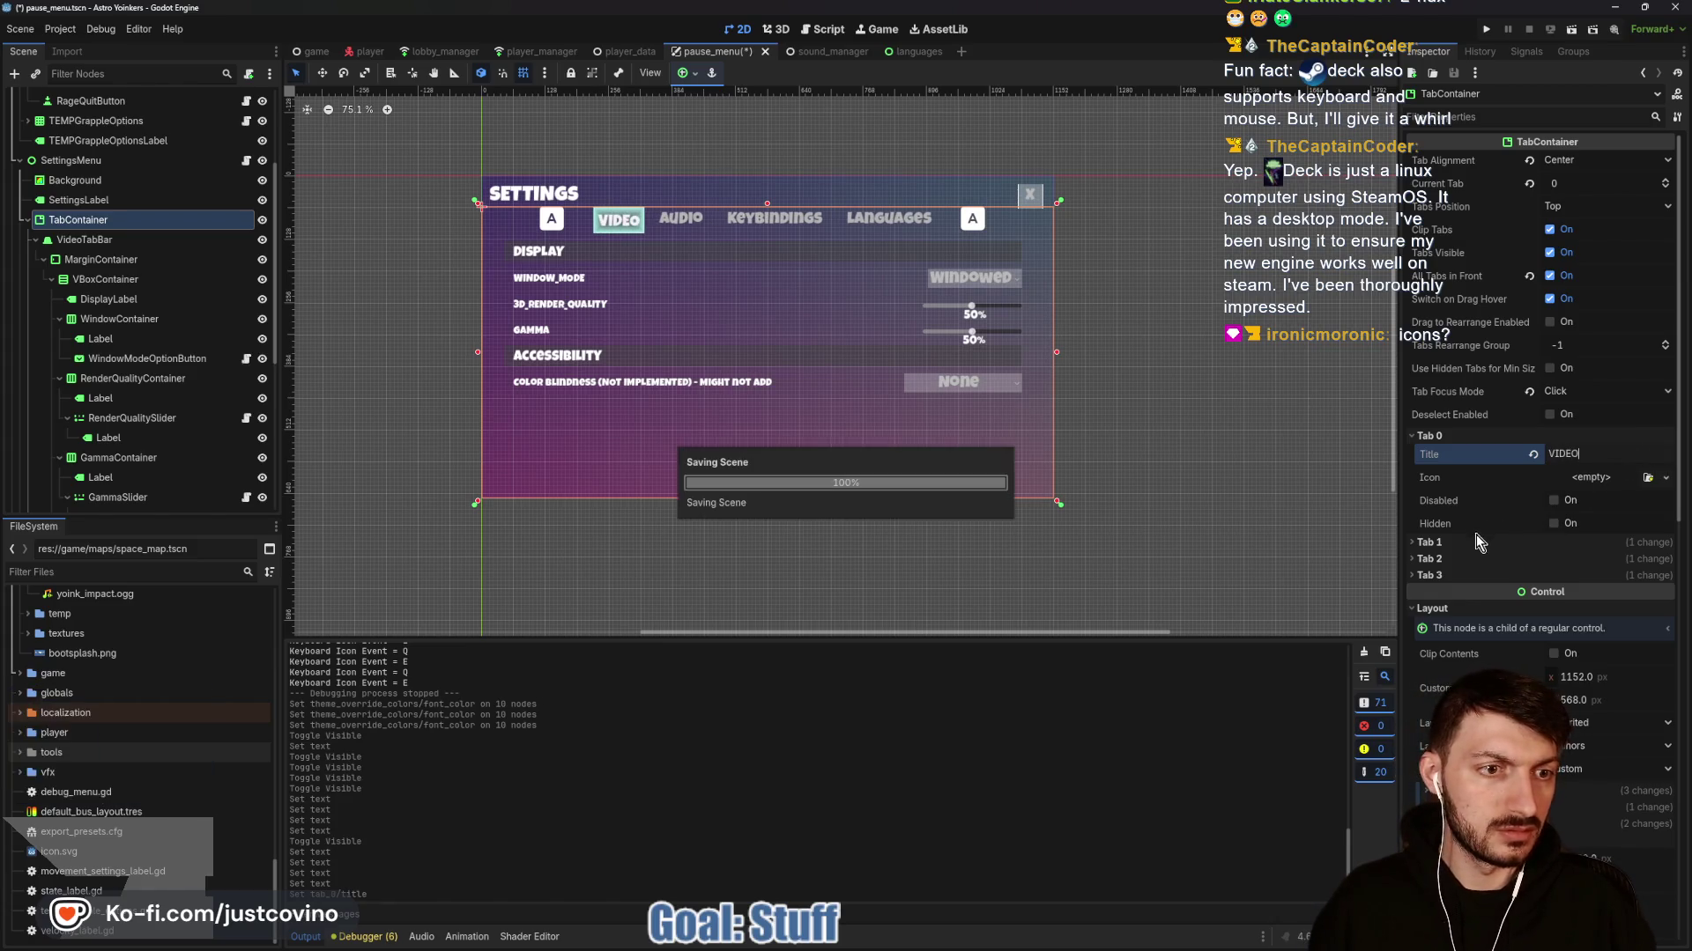
{"action": "left_click", "coordinate": [1429, 542]}
{"action": "left_click", "coordinate": [1533, 561]}
{"action": "type", "text": "AUDIO"}
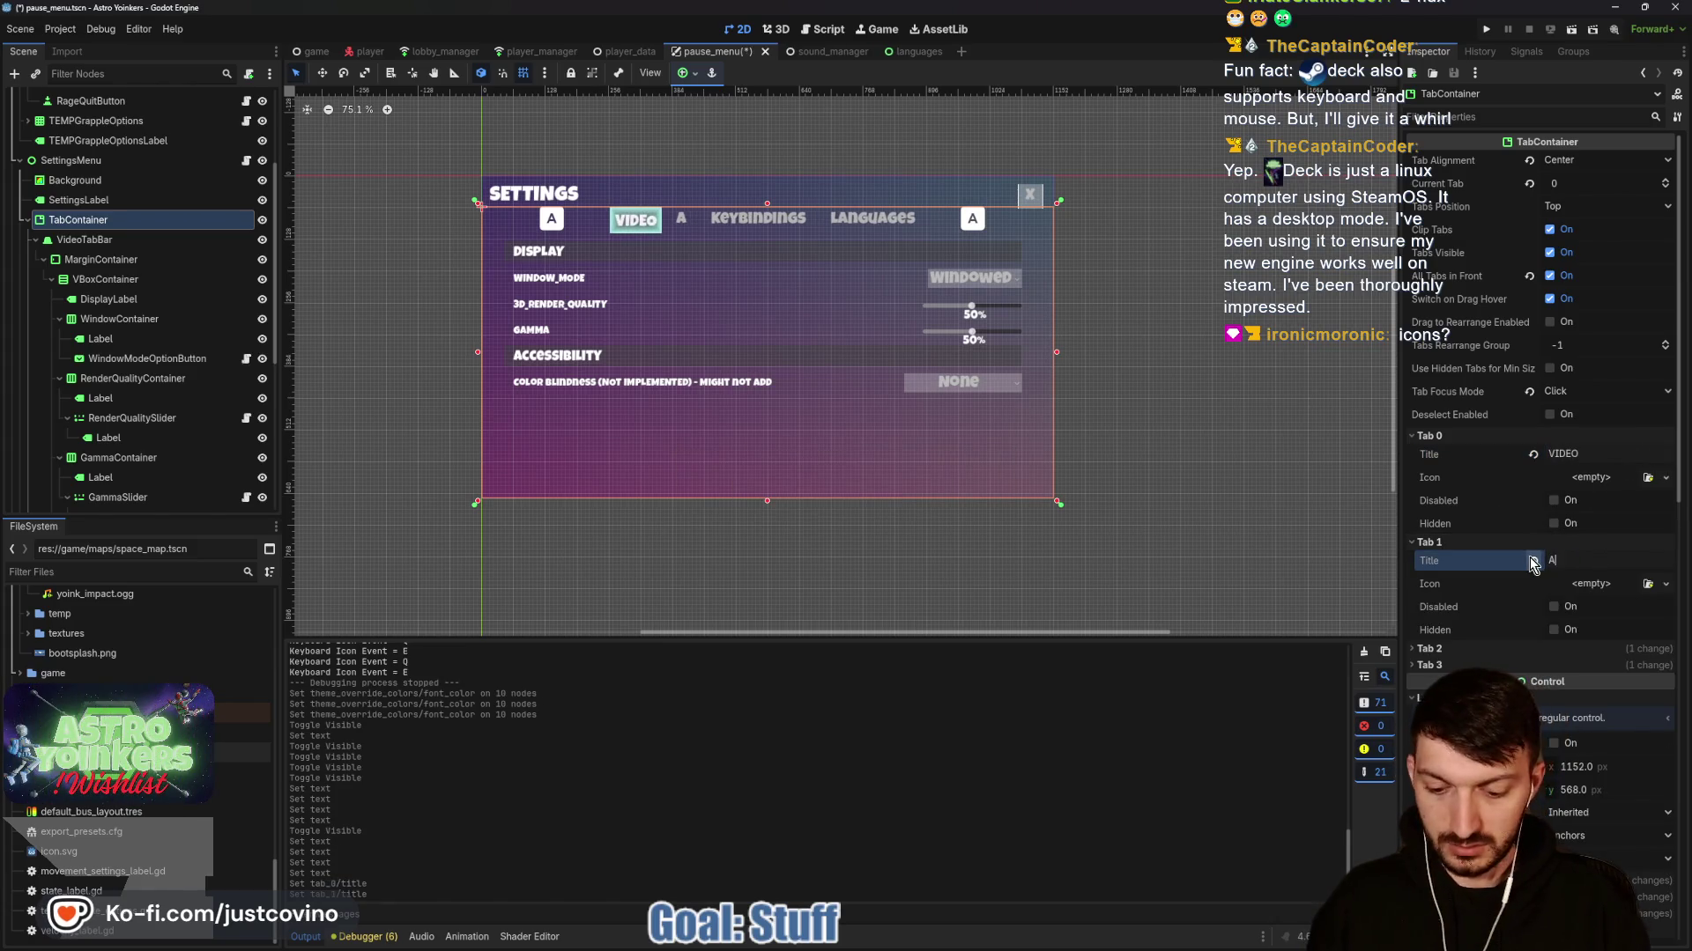
{"action": "key", "text": "ctrl+s"}
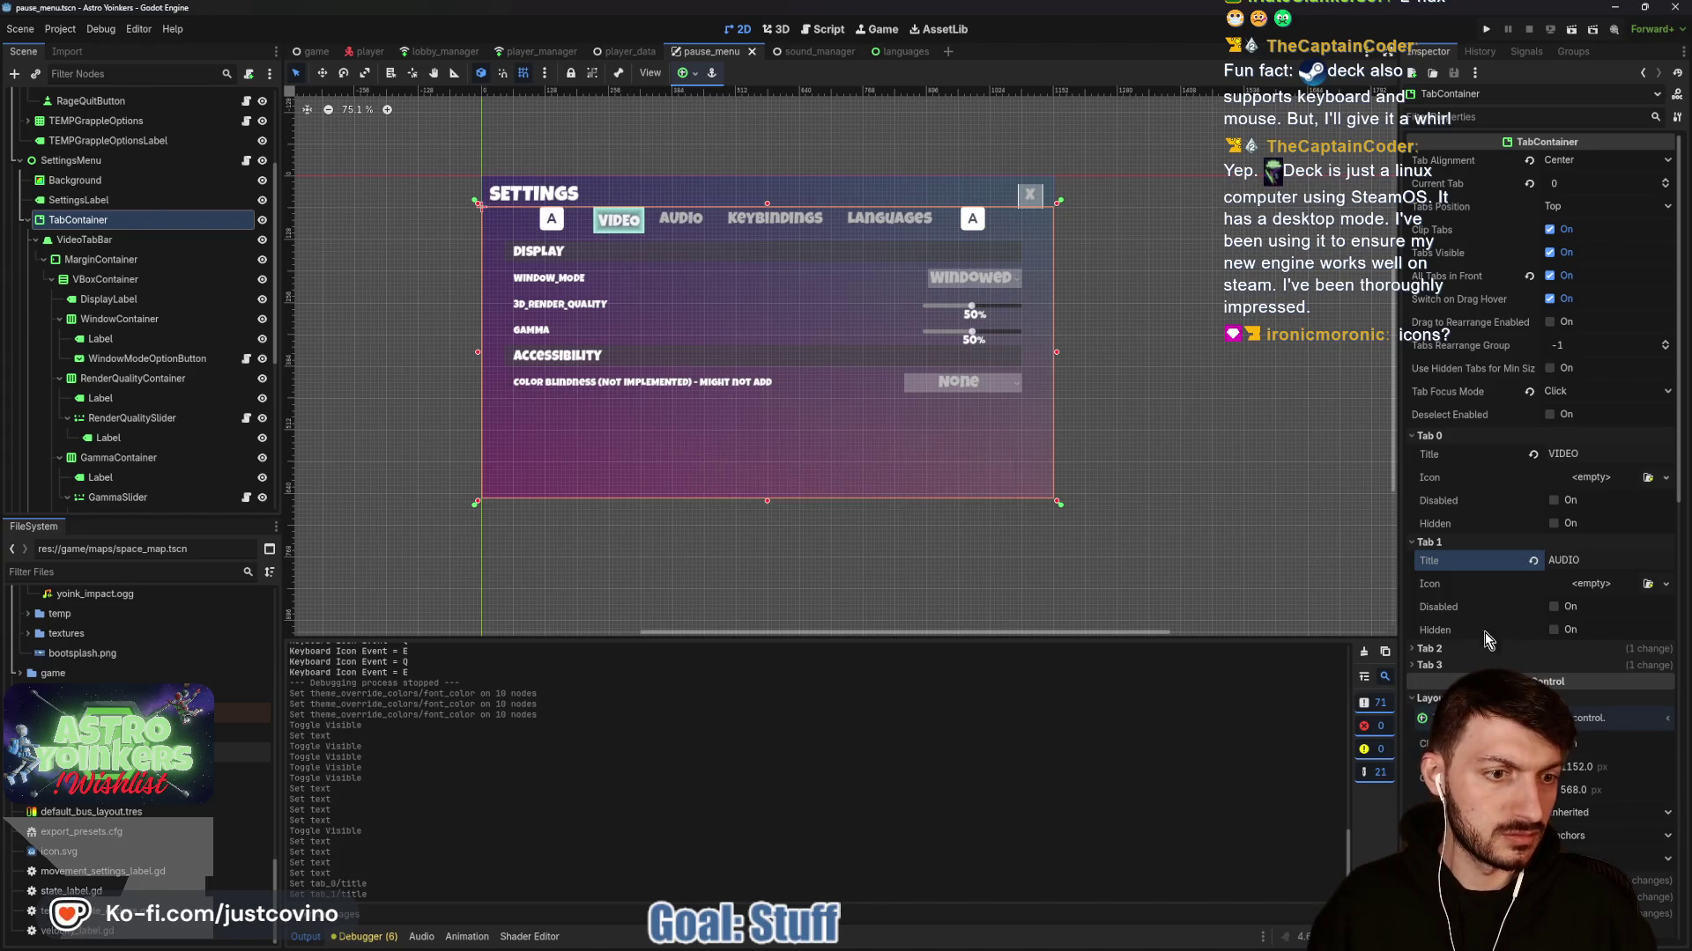
Retitle the third and fourth tabs KEYBINDINGS and LANGUAGES, saving after each.
{"action": "left_click", "coordinate": [1429, 648]}
{"action": "left_click", "coordinate": [1564, 665]}
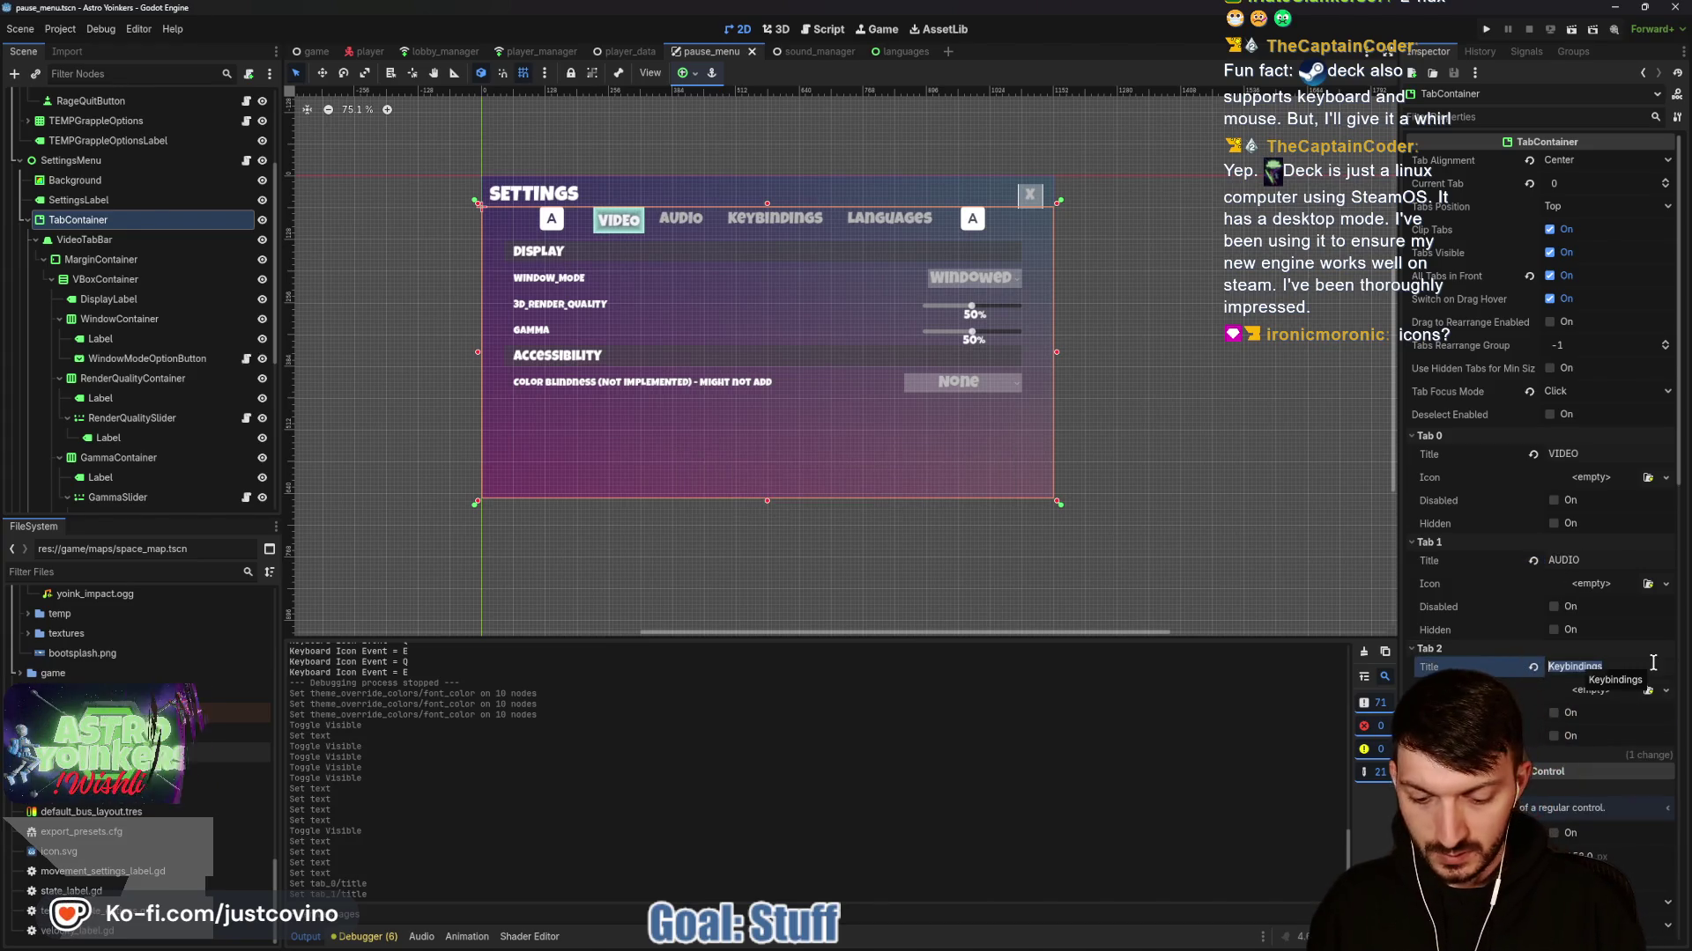
{"action": "type", "text": "KEYBINDINGS"}
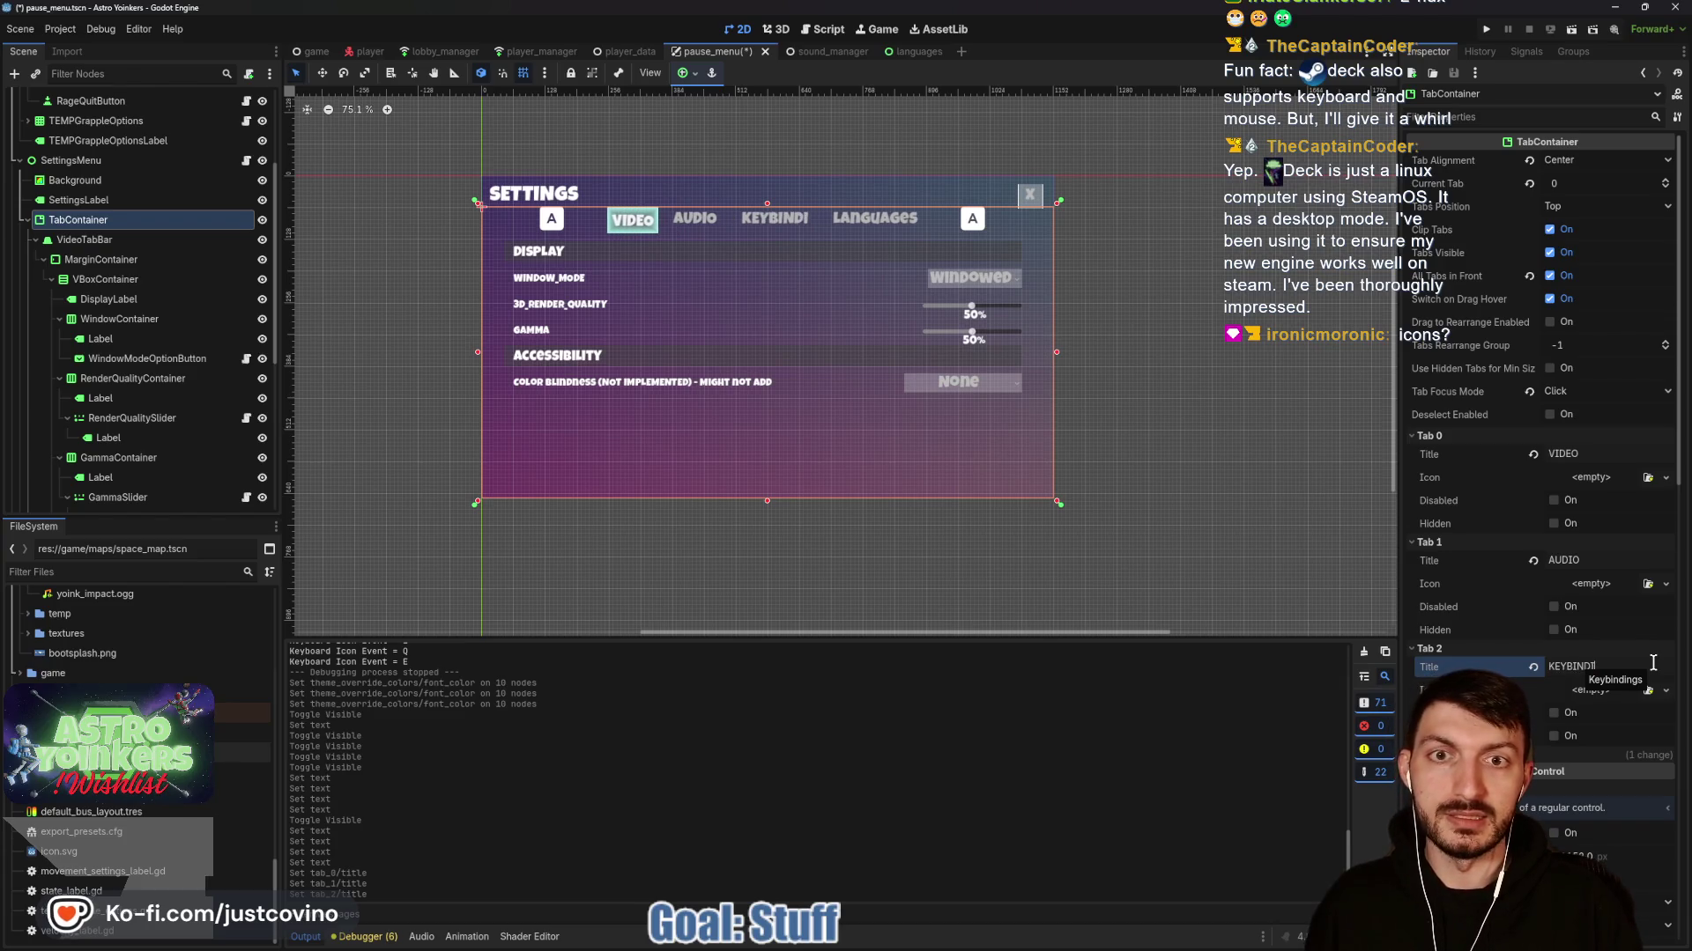
{"action": "key", "text": "ctrl+s"}
{"action": "left_click", "coordinate": [1428, 754]}
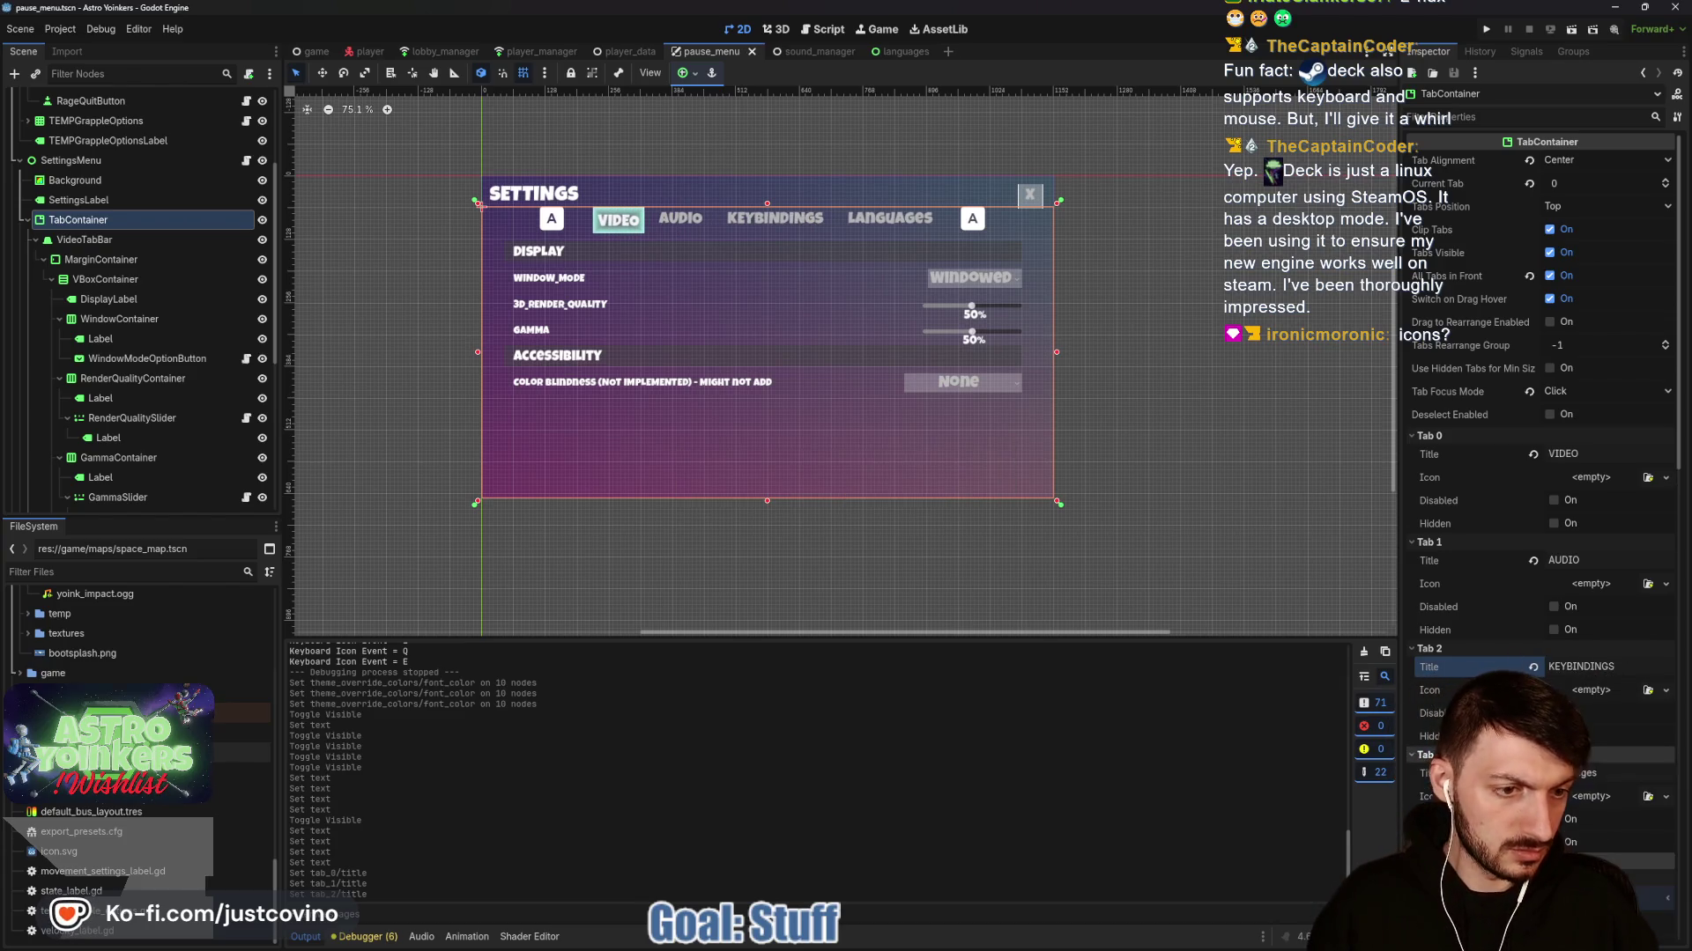
{"action": "left_click", "coordinate": [1585, 773]}
{"action": "type", "text": "LANGUAGES"}
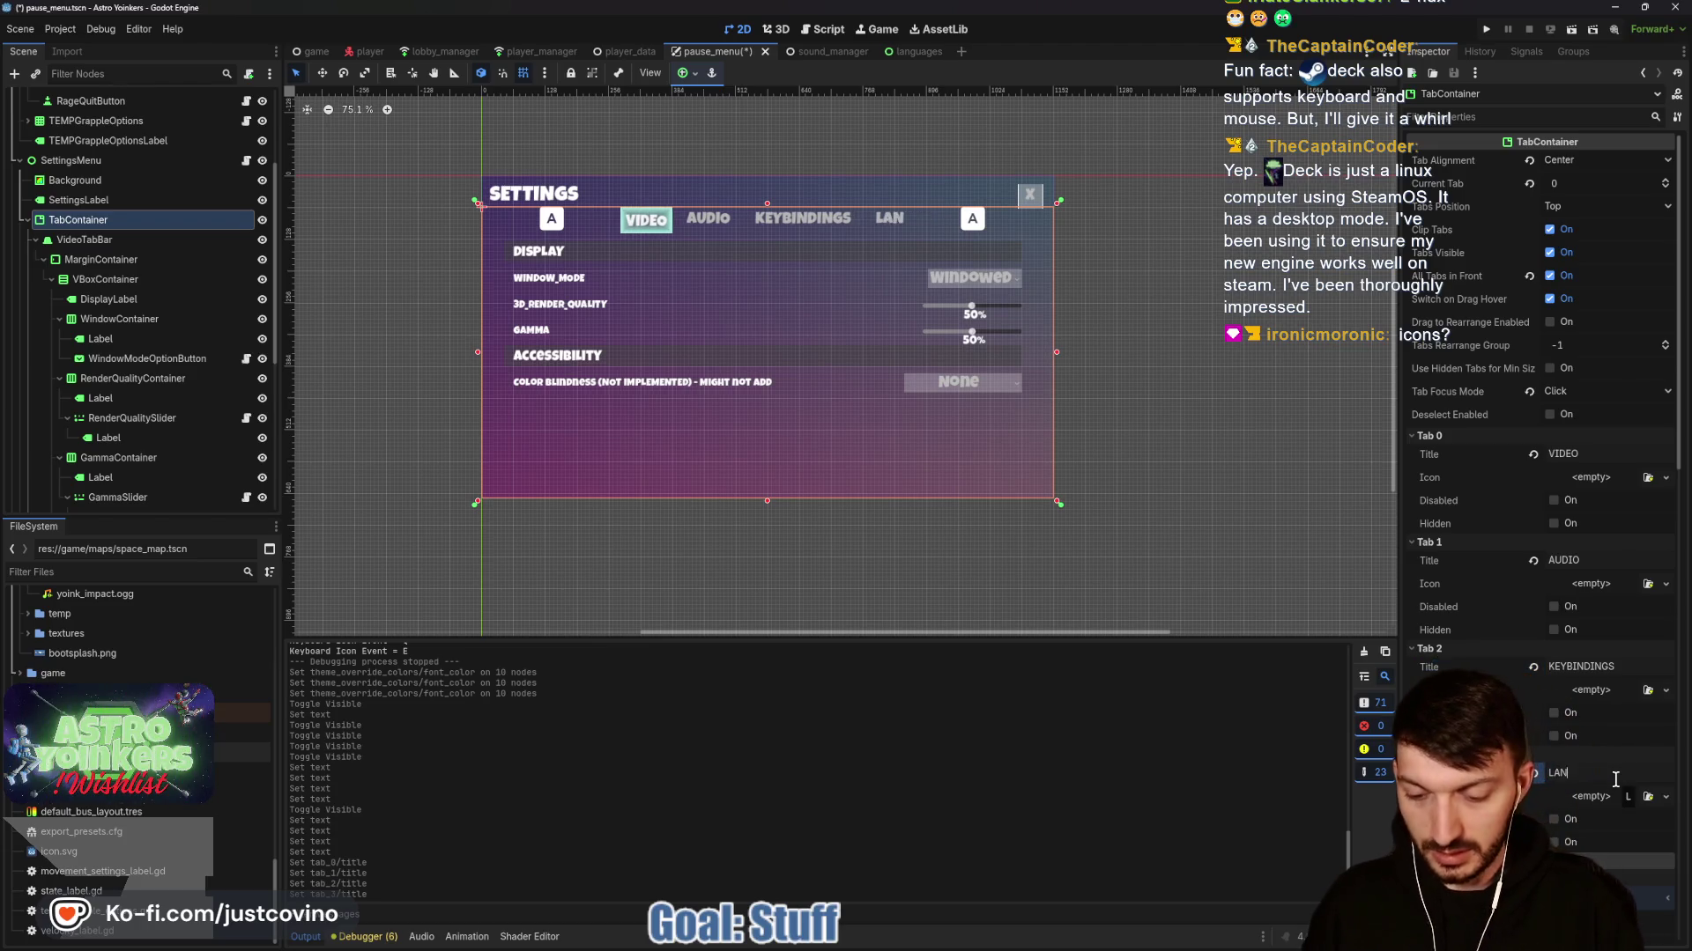
{"action": "key", "text": "ctrl+s"}
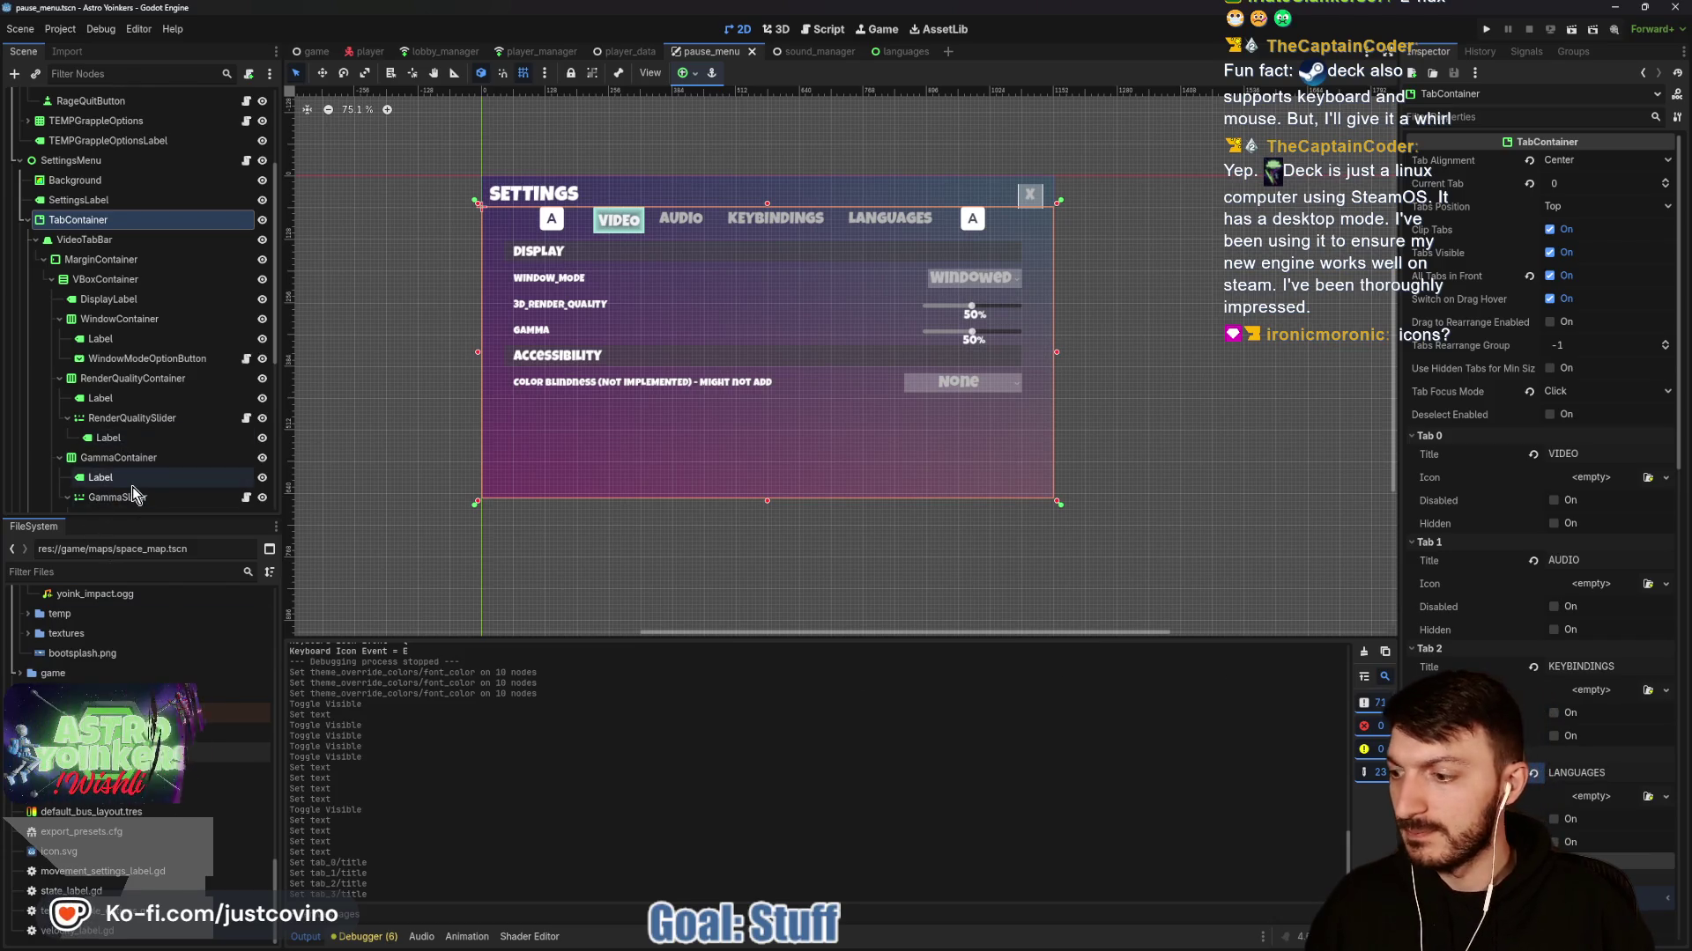
{"action": "scroll", "coordinate": [155, 426], "scroll_direction": "down", "scroll_amount": 2}
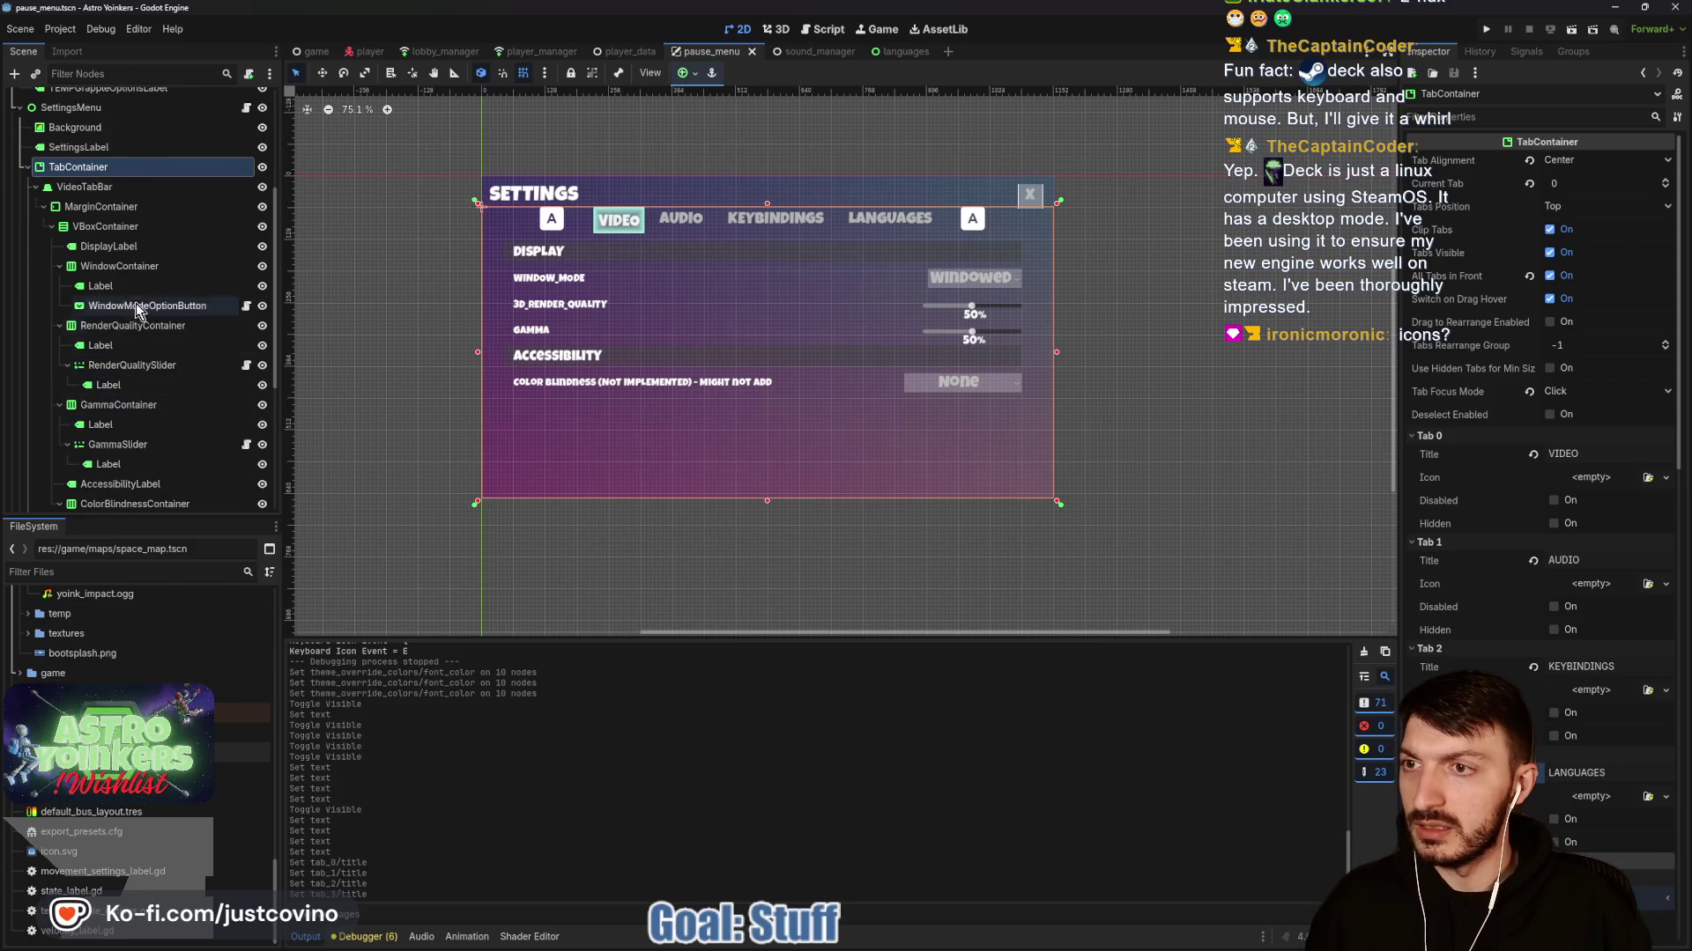
On the audio page, set the Volume and Master Volume labels to VOLUME and MASTER, saving each.
{"action": "left_click", "coordinate": [34, 190]}
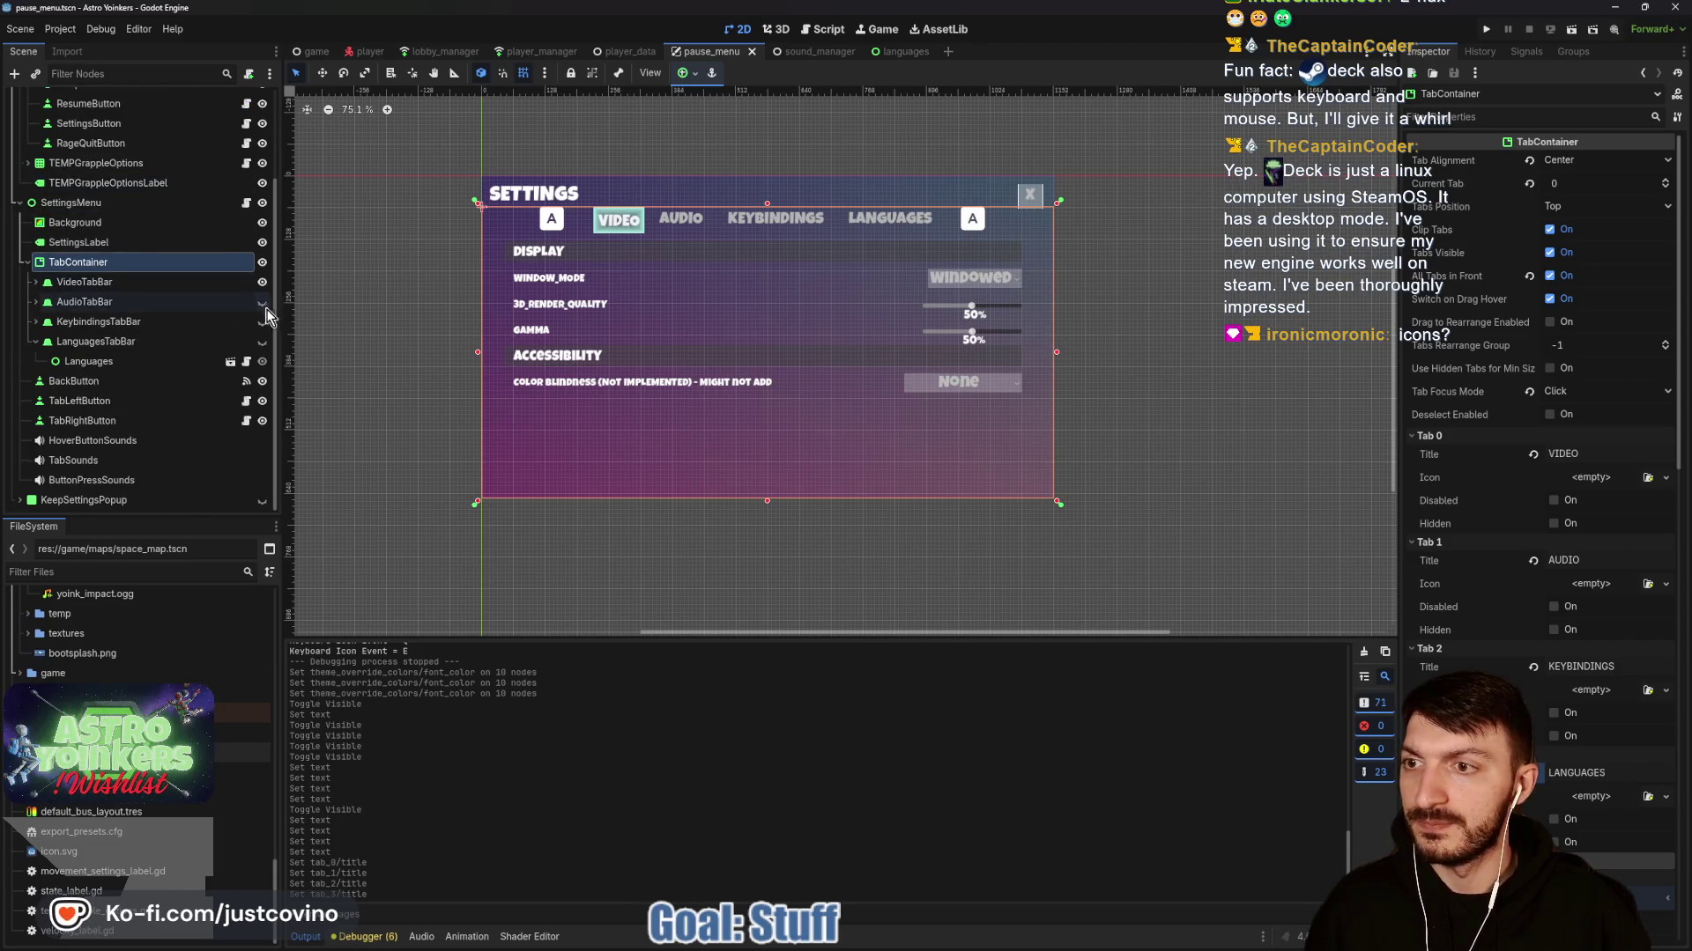
{"action": "left_click", "coordinate": [261, 303]}
{"action": "left_click", "coordinate": [35, 301]}
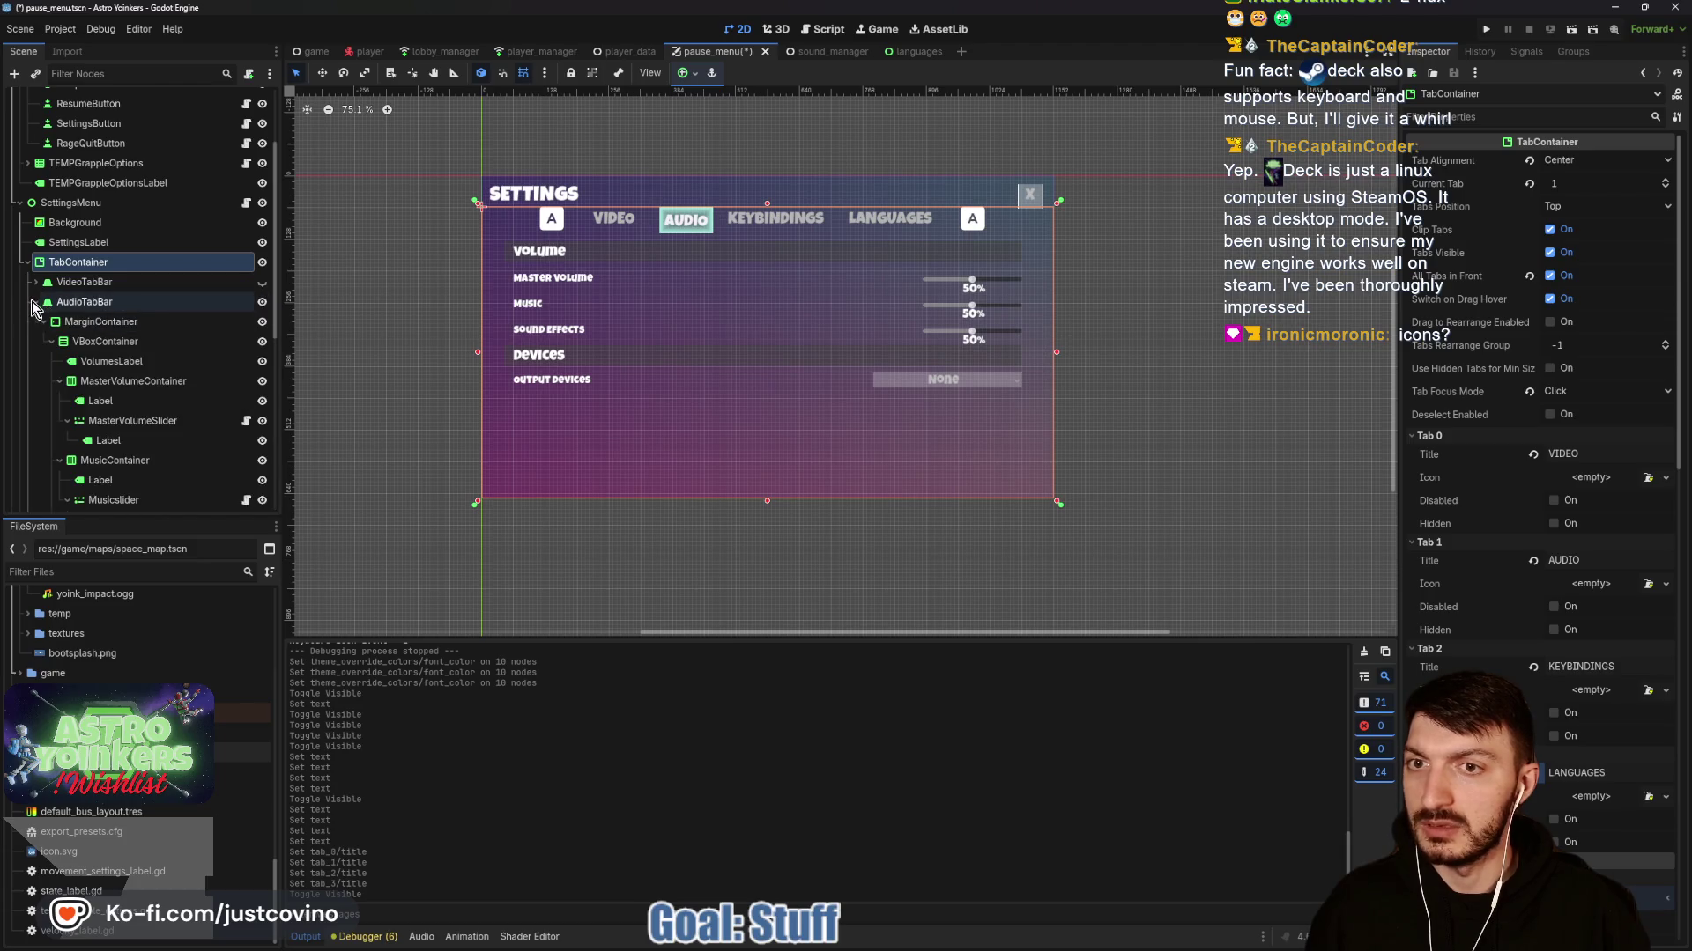
{"action": "left_click", "coordinate": [119, 361]}
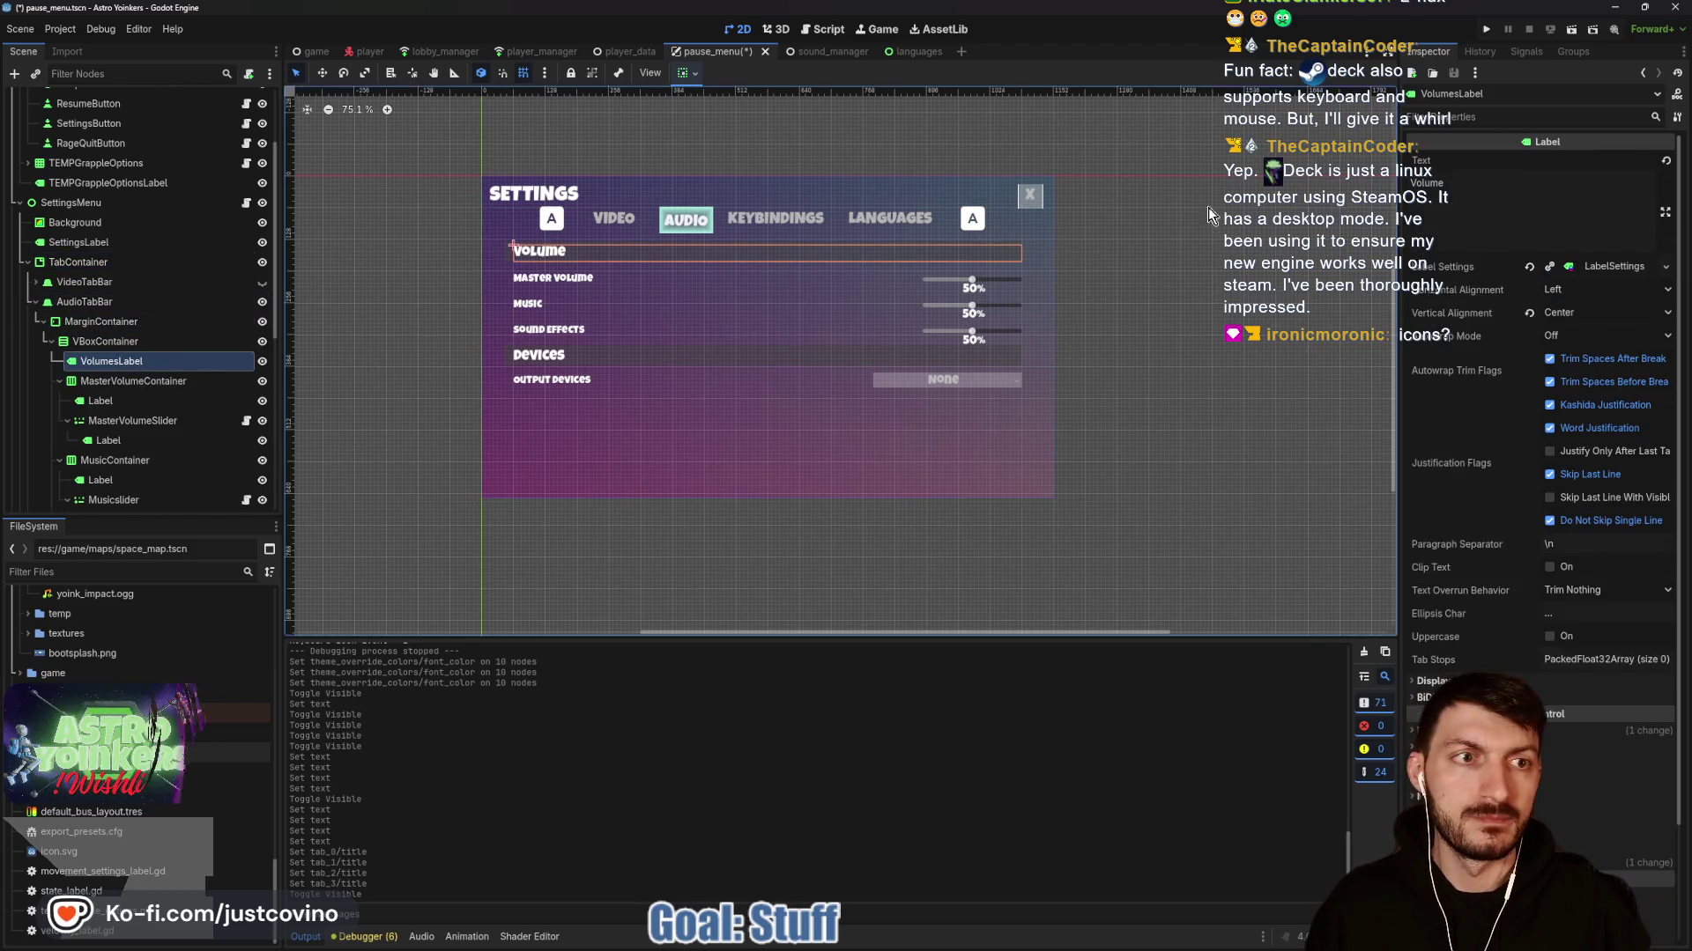
{"action": "double_click", "coordinate": [1436, 183]}
{"action": "type", "text": "VOLUME"}
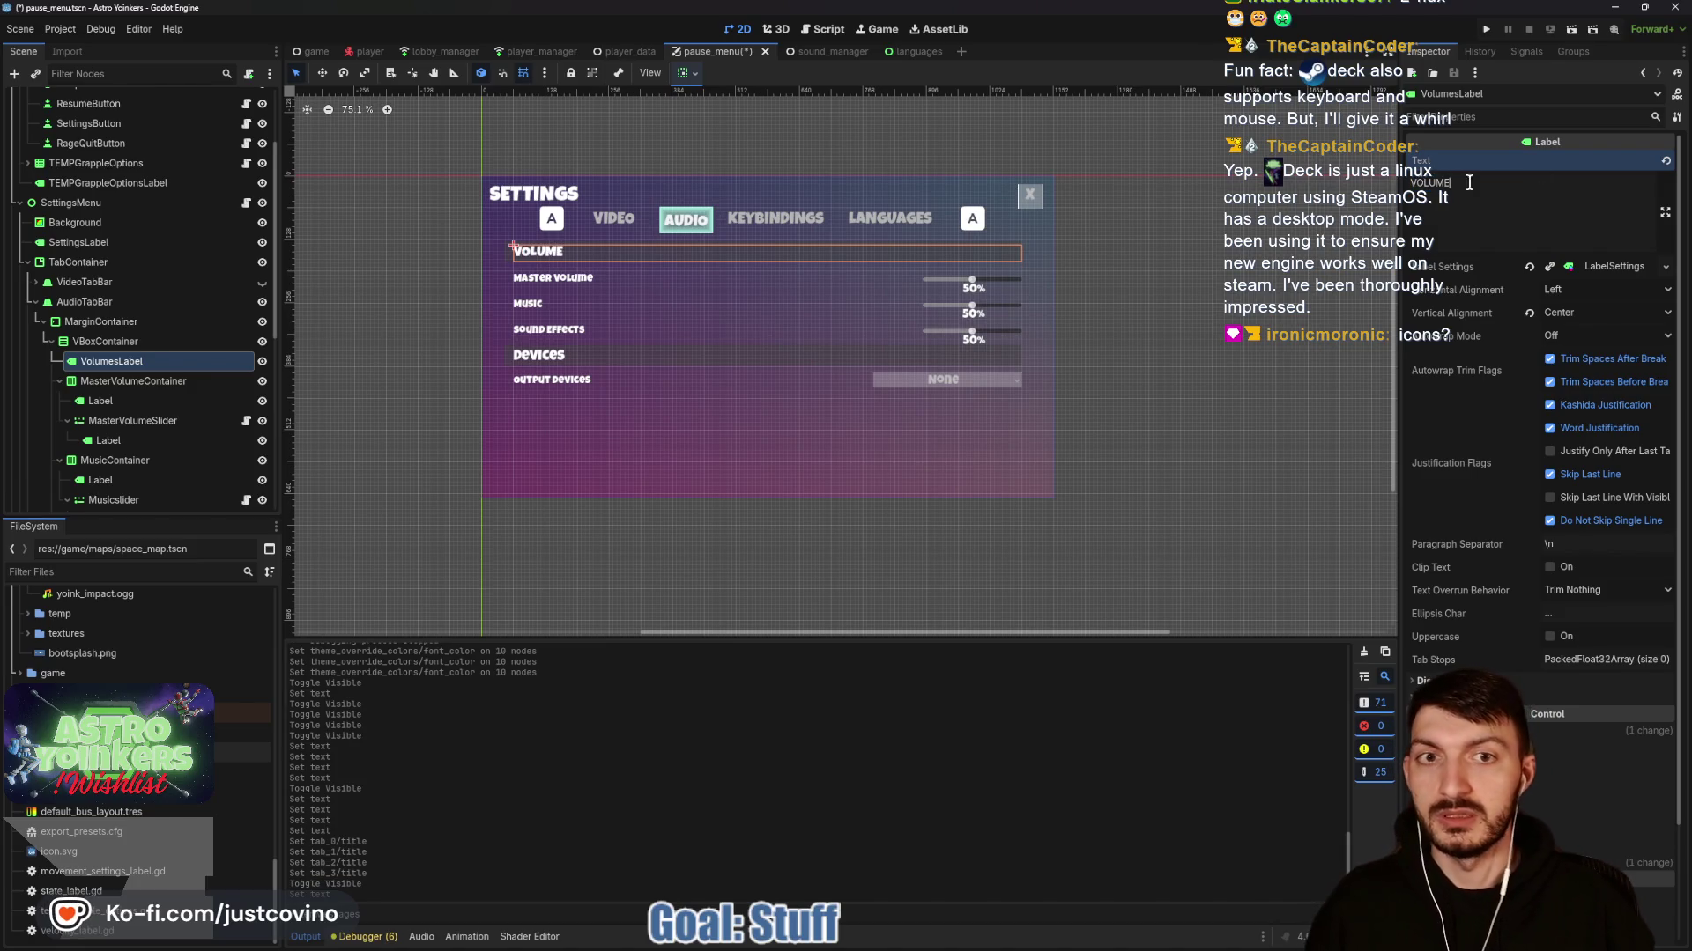
{"action": "key", "text": "ctrl+s"}
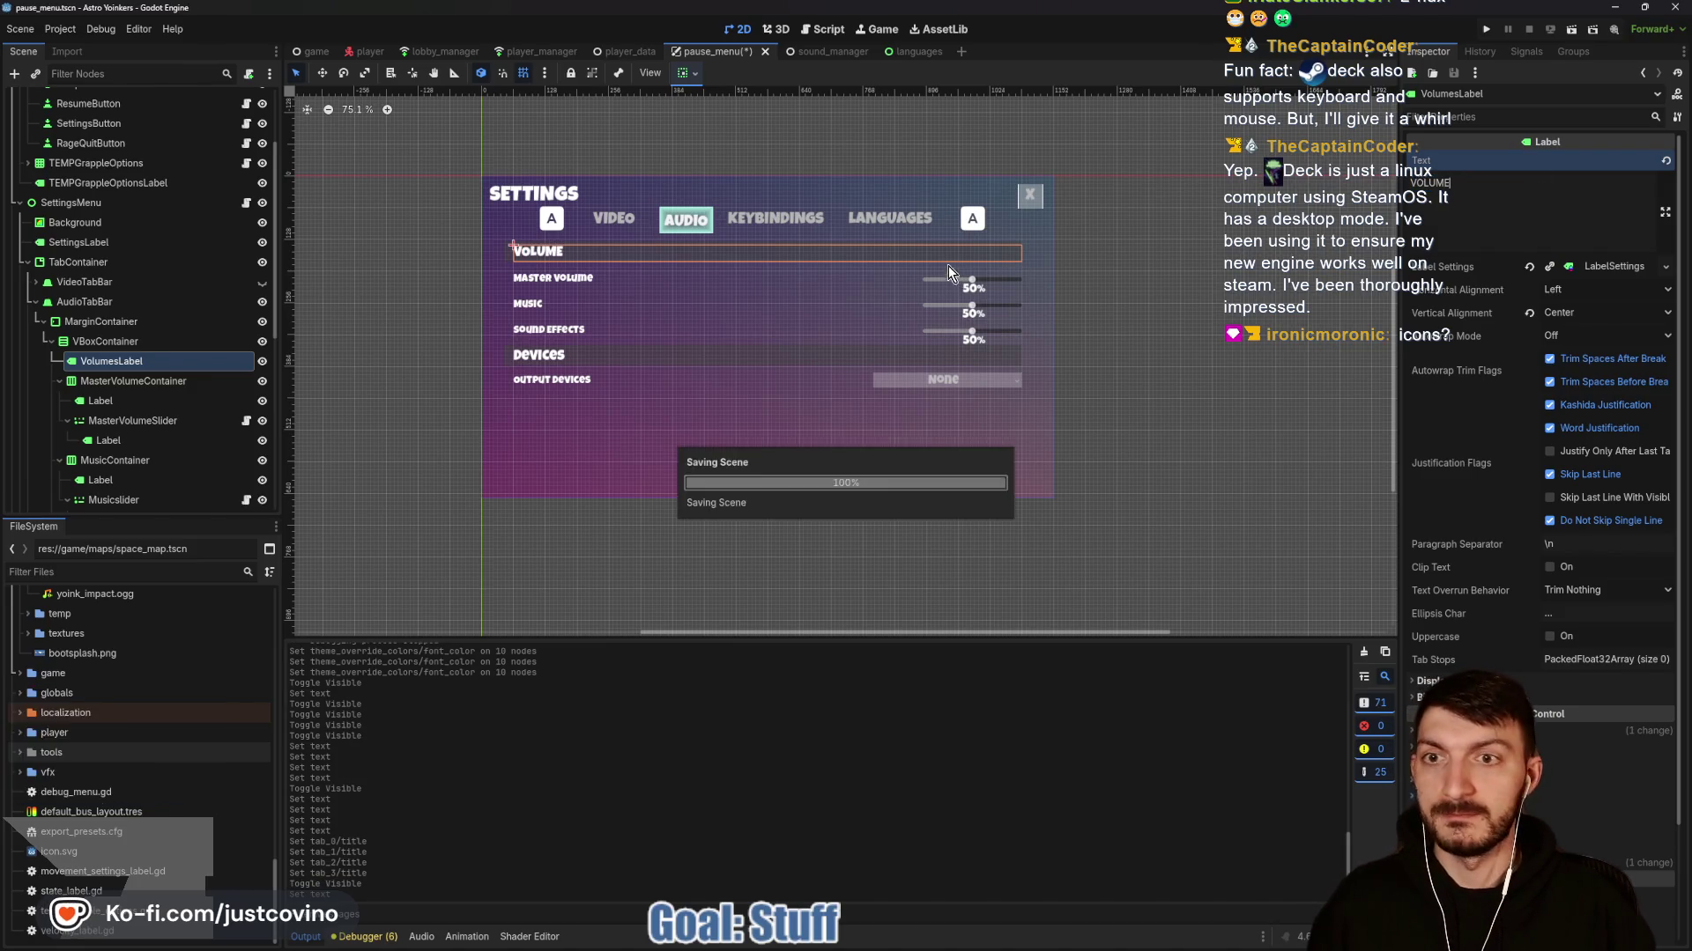
{"action": "left_click", "coordinate": [176, 401]}
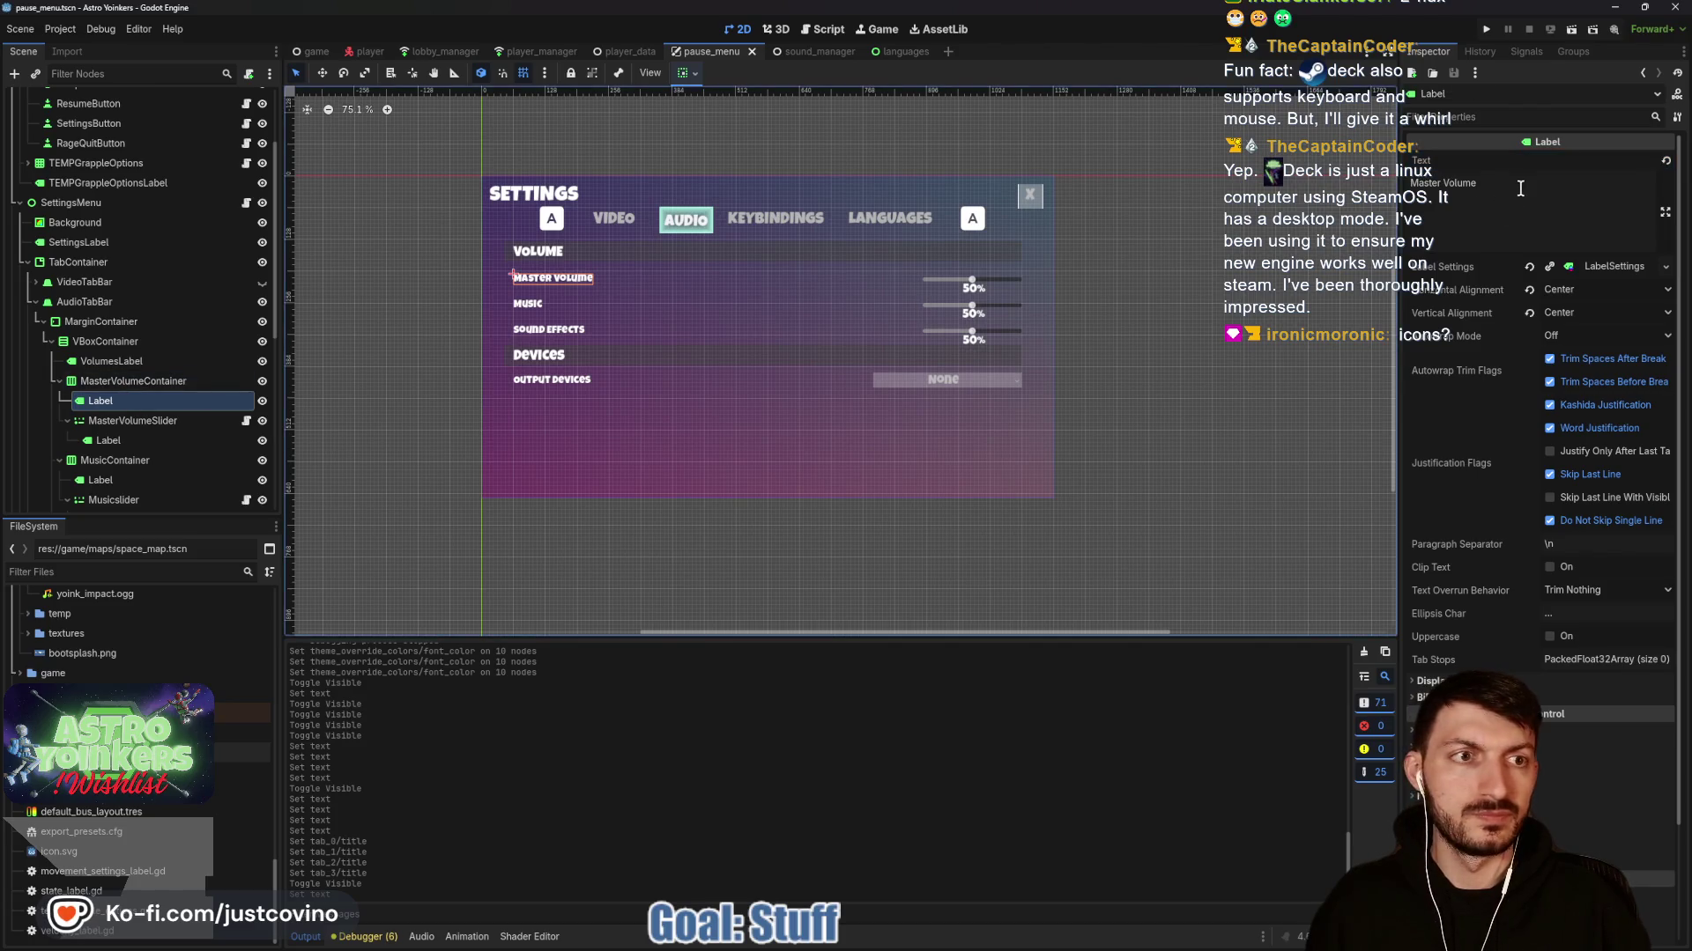
{"action": "triple_click", "coordinate": [1435, 195]}
{"action": "type", "text": "MASTER"}
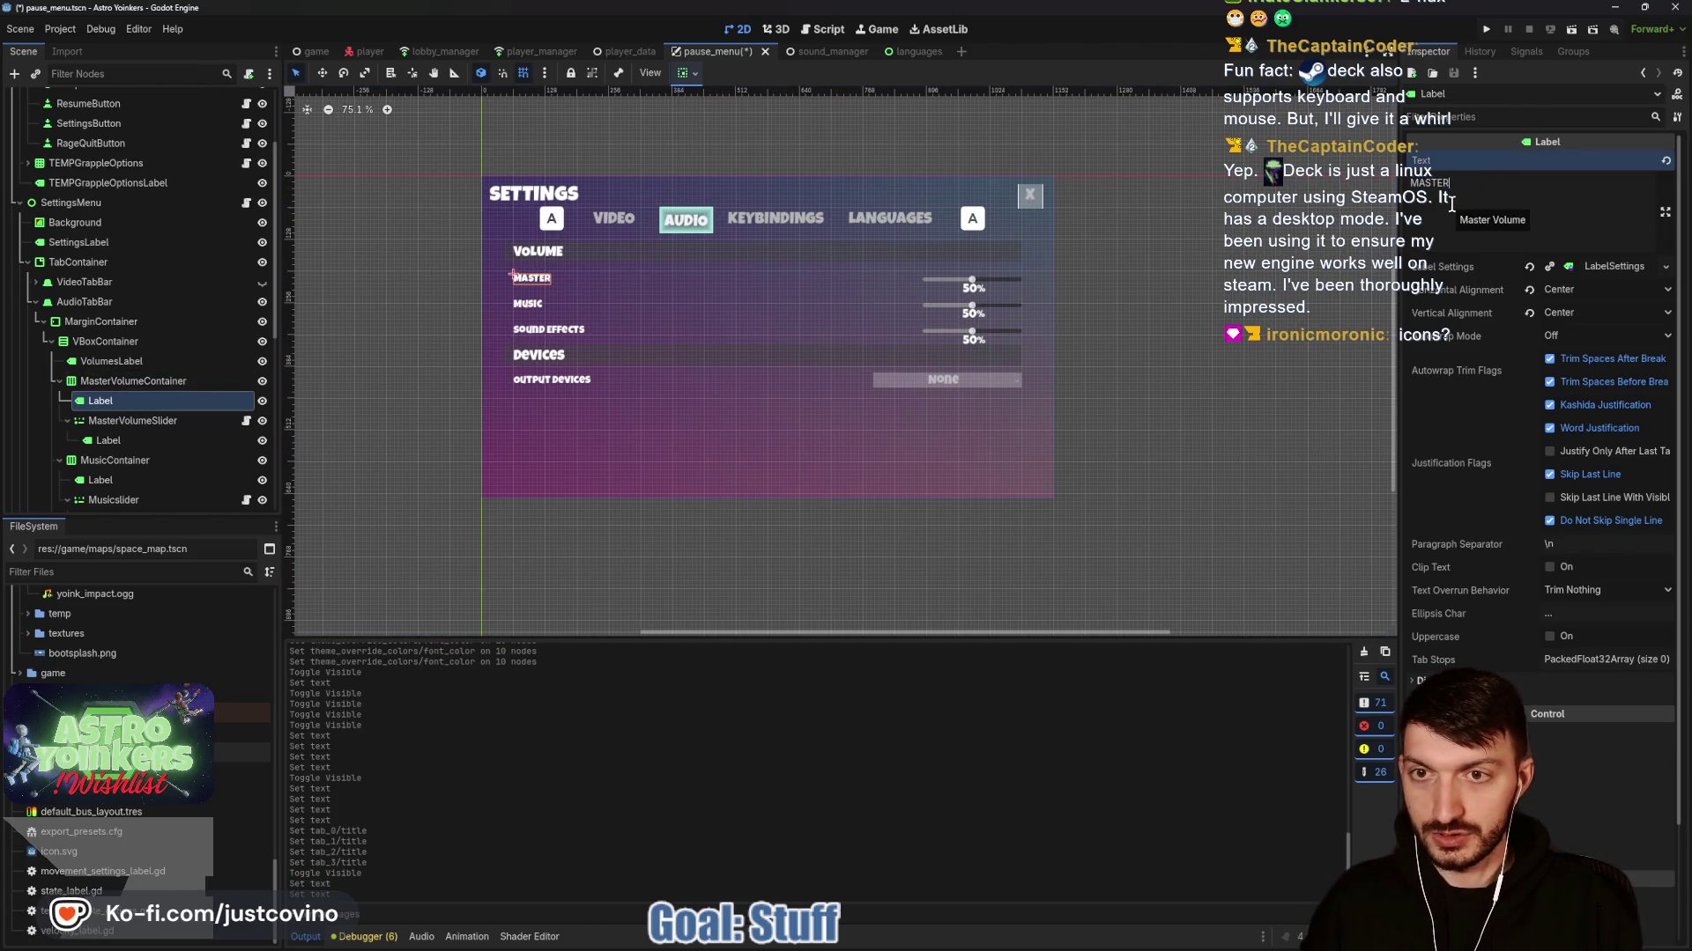
{"action": "key", "text": "ctrl+s"}
Change the Music and Sound Effects labels to MUSIC and SOUND_EFFECTS, then save.
{"action": "left_click", "coordinate": [211, 440]}
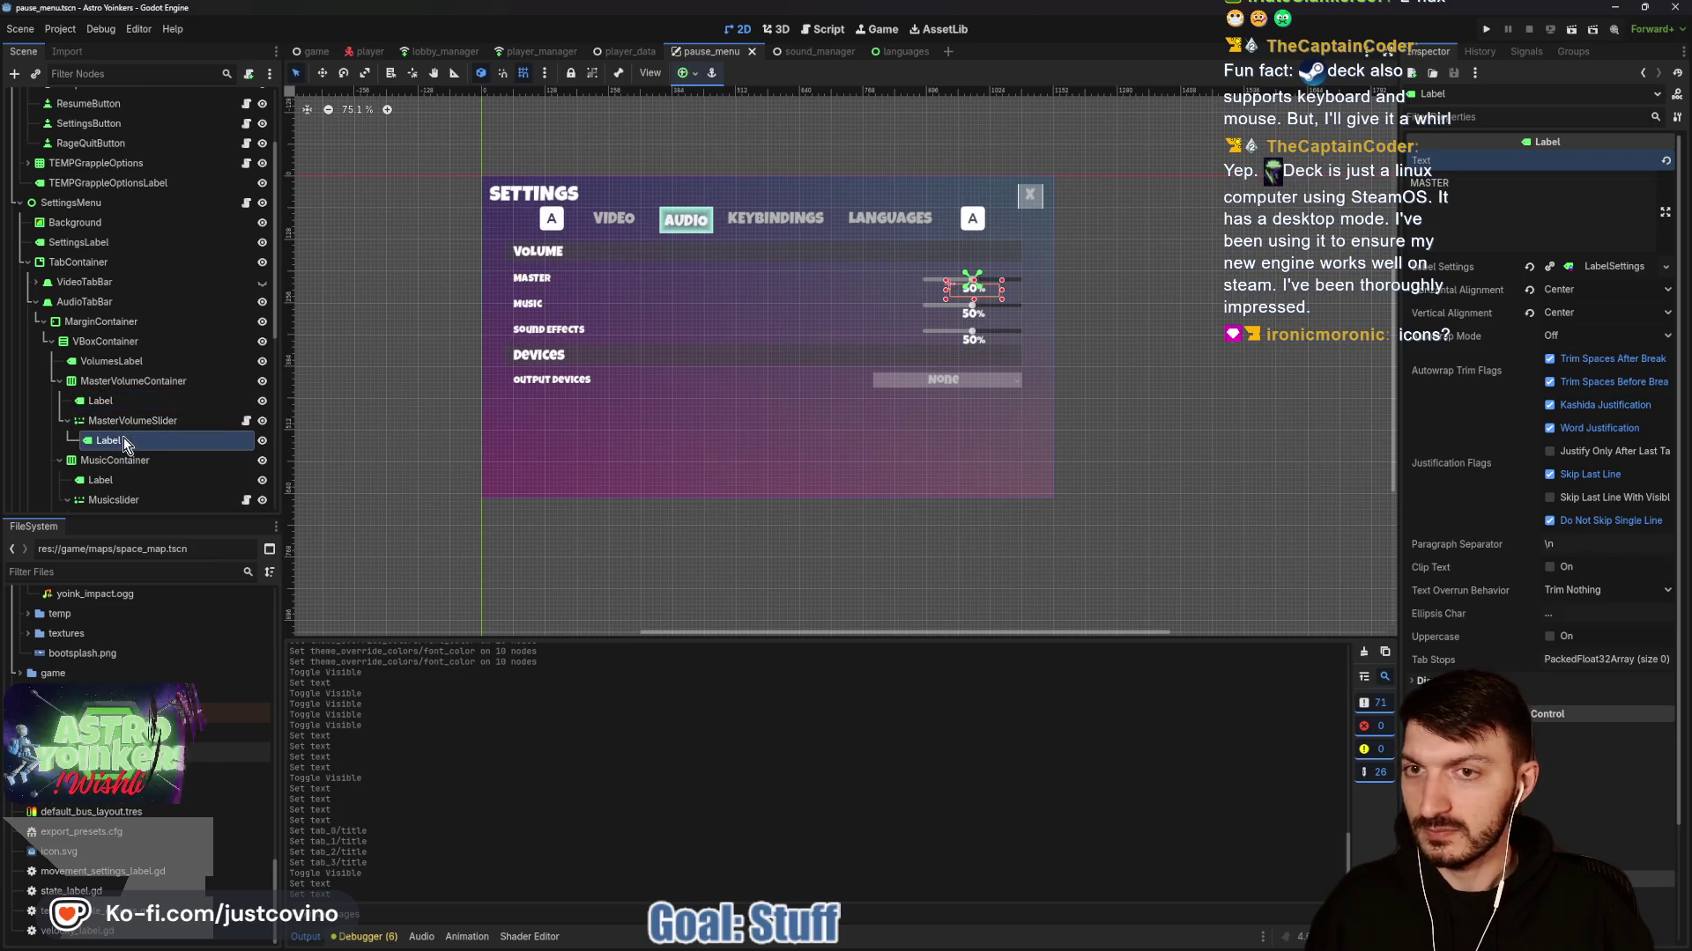
{"action": "left_click", "coordinate": [108, 479]}
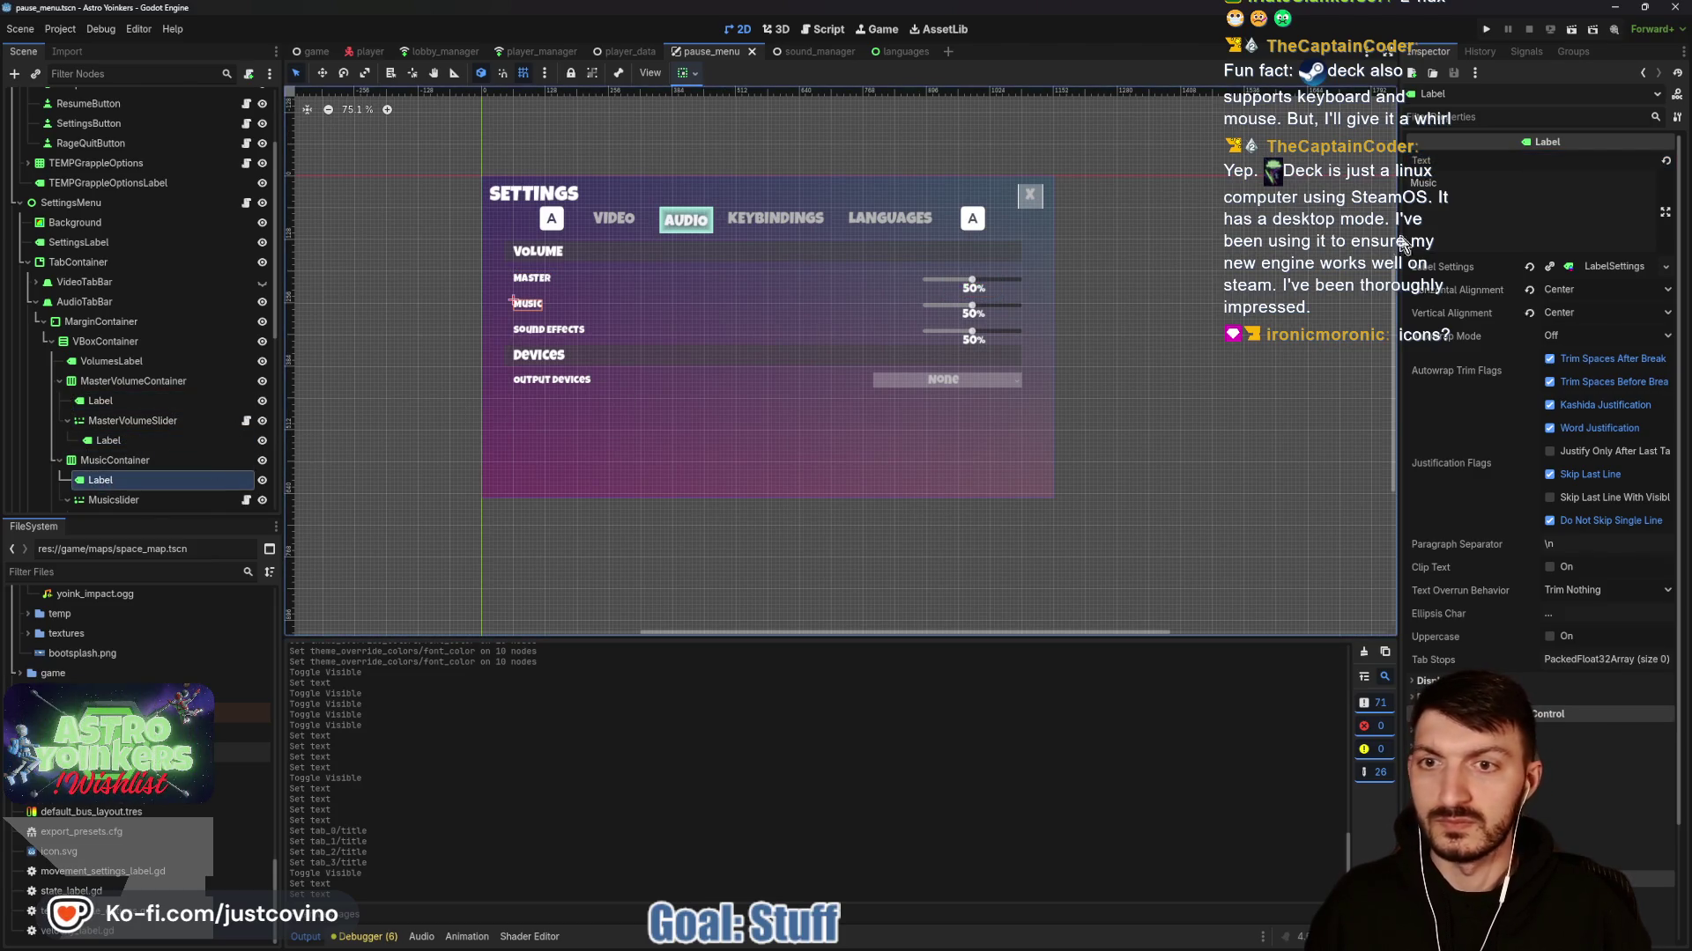
{"action": "double_click", "coordinate": [1476, 202]}
{"action": "type", "text": "MUSIC"}
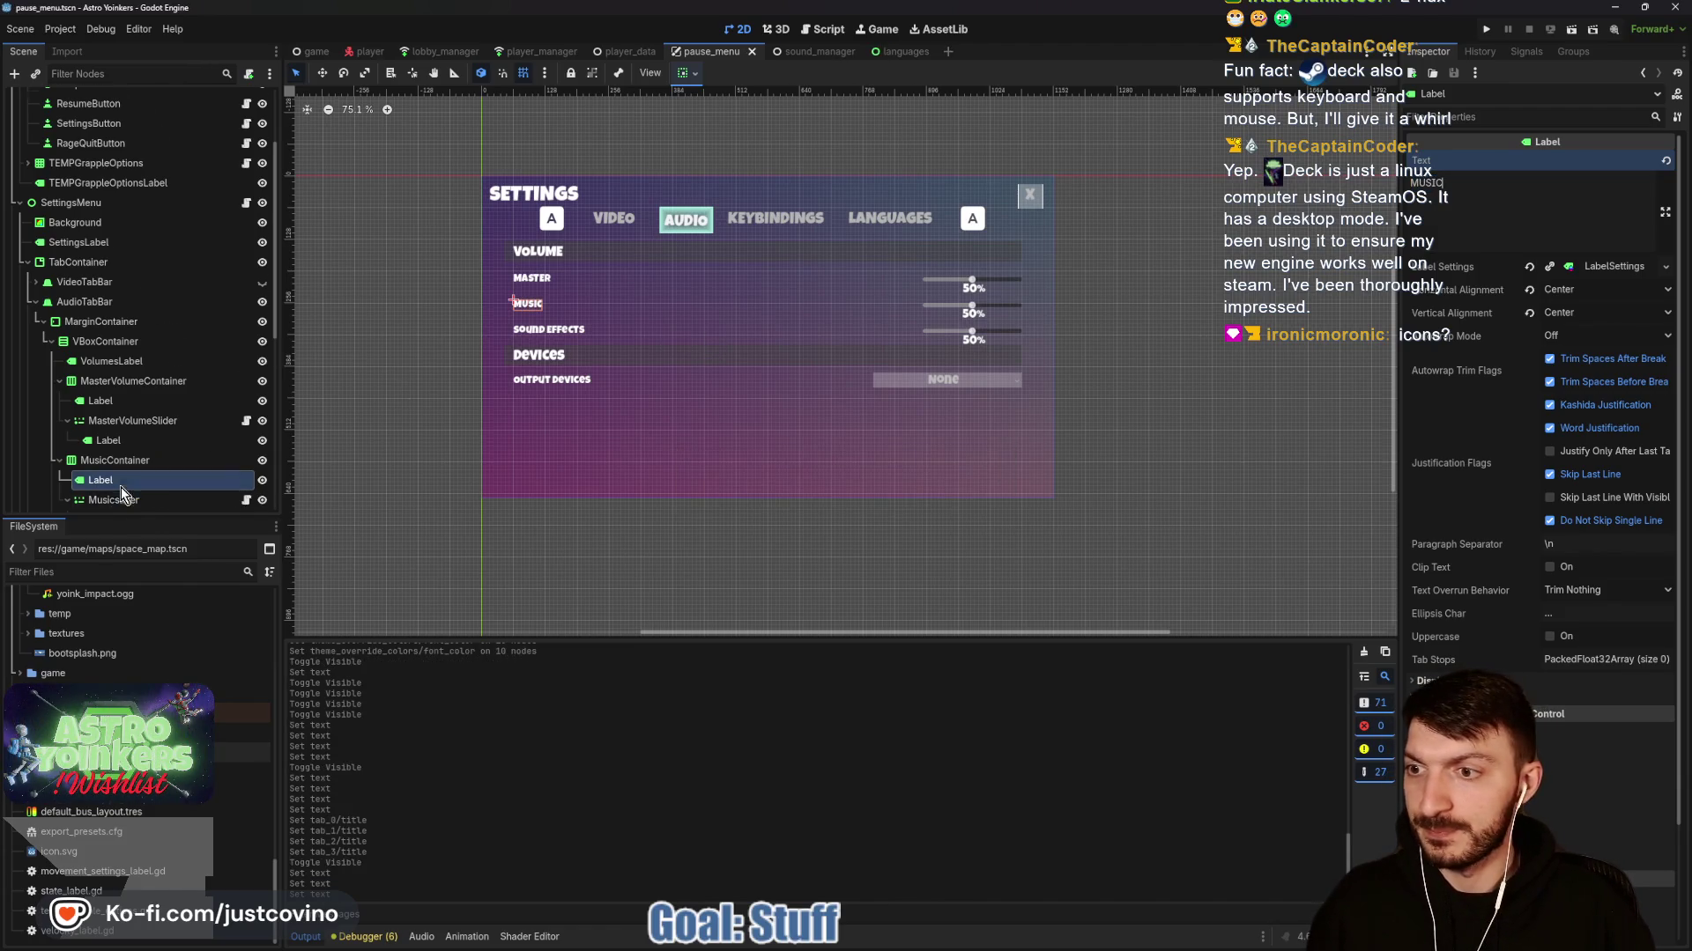
{"action": "scroll", "coordinate": [119, 488], "scroll_direction": "down", "scroll_amount": 4}
{"action": "left_click", "coordinate": [109, 402]}
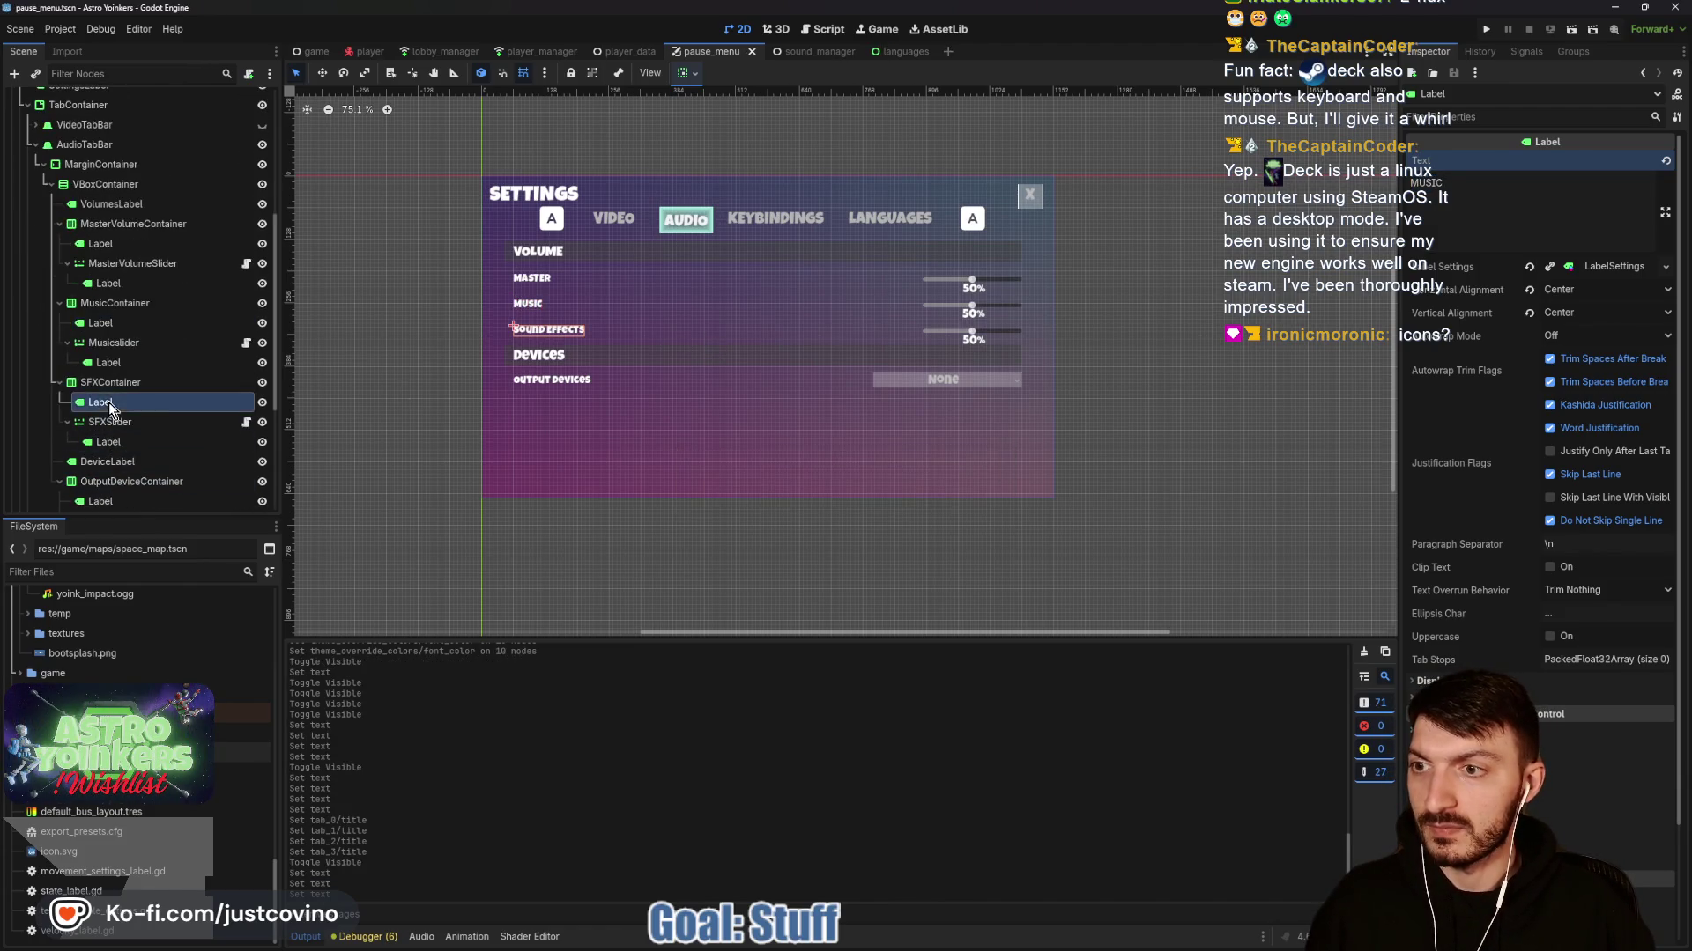
{"action": "double_click", "coordinate": [1521, 179]}
{"action": "type", "text": "SOUND_E"}
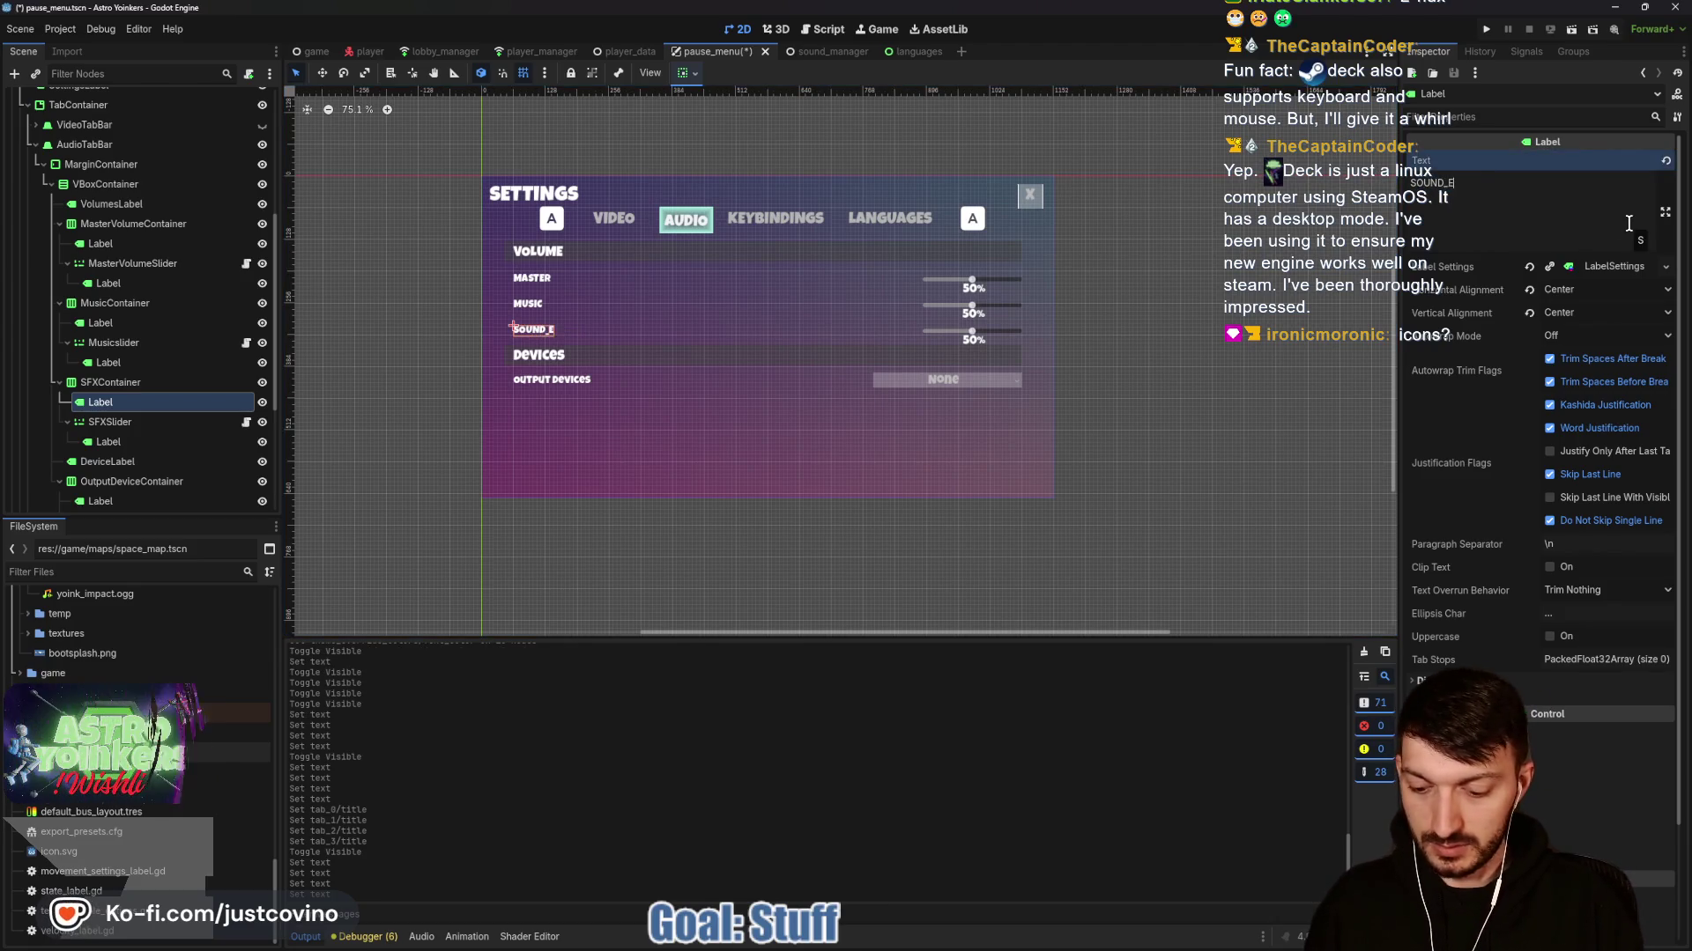
{"action": "type", "text": "FFECTS"}
{"action": "key", "text": "ctrl+s"}
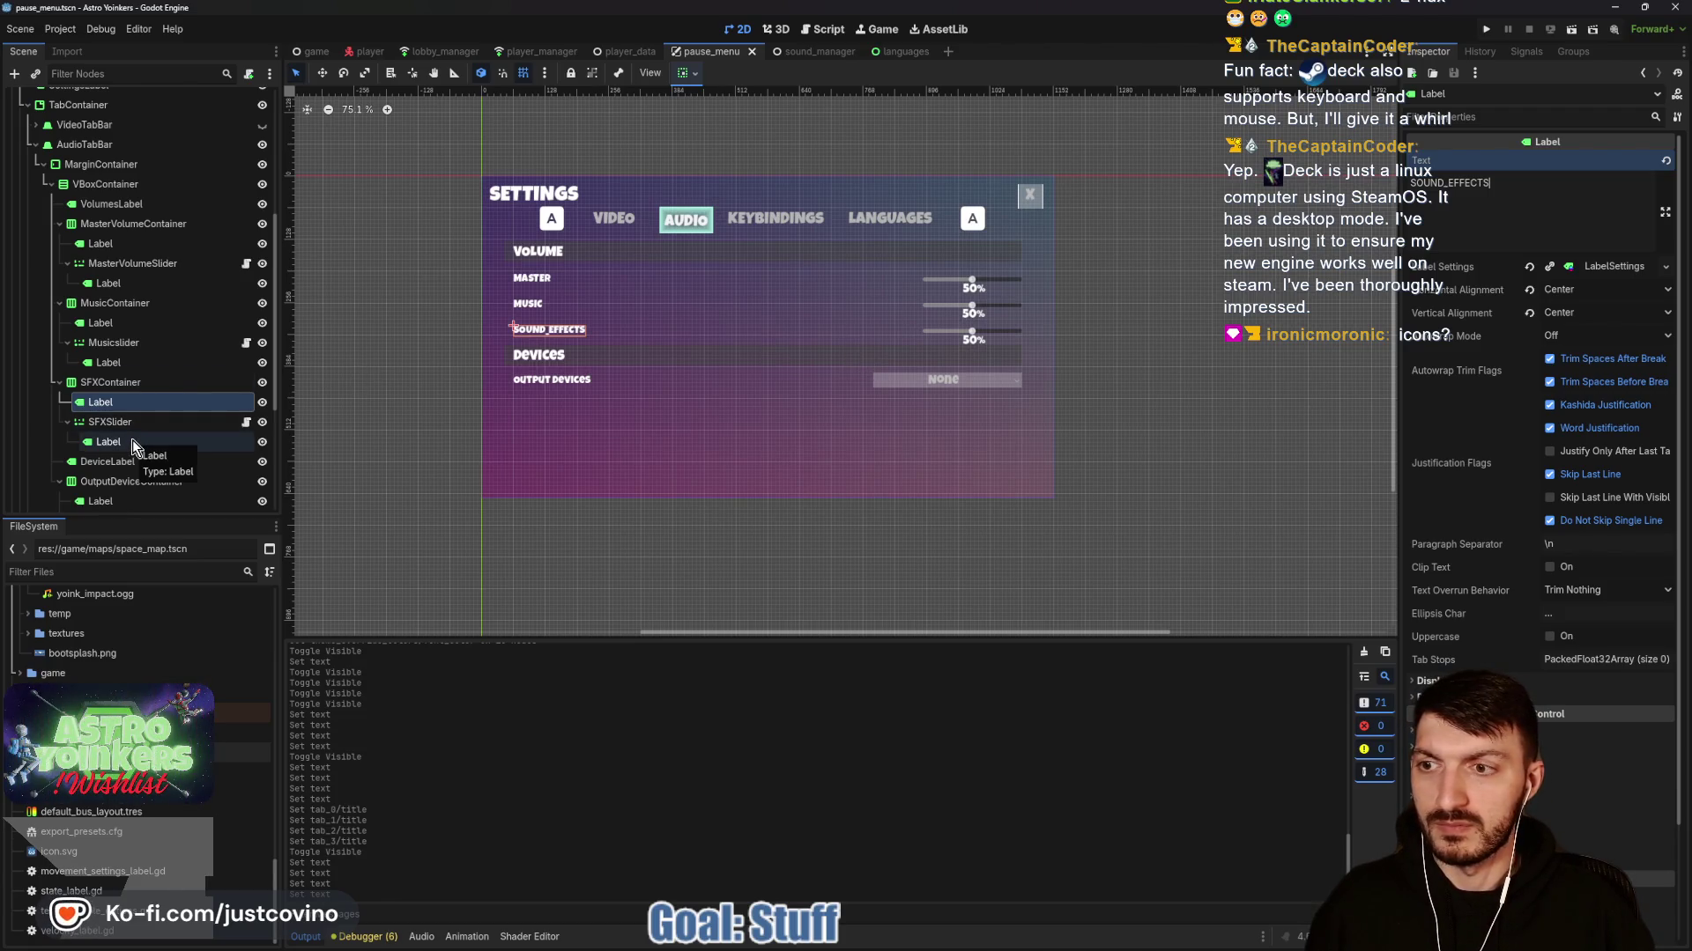
Set the Devices and Output Device labels to DEVICES and OUTPUT_DEVICE, saving each.
{"action": "scroll", "coordinate": [132, 440], "scroll_direction": "down", "scroll_amount": 2}
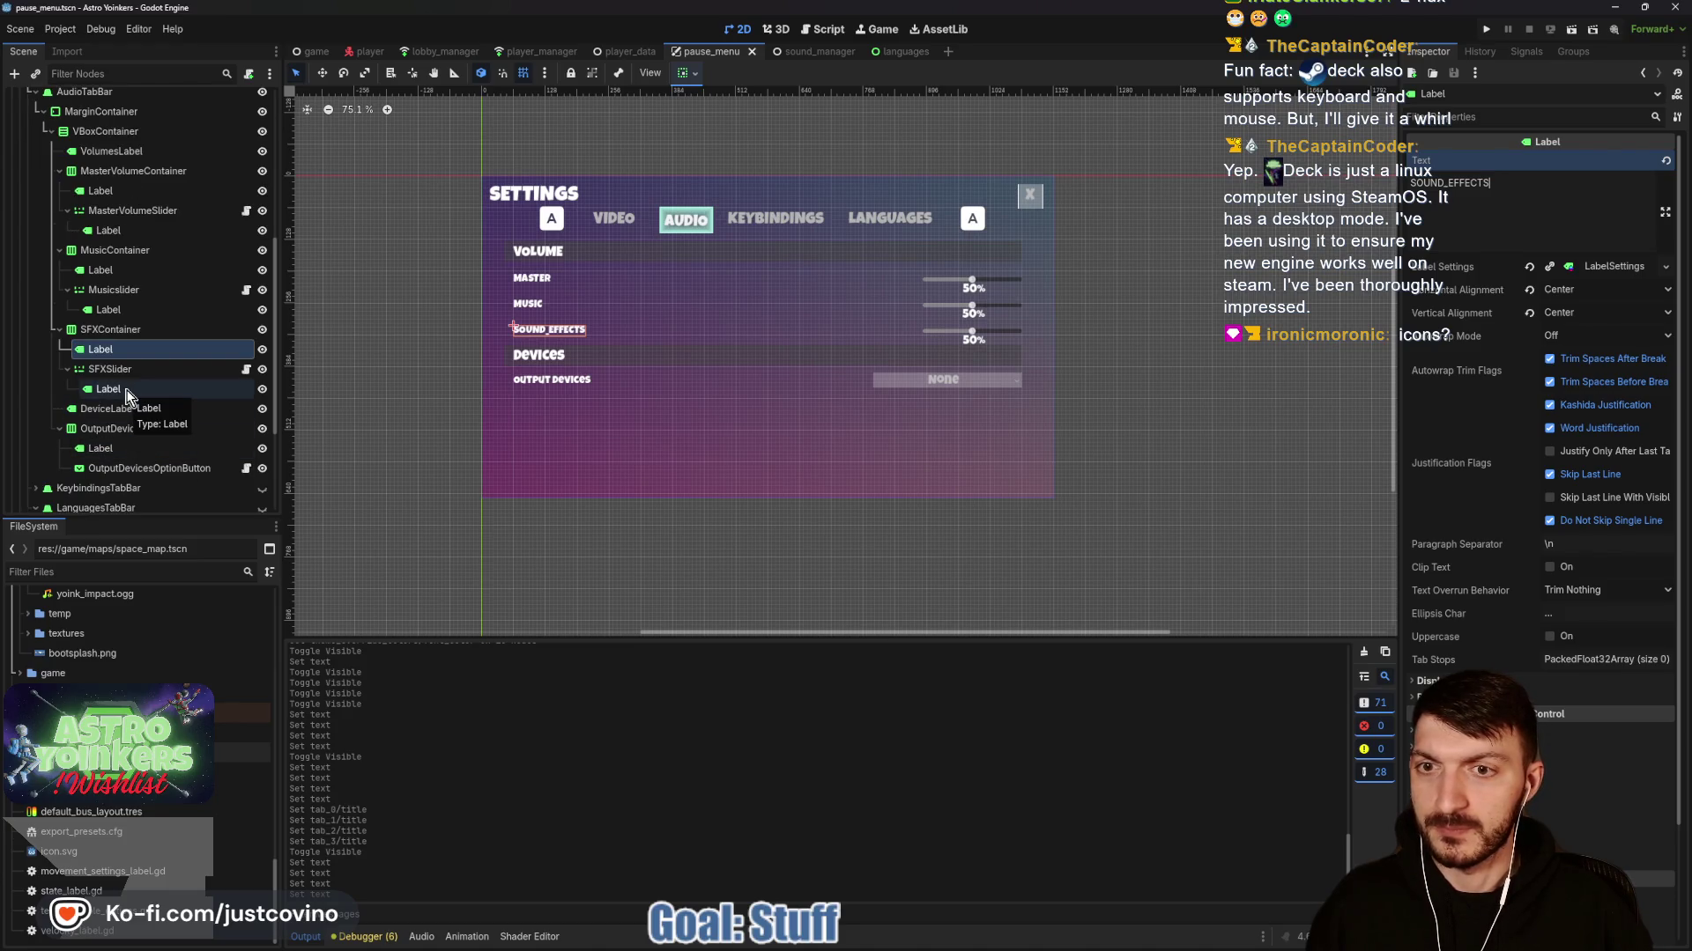
{"action": "scroll", "coordinate": [124, 447], "scroll_direction": "down", "scroll_amount": 2}
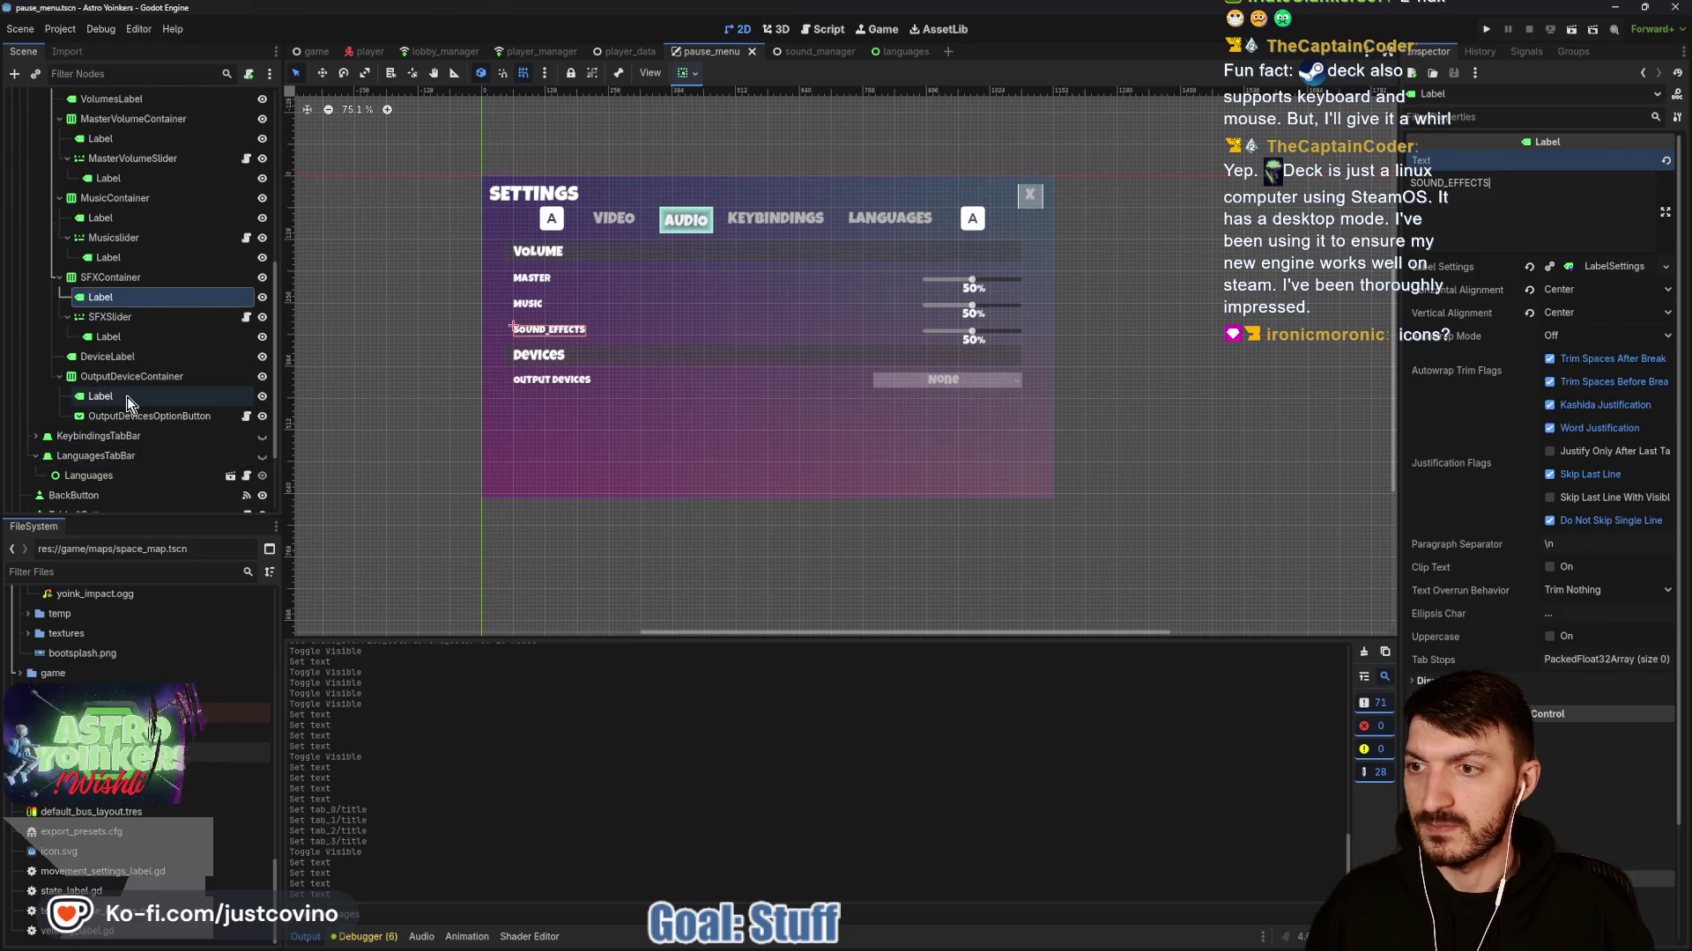
{"action": "left_click", "coordinate": [122, 358]}
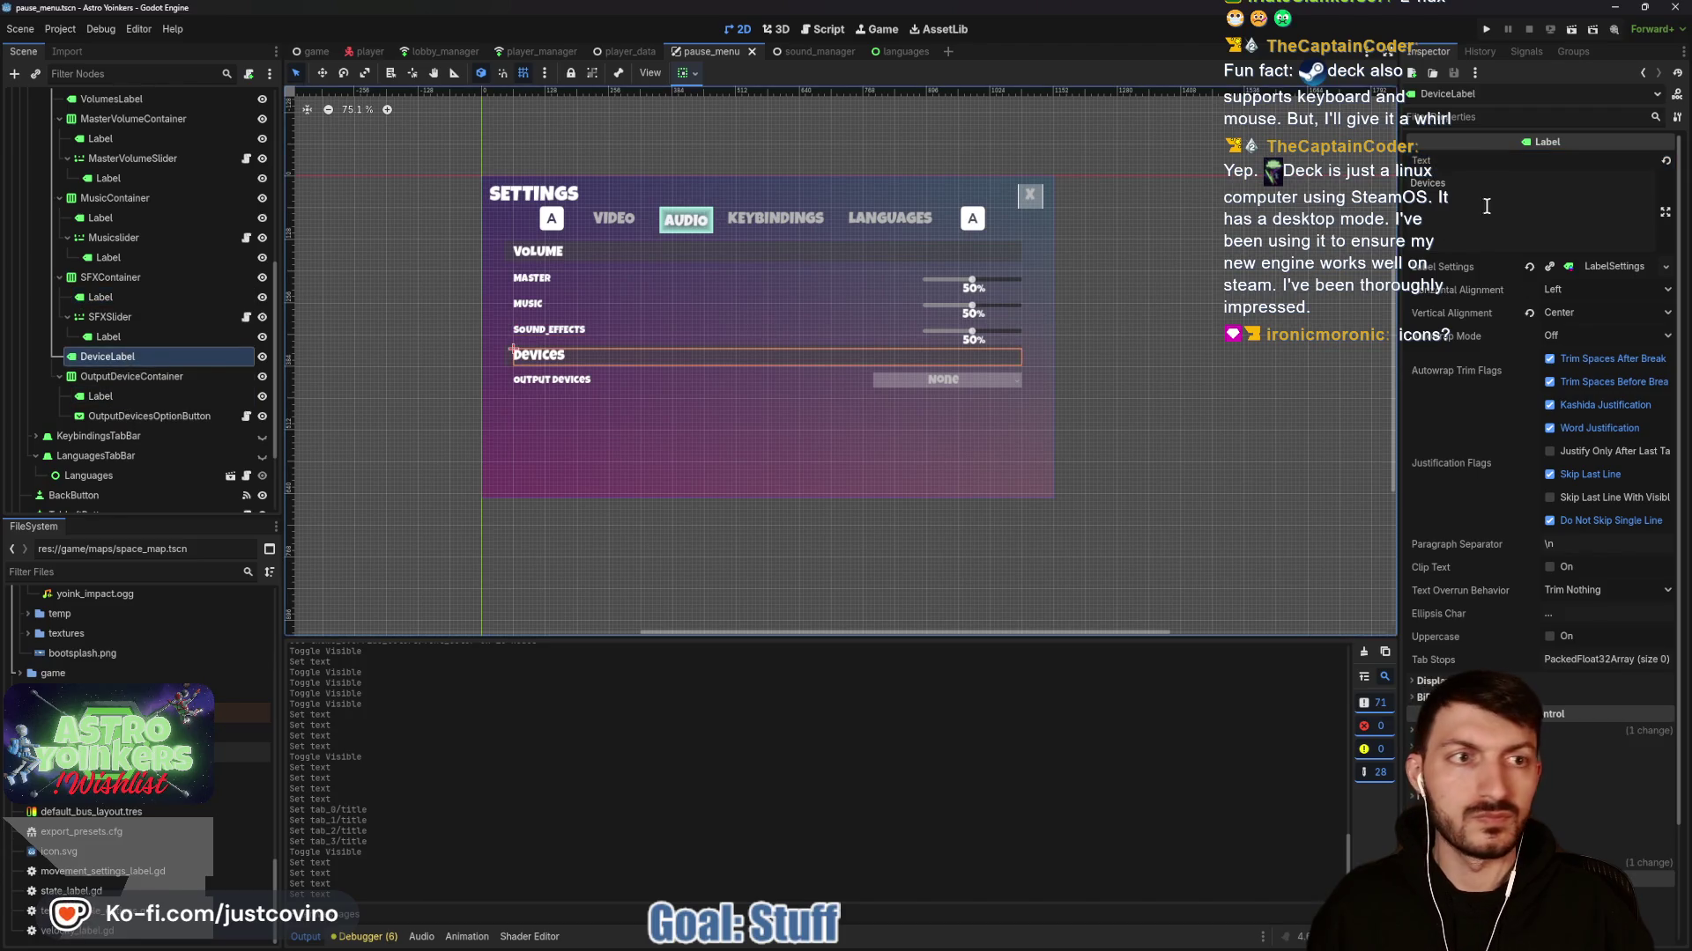
{"action": "left_click_drag", "start_coordinate": [1486, 207], "coordinate": [1389, 180]}
{"action": "type", "text": "D"}
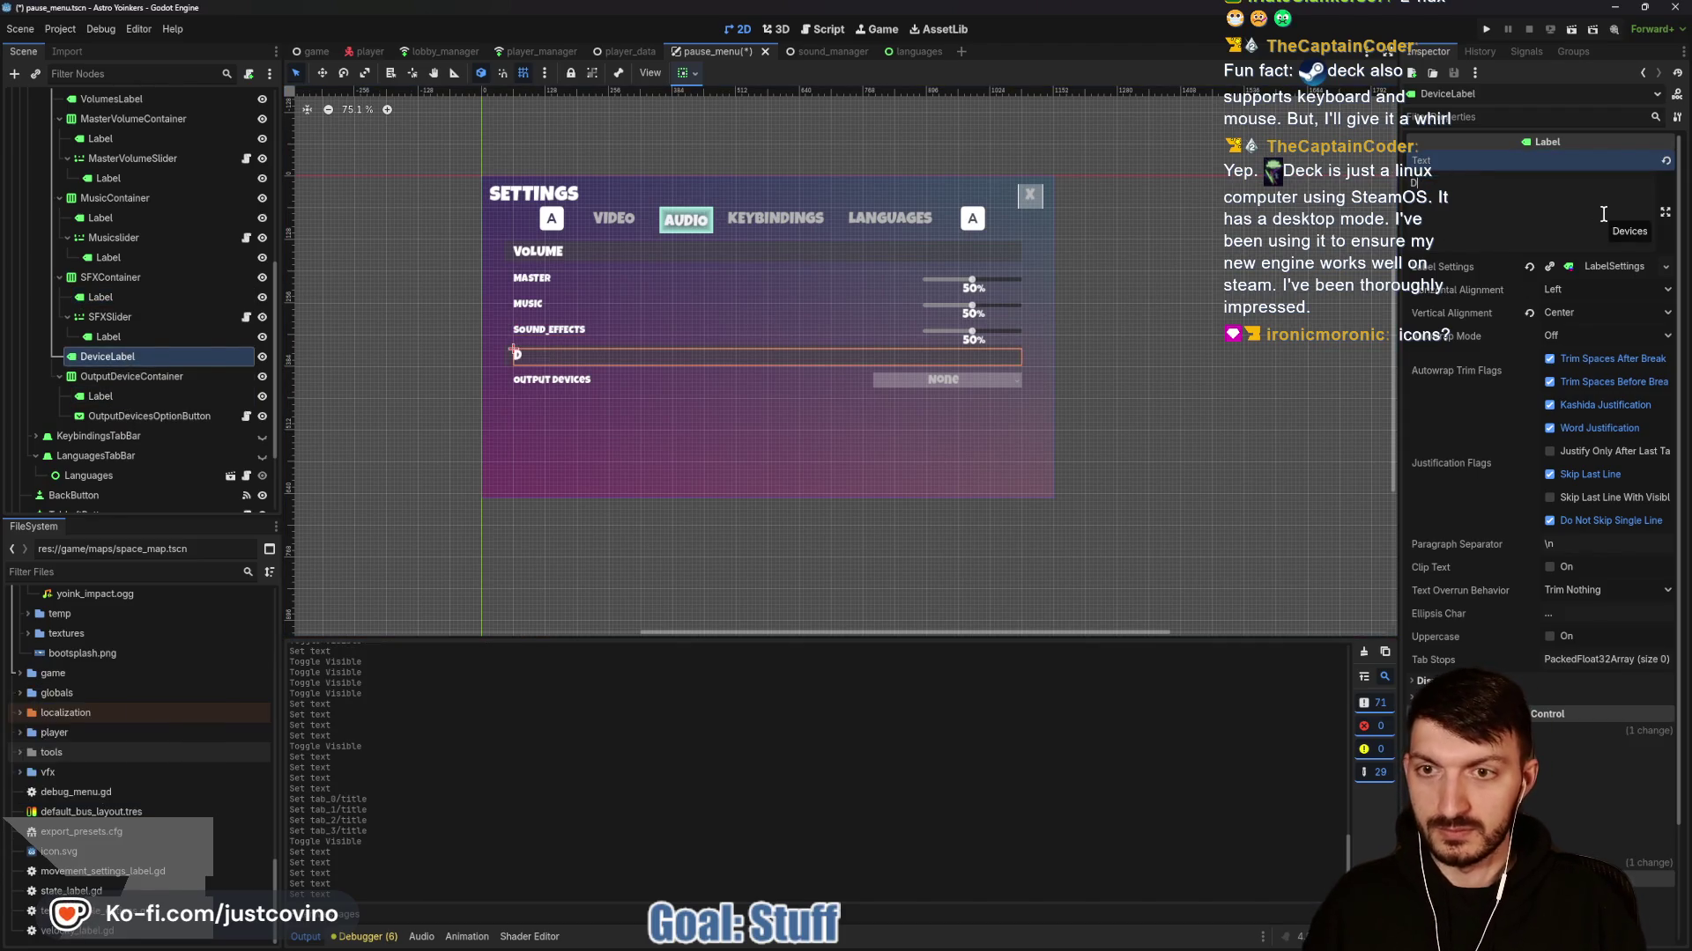
{"action": "type", "text": "EVICES"}
{"action": "key", "text": "ctrl+s"}
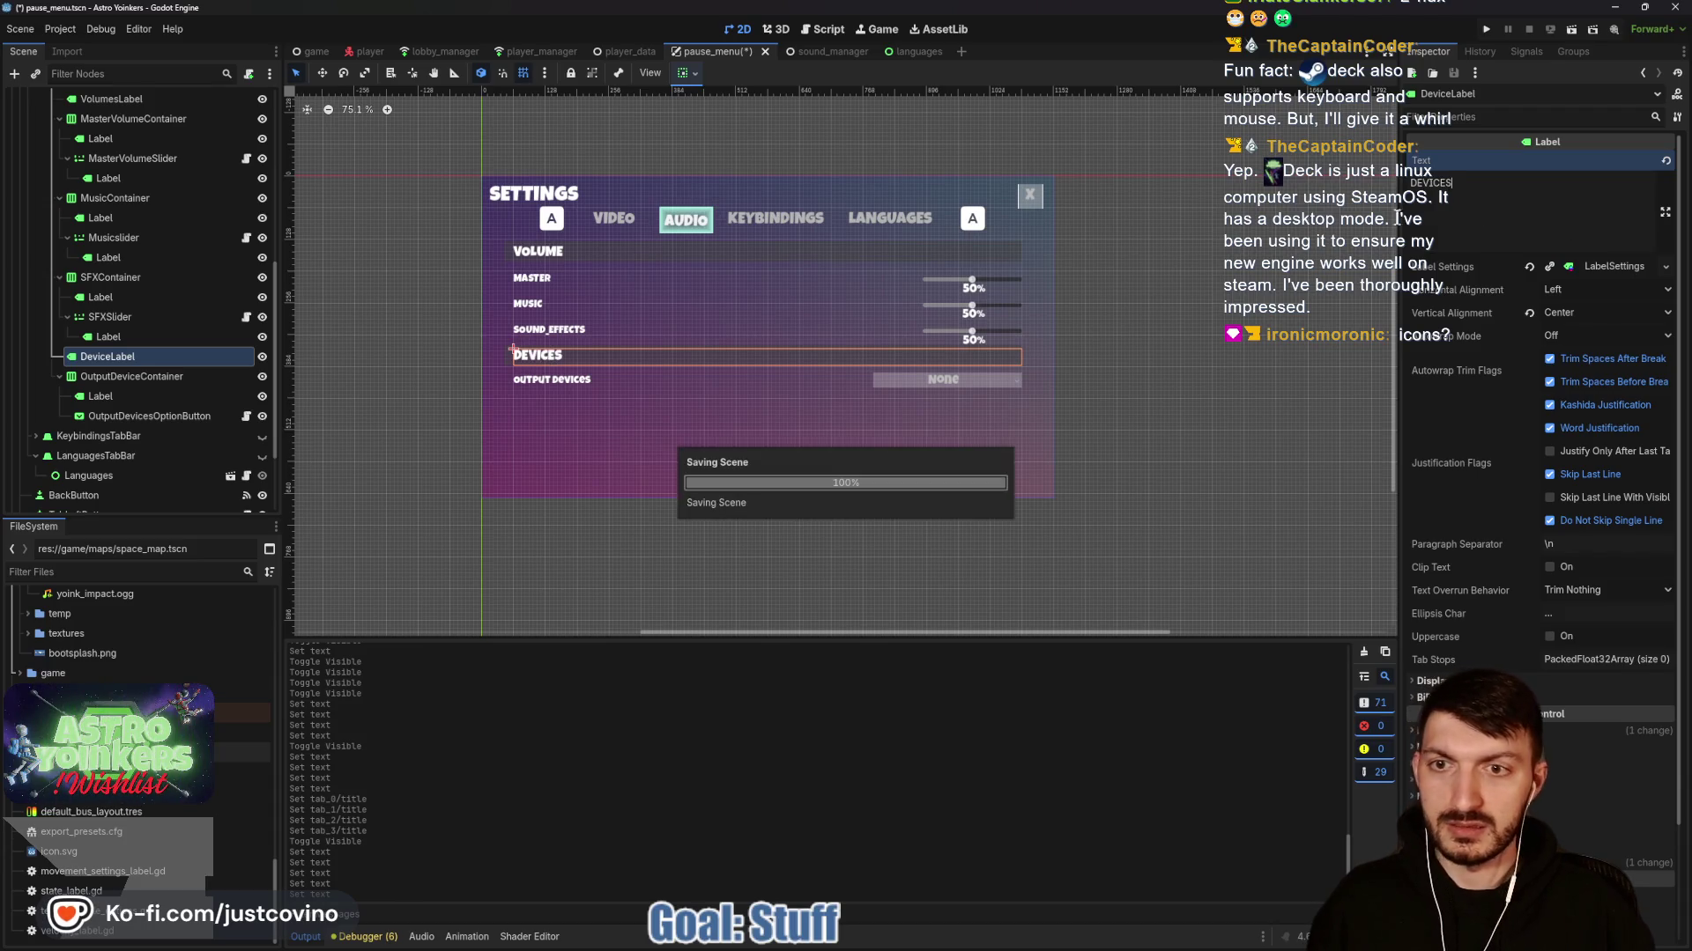
{"action": "left_click", "coordinate": [121, 397]}
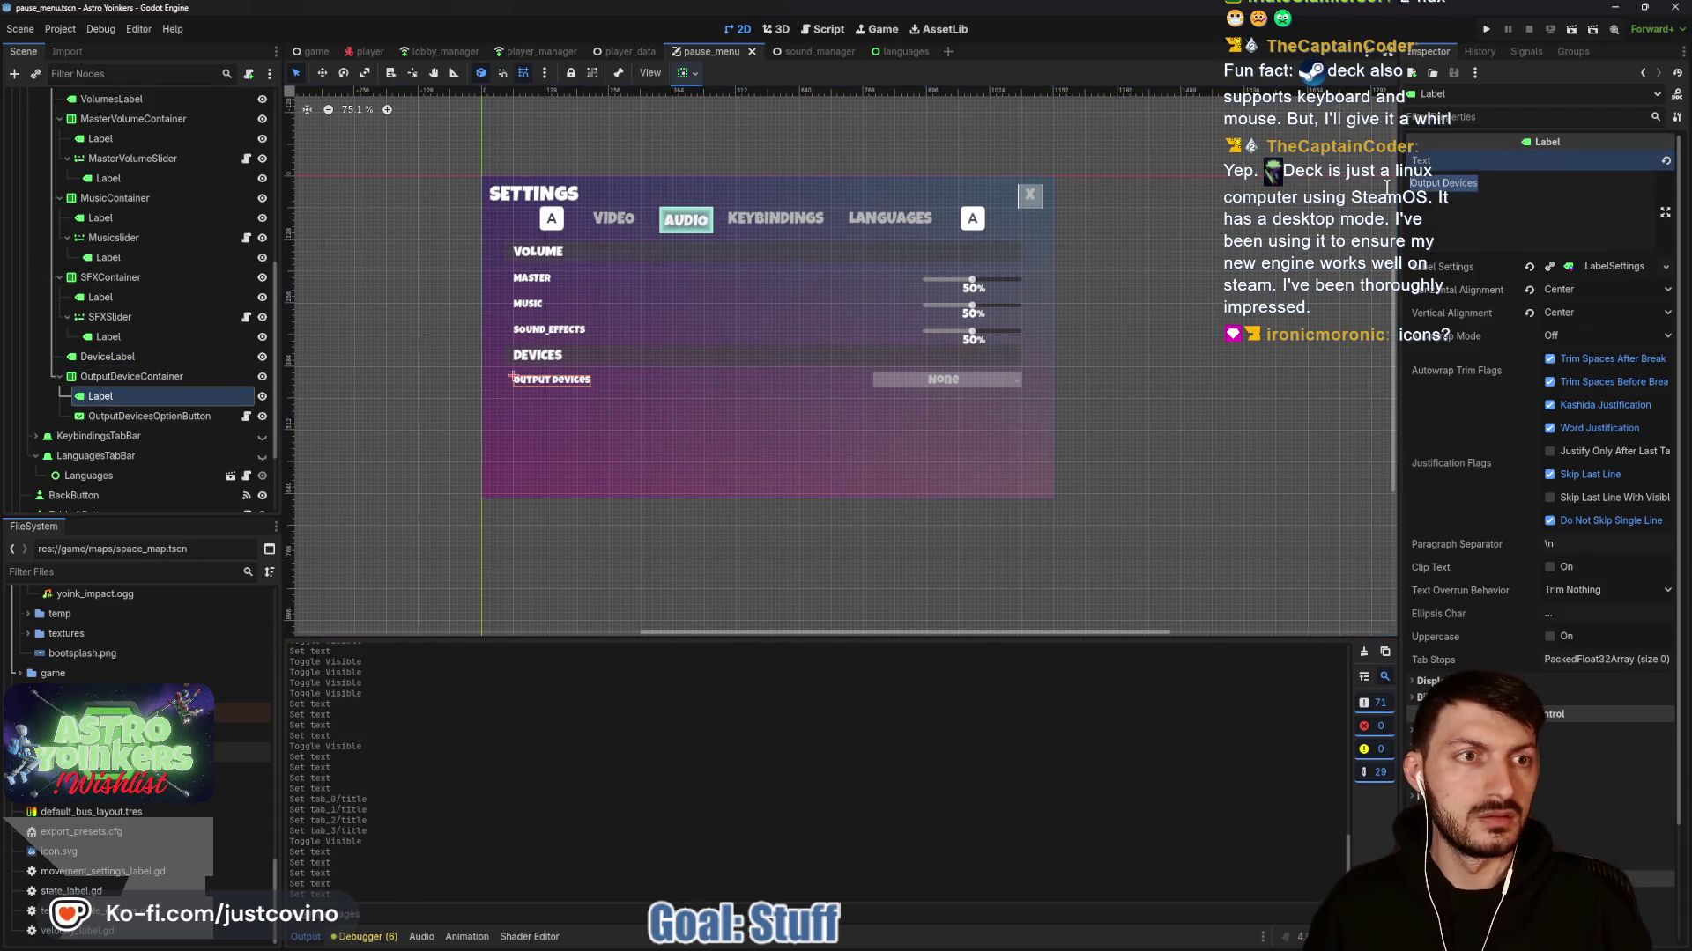
{"action": "type", "text": "OUTPUT_DEVICE"}
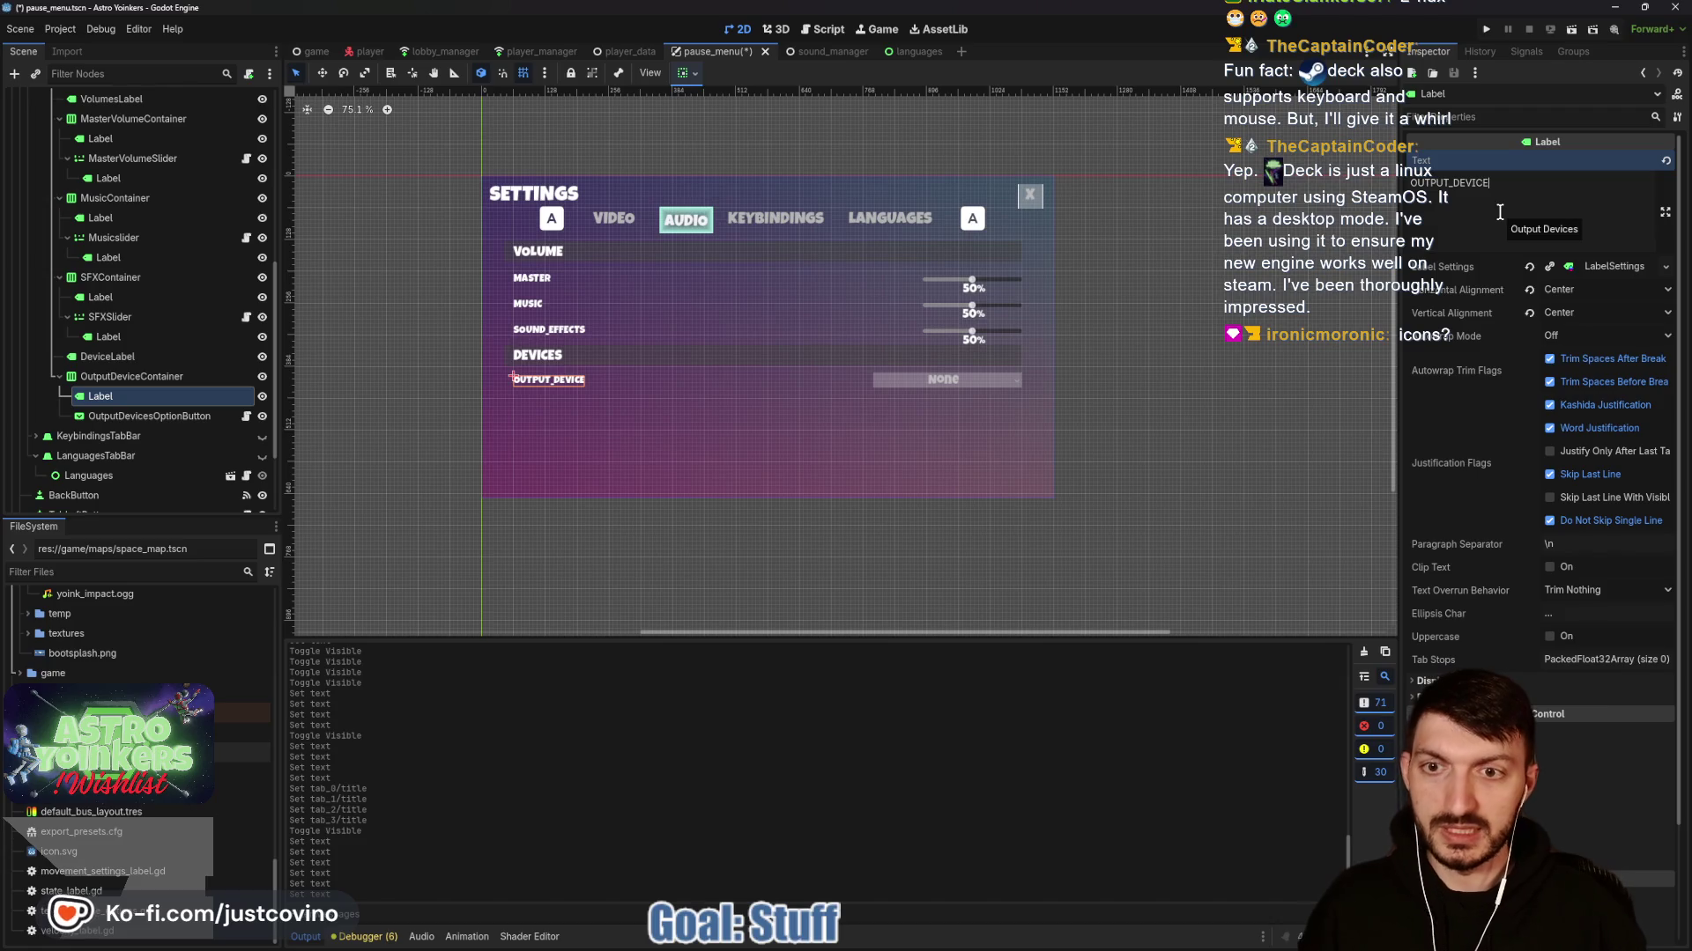
{"action": "key", "text": "ctrl+s"}
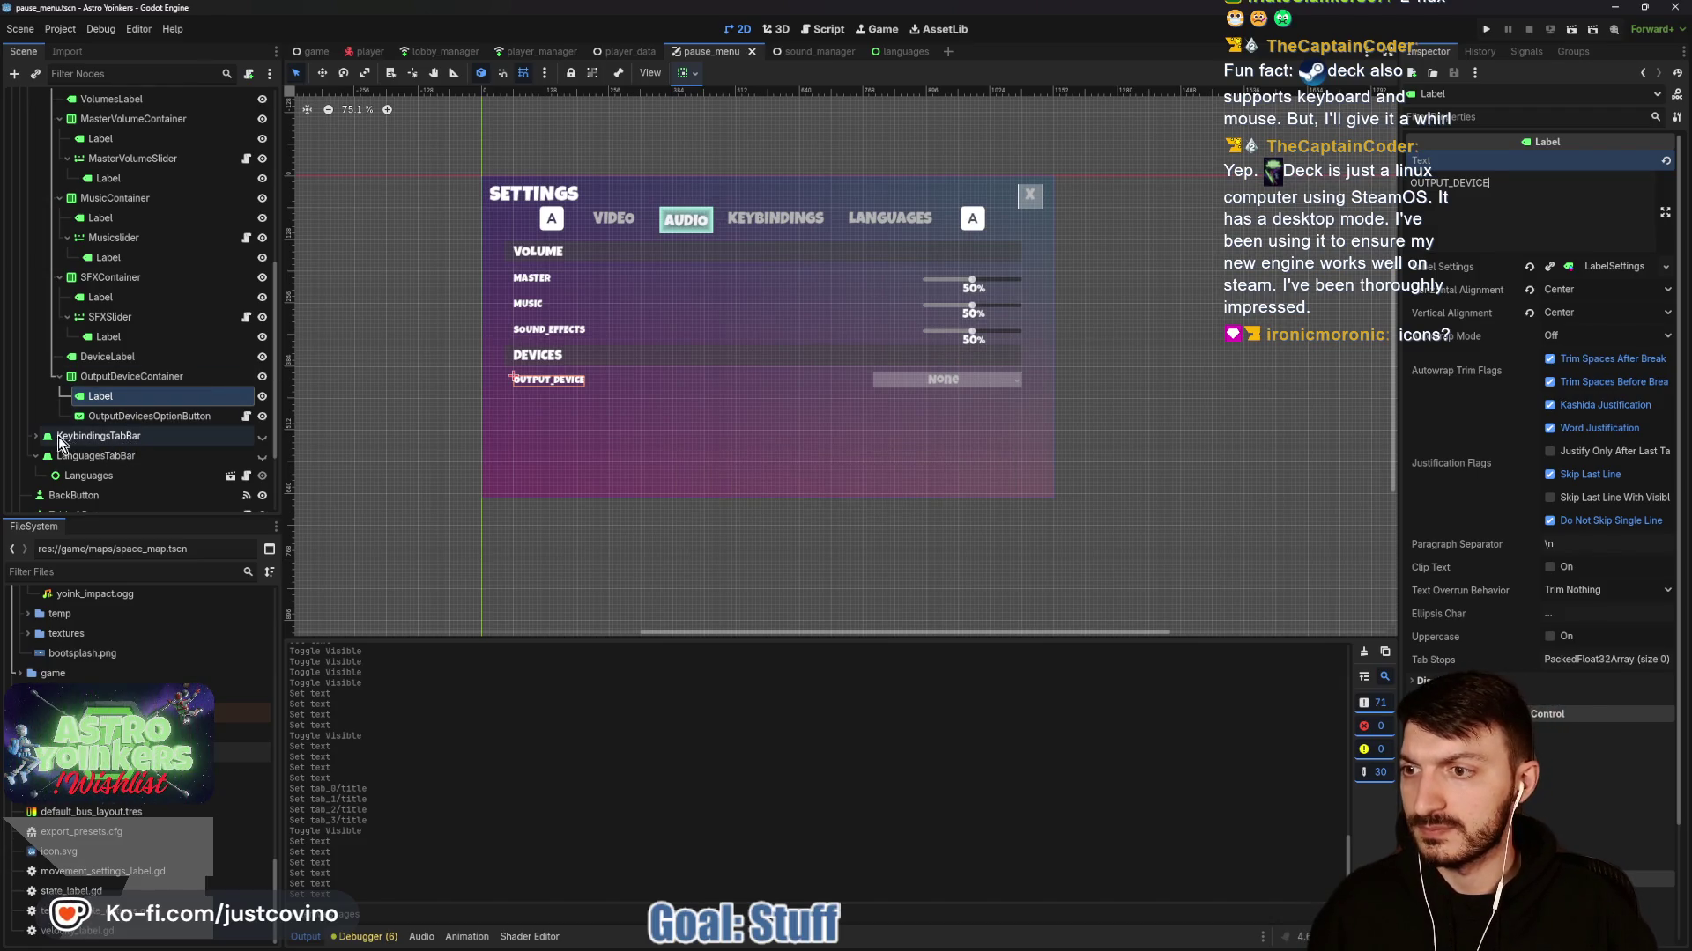
{"action": "left_click", "coordinate": [263, 436]}
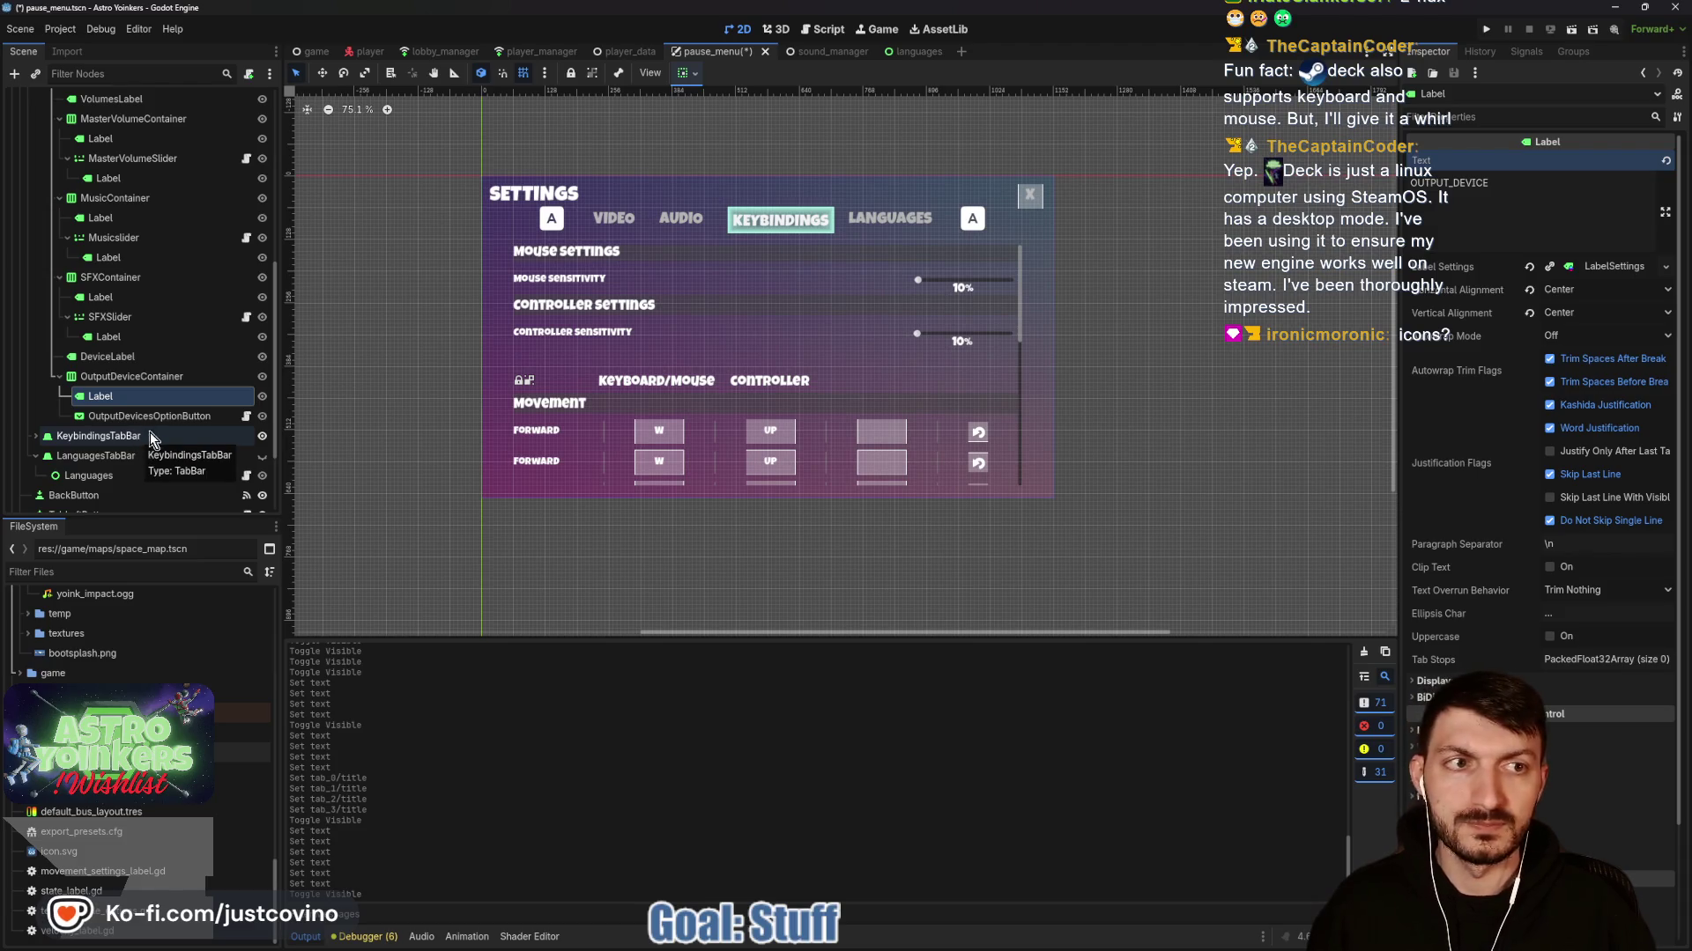
Replace the Mouse Settings and Mouse Sensitivity label texts with MOUSE_SETTINGS and MOUSE_SENSITIVITY, saving each.
{"action": "scroll", "coordinate": [70, 318], "scroll_direction": "up", "scroll_amount": 5}
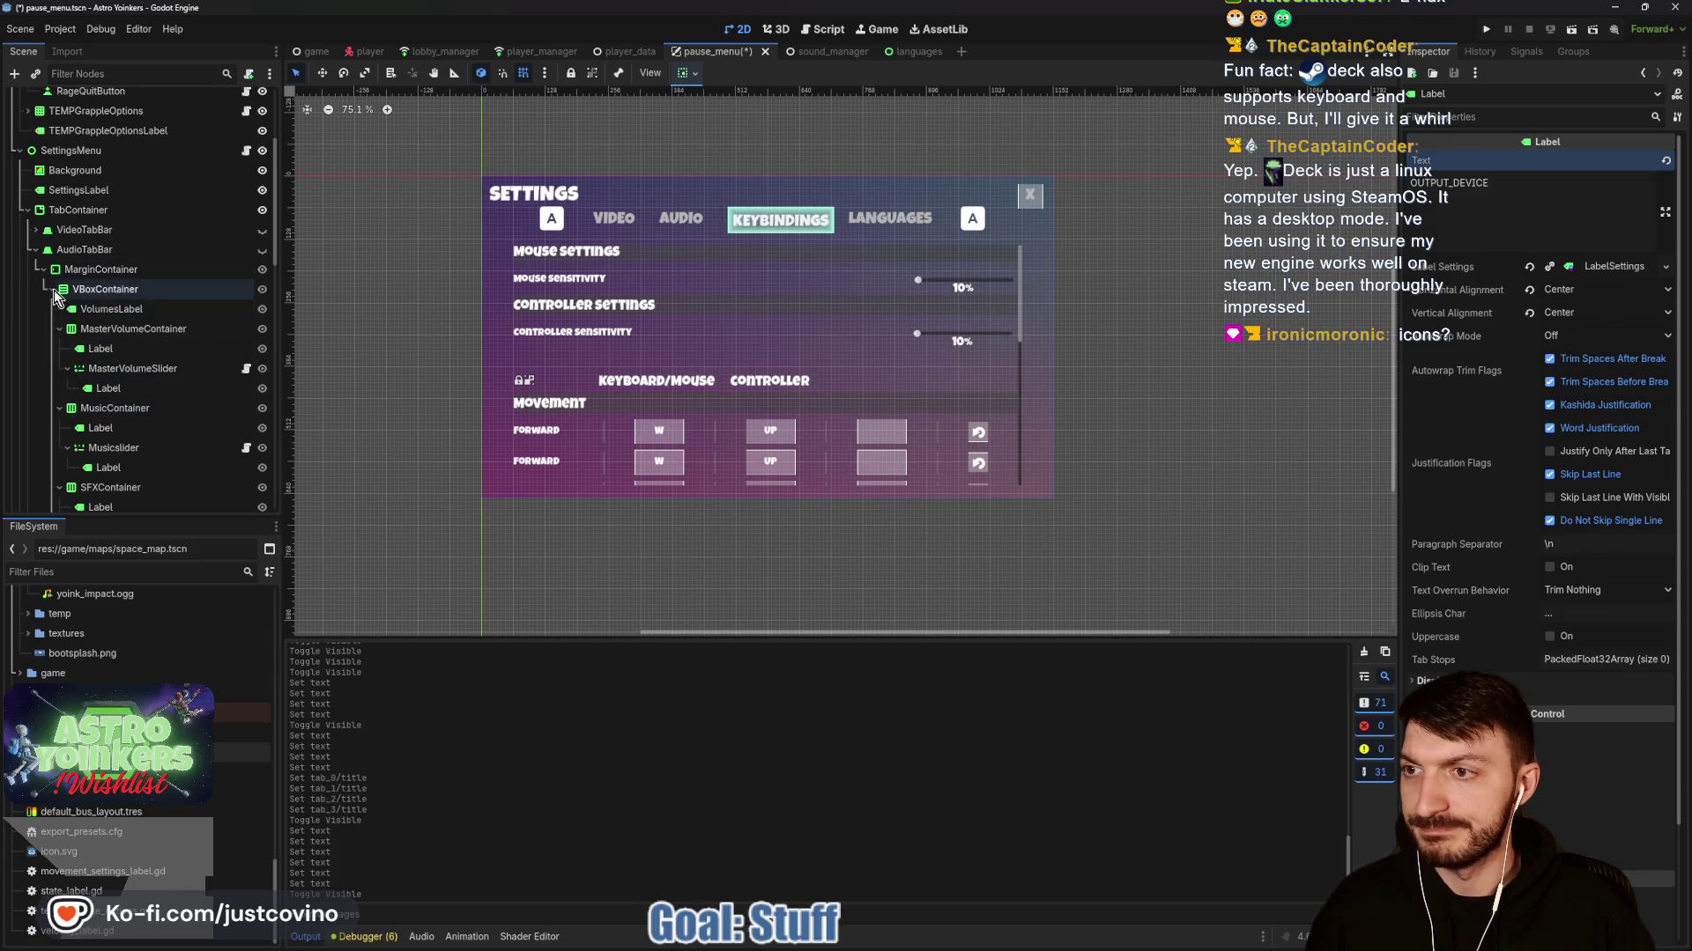
{"action": "left_click", "coordinate": [51, 289]}
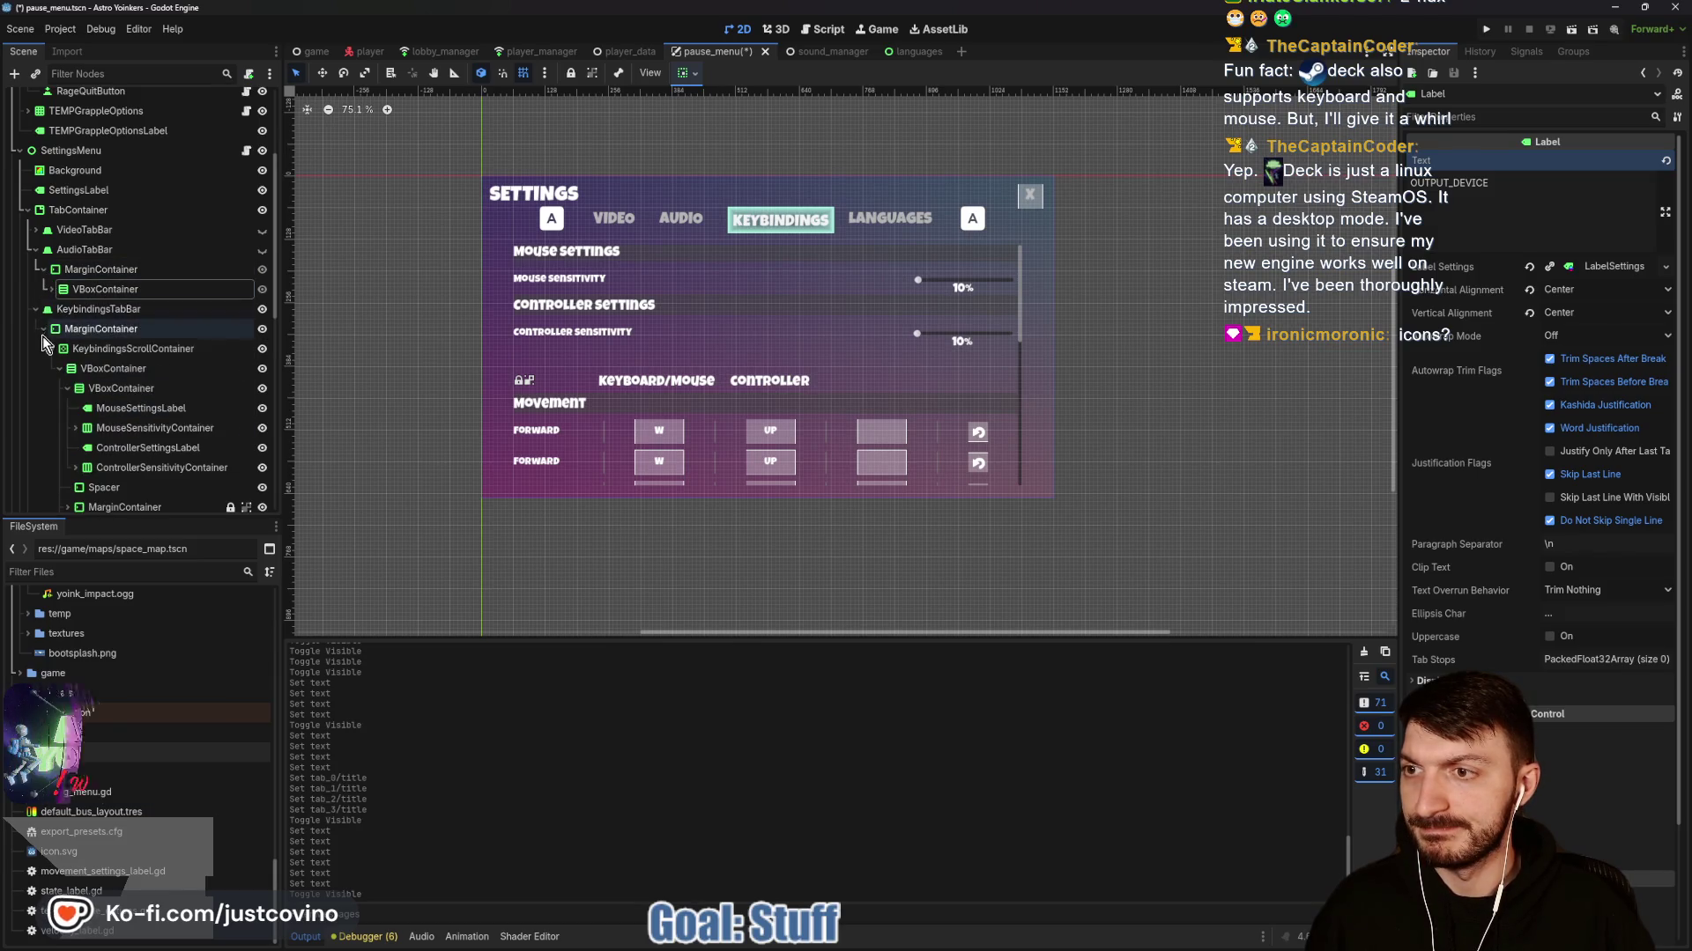
{"action": "left_click", "coordinate": [36, 250]}
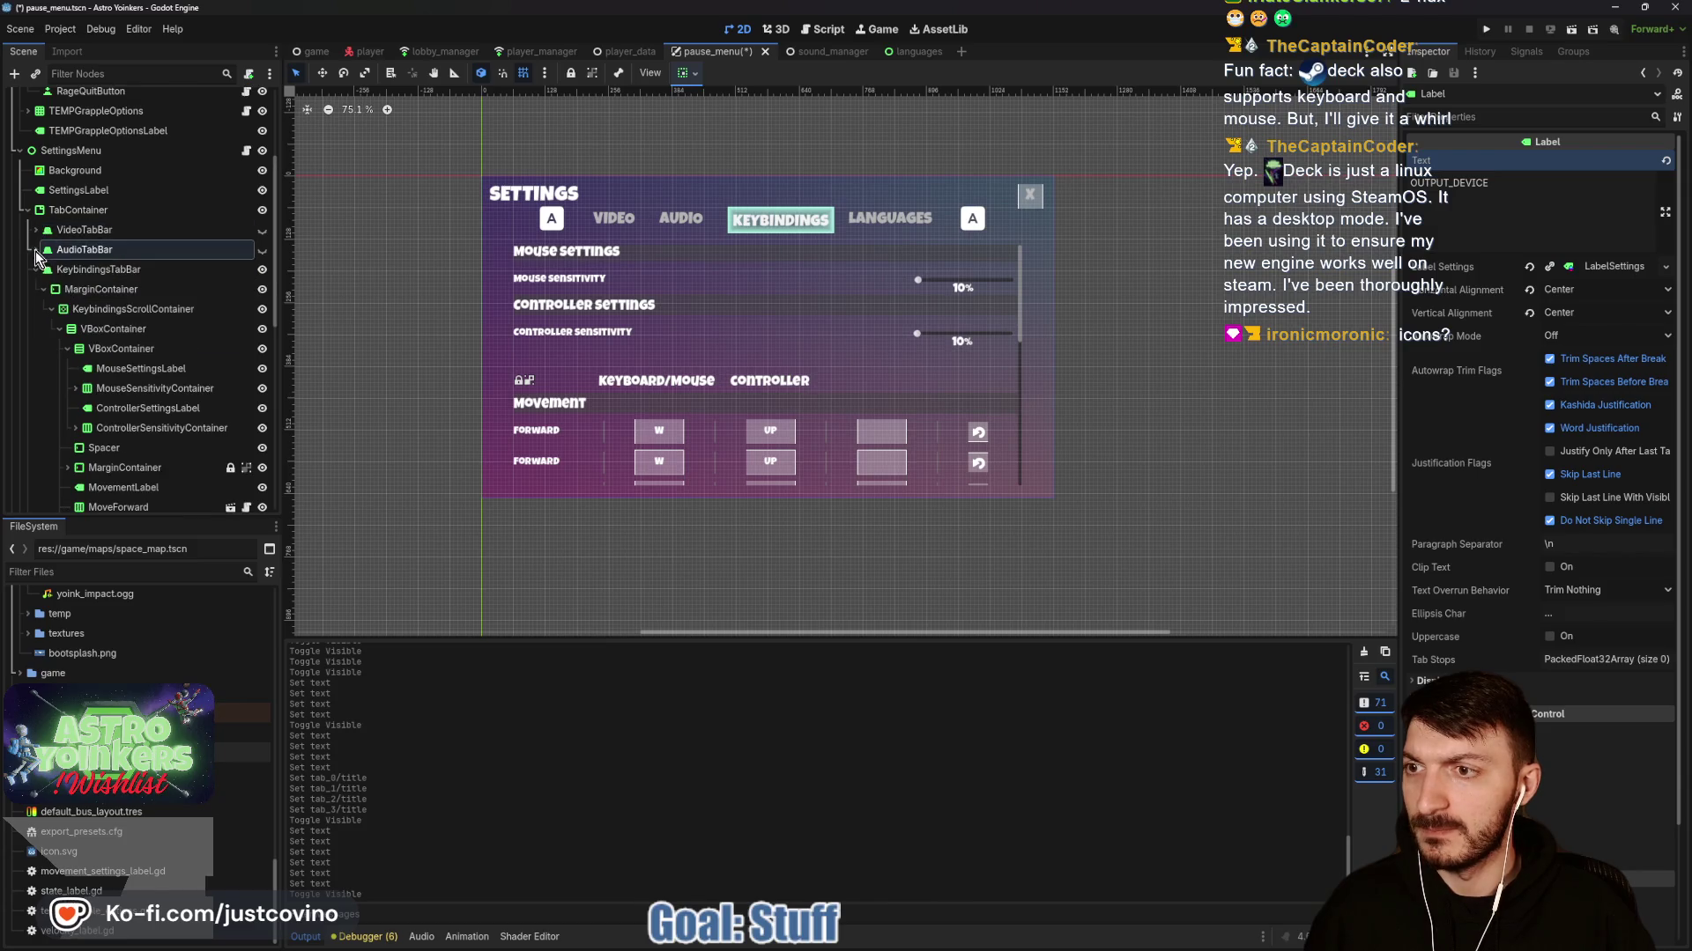
{"action": "left_click", "coordinate": [141, 368]}
{"action": "left_click", "coordinate": [1536, 182]}
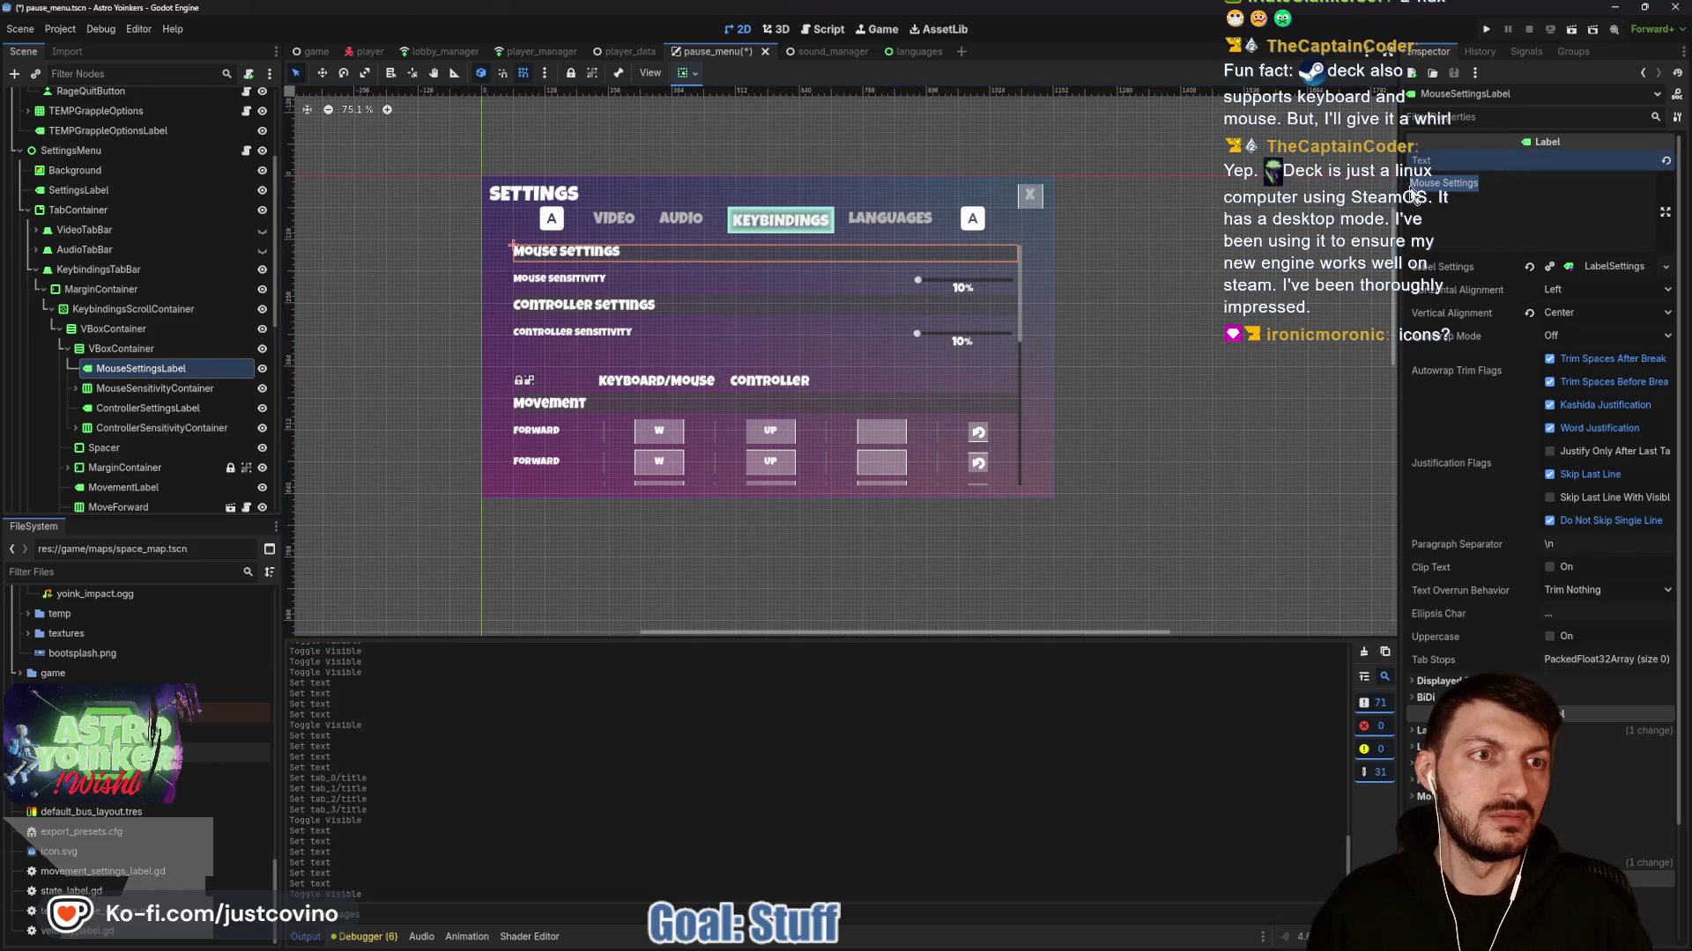
{"action": "key", "text": "ctrl+a"}
{"action": "type", "text": "MOUS"}
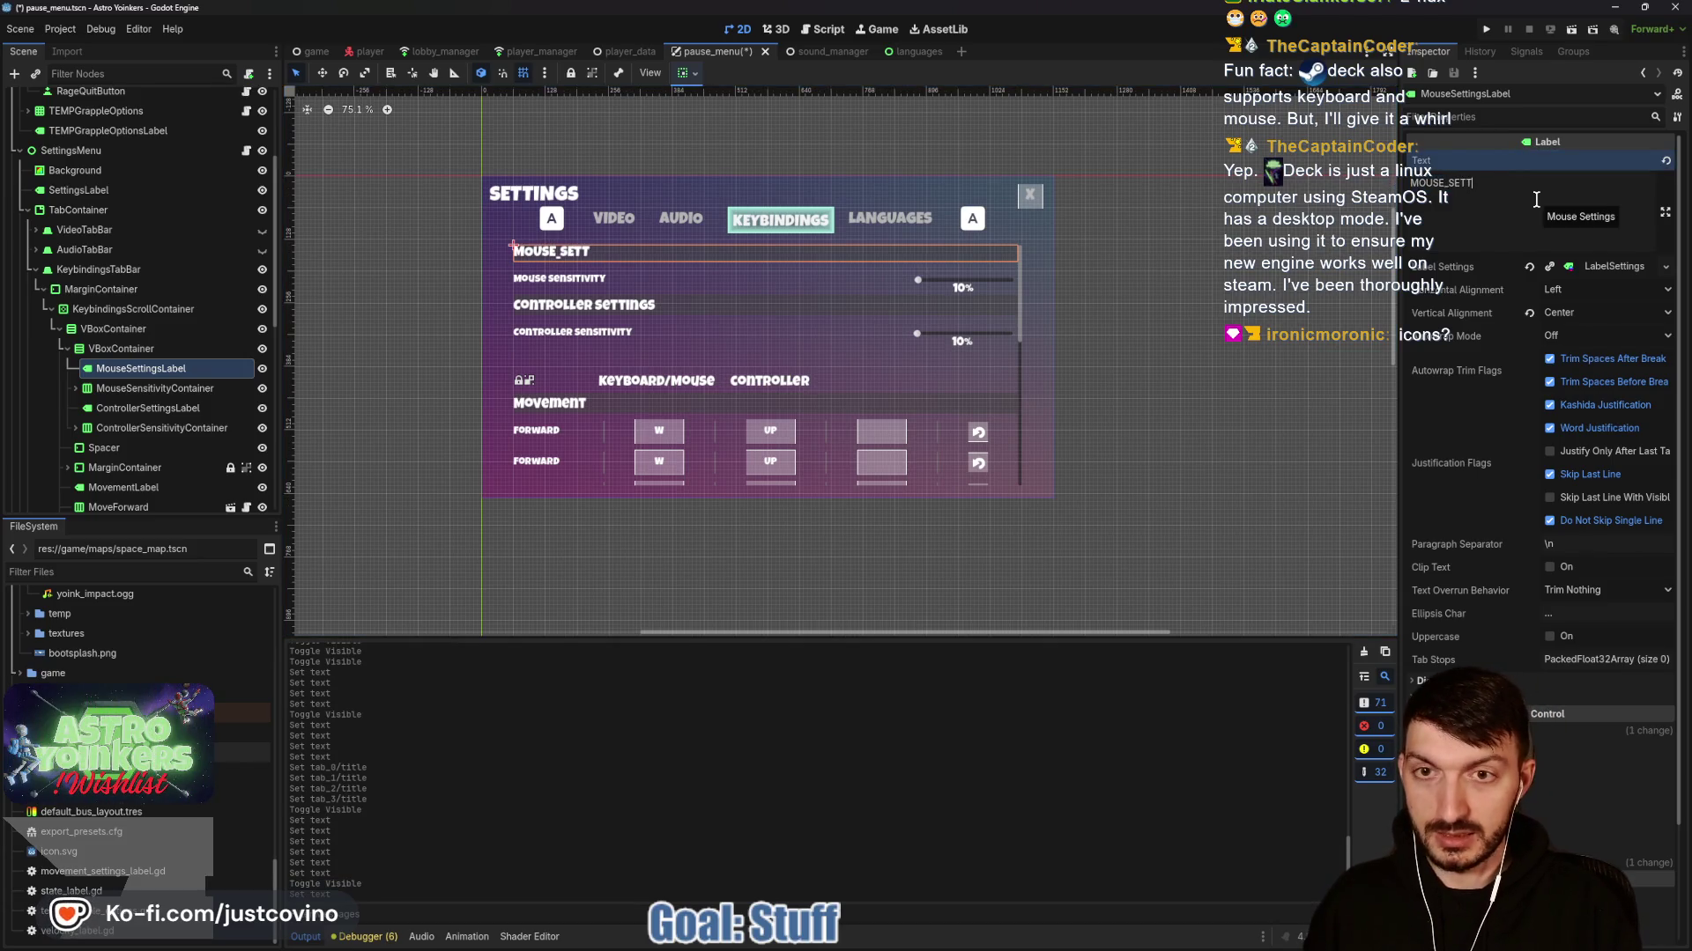
{"action": "key", "text": "ctrl+s"}
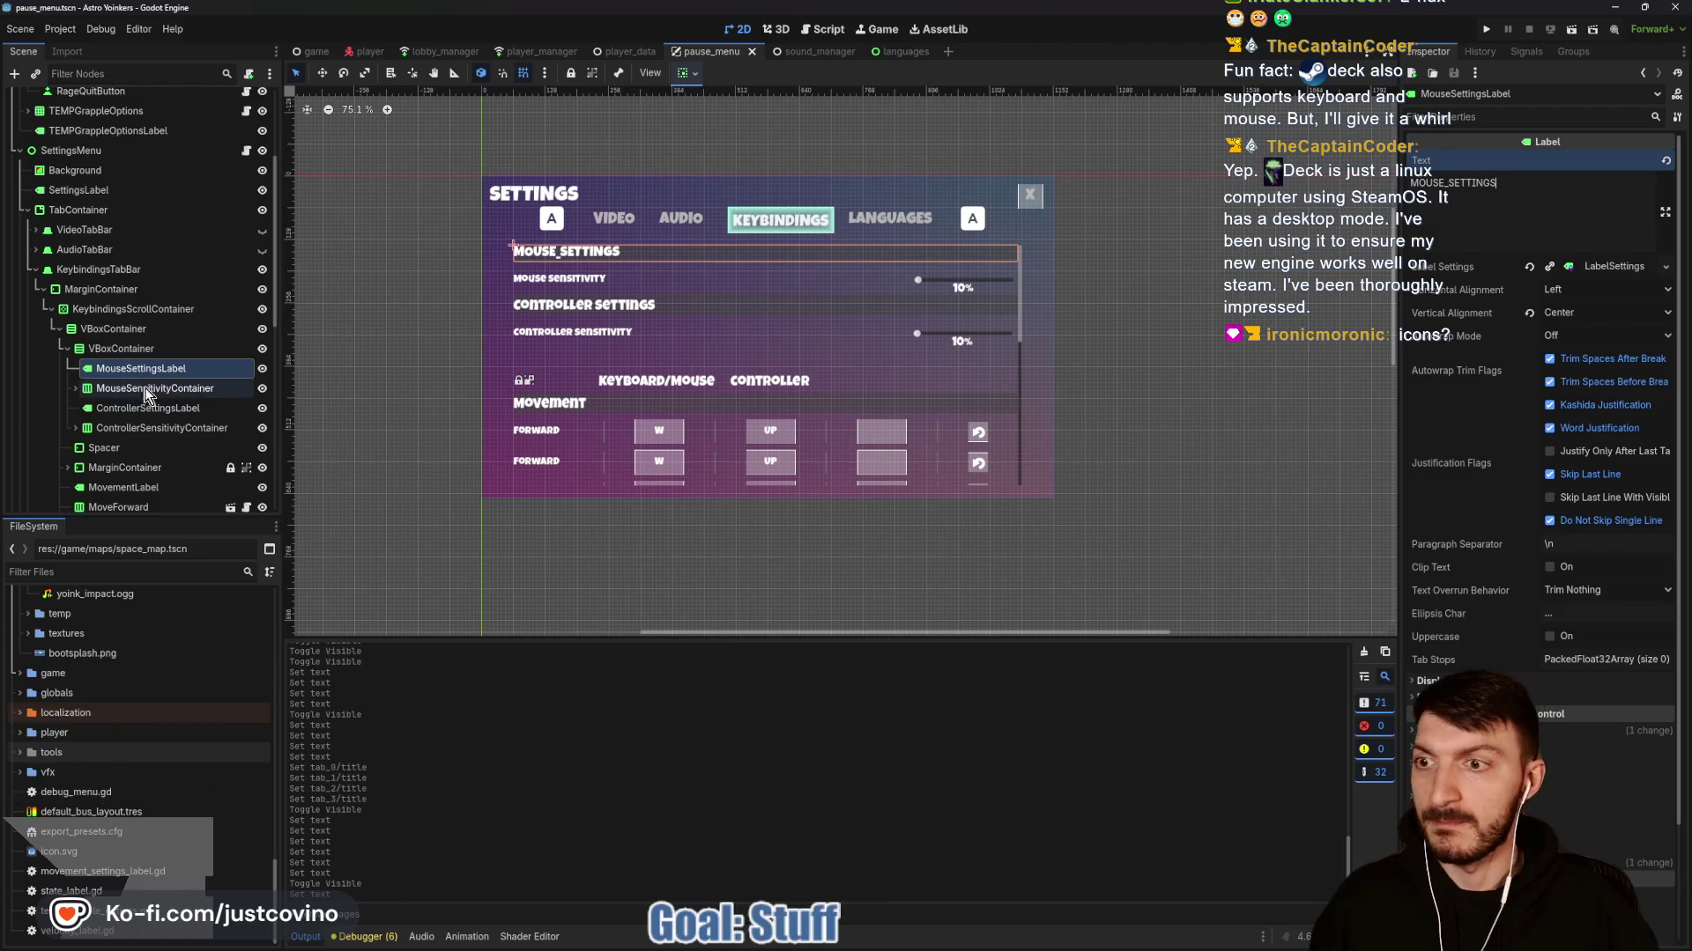
{"action": "left_click", "coordinate": [75, 388]}
{"action": "left_click", "coordinate": [115, 408]}
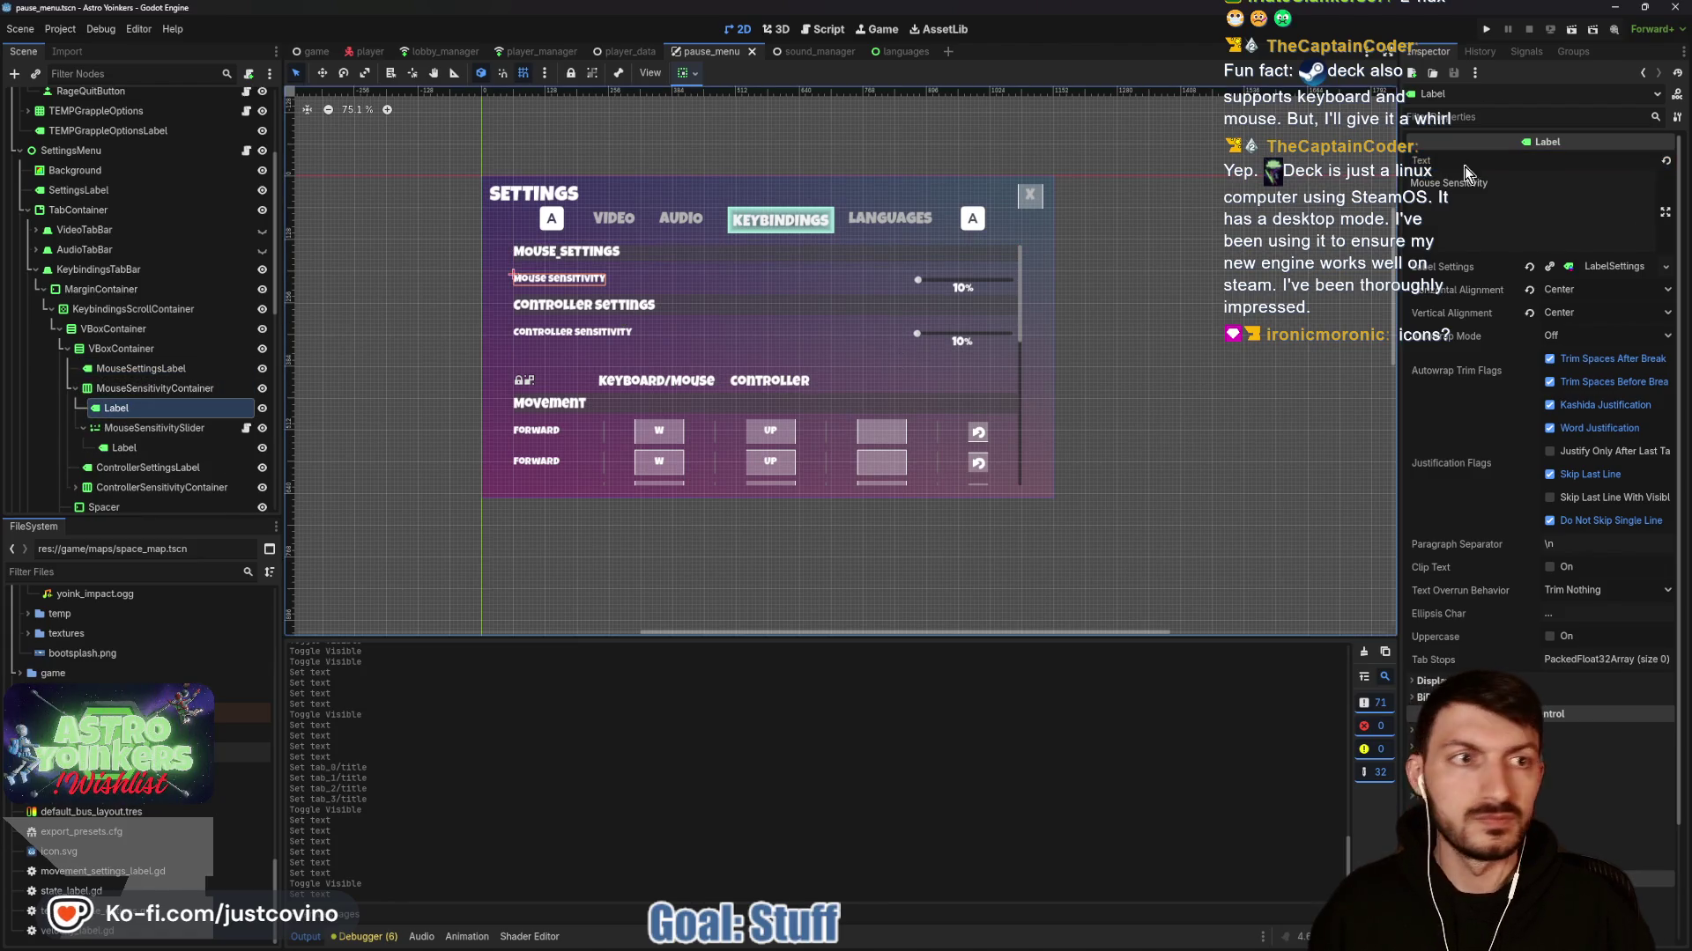
{"action": "left_click_drag", "start_coordinate": [1488, 182], "coordinate": [1368, 188]}
{"action": "type", "text": "MOUSE_"}
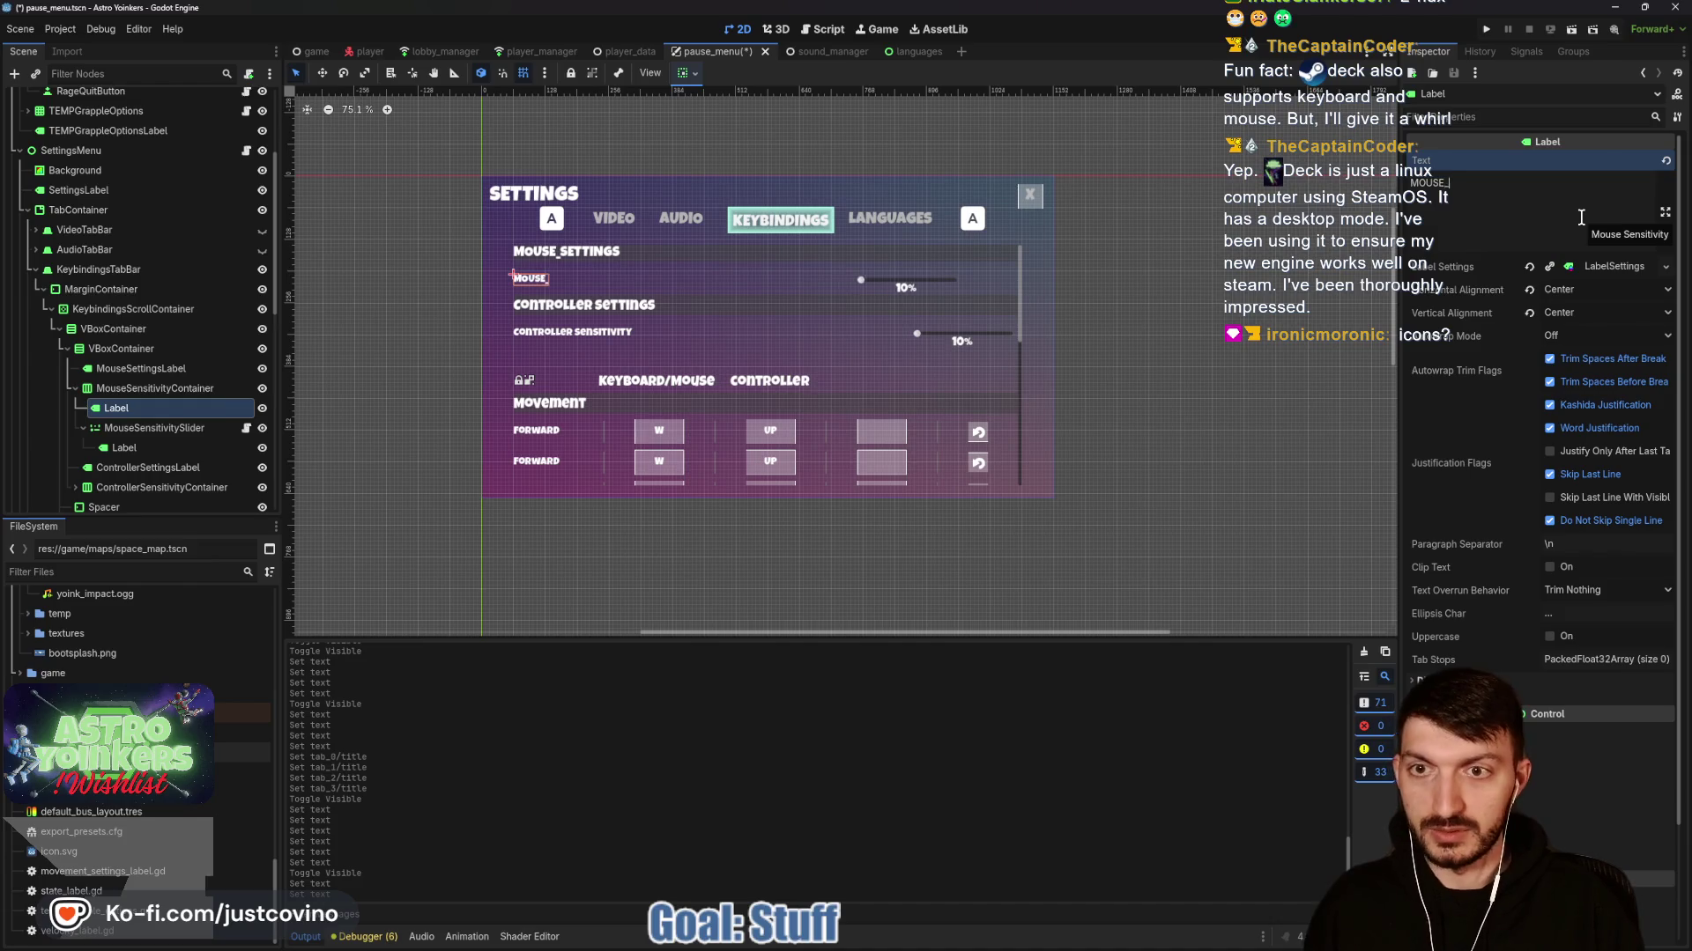
{"action": "type", "text": "SENSITIVITY"}
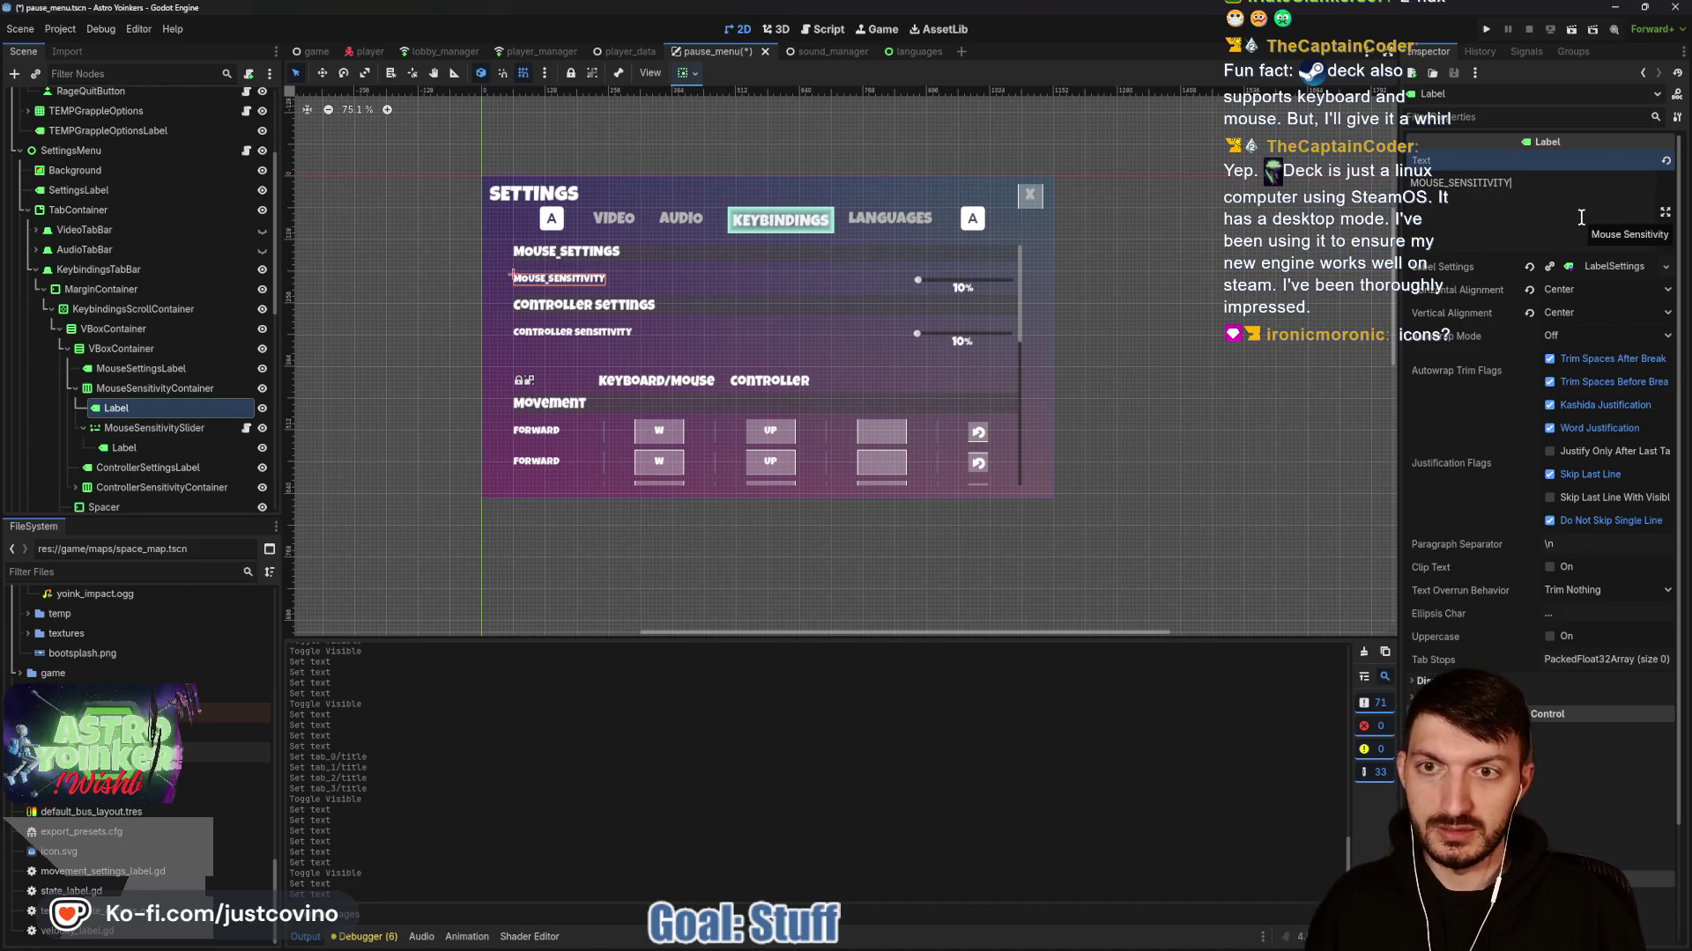
{"action": "key", "text": "ctrl+s"}
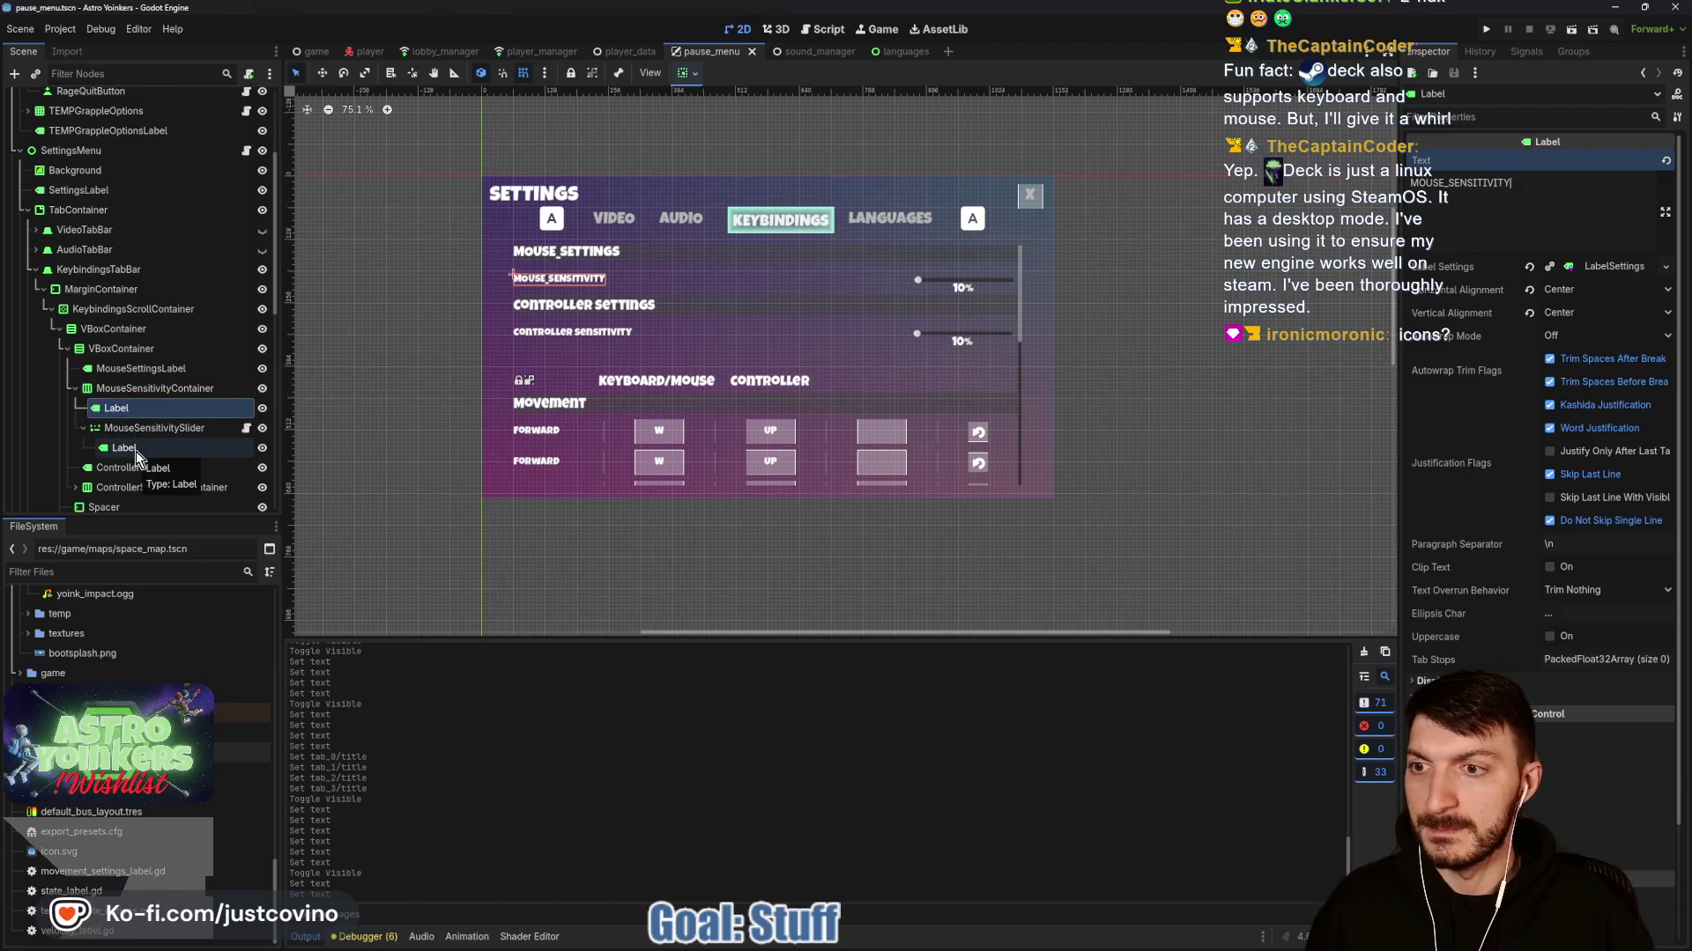
Set the Controller Settings and Controller Sensitivity labels to CONTROLLER_SETTINGS and CONTROLLER_SENSITIVITY.
{"action": "scroll", "coordinate": [141, 451], "scroll_direction": "down", "scroll_amount": 3}
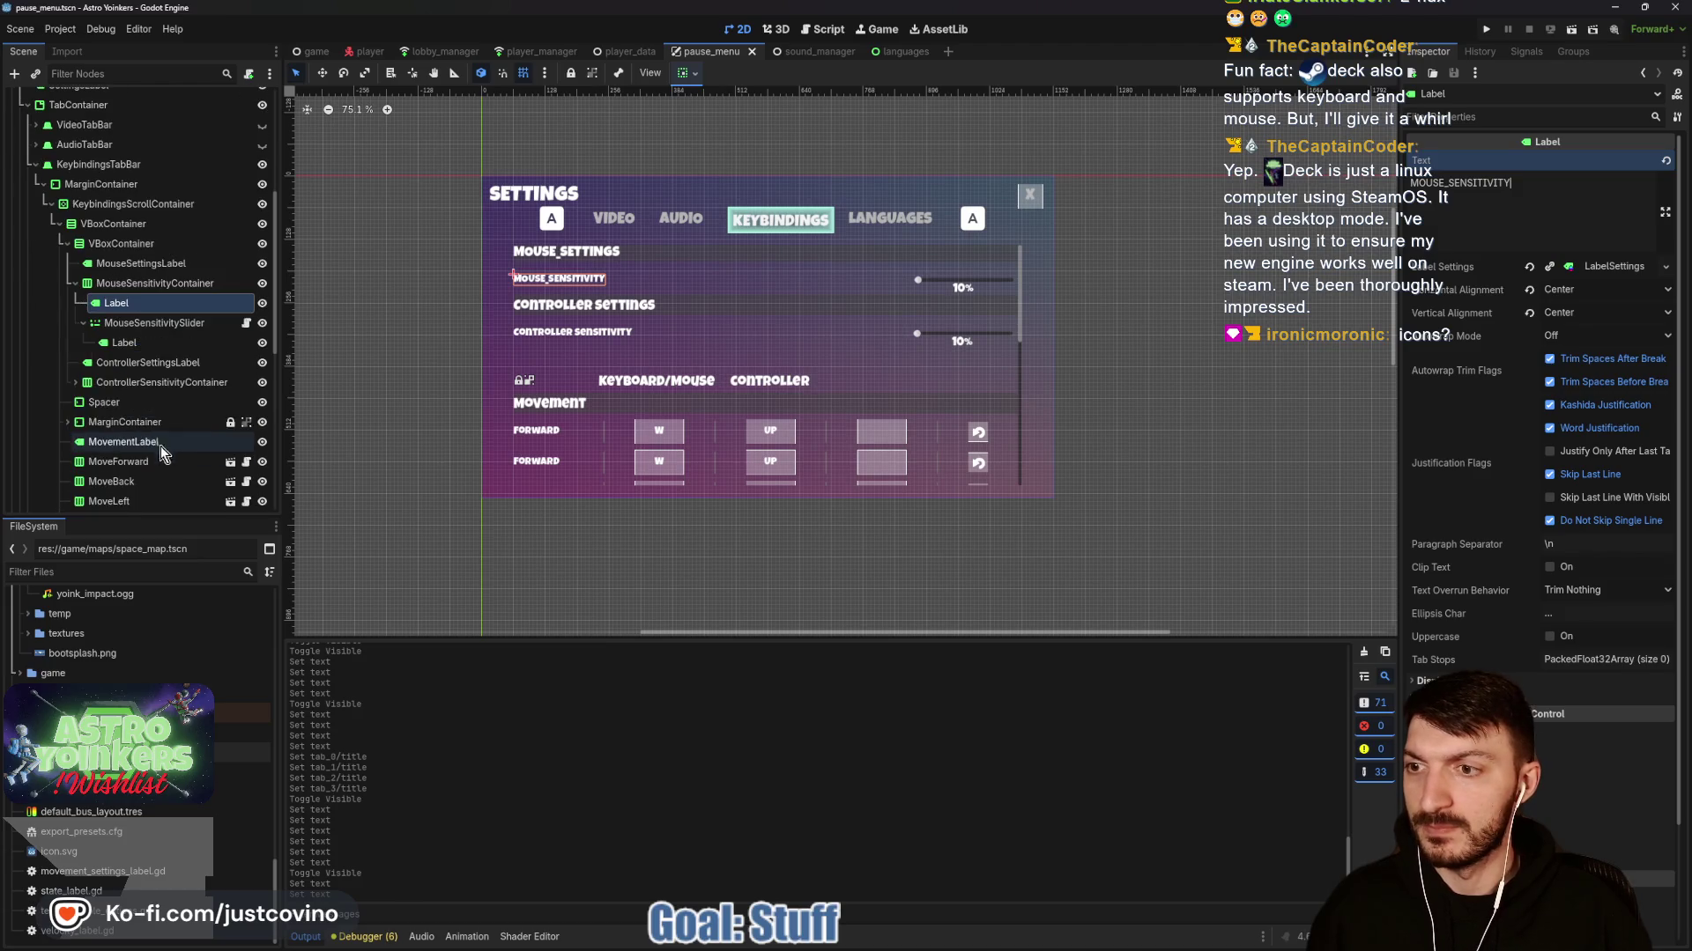
{"action": "left_click", "coordinate": [99, 365]}
{"action": "left_click", "coordinate": [1628, 186]}
{"action": "key", "text": "ctrl+a"}
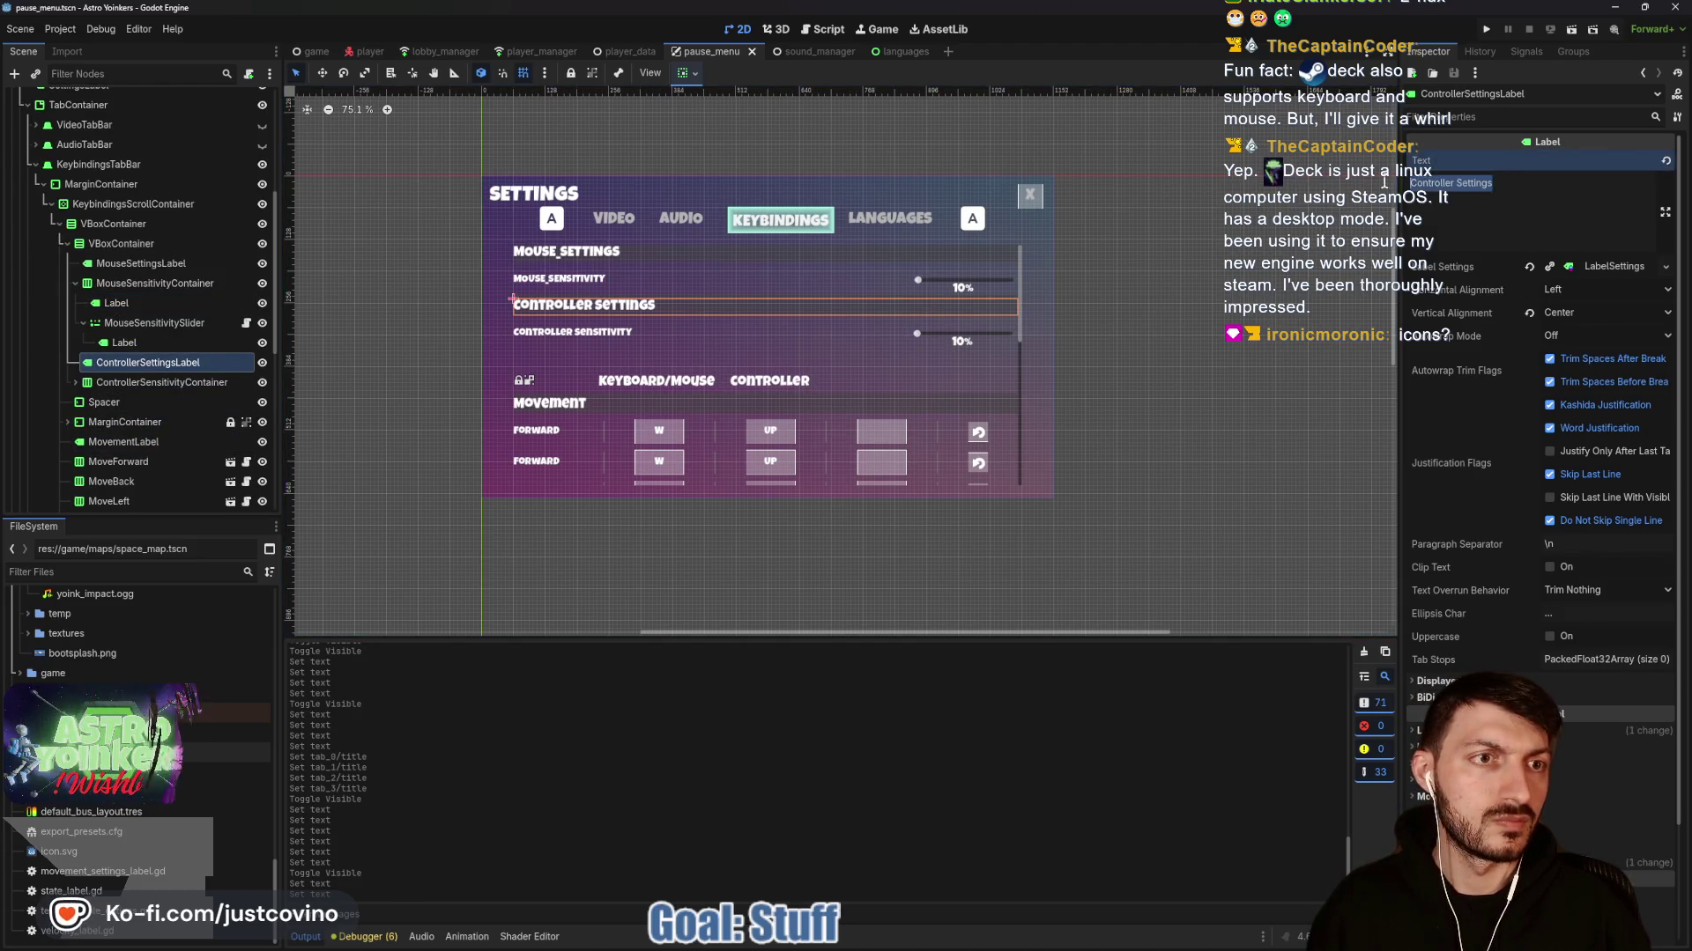
{"action": "type", "text": "CONTROLLER_SETTINGS"}
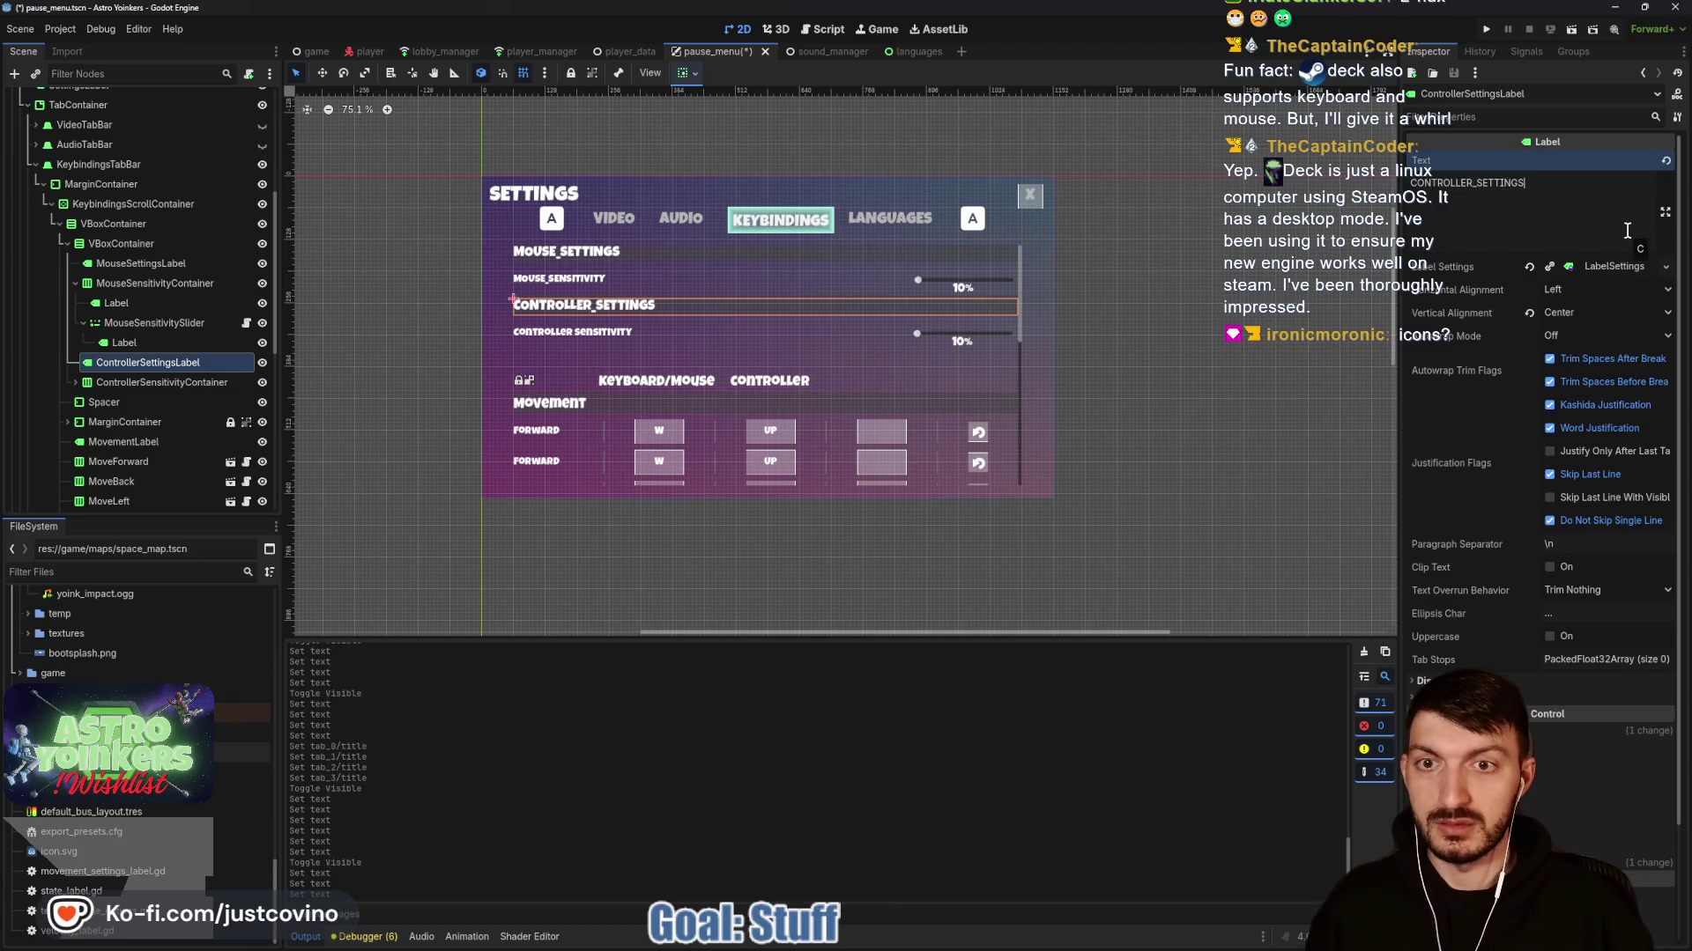
{"action": "key", "text": "ctrl+s"}
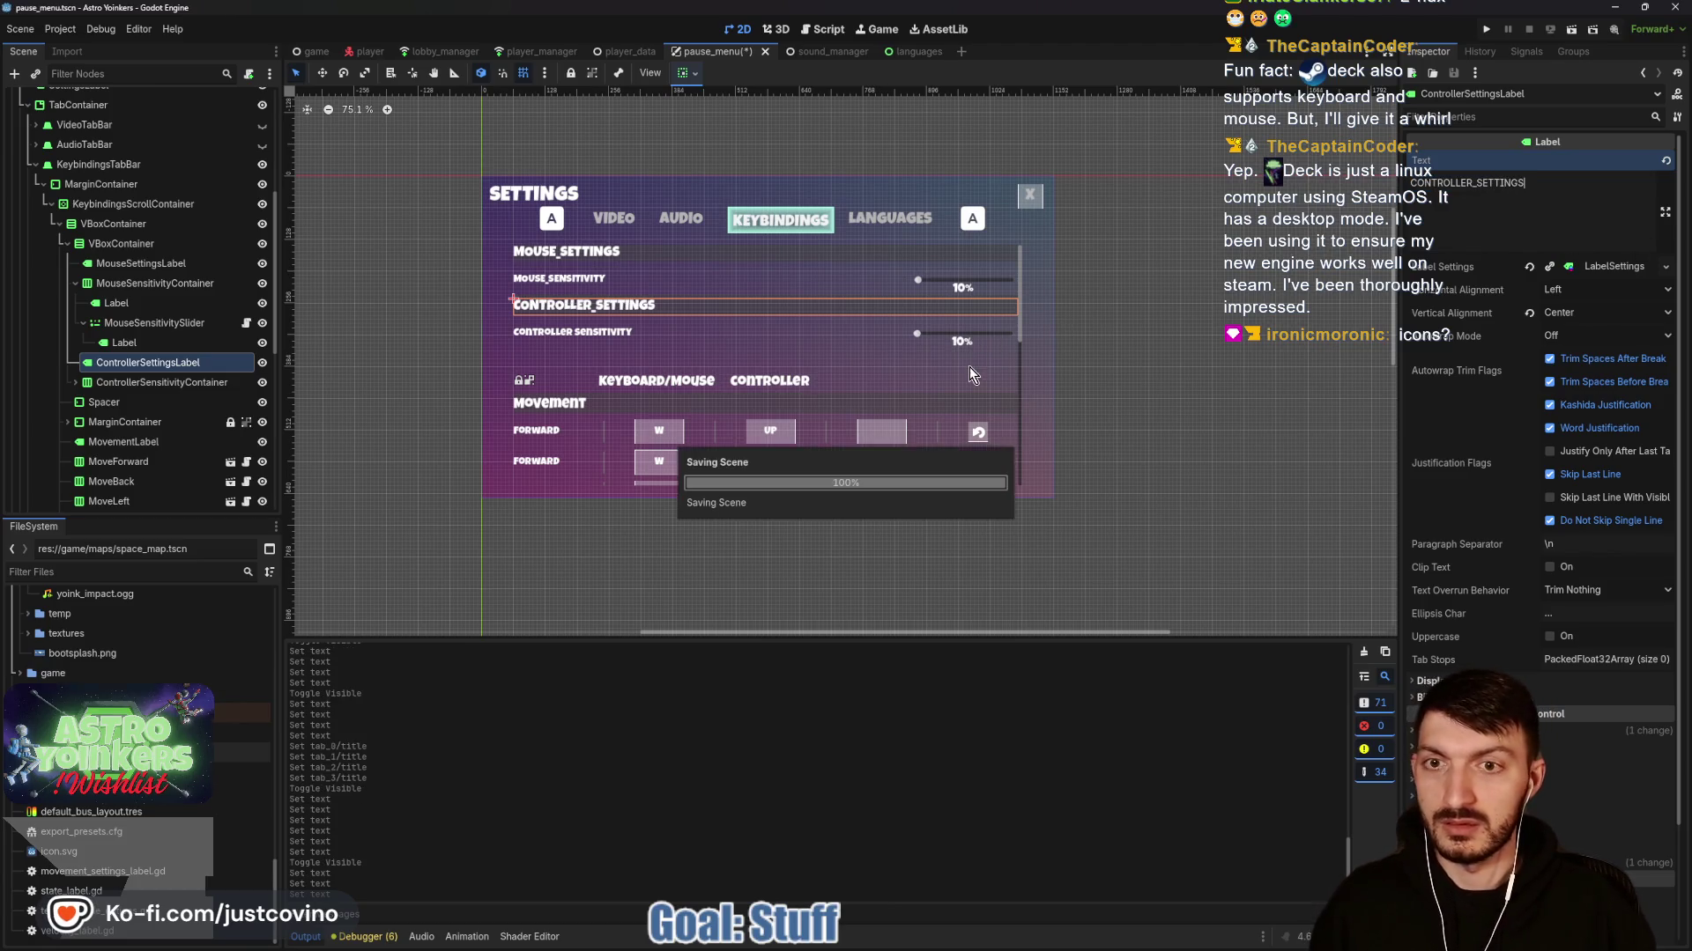
{"action": "left_click", "coordinate": [76, 383]}
{"action": "left_click", "coordinate": [174, 406]}
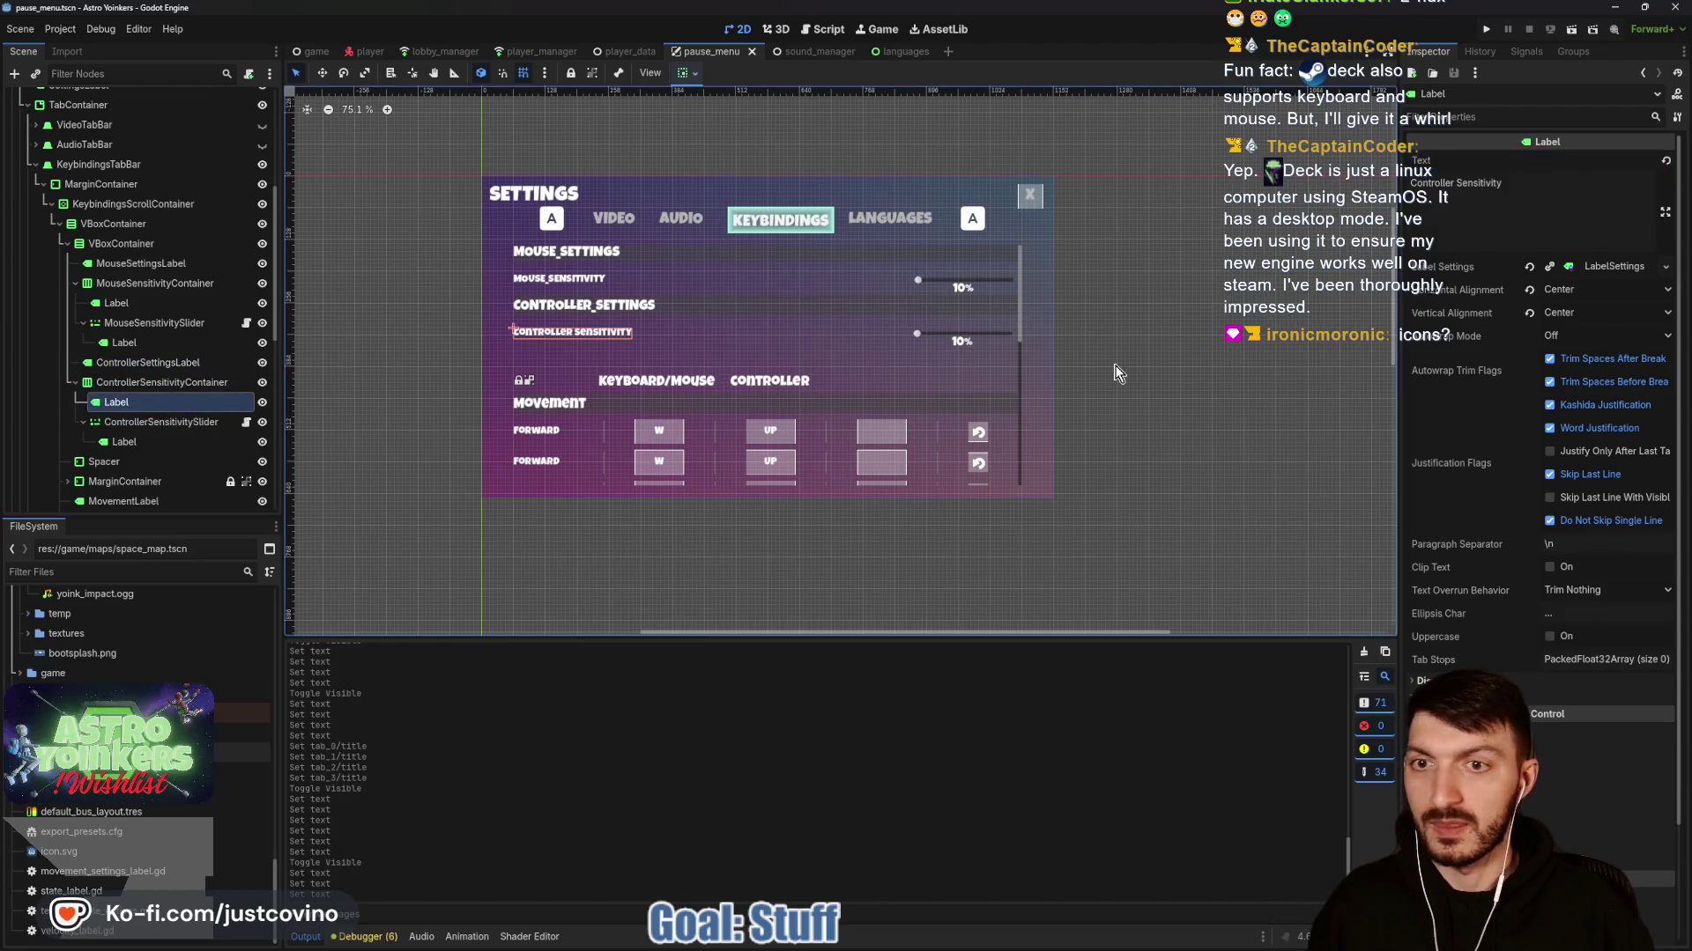
{"action": "left_click", "coordinate": [1533, 192]}
{"action": "key", "text": "ctrl+a"}
{"action": "type", "text": "CONTRO"}
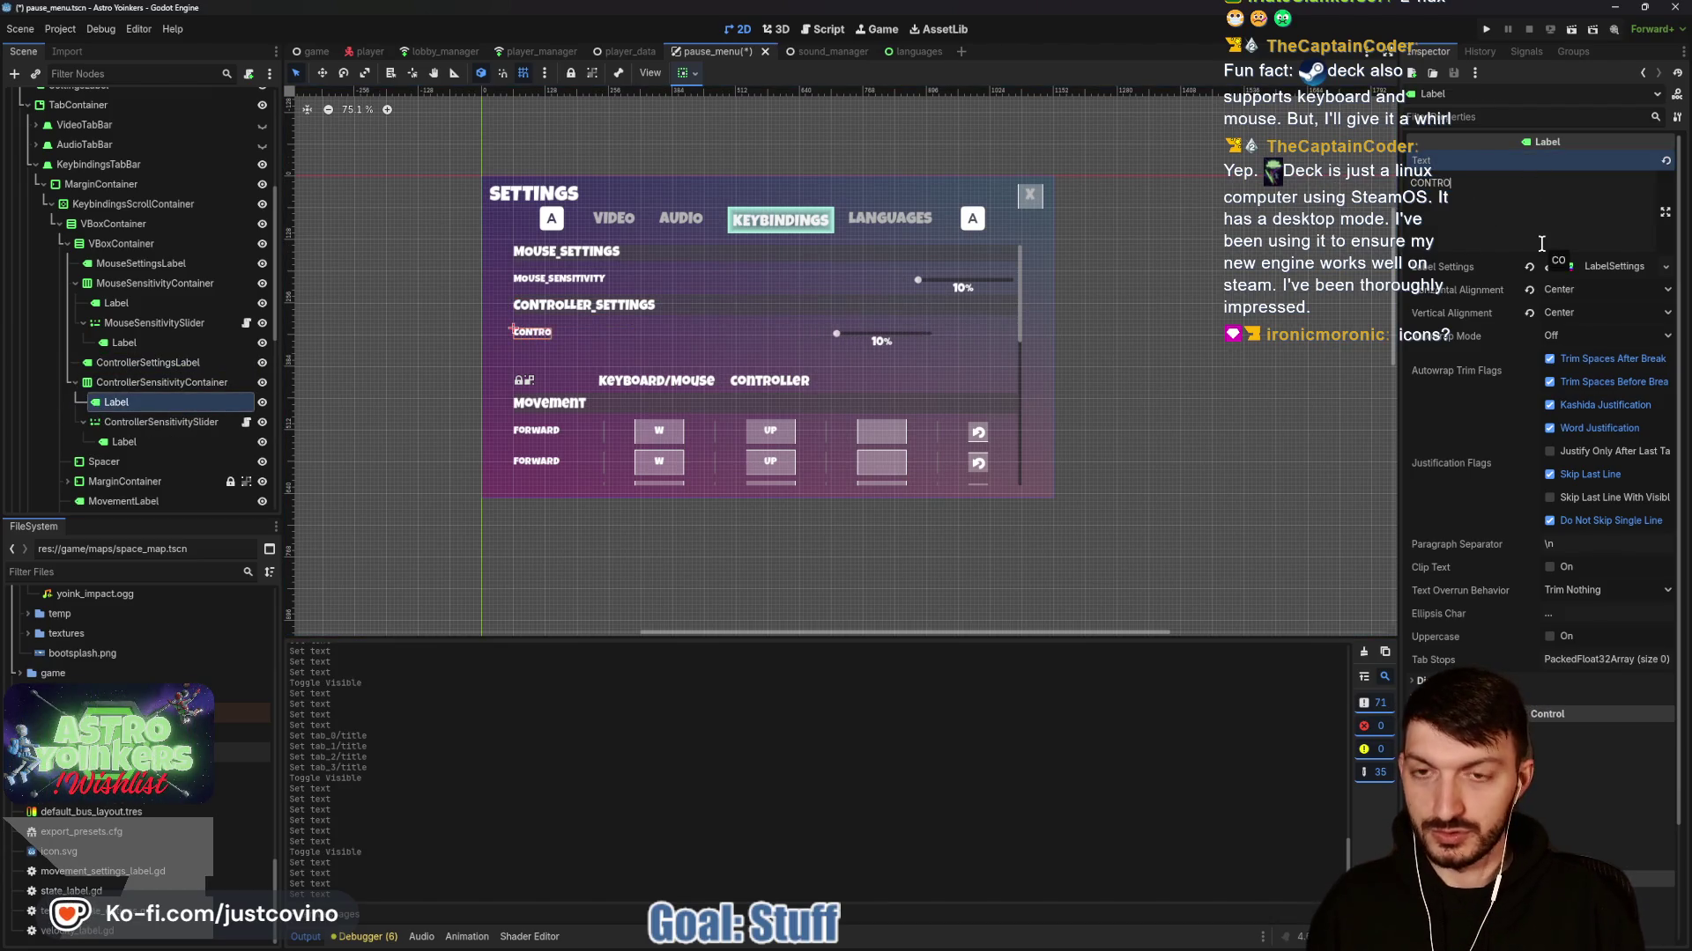
{"action": "type", "text": "LLER_SENSITIVITY"}
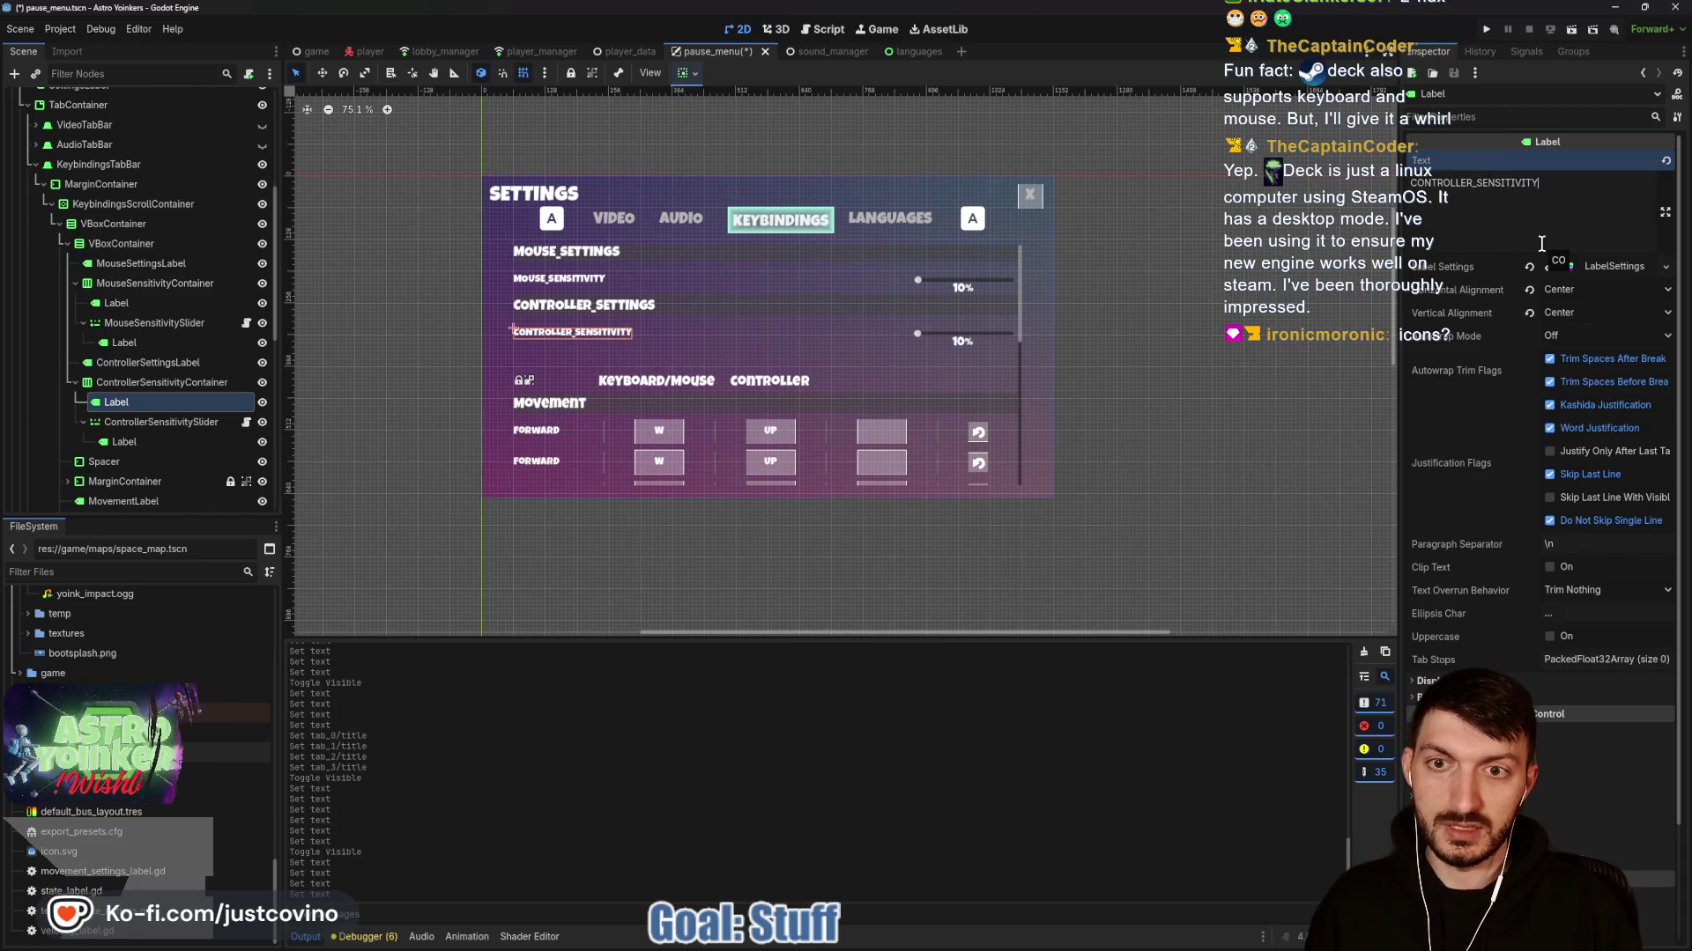
{"action": "key", "text": "ctrl+s"}
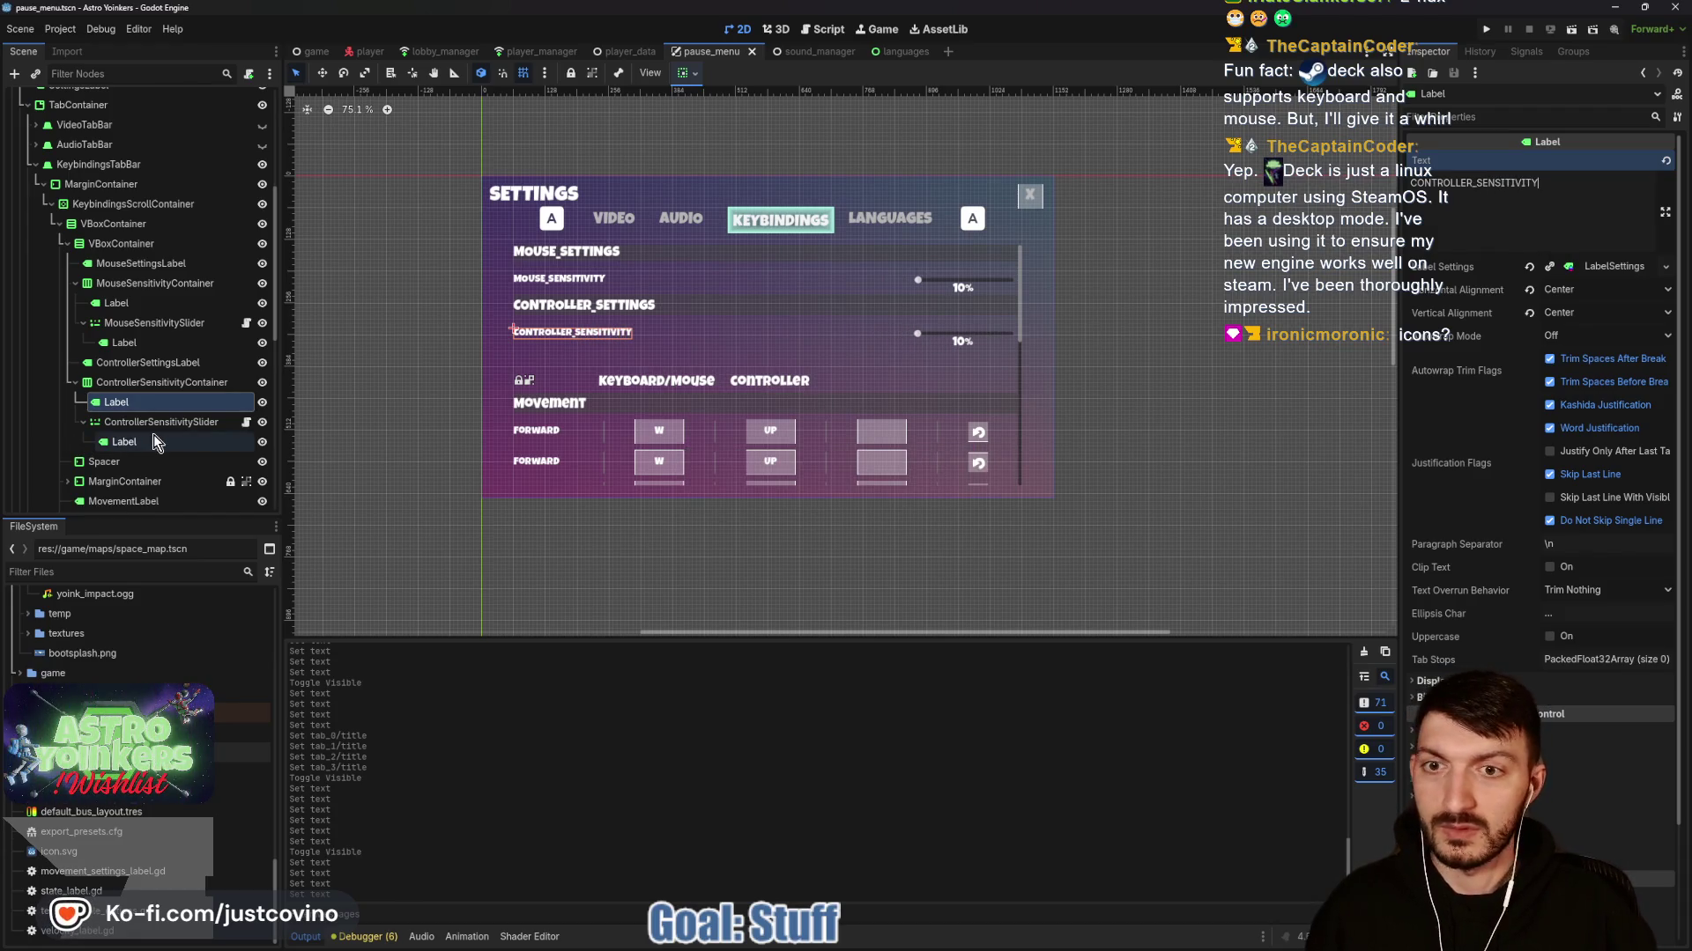
Change the Keyboard/Mouse input-type label text to KEYBOARD_MOUSE and save.
{"action": "scroll", "coordinate": [153, 435], "scroll_direction": "down", "scroll_amount": 2}
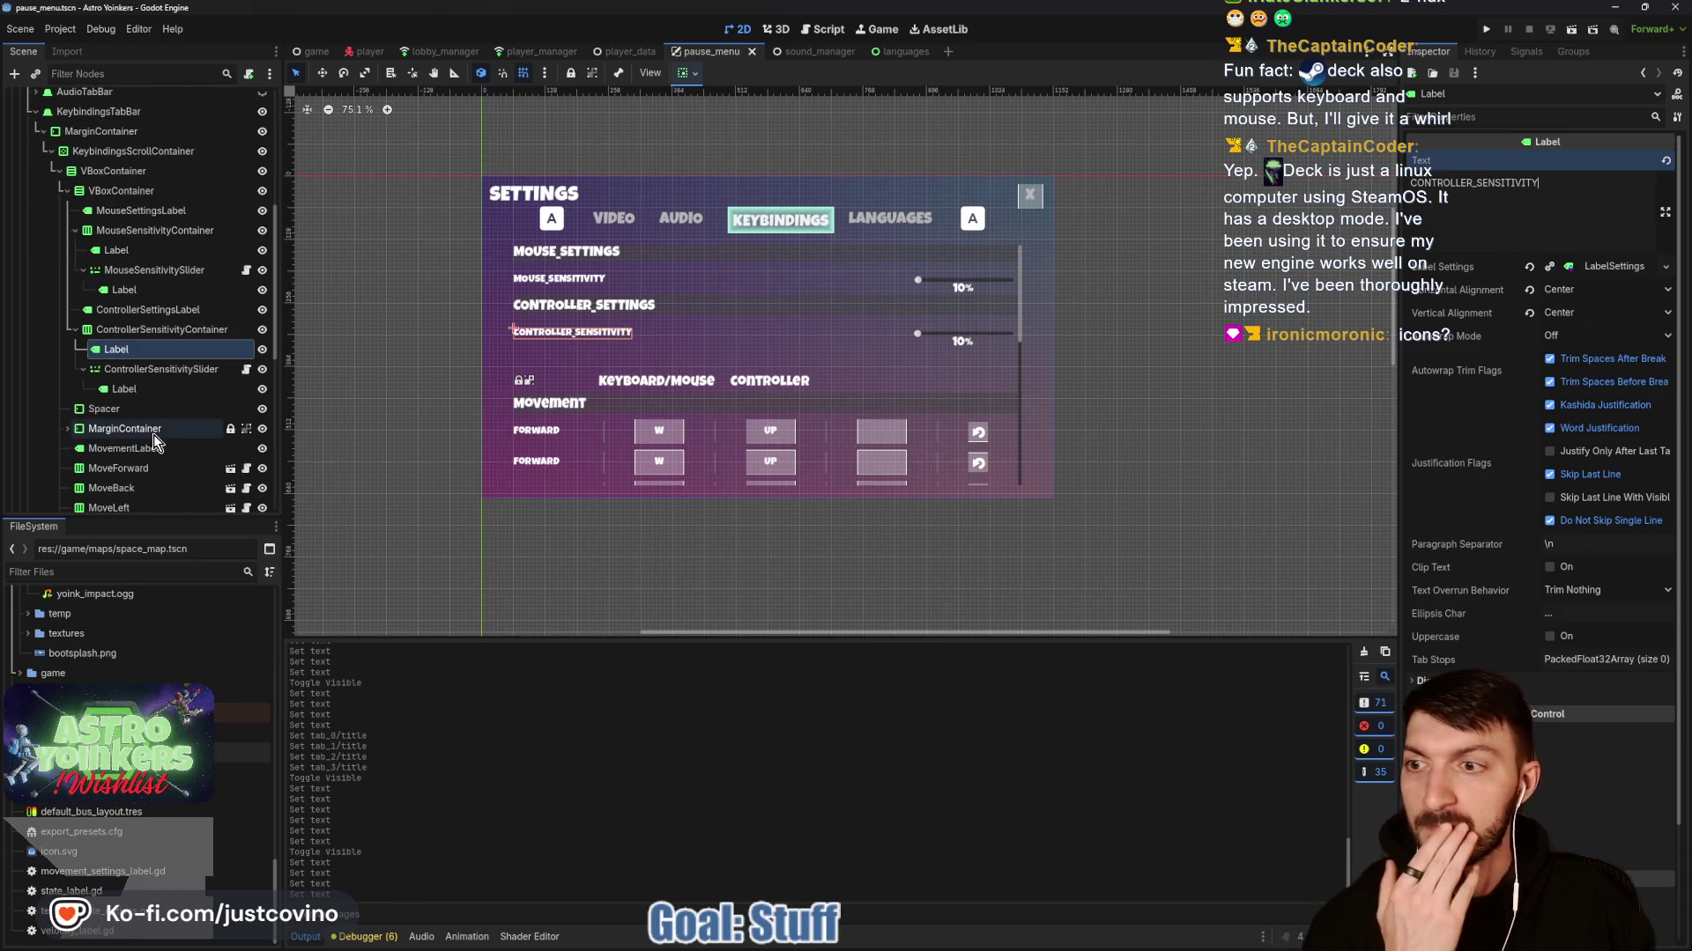
{"action": "left_click", "coordinate": [68, 429]}
{"action": "scroll", "coordinate": [163, 365], "scroll_direction": "down", "scroll_amount": 3}
{"action": "left_click", "coordinate": [162, 365]}
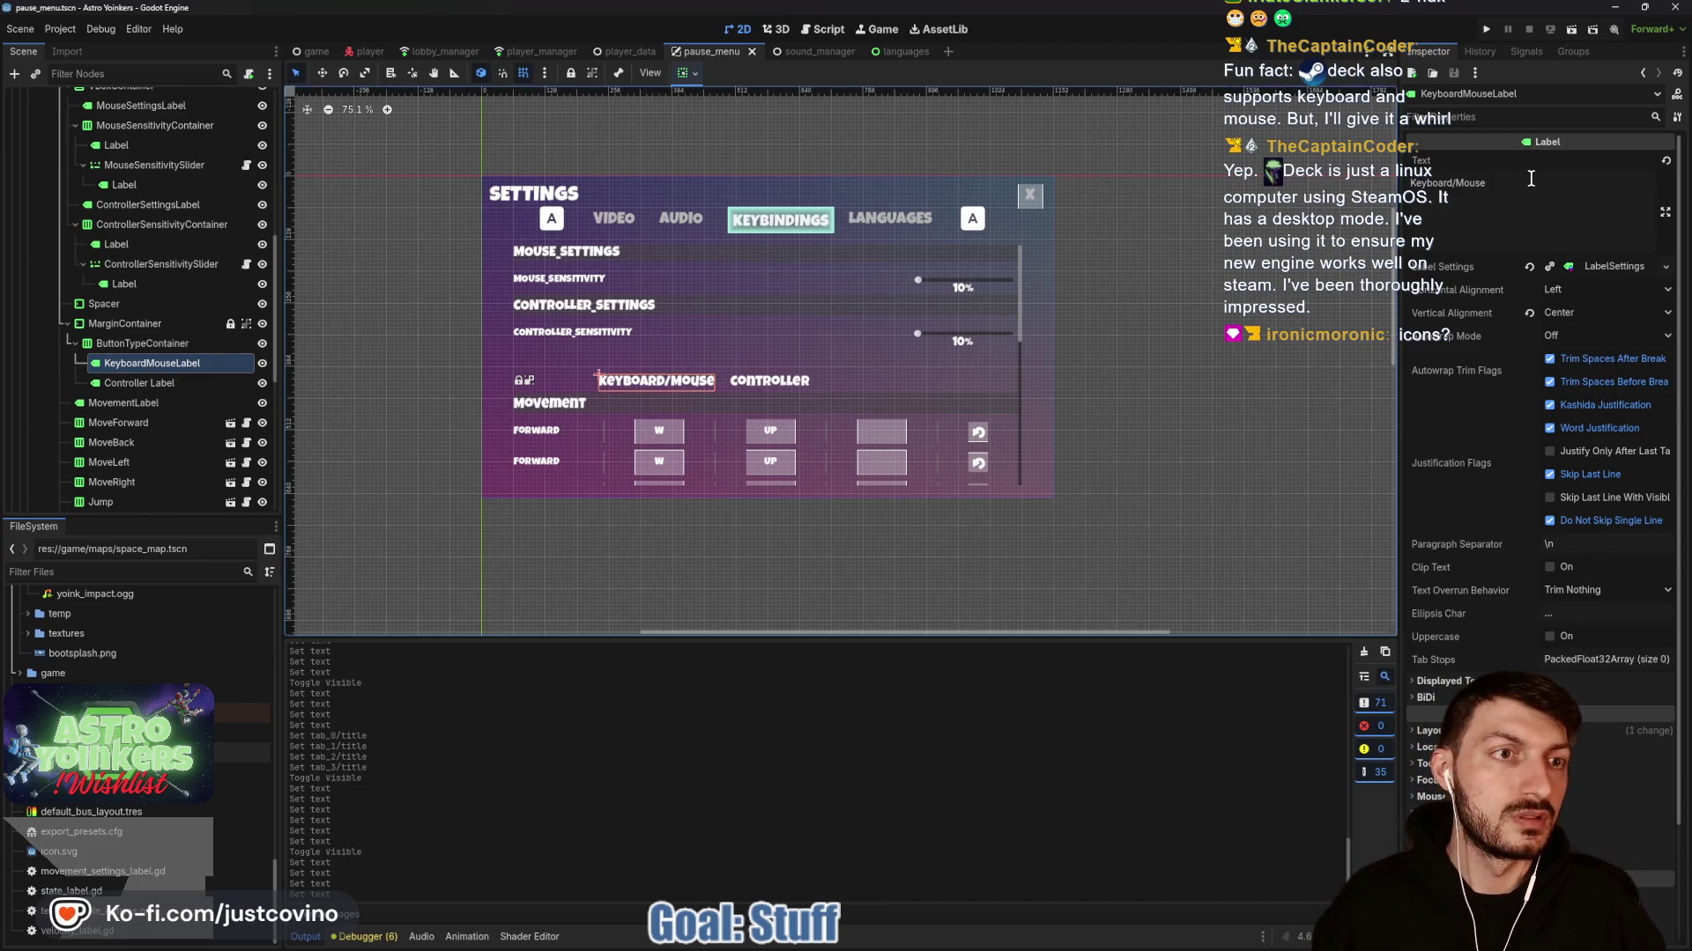
{"action": "left_click_drag", "start_coordinate": [1530, 178], "coordinate": [1385, 180]}
{"action": "type", "text": "KEYBOARD_MOUSE"}
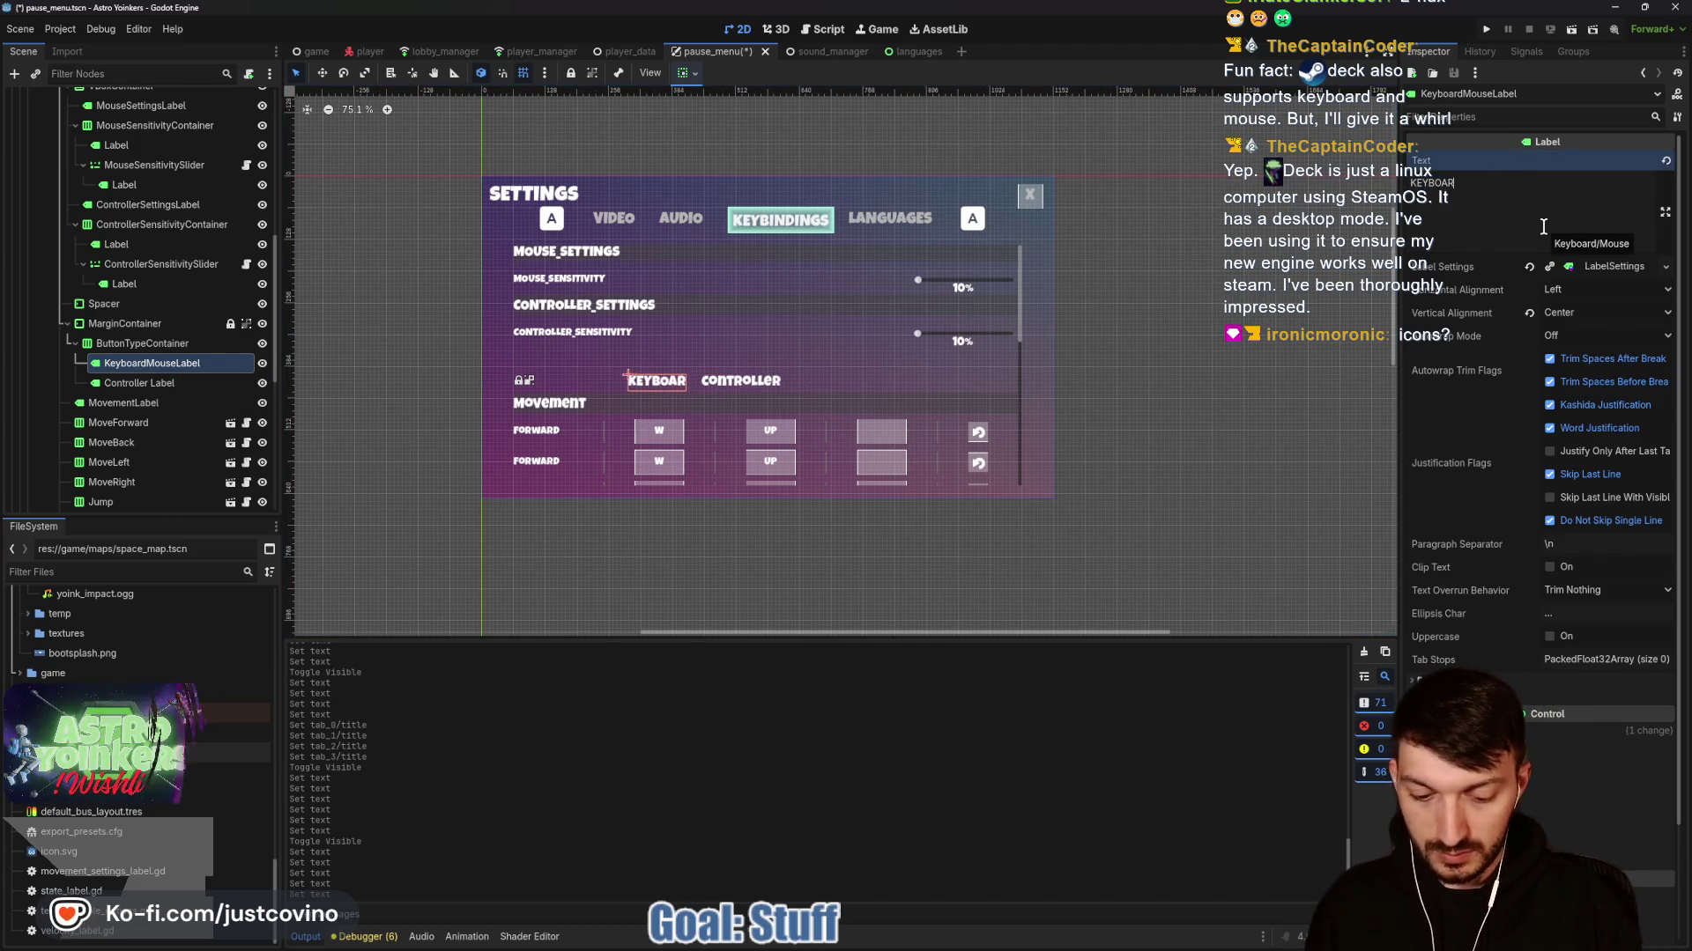
{"action": "key", "text": "ctrl+s"}
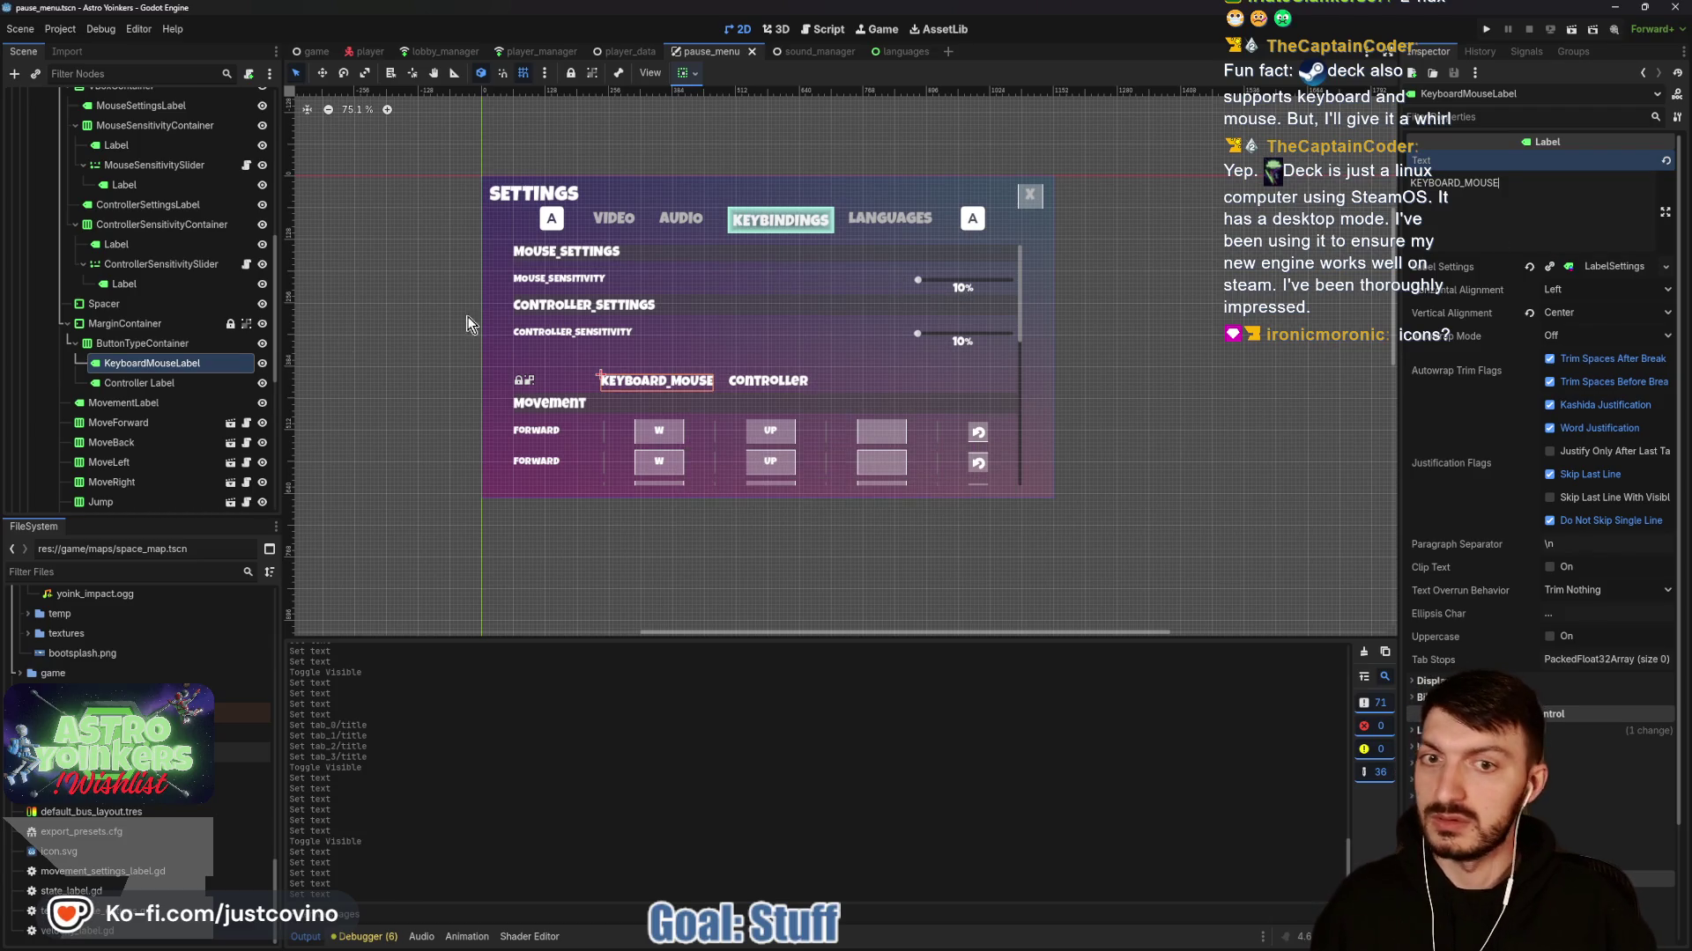
Set the Controller label to CONTROLLER and the Movement label to MOVEMENT, saving the pause menu.
{"action": "left_click", "coordinate": [130, 391]}
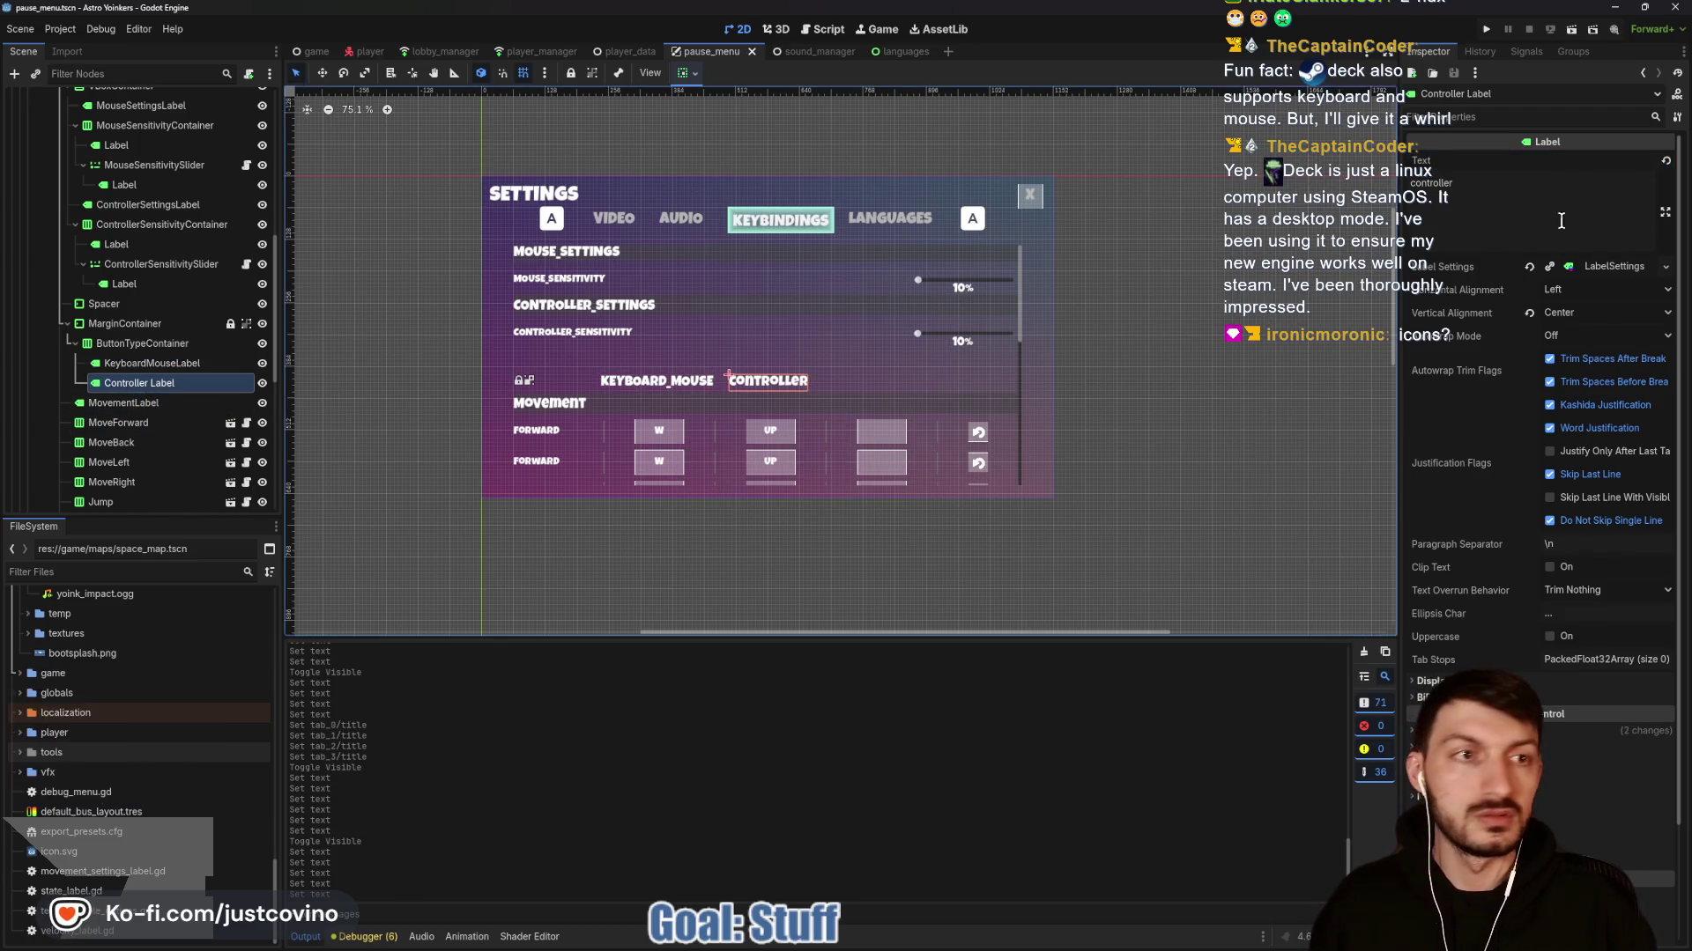
{"action": "double_click", "coordinate": [1589, 218]}
{"action": "type", "text": "CONTROL"}
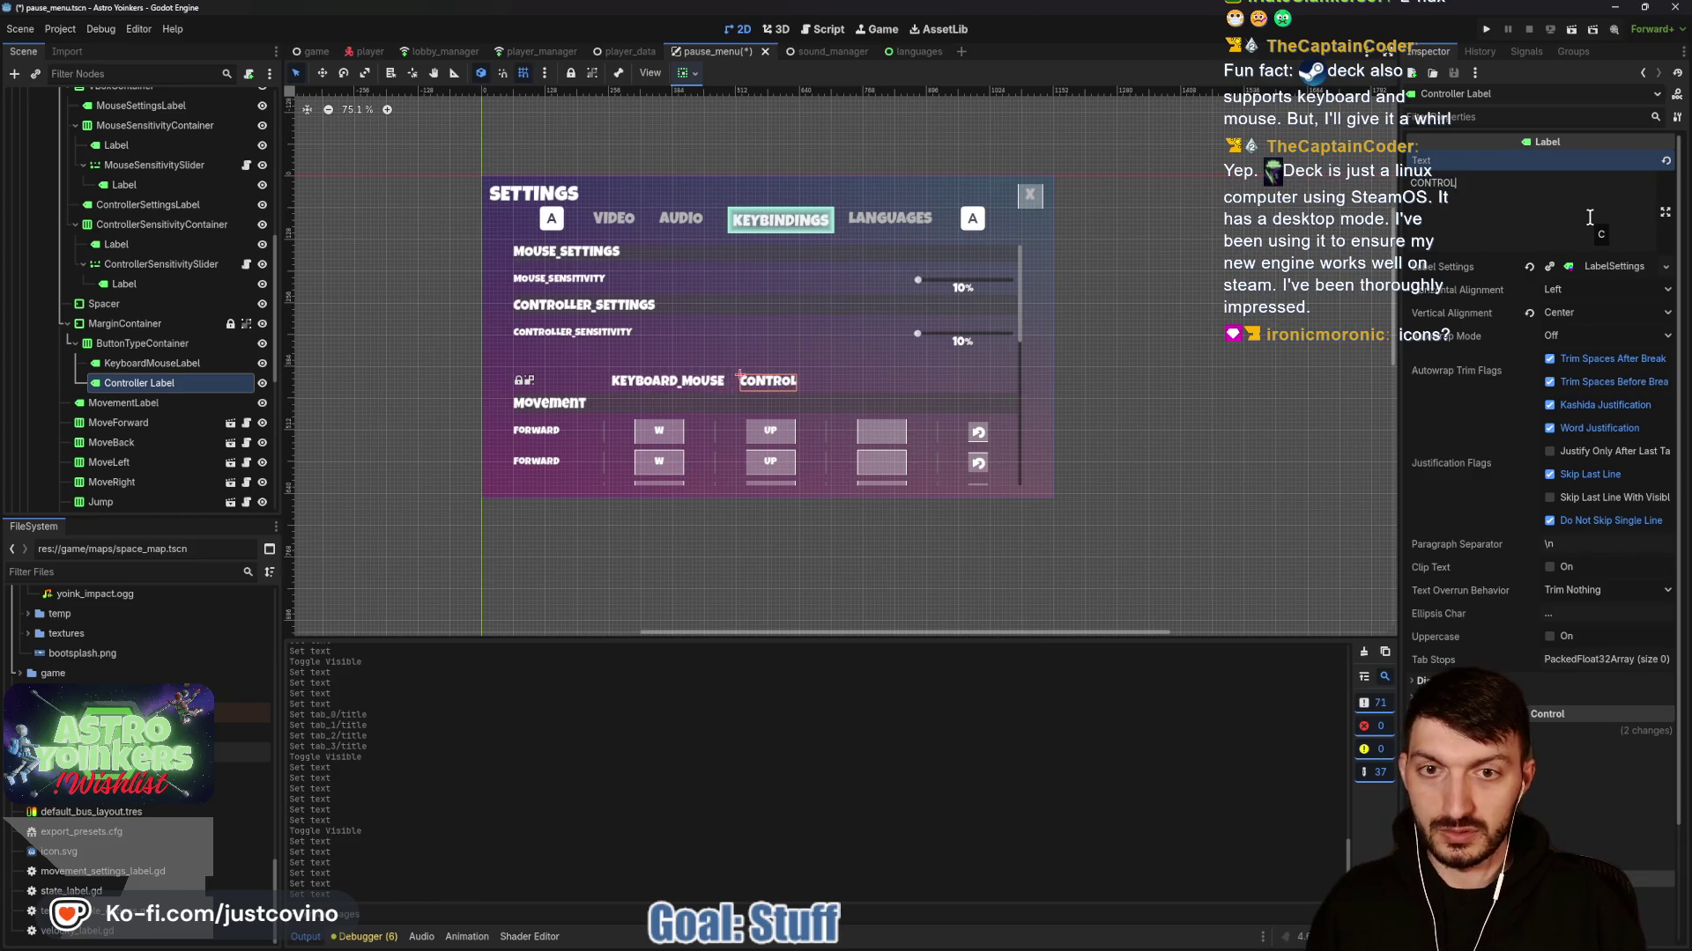
{"action": "type", "text": "LER"}
{"action": "key", "text": "ctrl+s"}
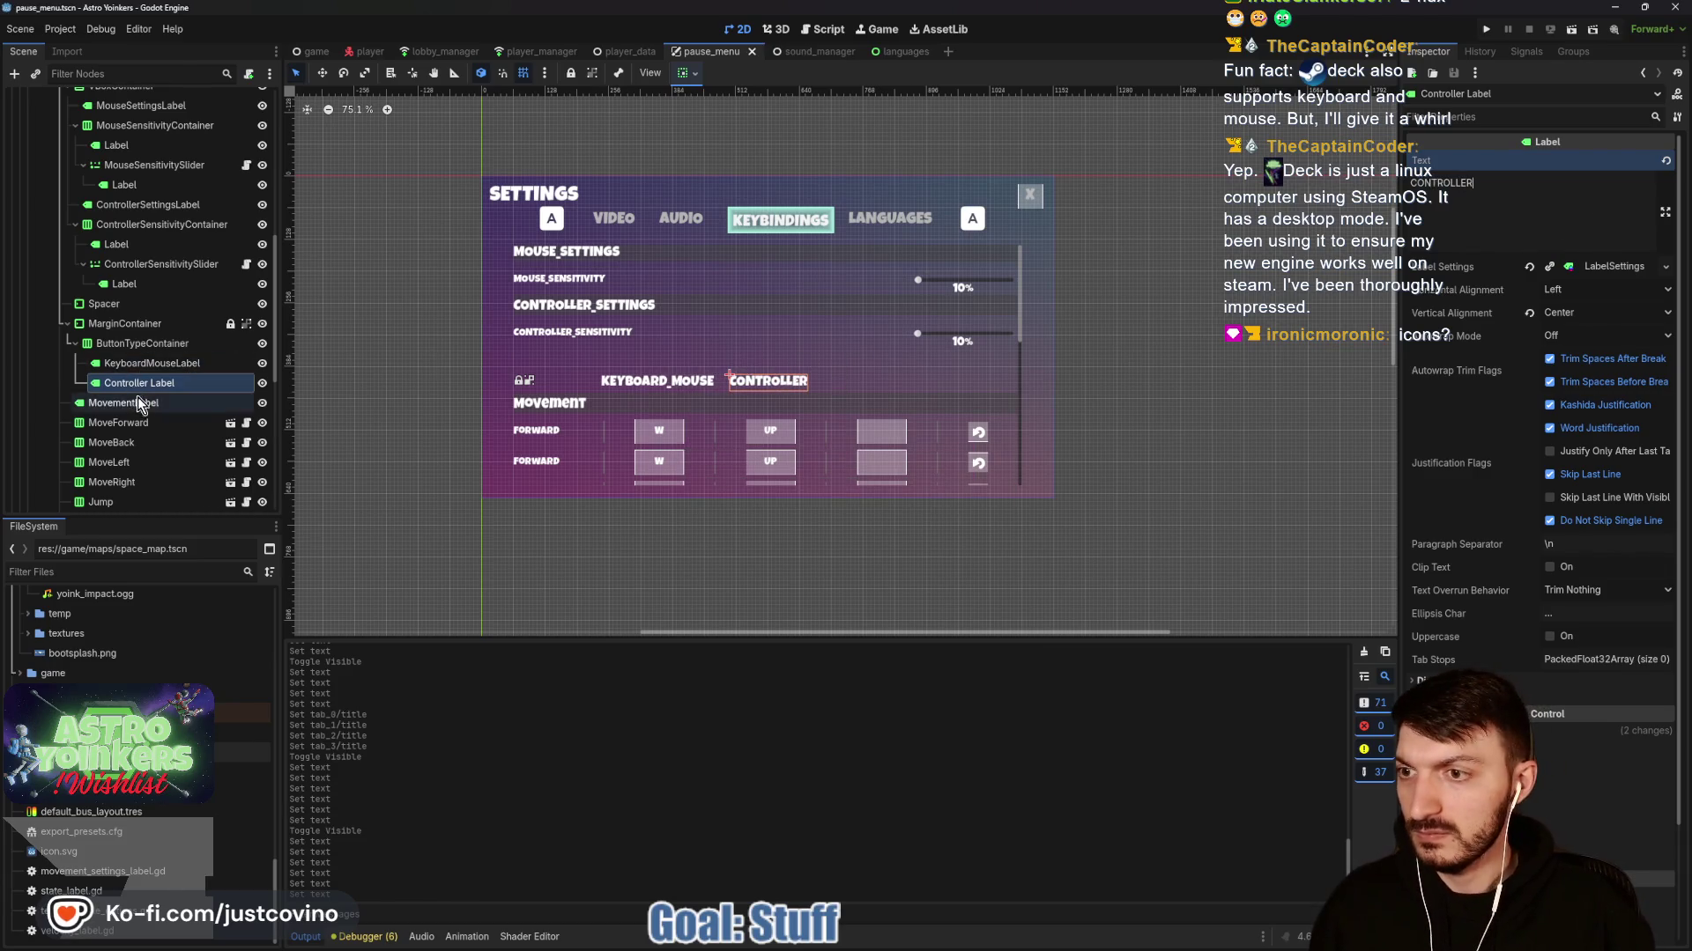
{"action": "left_click", "coordinate": [139, 404]}
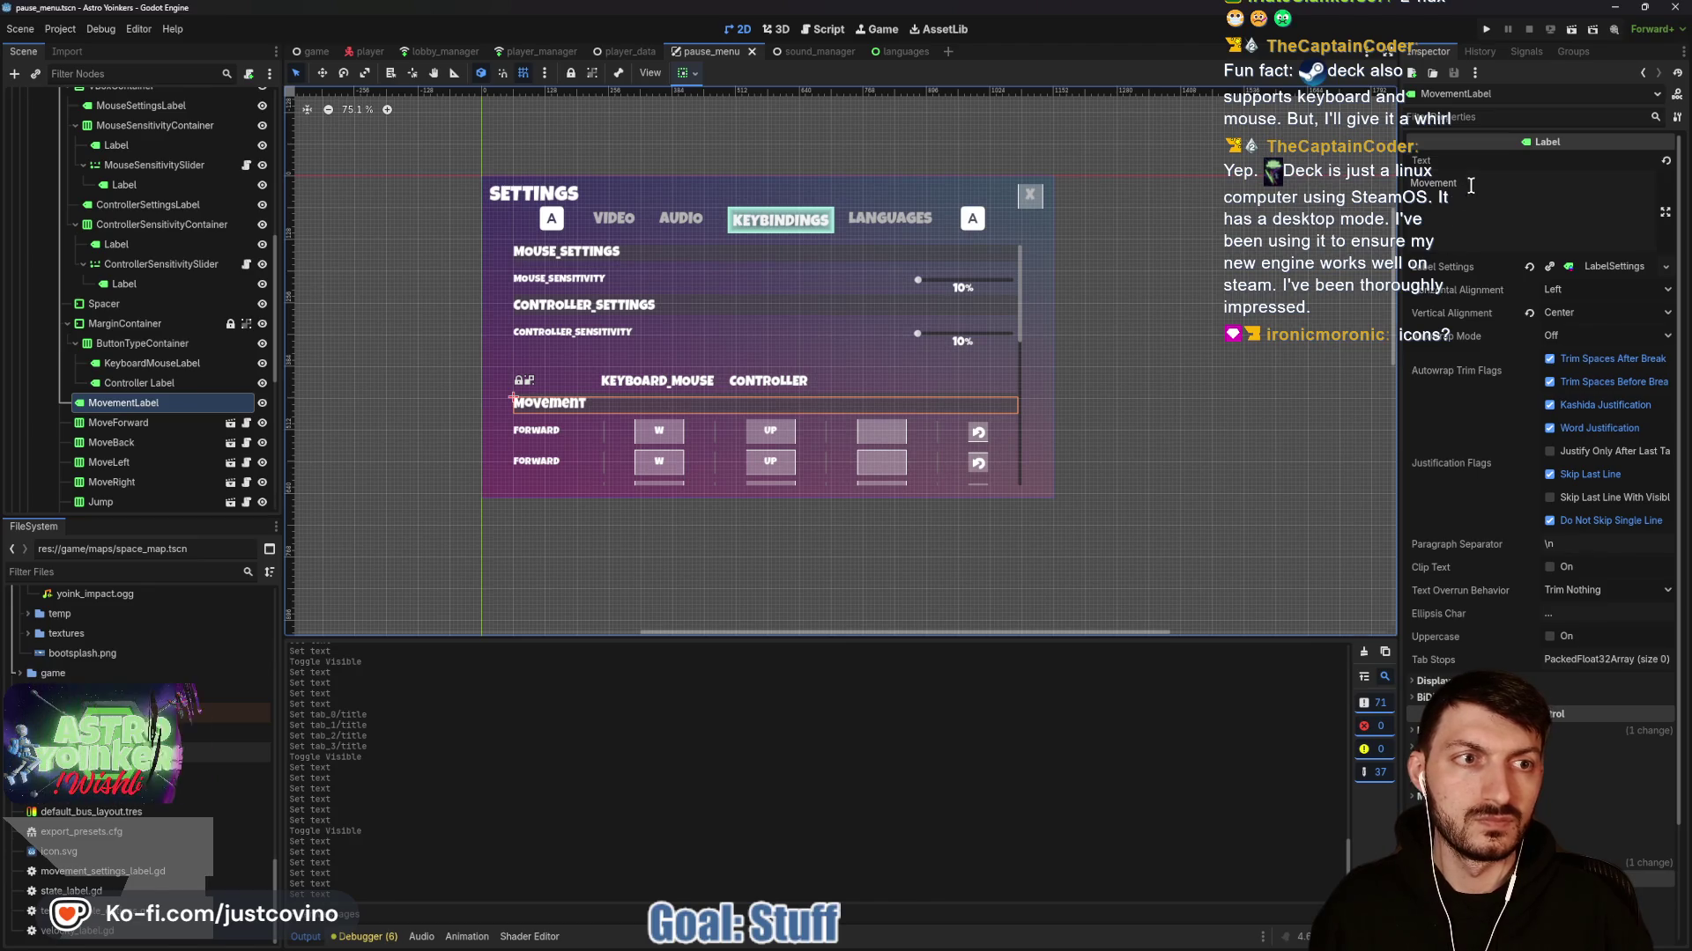
{"action": "double_click", "coordinate": [1550, 206]}
{"action": "type", "text": "MOVEMENT"}
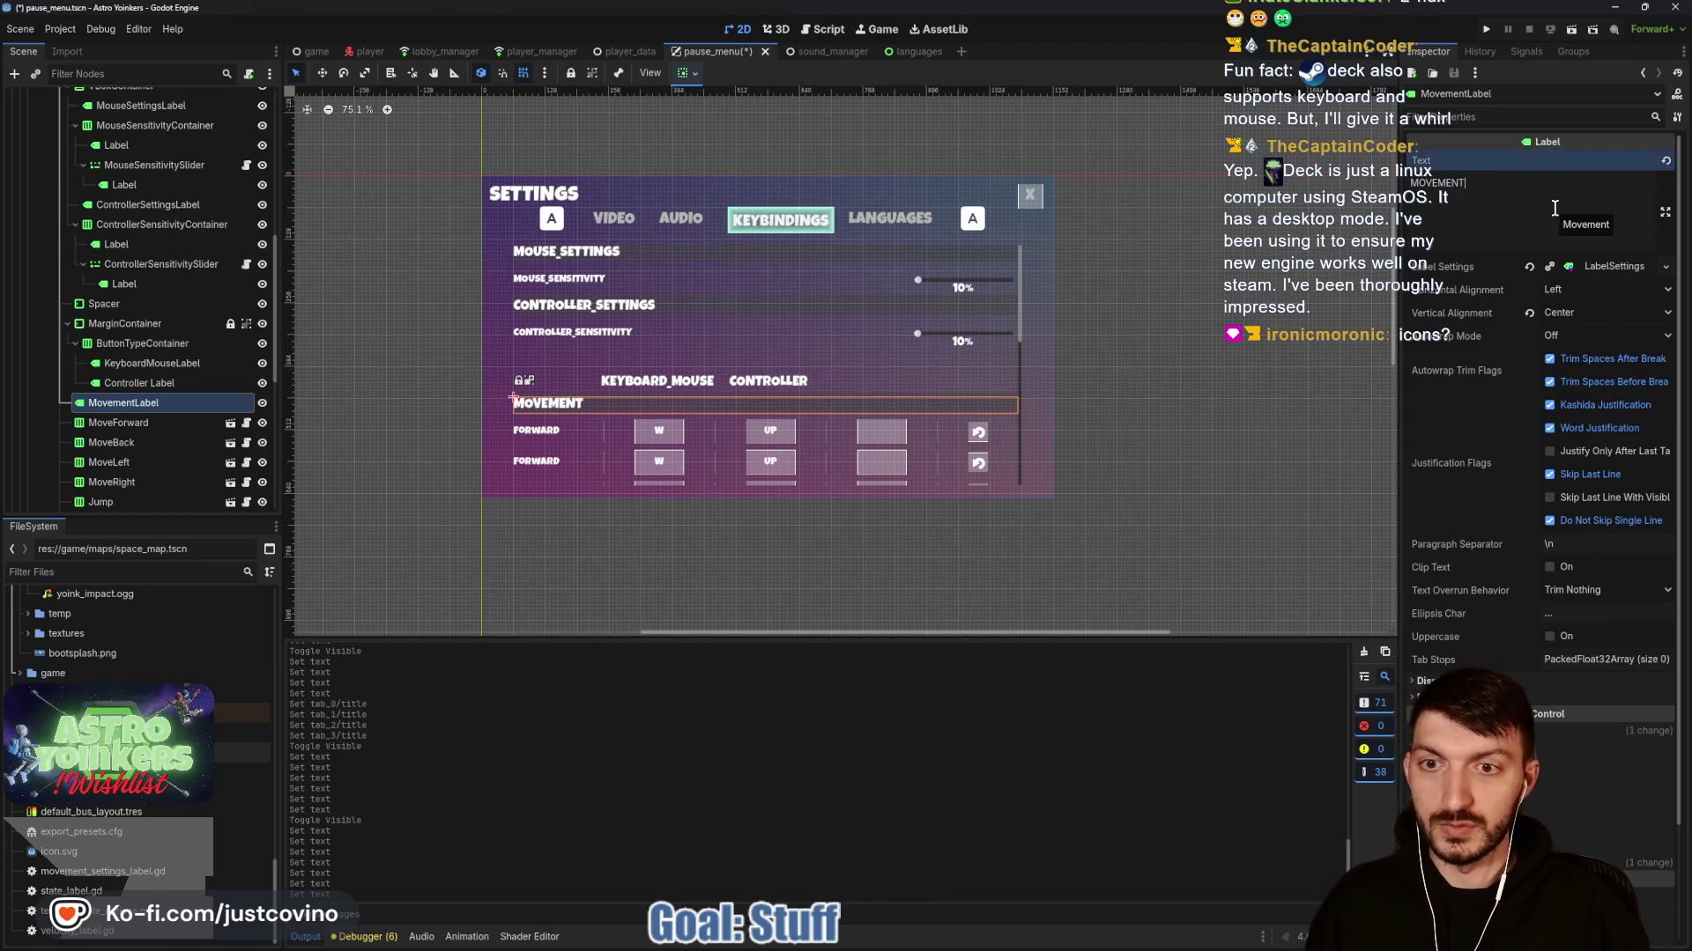
{"action": "key", "text": "ctrl+s"}
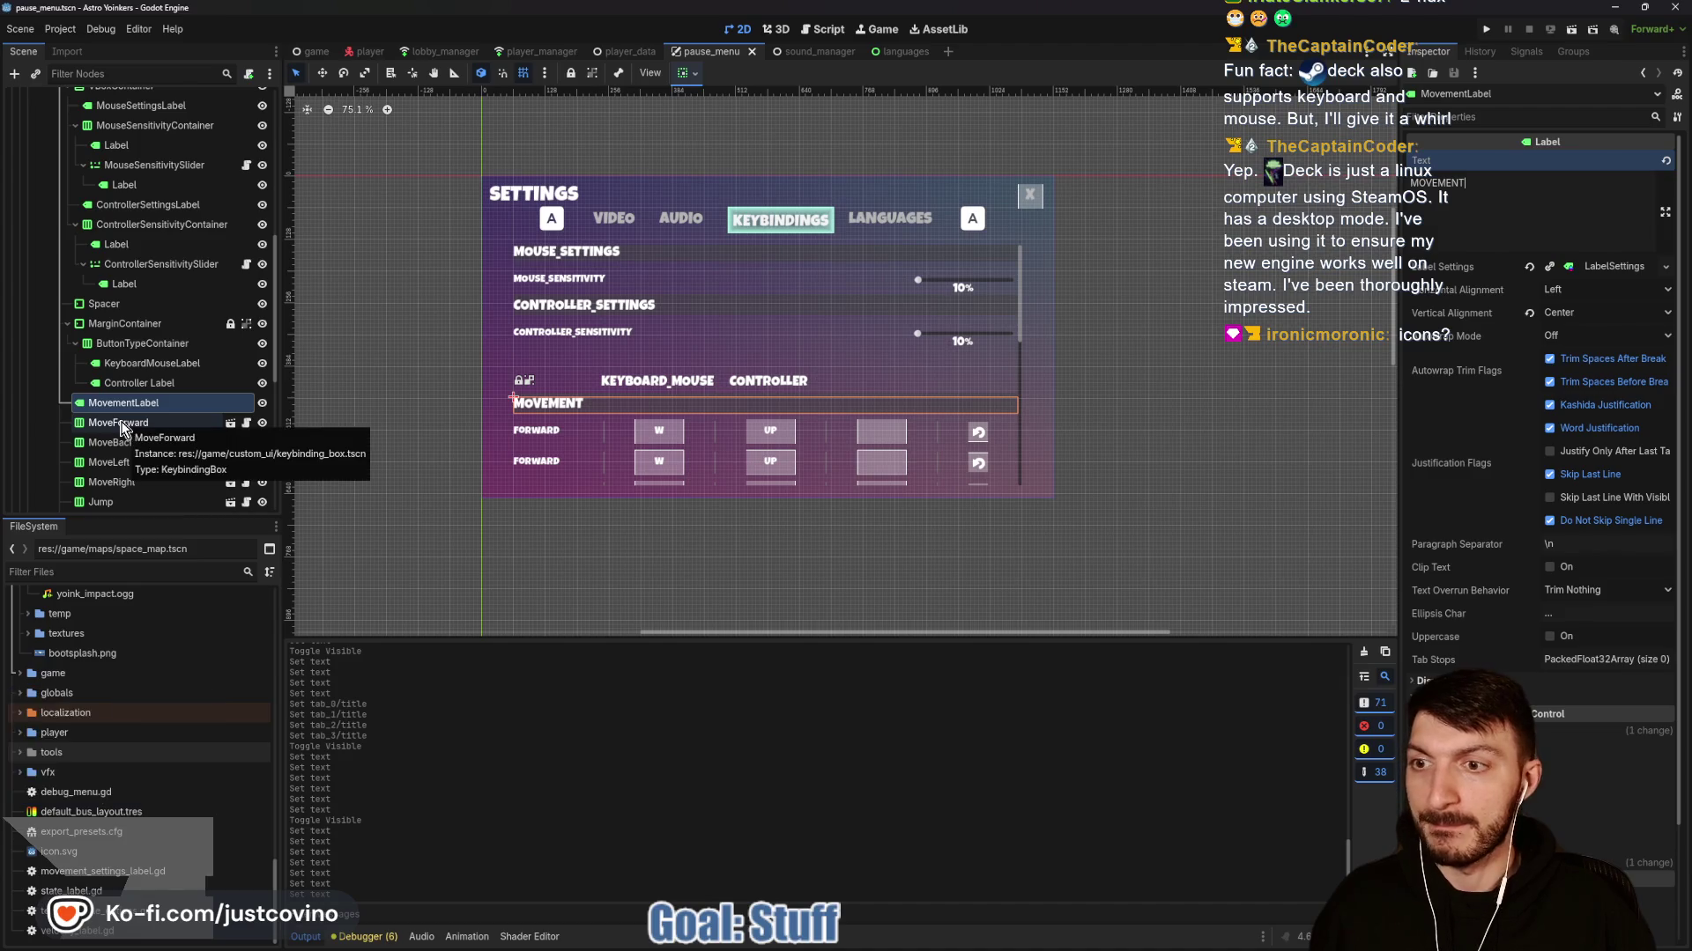
Rename the Grapple keybinding row's keybinding name to GRAPPLE and save.
{"action": "left_click", "coordinate": [121, 424]}
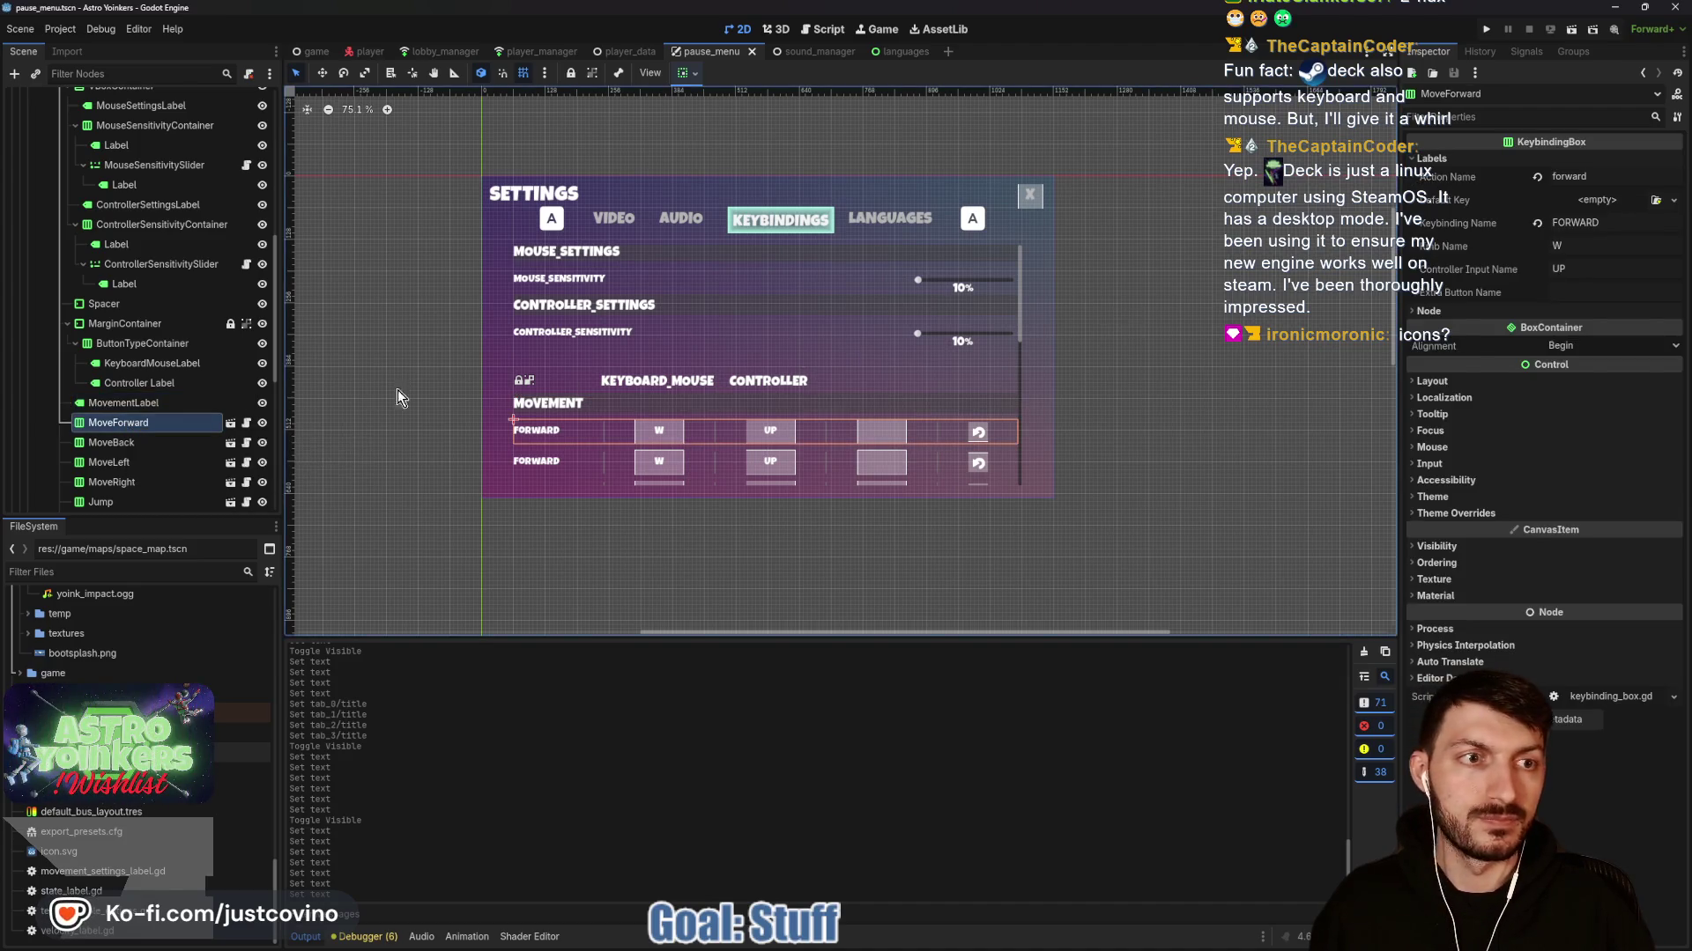
{"action": "left_click", "coordinate": [131, 467]}
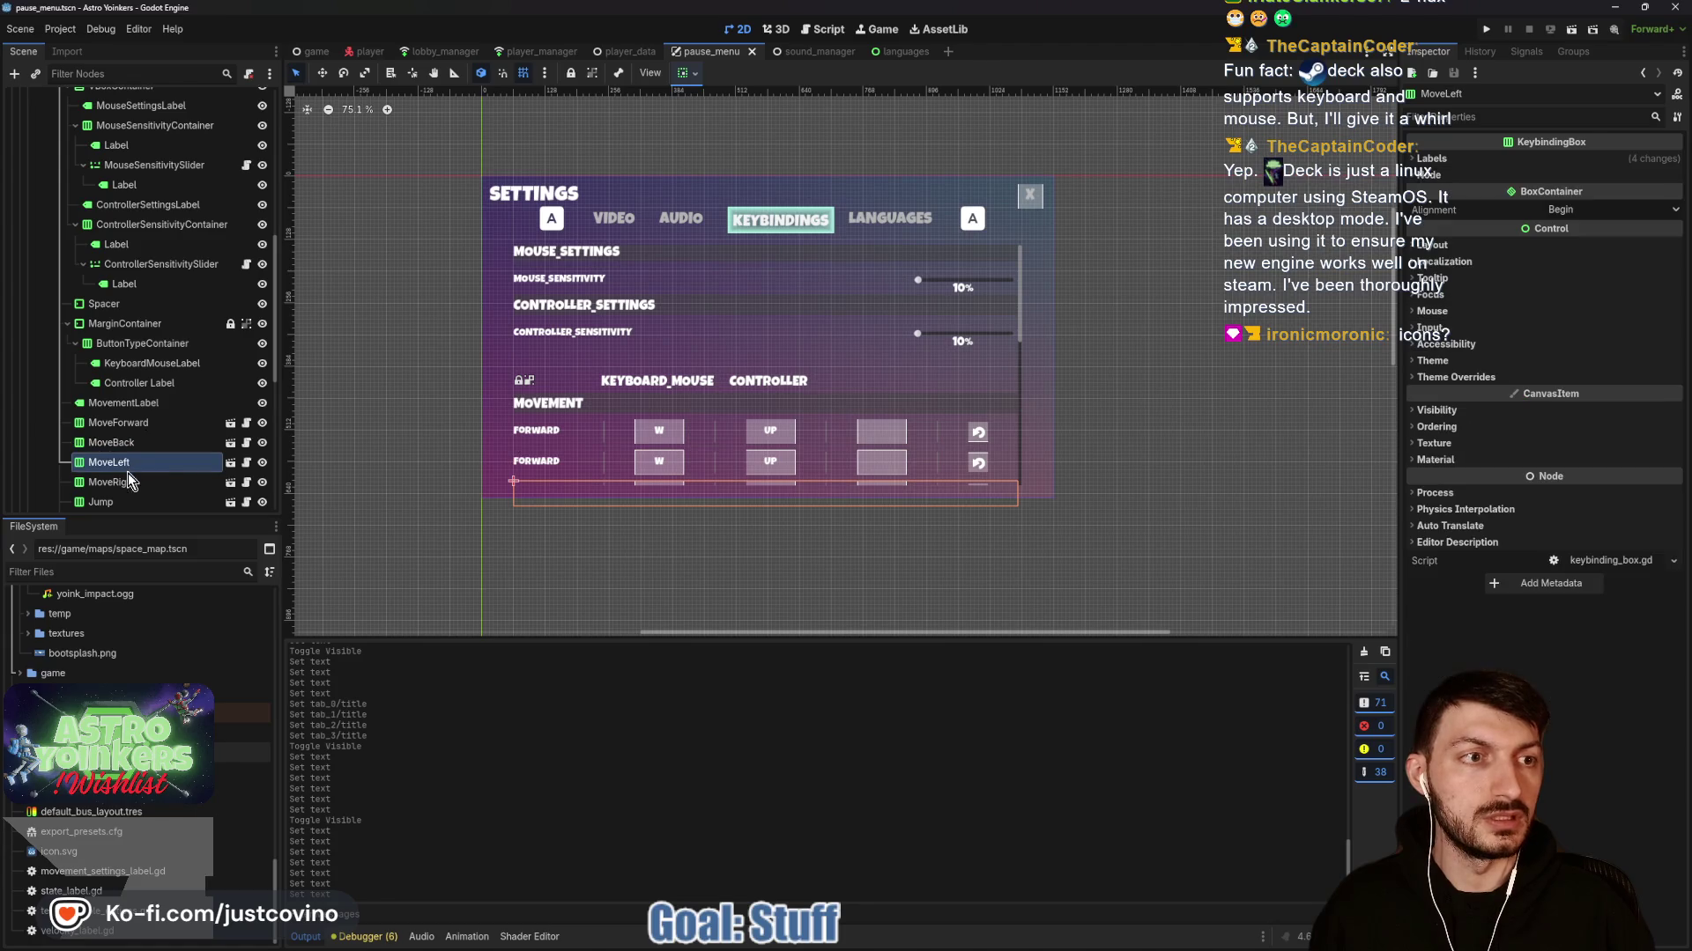
{"action": "left_click", "coordinate": [1433, 159]}
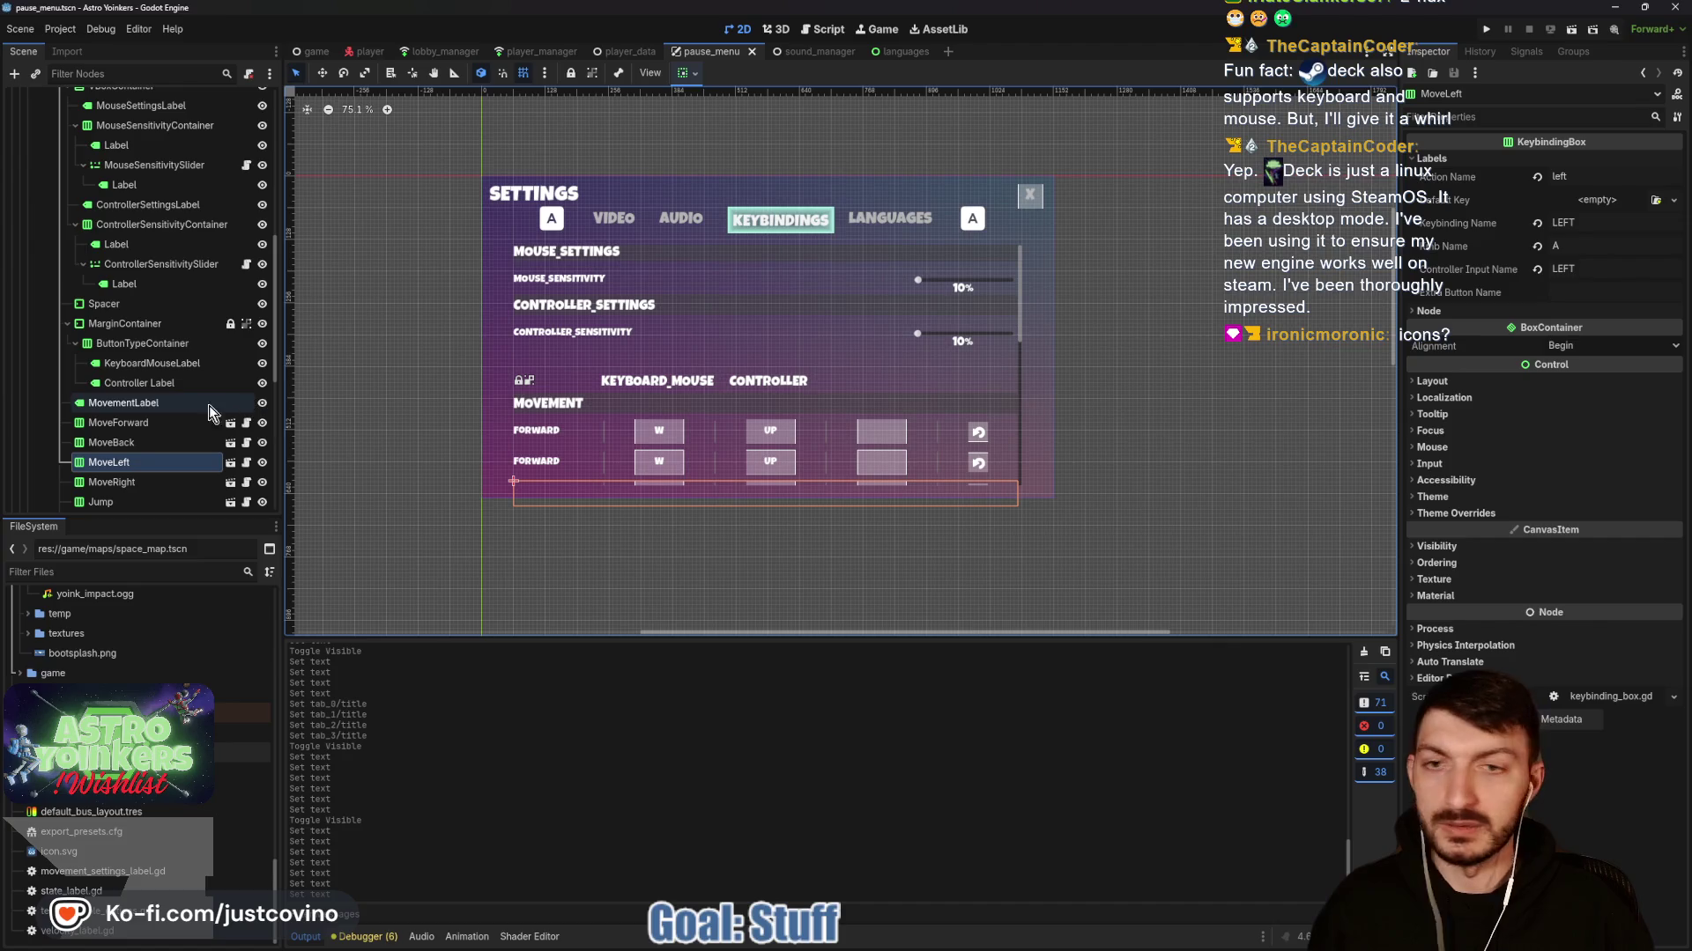
{"action": "scroll", "coordinate": [177, 410], "scroll_direction": "down", "scroll_amount": 3}
{"action": "left_click", "coordinate": [126, 419]}
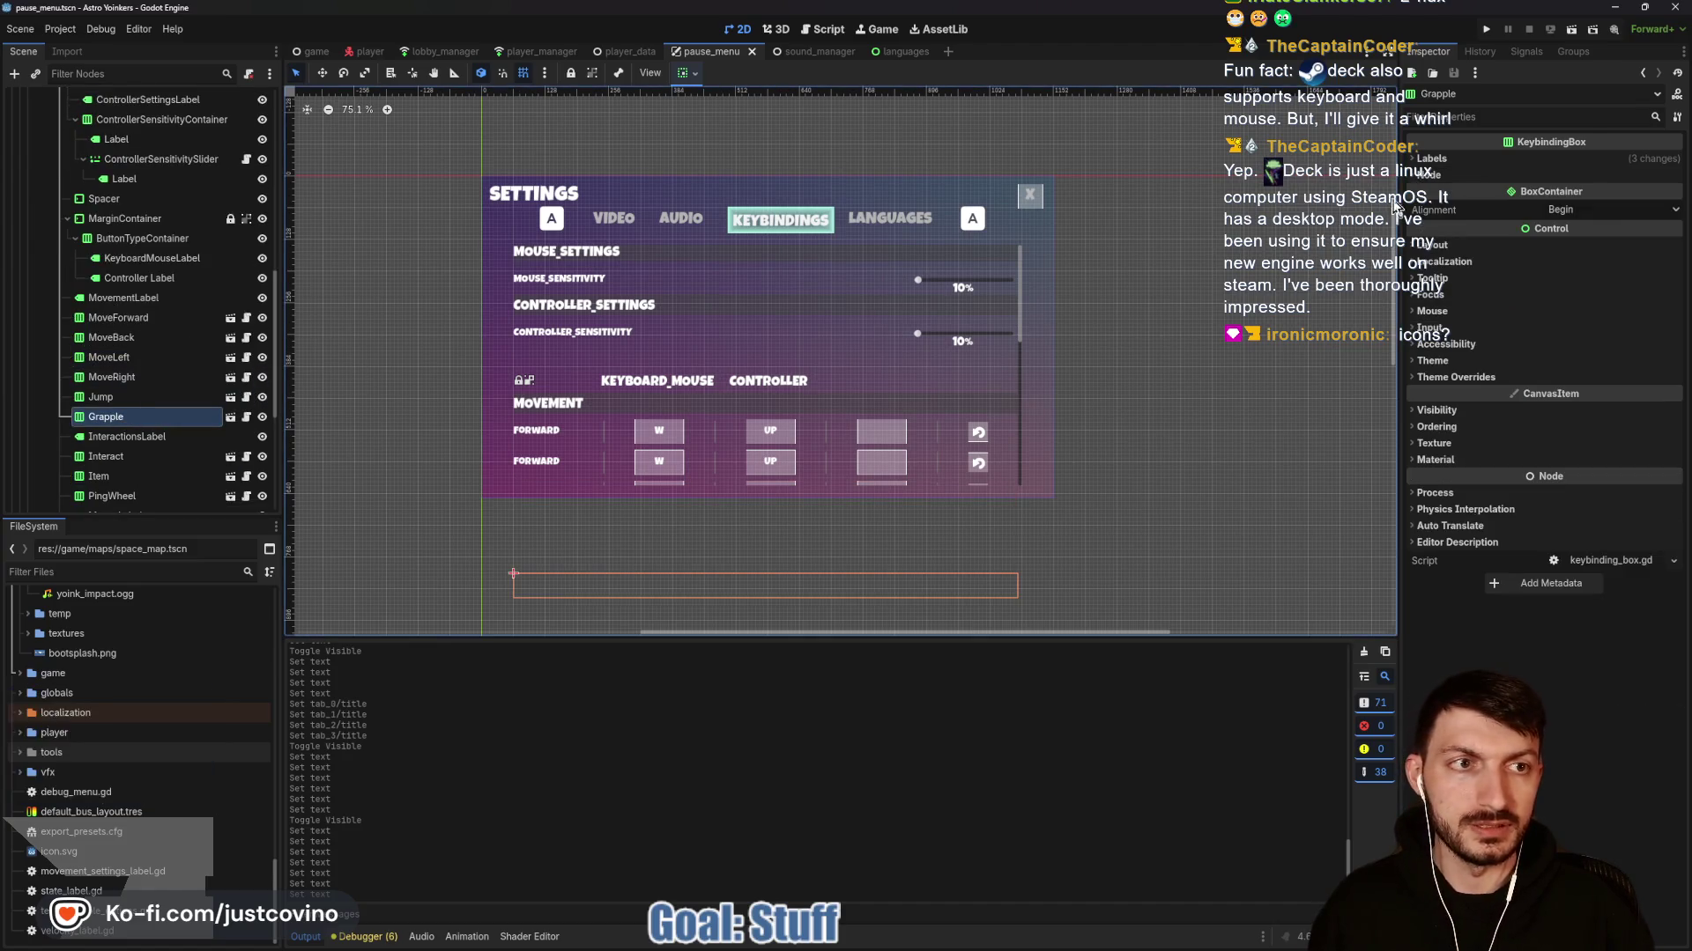
{"action": "left_click", "coordinate": [1433, 158]}
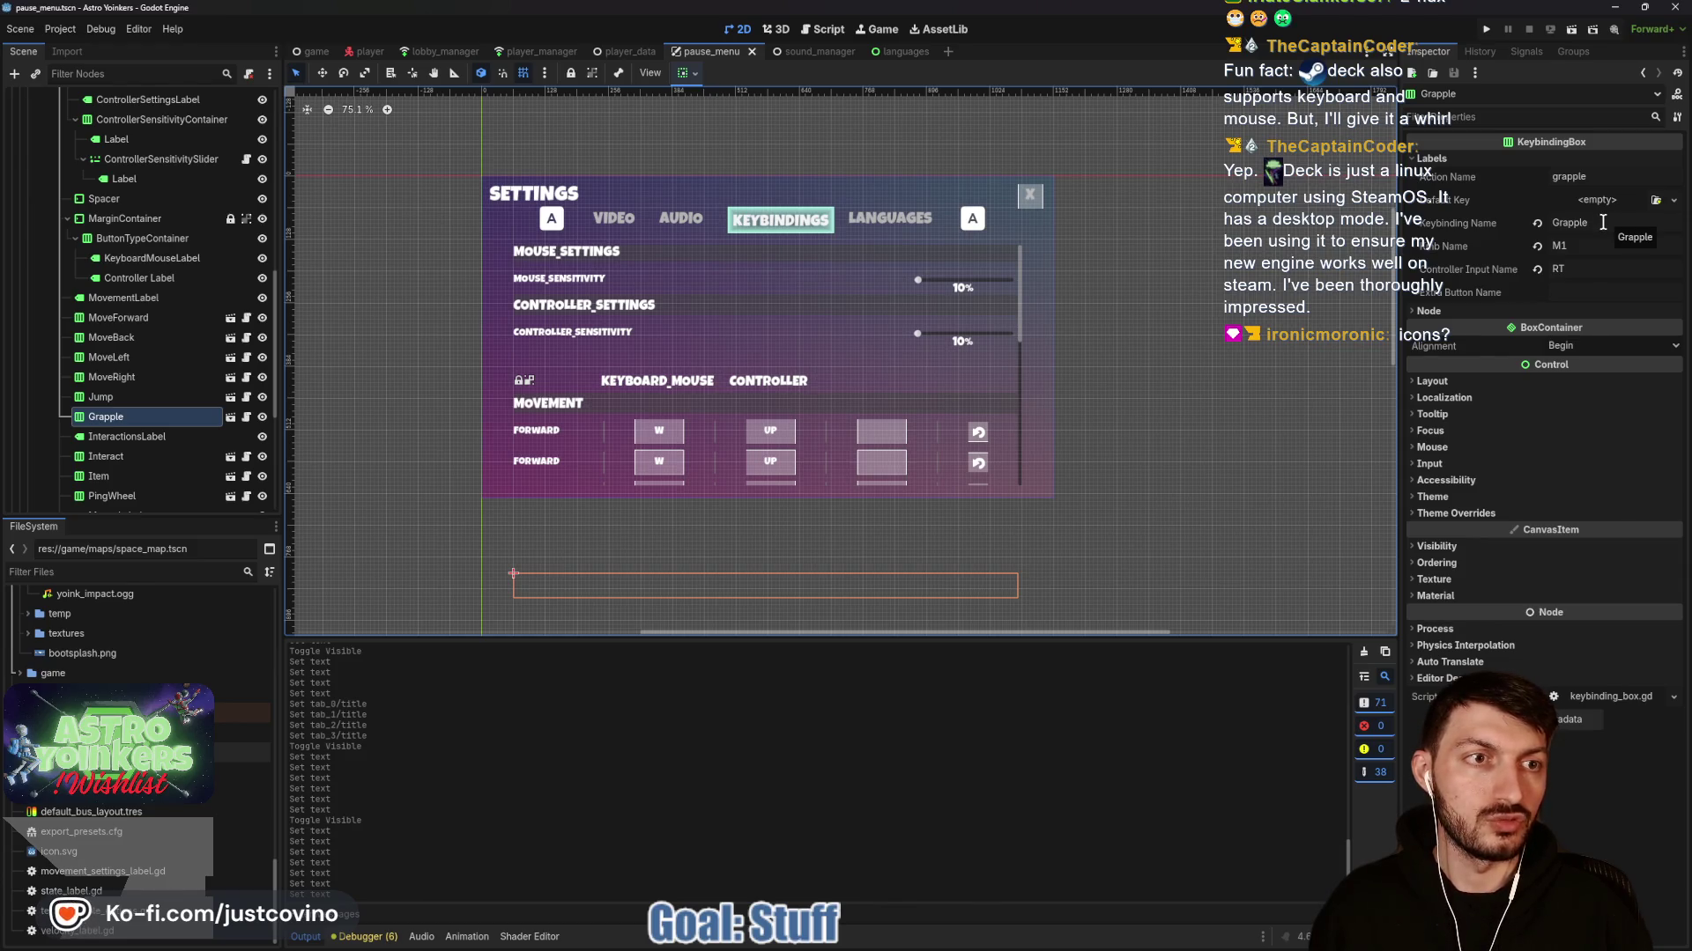
{"action": "double_click", "coordinate": [1603, 222]}
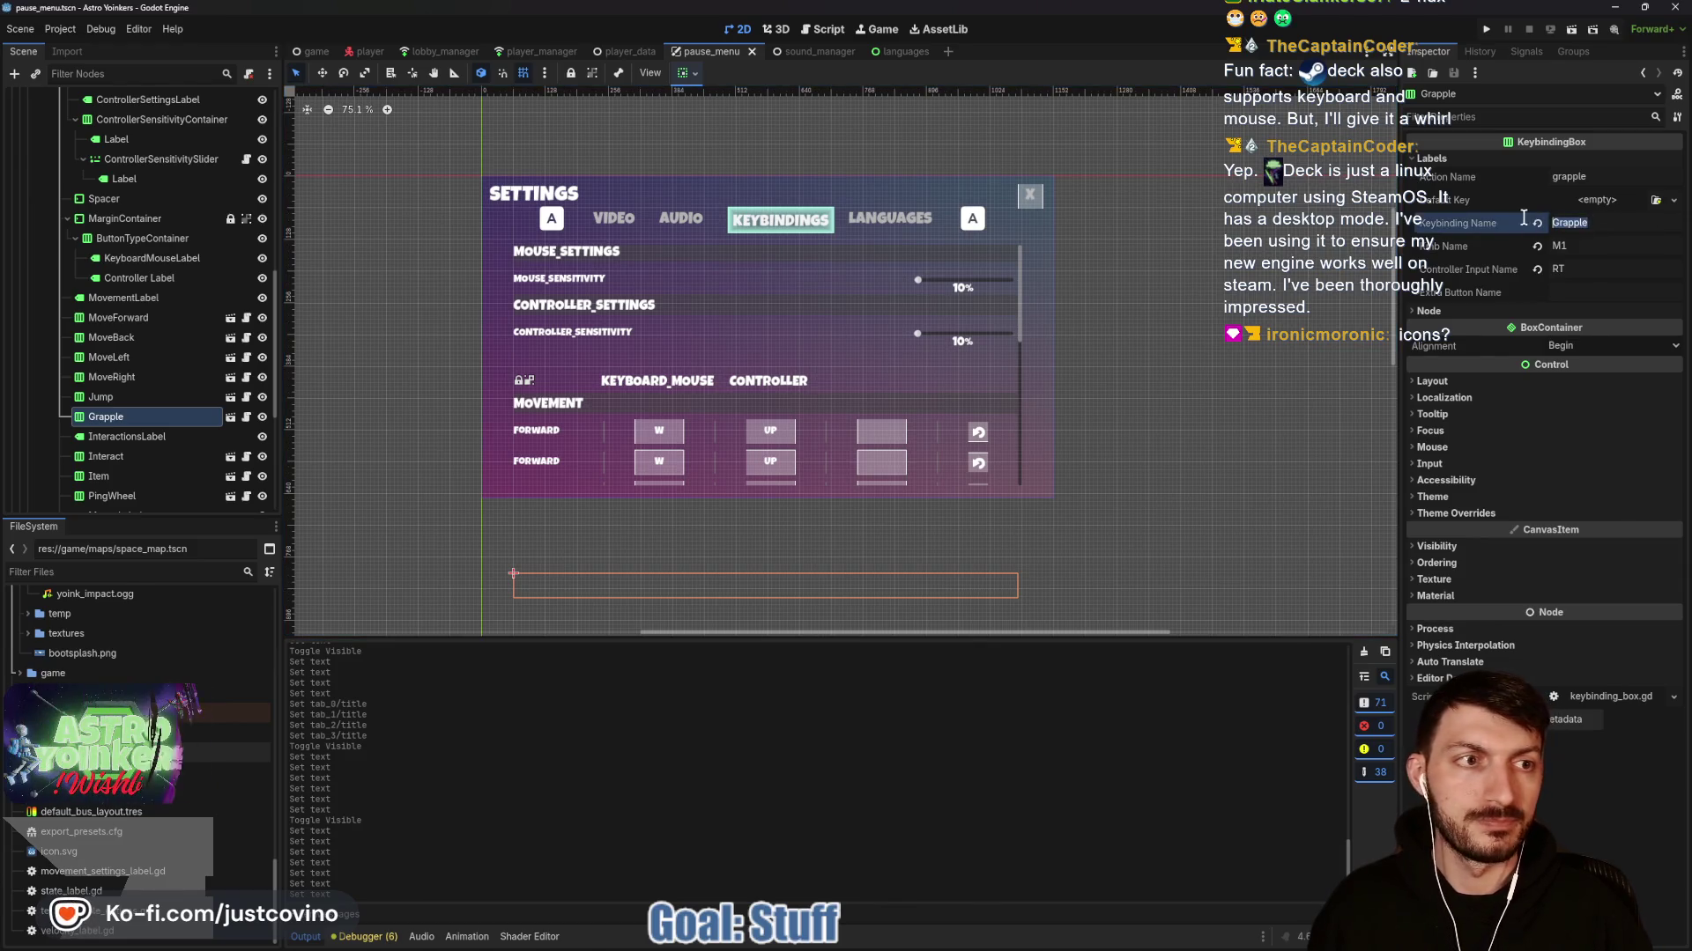
{"action": "type", "text": "GRAPPLE"}
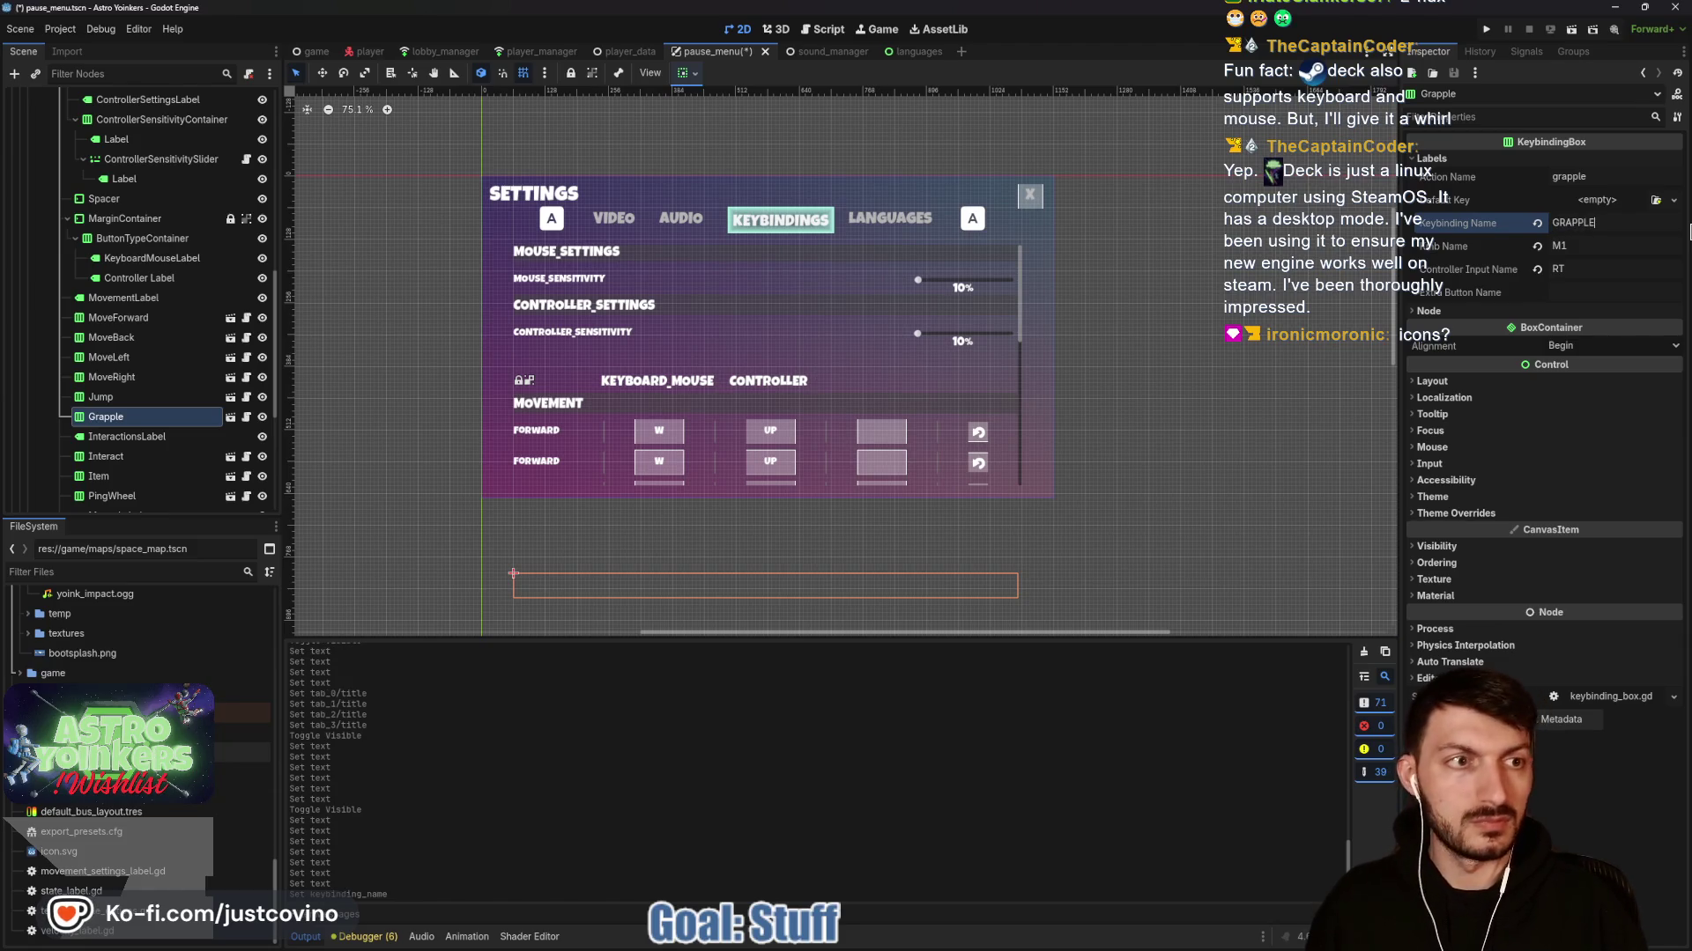
{"action": "key", "text": "ctrl+s"}
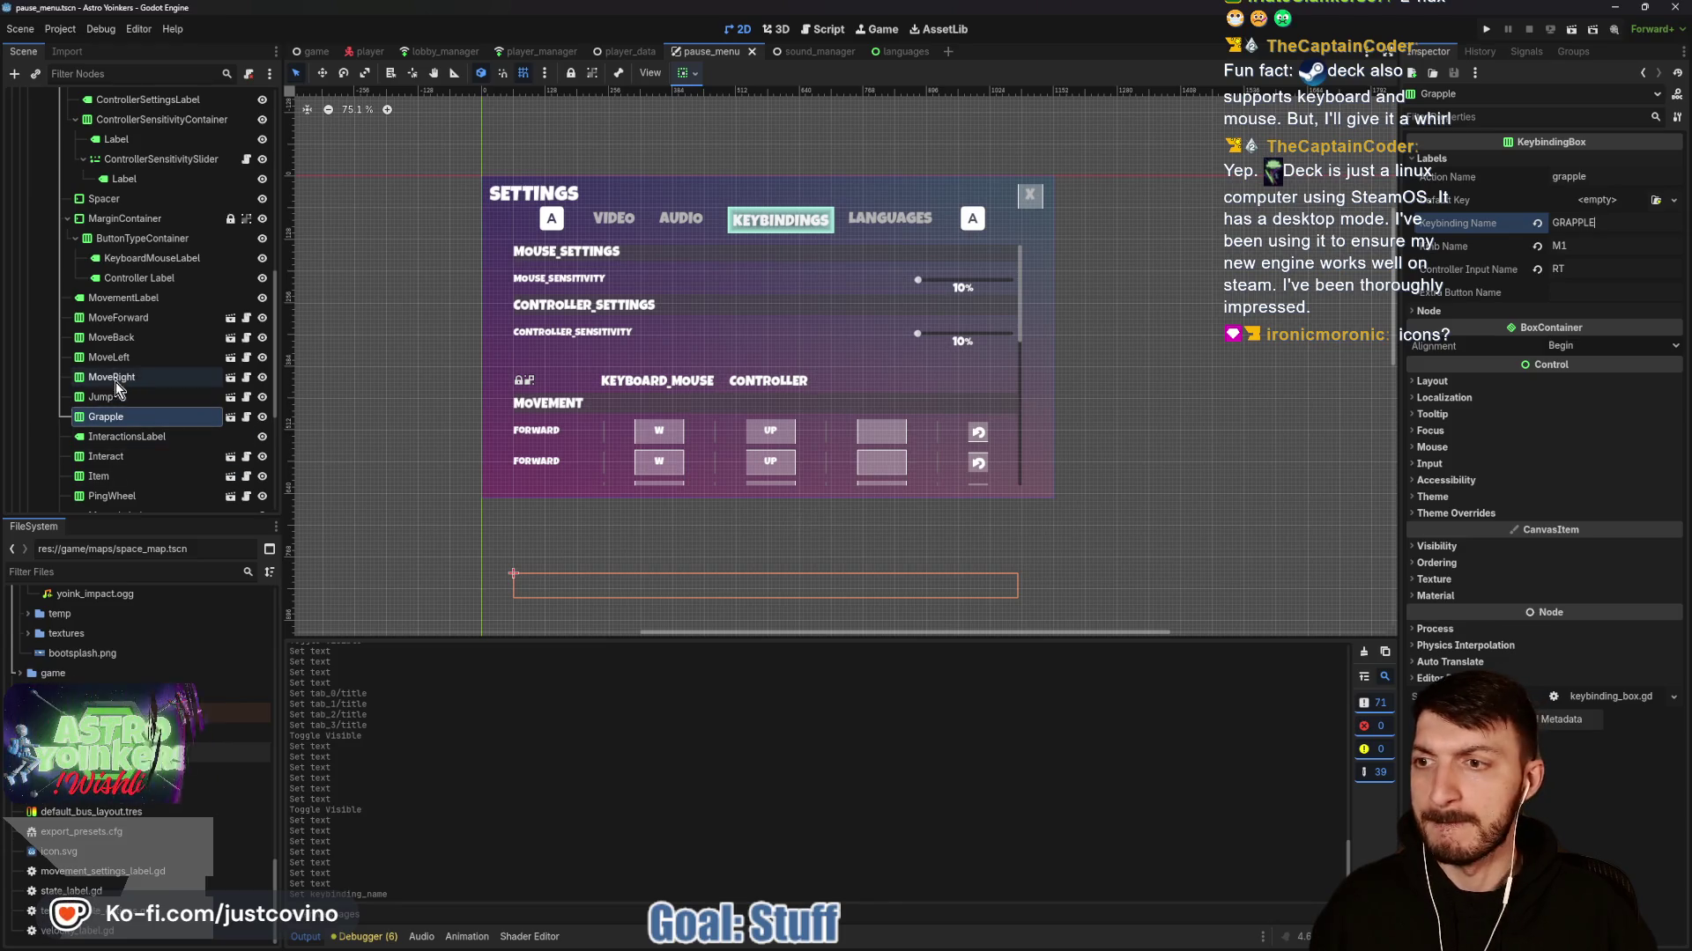
Confirm GRAPPLE exists in the localization spreadsheet, then select the InteractionsLabel node back in Godot.
{"action": "left_click", "coordinate": [110, 320]}
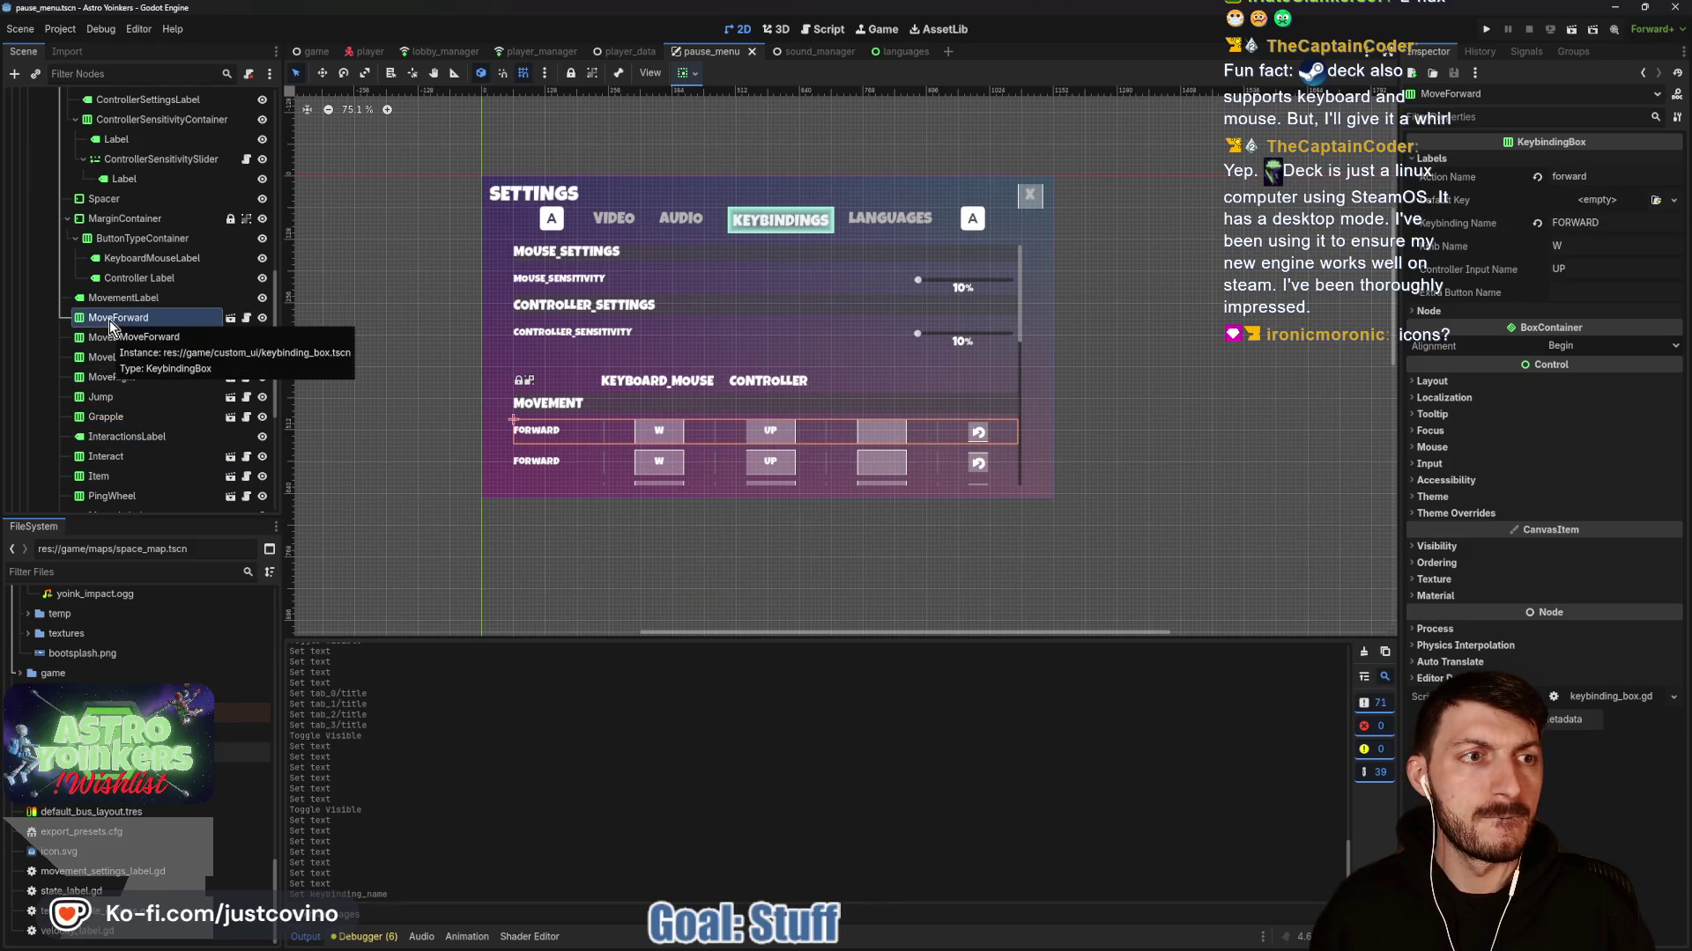
{"action": "left_click", "coordinate": [109, 377]}
{"action": "key", "text": "alt+Tab"}
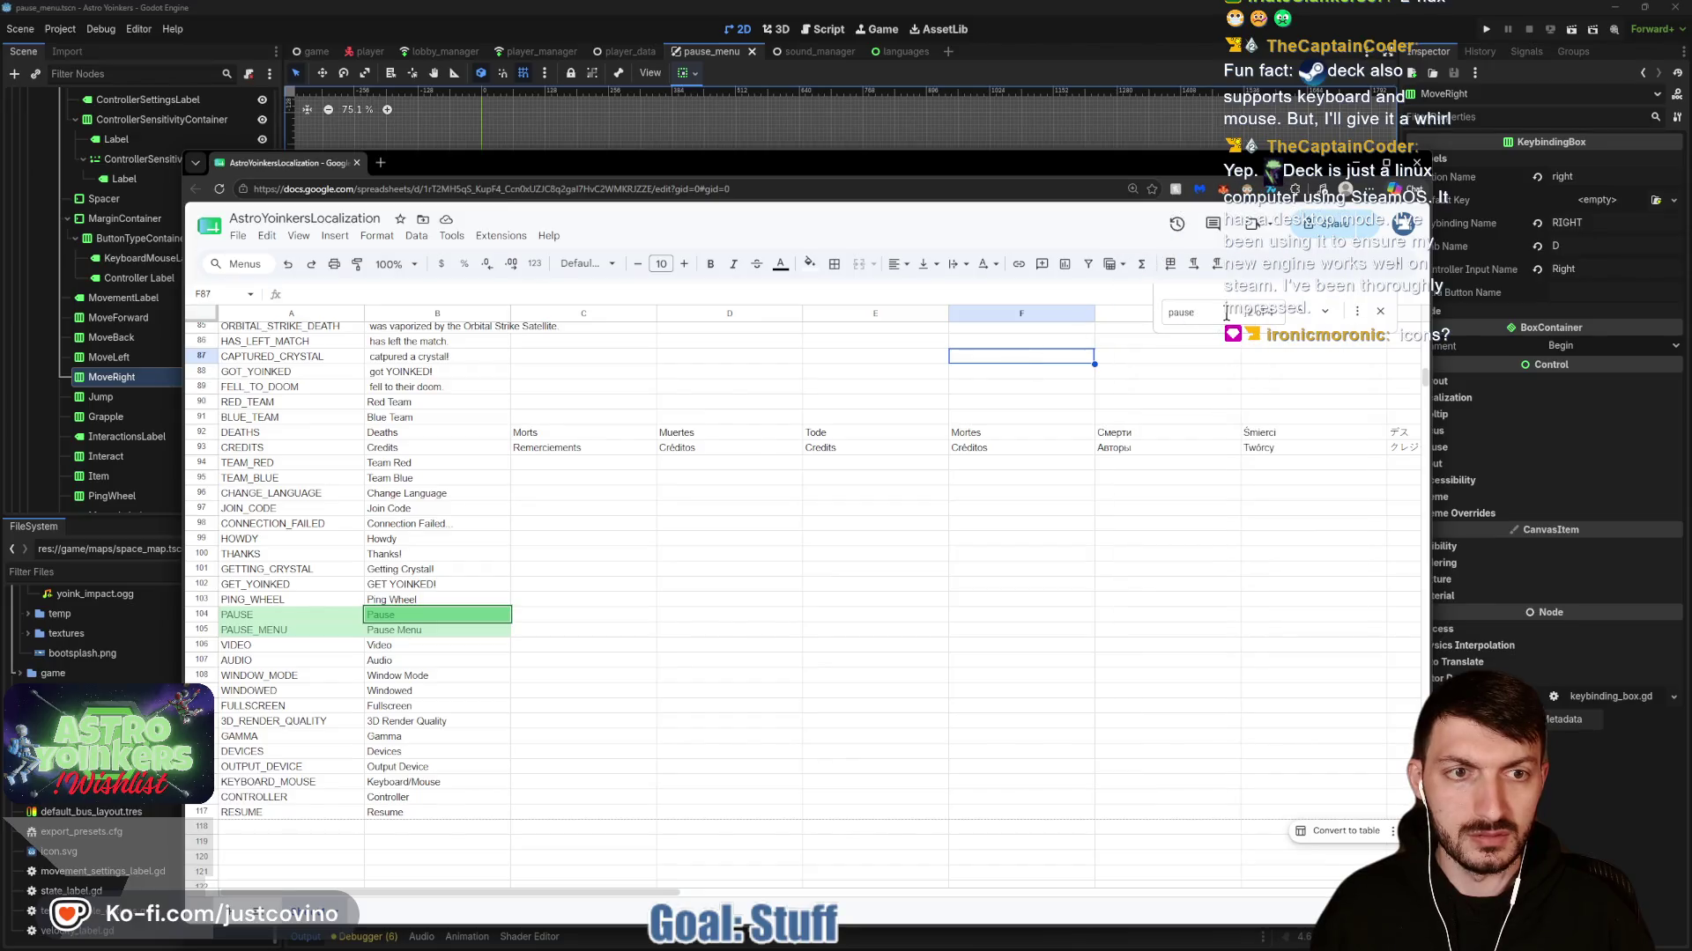
{"action": "type", "text": "gra"}
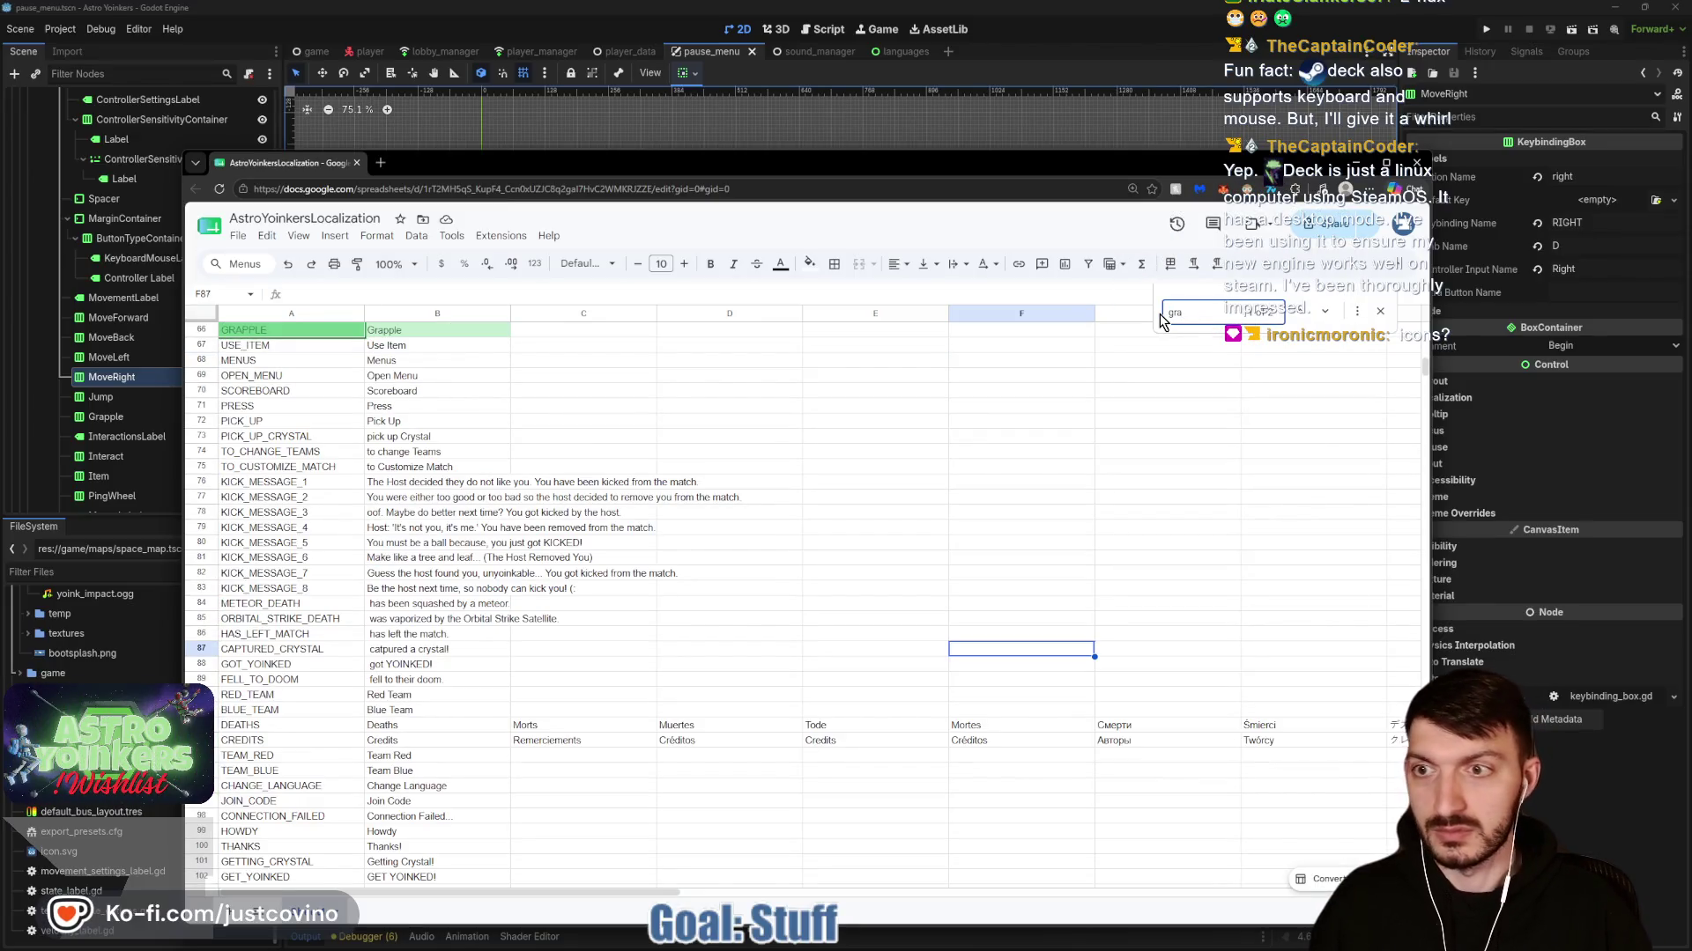
{"action": "left_click", "coordinate": [868, 425]}
{"action": "left_click", "coordinate": [1357, 164]}
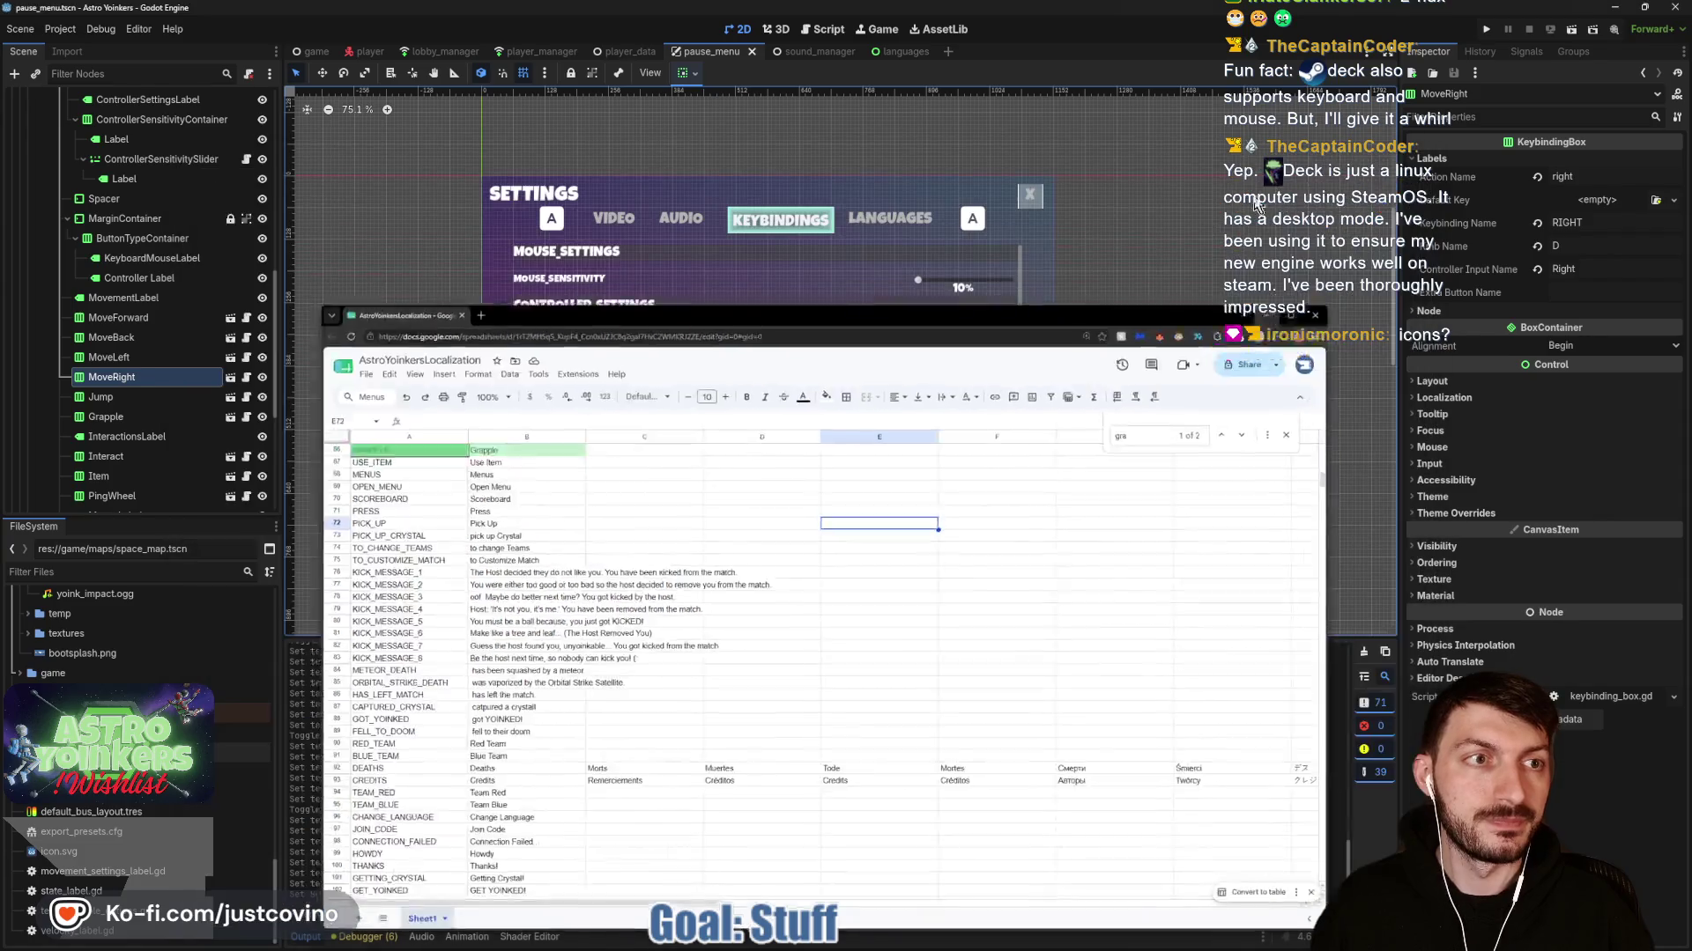
{"action": "left_click", "coordinate": [133, 432]}
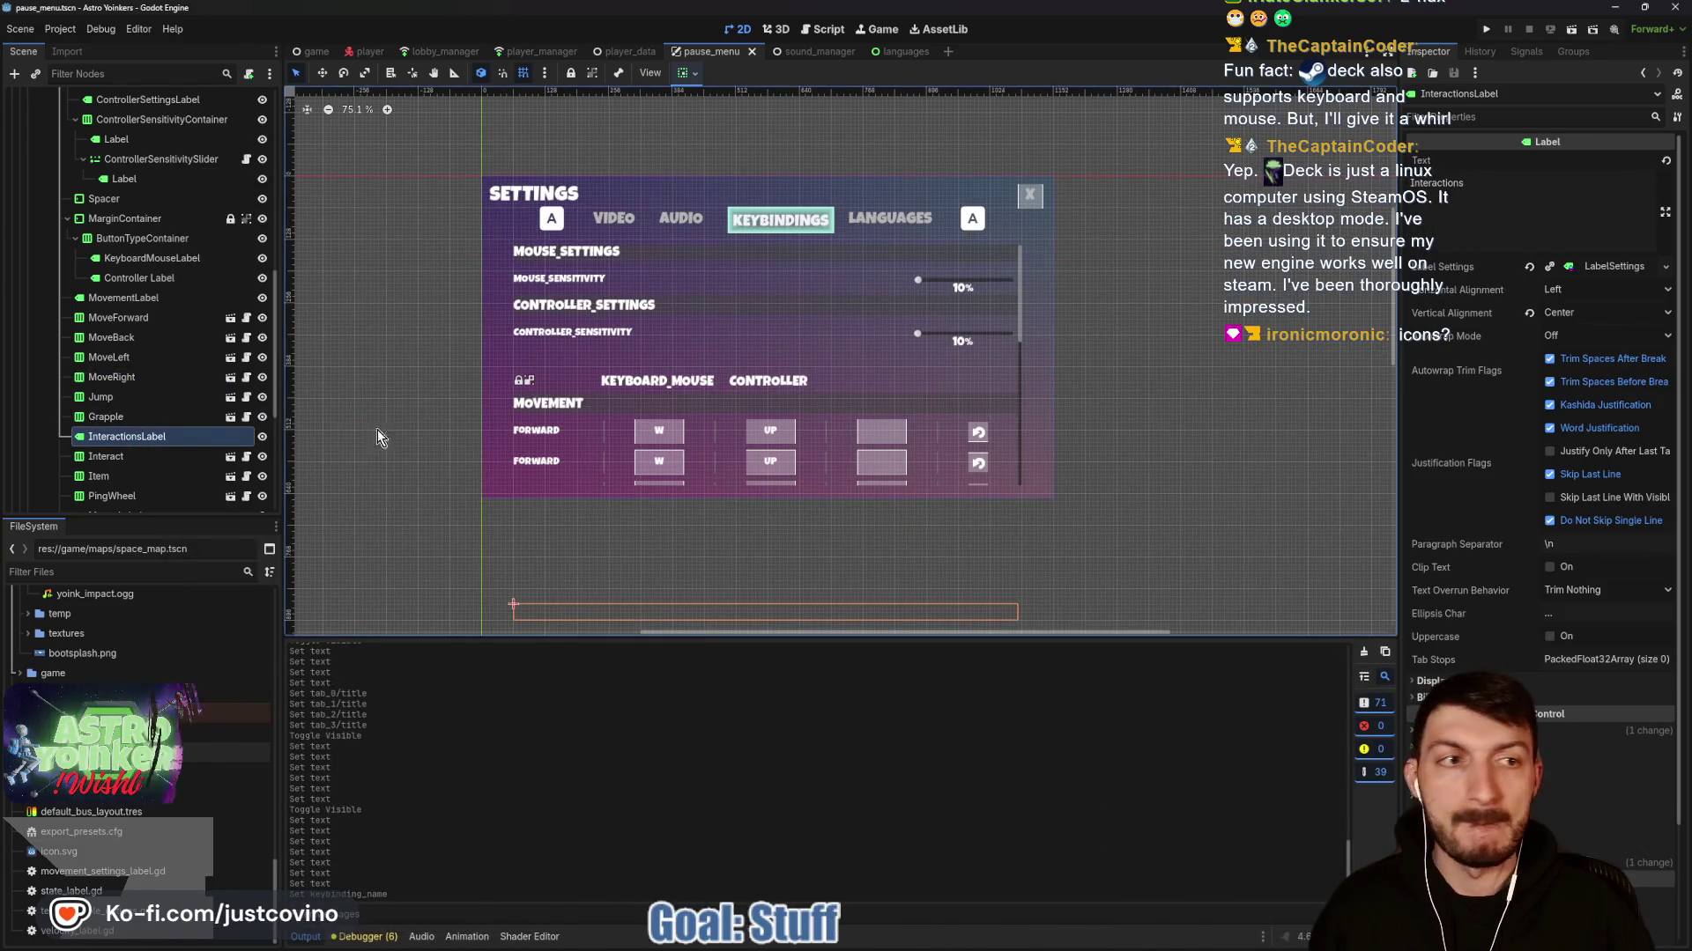
Replace the Interactions label text with its uppercase localization key, then review the Interact and Item rows.
{"action": "double_click", "coordinate": [1467, 196]}
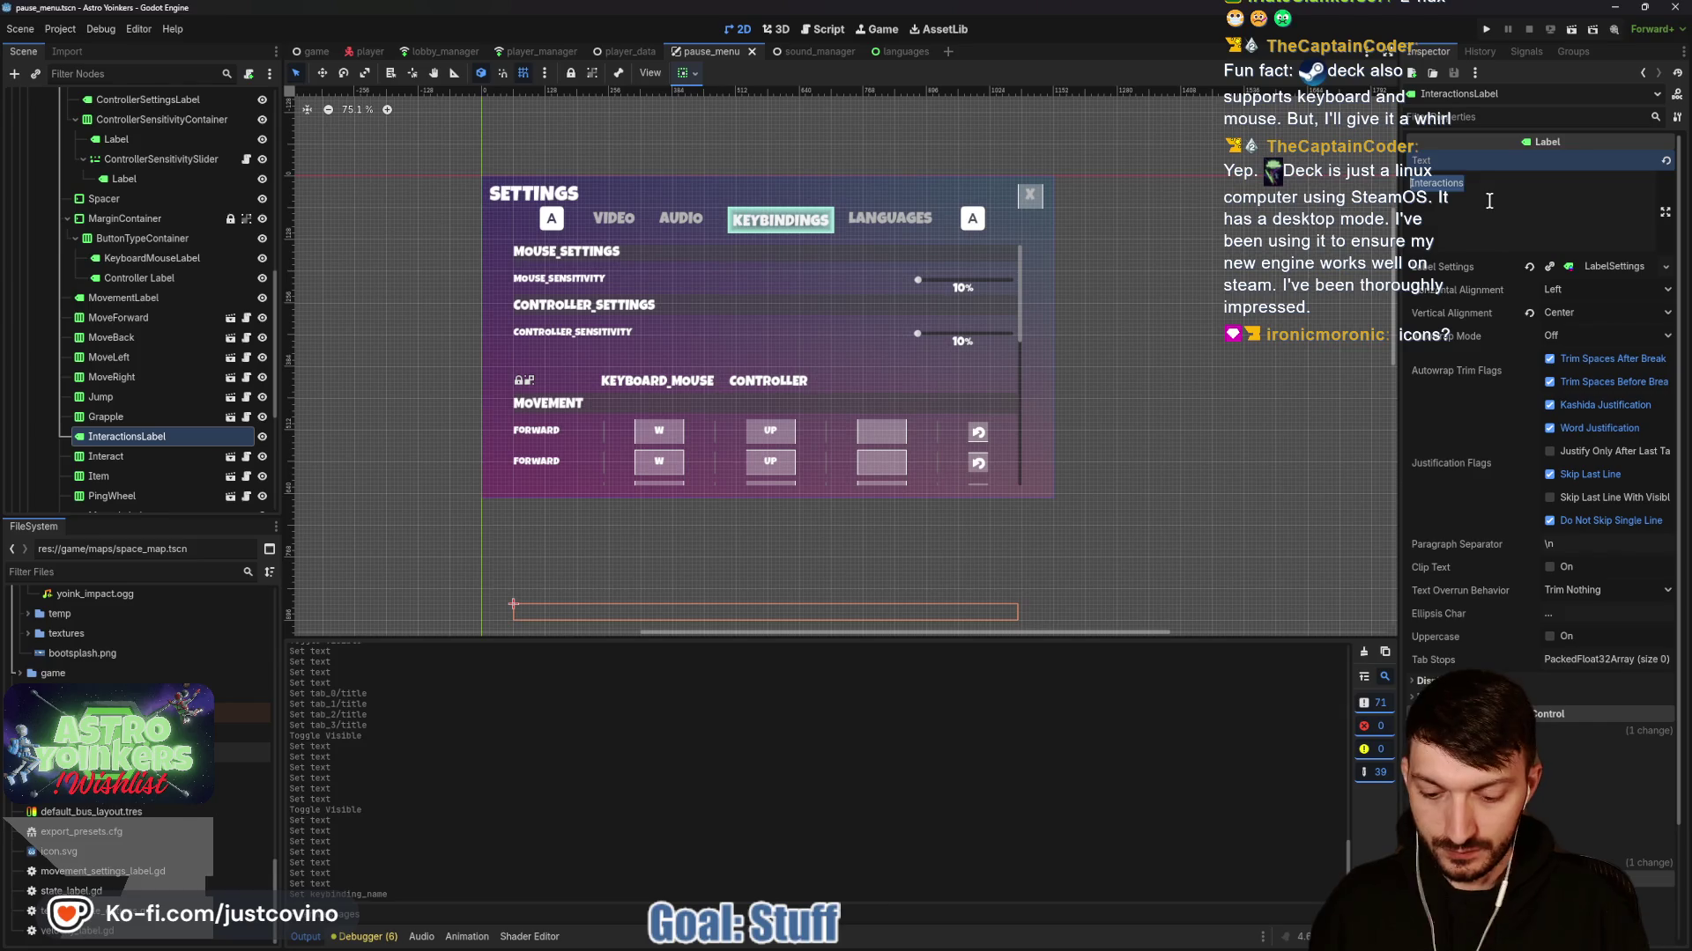
{"action": "type", "text": "INTERACTIONS"}
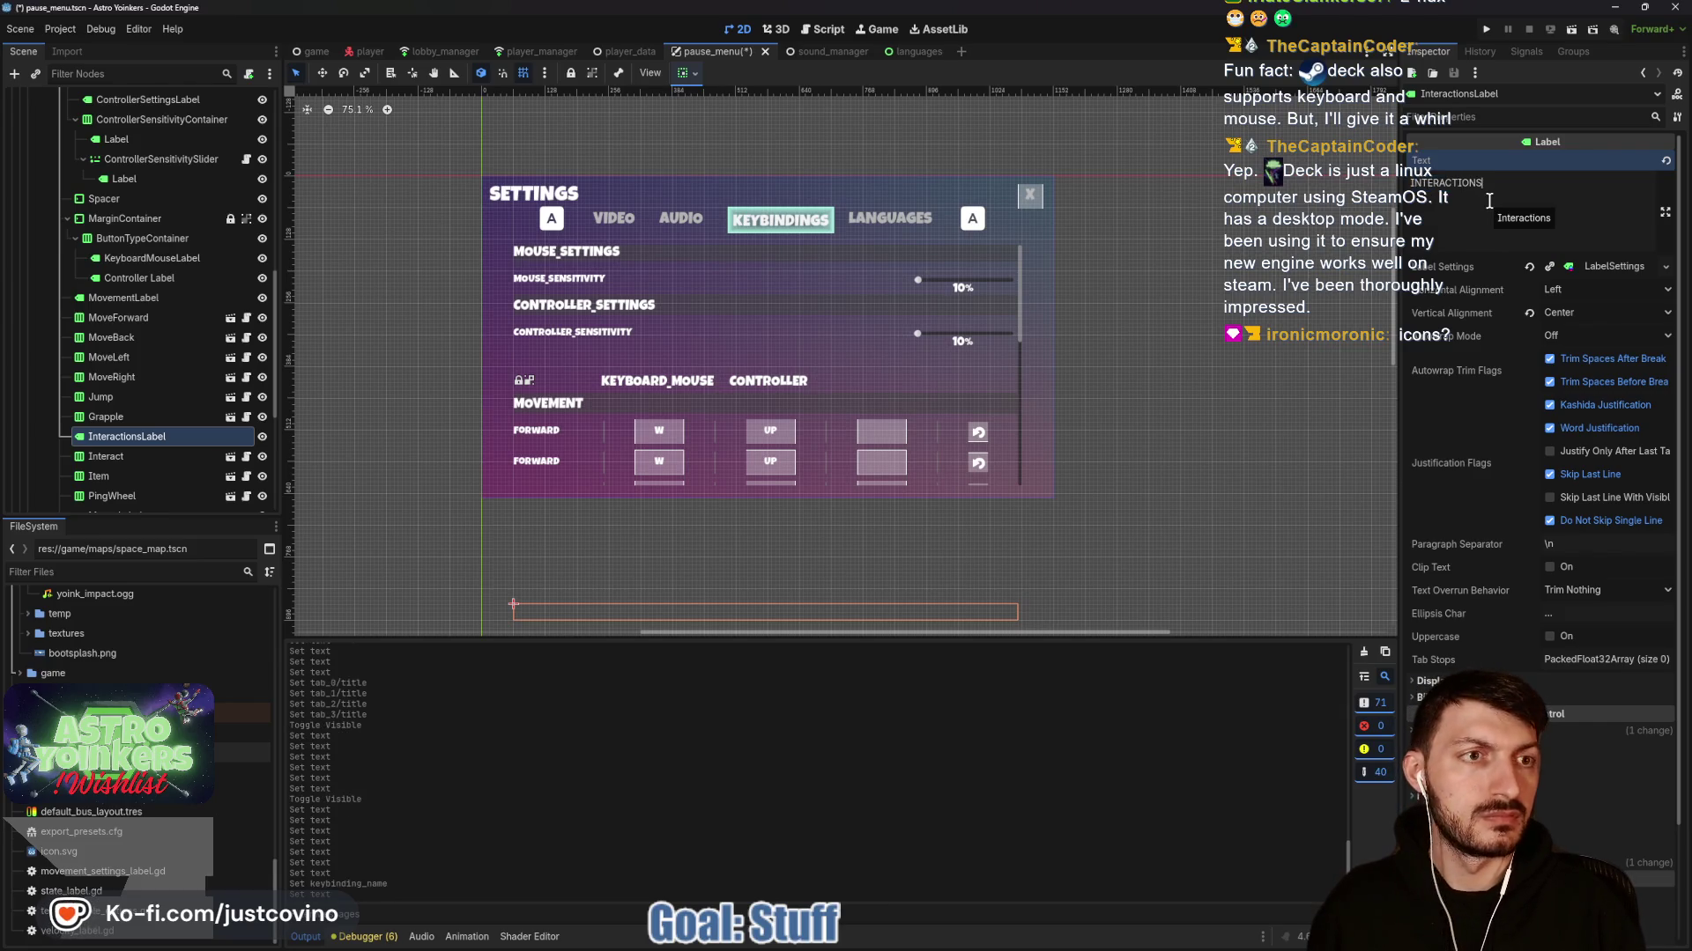
{"action": "key", "text": "ctrl+s"}
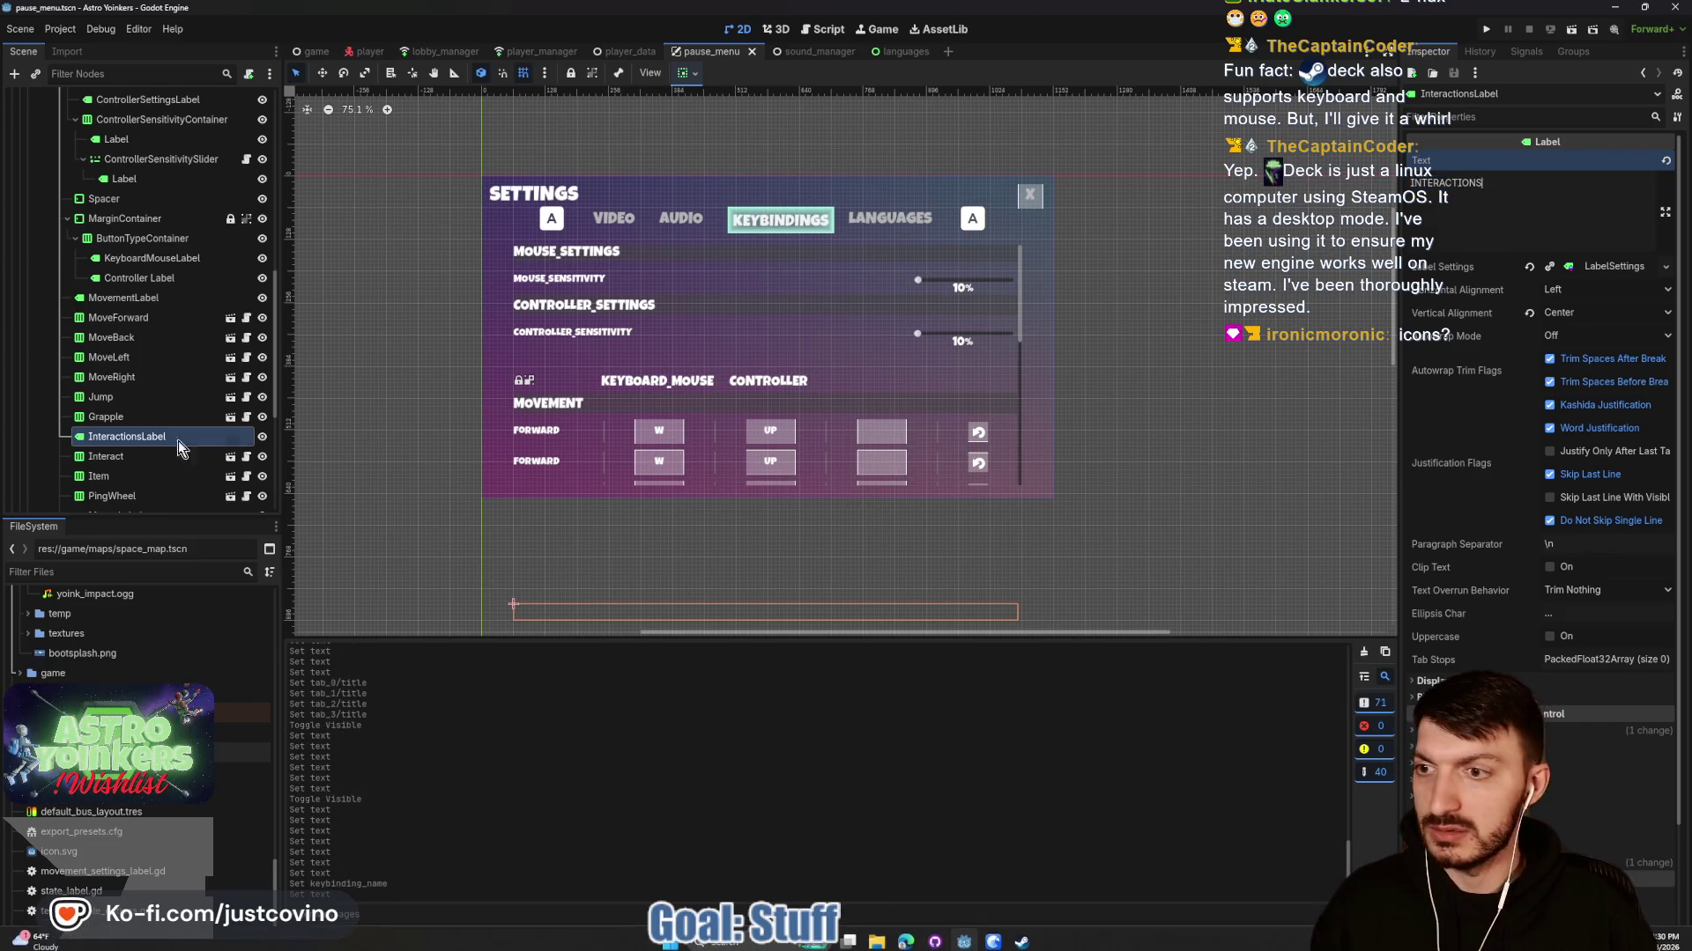
{"action": "left_click", "coordinate": [176, 457]}
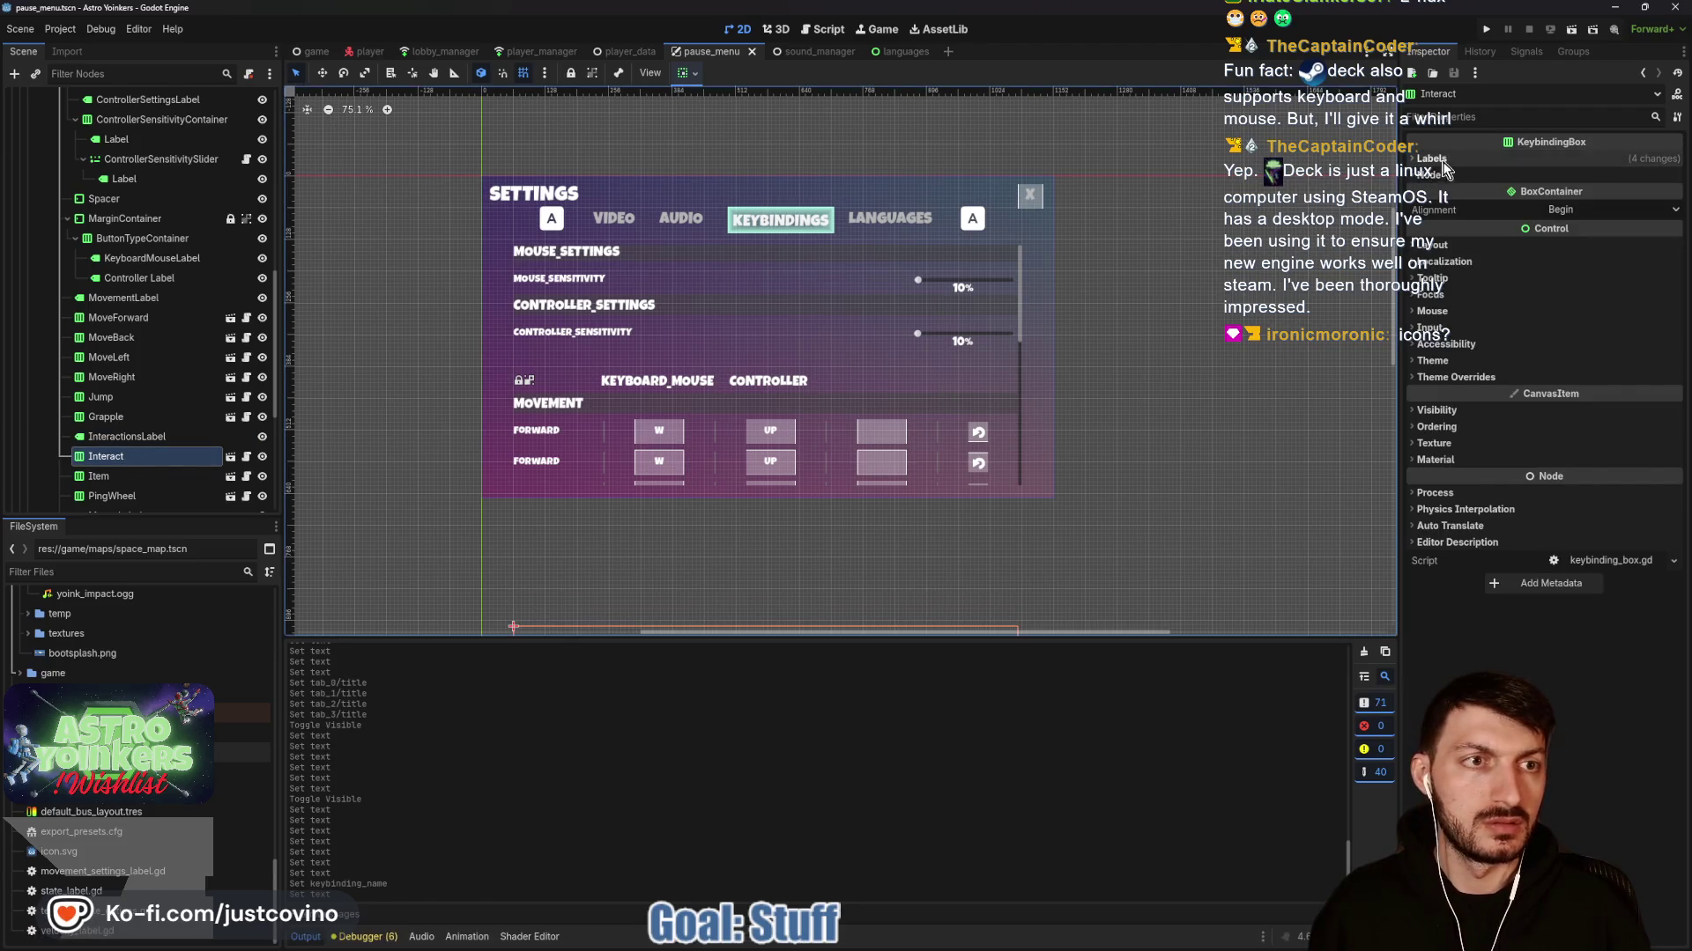
{"action": "left_click", "coordinate": [1443, 162]}
{"action": "left_click", "coordinate": [105, 476]}
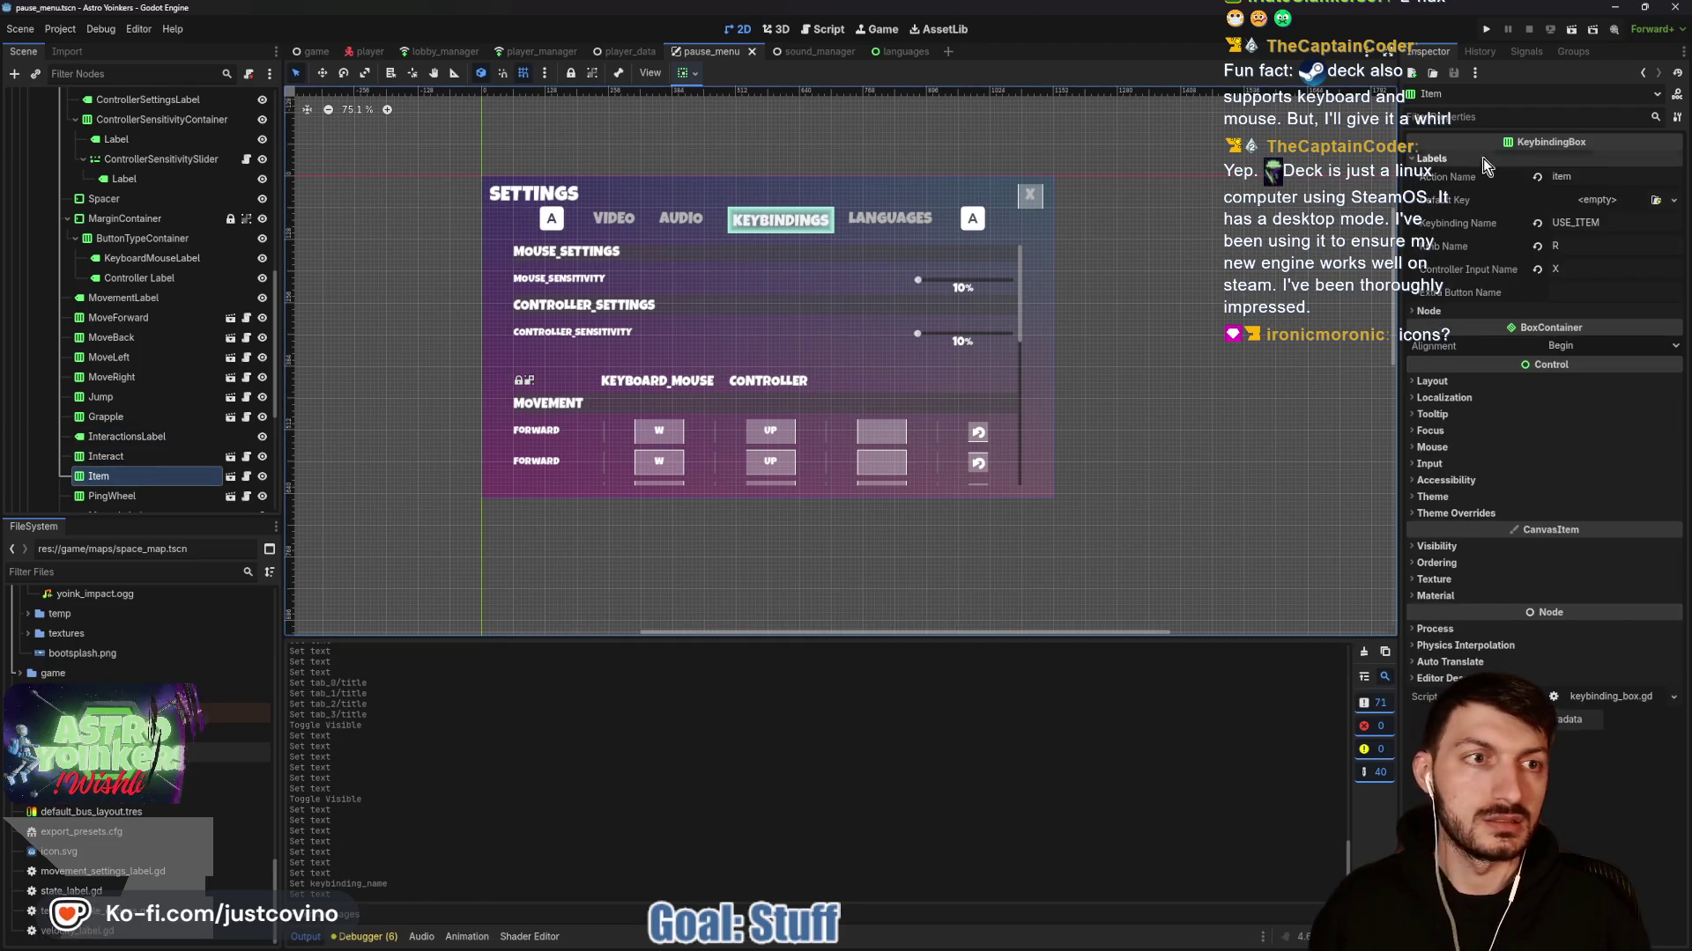
Check the PingWheel row, show the Languages tab, inspect the back and tab-switch buttons, and save.
{"action": "scroll", "coordinate": [150, 423], "scroll_direction": "down", "scroll_amount": 3}
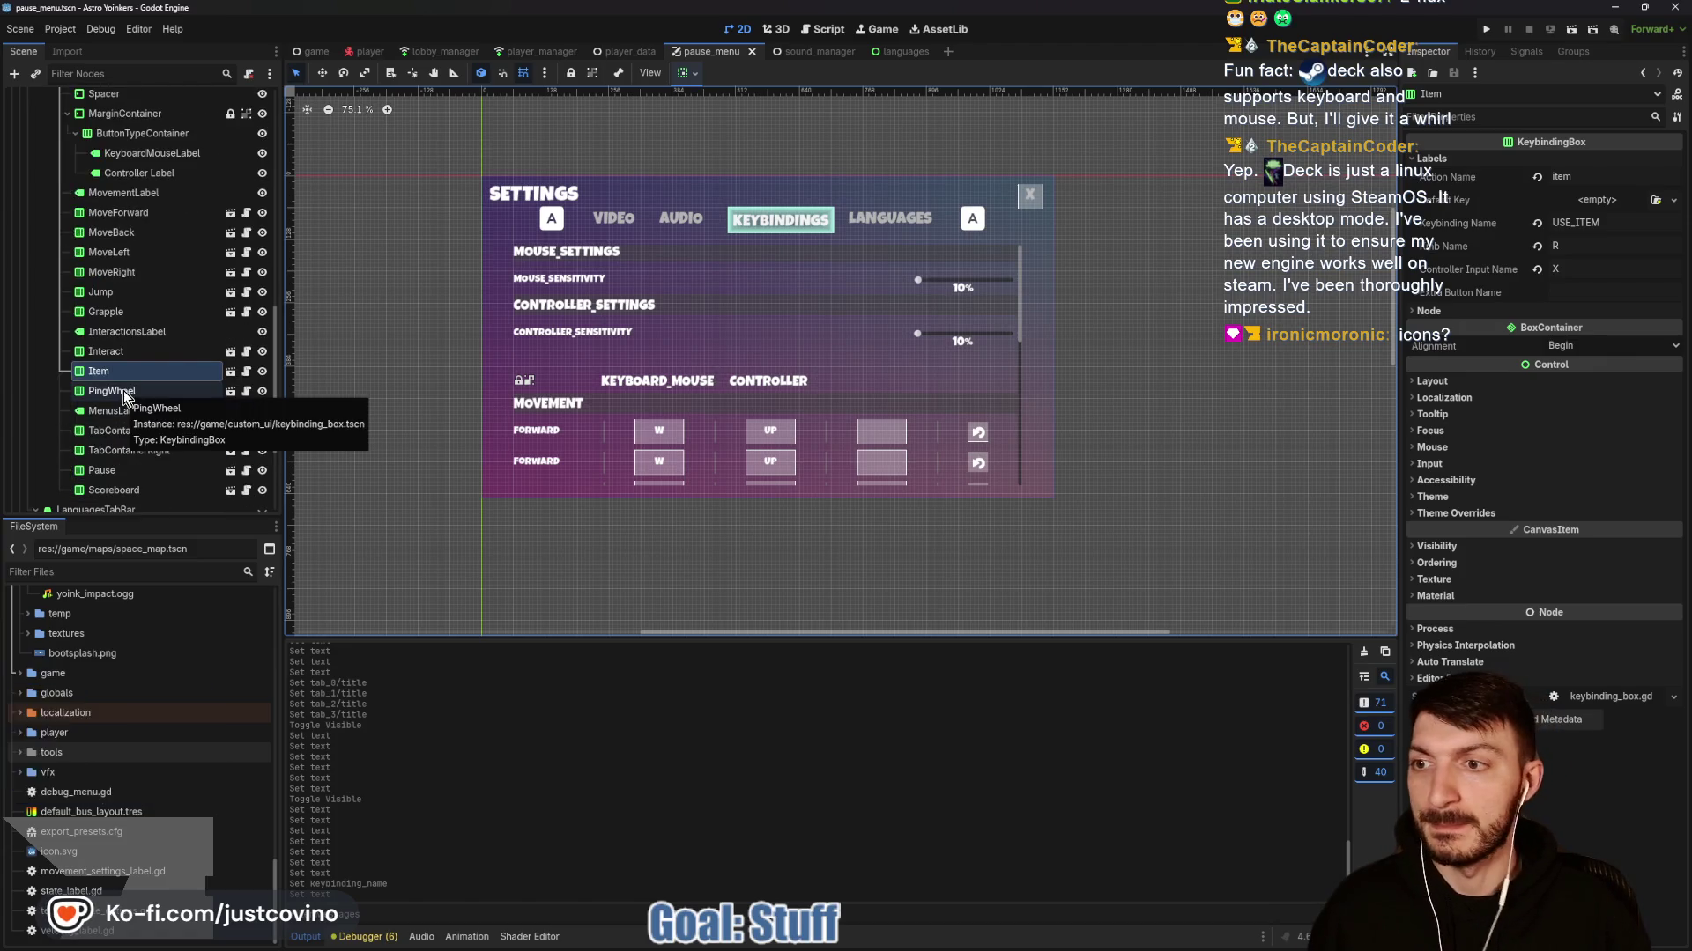
{"action": "left_click", "coordinate": [123, 393]}
{"action": "scroll", "coordinate": [150, 434], "scroll_direction": "down", "scroll_amount": 4}
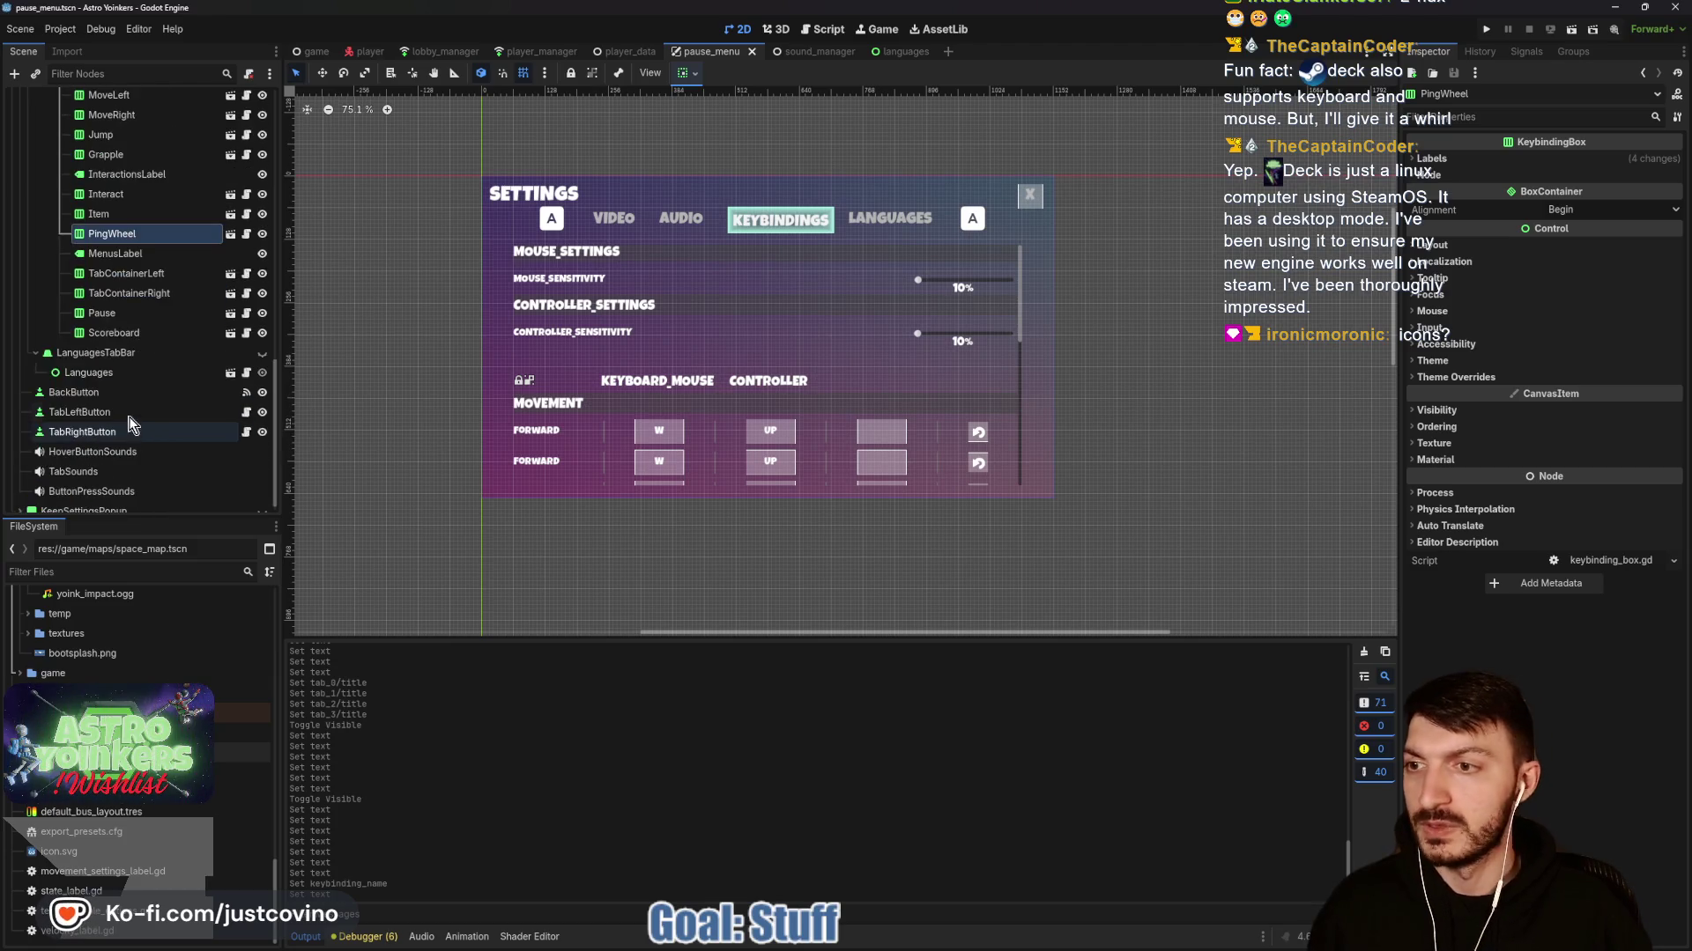
{"action": "left_click", "coordinate": [262, 352]}
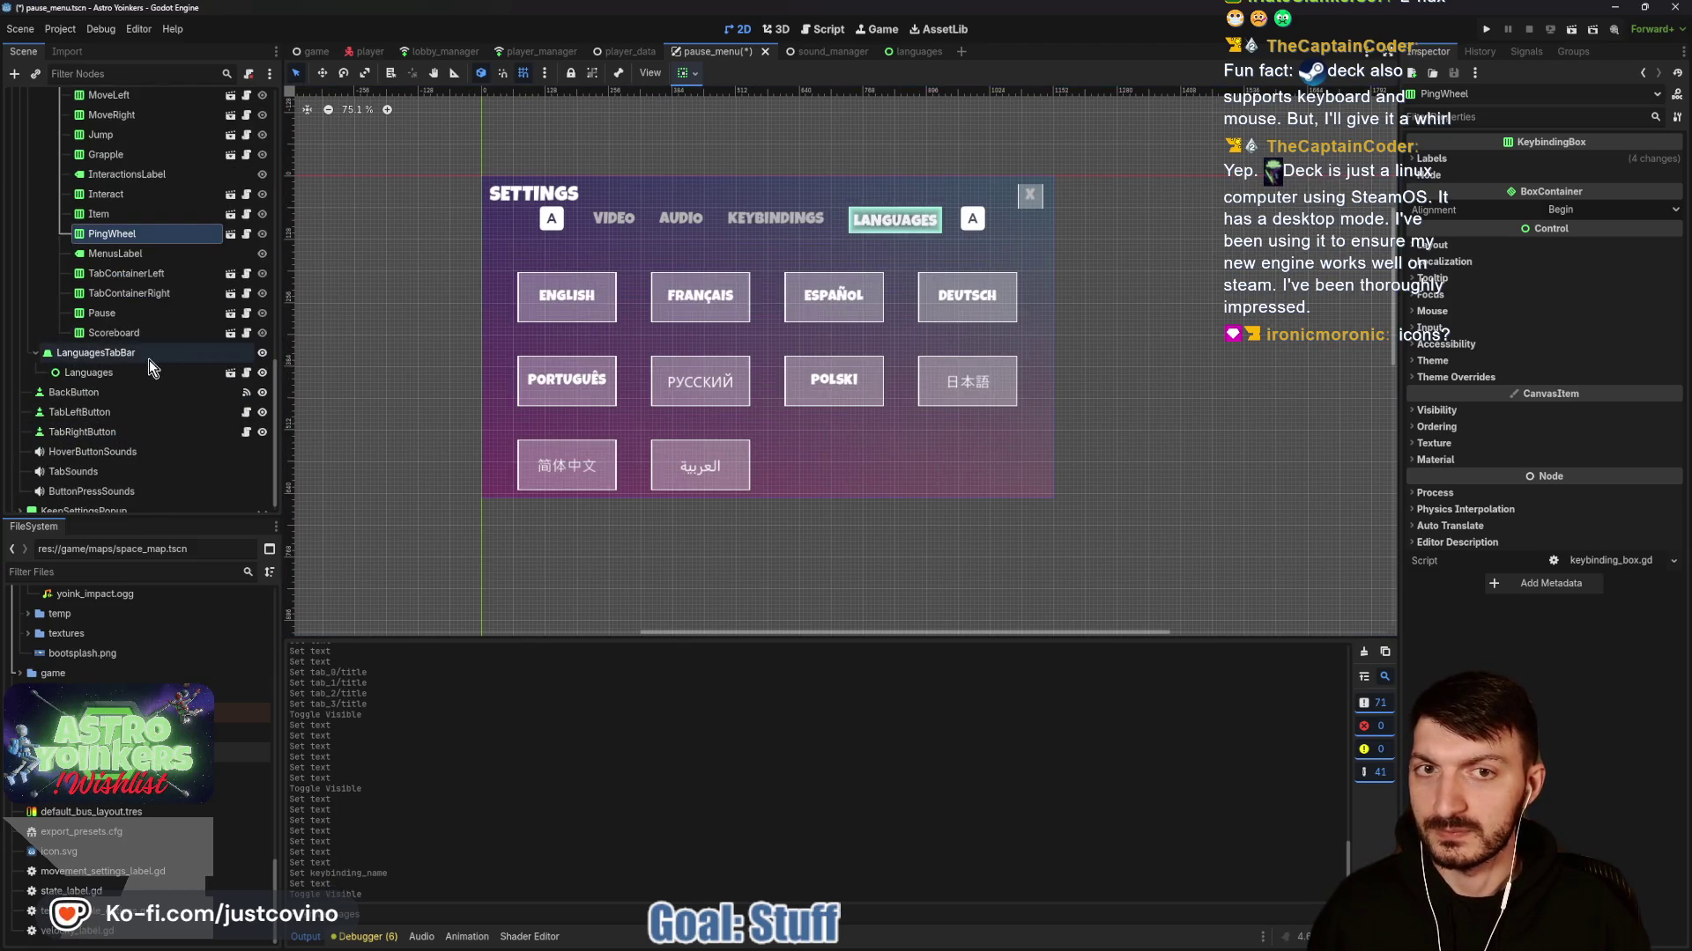
{"action": "left_click", "coordinate": [104, 391]}
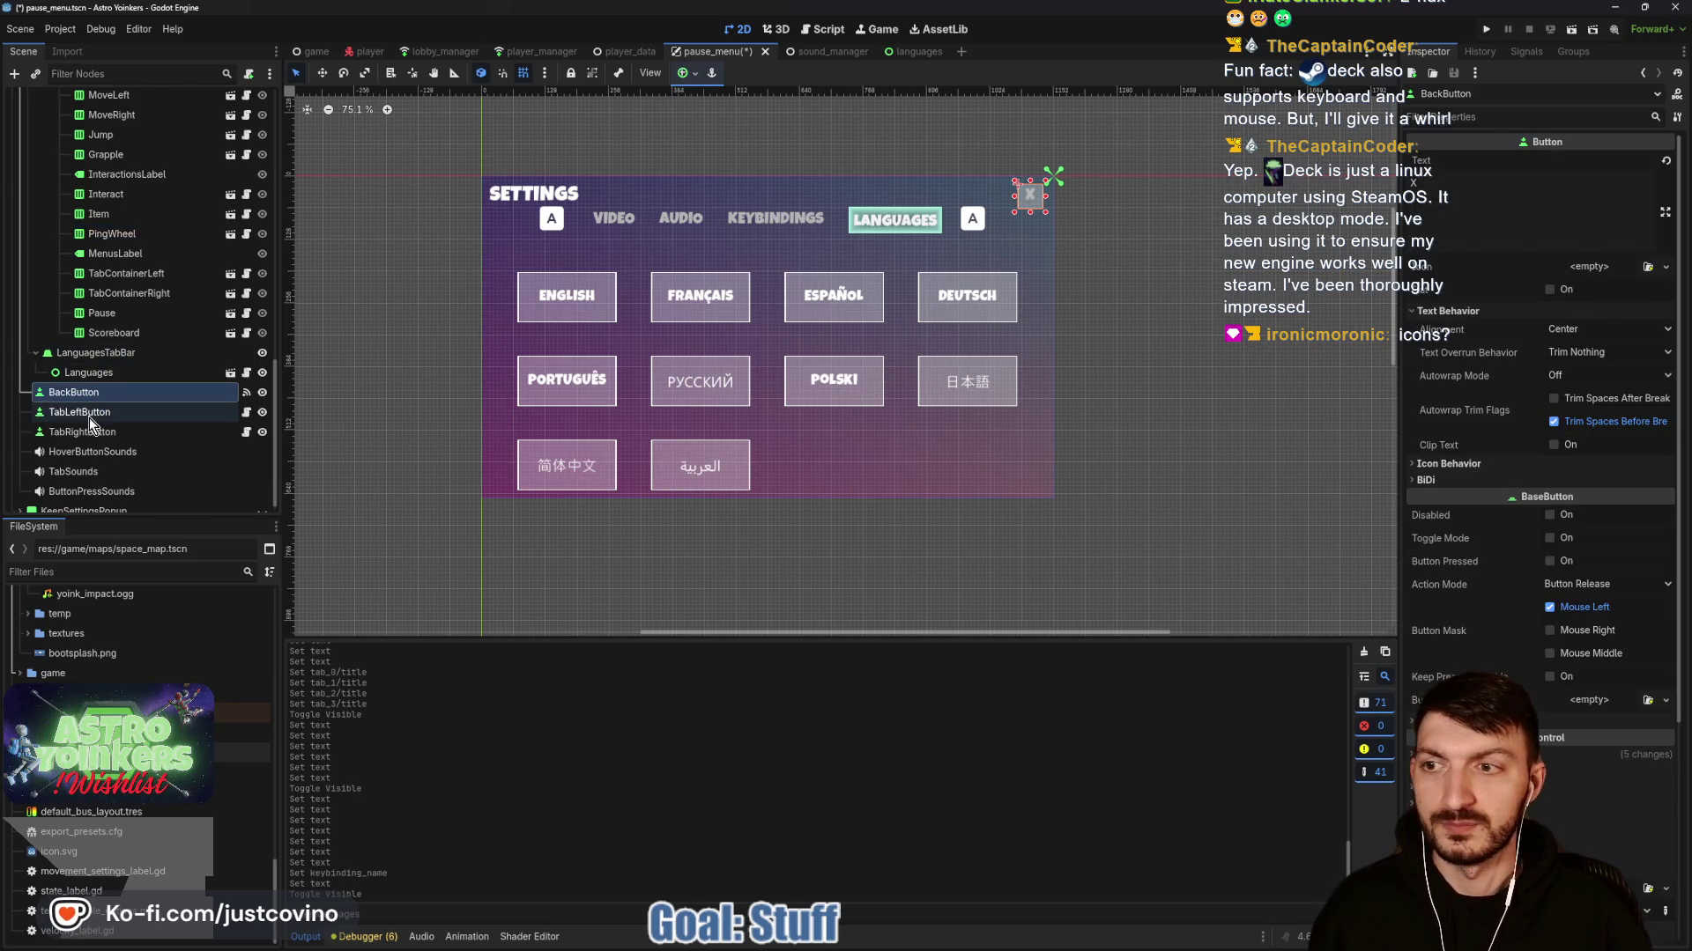
{"action": "left_click", "coordinate": [88, 415]}
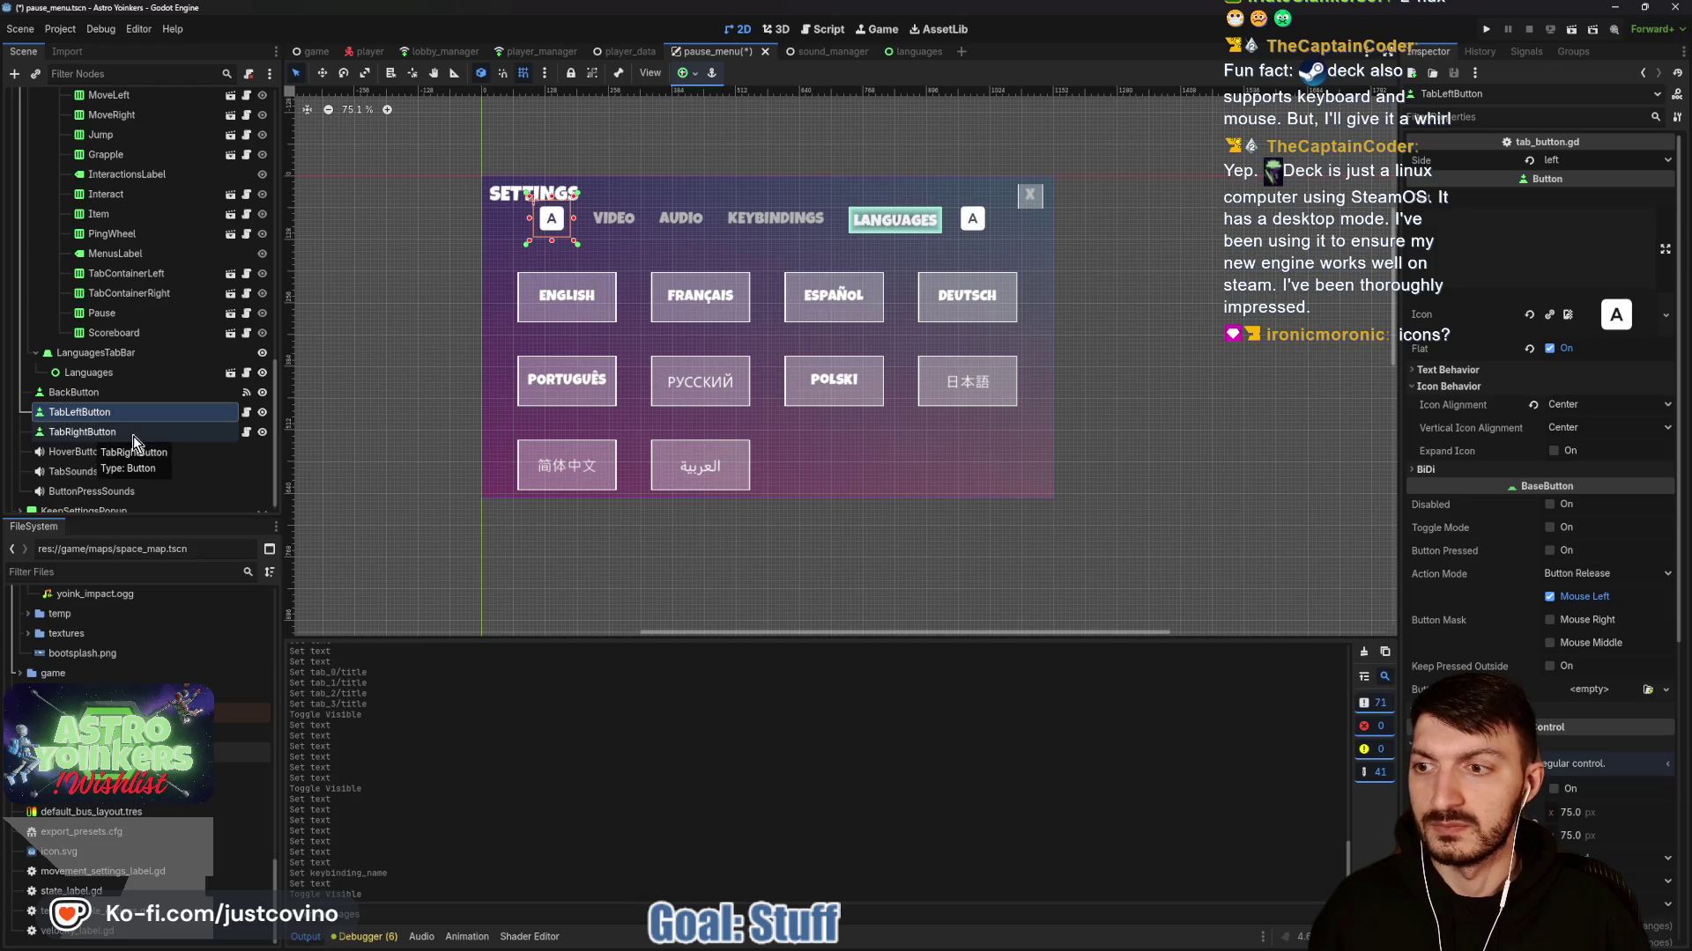
{"action": "key", "text": "ctrl+s"}
Collapse the SettingsMenu and PauseLabelContainer branches, hide SettingsMenu, and save to launch a test run.
{"action": "scroll", "coordinate": [144, 441], "scroll_direction": "up", "scroll_amount": 10}
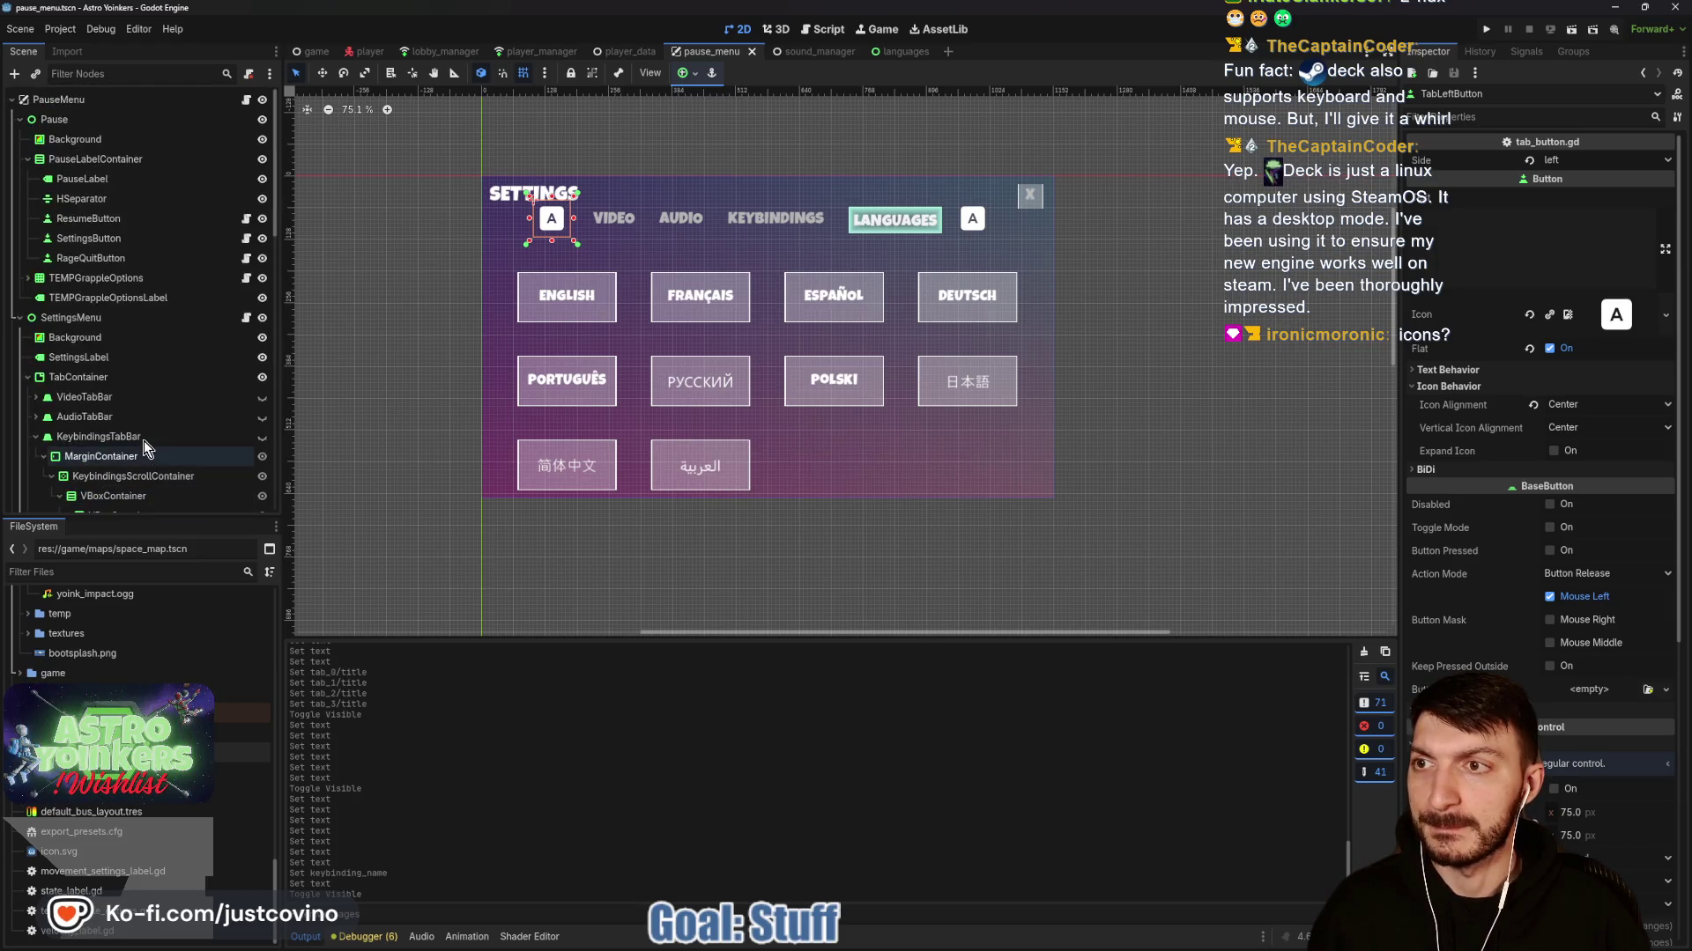
{"action": "left_click", "coordinate": [19, 317]}
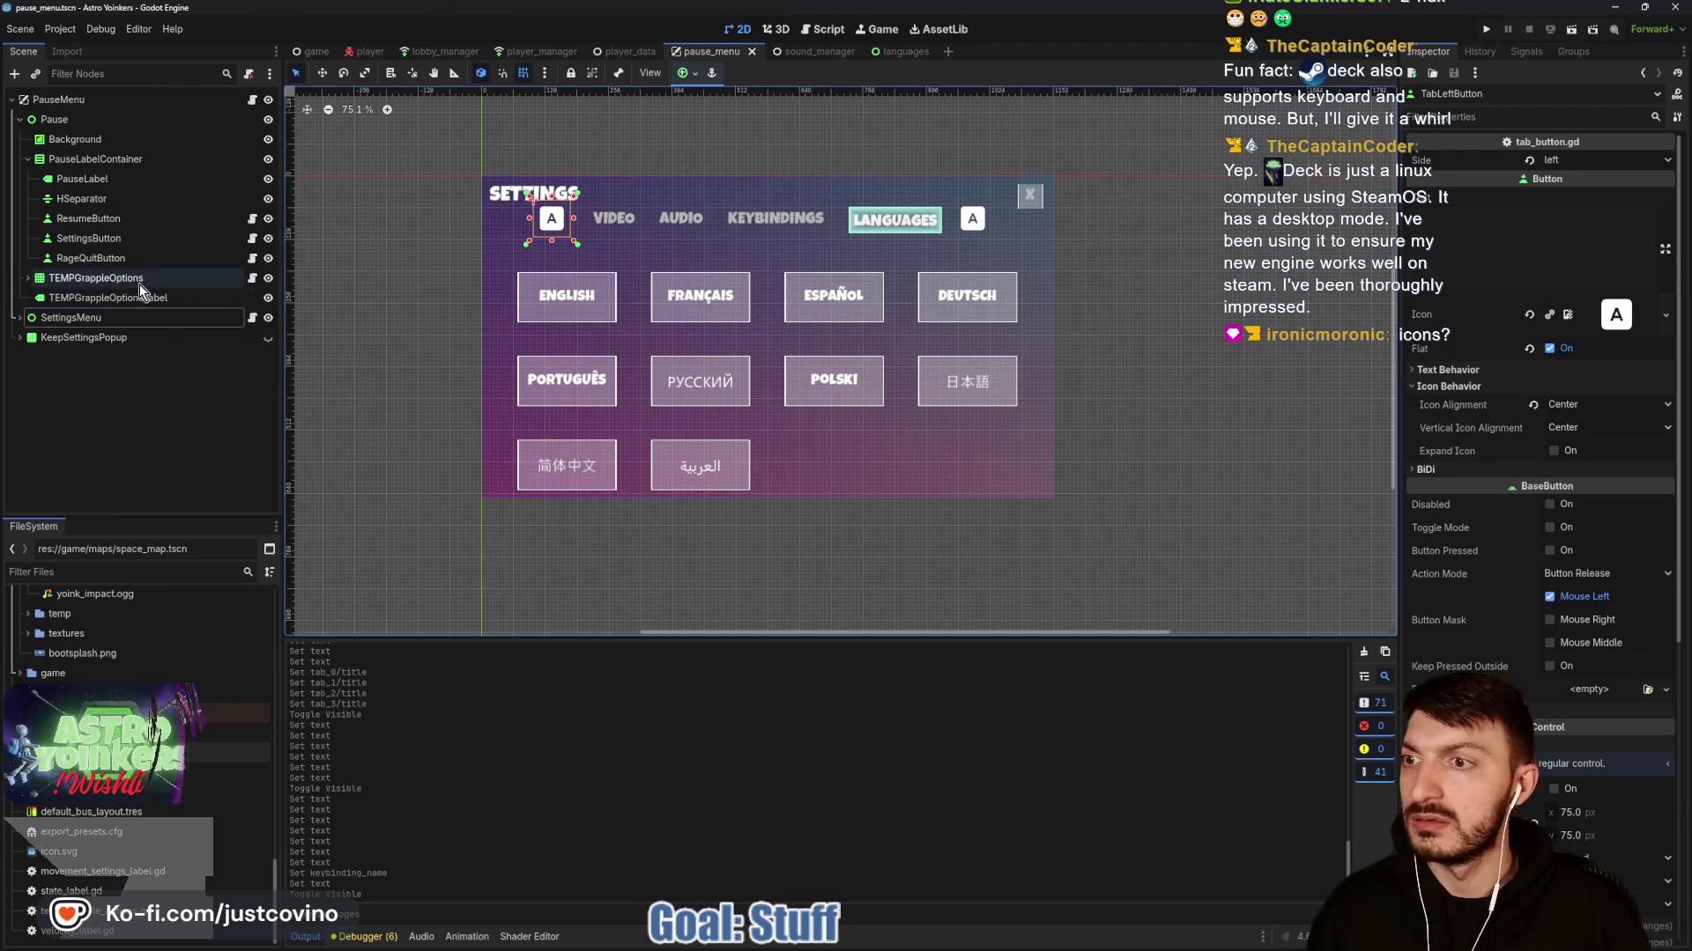
{"action": "left_click", "coordinate": [28, 158]}
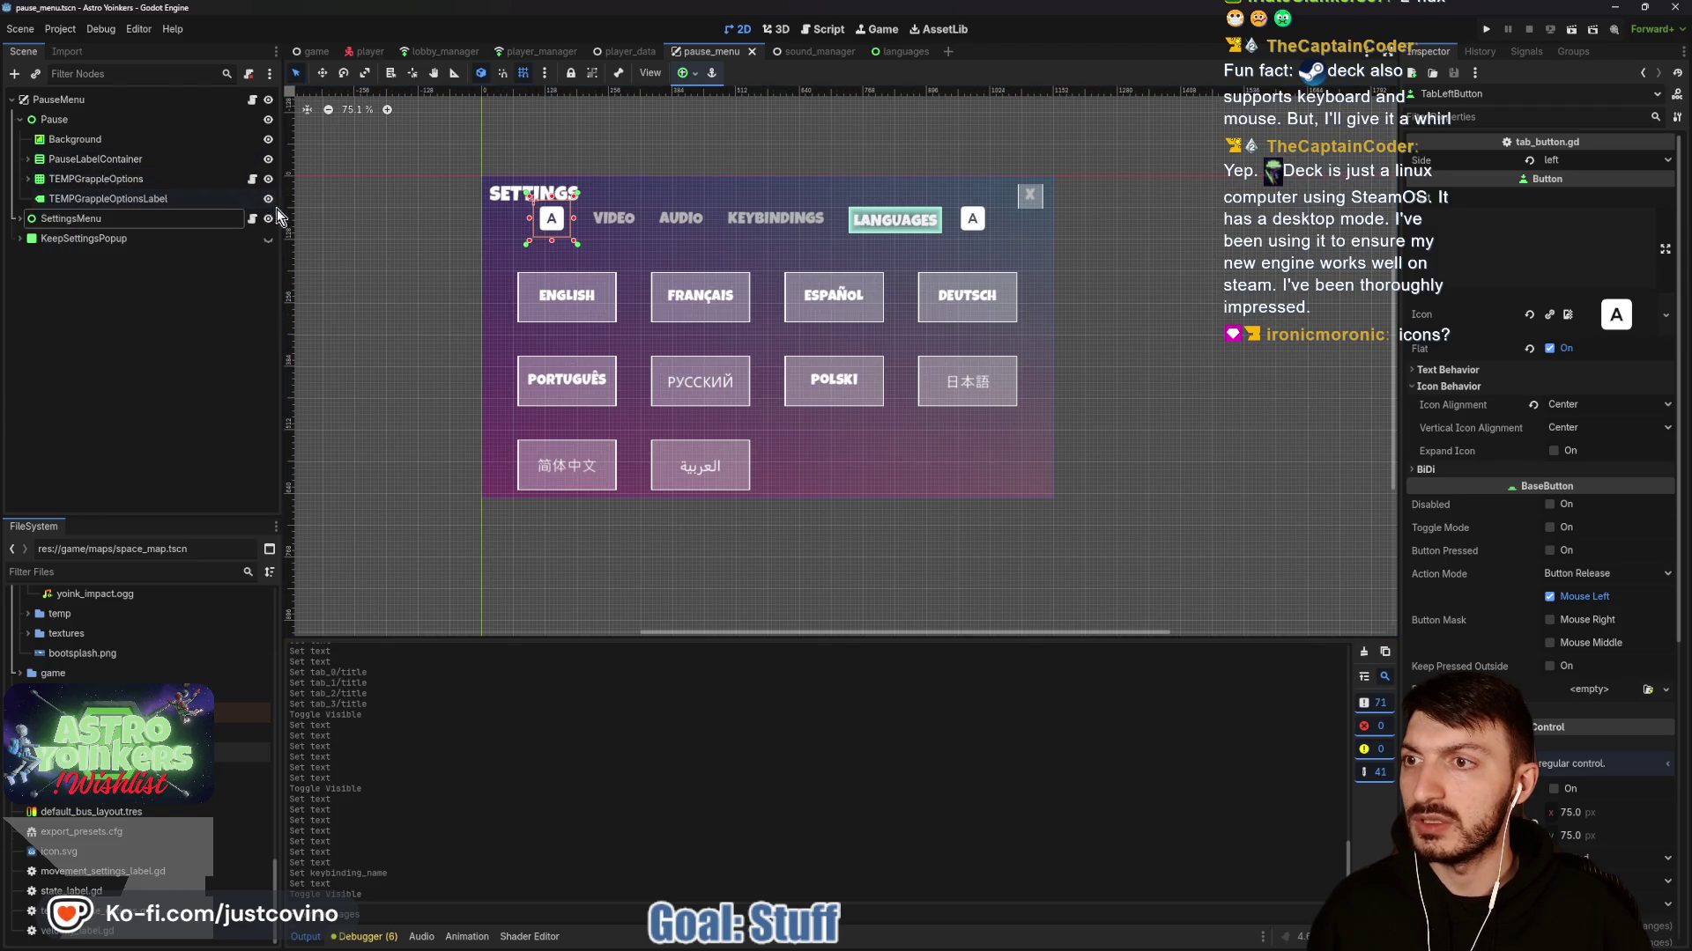
{"action": "left_click", "coordinate": [267, 220]}
{"action": "key", "text": "ctrl+s"}
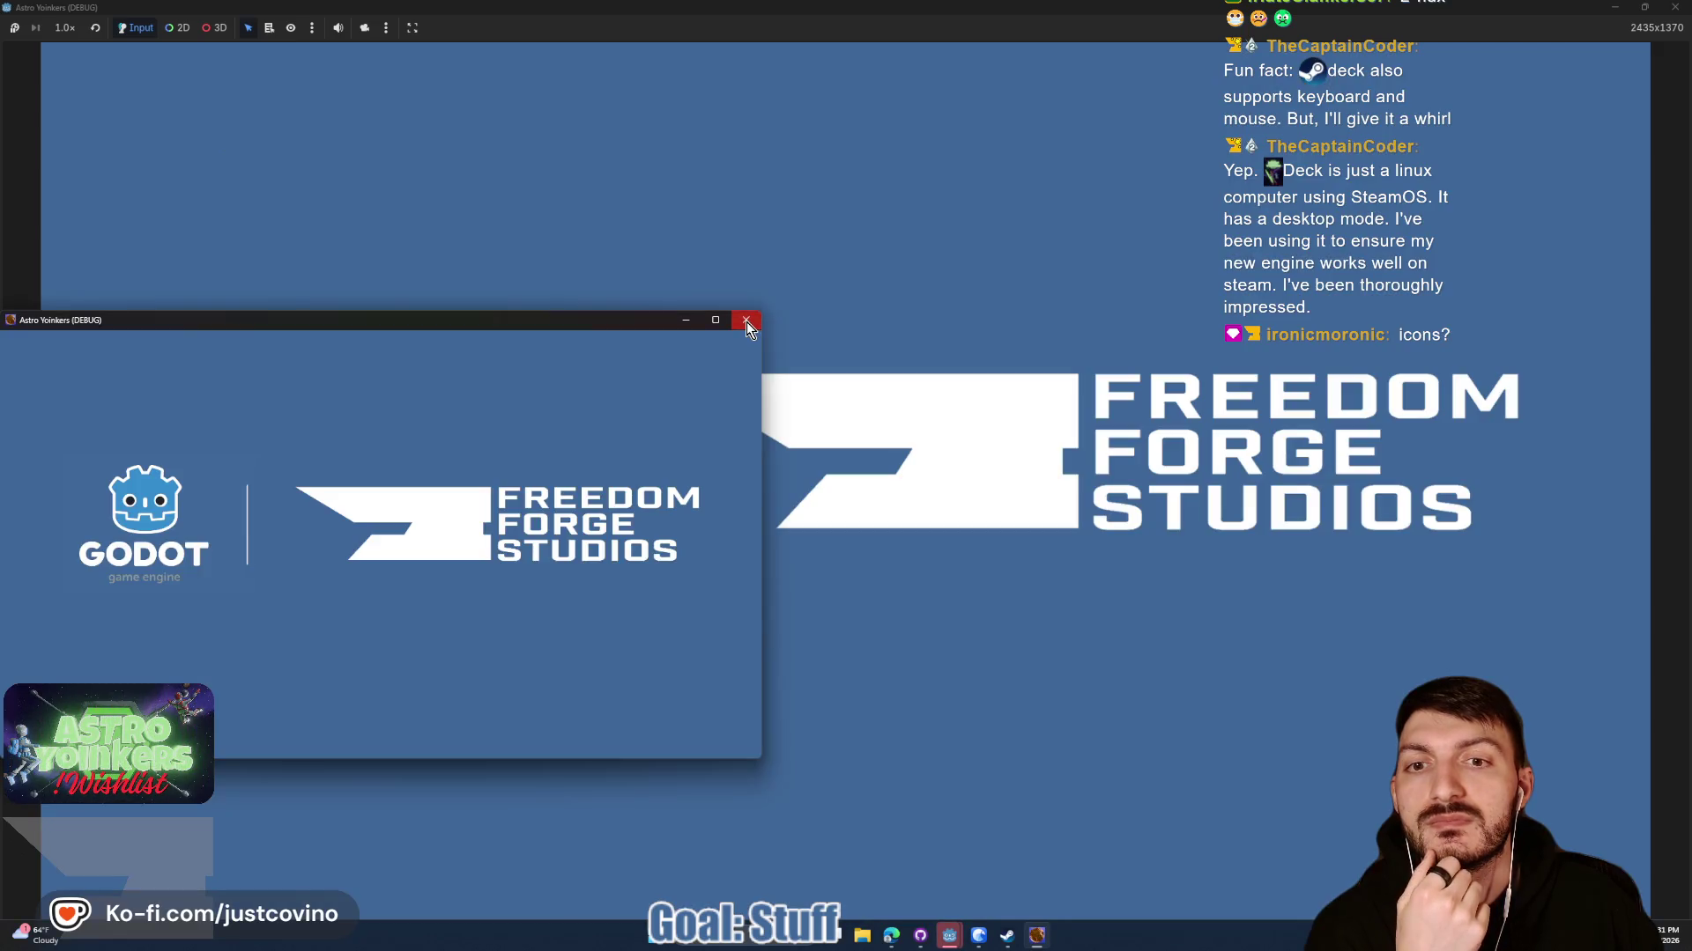
Close the empty debug window, host a lobby, run forward into the hangar and press Esc.
{"action": "left_click", "coordinate": [747, 321]}
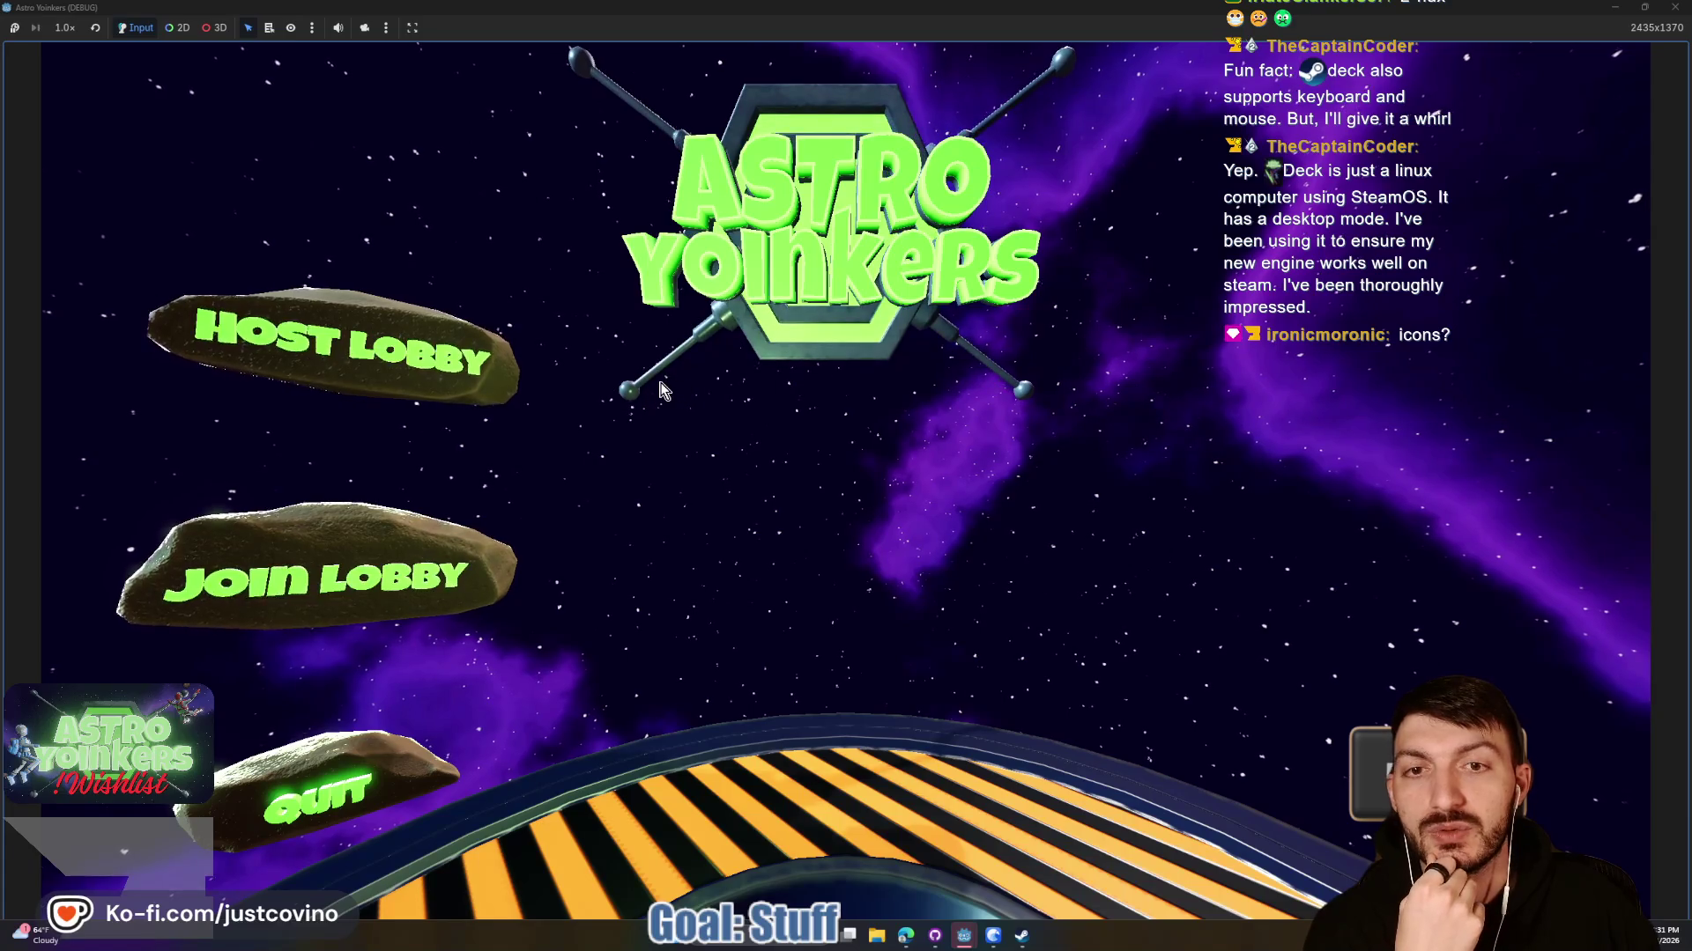
{"action": "left_click", "coordinate": [431, 333]}
{"action": "left_click", "coordinate": [718, 348]}
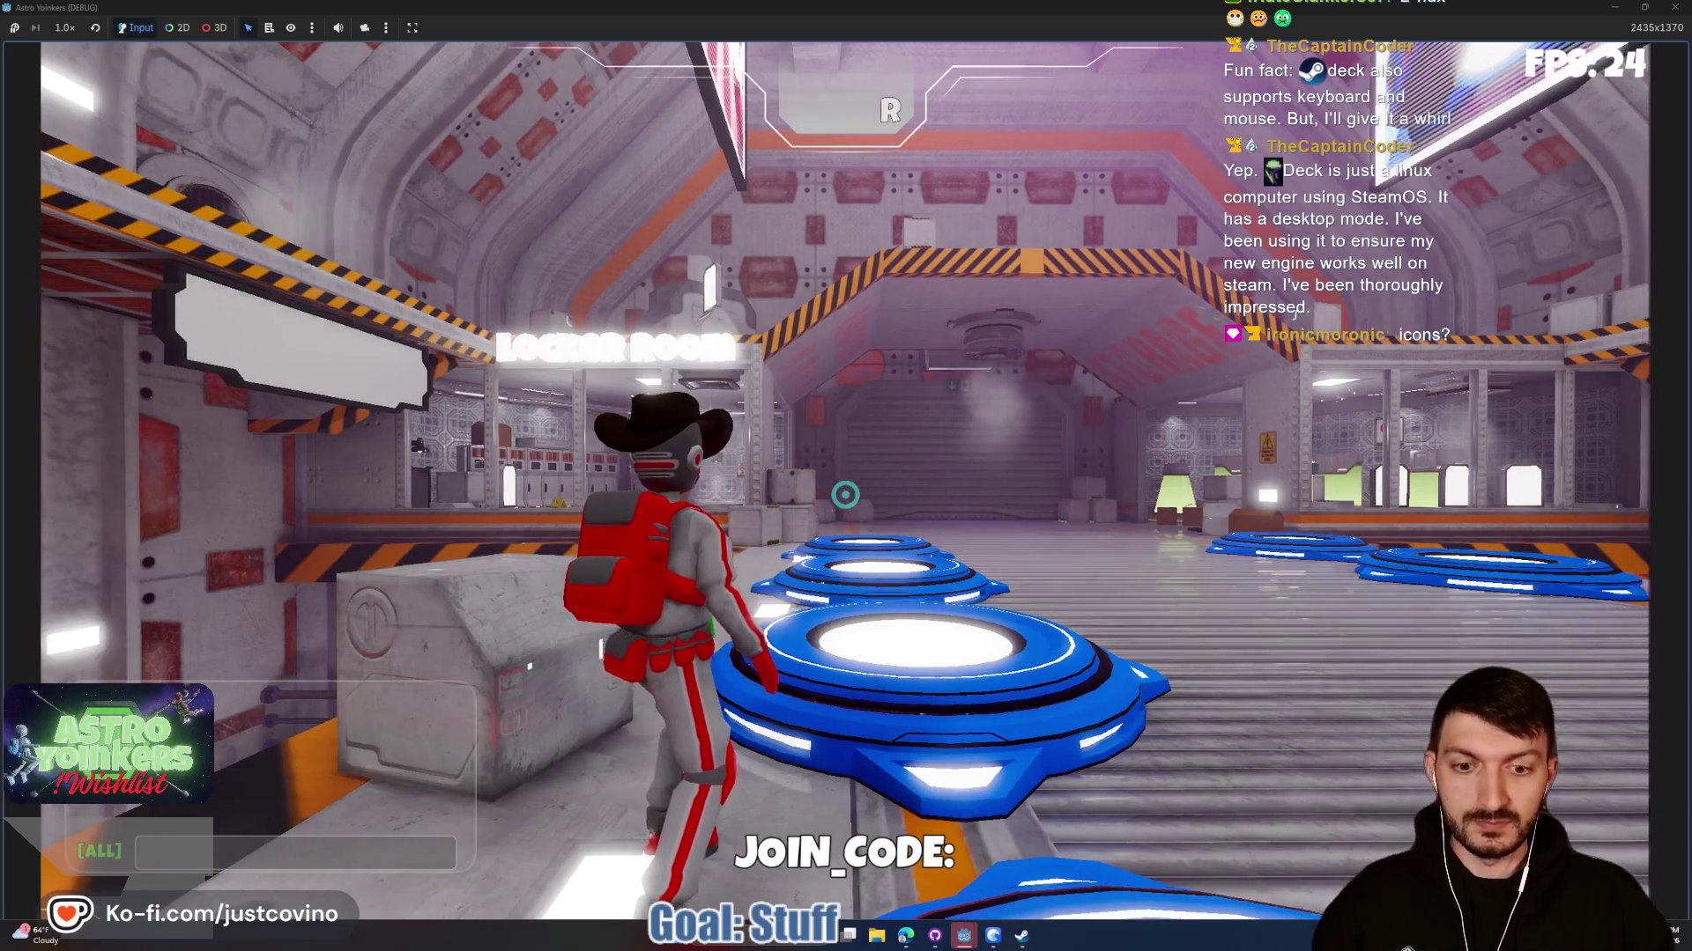
{"action": "key", "text": "w"}
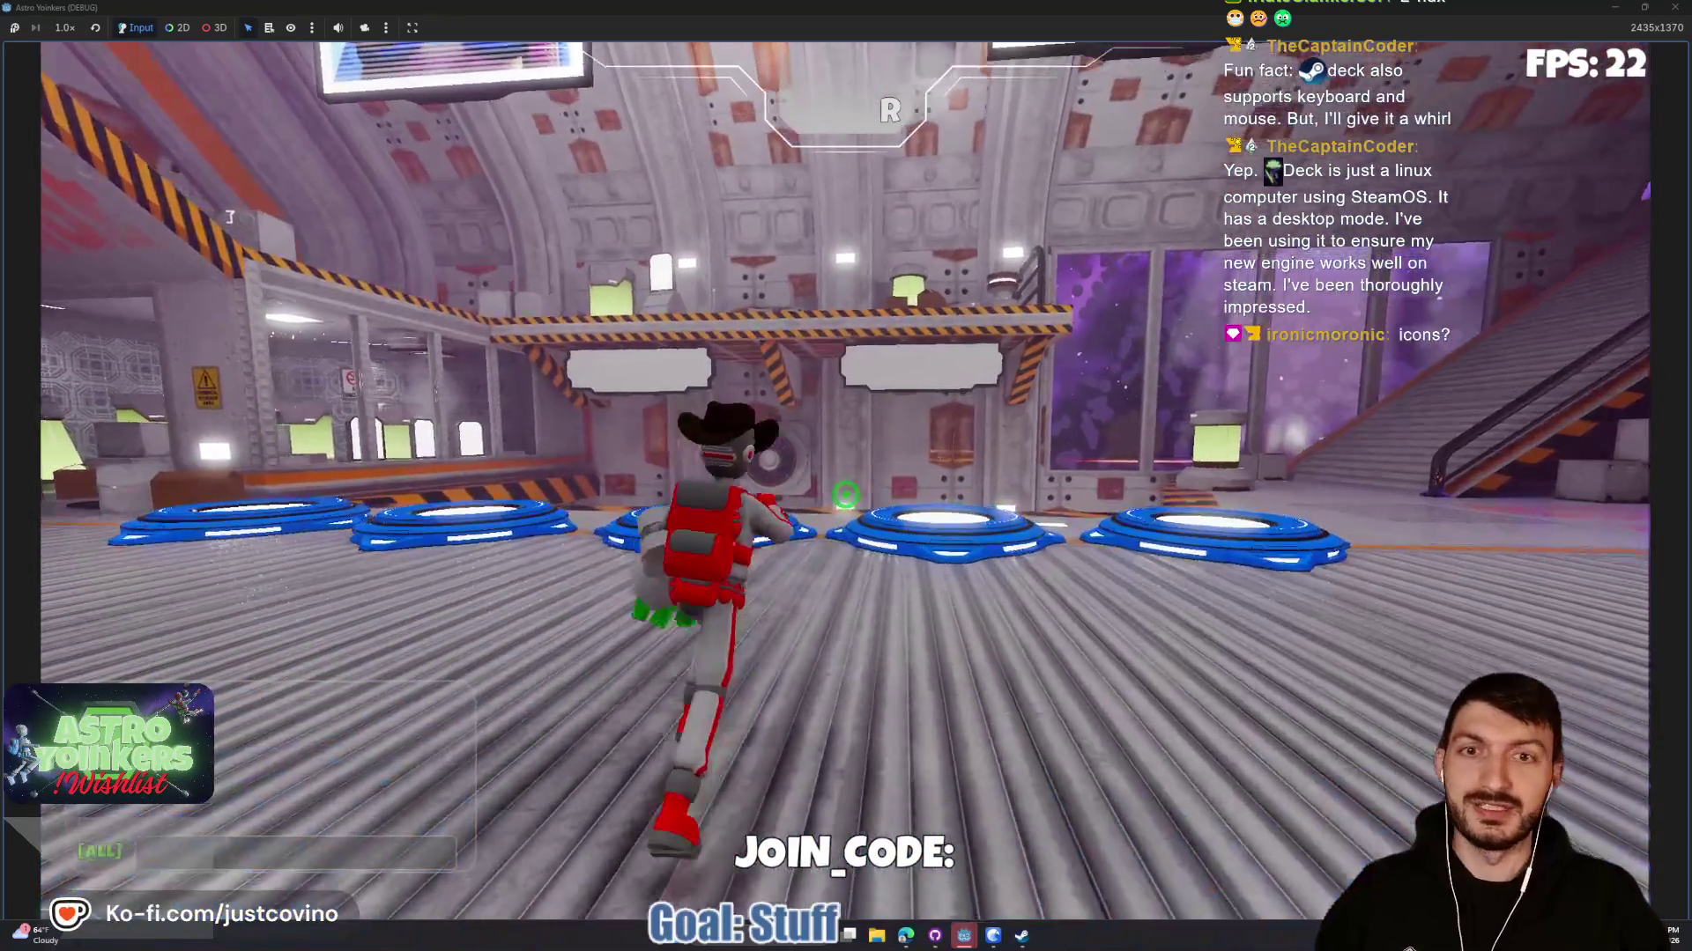
{"action": "key", "text": "Escape"}
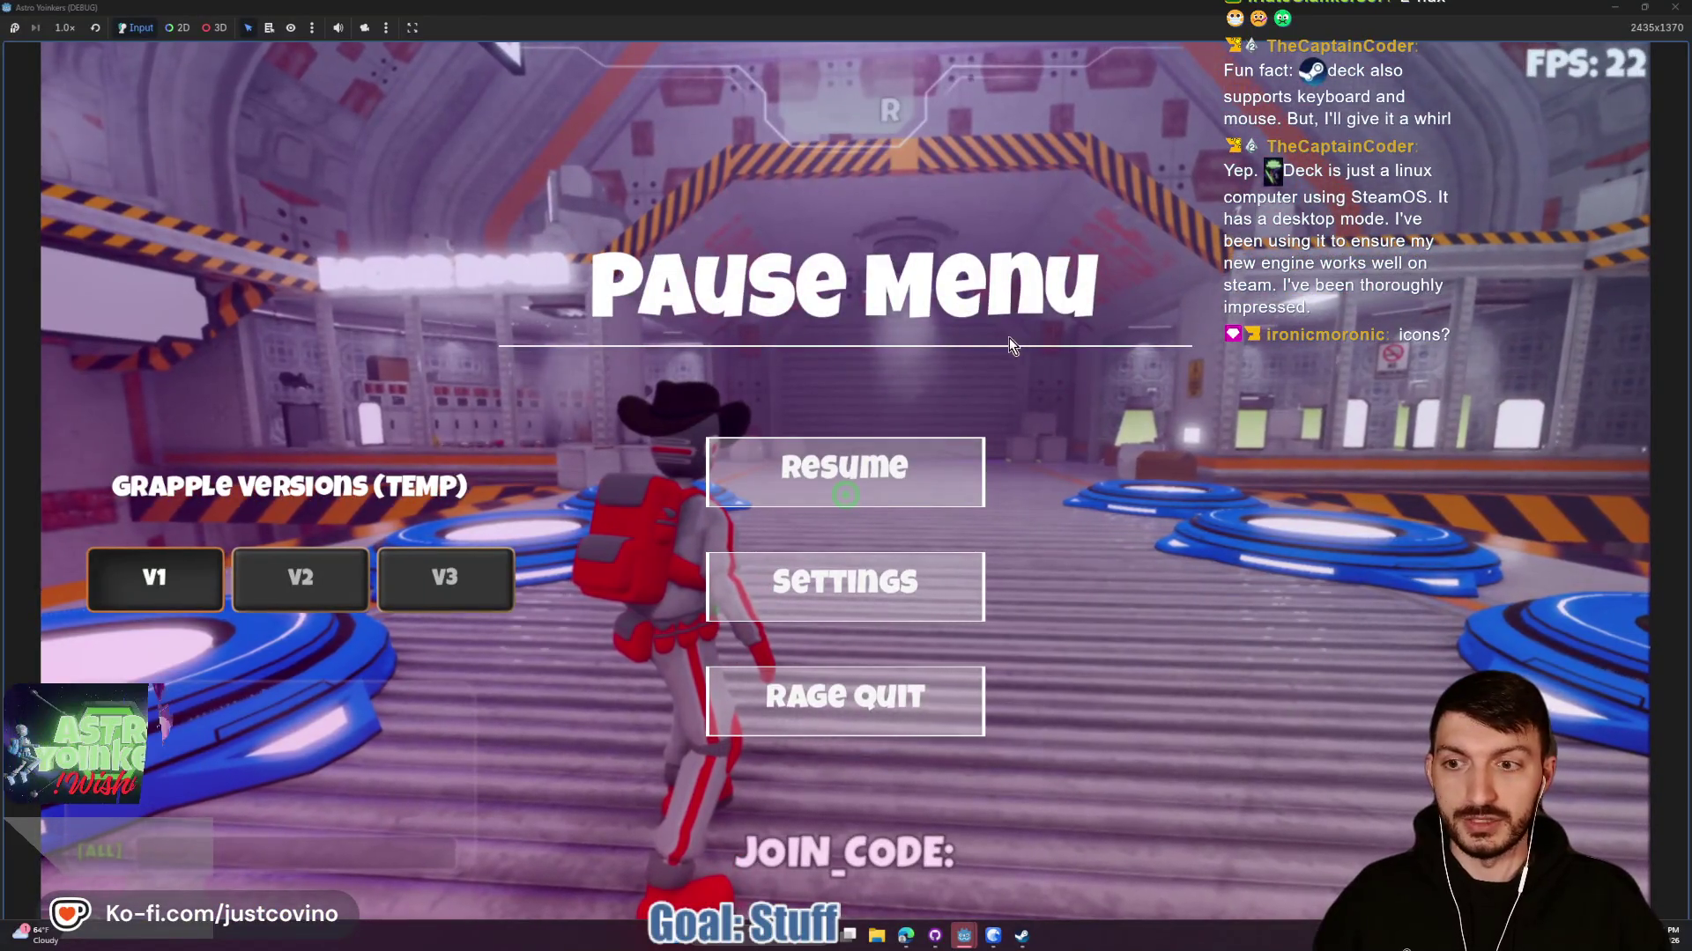
{"action": "left_click", "coordinate": [843, 568]}
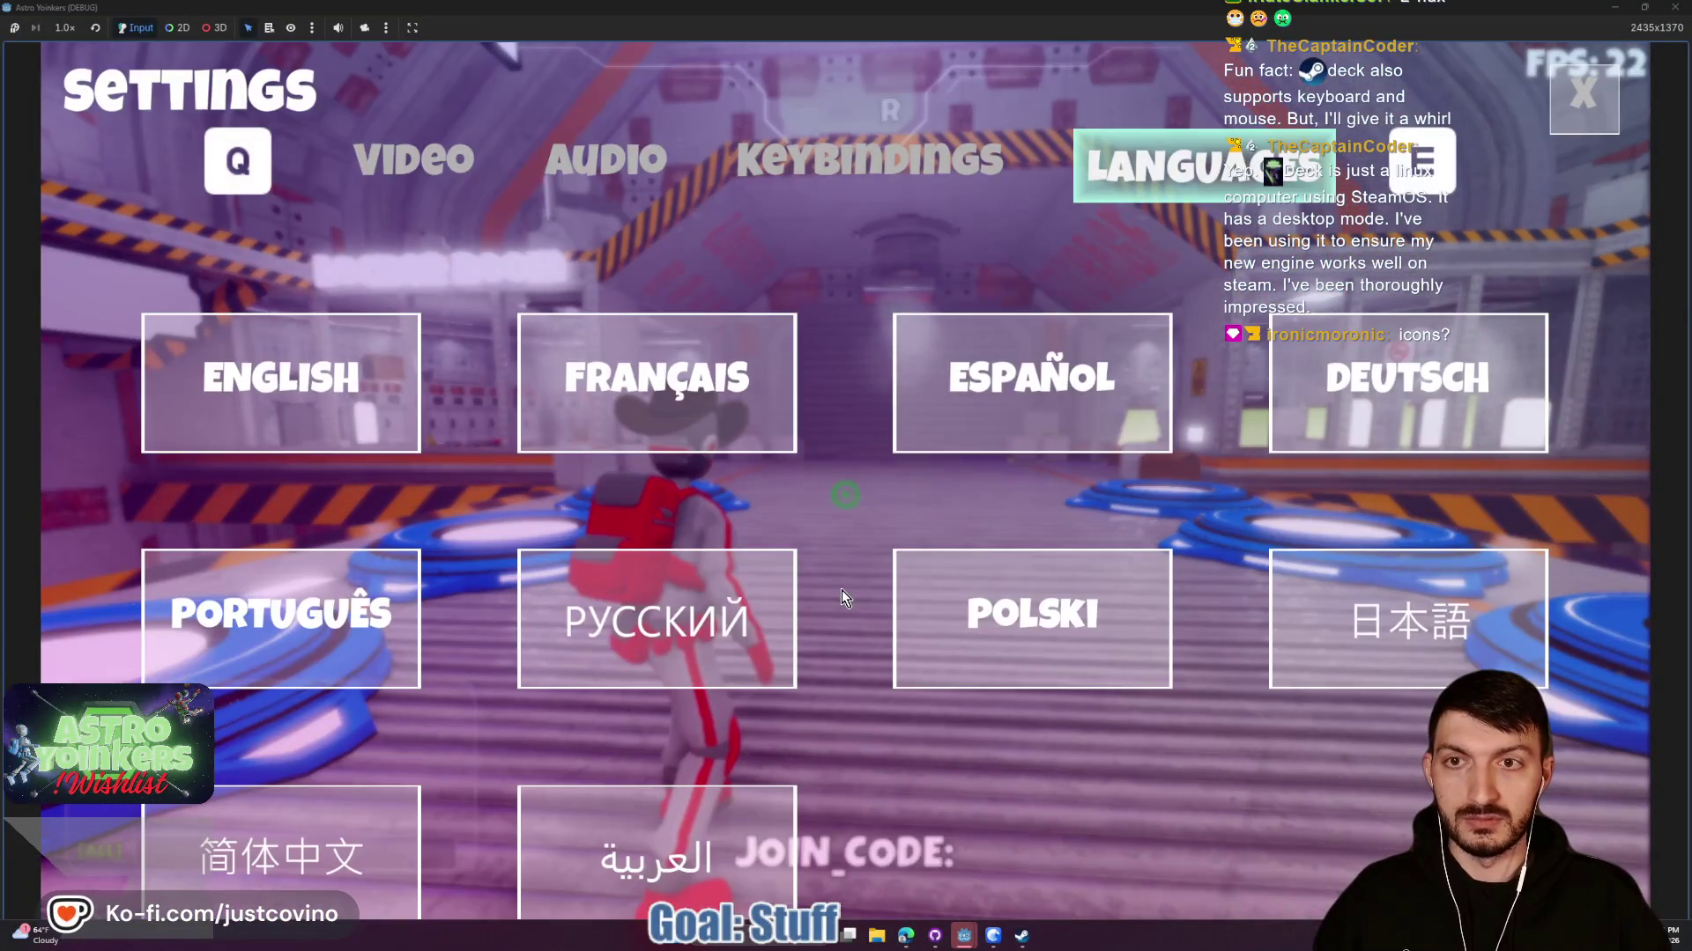
{"action": "key", "text": "q"}
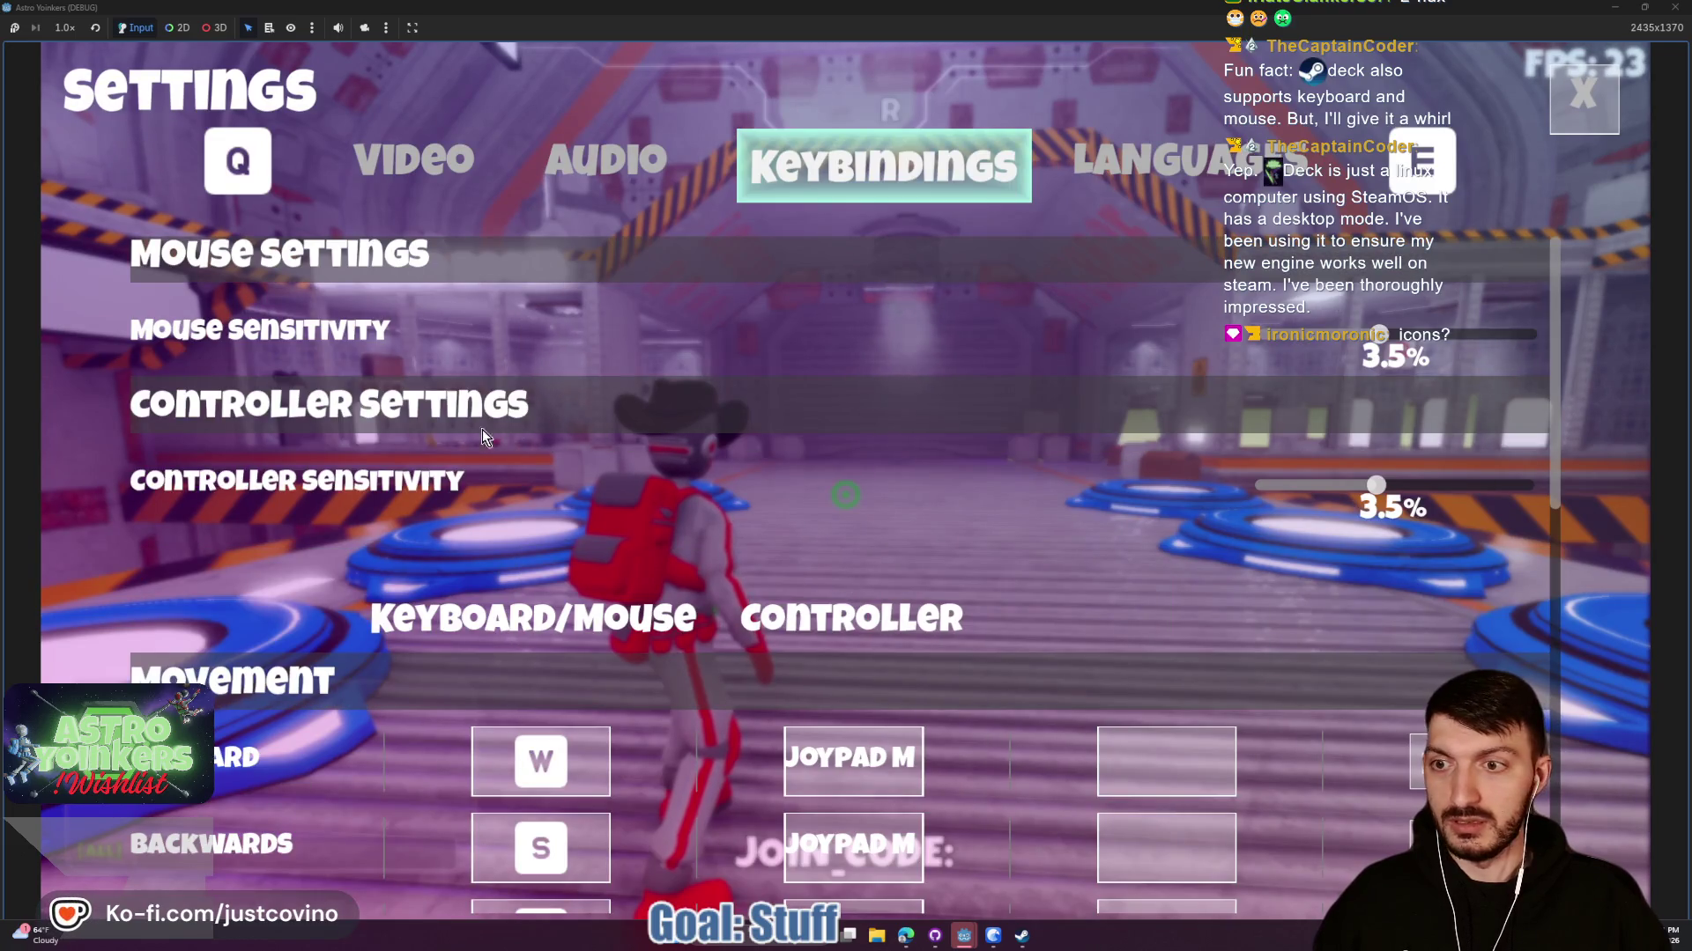
{"action": "scroll", "coordinate": [532, 497], "scroll_direction": "down", "scroll_amount": 4}
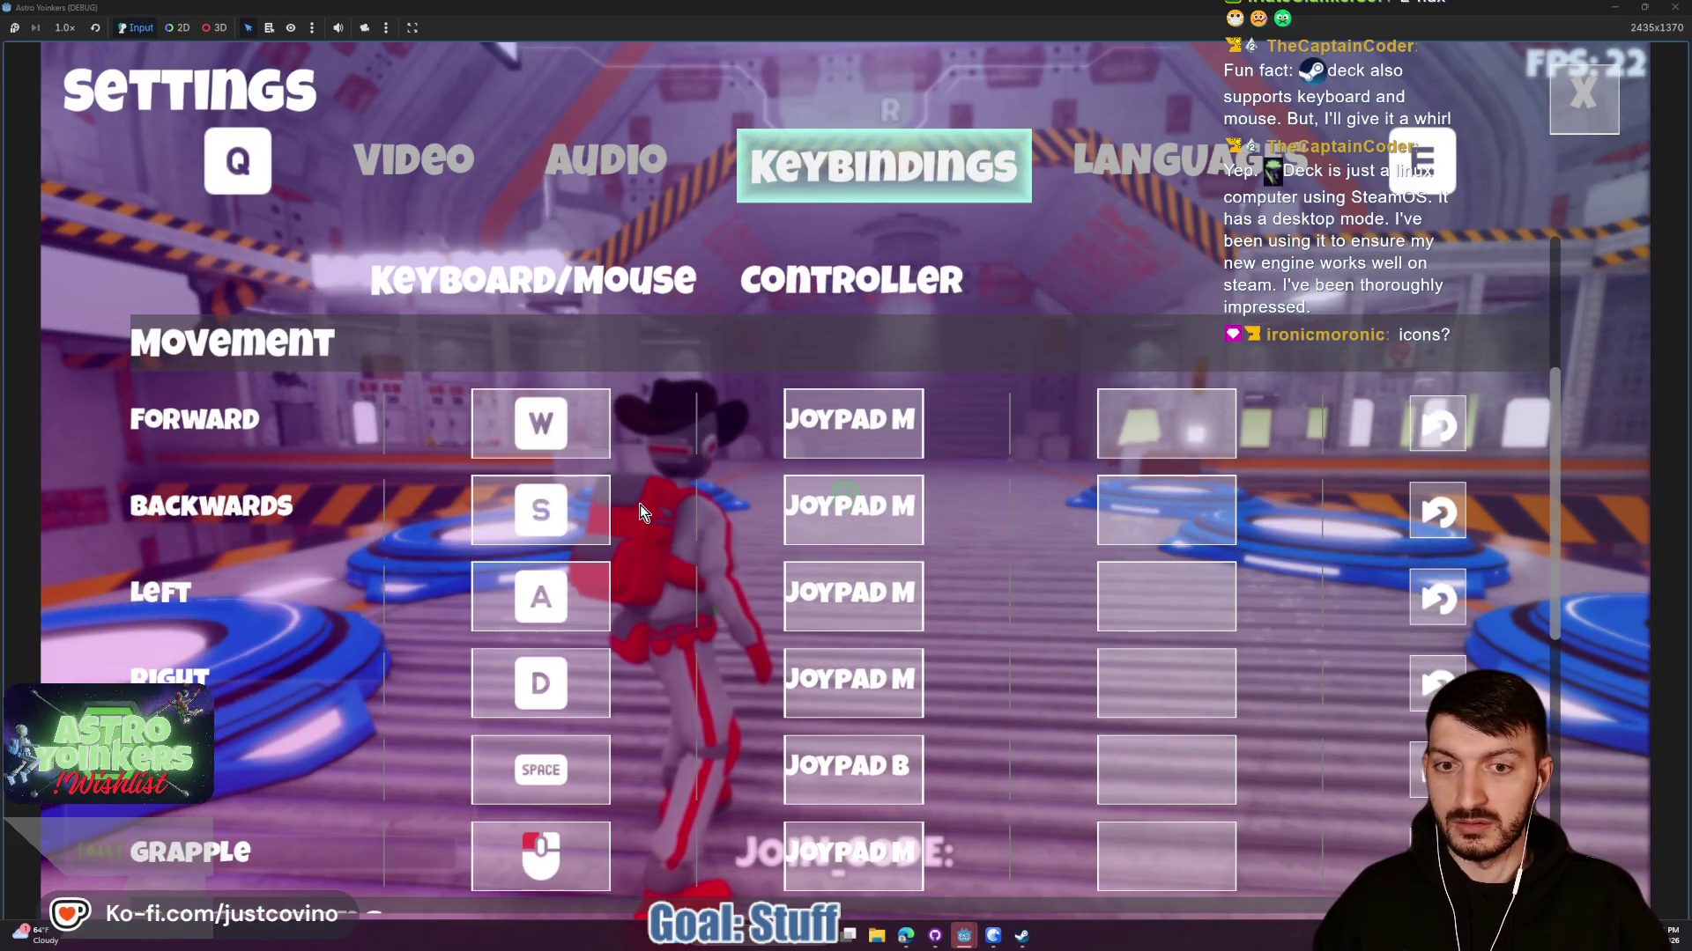
{"action": "scroll", "coordinate": [690, 511], "scroll_direction": "down", "scroll_amount": 4}
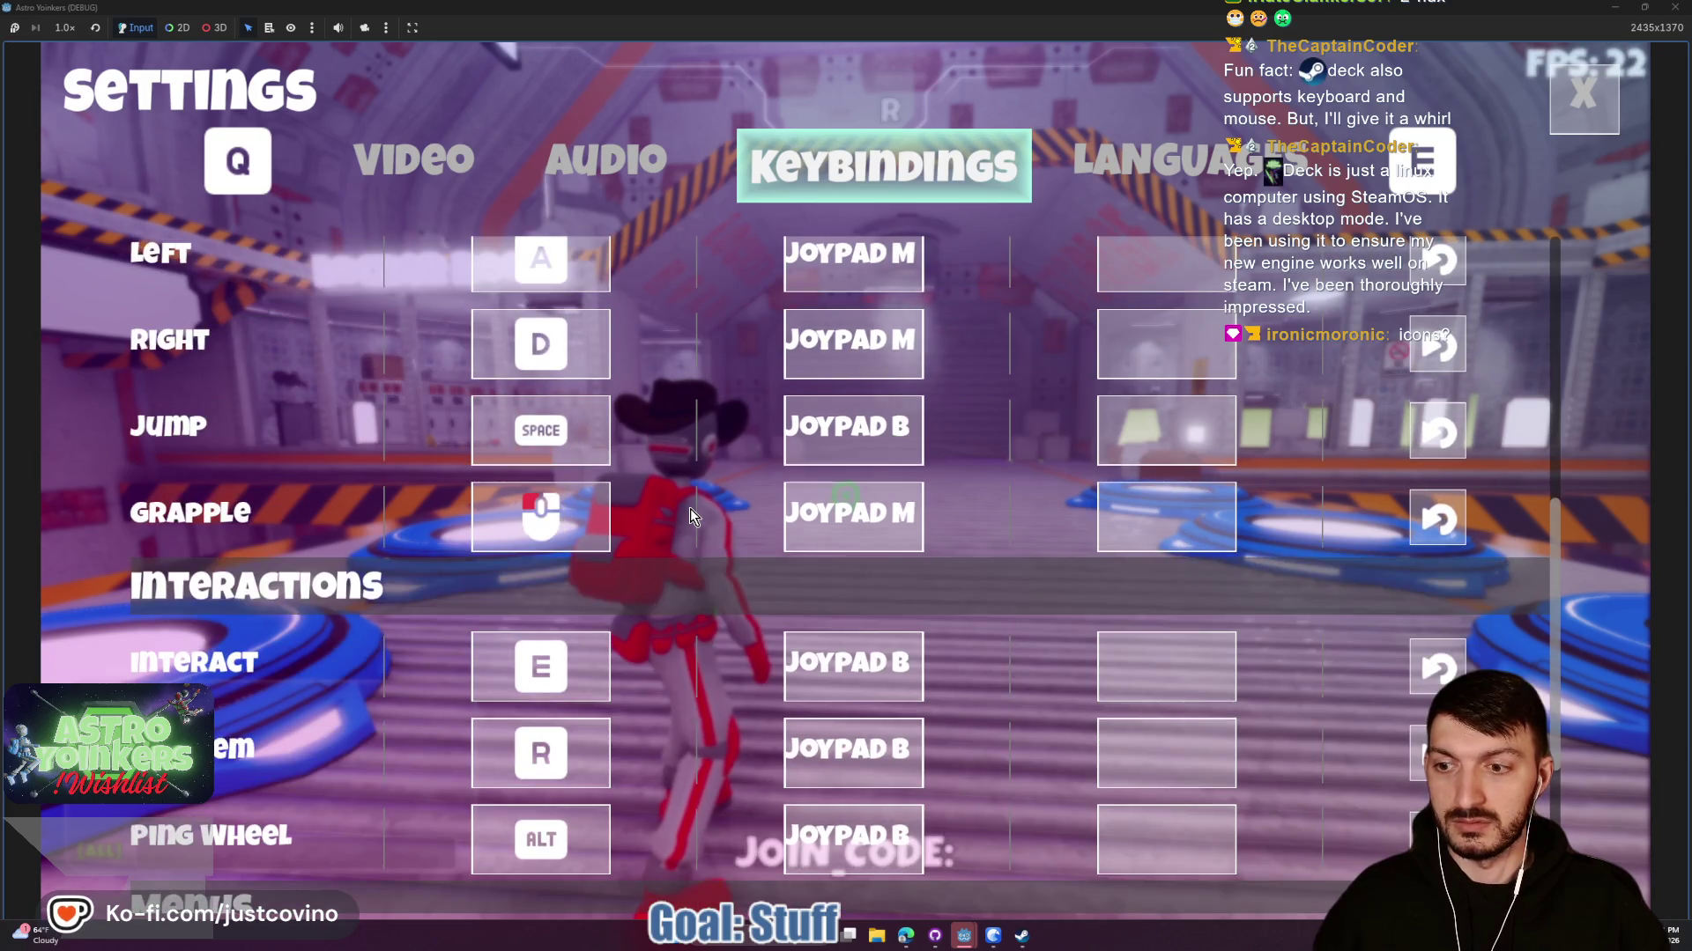
{"action": "scroll", "coordinate": [689, 509], "scroll_direction": "down", "scroll_amount": 4}
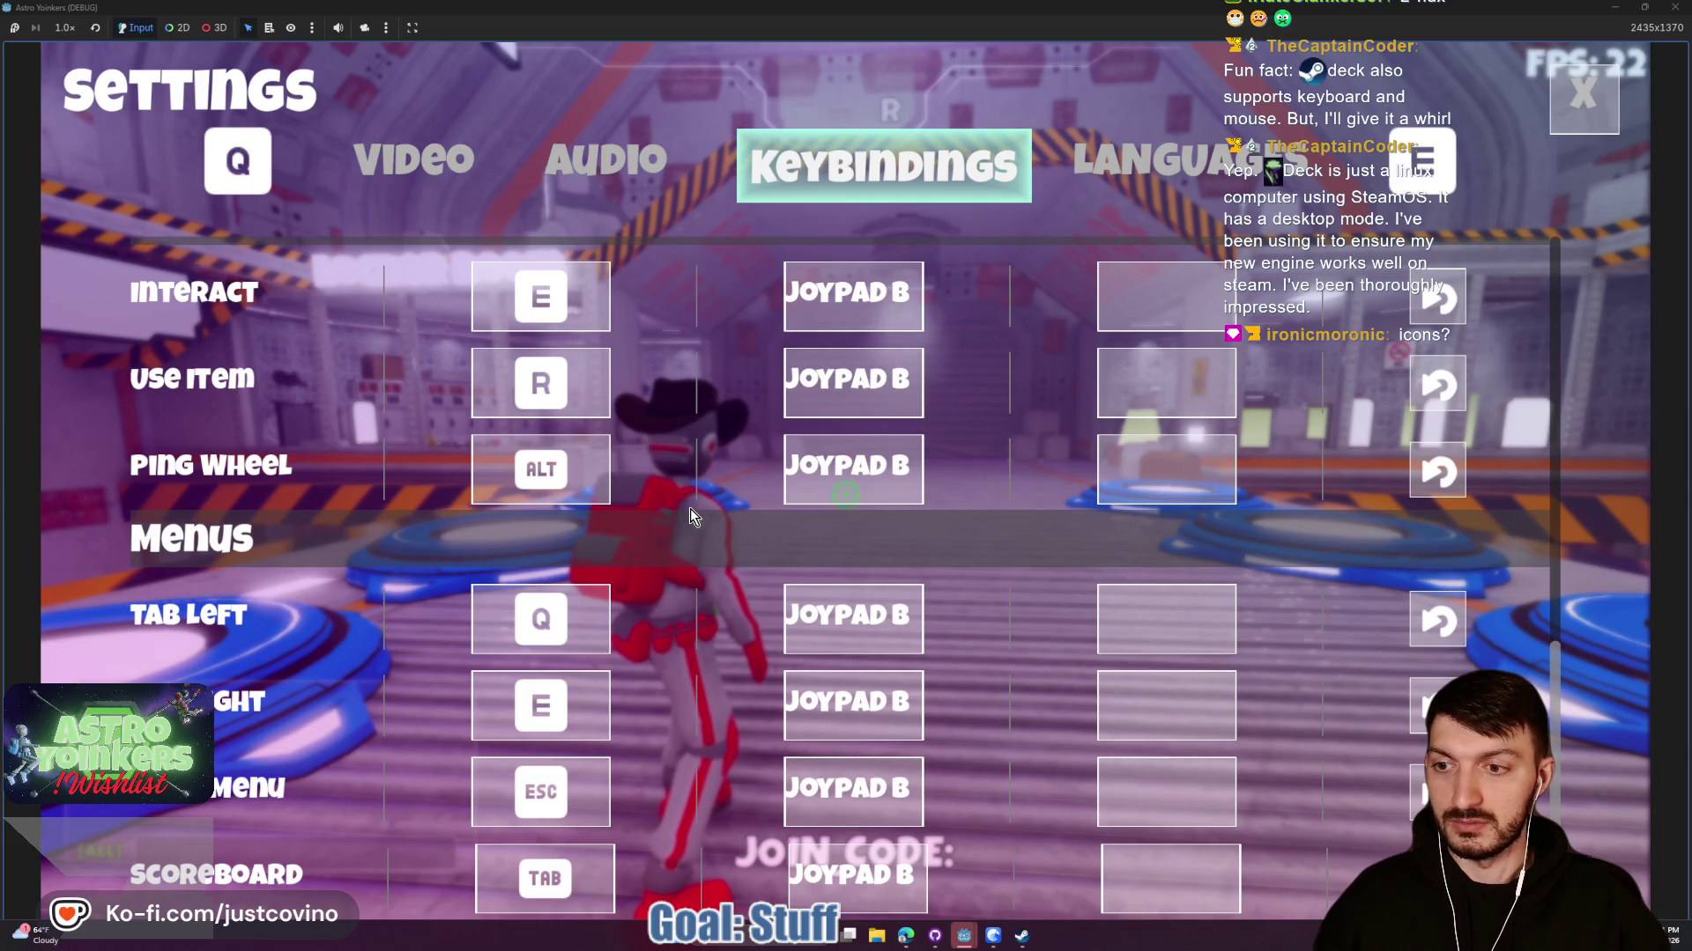
{"action": "scroll", "coordinate": [685, 579], "scroll_direction": "up", "scroll_amount": 4}
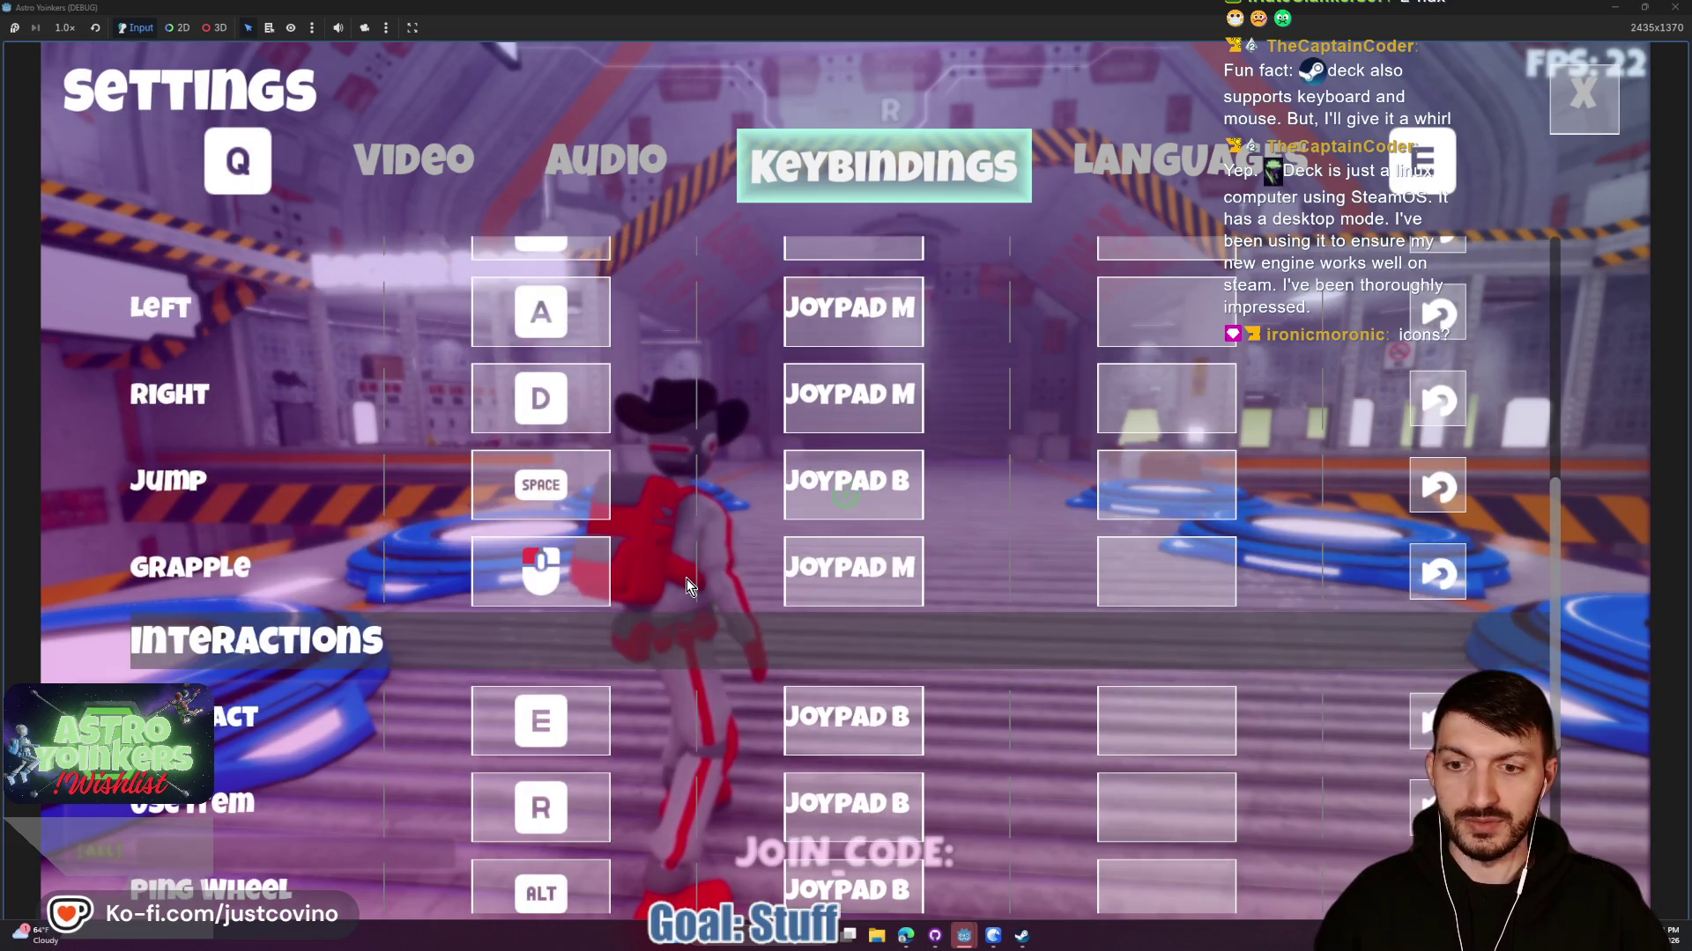
{"action": "scroll", "coordinate": [685, 579], "scroll_direction": "up", "scroll_amount": 3}
{"action": "key", "text": "e"}
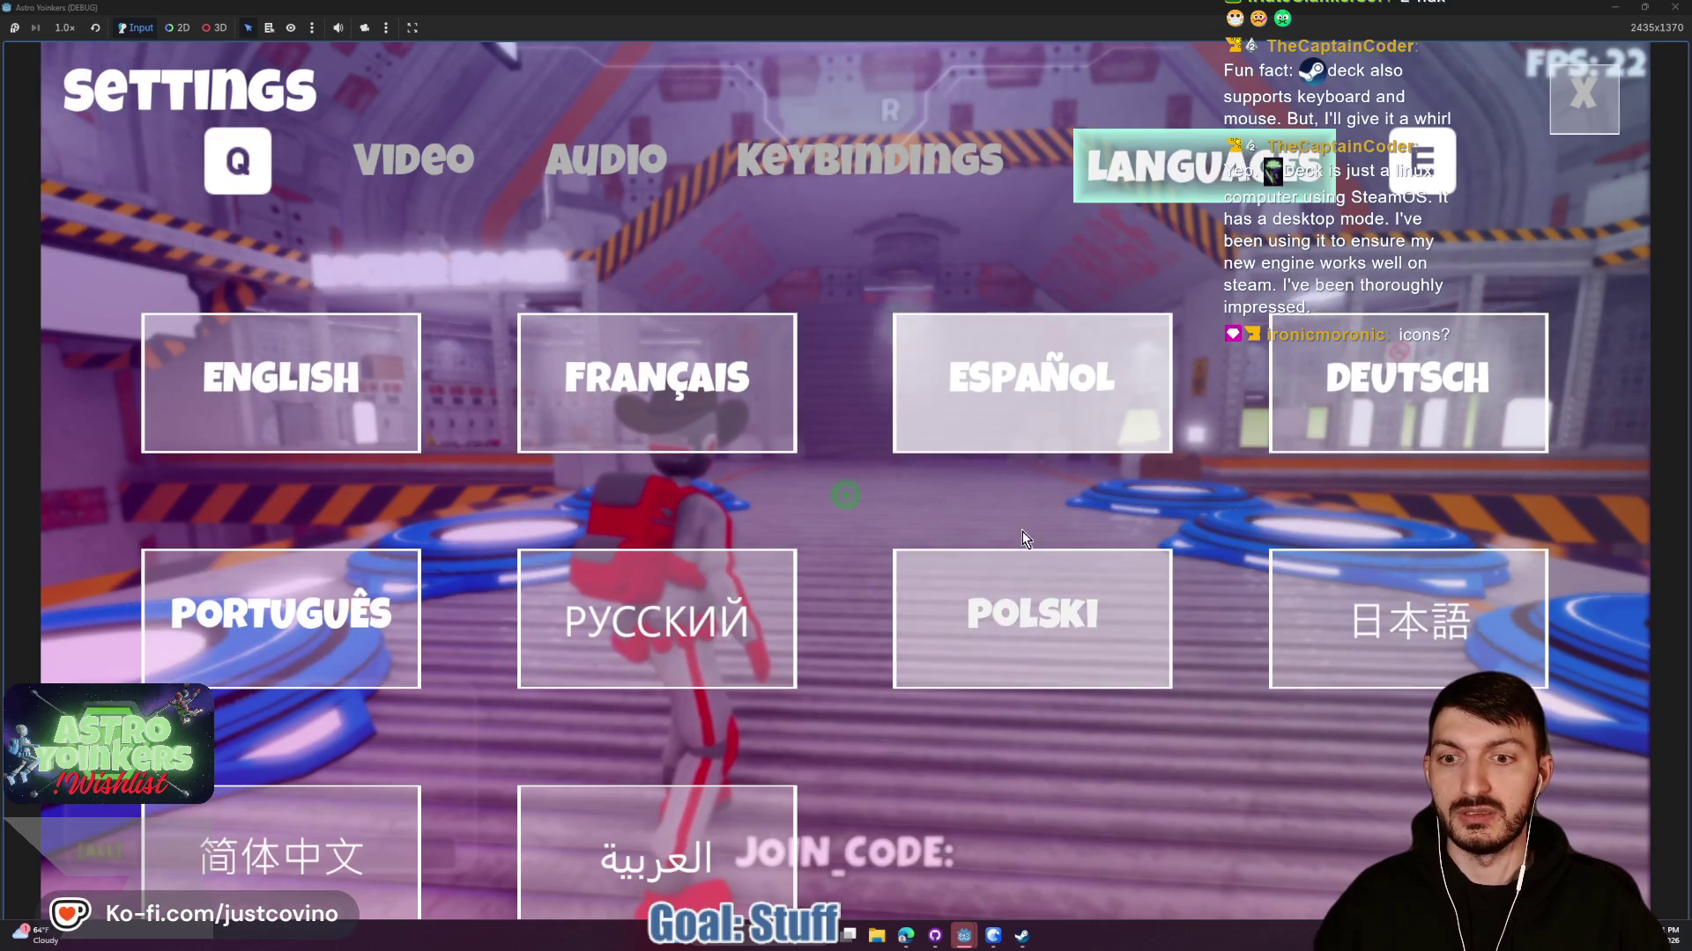
{"action": "key", "text": "q"}
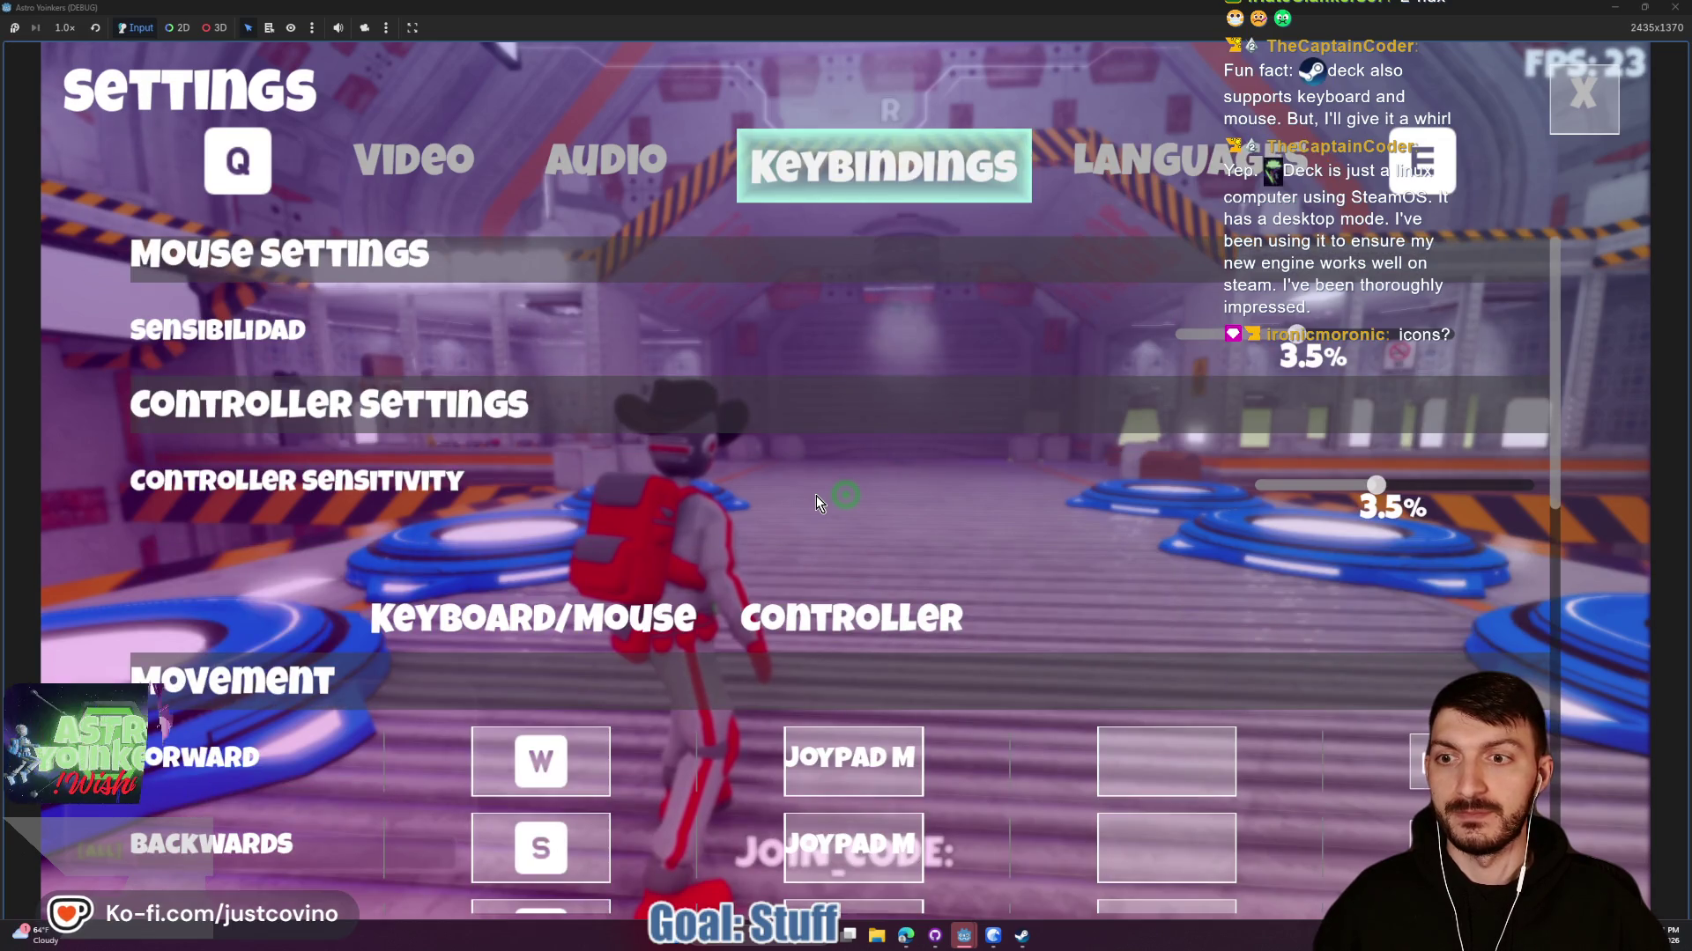
{"action": "key", "text": "e"}
{"action": "key", "text": "q"}
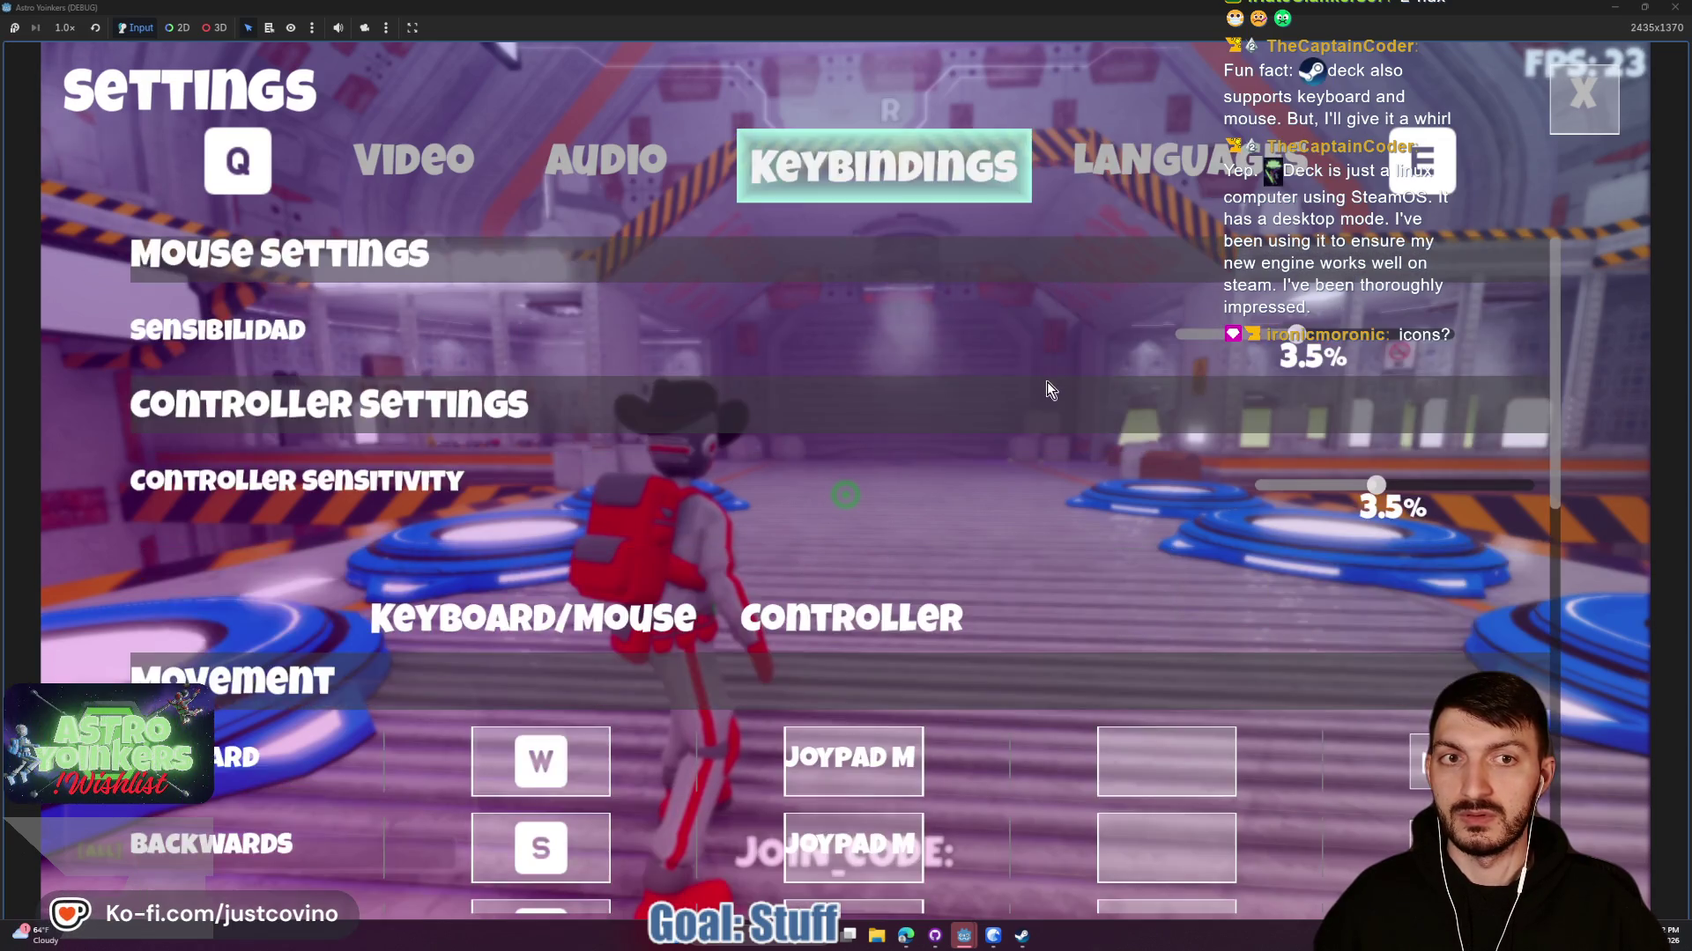
{"action": "key", "text": "q"}
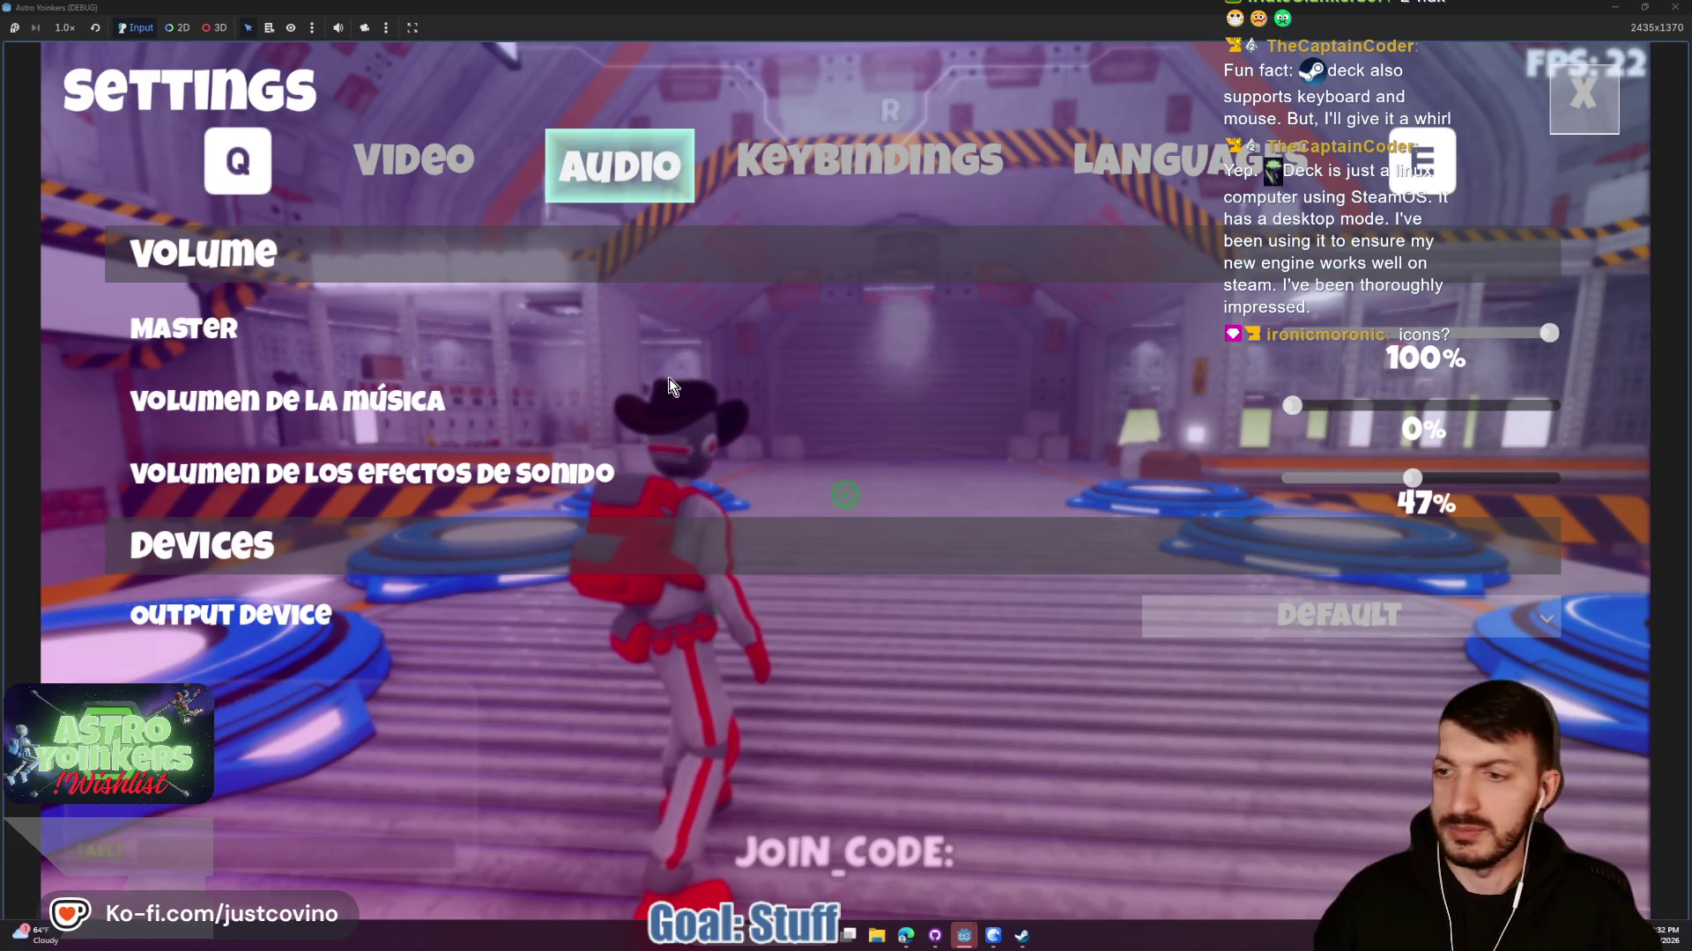
{"action": "key", "text": "q"}
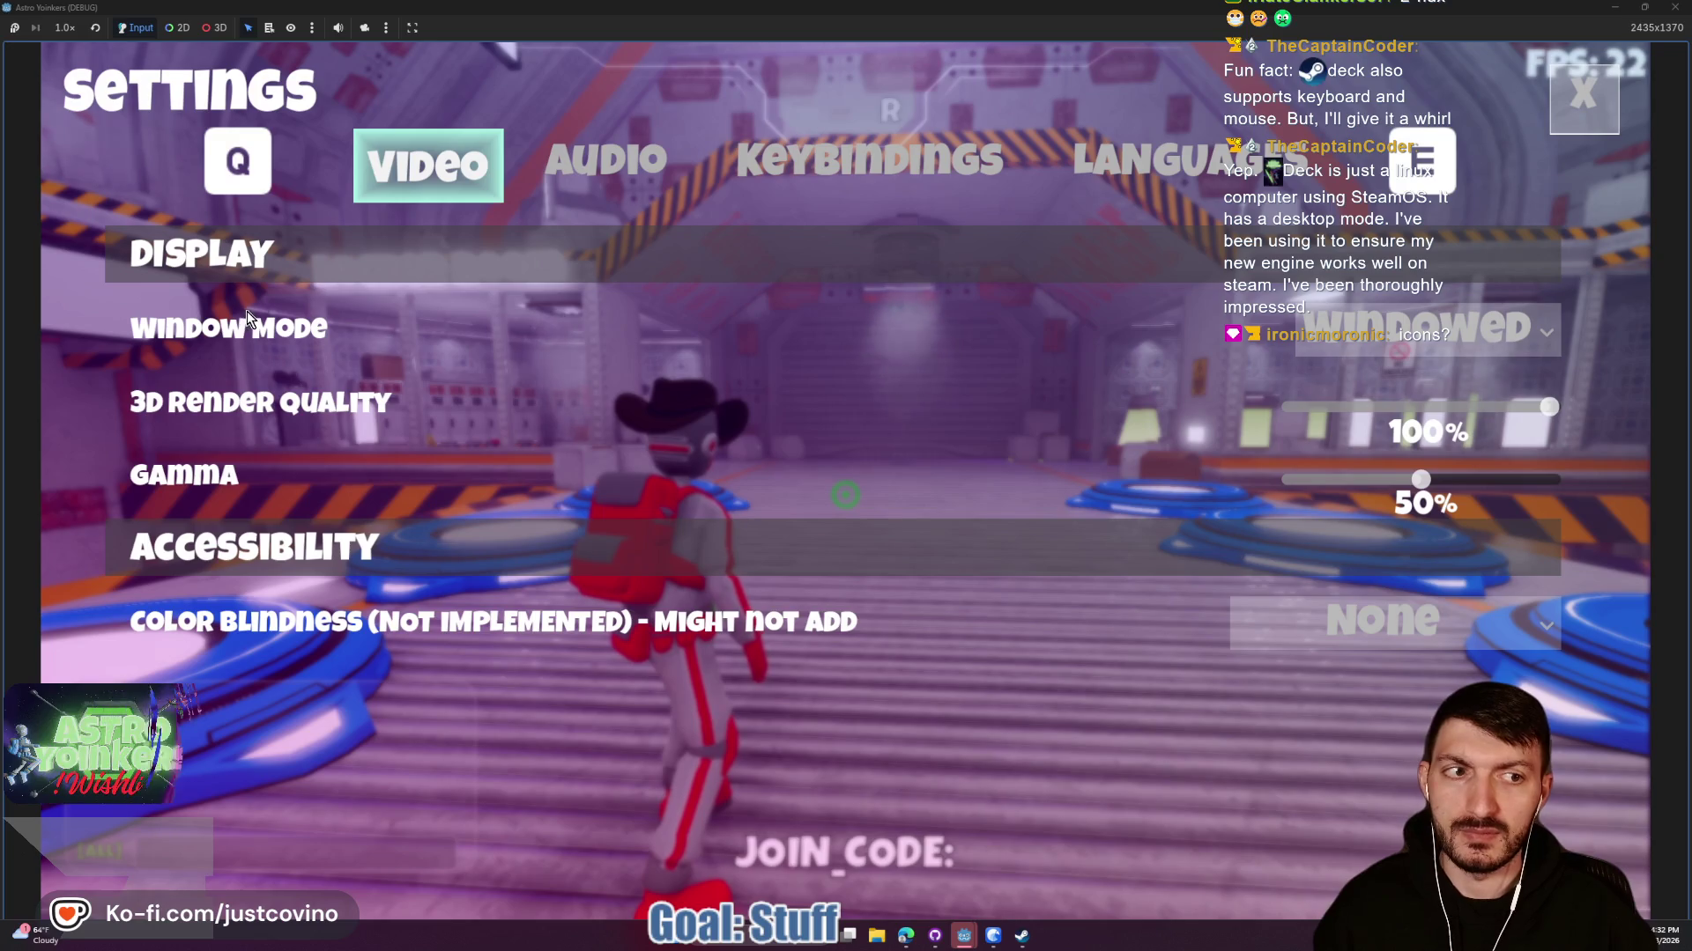
{"action": "left_click", "coordinate": [1524, 330]}
{"action": "left_click", "coordinate": [1524, 330]}
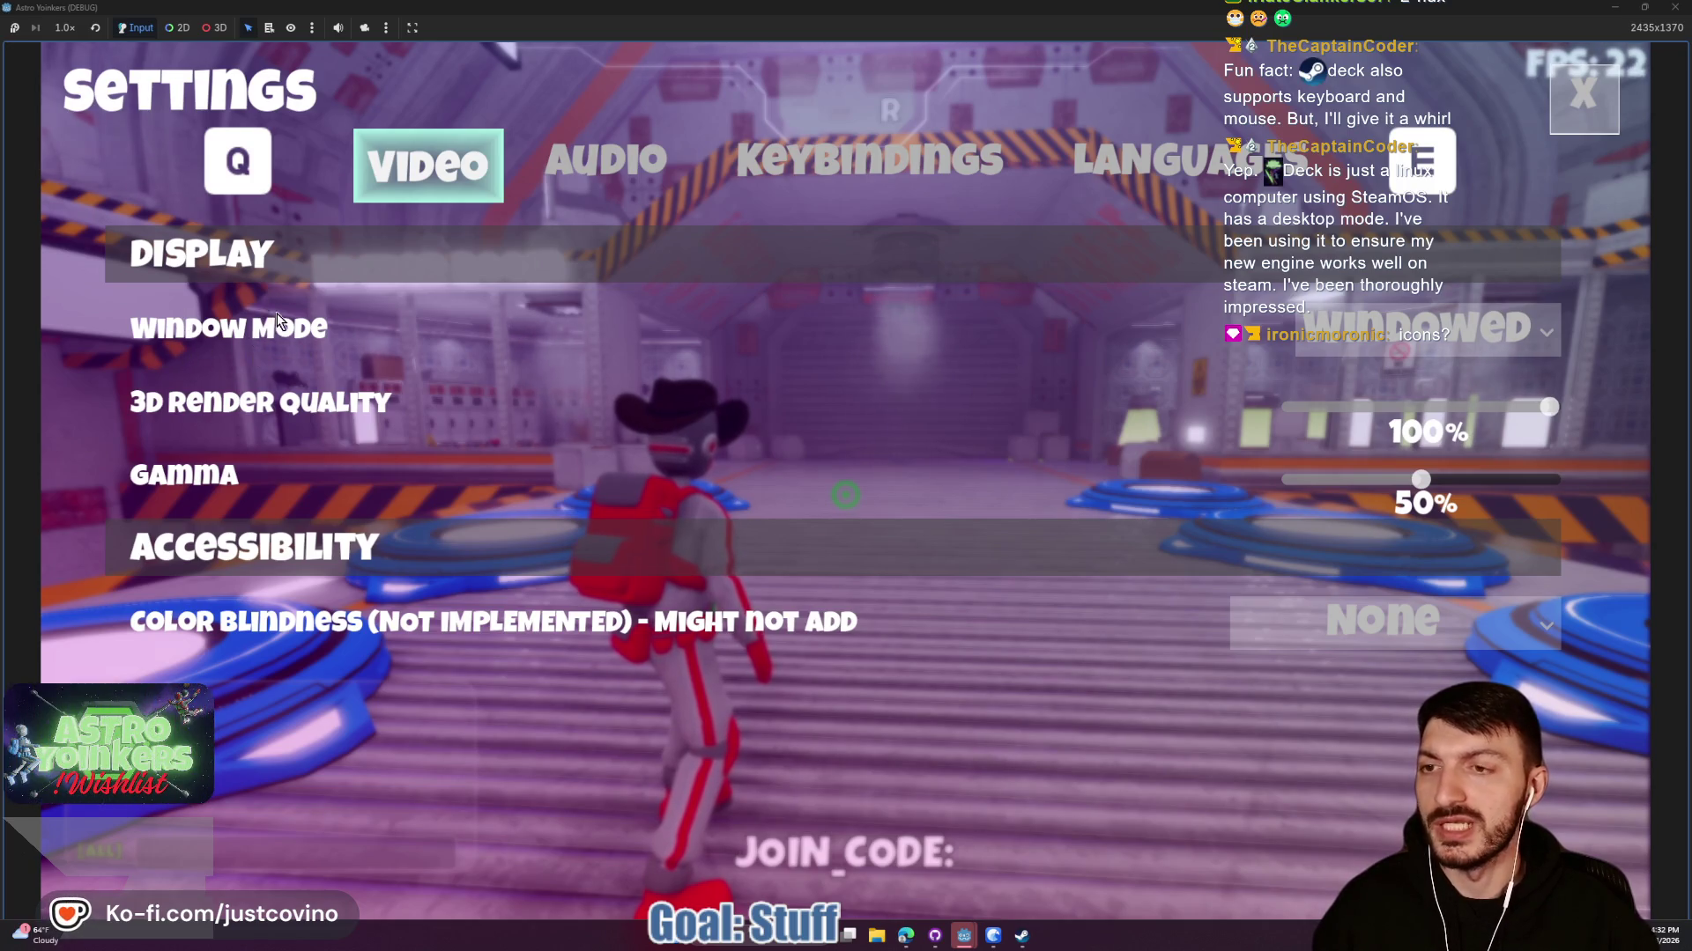
{"action": "key", "text": "e"}
{"action": "key", "text": "e"}
{"action": "key", "text": "e"}
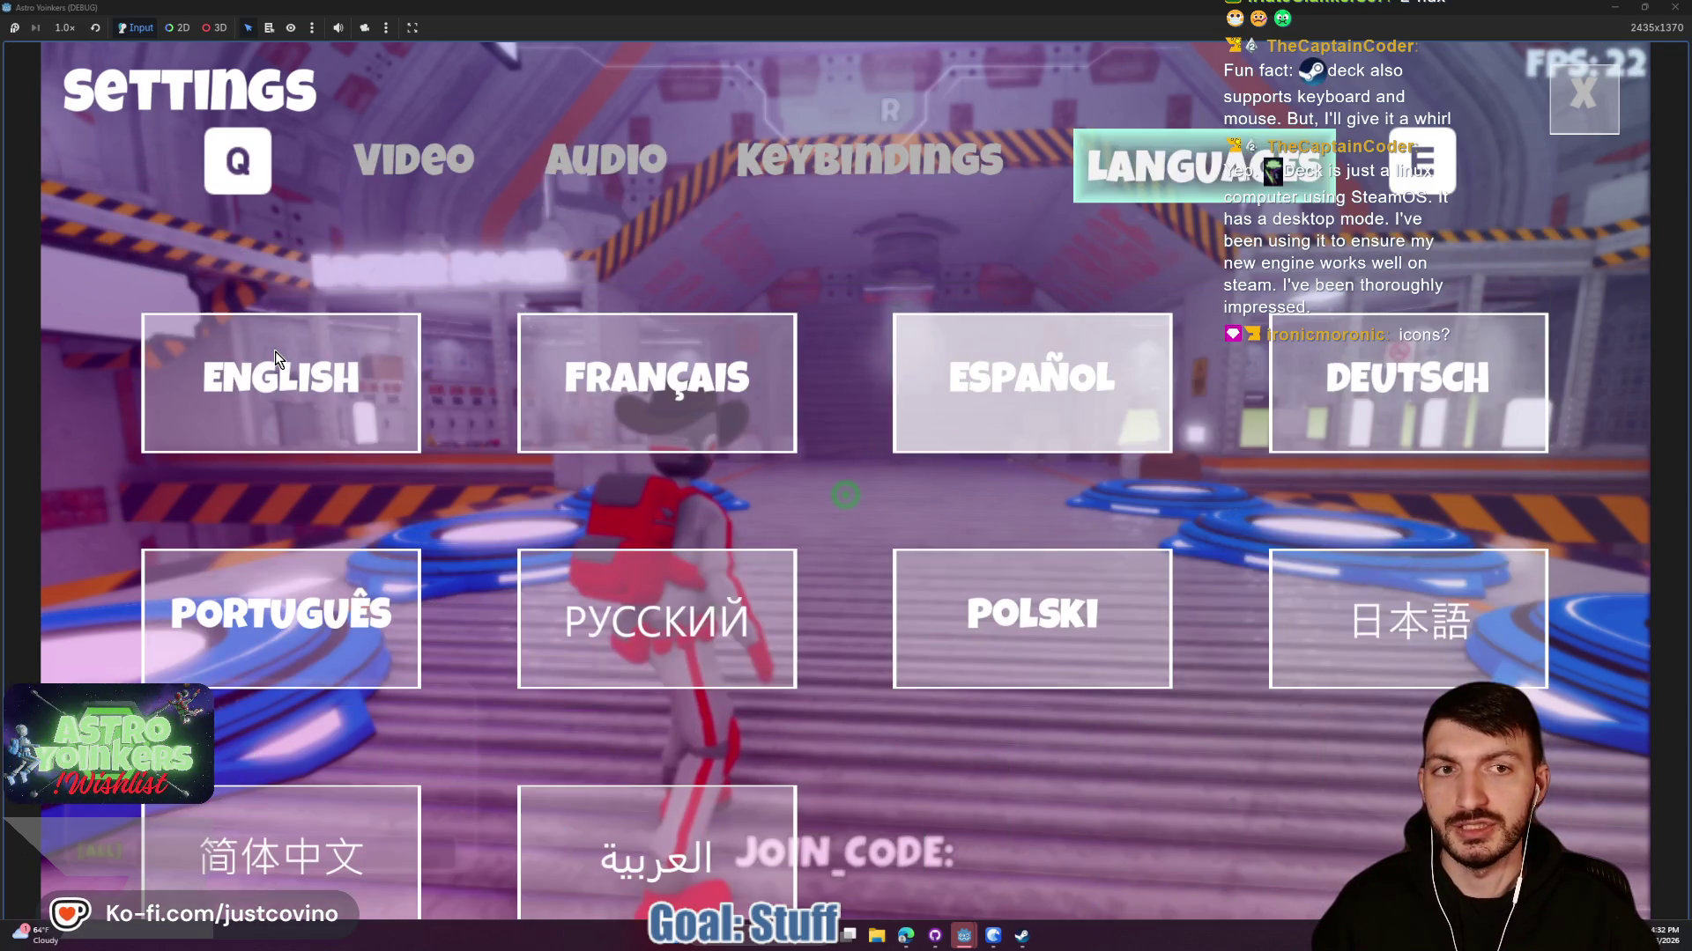
{"action": "key", "text": "q"}
{"action": "key", "text": "q"}
{"action": "key", "text": "q"}
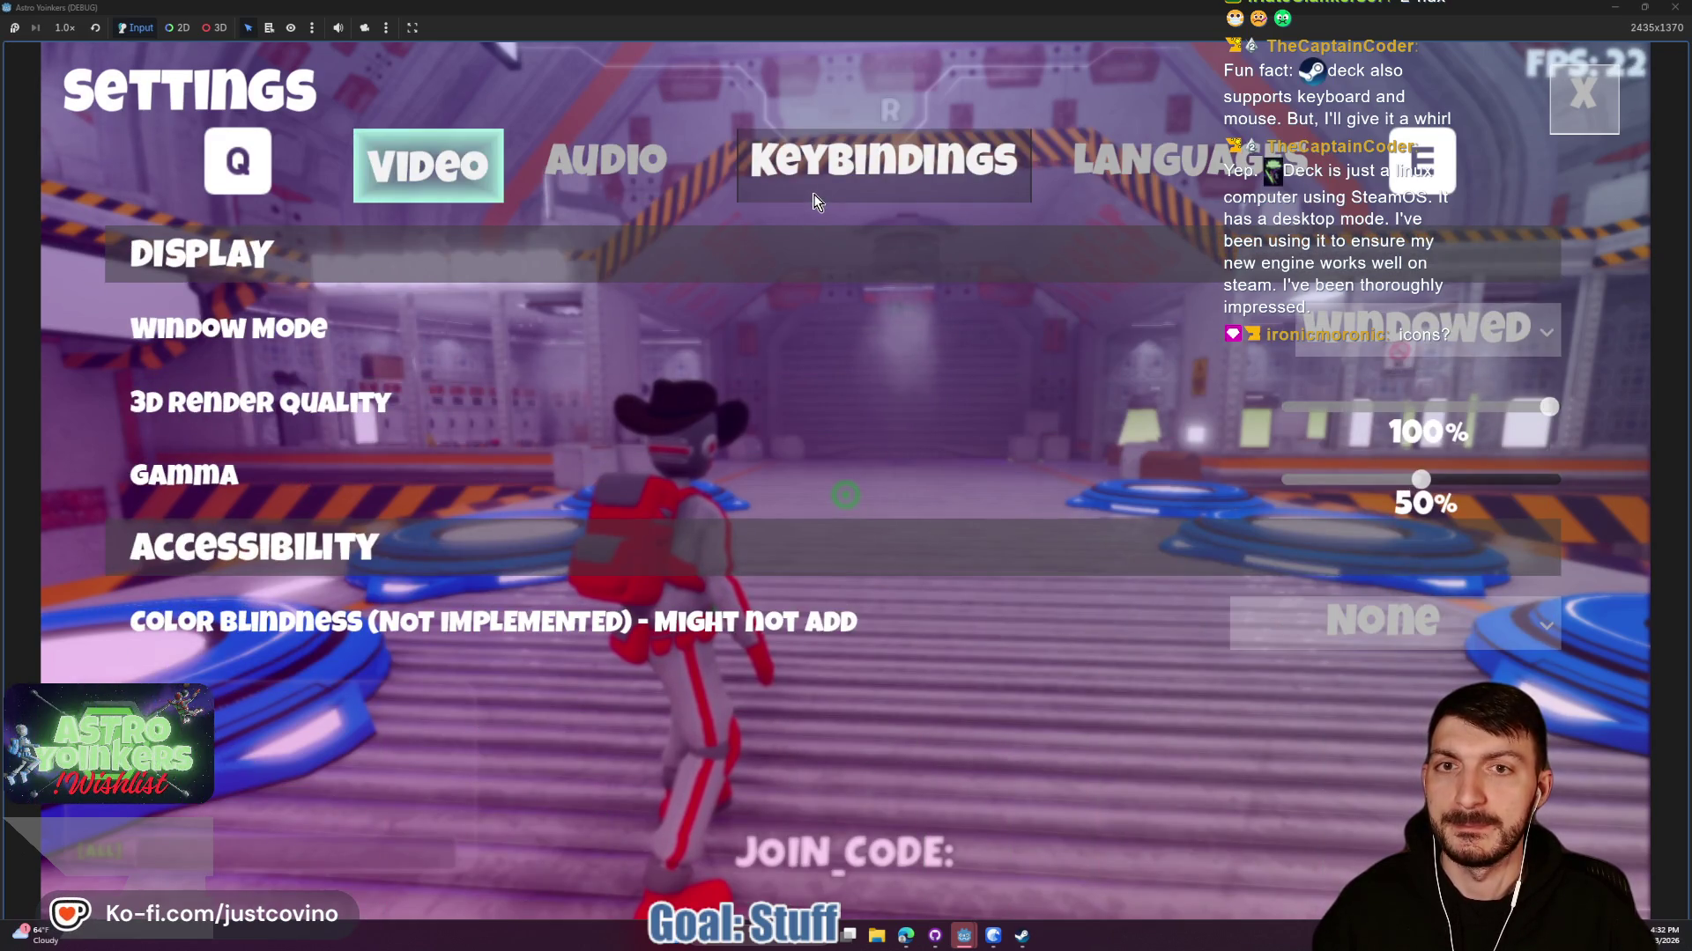
{"action": "key", "text": "q"}
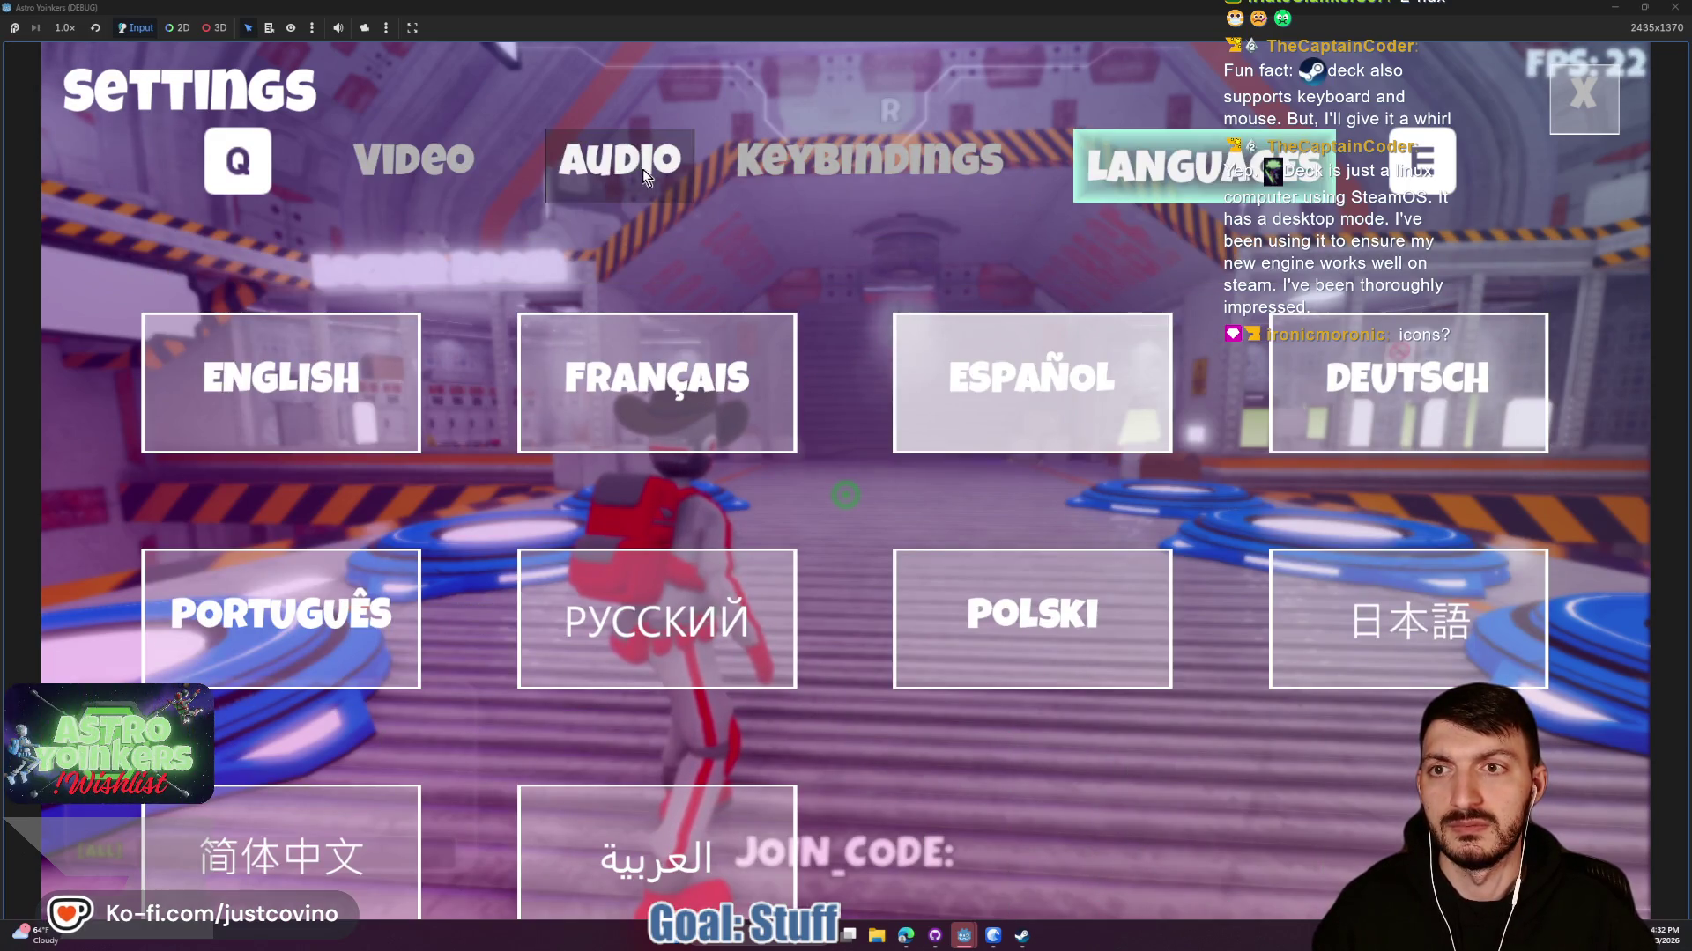
{"action": "left_click", "coordinate": [895, 164]}
{"action": "key", "text": "e"}
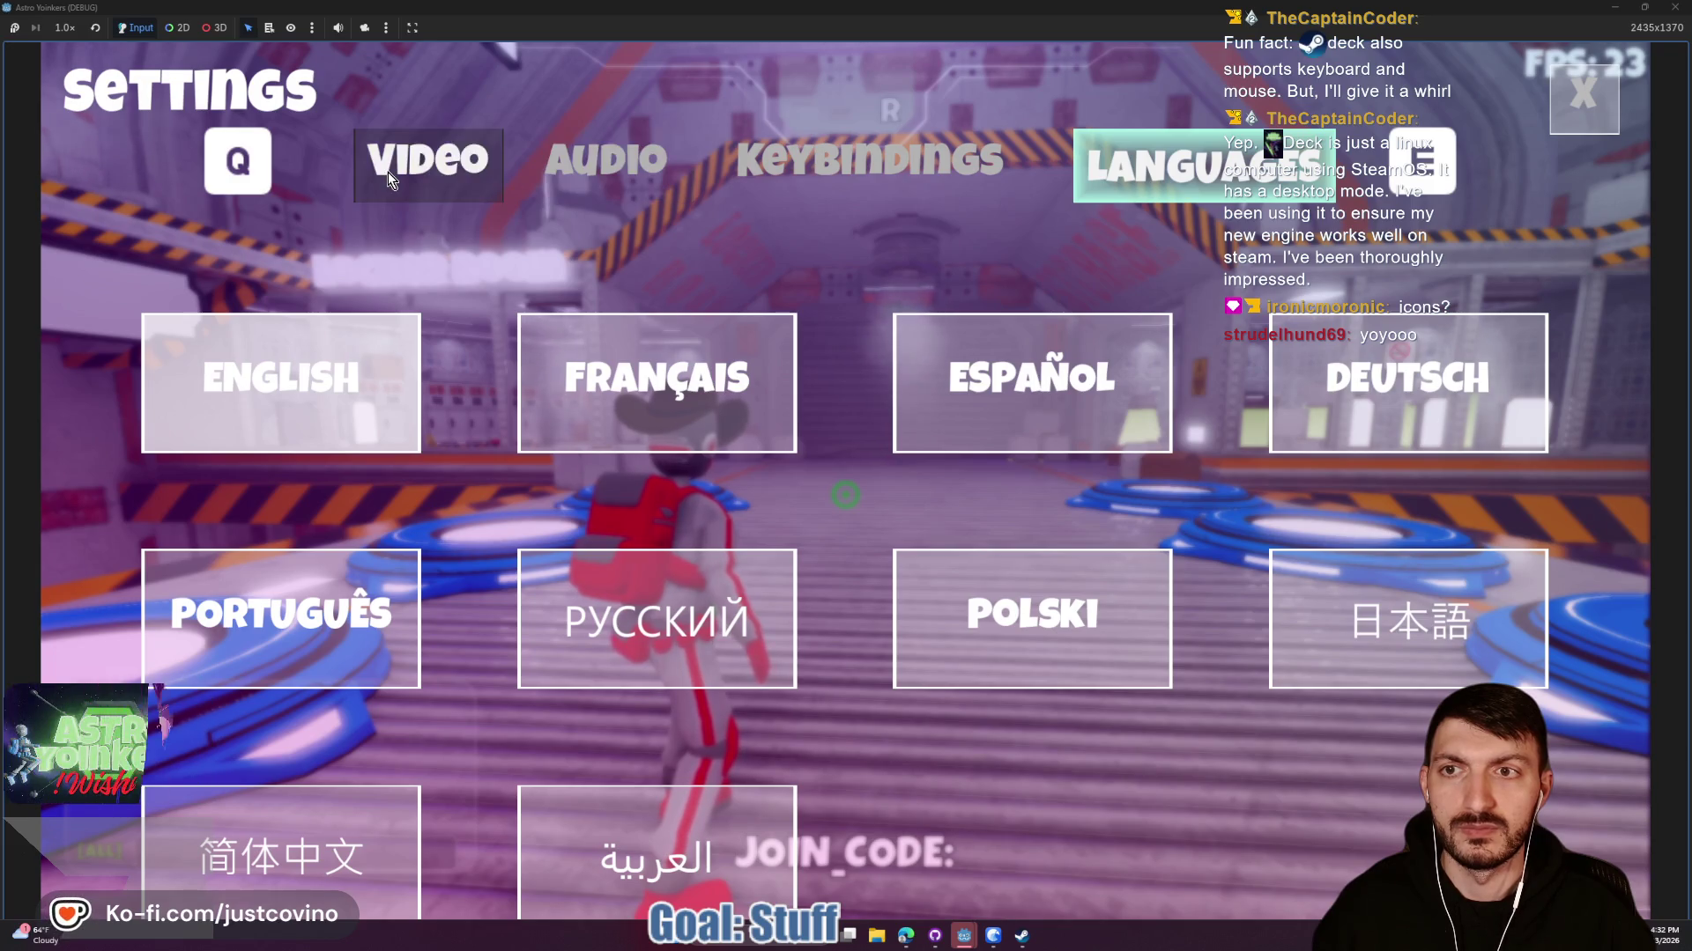
{"action": "left_click", "coordinate": [1584, 99]}
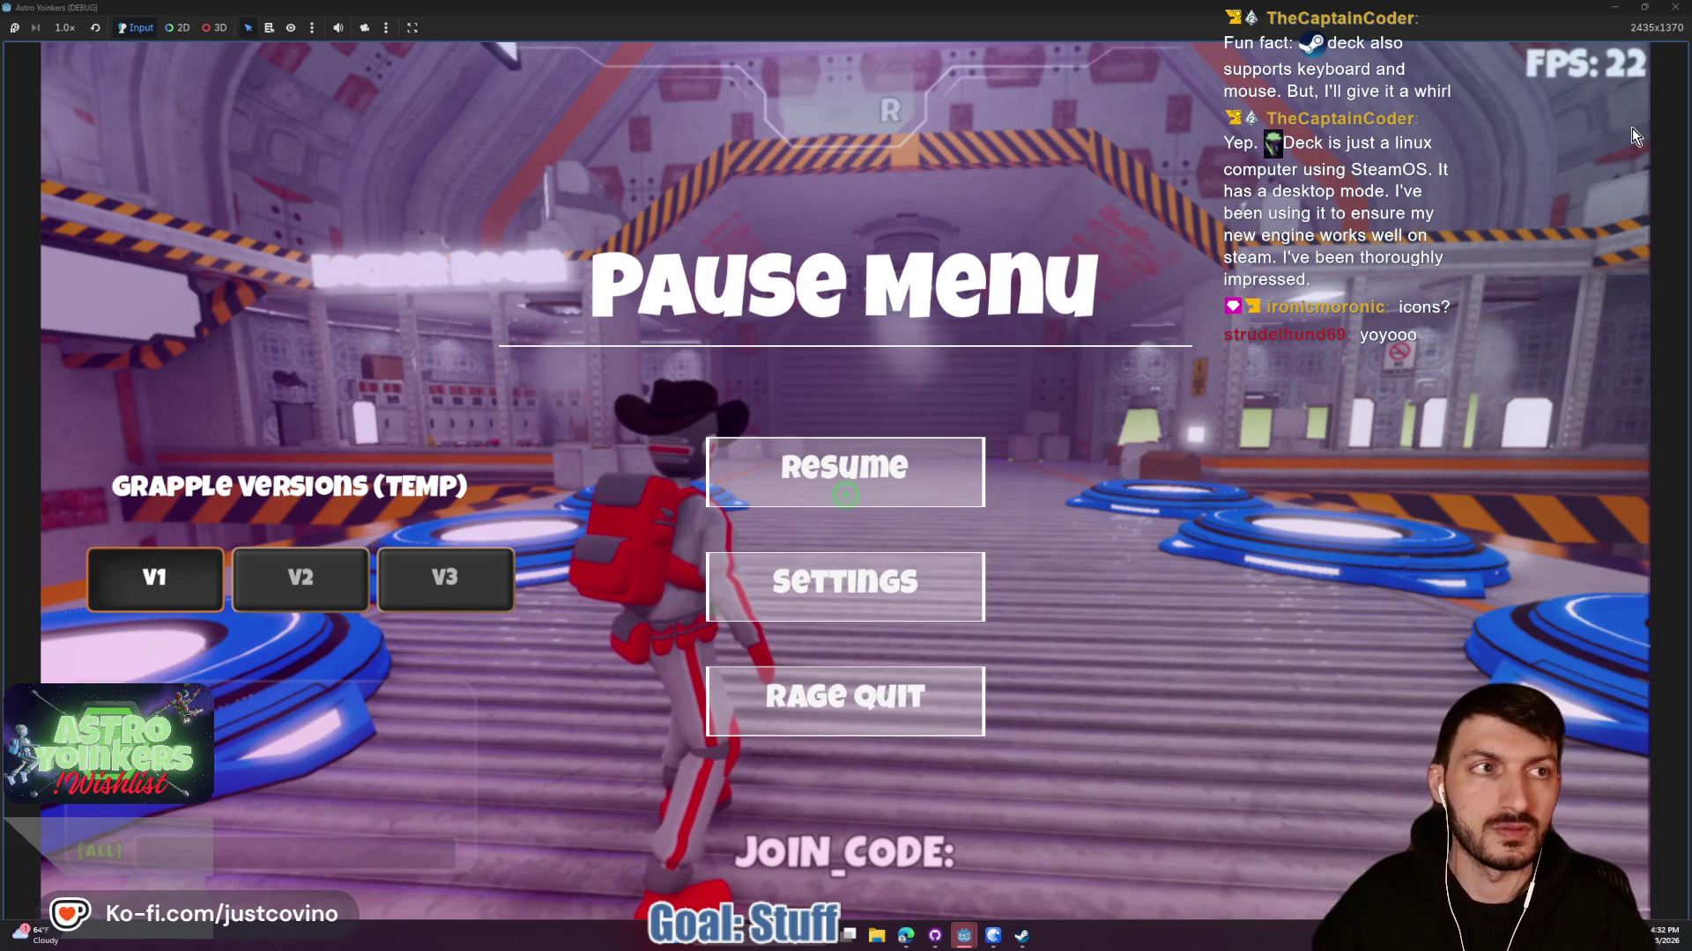
{"action": "key", "text": "alt+F4"}
Save the scene, unhide SettingsMenu and expand its child nodes in the Scene dock.
{"action": "key", "text": "ctrl+s"}
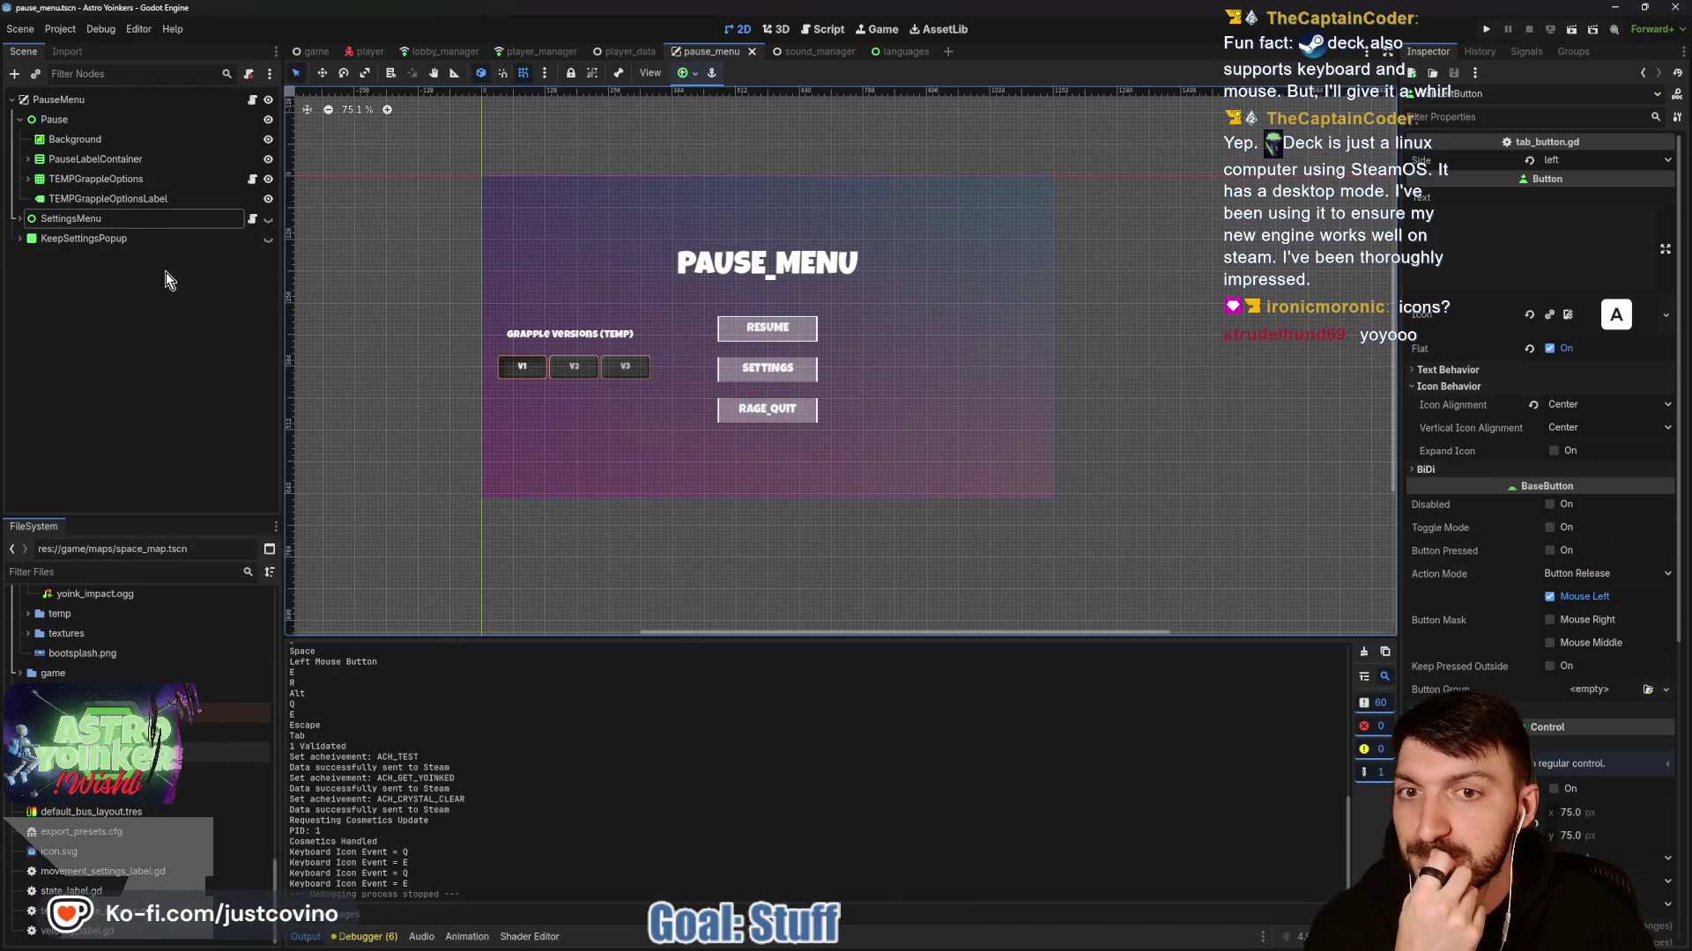
{"action": "left_click", "coordinate": [268, 220]}
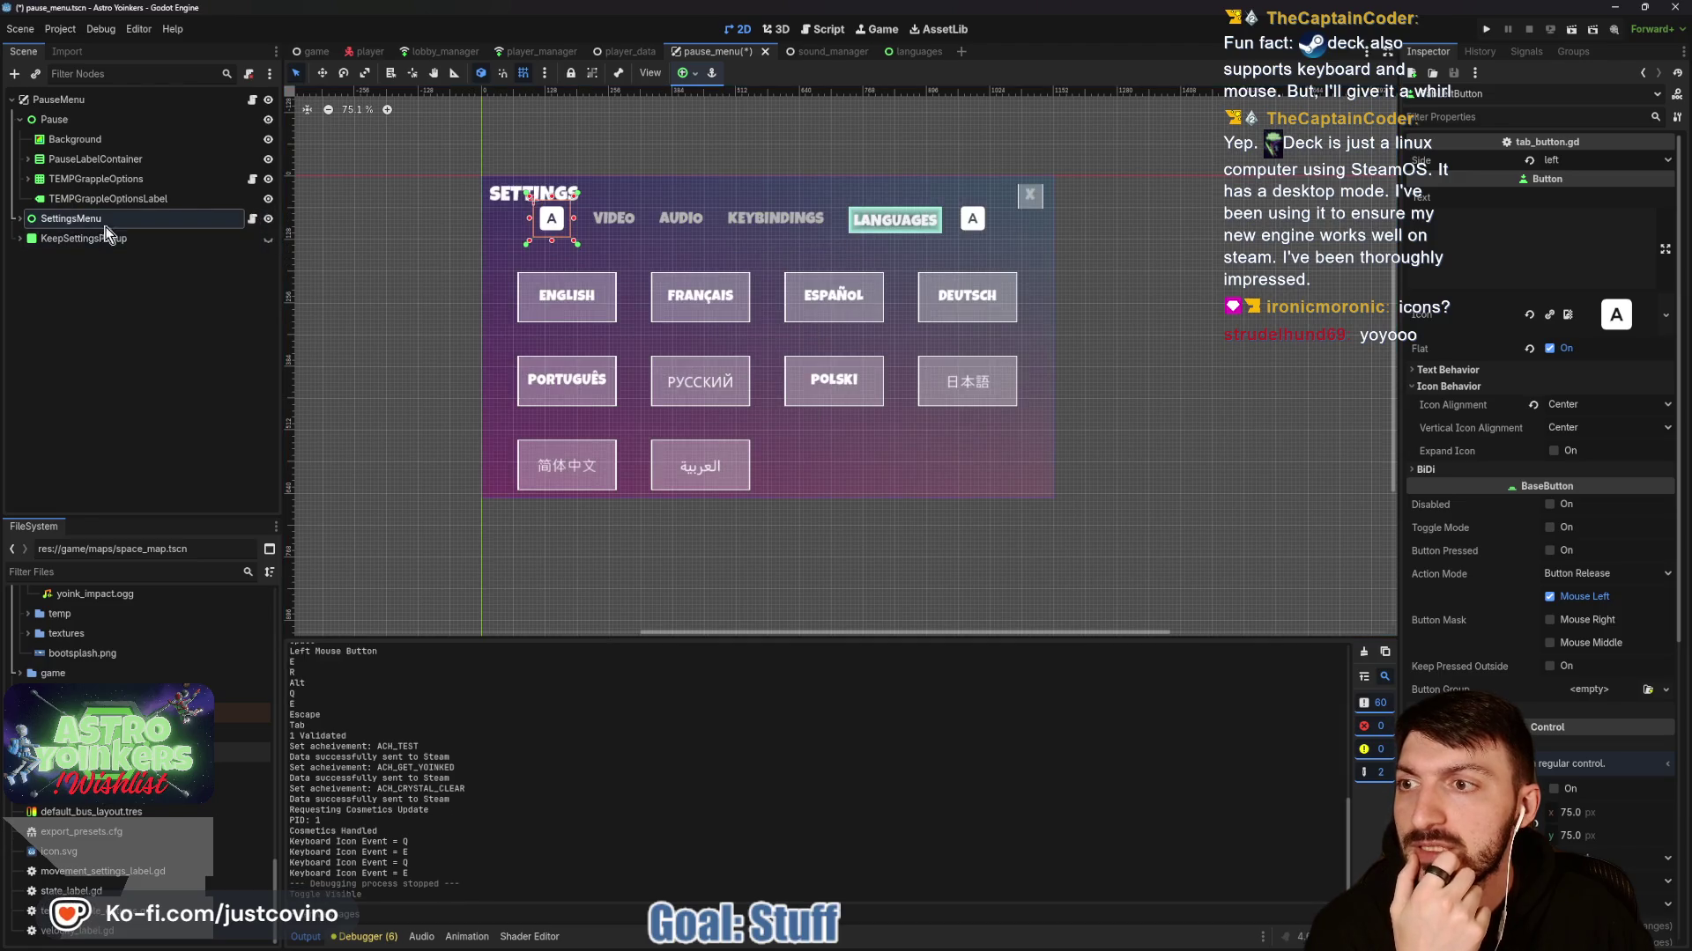
{"action": "left_click", "coordinate": [21, 219]}
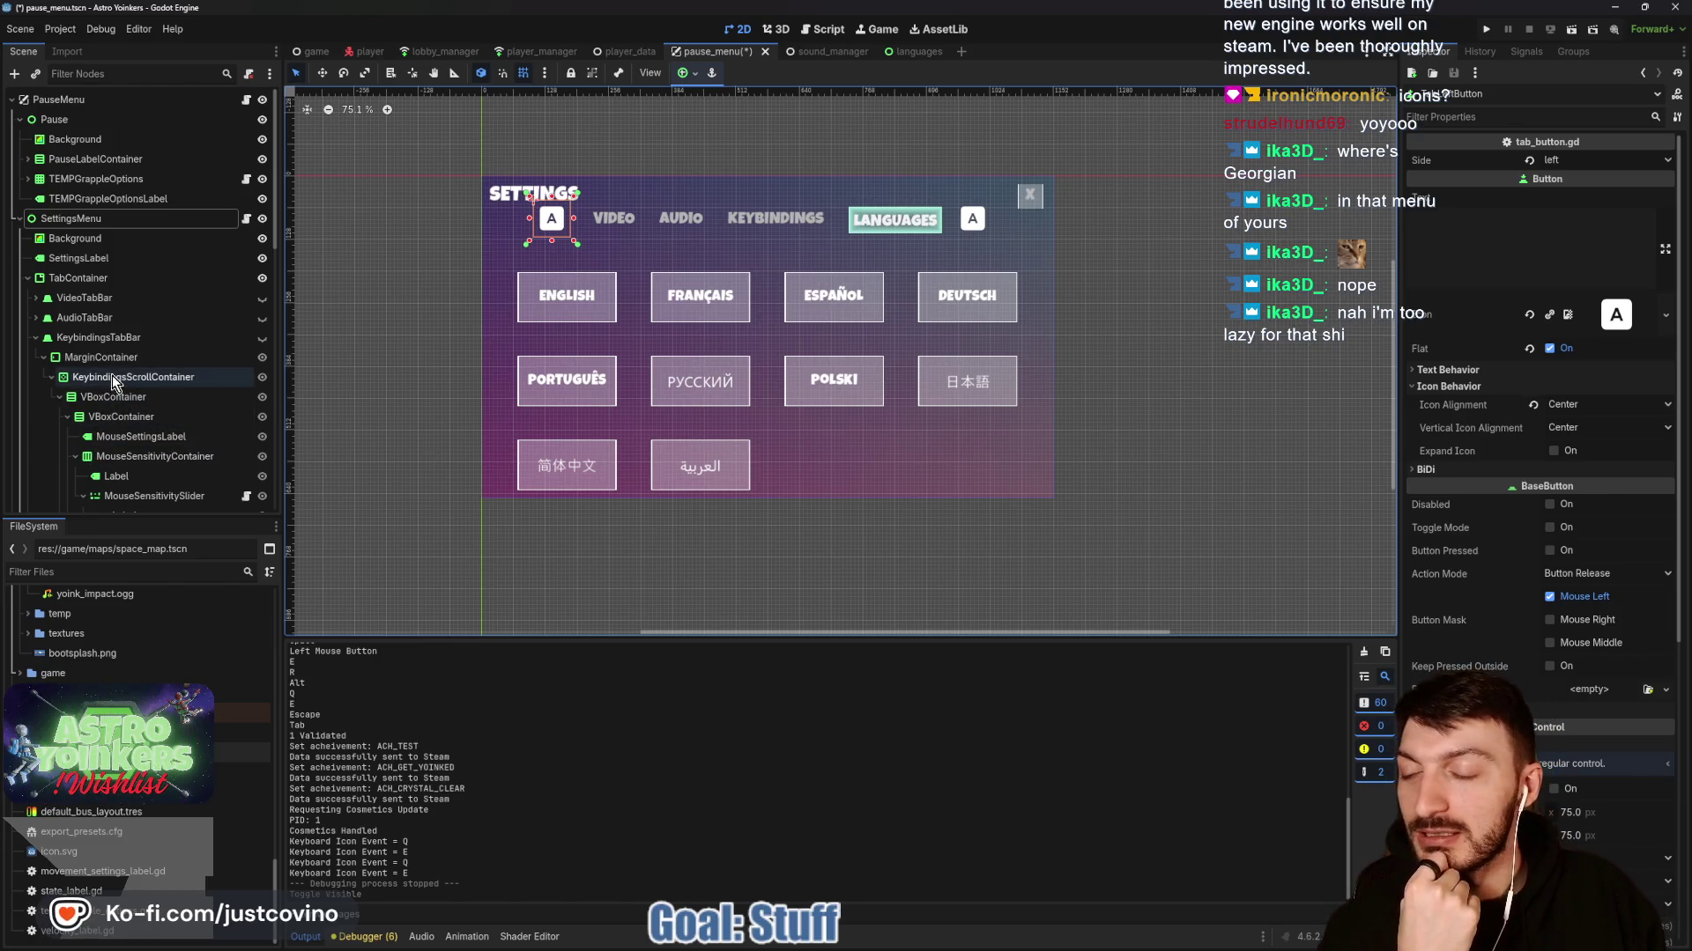
Select the settings TabContainer and expand its Tab Selected StyleBoxTexture under Theme Overrides > Styles.
{"action": "scroll", "coordinate": [113, 376], "scroll_direction": "down", "scroll_amount": 3}
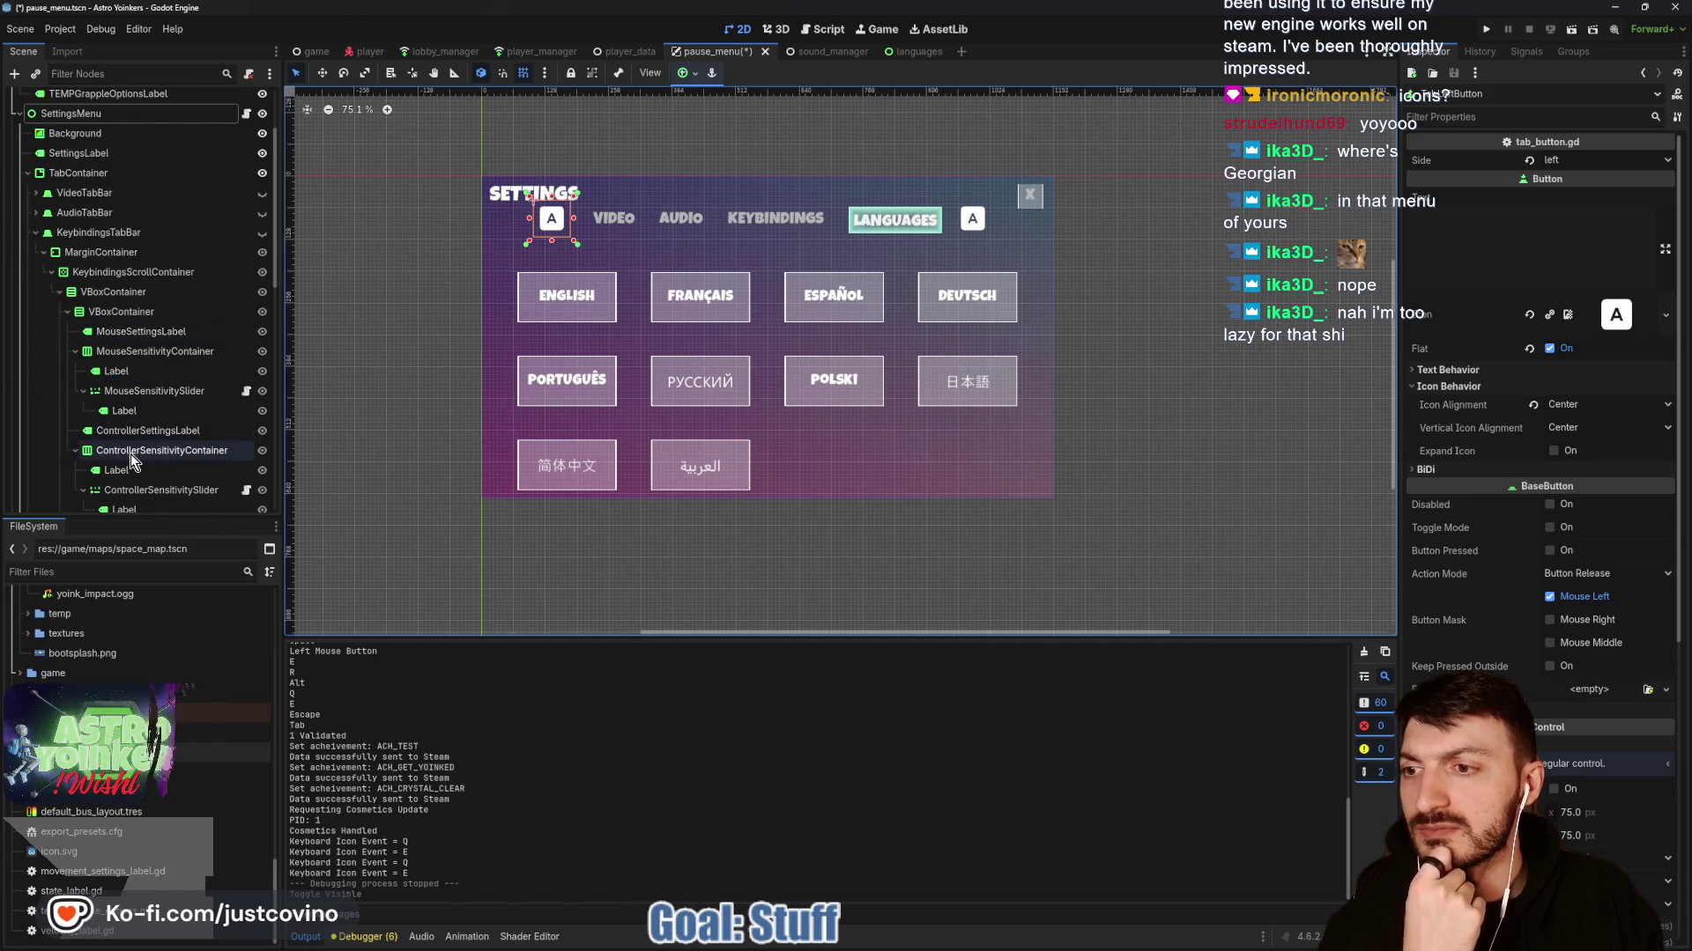
{"action": "scroll", "coordinate": [130, 454], "scroll_direction": "down", "scroll_amount": 2}
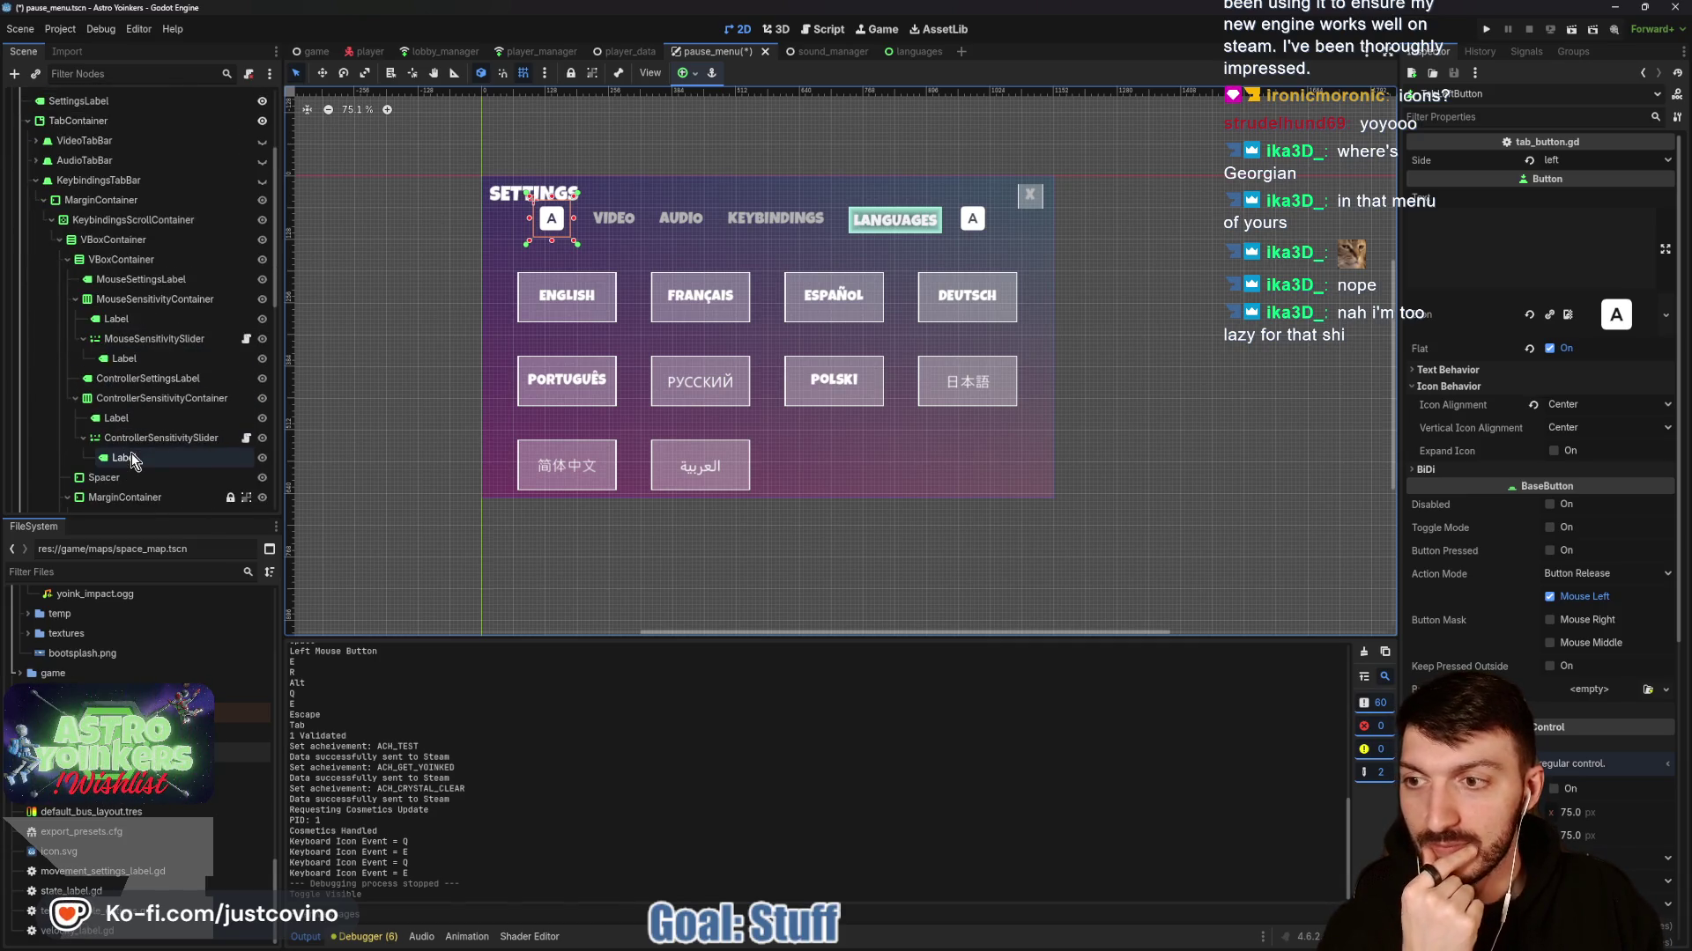
{"action": "scroll", "coordinate": [137, 304], "scroll_direction": "up", "scroll_amount": 4}
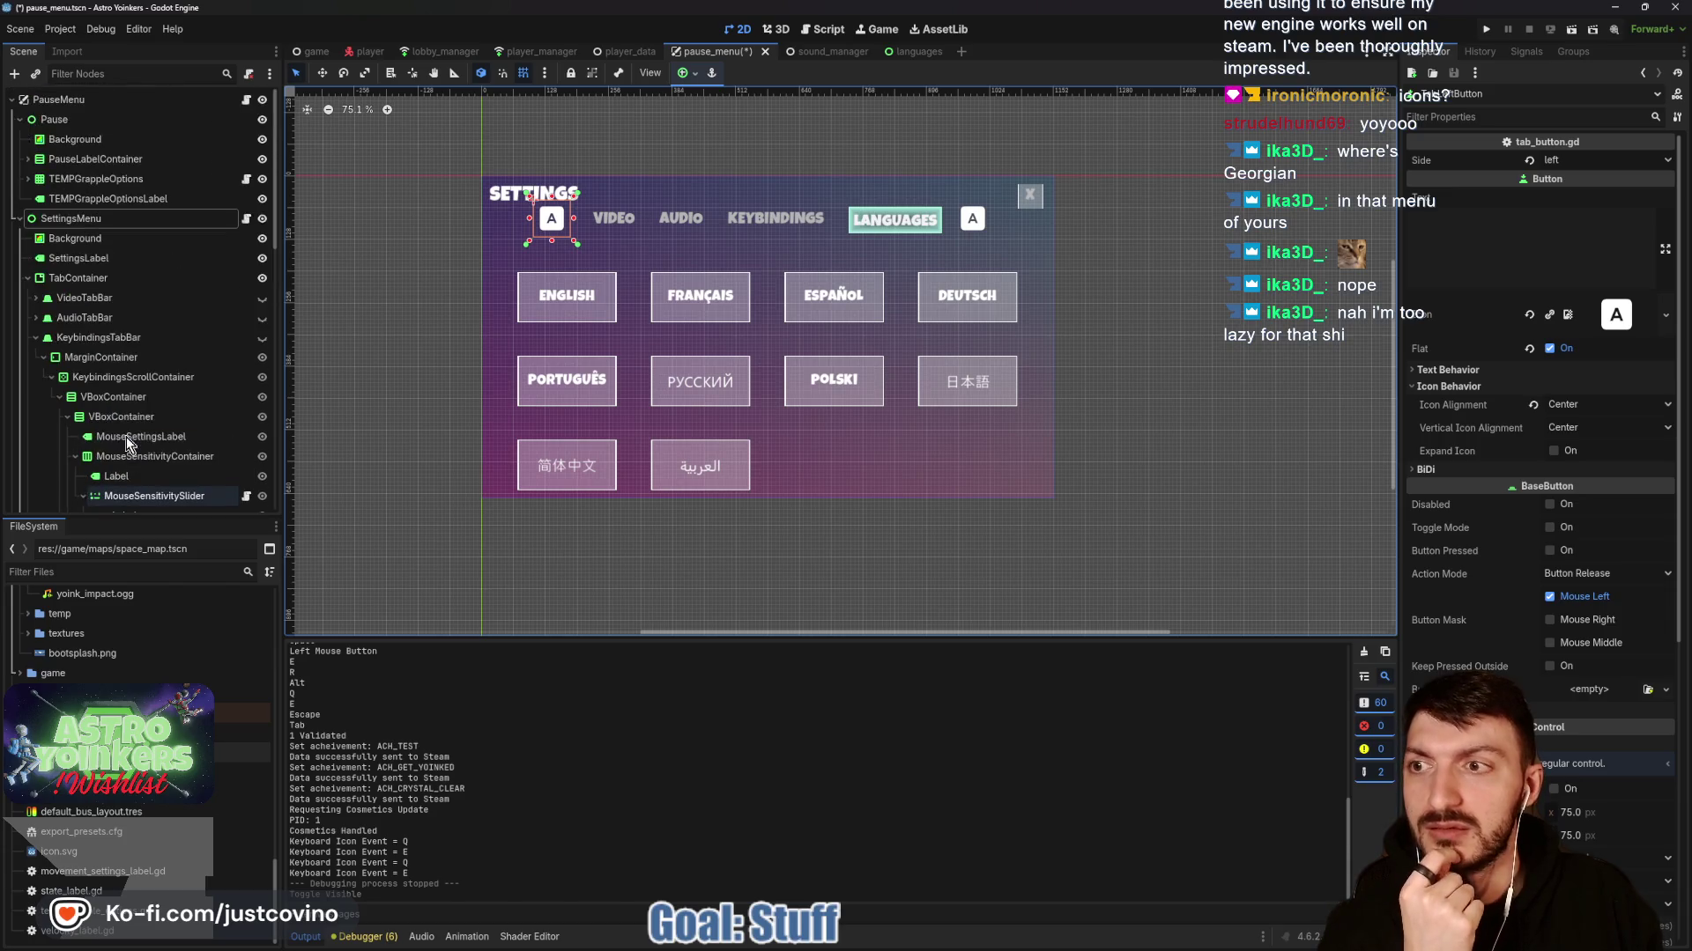
{"action": "left_click", "coordinate": [35, 340]}
{"action": "left_click", "coordinate": [97, 276]}
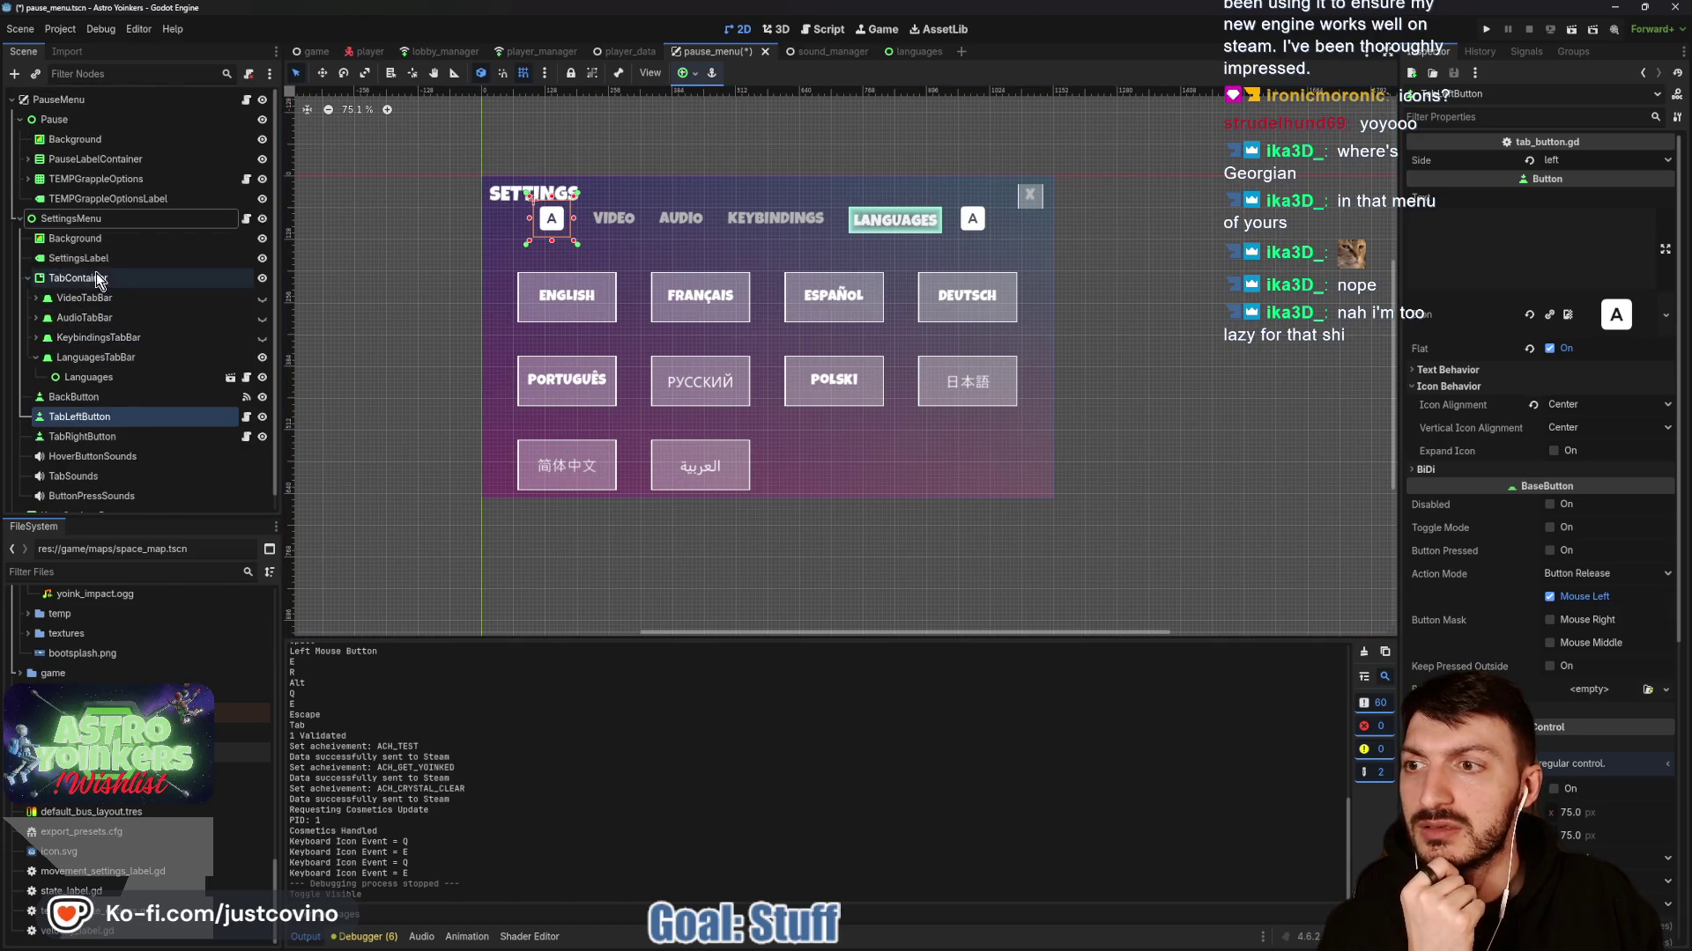
{"action": "scroll", "coordinate": [1510, 473], "scroll_direction": "down", "scroll_amount": 3}
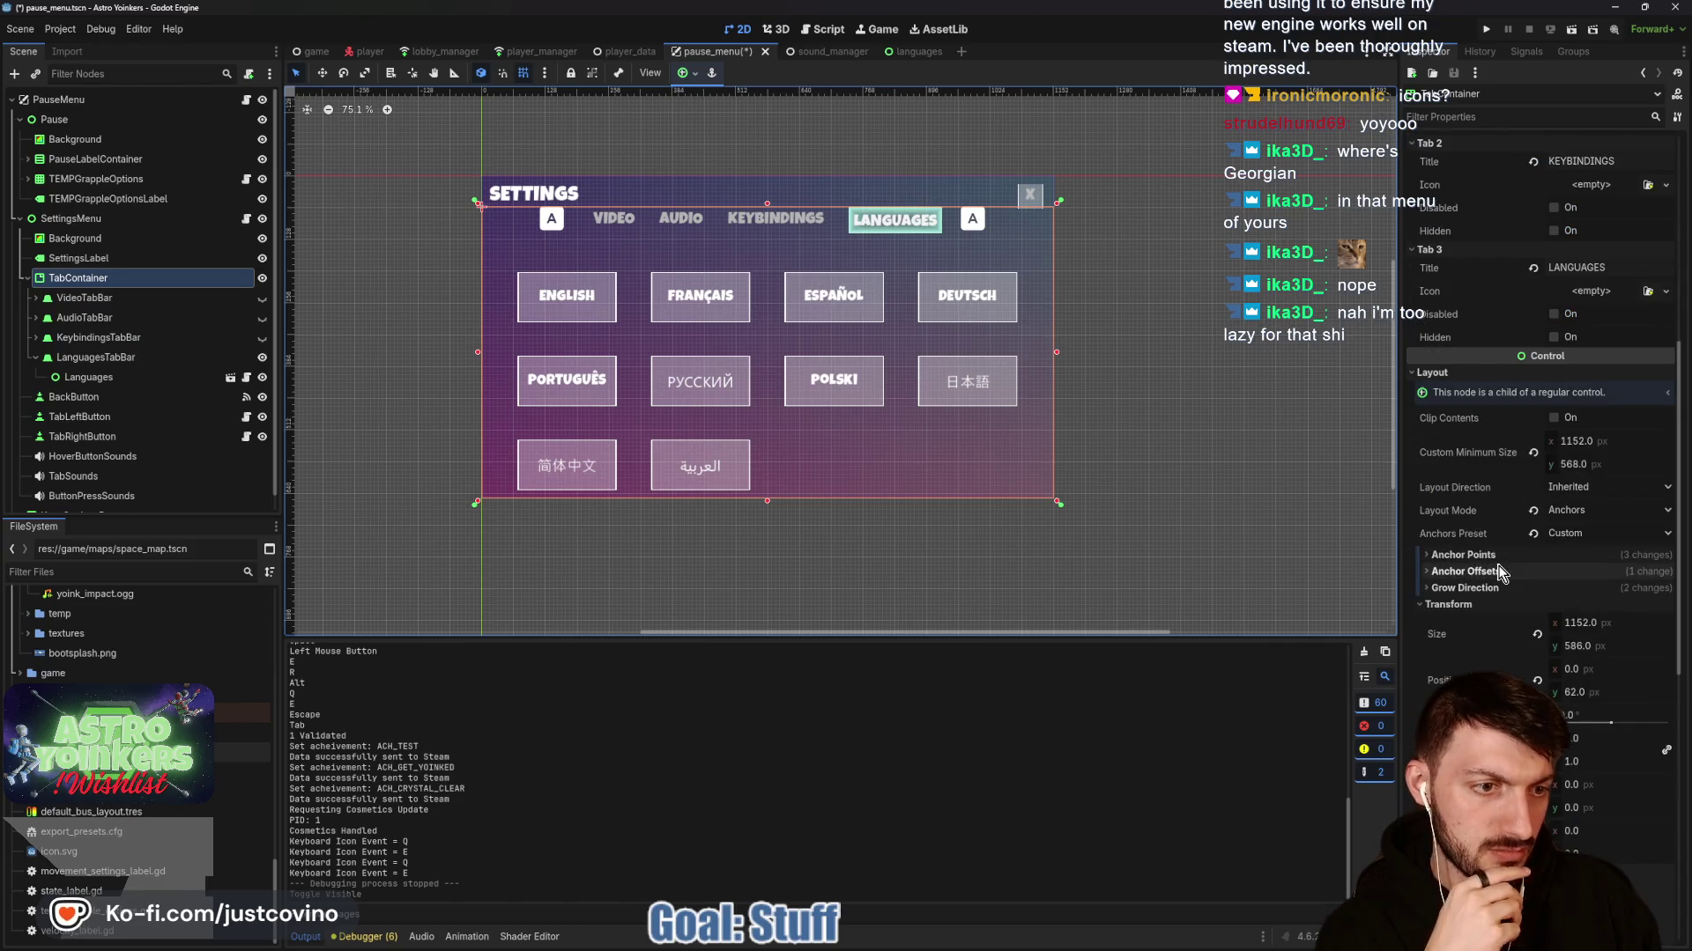
{"action": "scroll", "coordinate": [1487, 599], "scroll_direction": "down", "scroll_amount": 10}
{"action": "scroll", "coordinate": [1489, 632], "scroll_direction": "down", "scroll_amount": 4}
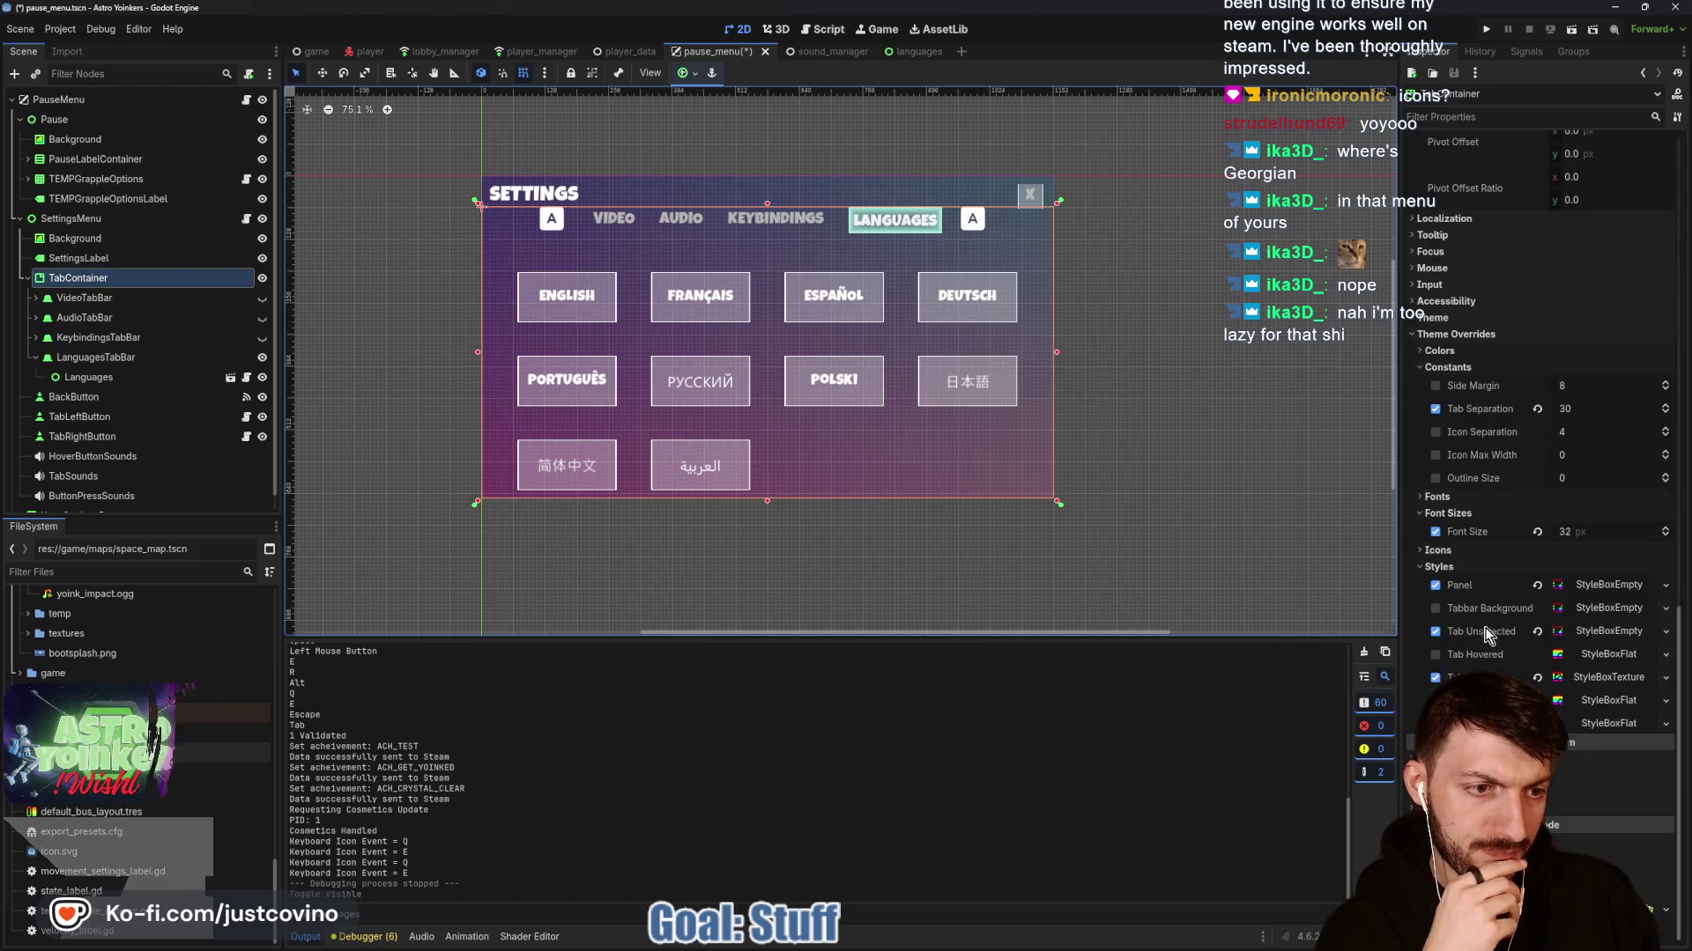
{"action": "left_click", "coordinate": [1594, 657]}
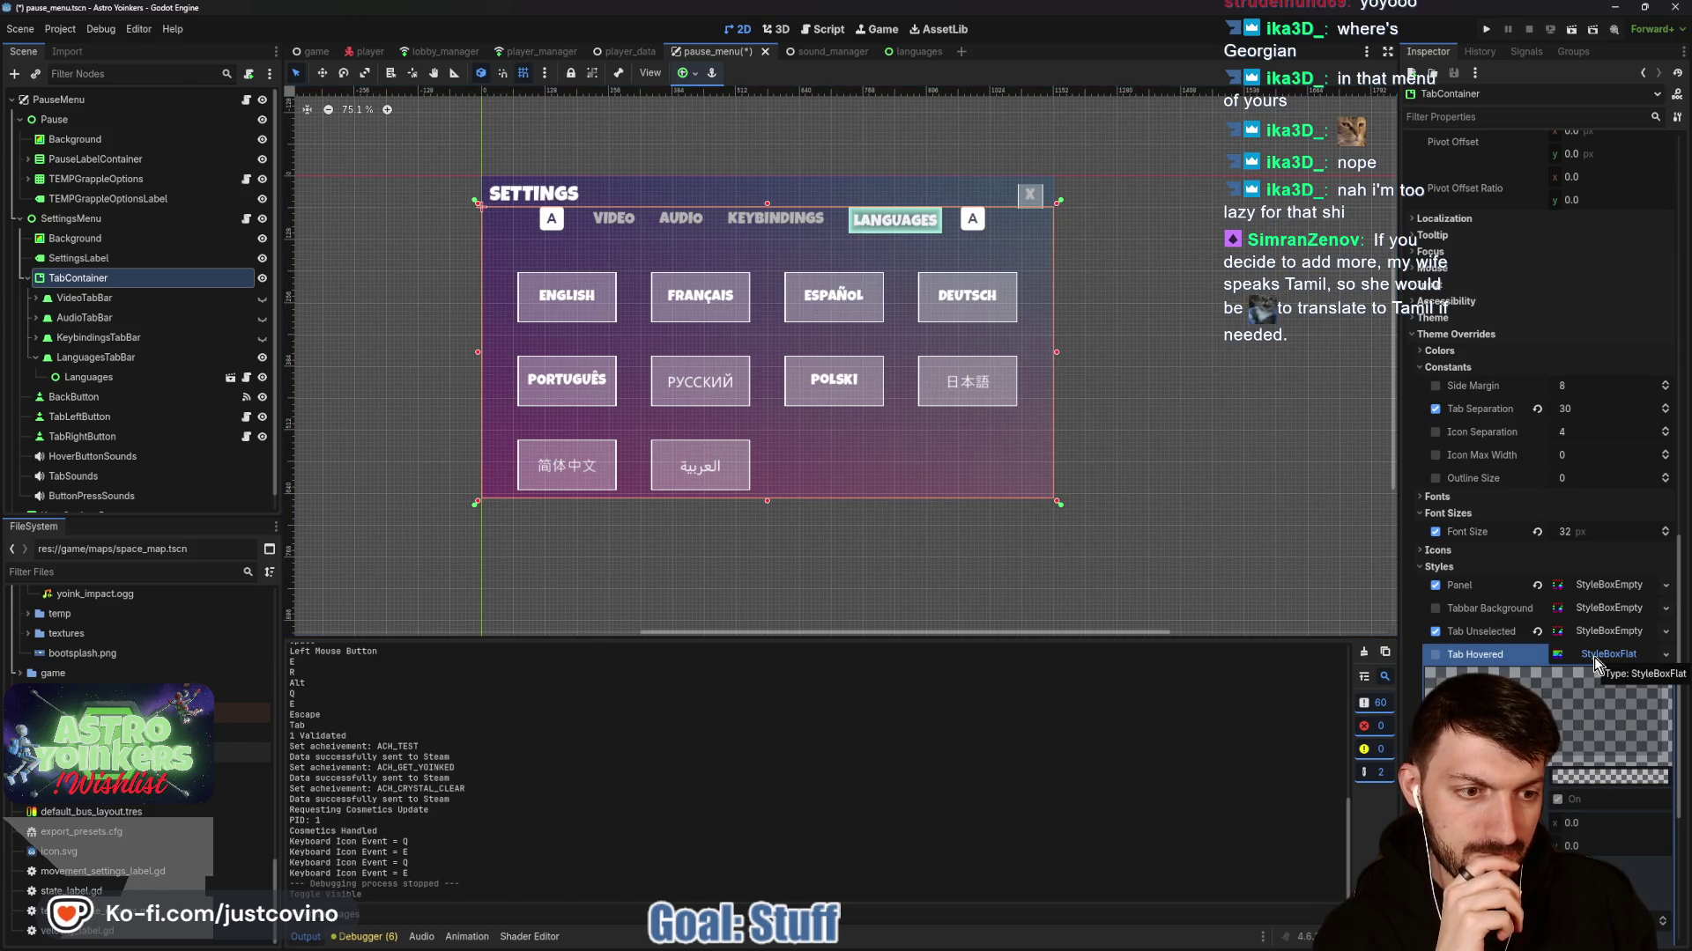
{"action": "left_click", "coordinate": [1591, 655]}
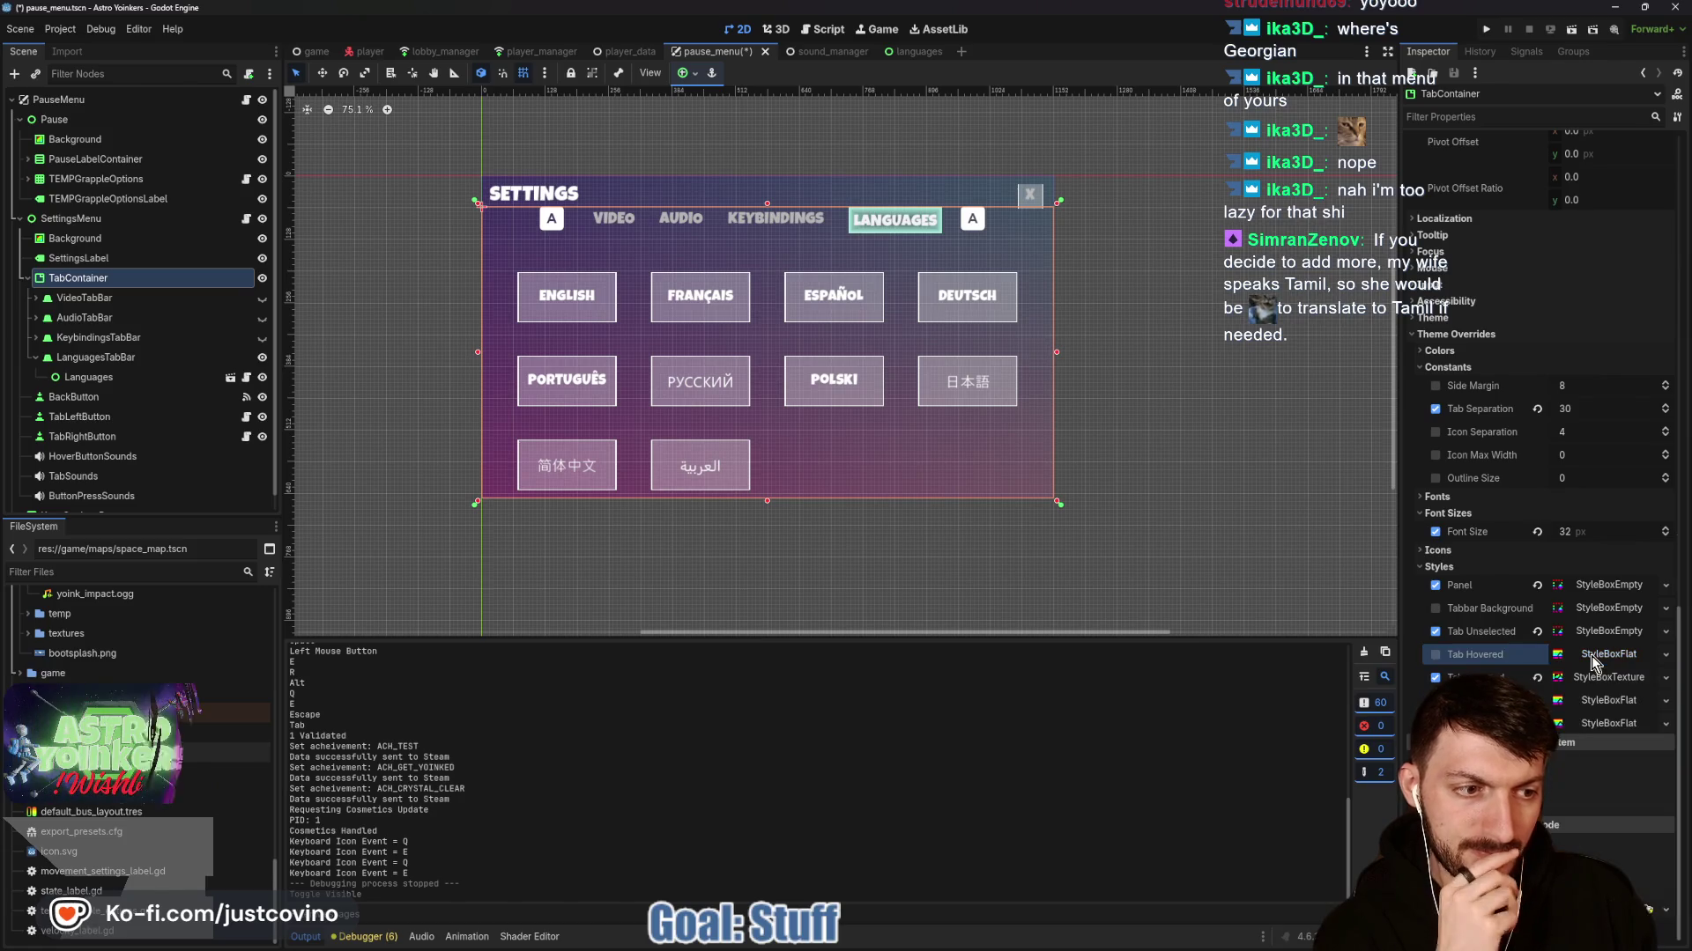
{"action": "left_click", "coordinate": [1598, 676]}
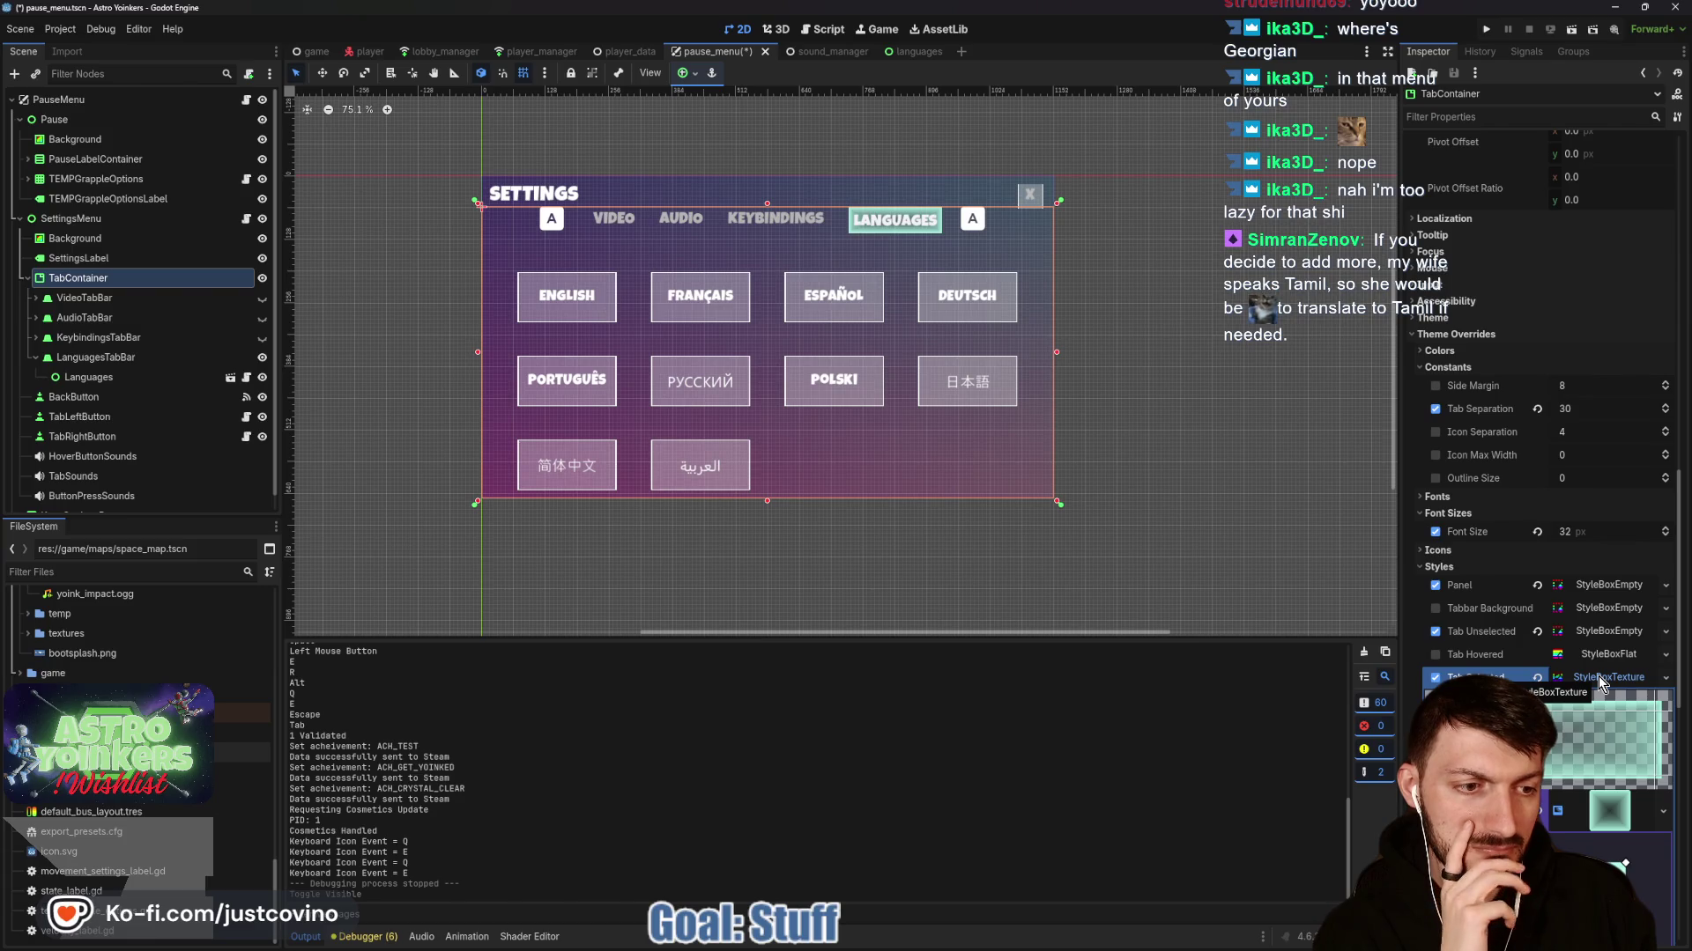
Copy Tab Selected's StyleBoxTexture and paste it as a unique copy onto Tab Hovered.
{"action": "right_click", "coordinate": [1598, 675]}
{"action": "left_click", "coordinate": [1592, 796]}
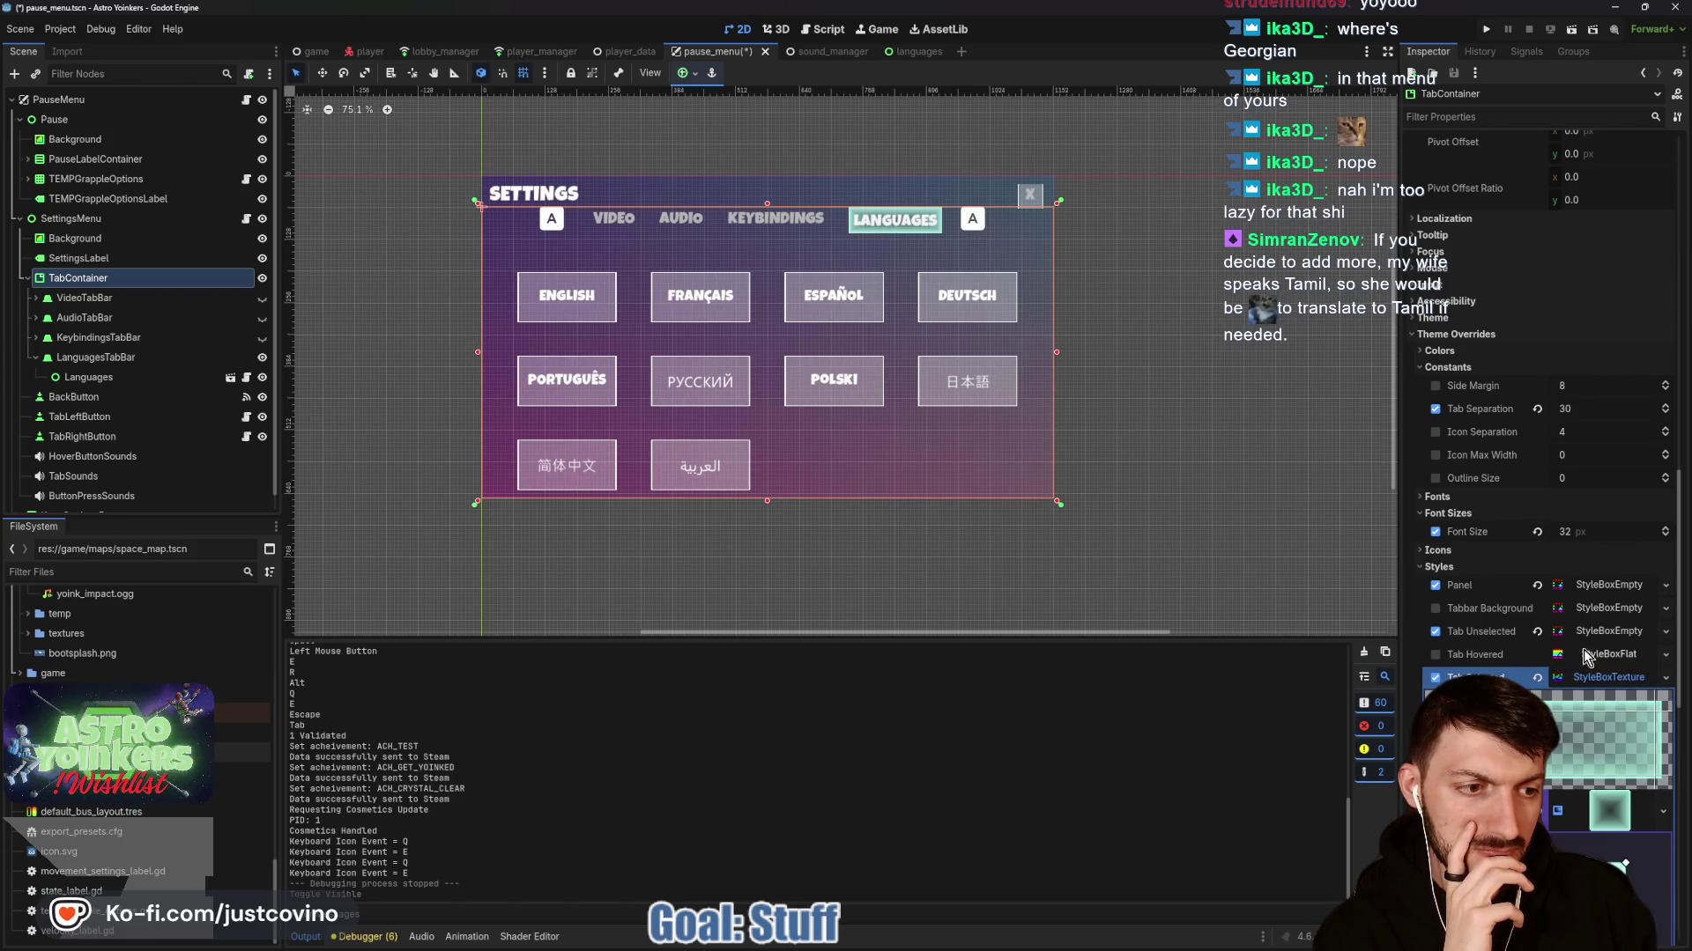
{"action": "right_click", "coordinate": [1593, 655]}
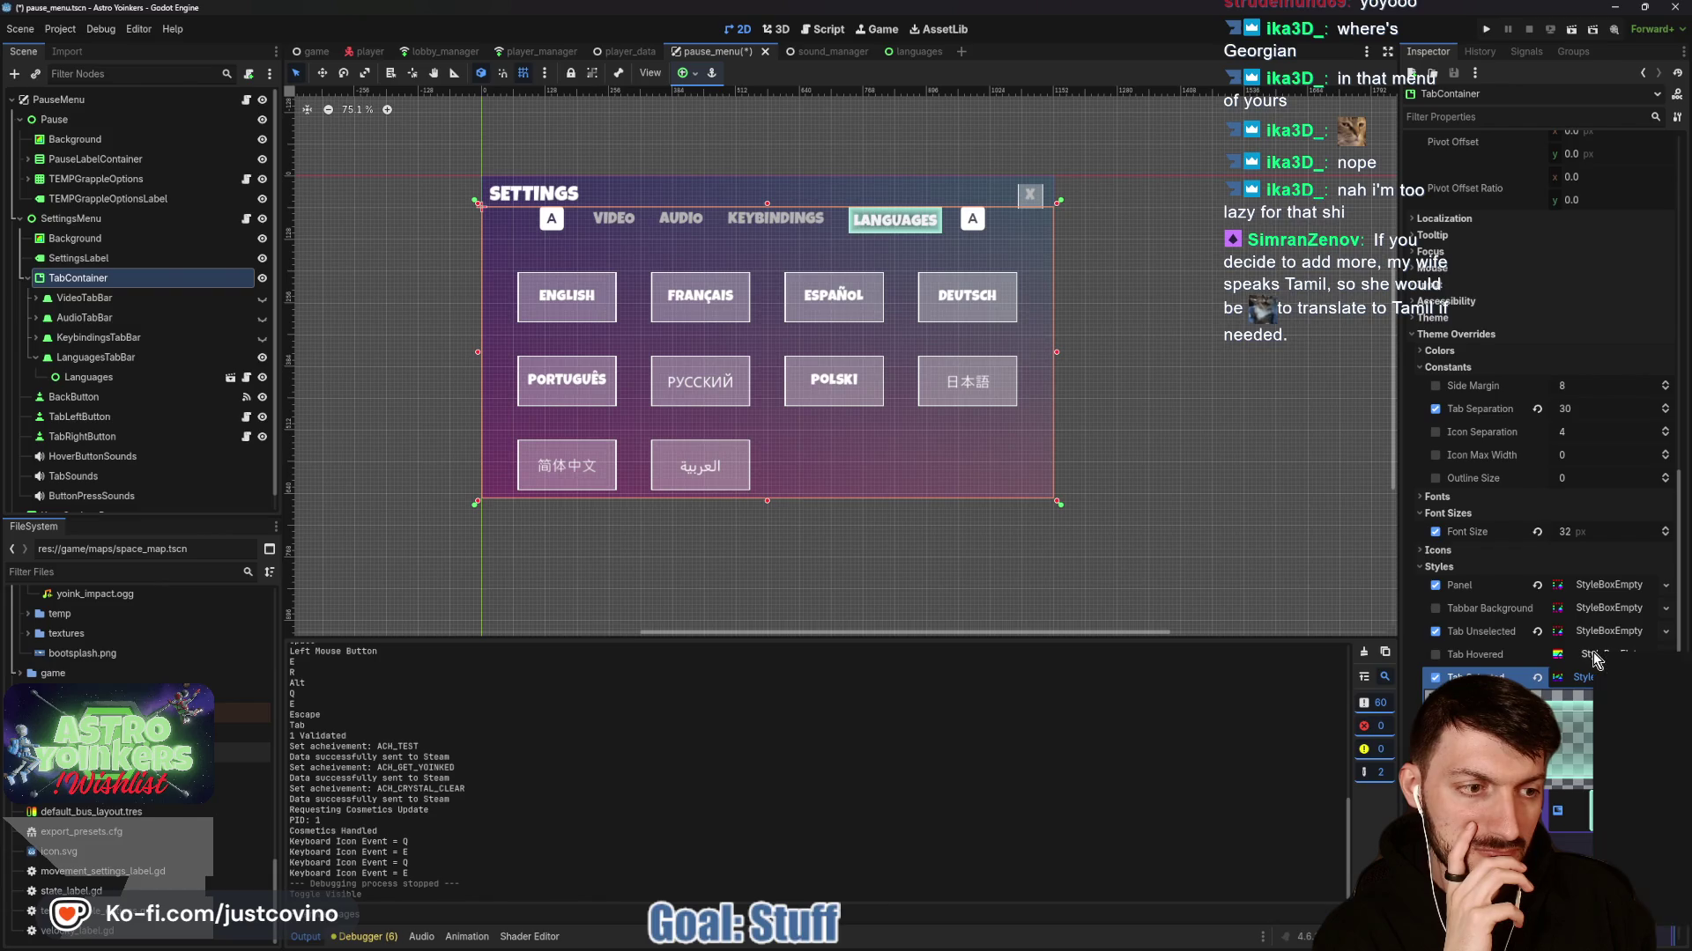
{"action": "left_click", "coordinate": [1640, 916]}
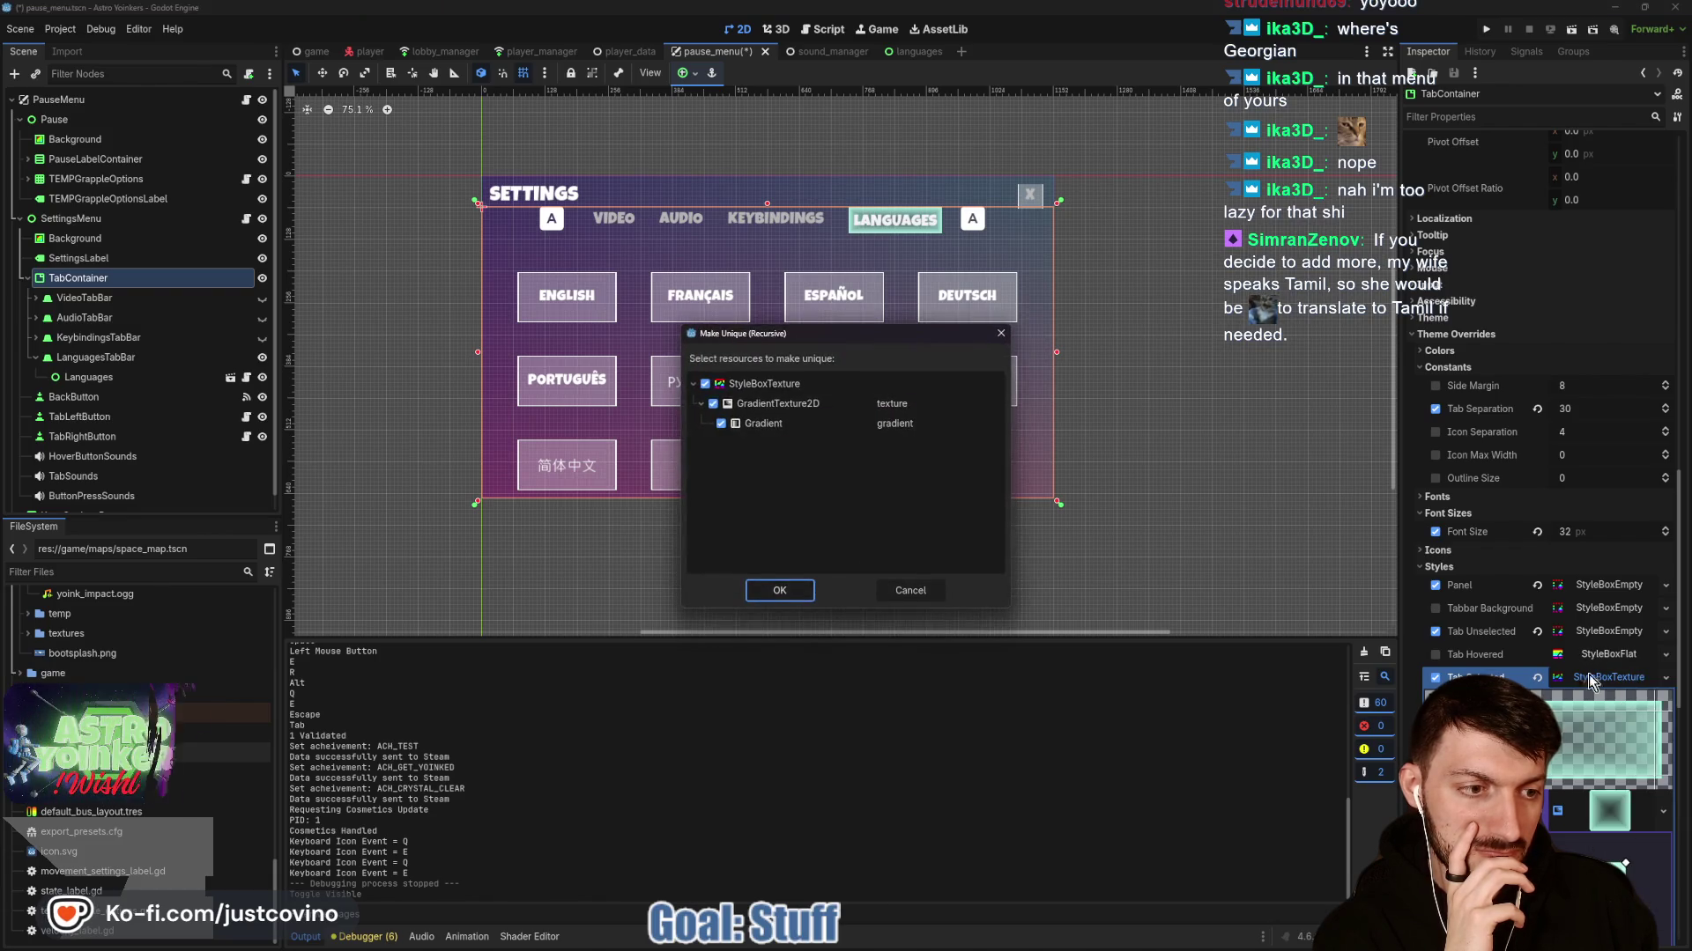
{"action": "left_click", "coordinate": [779, 591]}
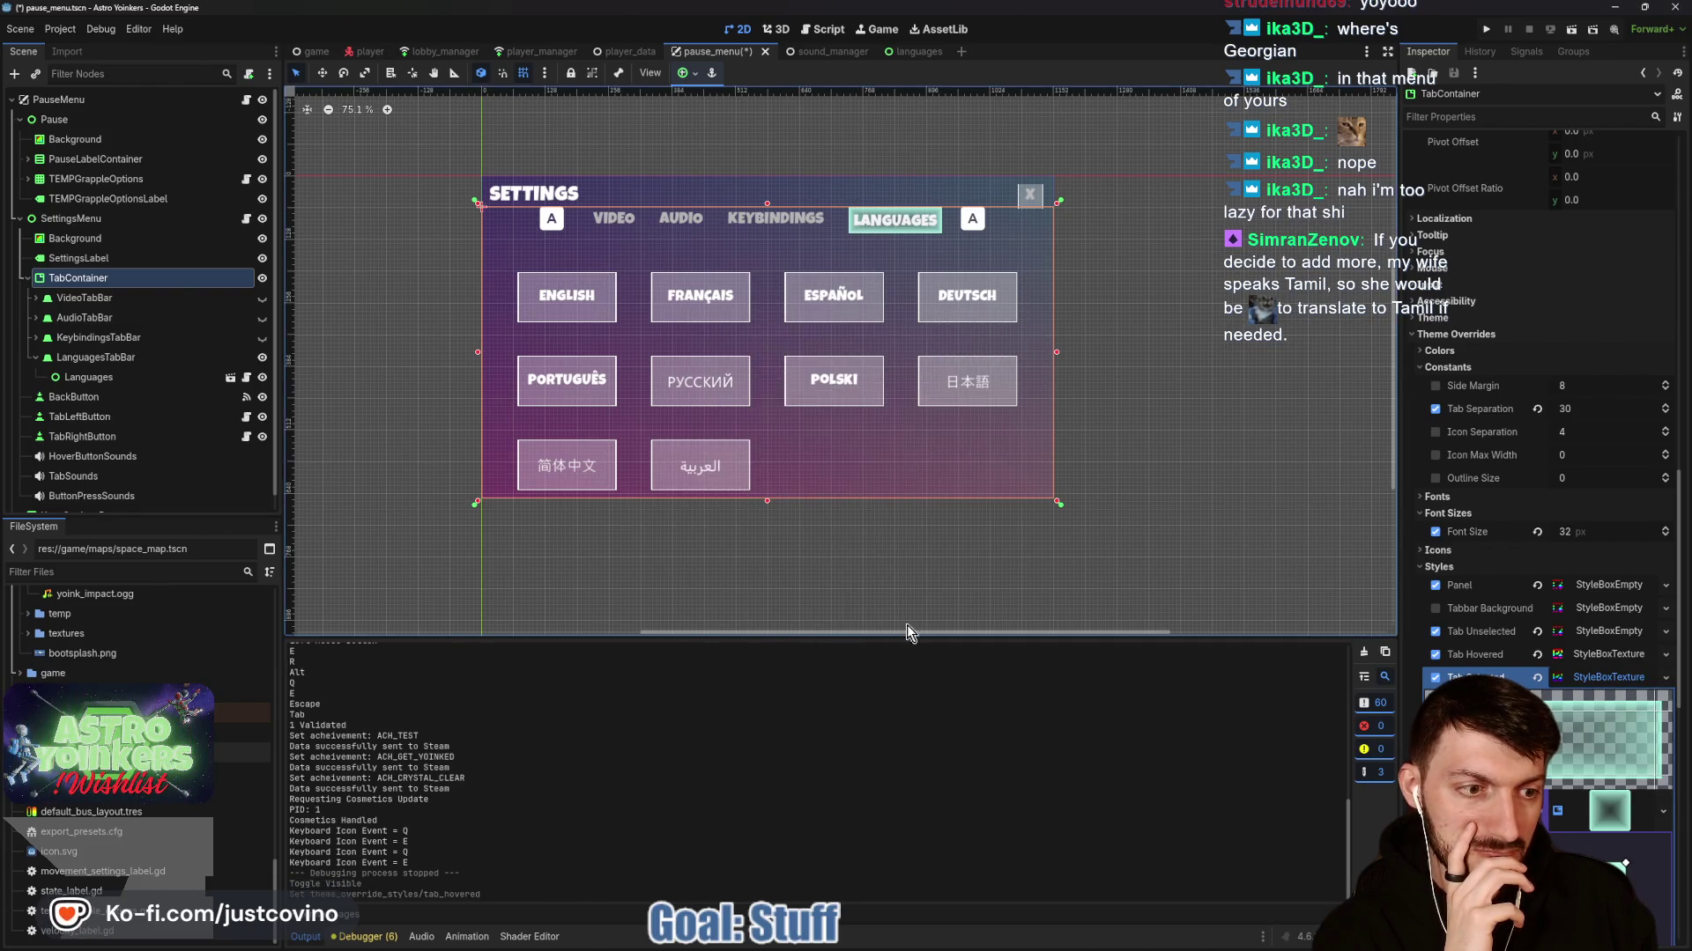
{"action": "left_click", "coordinate": [1611, 655]}
Open the hovered style's gradient and lower the right colour stop's alpha to 85.
{"action": "scroll", "coordinate": [1584, 481], "scroll_direction": "down", "scroll_amount": 3}
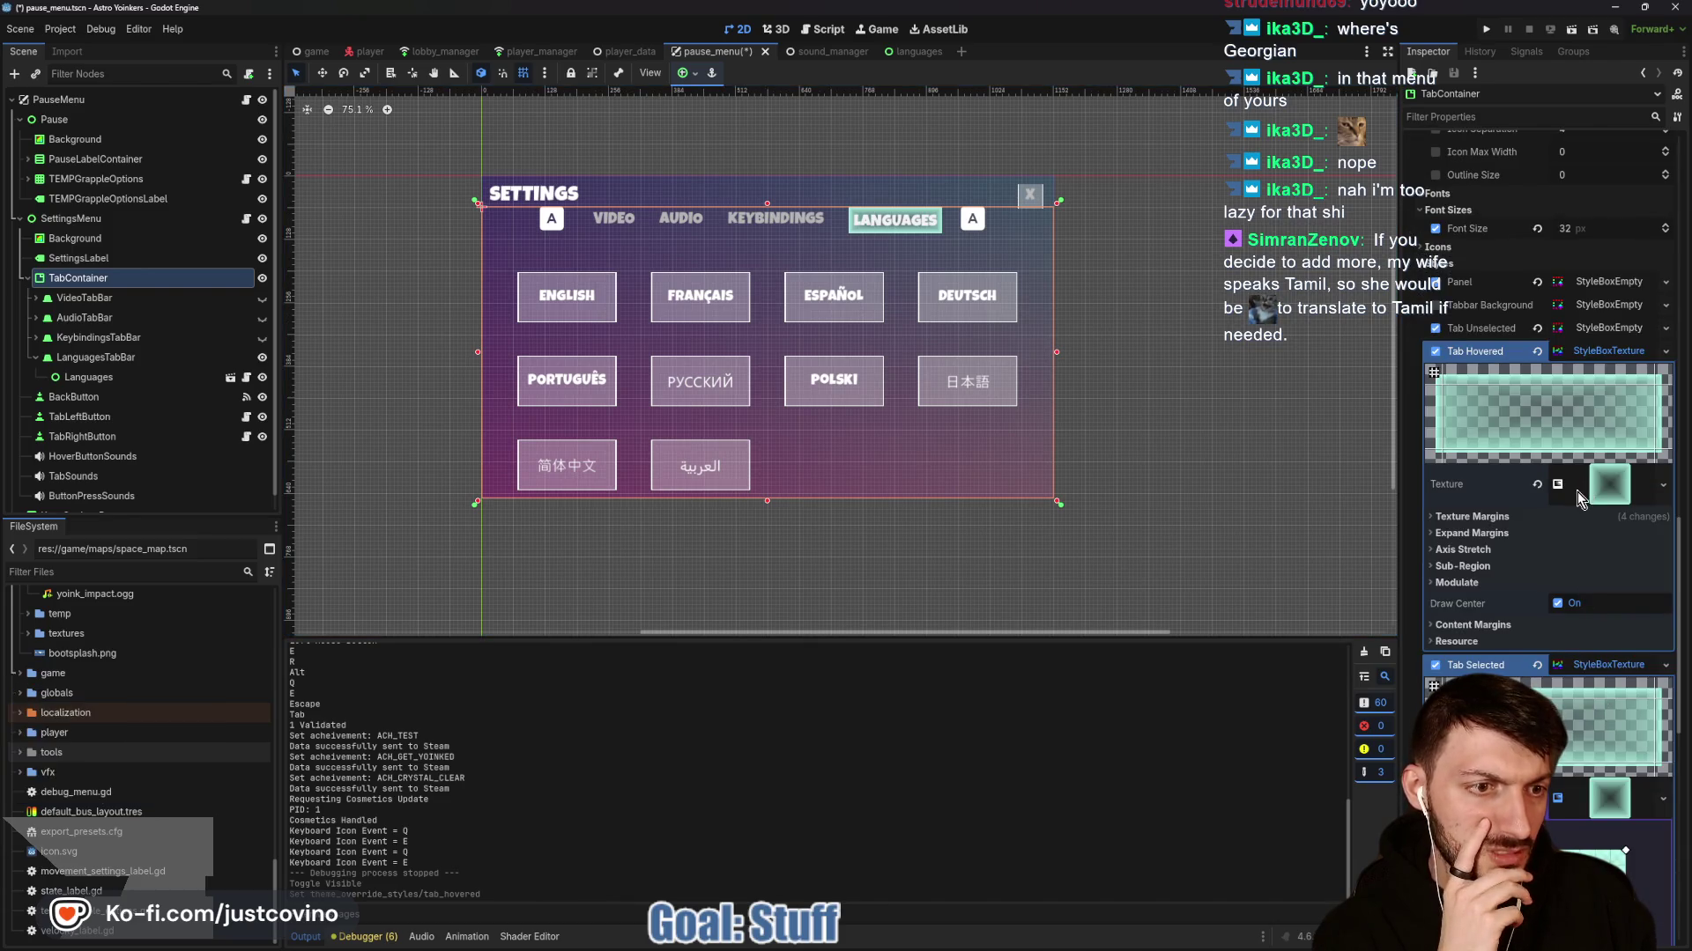
{"action": "left_click", "coordinate": [1612, 484]}
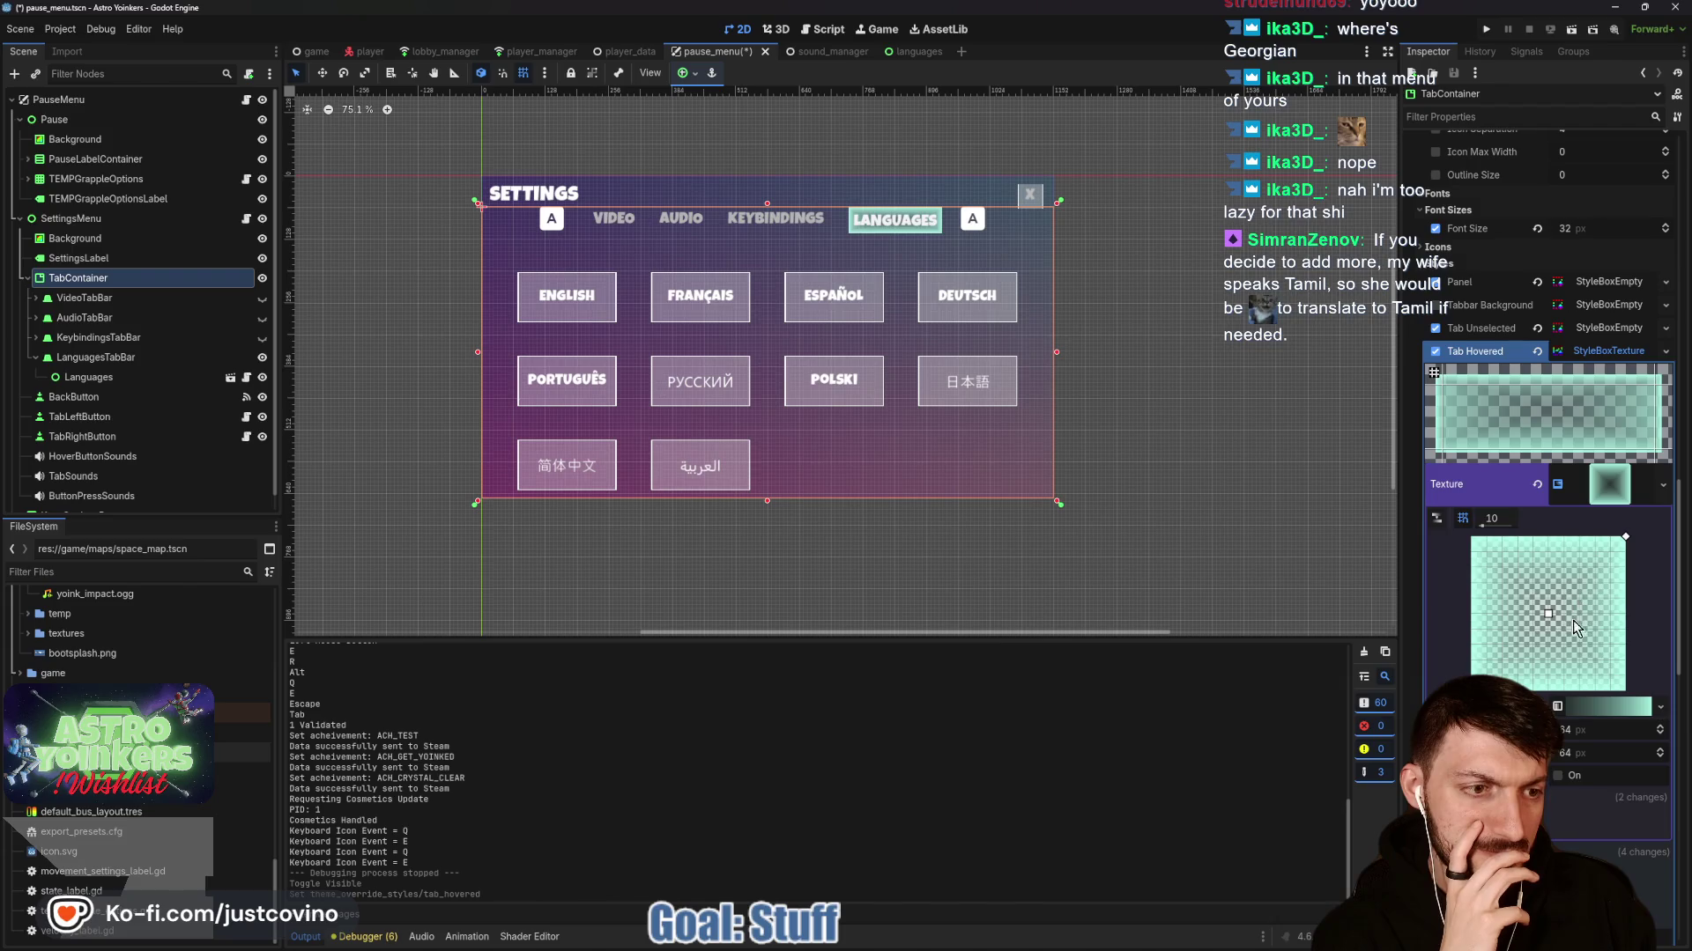
{"action": "left_click", "coordinate": [1598, 703]}
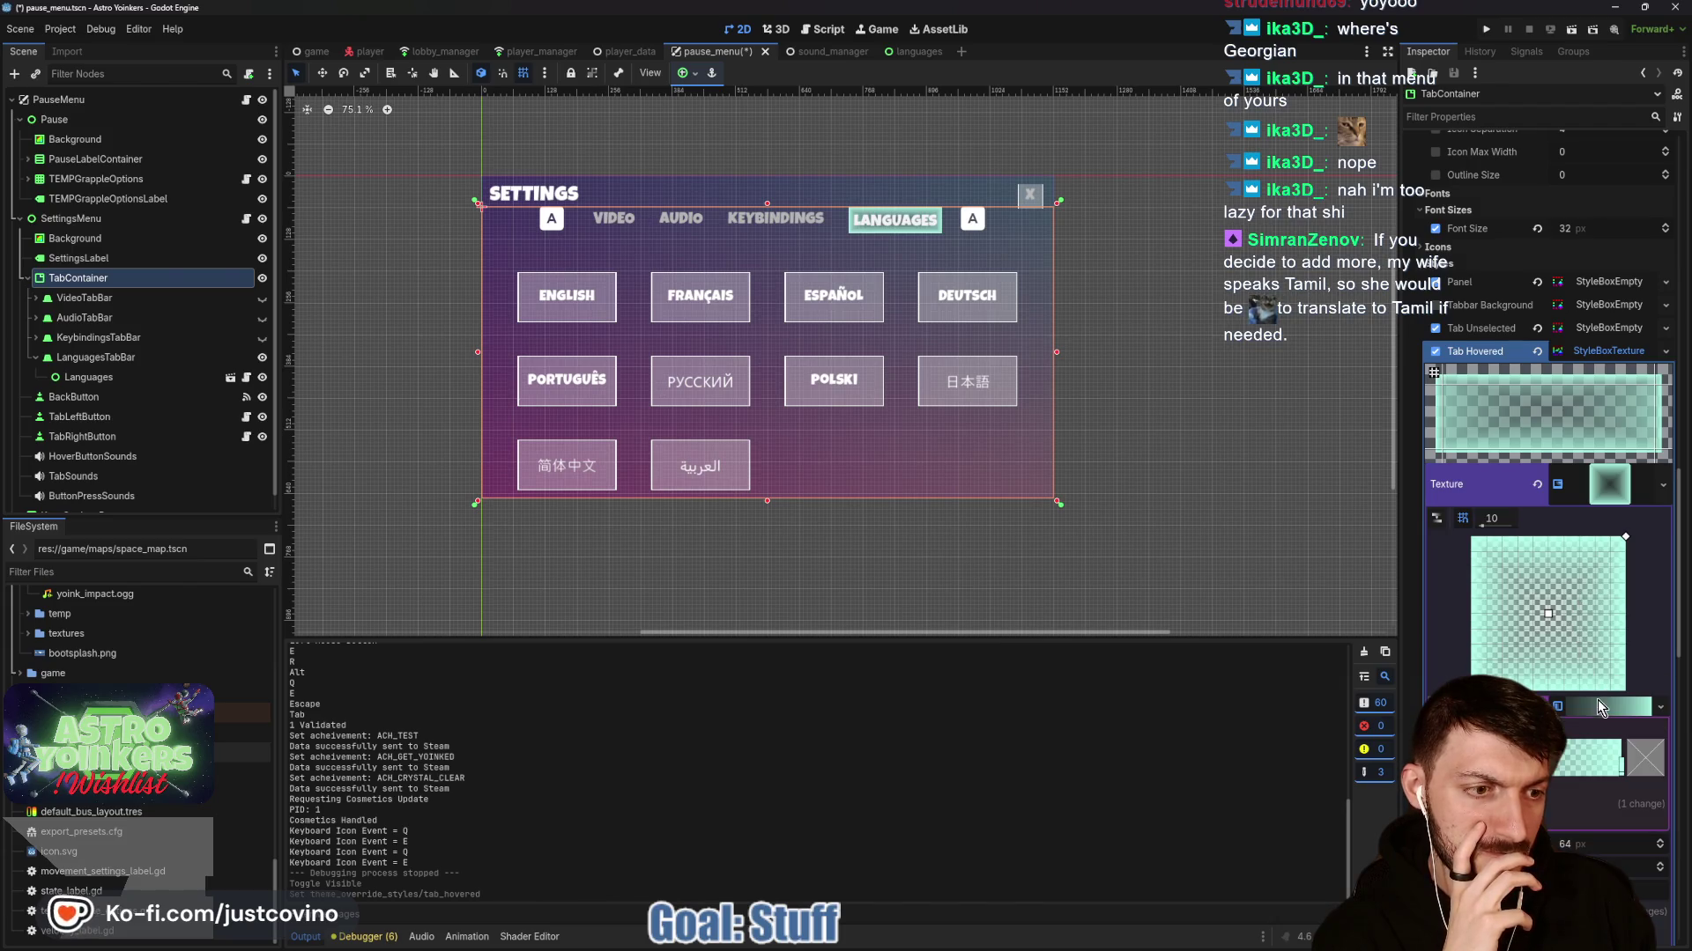
{"action": "left_click", "coordinate": [1621, 769]}
{"action": "left_click", "coordinate": [1640, 770]}
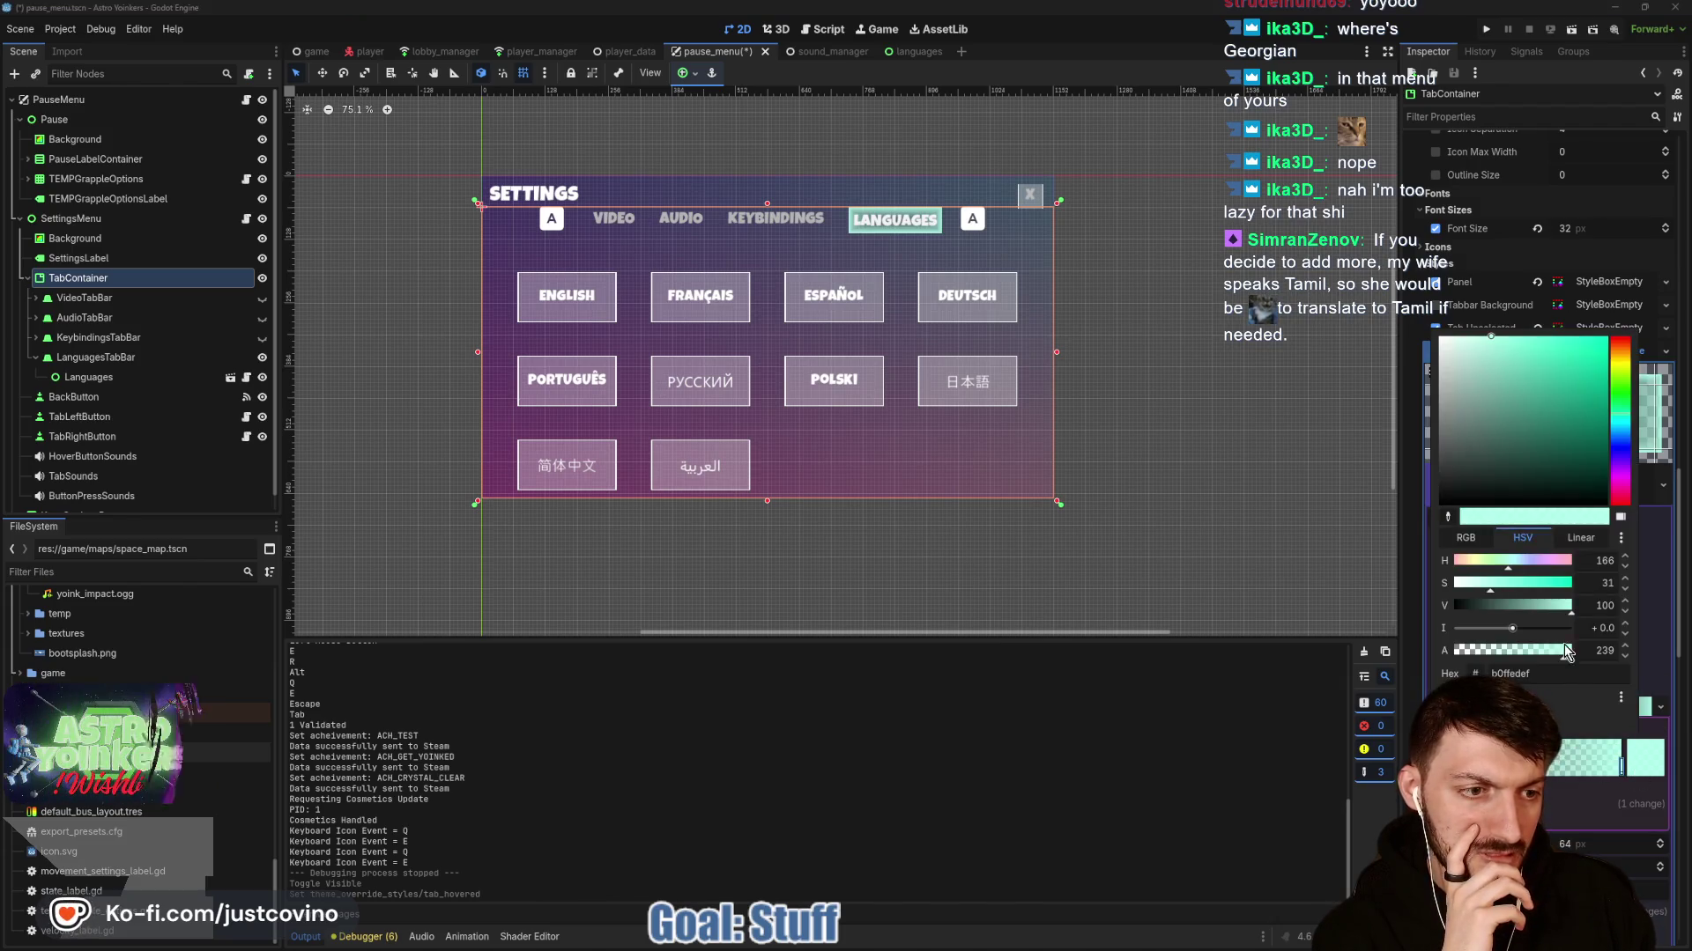
{"action": "left_click_drag", "start_coordinate": [1557, 660], "coordinate": [1494, 652]}
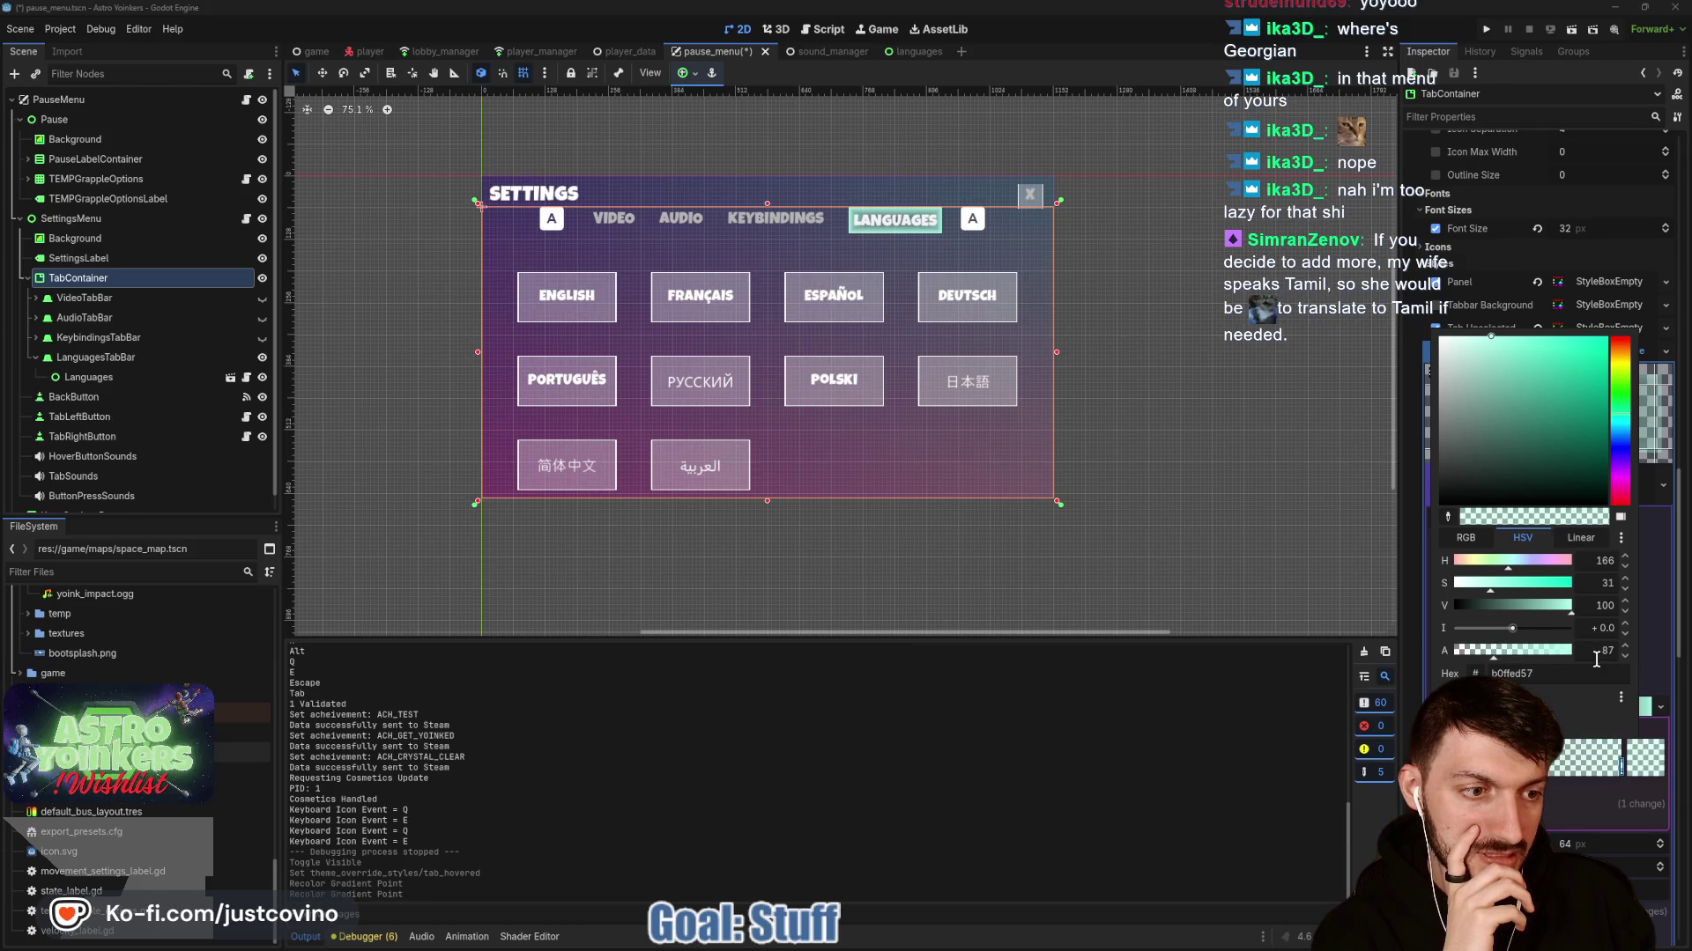
{"action": "type", "text": "85"}
{"action": "key", "text": "Return"}
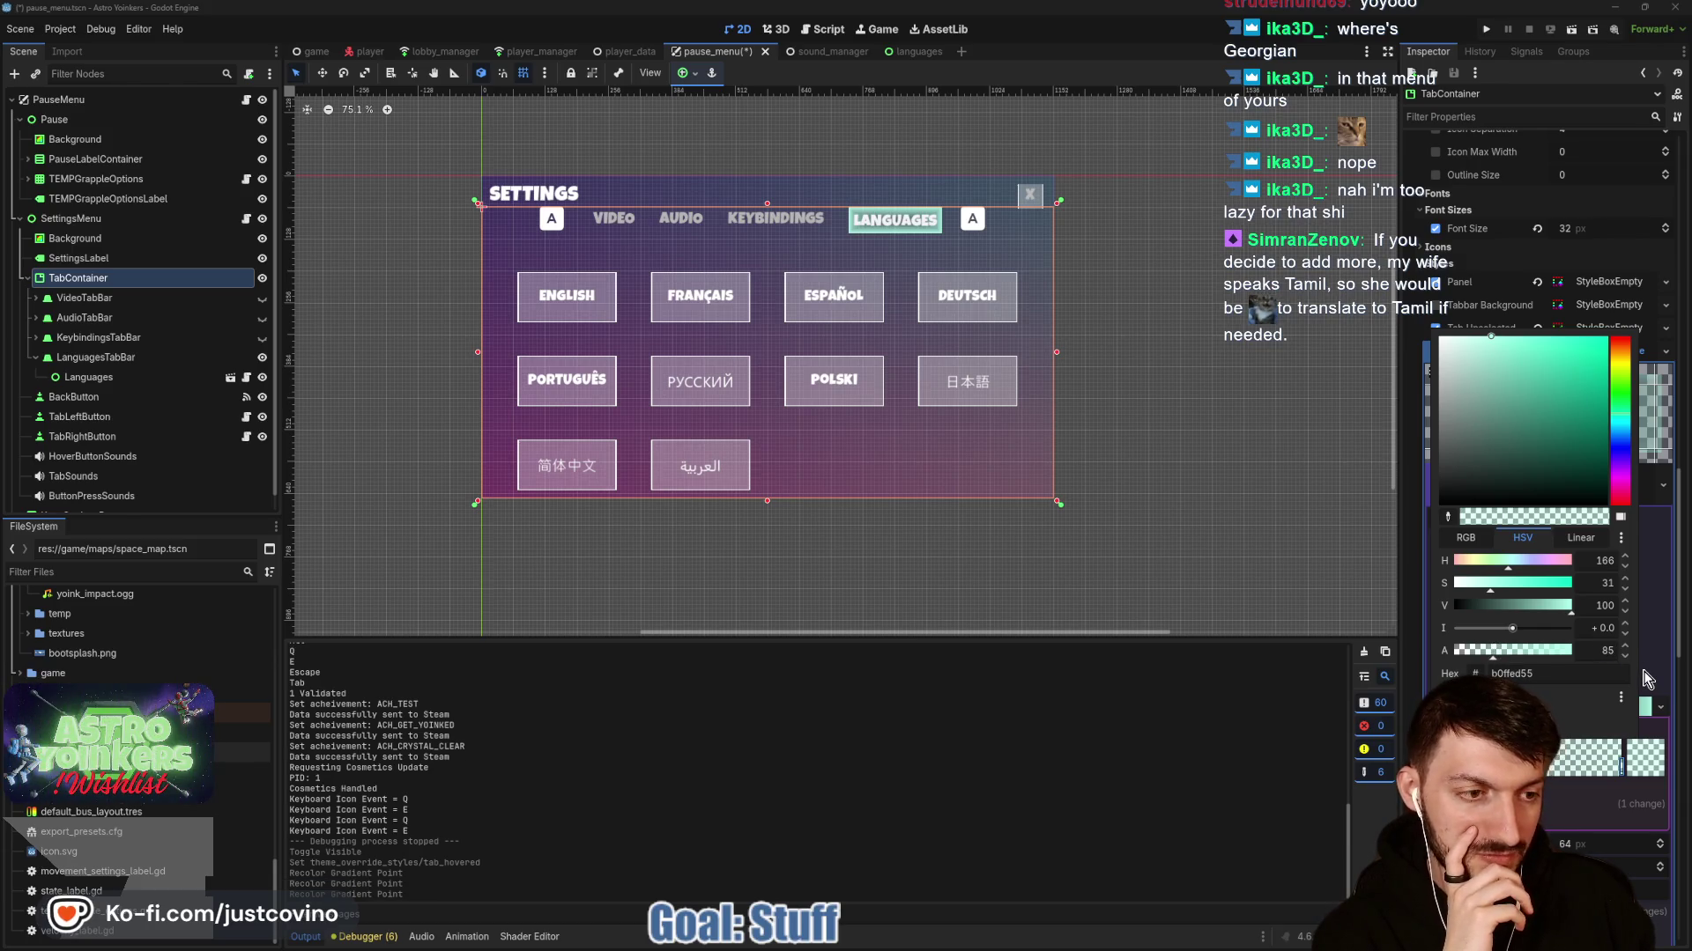
{"action": "left_click", "coordinate": [1621, 765]}
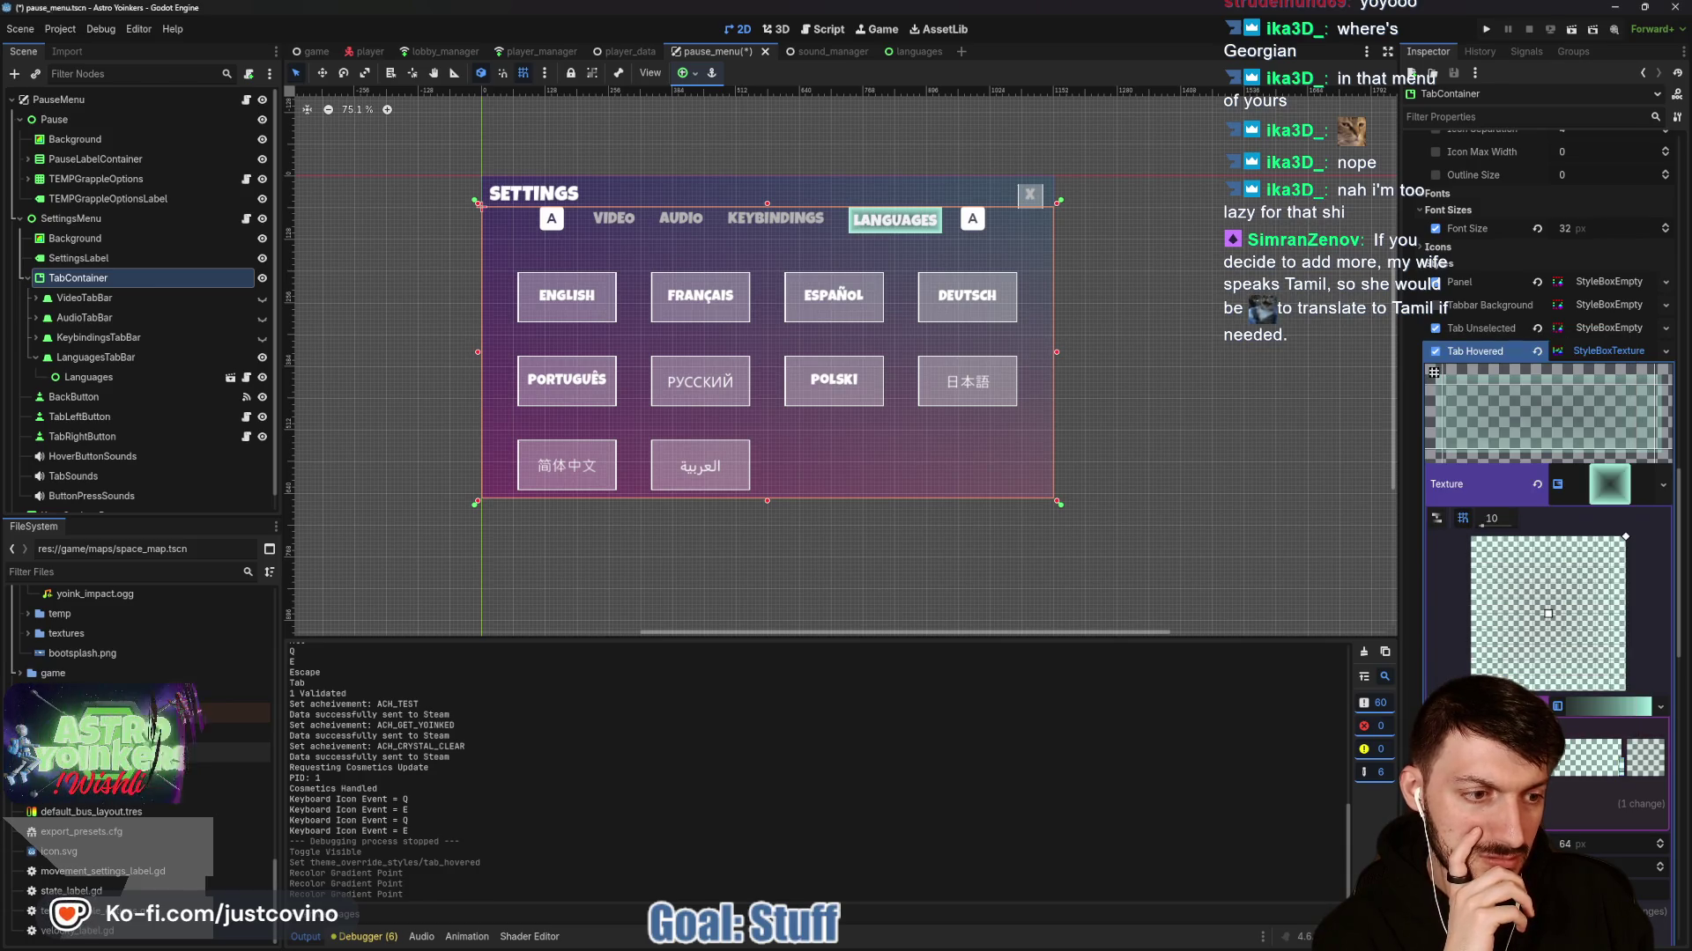
Set the other gradient stop's alpha to 60, save the scene, and start a test run.
{"action": "left_click", "coordinate": [1646, 765]}
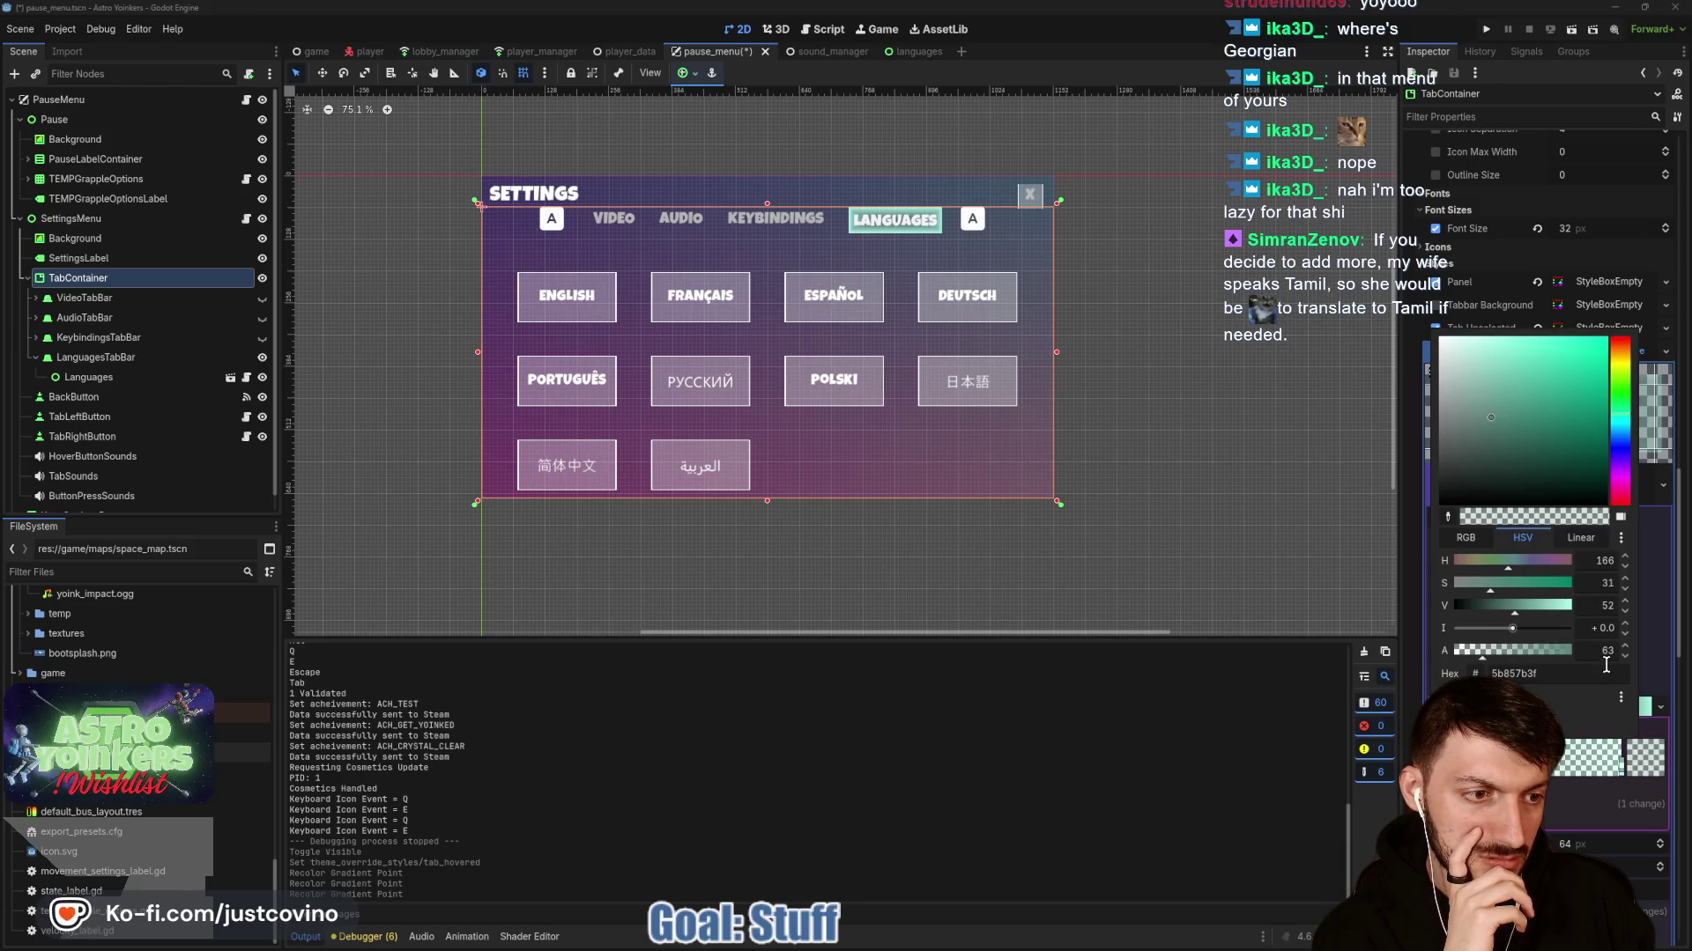
{"action": "type", "text": "60"}
{"action": "key", "text": "Return"}
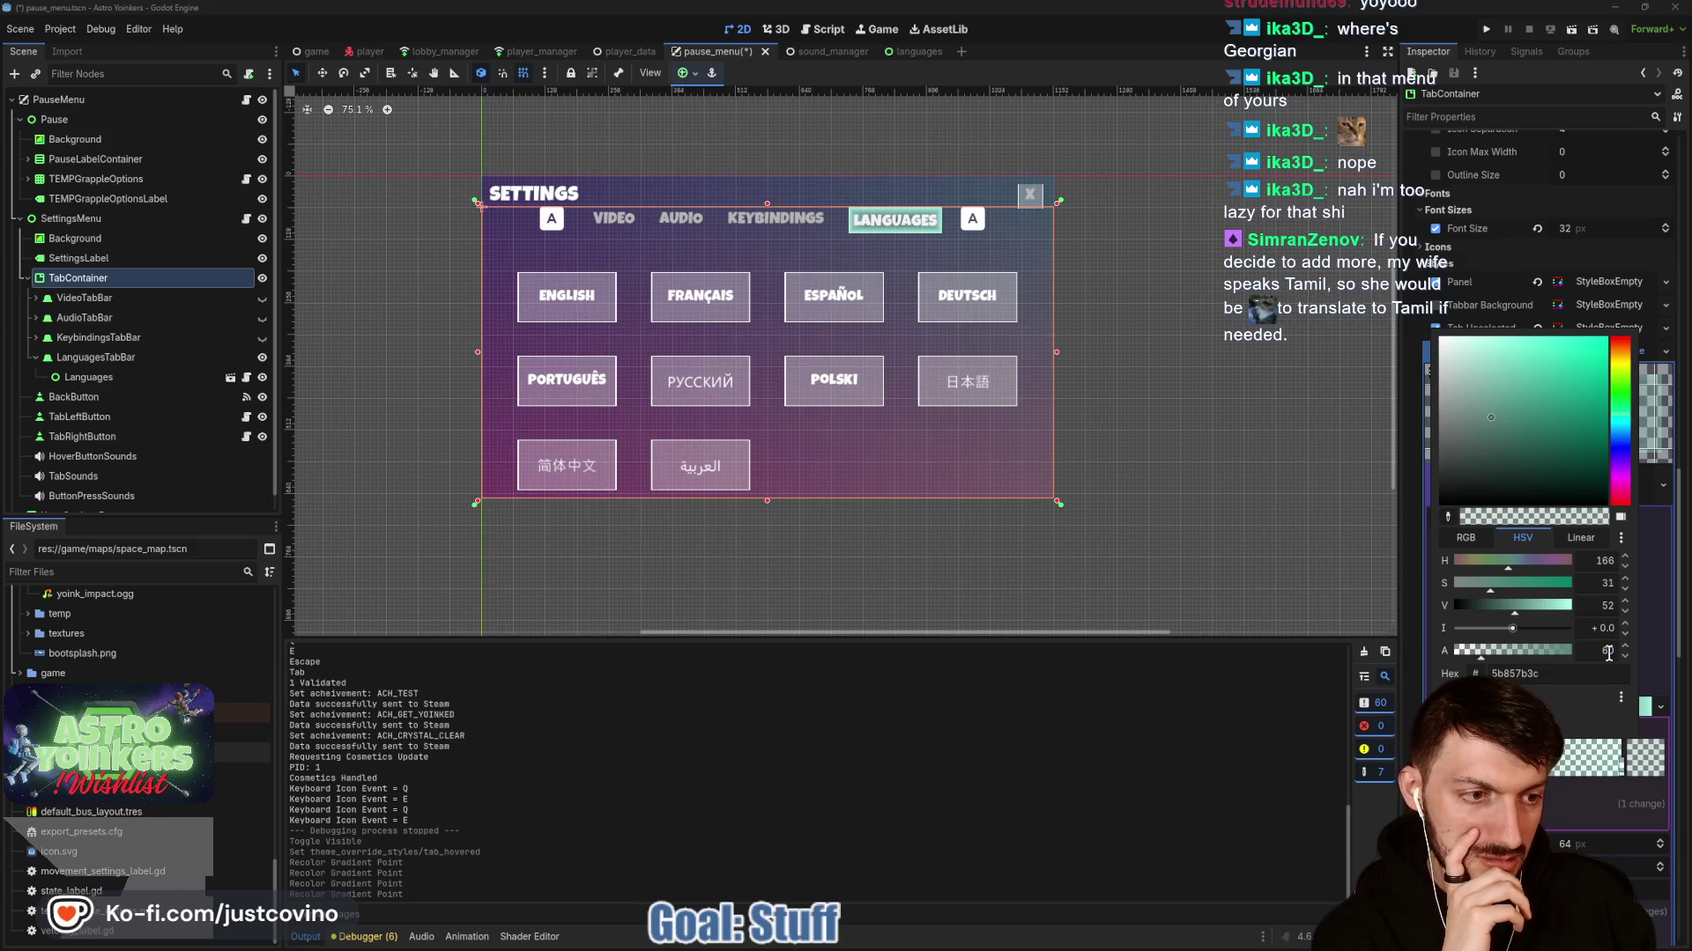
{"action": "left_click", "coordinate": [1175, 795]}
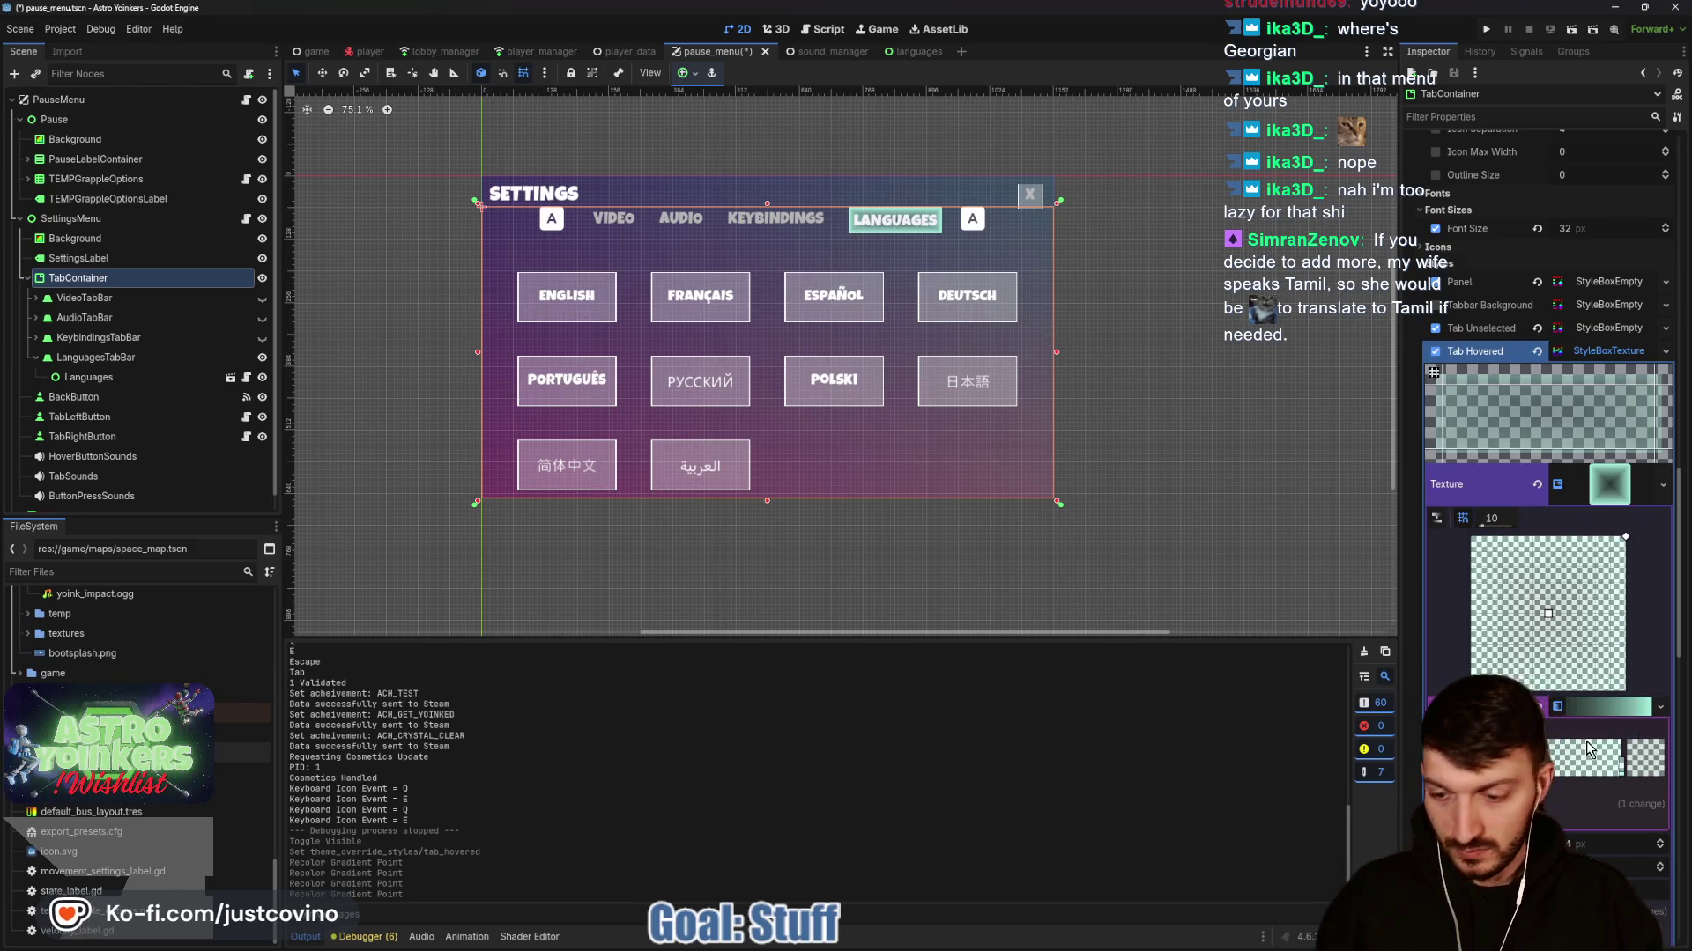
{"action": "key", "text": "ctrl+s"}
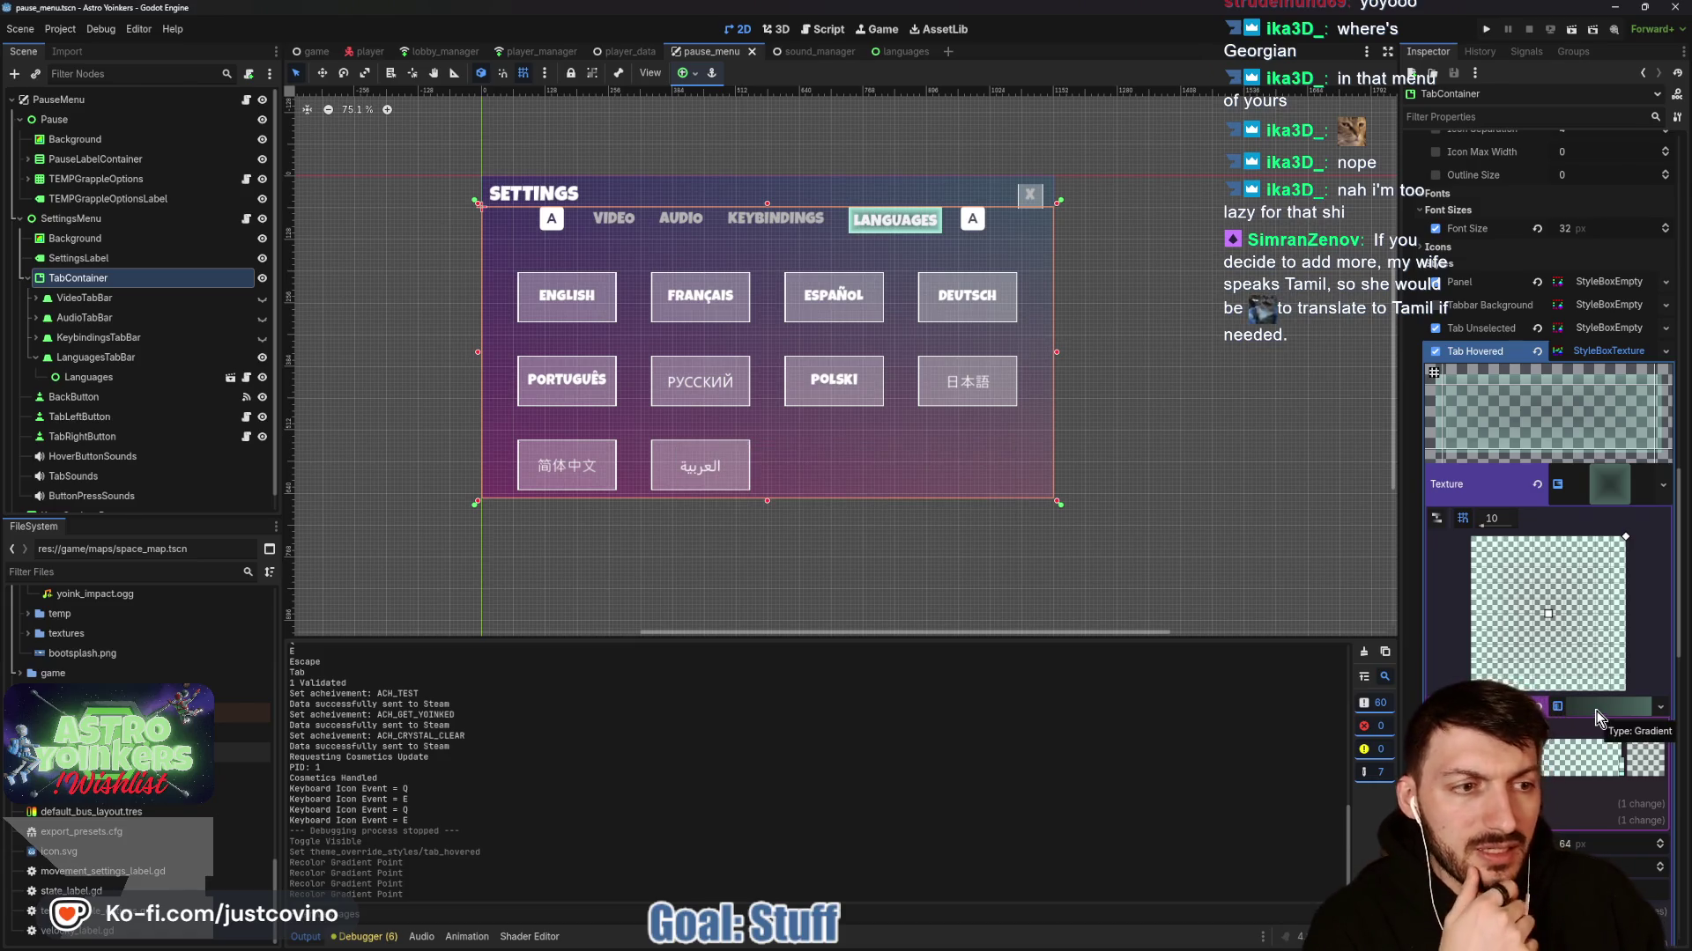
{"action": "left_click", "coordinate": [1603, 352]}
{"action": "left_click", "coordinate": [1601, 375]}
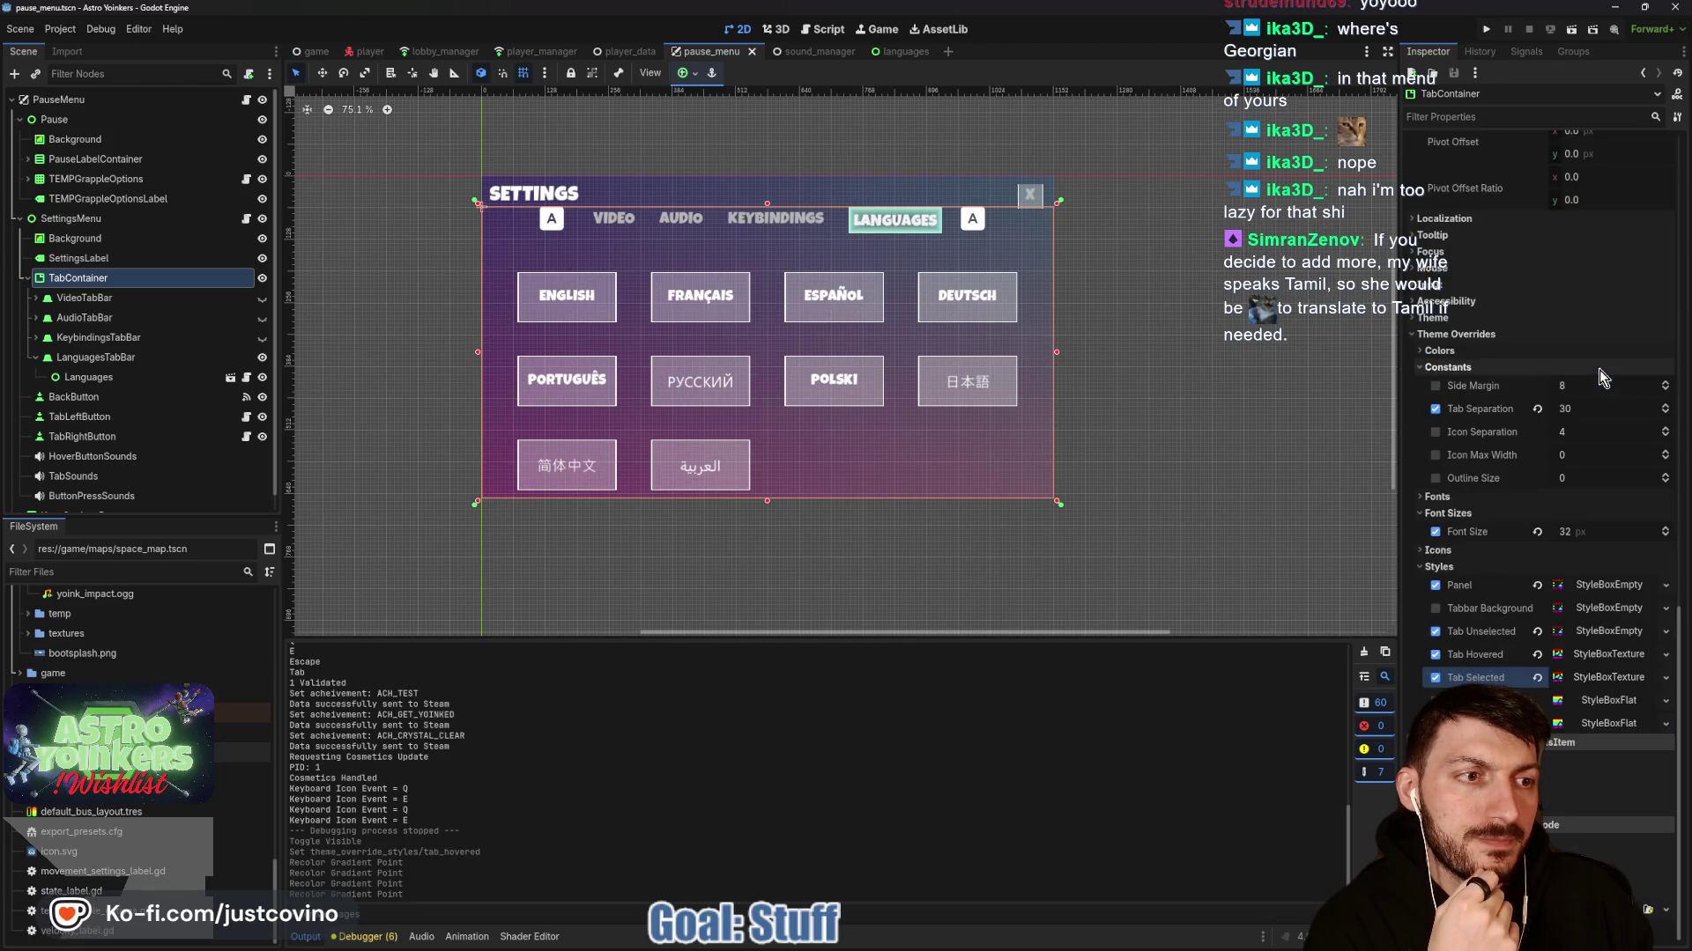
{"action": "left_click", "coordinate": [1487, 29]}
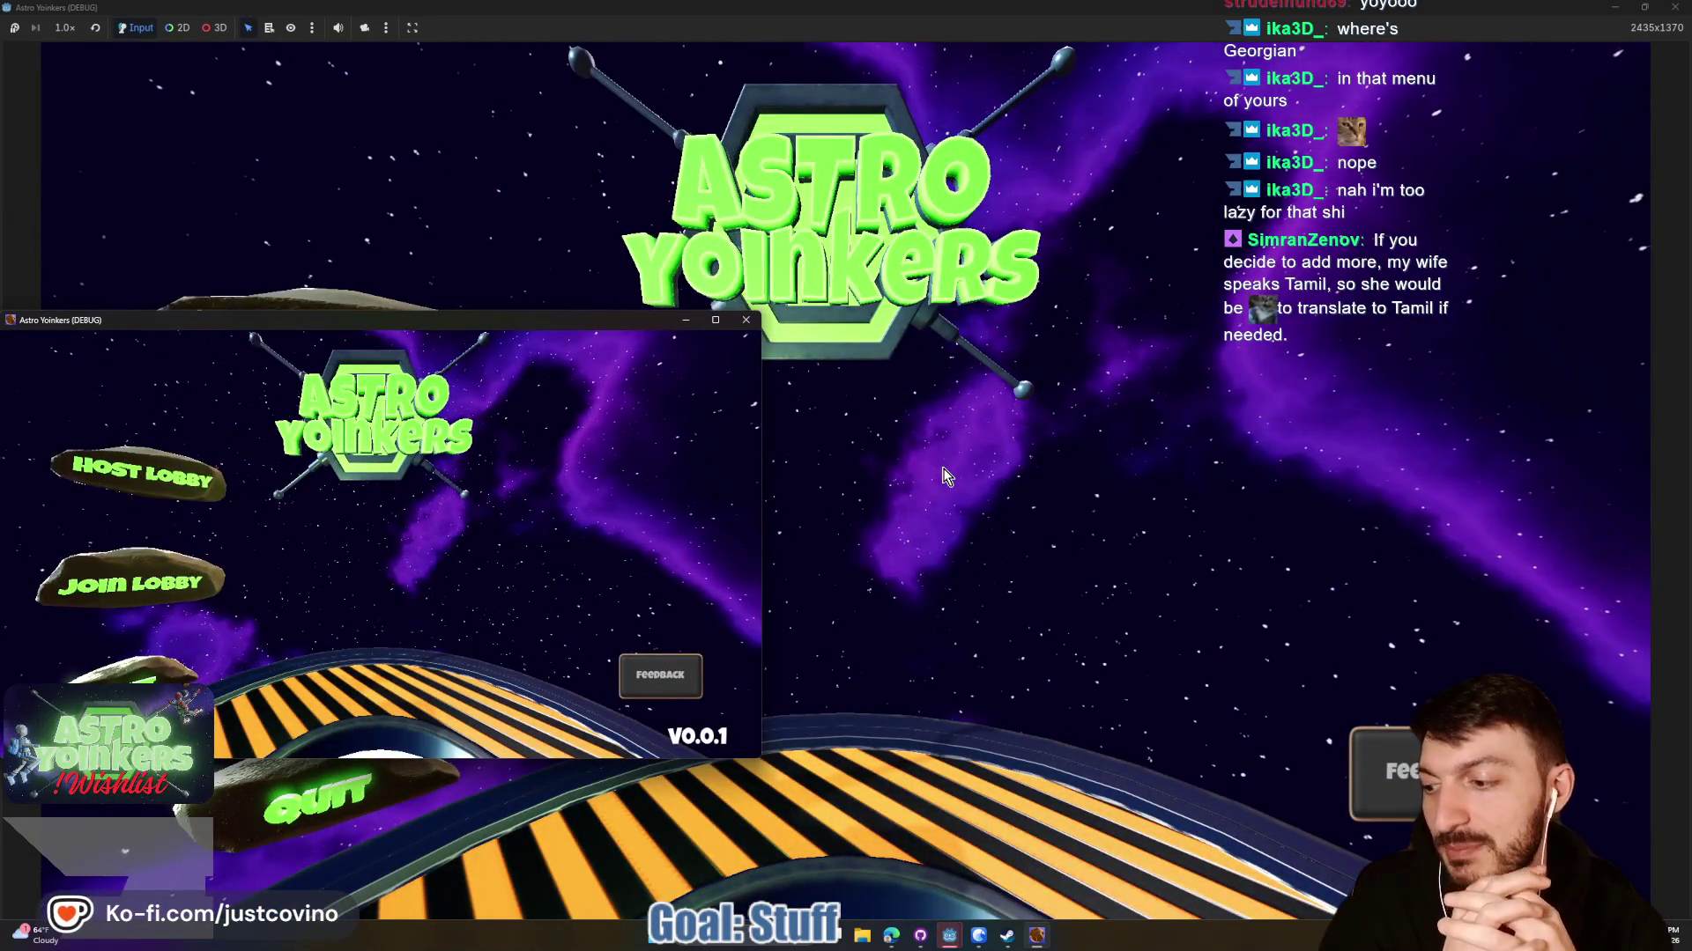
Host a lobby with the chosen visibility, wait for the hub to load, then press Esc.
{"action": "left_click", "coordinate": [747, 319]}
{"action": "left_click", "coordinate": [502, 326]}
{"action": "left_click", "coordinate": [745, 387]}
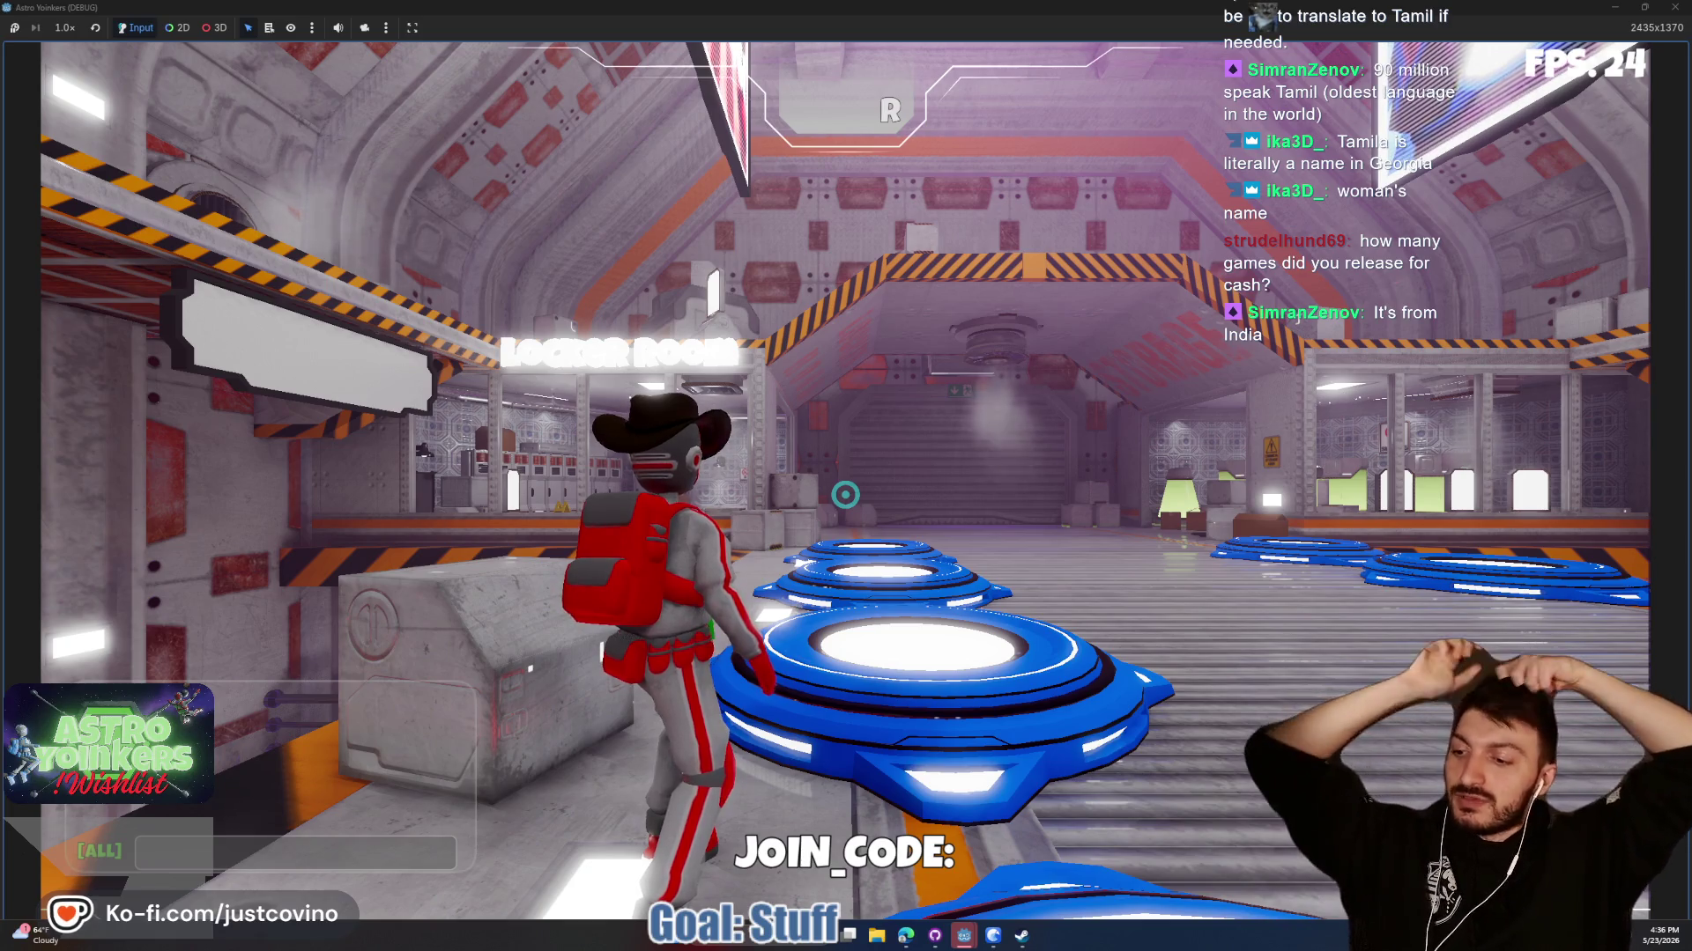
{"action": "key", "text": "Escape"}
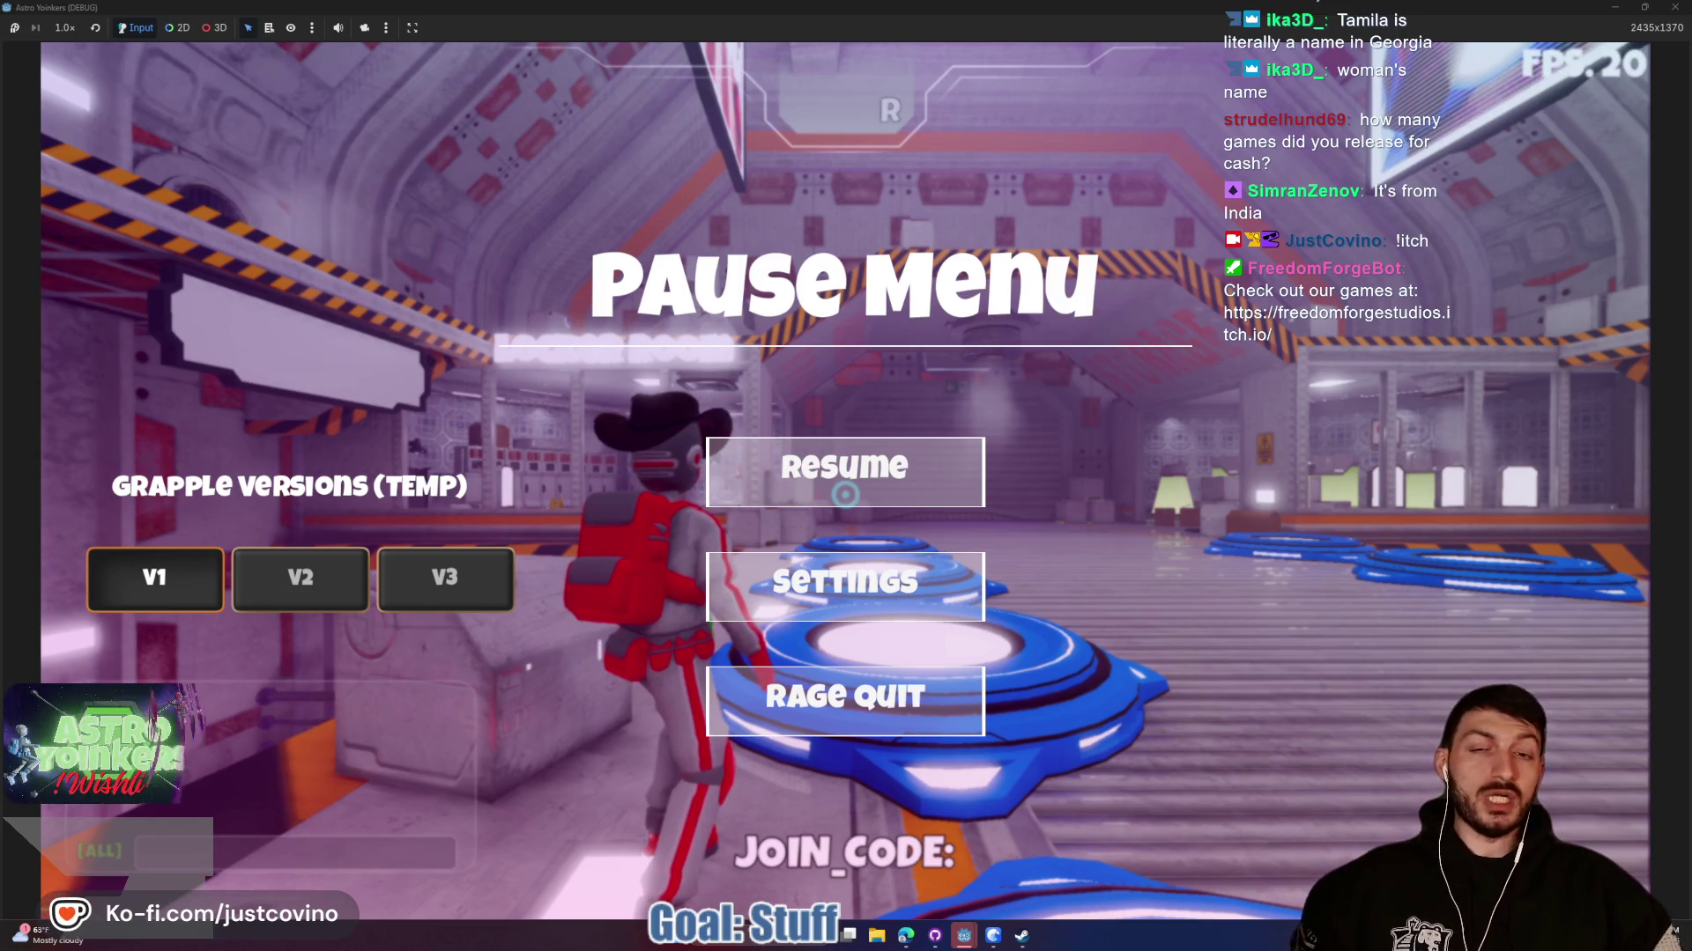
Open Settings from the pause menu, cycle Video, Keybindings, Audio and Languages, then close and resume.
{"action": "left_click", "coordinate": [844, 476]}
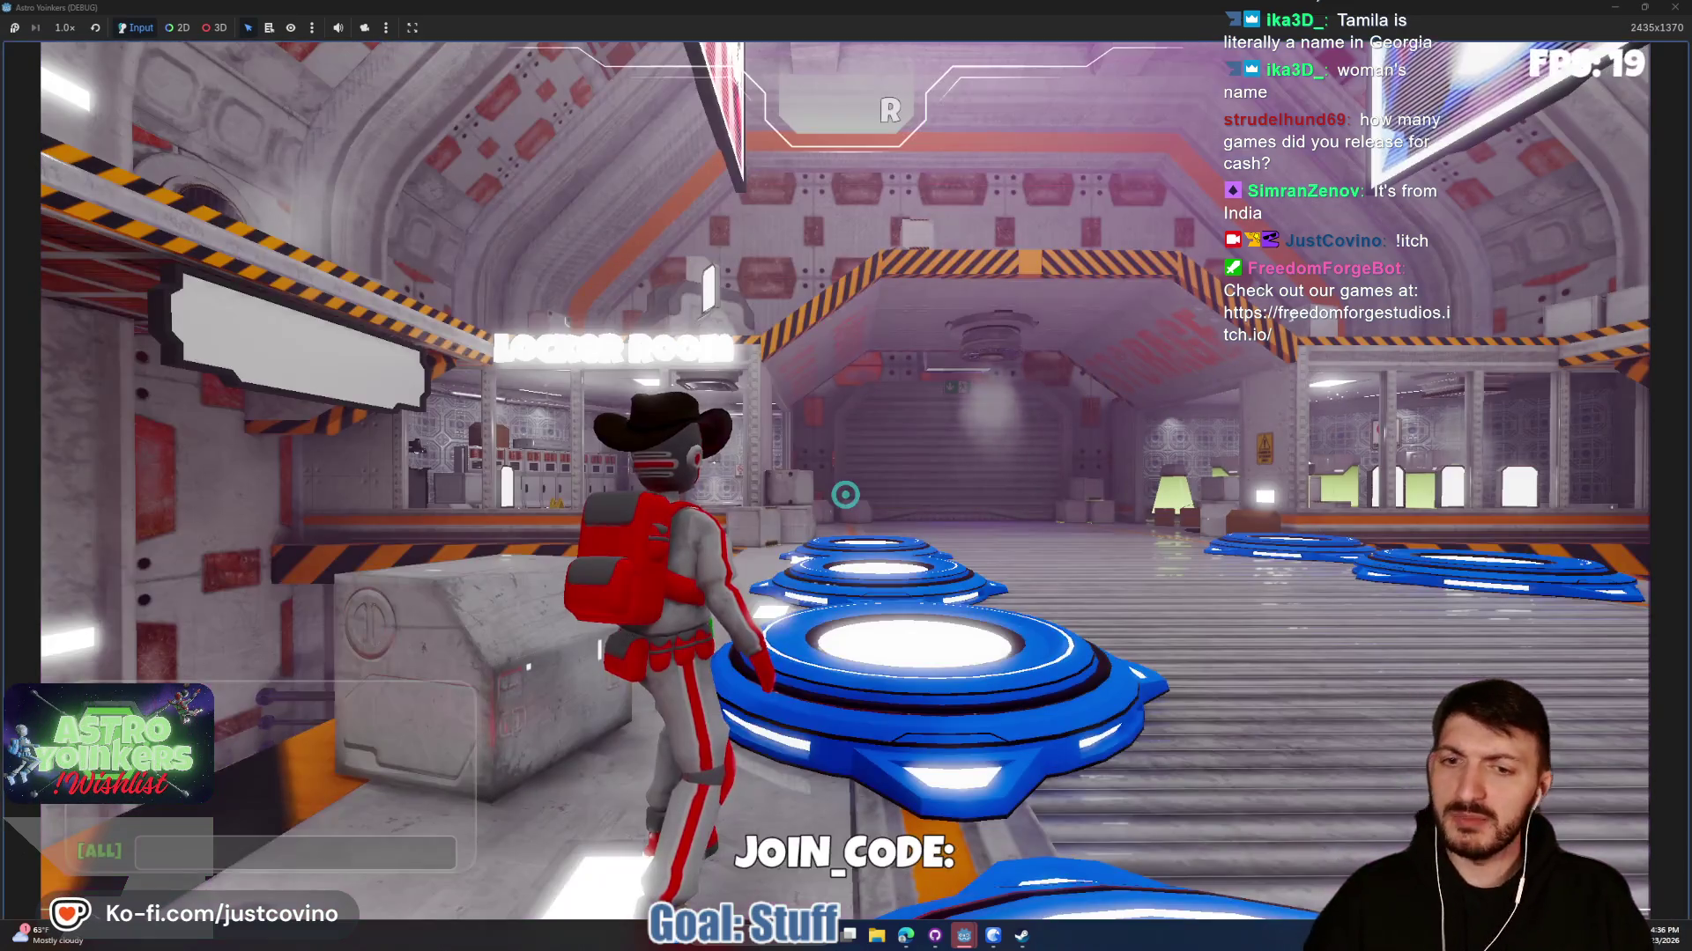
{"action": "key", "text": "Escape"}
{"action": "left_click", "coordinate": [855, 583]}
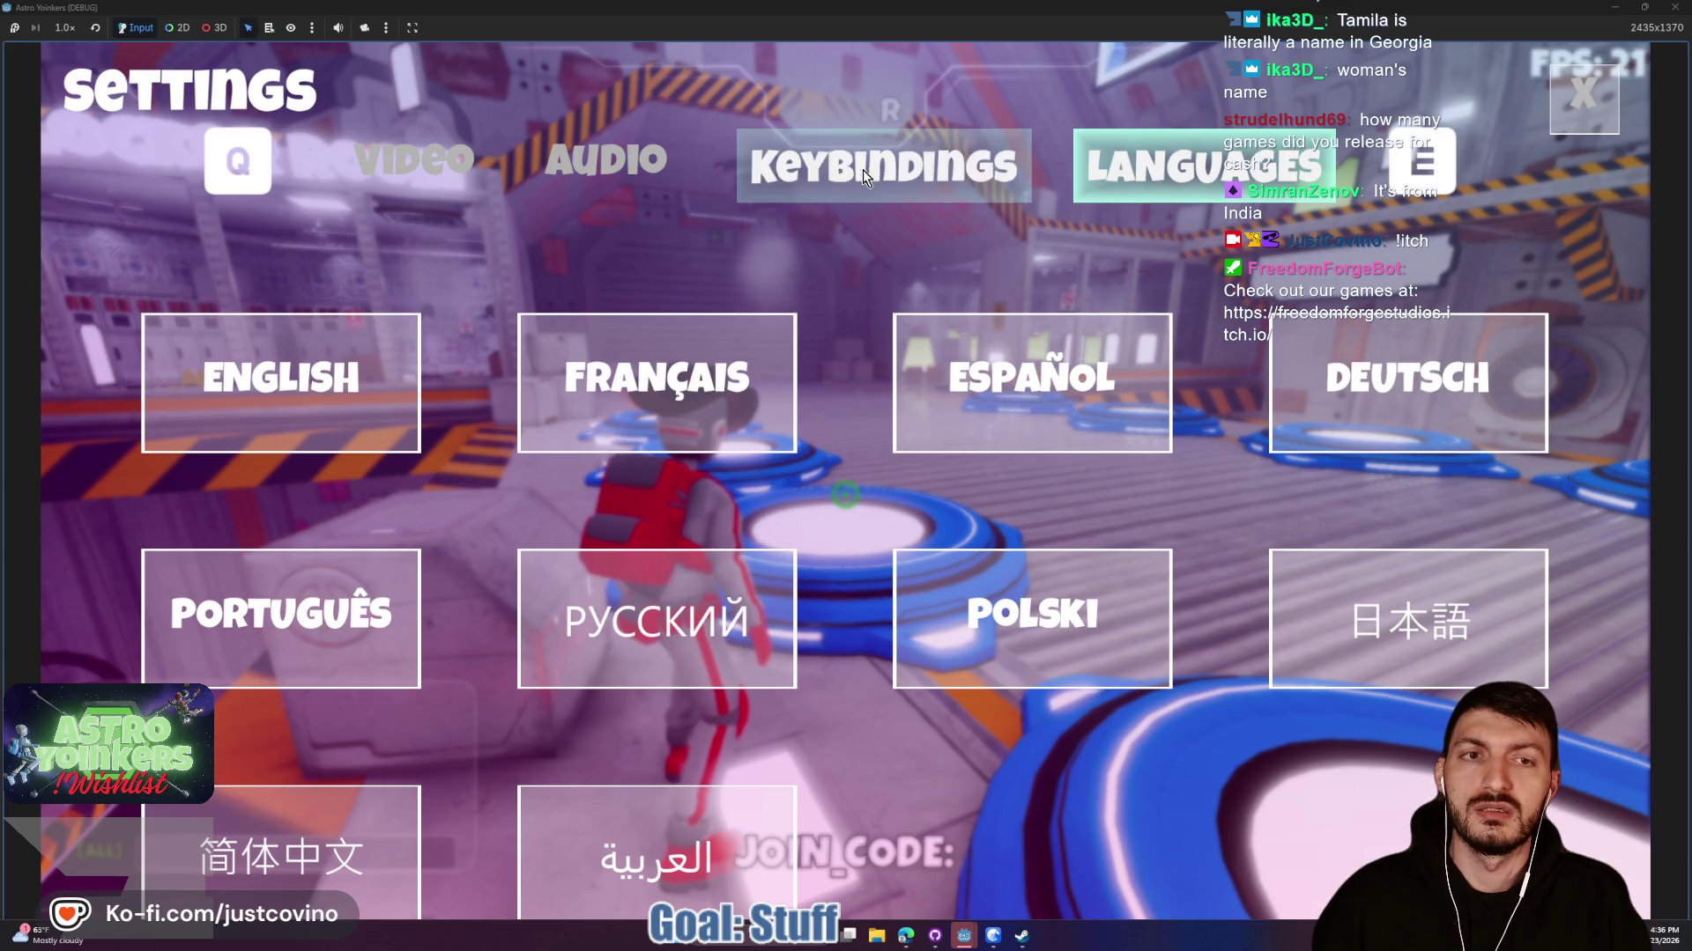
{"action": "key", "text": "q"}
{"action": "key", "text": "q"}
{"action": "key", "text": "q"}
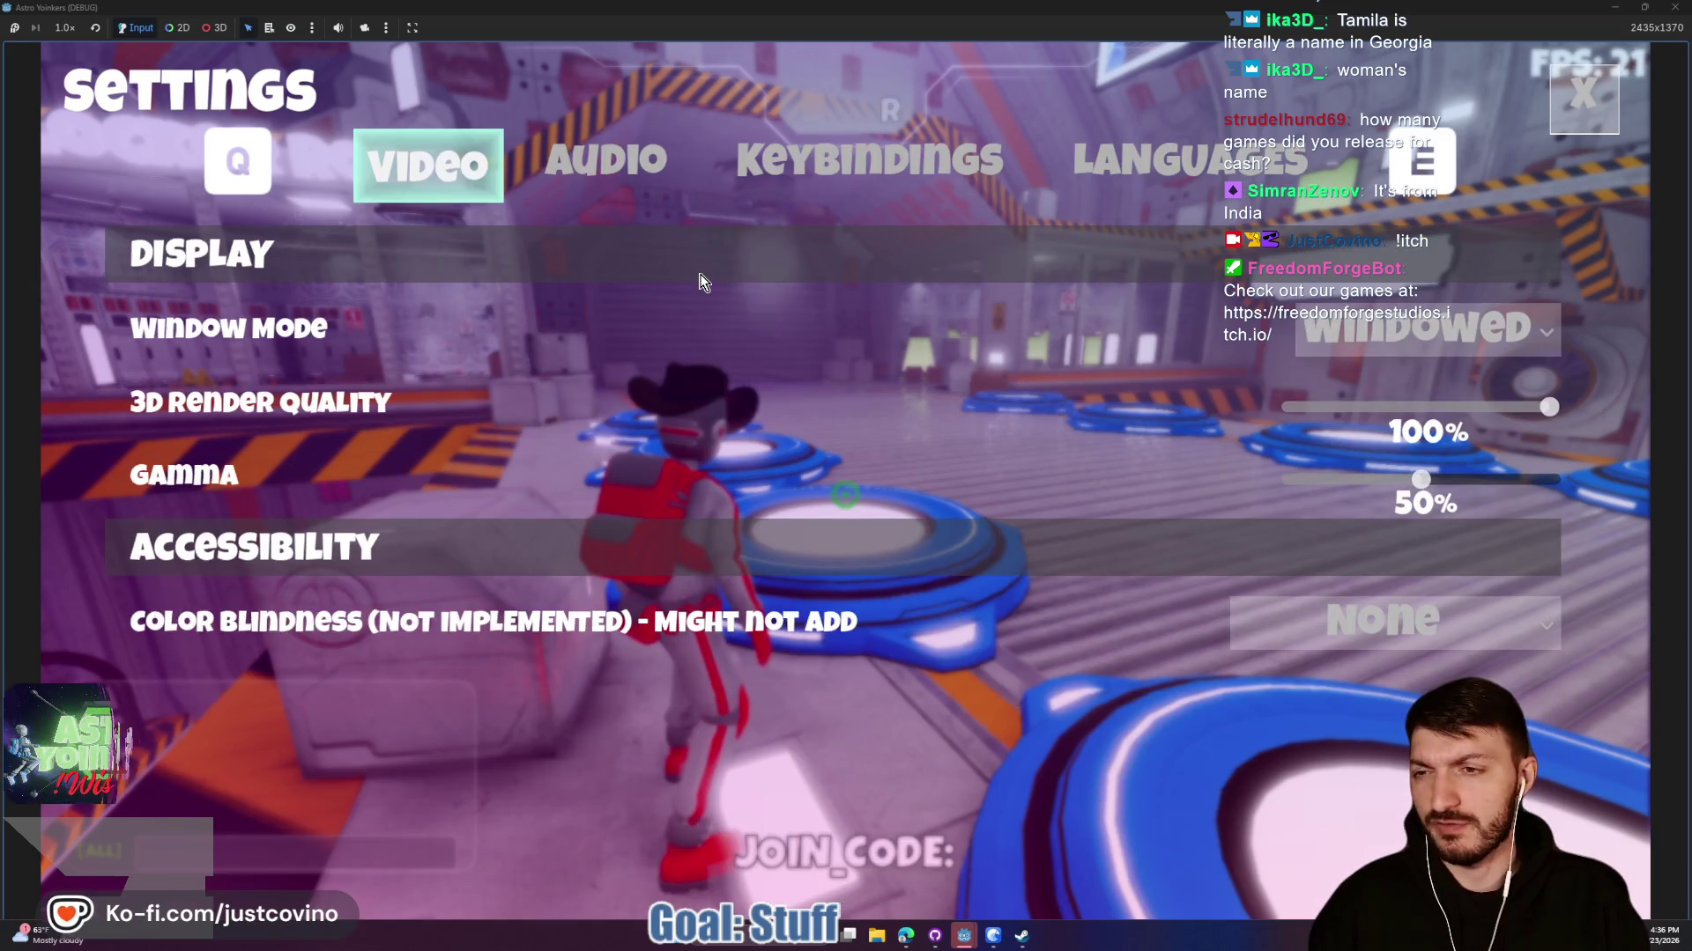
{"action": "key", "text": "e"}
{"action": "key", "text": "e"}
{"action": "scroll", "coordinate": [617, 454], "scroll_direction": "down", "scroll_amount": 5}
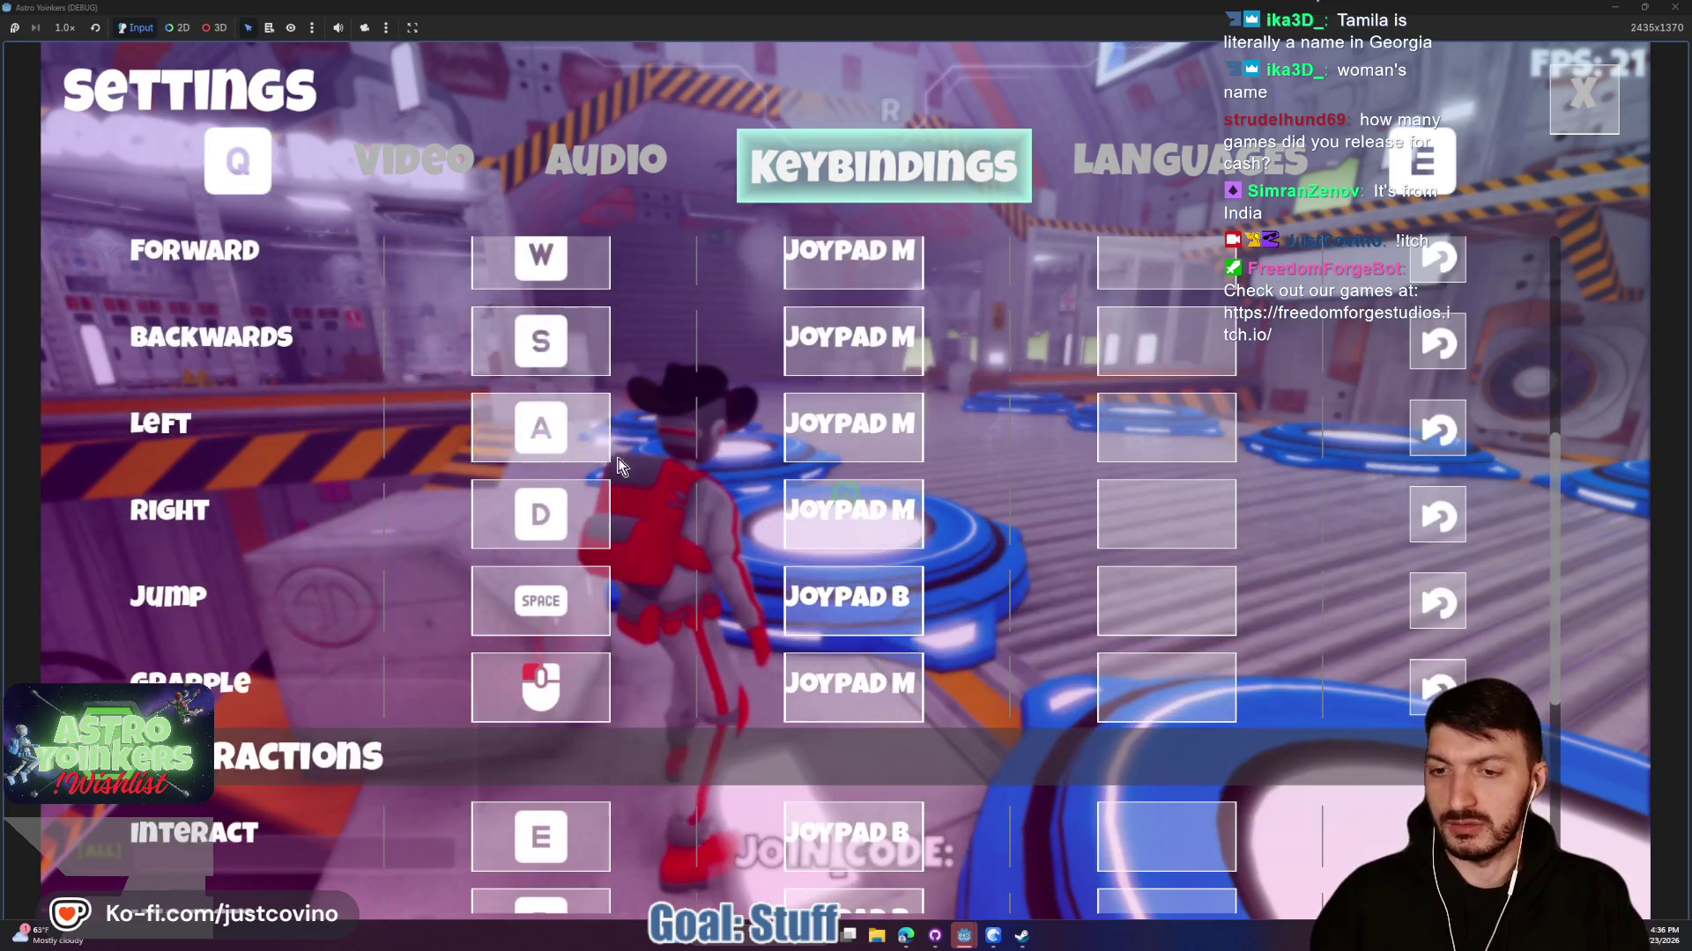
{"action": "scroll", "coordinate": [713, 461], "scroll_direction": "up", "scroll_amount": 5}
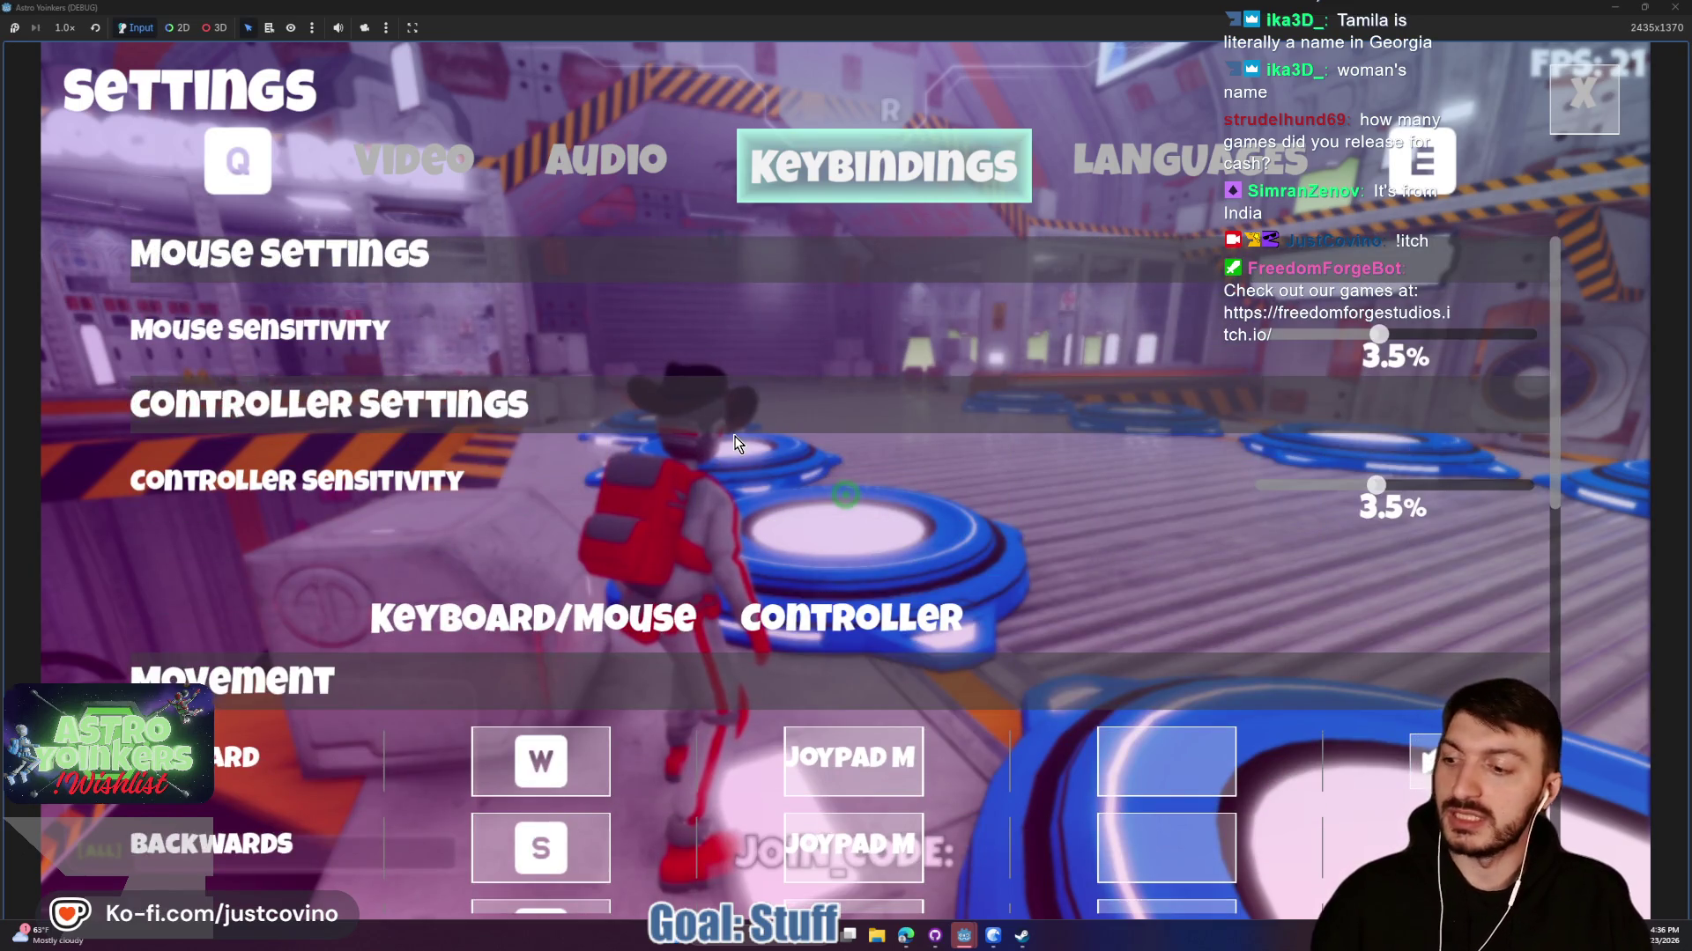
{"action": "key", "text": "q"}
{"action": "key", "text": "q"}
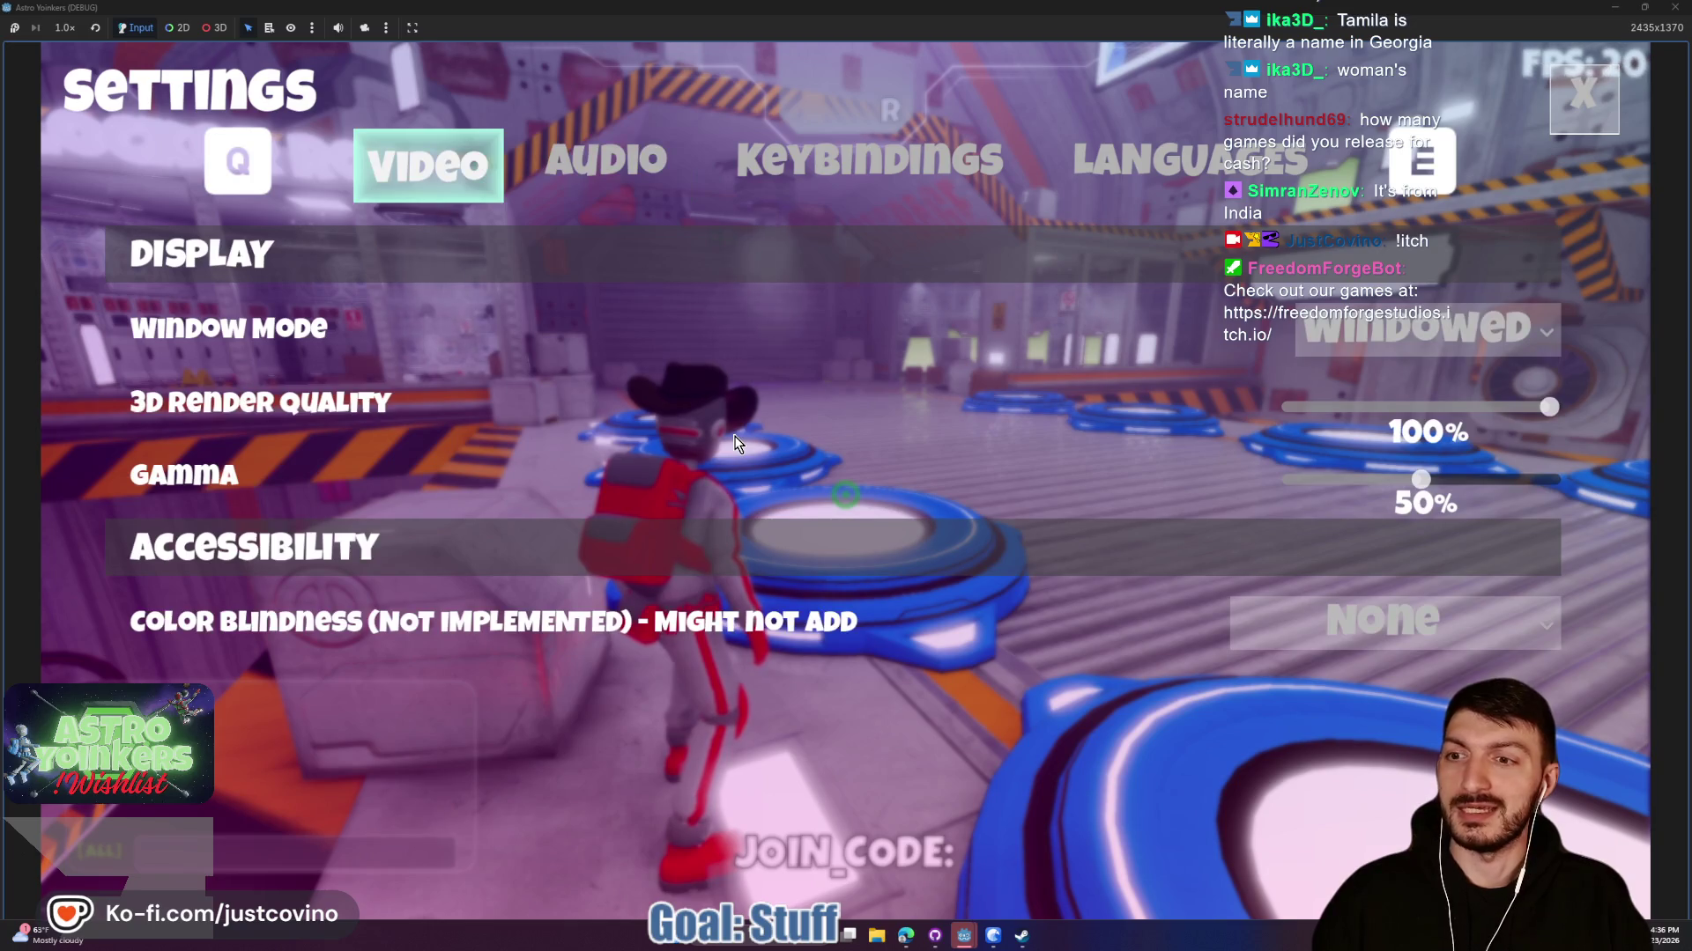
{"action": "key", "text": "e"}
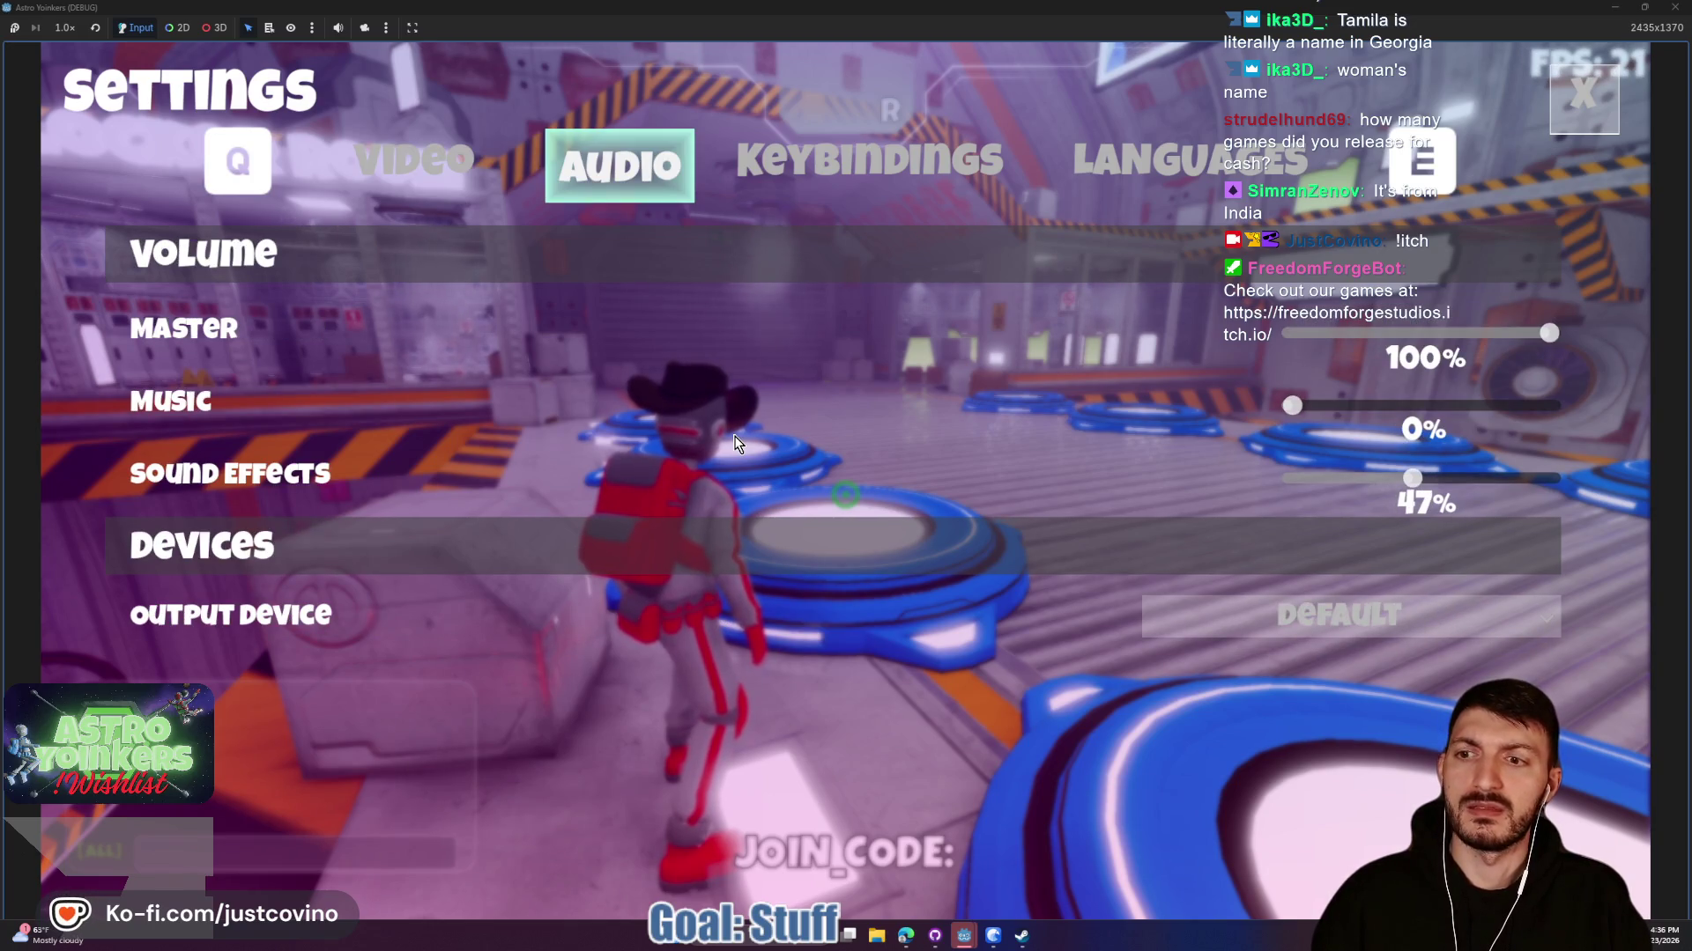
{"action": "key", "text": "e"}
{"action": "key", "text": "e"}
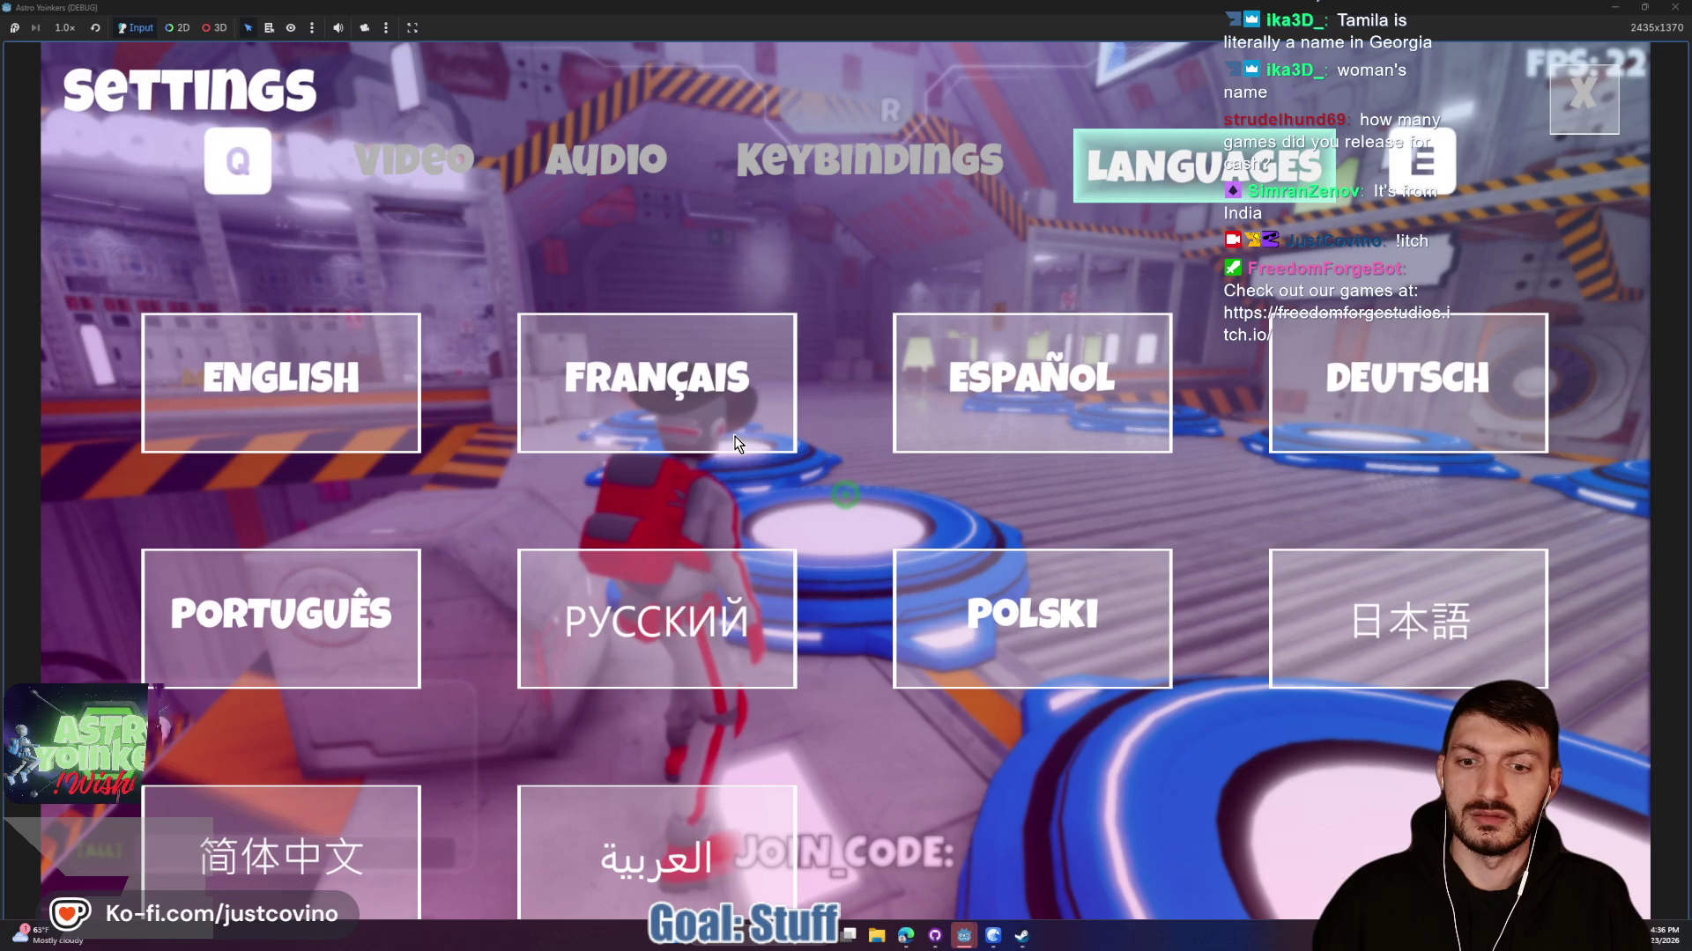
{"action": "left_click", "coordinate": [1575, 120]}
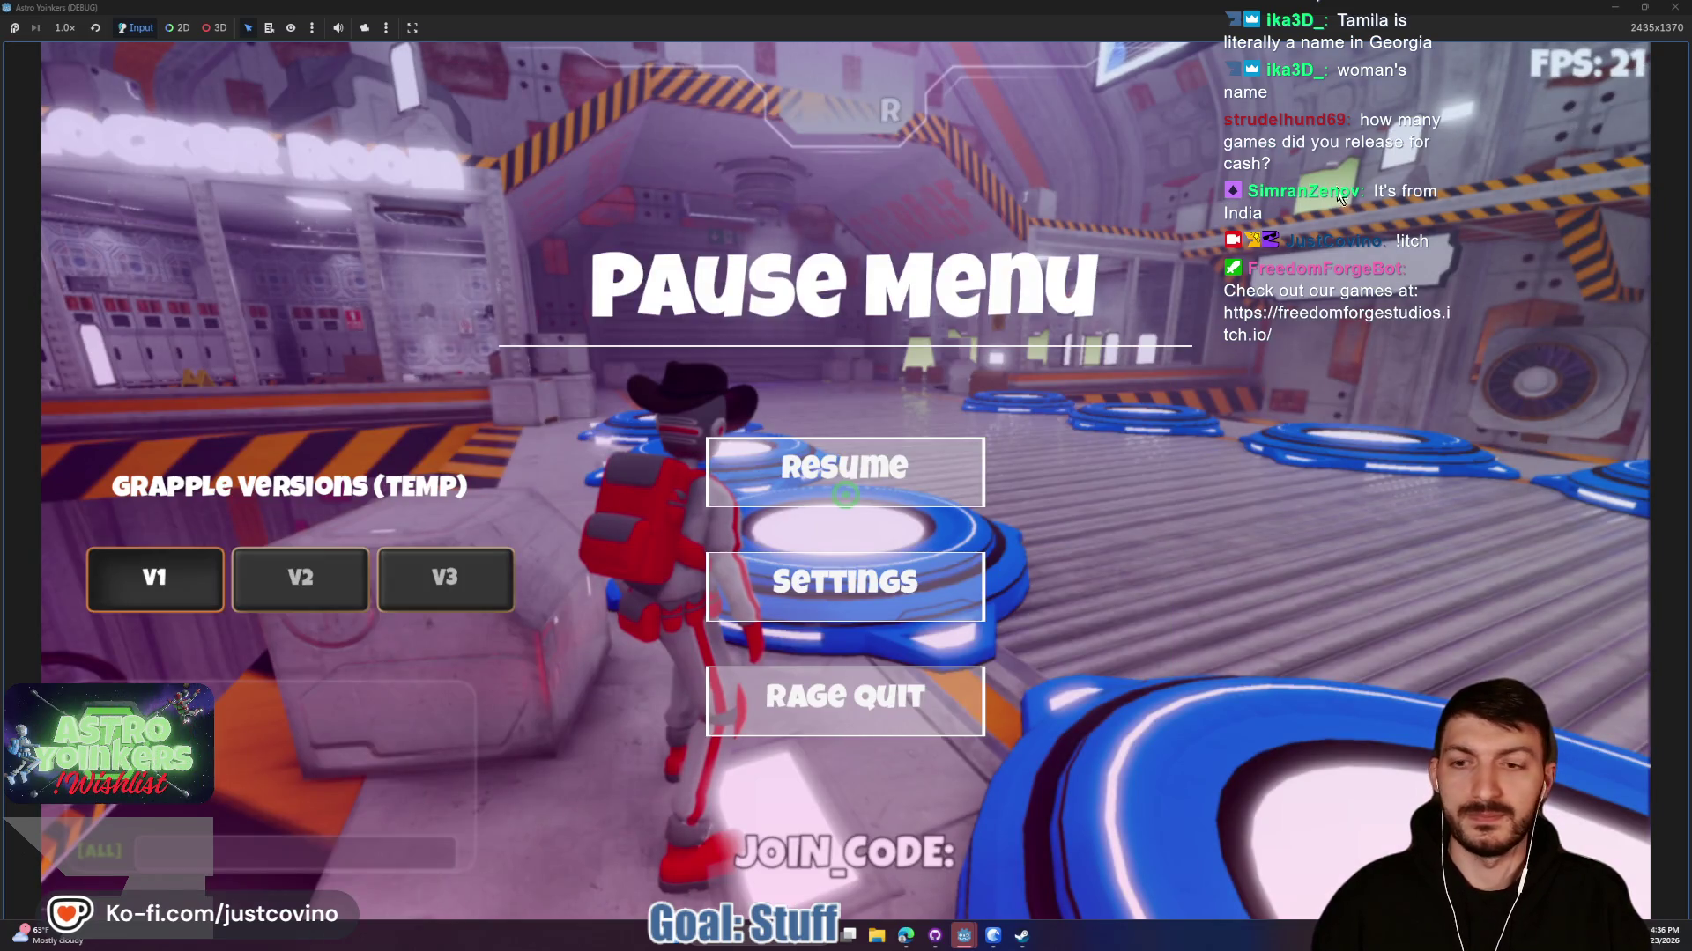
{"action": "key", "text": "Escape"}
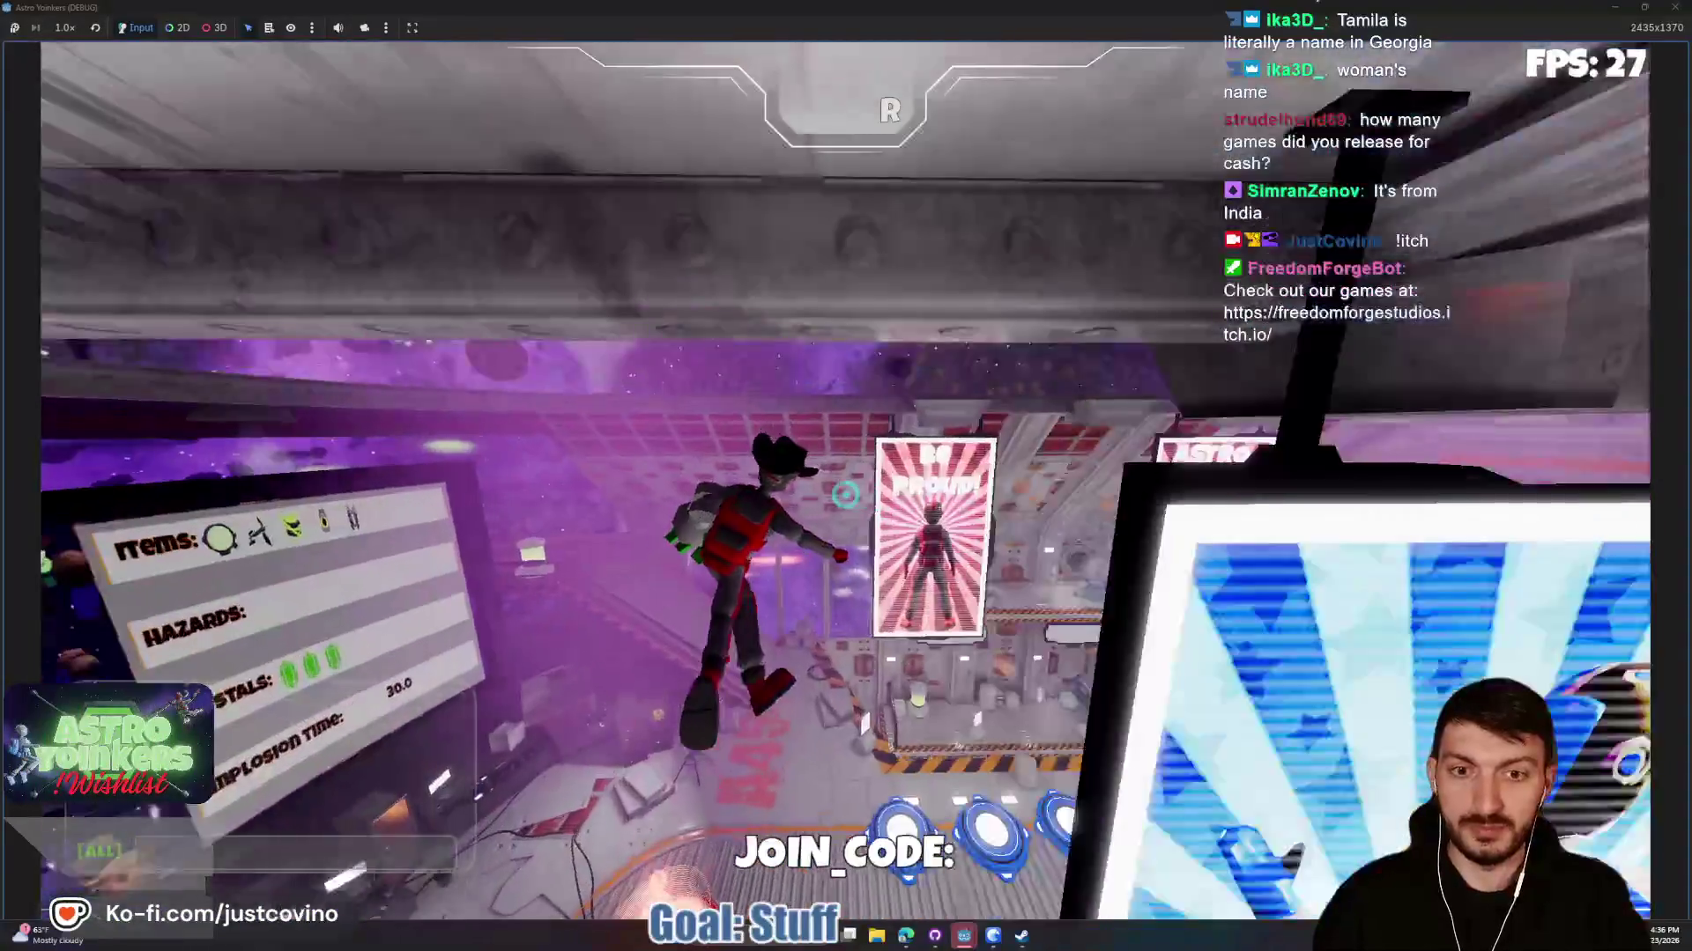
Grapple across the lobby, briefly pause and unpause, then run toward the consoles.
{"action": "left_click", "coordinate": [845, 494]}
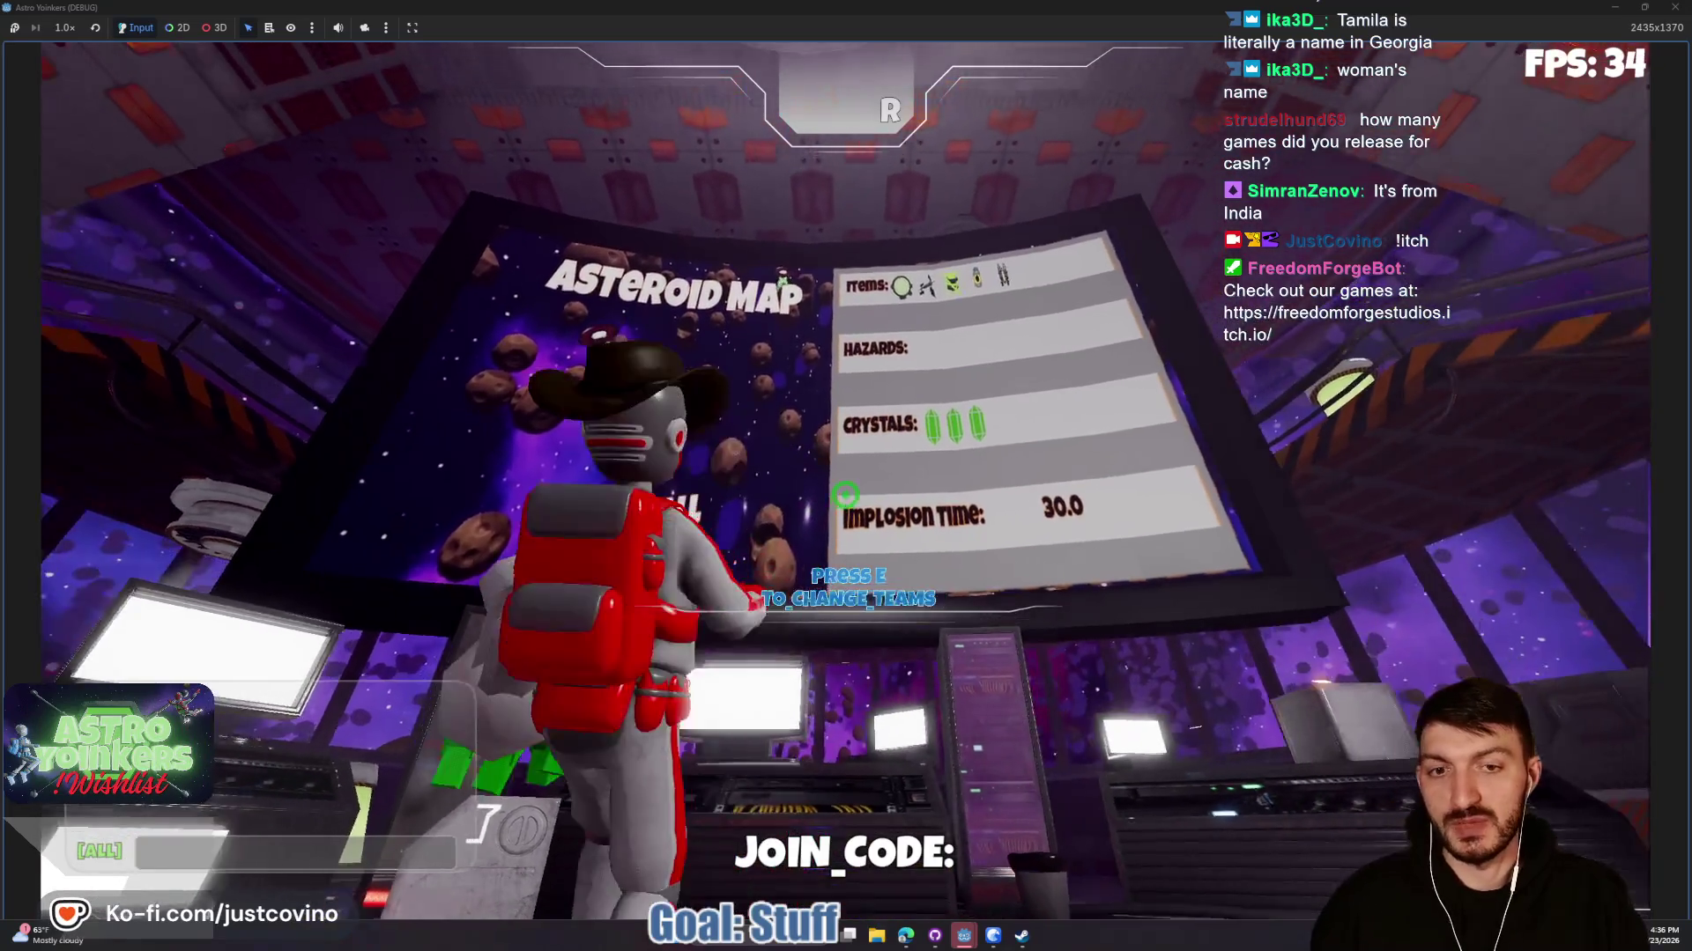
{"action": "key", "text": "Escape"}
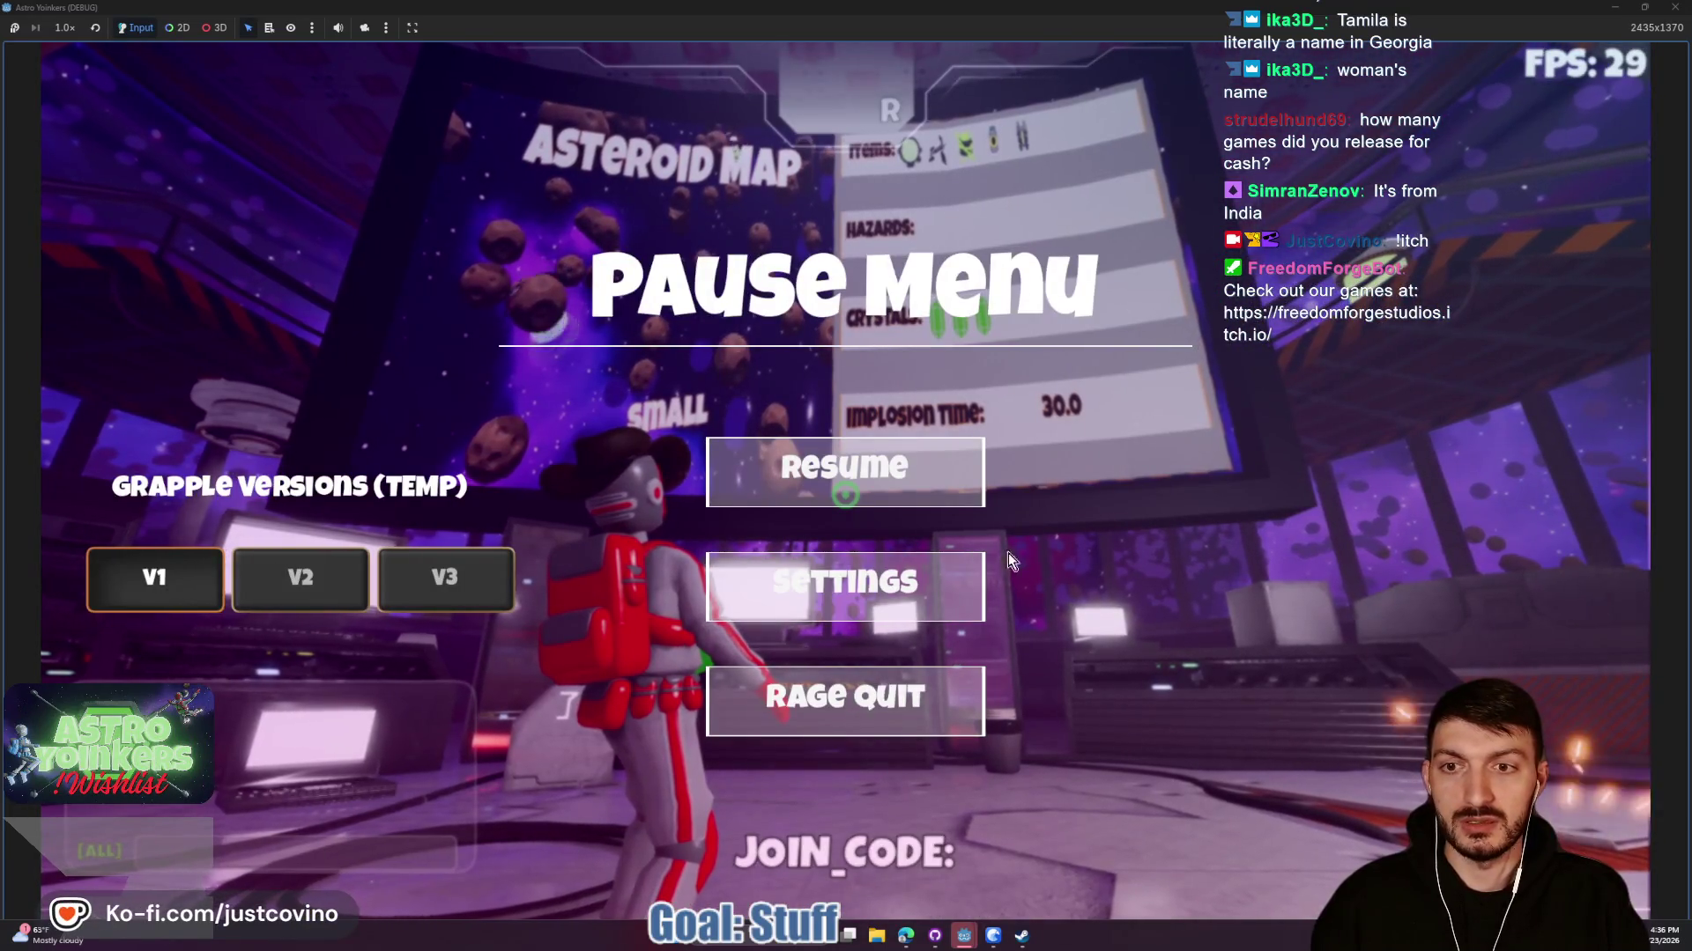
{"action": "key", "text": "Escape"}
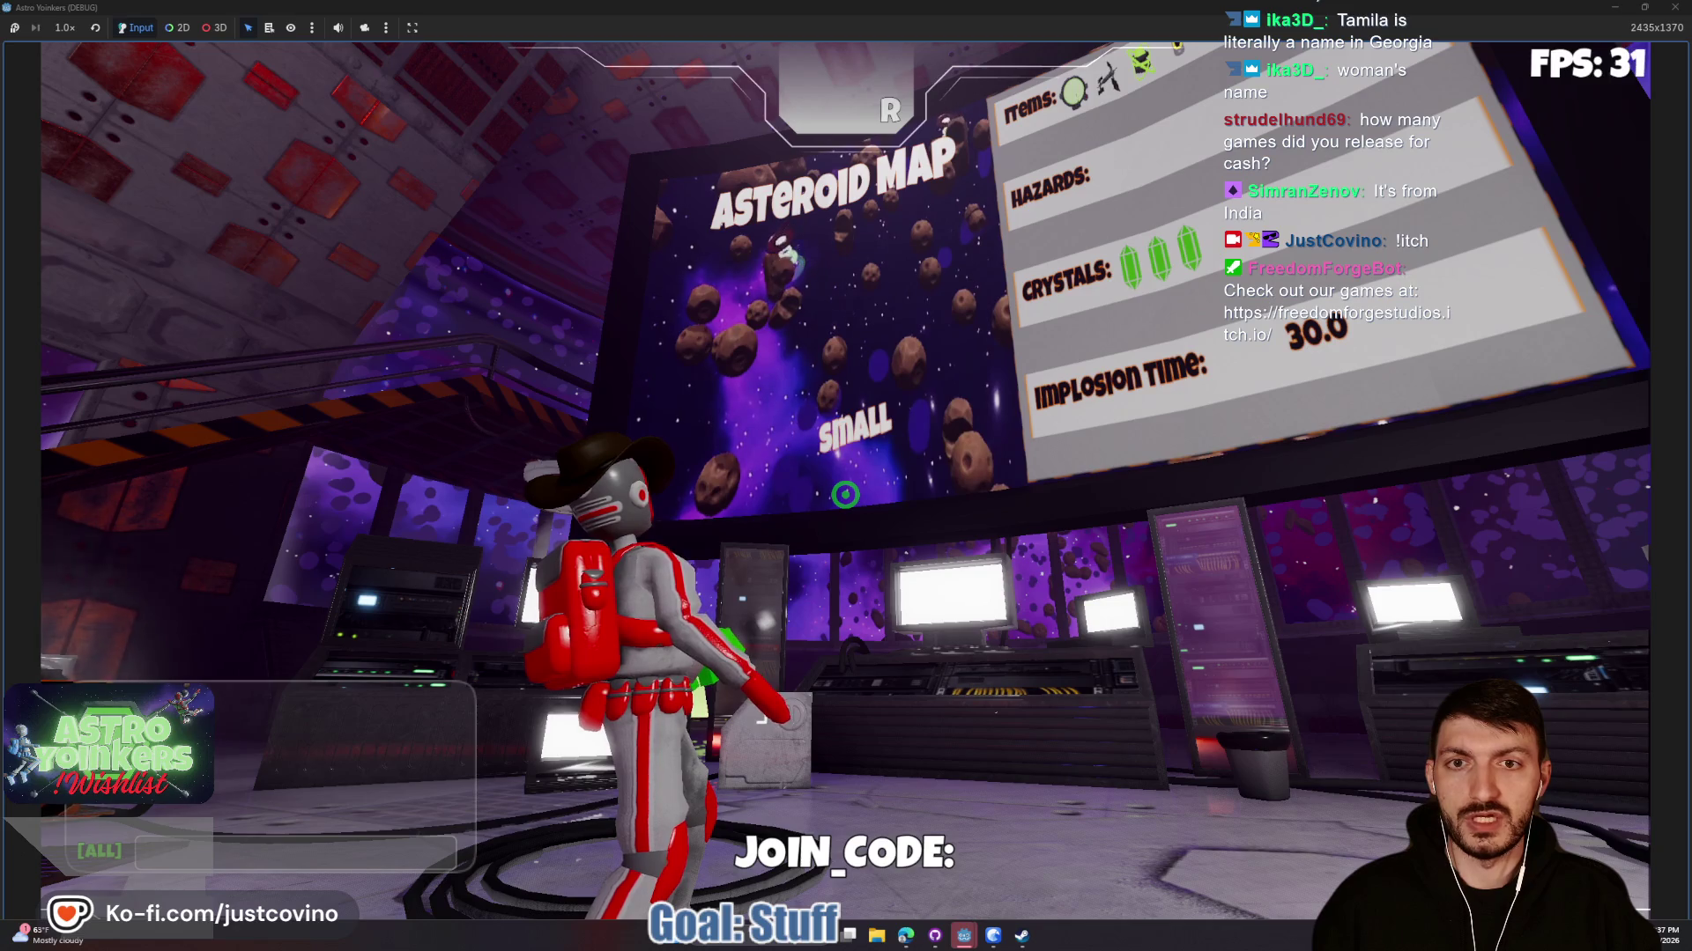
{"action": "key", "text": "w"}
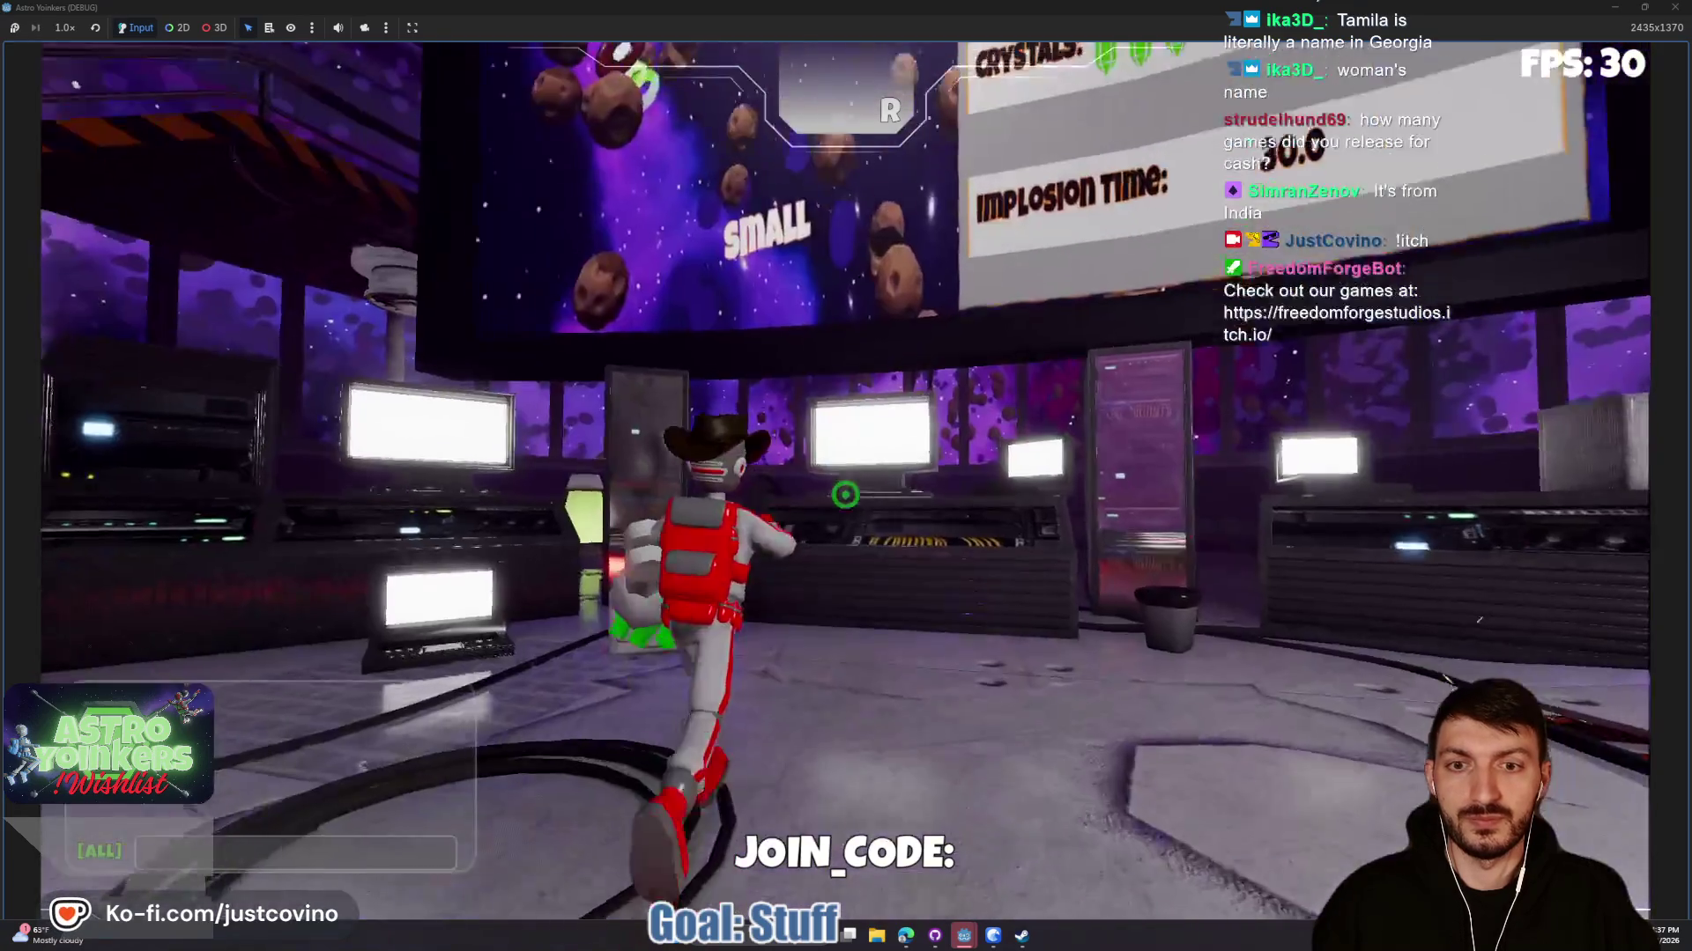
{"action": "key", "text": "e"}
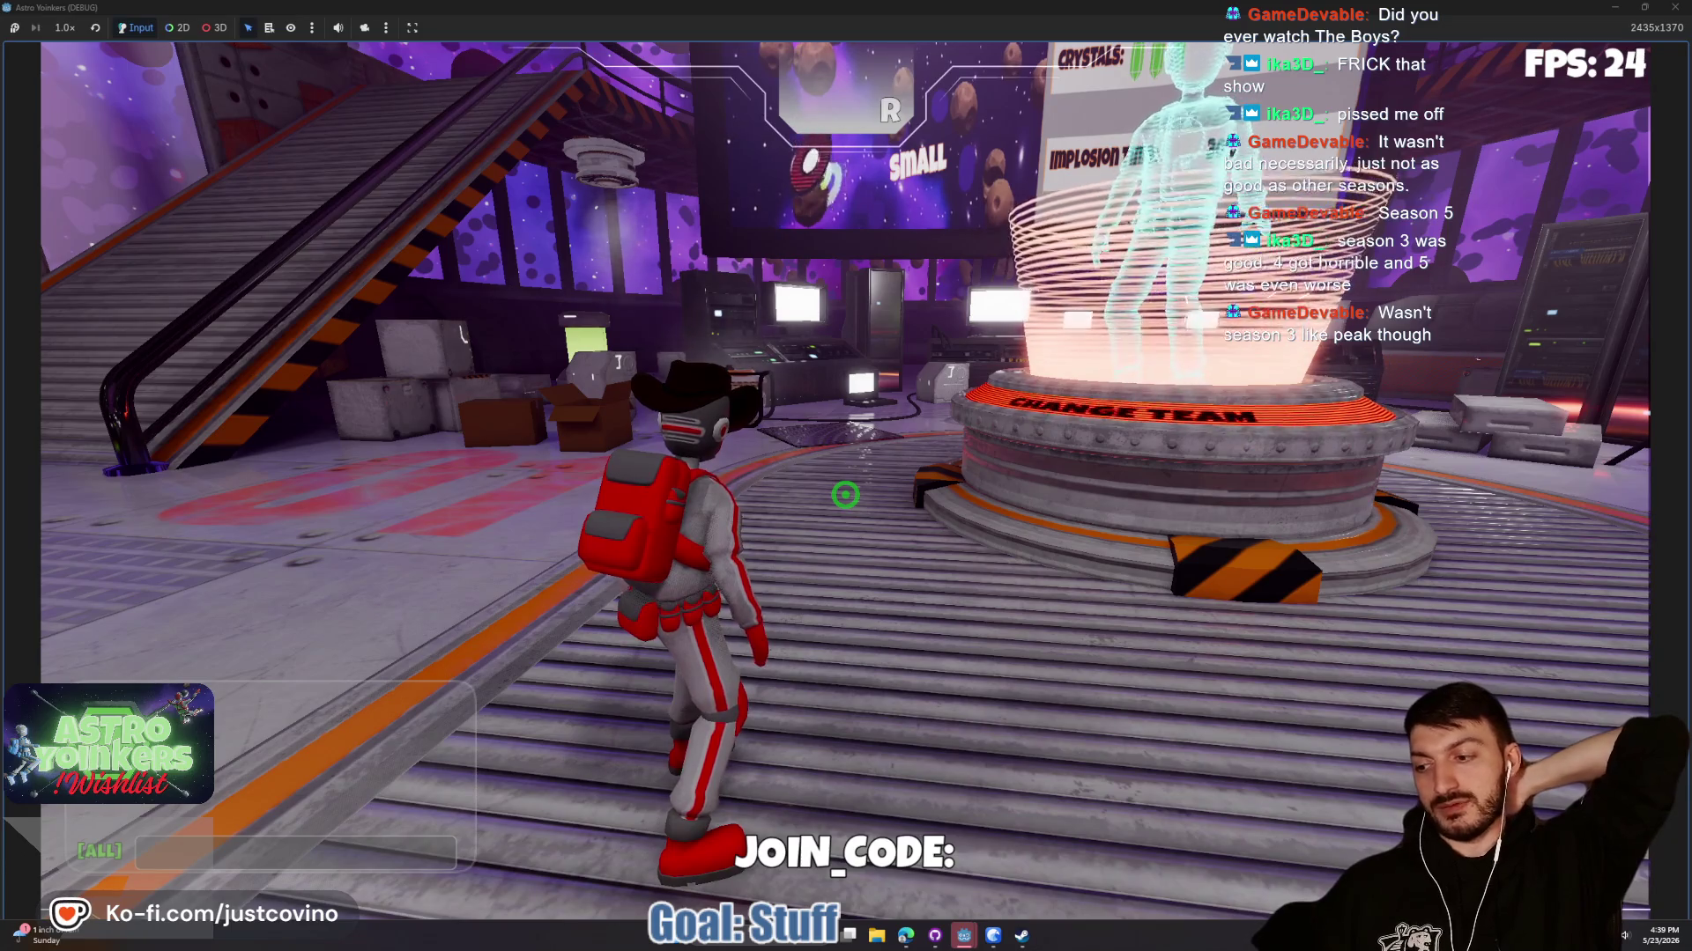
Walk the character with WASD around the hub to behind the Change Team hologram pad, then stop the game with F8.
{"action": "key", "text": "a"}
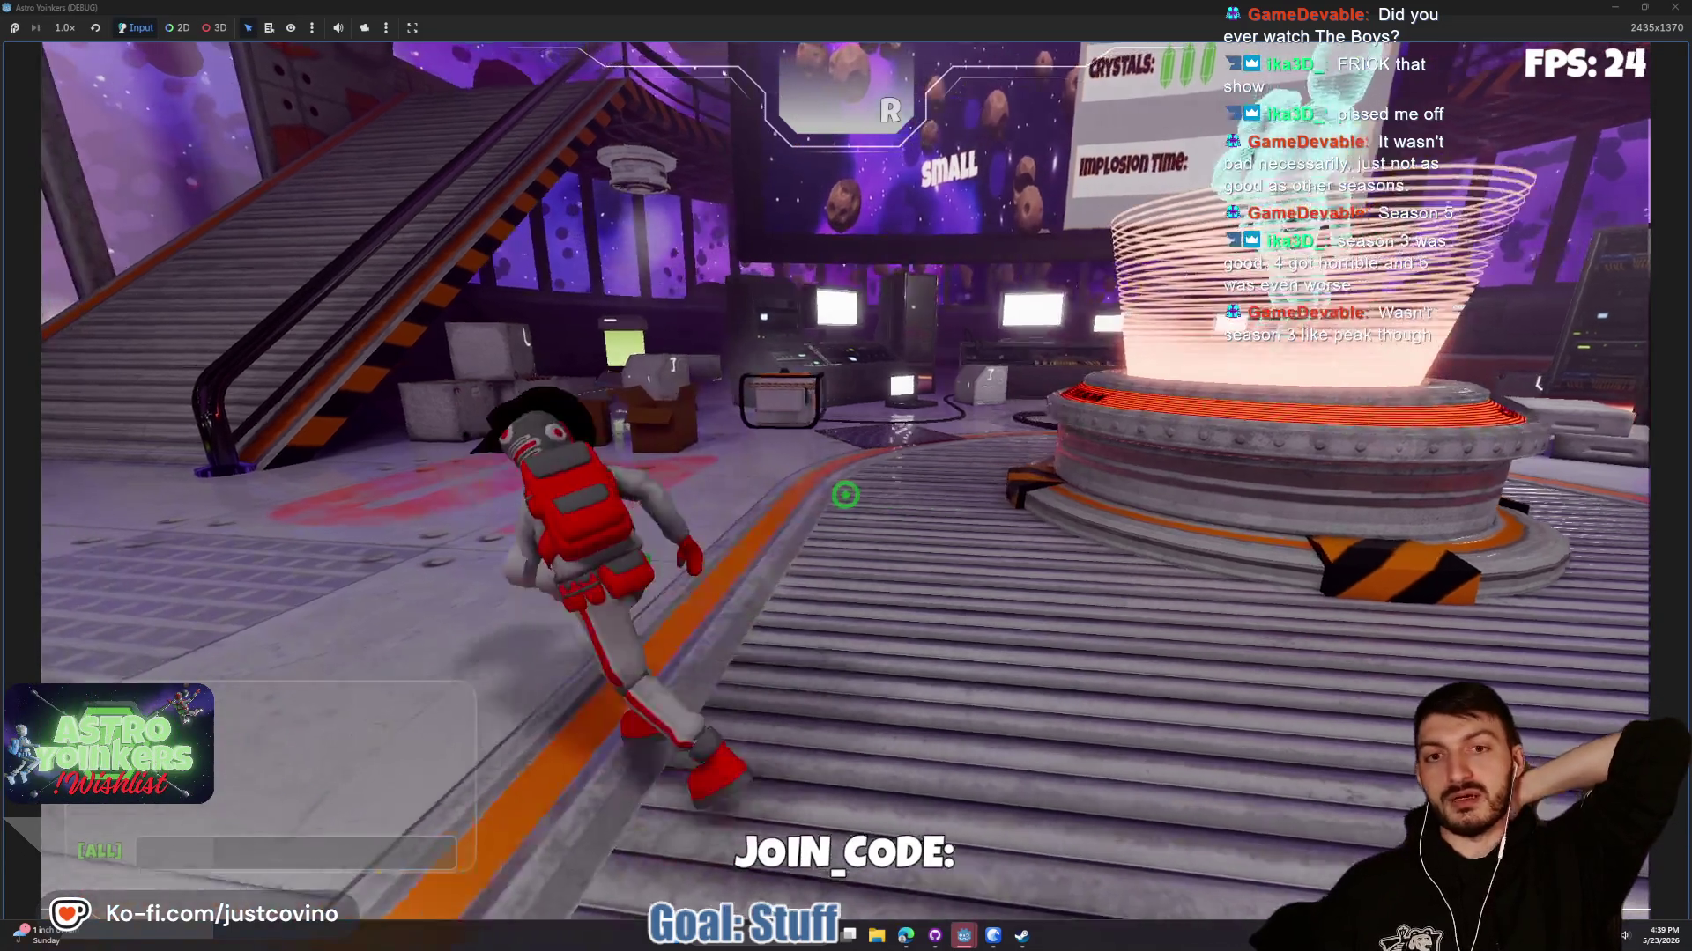
{"action": "key", "text": "a"}
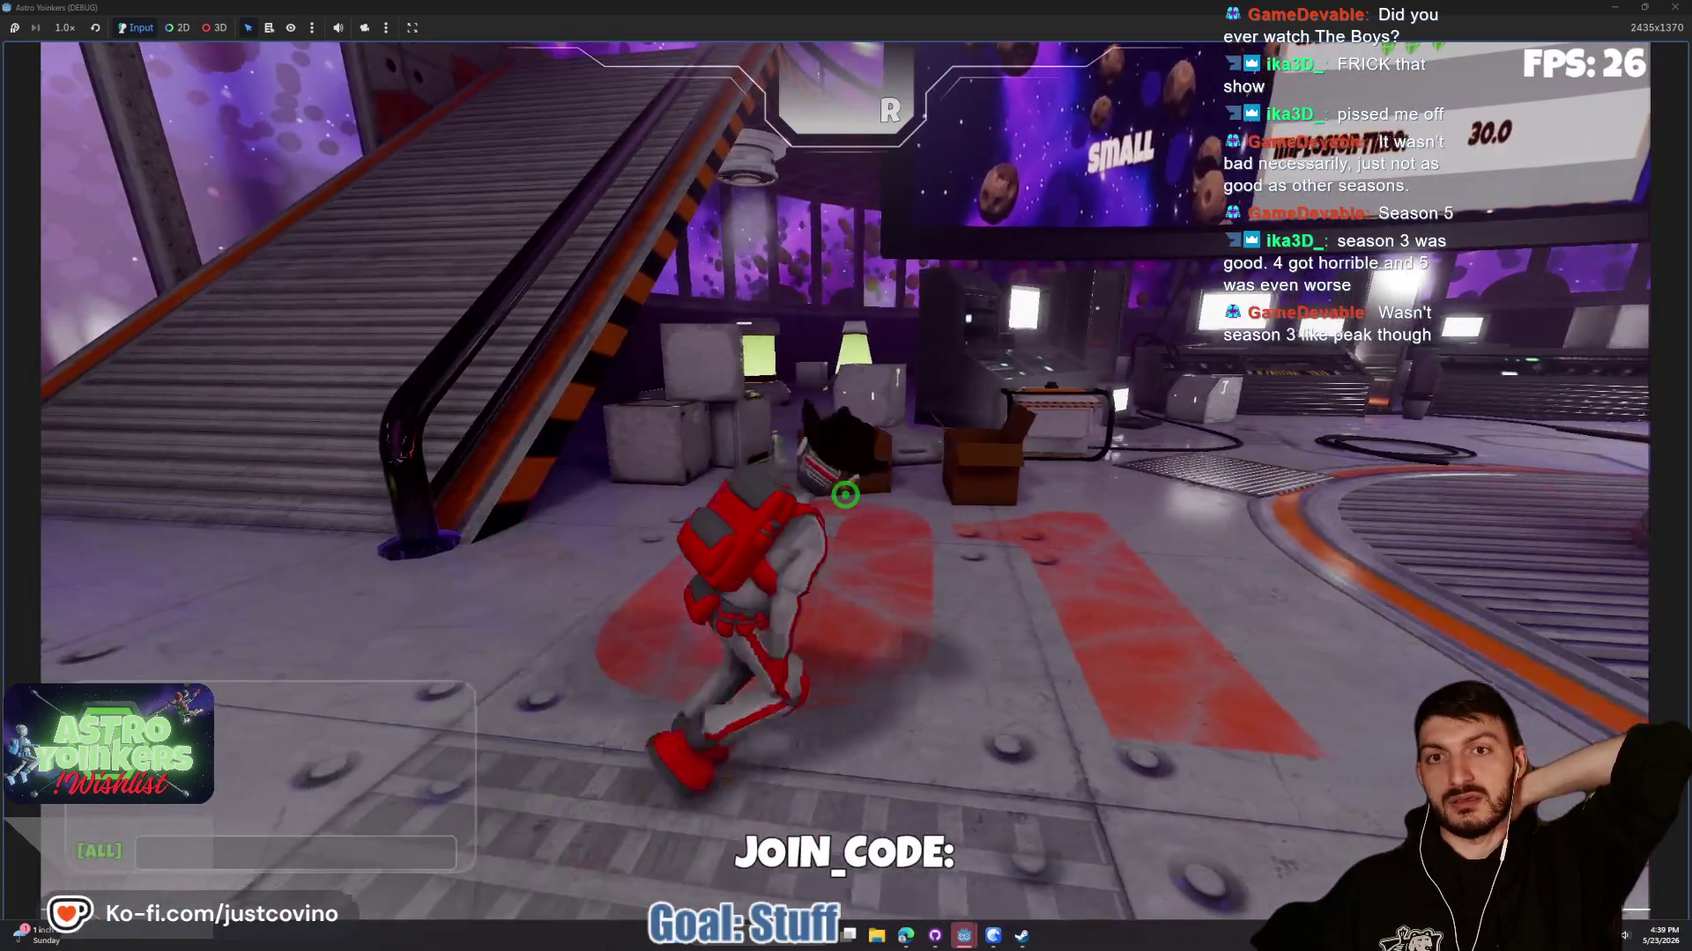
{"action": "key", "text": "w"}
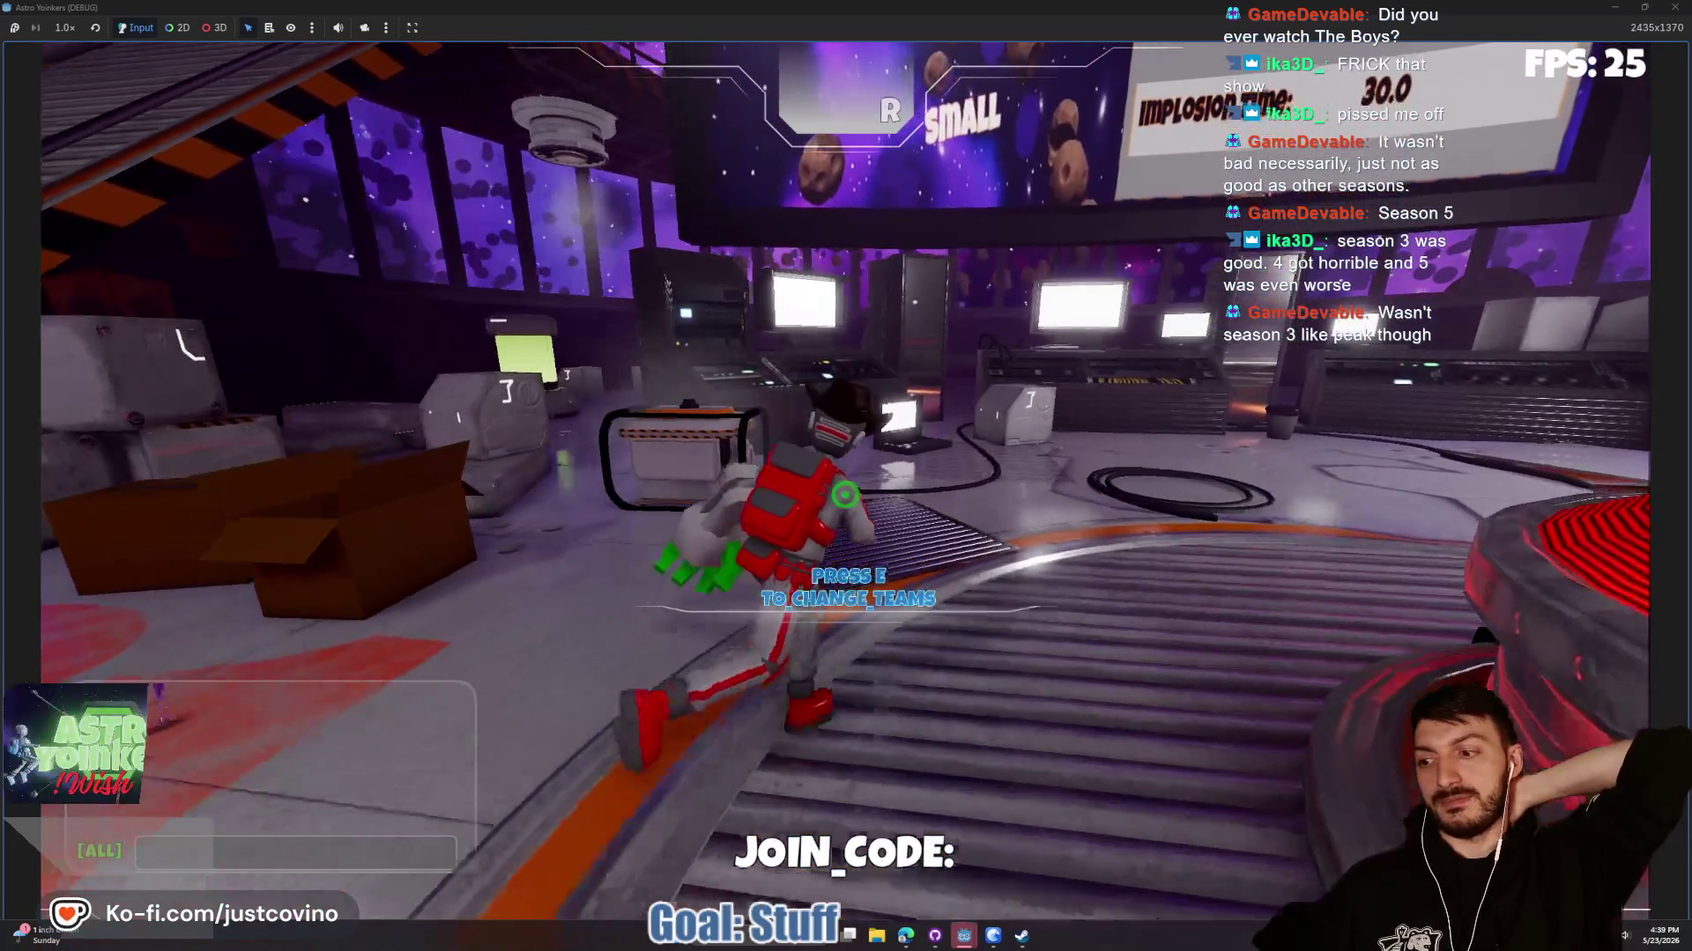
{"action": "key", "text": "w"}
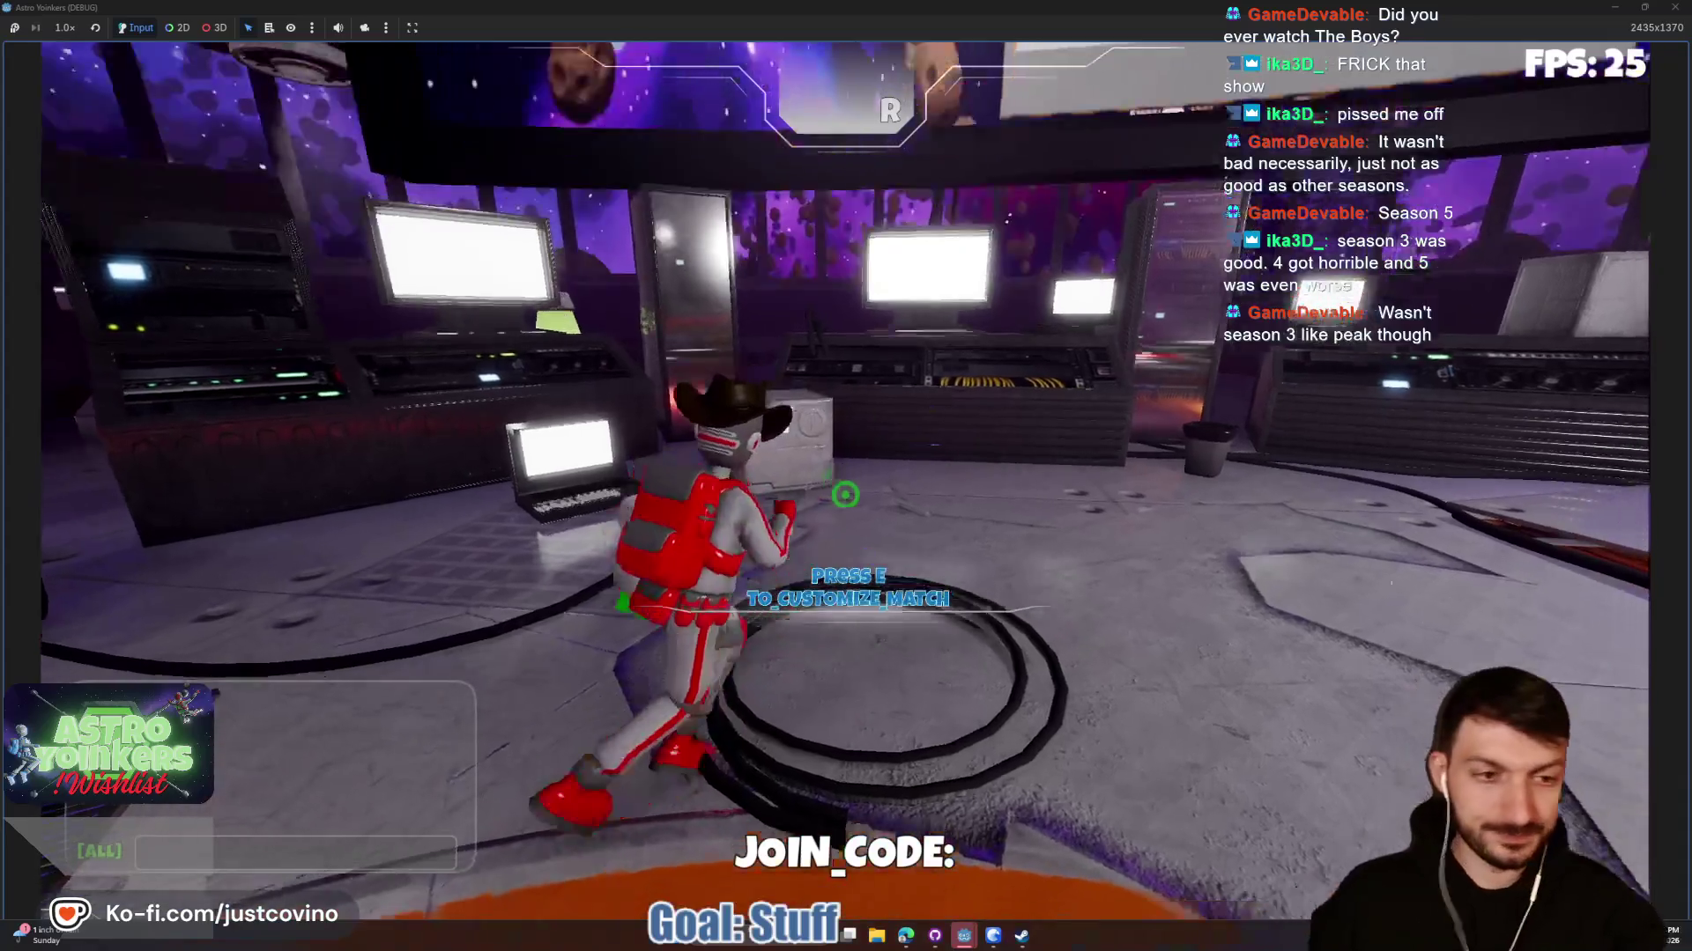
{"action": "key", "text": "w"}
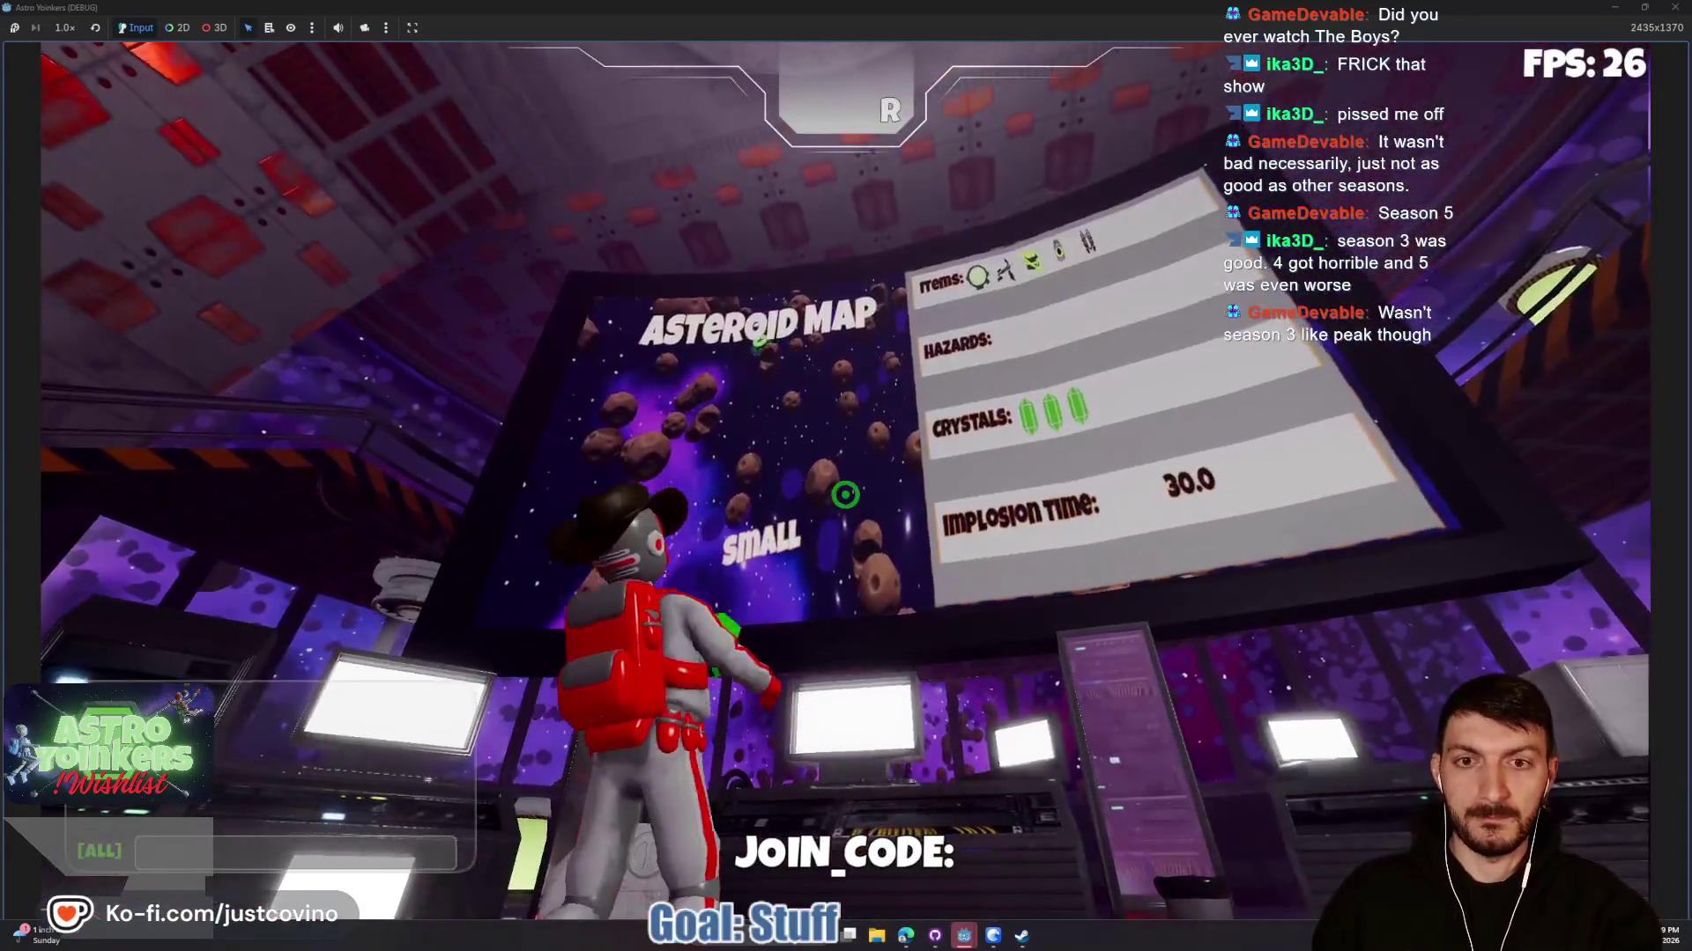
{"action": "key", "text": "w"}
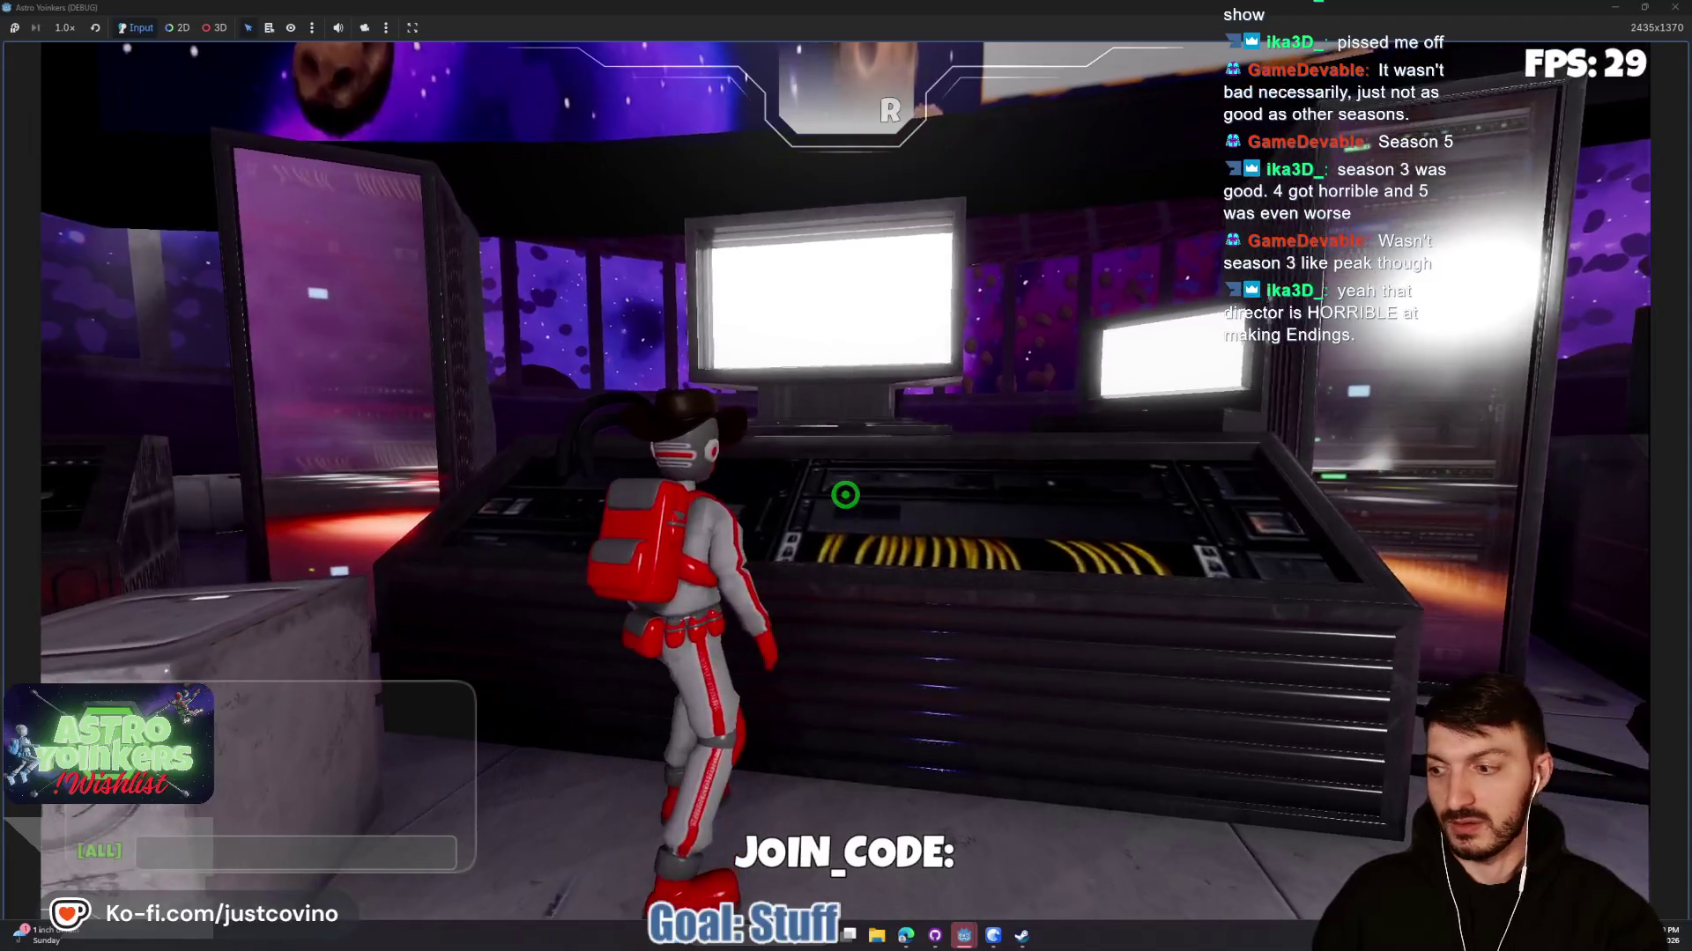
{"action": "key", "text": "w"}
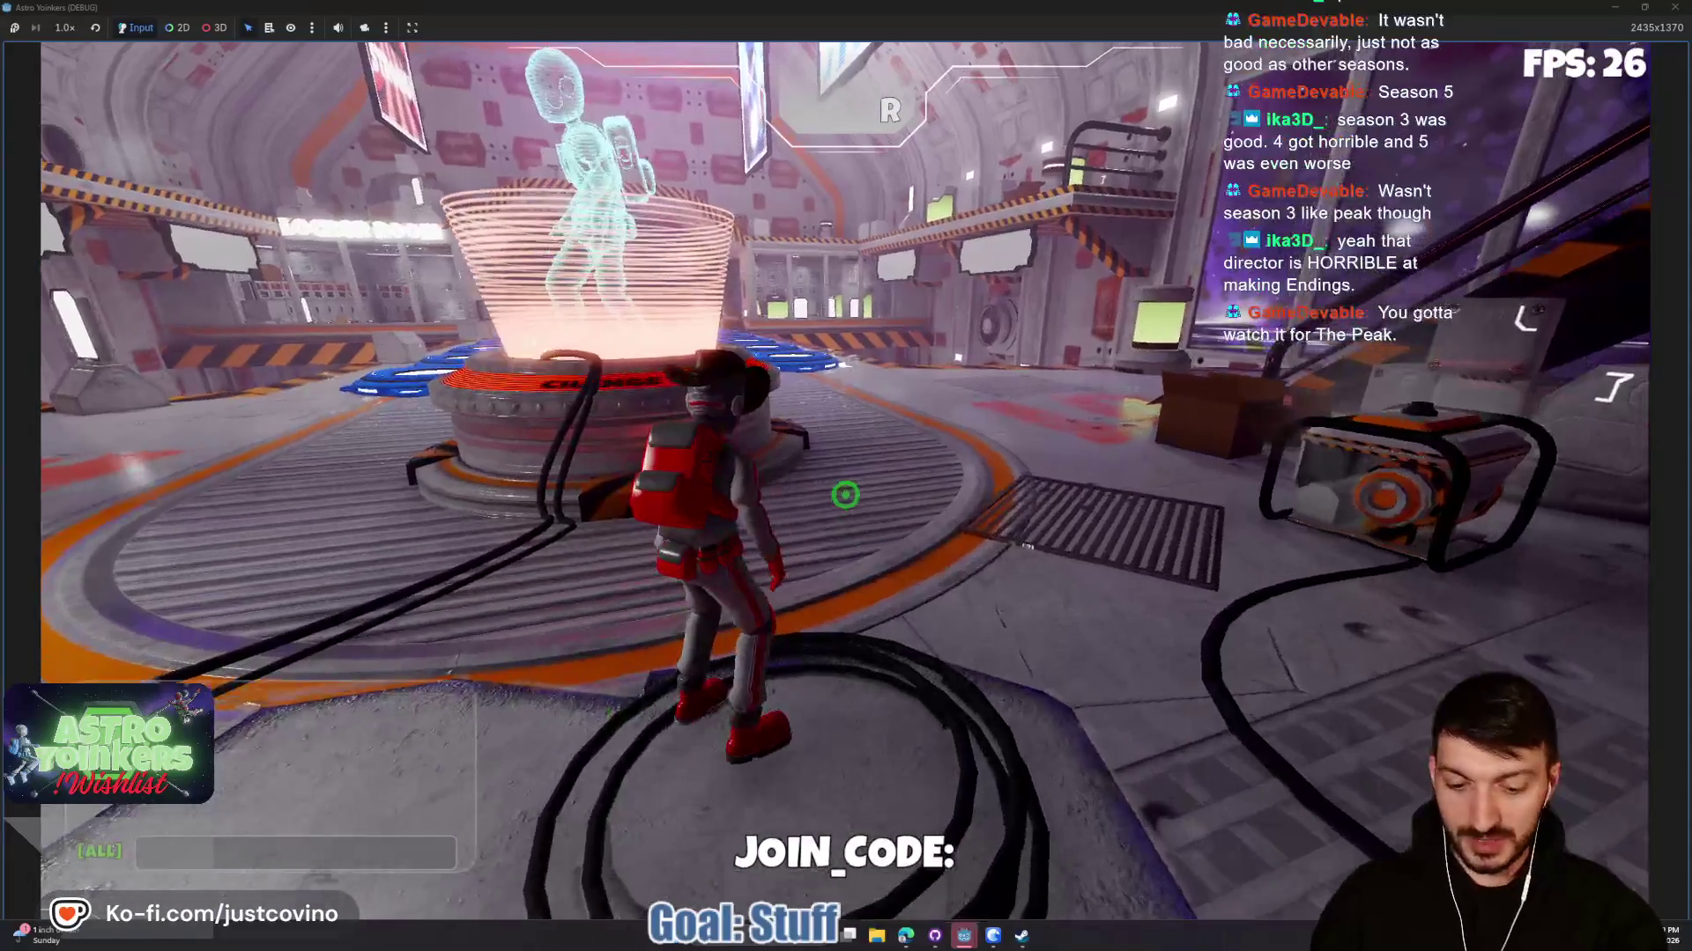
{"action": "key", "text": "F8"}
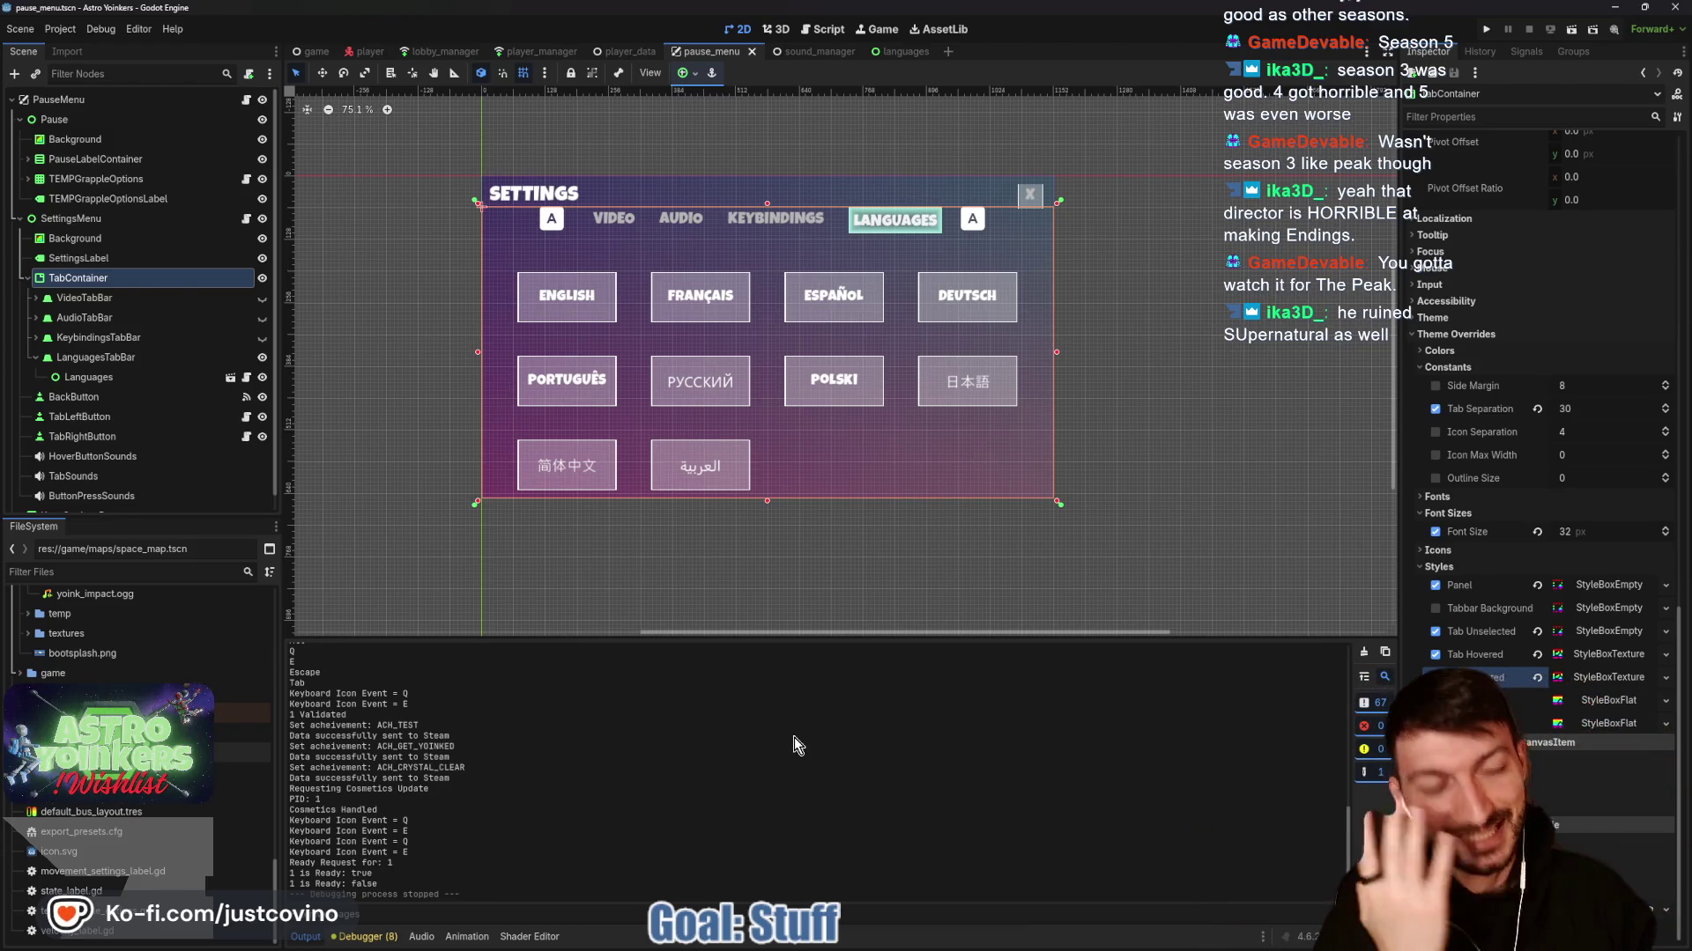
Collapse the TabContainer's Font Sizes, Constants and Theme Overrides groups, then bring GitHub Desktop forward.
{"action": "scroll", "coordinate": [1482, 569], "scroll_direction": "up", "scroll_amount": 3}
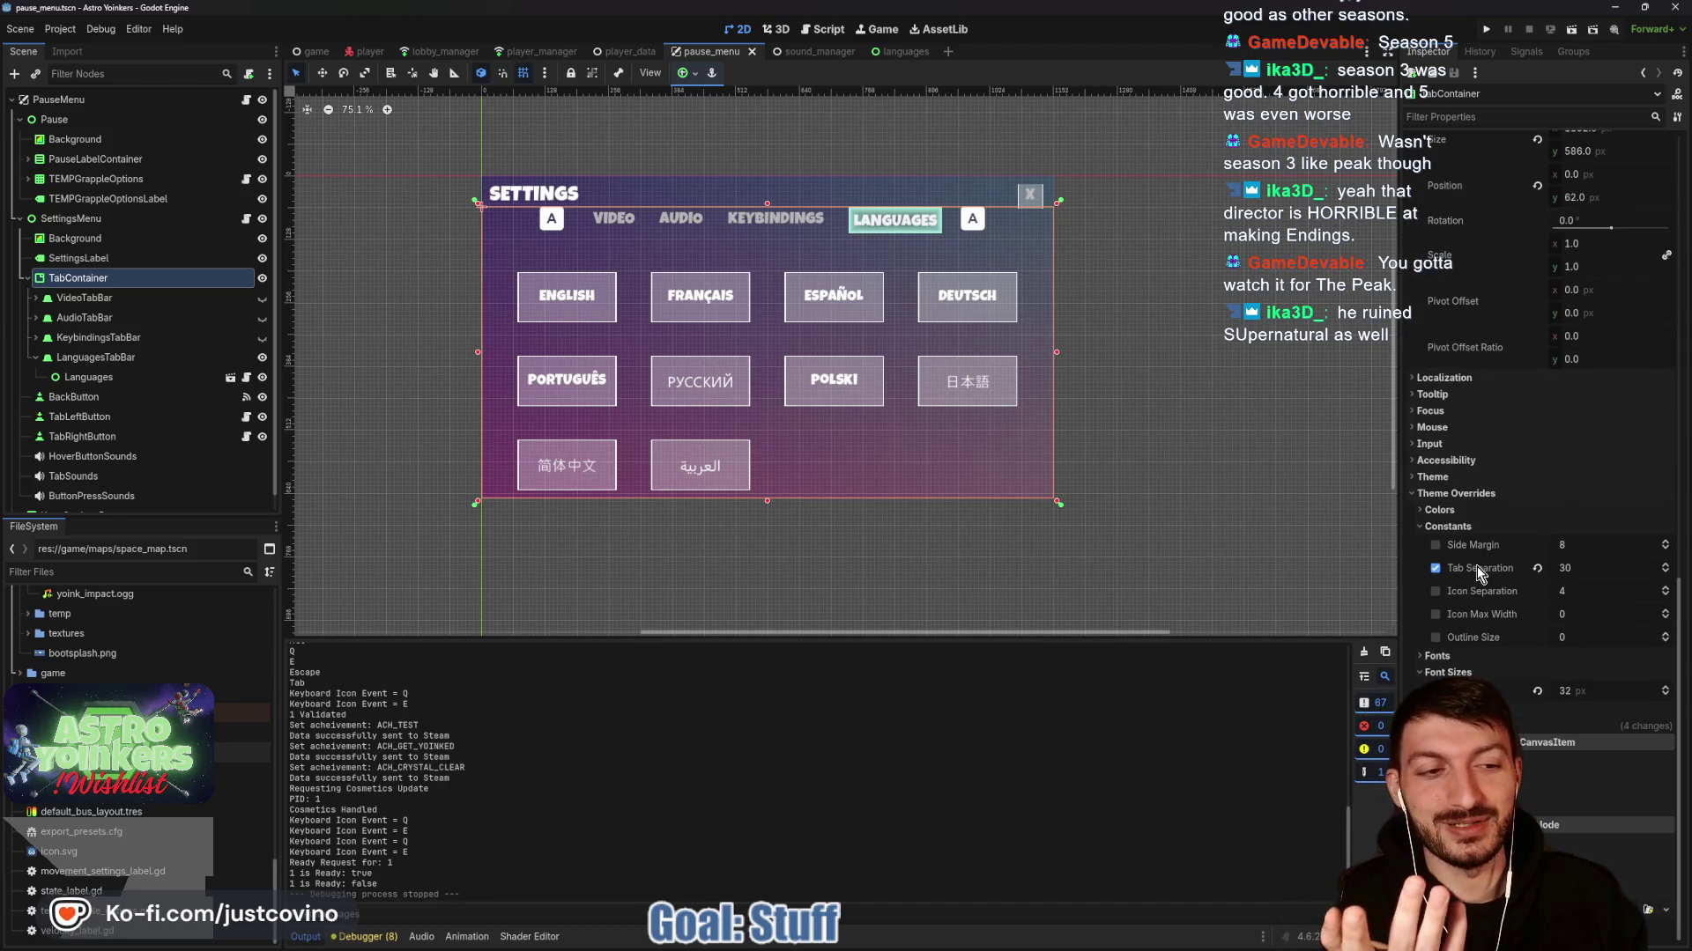
{"action": "left_click", "coordinate": [1447, 672]}
{"action": "left_click", "coordinate": [1447, 526]}
{"action": "scroll", "coordinate": [1464, 551], "scroll_direction": "up", "scroll_amount": 3}
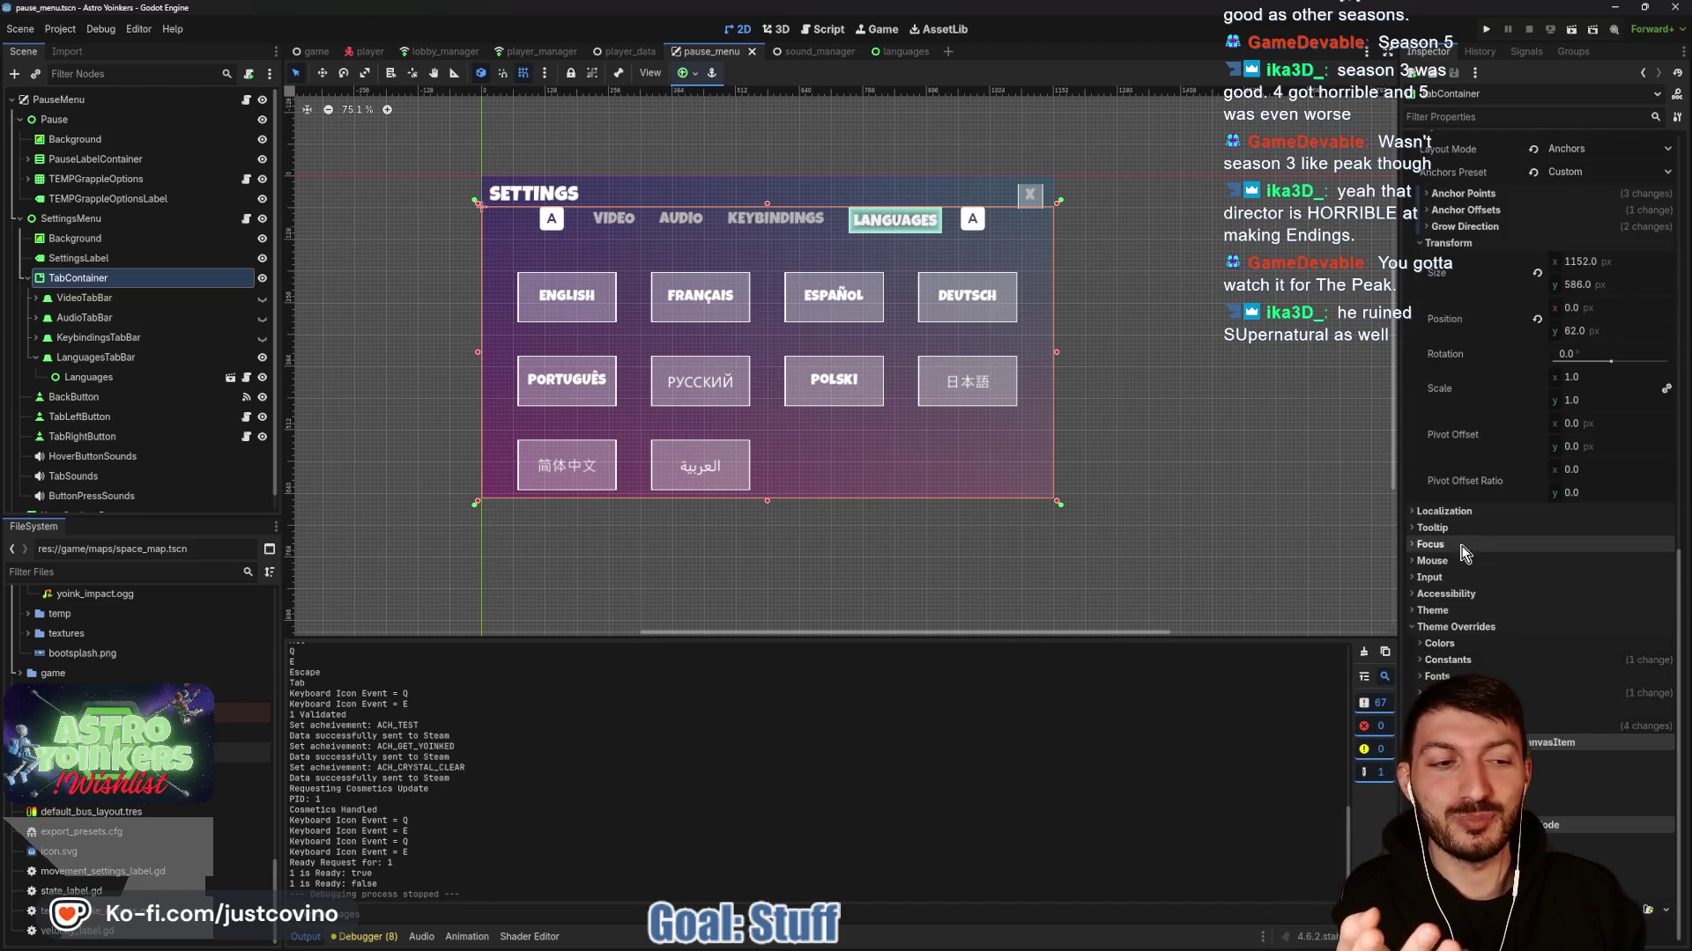
{"action": "left_click", "coordinate": [1445, 627]}
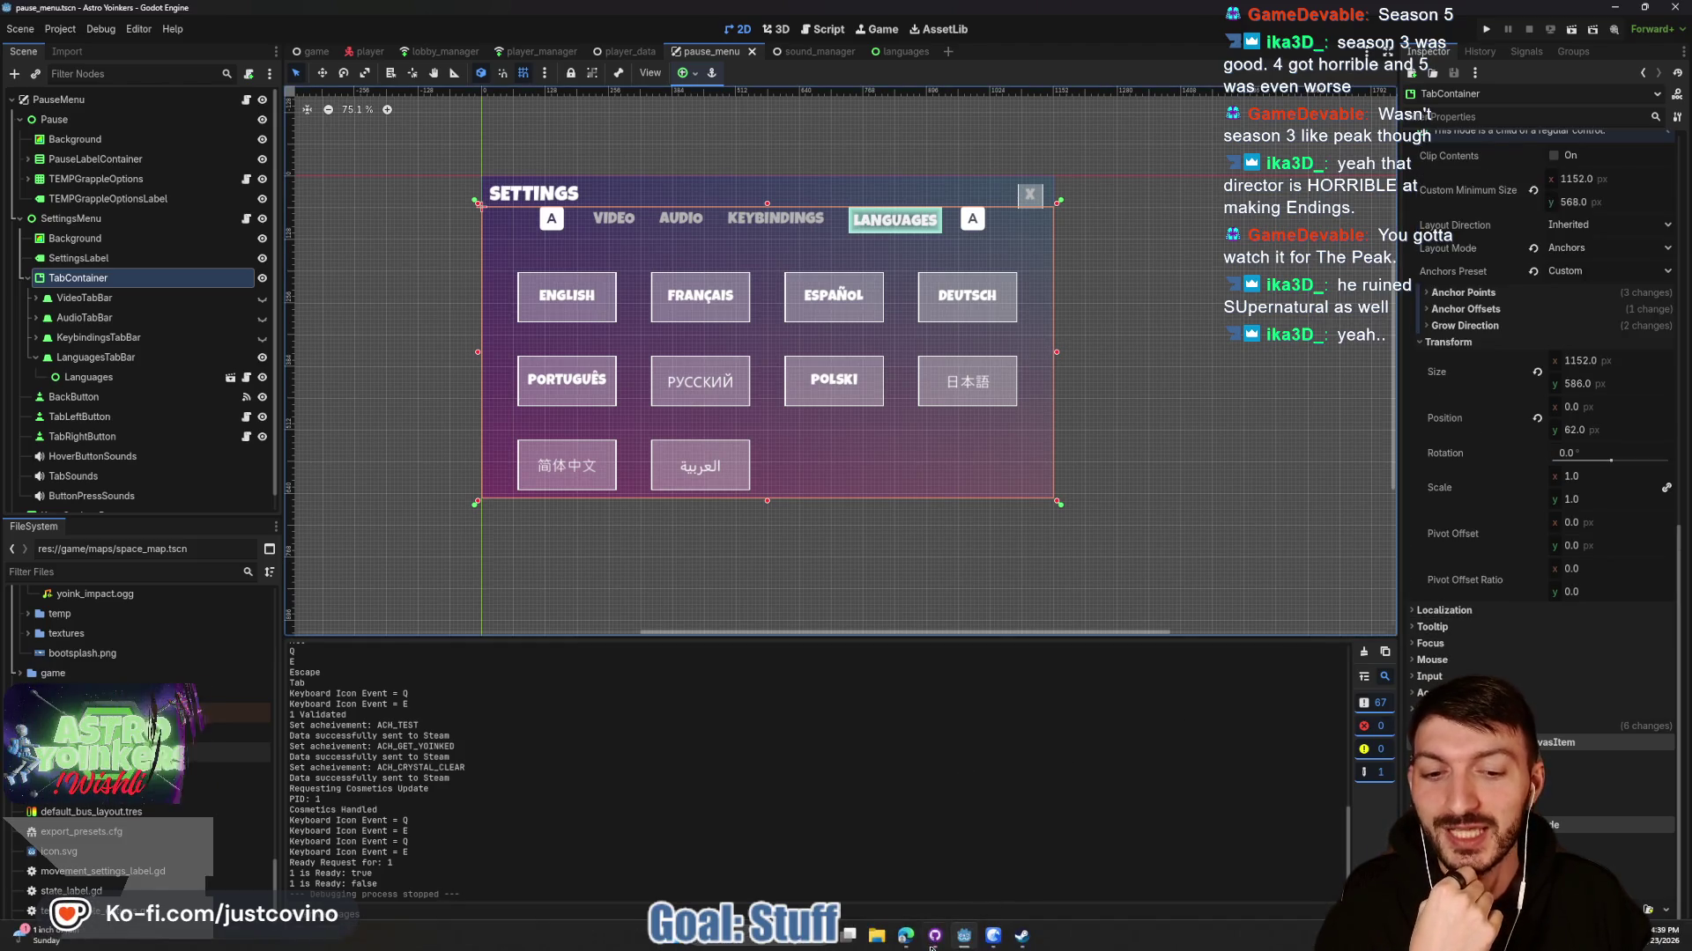
{"action": "left_click", "coordinate": [931, 947]}
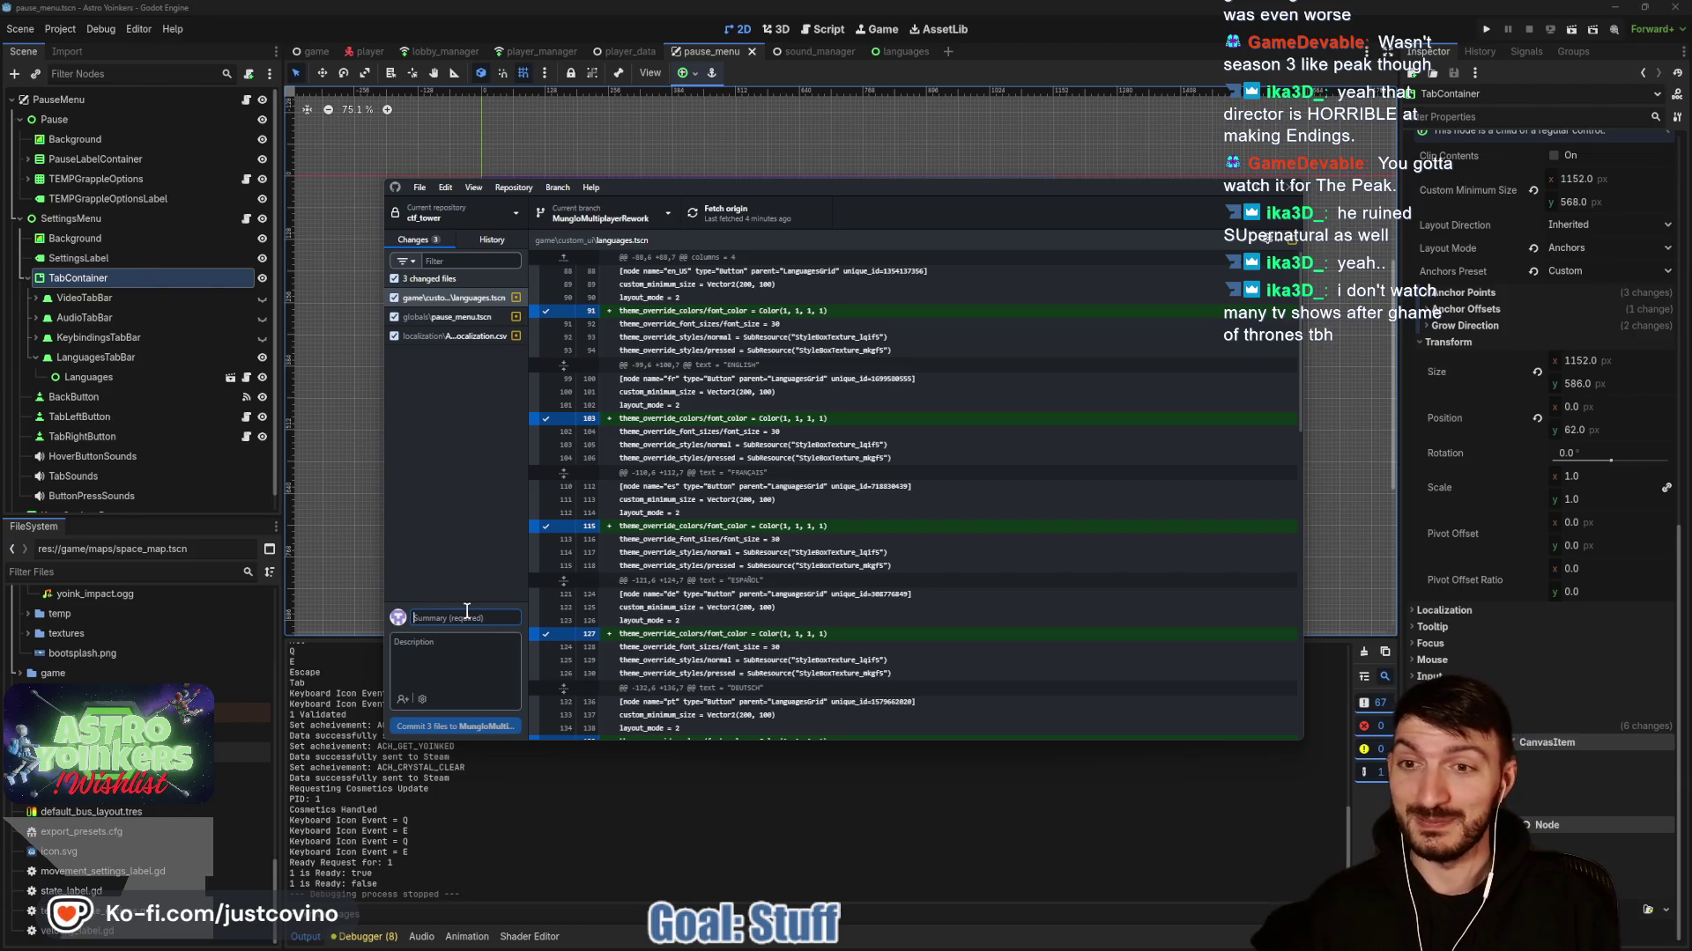
Commit the three changed files as 'new localization csv added', push to origin, and minimize GitHub Desktop.
{"action": "type", "text": "new "}
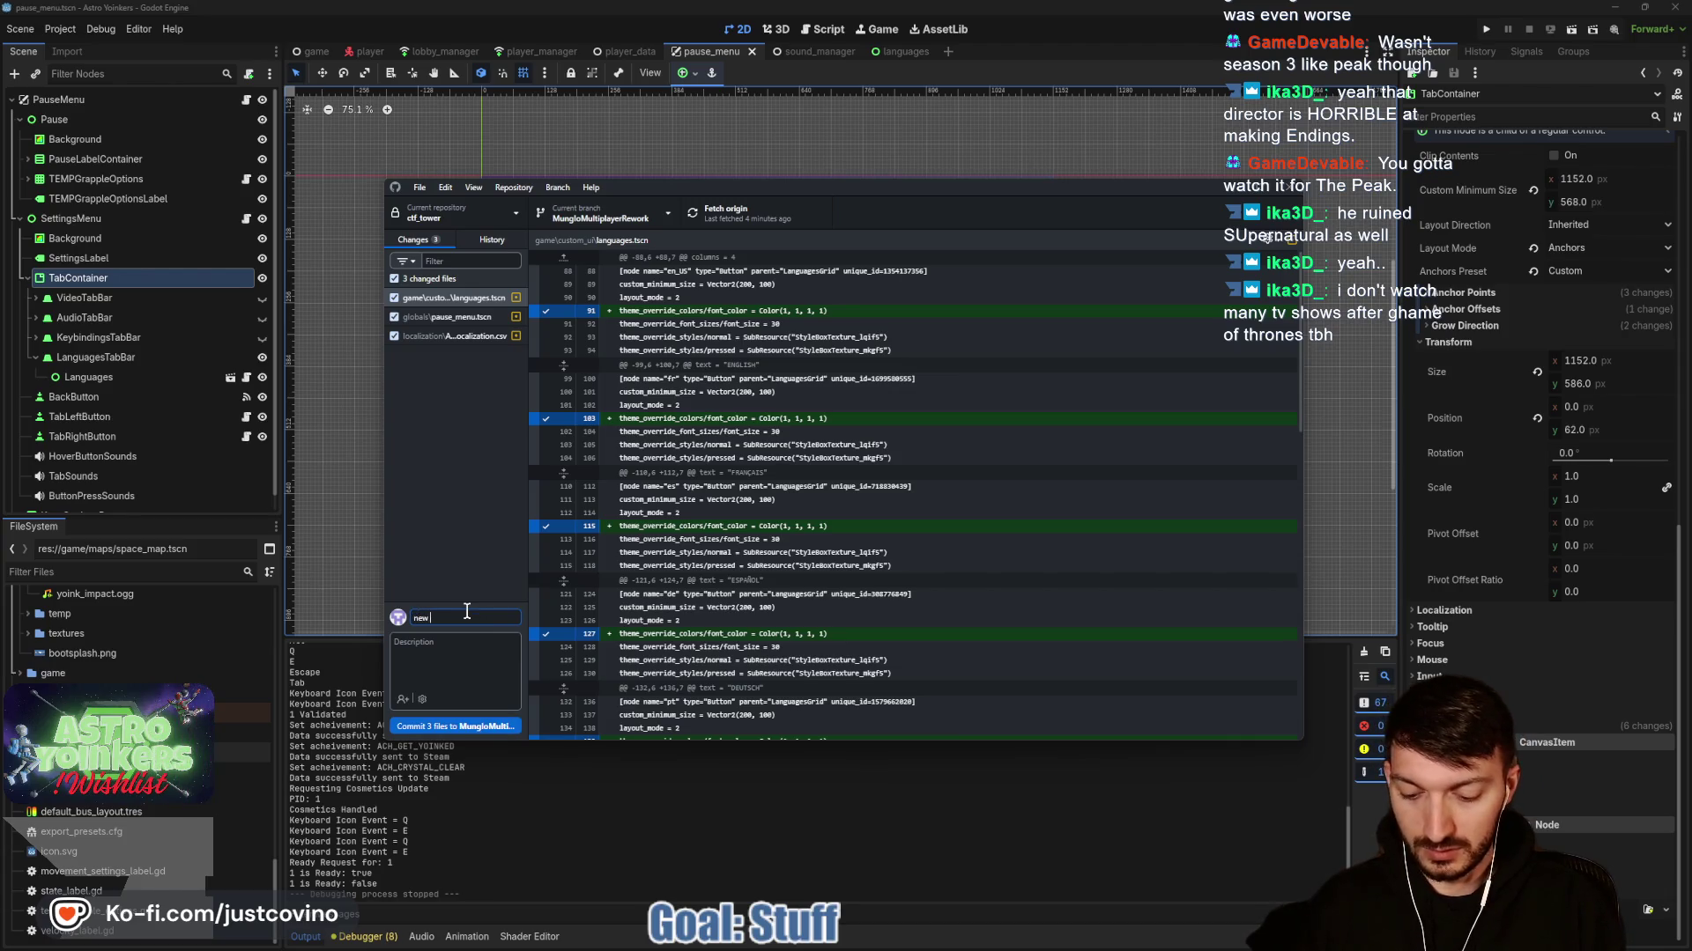
{"action": "type", "text": "localization"}
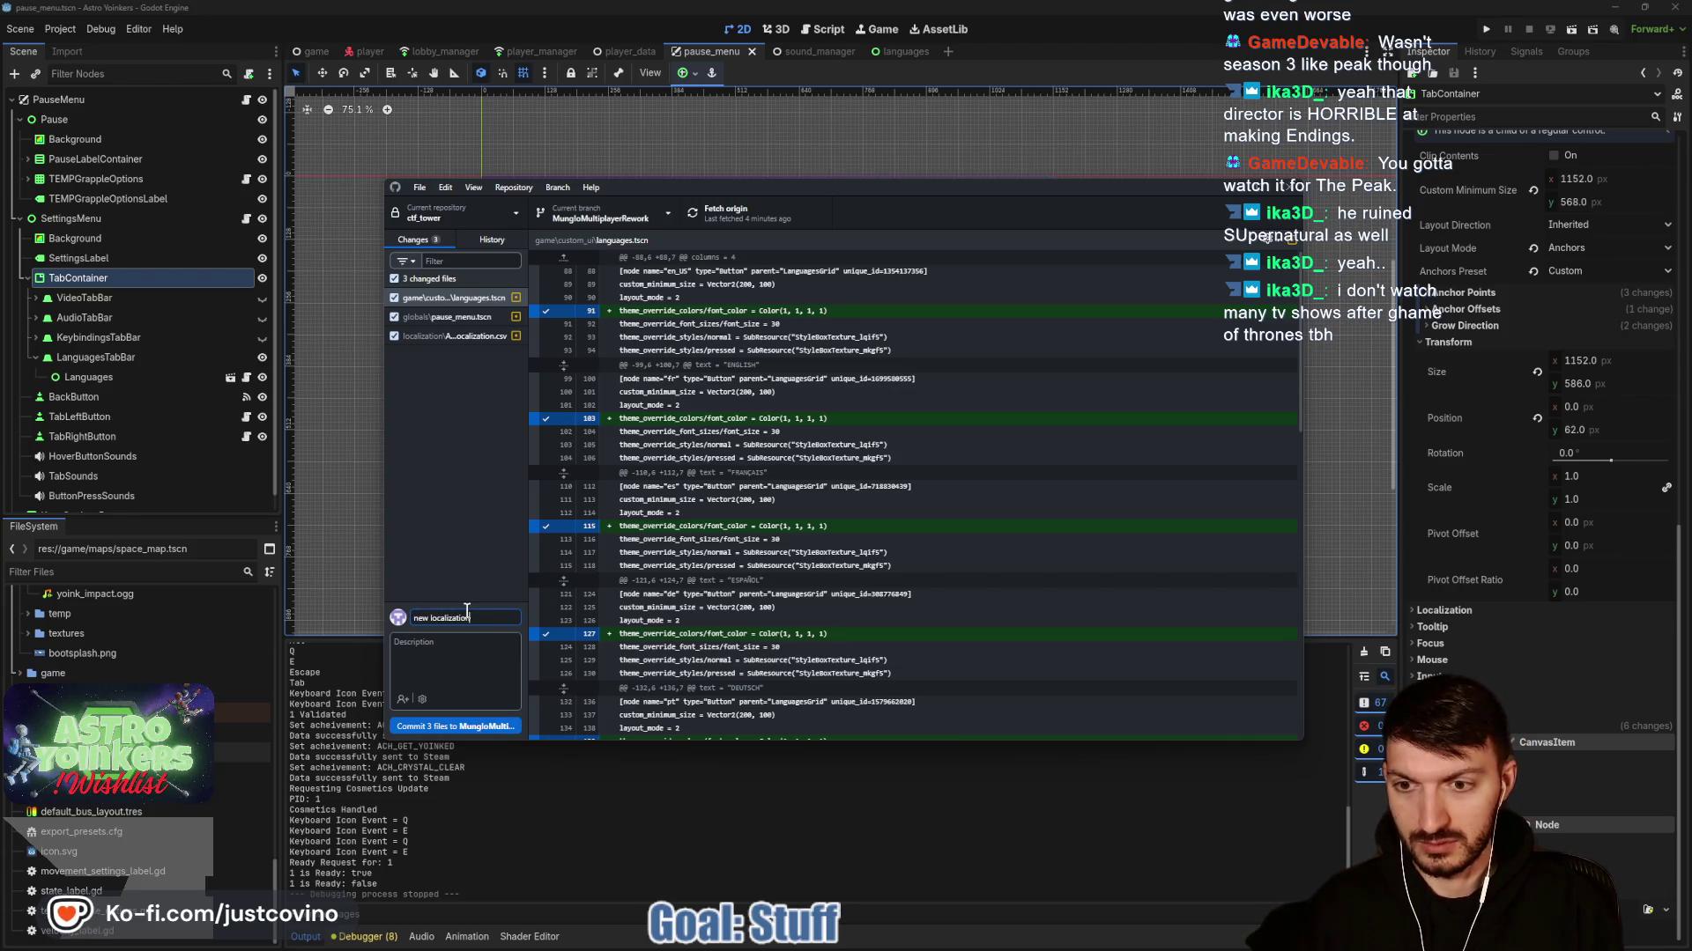
{"action": "type", "text": " csv added"}
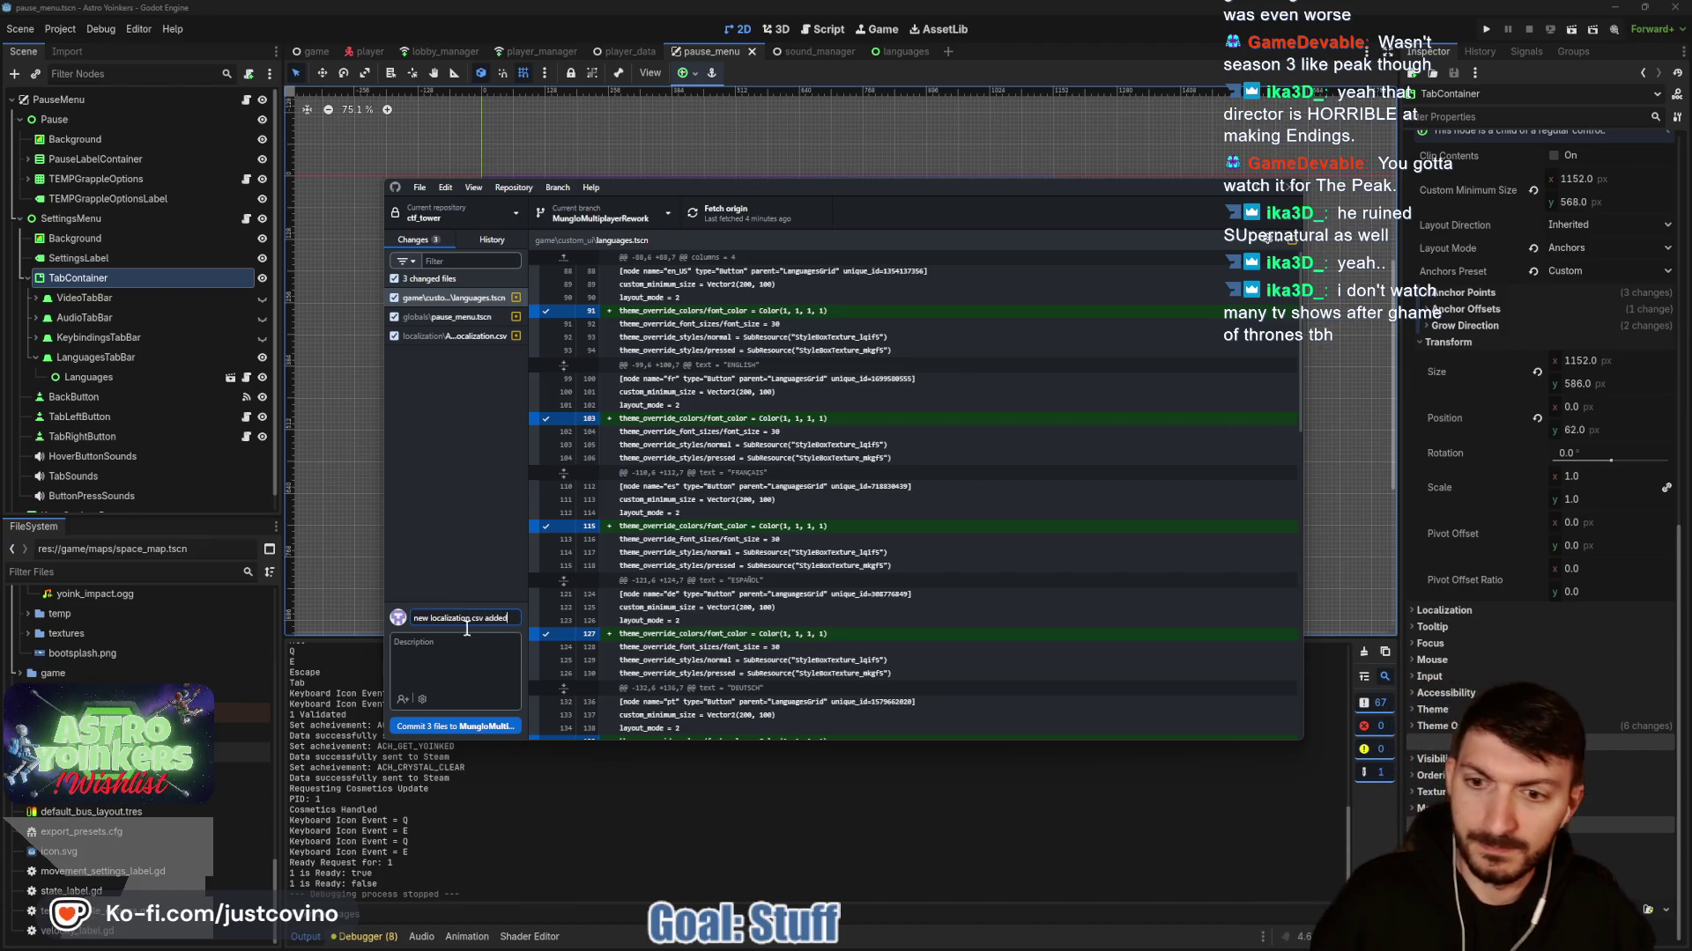
{"action": "left_click", "coordinate": [432, 727]}
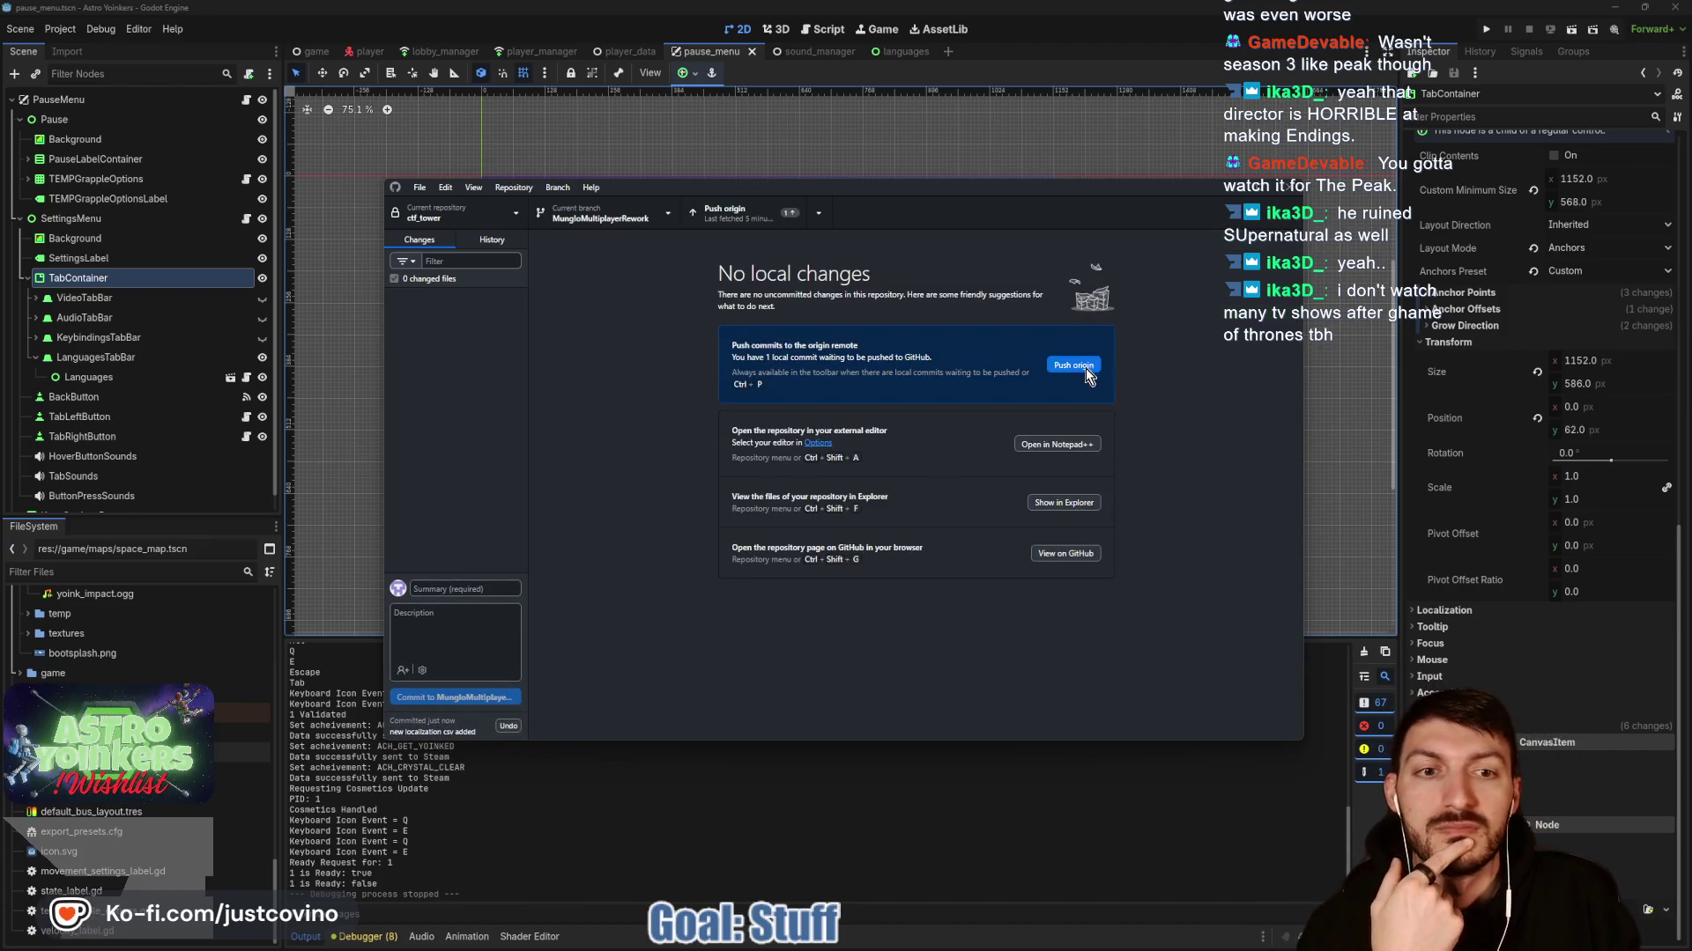
{"action": "left_click", "coordinate": [1083, 368]}
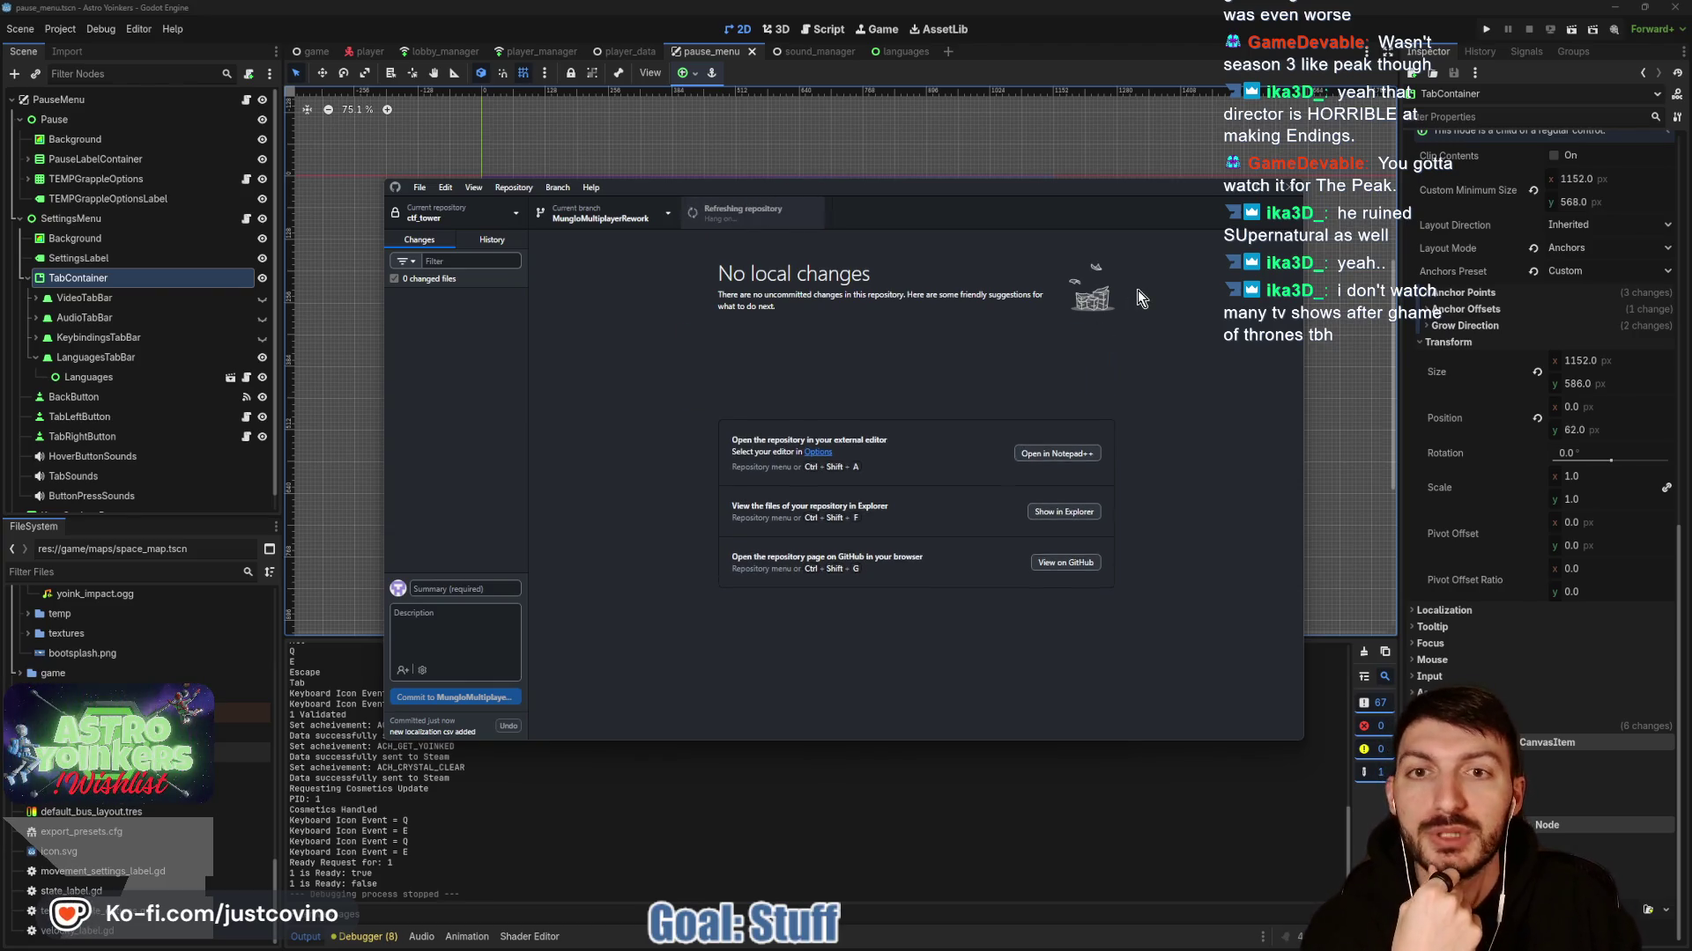
{"action": "left_click", "coordinate": [1224, 190]}
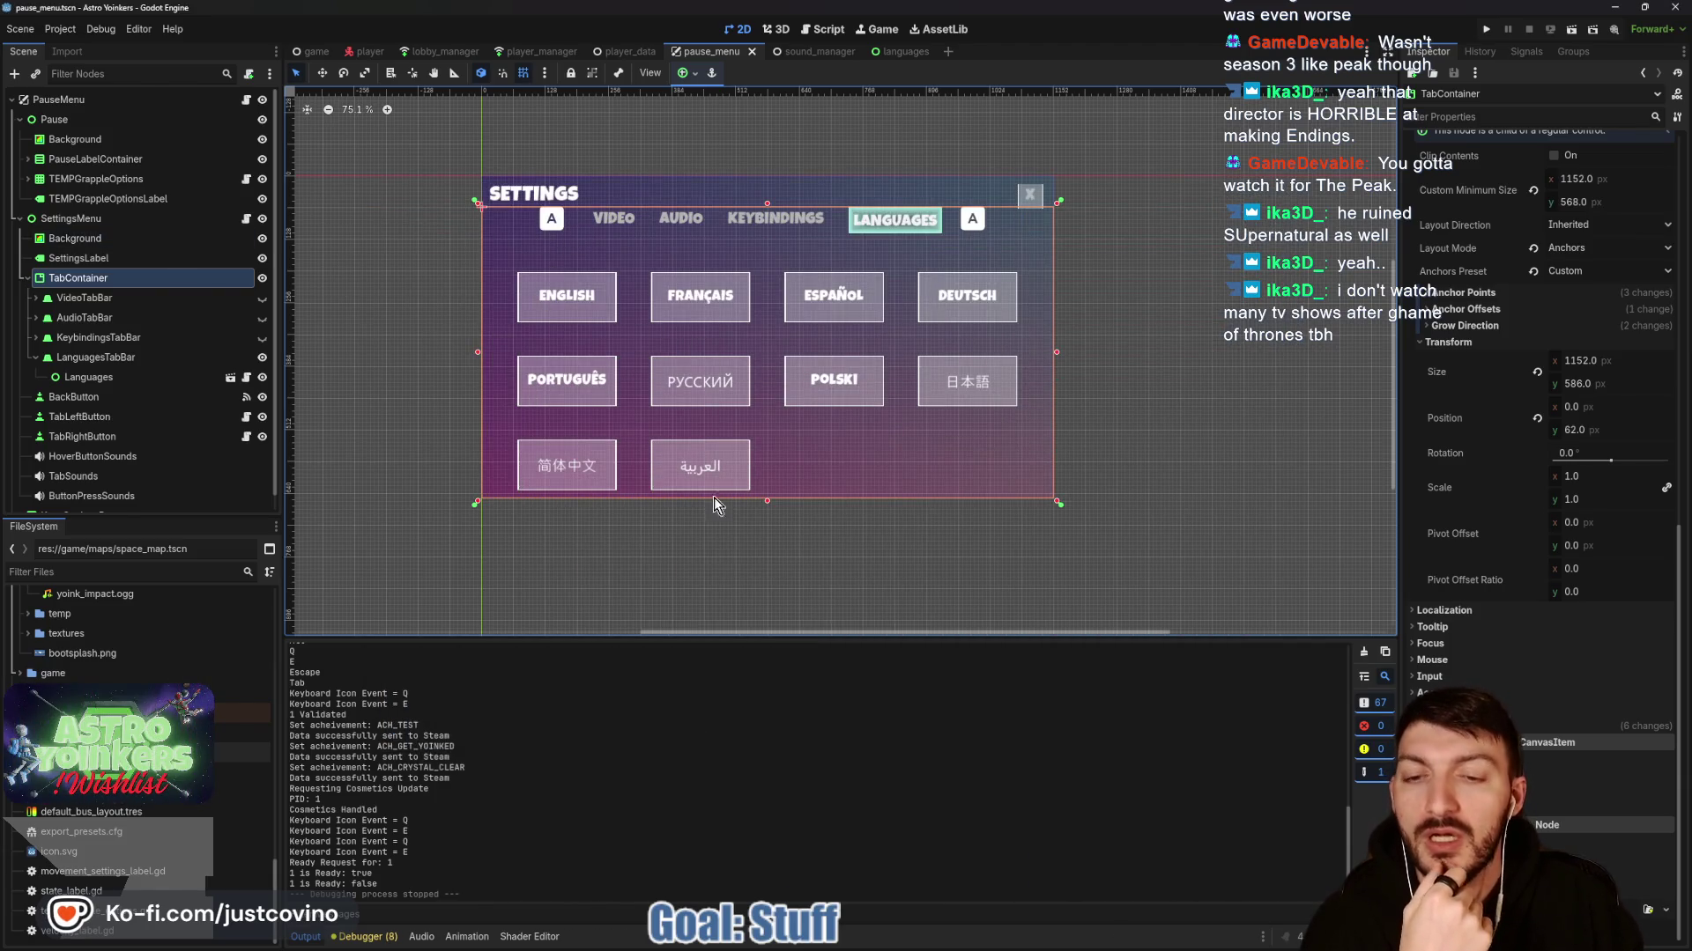
From the player scene tab, run the project to load the Astro Yoinkers main menu.
{"action": "left_click", "coordinate": [361, 53]}
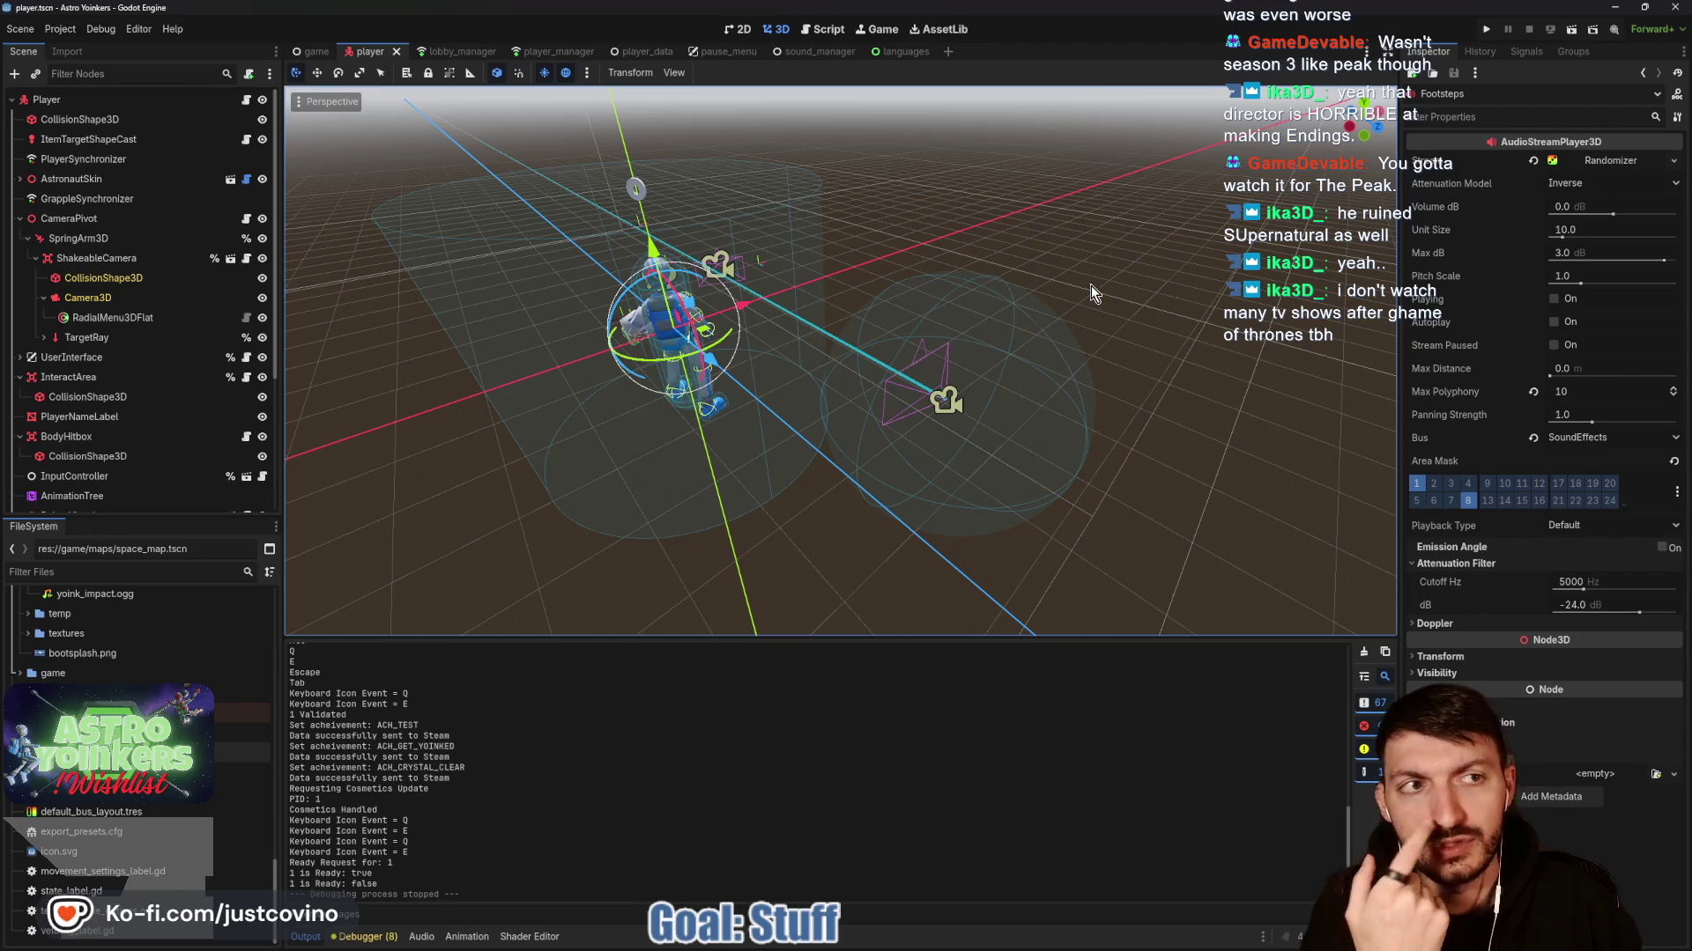
{"action": "left_click", "coordinate": [1482, 32]}
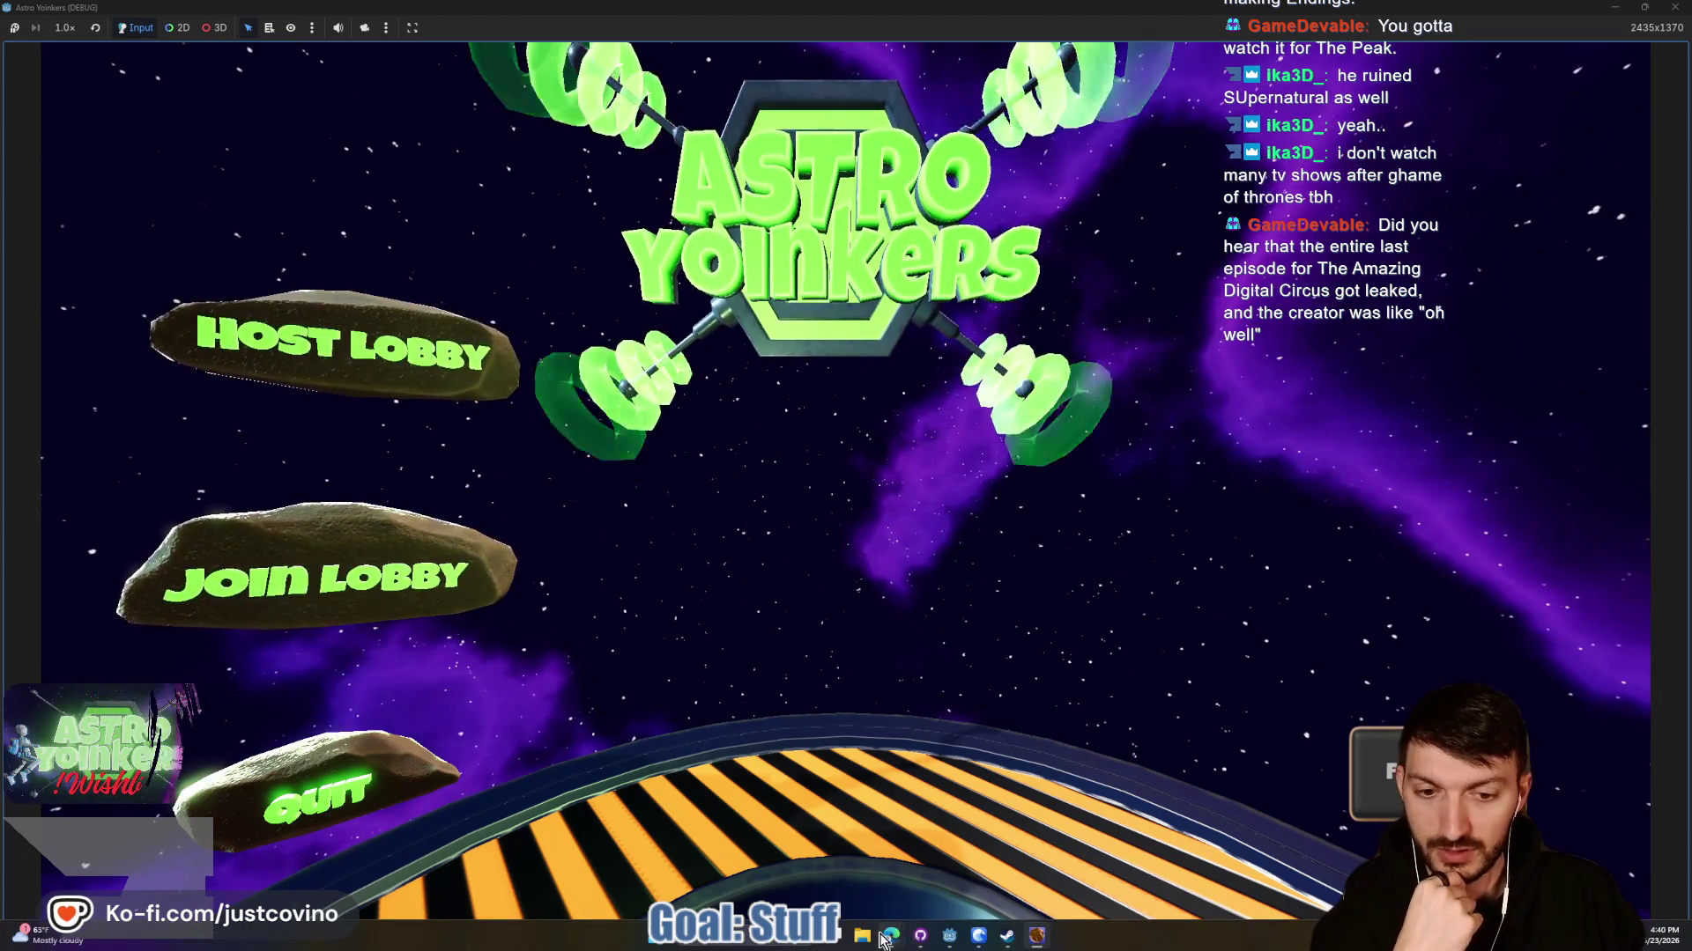
Choose Host Lobby in the running game and make the lobby Private.
{"action": "mouse_move", "coordinate": [1067, 940]}
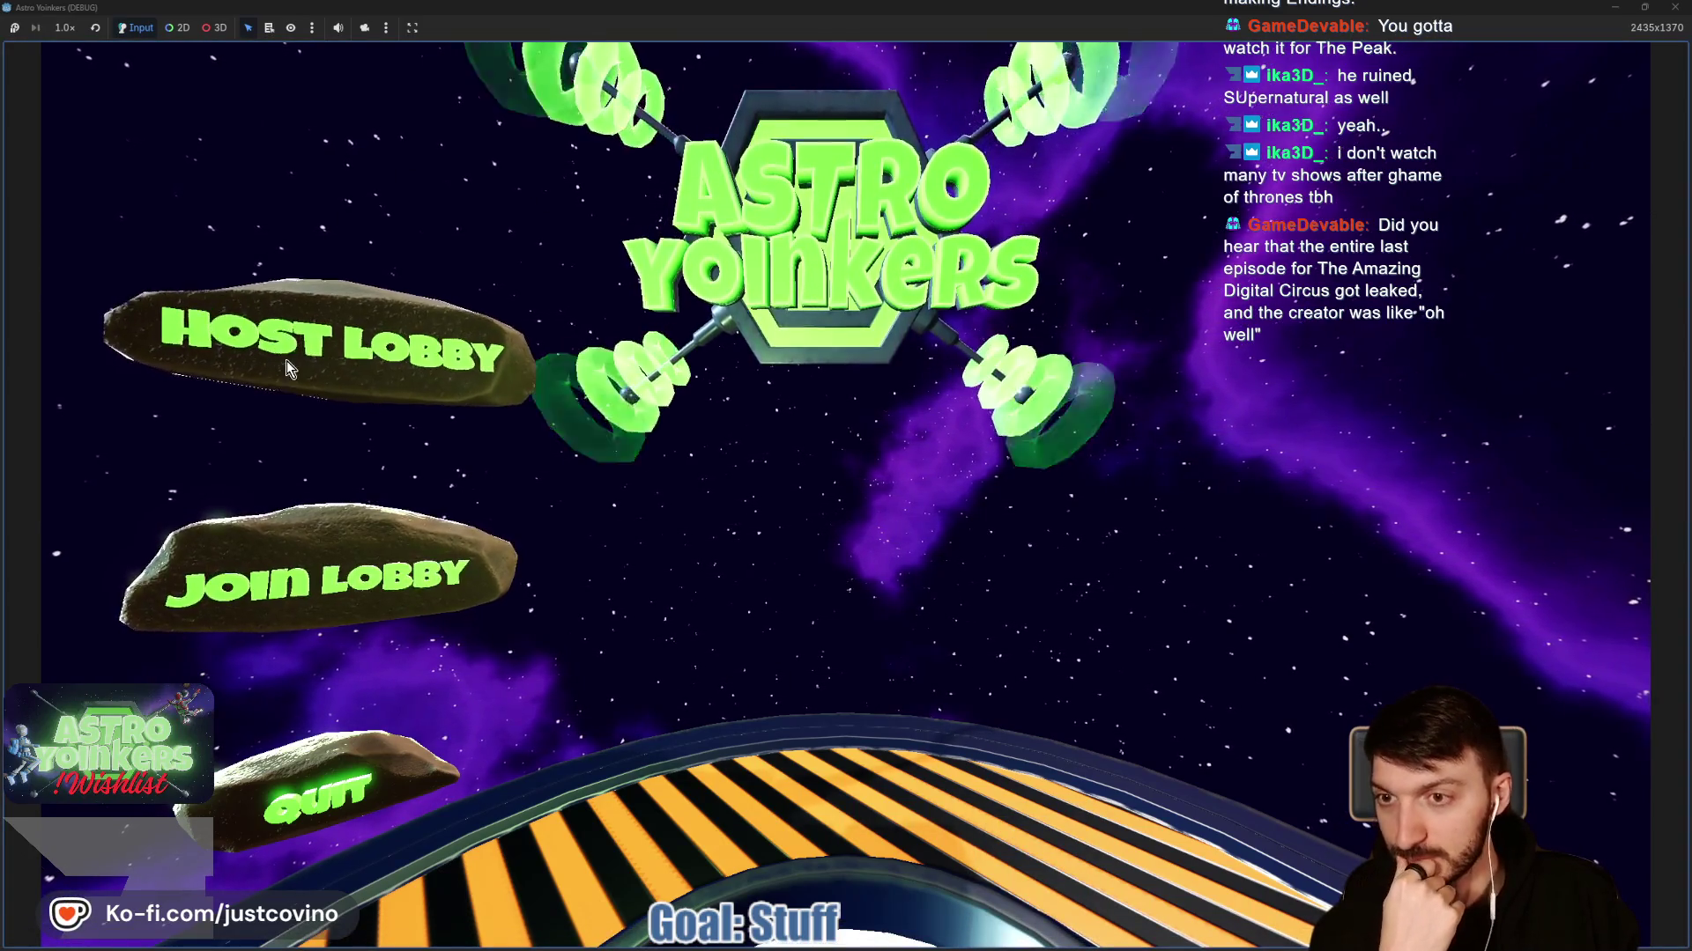
{"action": "left_click", "coordinate": [313, 350]}
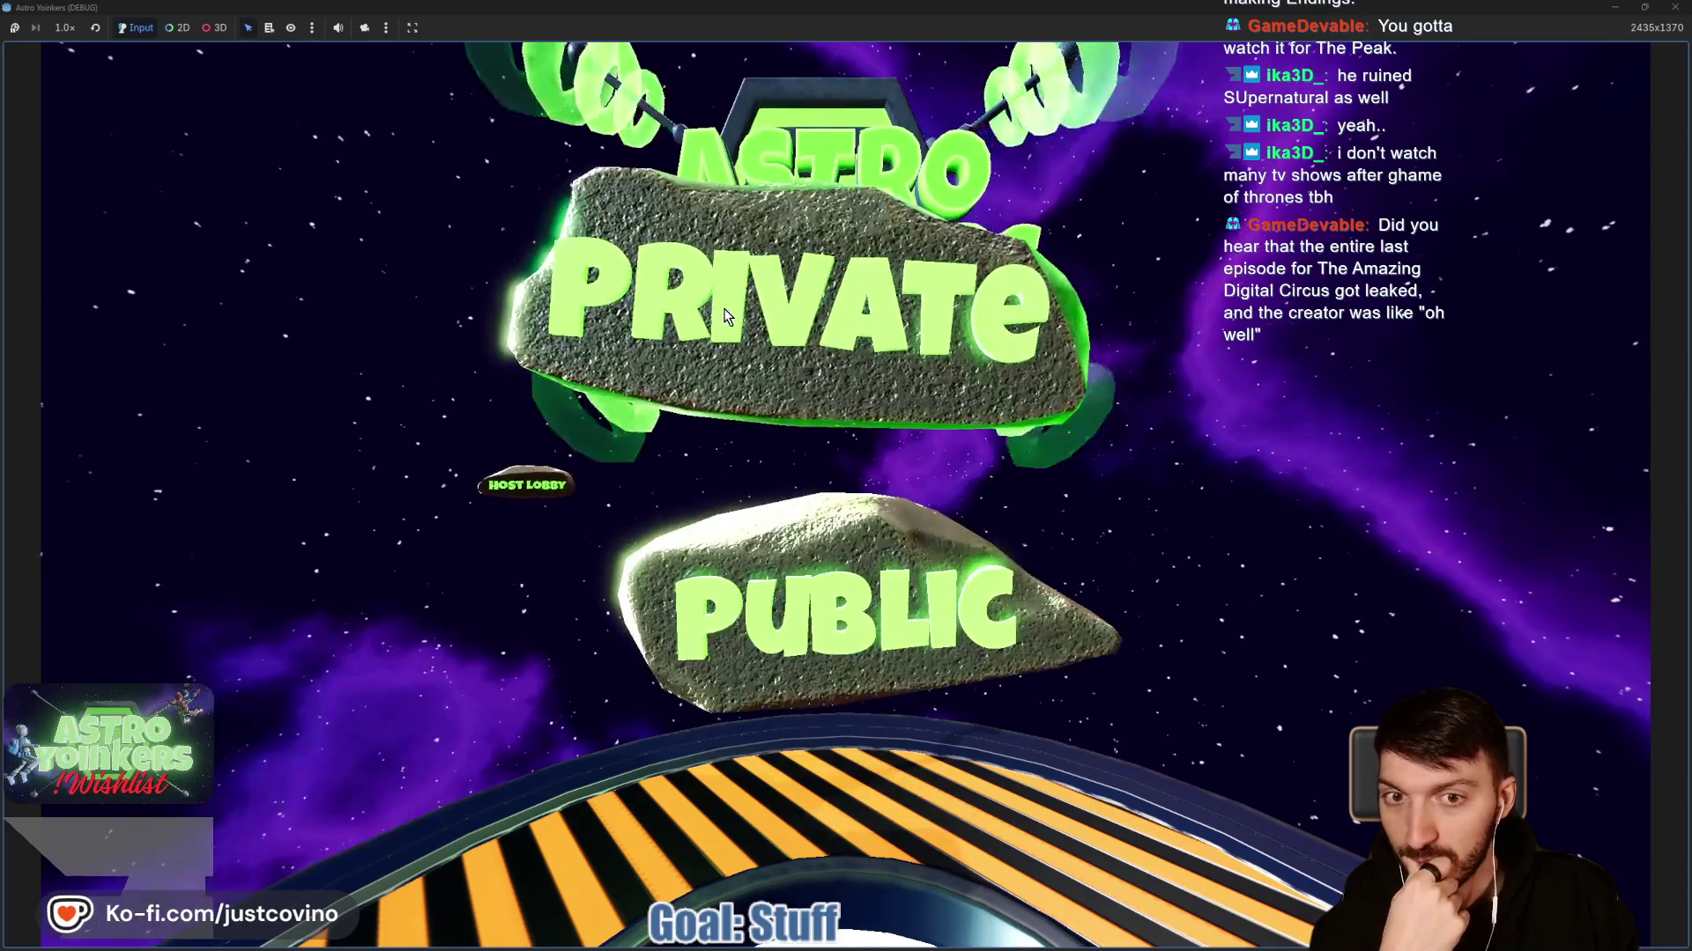
{"action": "left_click", "coordinate": [636, 321]}
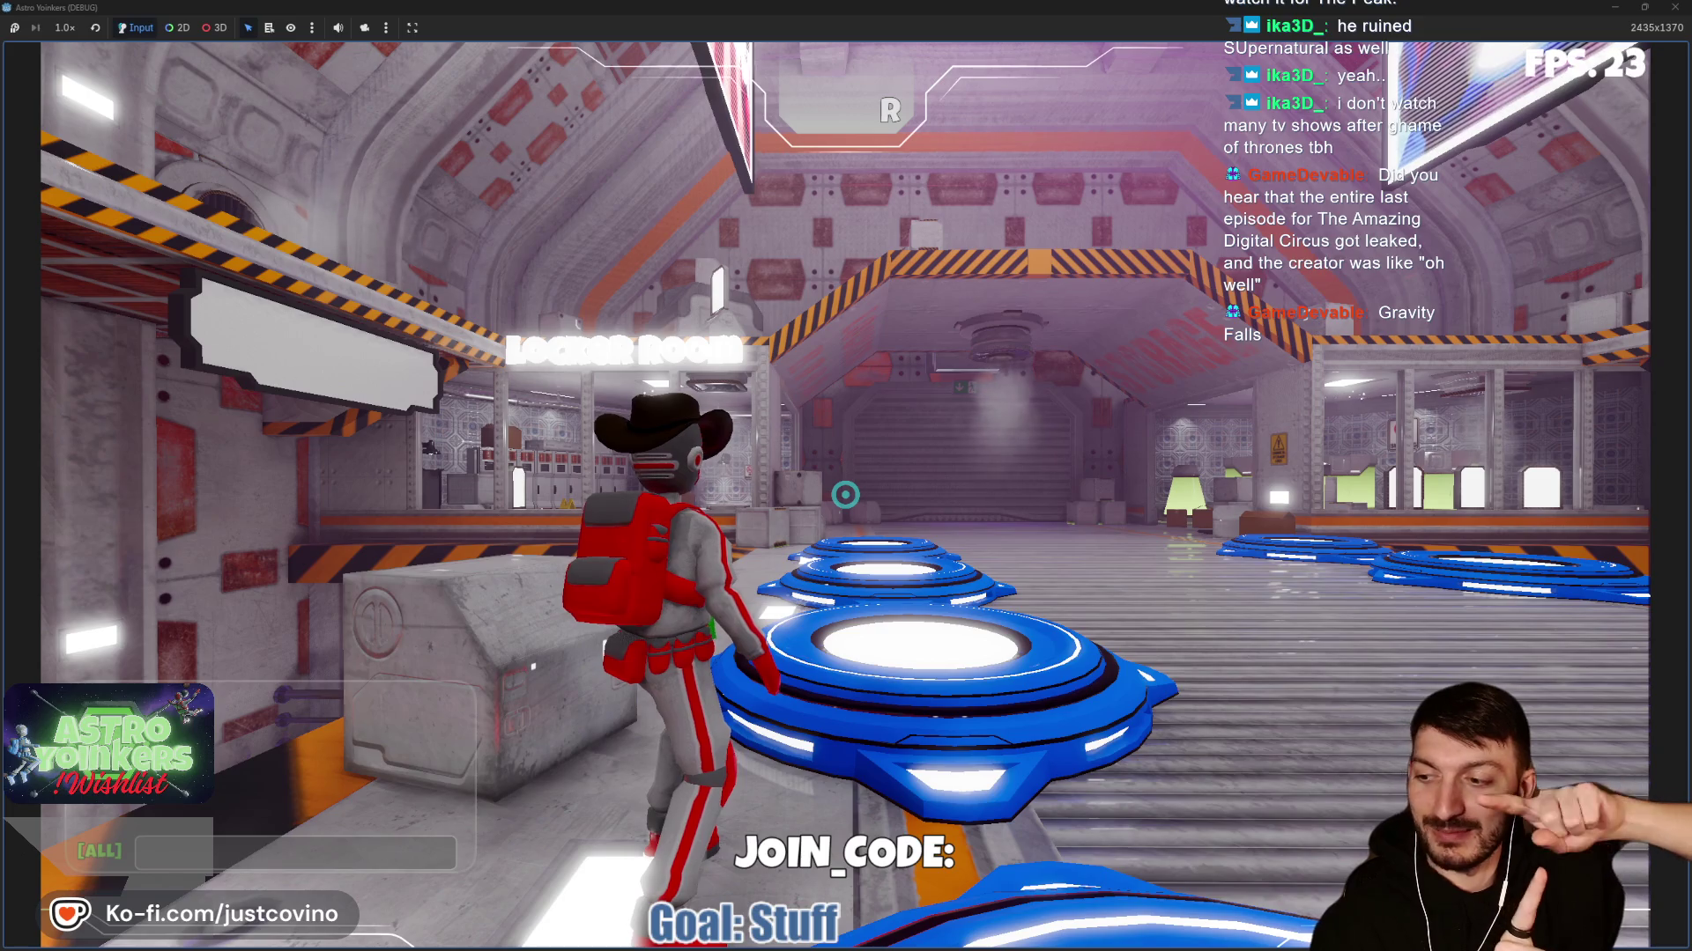
Run the character down the corridor, onto a launch pad, and toward the Asteroid Map.
{"action": "mouse_move", "coordinate": [844, 496]}
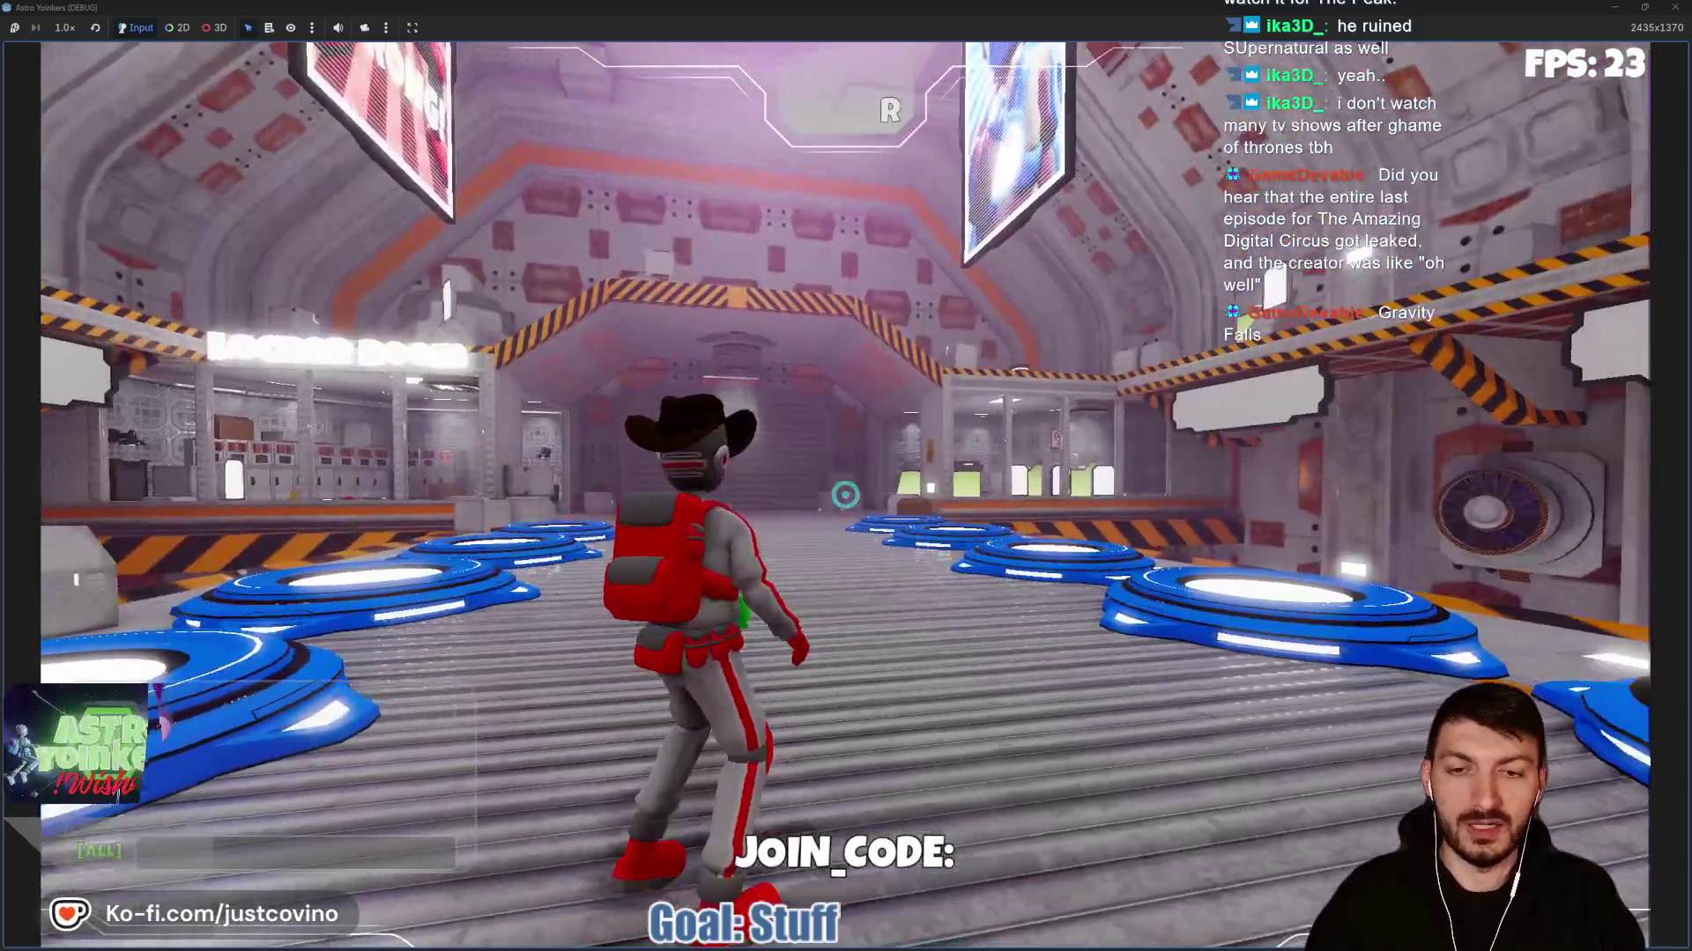
{"action": "key", "text": "w"}
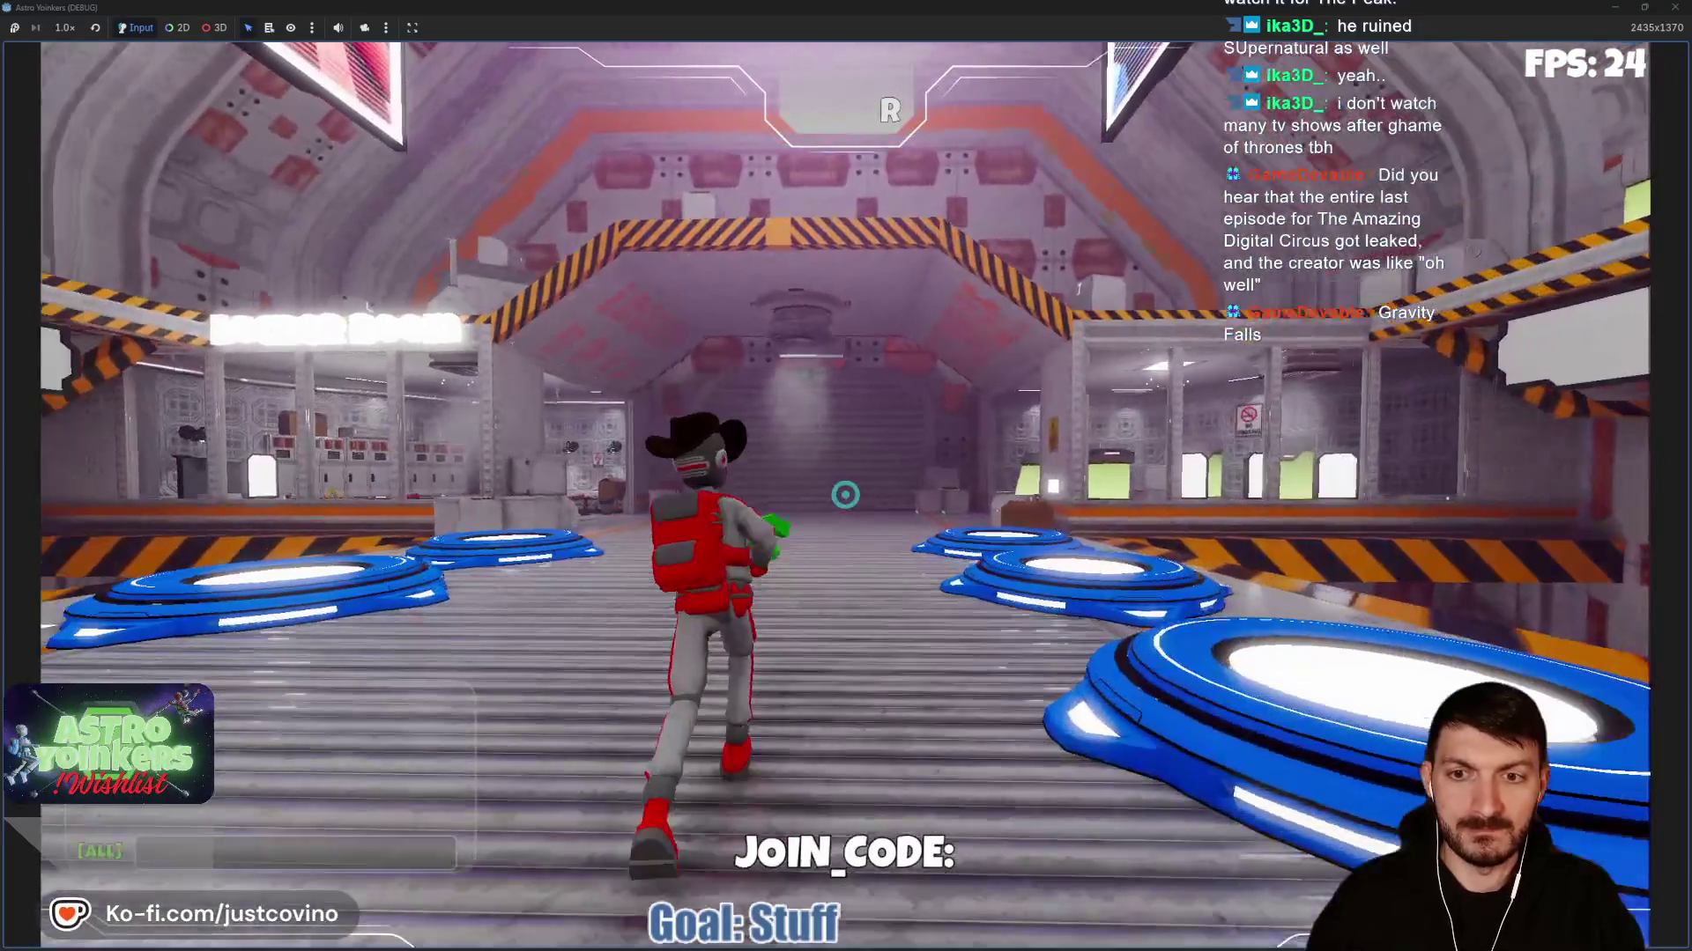
{"action": "key", "text": "a"}
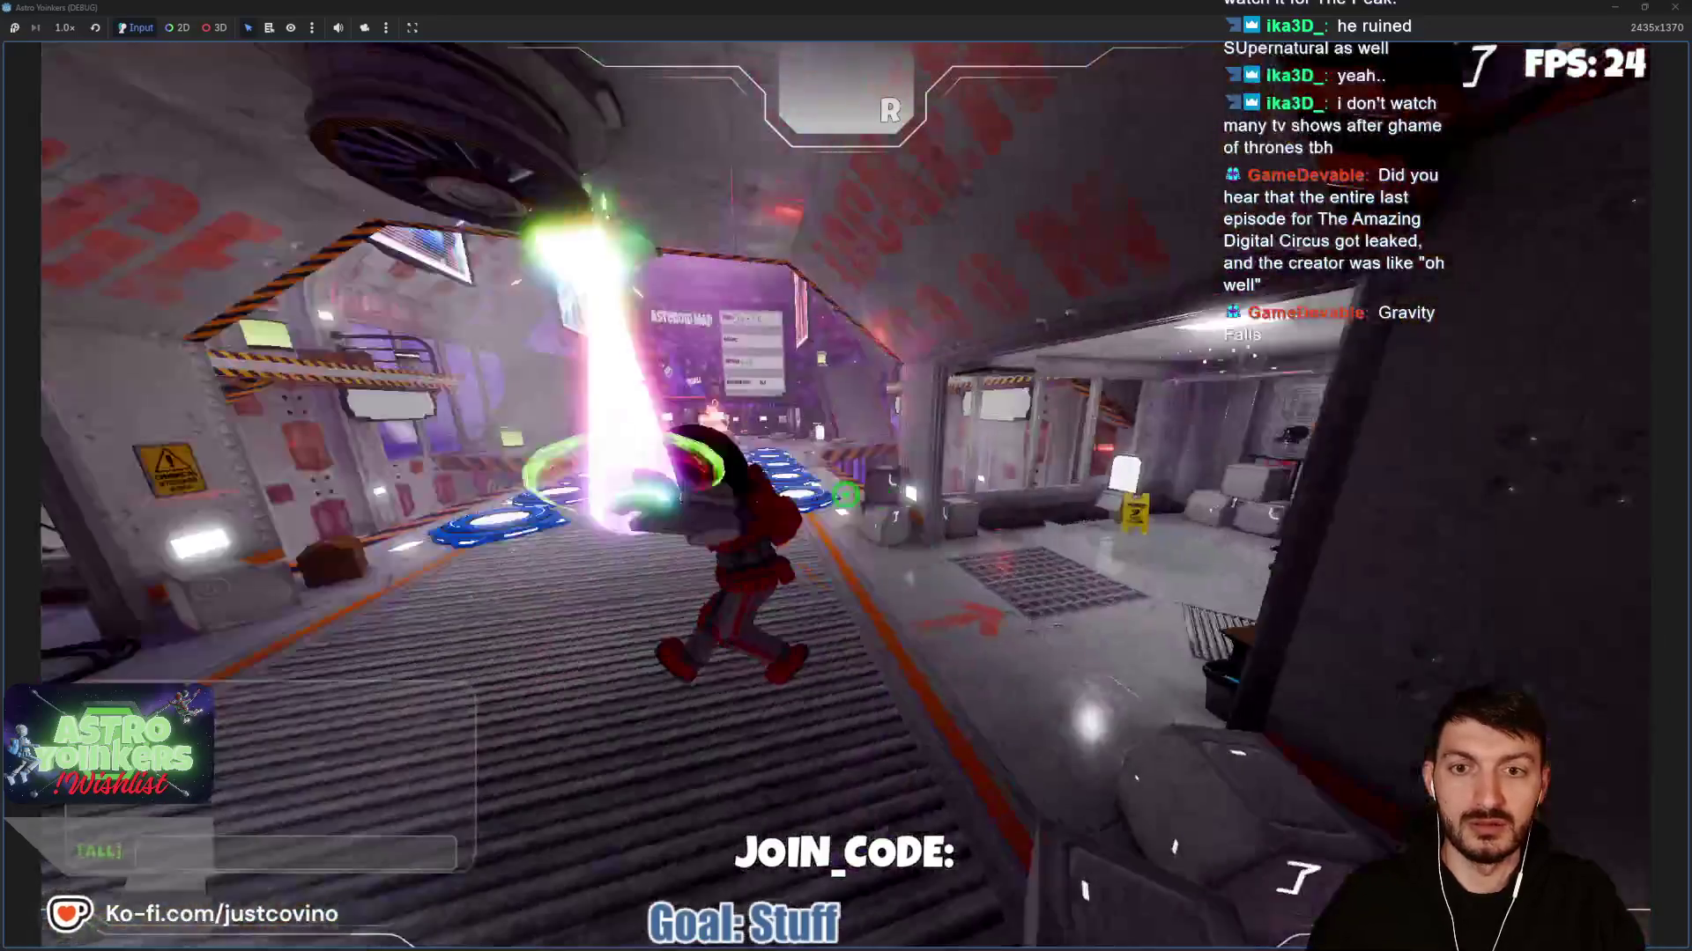
{"action": "key", "text": "w"}
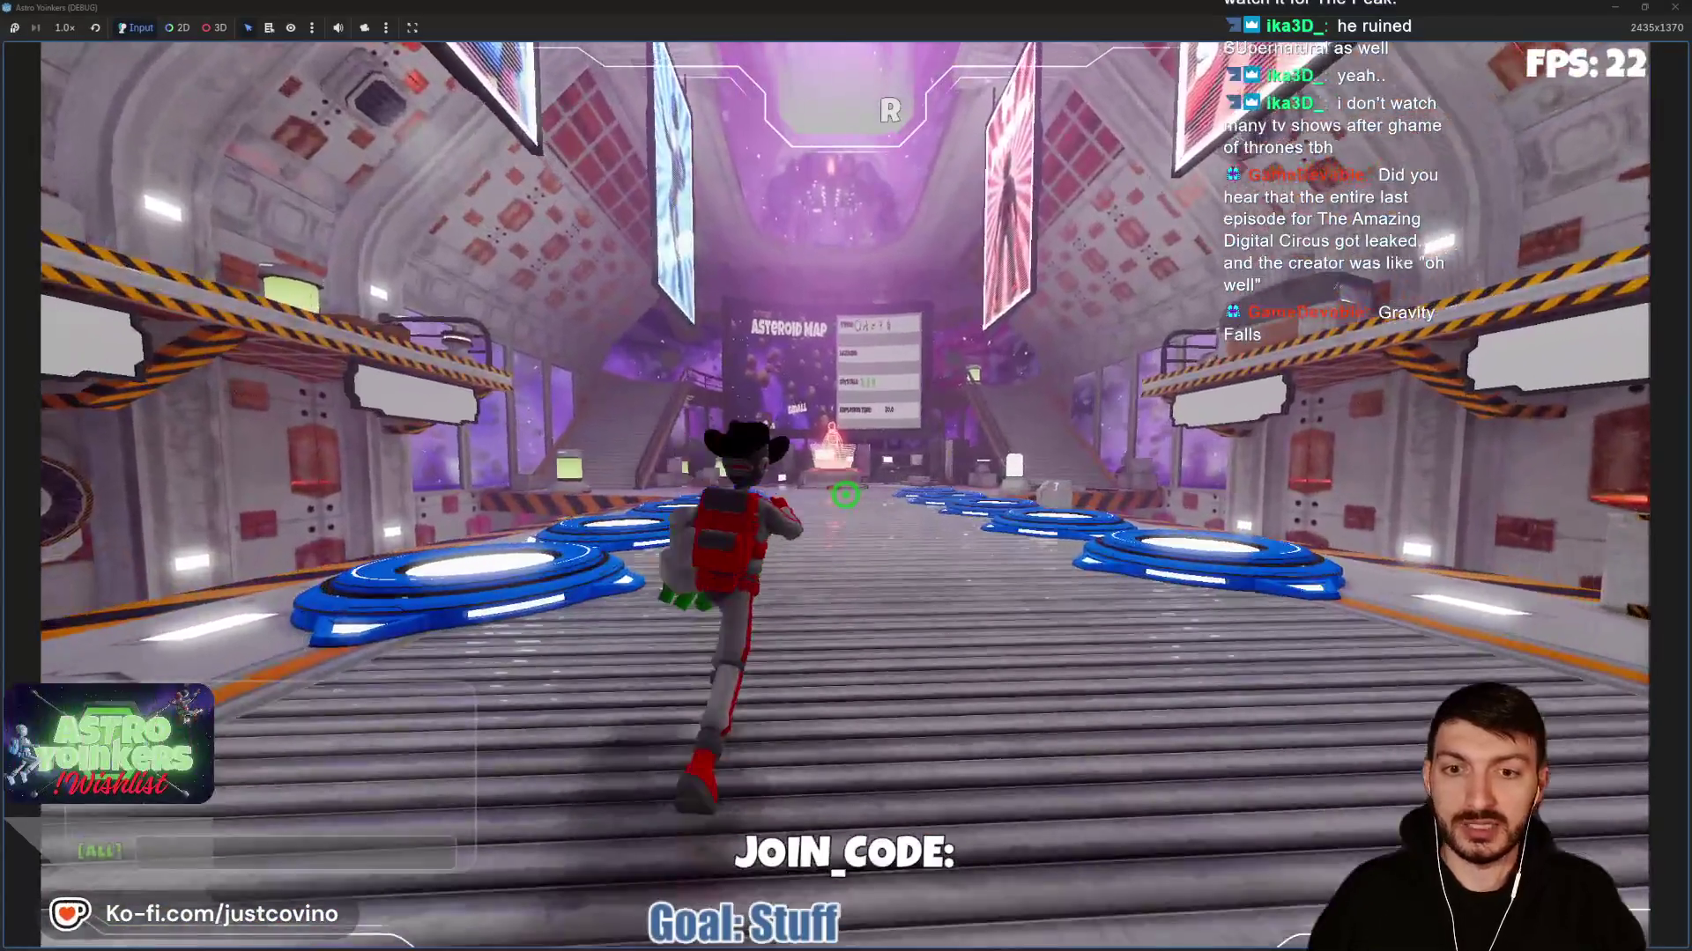
{"action": "key", "text": "w"}
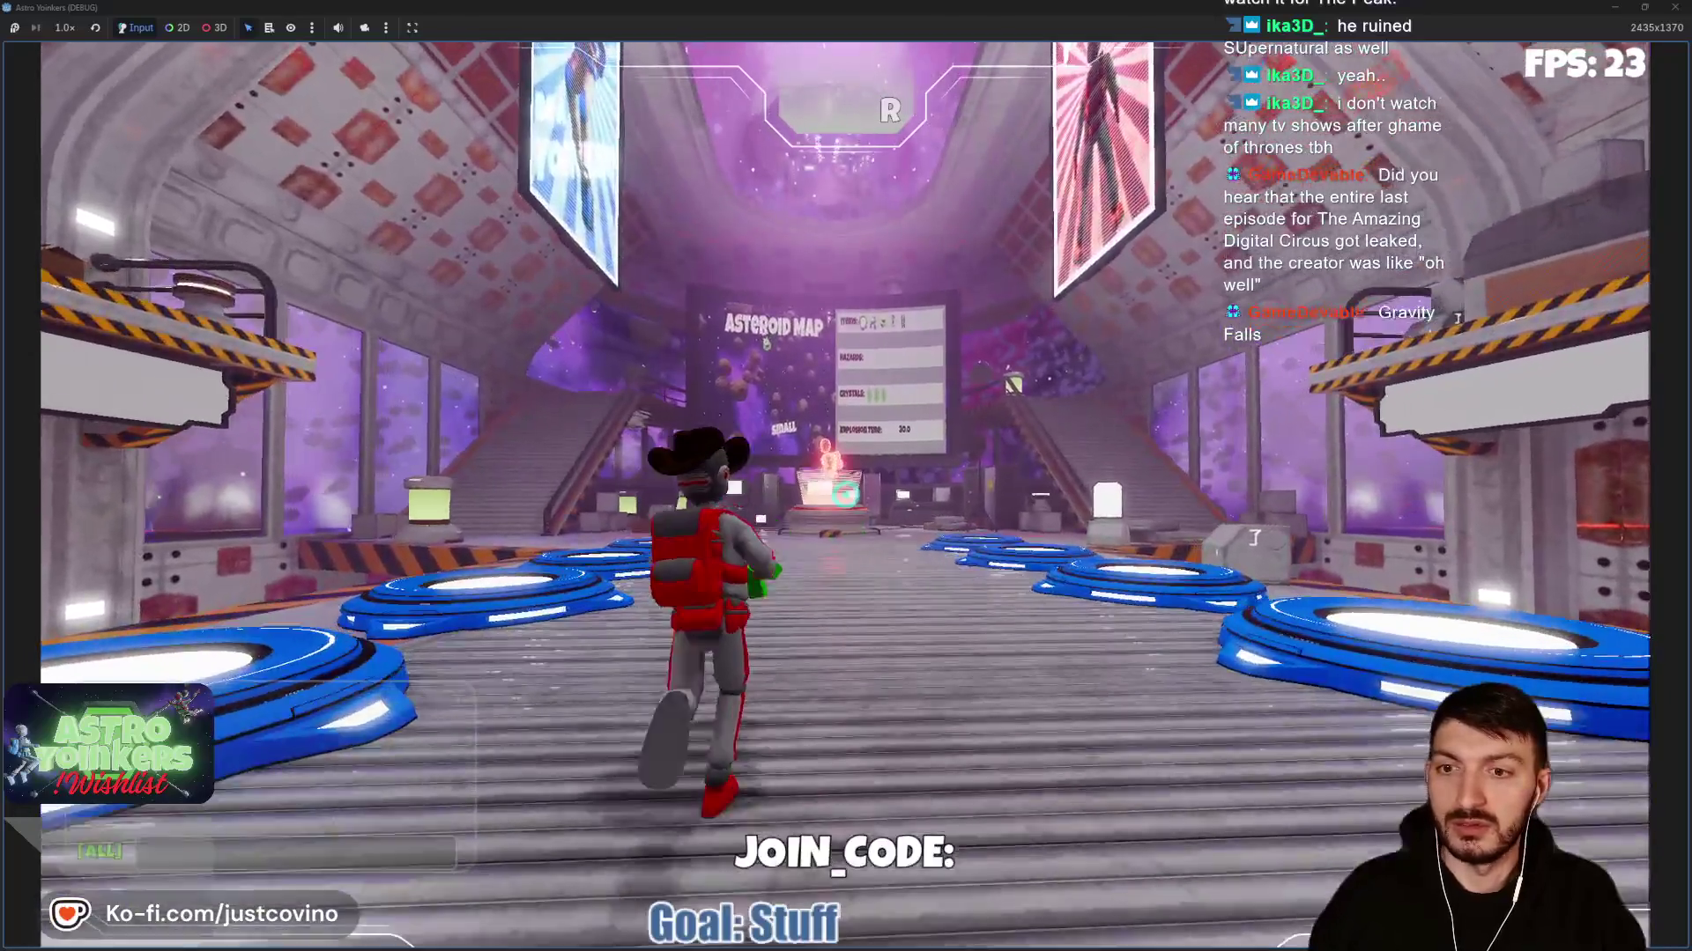
{"action": "key", "text": "w"}
Open the pause menu with Esc, resume play, keep running, then stop the game with F8.
{"action": "key", "text": "Escape"}
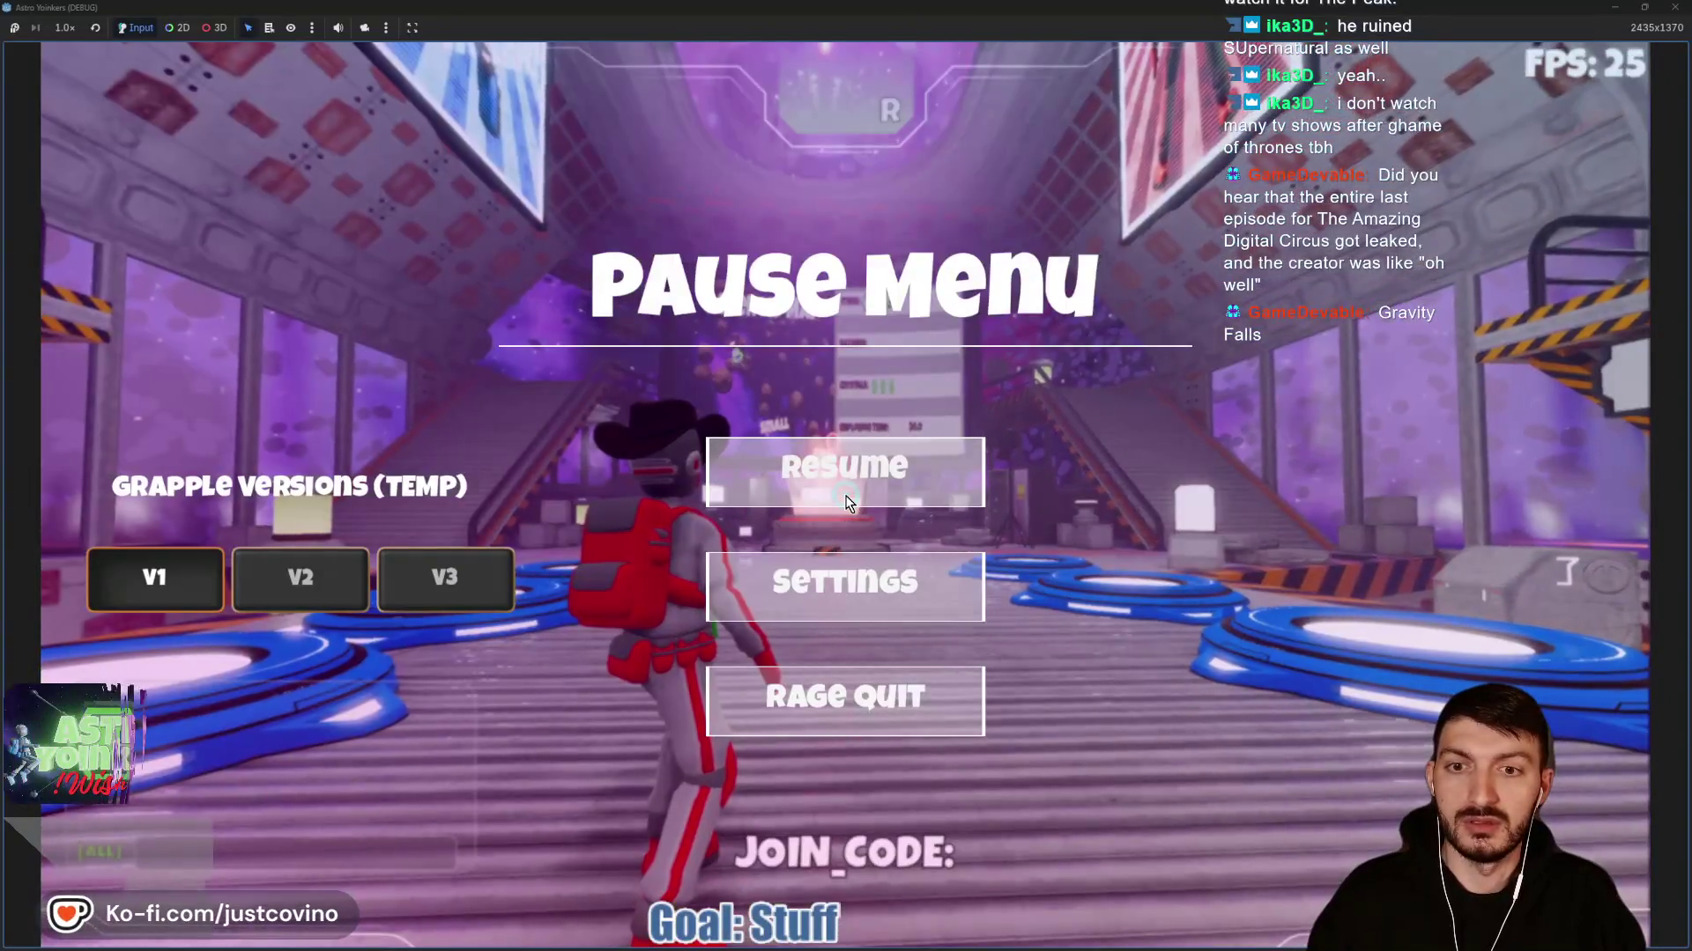
{"action": "left_click", "coordinate": [846, 501]}
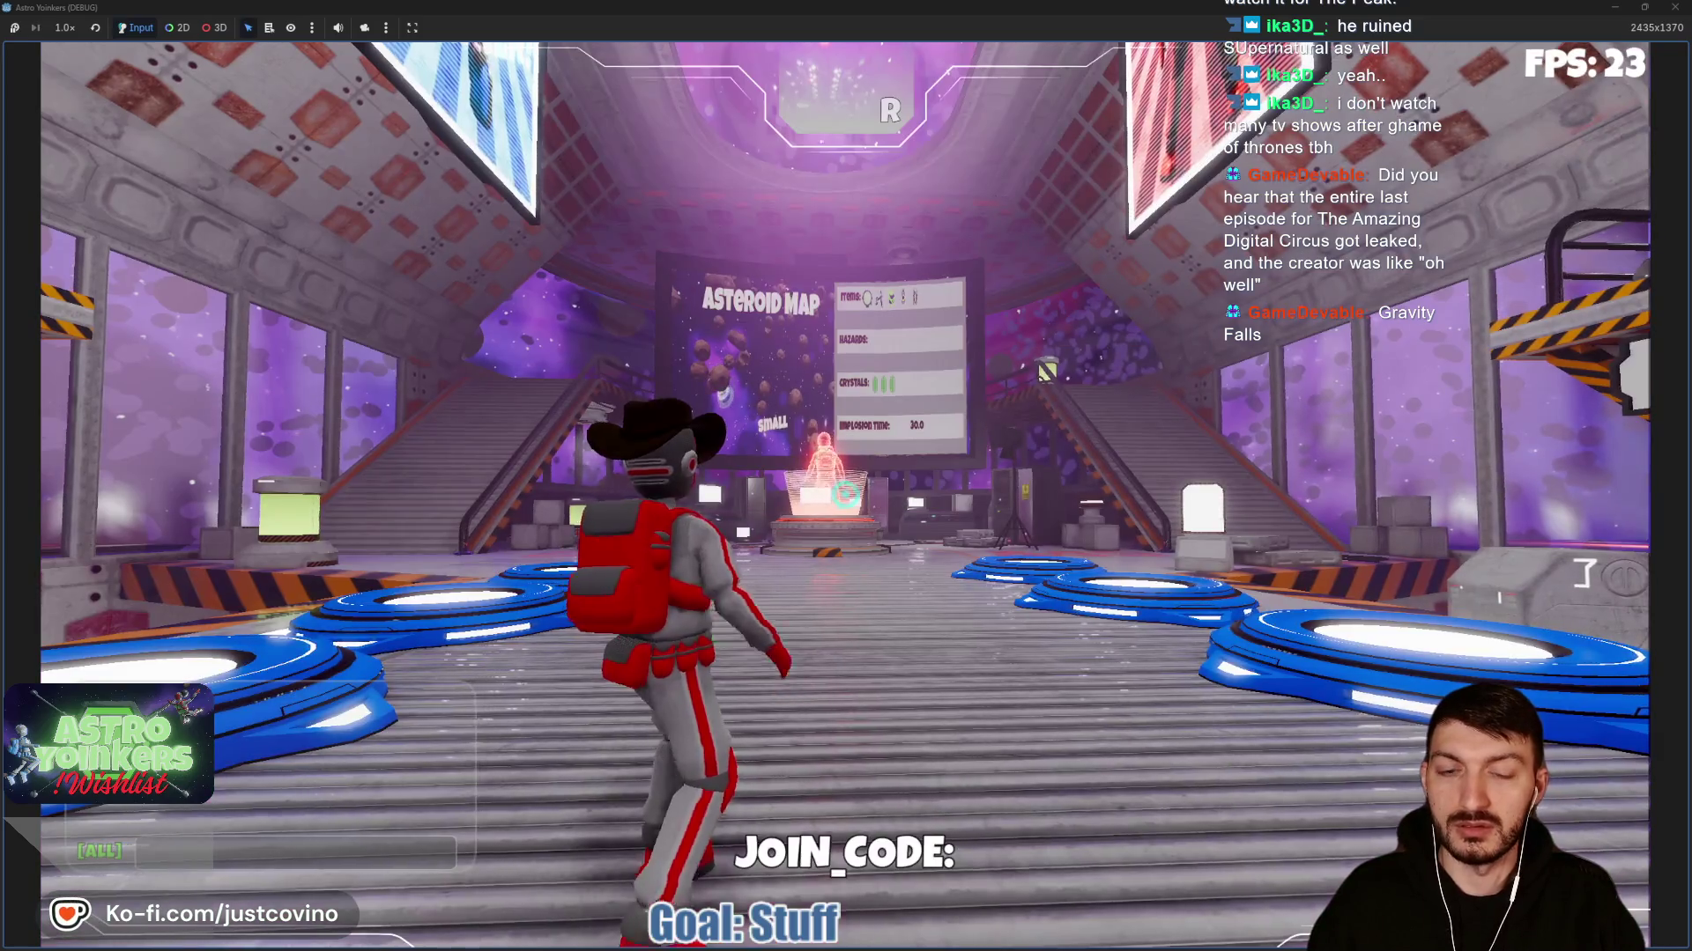
{"action": "key", "text": "w"}
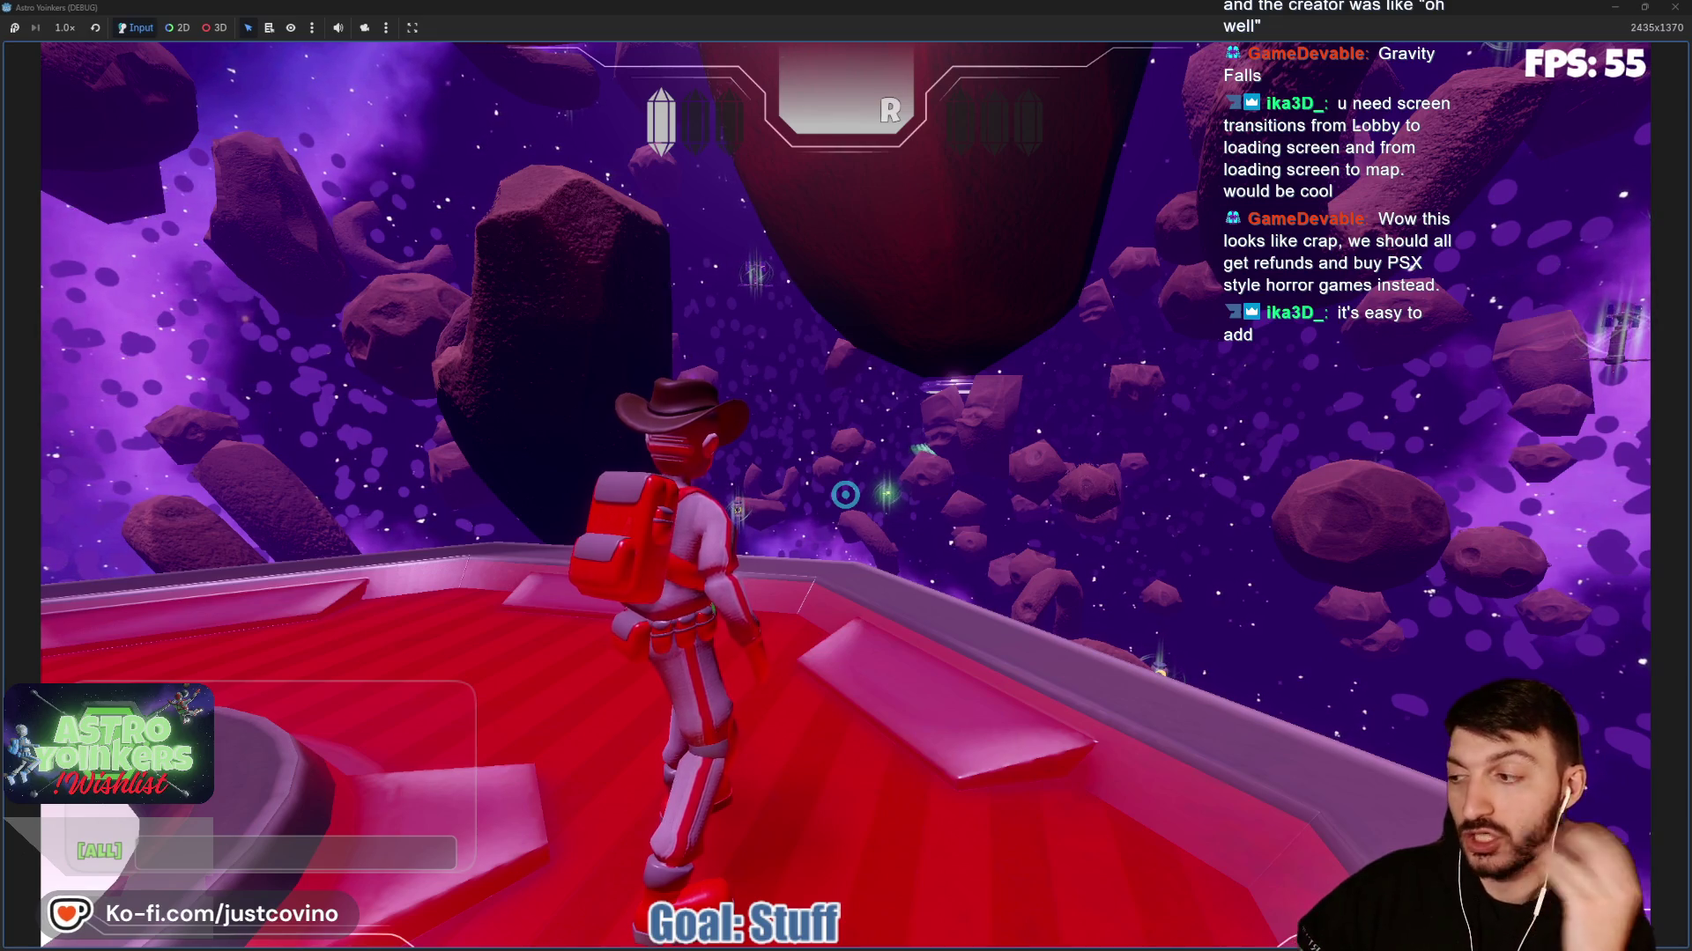
{"action": "key", "text": "F8"}
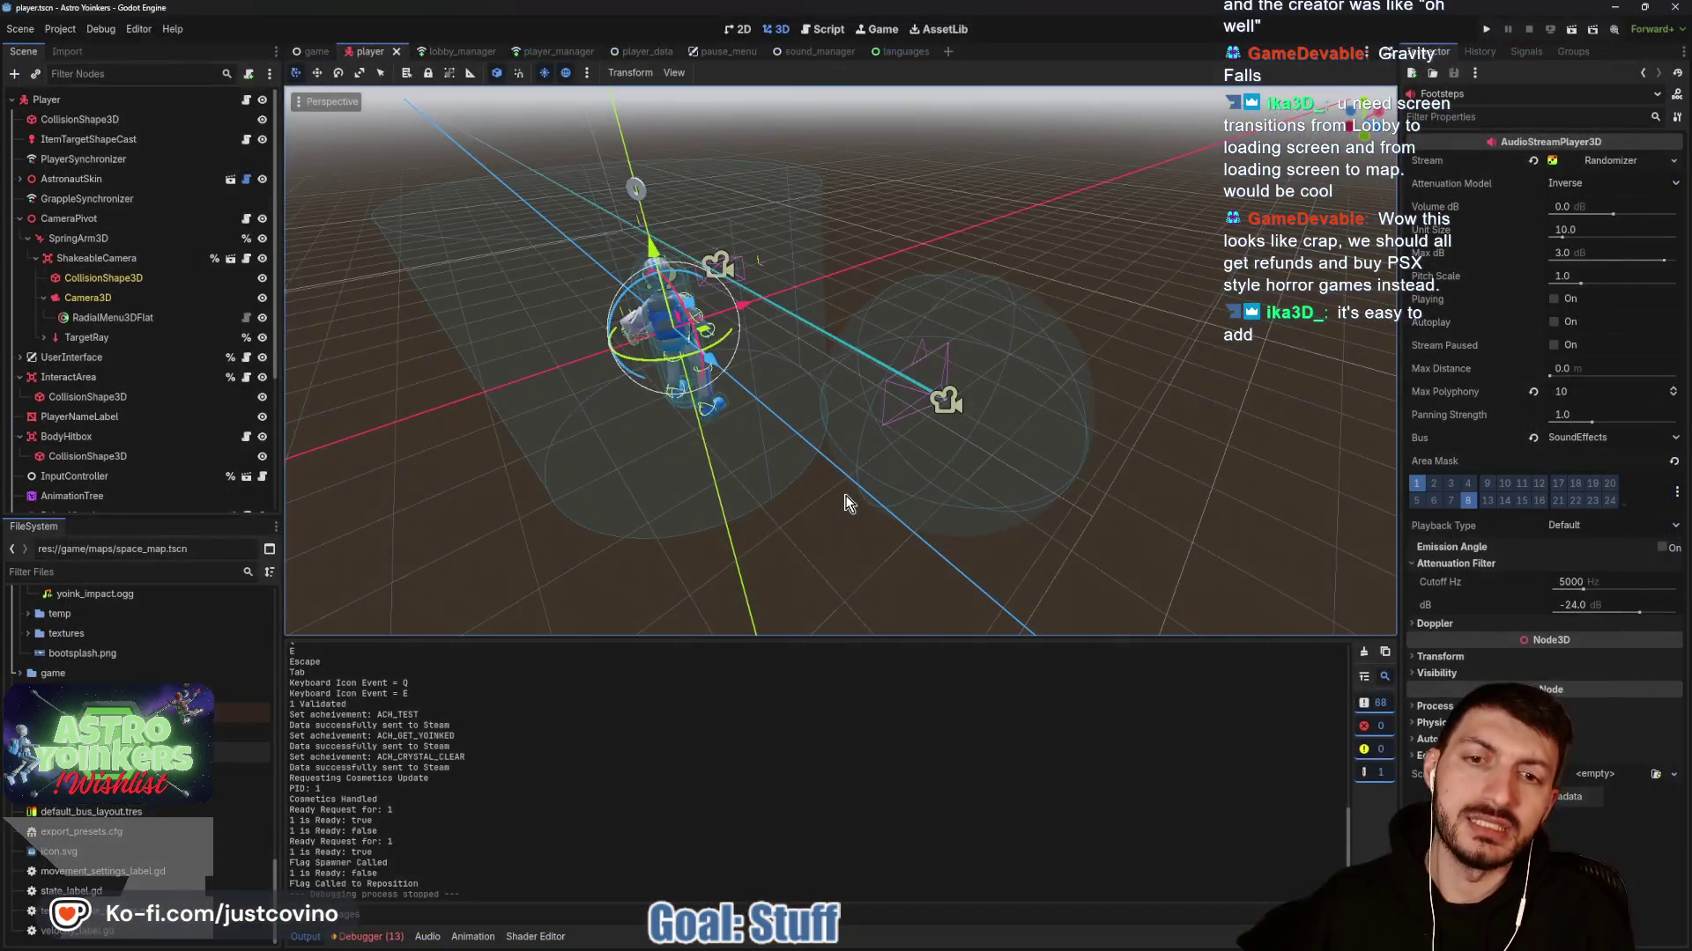
Select the LoadingScreen node in the game scene and open loading_screen.tscn, circling its nebula background.
{"action": "left_click", "coordinate": [313, 51]}
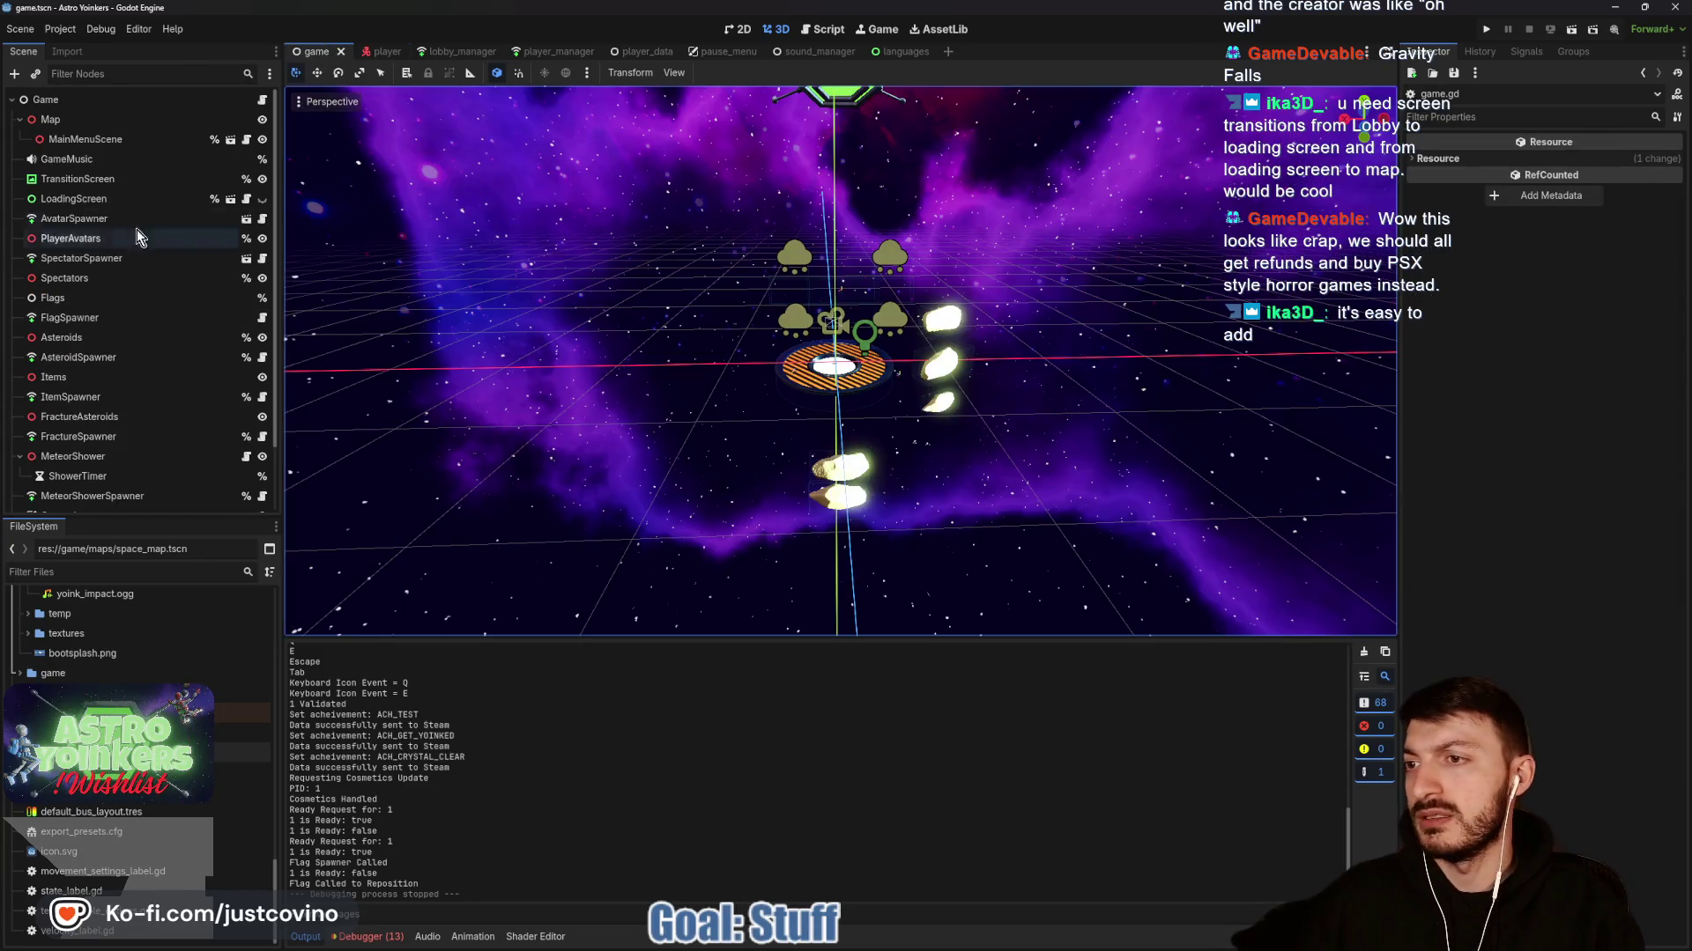
{"action": "left_click", "coordinate": [72, 200]}
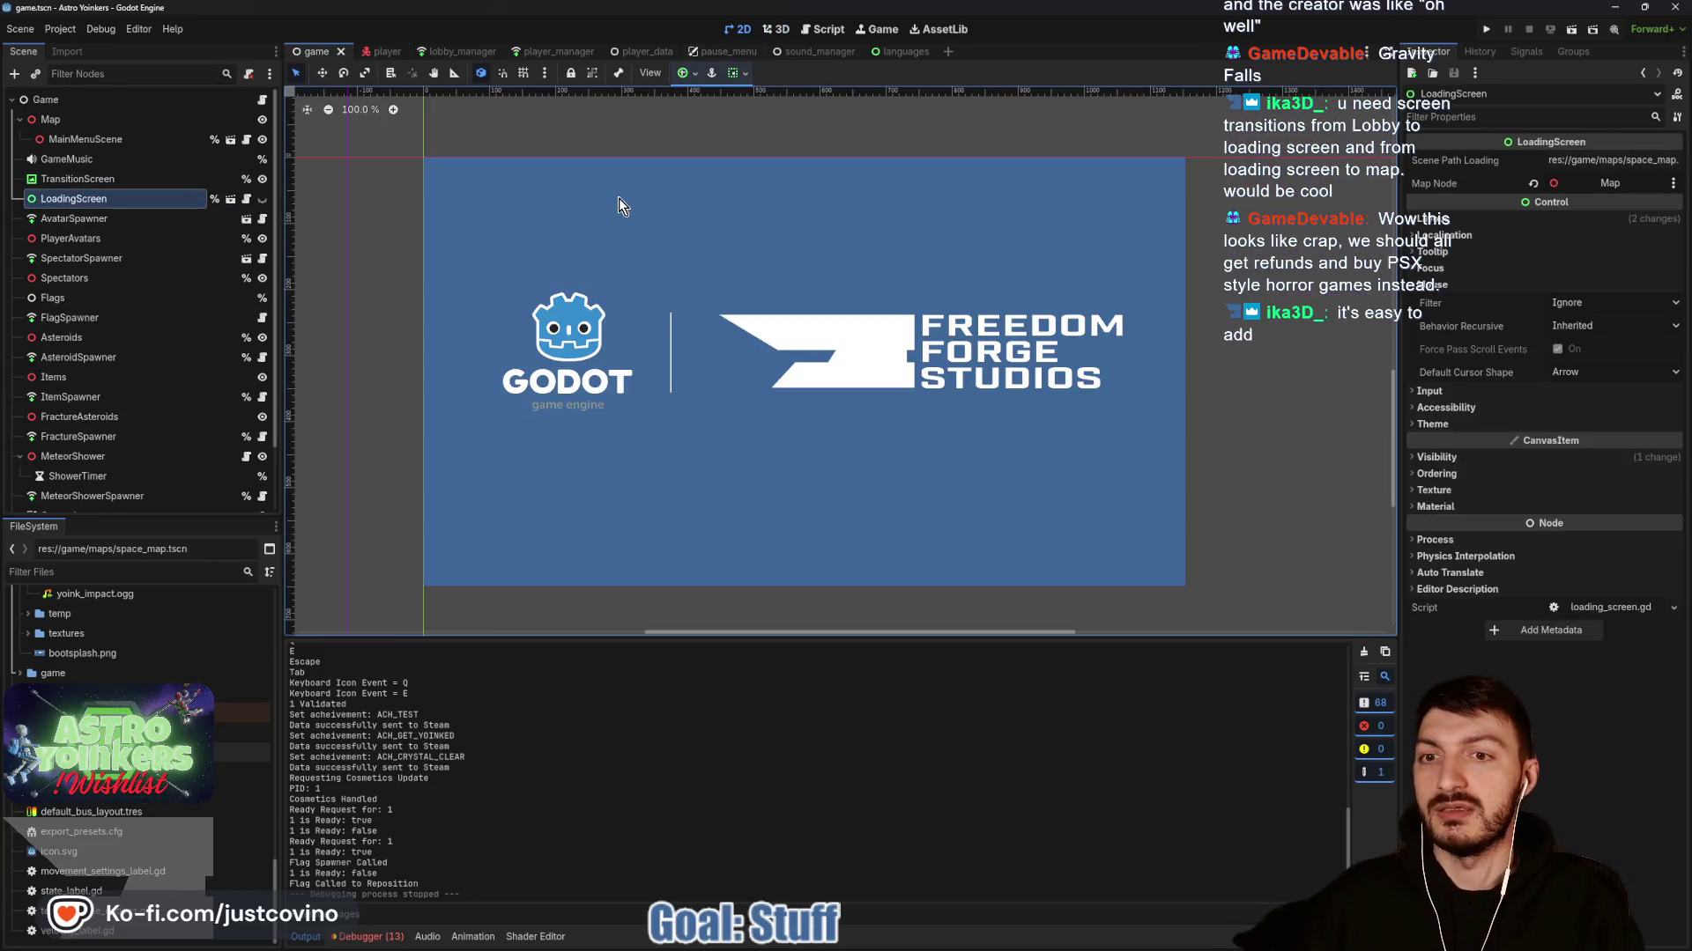
{"action": "left_click", "coordinate": [230, 199]}
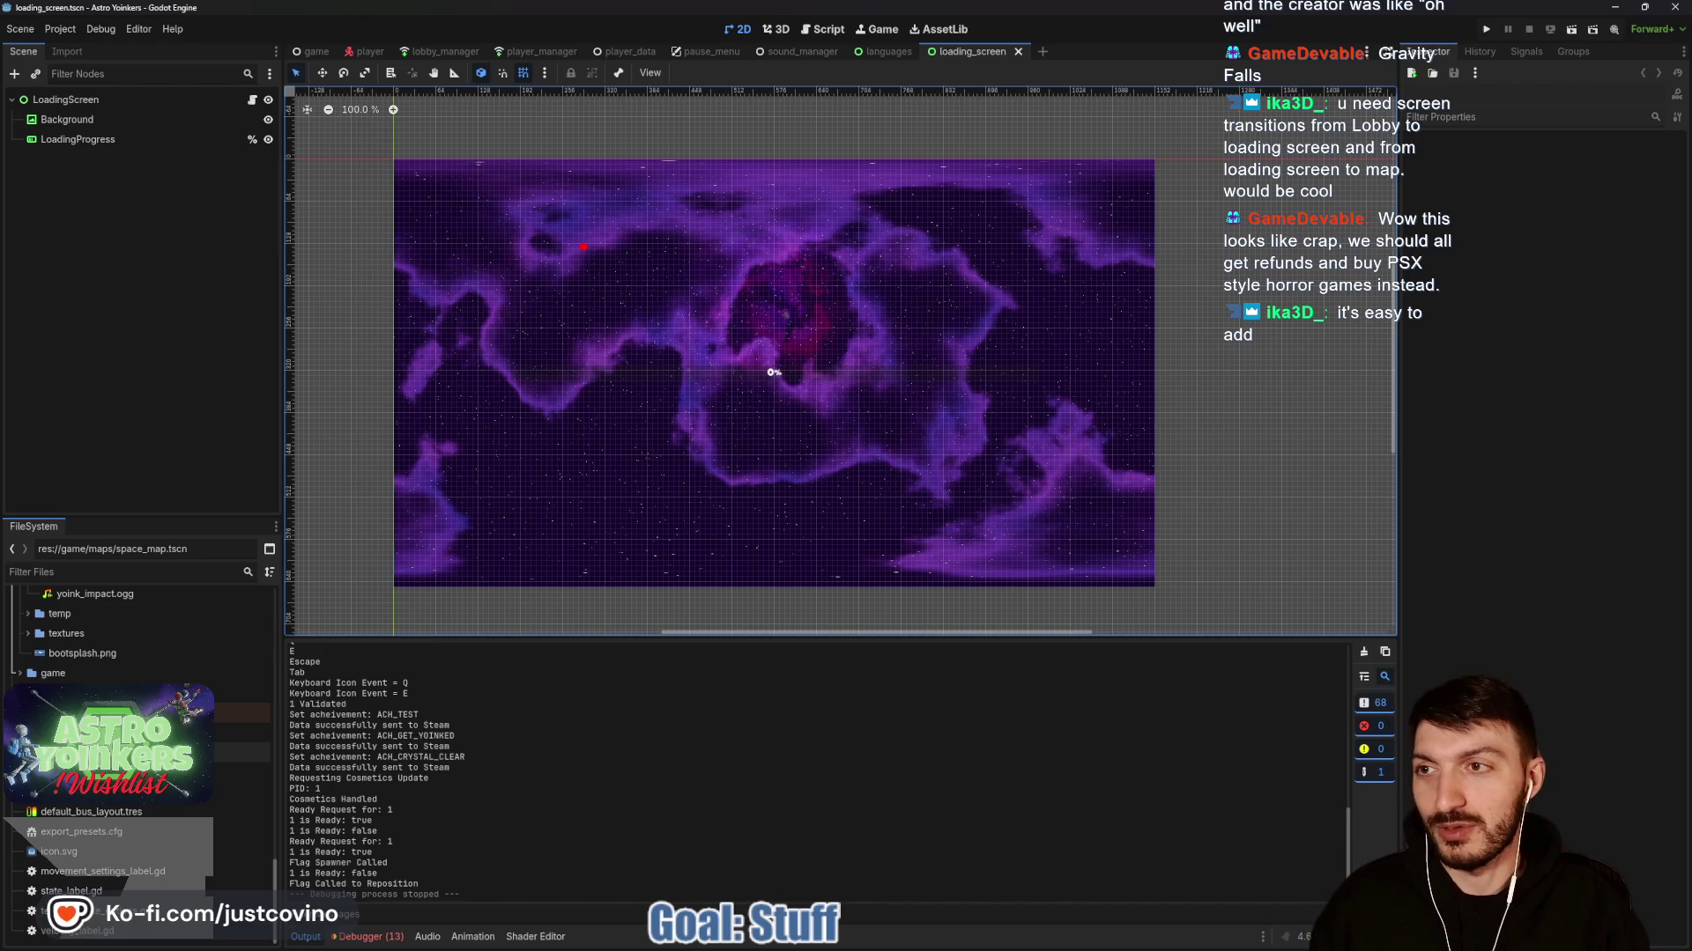
{"action": "left_click_drag", "start_coordinate": [570, 263], "coordinate": [503, 303]}
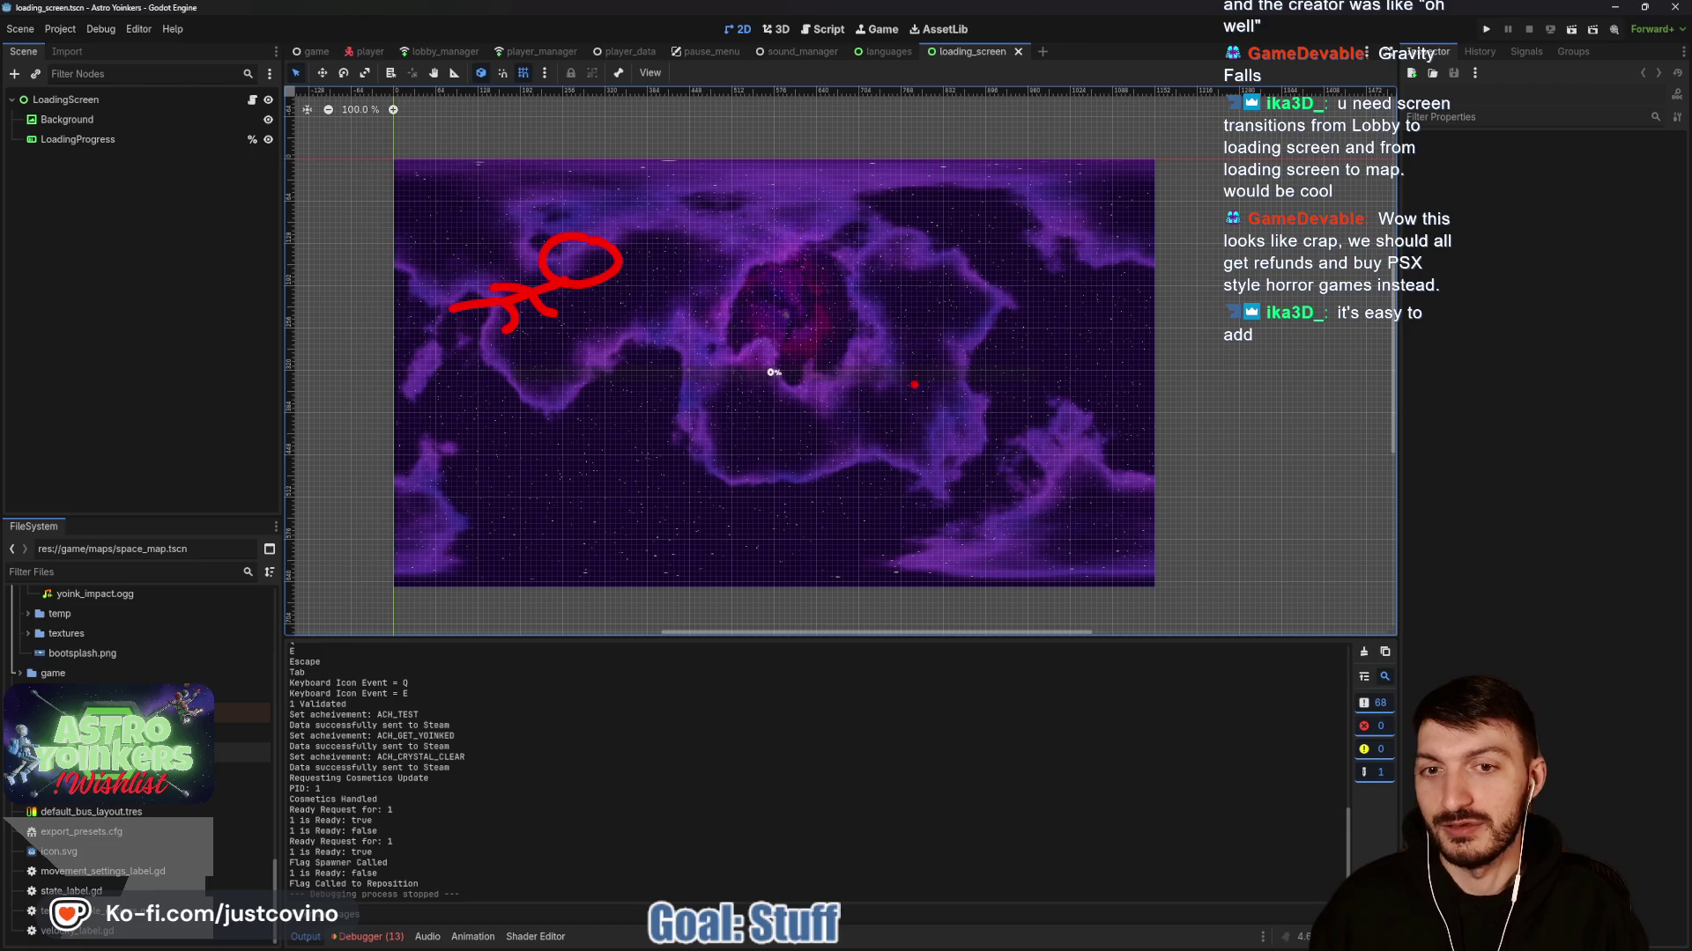
{"action": "left_click_drag", "start_coordinate": [932, 444], "coordinate": [929, 438]}
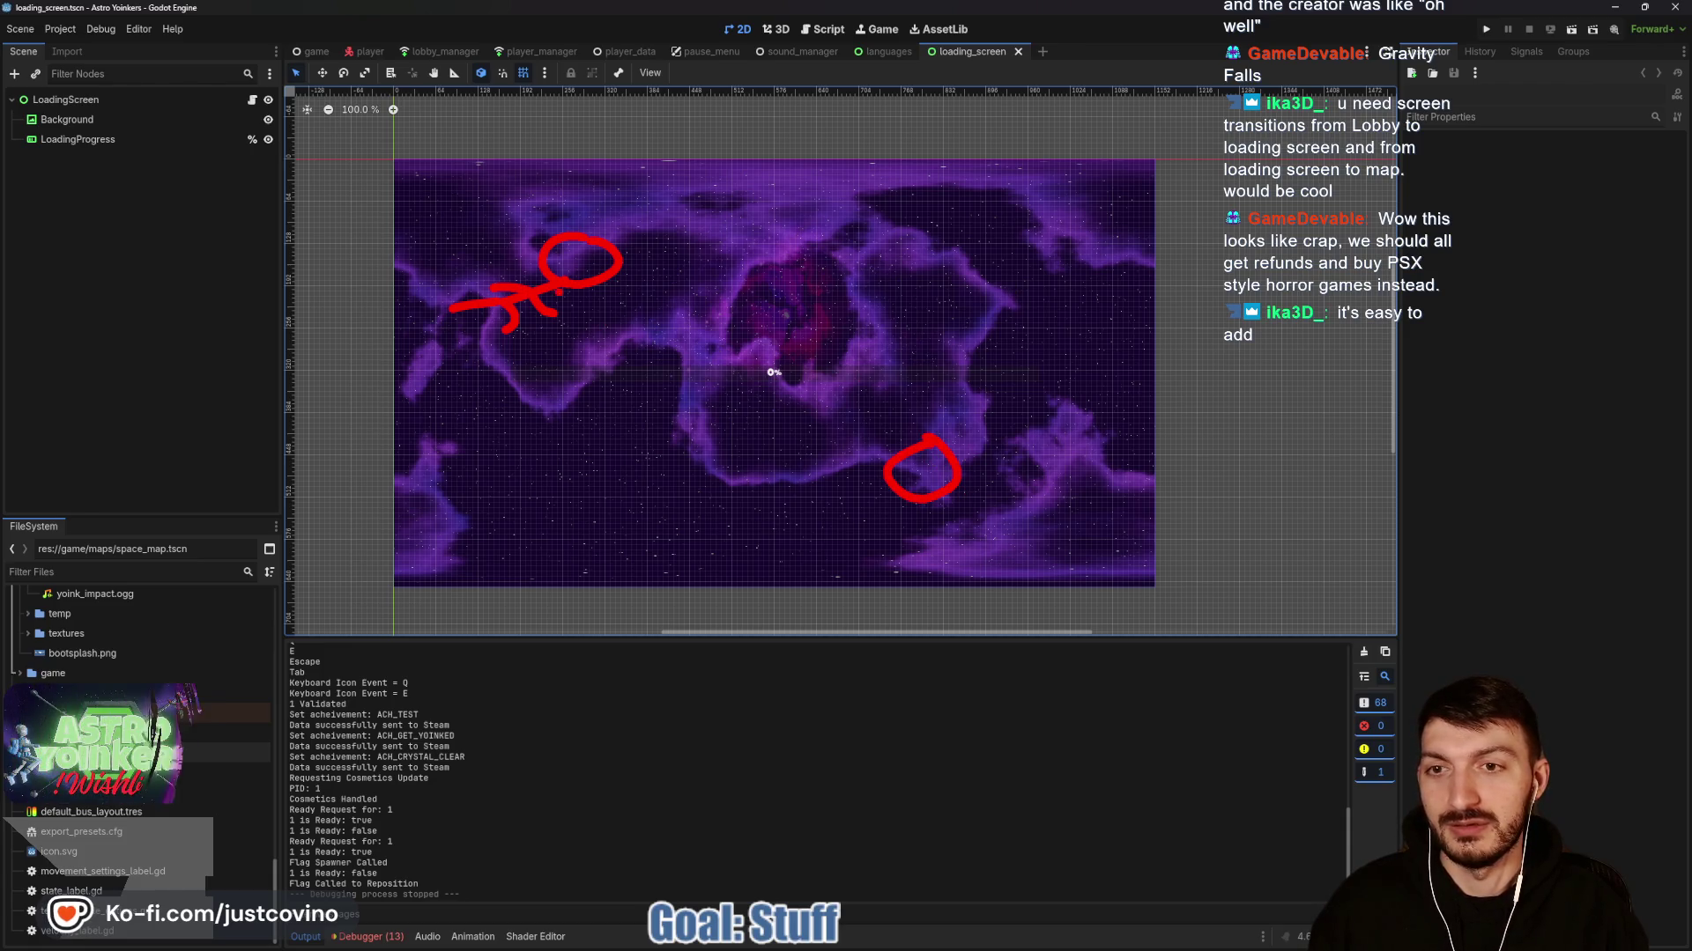
{"action": "left_click_drag", "start_coordinate": [647, 257], "coordinate": [886, 257]}
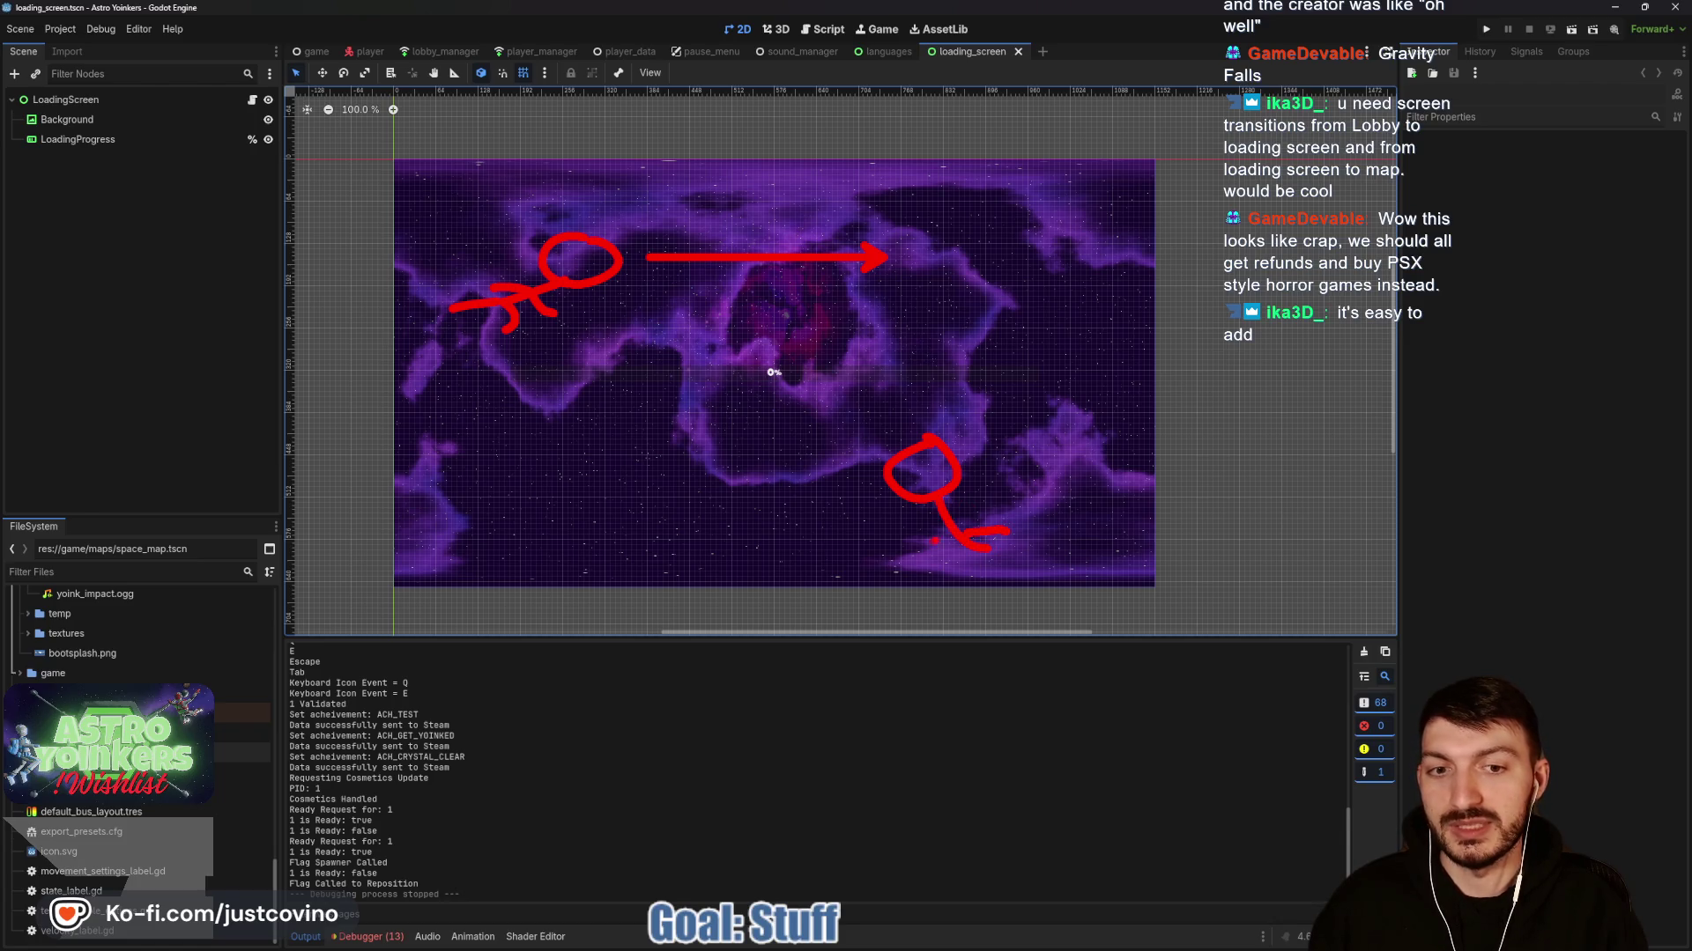
{"action": "left_click_drag", "start_coordinate": [969, 539], "coordinate": [1053, 604]}
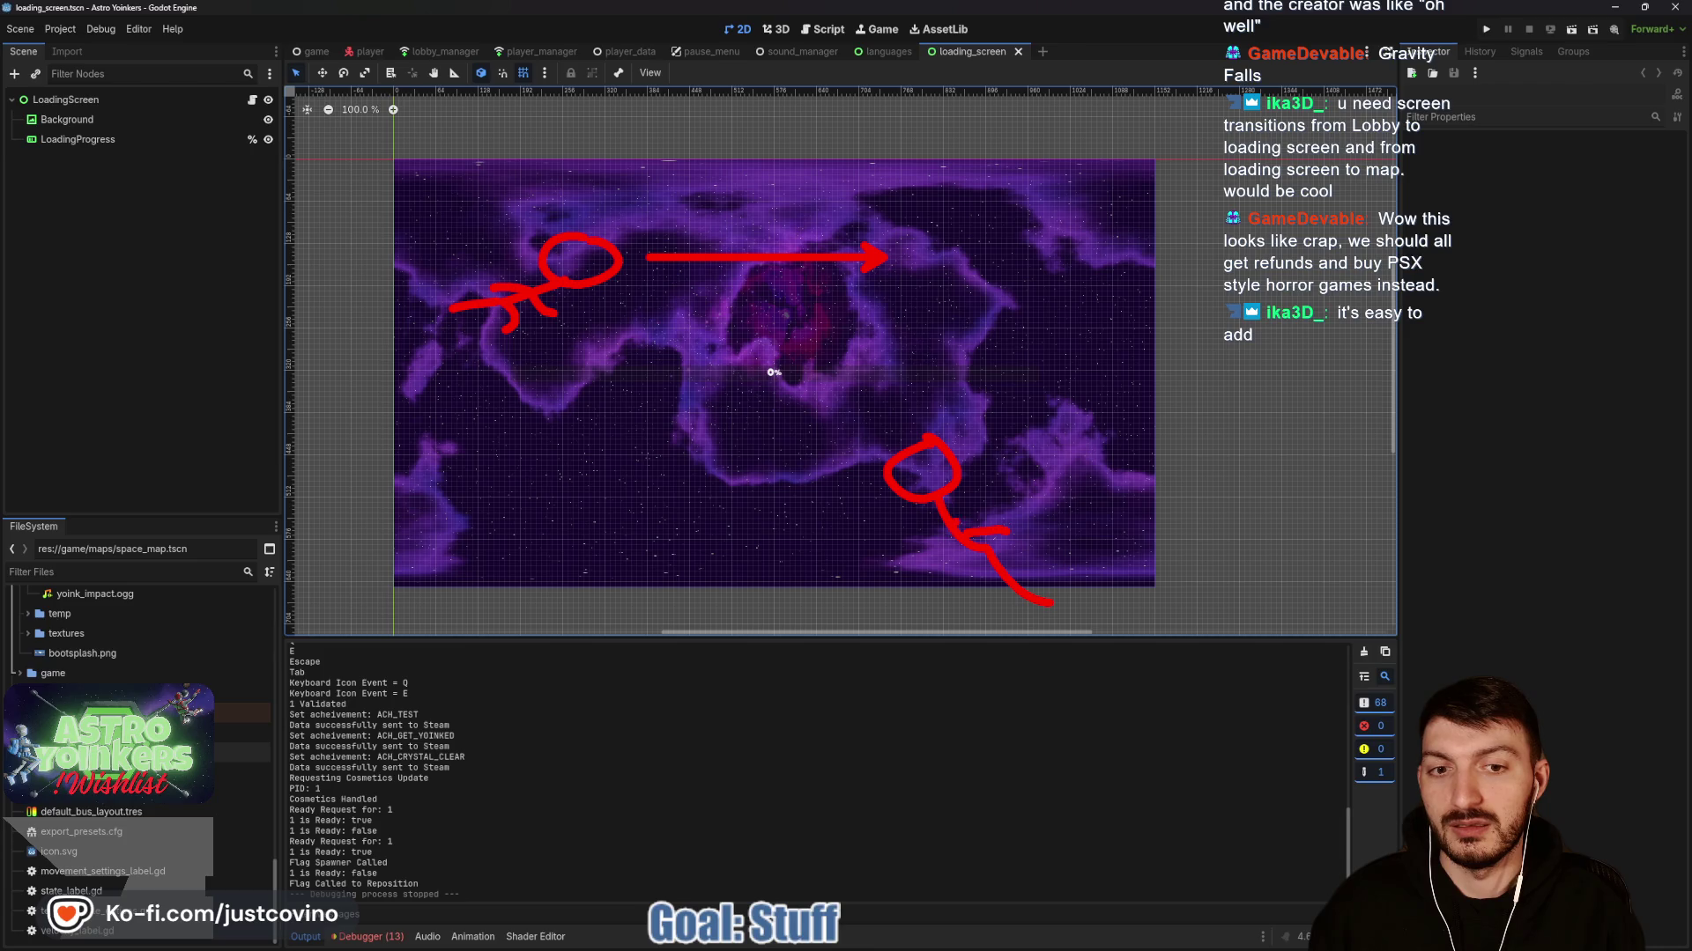
{"action": "left_click_drag", "start_coordinate": [956, 521], "coordinate": [1007, 508]}
{"action": "left_click_drag", "start_coordinate": [980, 569], "coordinate": [1006, 612]}
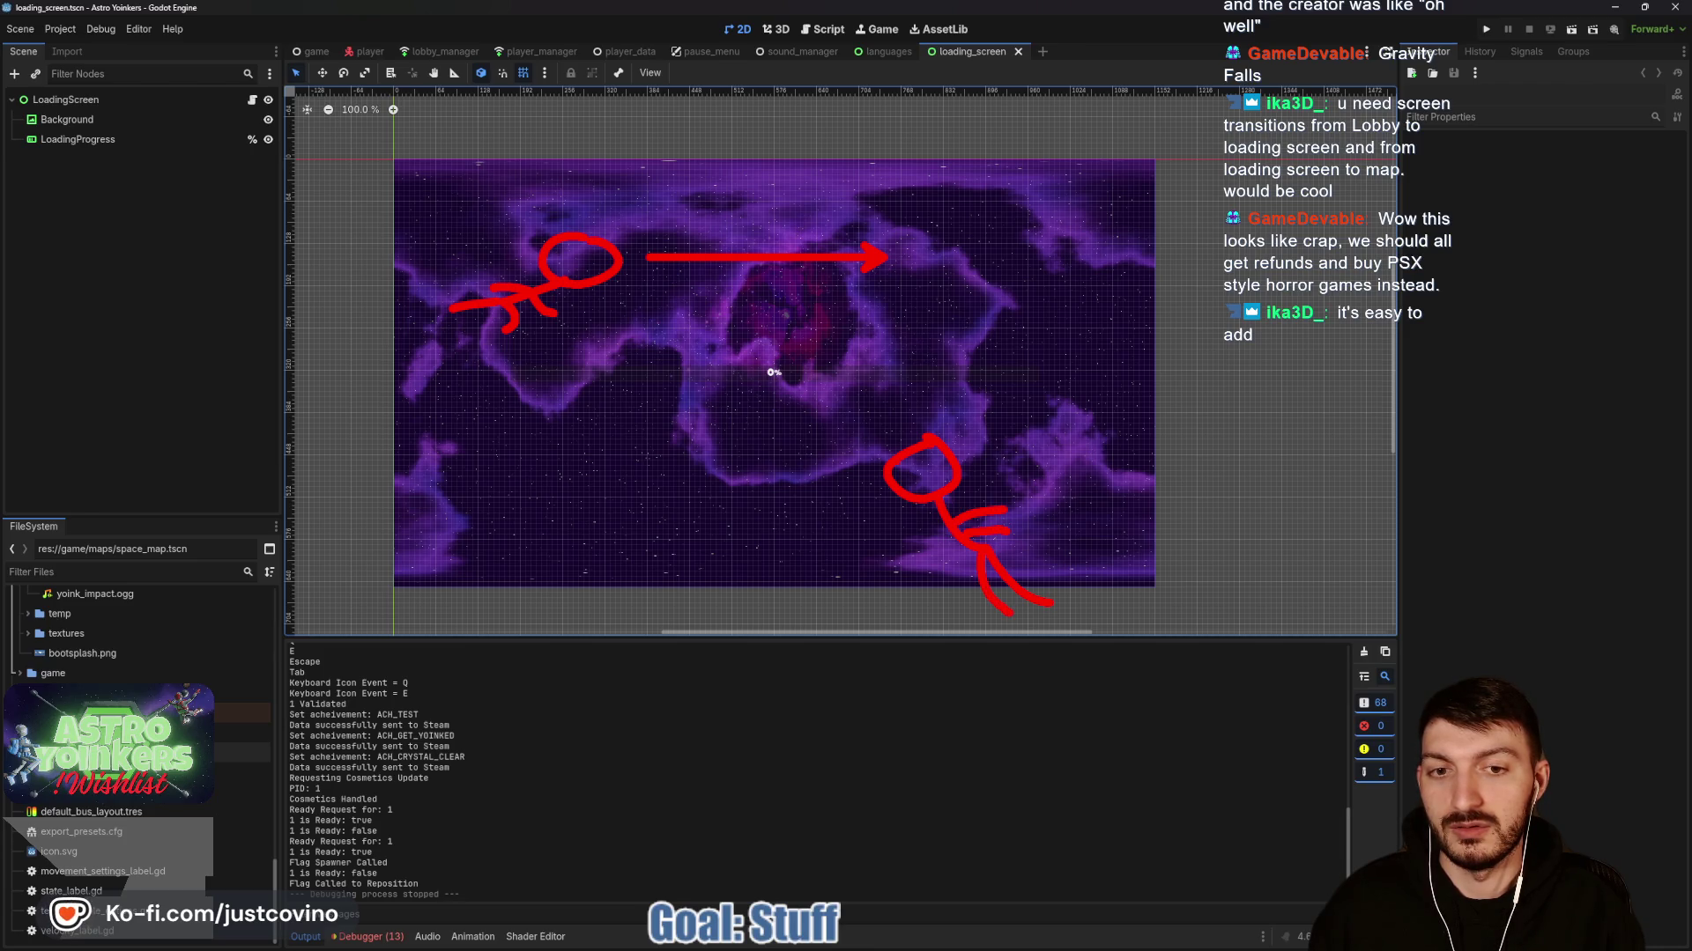
{"action": "mouse_move", "coordinate": [861, 477]}
{"action": "left_mouse_down"}
{"action": "mouse_move", "coordinate": [753, 480]}
{"action": "mouse_move", "coordinate": [747, 496]}
{"action": "left_mouse_up"}
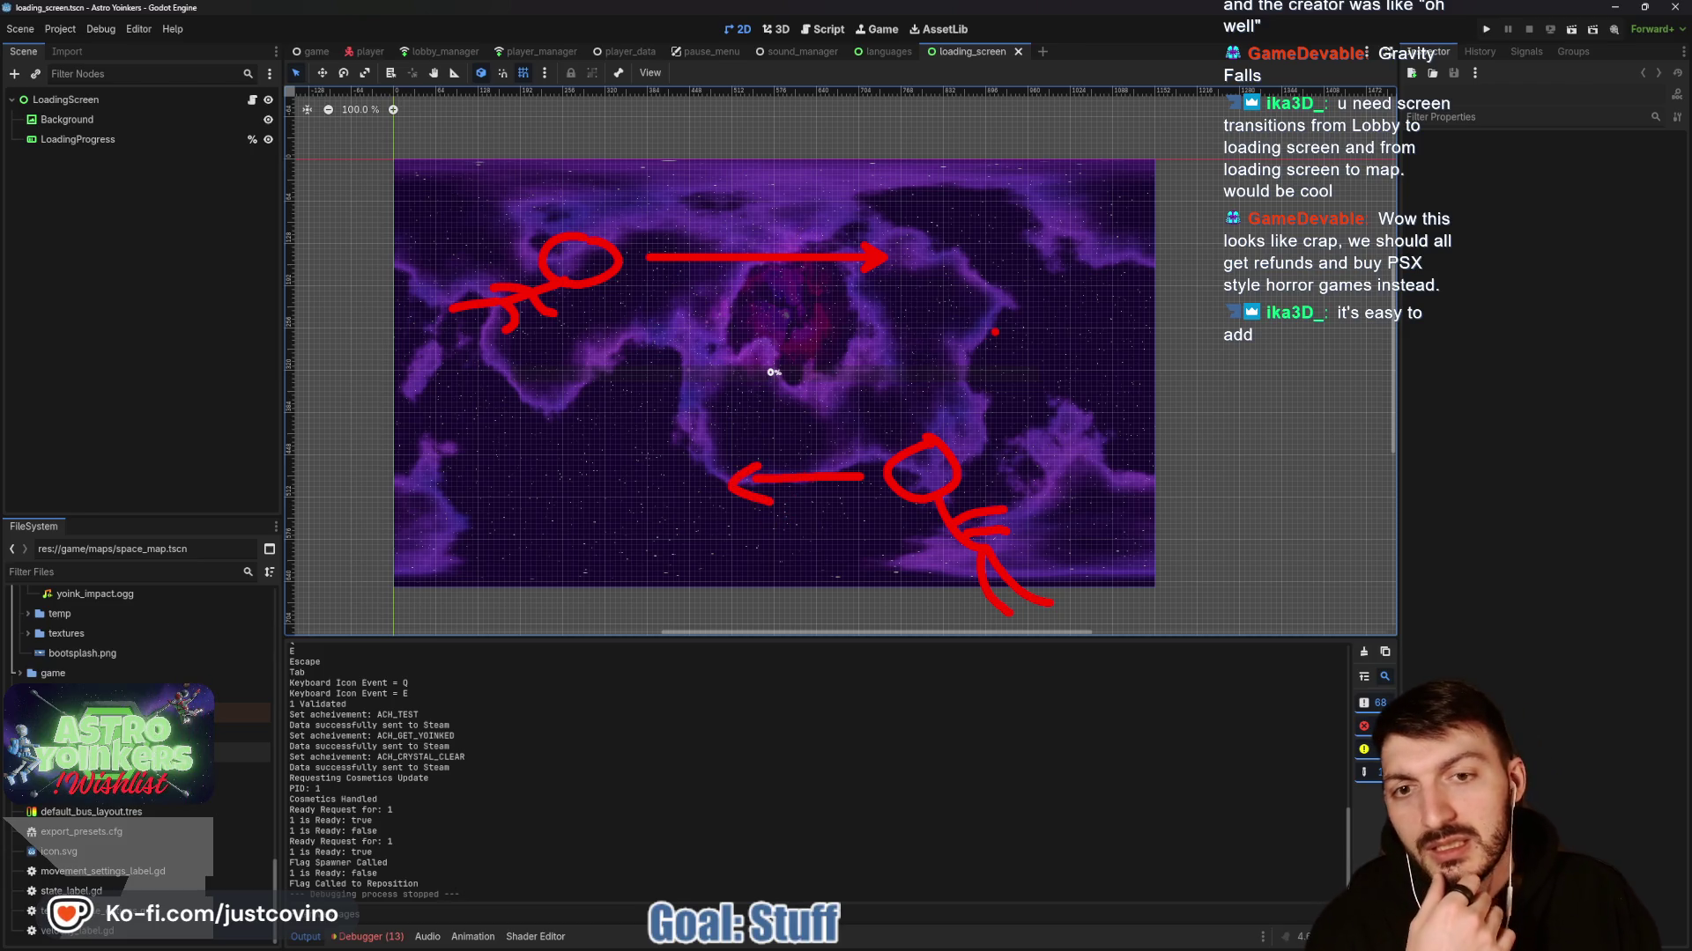
{"action": "left_click_drag", "start_coordinate": [562, 471], "coordinate": [1126, 331]}
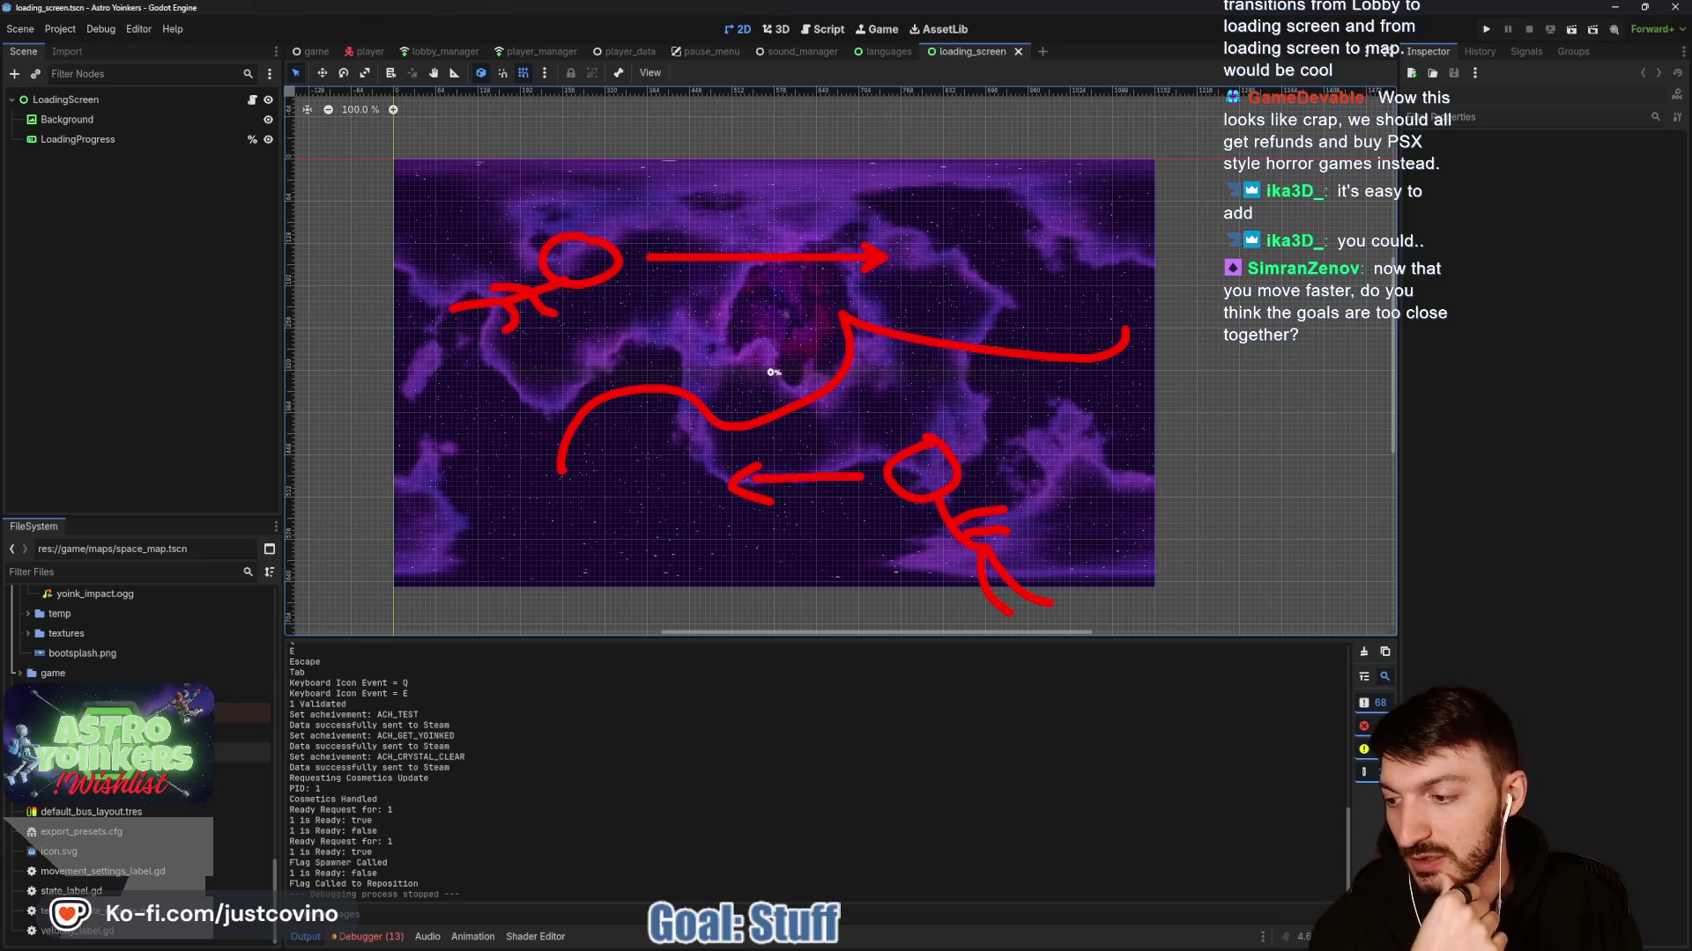
{"action": "key", "text": "Escape"}
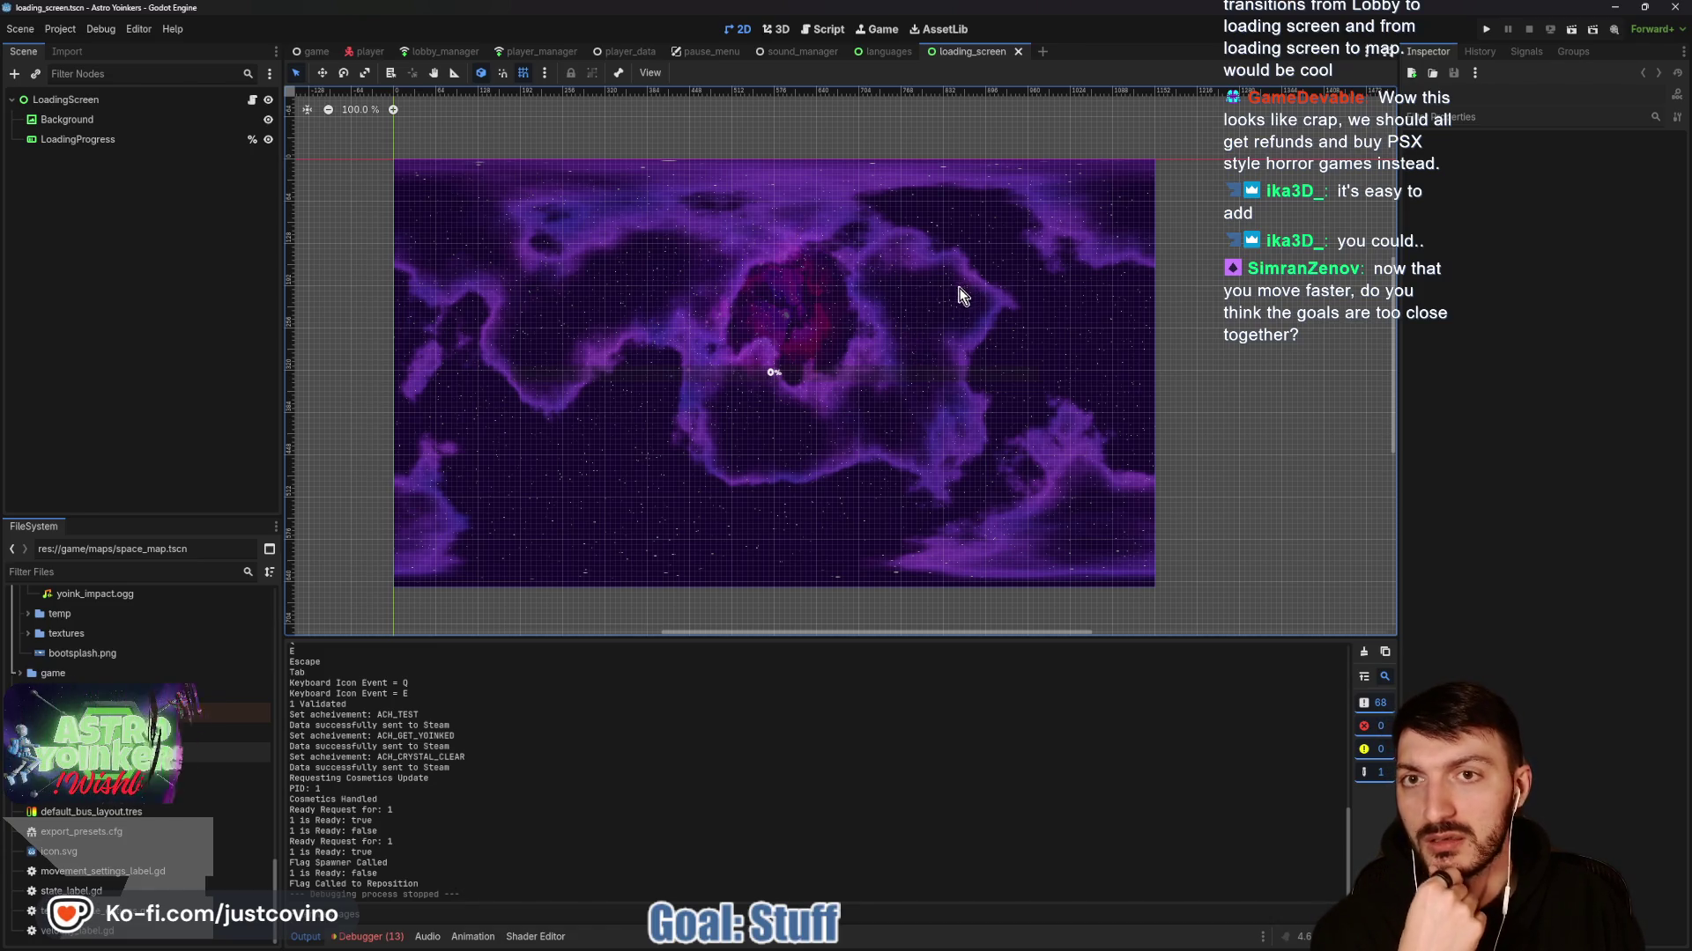
Review the errors and warnings list in the debugger panel, then hide the panel.
{"action": "left_click", "coordinate": [367, 937]}
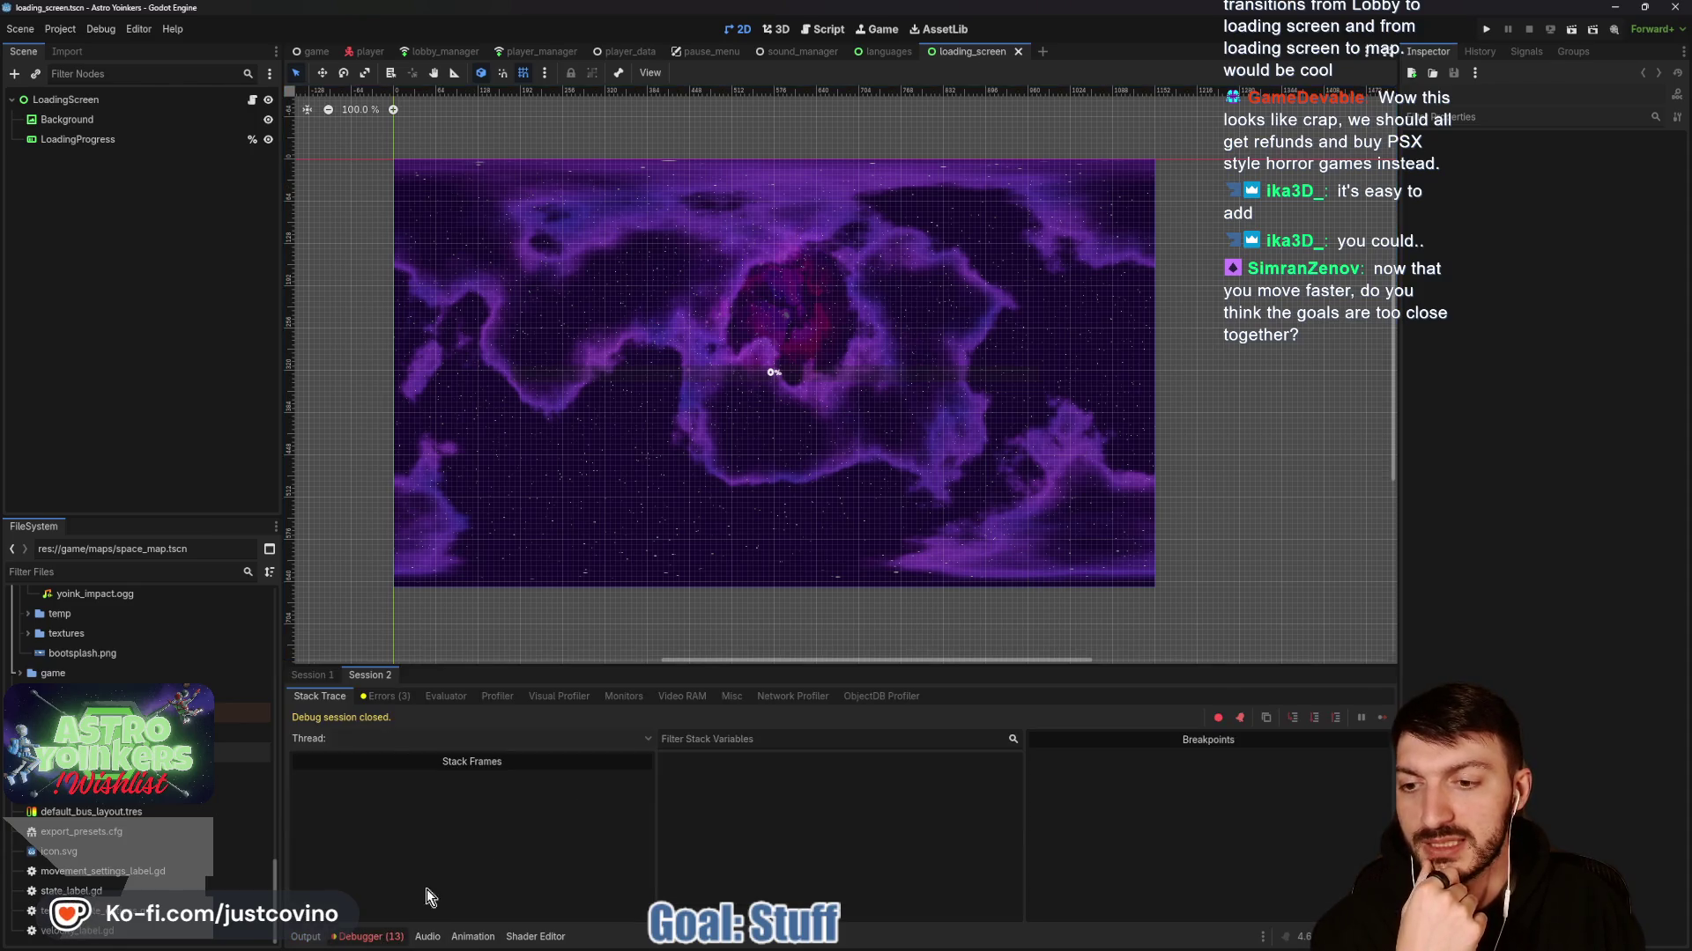
{"action": "left_click", "coordinate": [385, 696]}
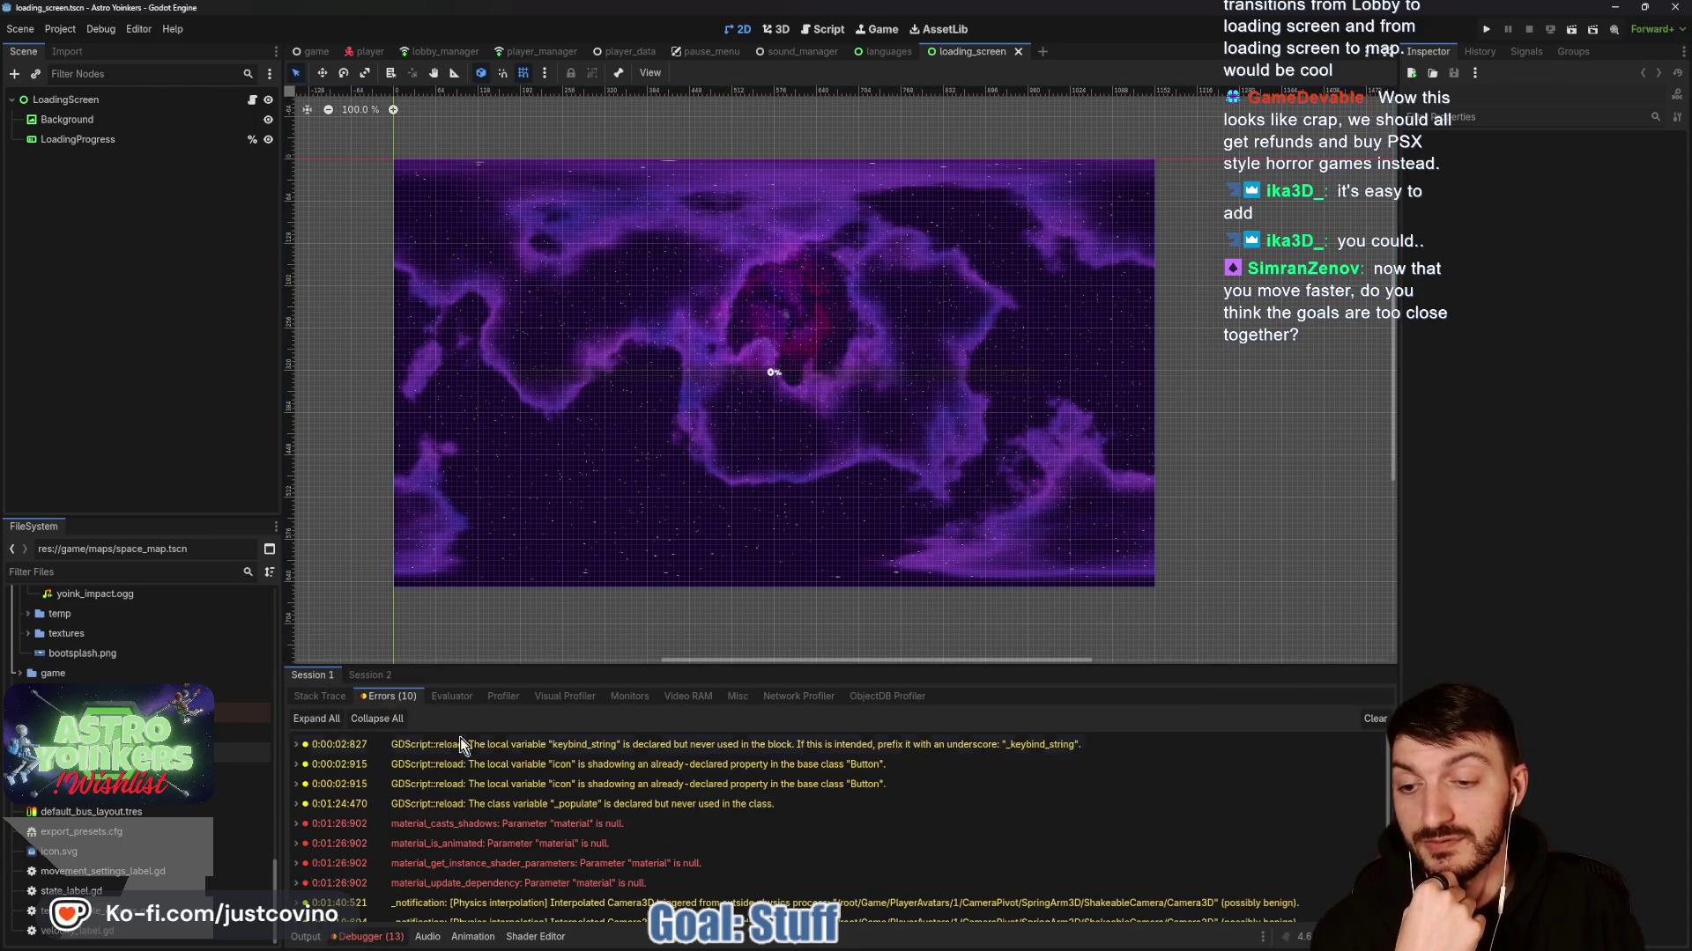
{"action": "scroll", "coordinate": [897, 819], "scroll_direction": "down", "scroll_amount": 1}
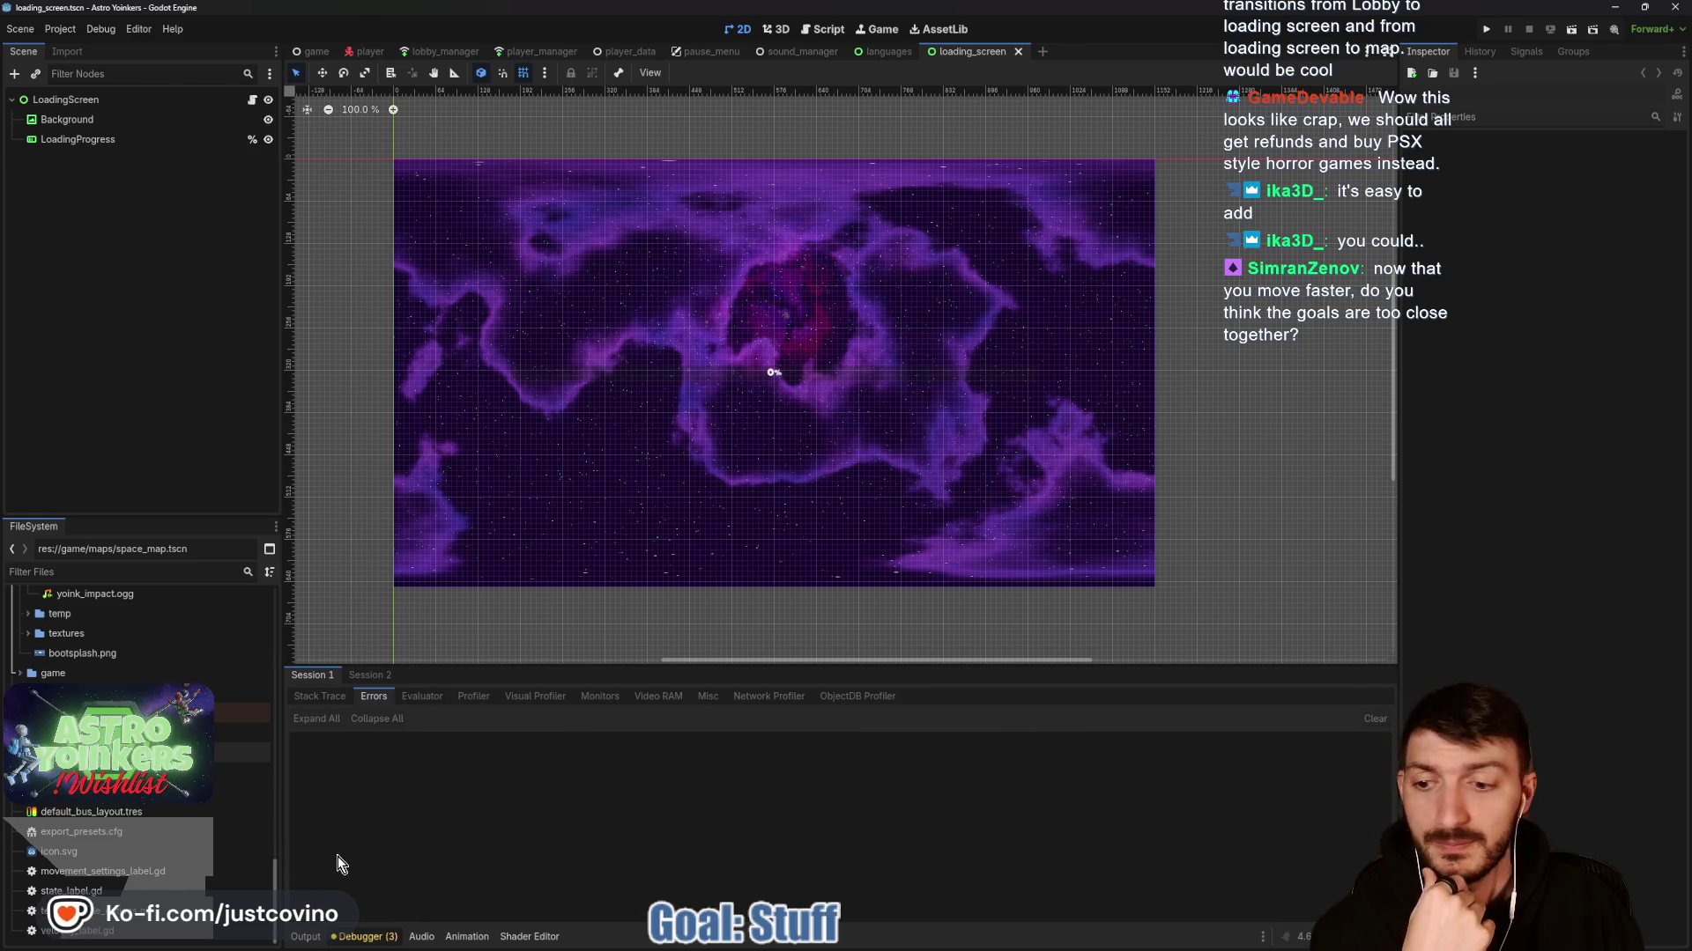
{"action": "left_click", "coordinate": [304, 937]}
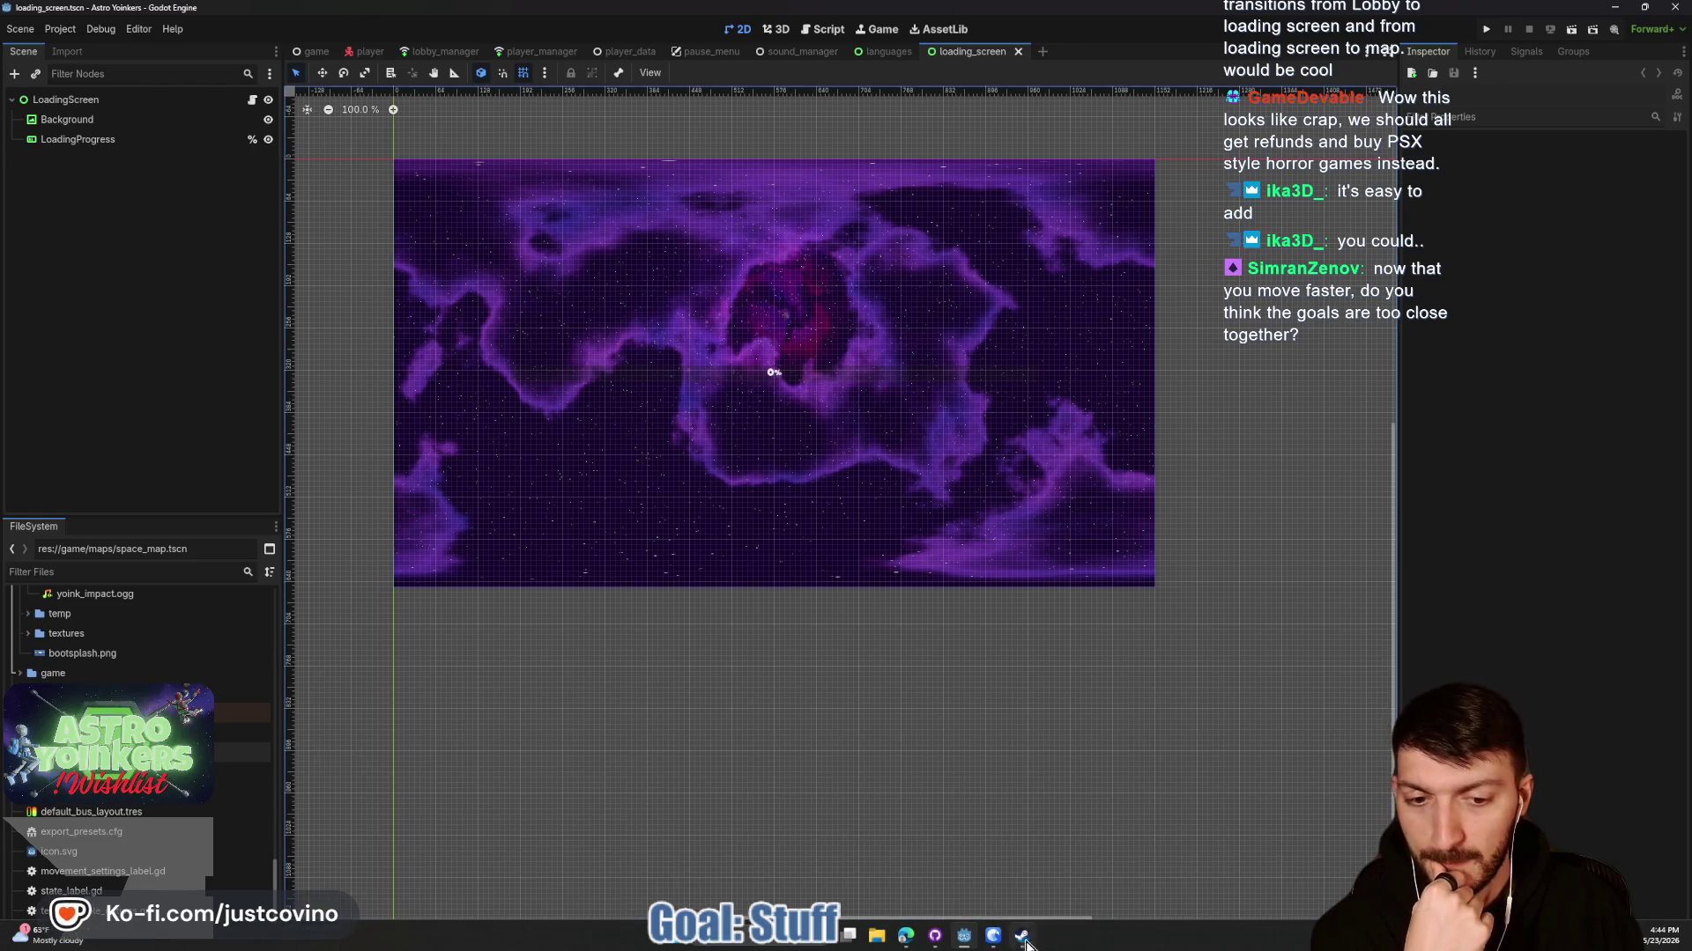
Shift the canvas view, close the Google Sheets window, and leave the loading screen scene.
{"action": "mouse_move", "coordinate": [992, 941]}
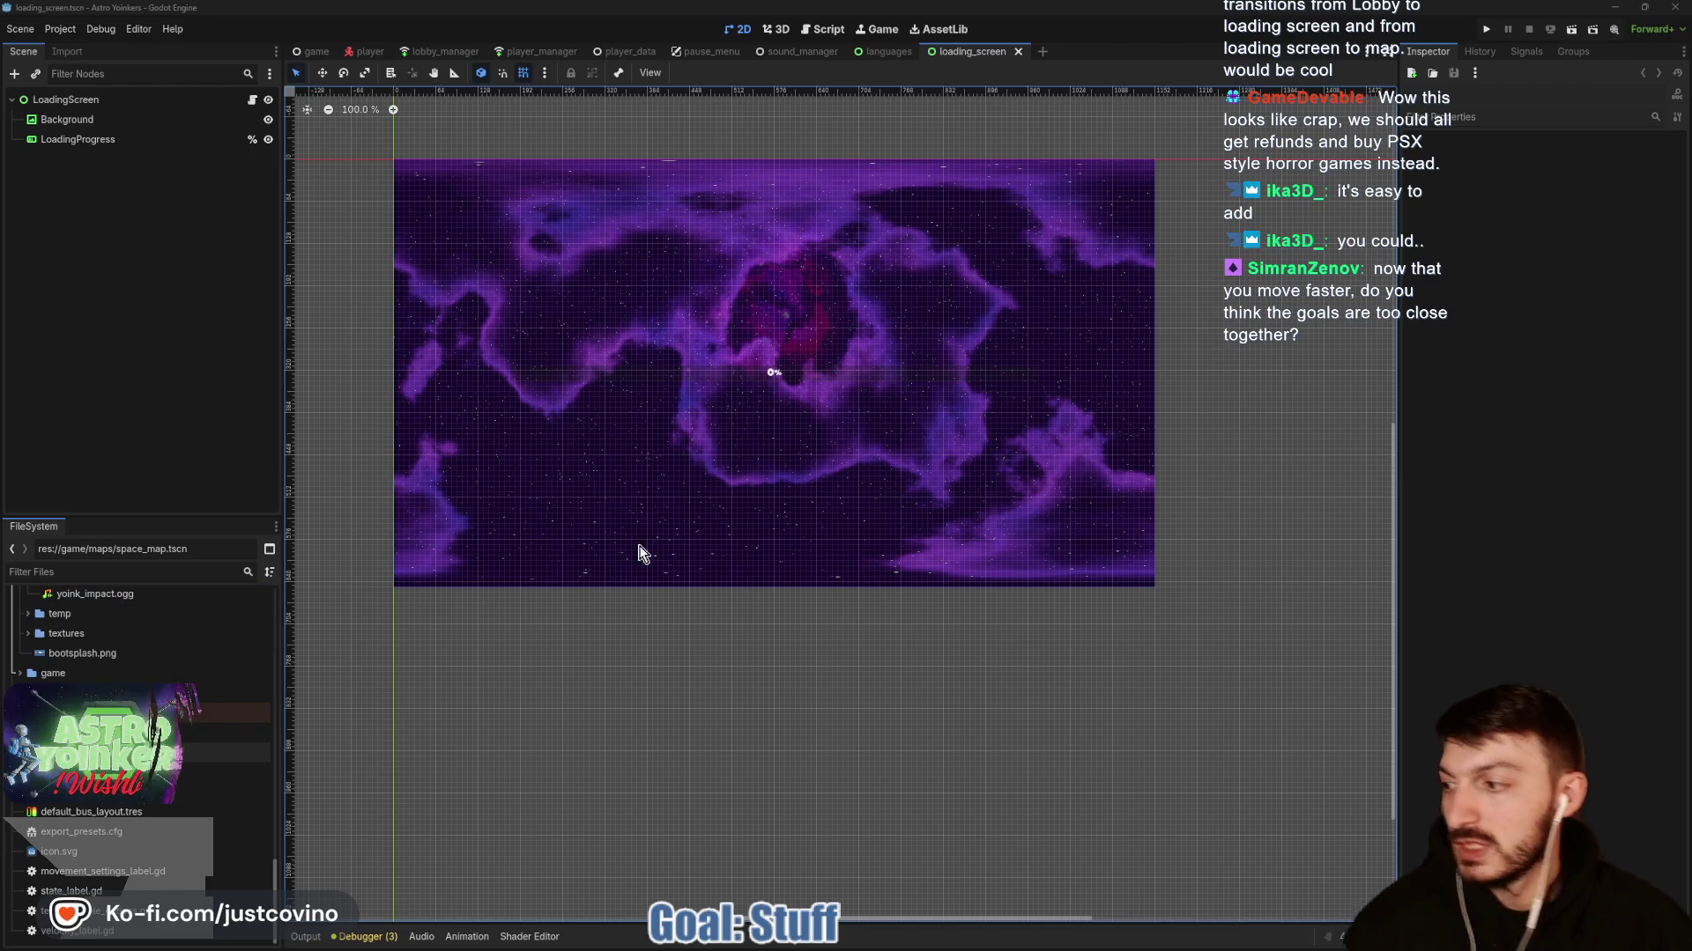
{"action": "left_click_drag", "start_coordinate": [691, 453], "coordinate": [725, 491]}
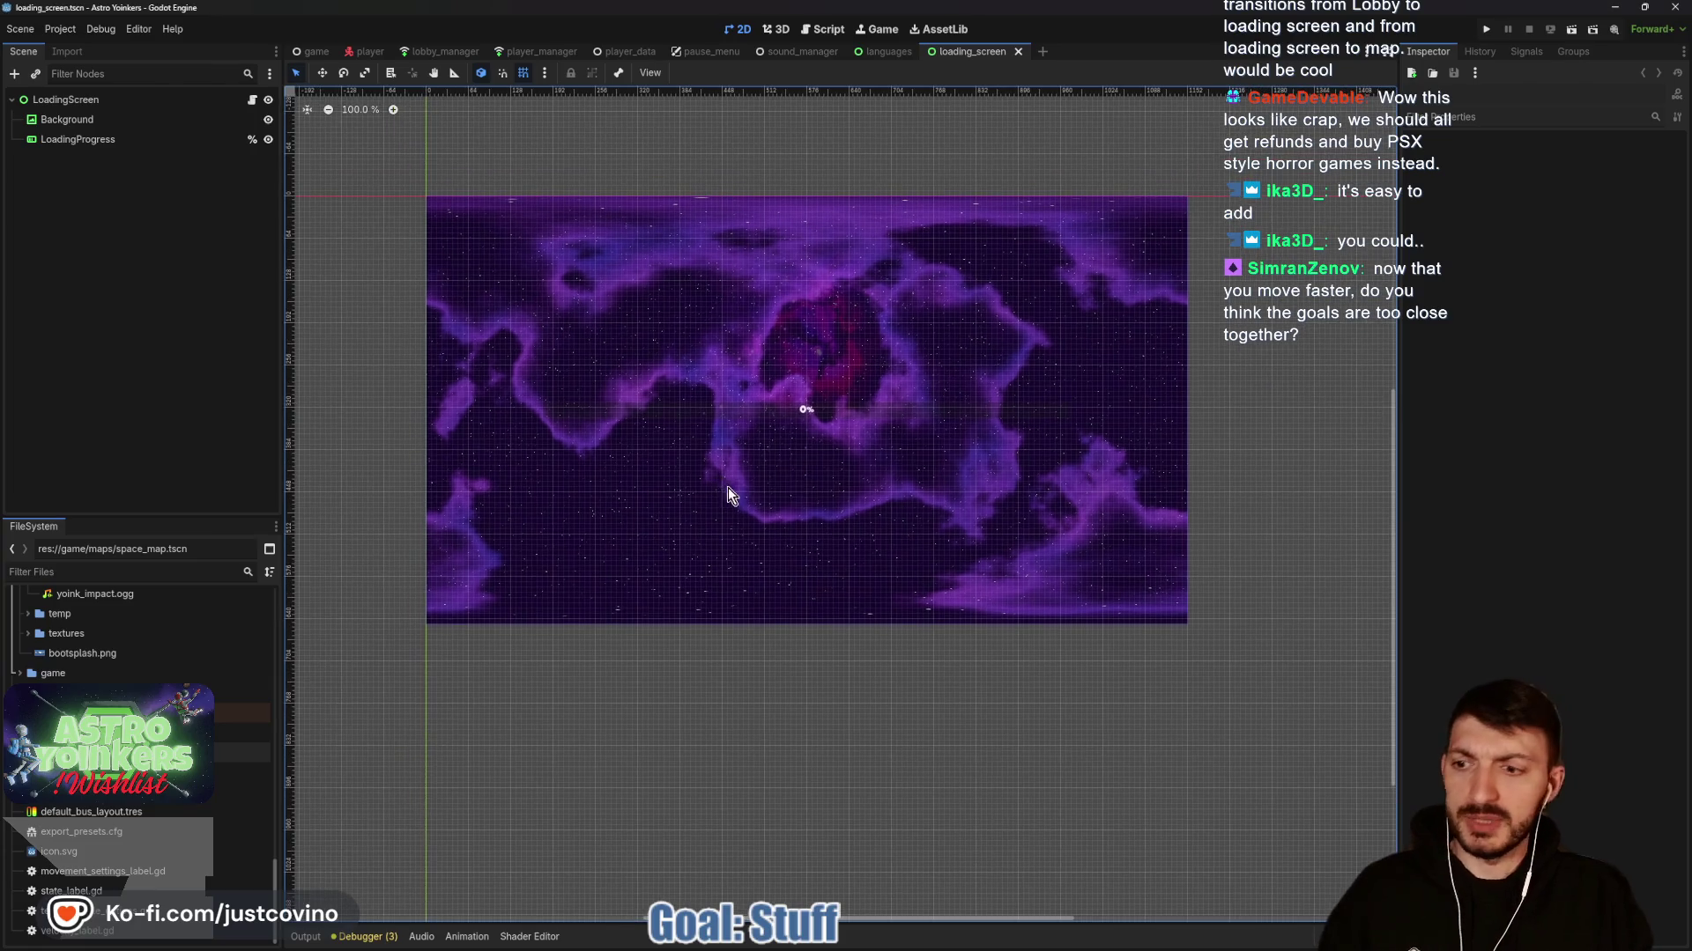
{"action": "mouse_move", "coordinate": [919, 947]}
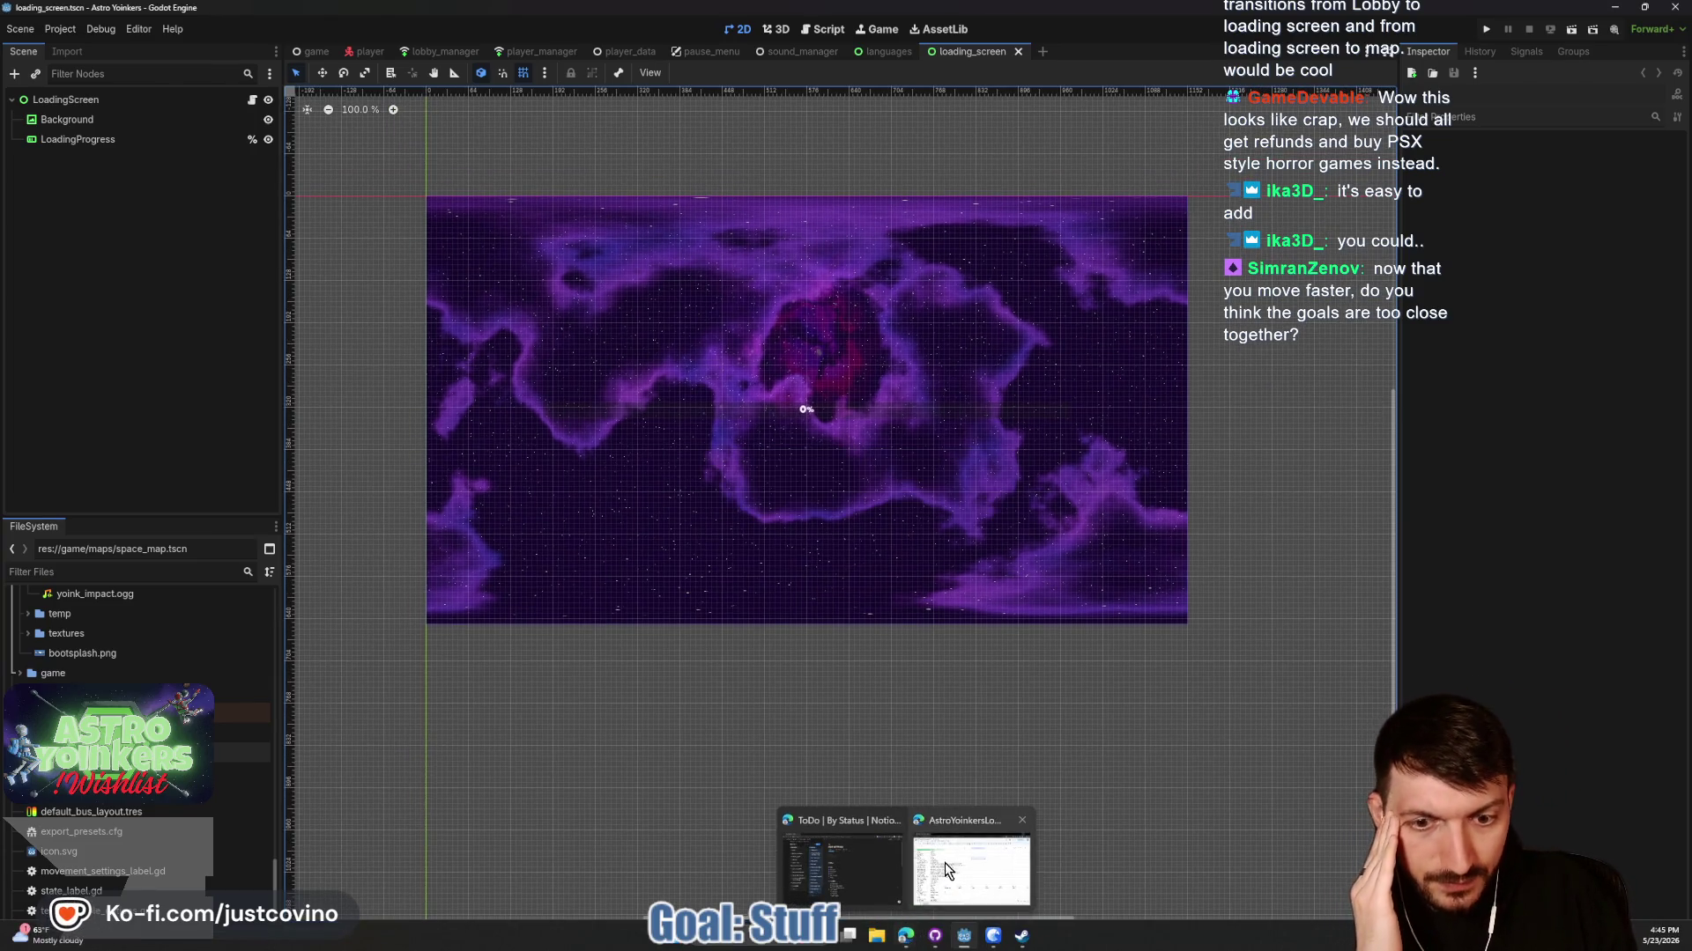
{"action": "left_click", "coordinate": [944, 863]}
{"action": "left_click", "coordinate": [357, 162]}
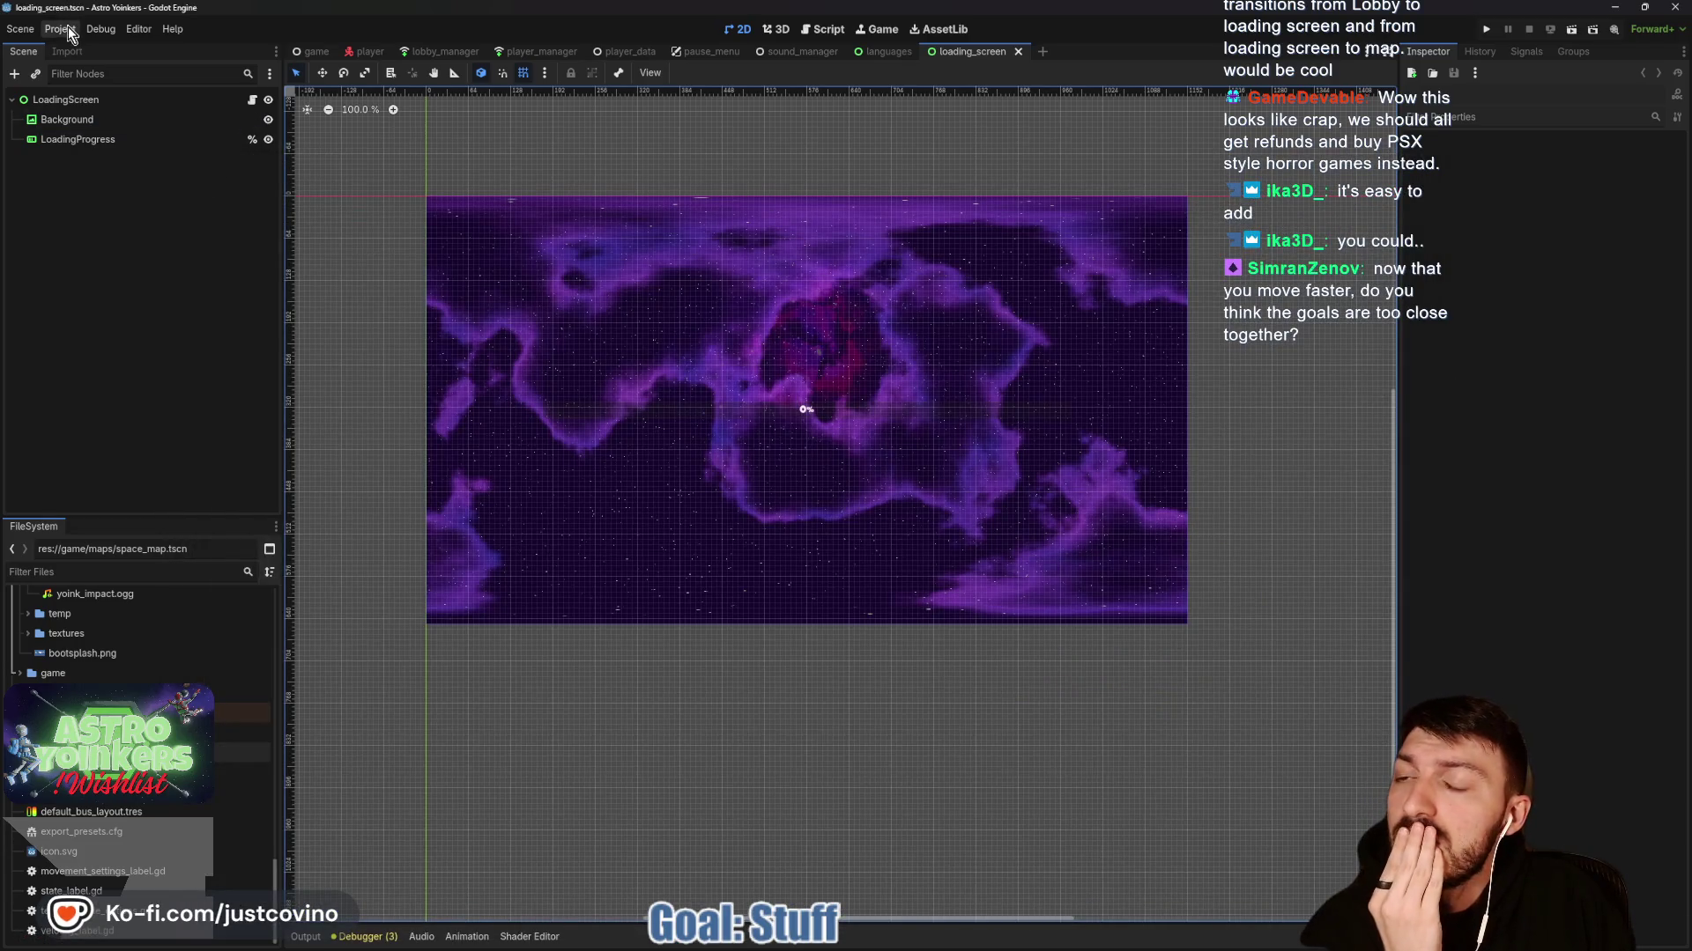
{"action": "left_click", "coordinate": [315, 53]}
In lobby_manager.gd, change the line 17 backend default from BACKEND.ENET to BACKEND.STEAM.
{"action": "left_click", "coordinate": [451, 53]}
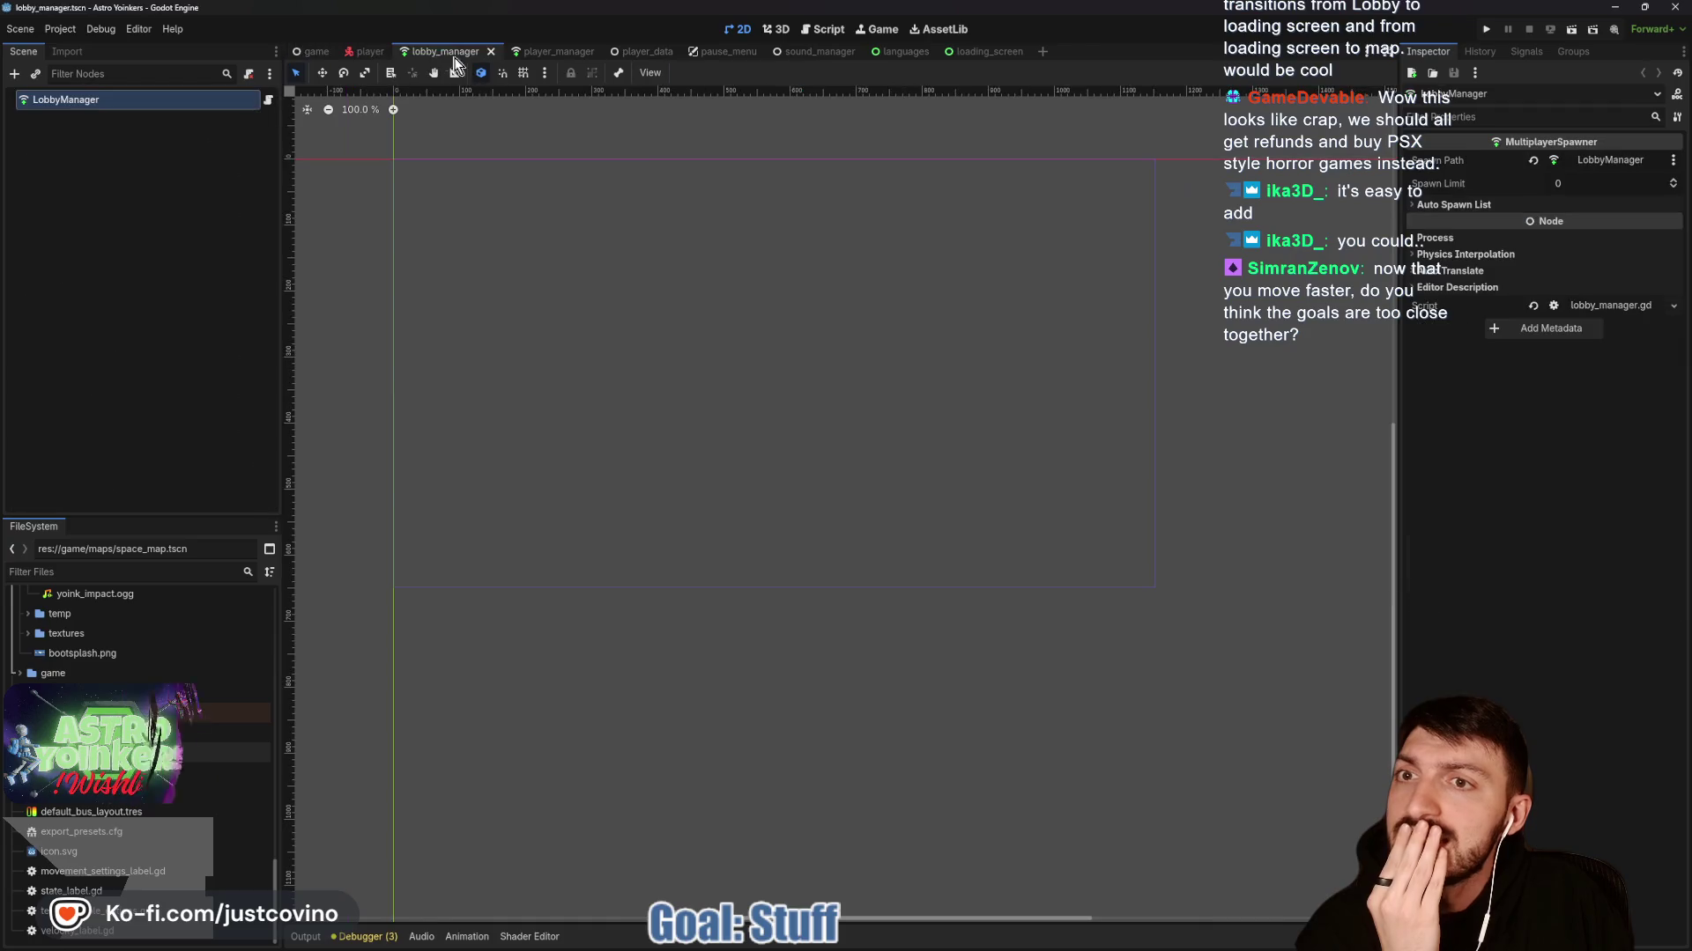
{"action": "left_click", "coordinate": [823, 29]}
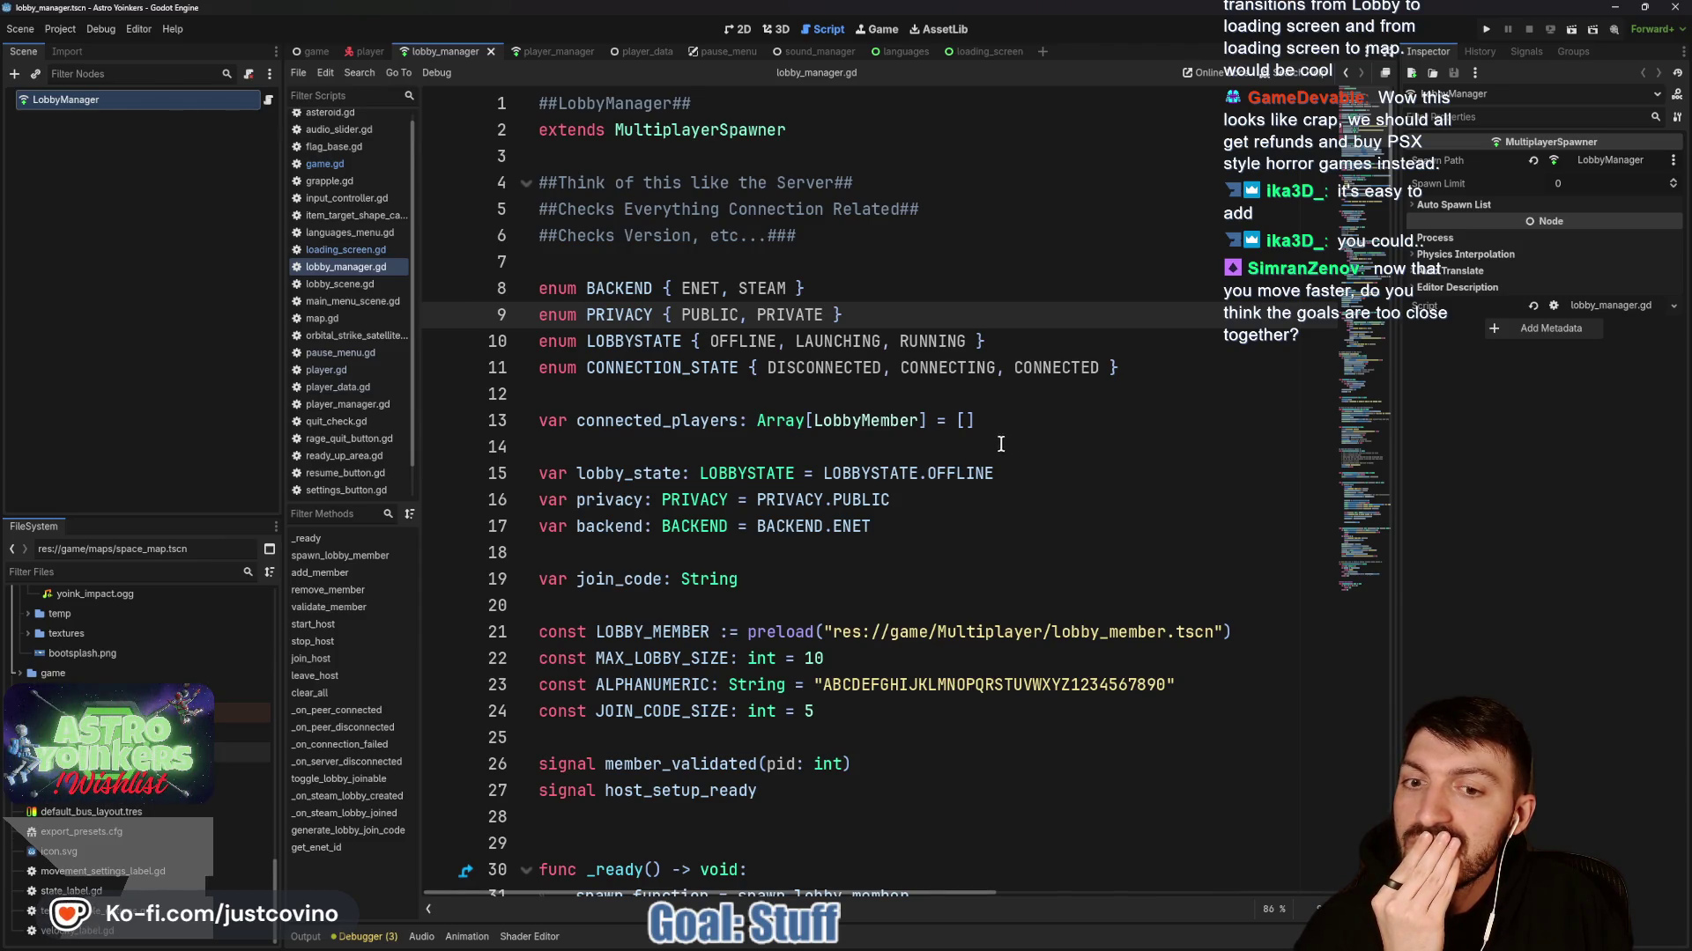
{"action": "double_click", "coordinate": [877, 525]}
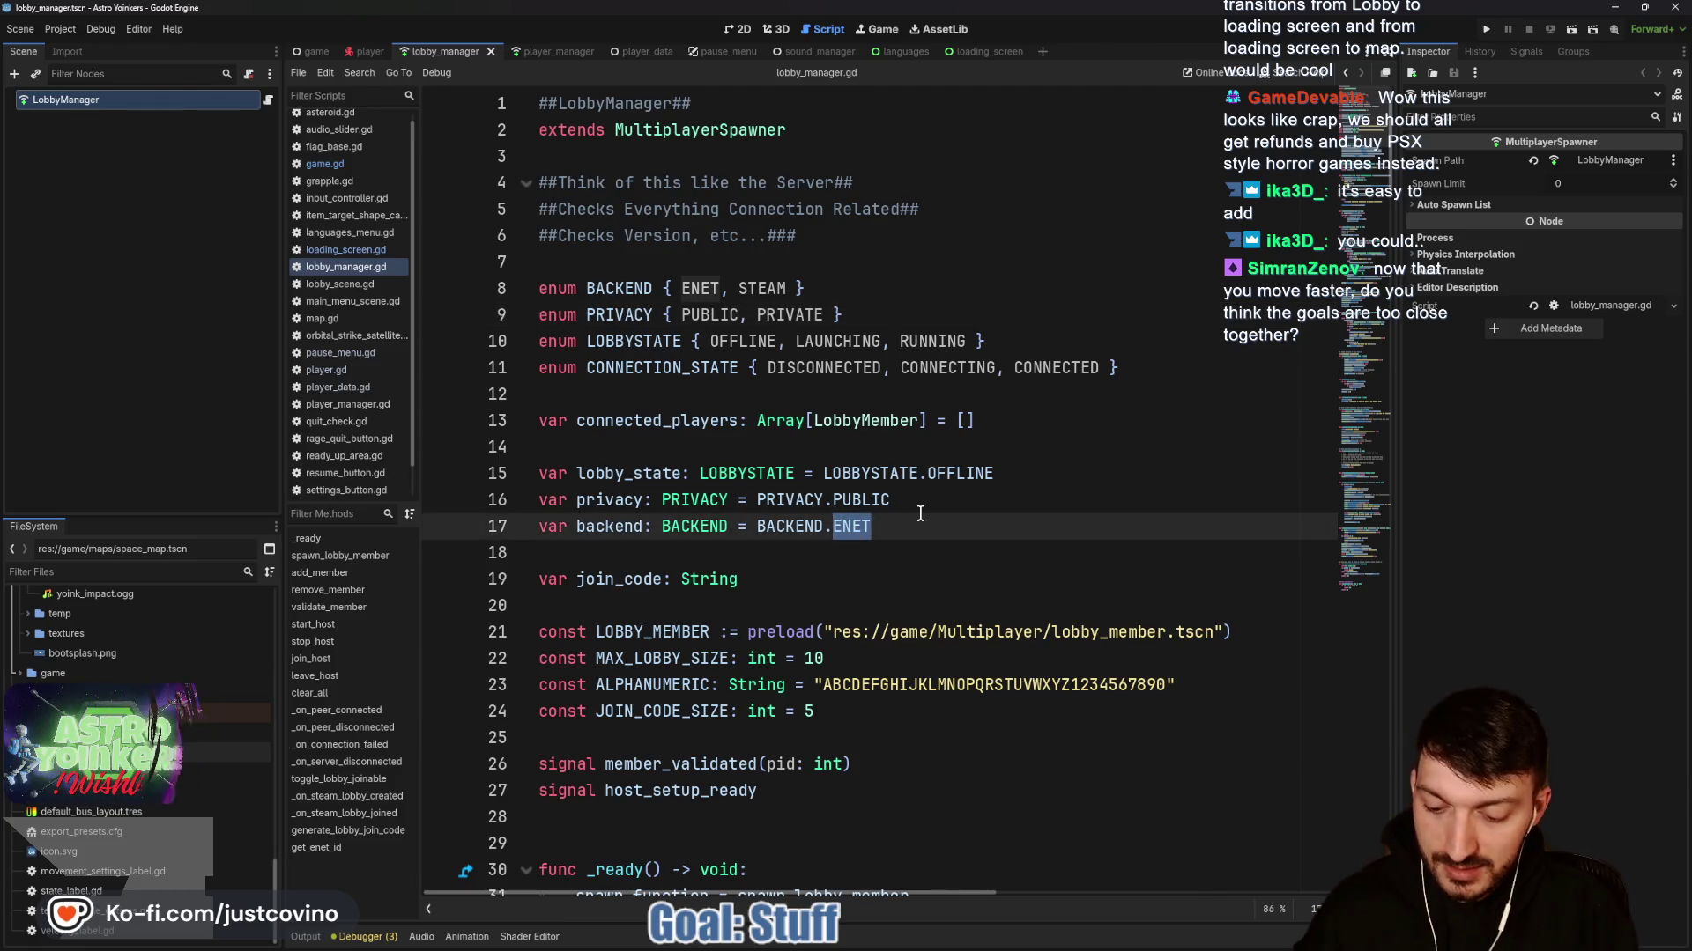
{"action": "type", "text": "STEA"}
{"action": "key", "text": "Return"}
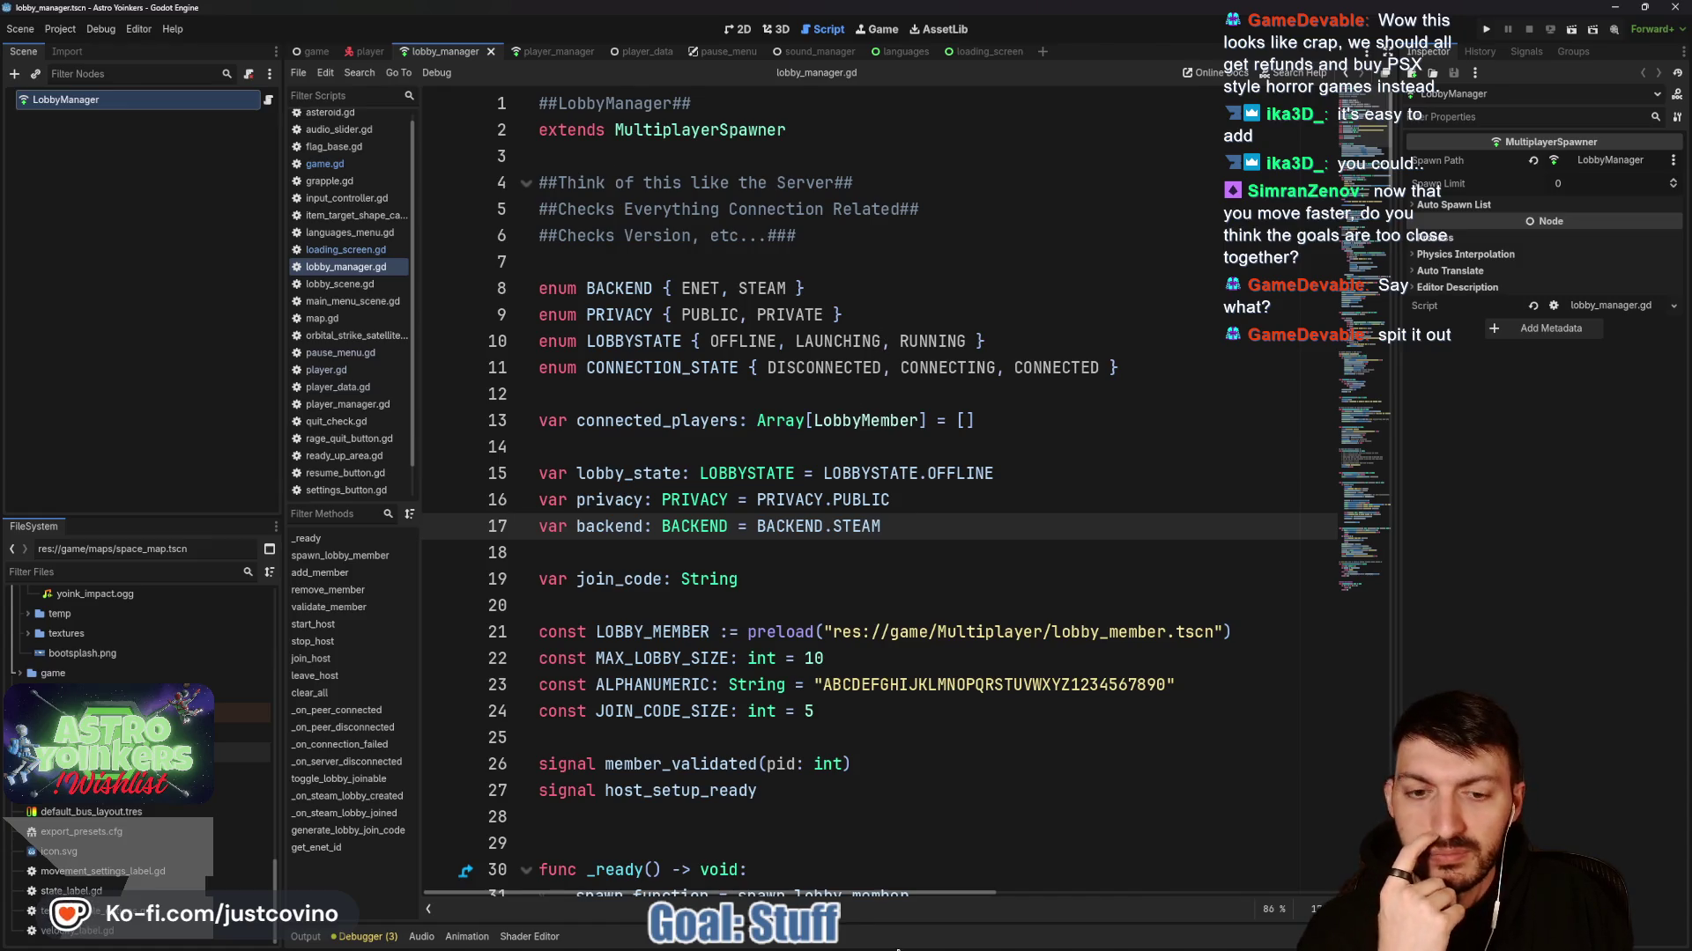
In the Notion ToDo board, preview the New Grapple Design task, then close the preview.
{"action": "left_click", "coordinate": [933, 947]}
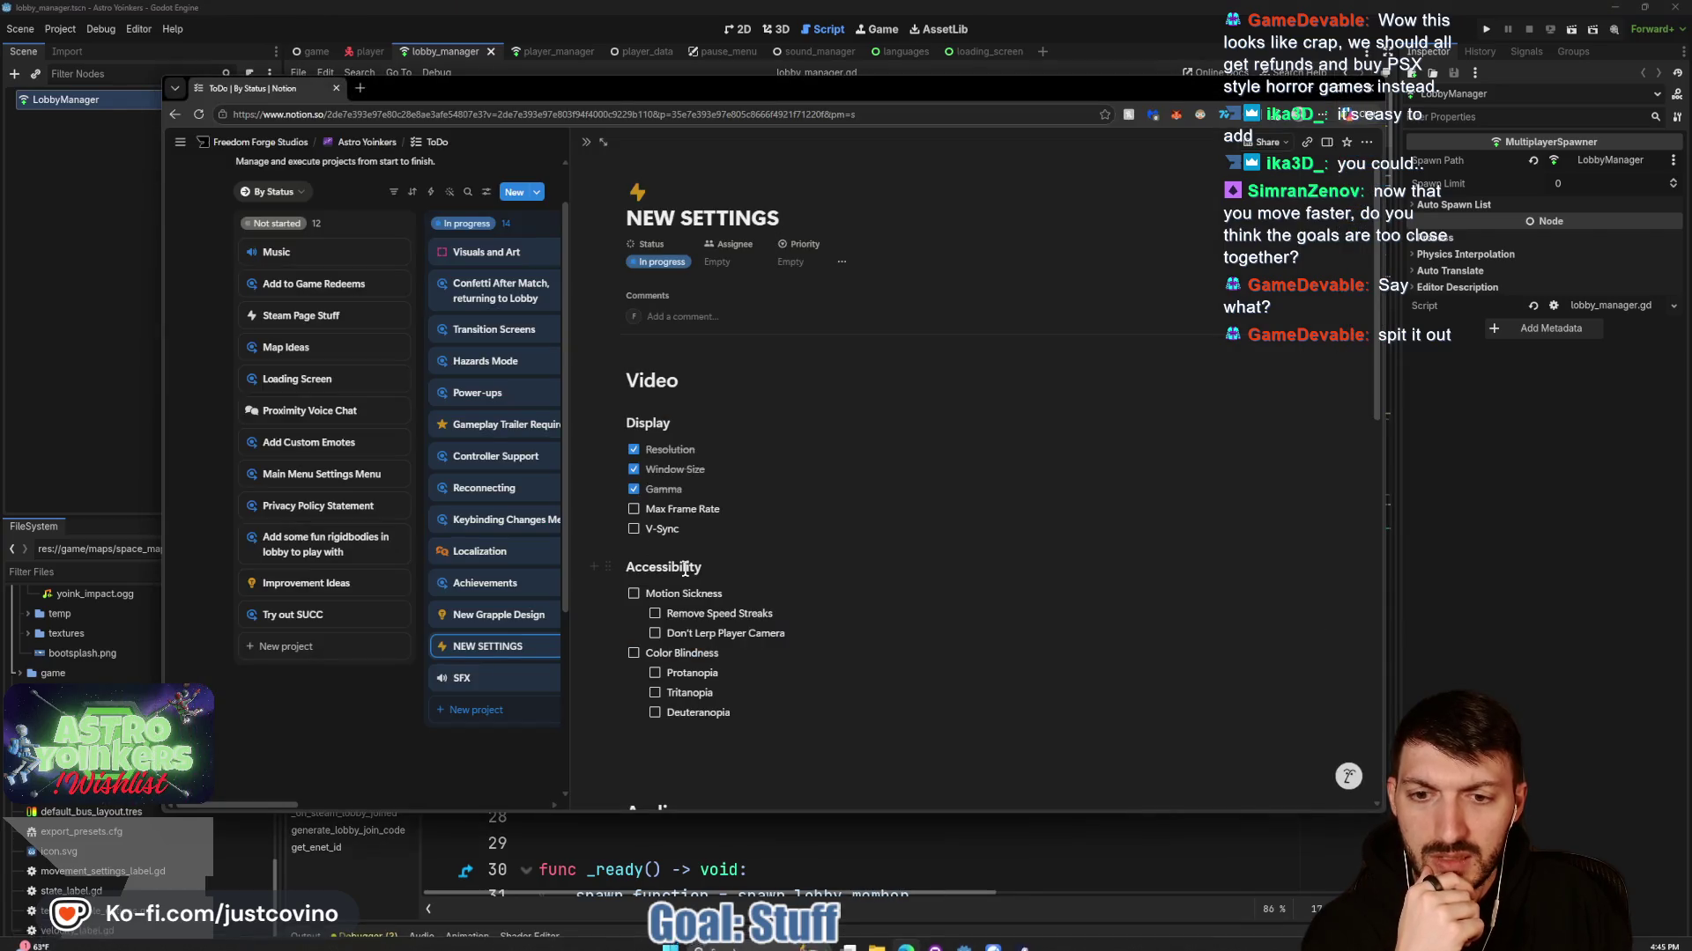
{"action": "scroll", "coordinate": [685, 568], "scroll_direction": "down", "scroll_amount": 1}
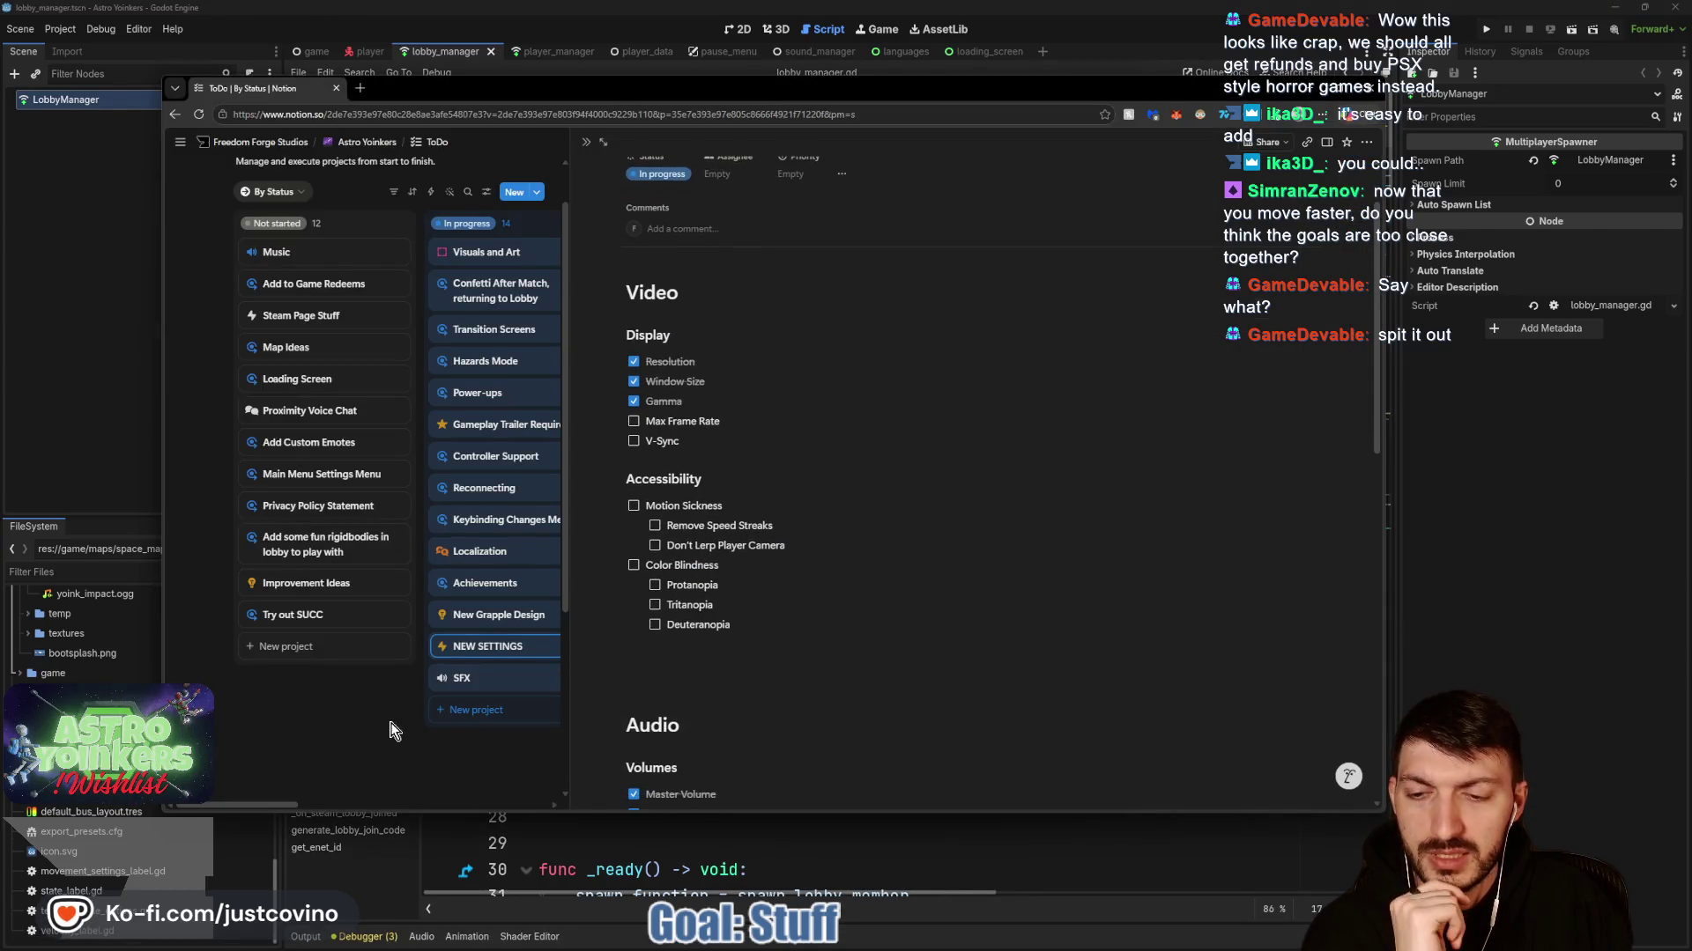
{"action": "left_click", "coordinate": [504, 616]}
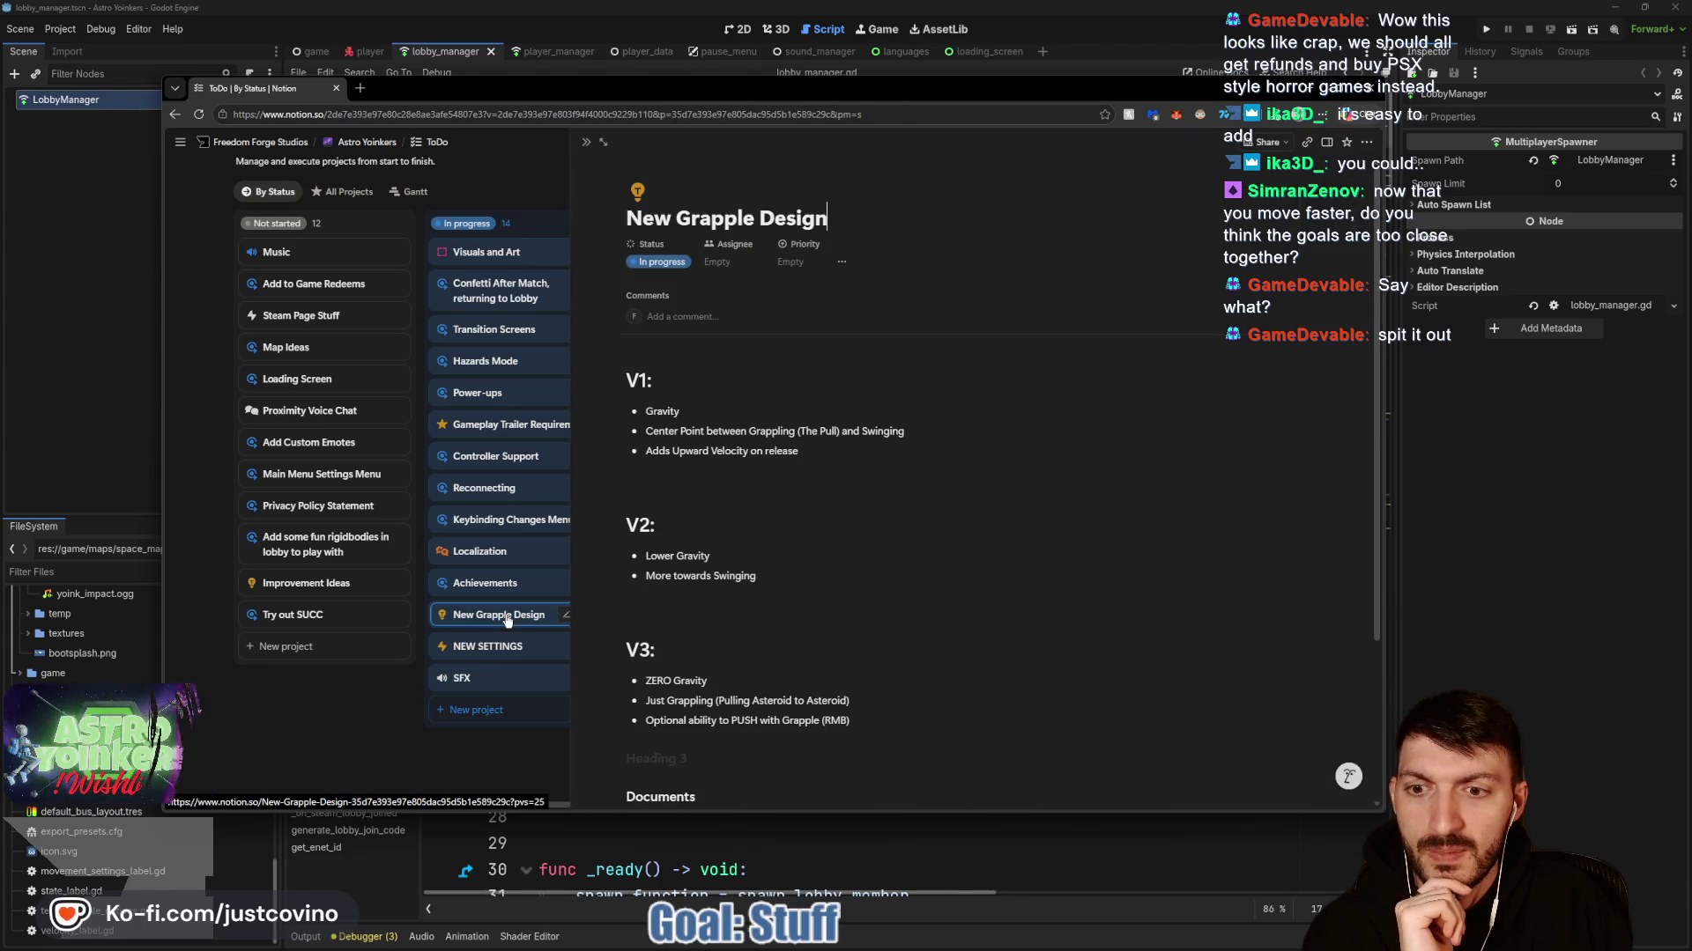
{"action": "left_click", "coordinate": [330, 747]}
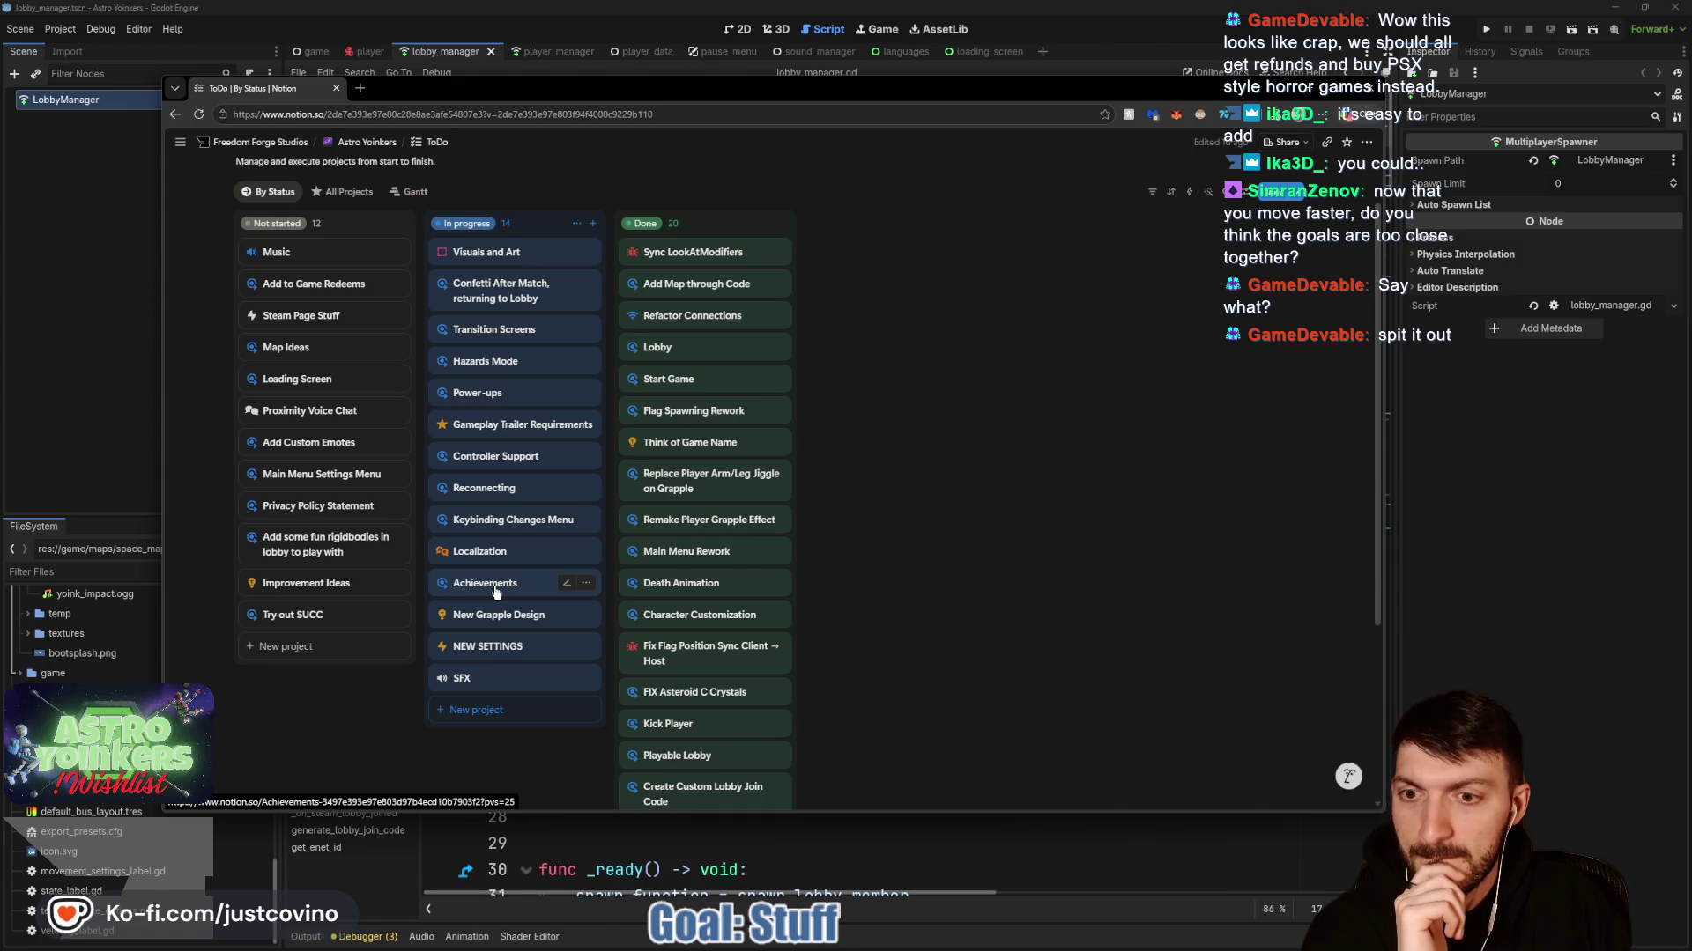
Navigate through the breadcrumb's project pages list to the Bug Tracker page.
{"action": "mouse_move", "coordinate": [368, 139]}
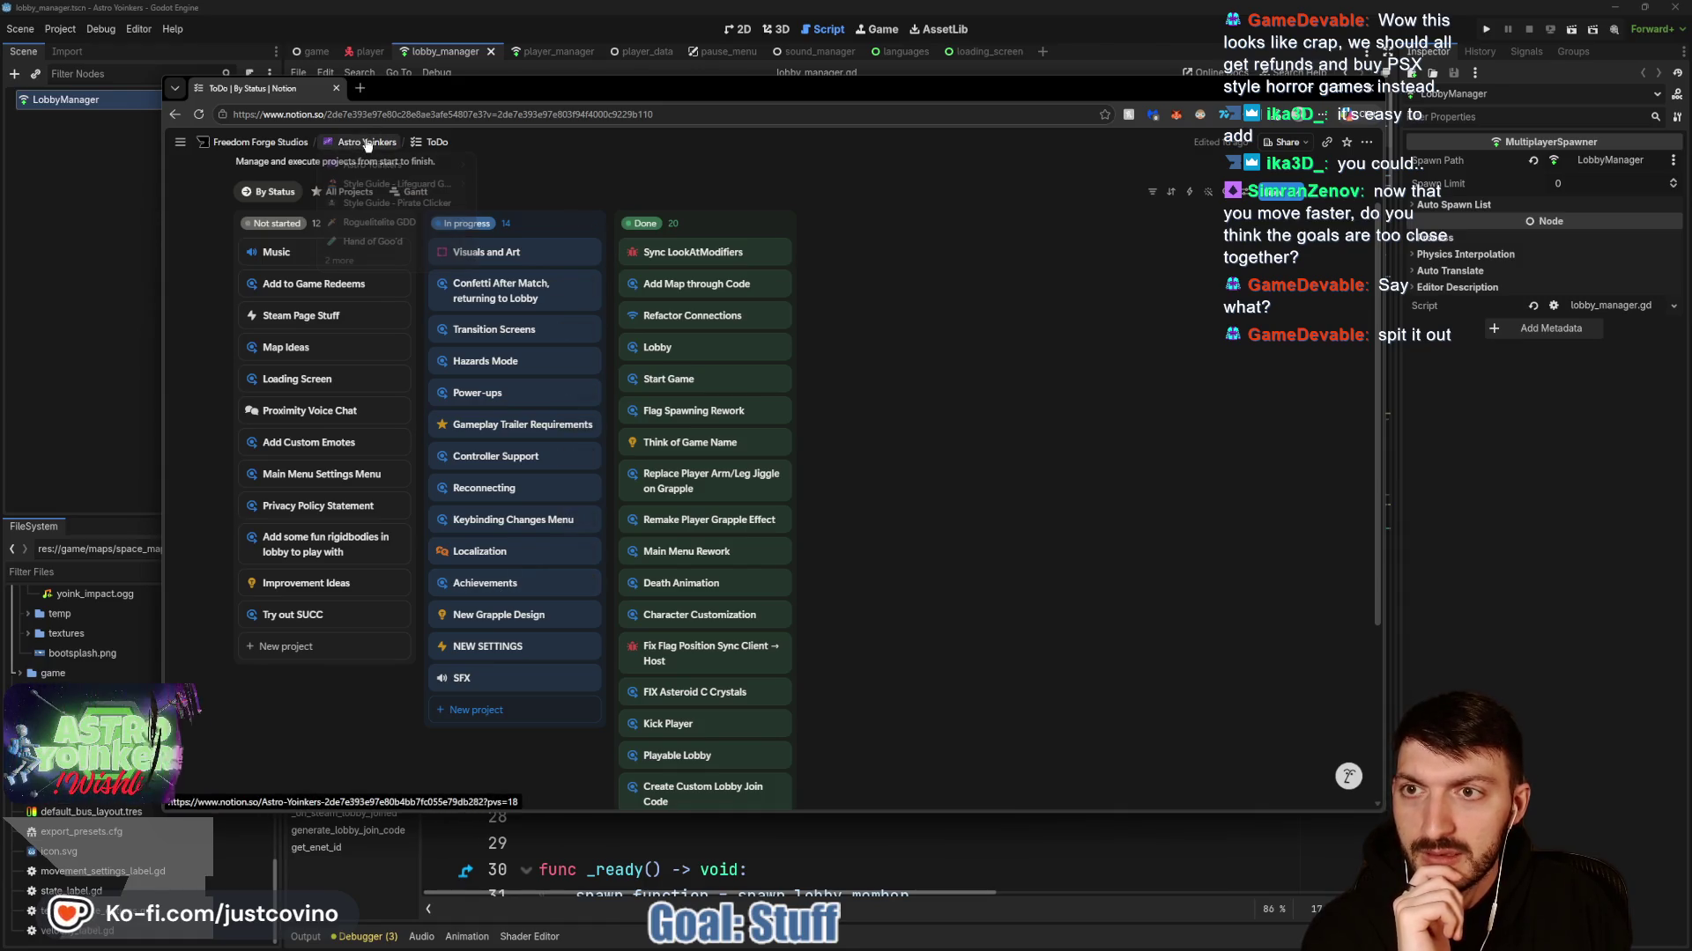
{"action": "left_click", "coordinate": [377, 263]}
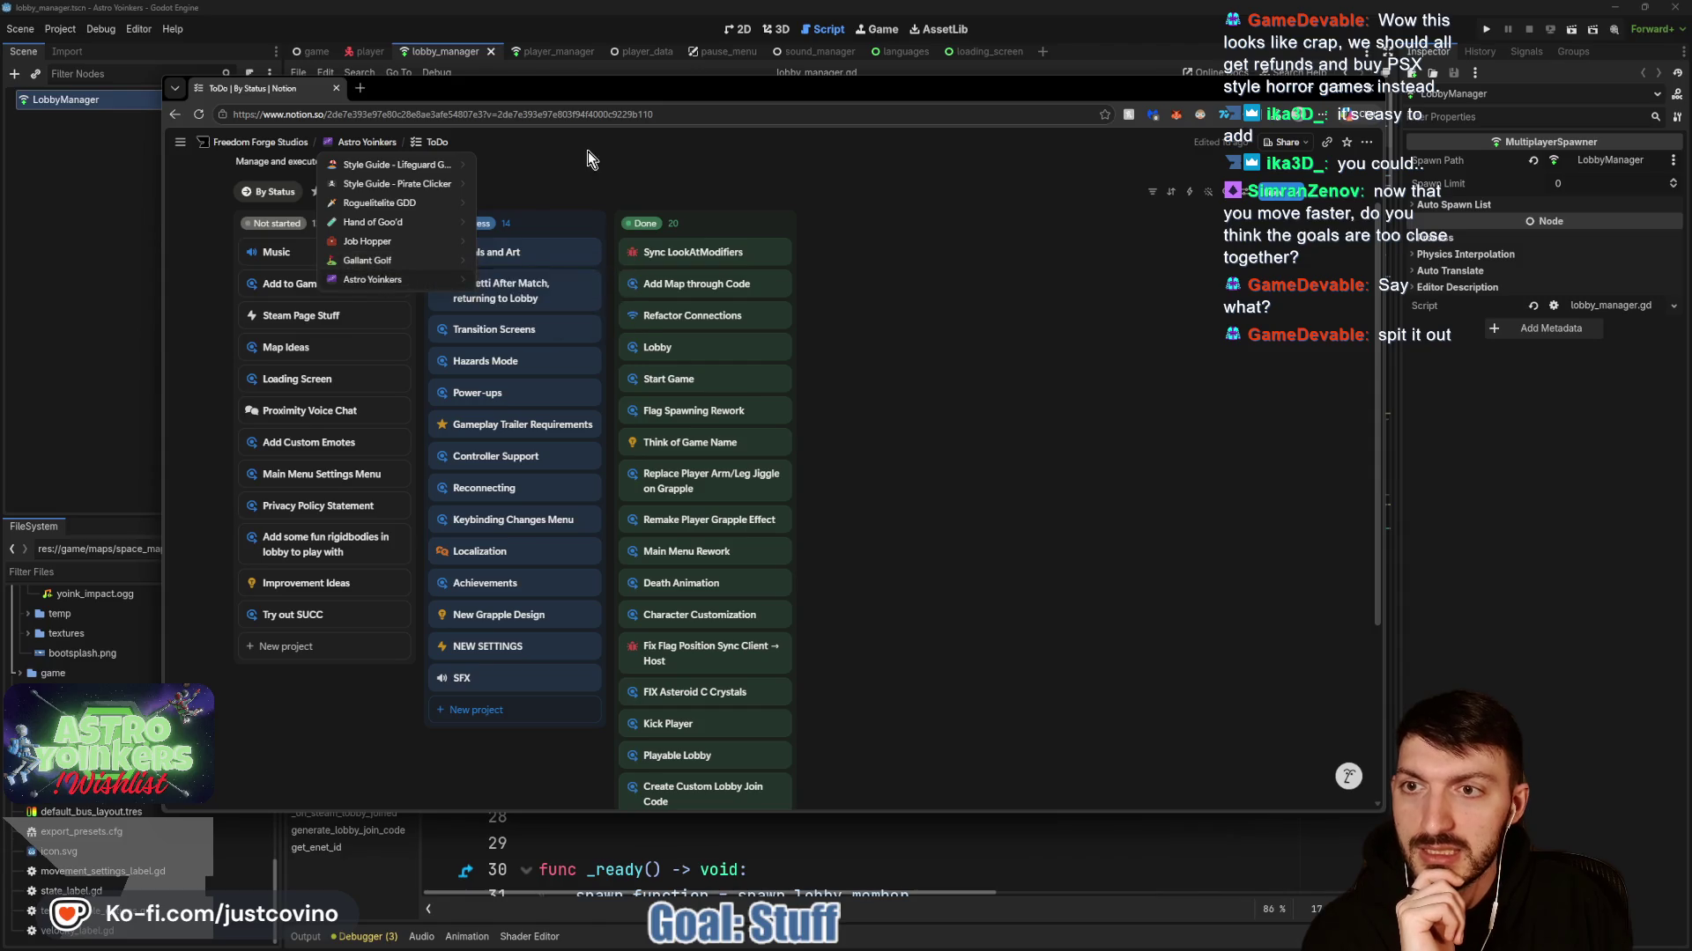
{"action": "mouse_move", "coordinate": [437, 150]}
{"action": "left_click", "coordinate": [476, 187]}
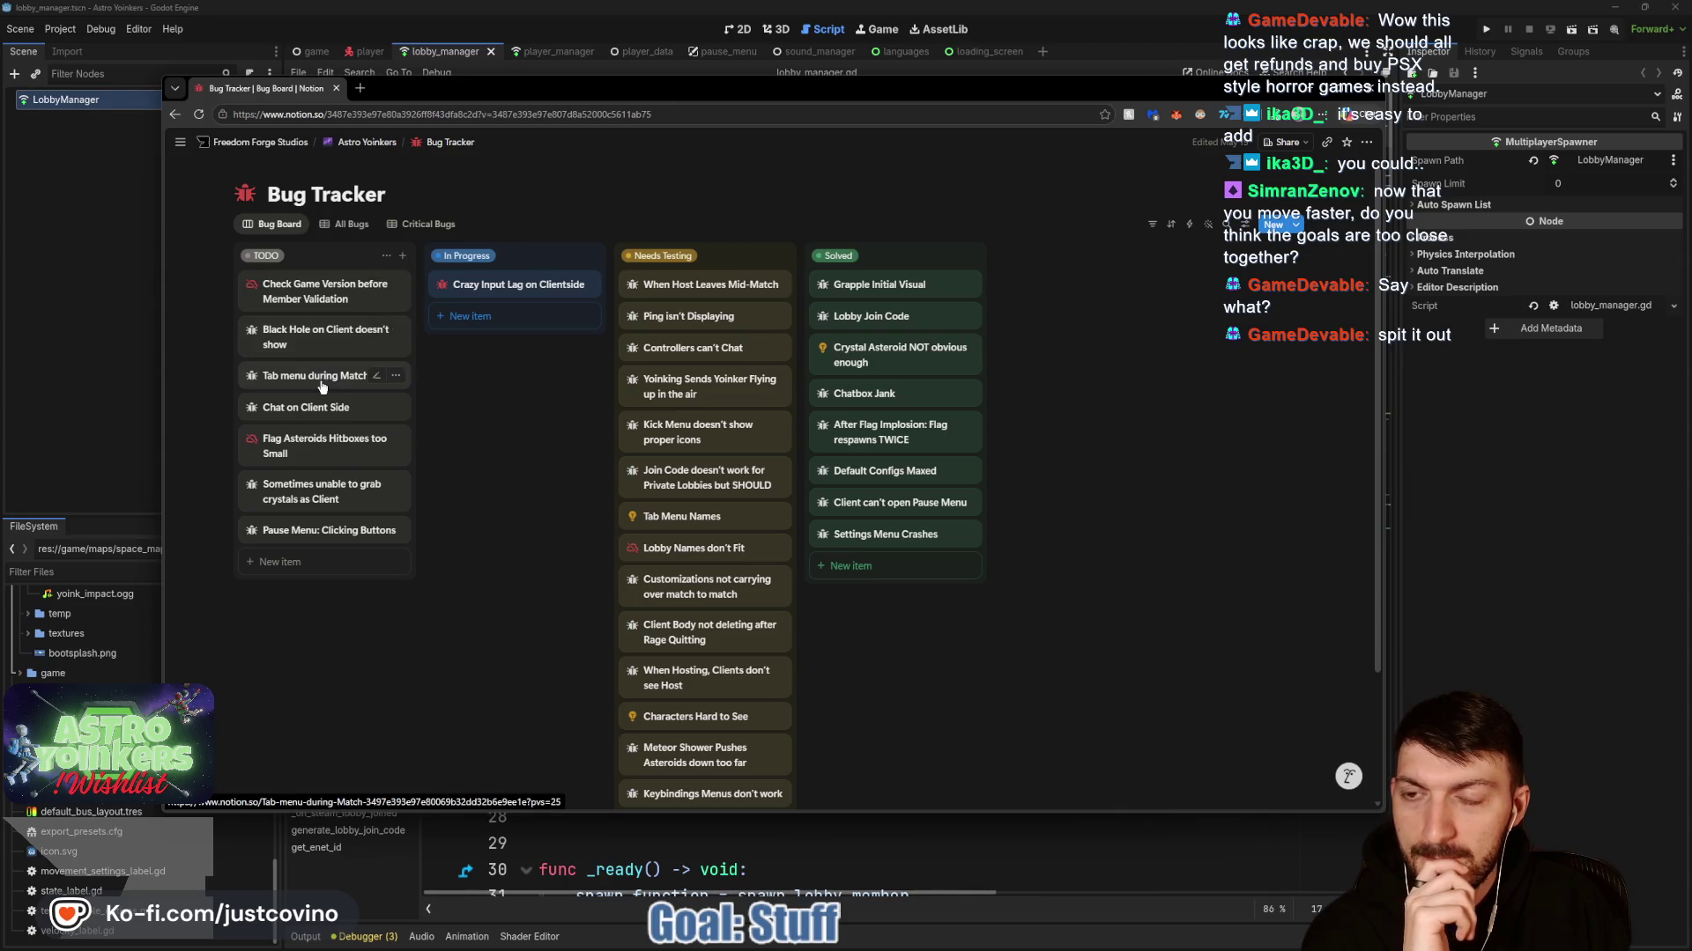
Preview the Tab menu during Match bug, then try moving the Characters Hard to See card.
{"action": "left_click", "coordinate": [322, 377]}
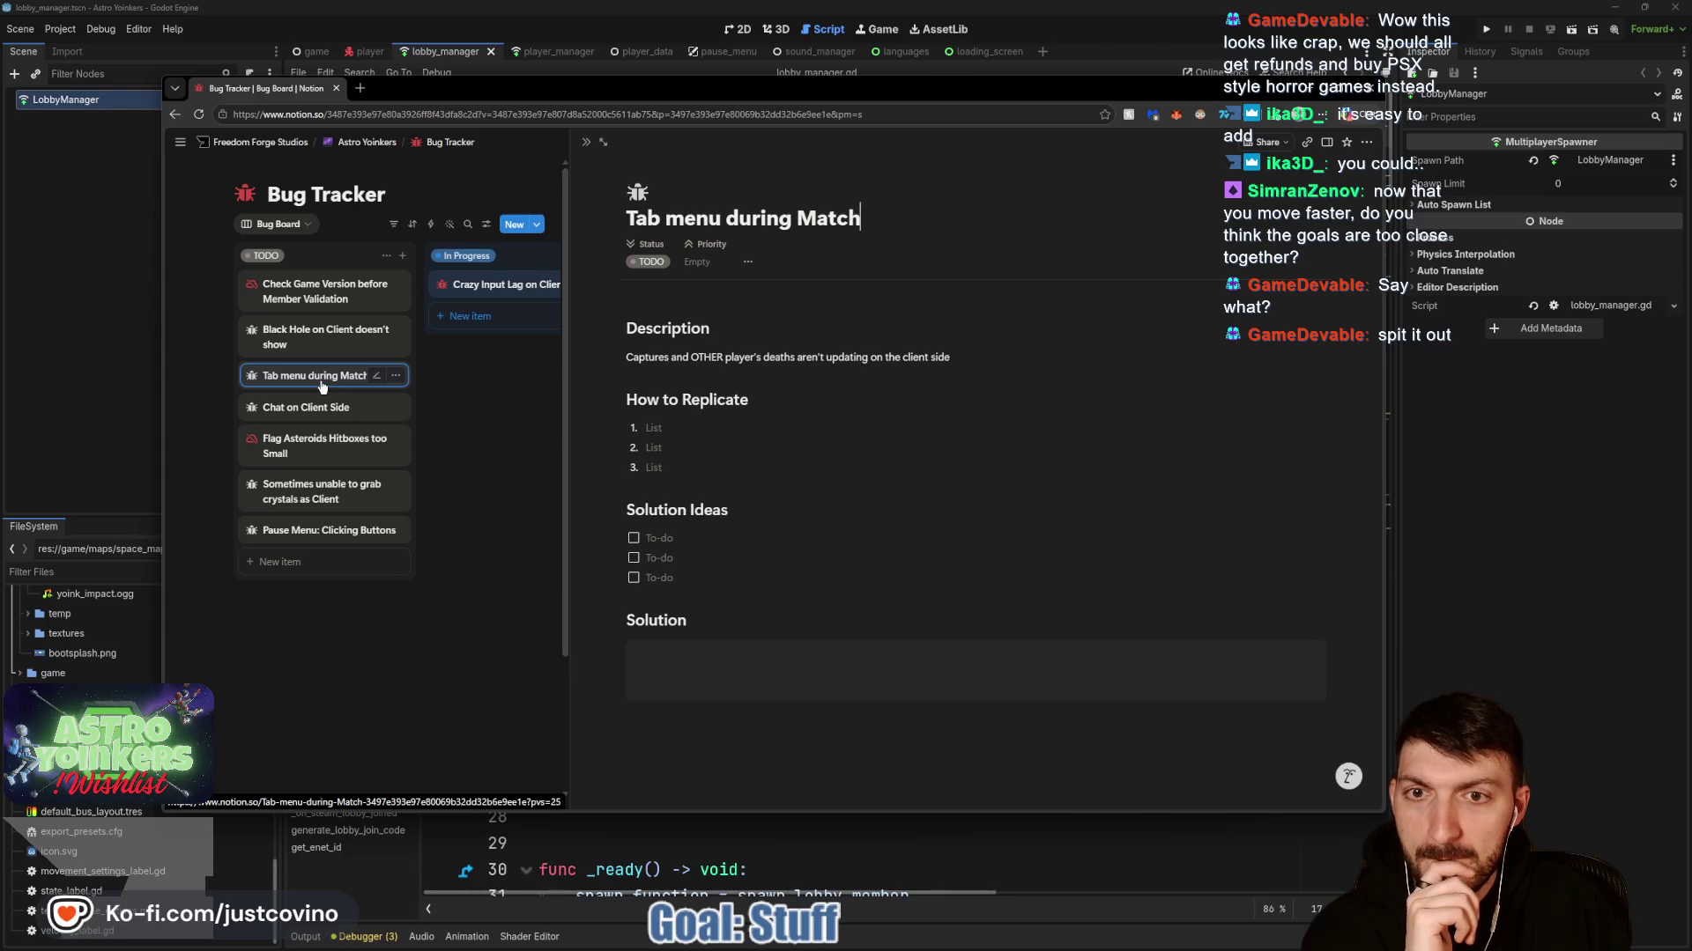
{"action": "key", "text": "Escape"}
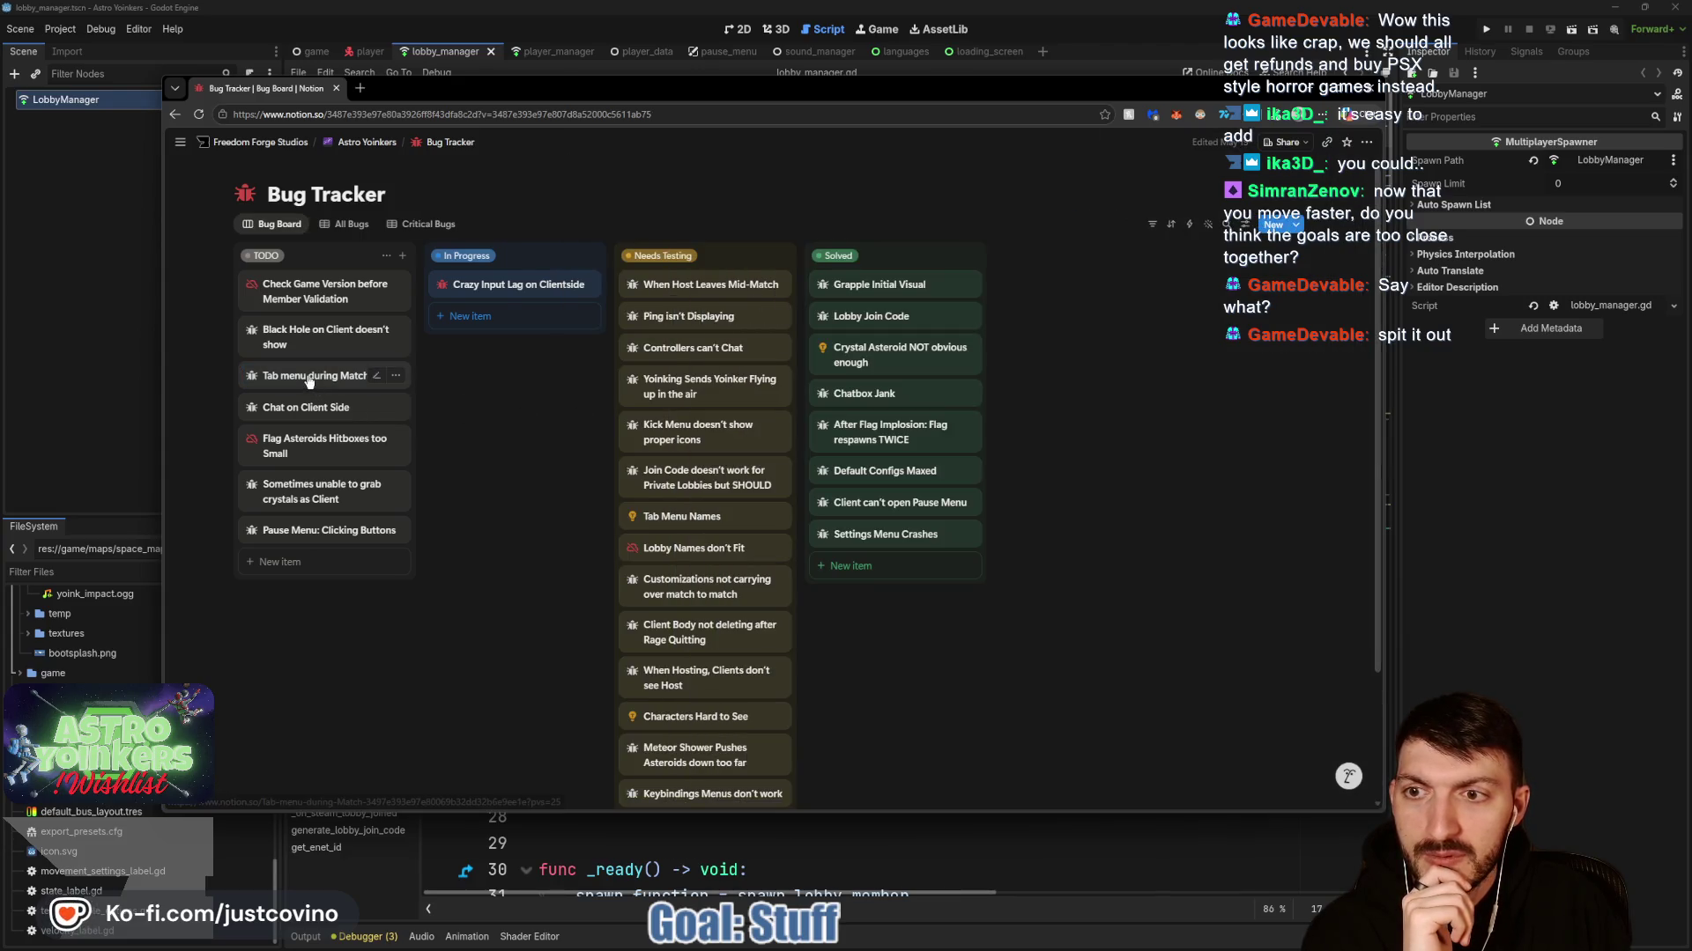
{"action": "scroll", "coordinate": [528, 456], "scroll_direction": "down", "scroll_amount": 2}
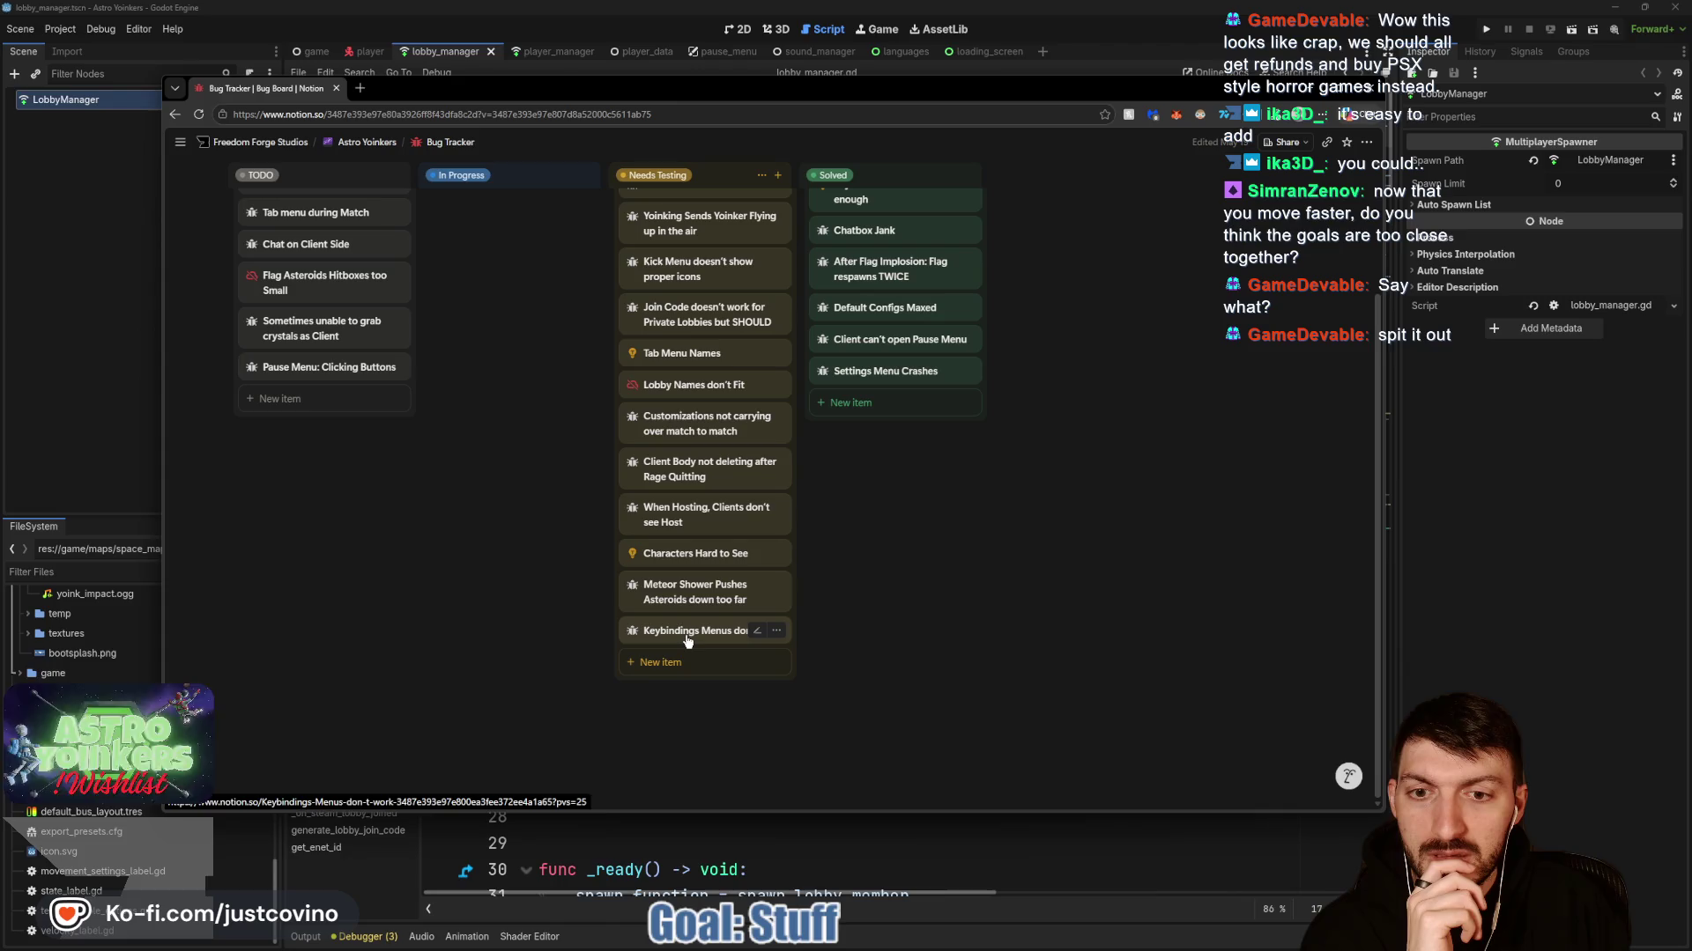
{"action": "left_click_drag", "start_coordinate": [675, 553], "coordinate": [705, 562]}
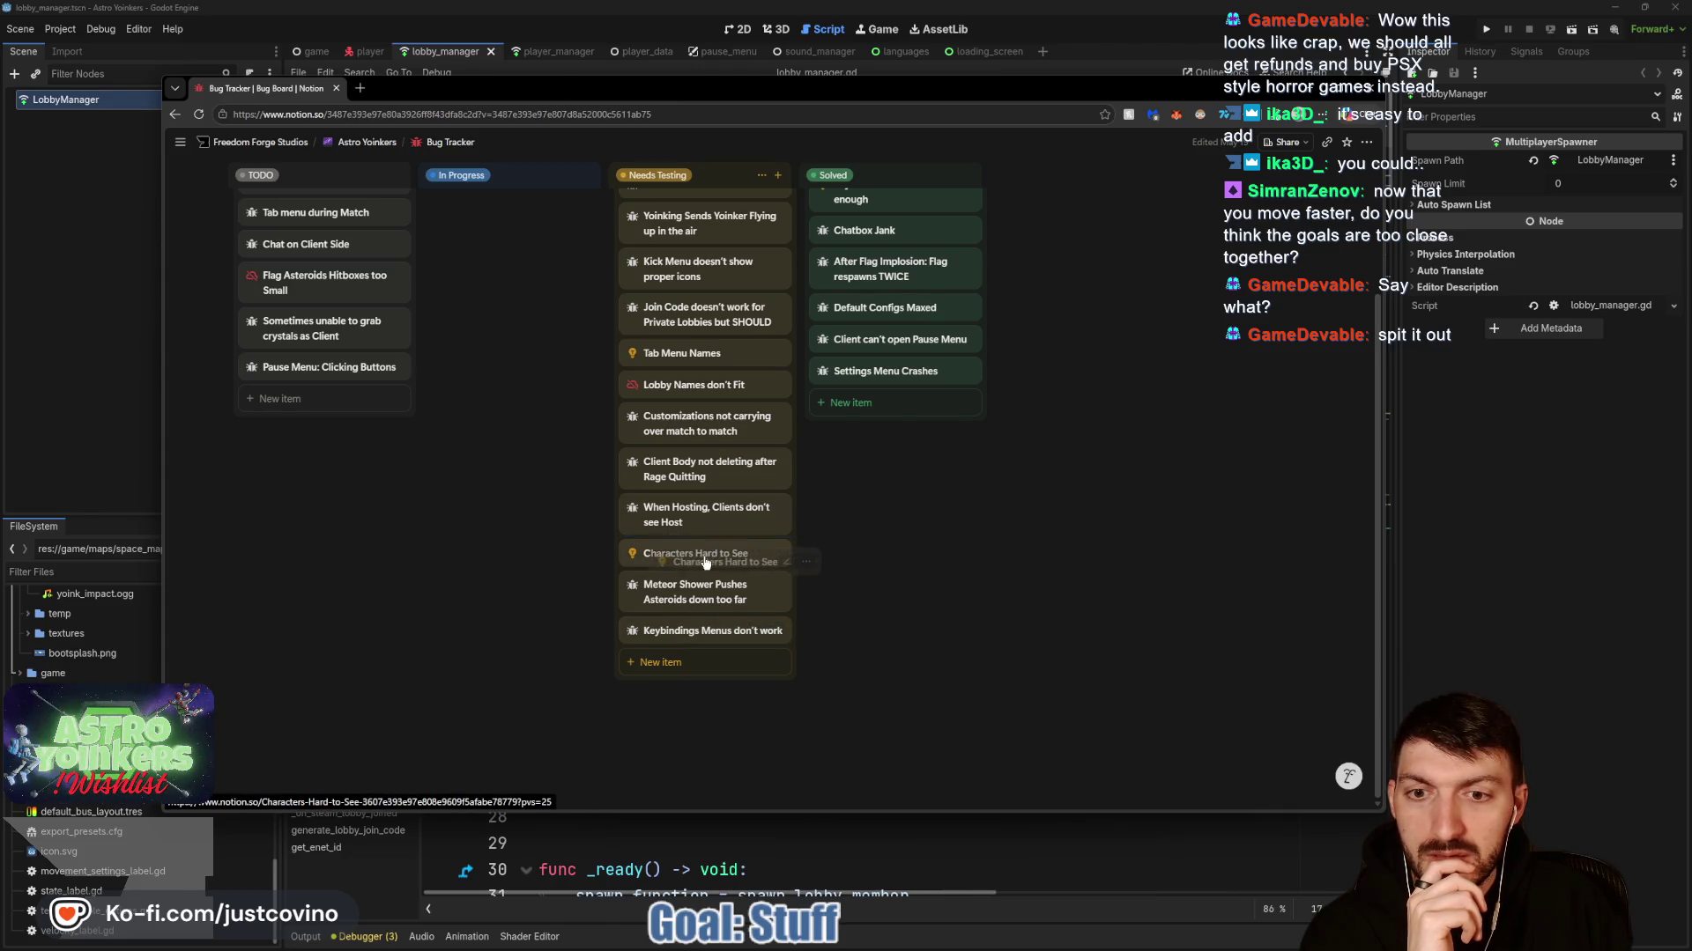
{"action": "scroll", "coordinate": [559, 573], "scroll_direction": "up", "scroll_amount": 2}
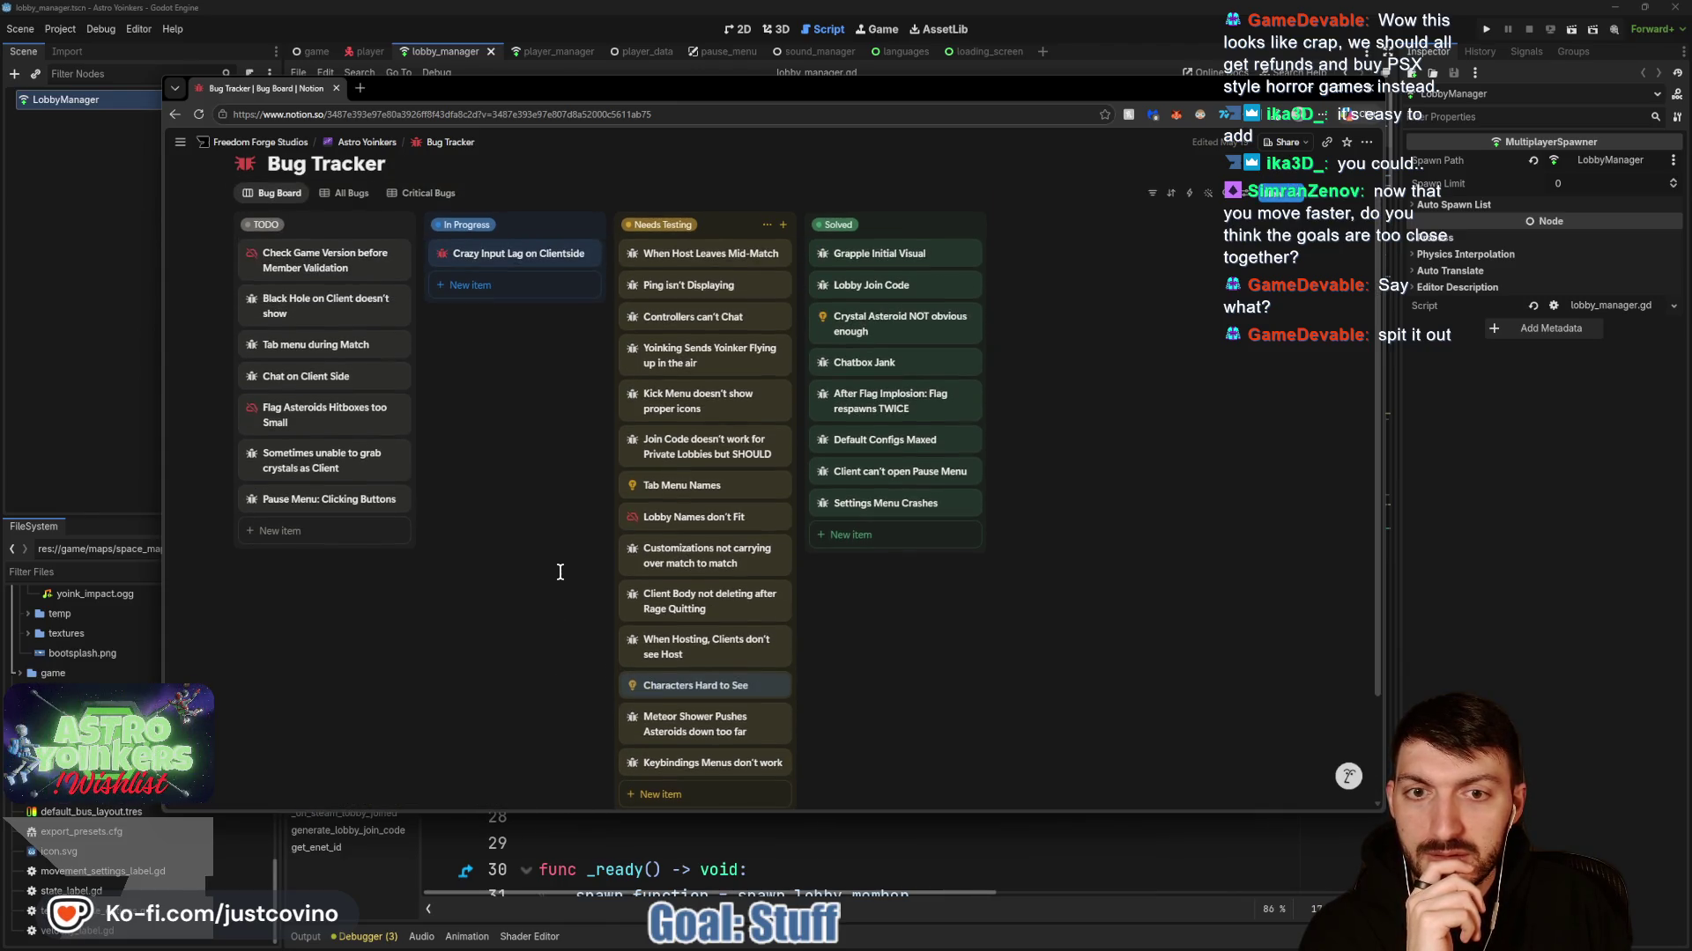
Move the Host Leaves, Controllers Chat, Yoinking, Join Code, Lobby Names and customization bugs to Solved.
{"action": "mouse_move", "coordinate": [696, 257]}
{"action": "left_mouse_down"}
{"action": "mouse_move", "coordinate": [934, 271]}
{"action": "mouse_move", "coordinate": [731, 258]}
{"action": "mouse_move", "coordinate": [909, 278]}
{"action": "mouse_move", "coordinate": [846, 281]}
{"action": "mouse_move", "coordinate": [881, 284]}
{"action": "left_mouse_up"}
{"action": "mouse_move", "coordinate": [716, 264]}
{"action": "left_mouse_down"}
{"action": "mouse_move", "coordinate": [881, 285]}
{"action": "mouse_move", "coordinate": [881, 319]}
{"action": "left_mouse_up"}
{"action": "left_click_drag", "start_coordinate": [696, 304], "coordinate": [879, 348]}
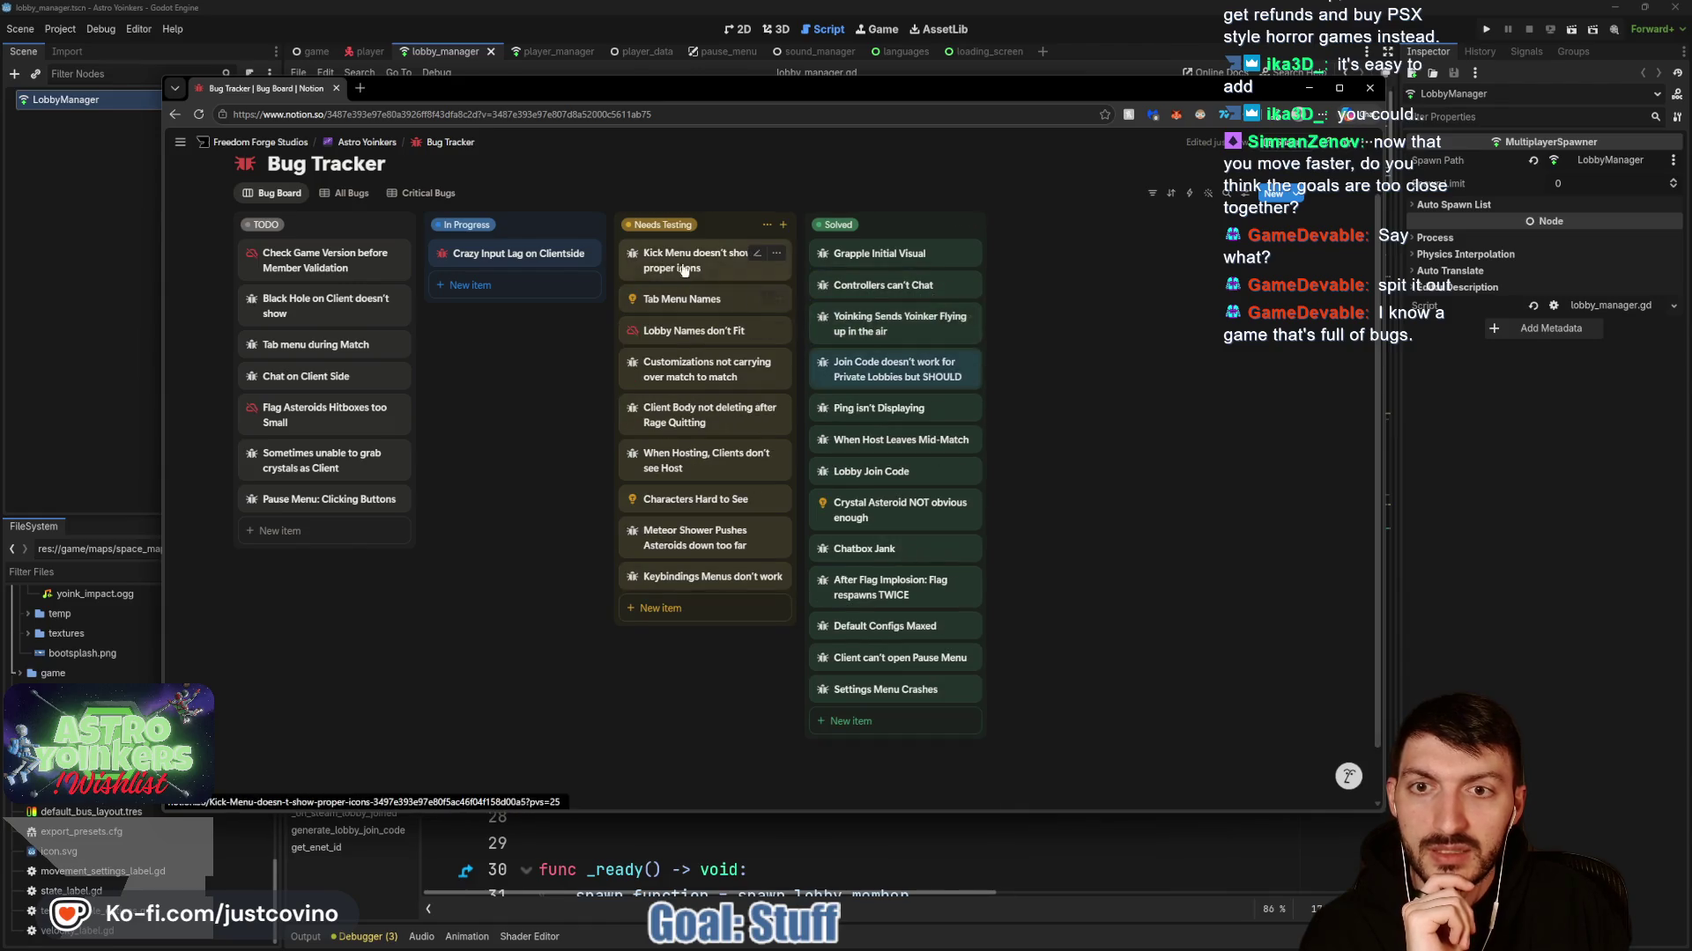
{"action": "mouse_move", "coordinate": [696, 260]}
{"action": "left_mouse_down"}
{"action": "mouse_move", "coordinate": [881, 321]}
{"action": "mouse_move", "coordinate": [881, 355]}
{"action": "left_mouse_up"}
{"action": "left_click_drag", "start_coordinate": [696, 255], "coordinate": [876, 352]}
{"action": "mouse_move", "coordinate": [696, 255]}
{"action": "left_mouse_down"}
{"action": "mouse_move", "coordinate": [872, 352]}
{"action": "mouse_move", "coordinate": [872, 309]}
{"action": "mouse_move", "coordinate": [877, 321]}
{"action": "mouse_move", "coordinate": [854, 310]}
{"action": "mouse_move", "coordinate": [881, 320]}
{"action": "left_mouse_up"}
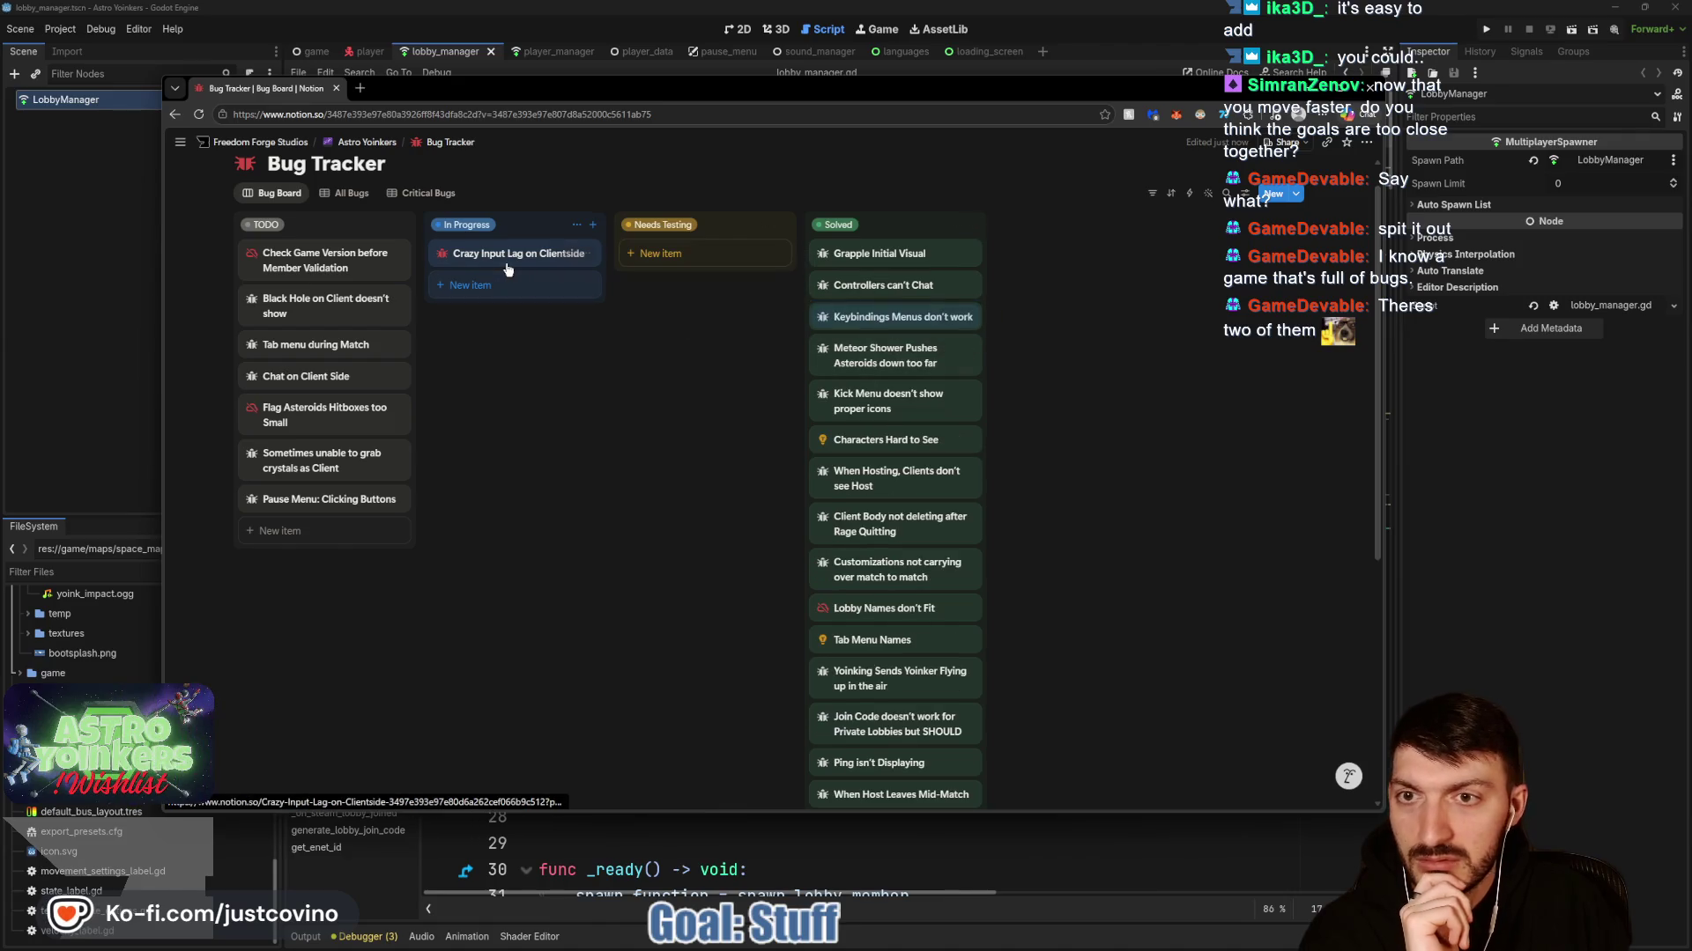
Put Crazy Input Lag on Clientside back in TODO and return to the Godot editor.
{"action": "mouse_move", "coordinate": [506, 256]}
{"action": "left_mouse_down"}
{"action": "mouse_move", "coordinate": [416, 322]}
{"action": "mouse_move", "coordinate": [328, 257]}
{"action": "left_mouse_up"}
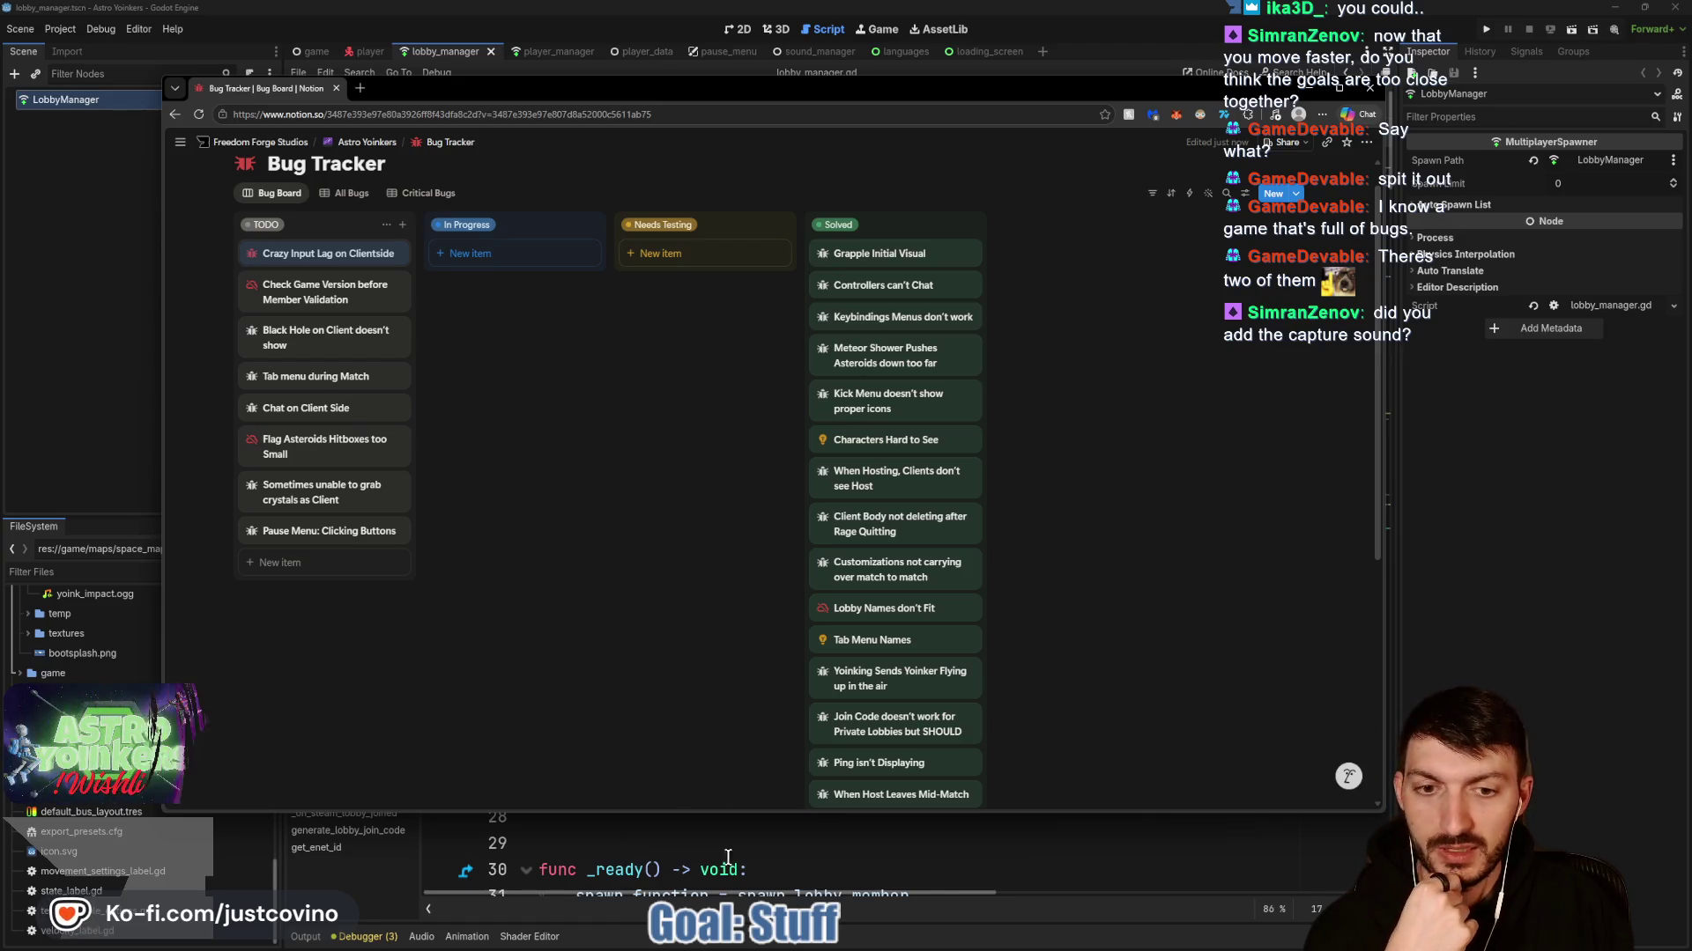
{"action": "mouse_move", "coordinate": [836, 947]}
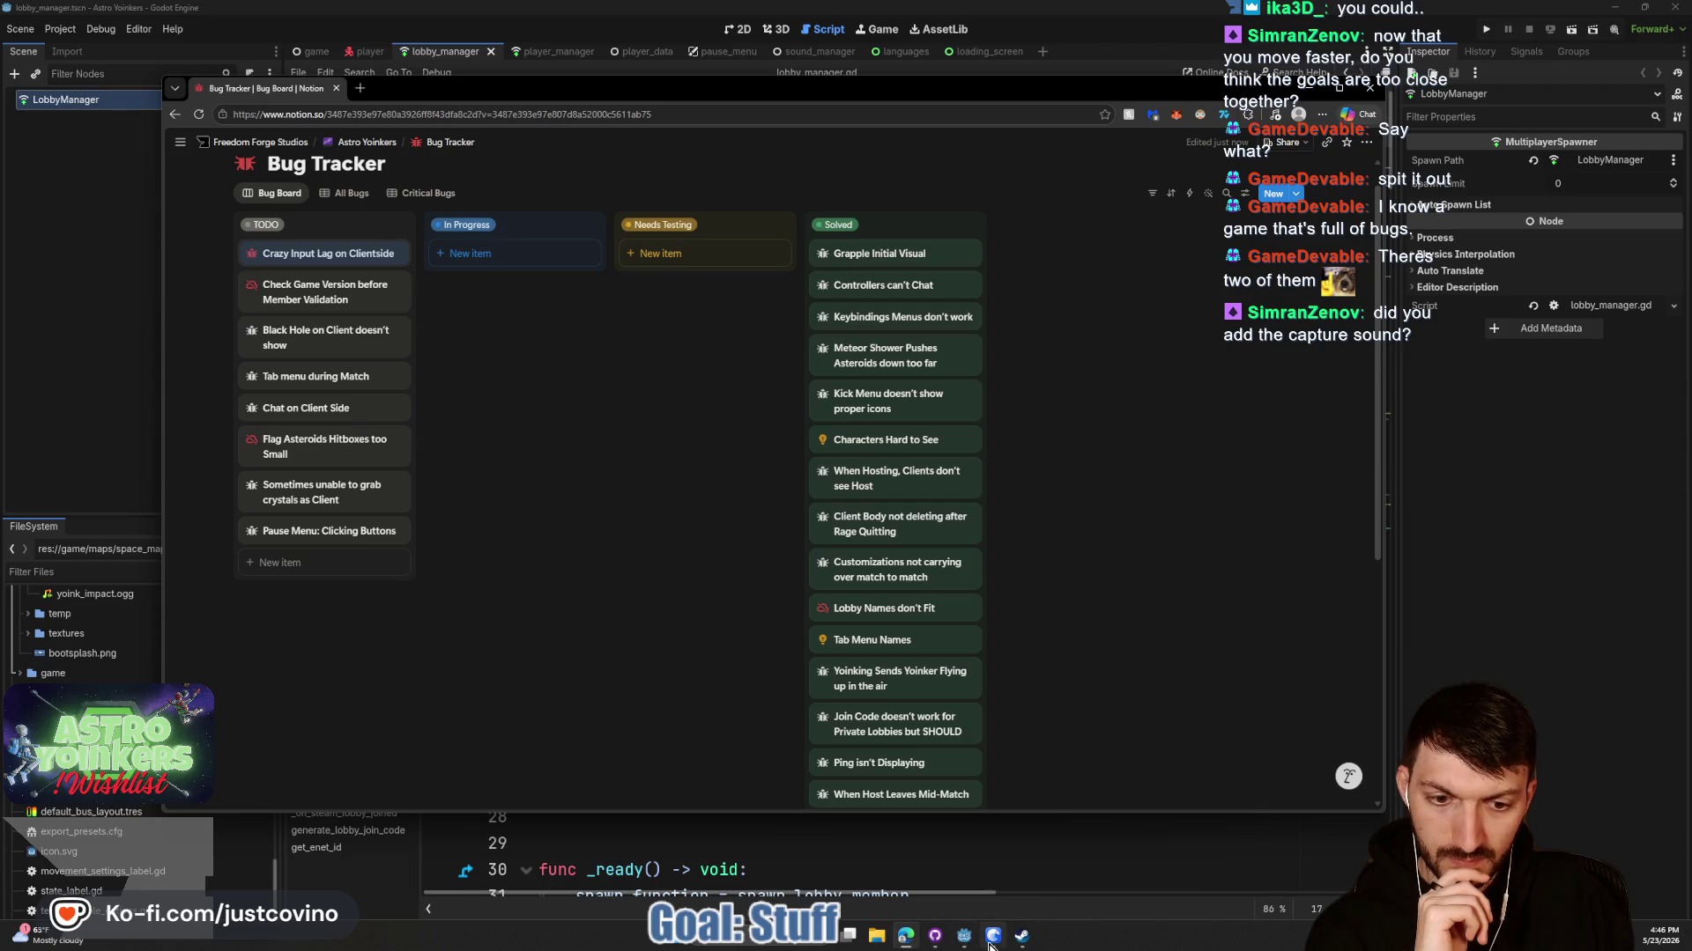
{"action": "mouse_move", "coordinate": [967, 944]}
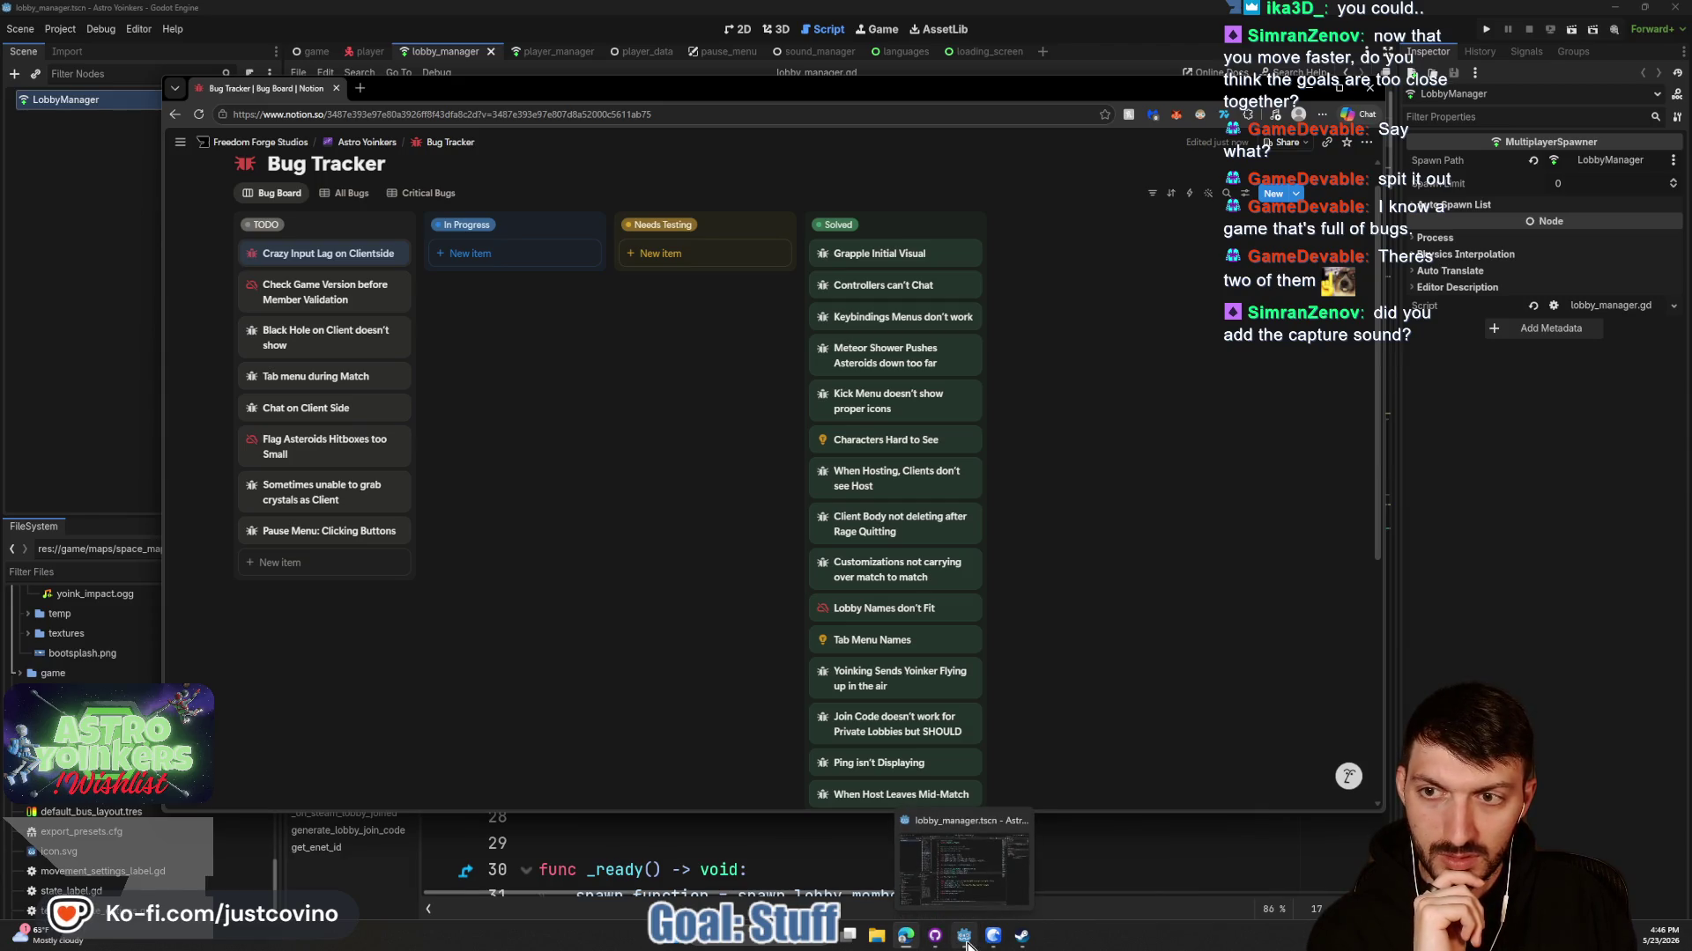
{"action": "left_click", "coordinate": [965, 938]}
Switch from the lobby manager script to the player scene and filter FileSystem for 'customization'.
{"action": "left_click", "coordinate": [868, 559]}
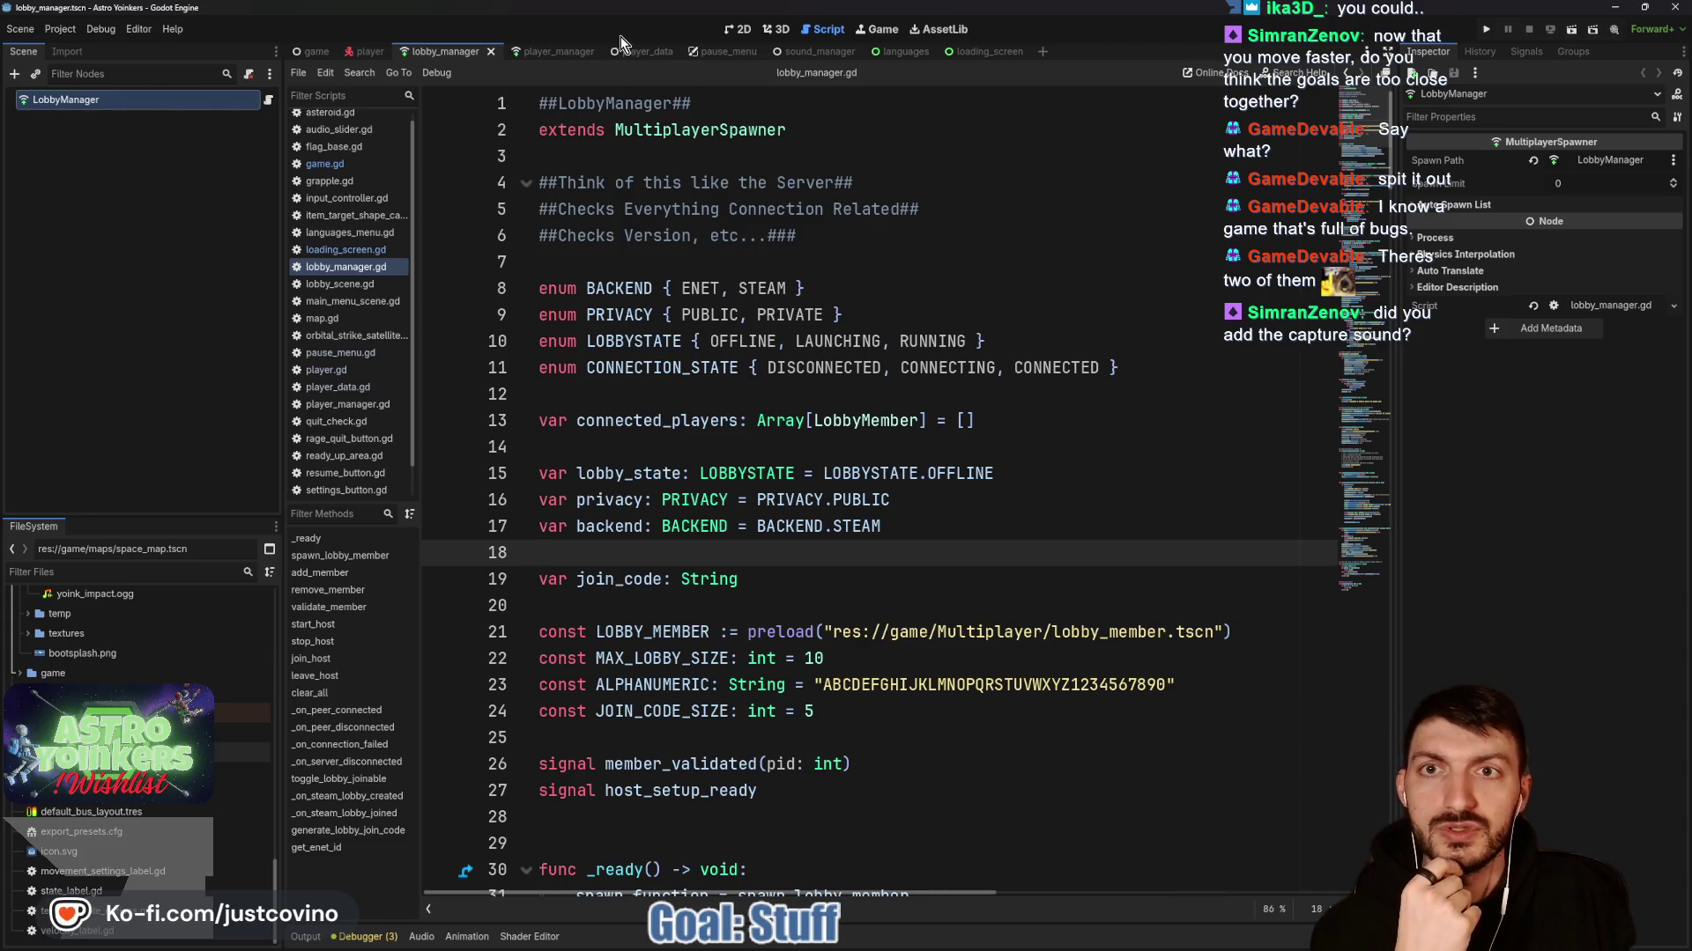
{"action": "left_click", "coordinate": [370, 51]}
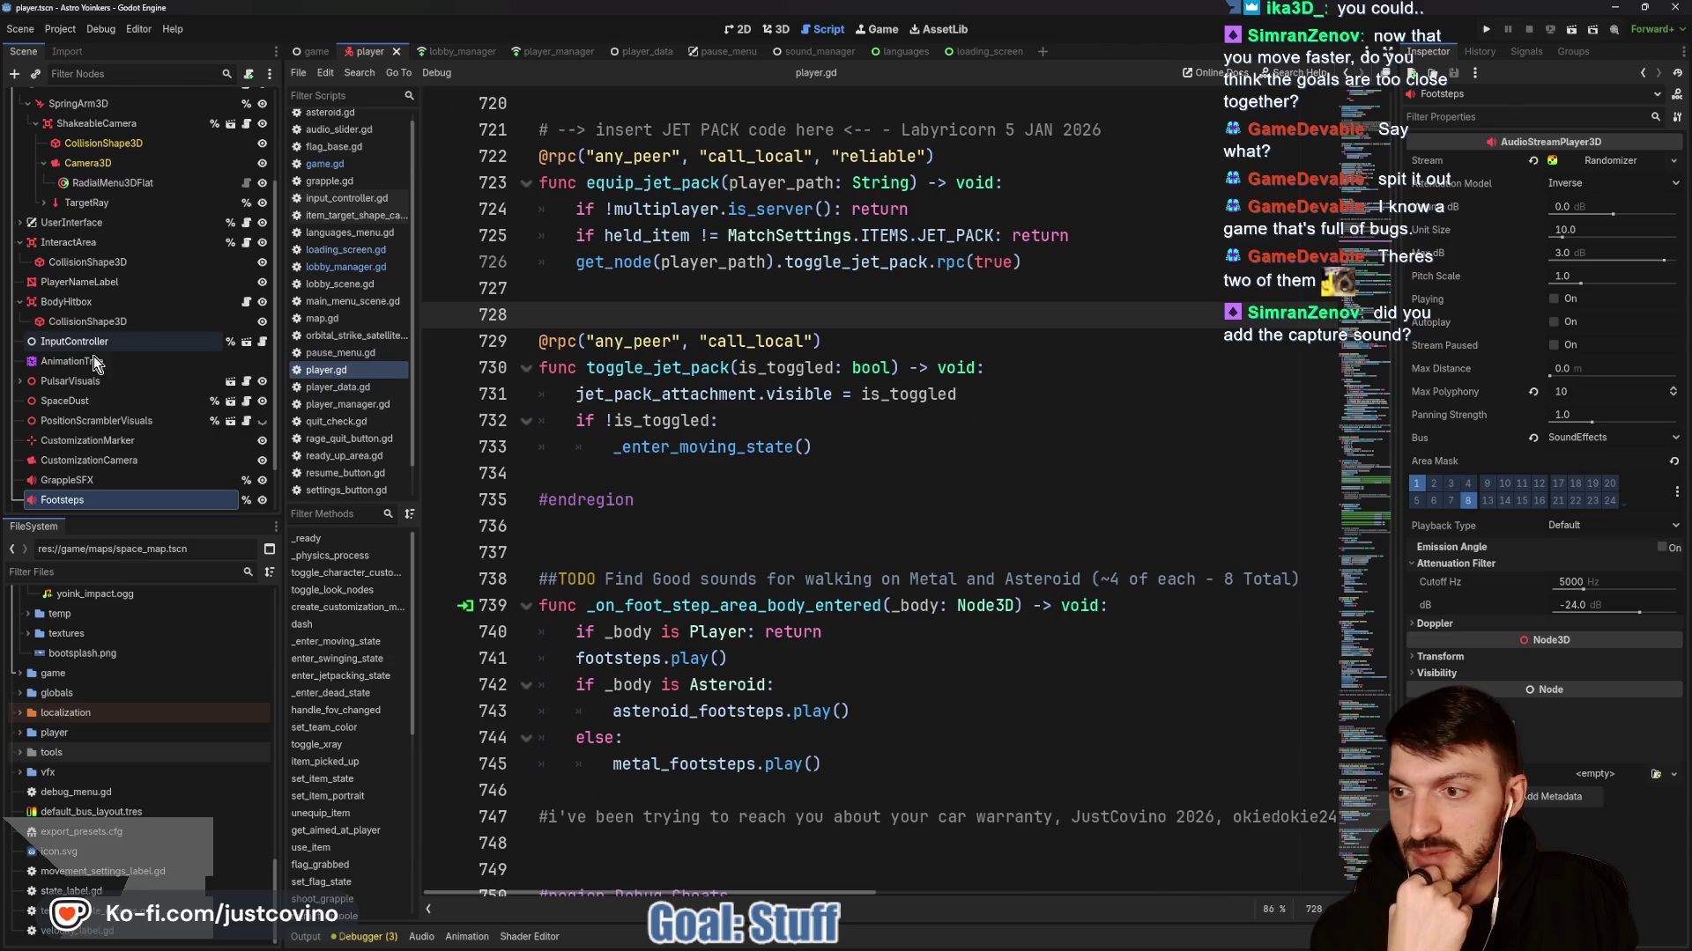
{"action": "left_click", "coordinate": [156, 572]}
{"action": "type", "text": "customizaiton"}
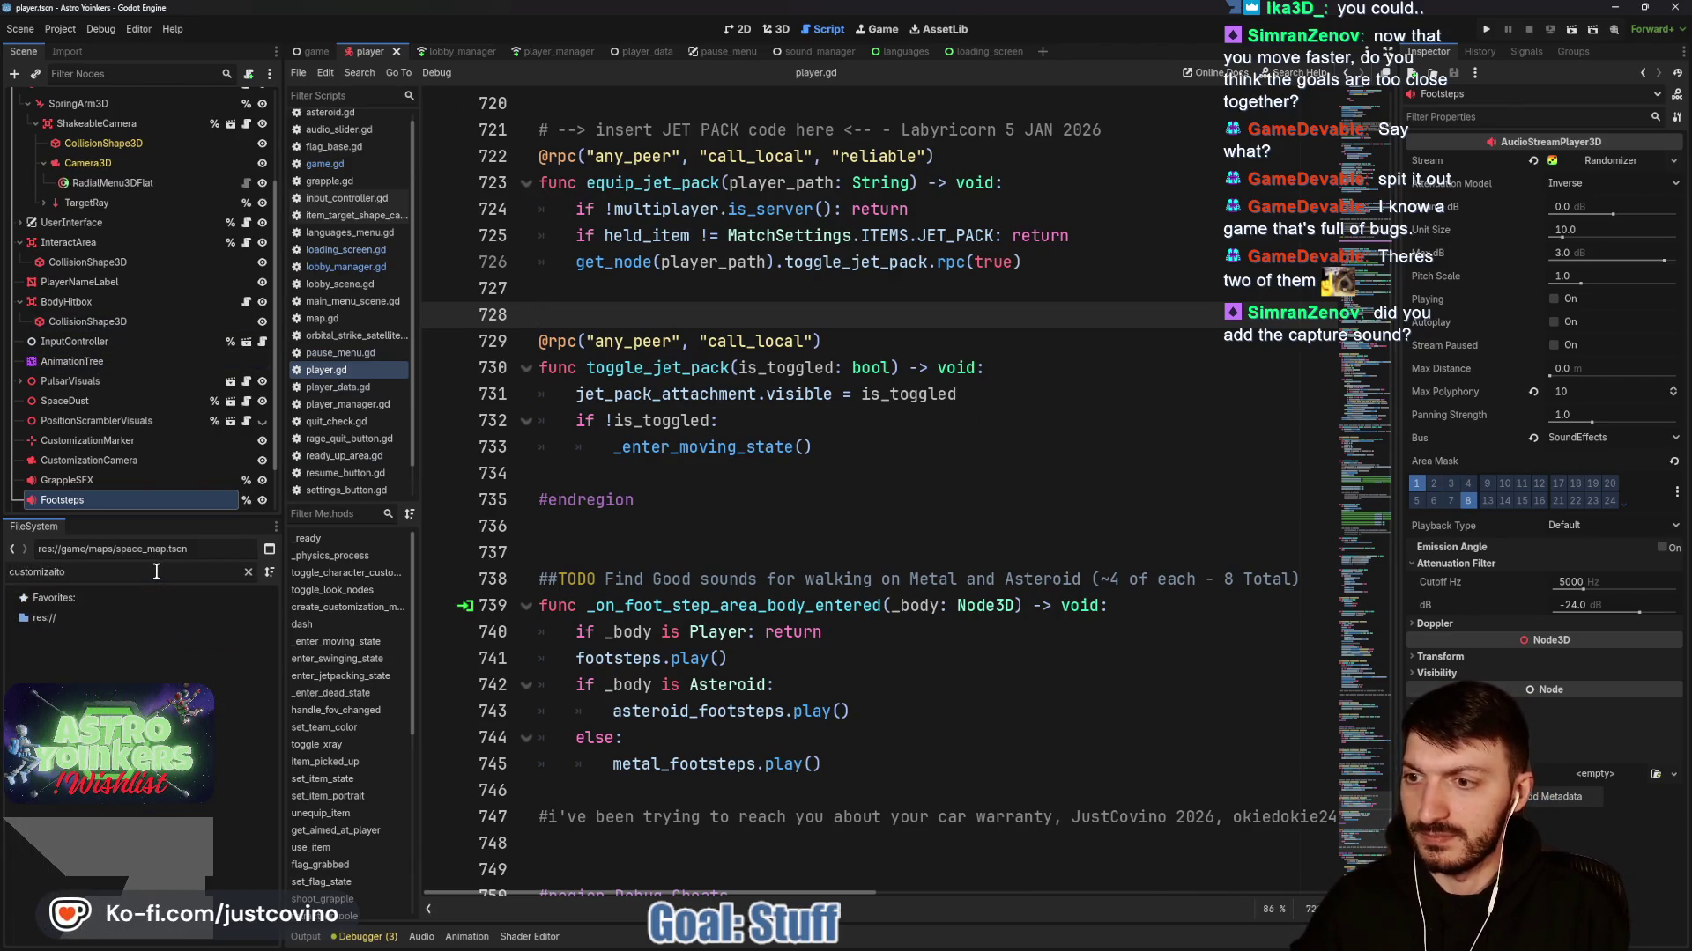
{"action": "key", "text": "BackSpace"}
{"action": "key", "text": "BackSpace"}
{"action": "key", "text": "BackSpace"}
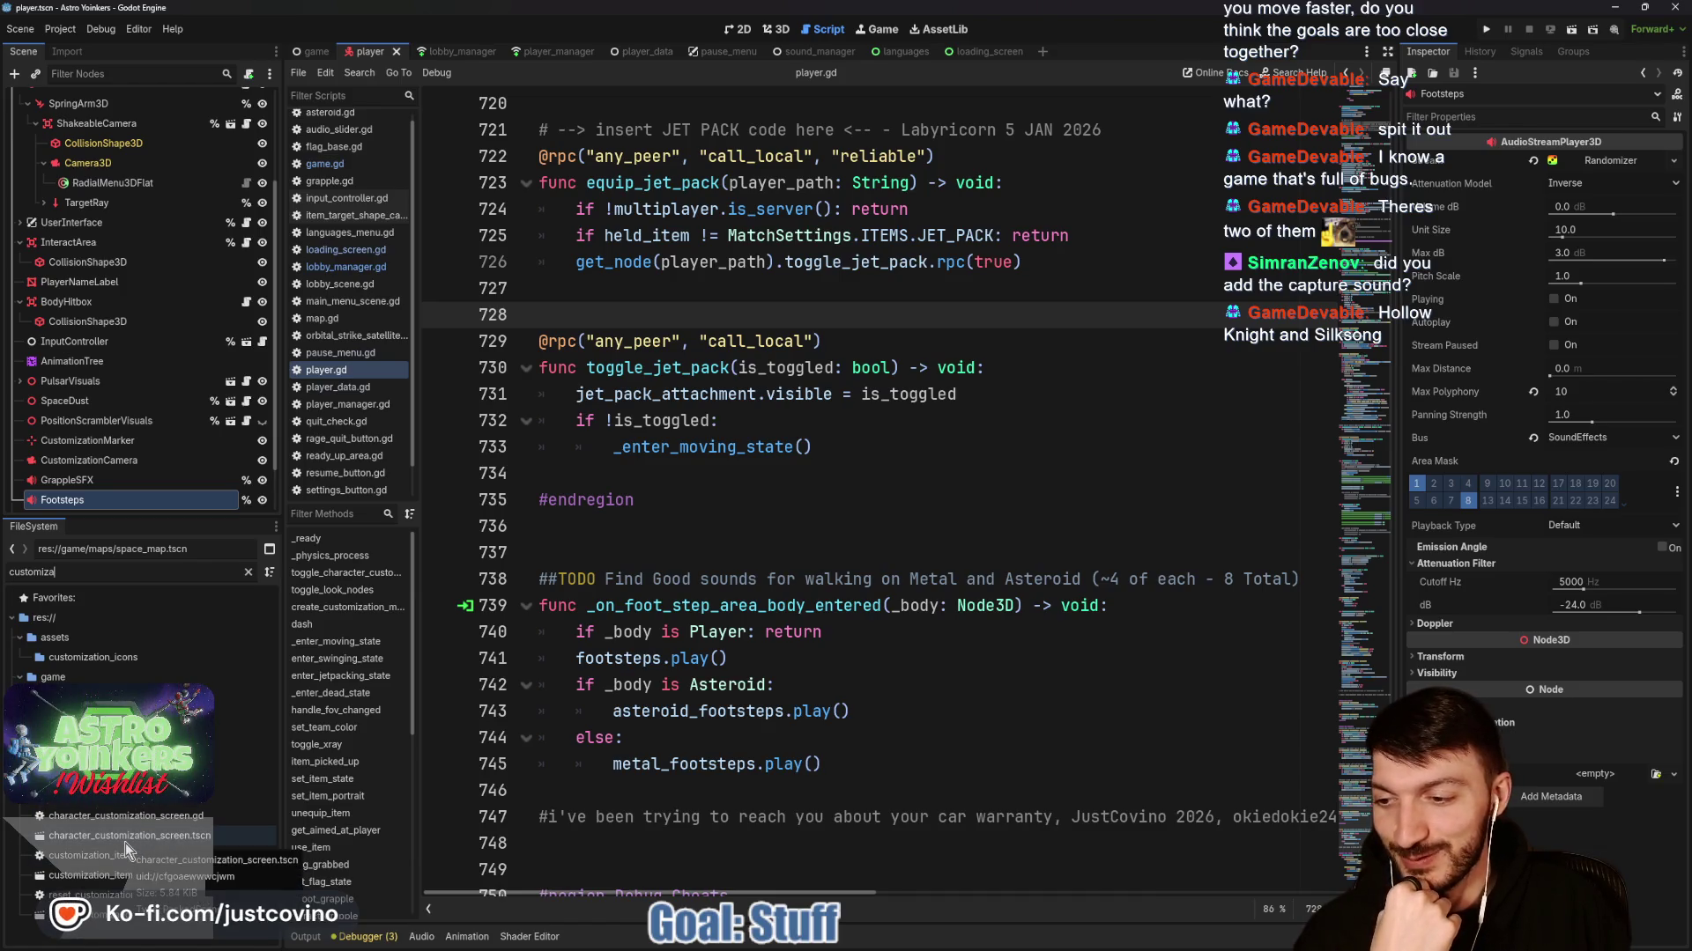
Open character_customization_screen.tscn and view its HEAD, BODY and ENERGY layout in 2D.
{"action": "double_click", "coordinate": [125, 841]}
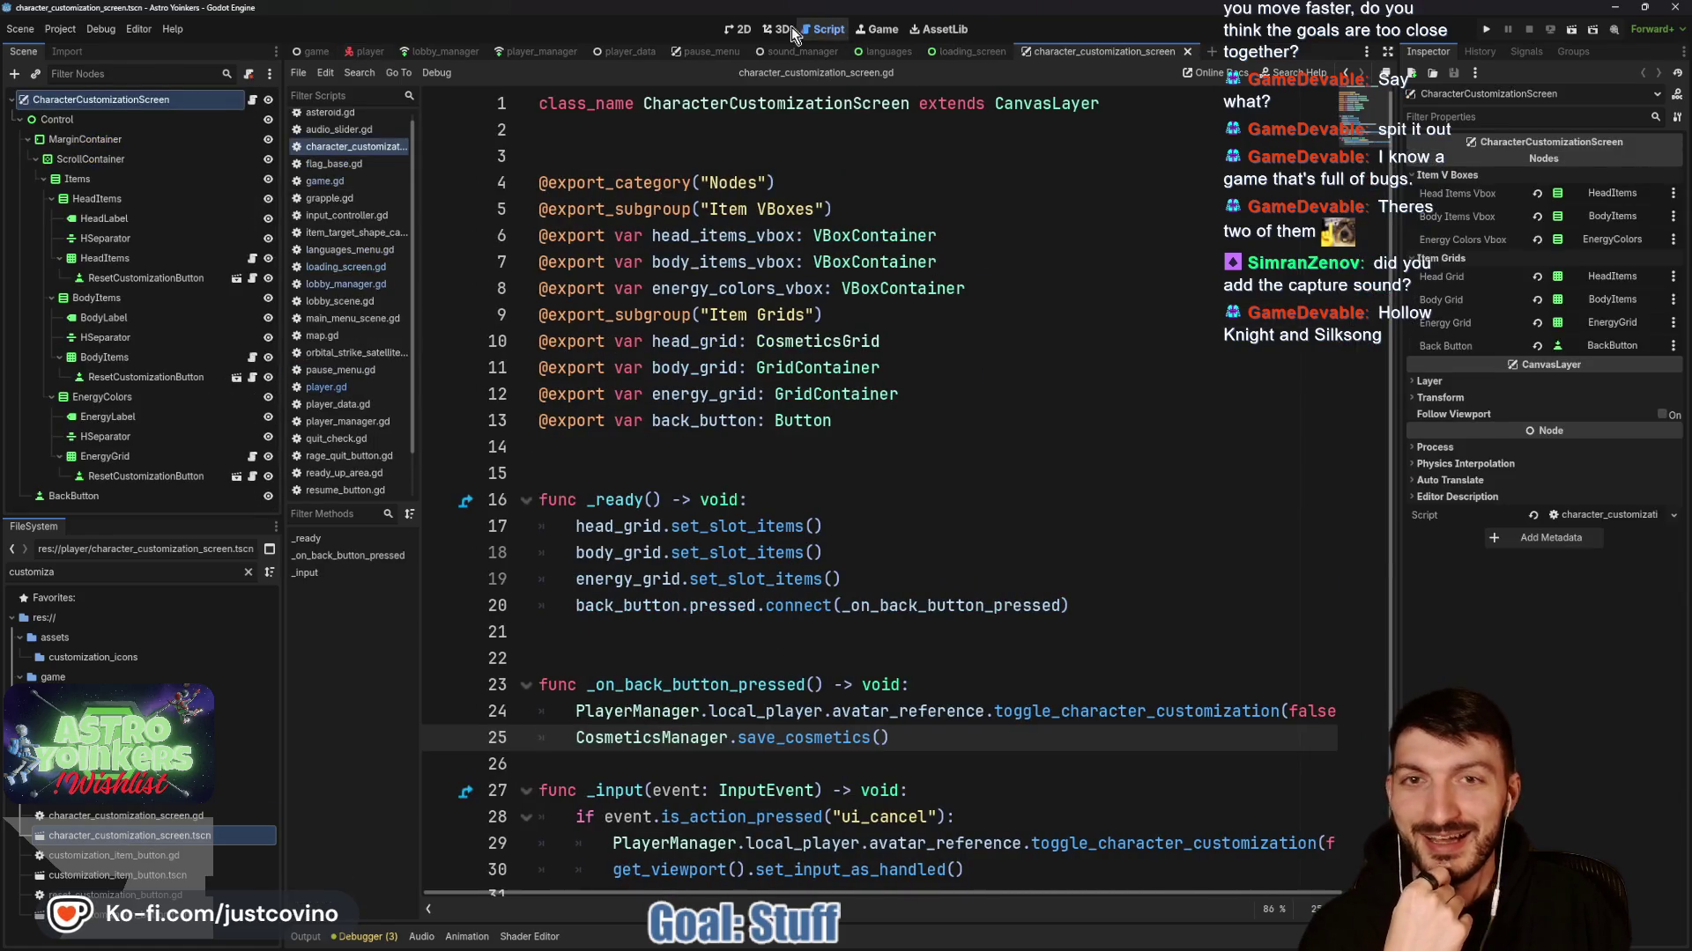
{"action": "left_click", "coordinate": [779, 29]}
{"action": "left_click", "coordinate": [740, 29]}
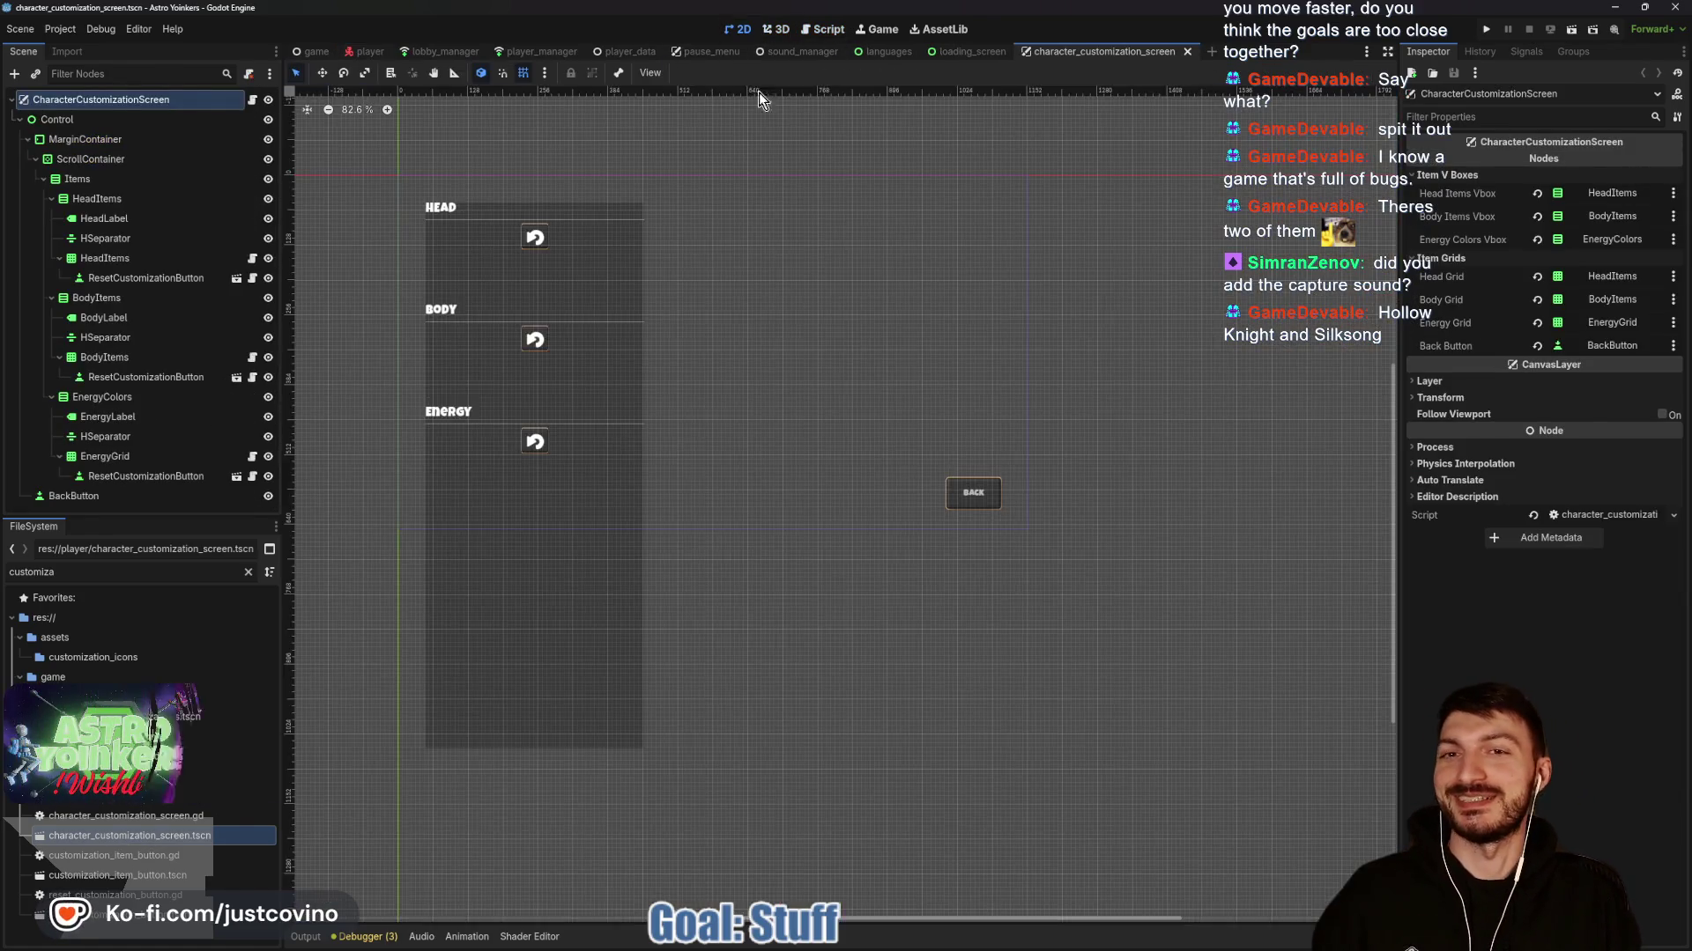
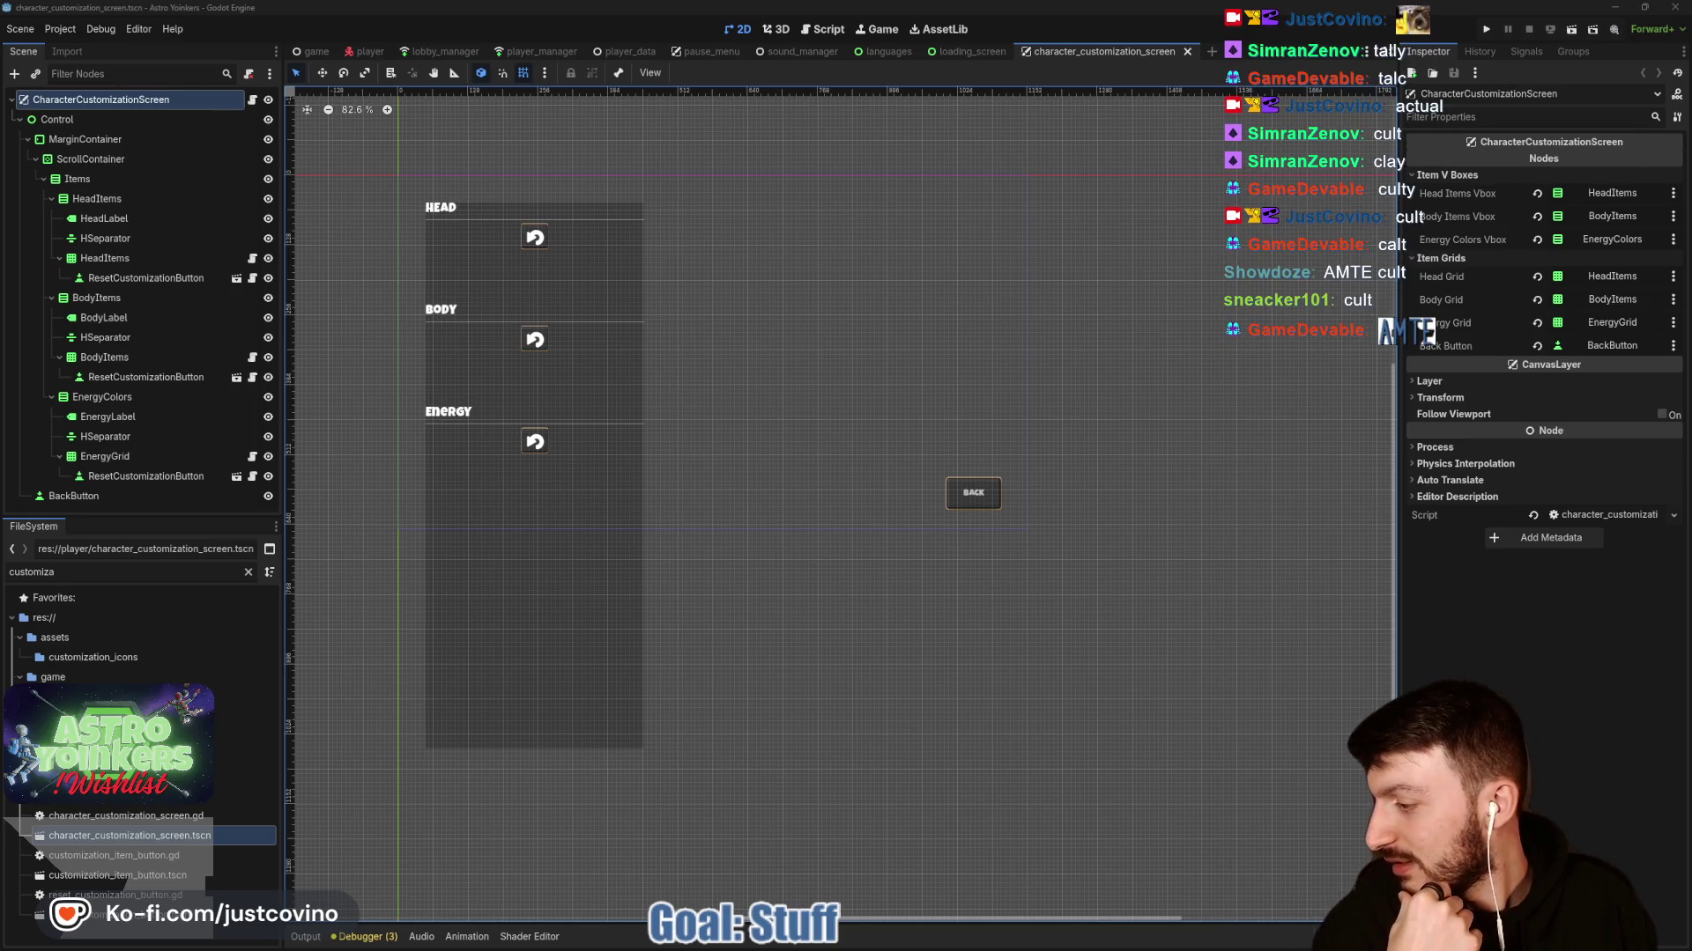
Open the HEAD reset customization button's own scene, then switch to the pause_menu scene's Settings panel.
{"action": "key", "text": "alt+Tab"}
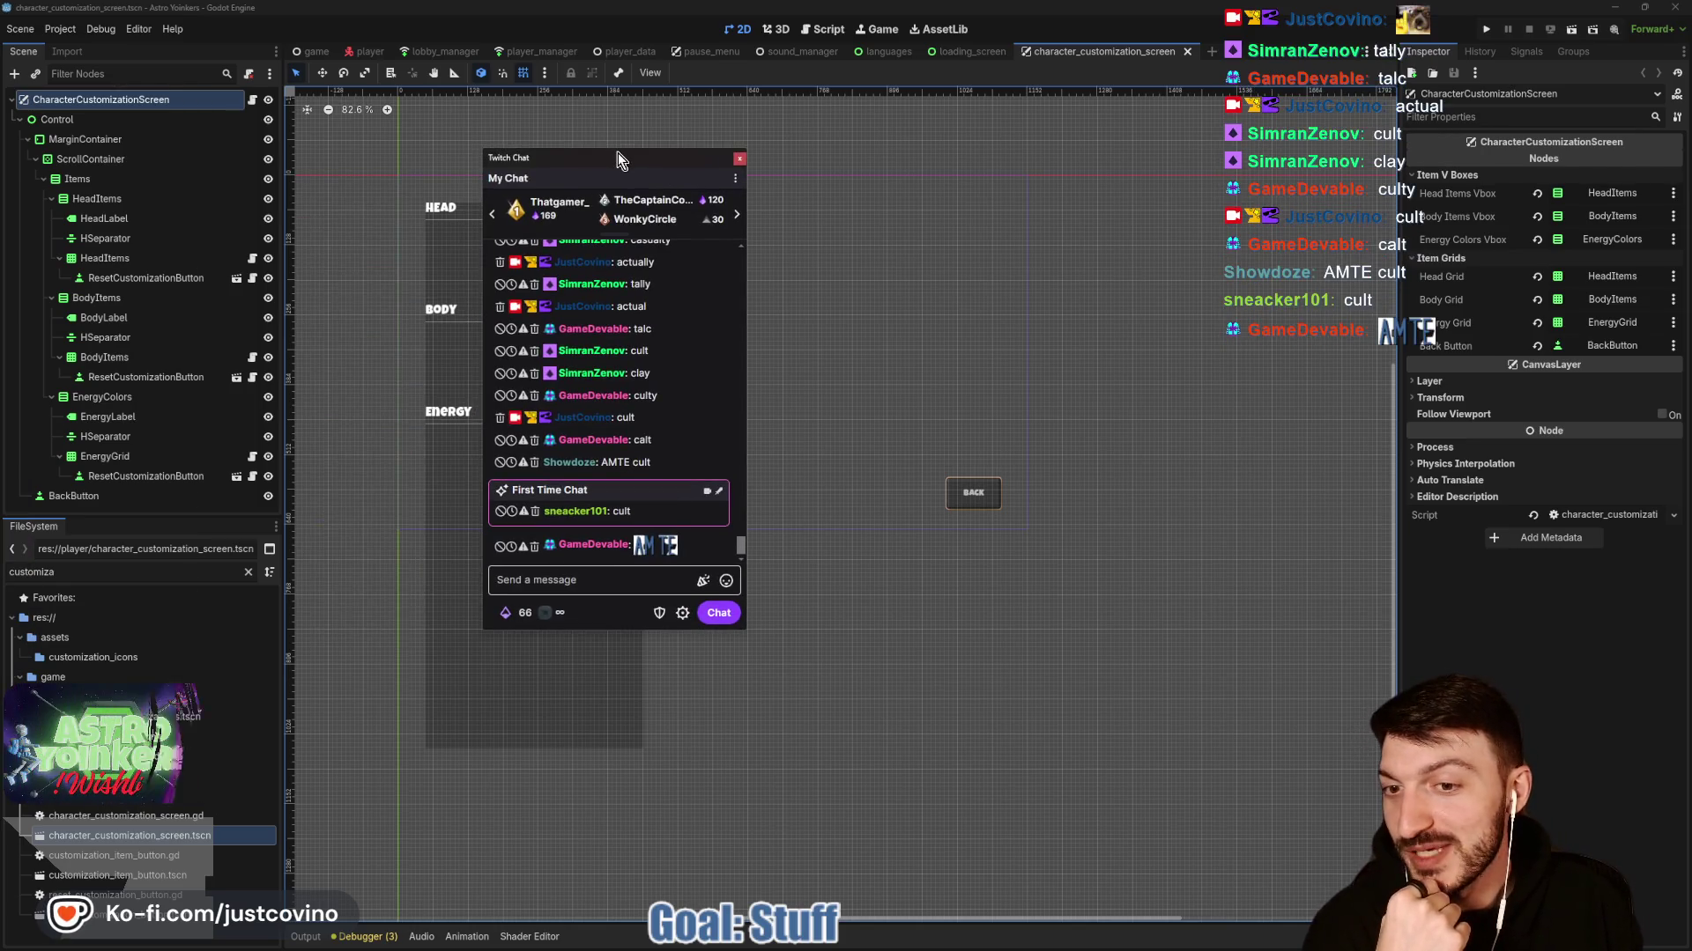
{"action": "key", "text": "alt+Tab"}
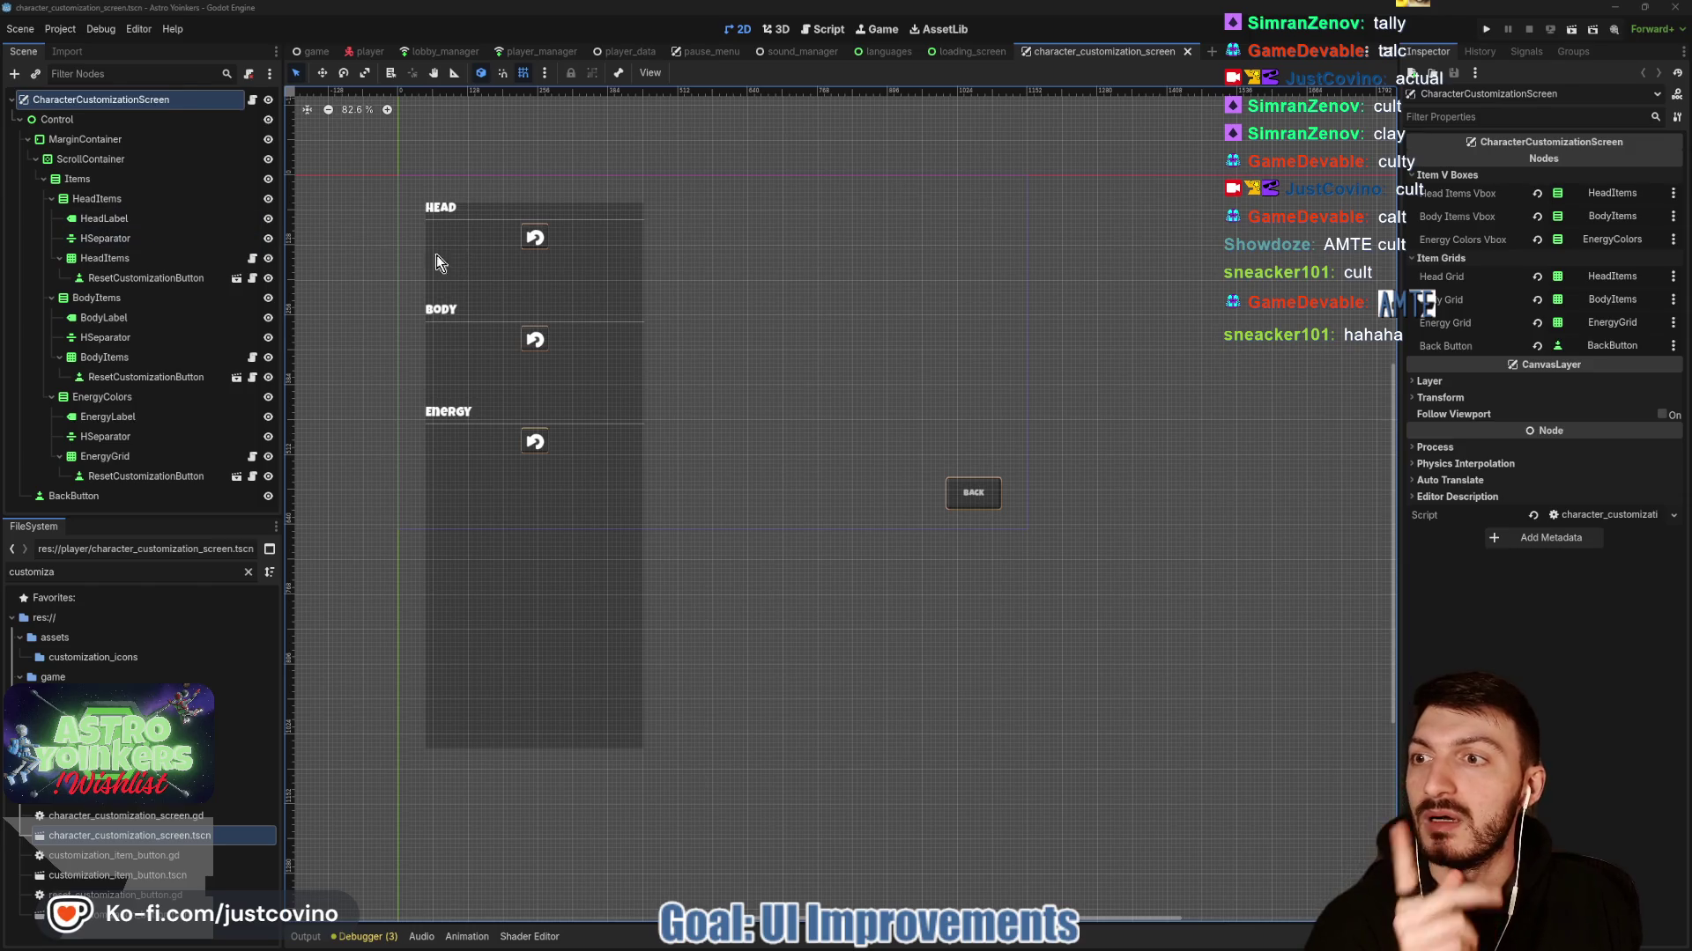
{"action": "left_click", "coordinate": [537, 243]}
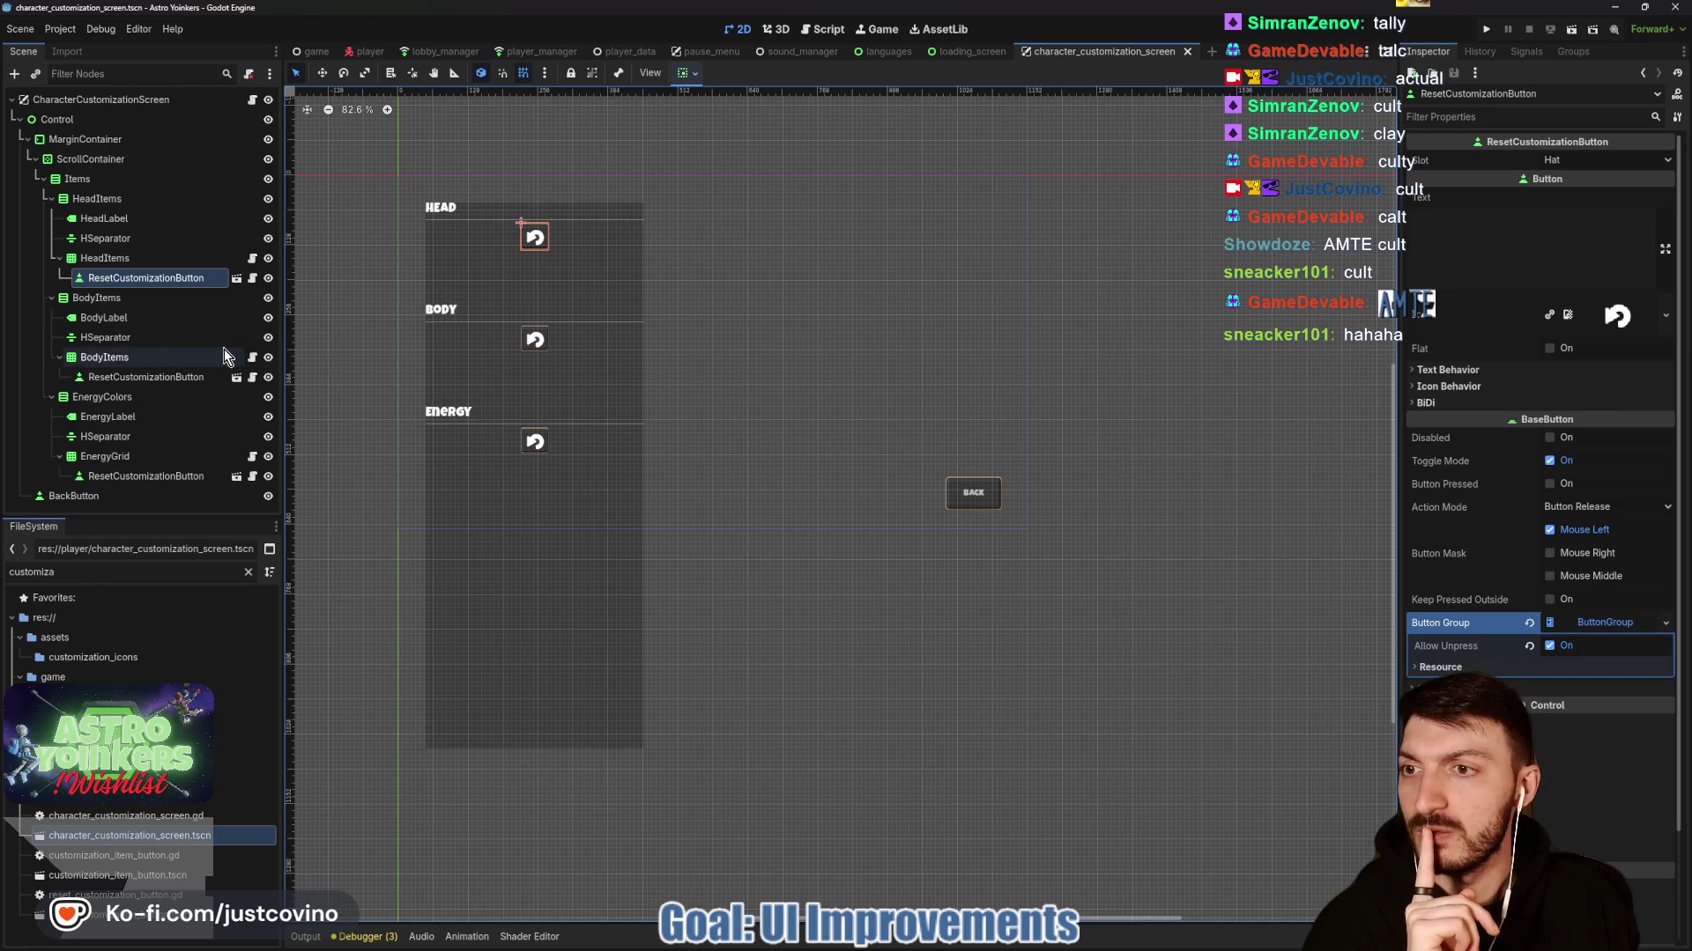
{"action": "left_click", "coordinate": [235, 280]}
{"action": "left_click", "coordinate": [91, 99]}
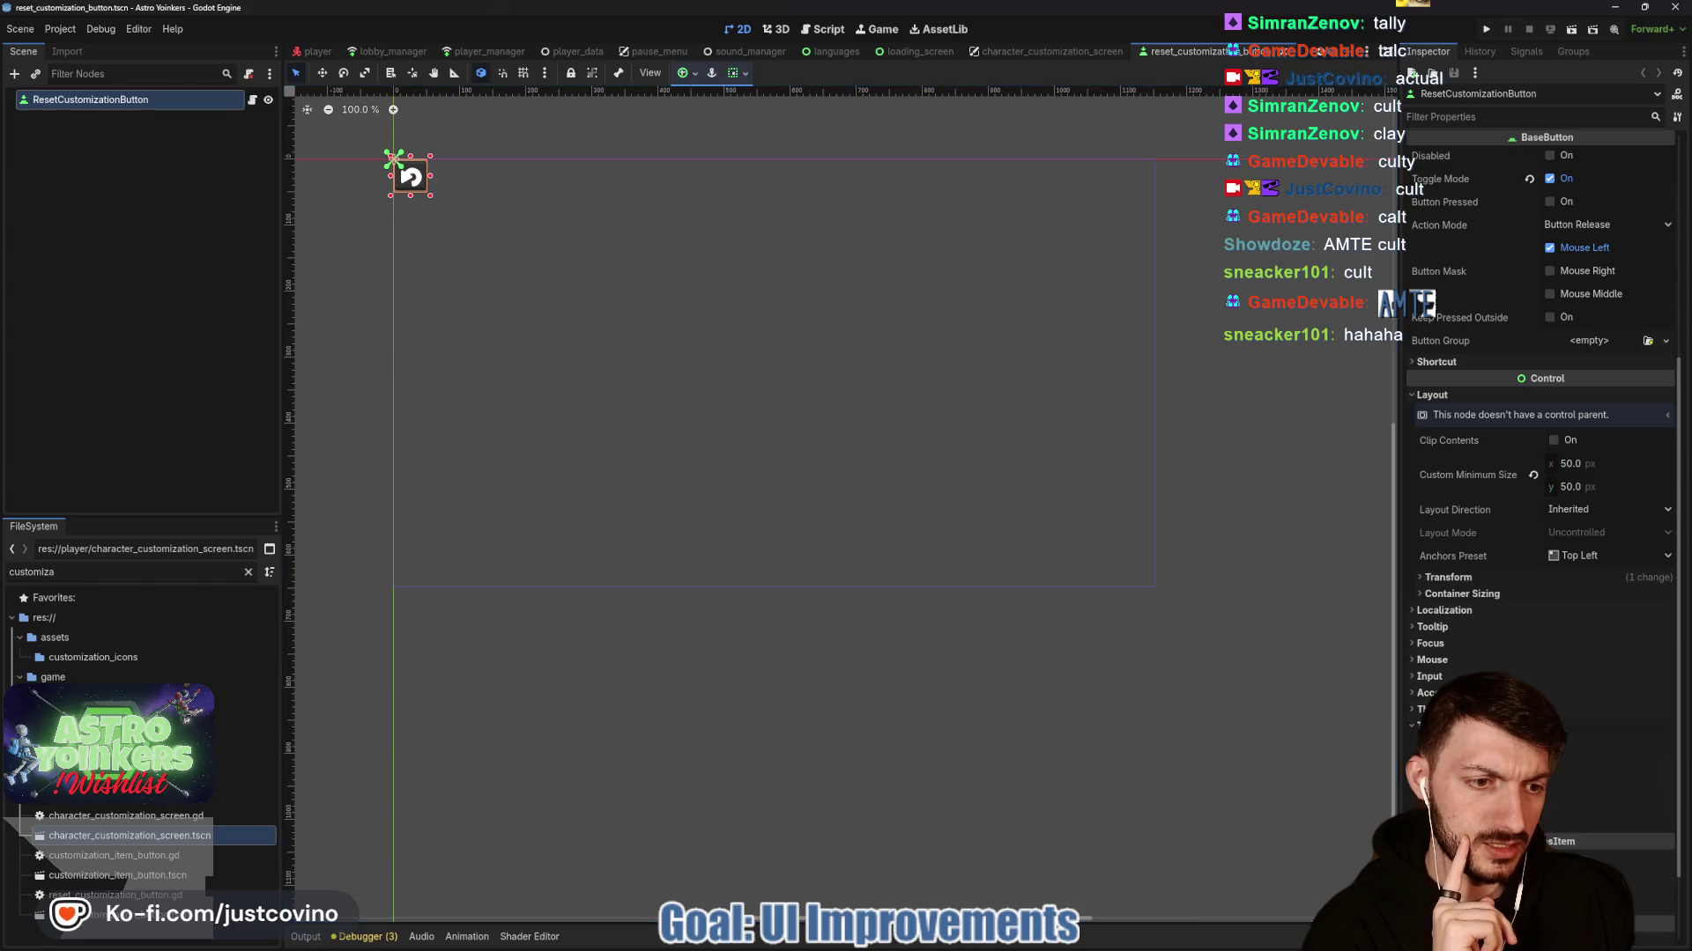
{"action": "scroll", "coordinate": [1489, 583], "scroll_direction": "down", "scroll_amount": 3}
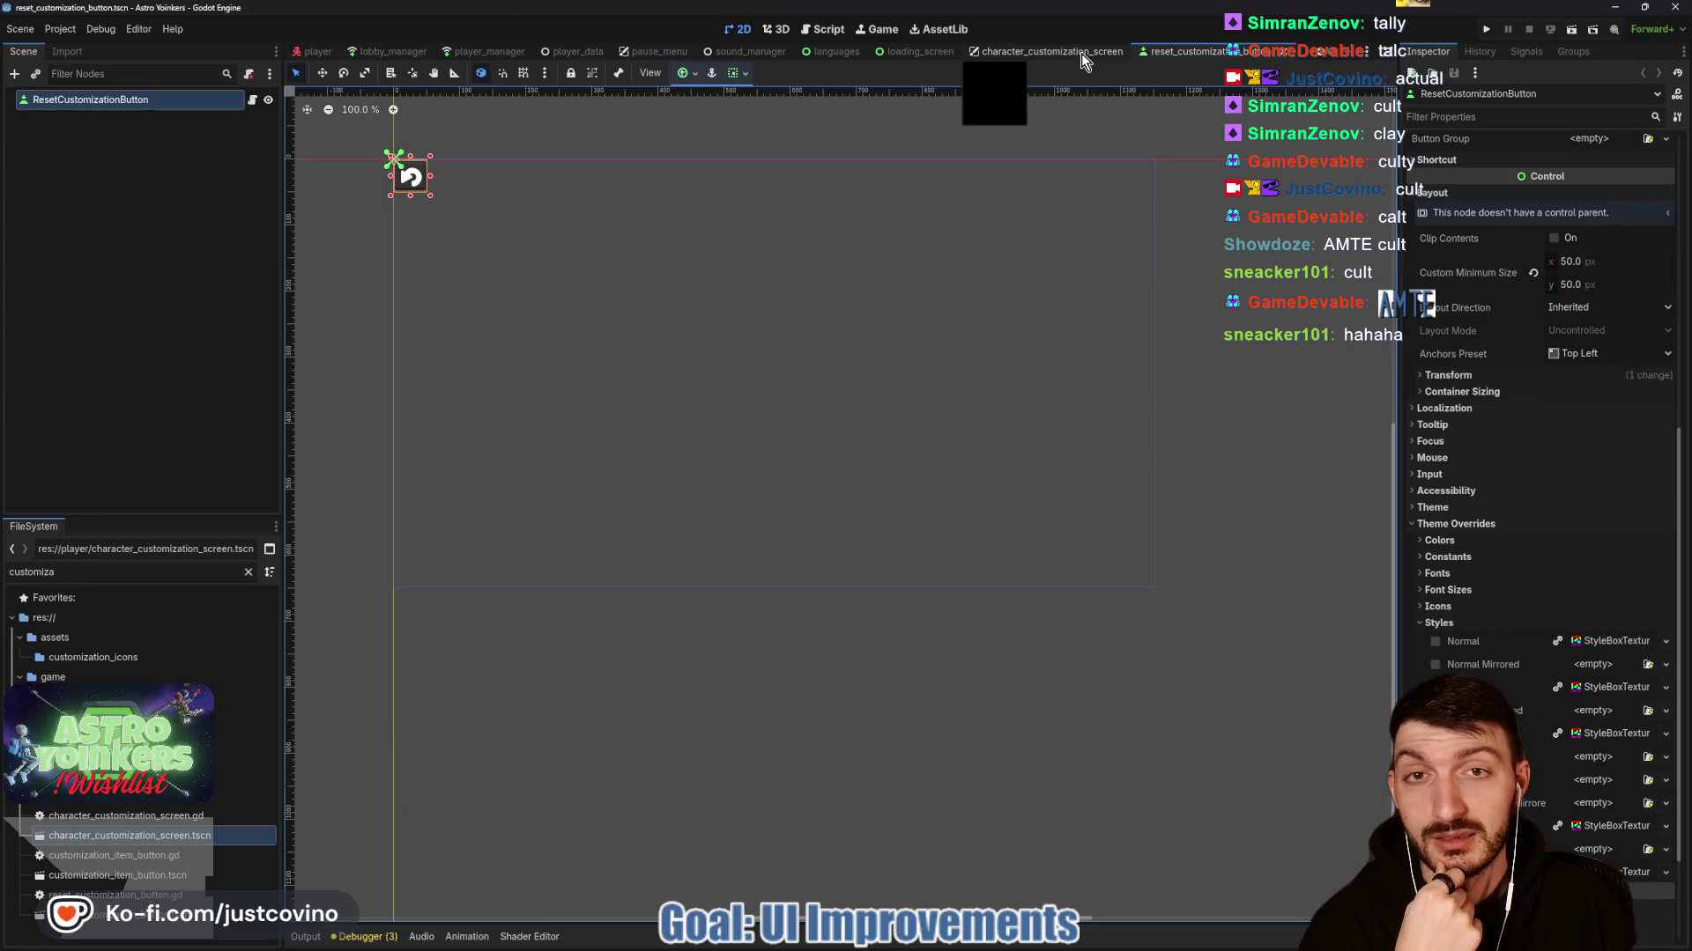
{"action": "left_click", "coordinate": [668, 50]}
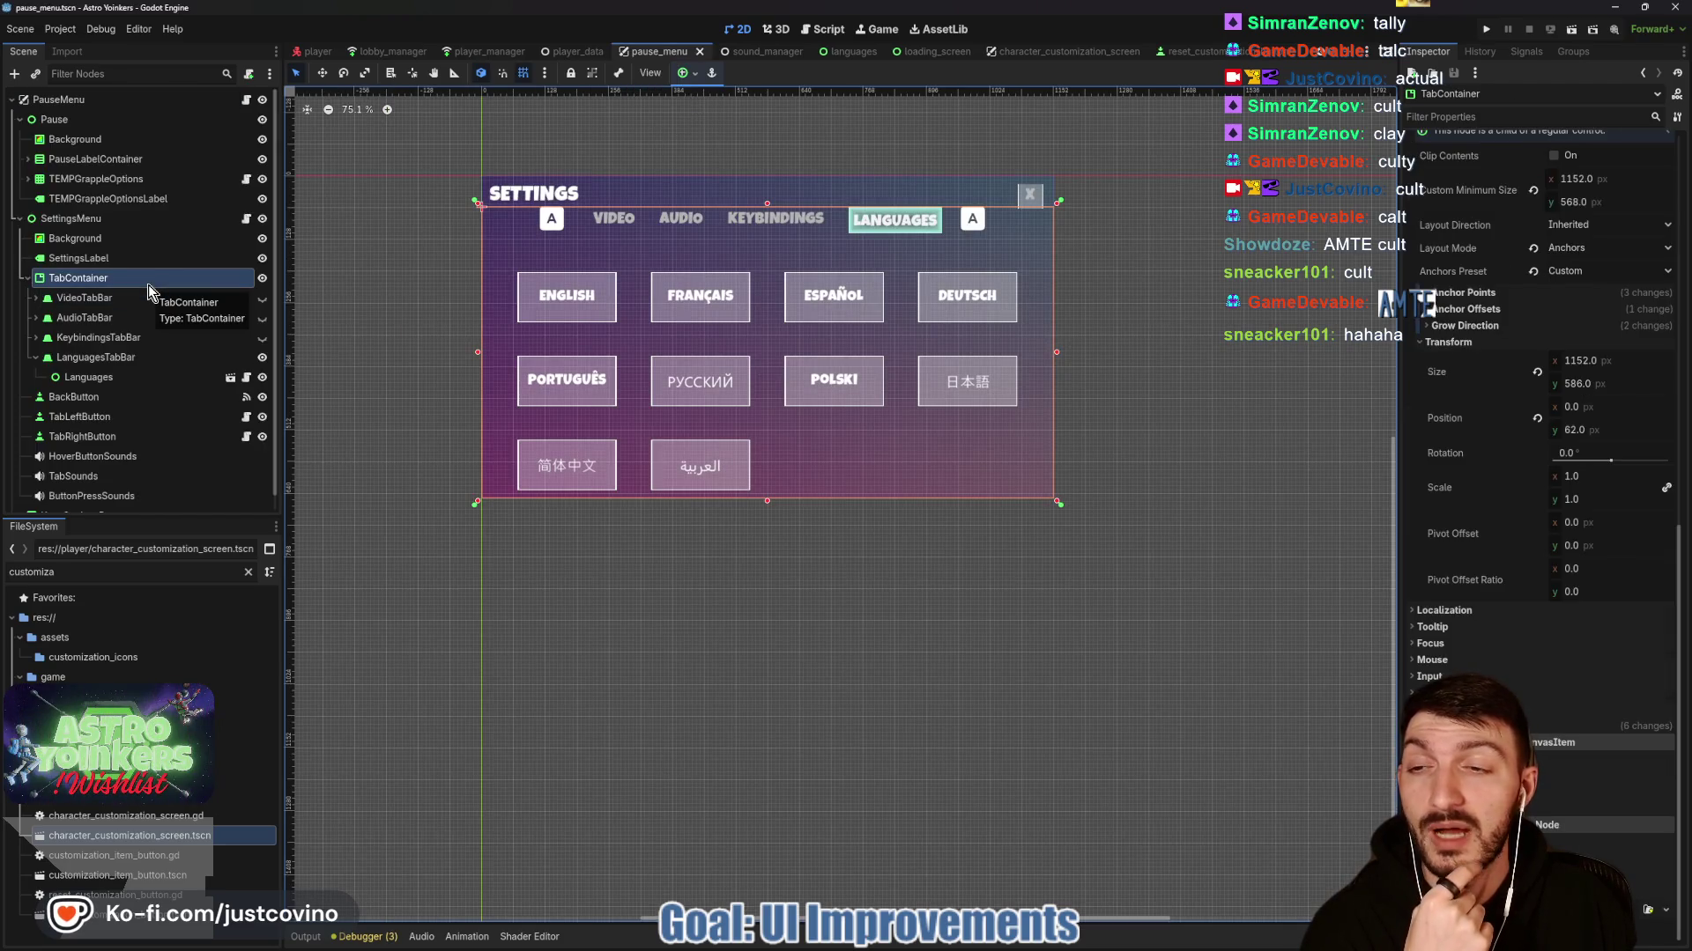
Take the Settings BackButton's style and paste it as a unique Normal StyleBoxTexture on the reset button.
{"action": "left_click", "coordinate": [119, 396]}
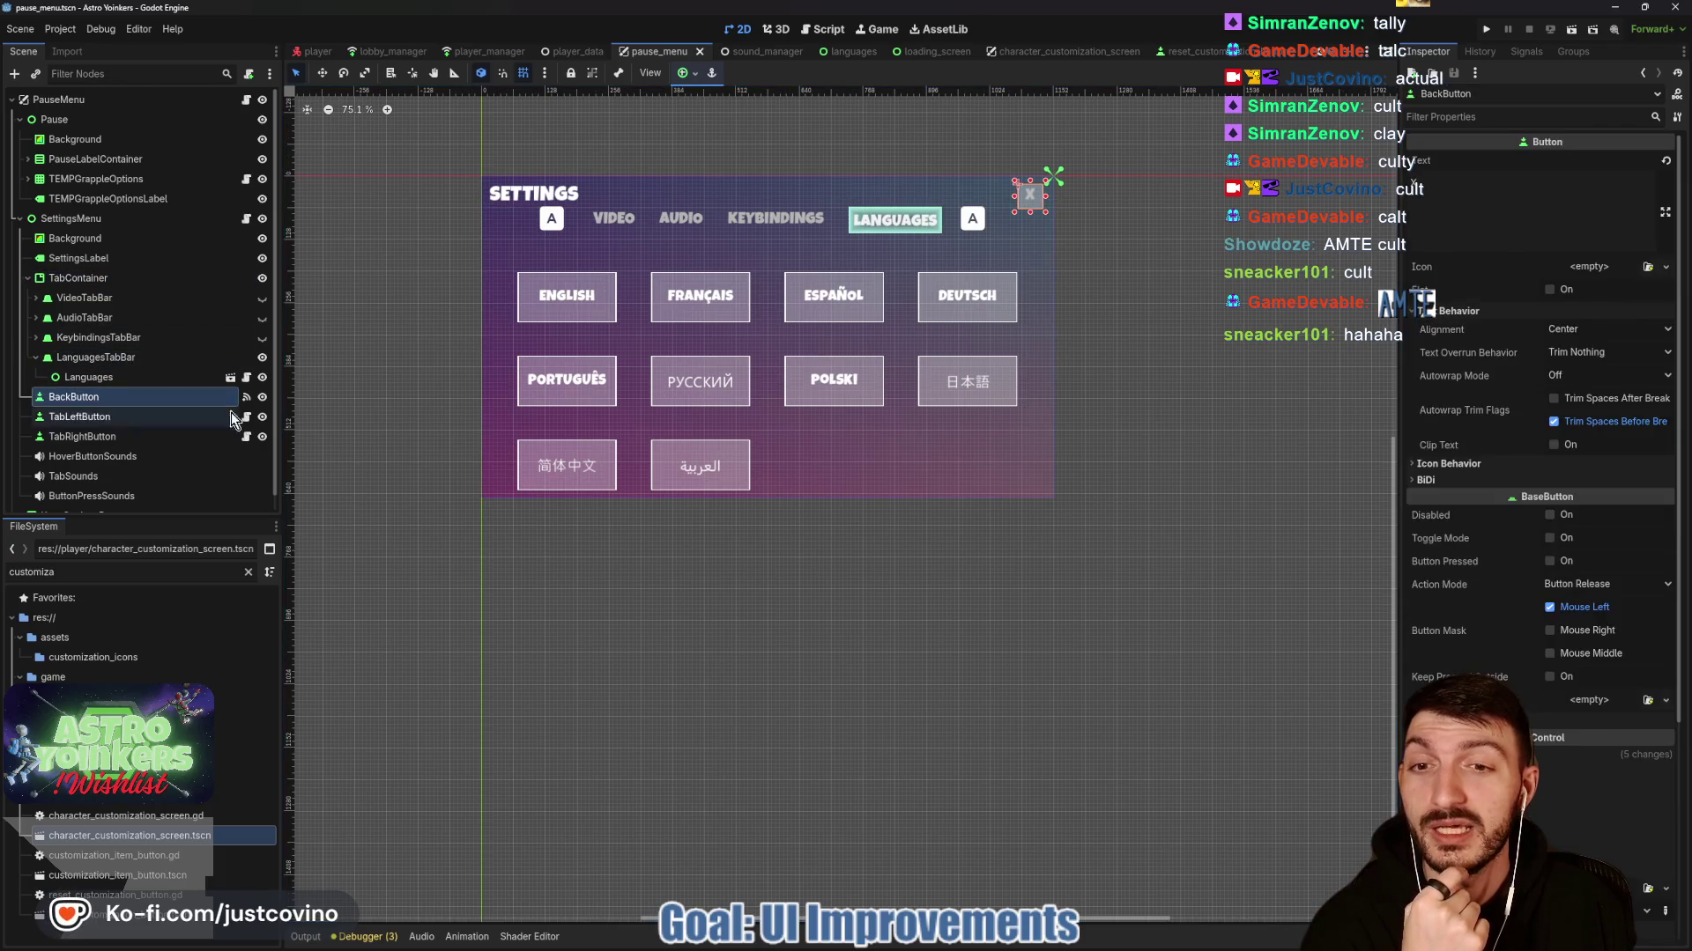
{"action": "scroll", "coordinate": [1478, 493], "scroll_direction": "down", "scroll_amount": 4}
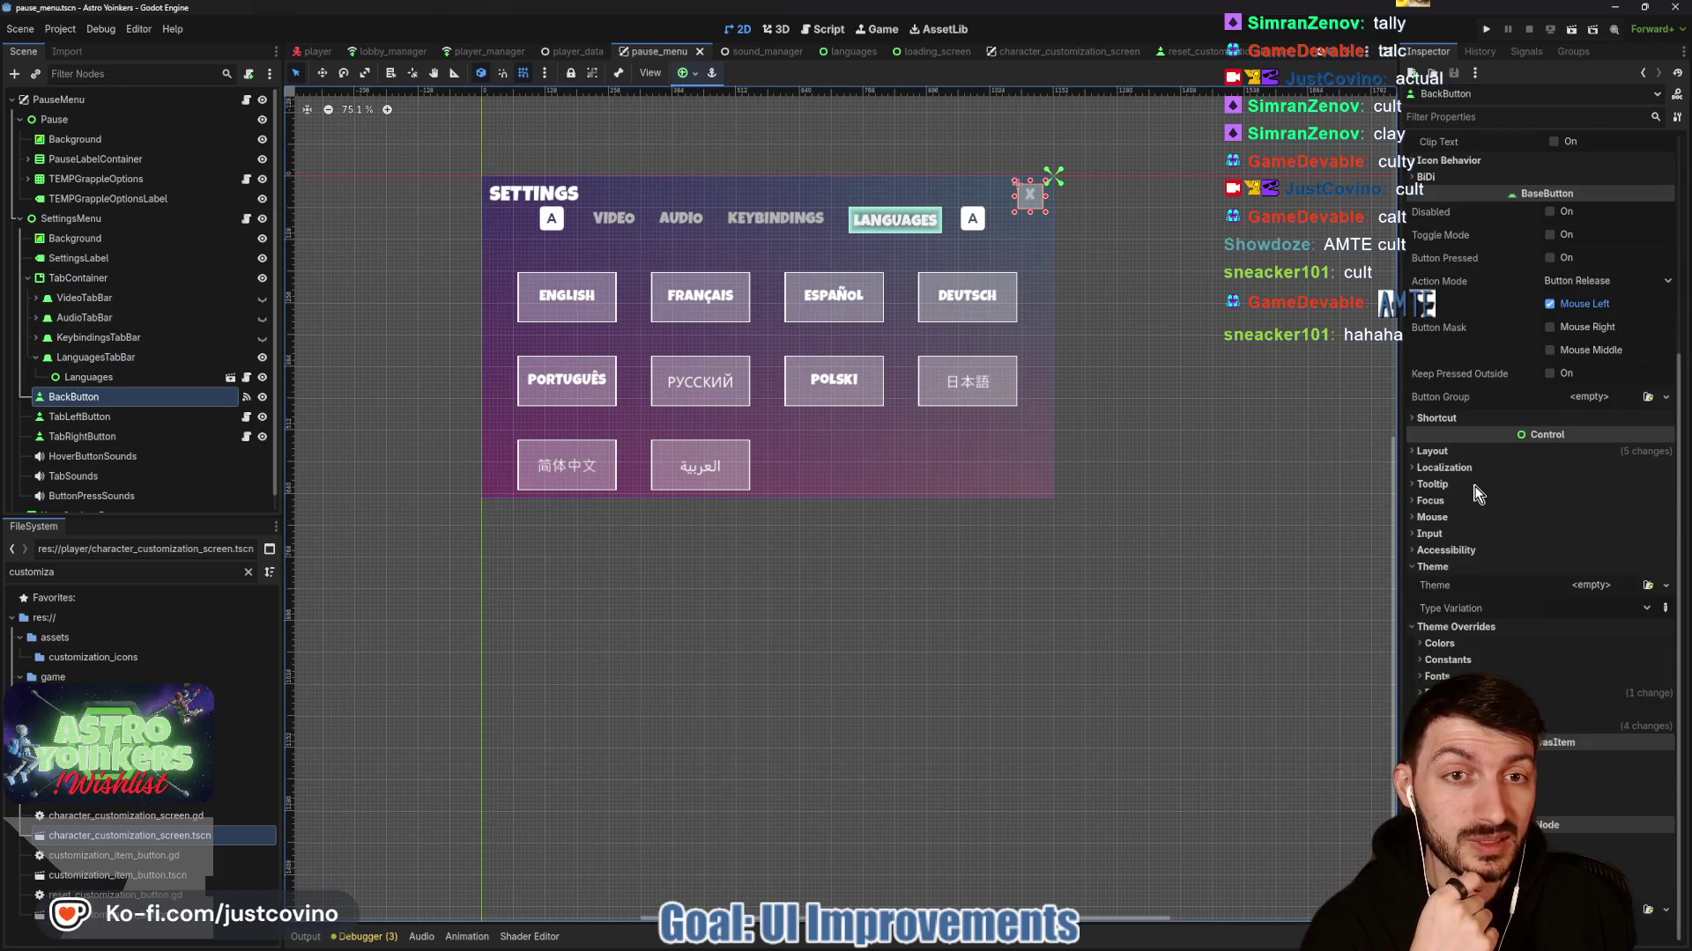
{"action": "left_click", "coordinate": [1497, 726]}
{"action": "scroll", "coordinate": [1603, 667], "scroll_direction": "down", "scroll_amount": 3}
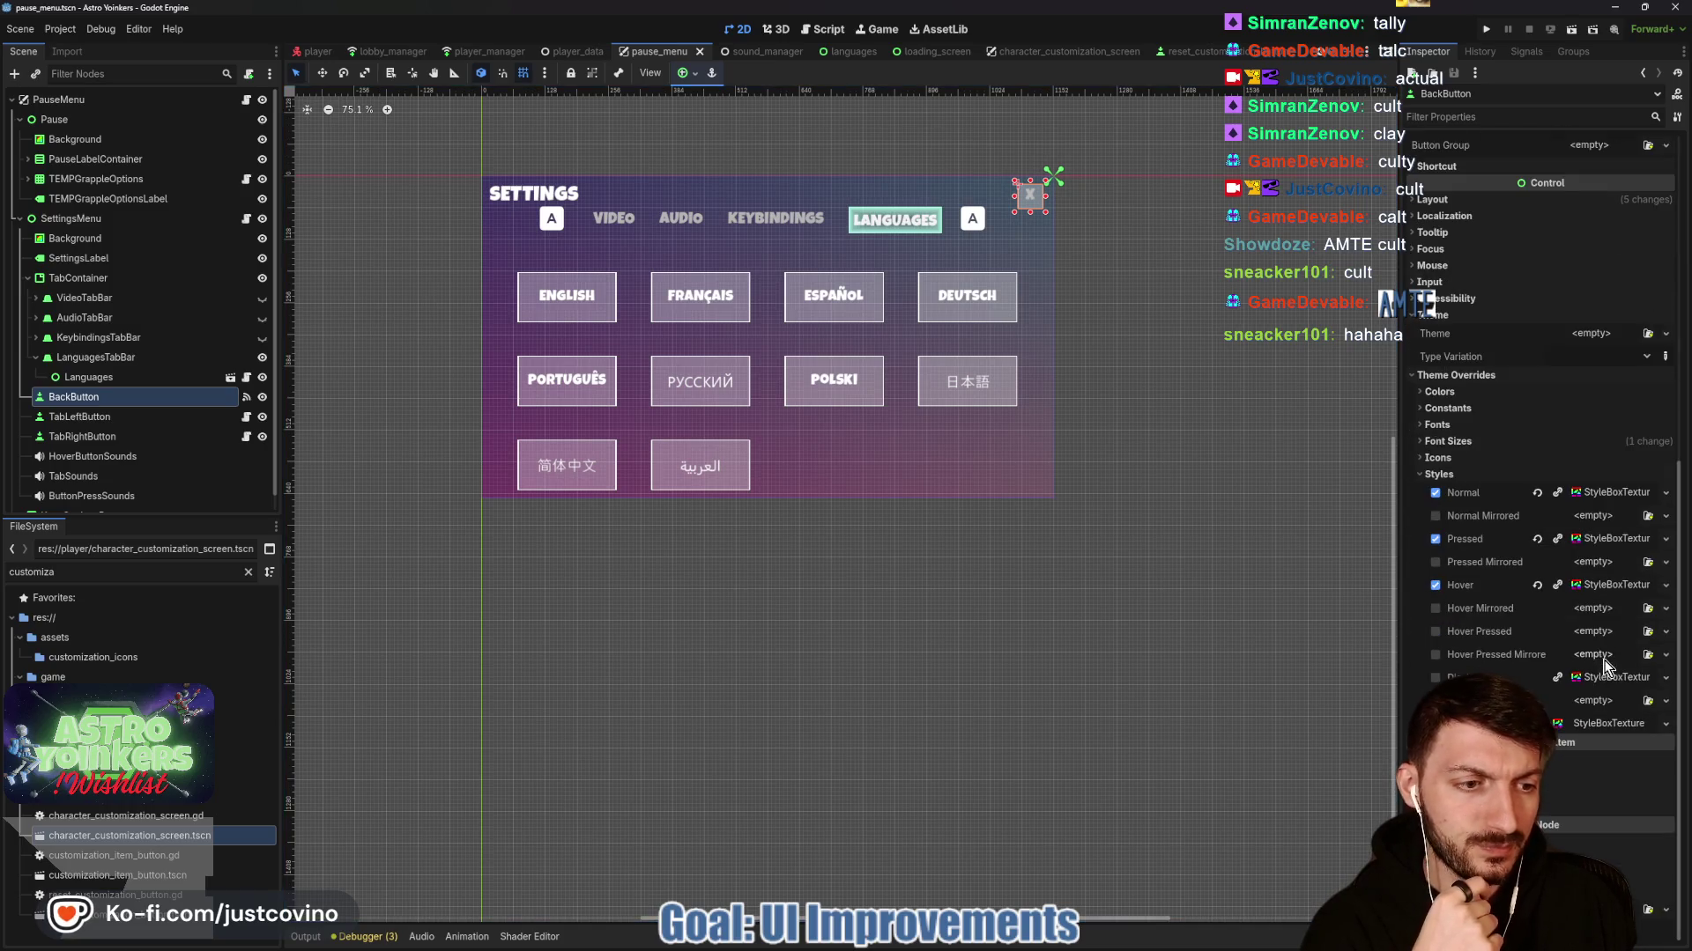
{"action": "right_click", "coordinate": [1605, 670]}
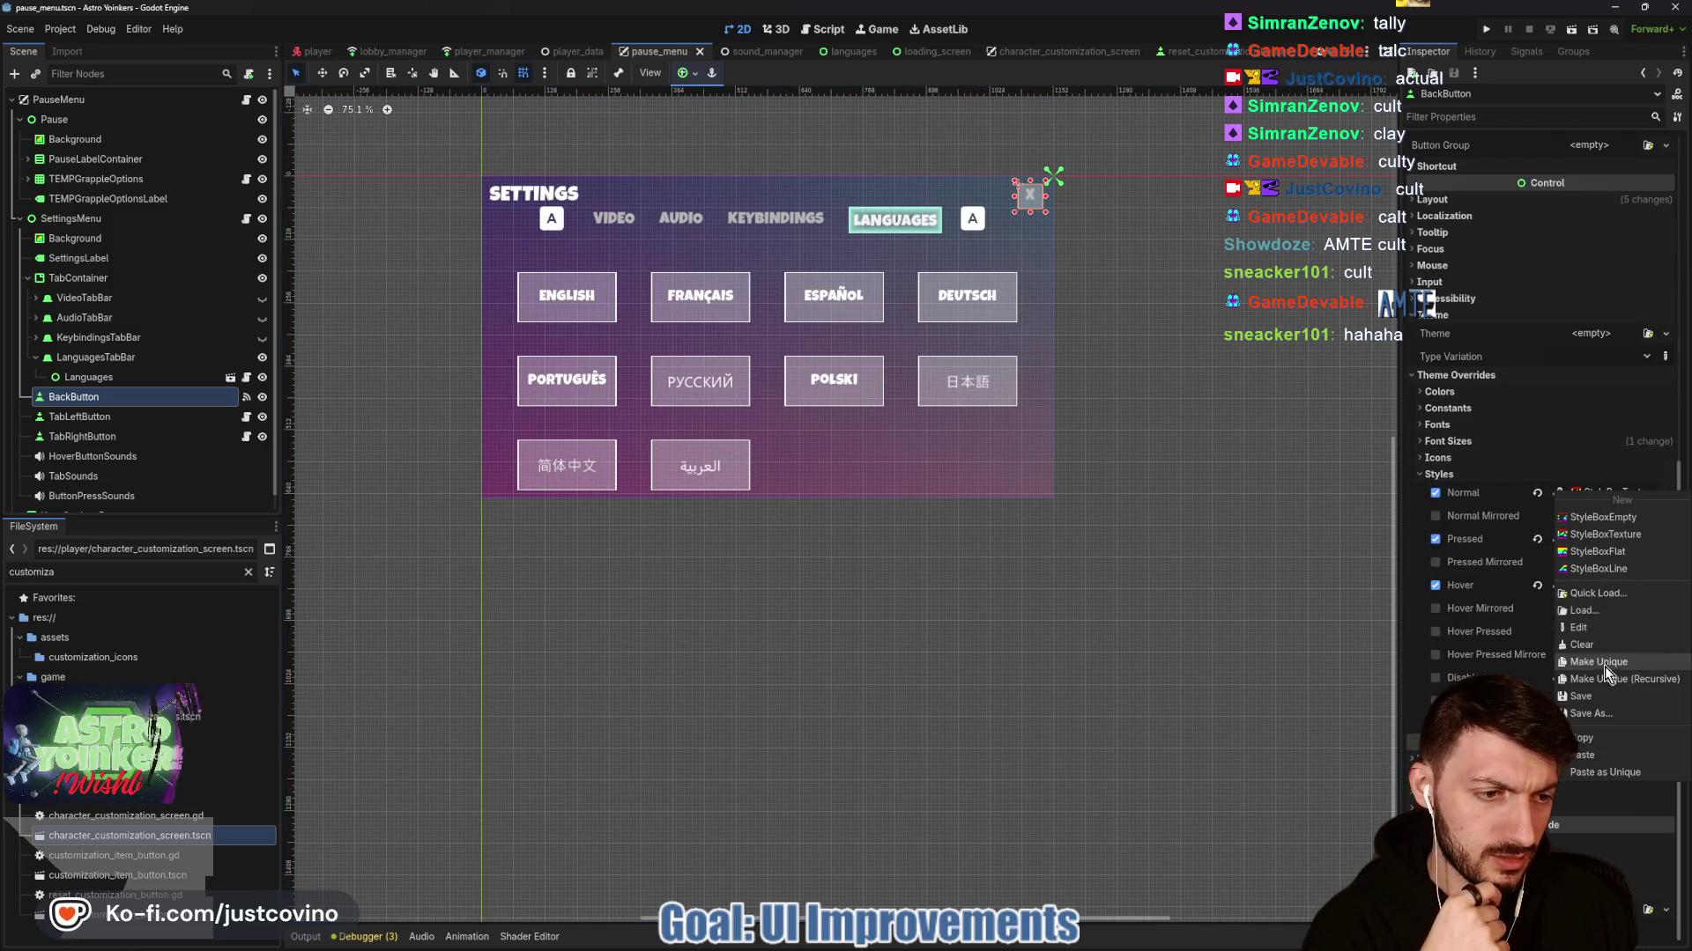
{"action": "left_click", "coordinate": [1589, 737]}
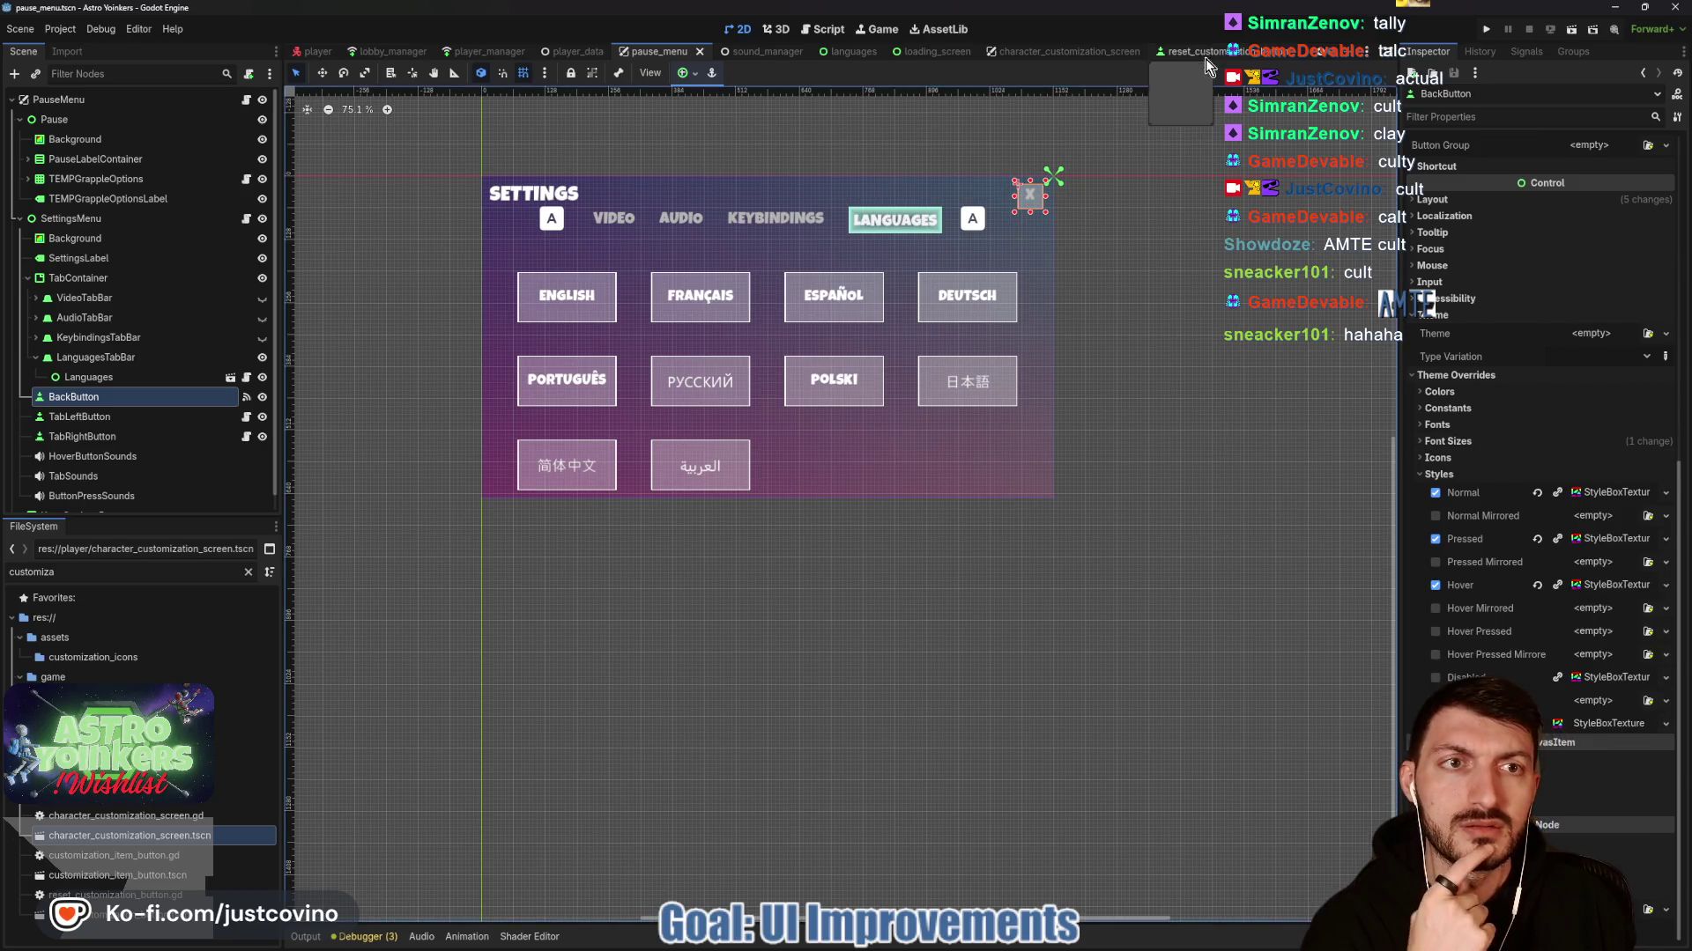
{"action": "left_click", "coordinate": [1205, 58]}
{"action": "left_click", "coordinate": [1665, 640]}
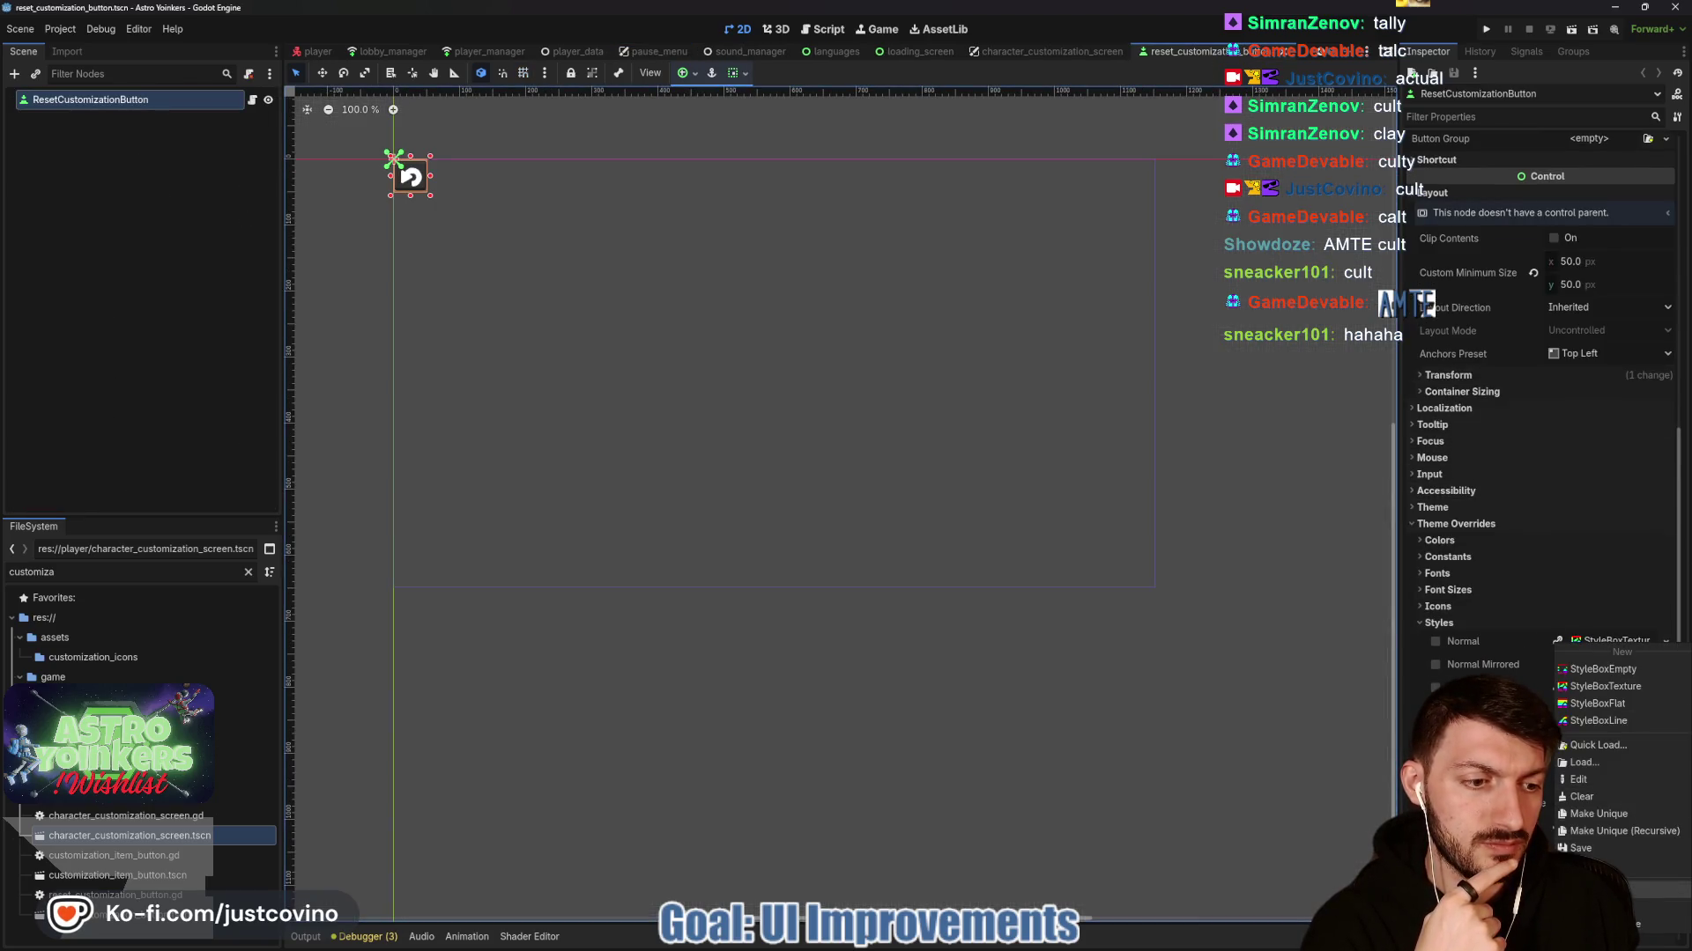
{"action": "left_click", "coordinate": [1598, 813]}
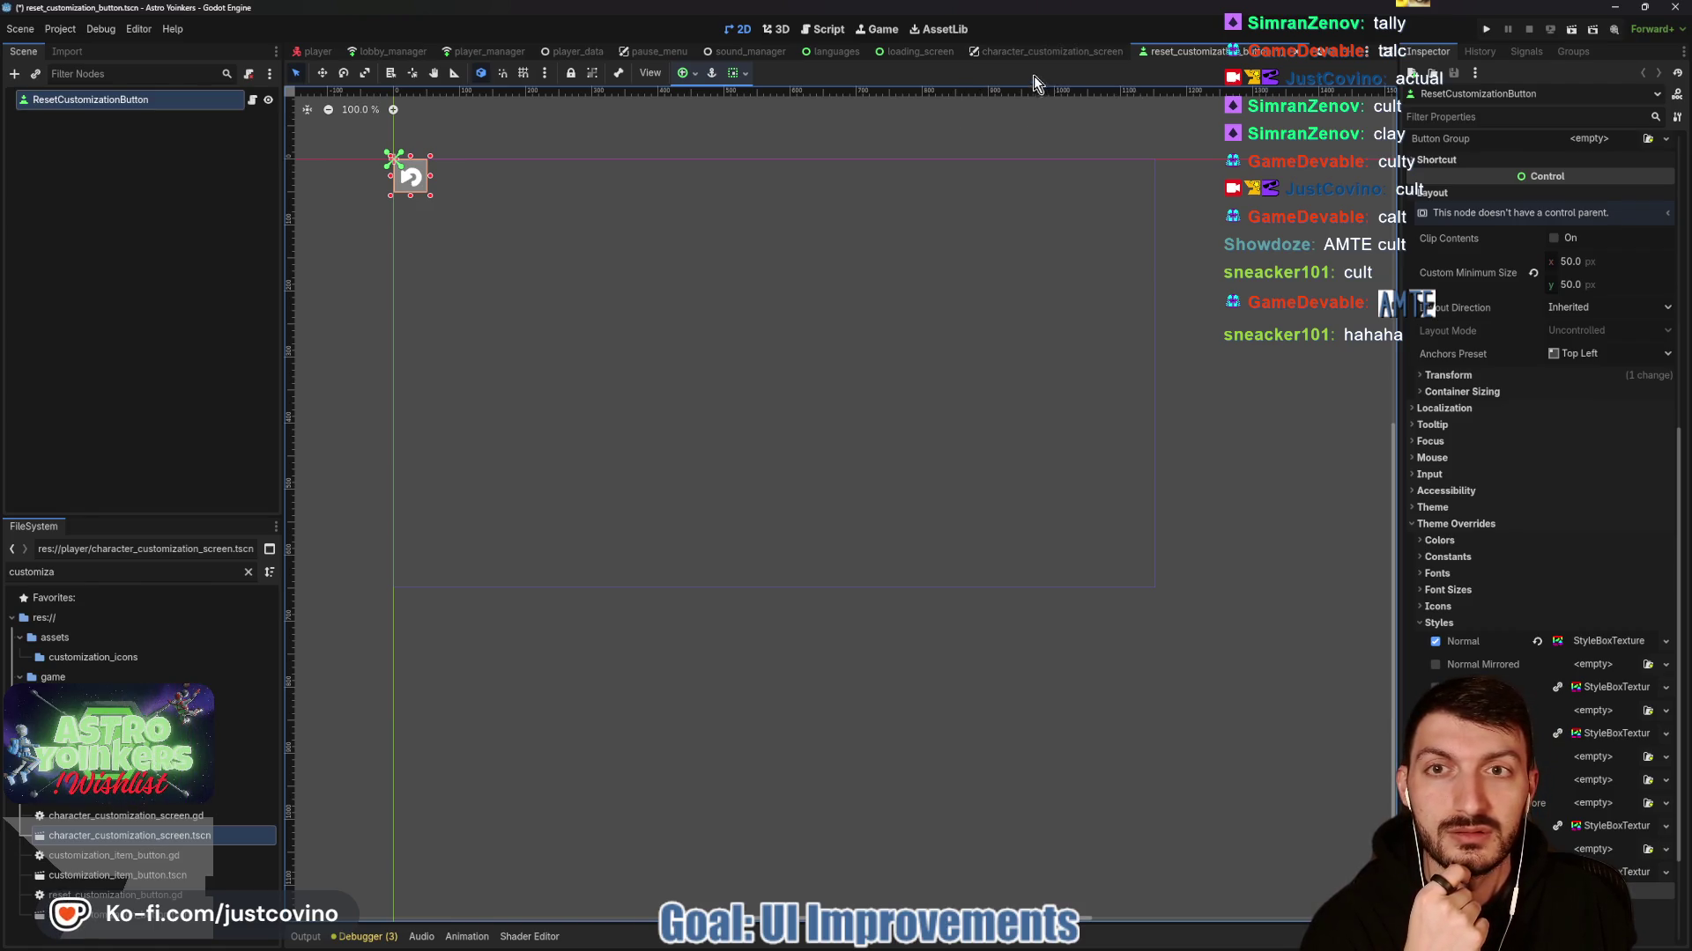
{"action": "left_click", "coordinate": [649, 53]}
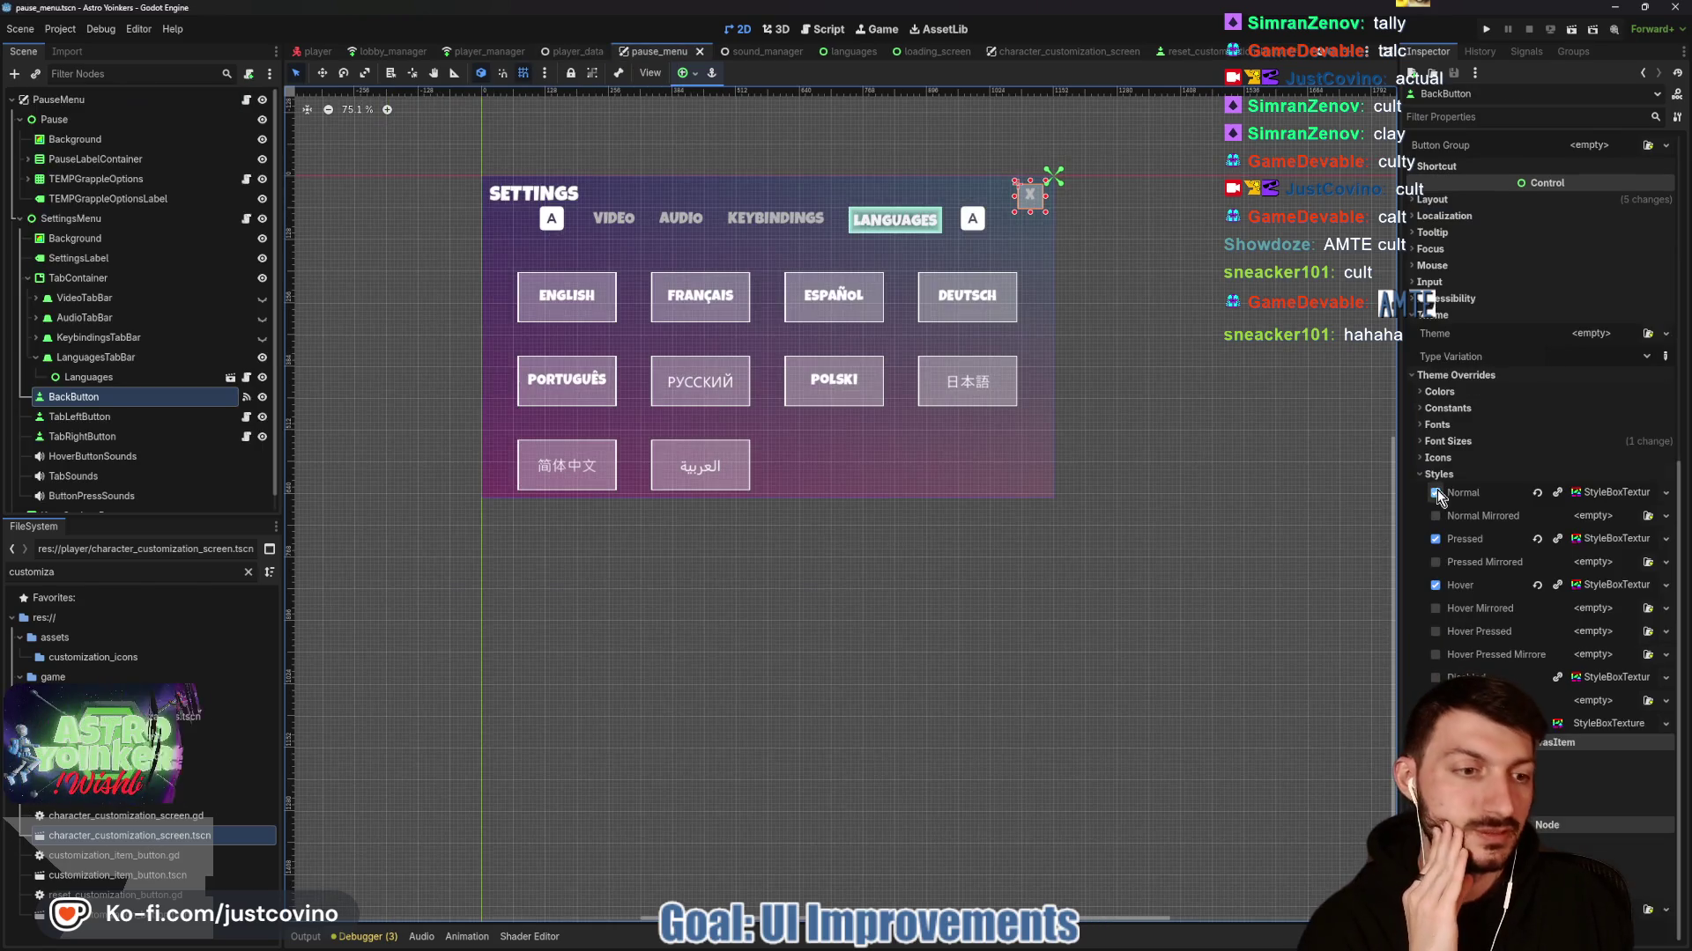
Copy the BackButton's Pressed StyleBoxTexture and paste it into two of the reset button's style slots.
{"action": "right_click", "coordinate": [1600, 541]}
{"action": "left_click", "coordinate": [1596, 796]}
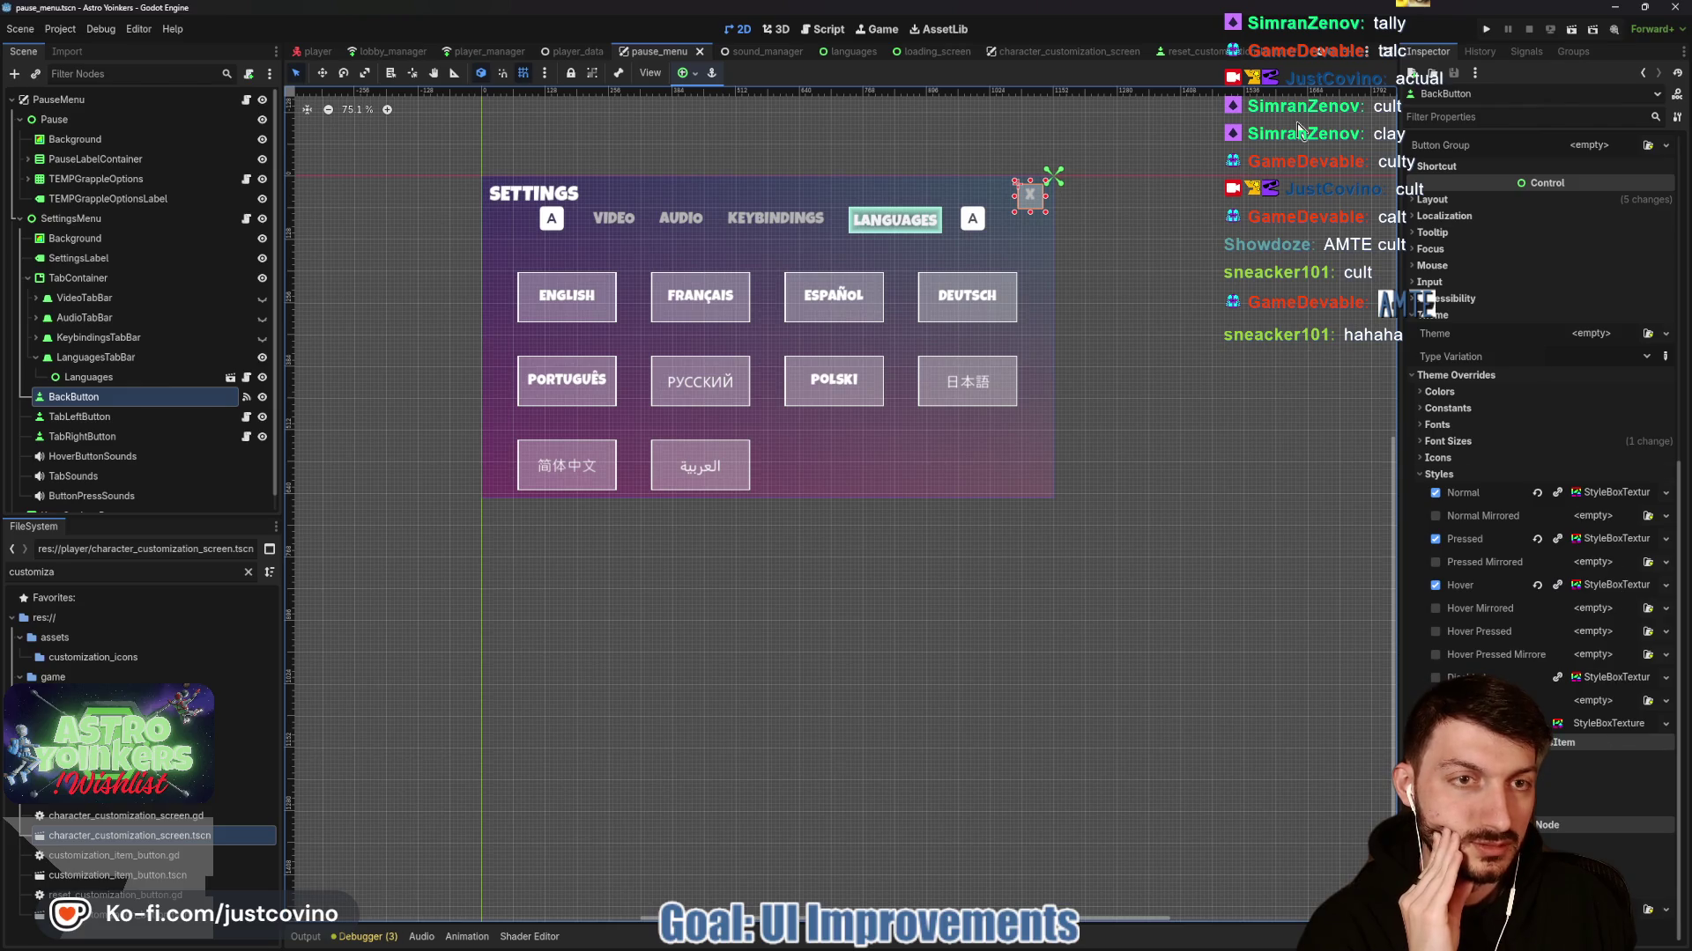
{"action": "left_click", "coordinate": [1248, 52]}
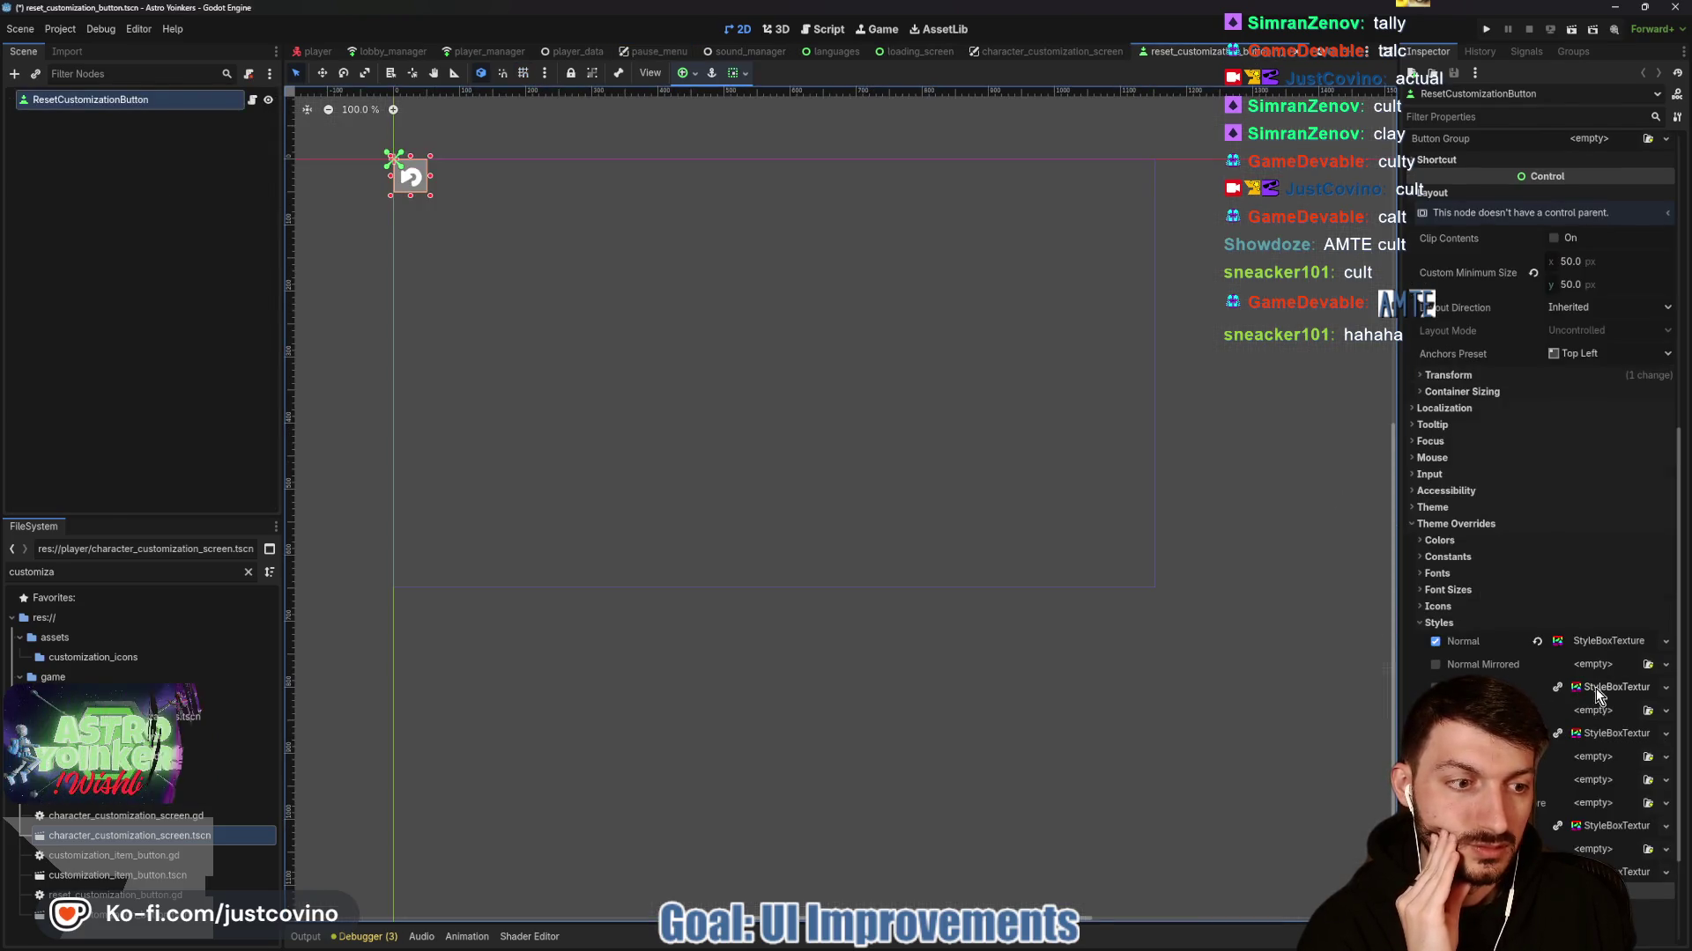
{"action": "right_click", "coordinate": [1609, 641]}
{"action": "left_click", "coordinate": [1473, 657]}
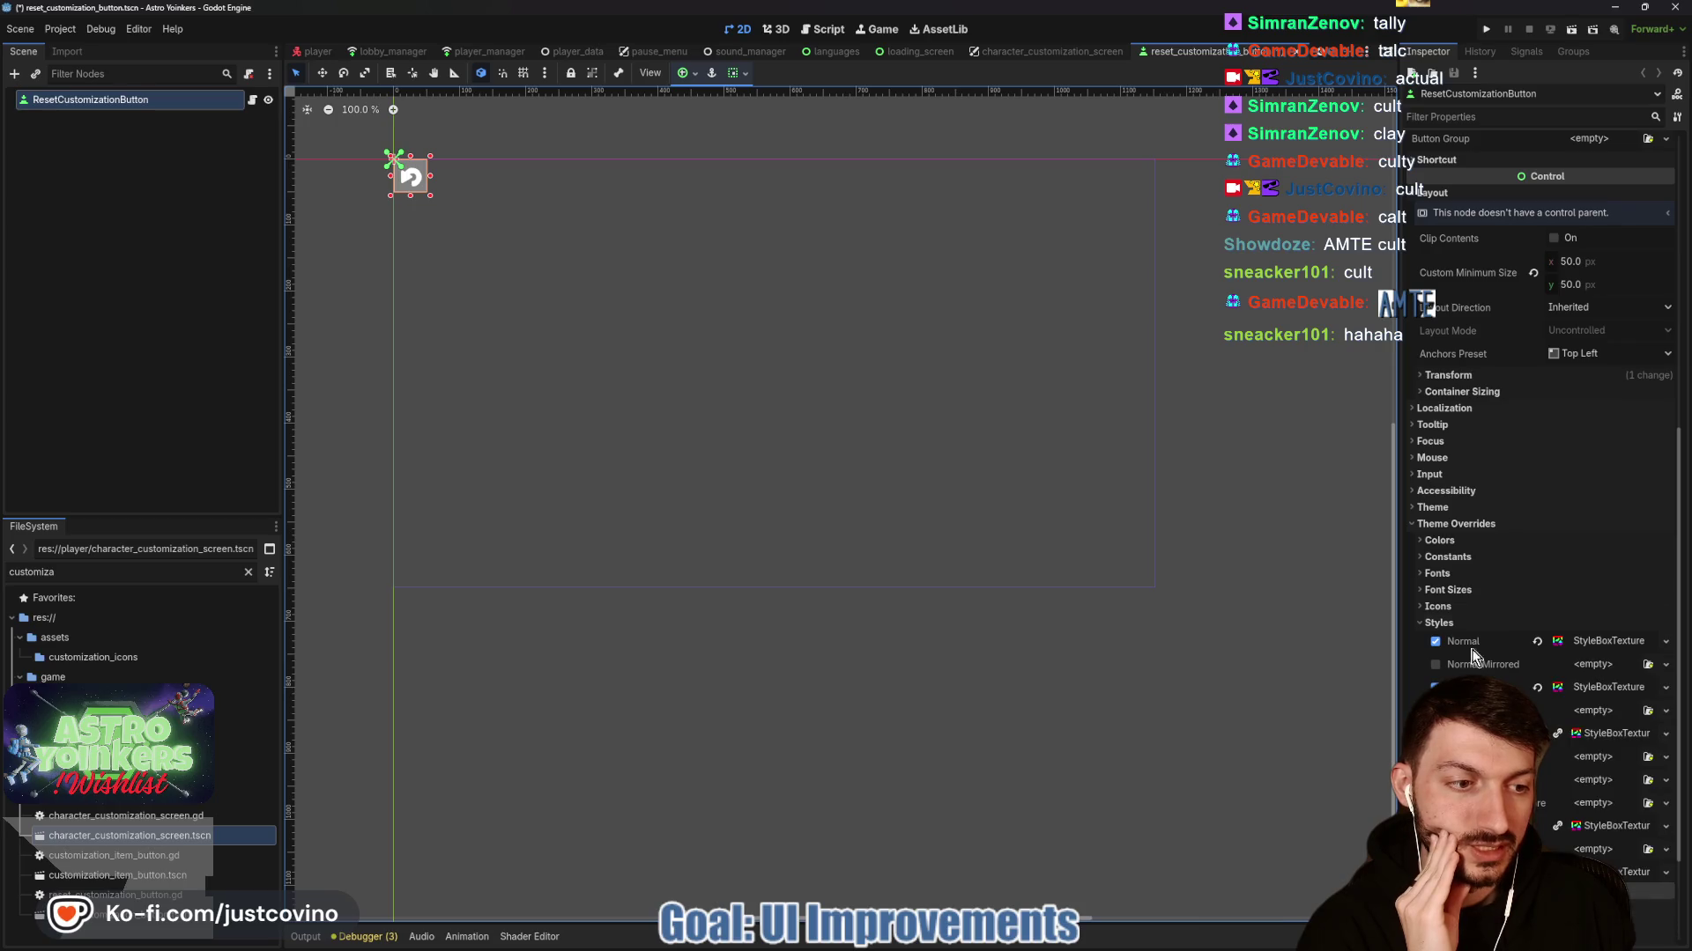
{"action": "left_click", "coordinate": [1040, 51]}
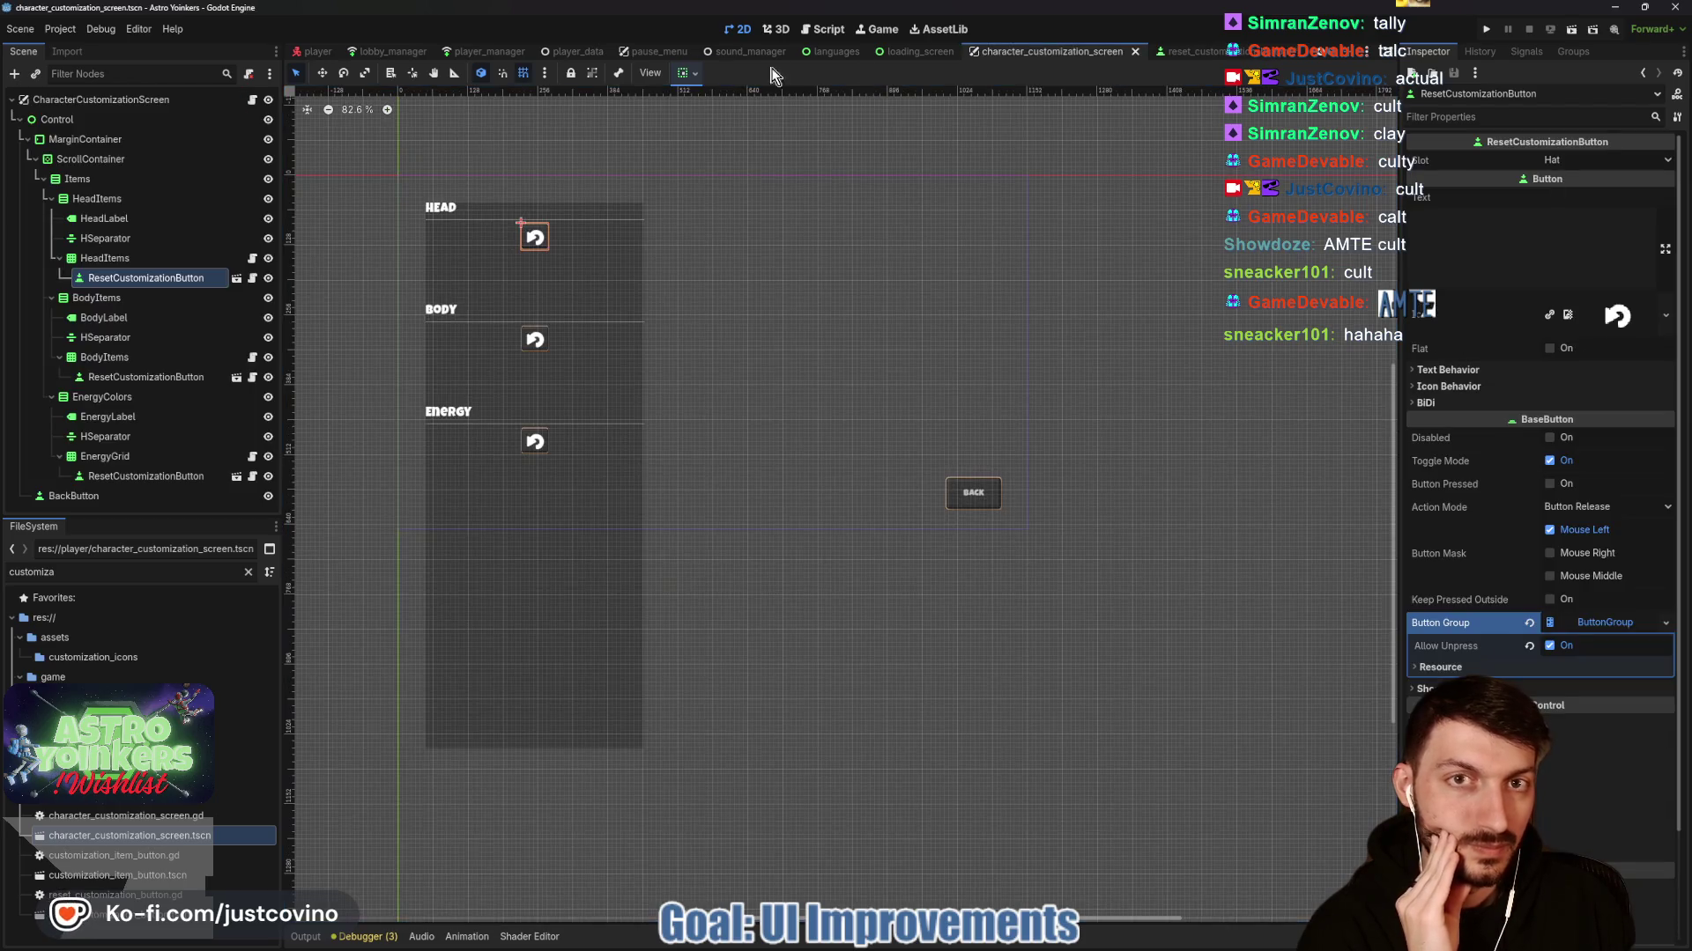
{"action": "left_click", "coordinate": [655, 51]}
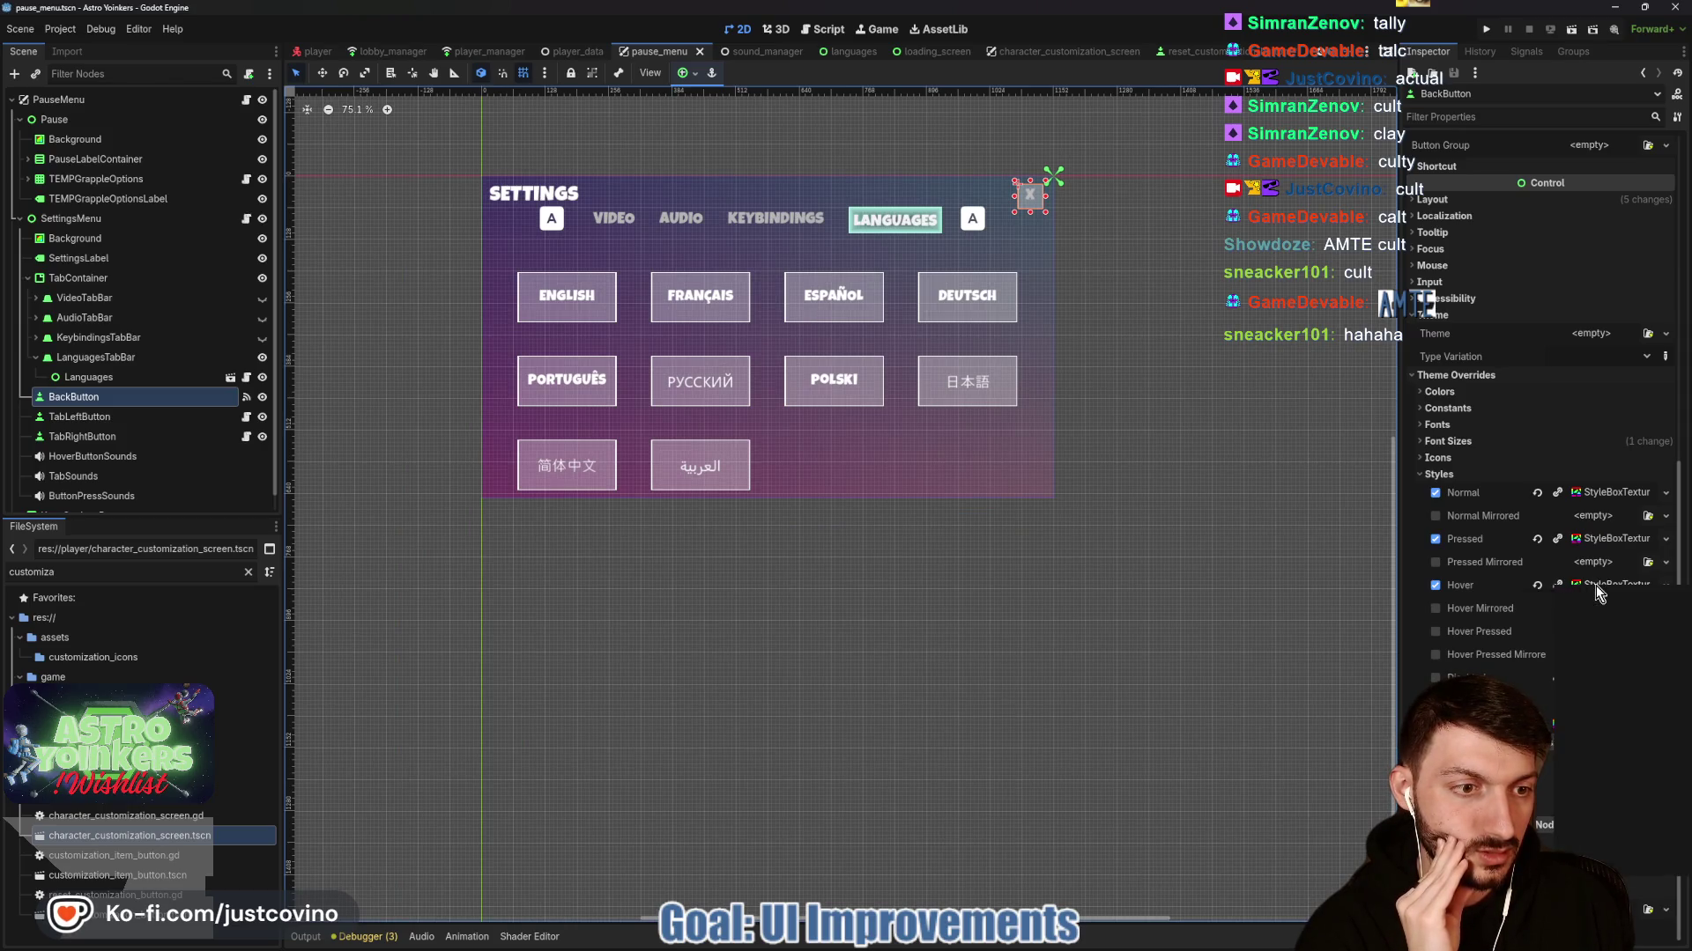
{"action": "left_click", "coordinate": [1198, 52]}
{"action": "left_click", "coordinate": [1665, 641]}
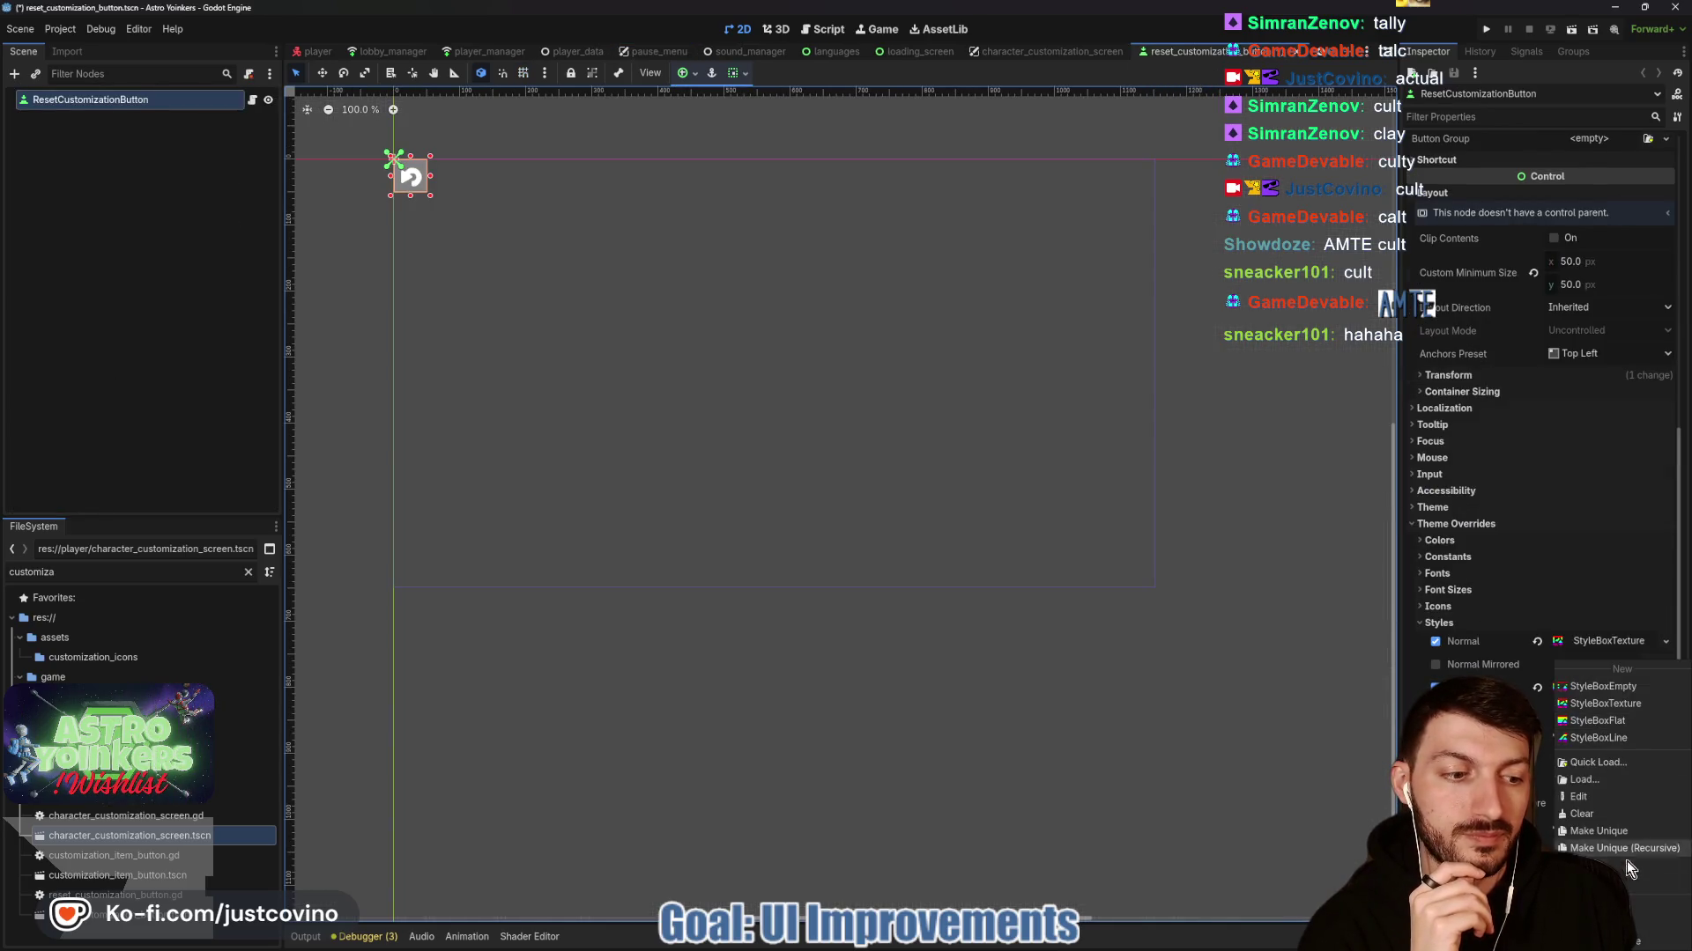
{"action": "left_click", "coordinate": [1602, 848]}
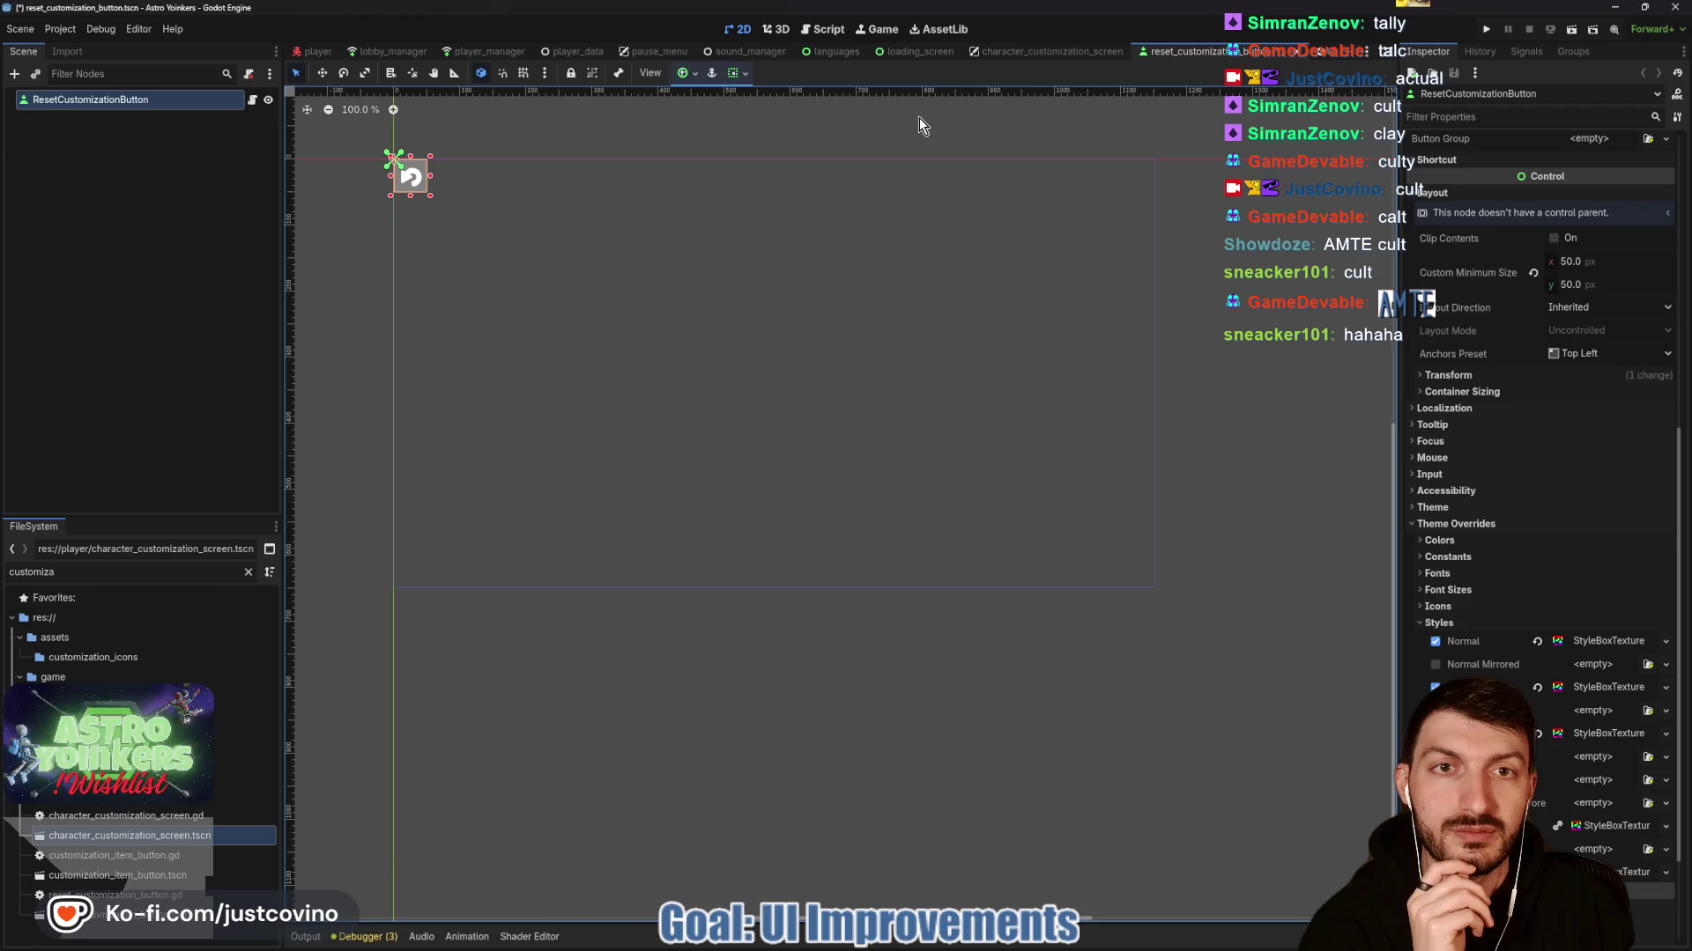
Save the reset customization button scene and return to the character customization screen.
{"action": "left_click", "coordinate": [1010, 53]}
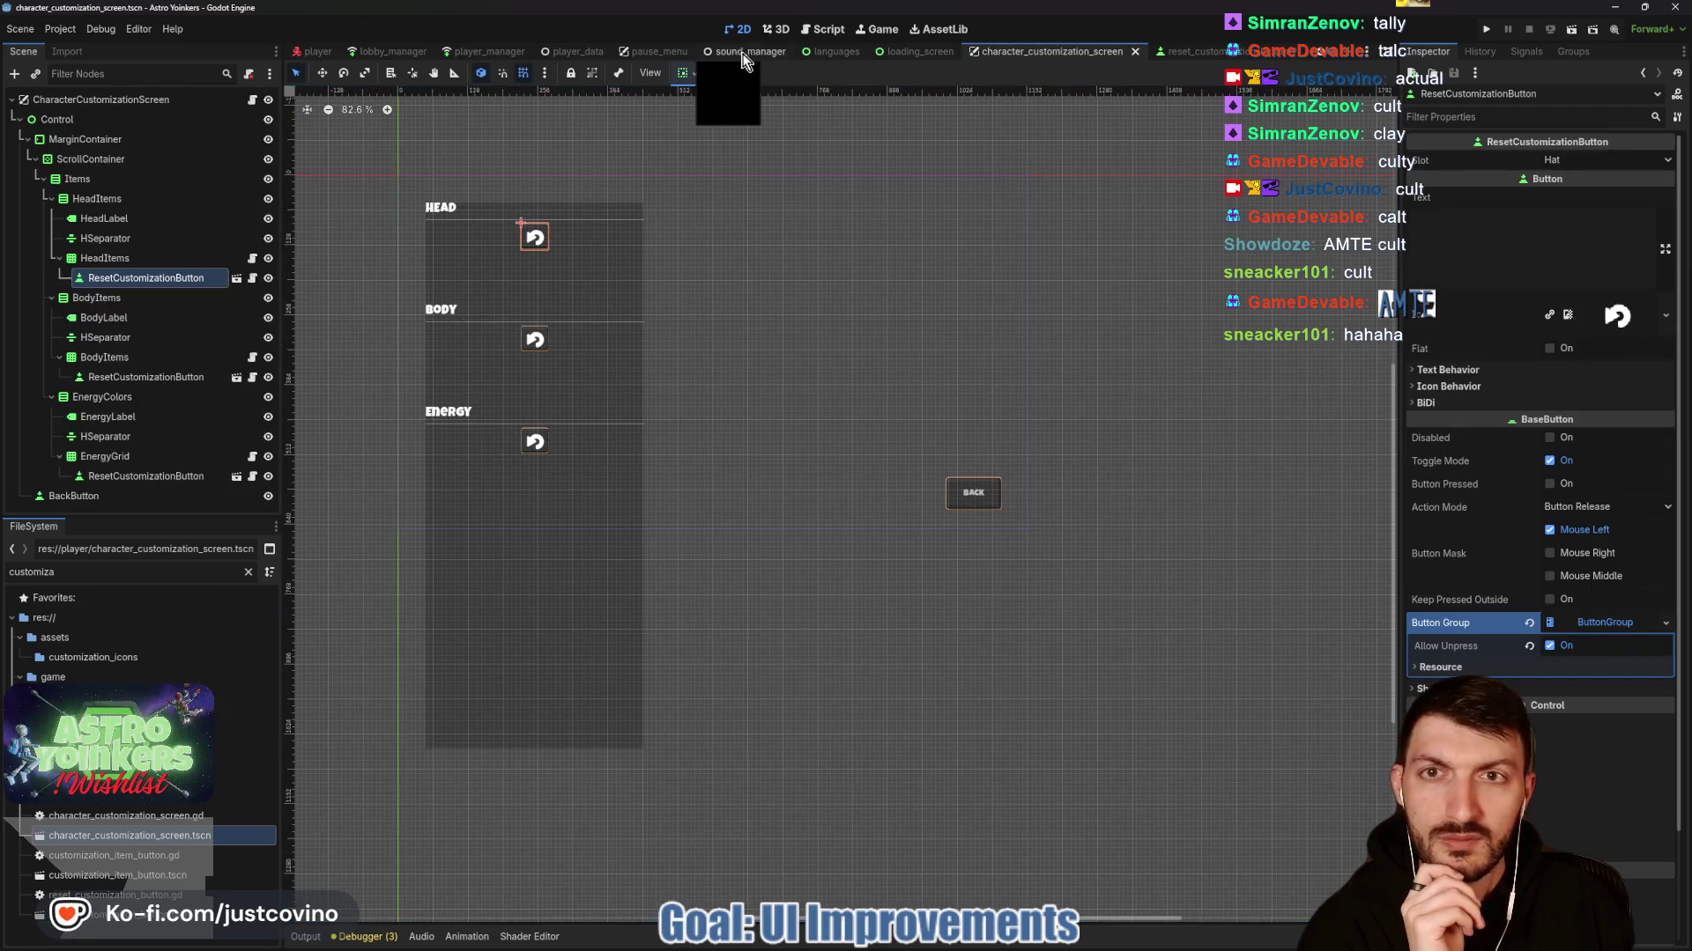
{"action": "left_click", "coordinate": [656, 51]}
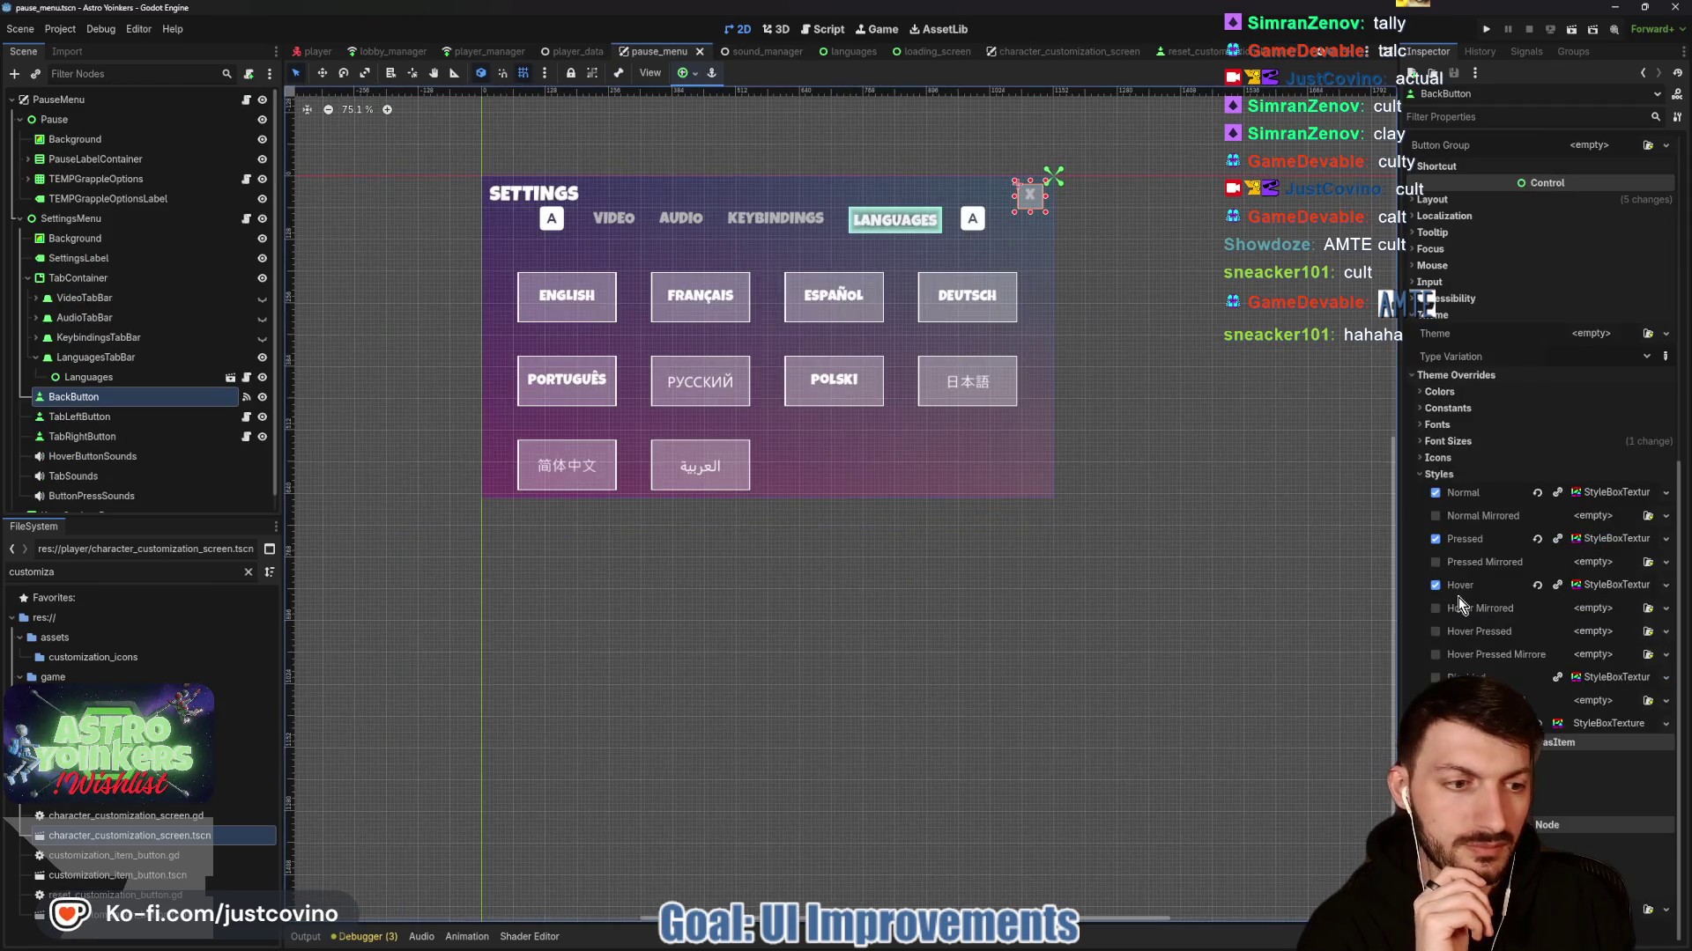
{"action": "right_click", "coordinate": [1604, 726]}
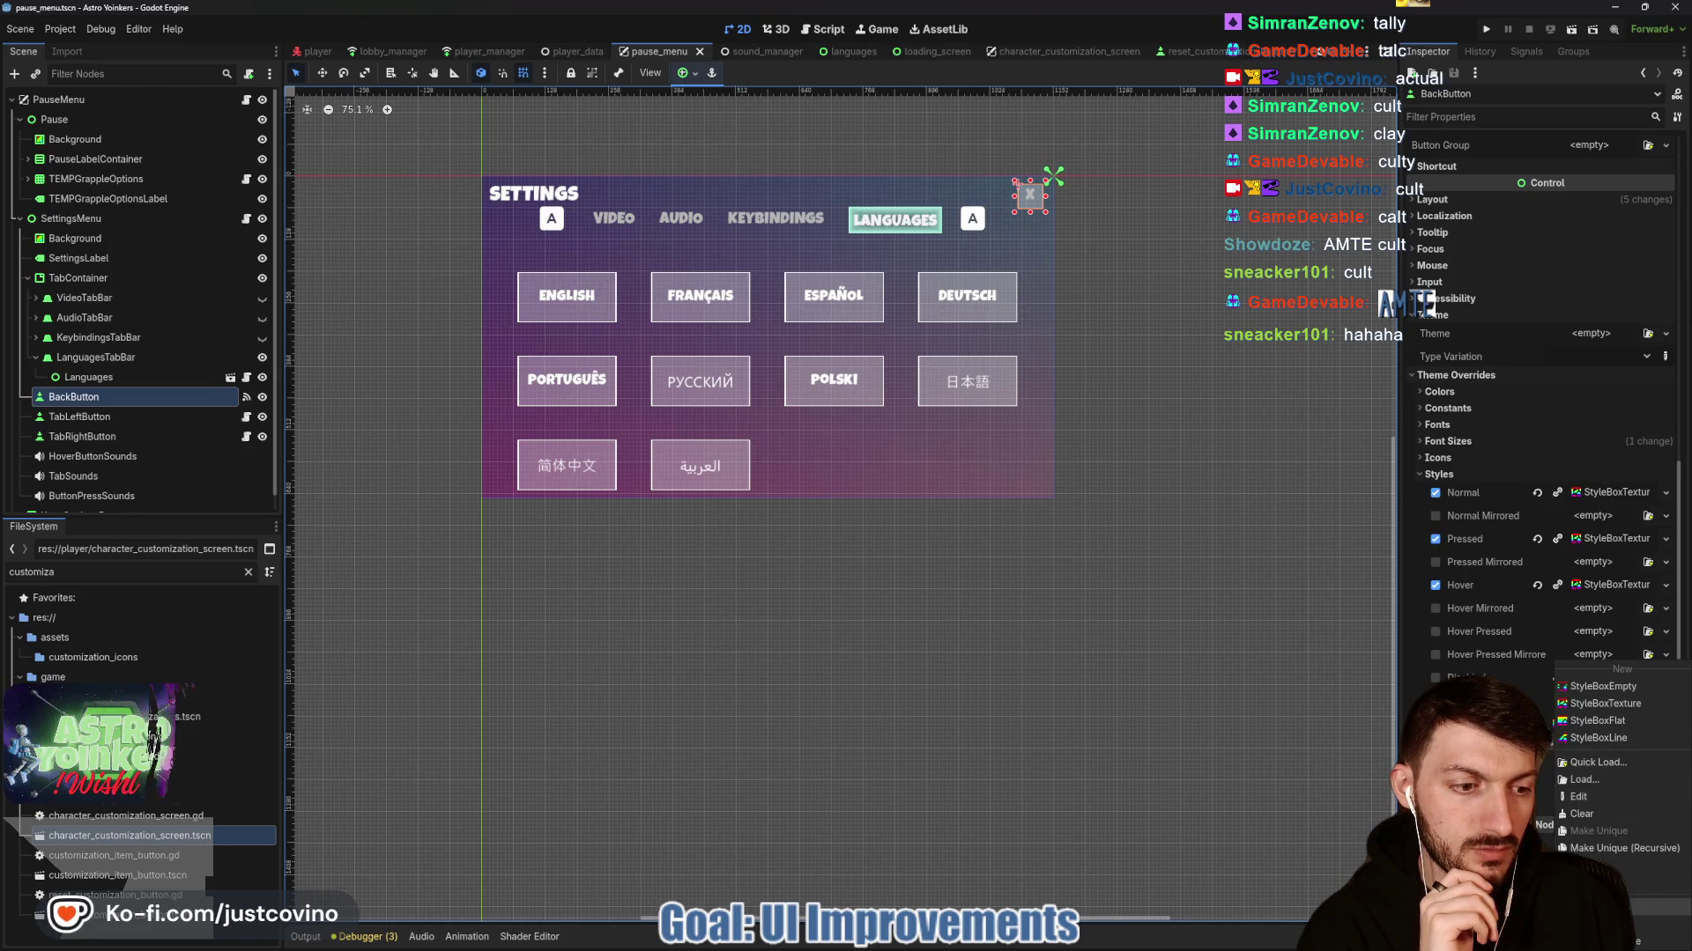
{"action": "key", "text": "Escape"}
{"action": "left_click", "coordinate": [1190, 51]}
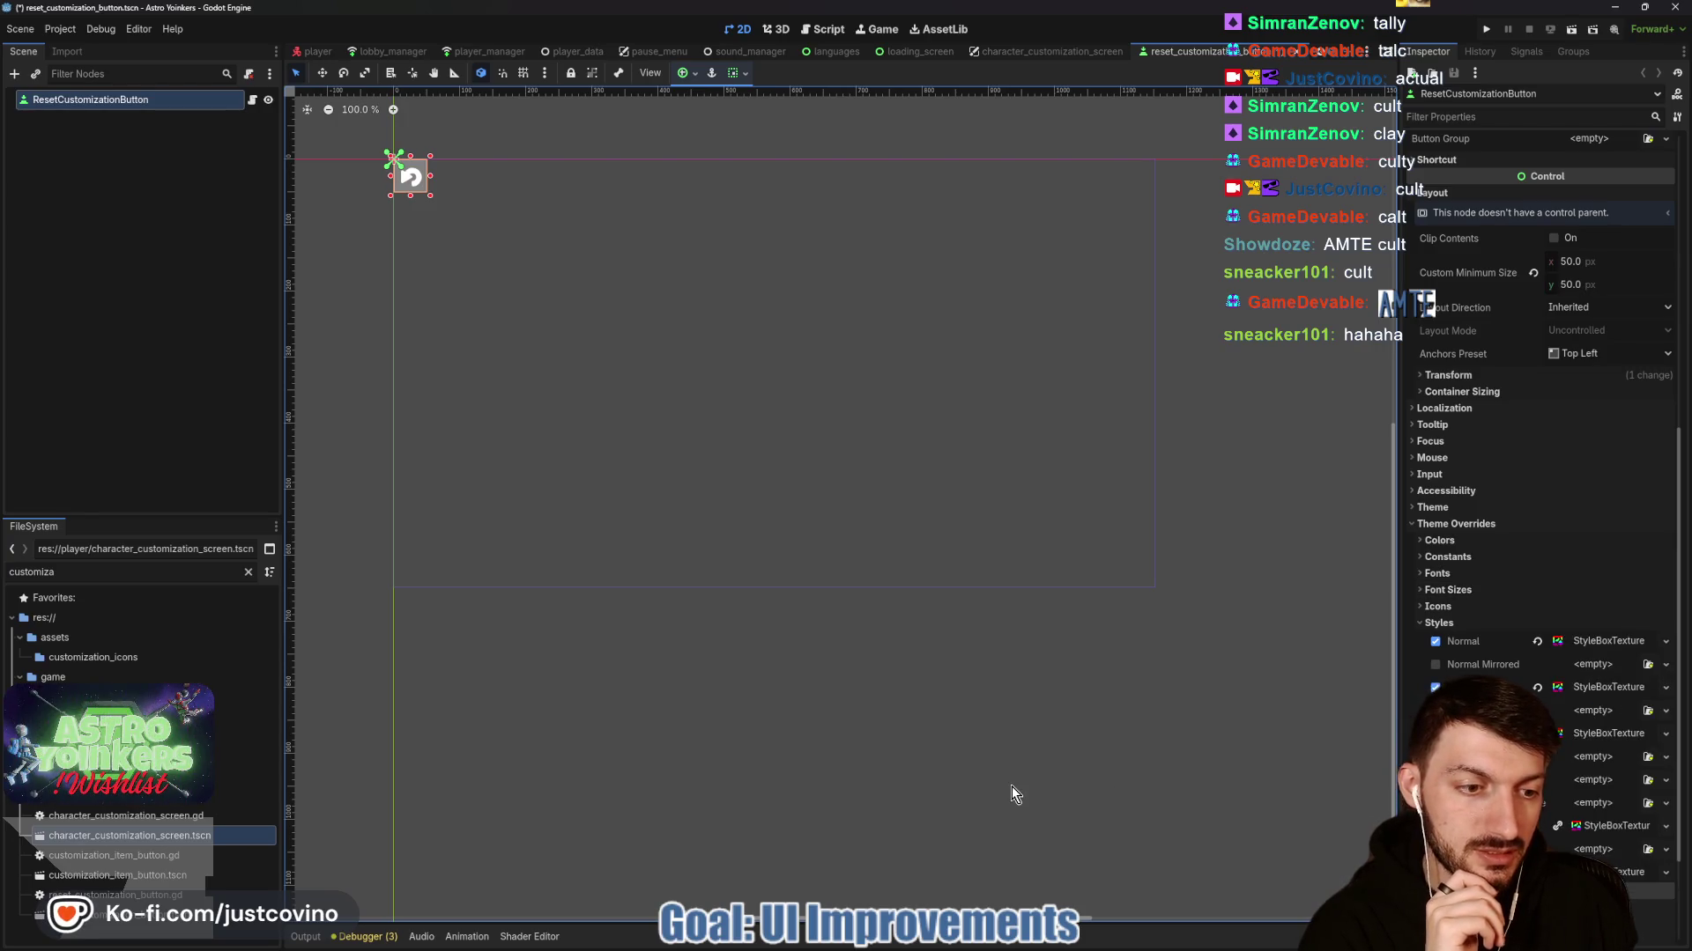
{"action": "key", "text": "ctrl+s"}
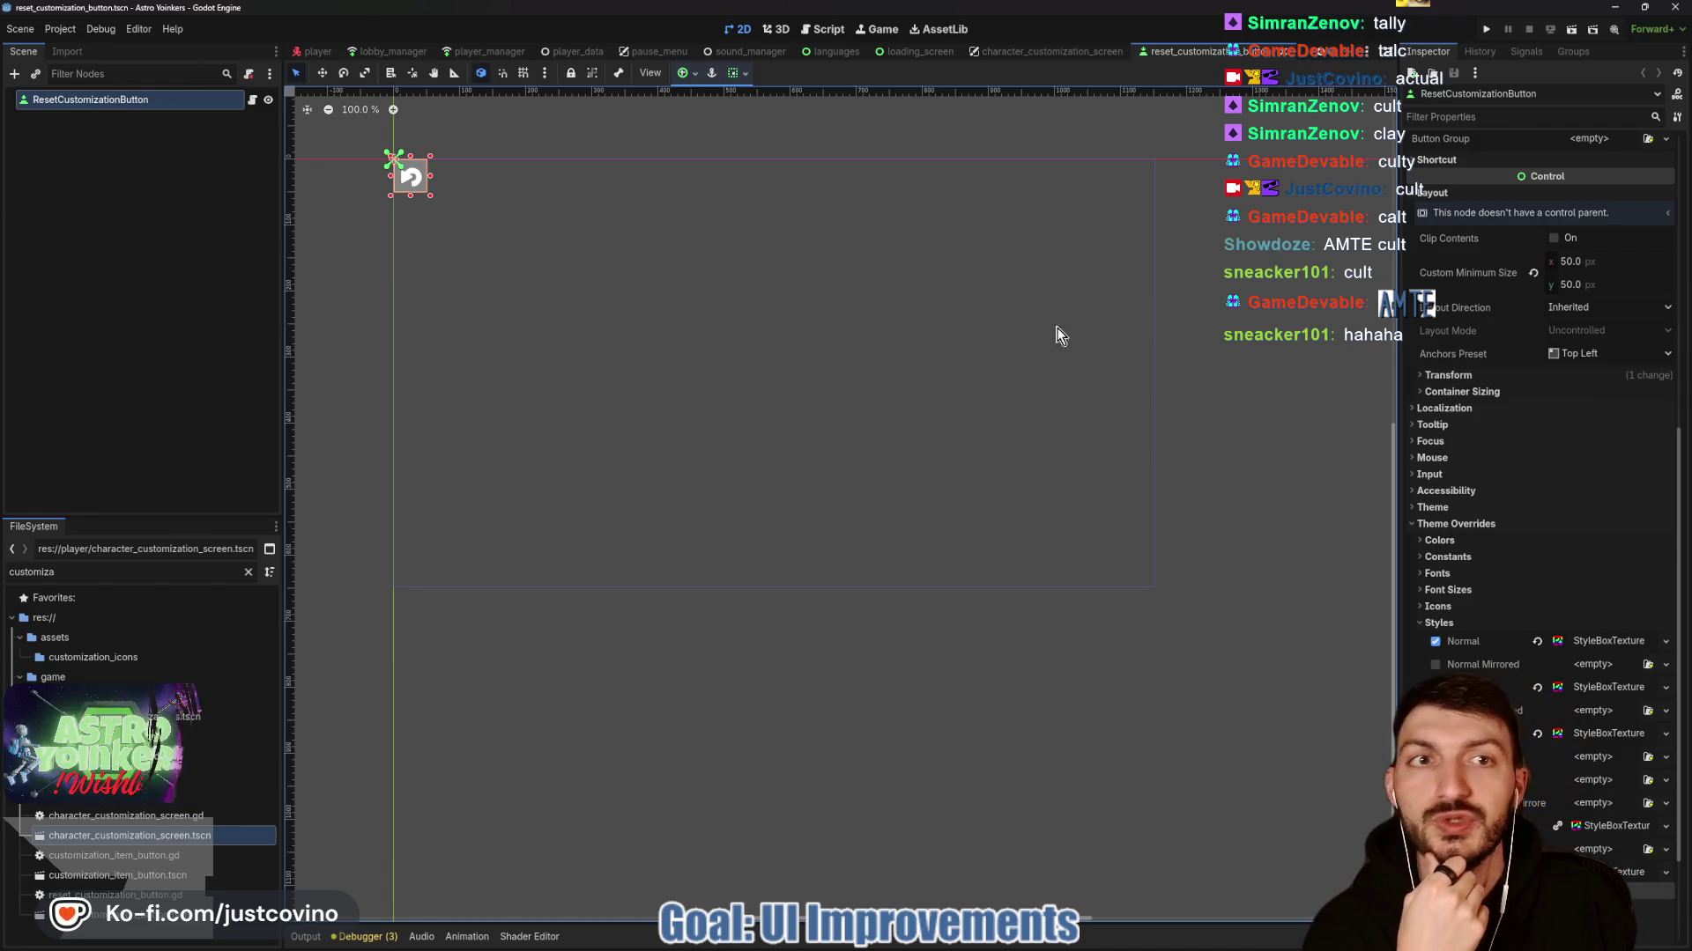
{"action": "left_click", "coordinate": [1057, 51]}
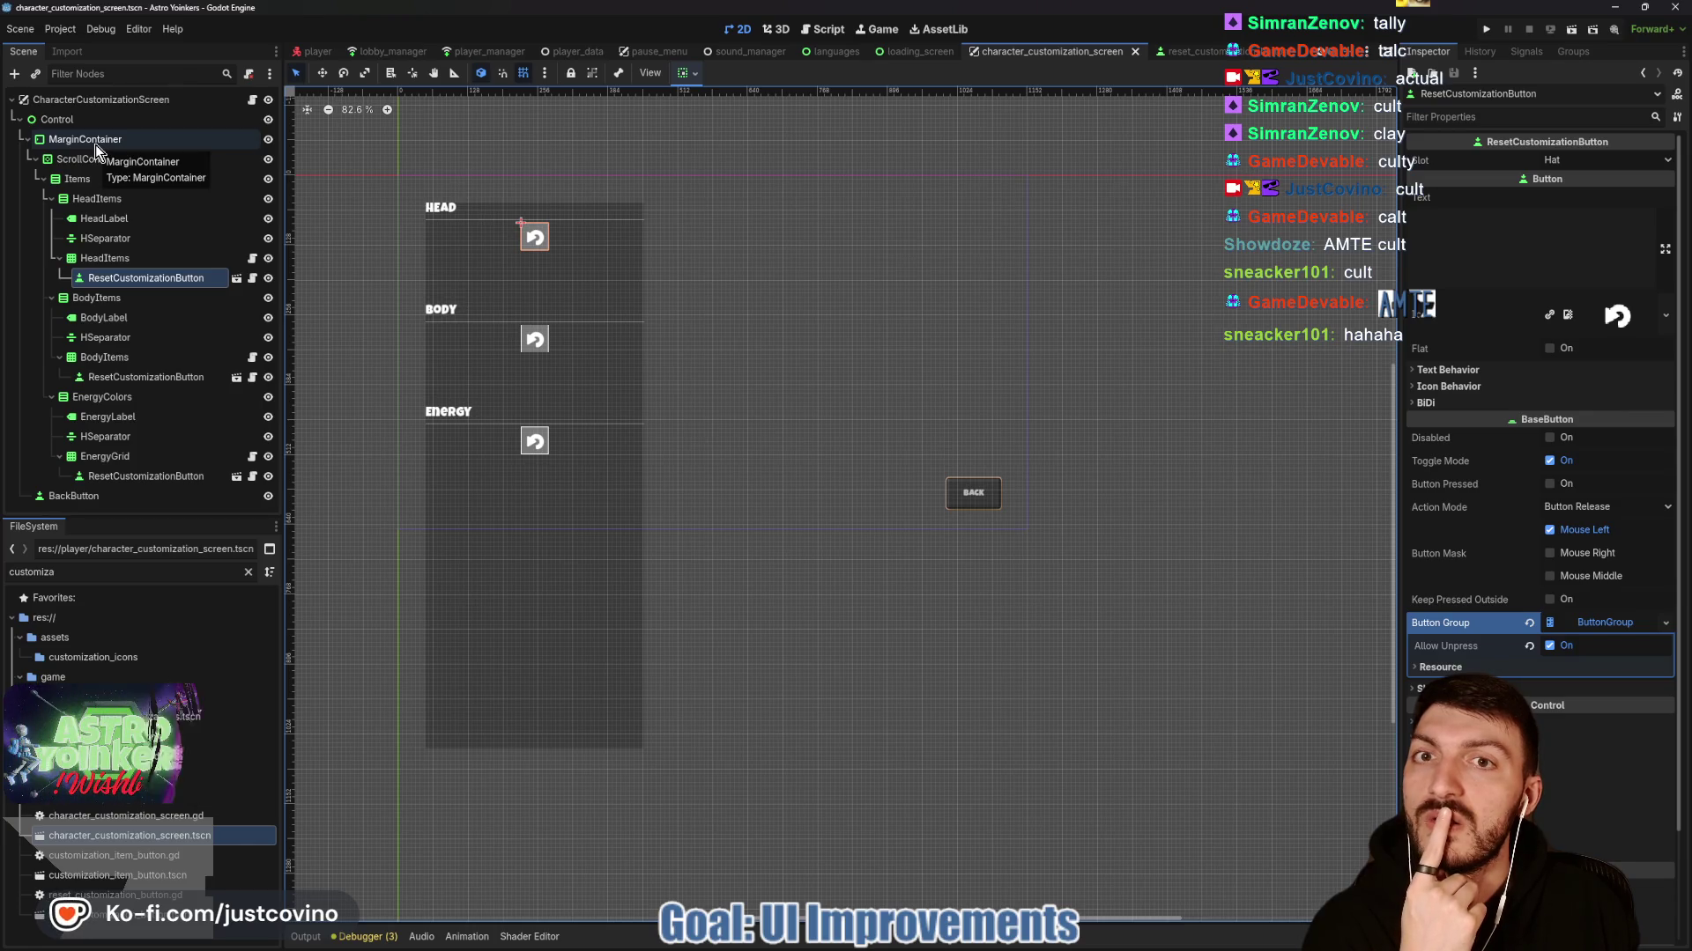
Copy the pause menu Settings Background's gradient ShaderMaterial.
{"action": "left_click", "coordinate": [661, 54]}
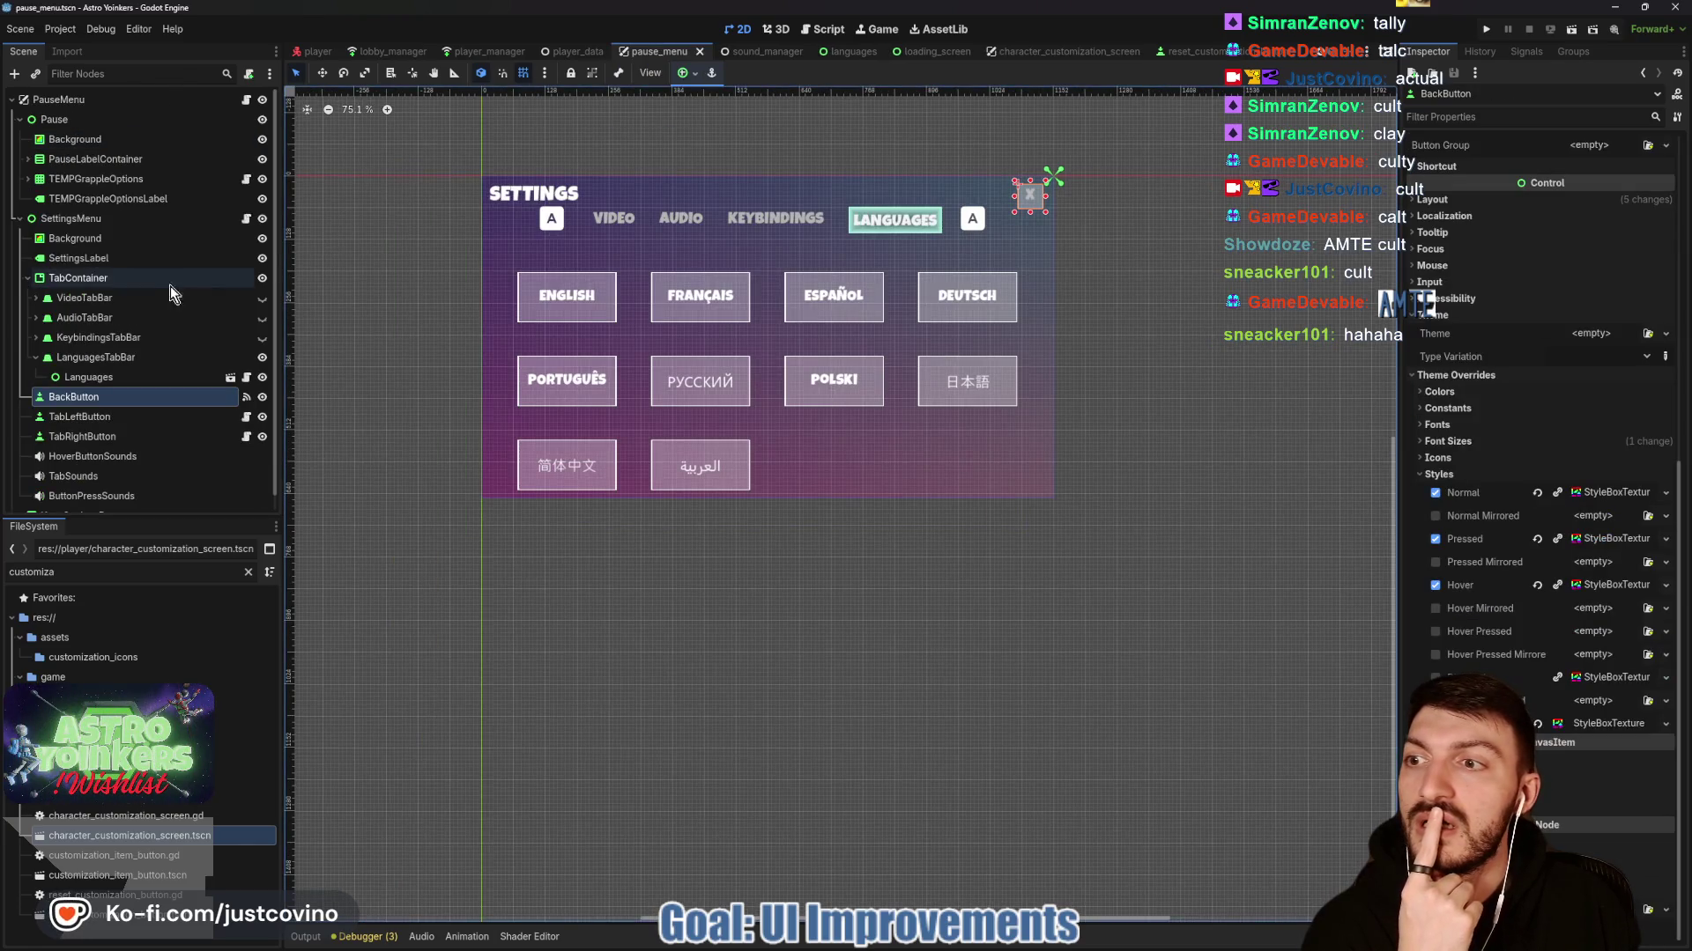
{"action": "left_click", "coordinate": [80, 238]}
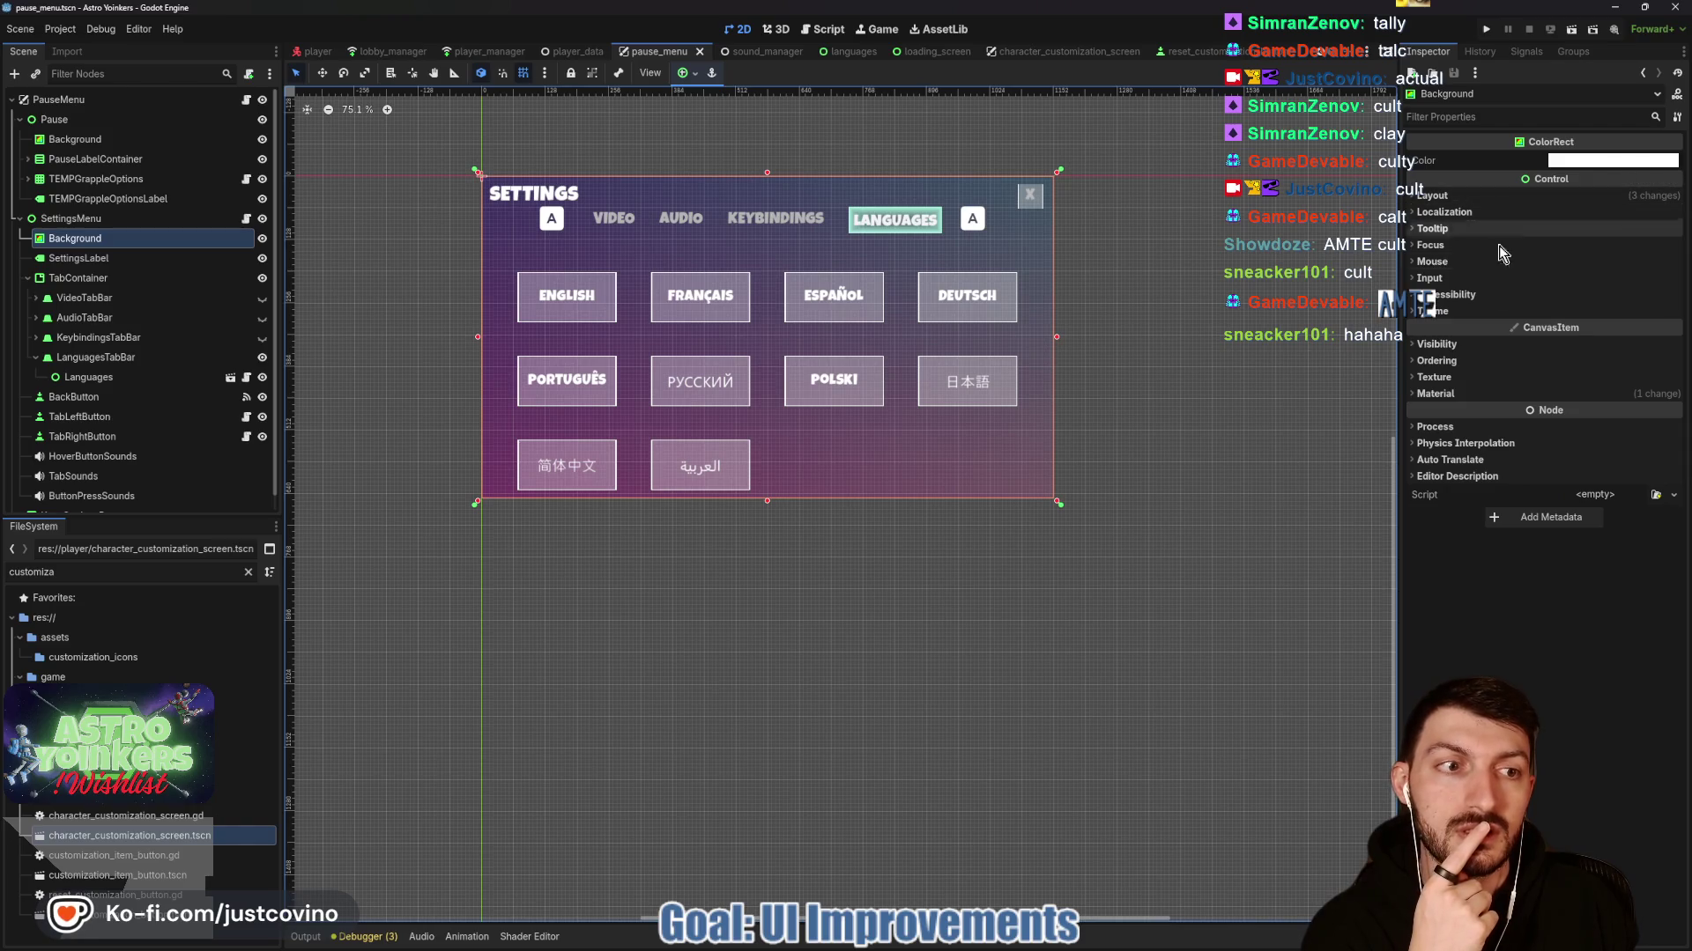
{"action": "left_click", "coordinate": [1572, 393]}
{"action": "left_click", "coordinate": [1596, 421]}
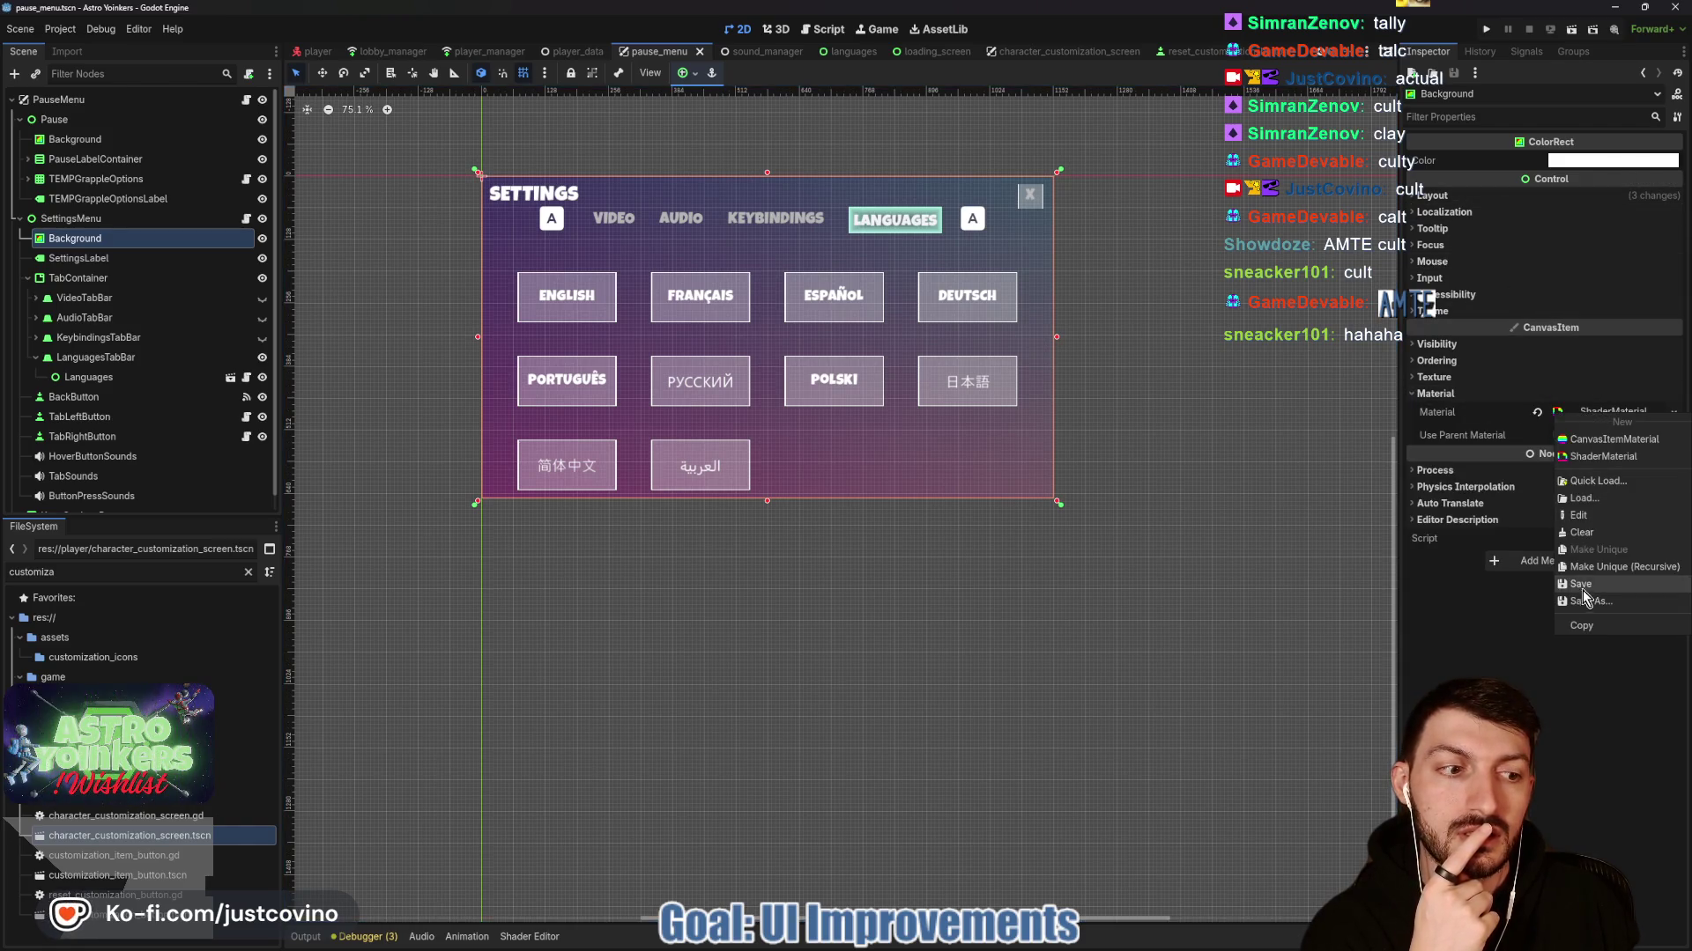
{"action": "left_click", "coordinate": [1588, 621]}
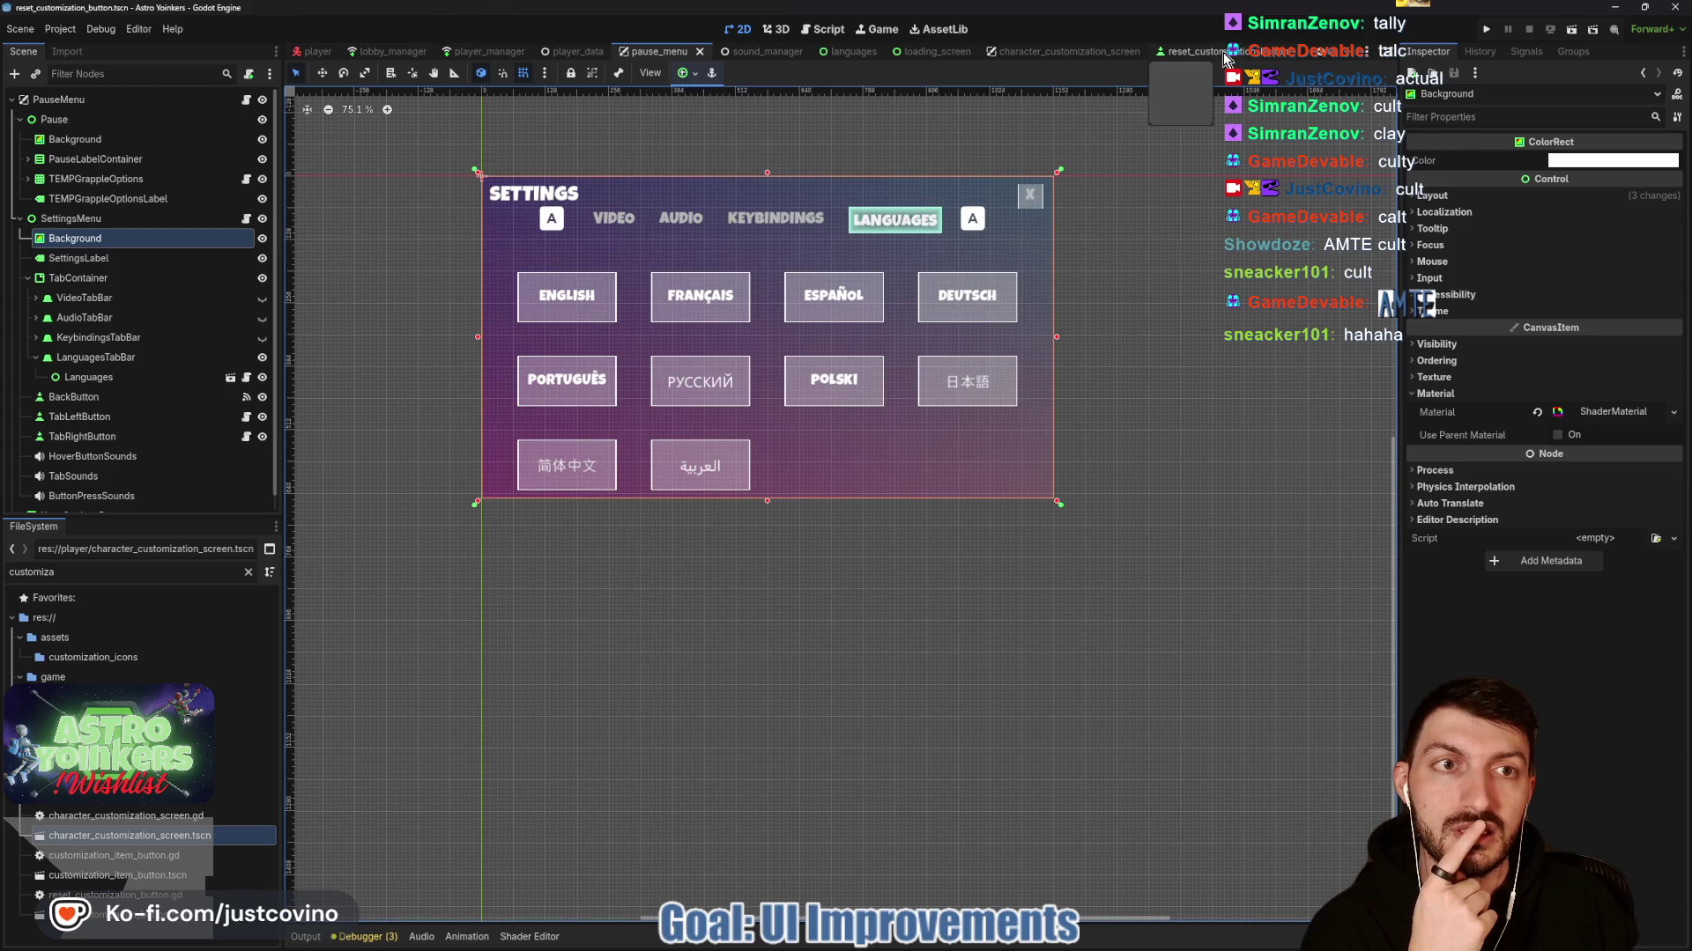
Open the character customization screen scene and select its MarginContainer.
{"action": "left_click", "coordinate": [1224, 54]}
{"action": "left_click", "coordinate": [1038, 51]}
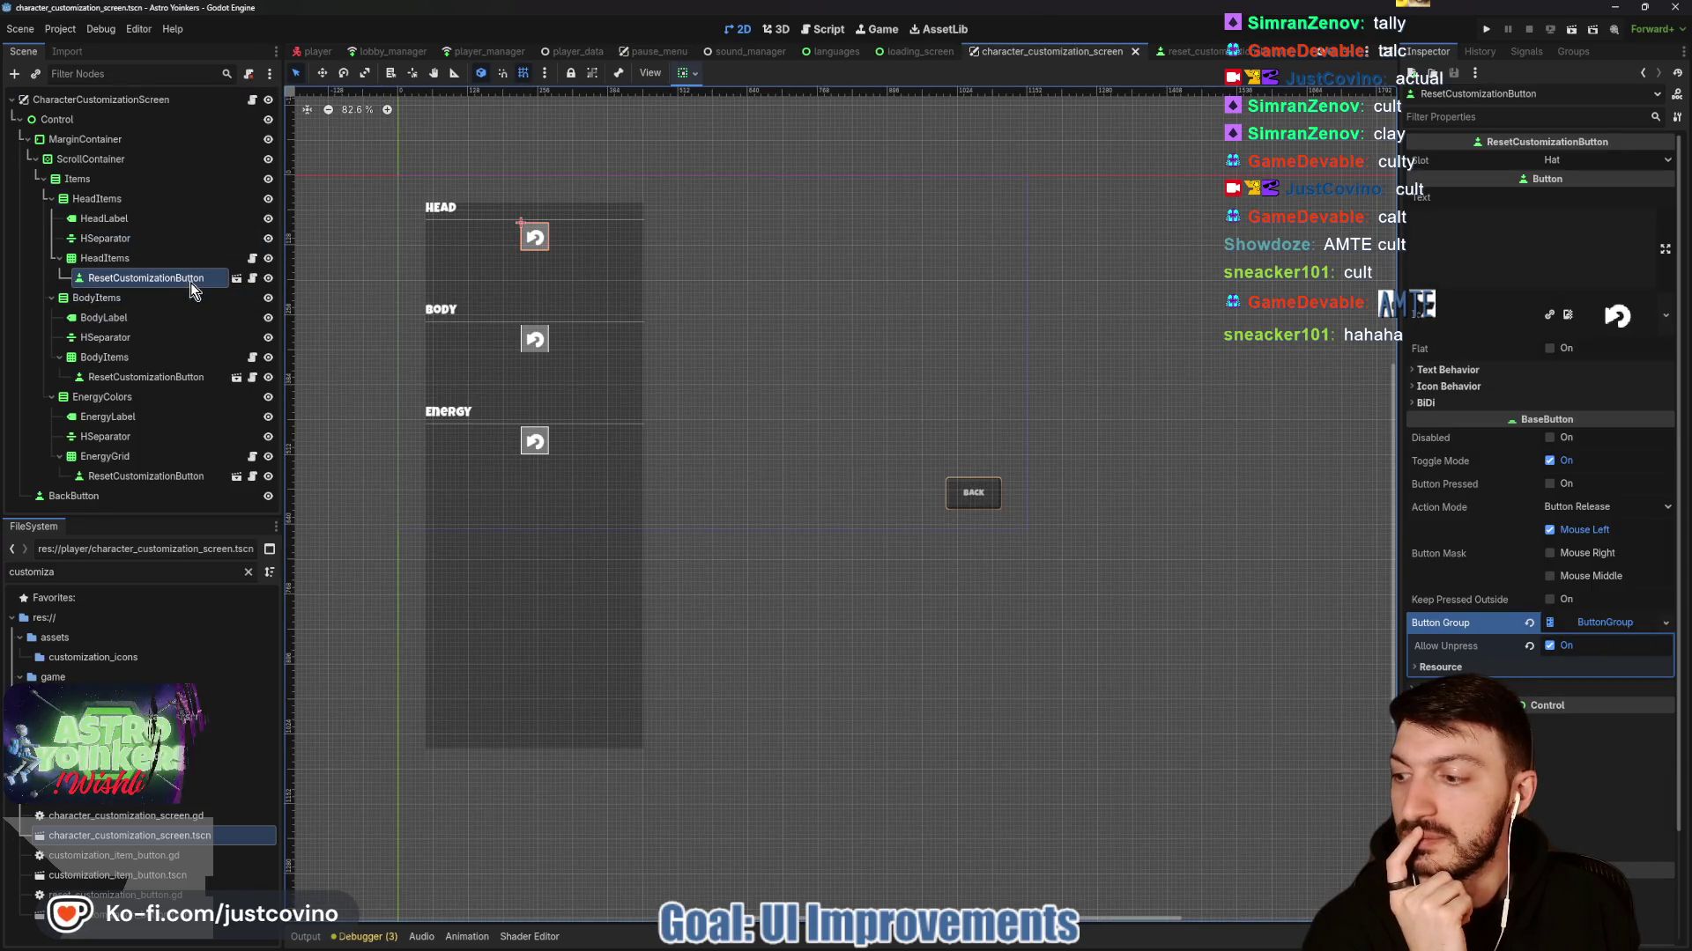
{"action": "left_click", "coordinate": [87, 140]}
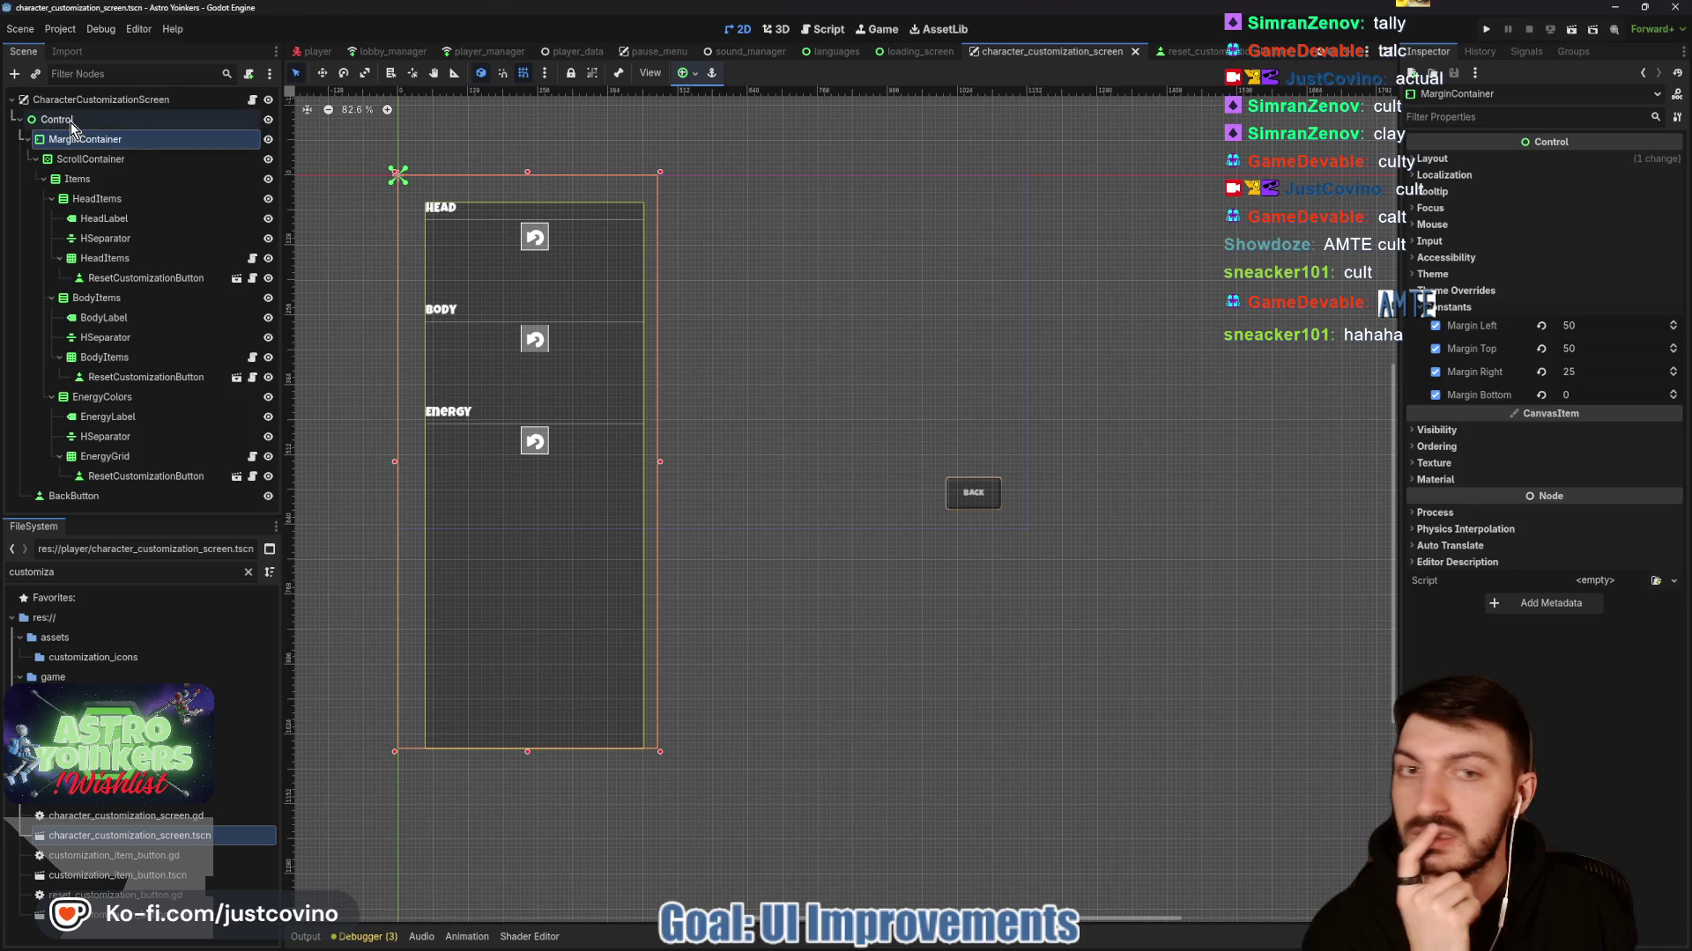
Revert the ScrollContainer's flat Panel style and replace it with a new StyleBoxTexture, leaving its texture empty.
{"action": "left_click", "coordinate": [88, 159]}
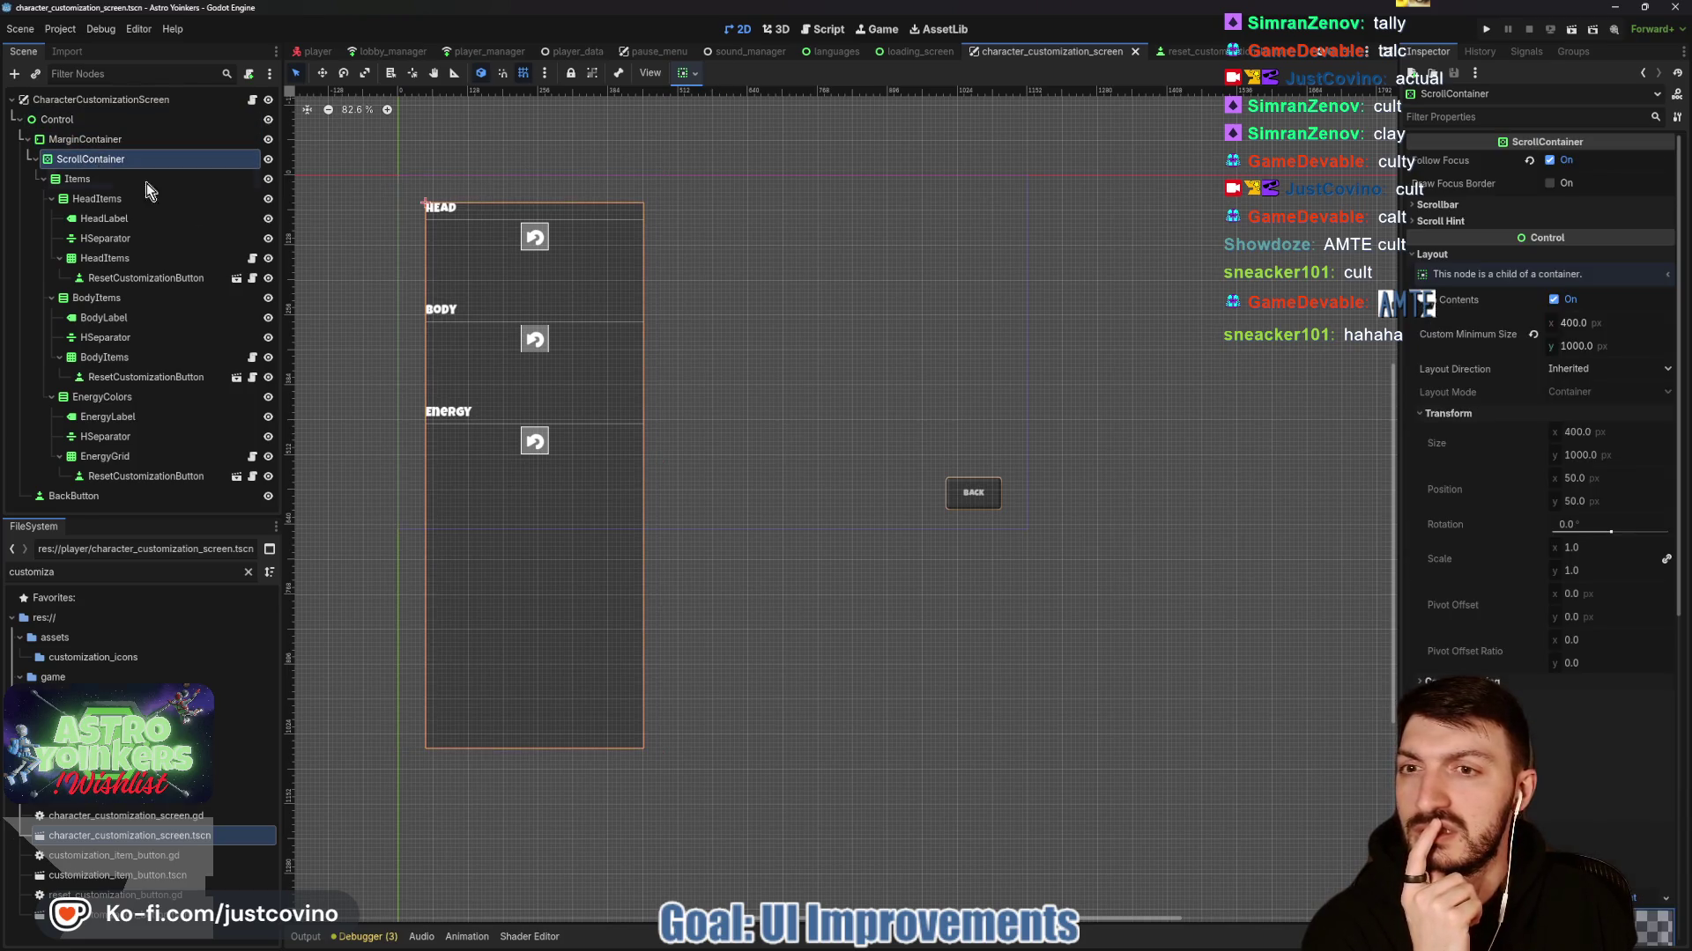
{"action": "scroll", "coordinate": [1564, 493], "scroll_direction": "down", "scroll_amount": 10}
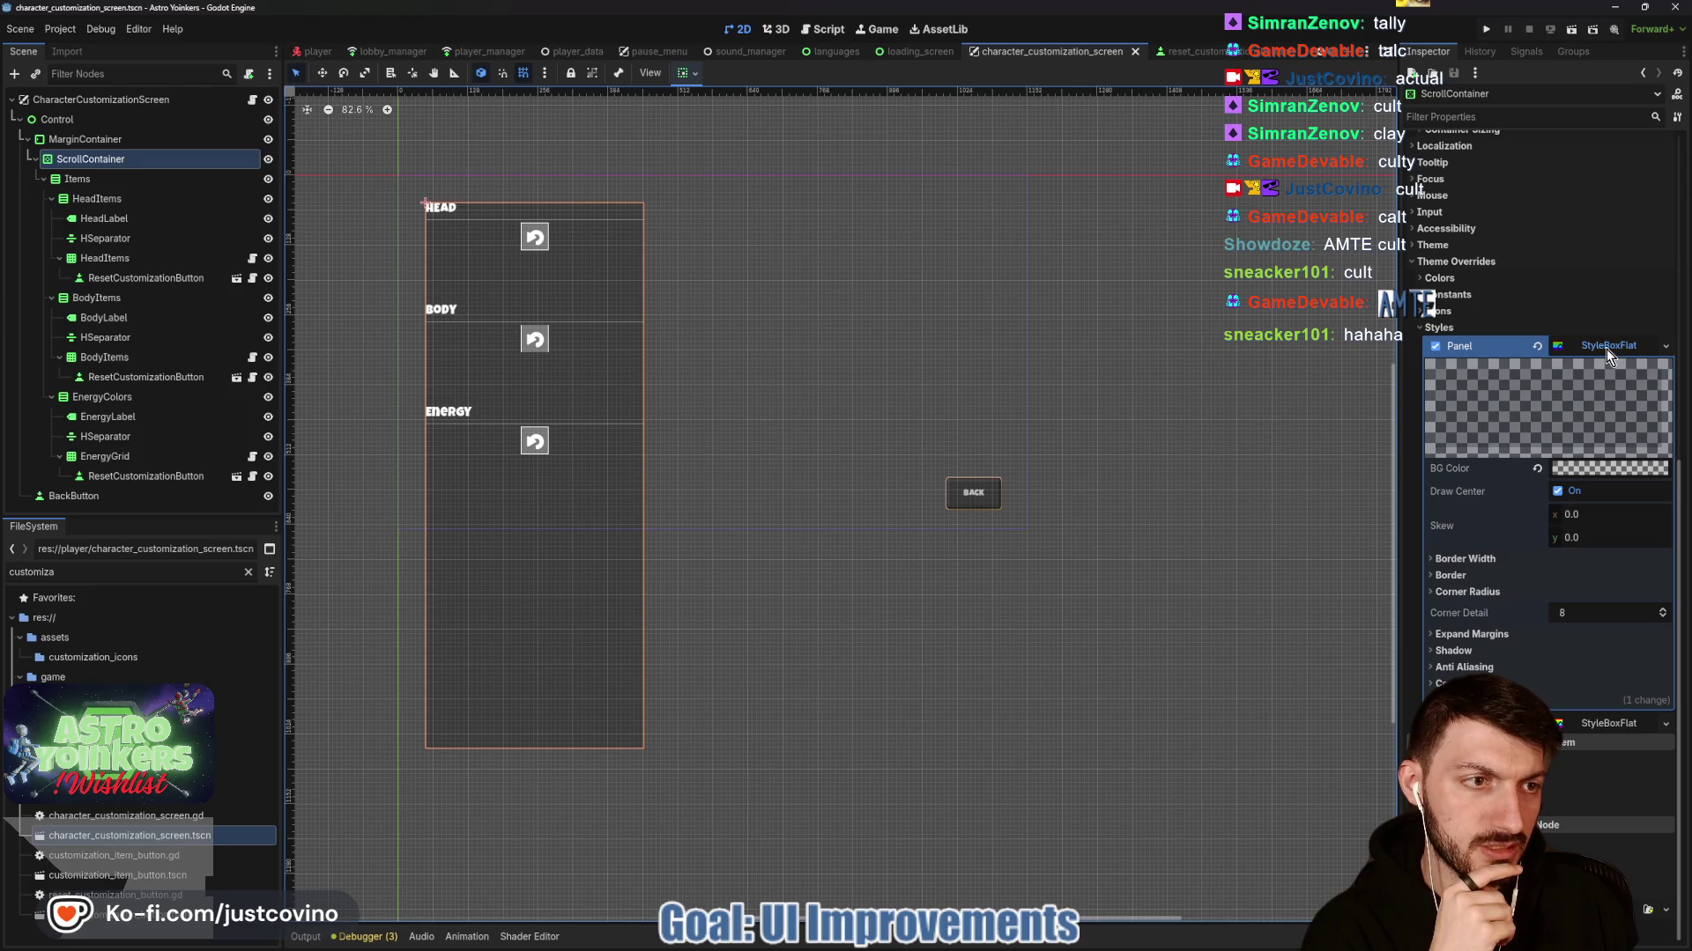
{"action": "left_click", "coordinate": [1535, 349]}
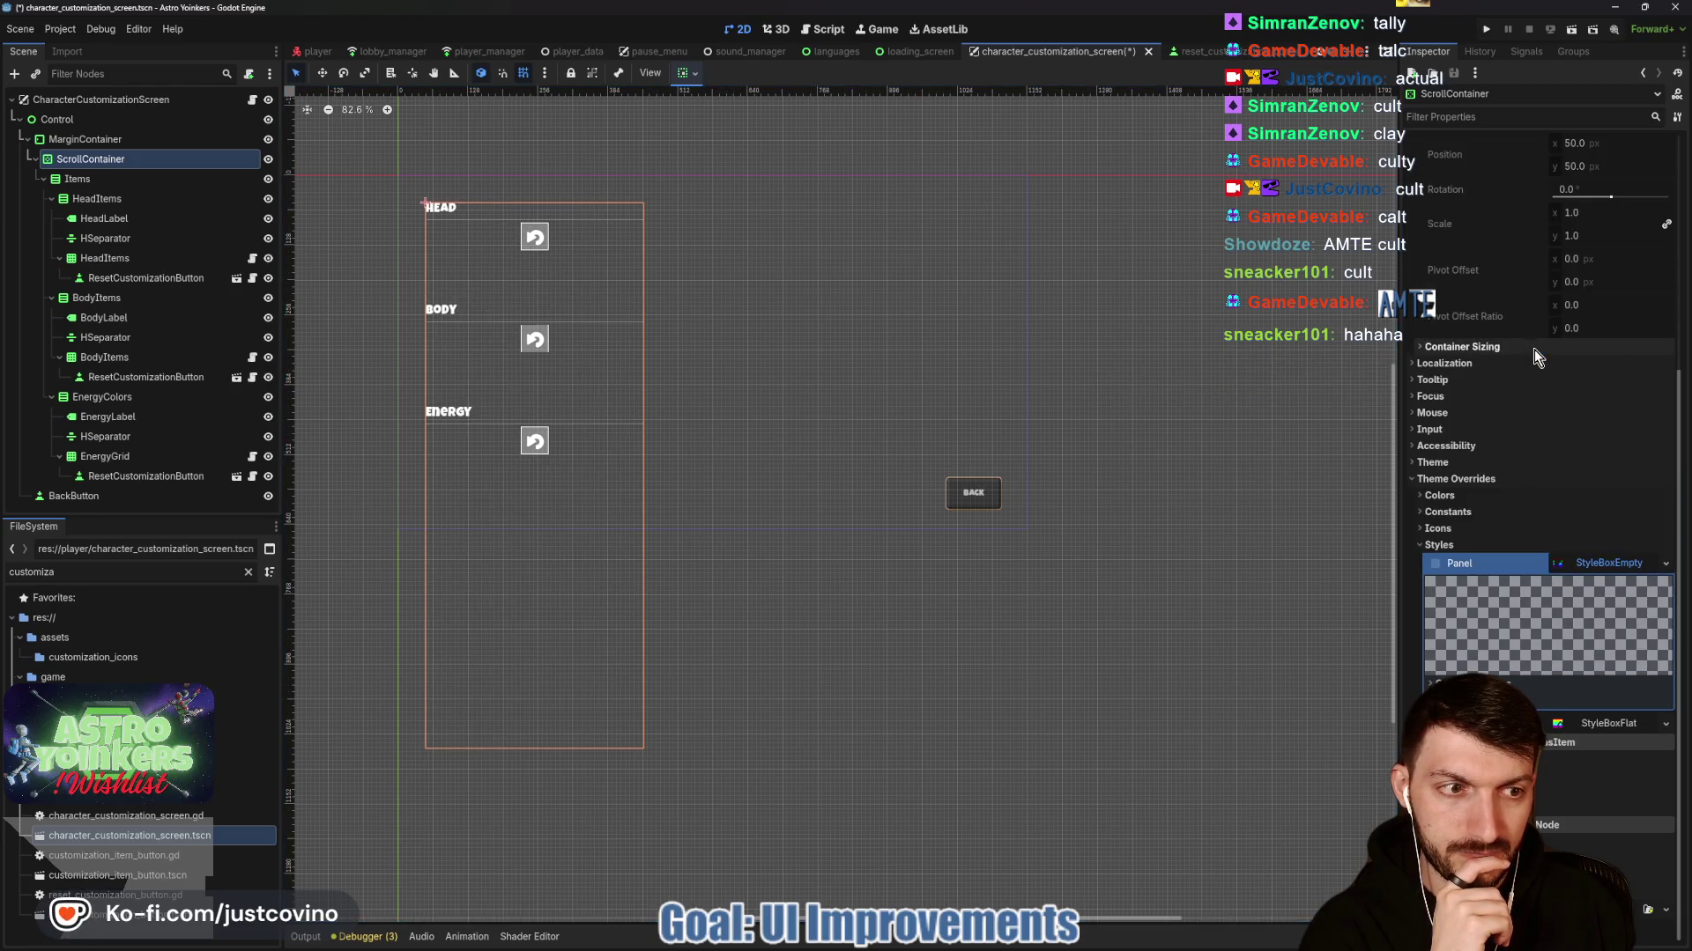
{"action": "left_click", "coordinate": [1594, 565]}
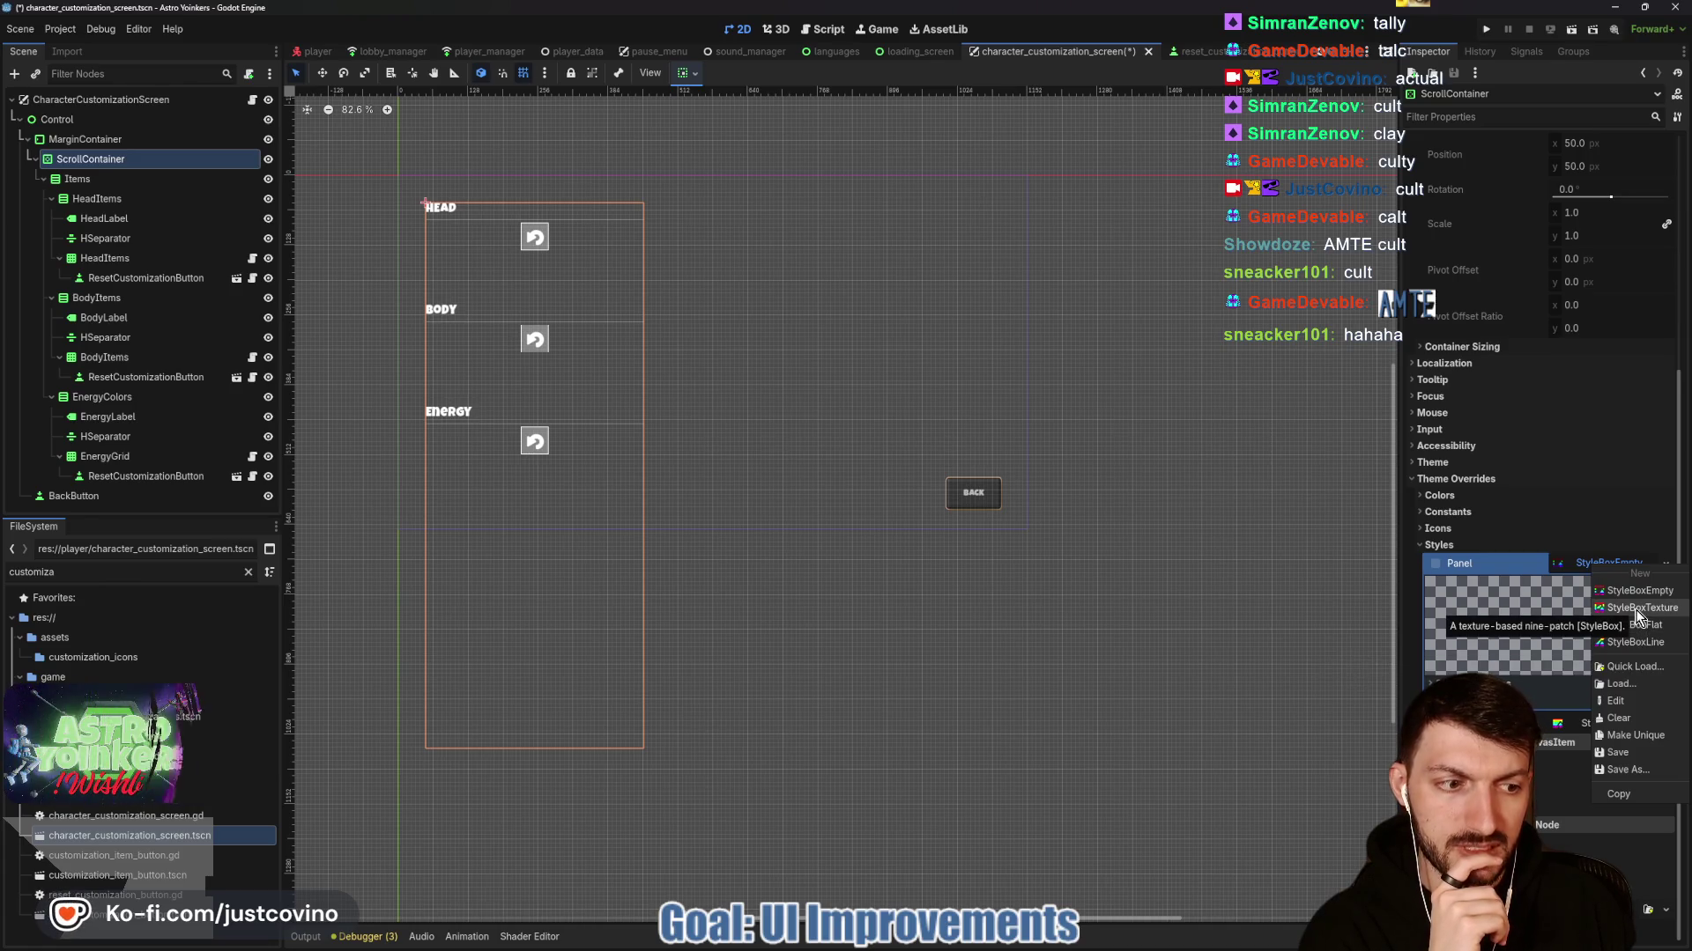
{"action": "left_click", "coordinate": [1639, 608]}
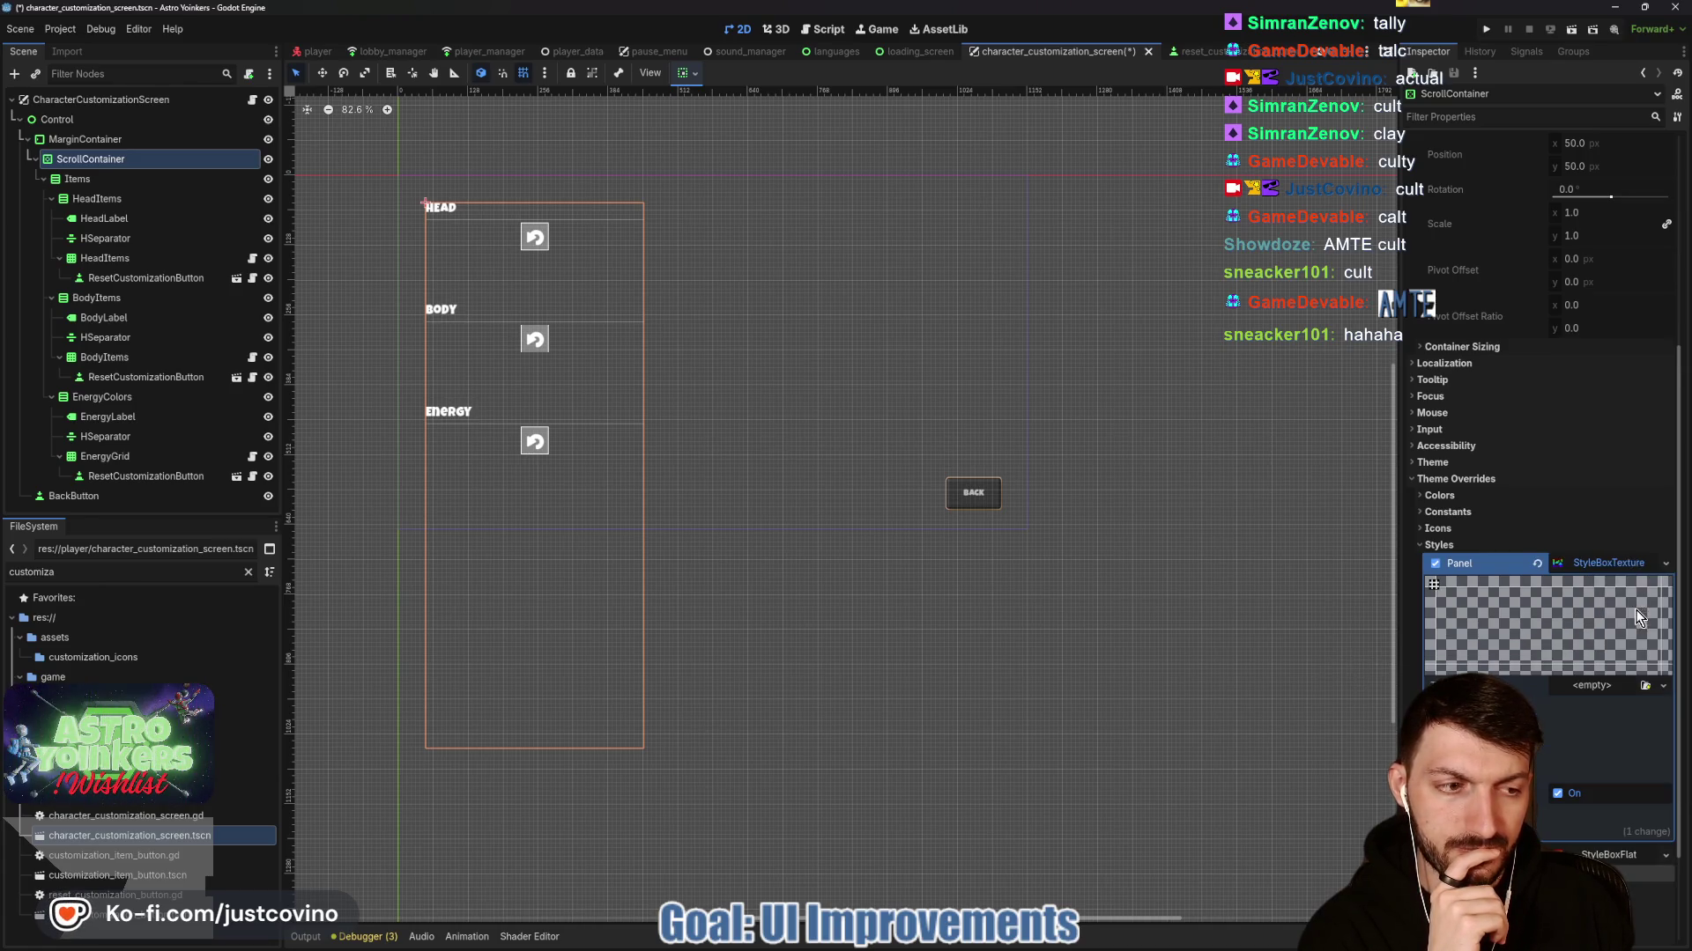
{"action": "left_click", "coordinate": [1594, 682]}
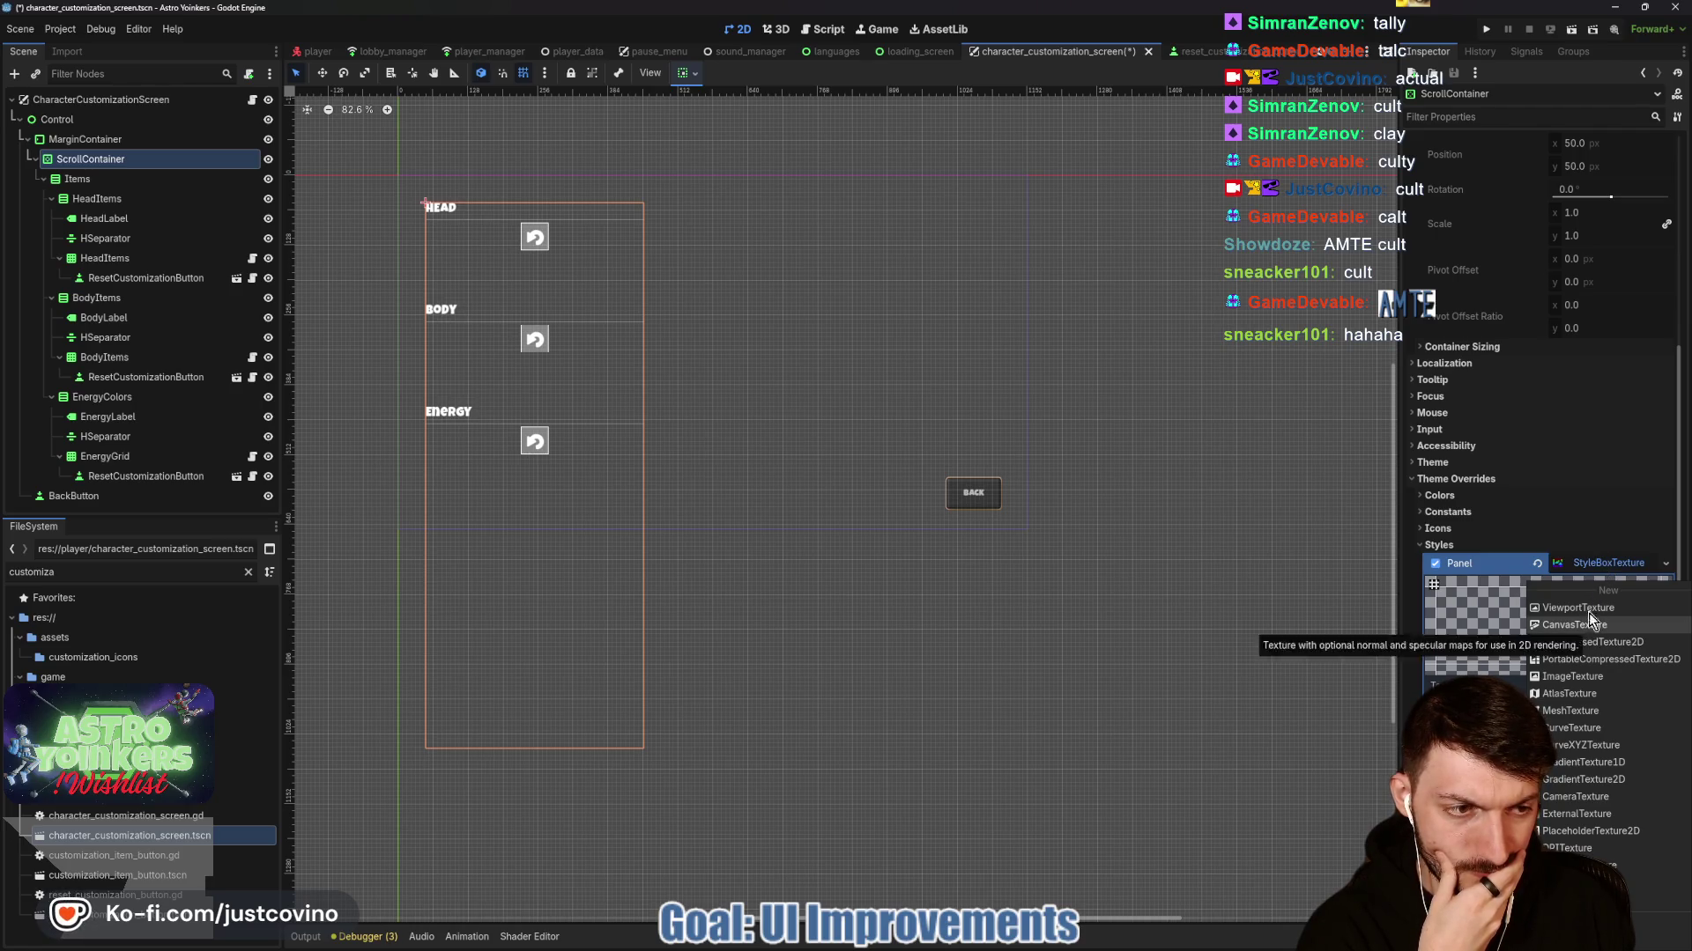
{"action": "left_click", "coordinate": [1591, 572]}
{"action": "left_click", "coordinate": [1577, 686]}
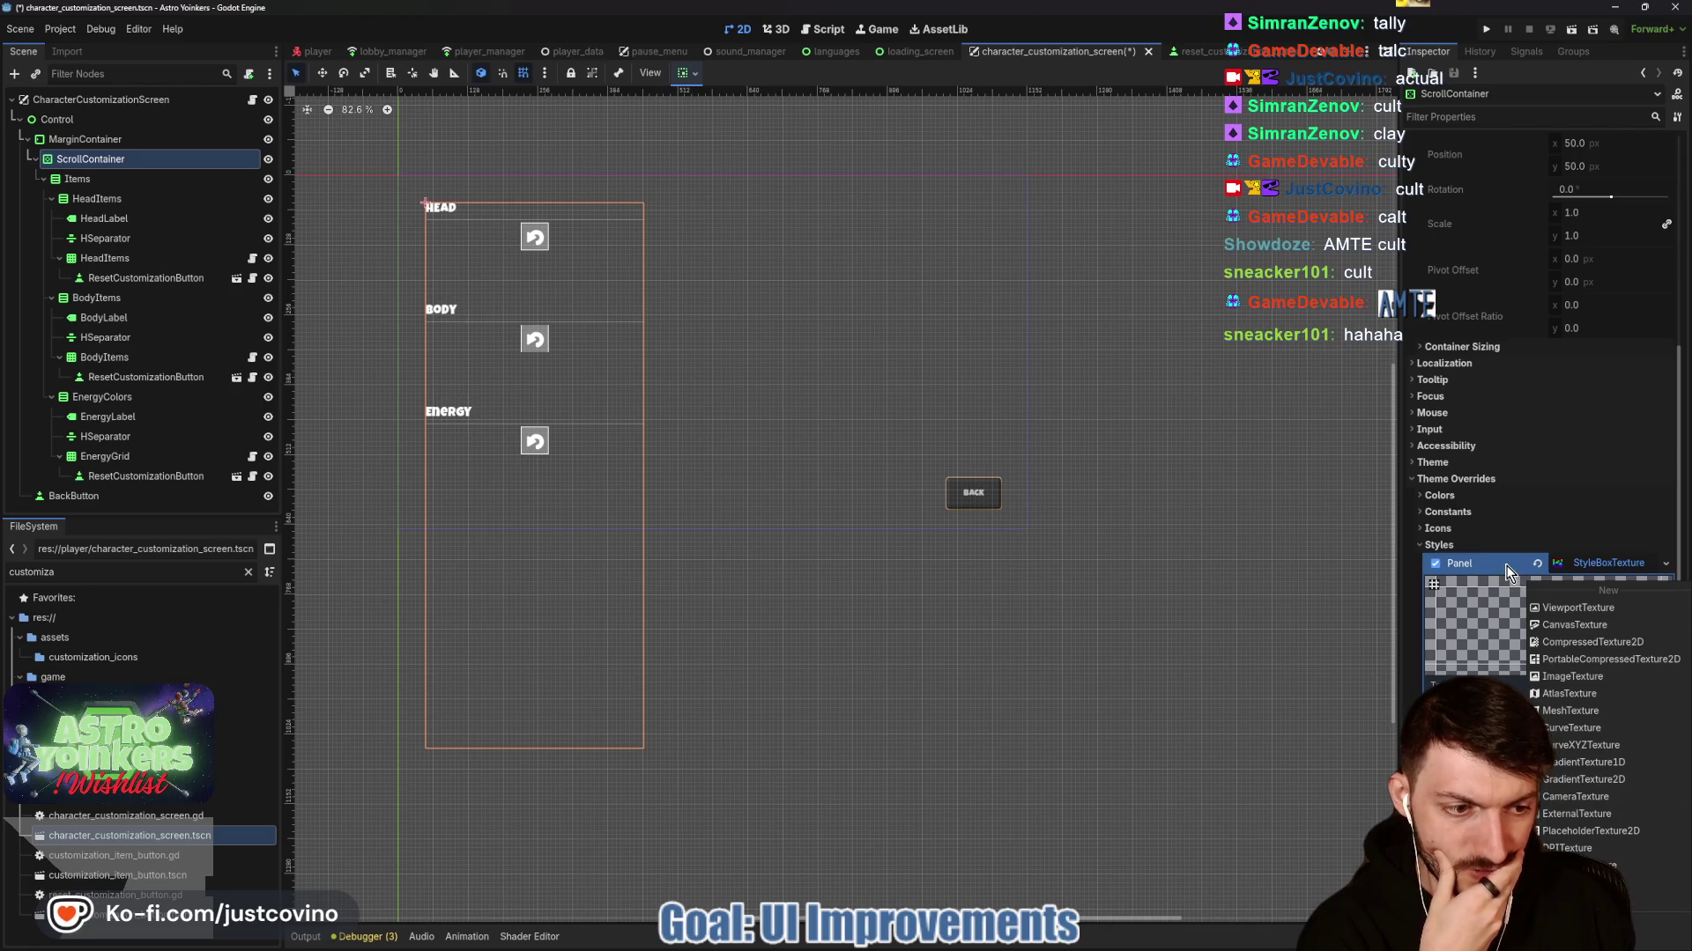
{"action": "left_click", "coordinate": [1584, 562]}
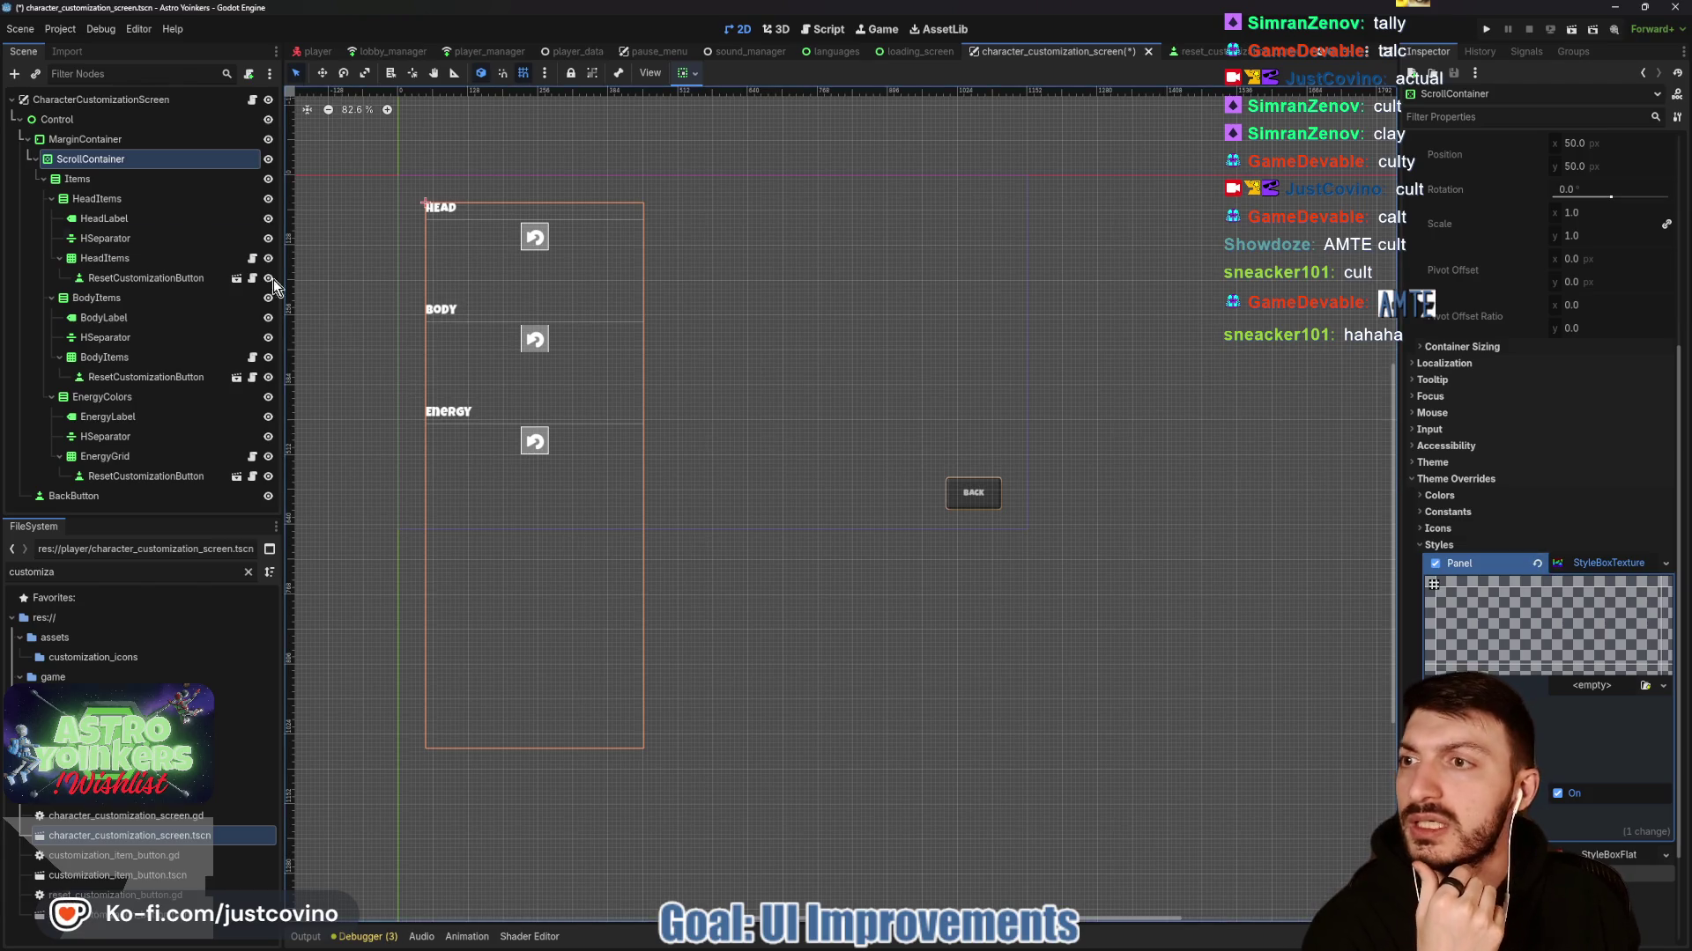
{"action": "left_click", "coordinate": [99, 141]}
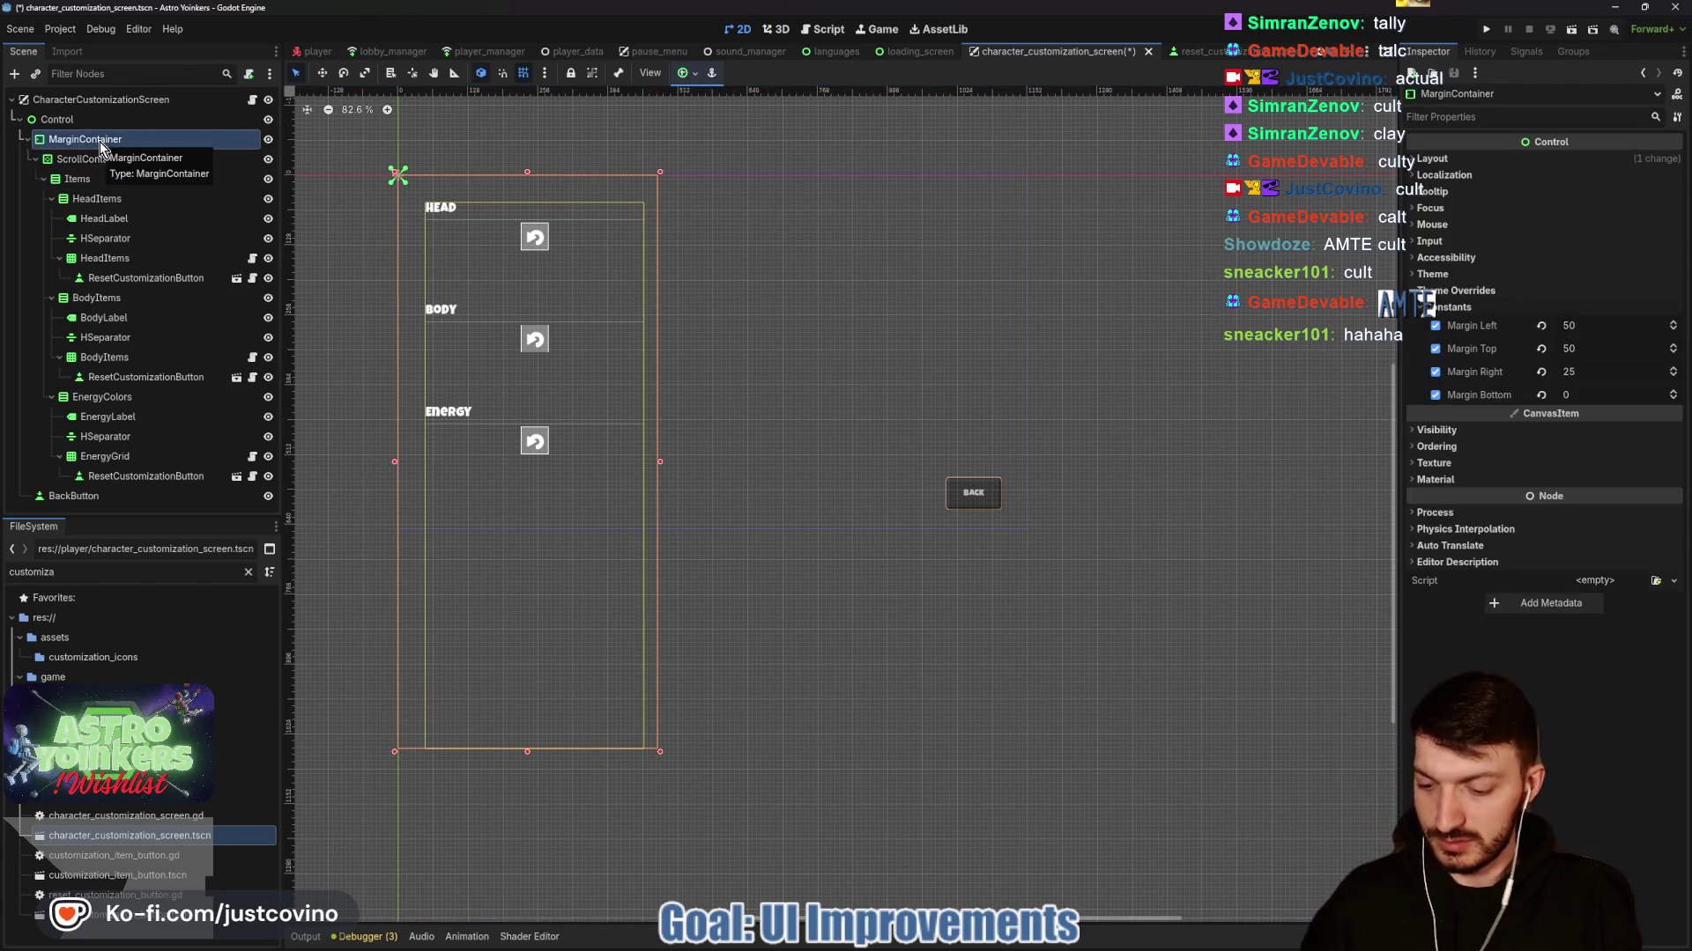
Add a ColorRect above ScrollContainer in MarginContainer and paste the gradient ShaderMaterial into its Material.
{"action": "key", "text": "ctrl+a"}
{"action": "type", "text": "colorrect"}
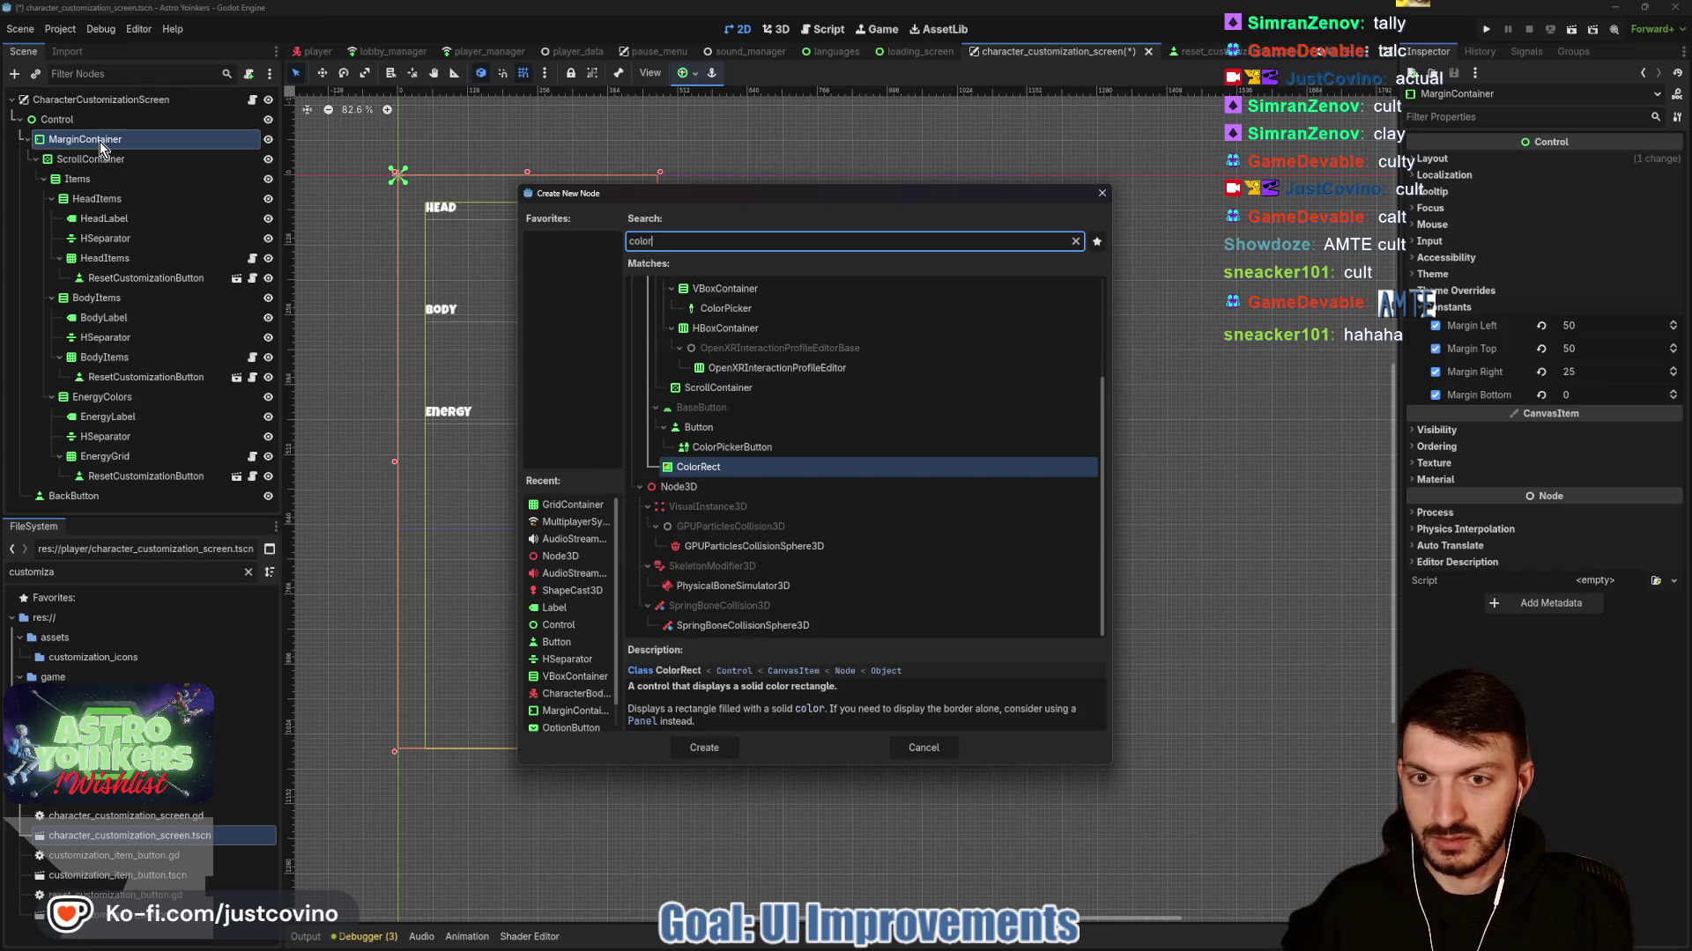
{"action": "key", "text": "Return"}
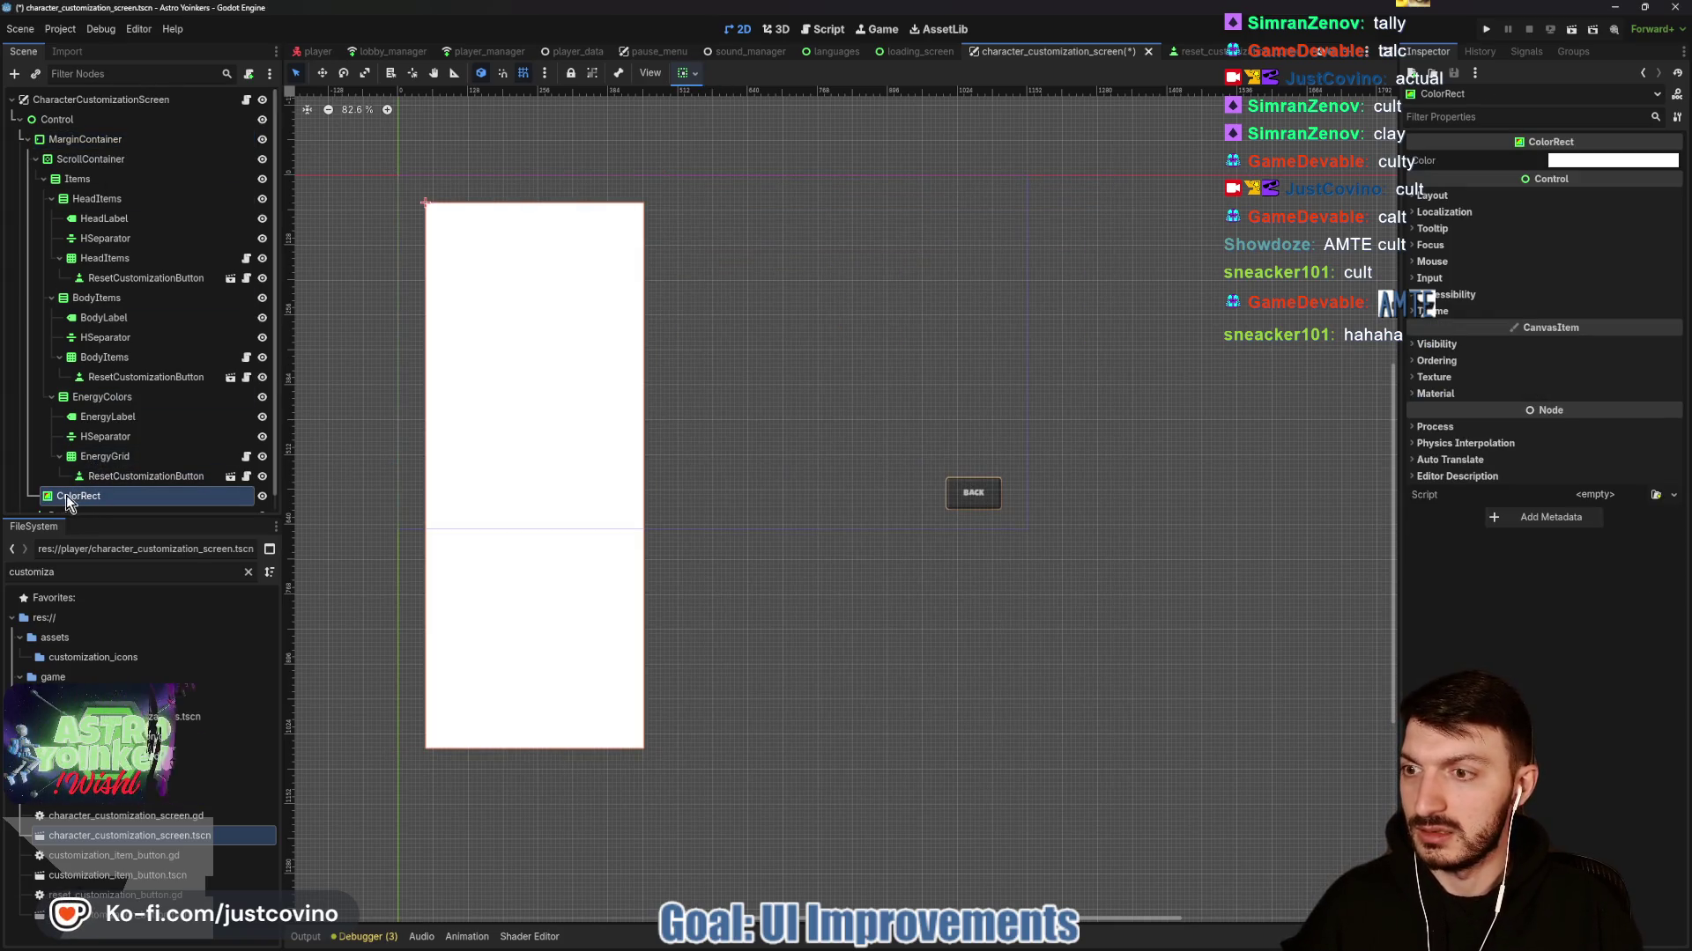
{"action": "left_click_drag", "start_coordinate": [56, 182], "coordinate": [54, 151]}
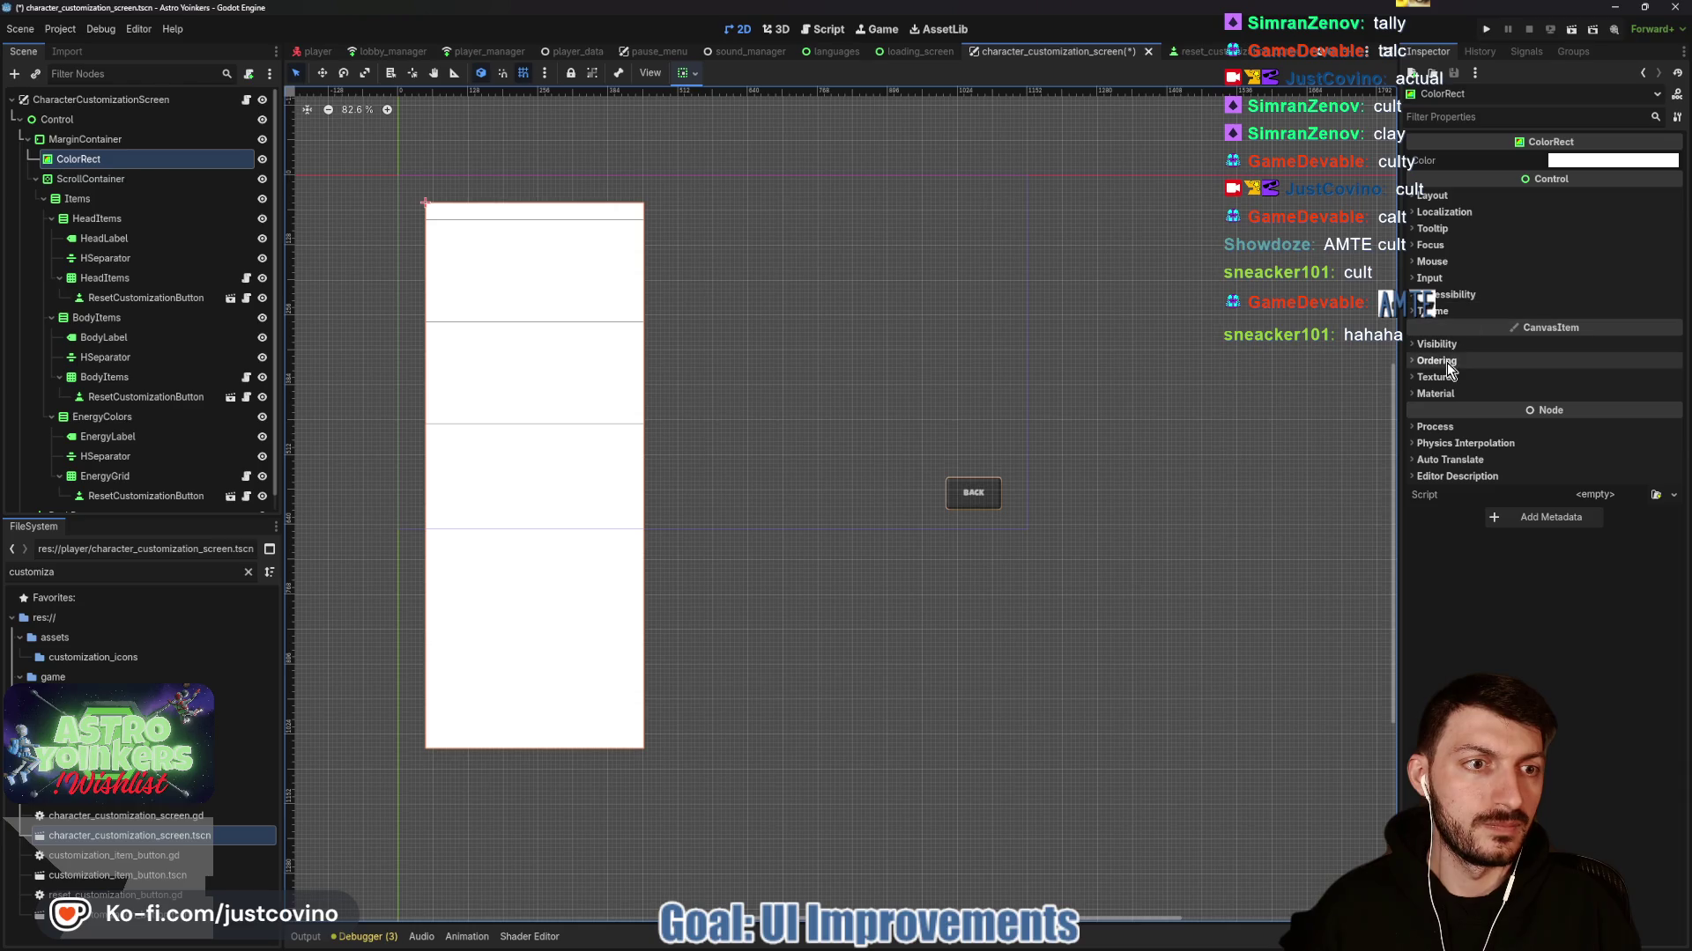
{"action": "left_click", "coordinate": [1436, 394]}
{"action": "left_click", "coordinate": [1585, 412]}
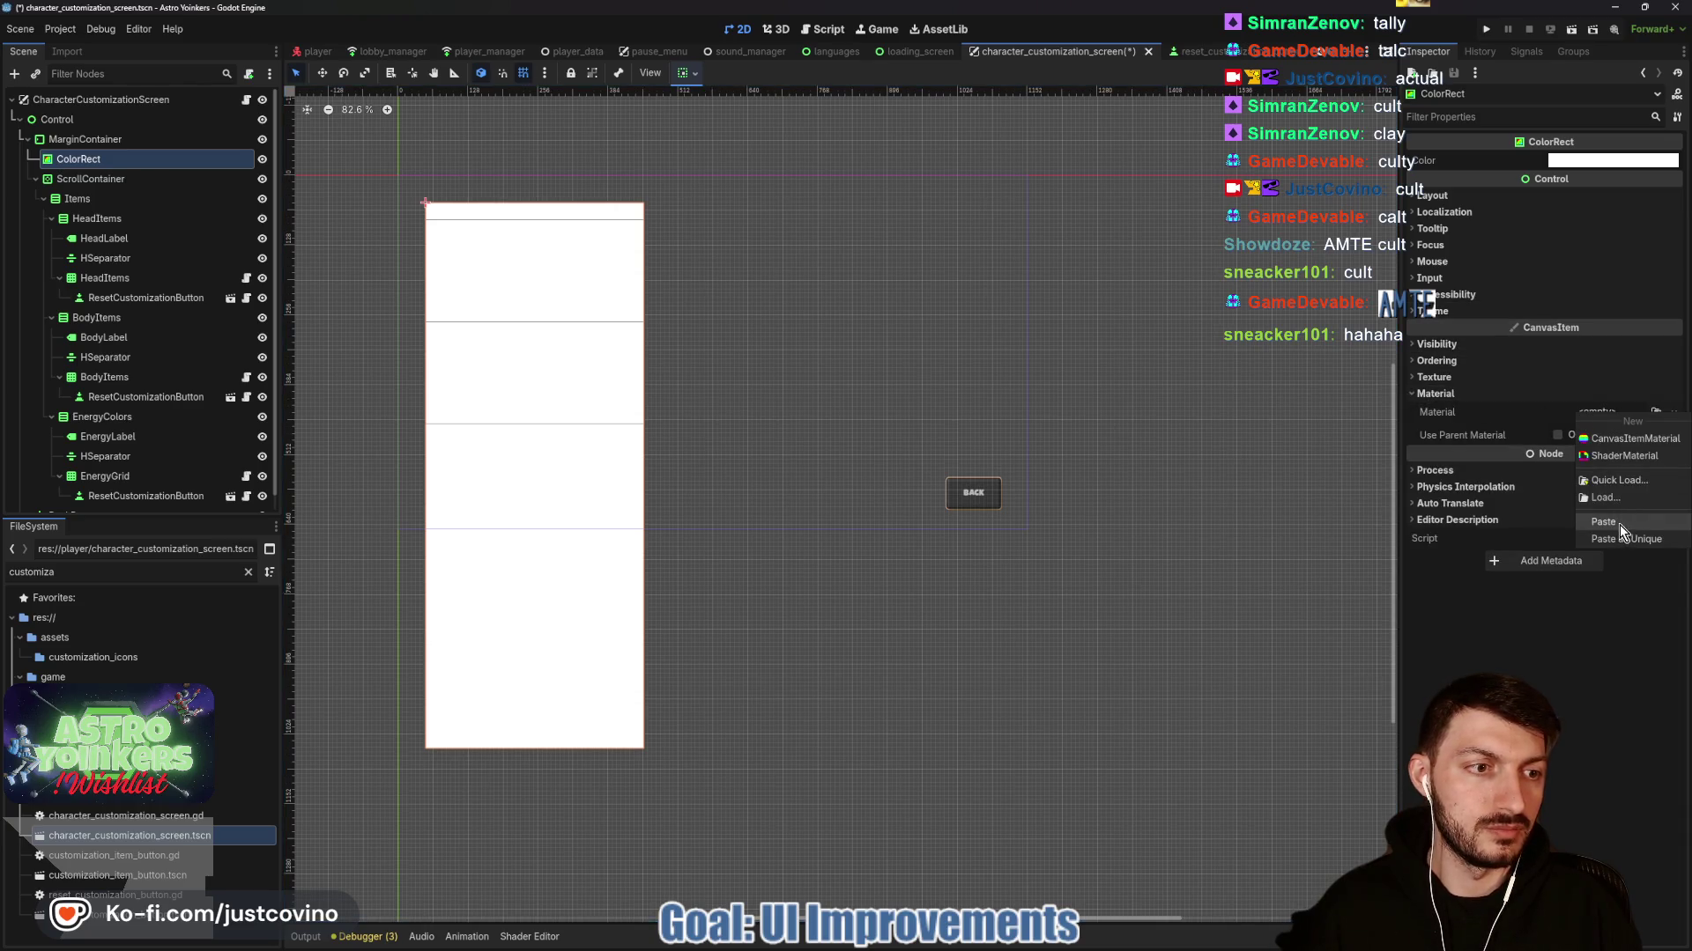
{"action": "left_click", "coordinate": [1619, 523]}
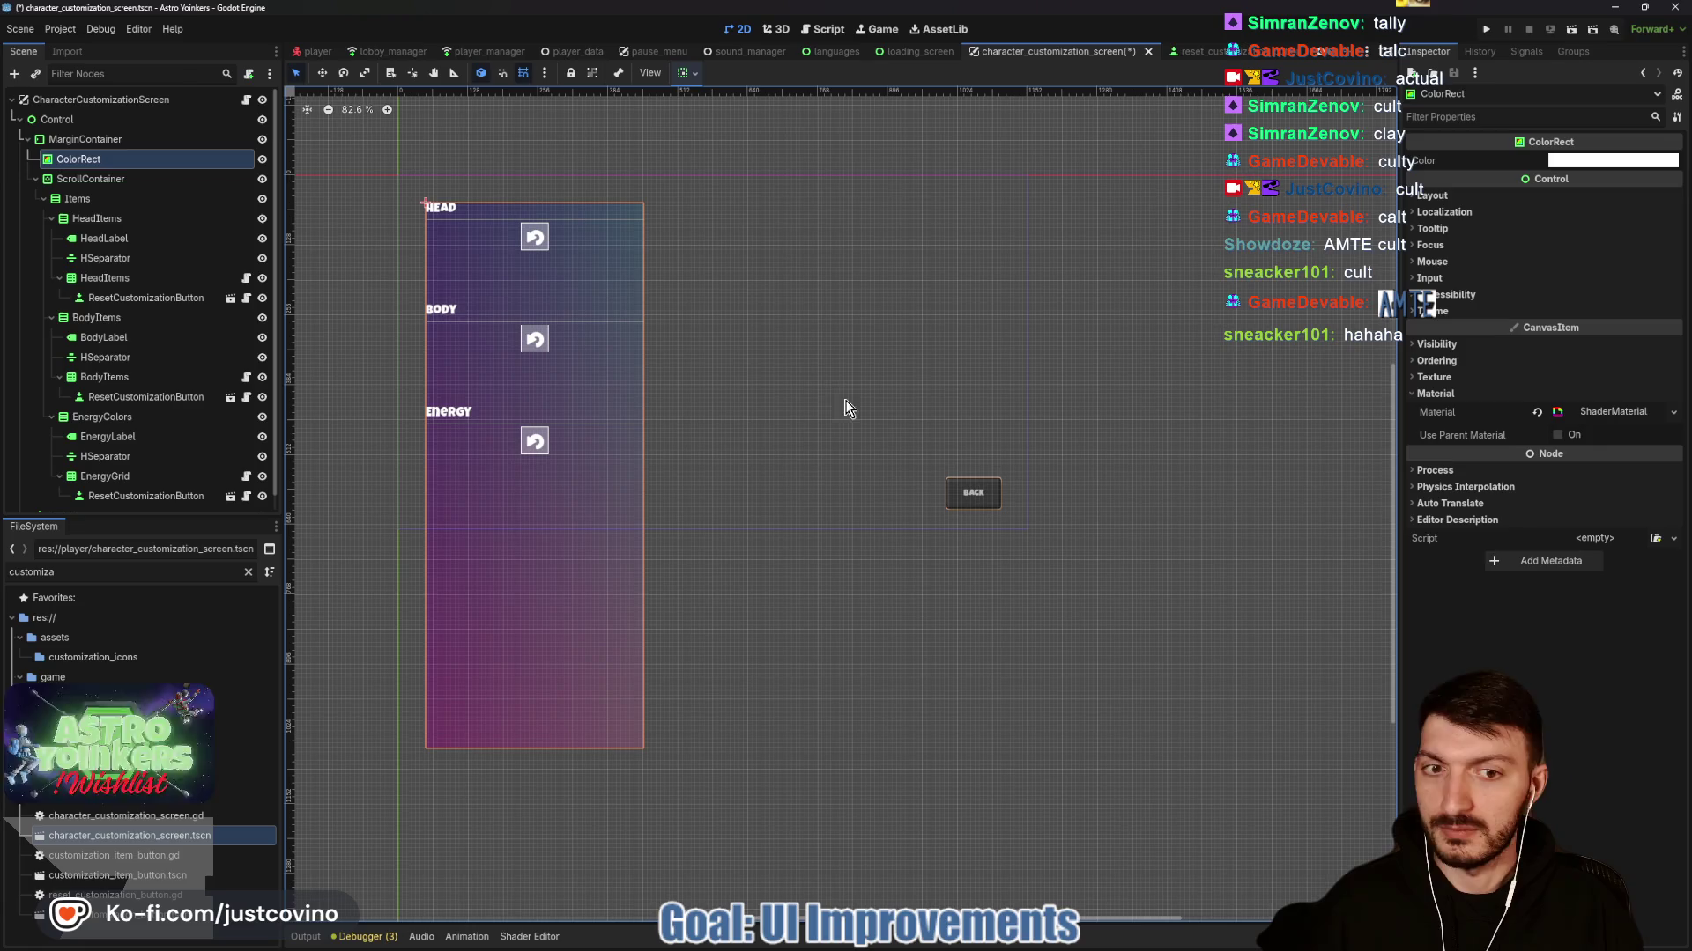
{"action": "left_click", "coordinate": [972, 492]}
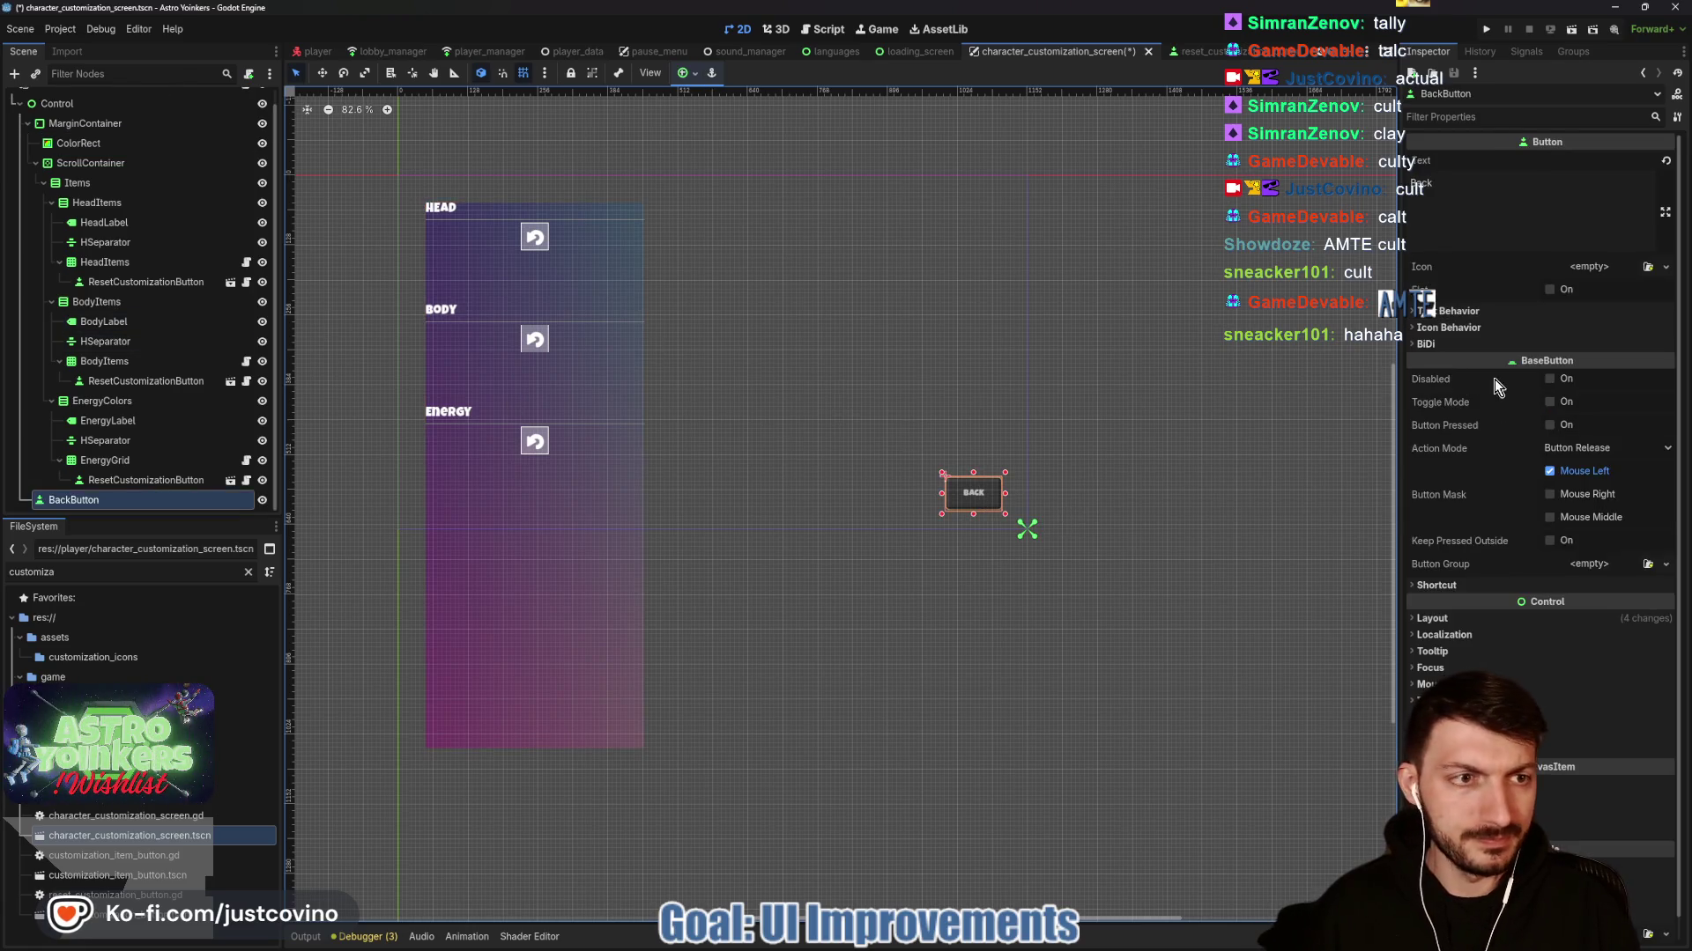
Expand the BackButton's Theme Overrides styles and save the customization screen.
{"action": "scroll", "coordinate": [1463, 573], "scroll_direction": "down", "scroll_amount": 1}
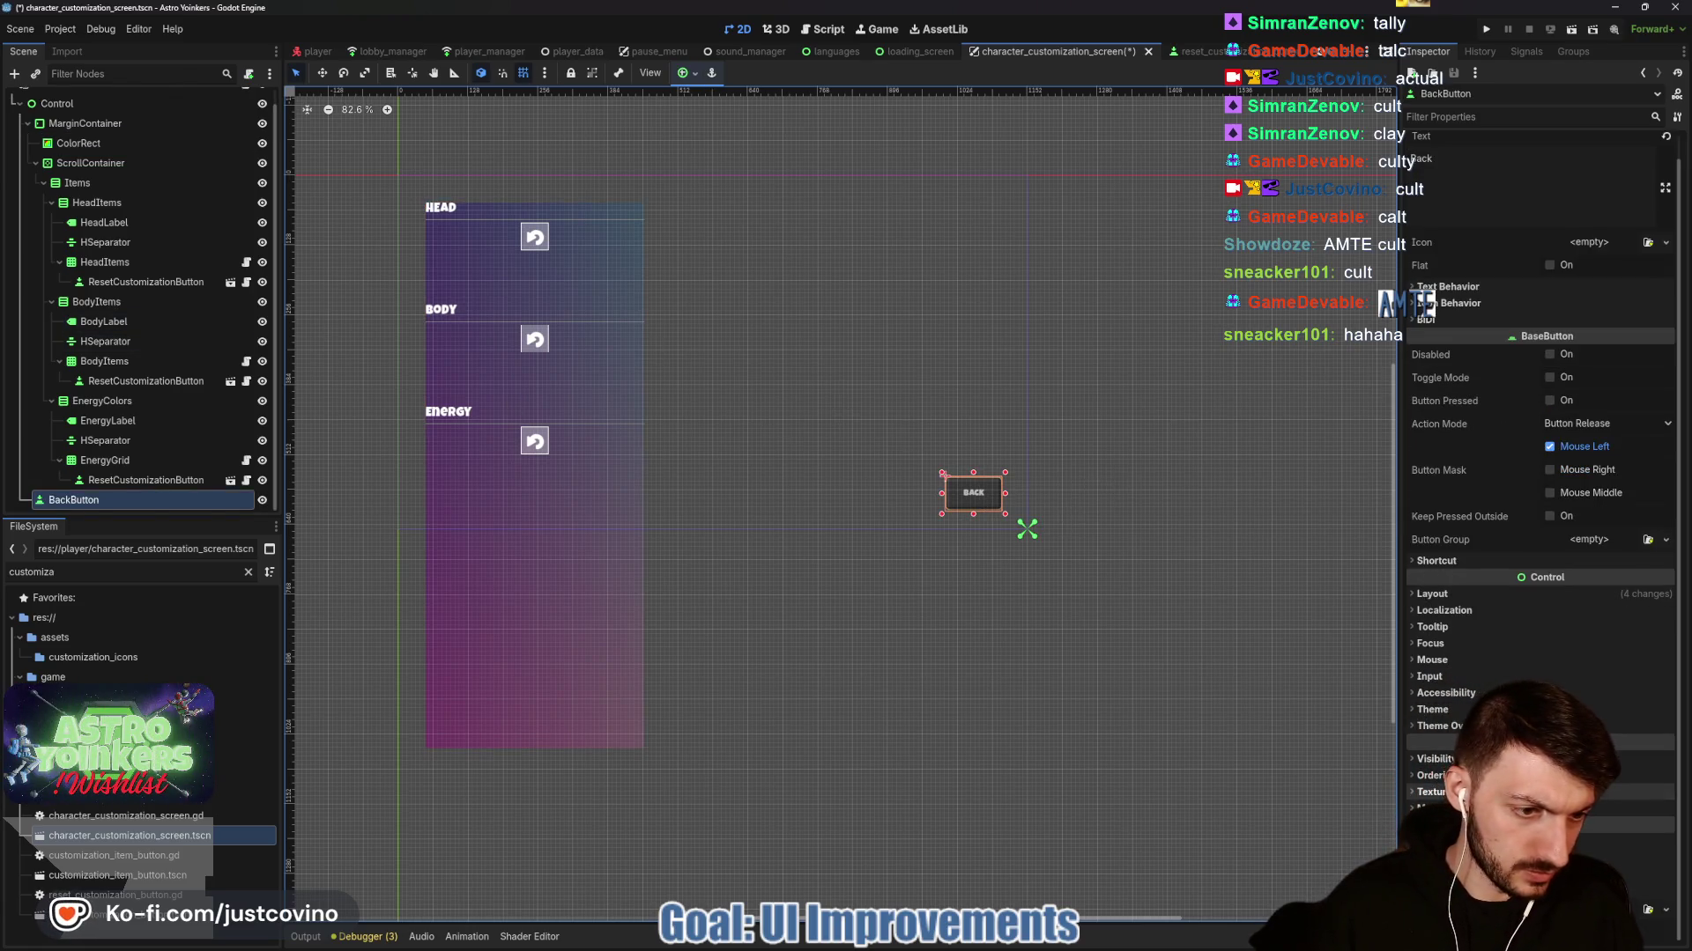
{"action": "left_click", "coordinate": [1454, 725]}
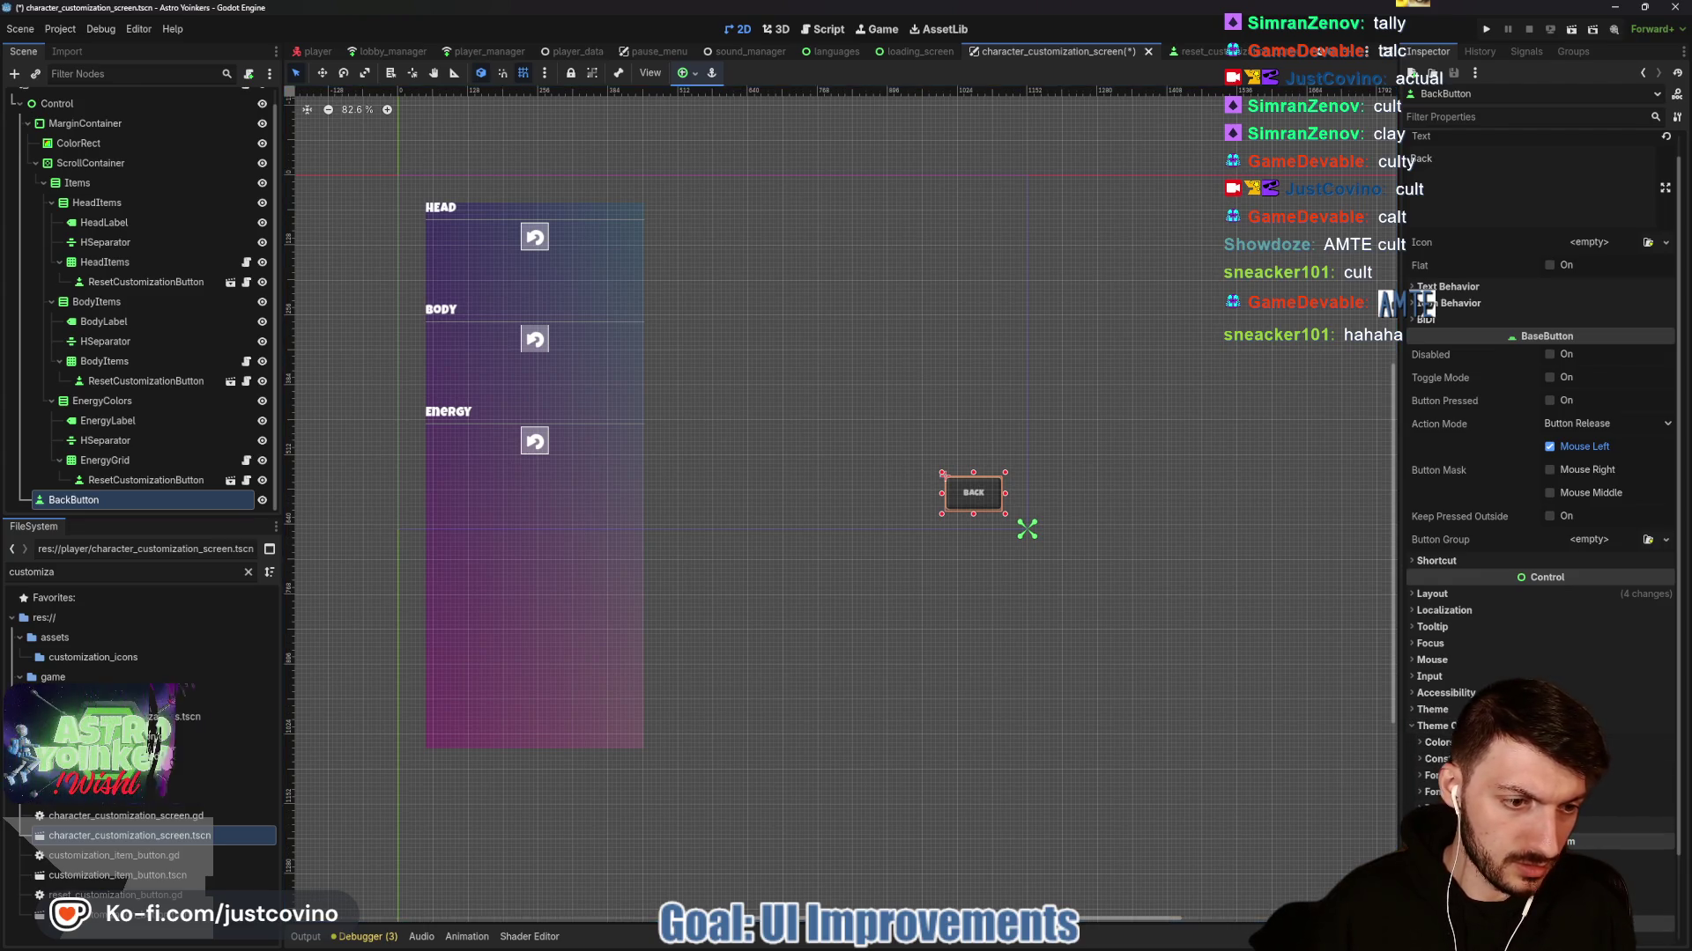
{"action": "left_click", "coordinate": [1438, 826]}
{"action": "scroll", "coordinate": [1542, 617], "scroll_direction": "down", "scroll_amount": 5}
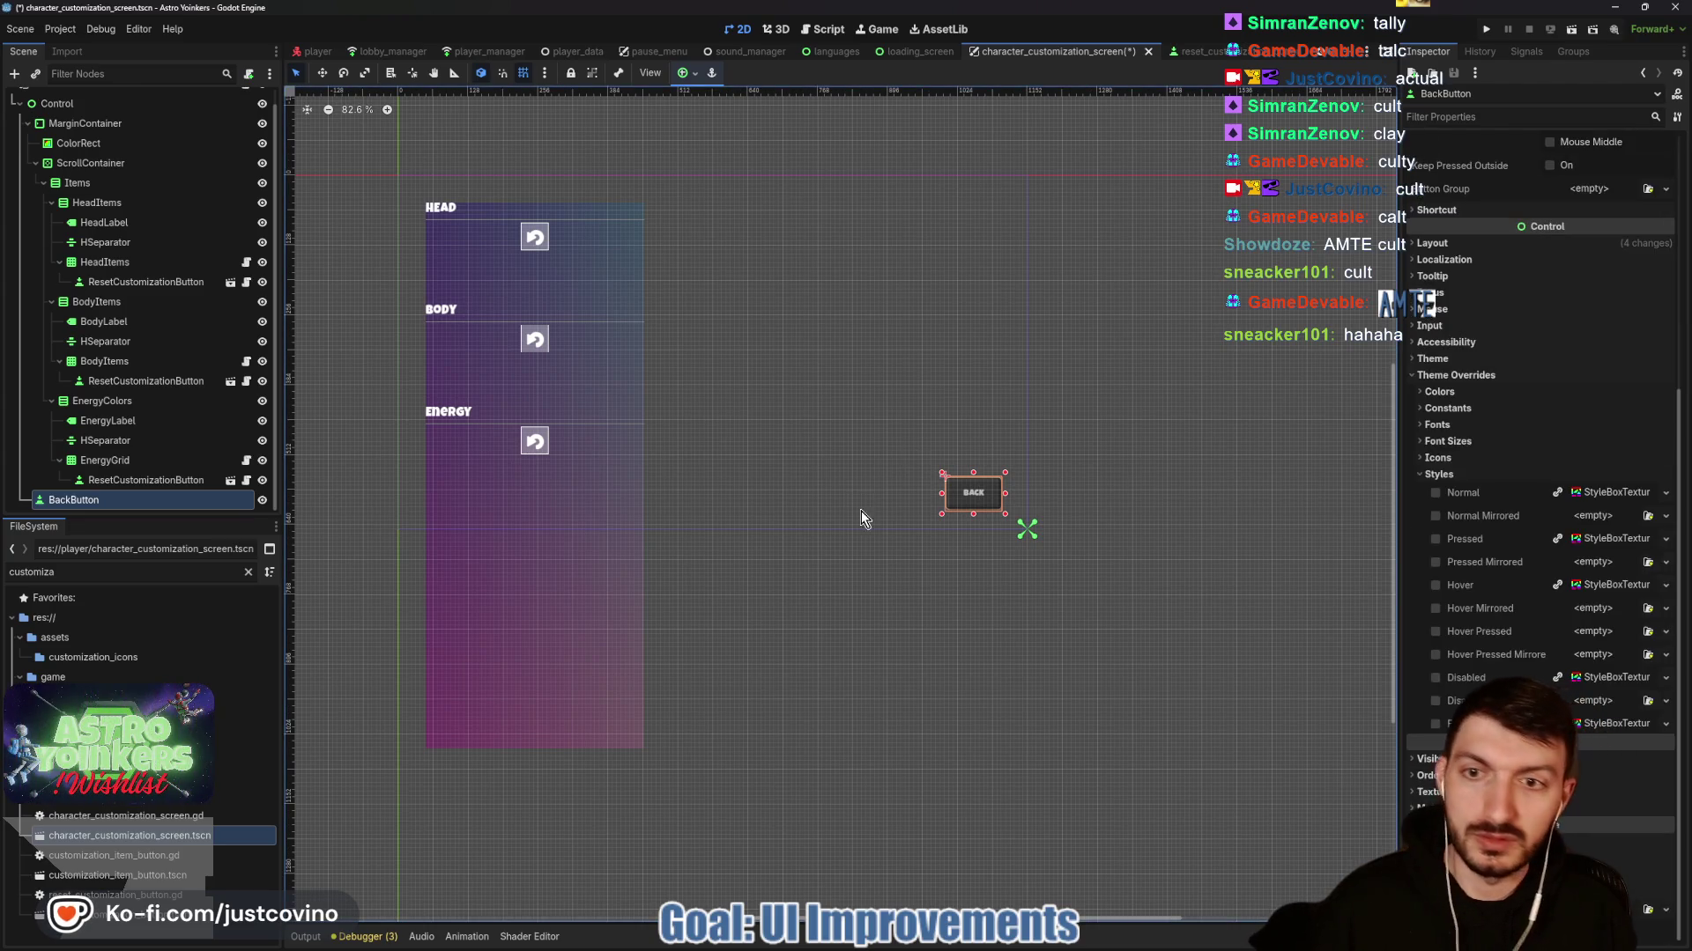
{"action": "key", "text": "ctrl+s"}
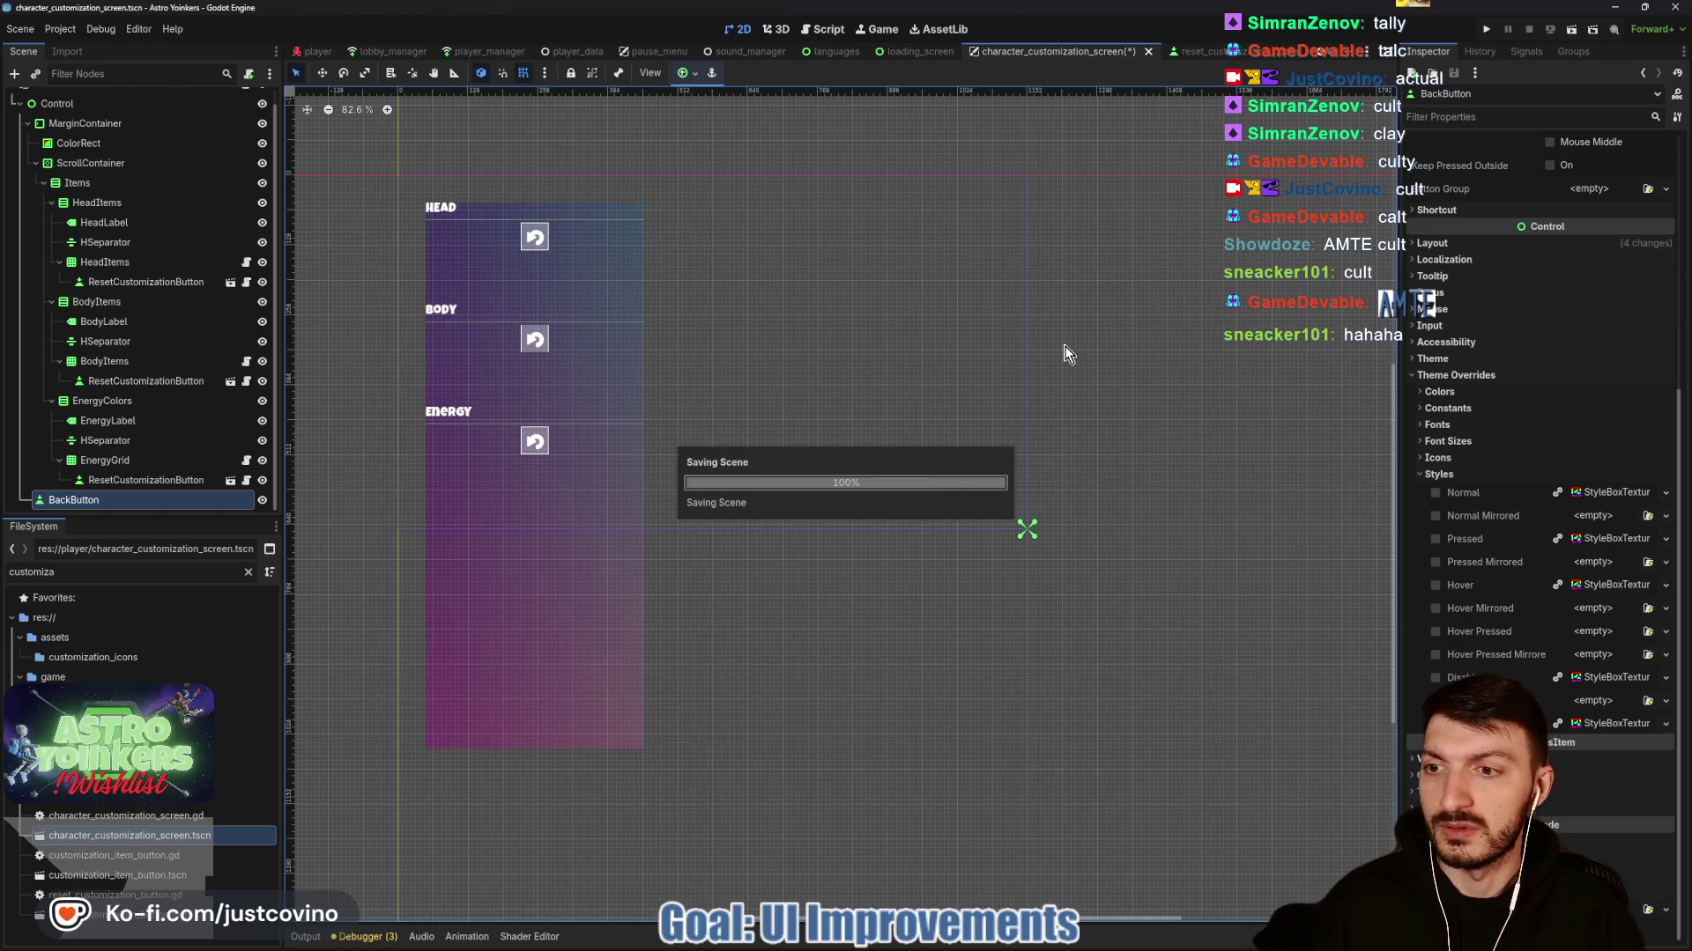
Paste the reset button's StyleBoxTexture into the BackButton's Normal and Pressed styles.
{"action": "left_click", "coordinate": [1209, 55]}
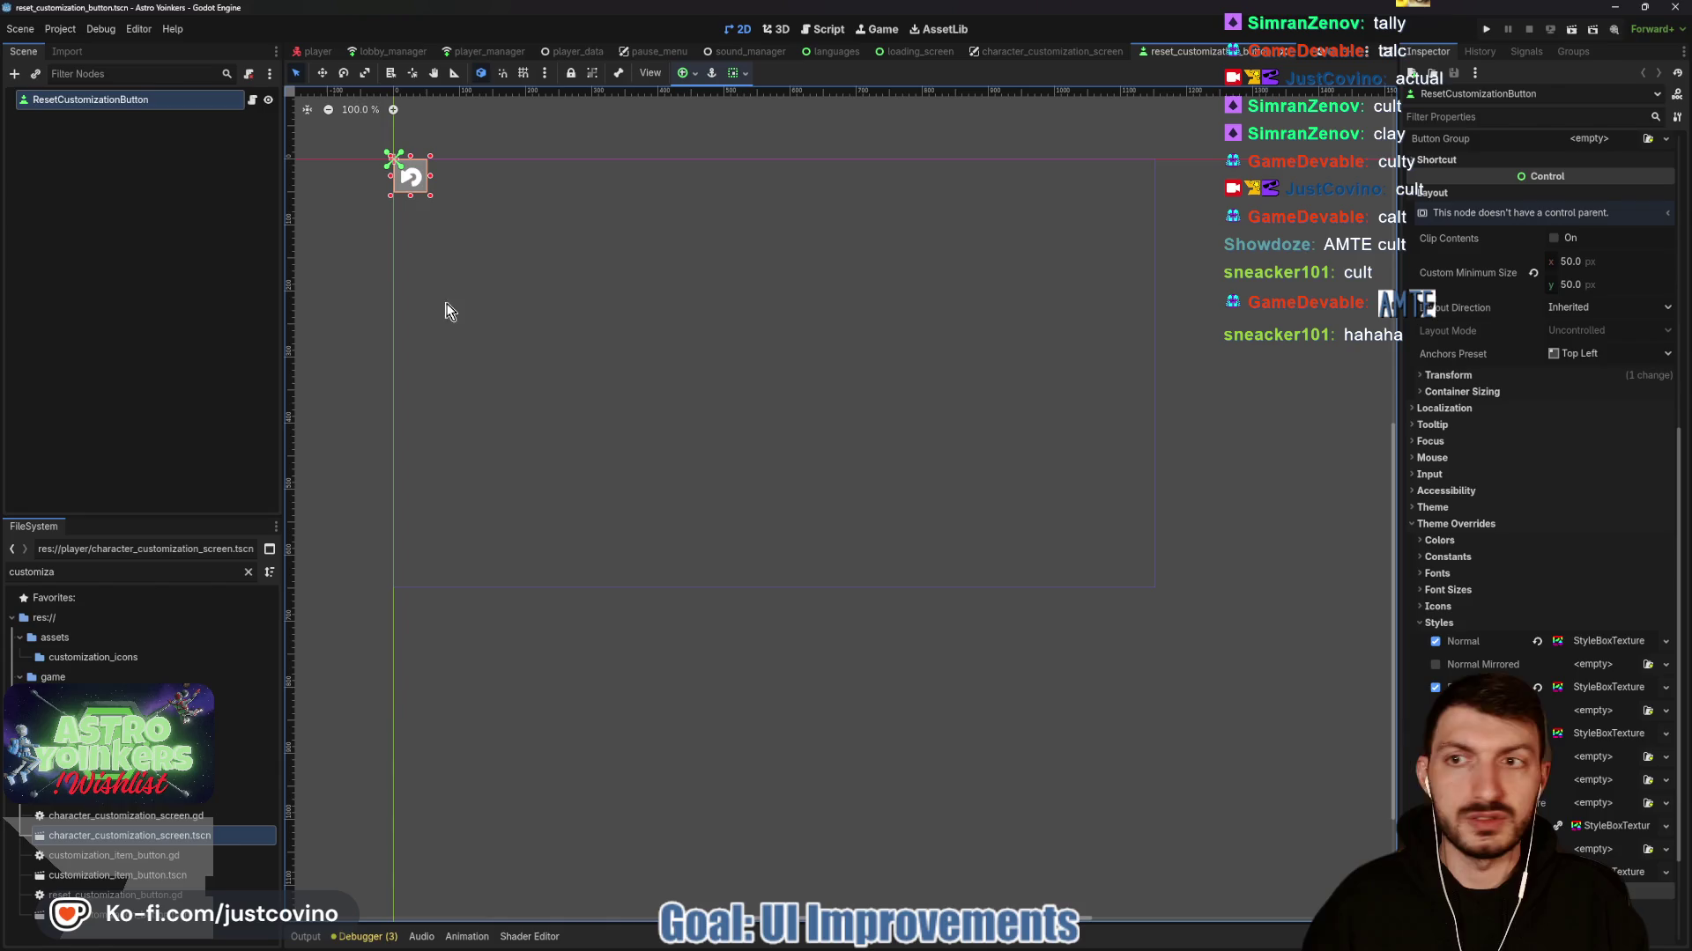
{"action": "right_click", "coordinate": [1609, 642]}
{"action": "key", "text": "Escape"}
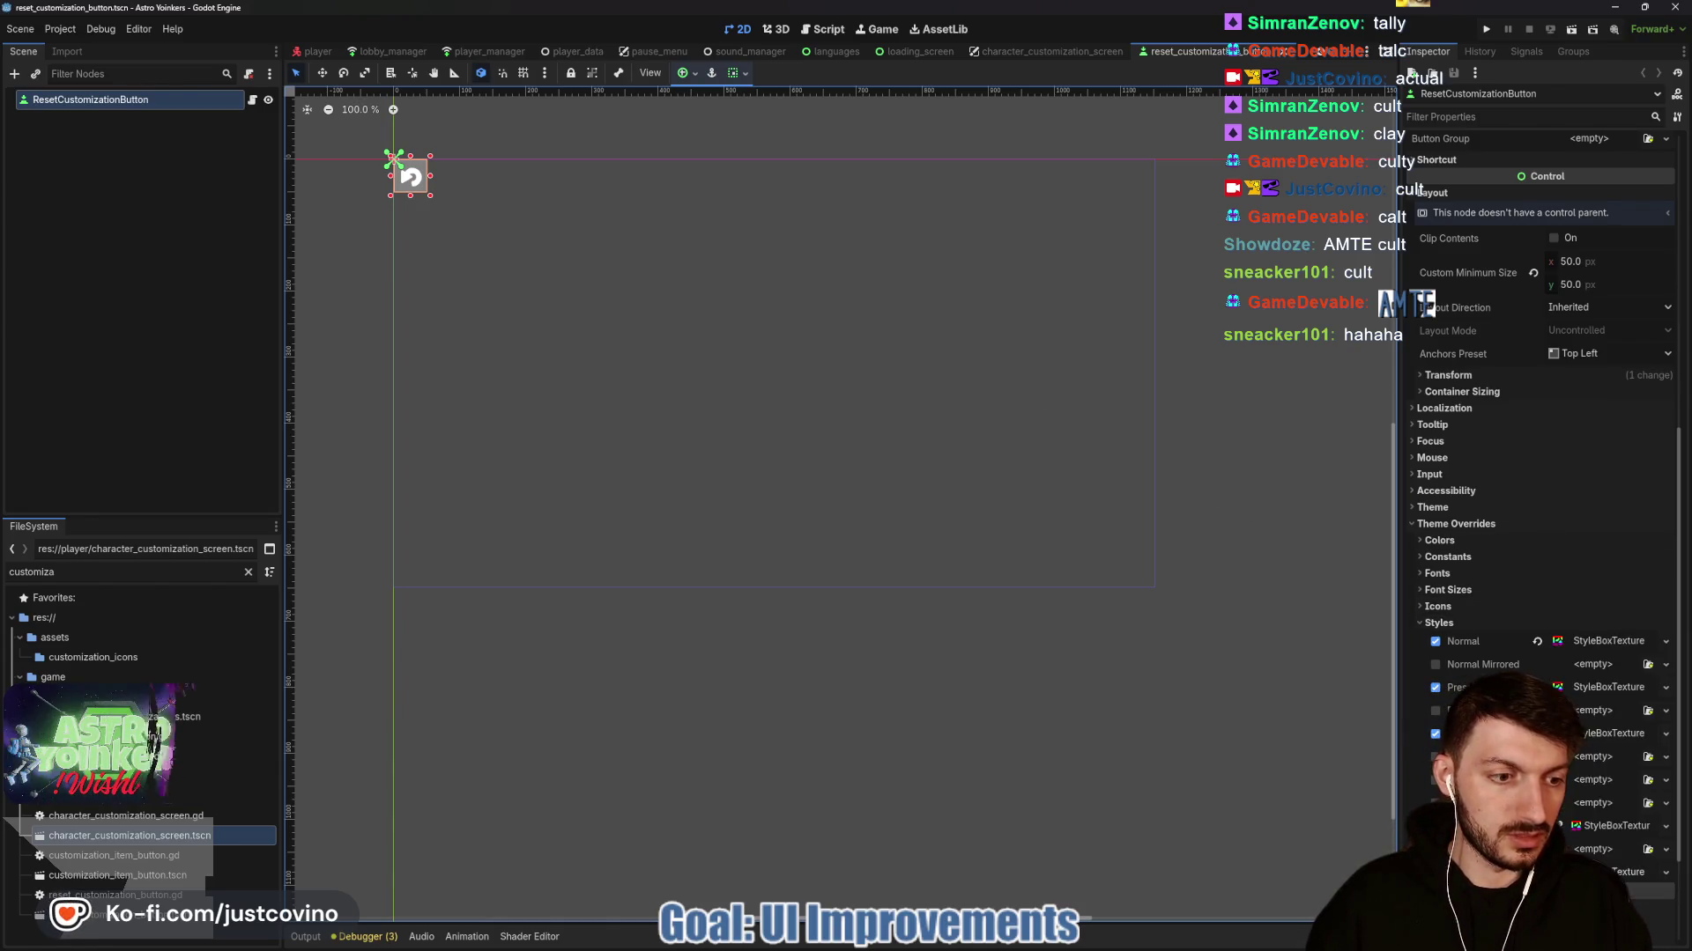
{"action": "left_click", "coordinate": [1068, 53]}
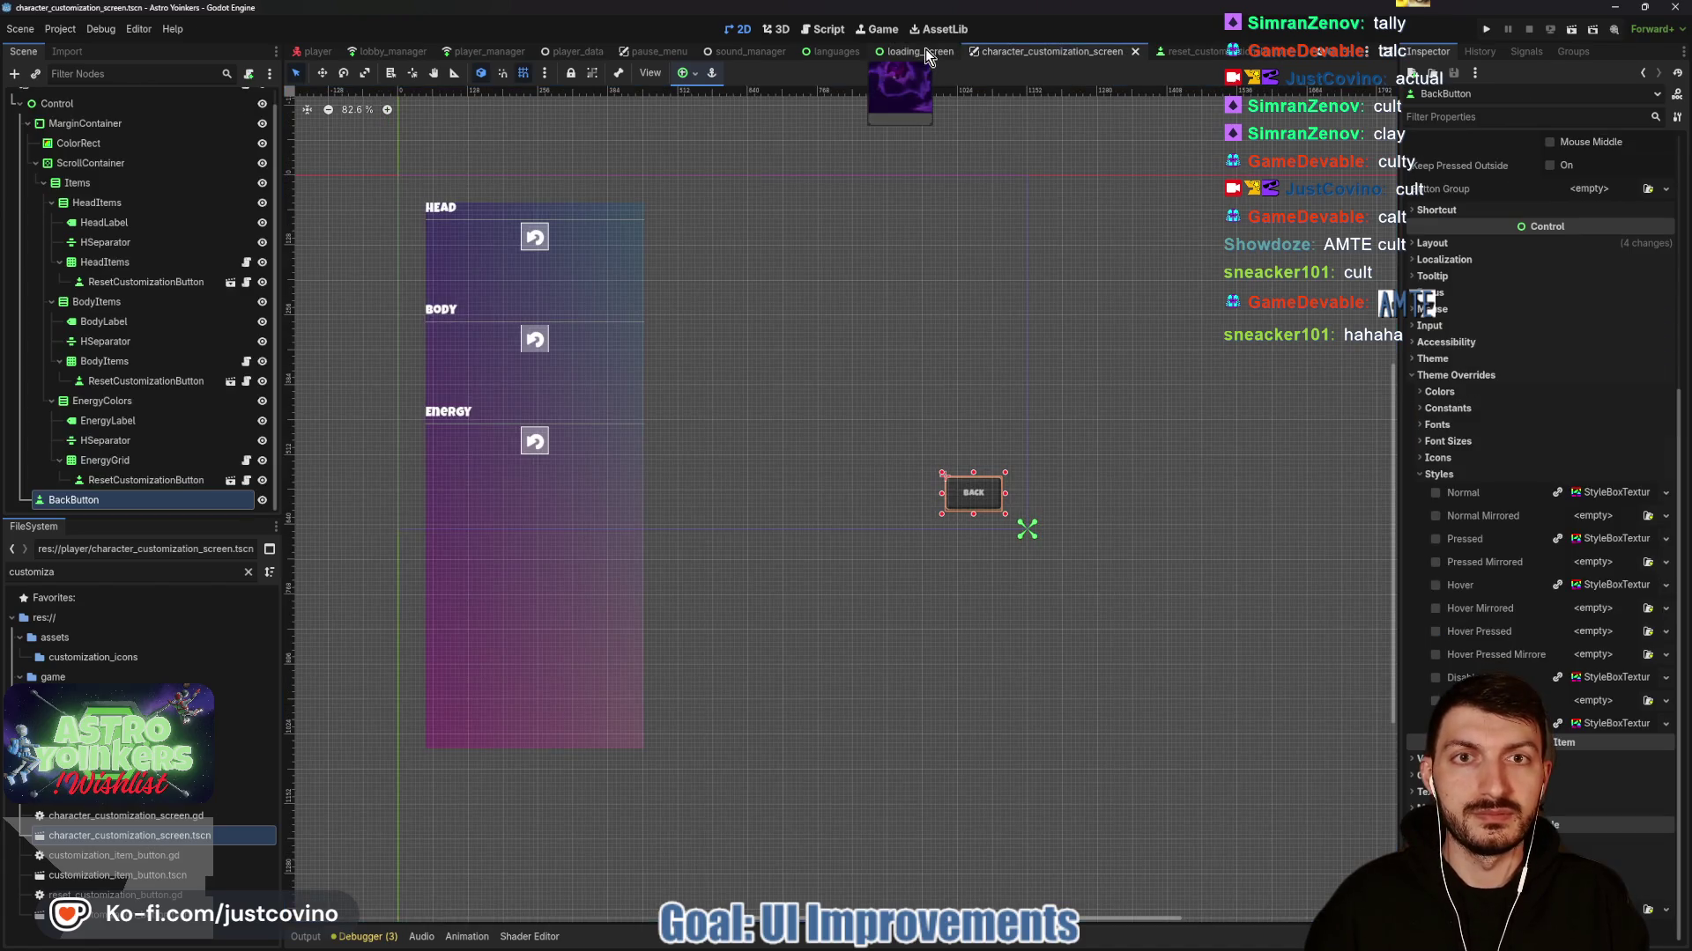
{"action": "right_click", "coordinate": [1605, 491]}
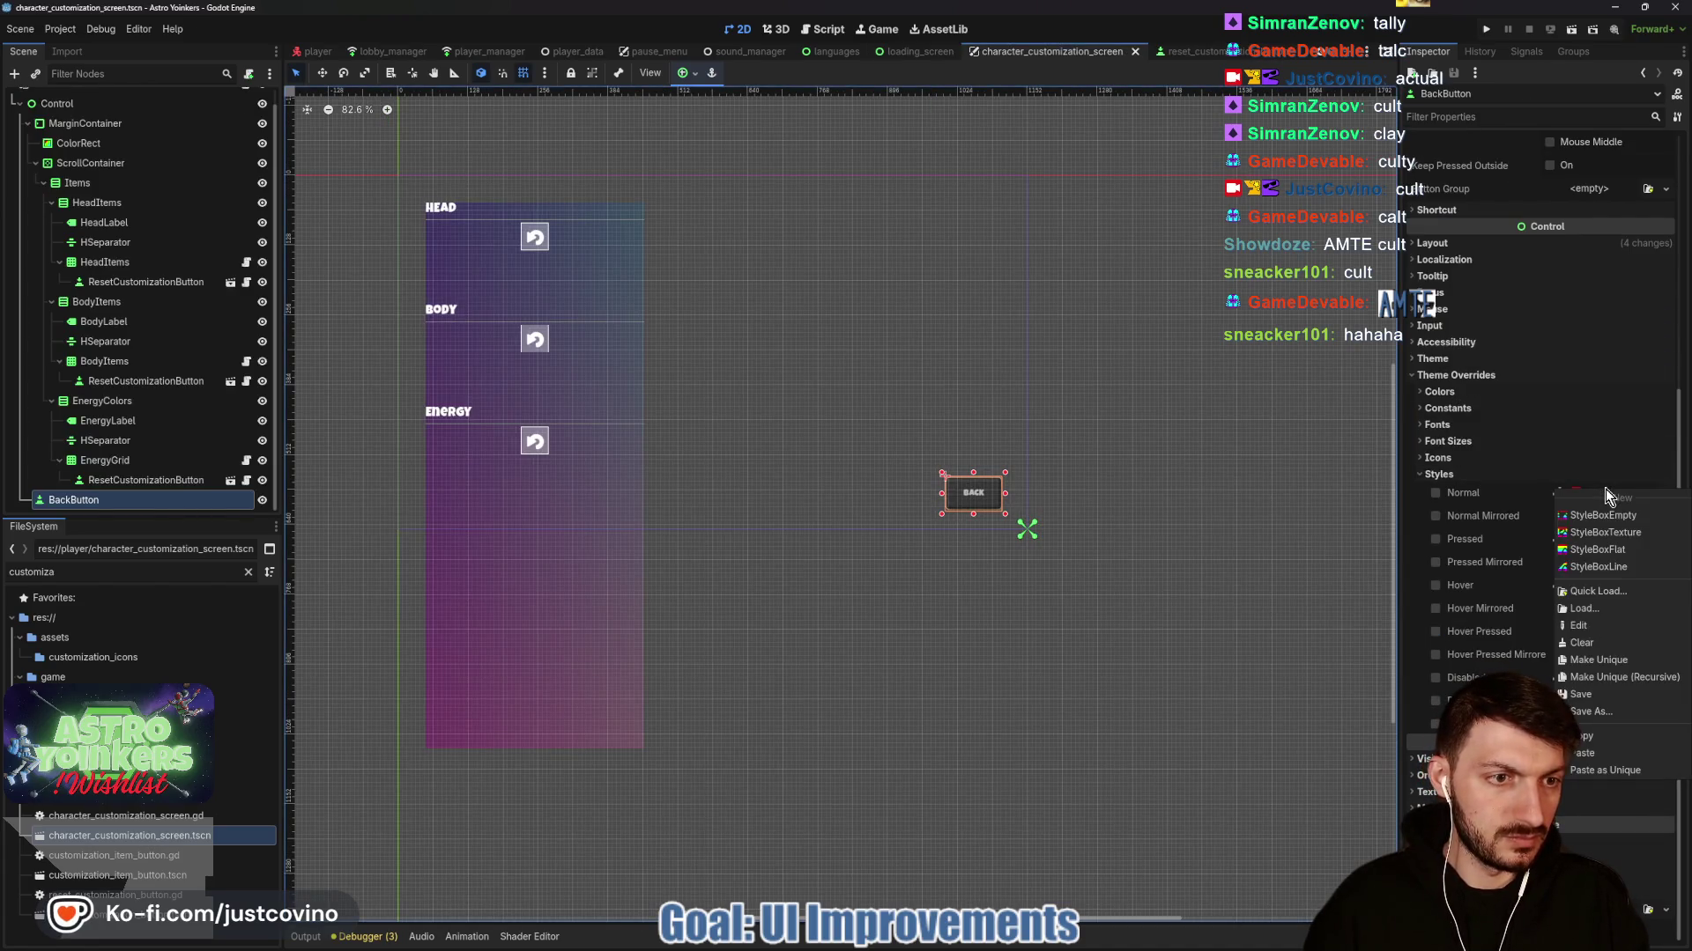
{"action": "left_click", "coordinate": [1591, 755]}
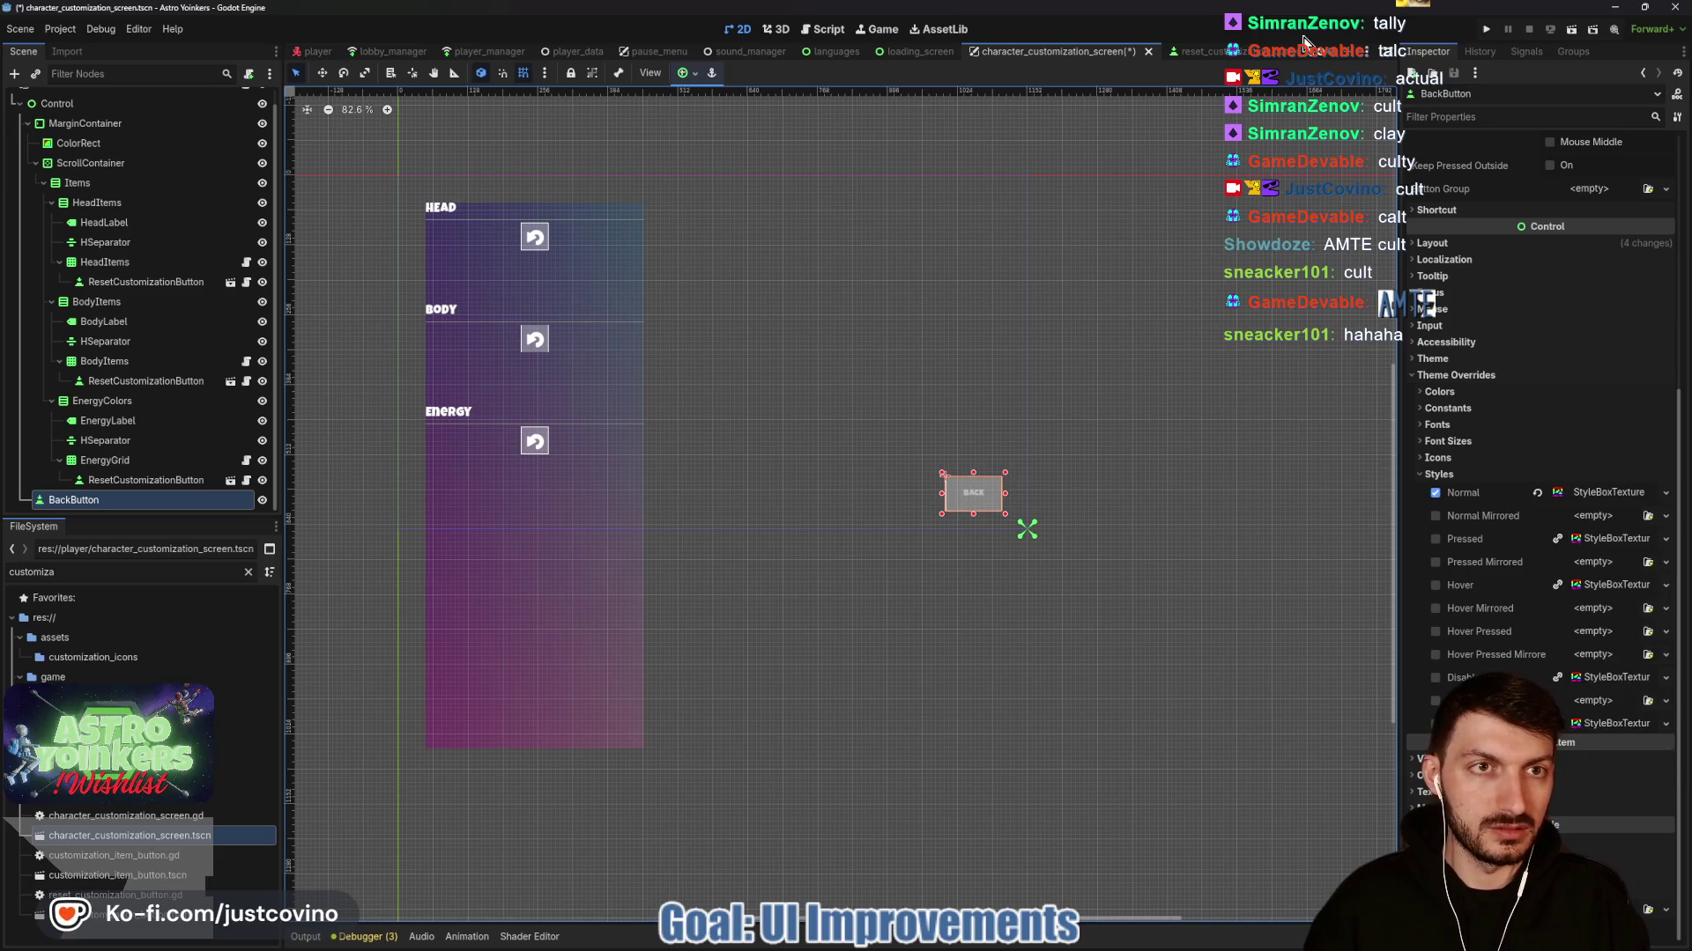
{"action": "left_click", "coordinate": [1191, 52]}
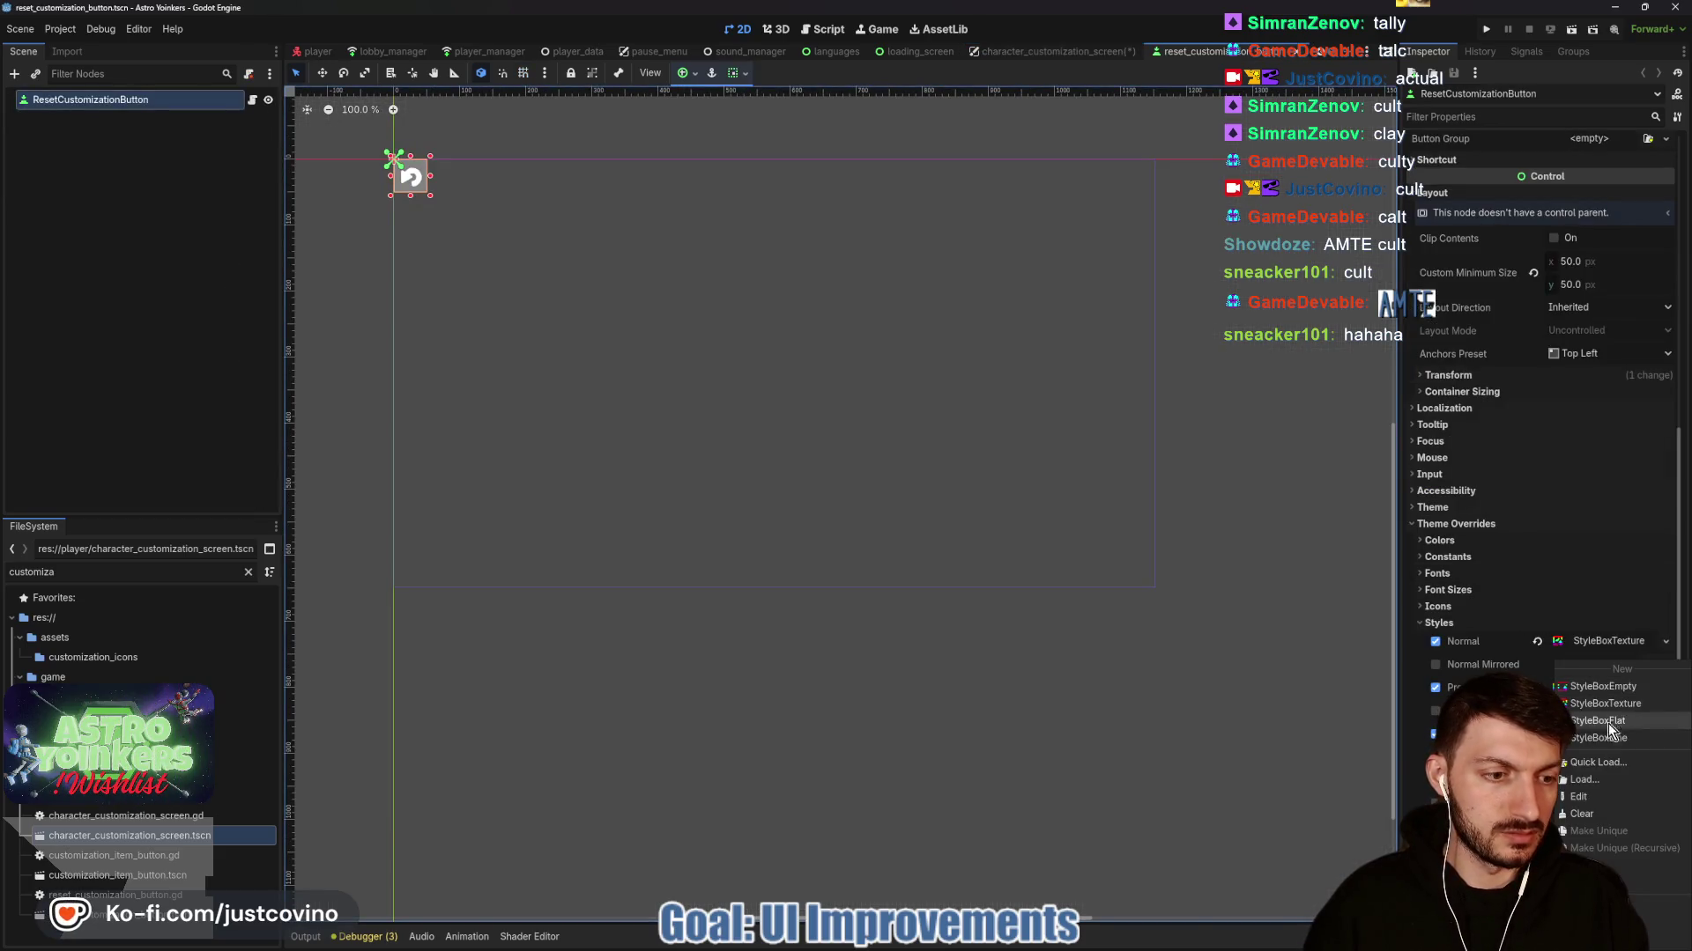
{"action": "key", "text": "ctrl+shift+Tab"}
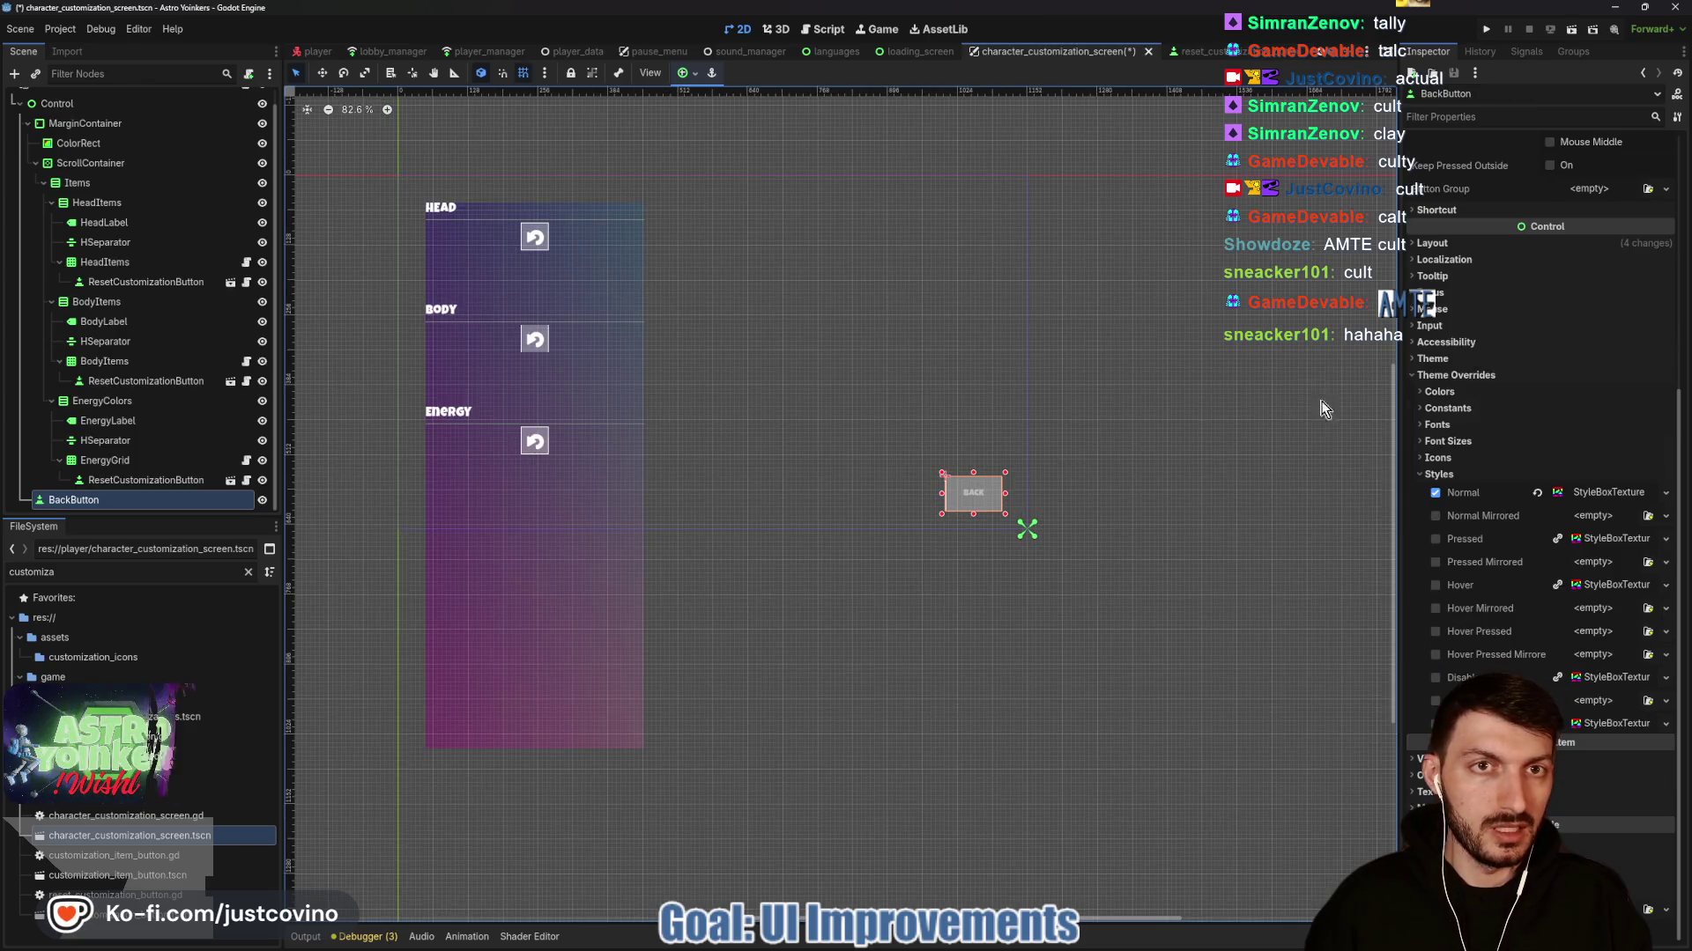
{"action": "right_click", "coordinate": [1591, 550]}
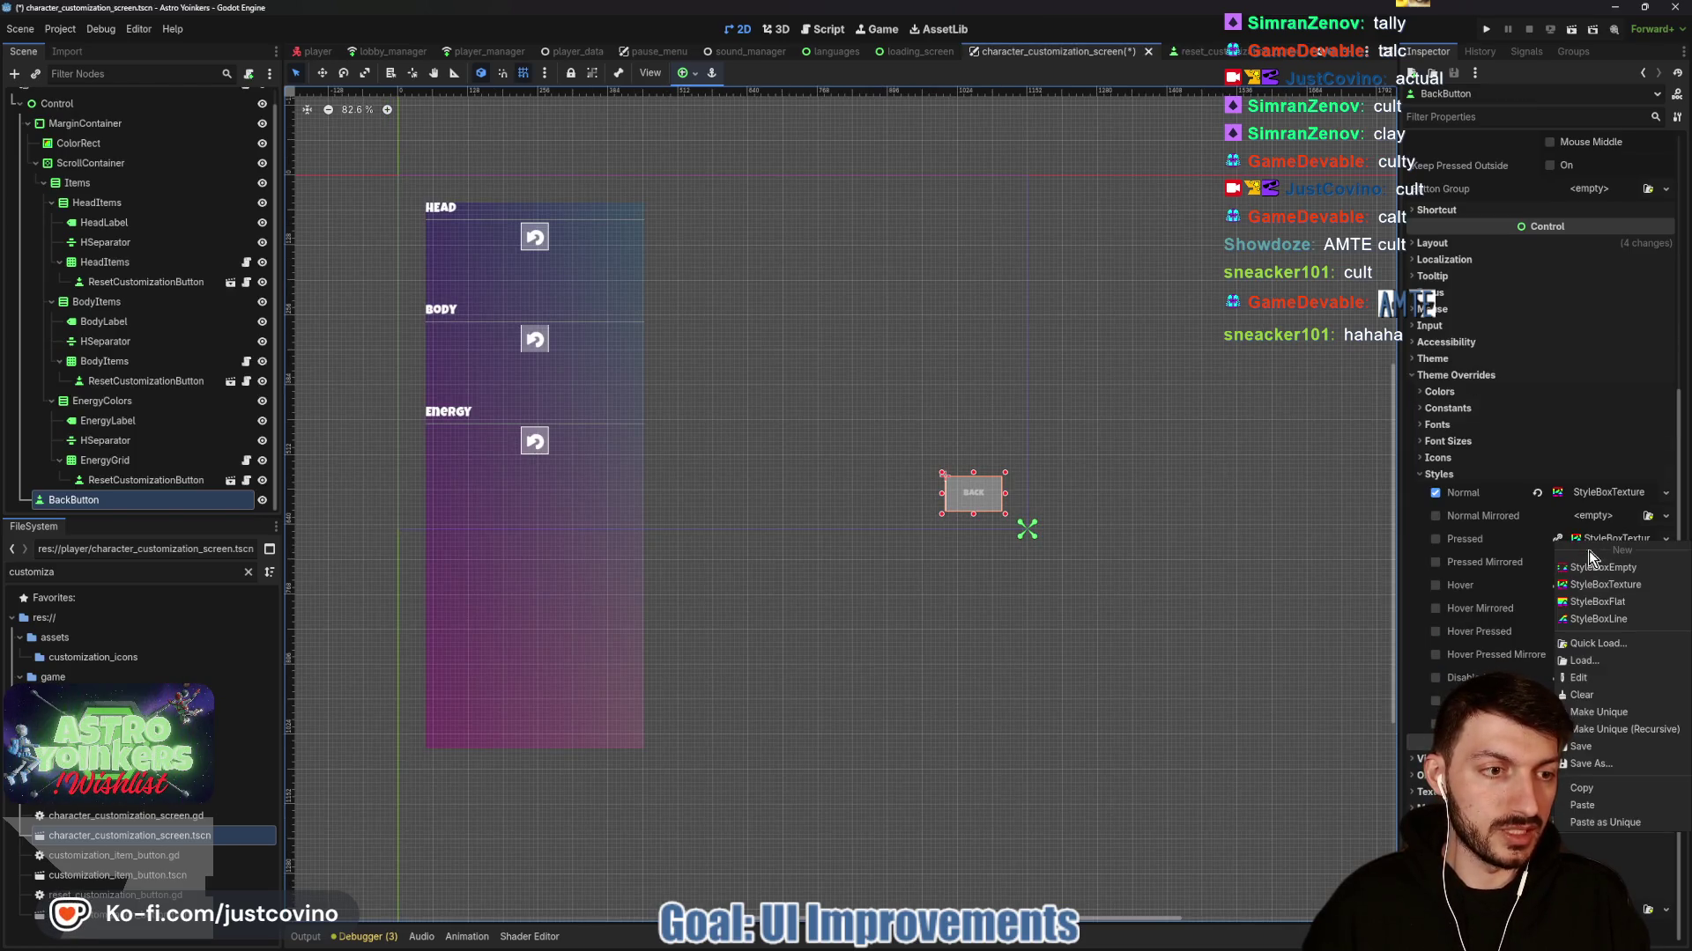
{"action": "left_click", "coordinate": [1593, 807]}
Copy a textured style and bring it to the BackButton's empty Hover style slot.
{"action": "left_click", "coordinate": [1200, 51]}
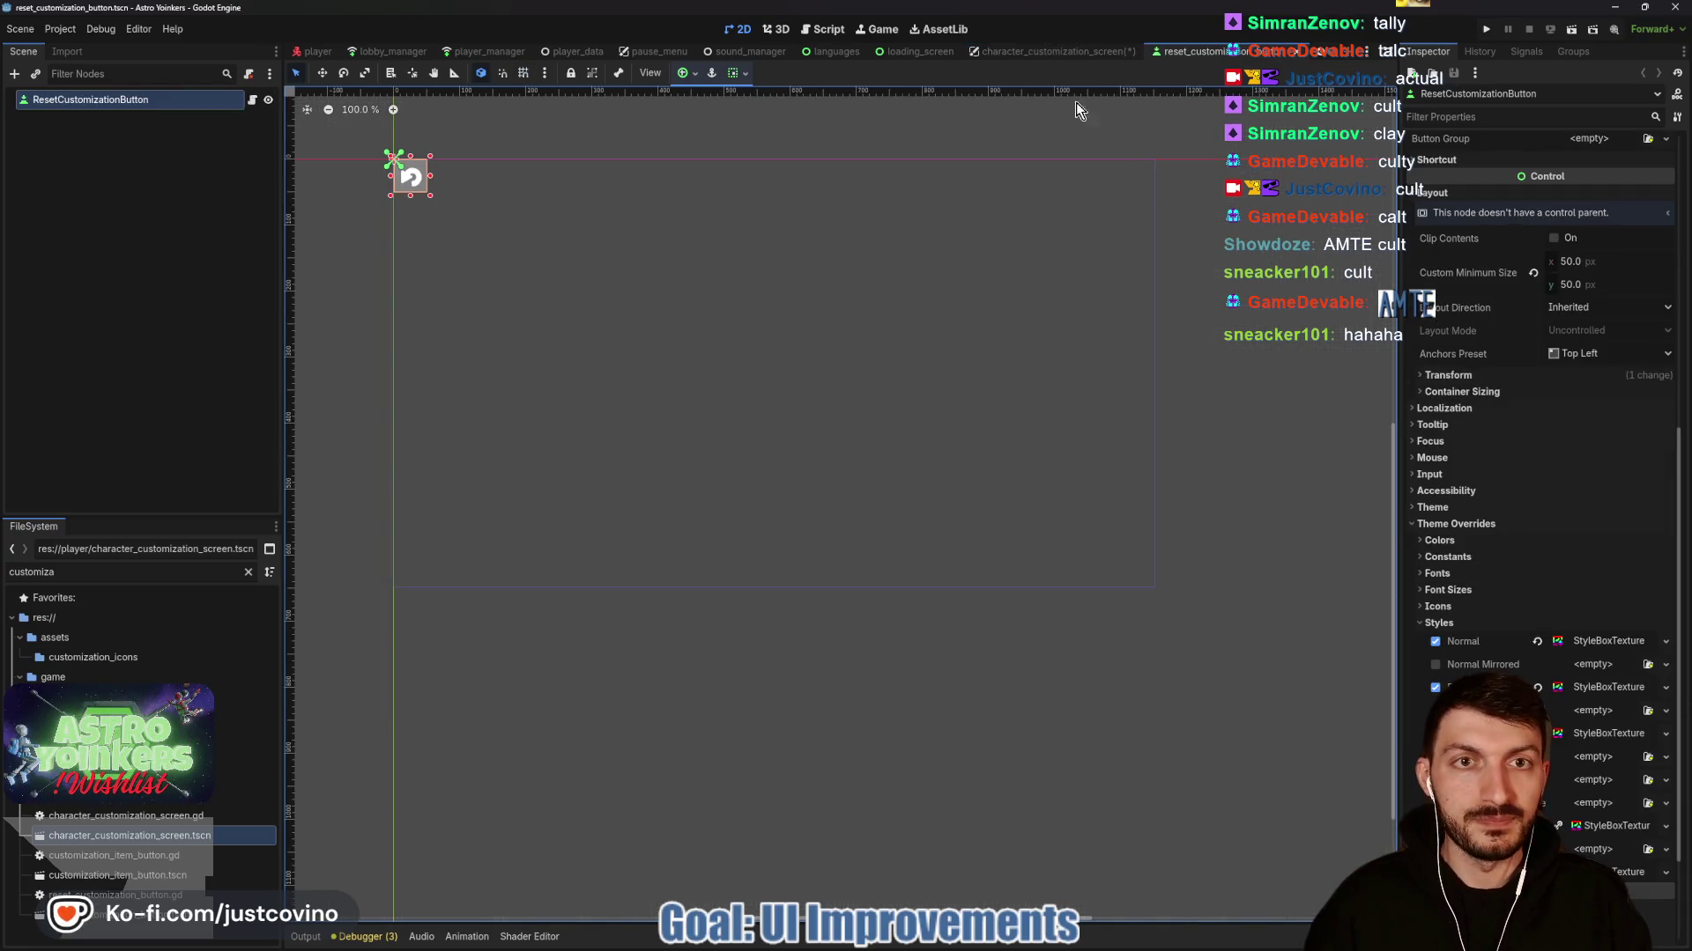
{"action": "left_click", "coordinate": [1058, 51]}
{"action": "right_click", "coordinate": [1594, 679]}
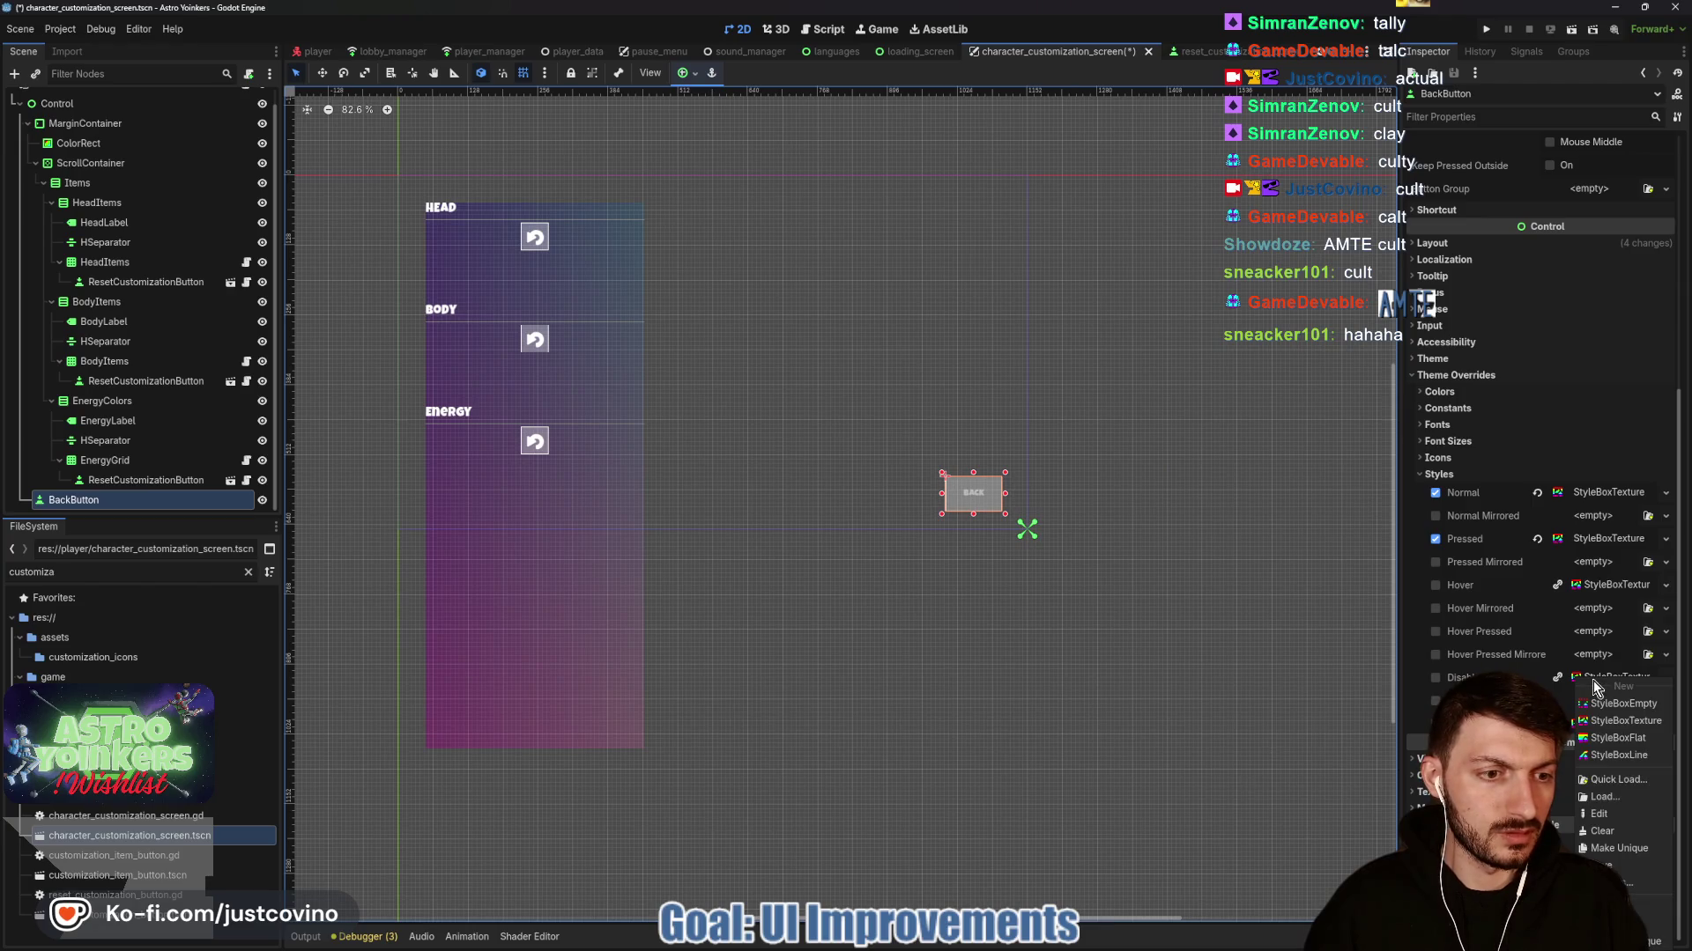
{"action": "right_click", "coordinate": [1594, 590]}
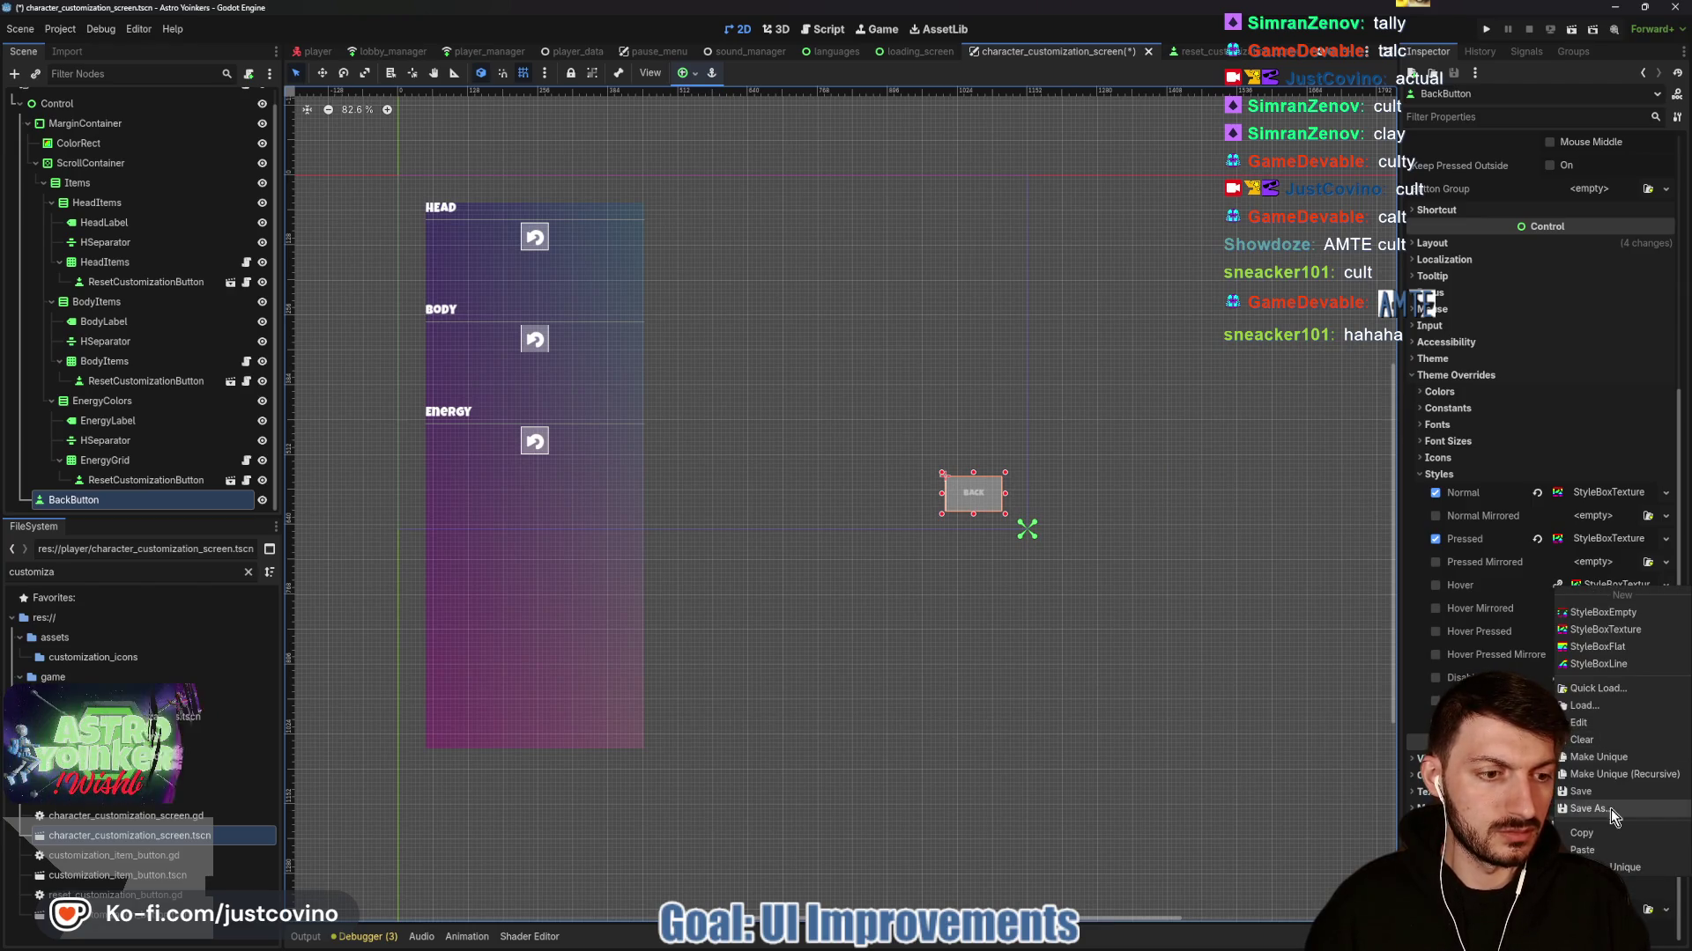
{"action": "left_click", "coordinate": [1607, 842]}
{"action": "left_click", "coordinate": [1208, 53]}
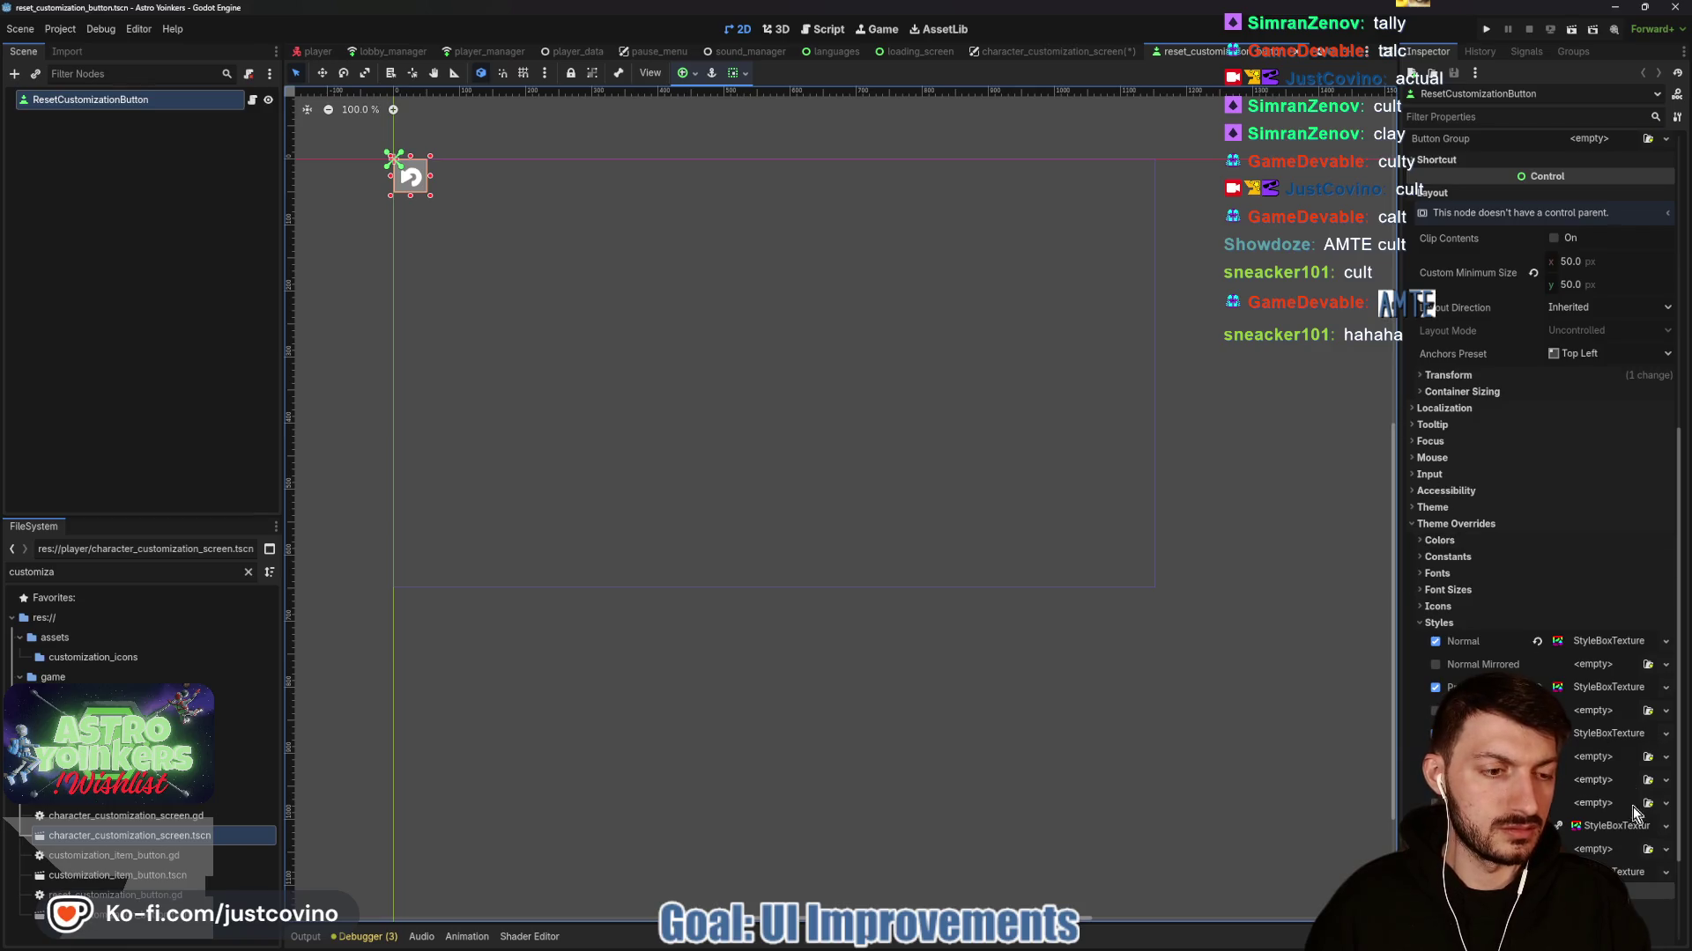
{"action": "right_click", "coordinate": [1555, 665]}
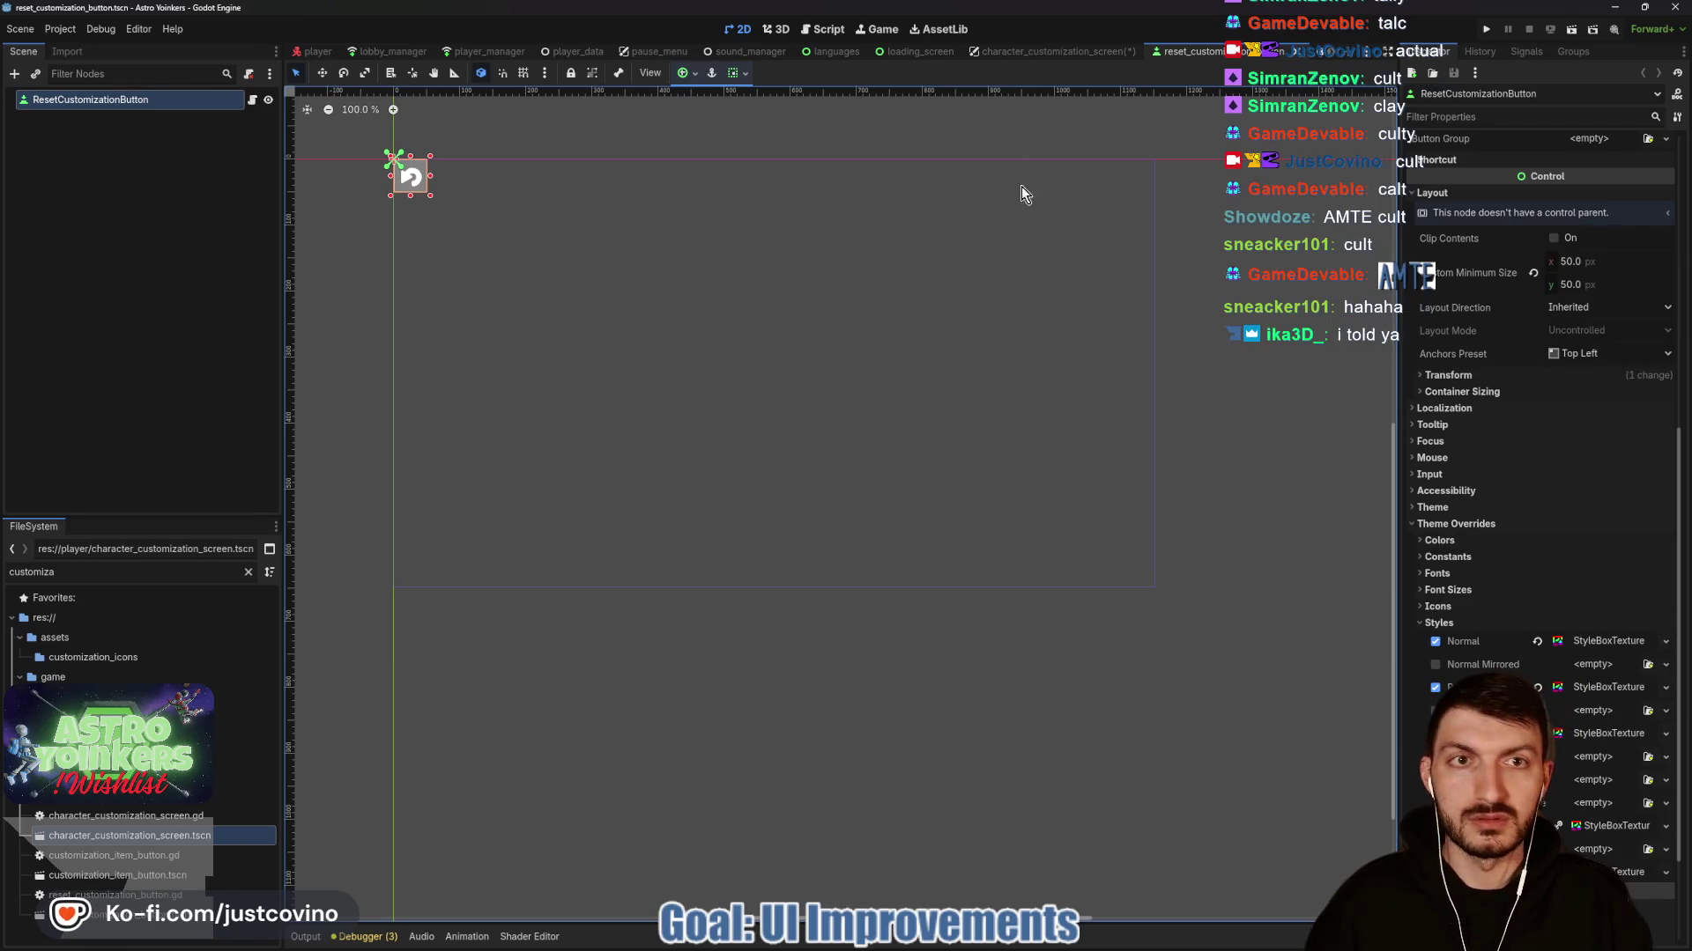
{"action": "left_click", "coordinate": [1053, 52]}
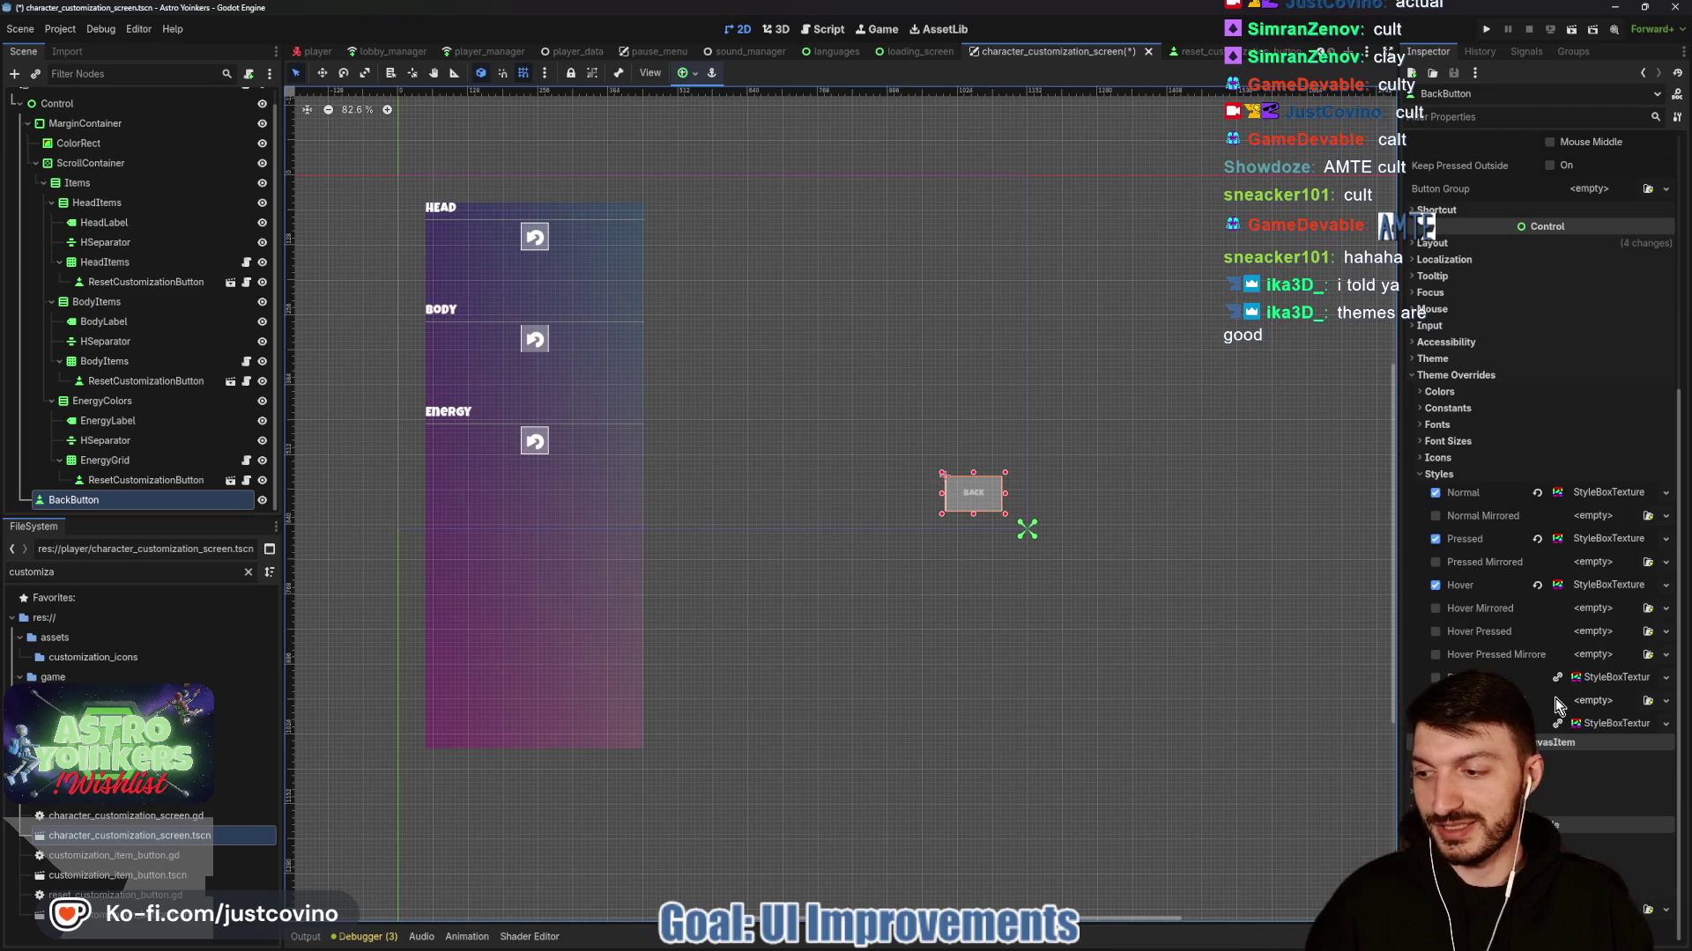
{"action": "left_click", "coordinate": [1592, 655]}
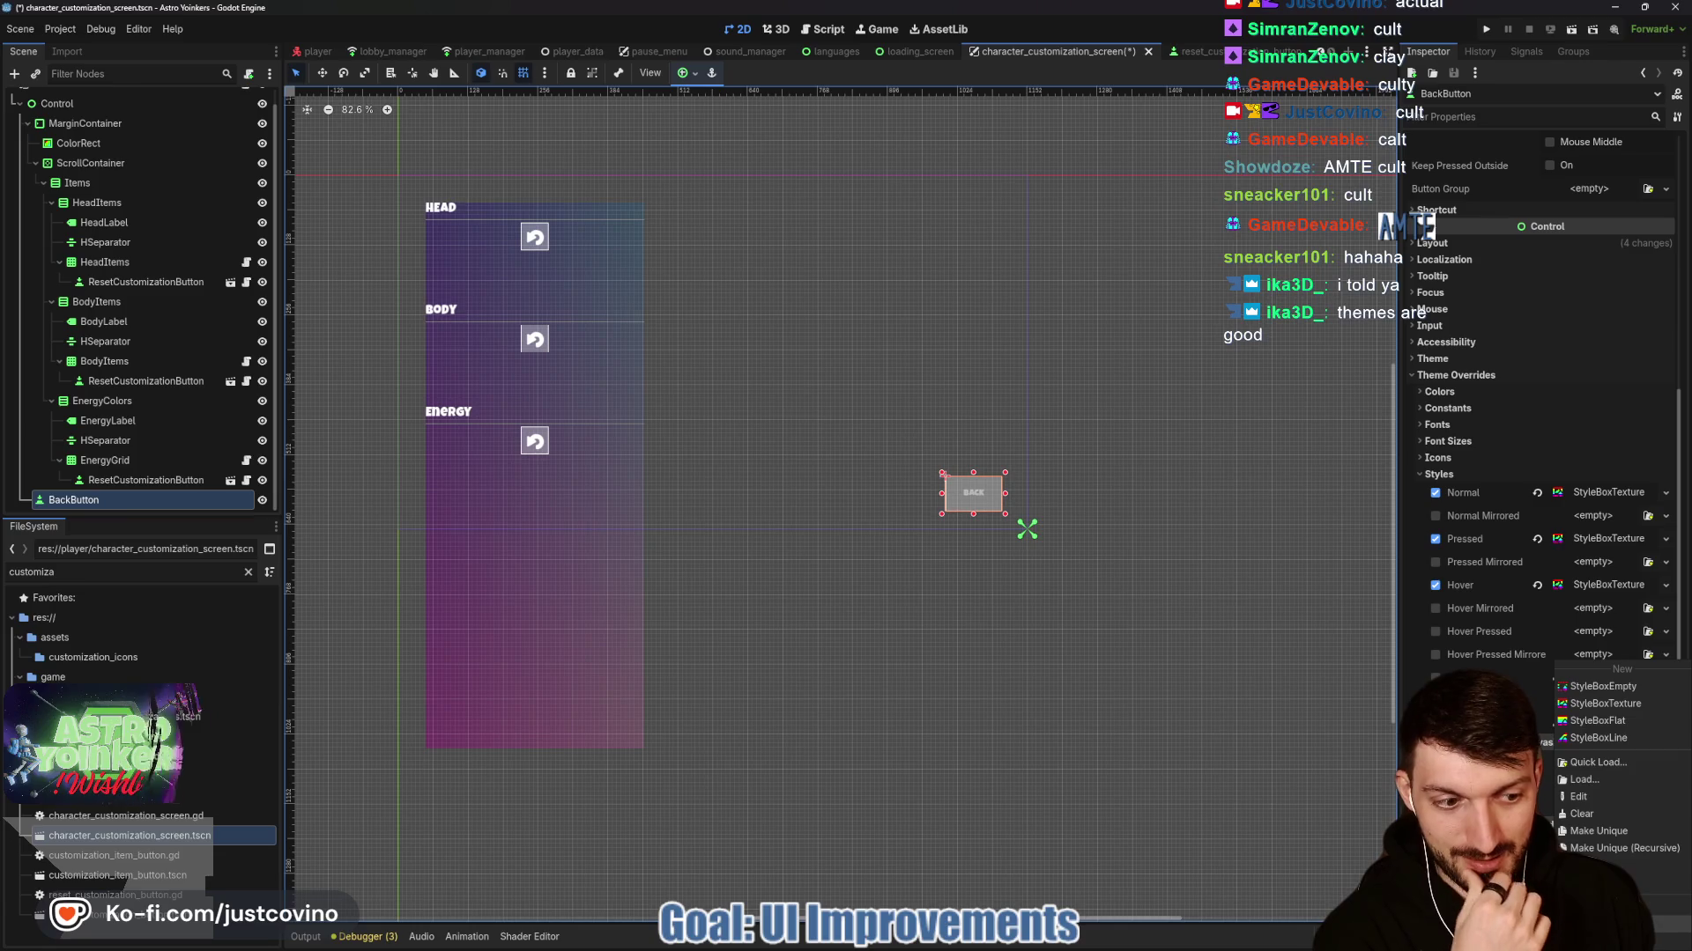
{"action": "left_click", "coordinate": [939, 638]}
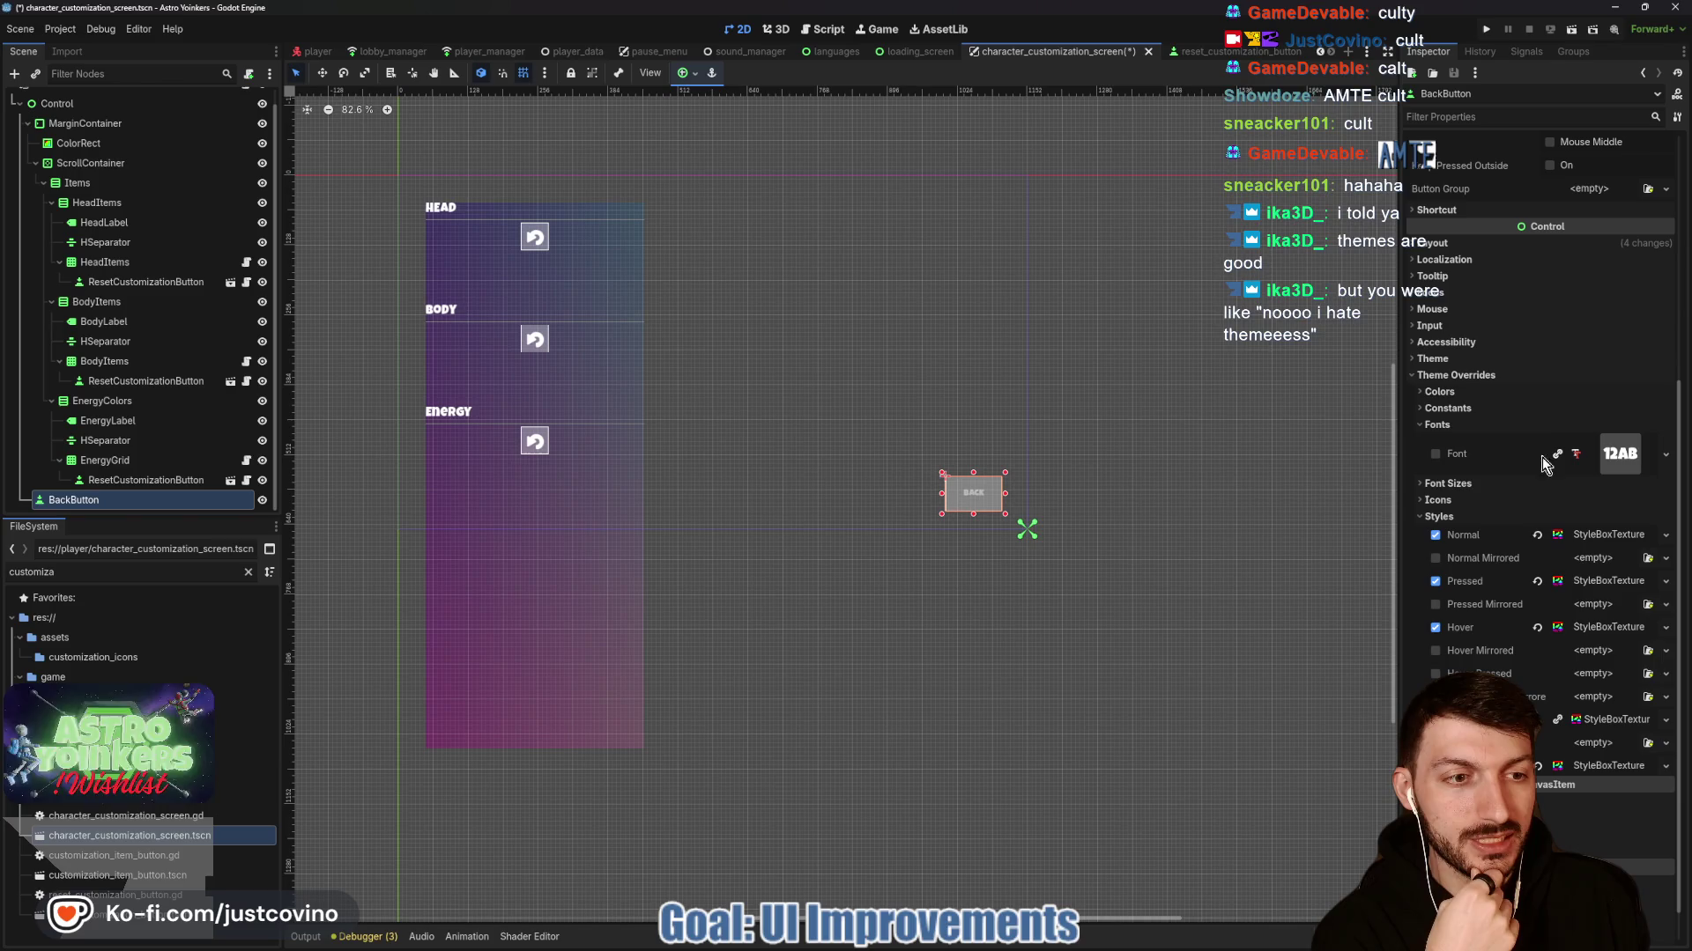
Set the BACK button's Font Color override to white and save.
{"action": "left_click", "coordinate": [1439, 392]}
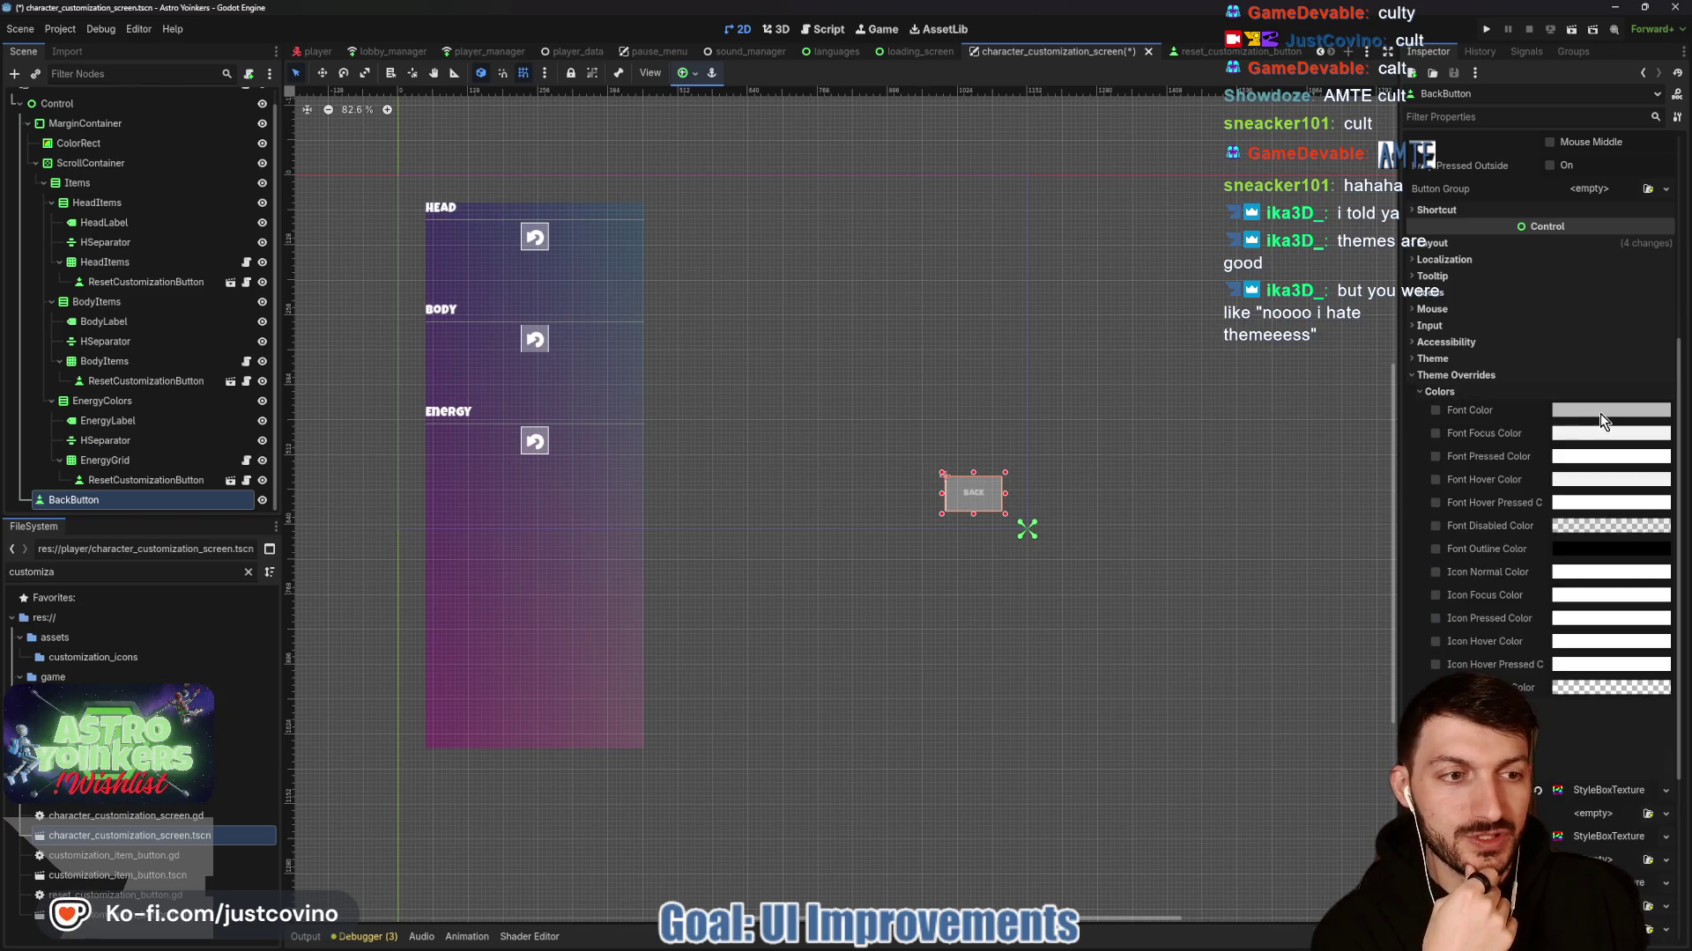
{"action": "left_click", "coordinate": [1596, 411]}
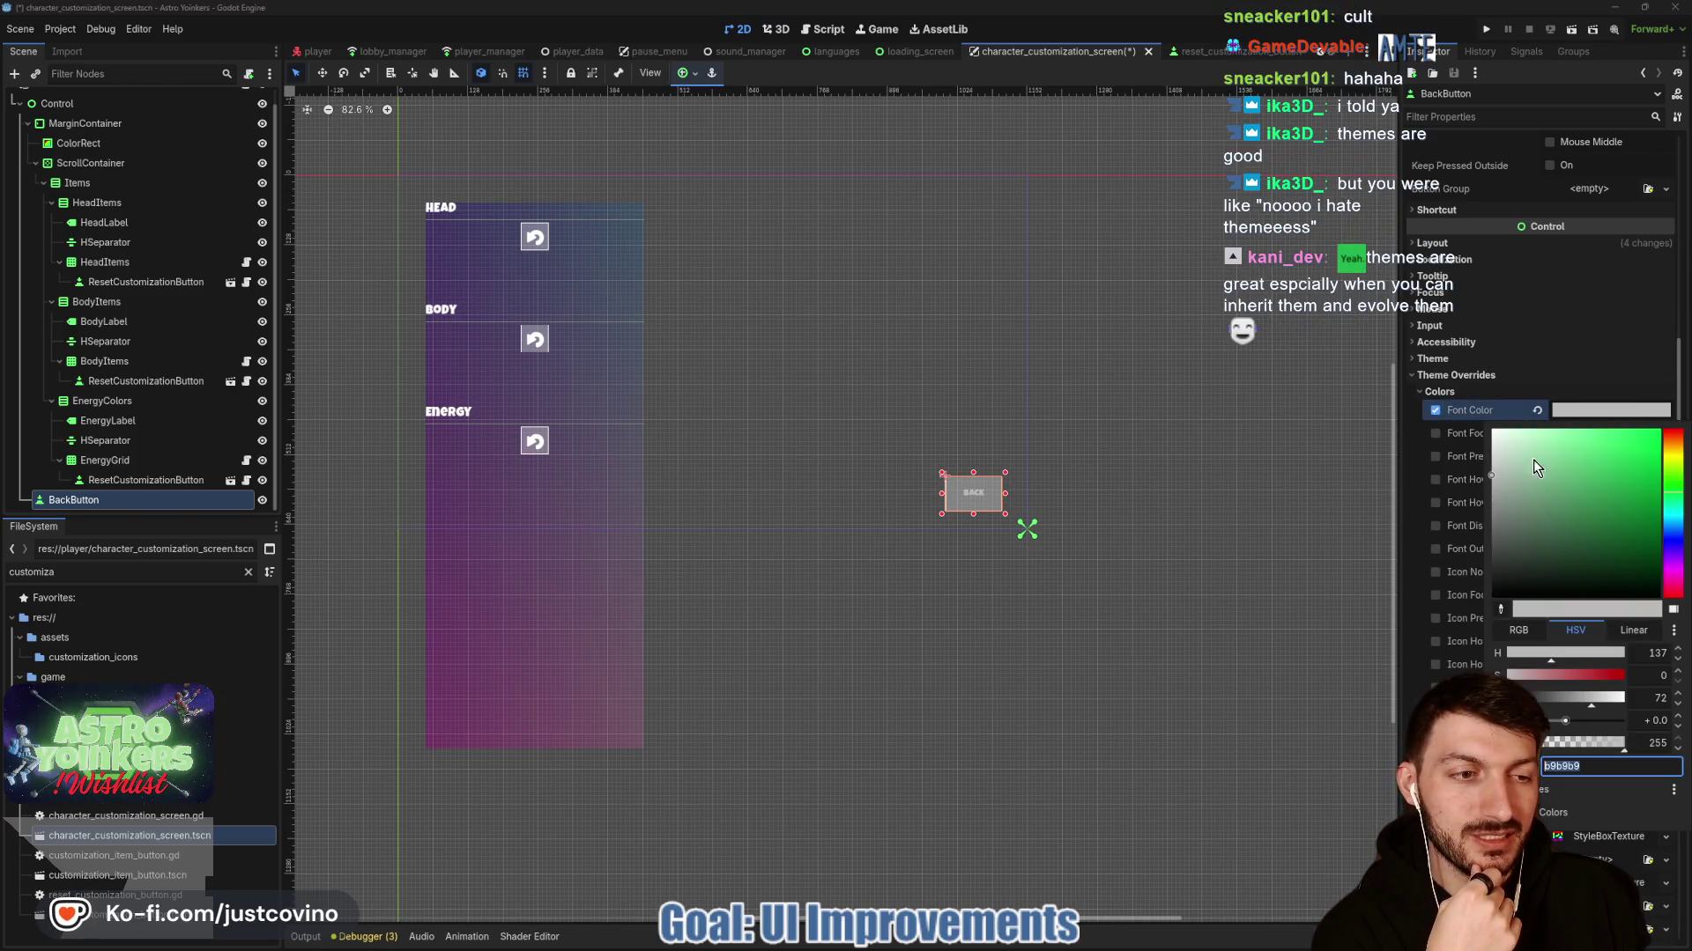
{"action": "left_click_drag", "start_coordinate": [1609, 700], "coordinate": [1625, 698]}
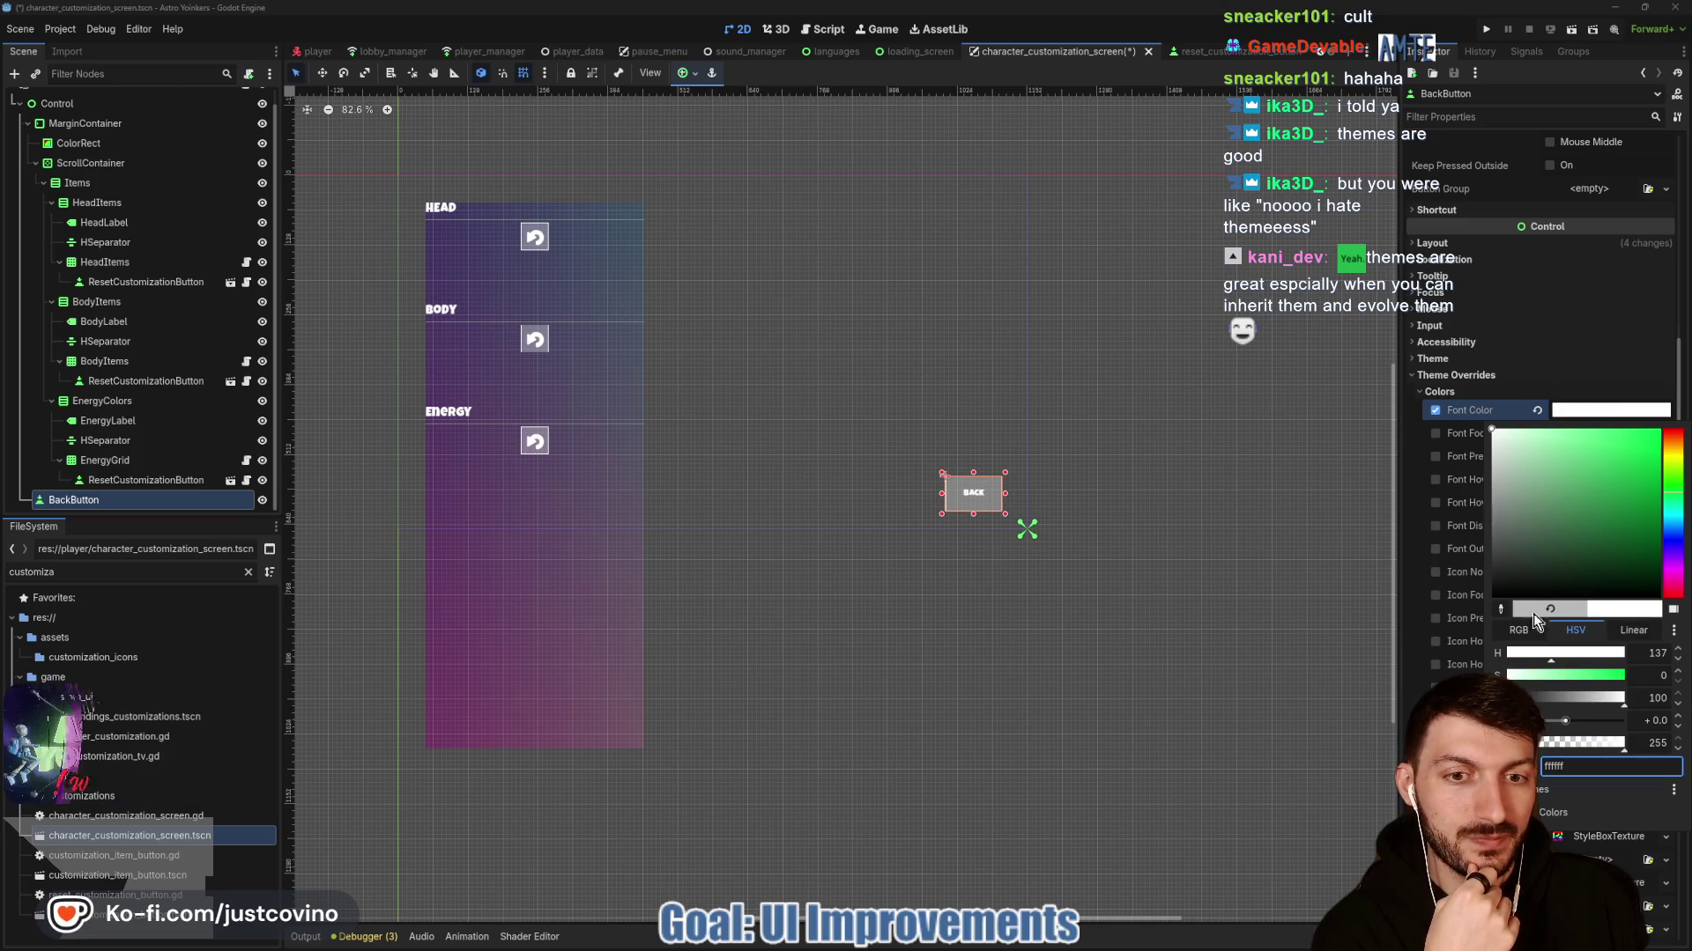
{"action": "left_click", "coordinate": [1578, 410]}
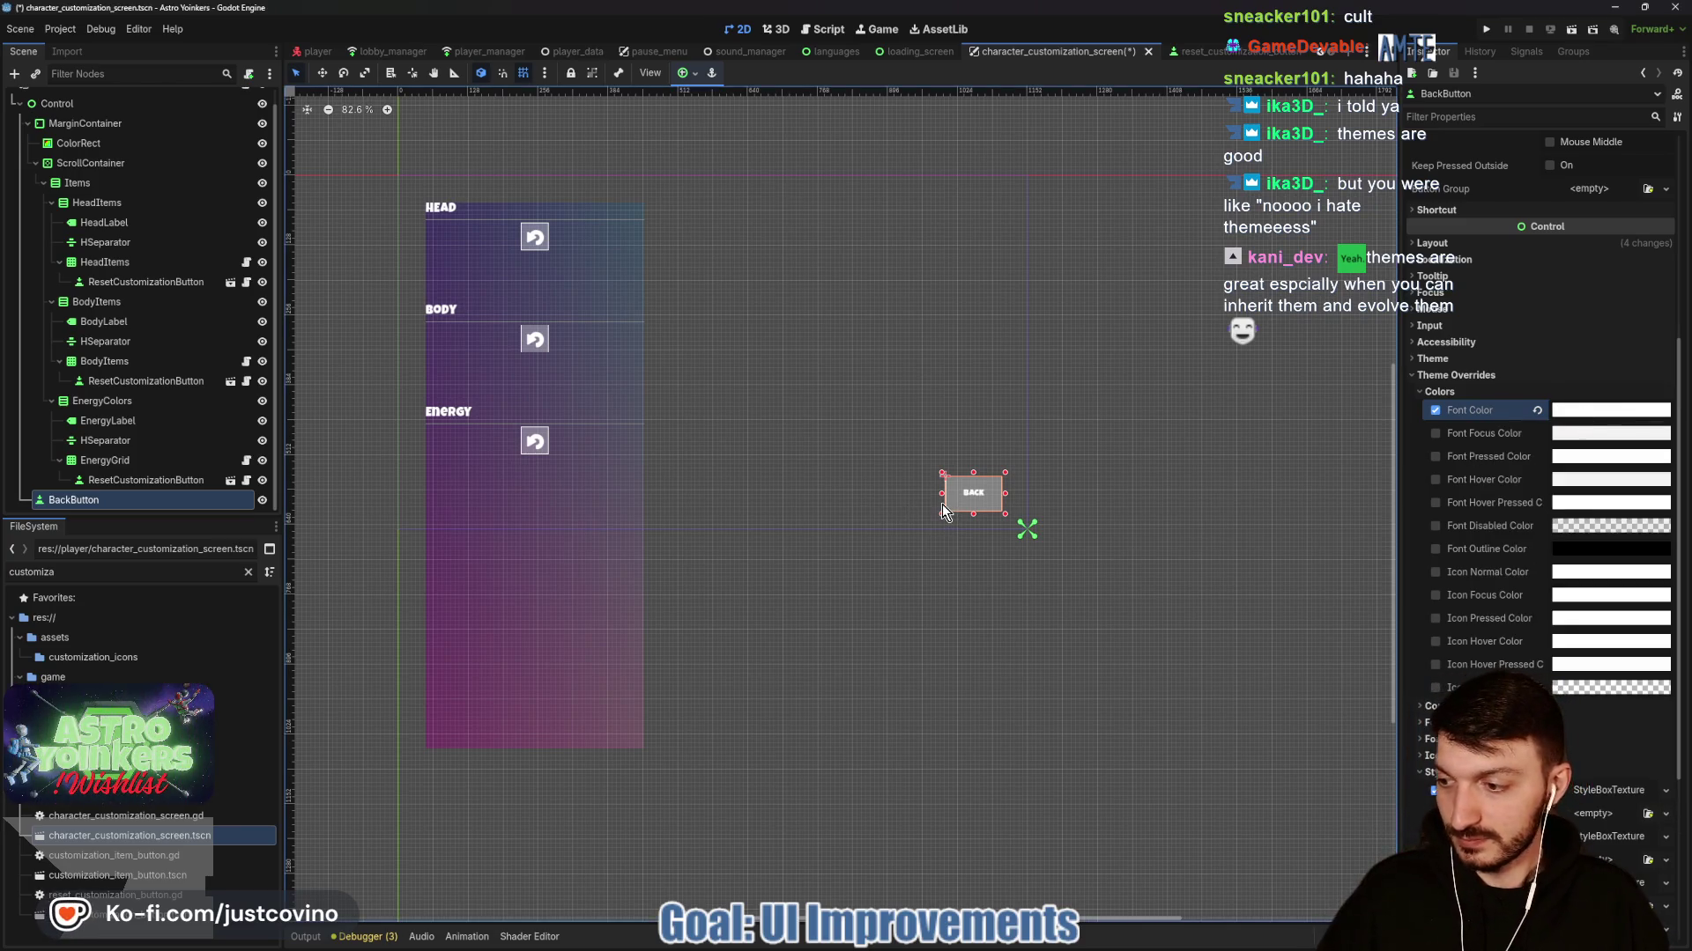
{"action": "key", "text": "ctrl+s"}
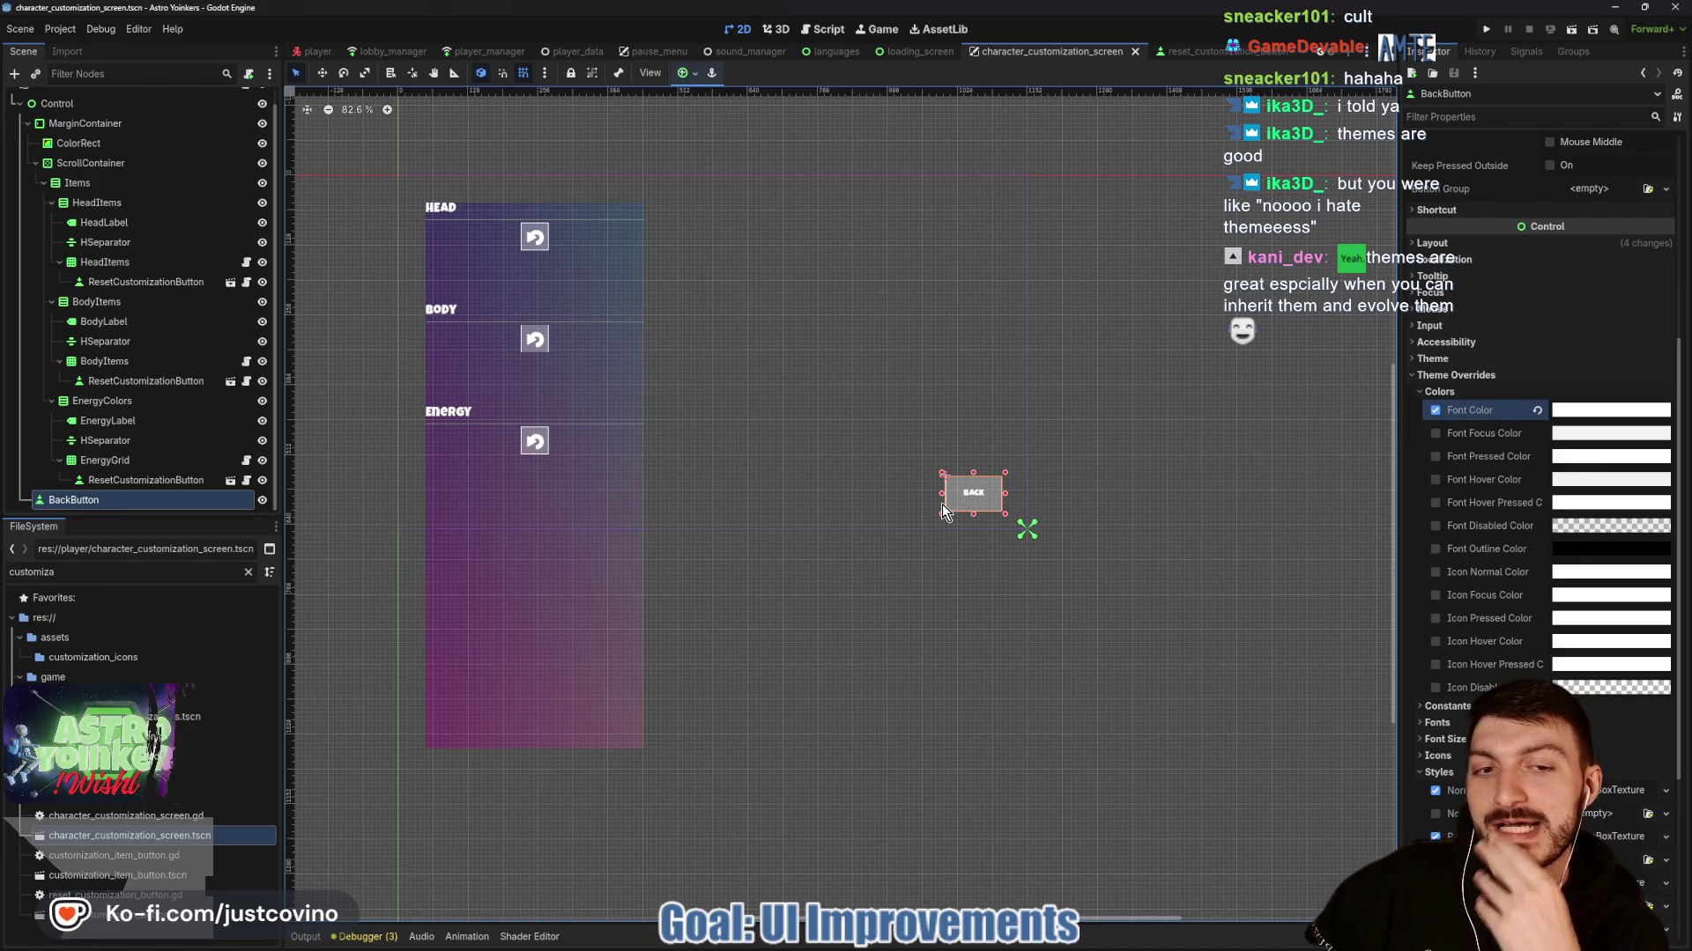
Enable the BACK button's Font Size override at 28 px and save the scene.
{"action": "left_click", "coordinate": [1440, 391]}
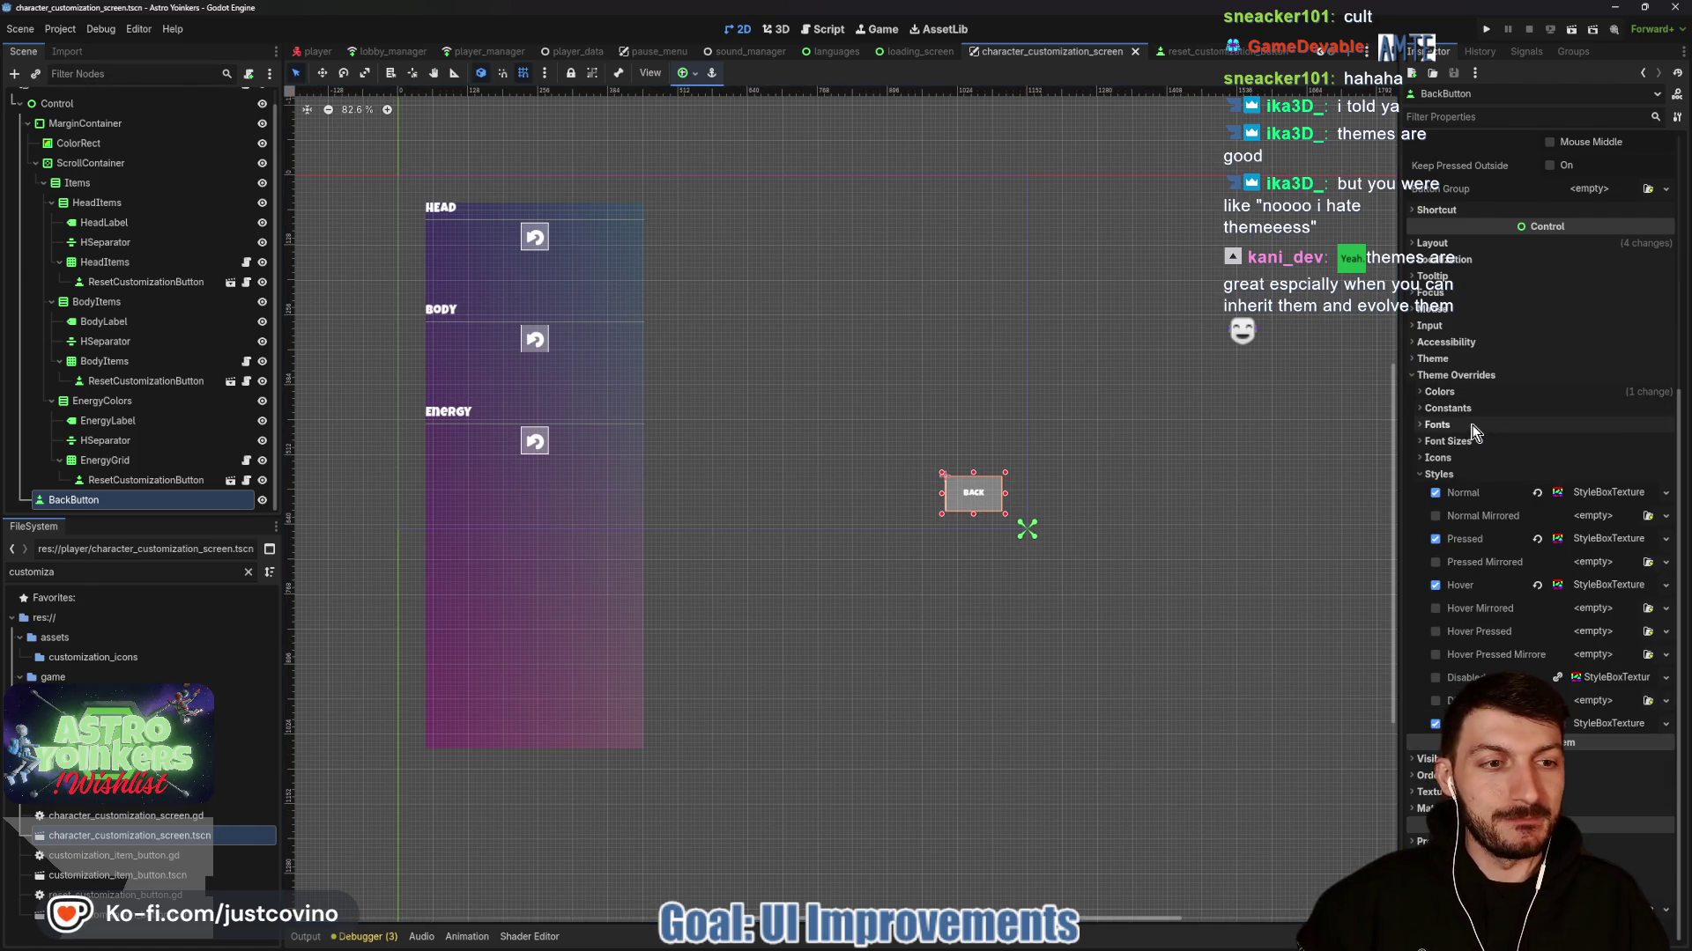
{"action": "left_click", "coordinate": [1448, 441]}
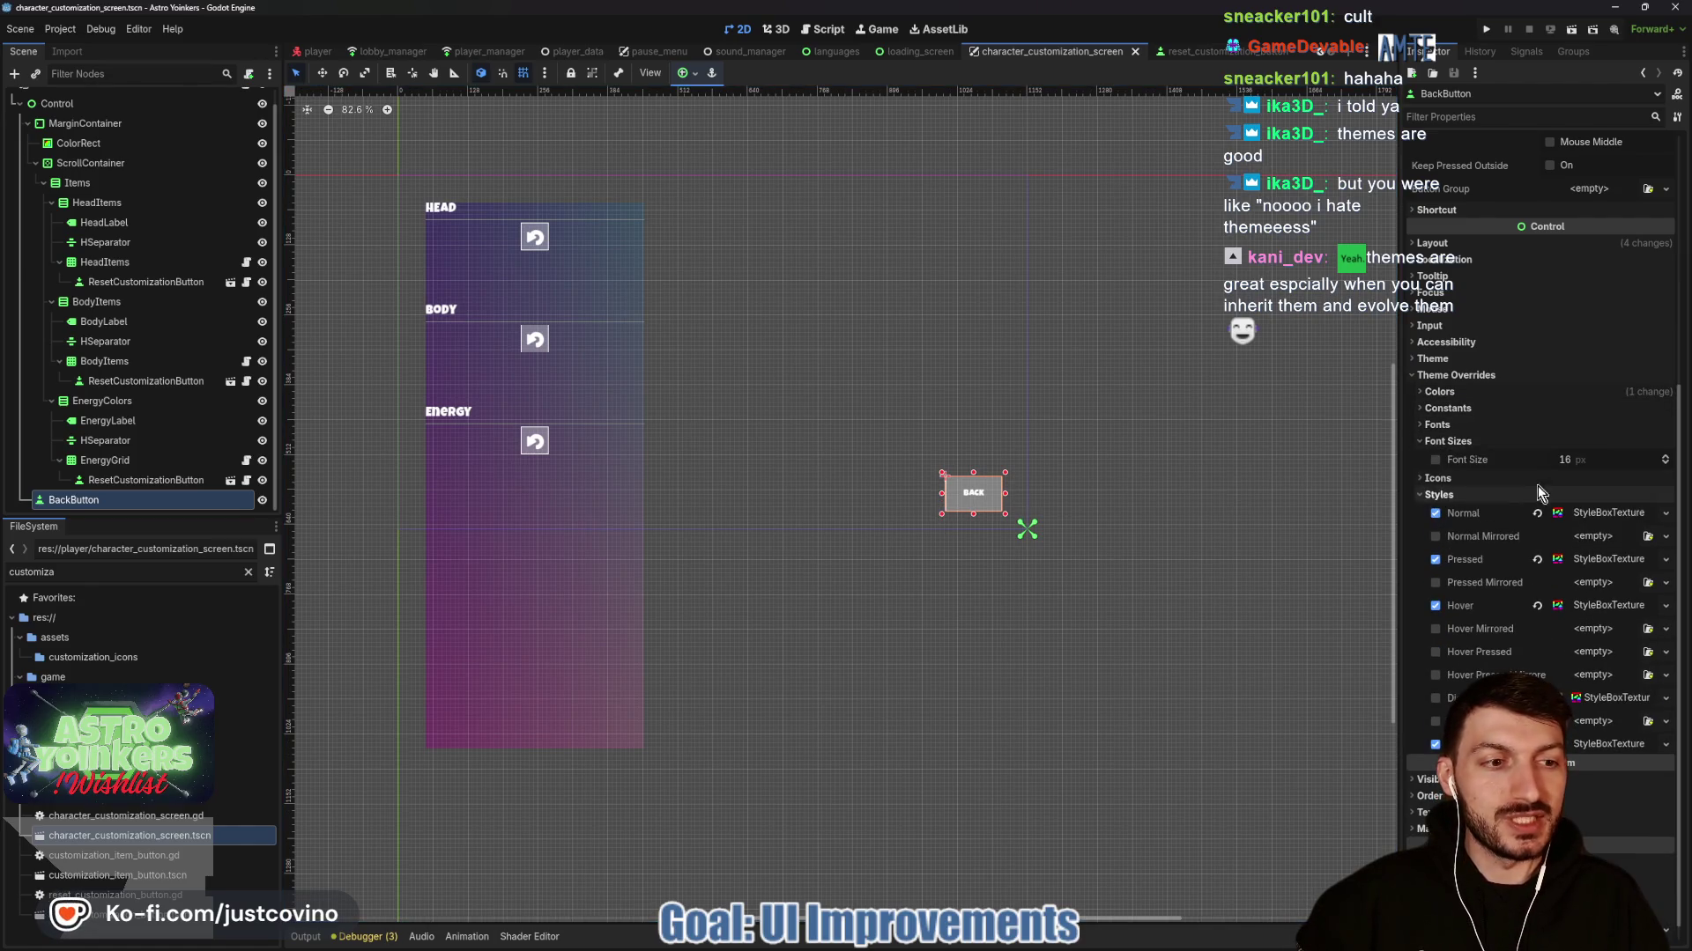
{"action": "left_click", "coordinate": [1436, 459]}
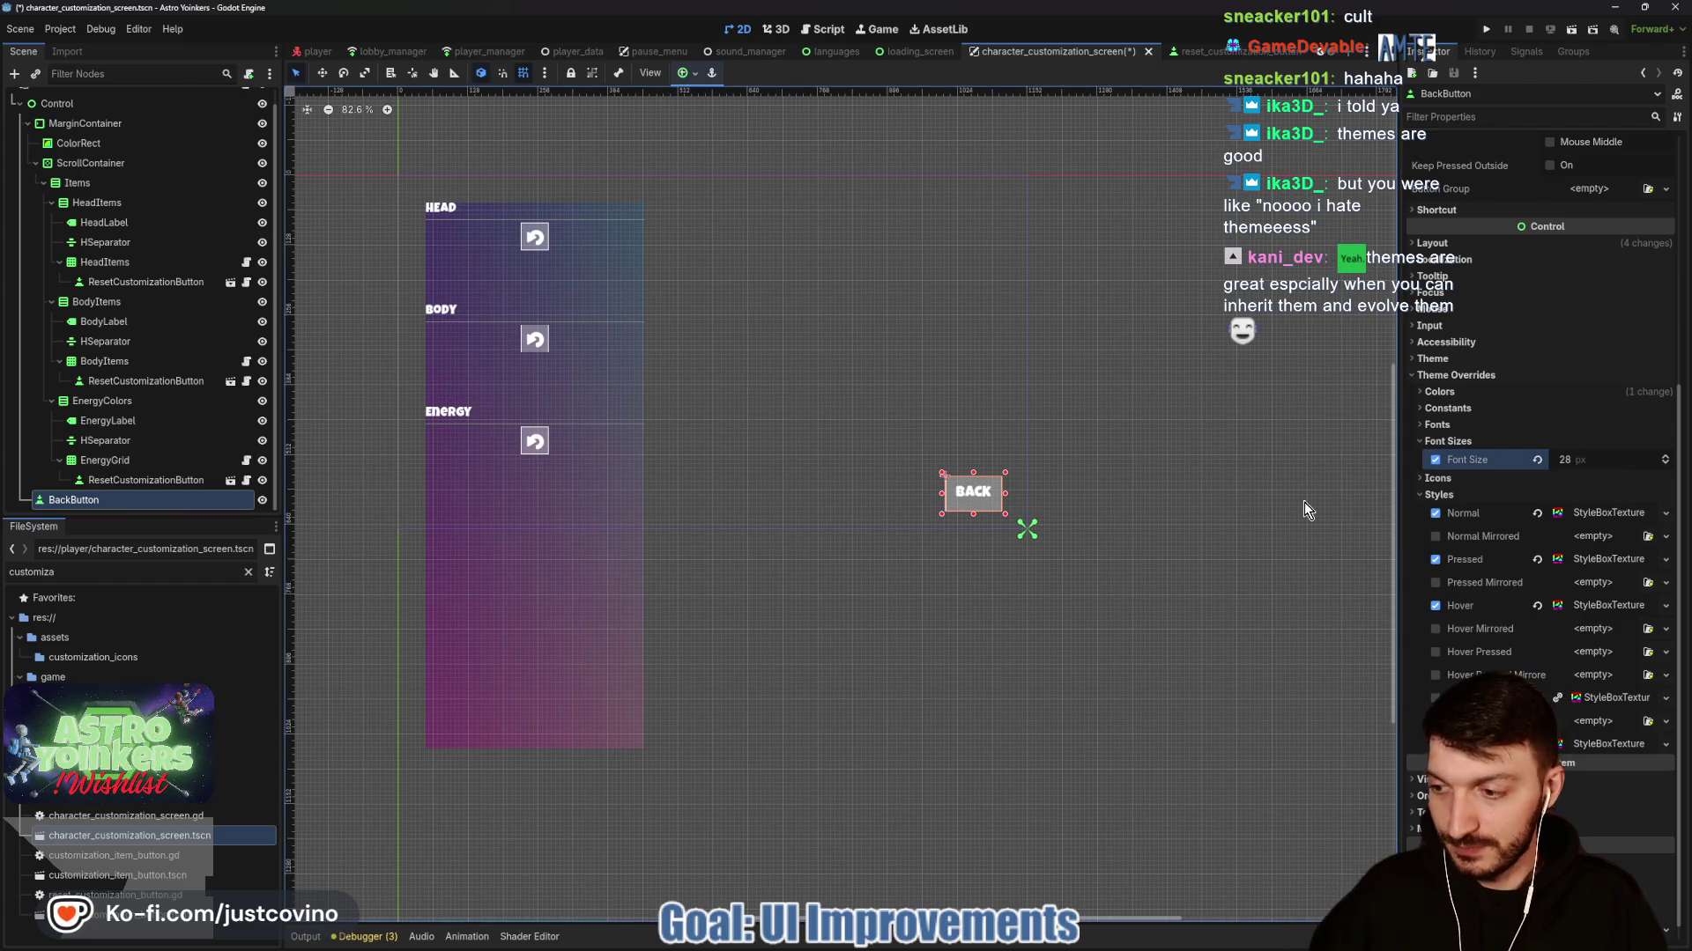
{"action": "key", "text": "ctrl+s"}
{"action": "scroll", "coordinate": [1610, 389], "scroll_direction": "up", "scroll_amount": 5}
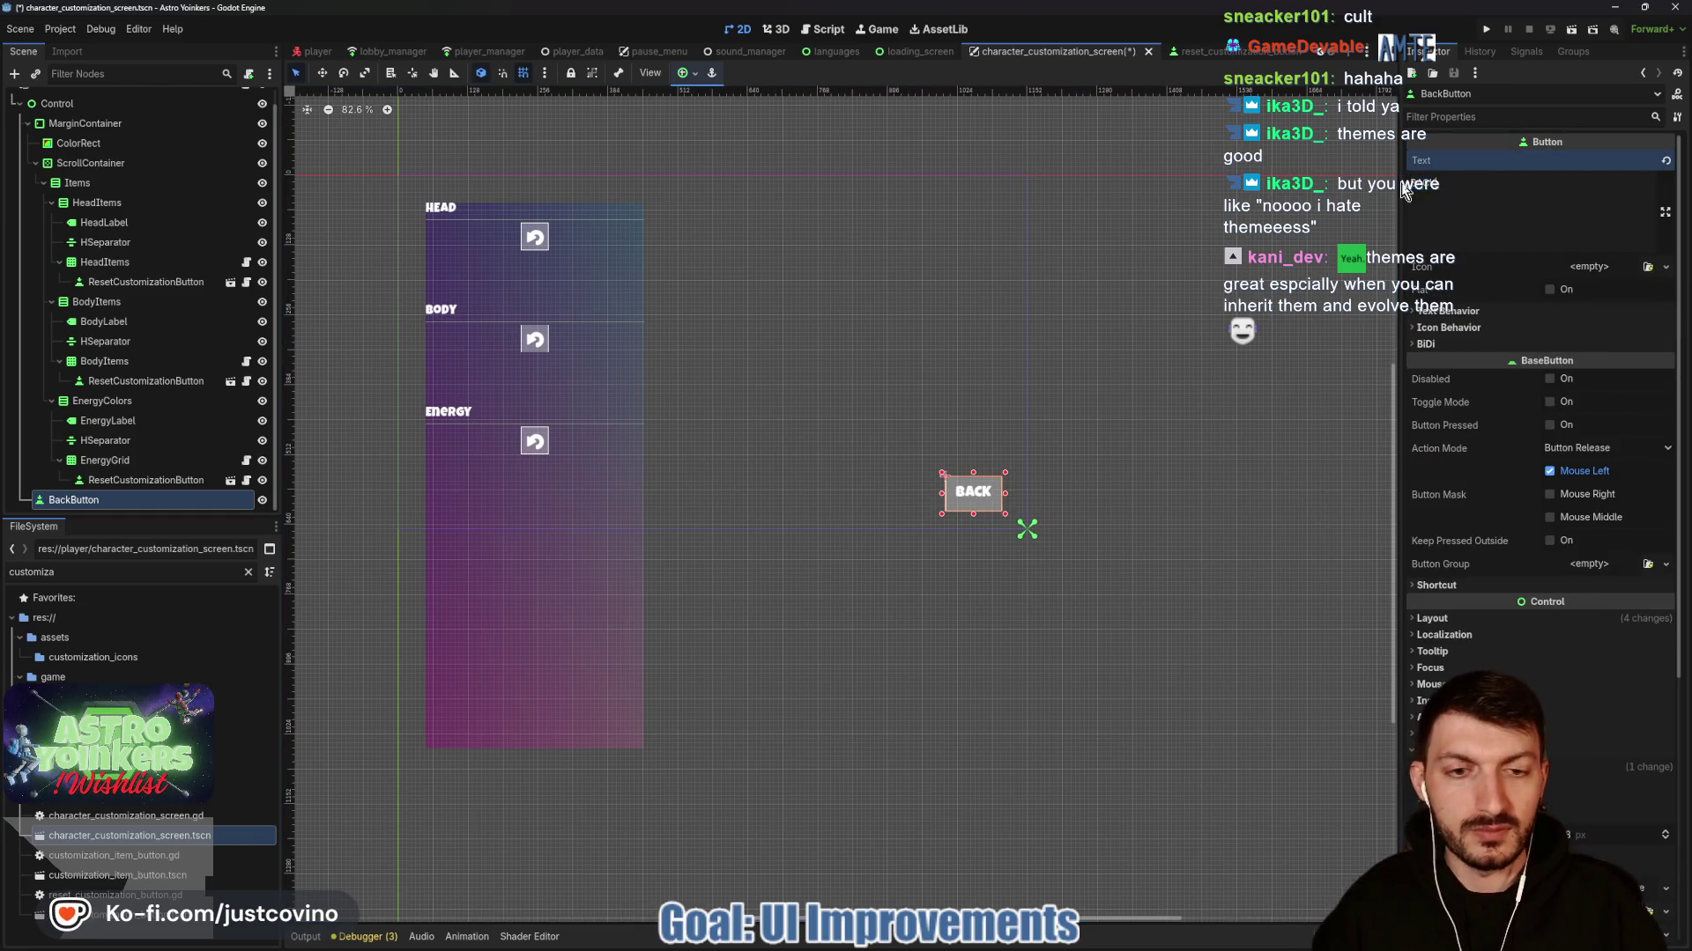
{"action": "key", "text": "ctrl+s"}
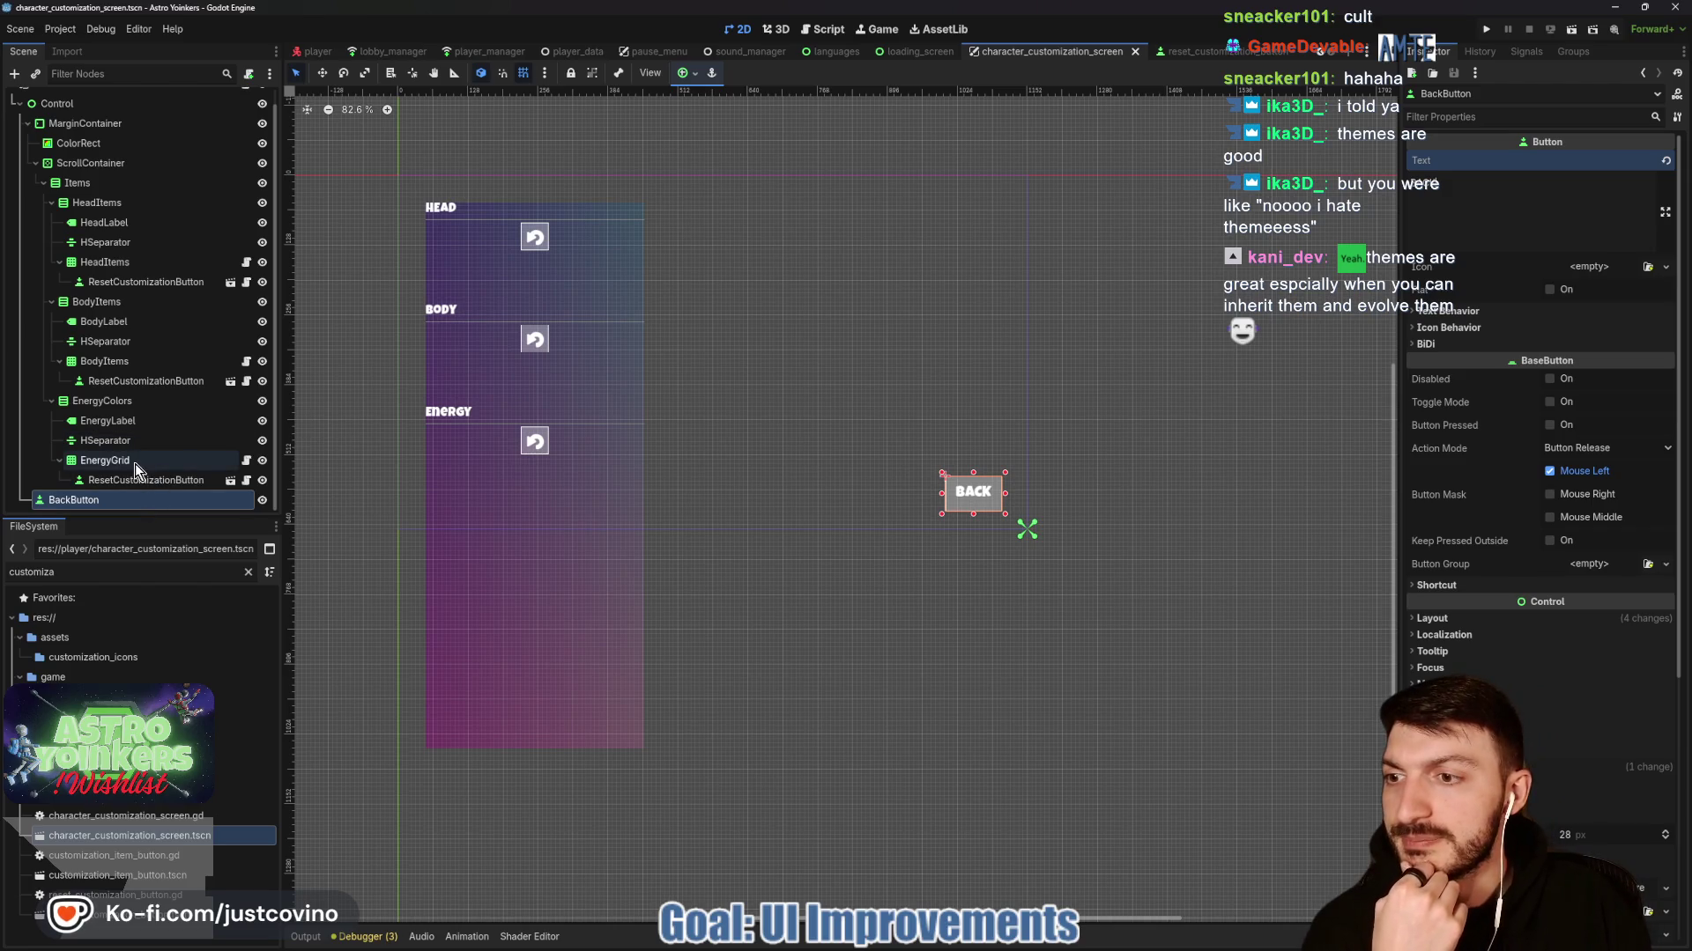
{"action": "left_click", "coordinate": [127, 424]}
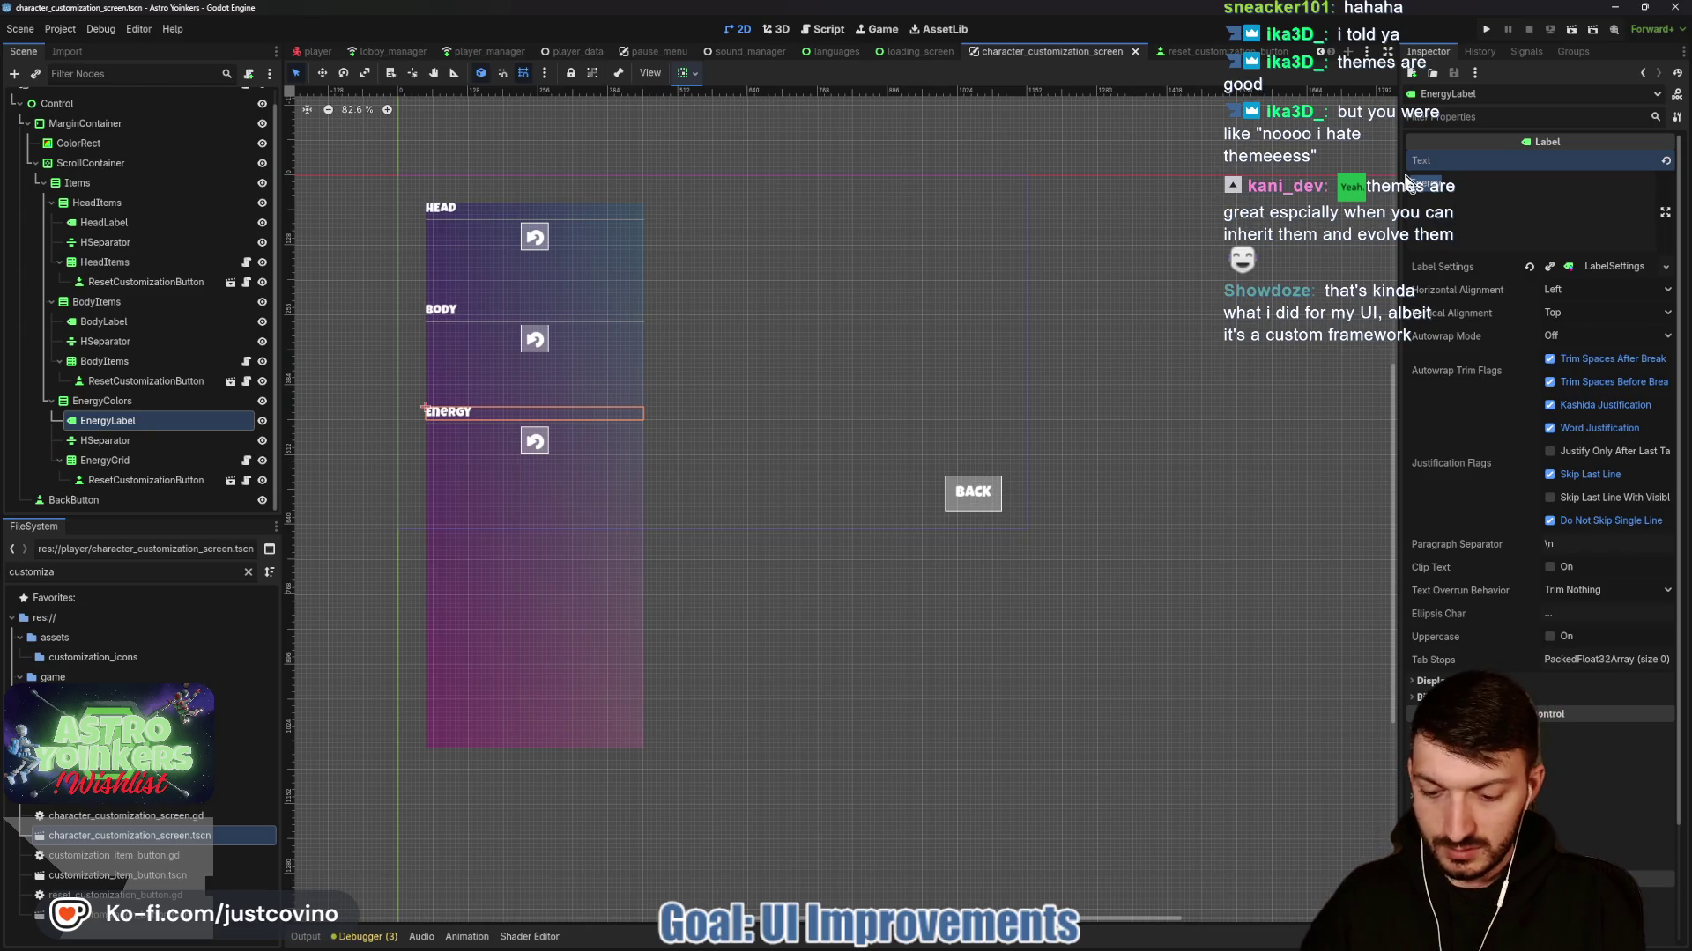
Set the section labels' text to ENERGY and BODY, check the HEAD label, and save.
{"action": "type", "text": "NERGY"}
{"action": "key", "text": "ctrl+s"}
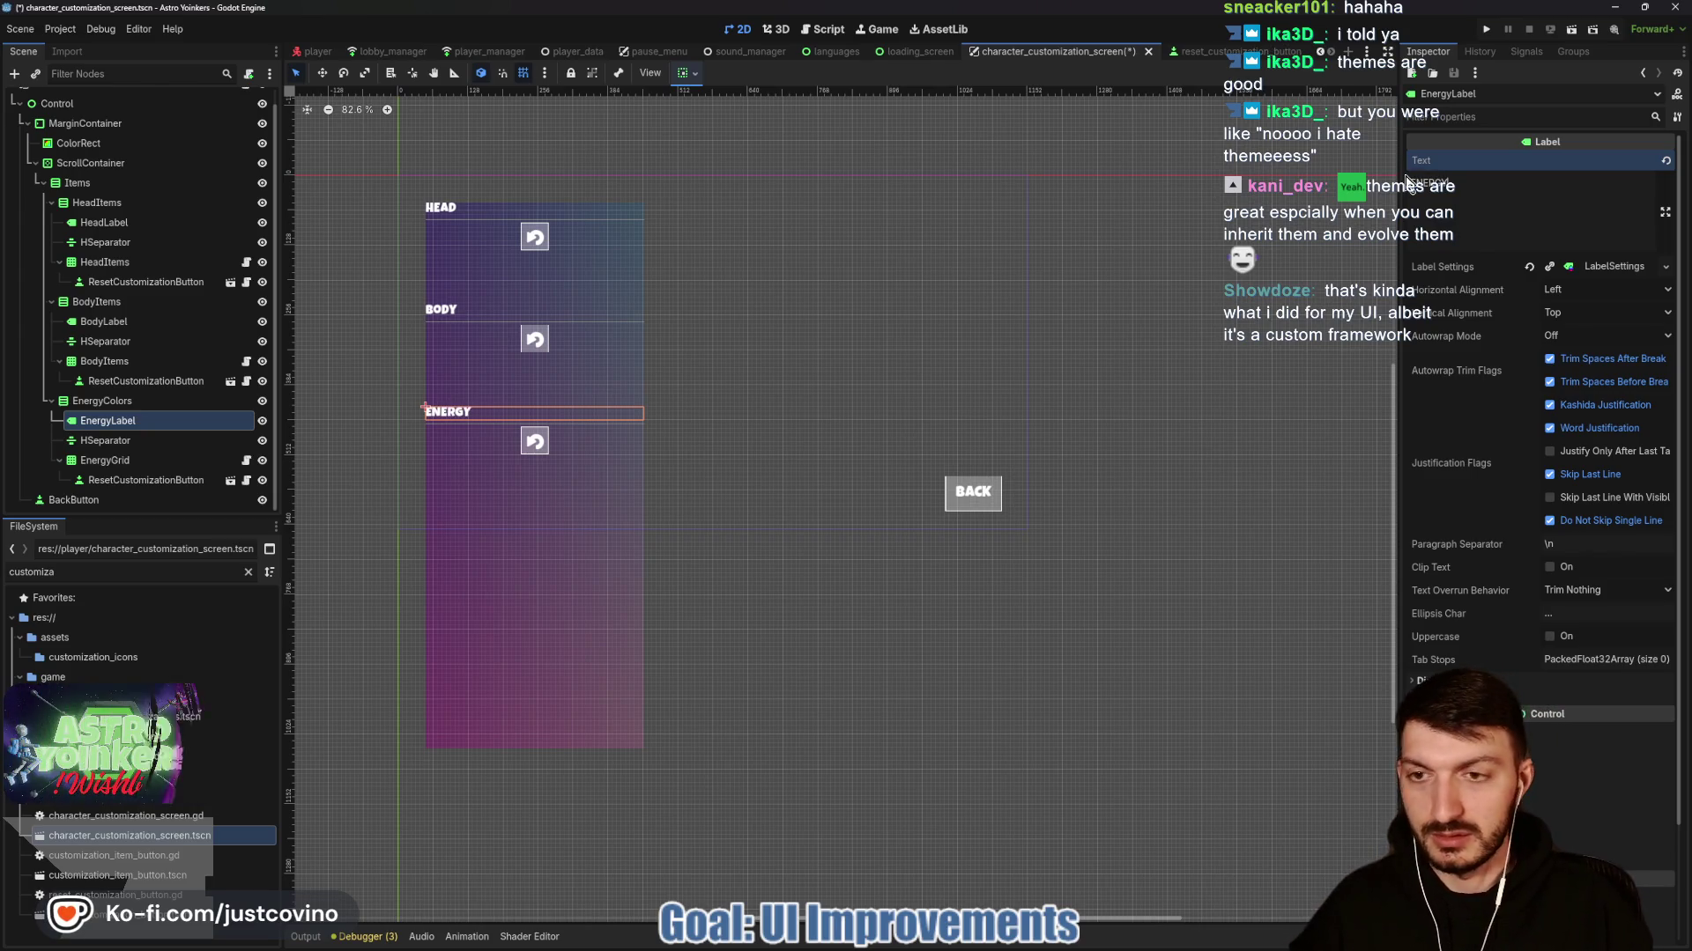
{"action": "left_click", "coordinate": [118, 325]}
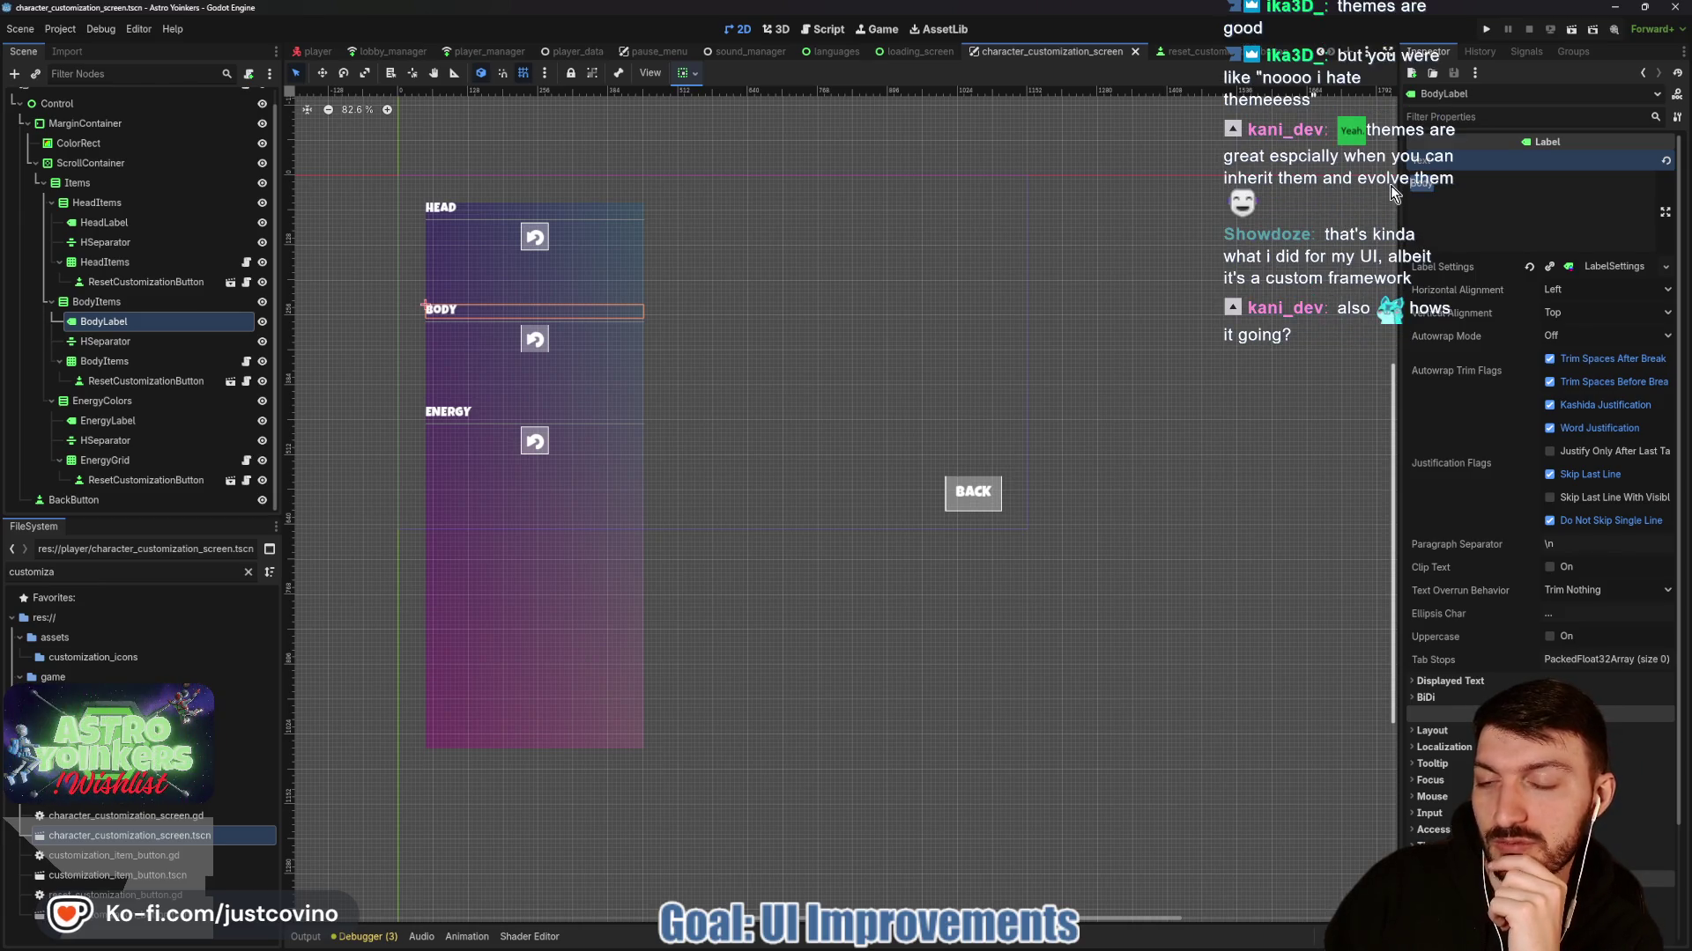
{"action": "key", "text": "BackSpace"}
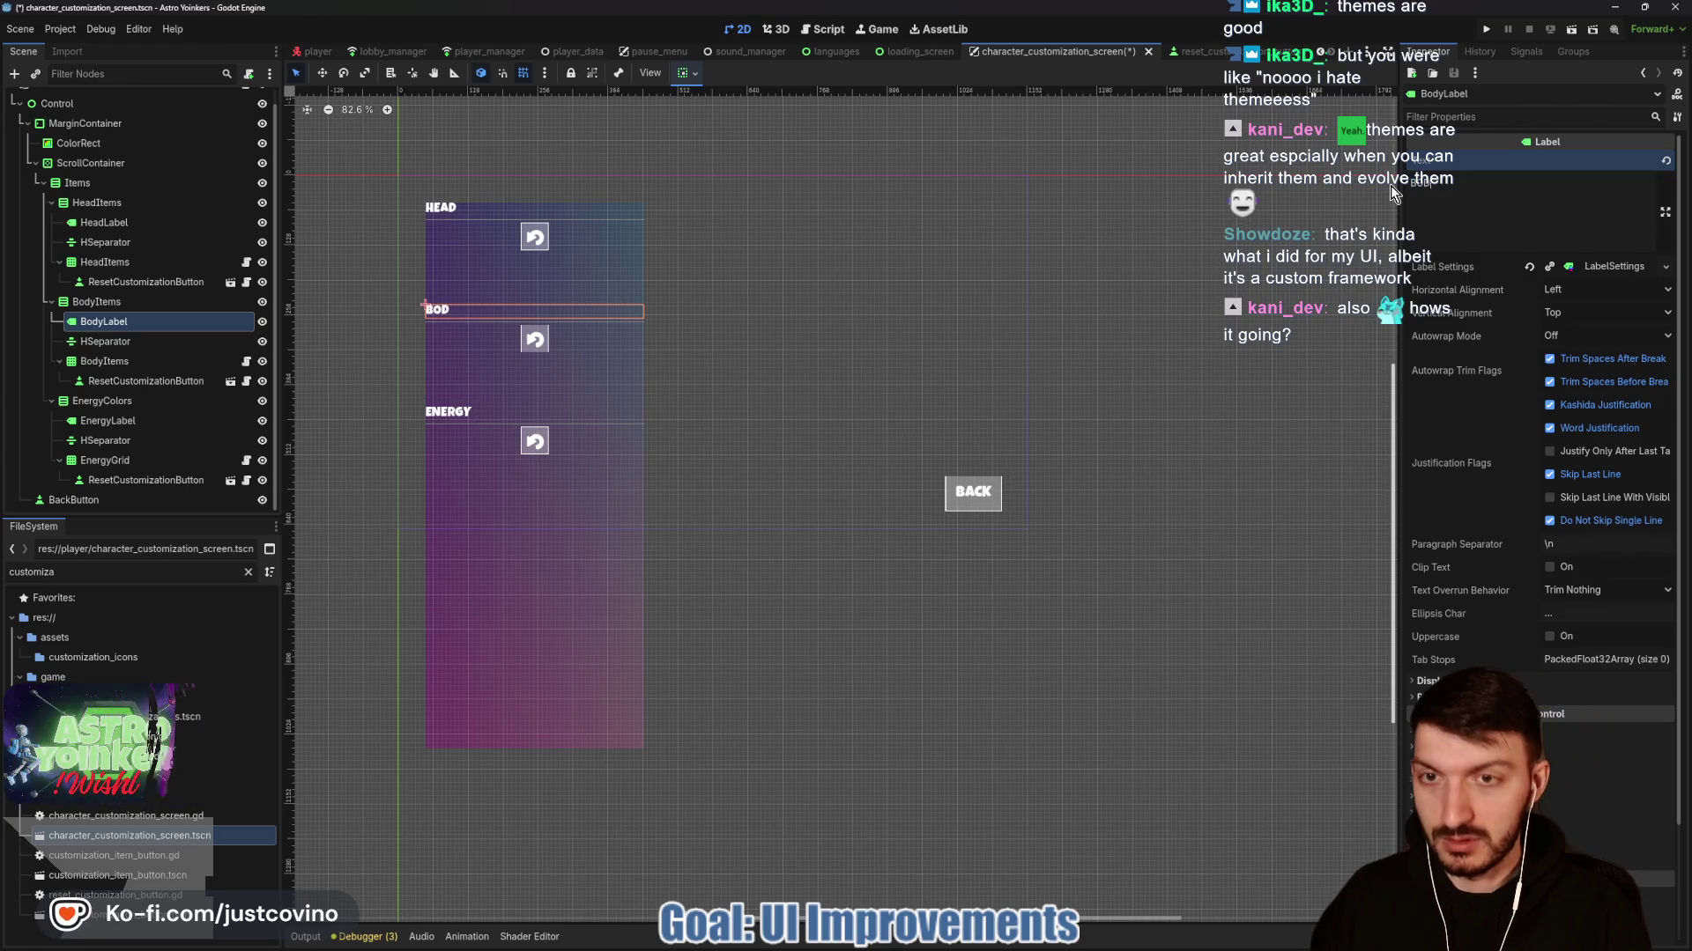
{"action": "key", "text": "ctrl+z"}
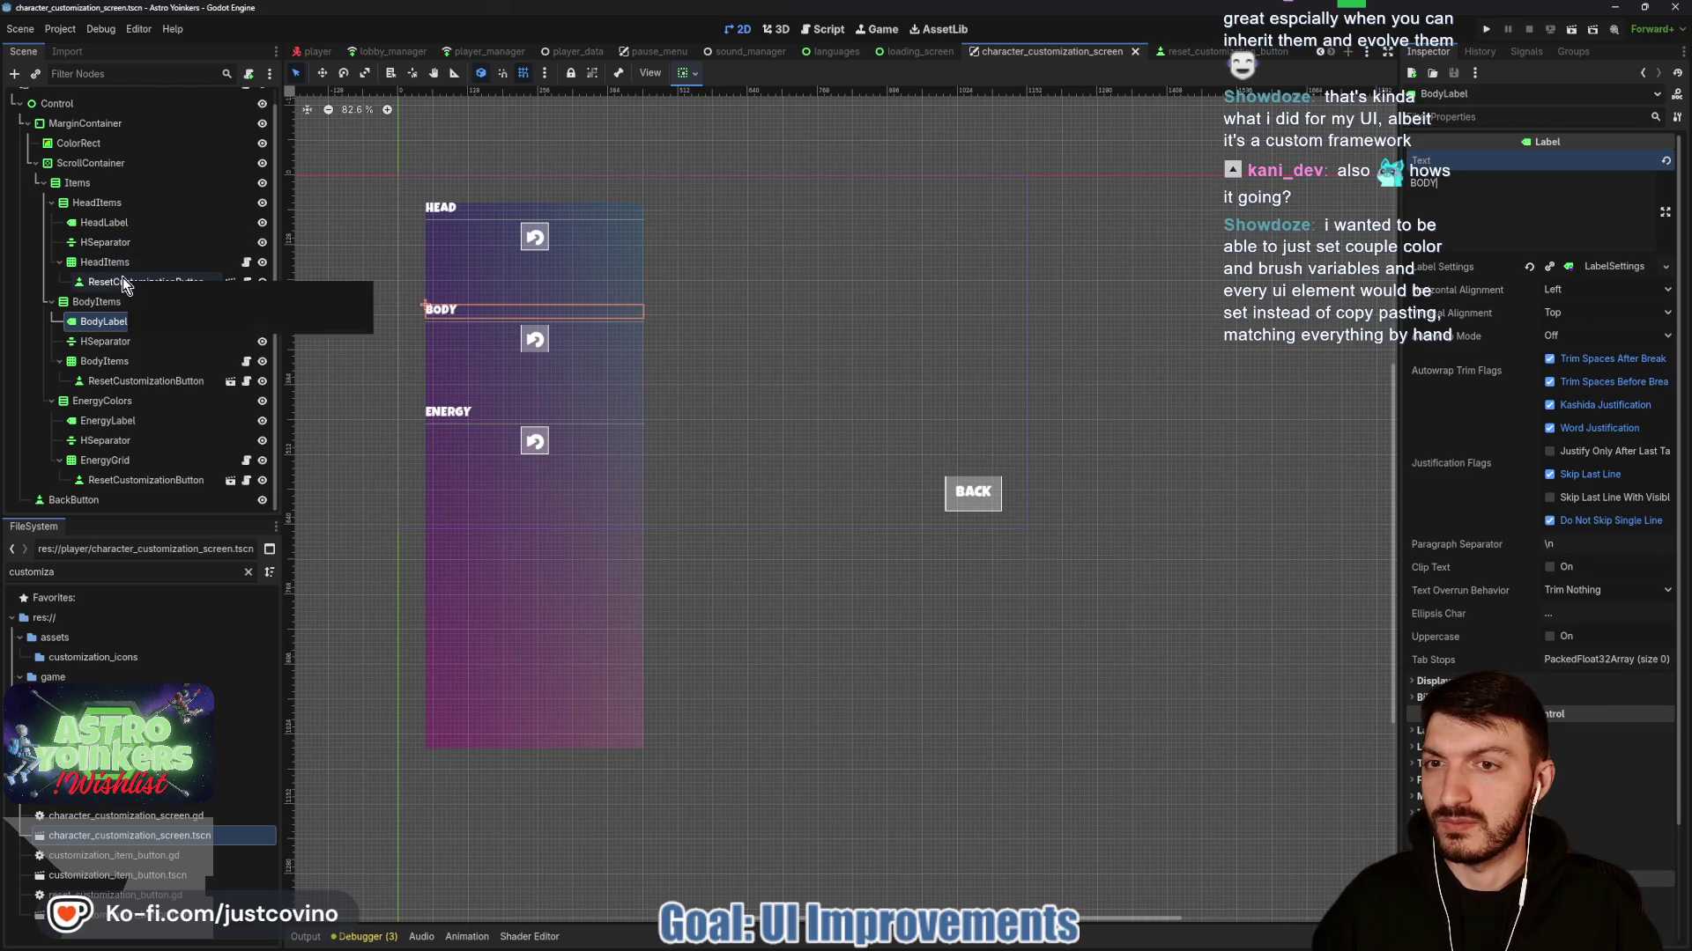
{"action": "left_click", "coordinate": [115, 223]}
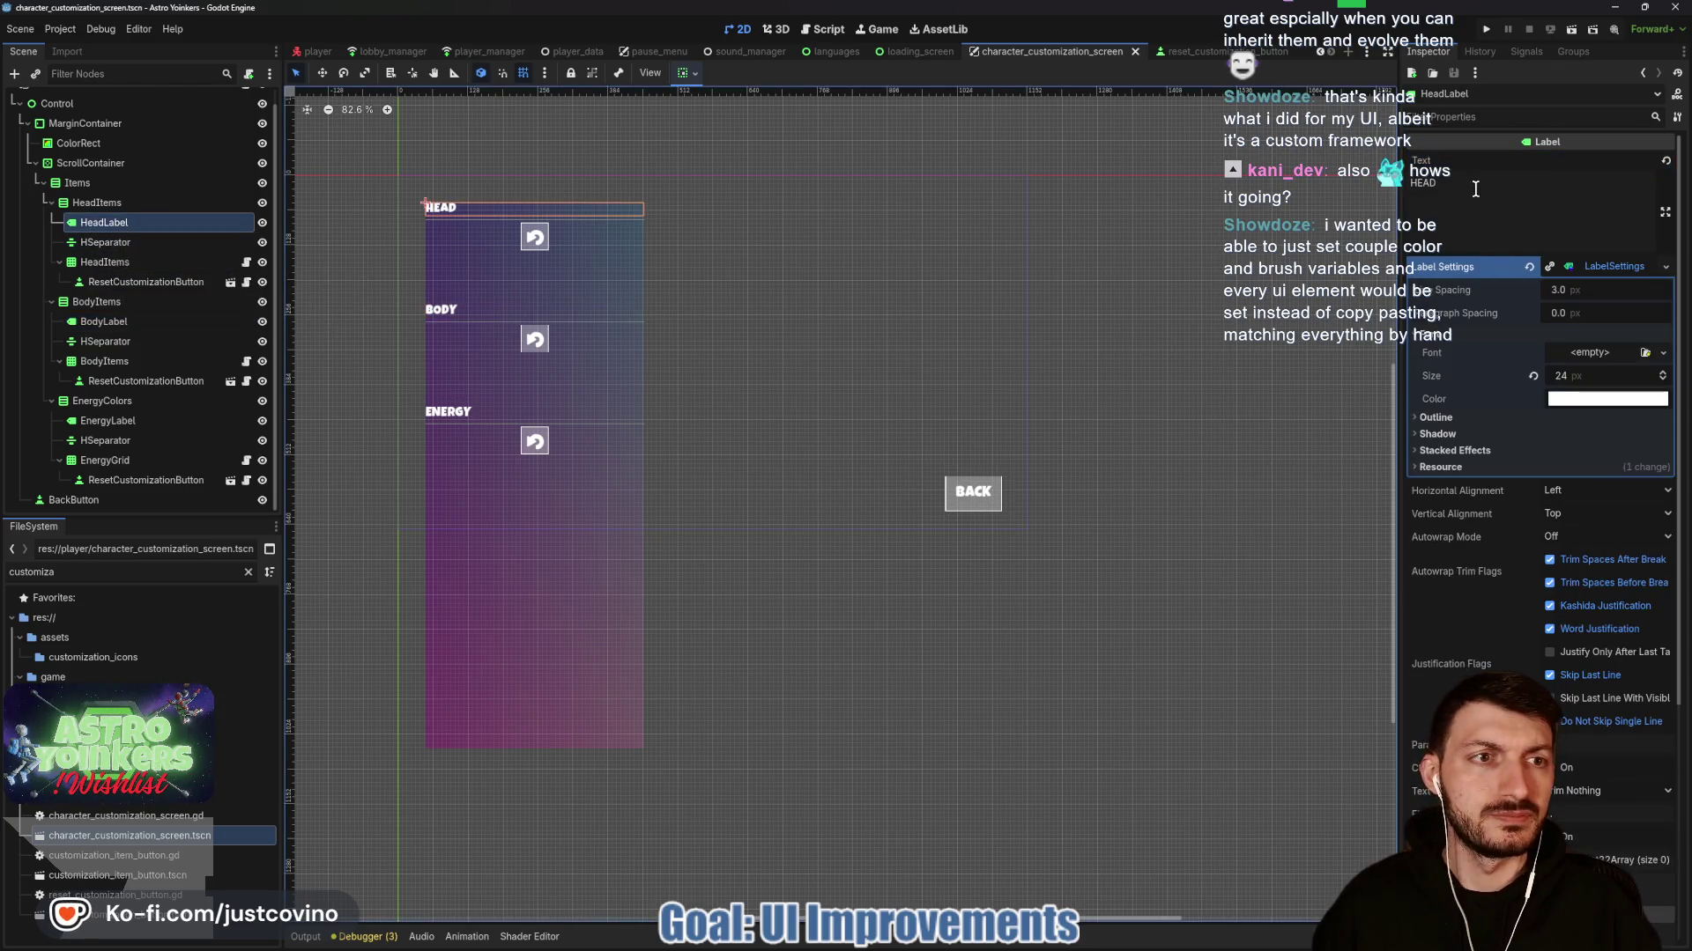
{"action": "left_click", "coordinate": [1610, 272]}
{"action": "key", "text": "ctrl+s"}
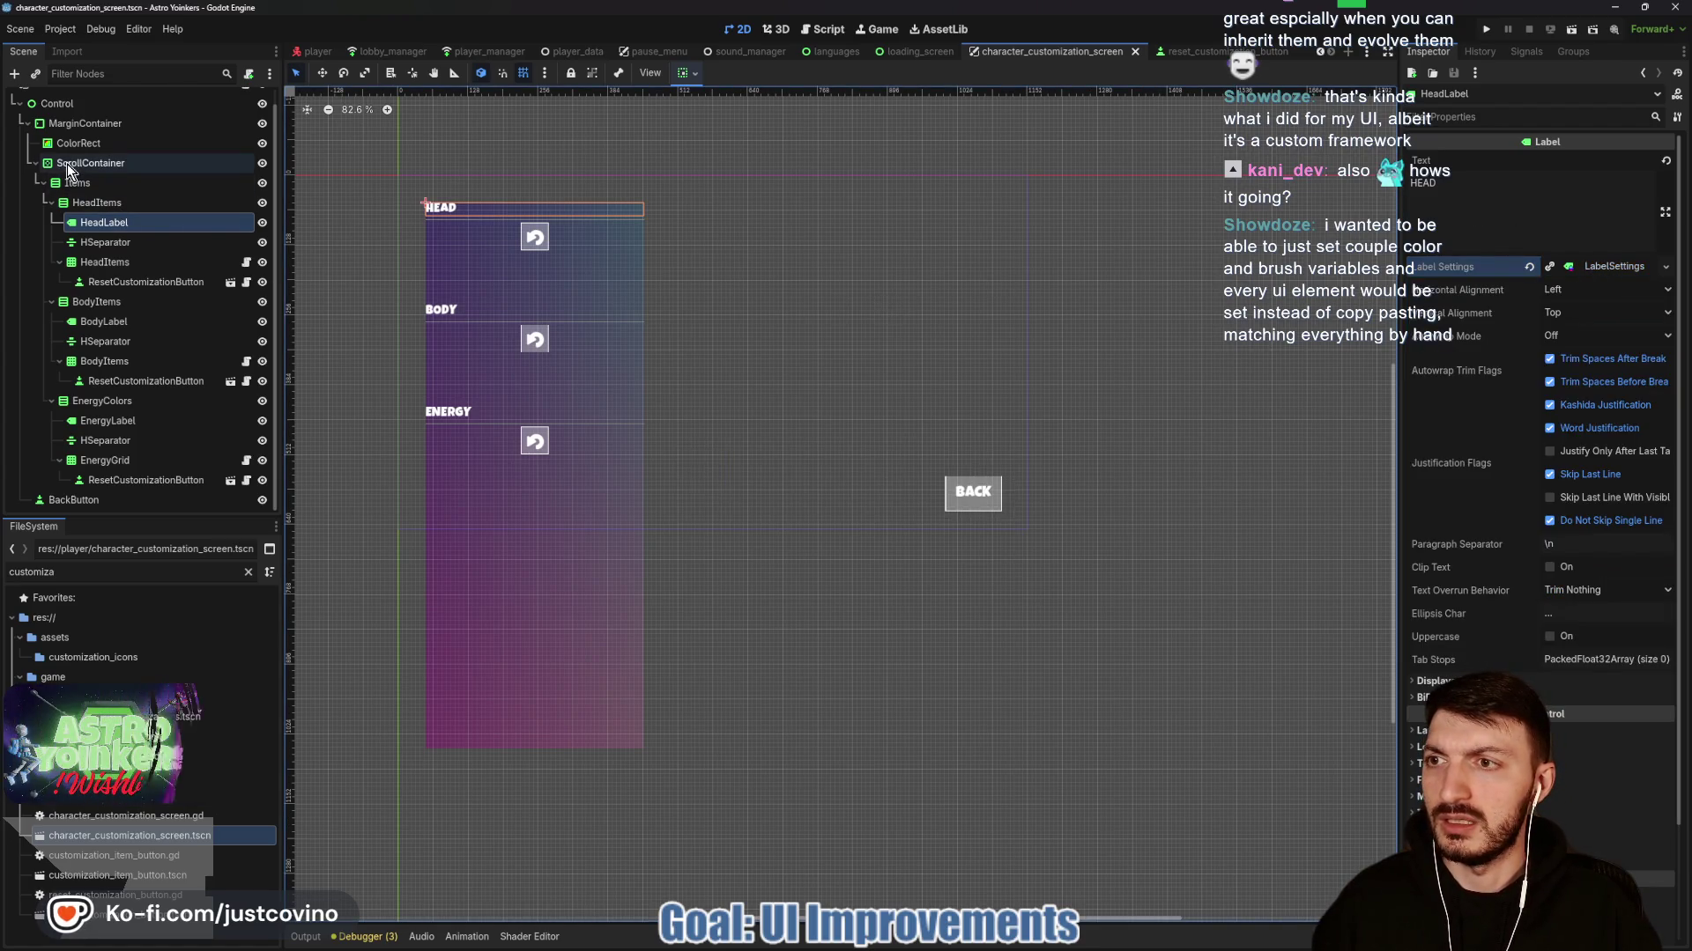
Inspect the screen's nodes, then create a MarginContainer as a child of the gradient ColorRect.
{"action": "left_click", "coordinate": [61, 128]}
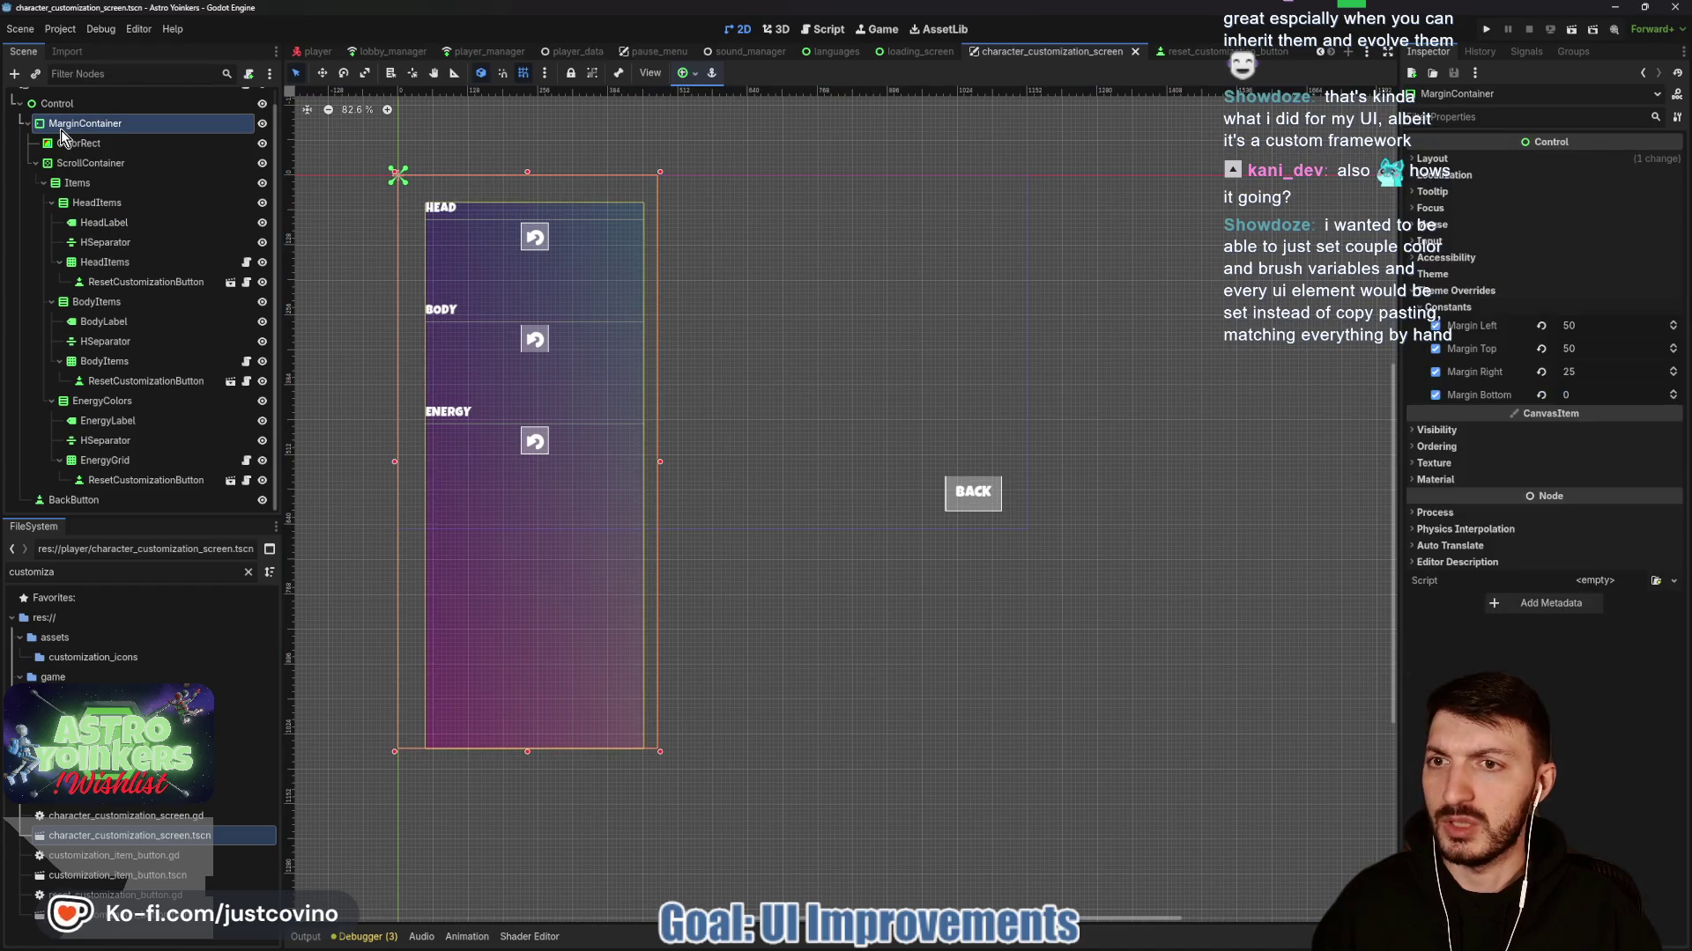
{"action": "left_click", "coordinate": [749, 314]}
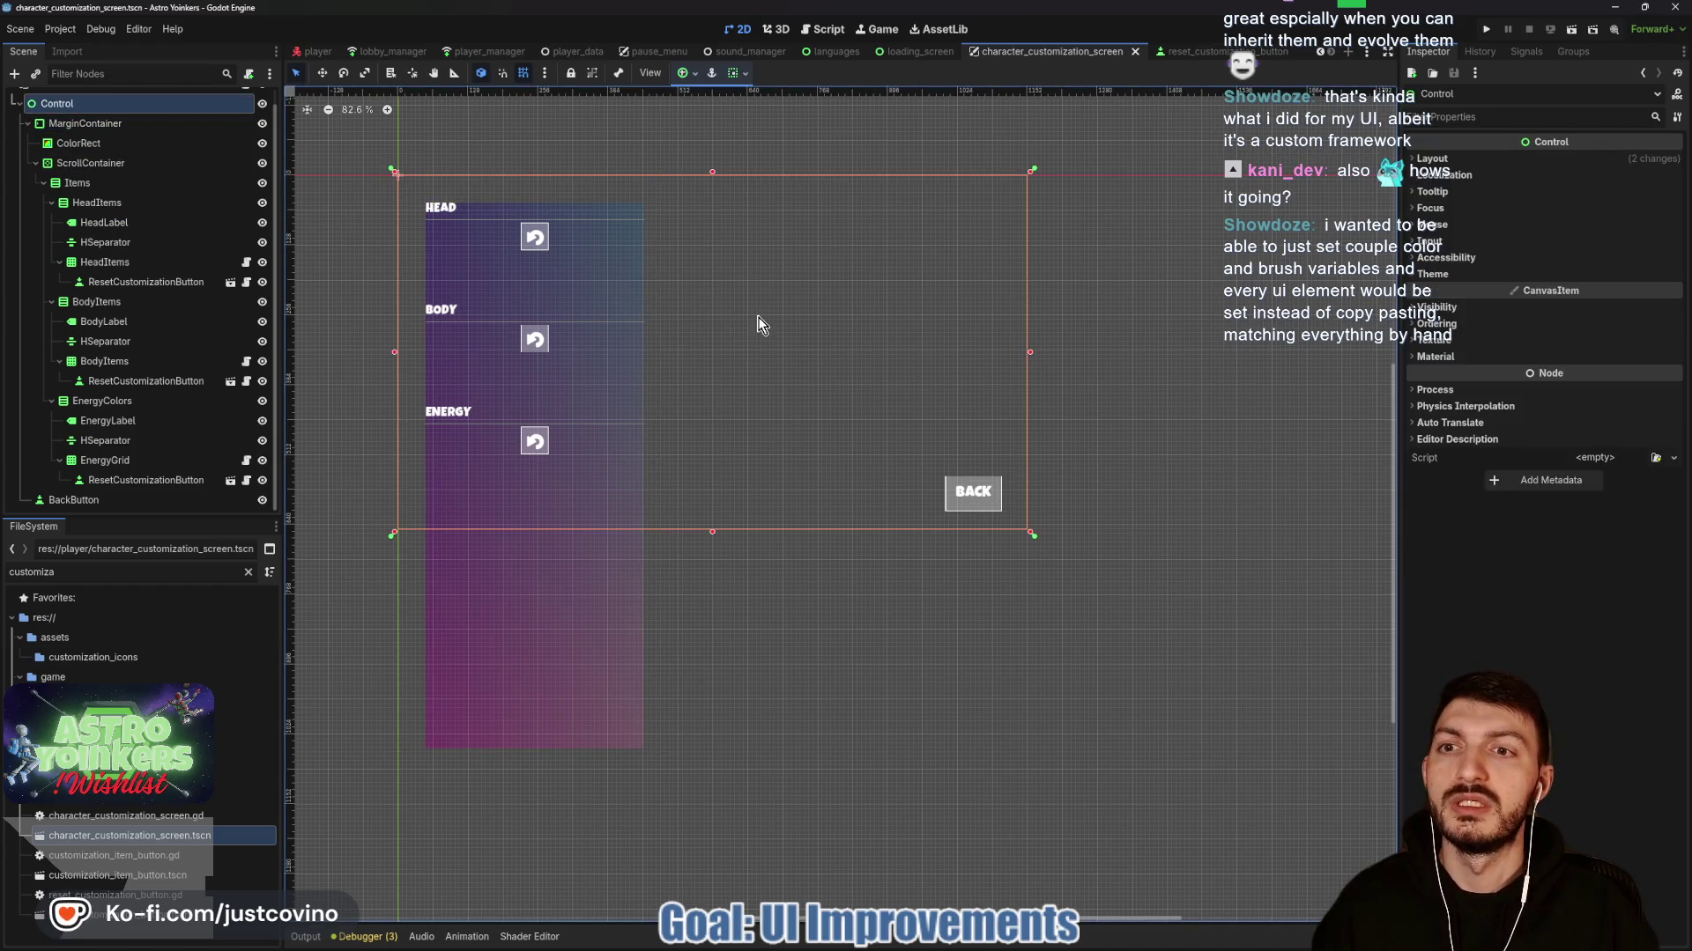
{"action": "left_click", "coordinate": [102, 144]}
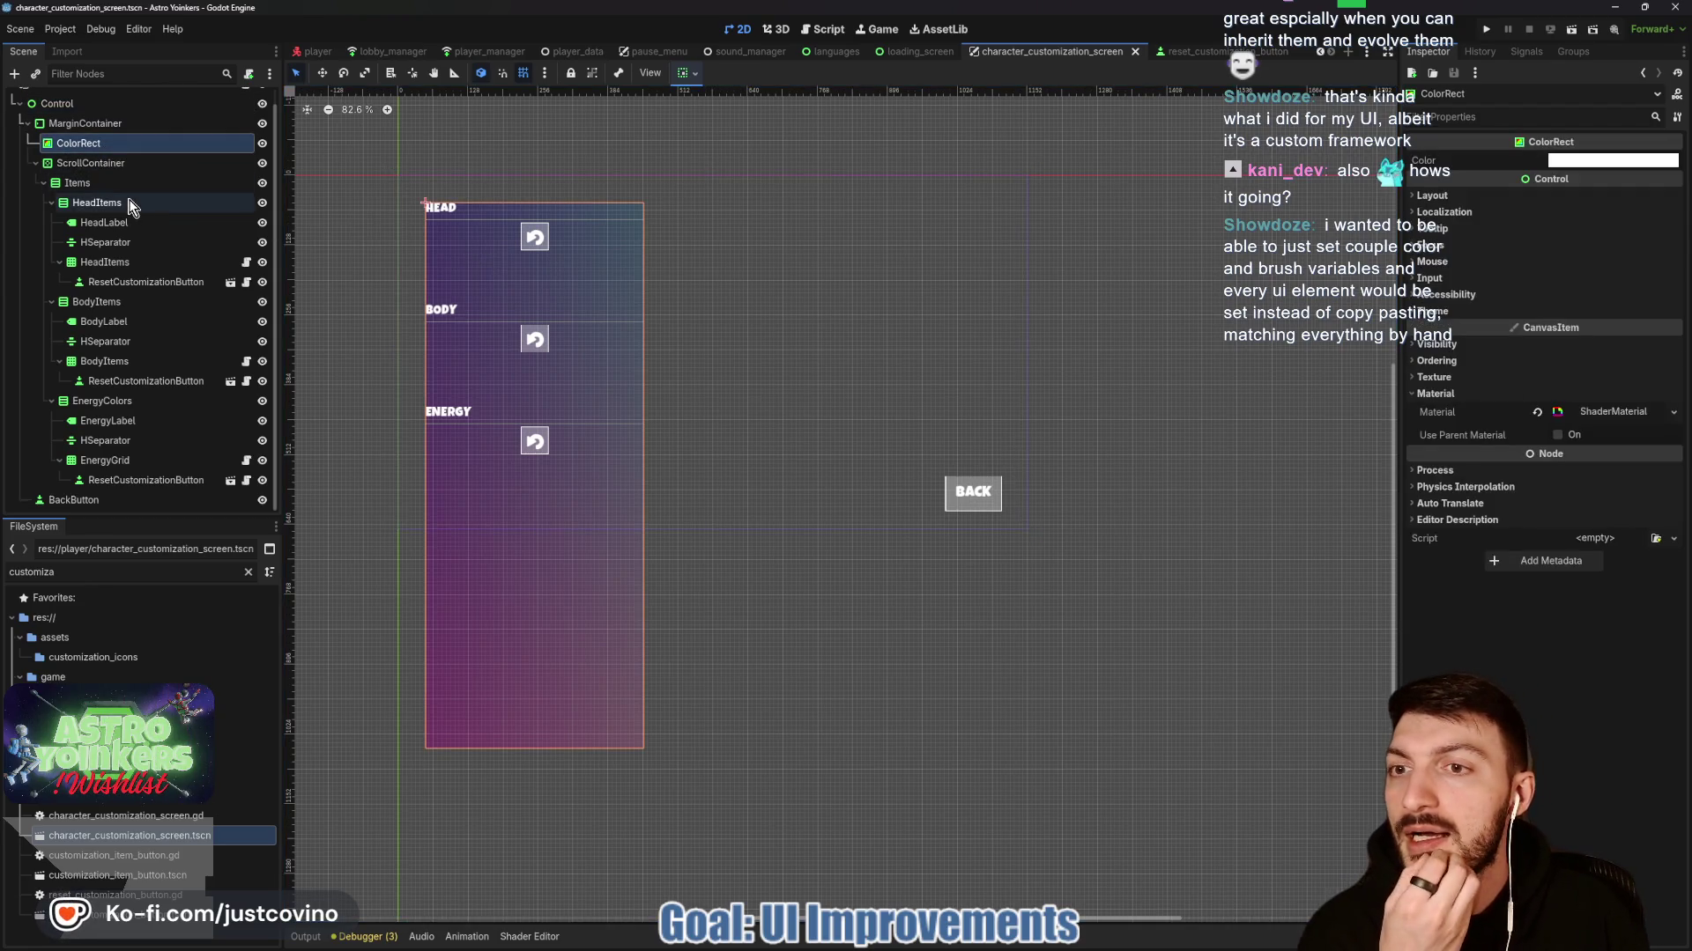
{"action": "left_click", "coordinate": [97, 168]}
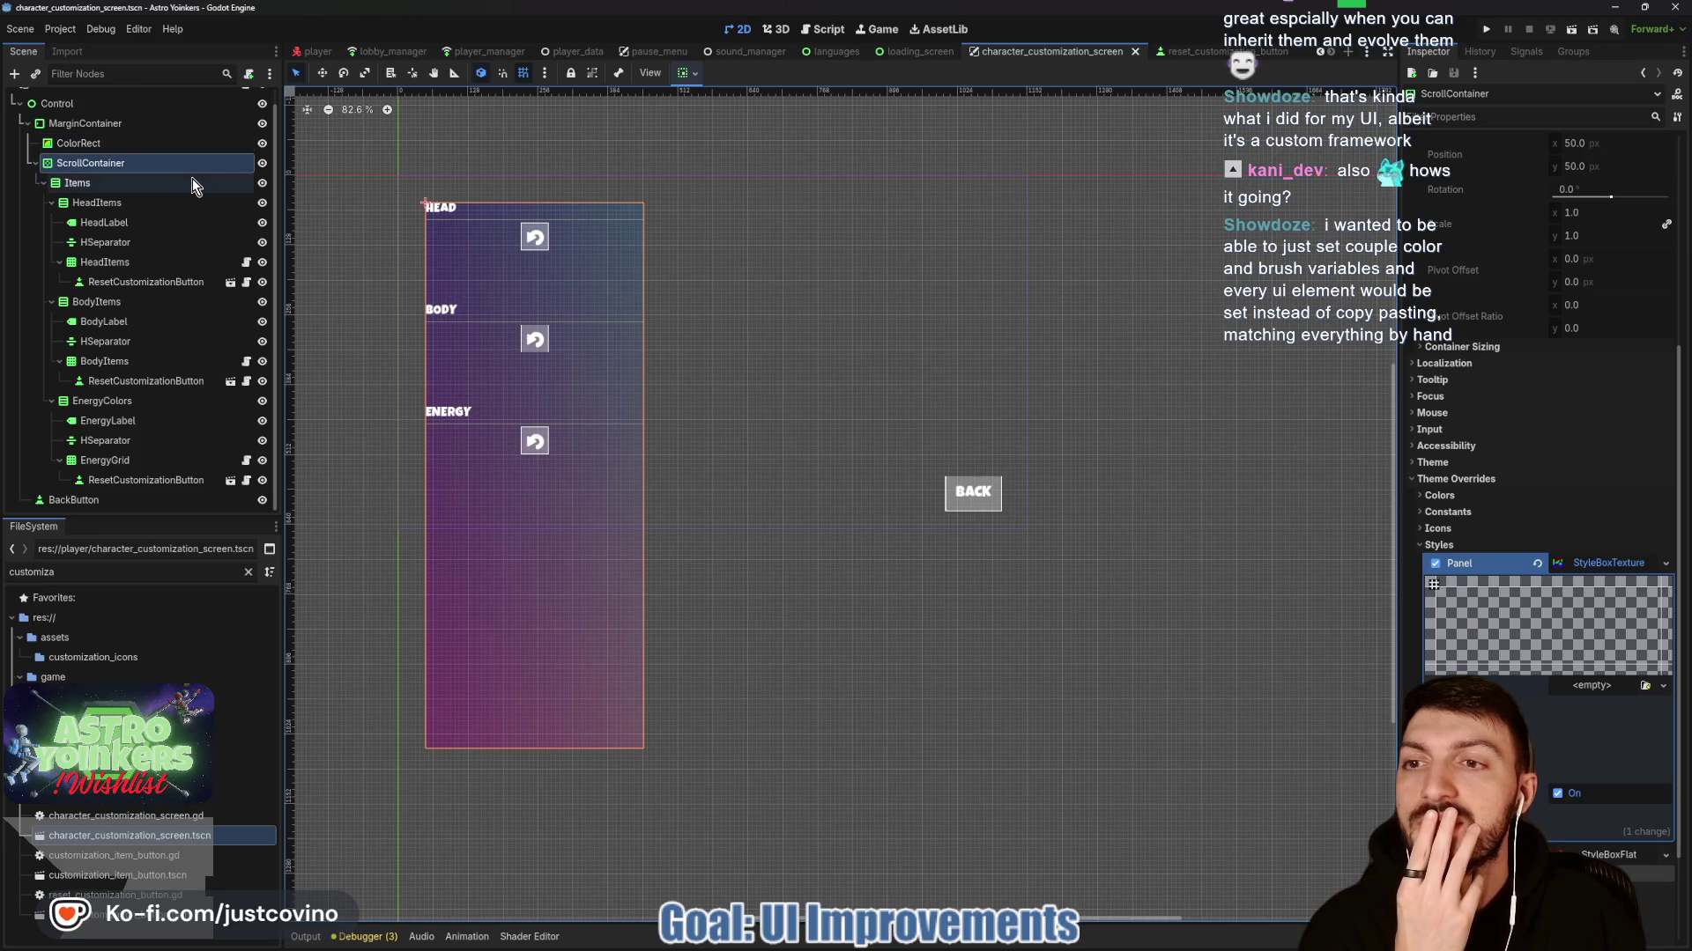
{"action": "left_click", "coordinate": [76, 142]}
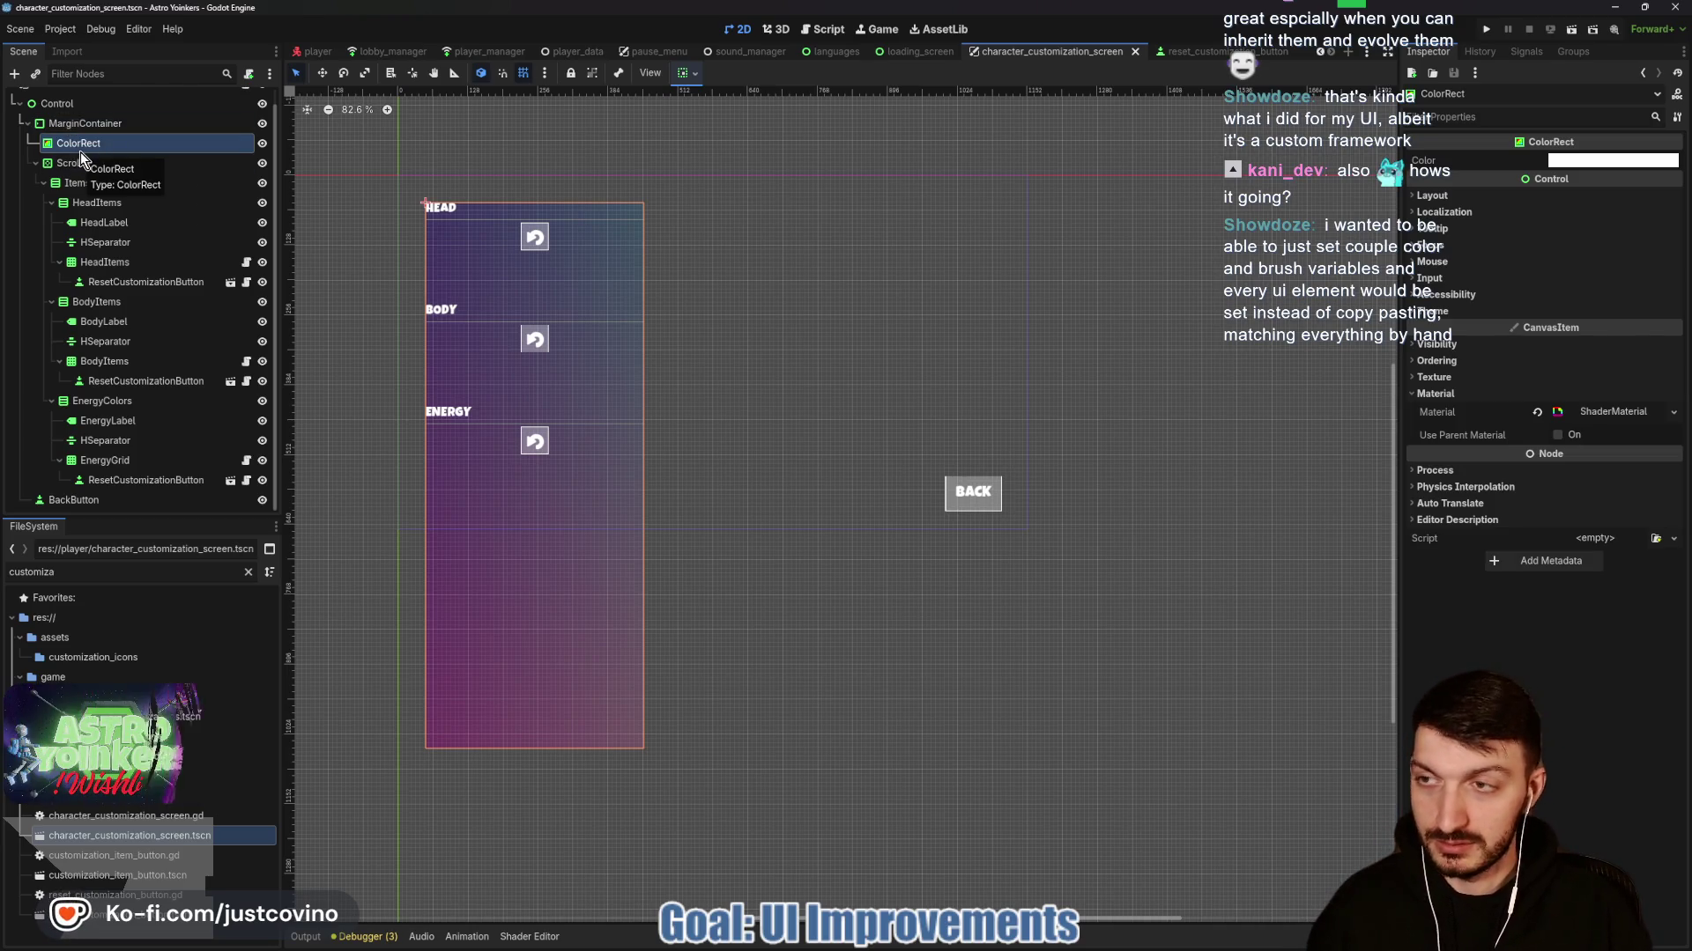
{"action": "key", "text": "ctrl+a"}
{"action": "type", "text": "margin"}
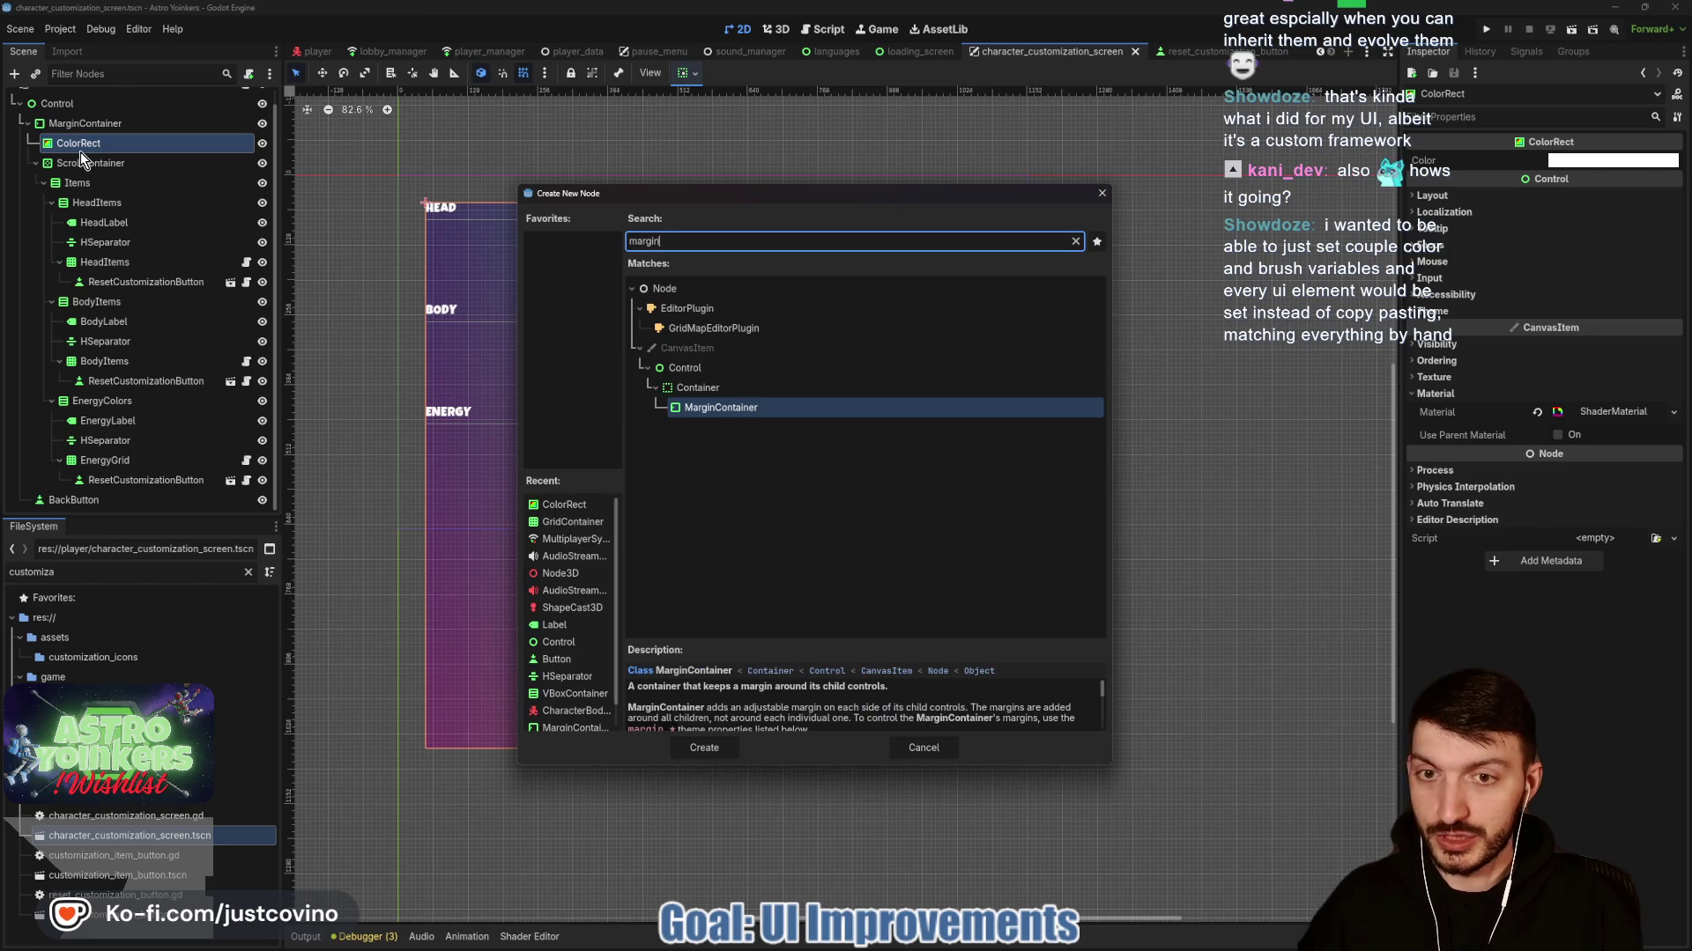
{"action": "key", "text": "Return"}
{"action": "left_click", "coordinate": [688, 73]}
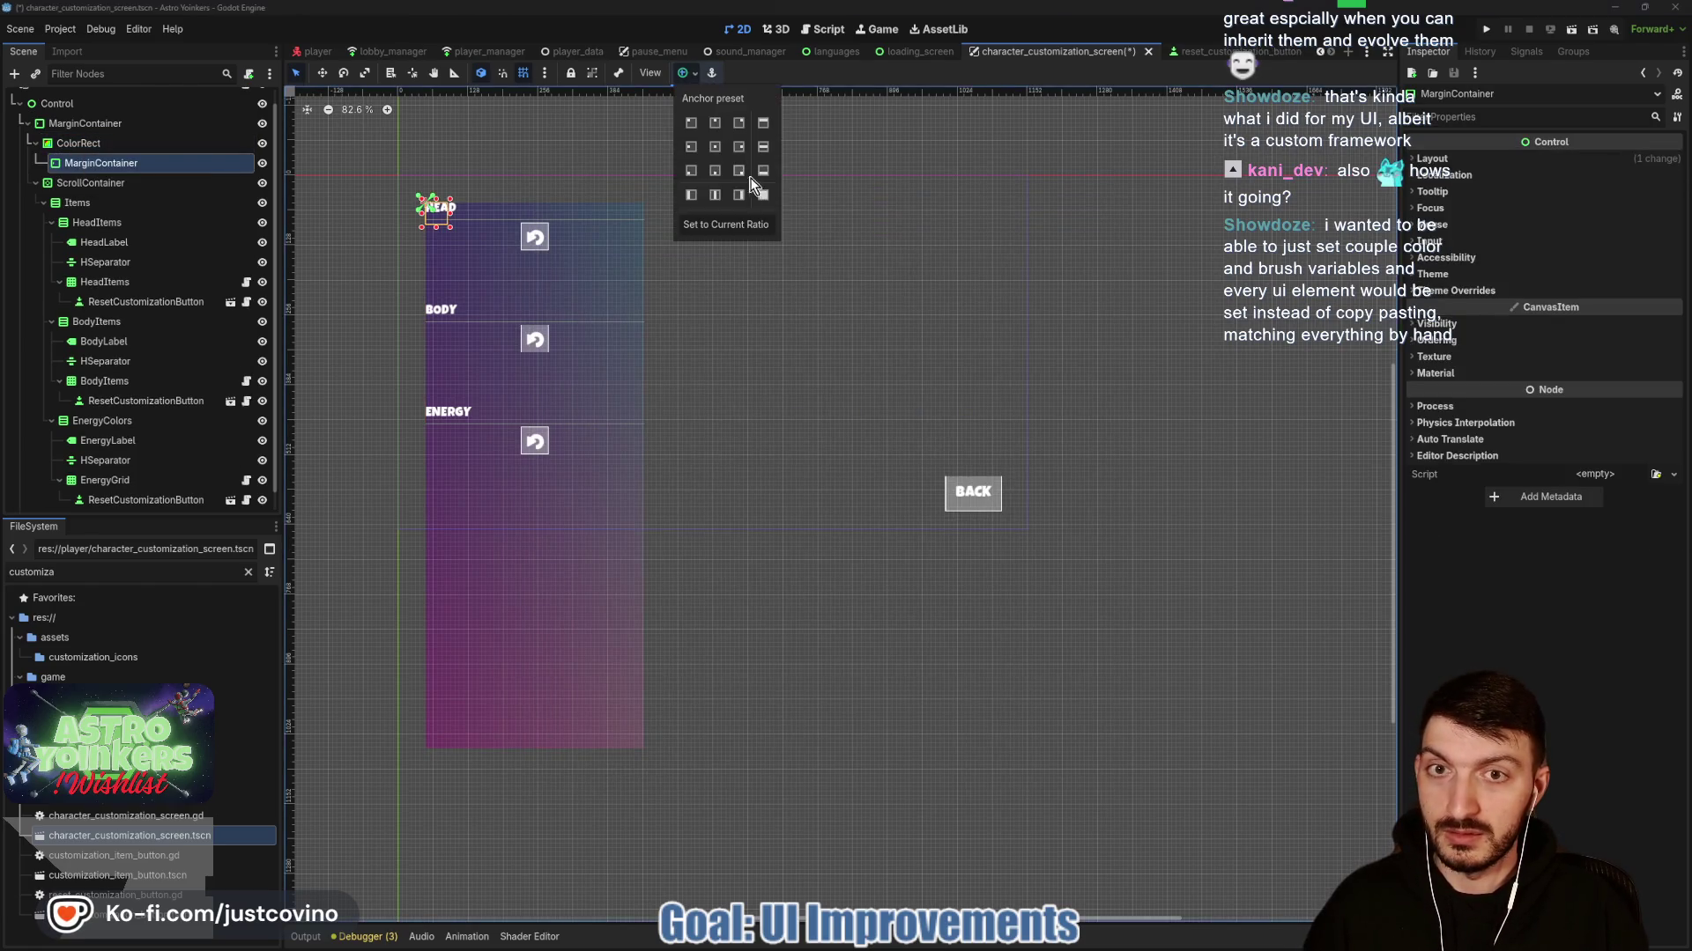
Make the MarginContainer fill the ColorRect with Full Rect and move the ScrollContainer inside it.
{"action": "left_click", "coordinate": [764, 185]}
{"action": "left_click", "coordinate": [690, 76]}
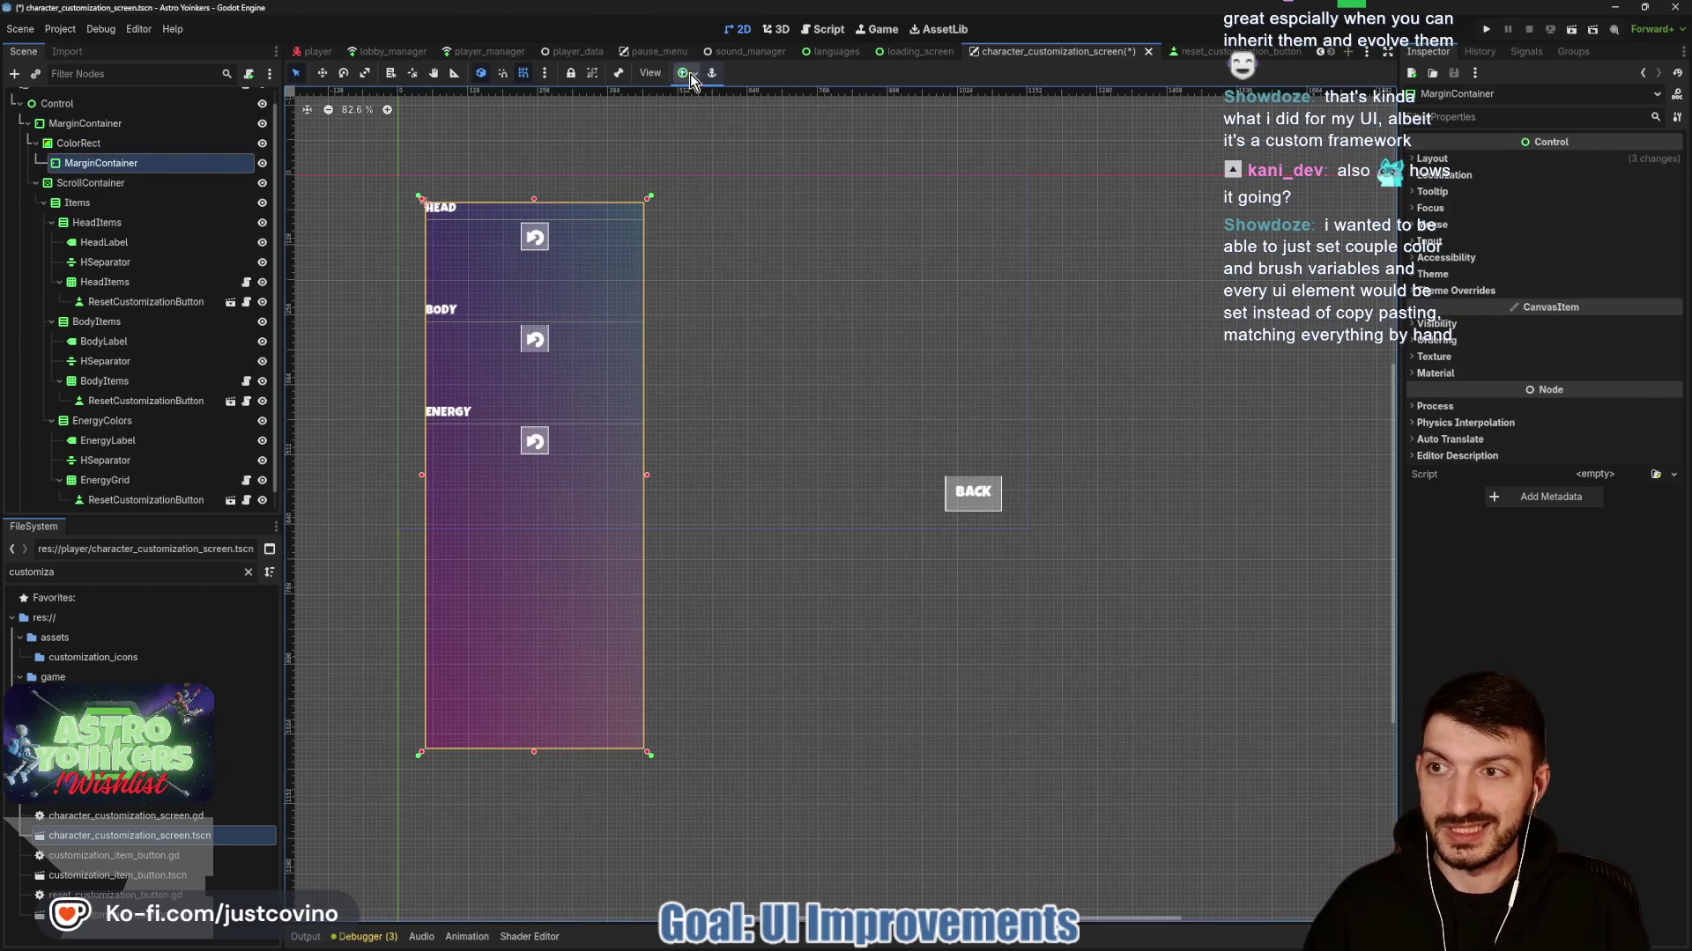
{"action": "left_click", "coordinate": [65, 187]}
{"action": "left_click_drag", "start_coordinate": [93, 165], "coordinate": [94, 166]}
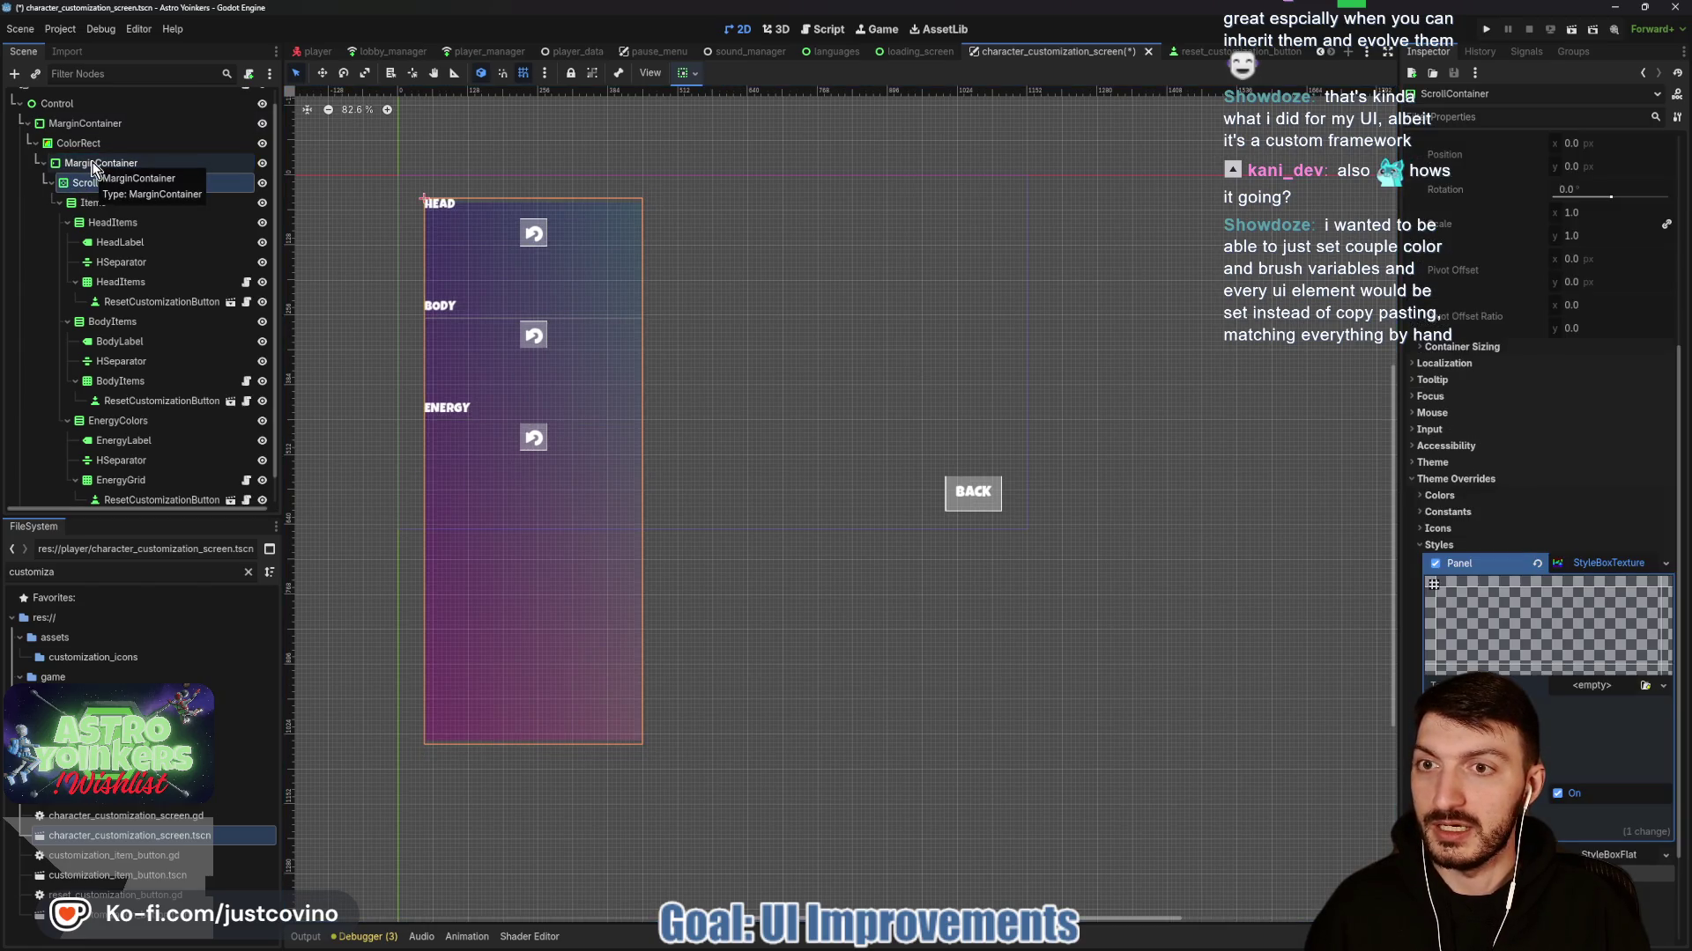
Set the MarginContainer's margin constant overrides to 10 on all sides.
{"action": "left_click", "coordinate": [134, 166]}
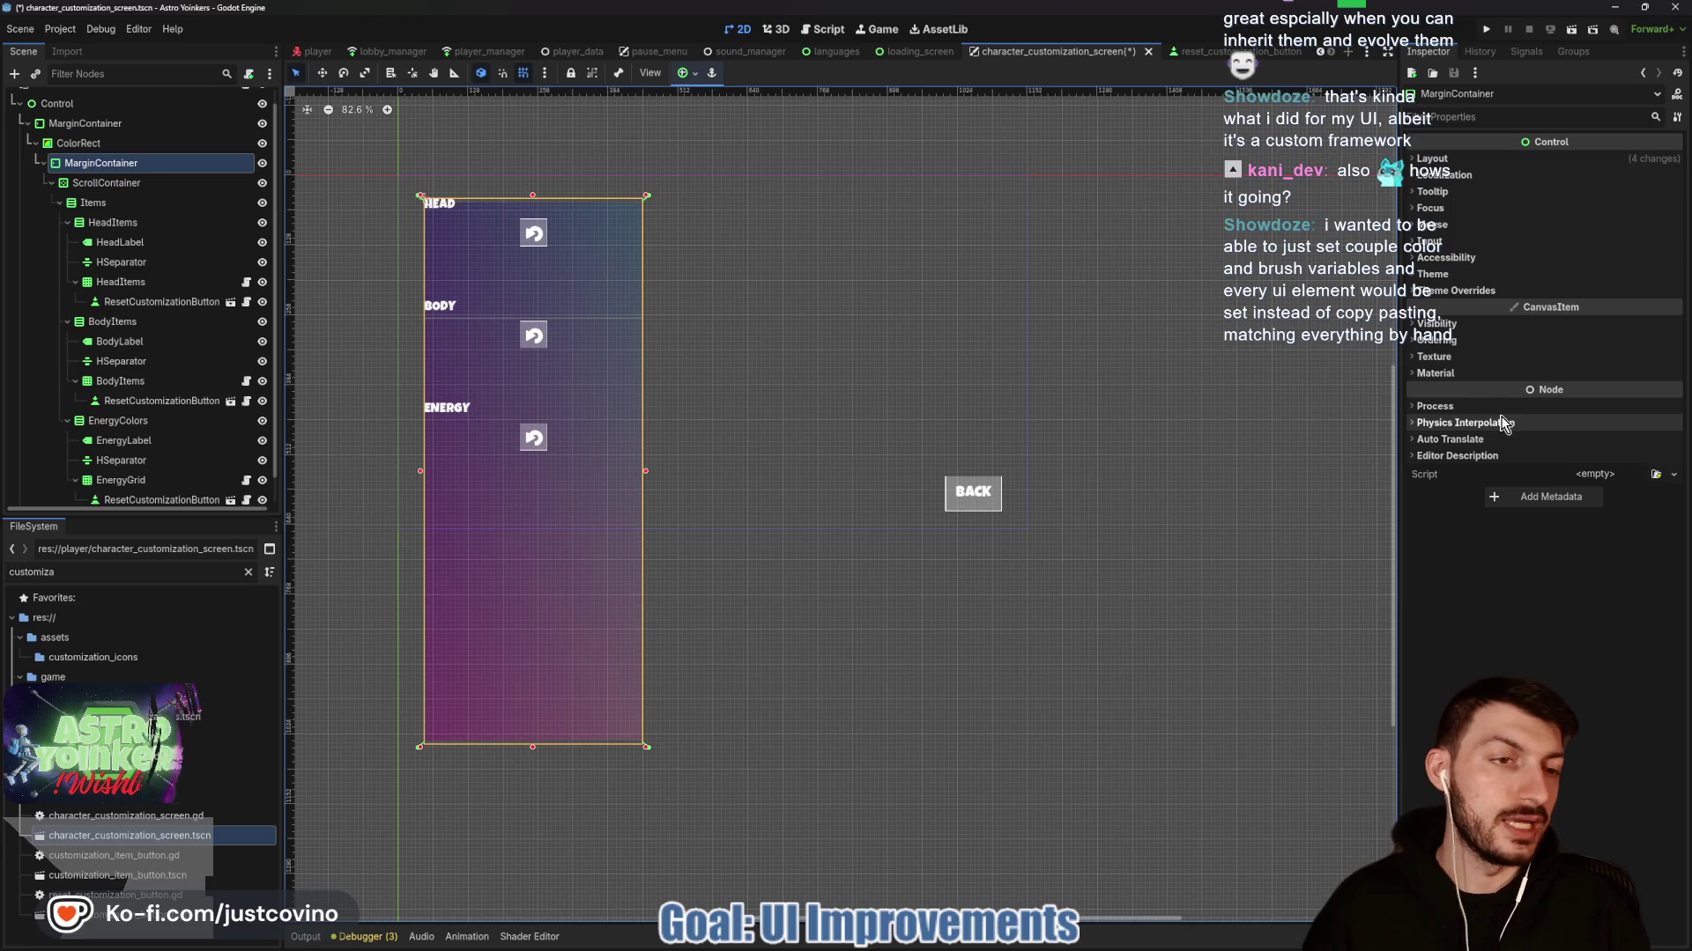
{"action": "left_click", "coordinate": [1477, 374]}
{"action": "left_click", "coordinate": [1470, 291]}
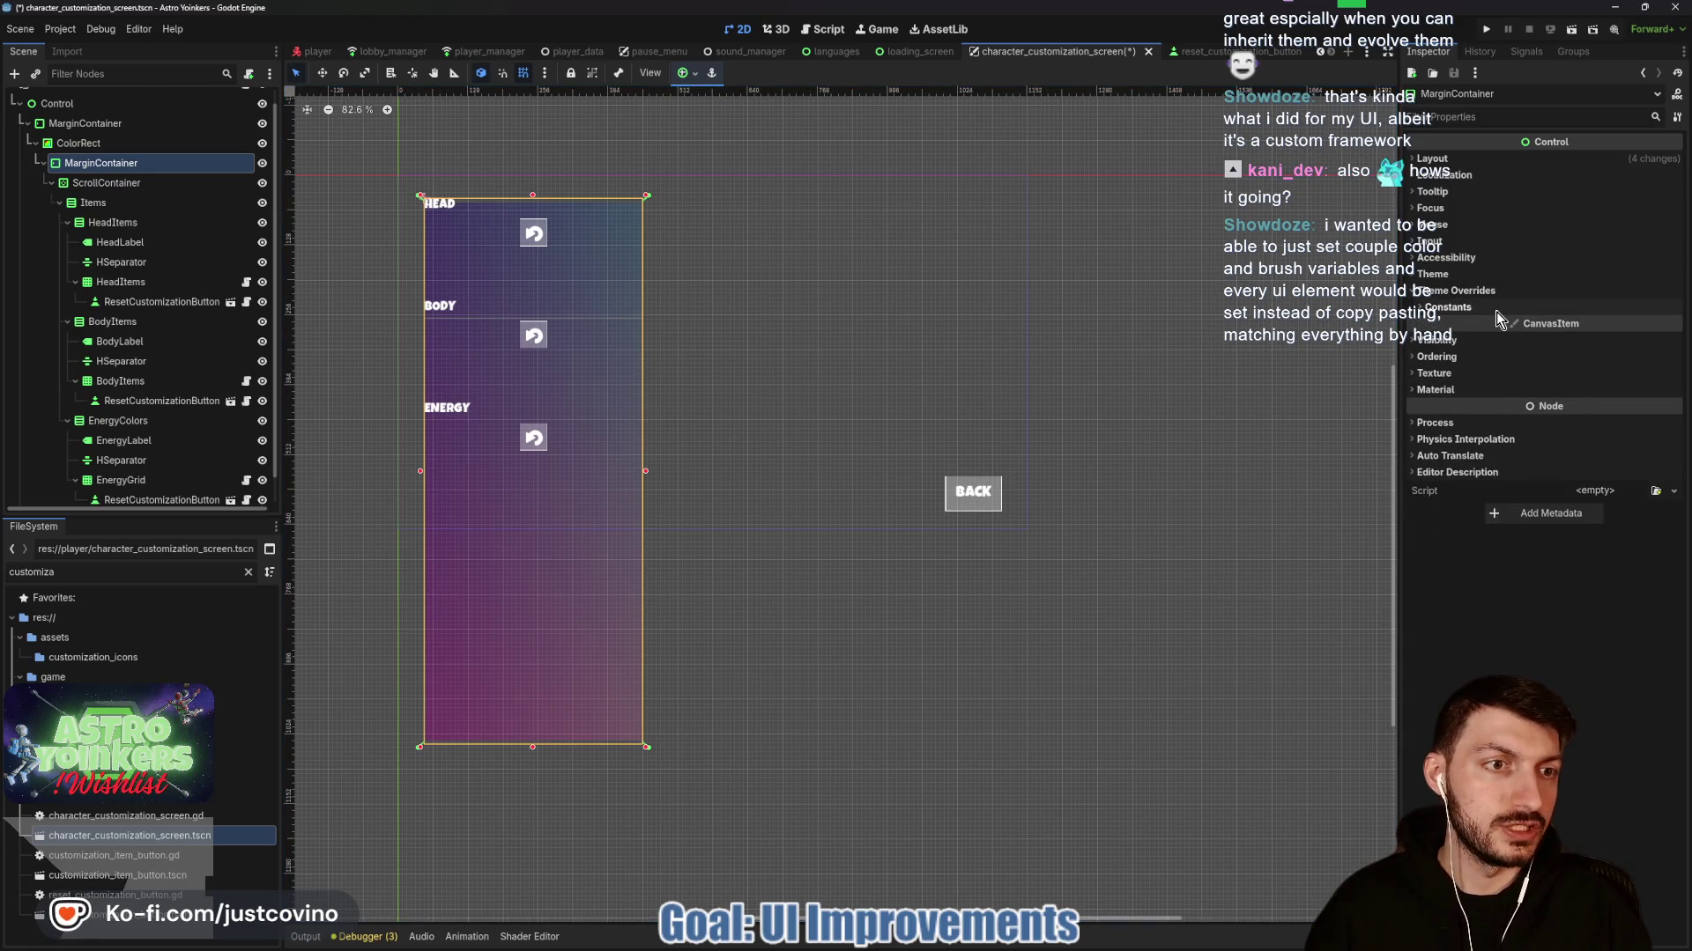
{"action": "left_click", "coordinate": [1498, 308]}
{"action": "left_click", "coordinate": [1607, 326]}
{"action": "type", "text": "10"}
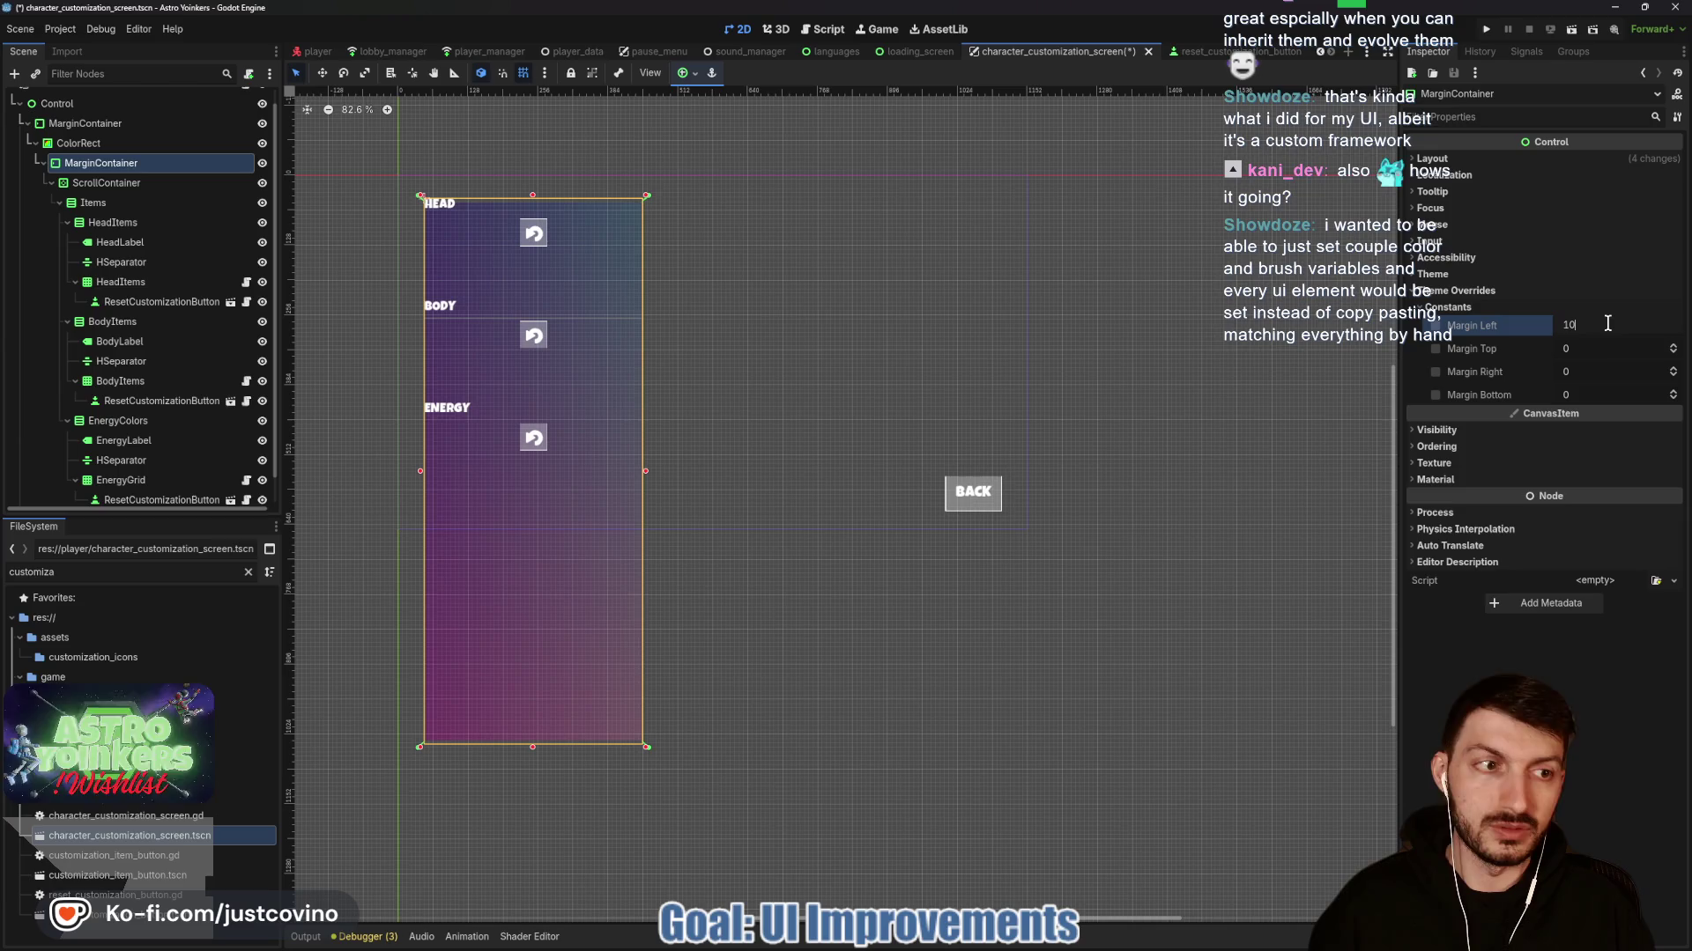
{"action": "key", "text": "Return"}
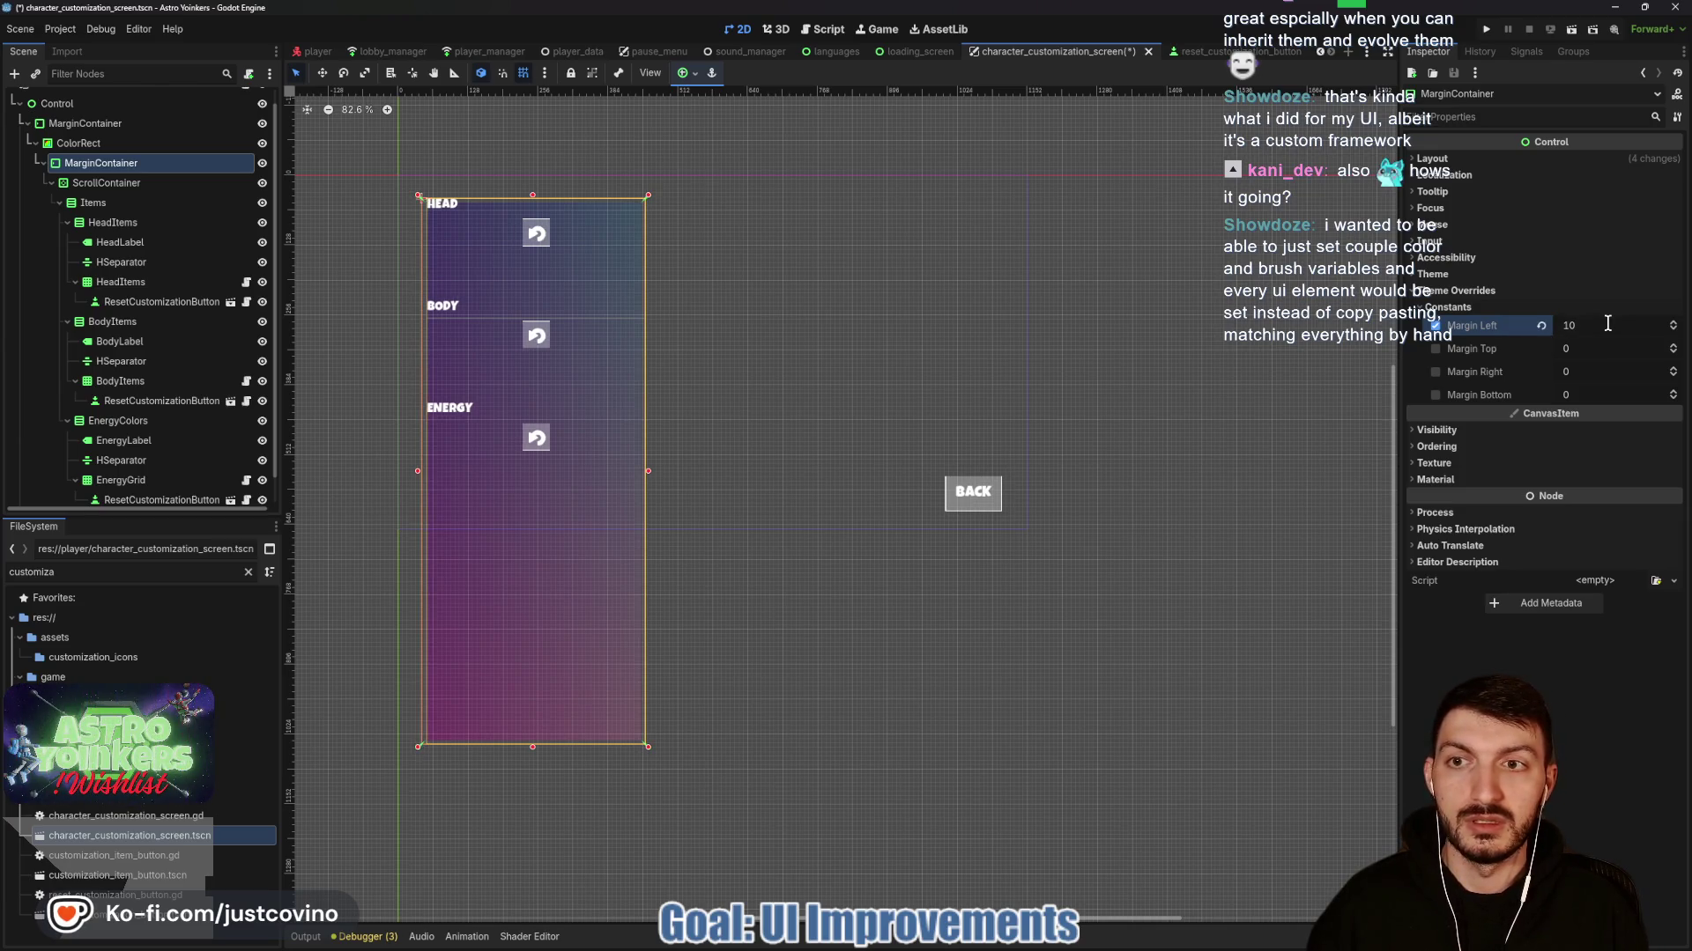
{"action": "key", "text": "Tab"}
{"action": "type", "text": "10"}
{"action": "key", "text": "Tab"}
{"action": "type", "text": "10"}
{"action": "key", "text": "Tab"}
{"action": "type", "text": "10"}
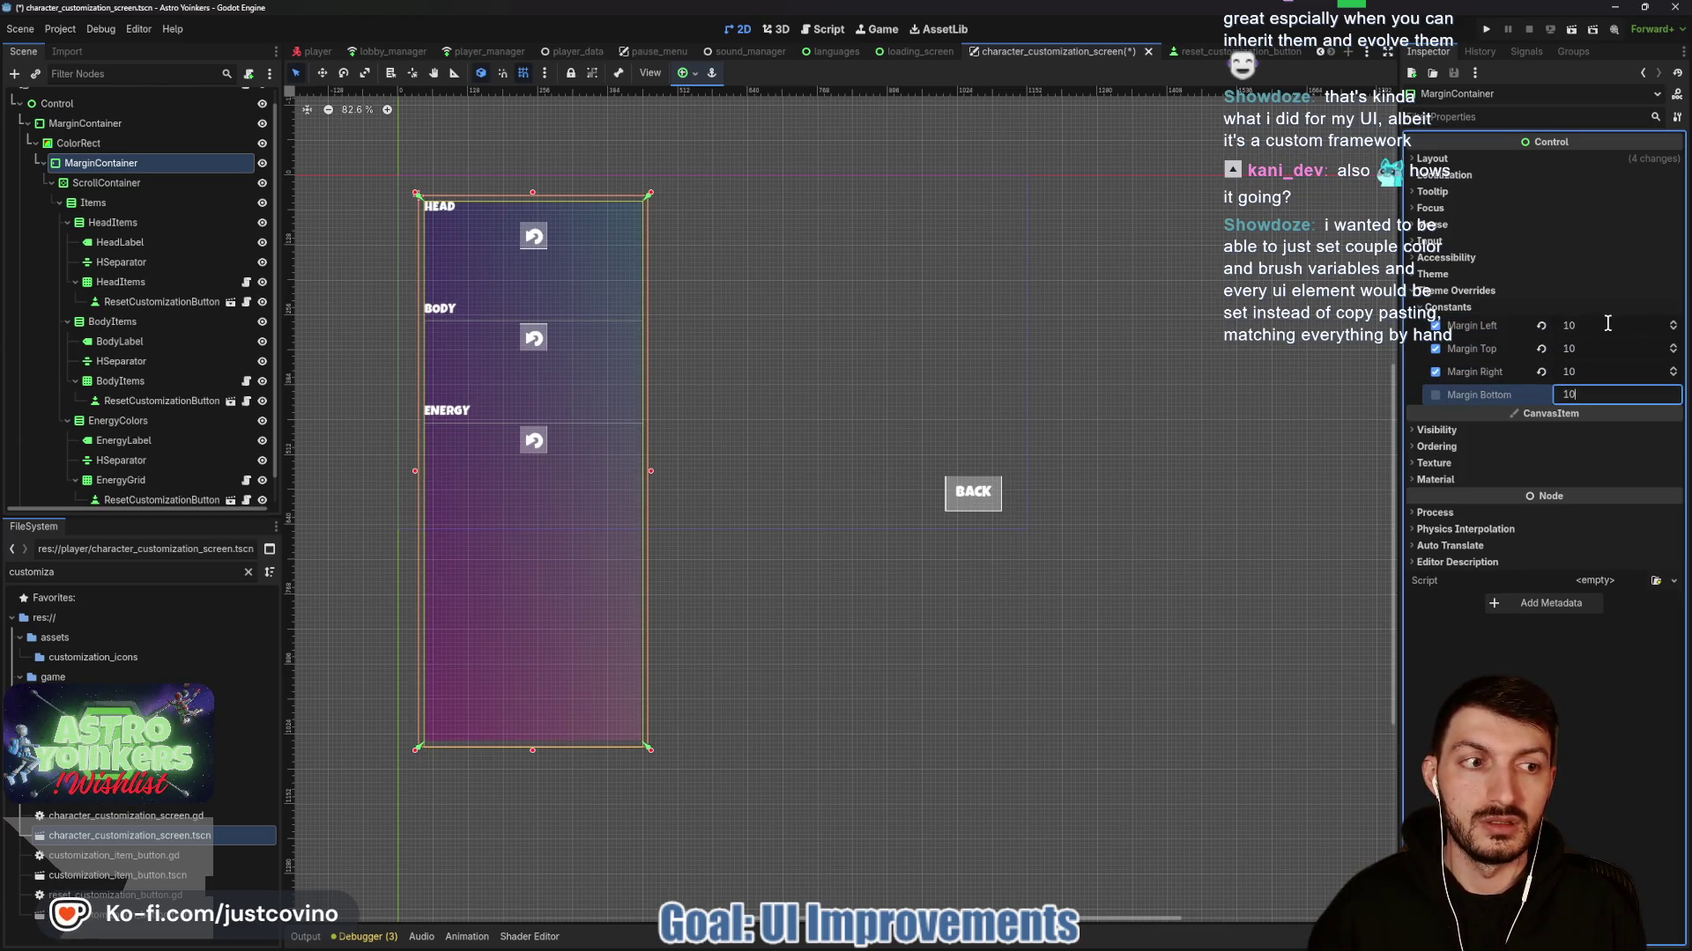
{"action": "key", "text": "Return"}
Reset all margin overrides back to 0, then drag in a top margin above the list.
{"action": "scroll", "coordinate": [683, 288], "scroll_direction": "up", "scroll_amount": 6}
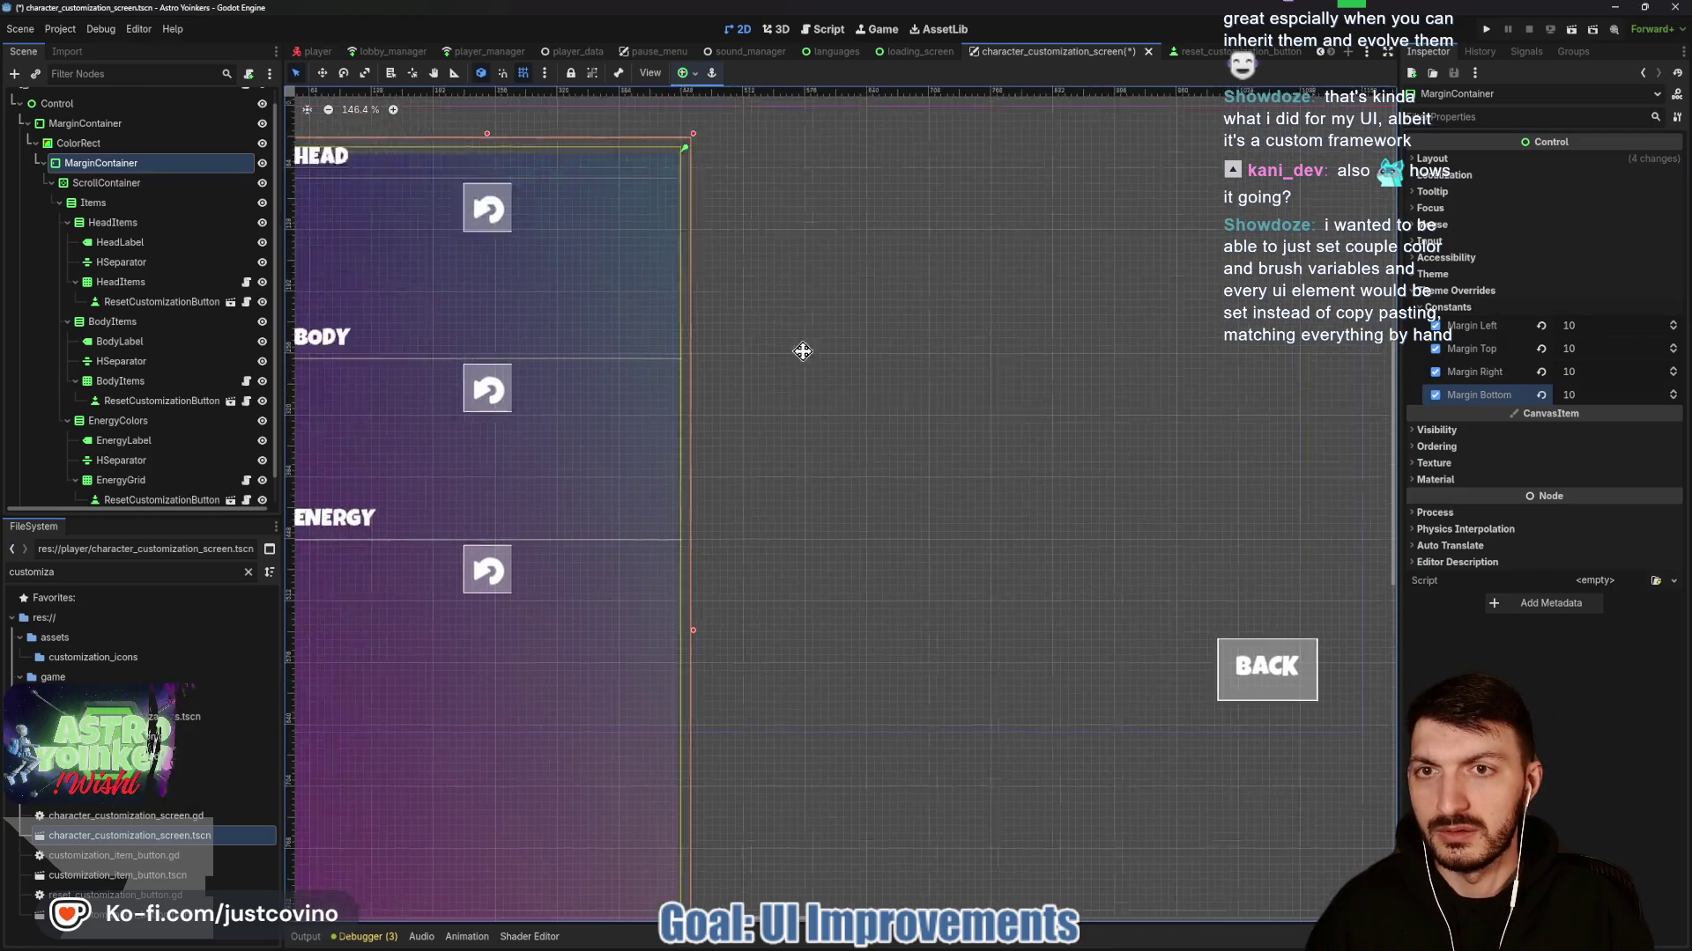
{"action": "left_click_drag", "start_coordinate": [802, 352], "coordinate": [1078, 398]}
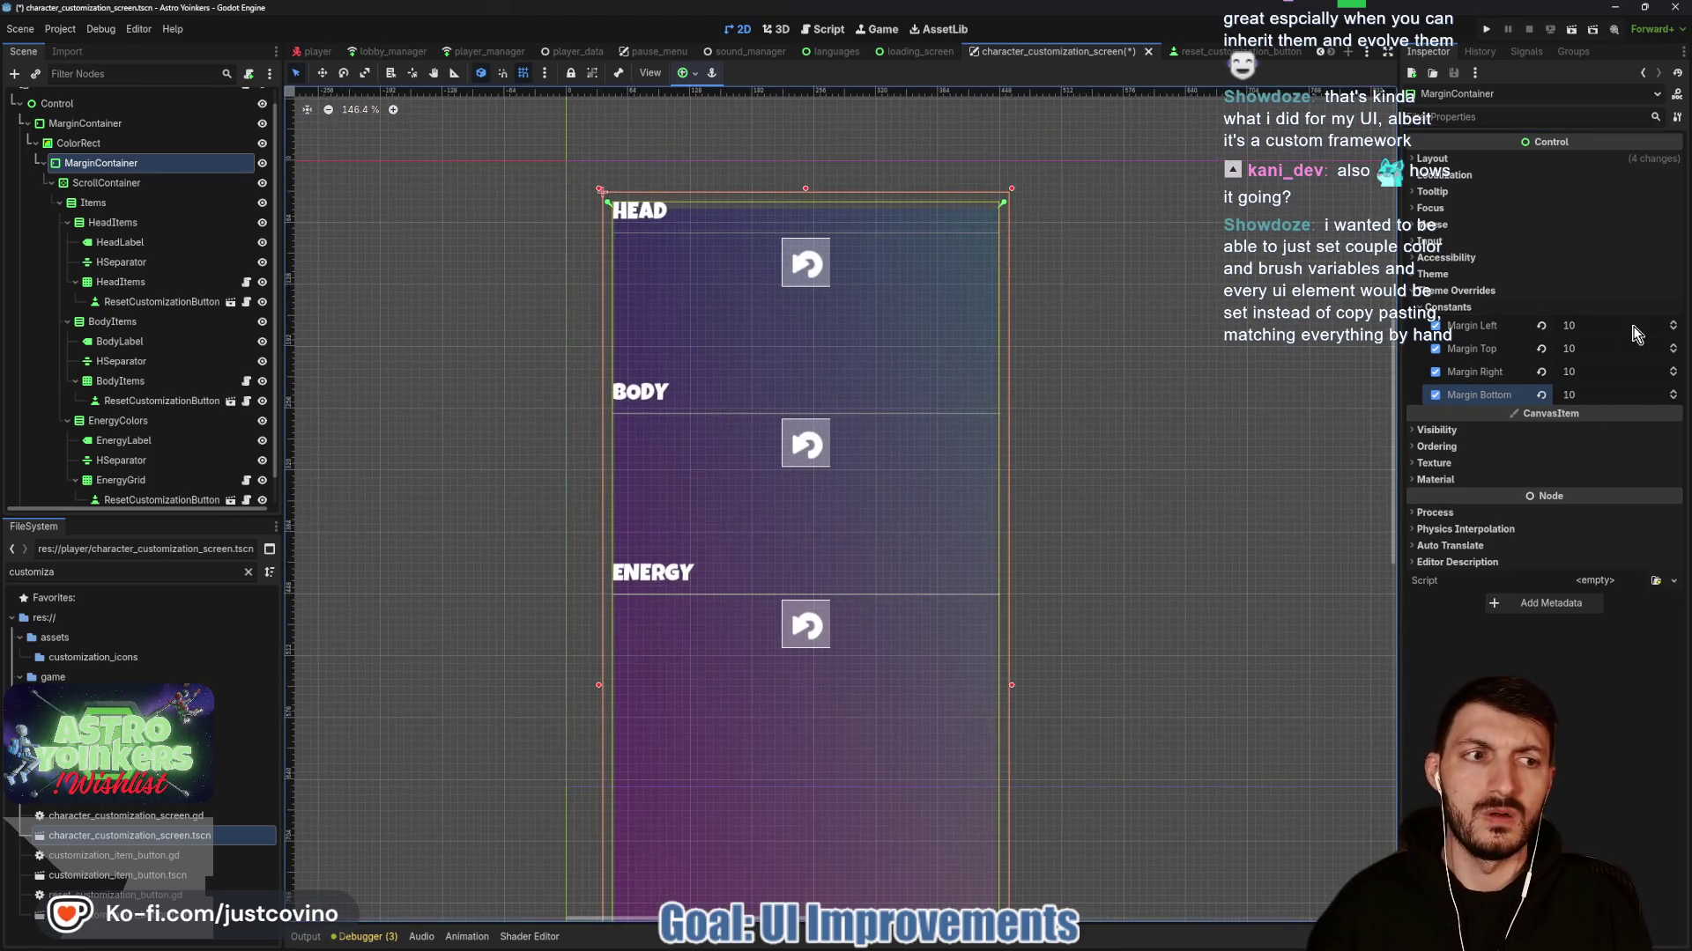
{"action": "left_click_drag", "start_coordinate": [1632, 328], "coordinate": [1604, 327]}
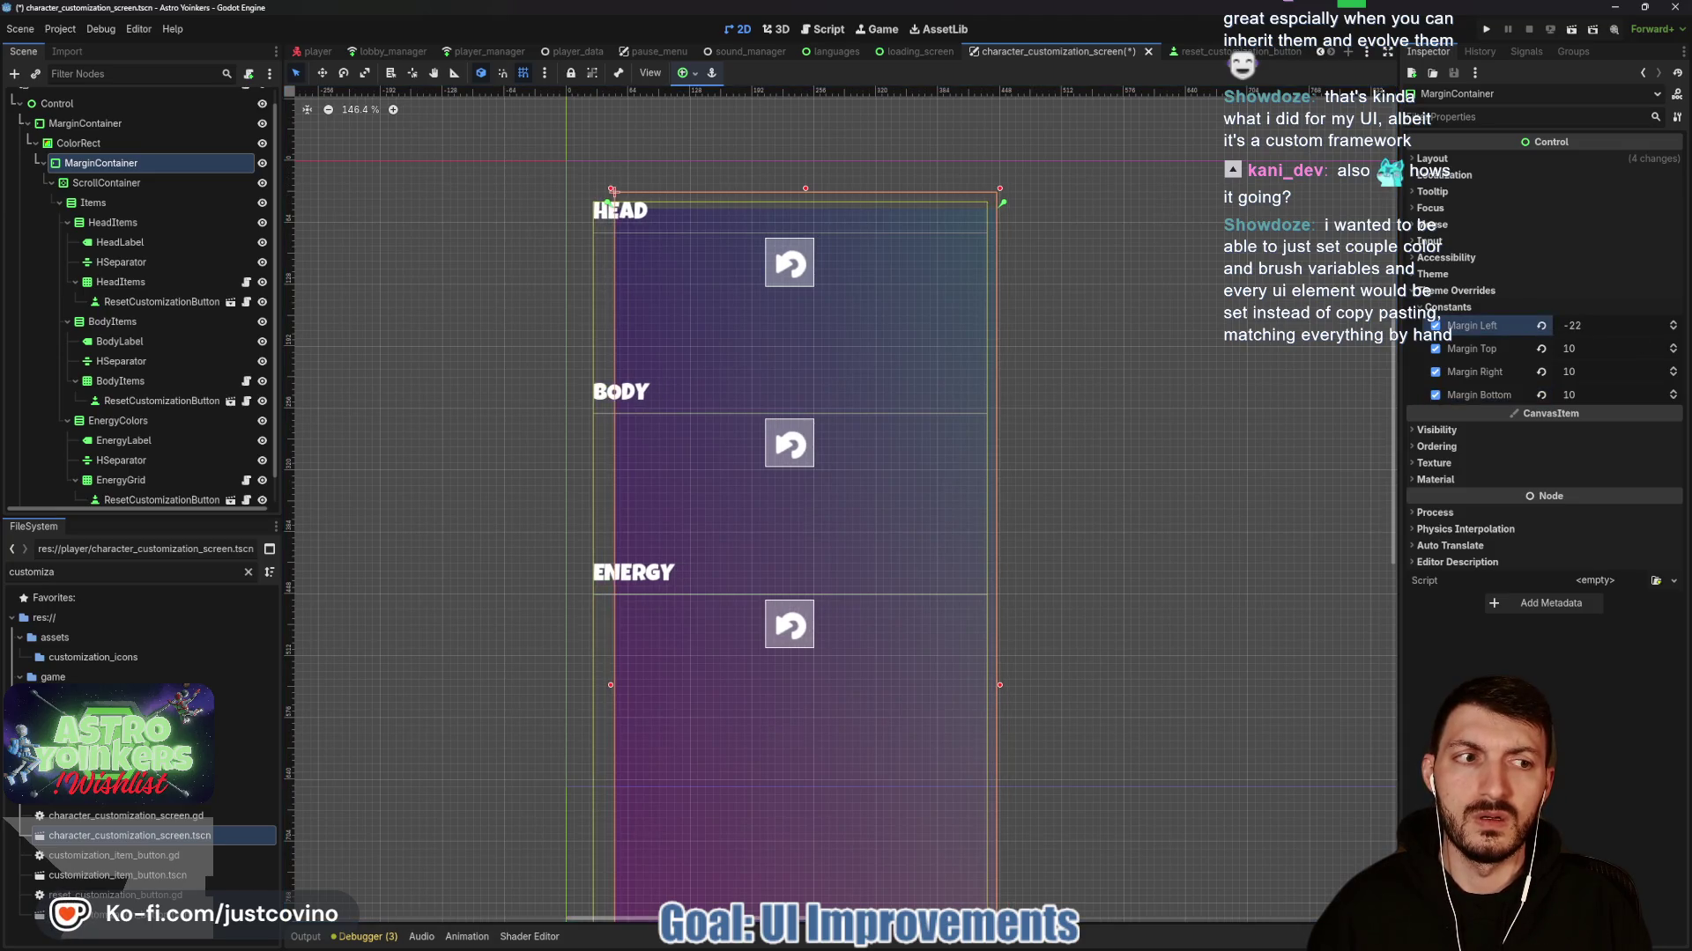
{"action": "left_click", "coordinate": [1541, 326]}
{"action": "left_click", "coordinate": [1541, 348]}
{"action": "left_click", "coordinate": [1541, 371]}
{"action": "left_click", "coordinate": [1541, 394]}
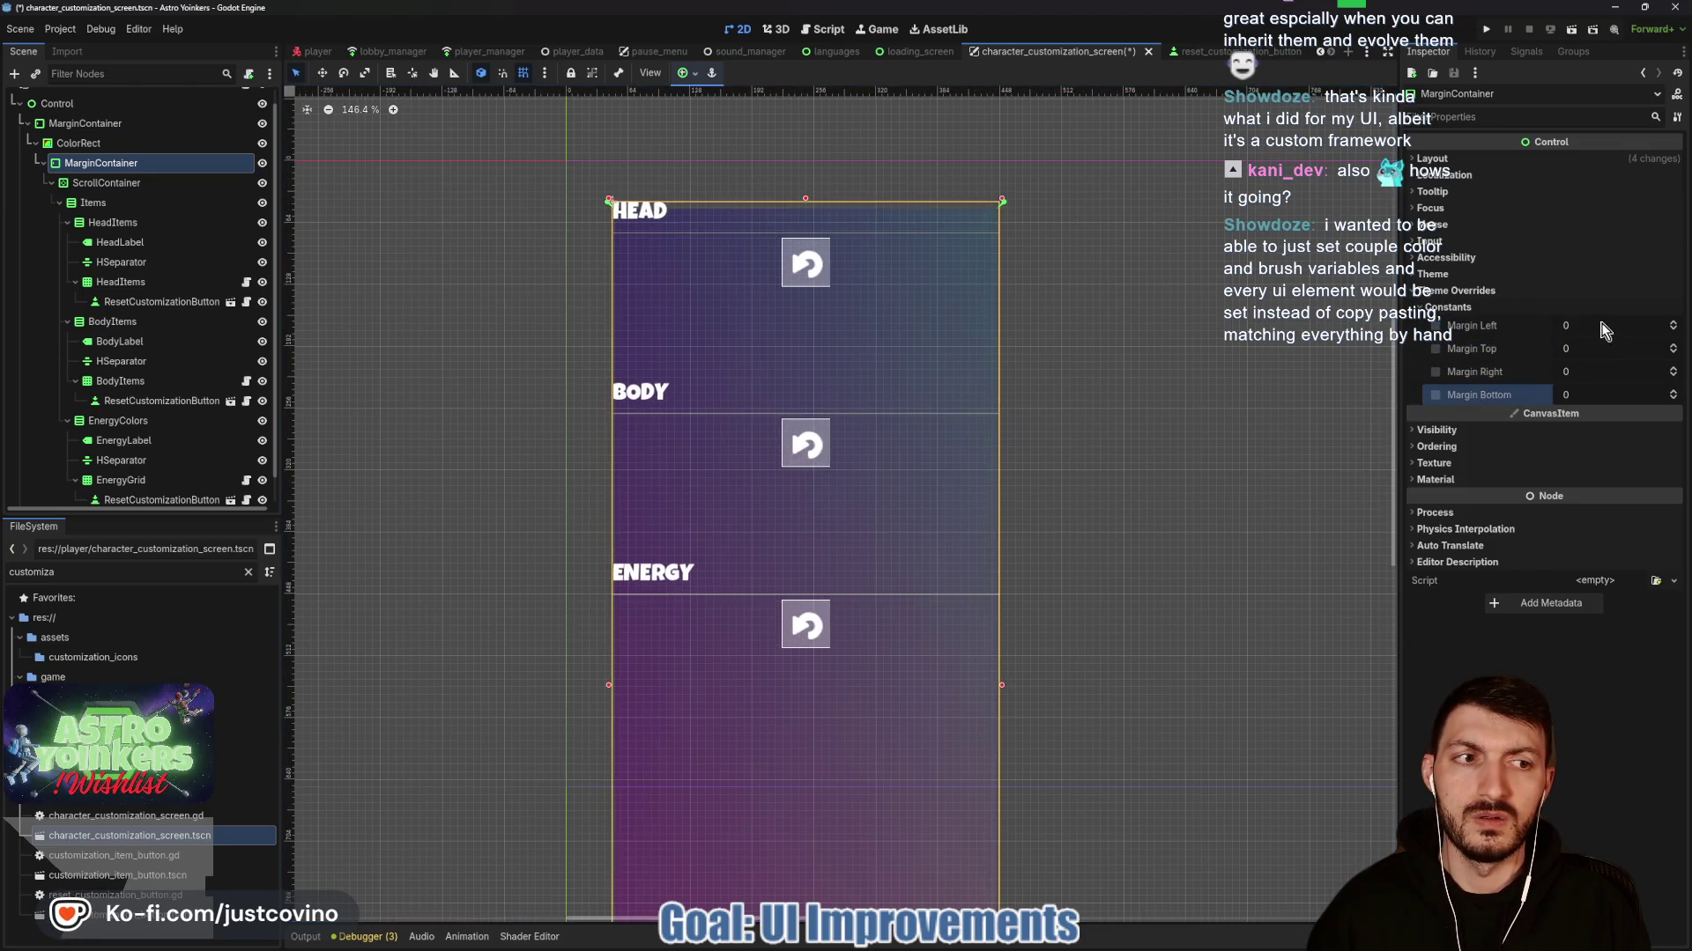
{"action": "mouse_move", "coordinate": [1620, 350]}
{"action": "left_mouse_down"}
{"action": "mouse_move", "coordinate": [1644, 351]}
{"action": "mouse_move", "coordinate": [1614, 350]}
{"action": "left_mouse_up"}
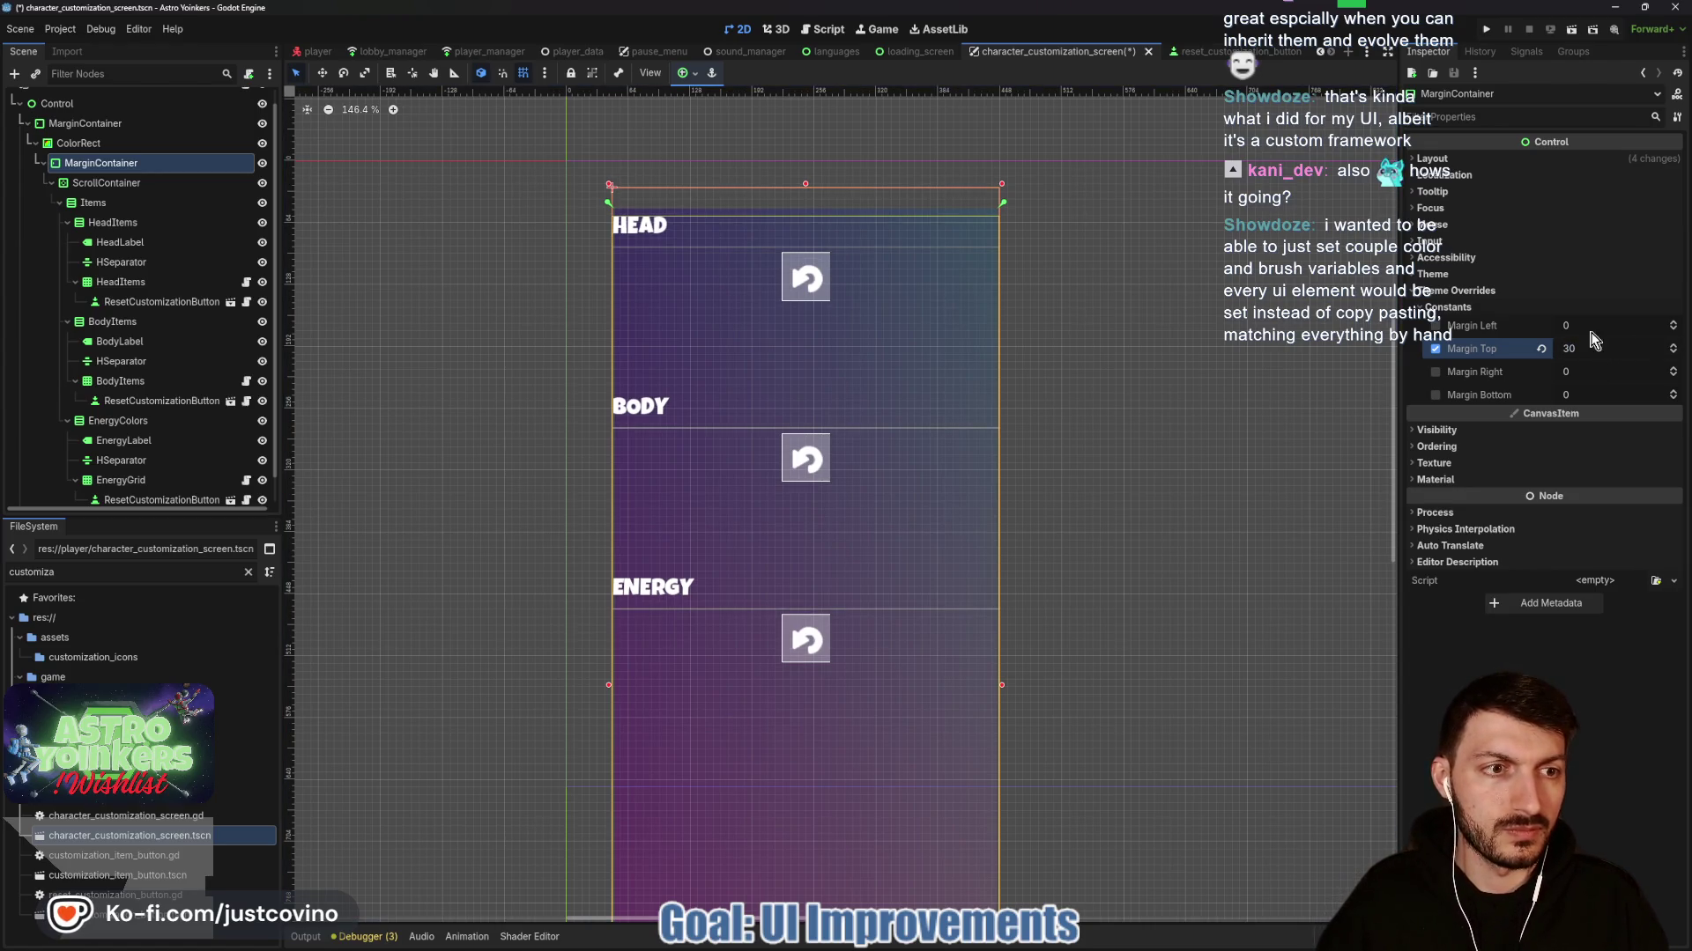
{"action": "left_click", "coordinate": [1592, 394]}
Set the bottom margin to 30 and increase the top margin.
{"action": "type", "text": "30"}
{"action": "key", "text": "Return"}
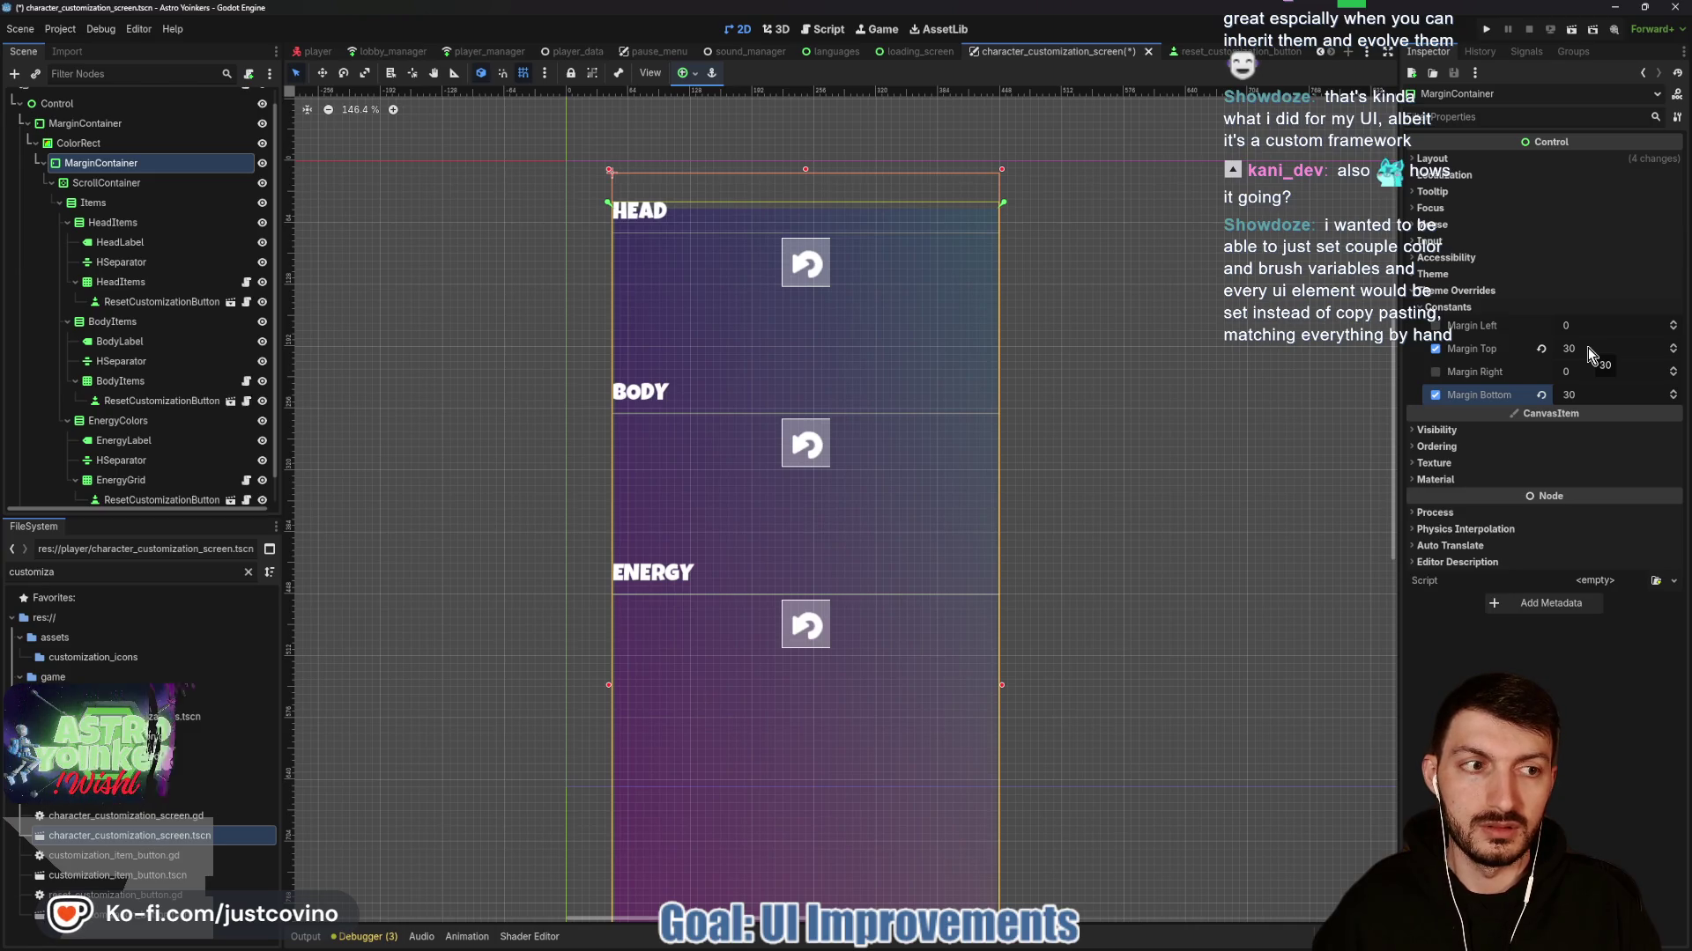
{"action": "left_click_drag", "start_coordinate": [1587, 347], "coordinate": [1602, 347]}
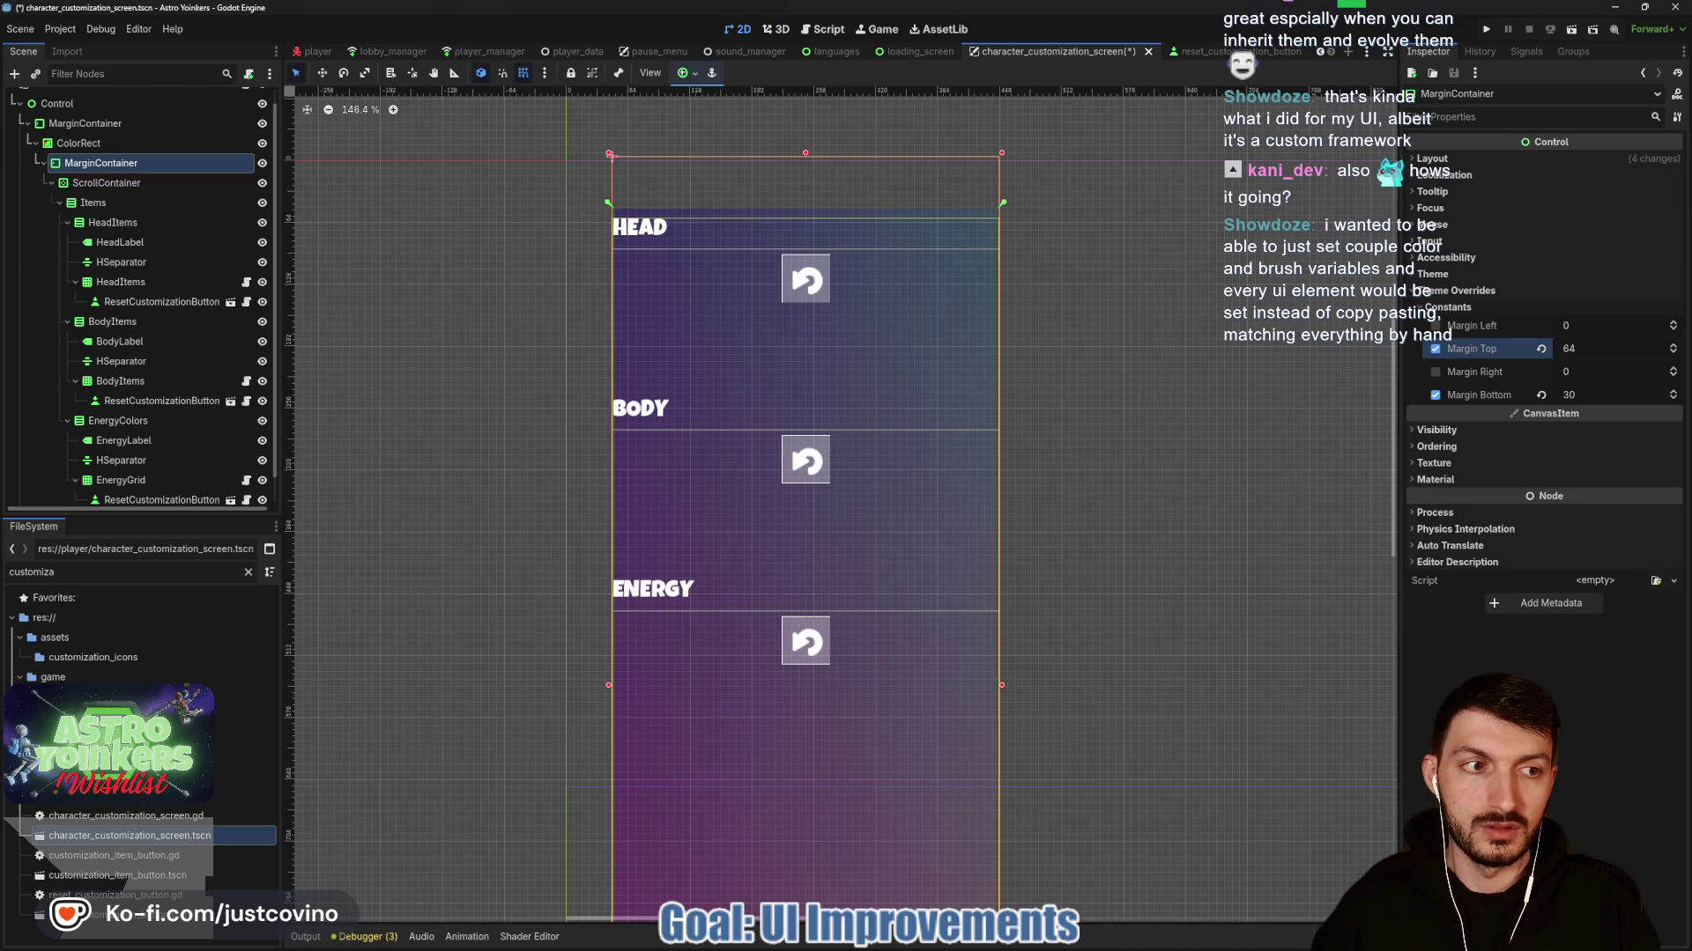
{"action": "left_click", "coordinate": [1585, 394]}
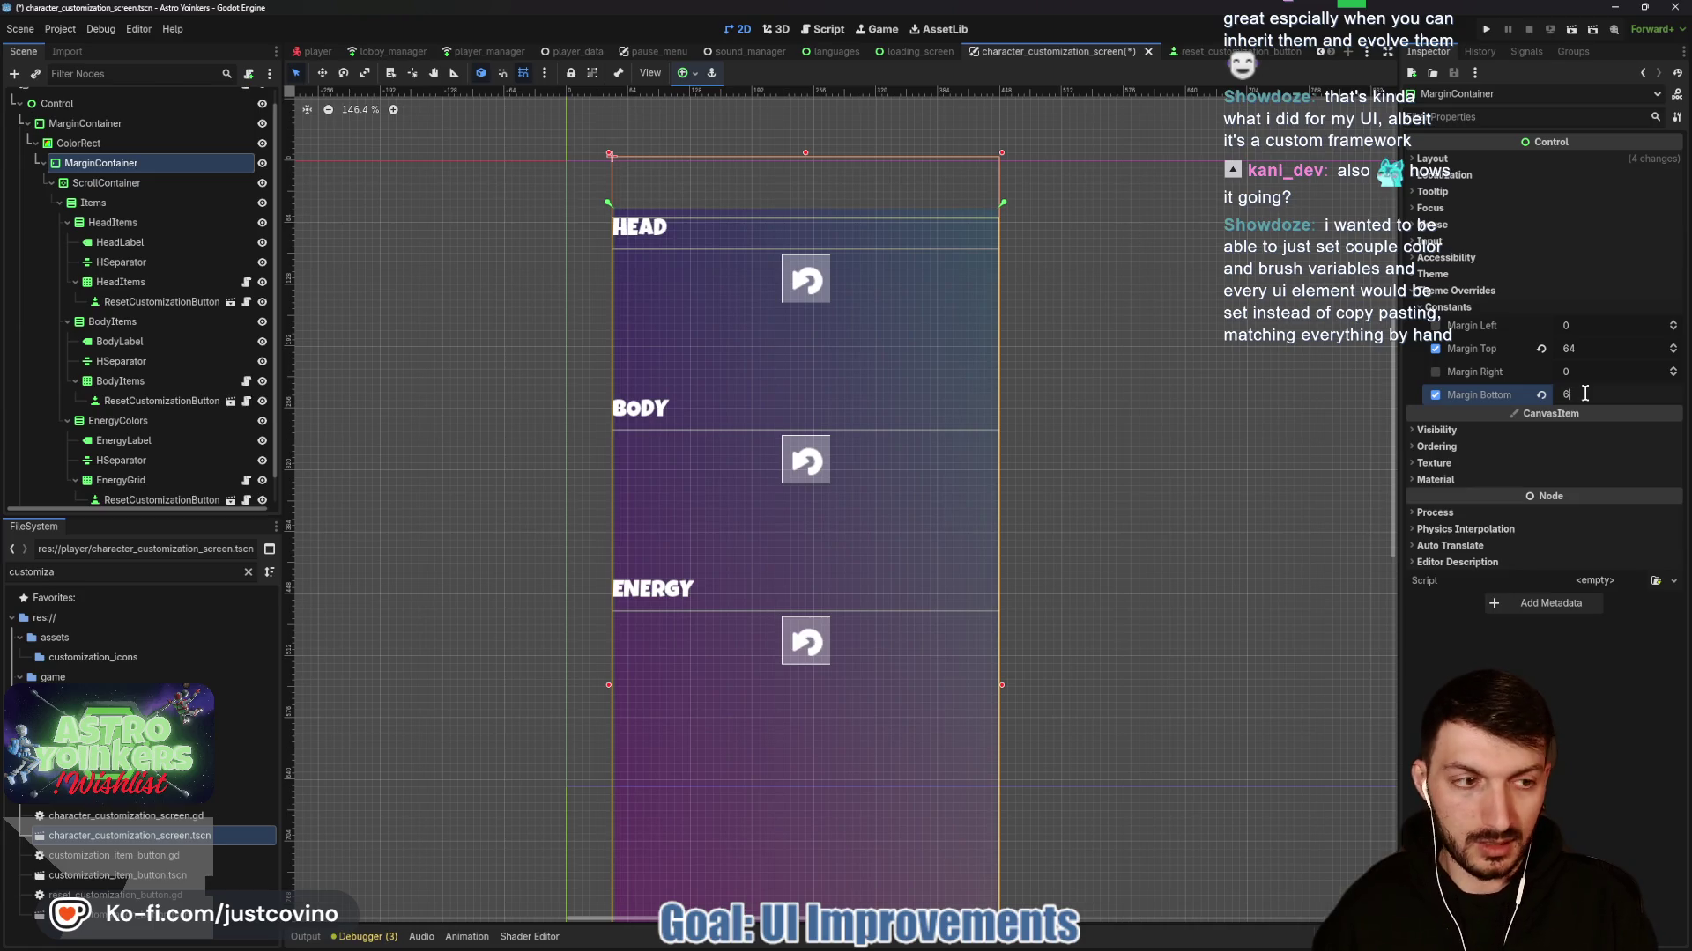
Set the left and right margins to 32 and the bottom margin to 64.
{"action": "left_click", "coordinate": [1587, 323]}
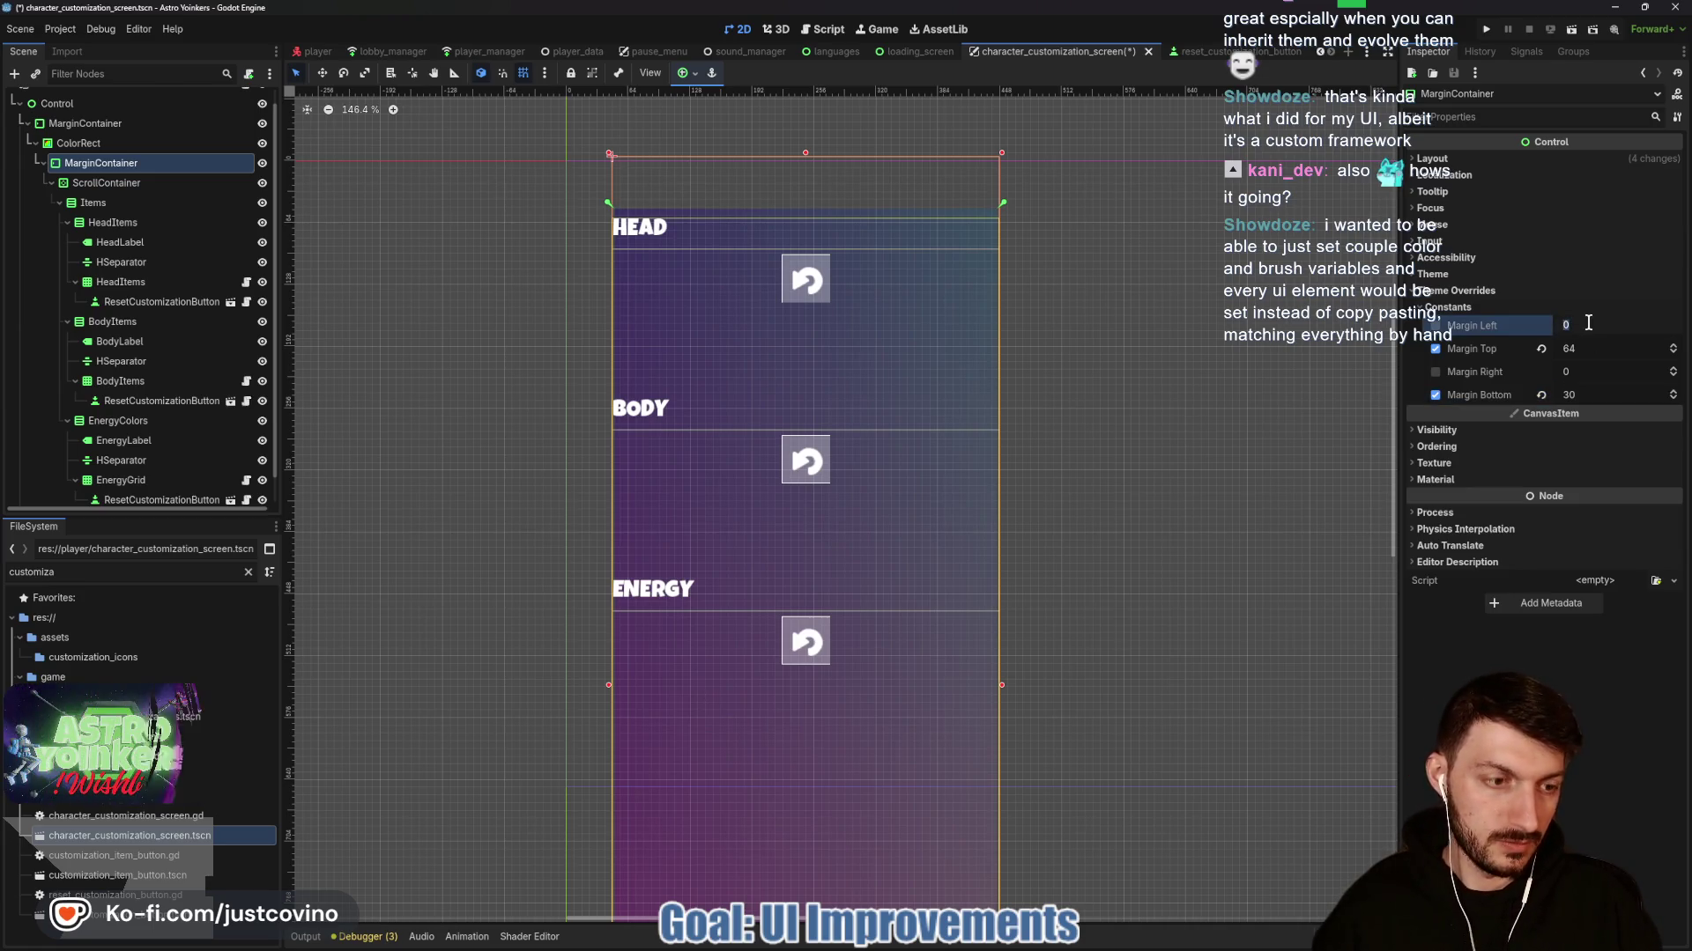
{"action": "type", "text": "32"}
{"action": "key", "text": "Return"}
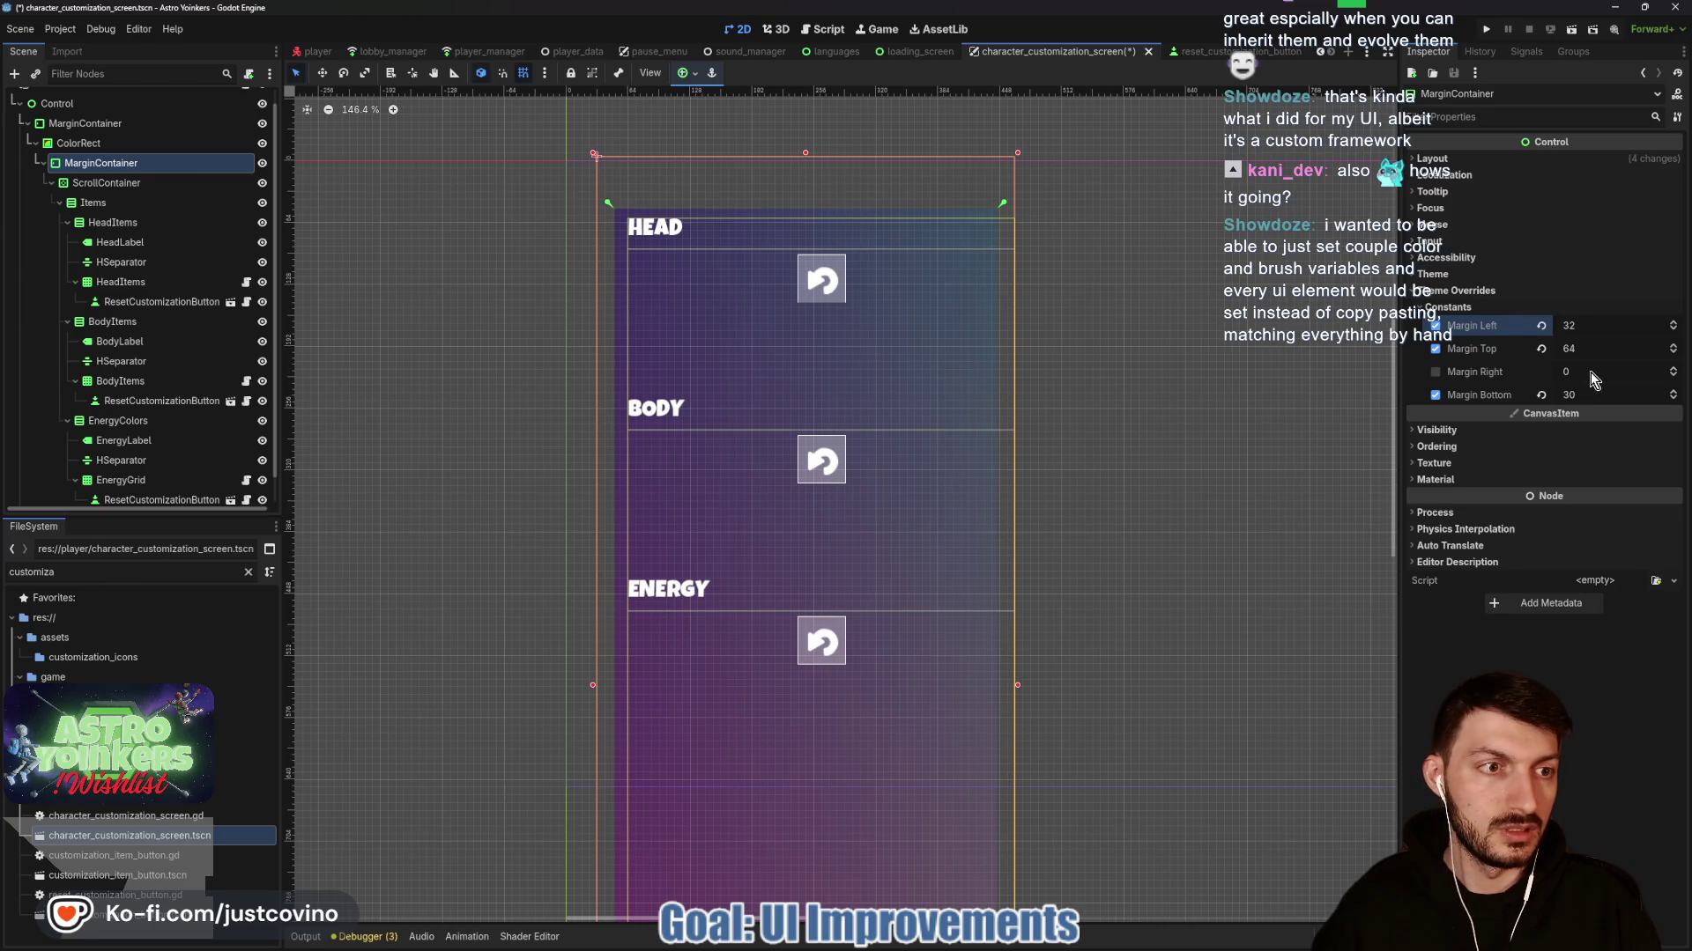
{"action": "left_click", "coordinate": [1589, 372]}
{"action": "type", "text": "32"}
{"action": "key", "text": "Return"}
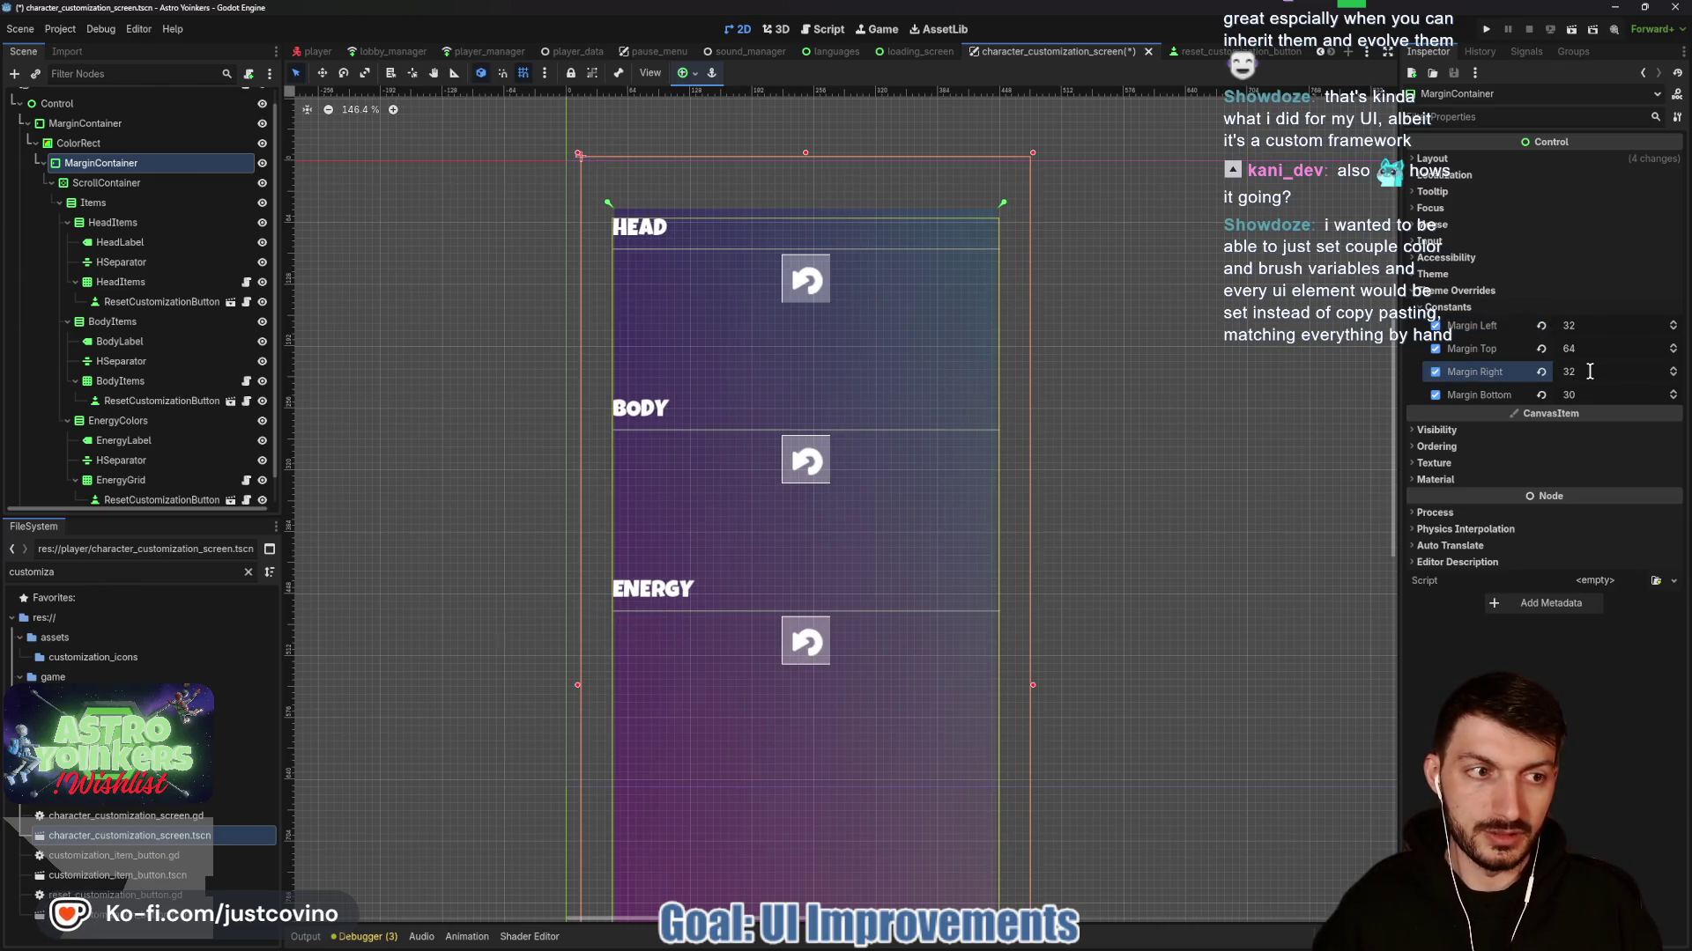
{"action": "left_click", "coordinate": [1586, 393]}
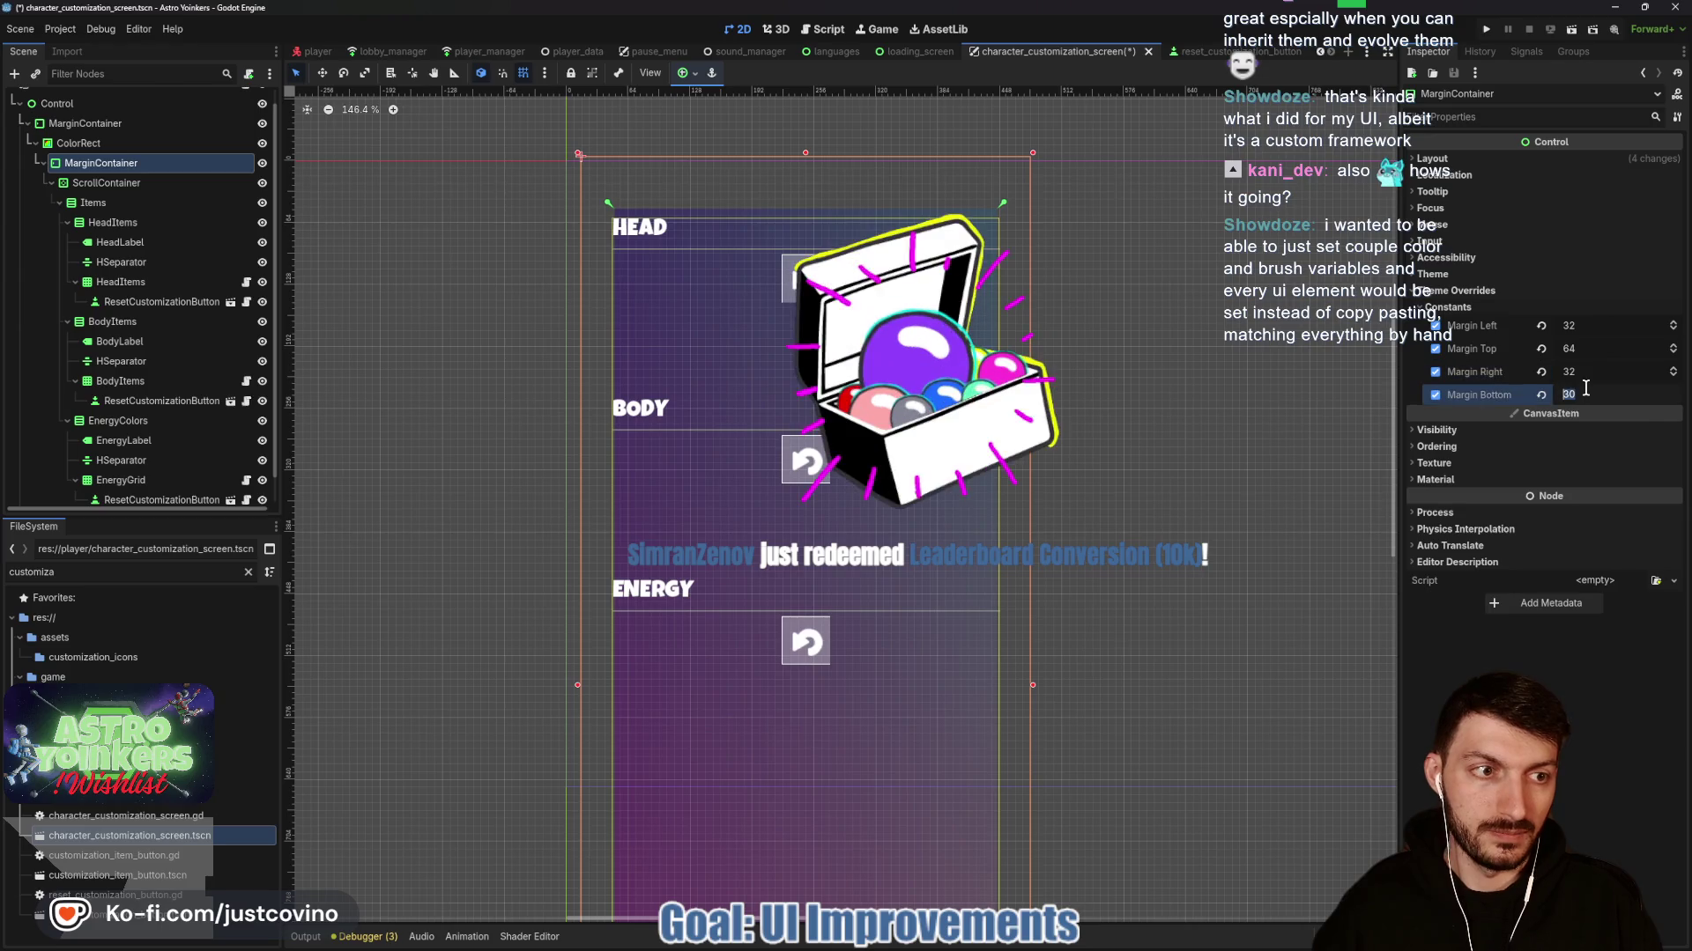
{"action": "type", "text": "64"}
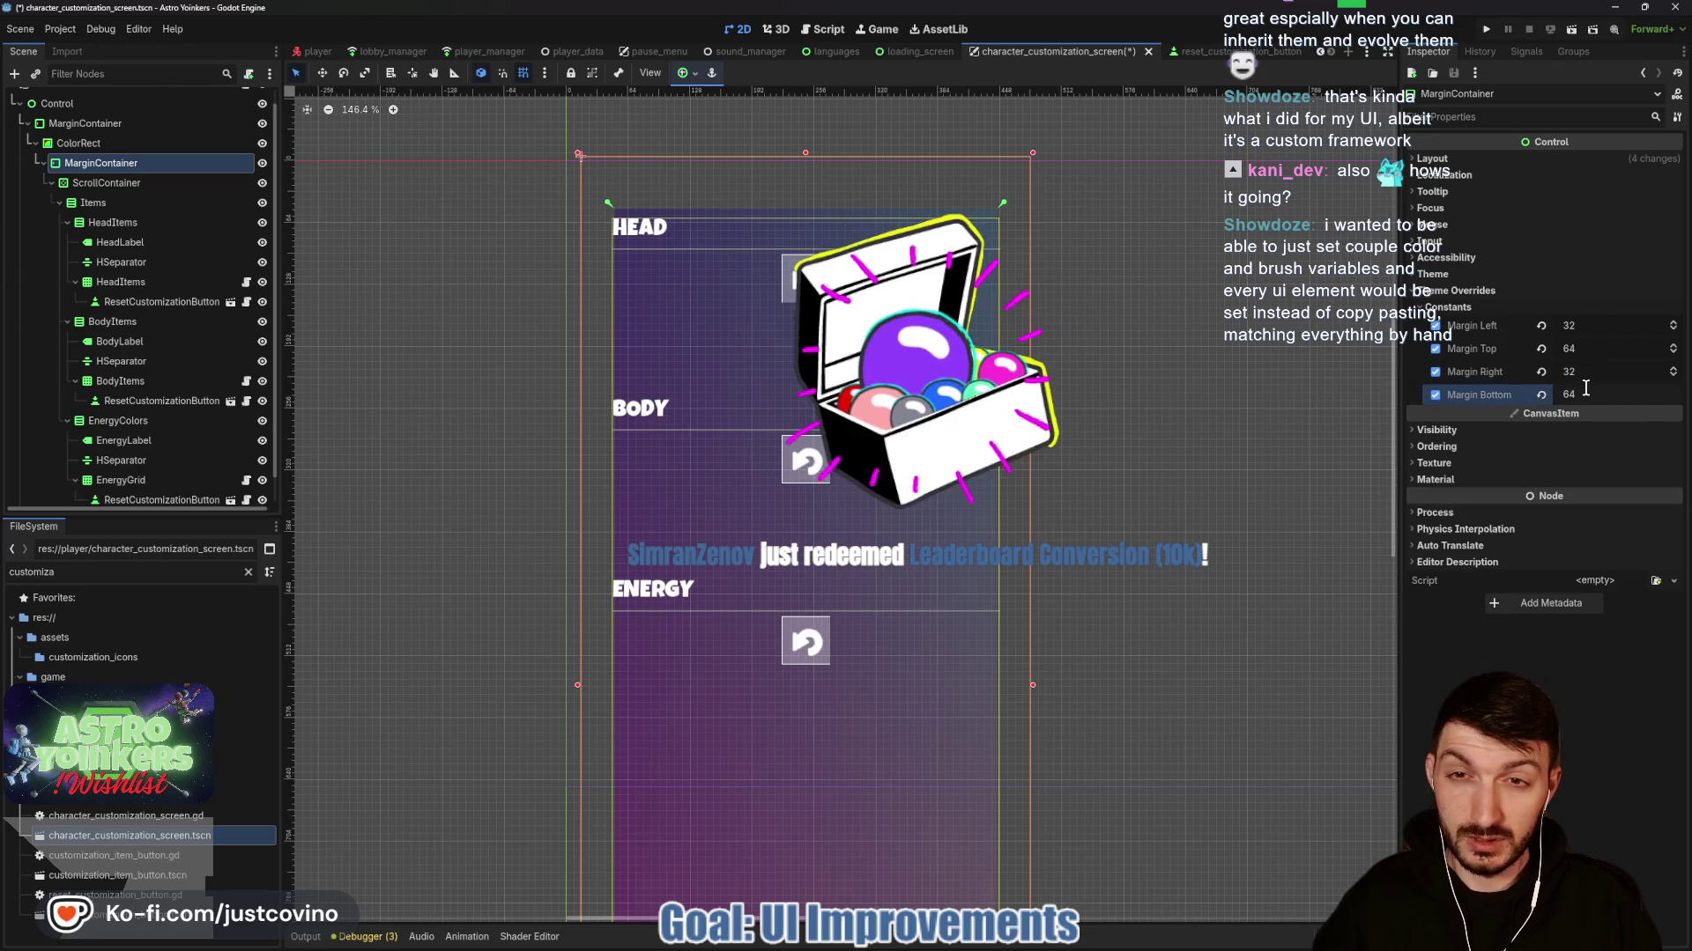
{"action": "key", "text": "Return"}
Correct the bottom margin to 32, then select the root Control and the outer MarginContainer.
{"action": "left_click", "coordinate": [1586, 393]}
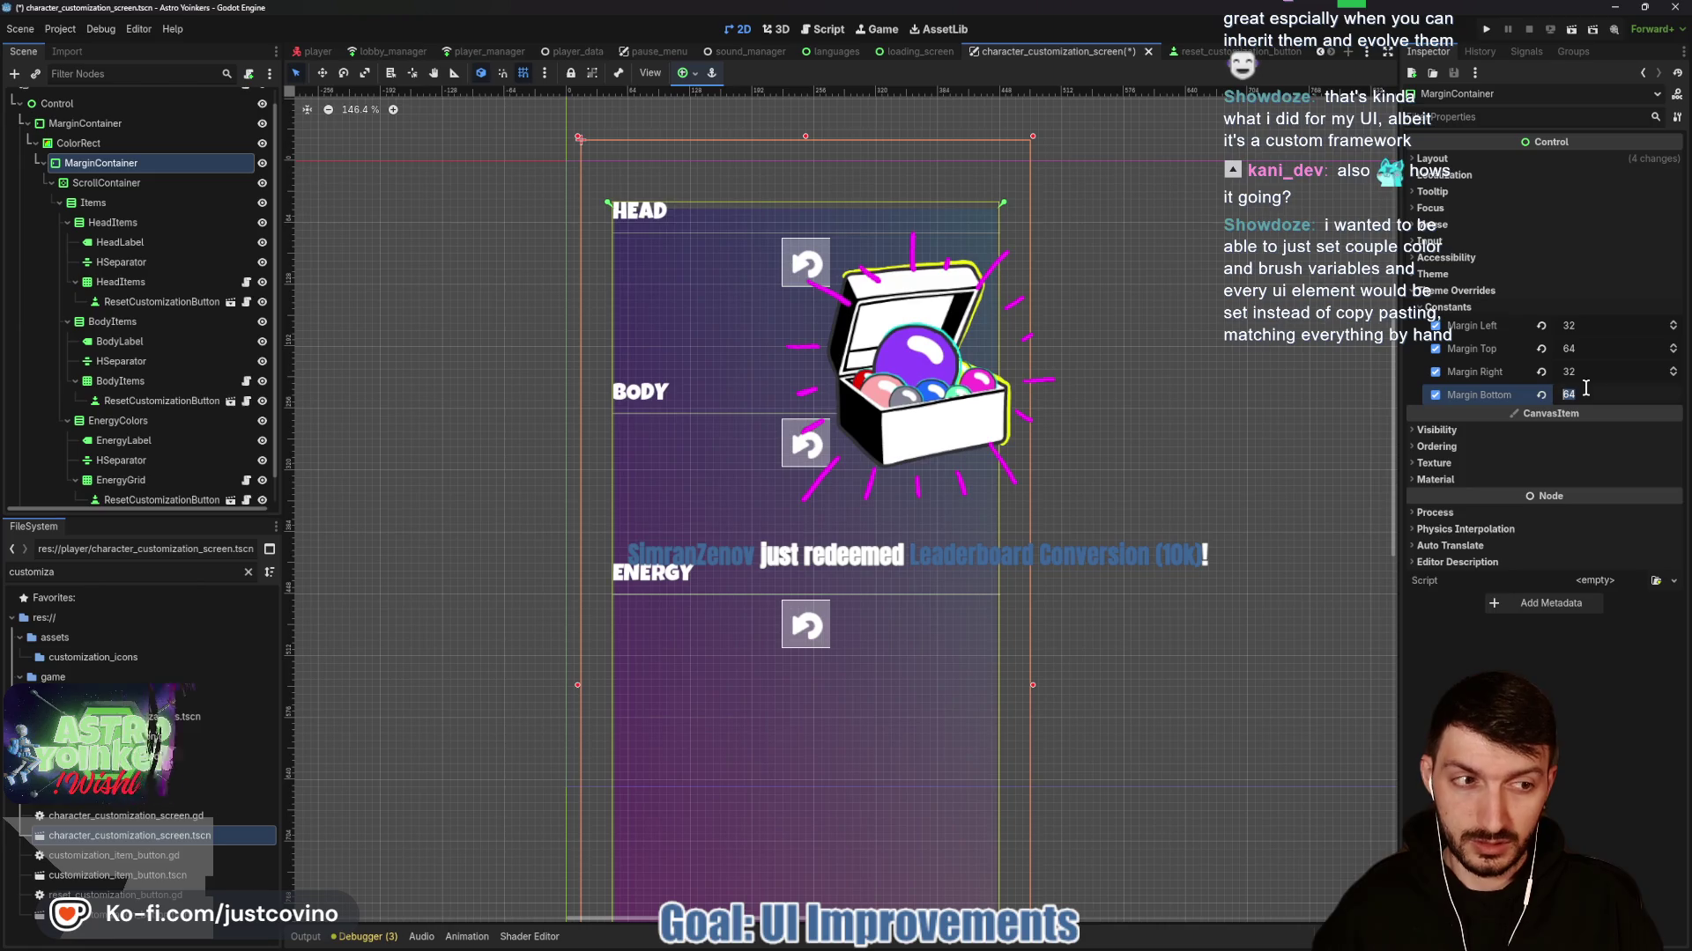
{"action": "type", "text": "32"}
{"action": "key", "text": "Return"}
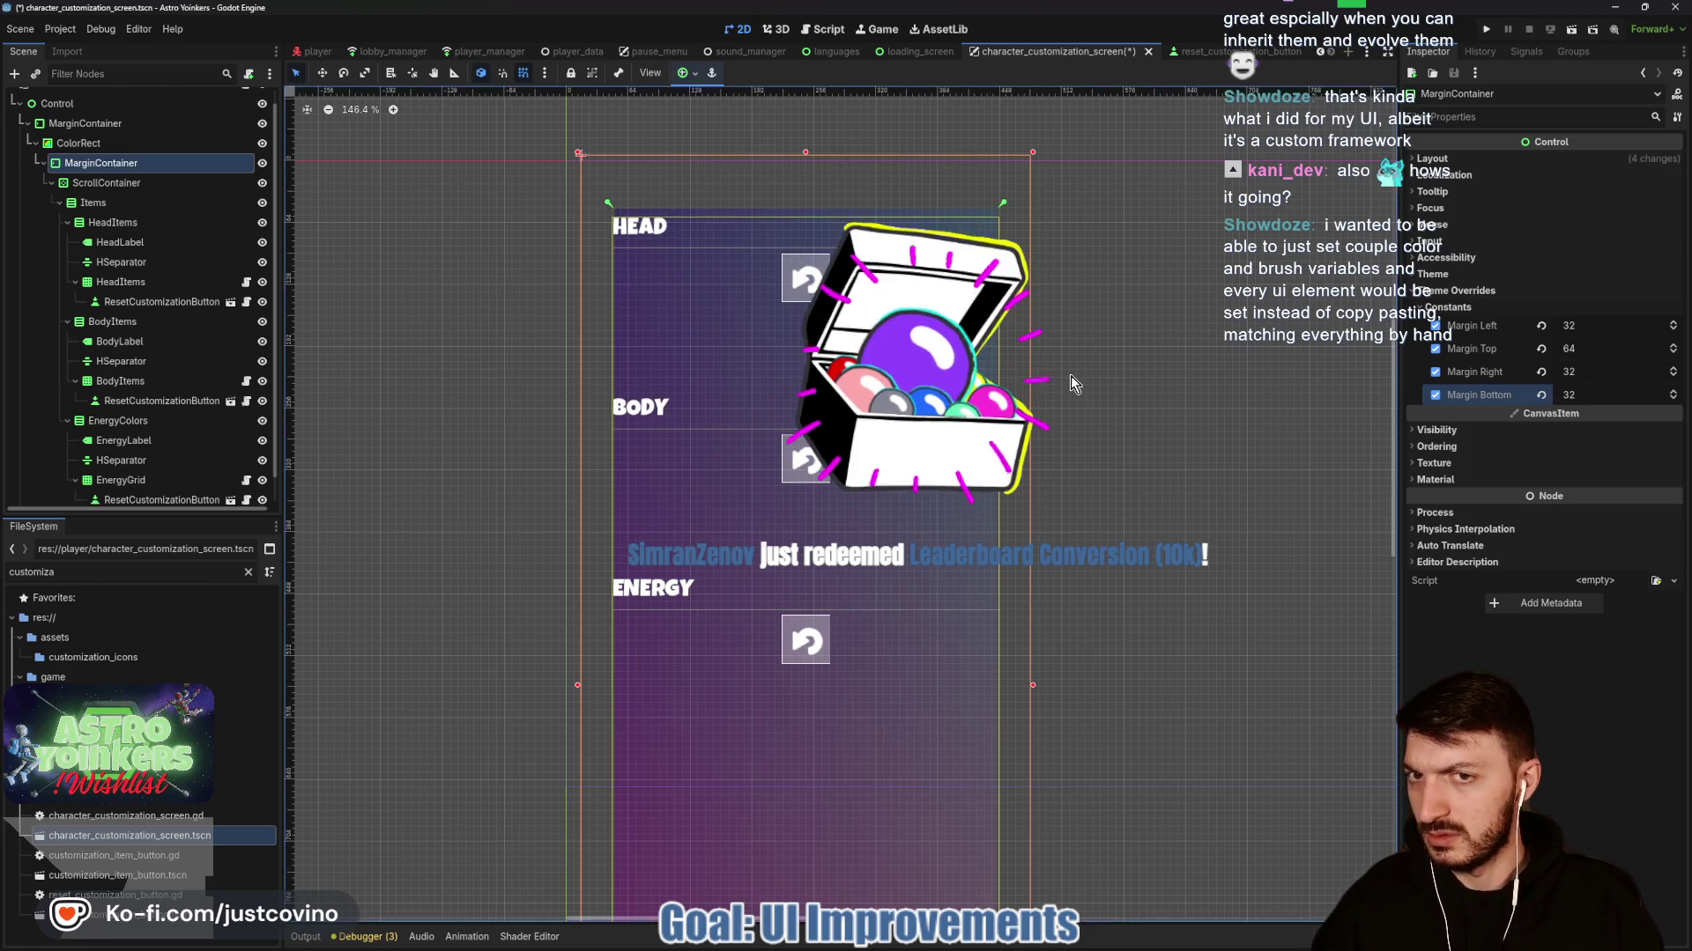
{"action": "left_click", "coordinate": [1157, 392]}
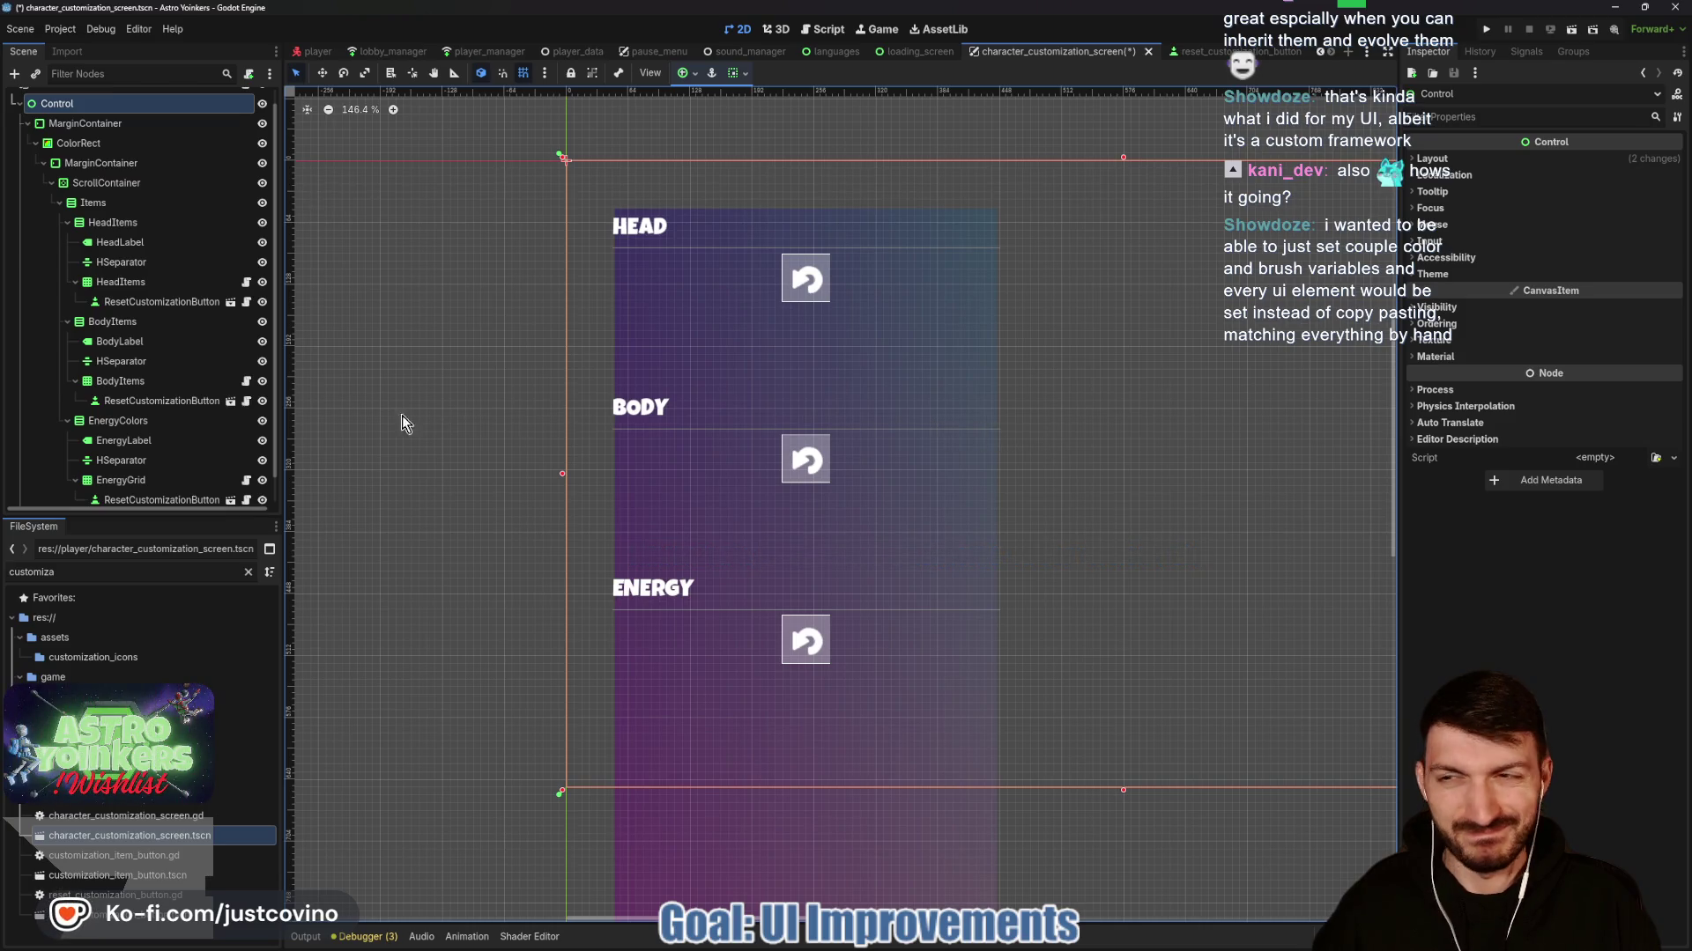
{"action": "left_click", "coordinate": [104, 127]}
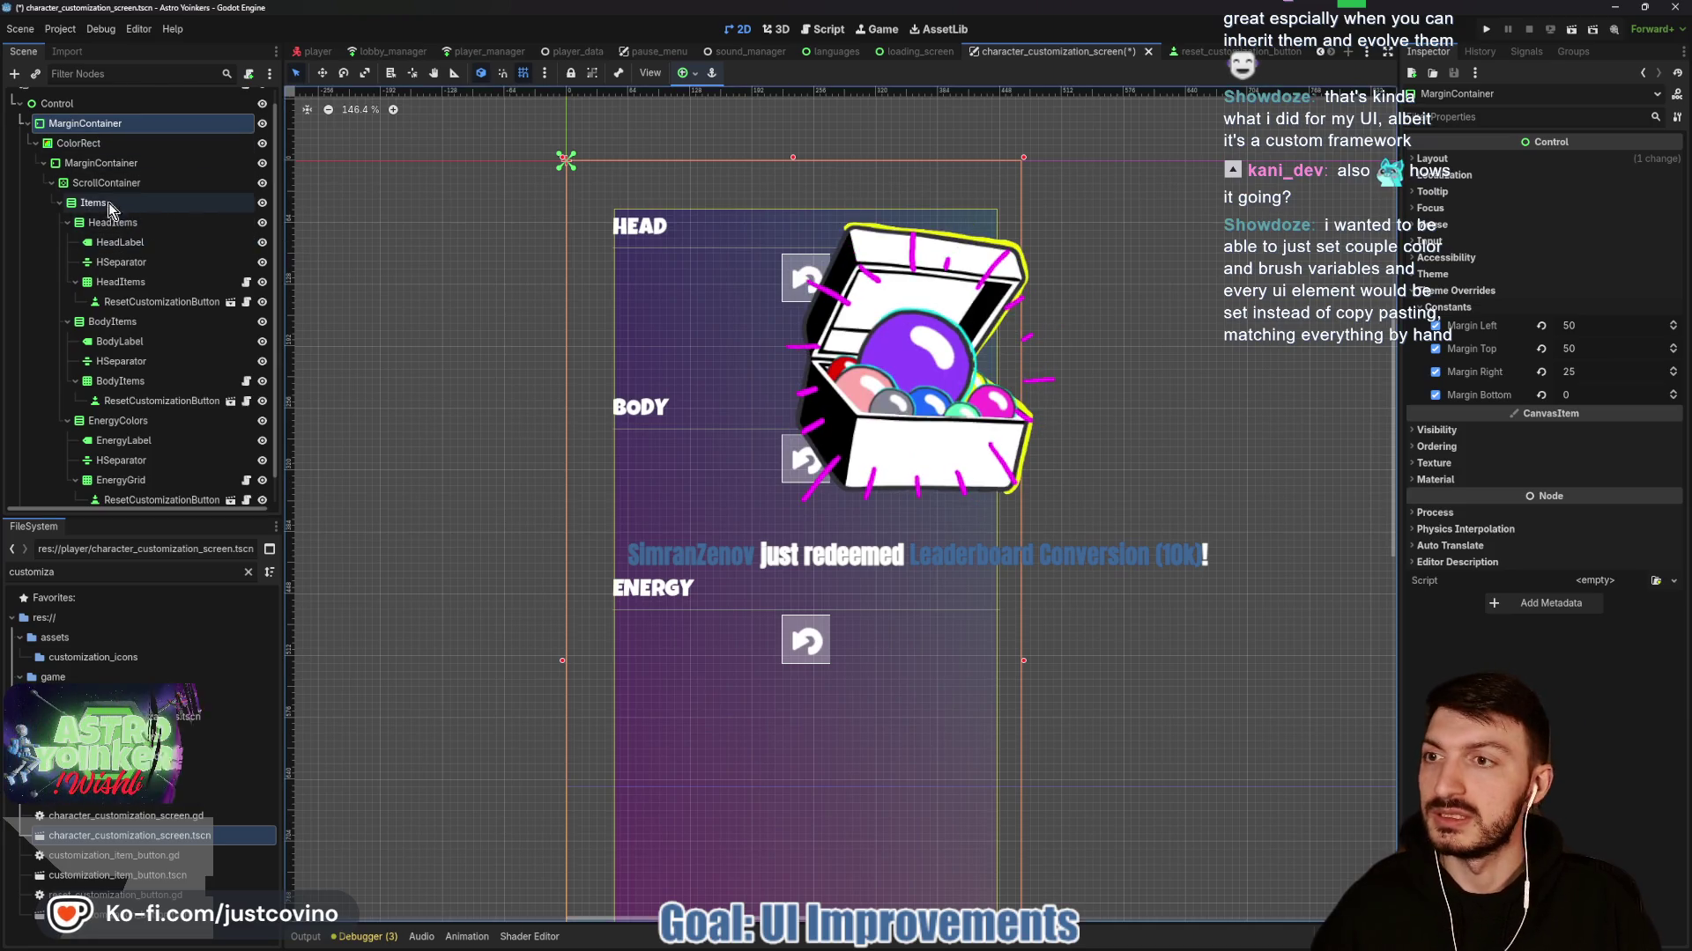
Set the inner MarginContainer's bottom margin to 0 and adjust its left and right margins.
{"action": "left_click", "coordinate": [105, 166]}
{"action": "left_click", "coordinate": [1596, 392]}
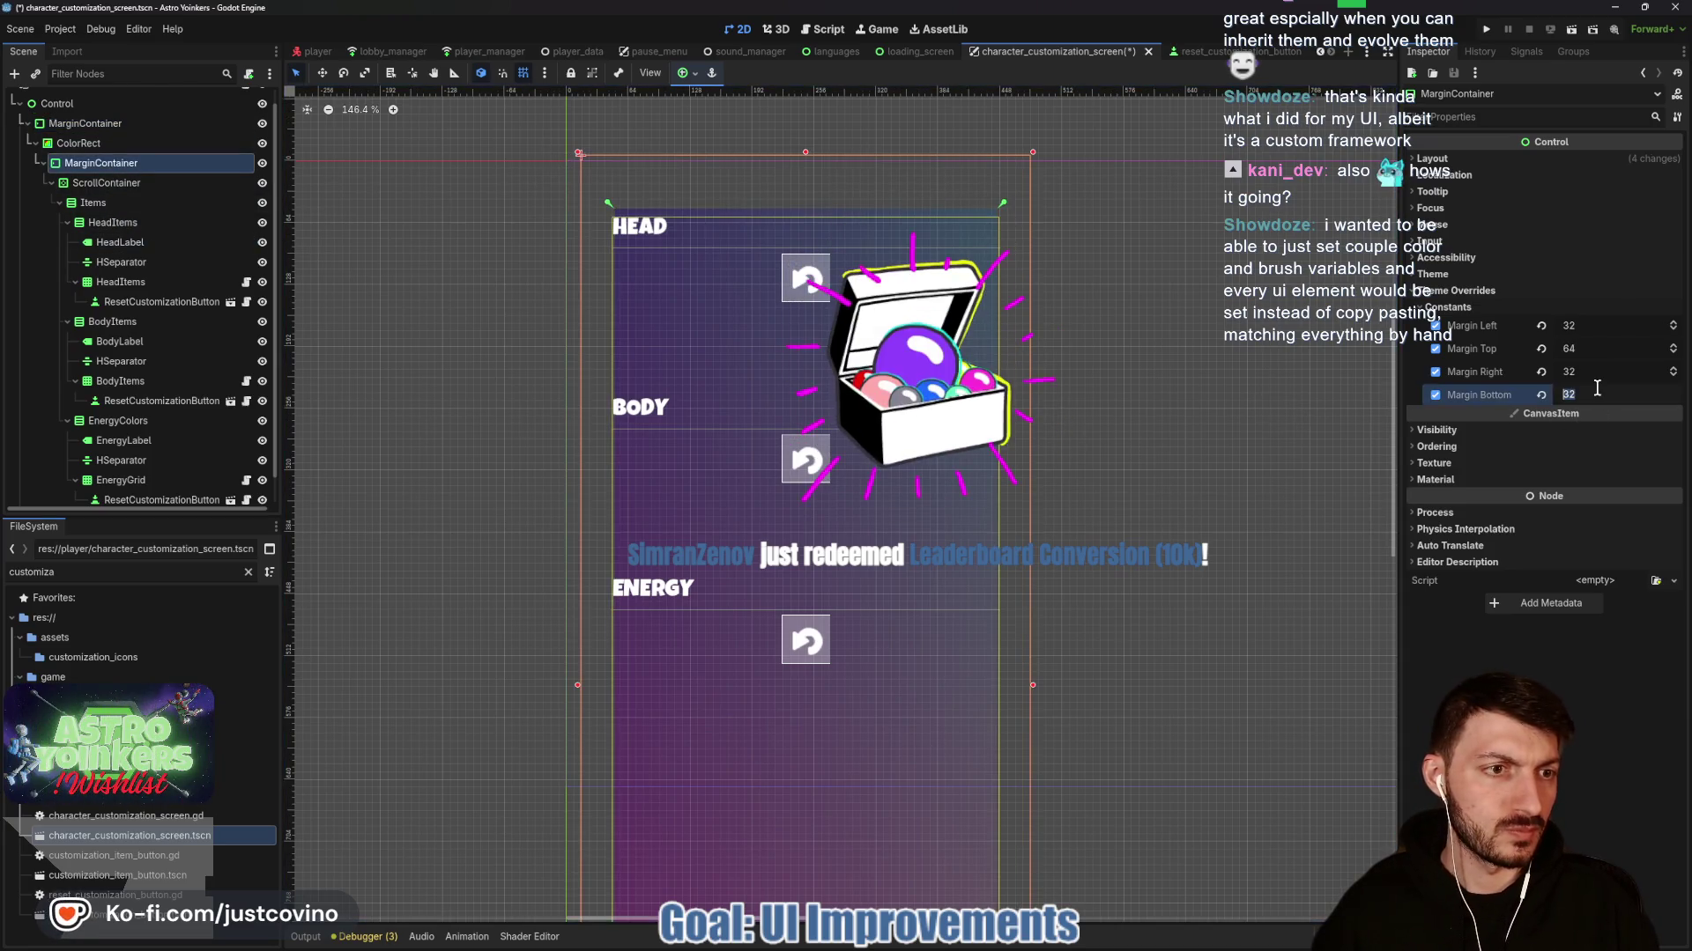
{"action": "type", "text": "0"}
{"action": "key", "text": "Return"}
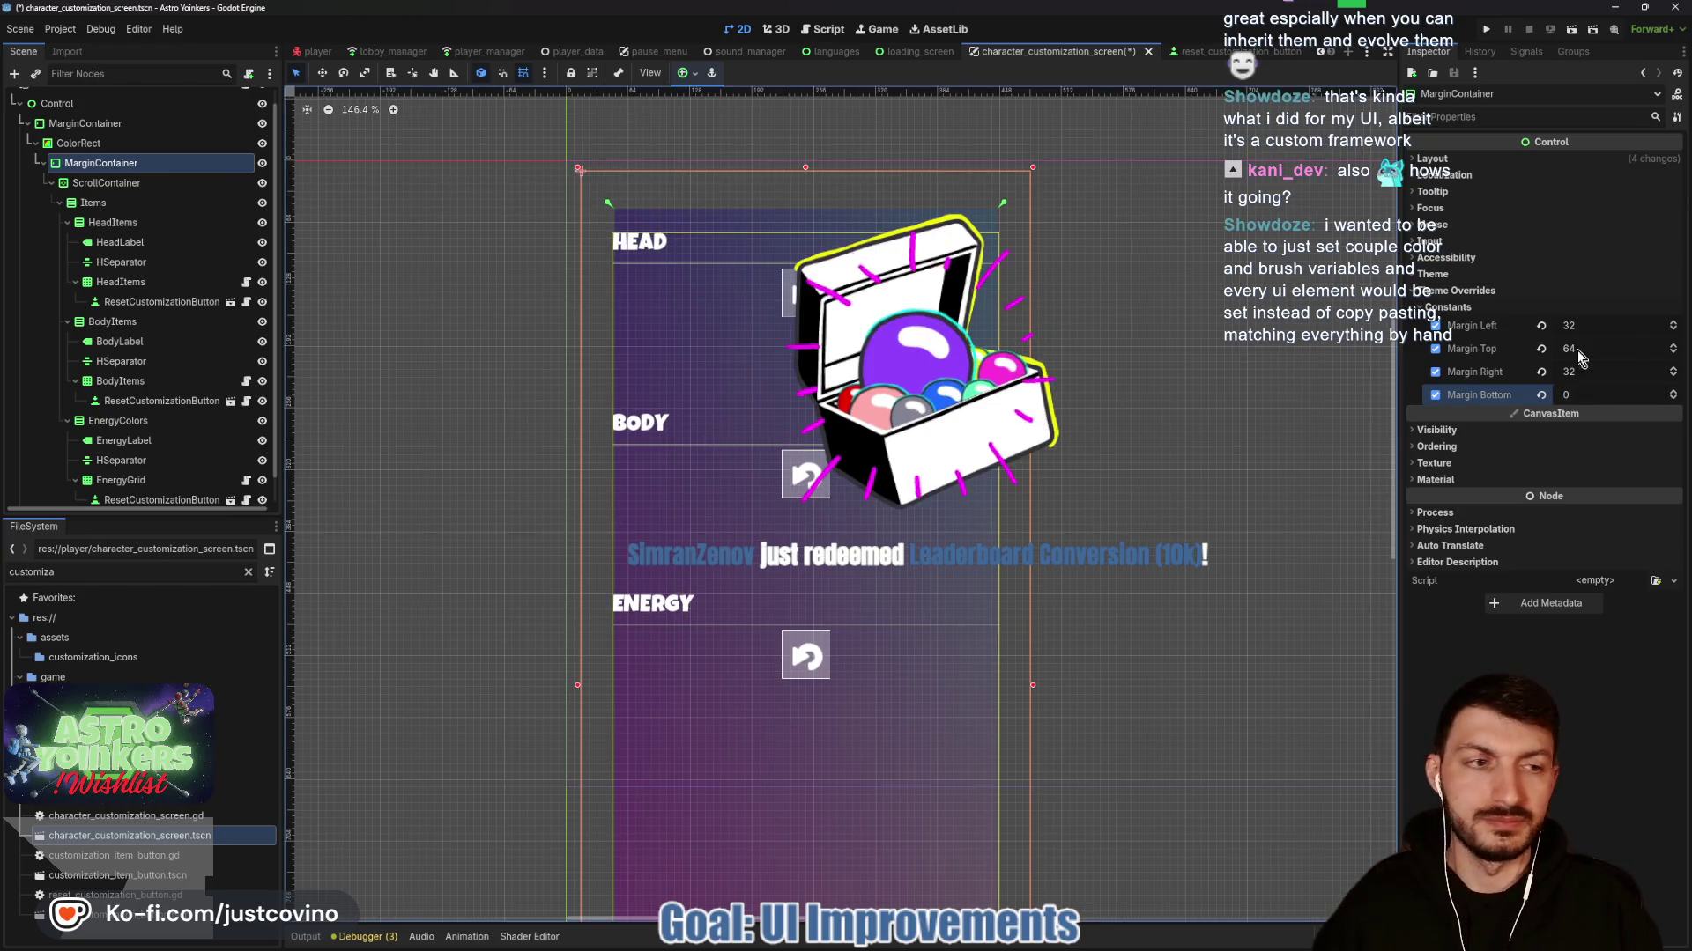
{"action": "left_click", "coordinate": [1580, 375]}
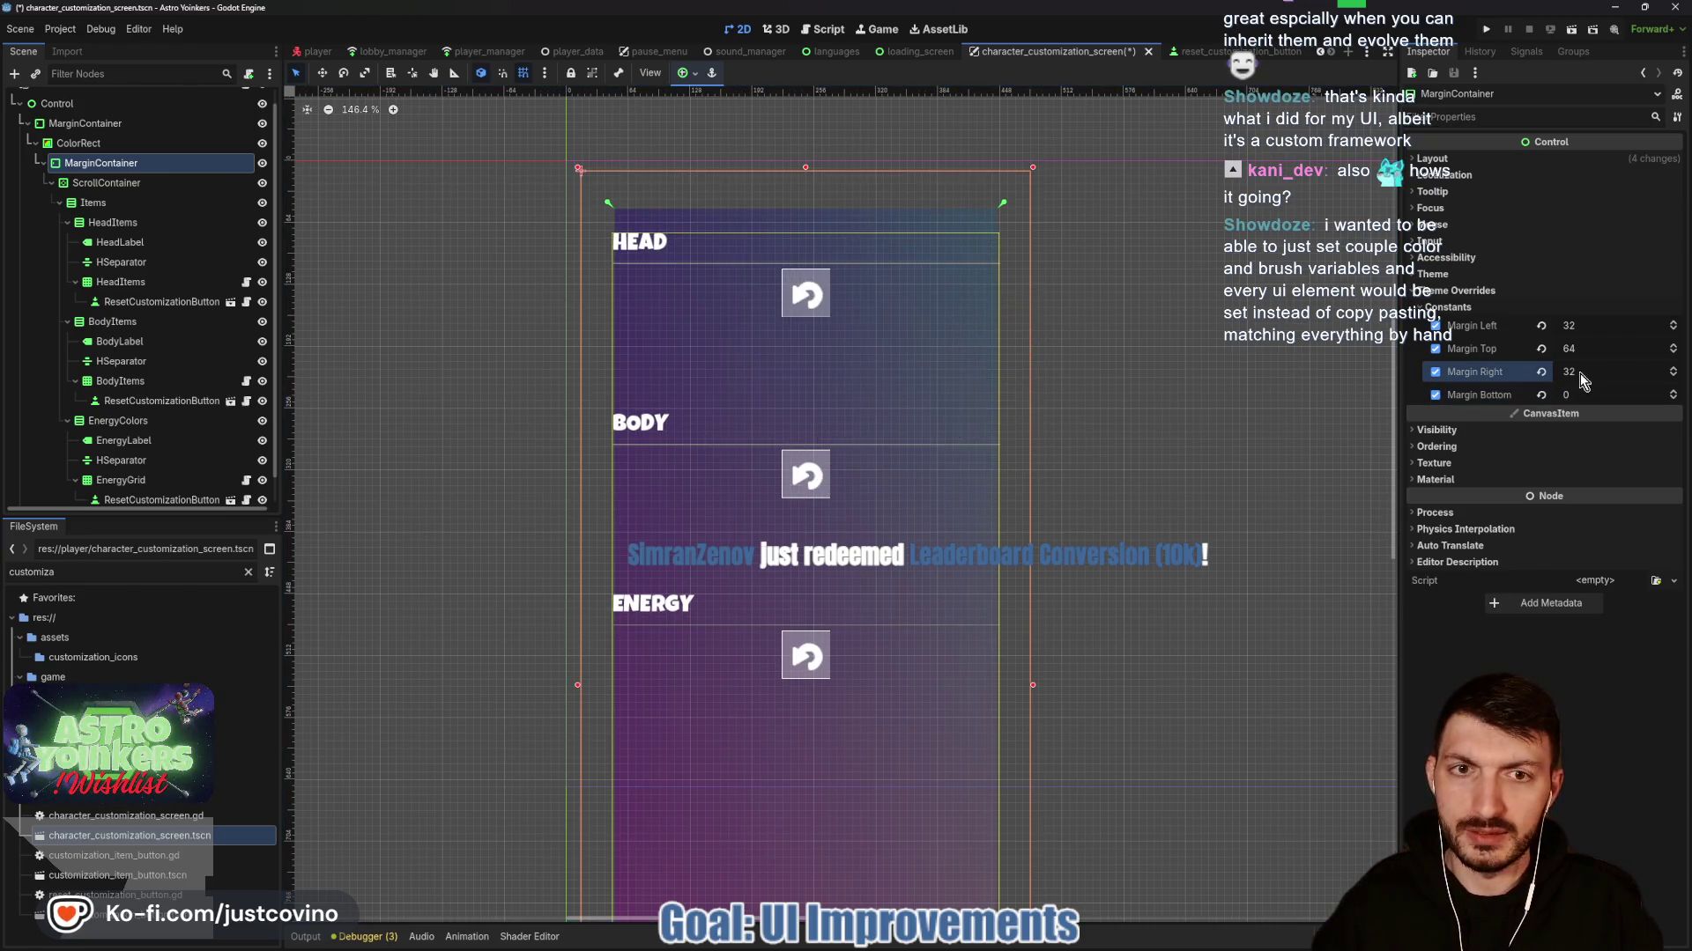
{"action": "mouse_move", "coordinate": [1580, 372]}
{"action": "left_mouse_down"}
{"action": "mouse_move", "coordinate": [1596, 372]}
{"action": "mouse_move", "coordinate": [1553, 372]}
{"action": "left_mouse_up"}
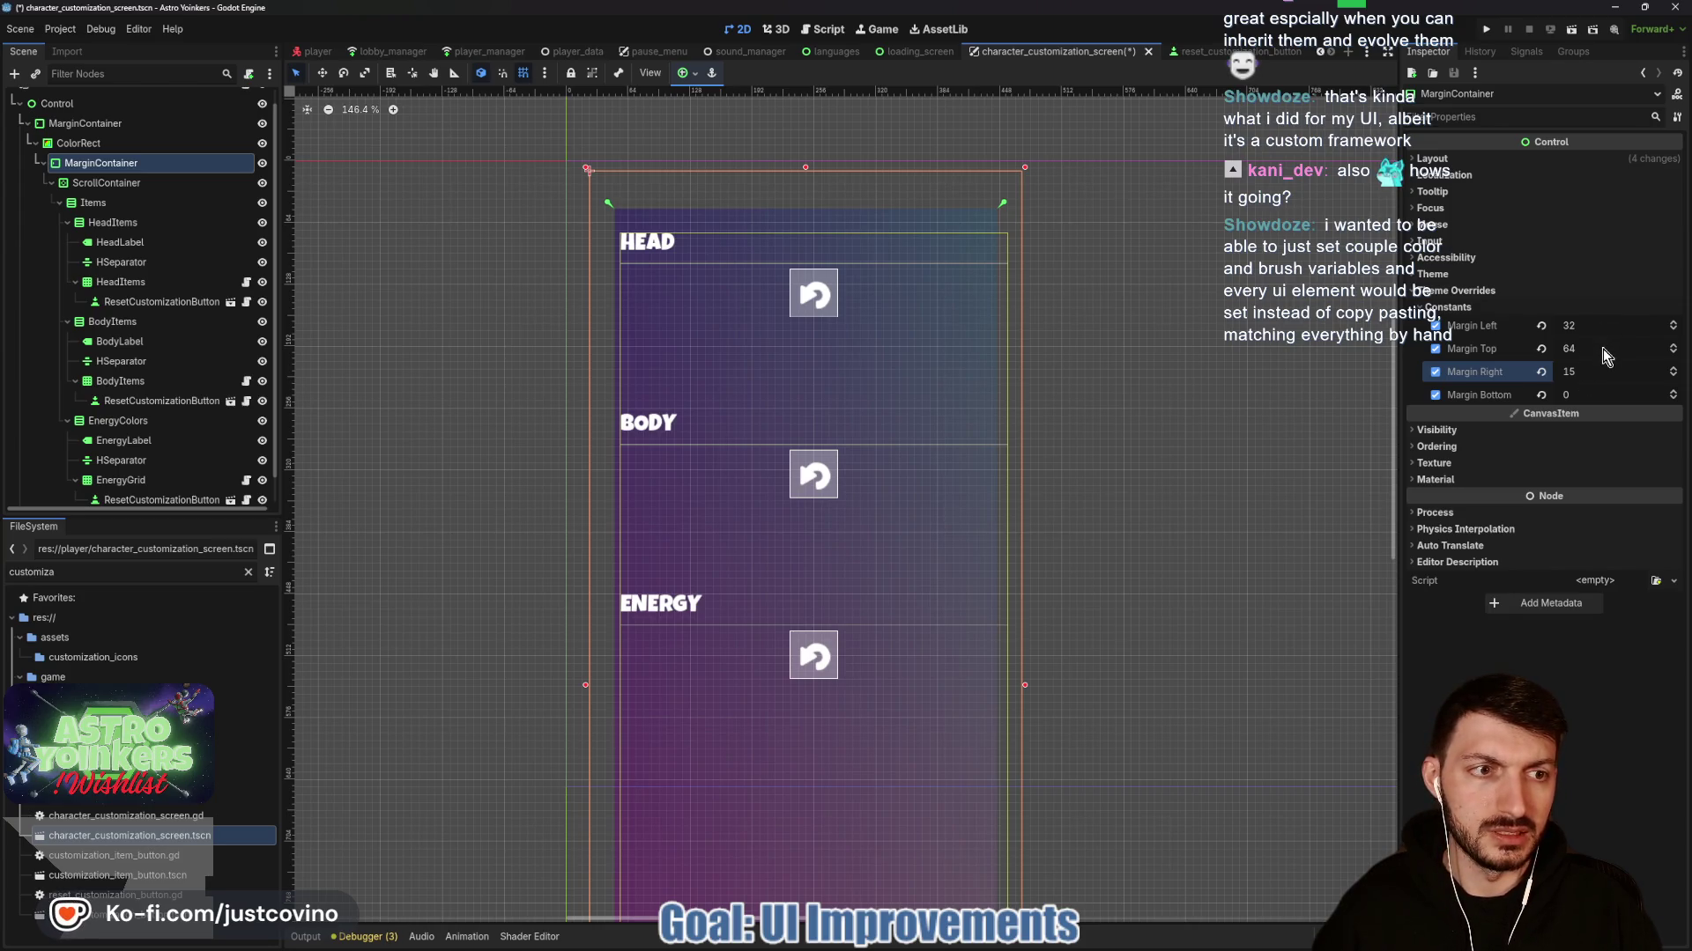
{"action": "left_click_drag", "start_coordinate": [1604, 326], "coordinate": [1554, 326]}
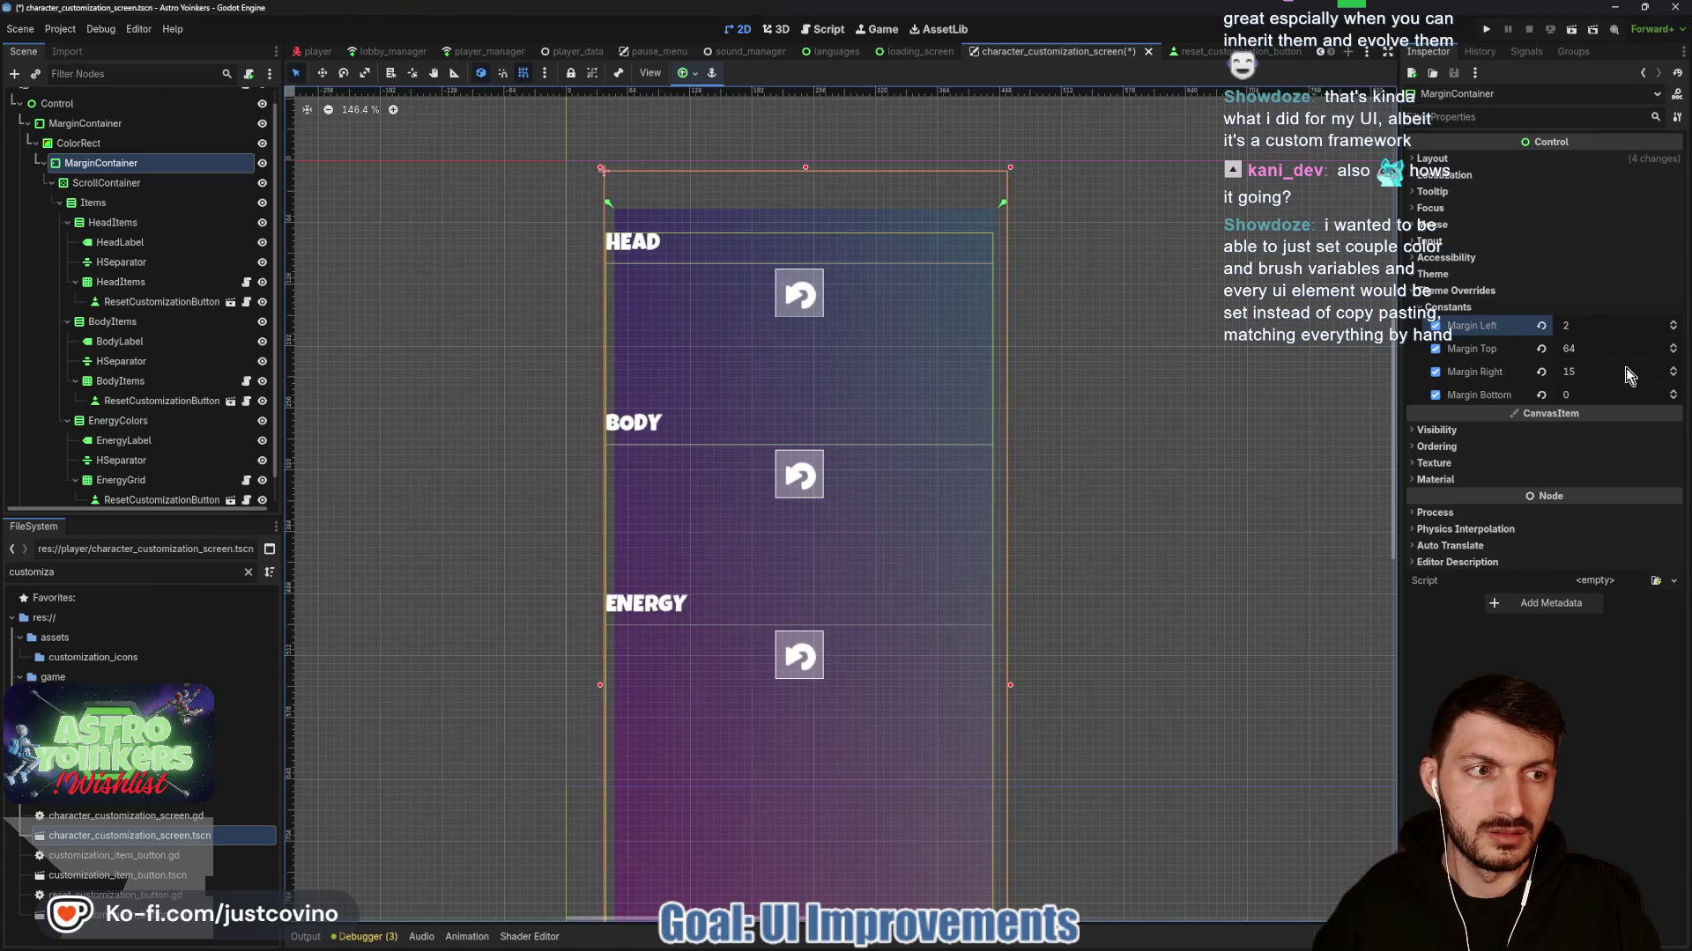
{"action": "left_click_drag", "start_coordinate": [1626, 368], "coordinate": [1589, 368]}
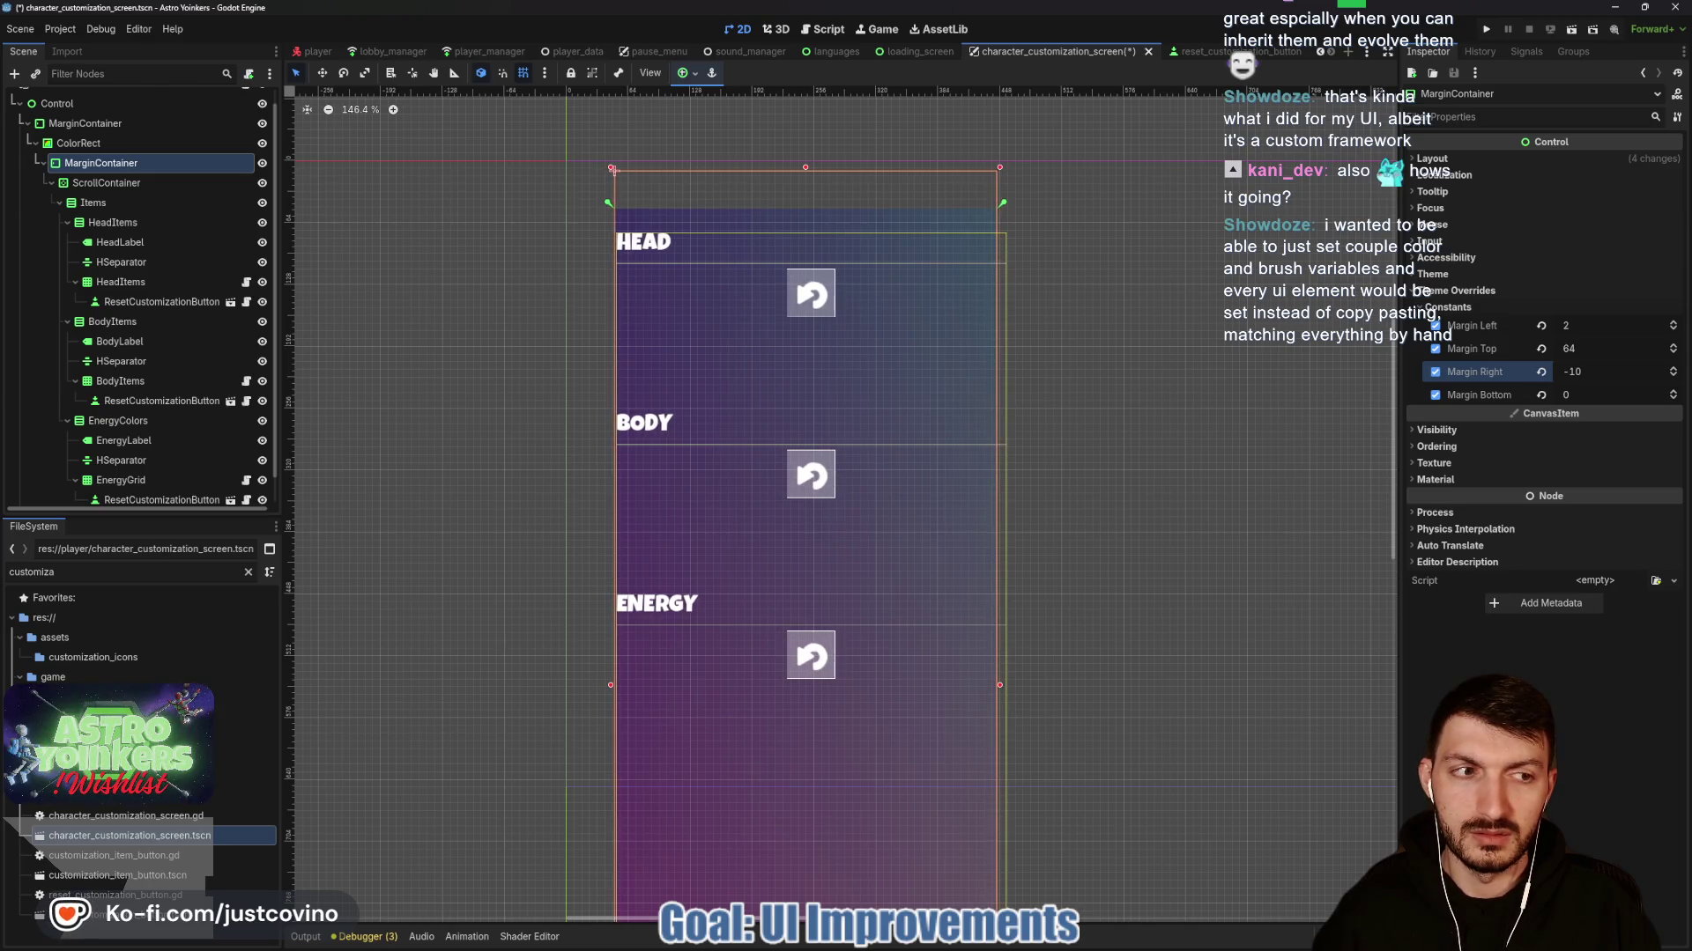
Revert the right margin to its default and set the top margin to 52.
{"action": "left_click", "coordinate": [1130, 404]}
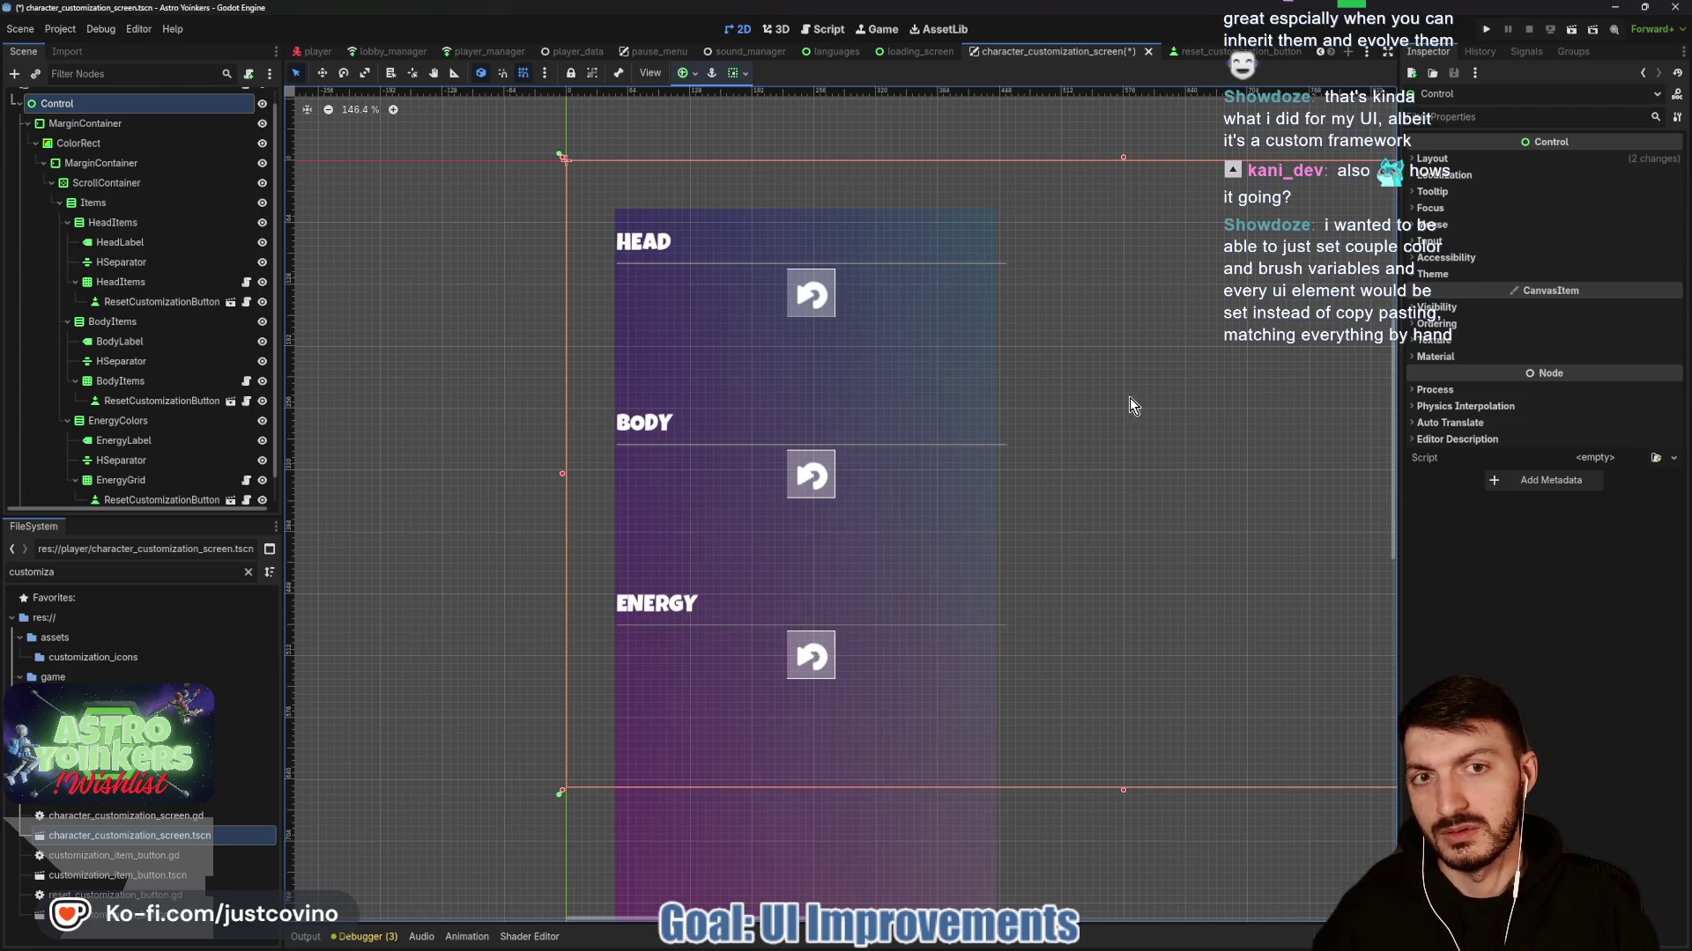
{"action": "left_click", "coordinate": [130, 164]}
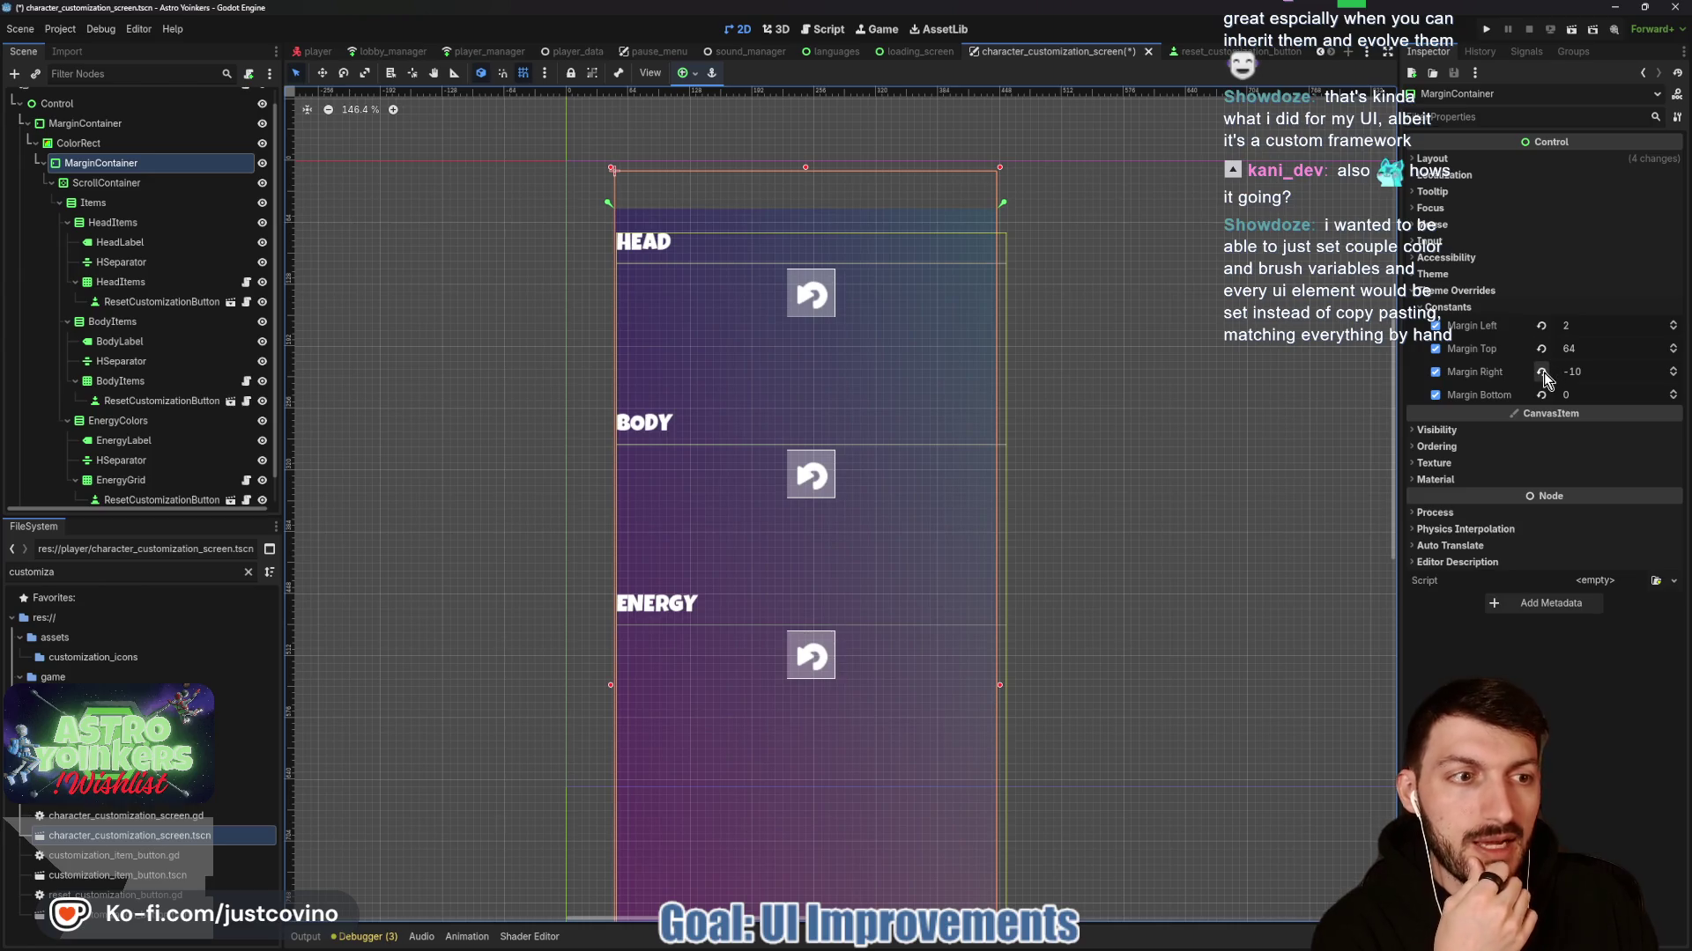
{"action": "left_click", "coordinate": [1541, 372]}
{"action": "left_click", "coordinate": [1220, 452]}
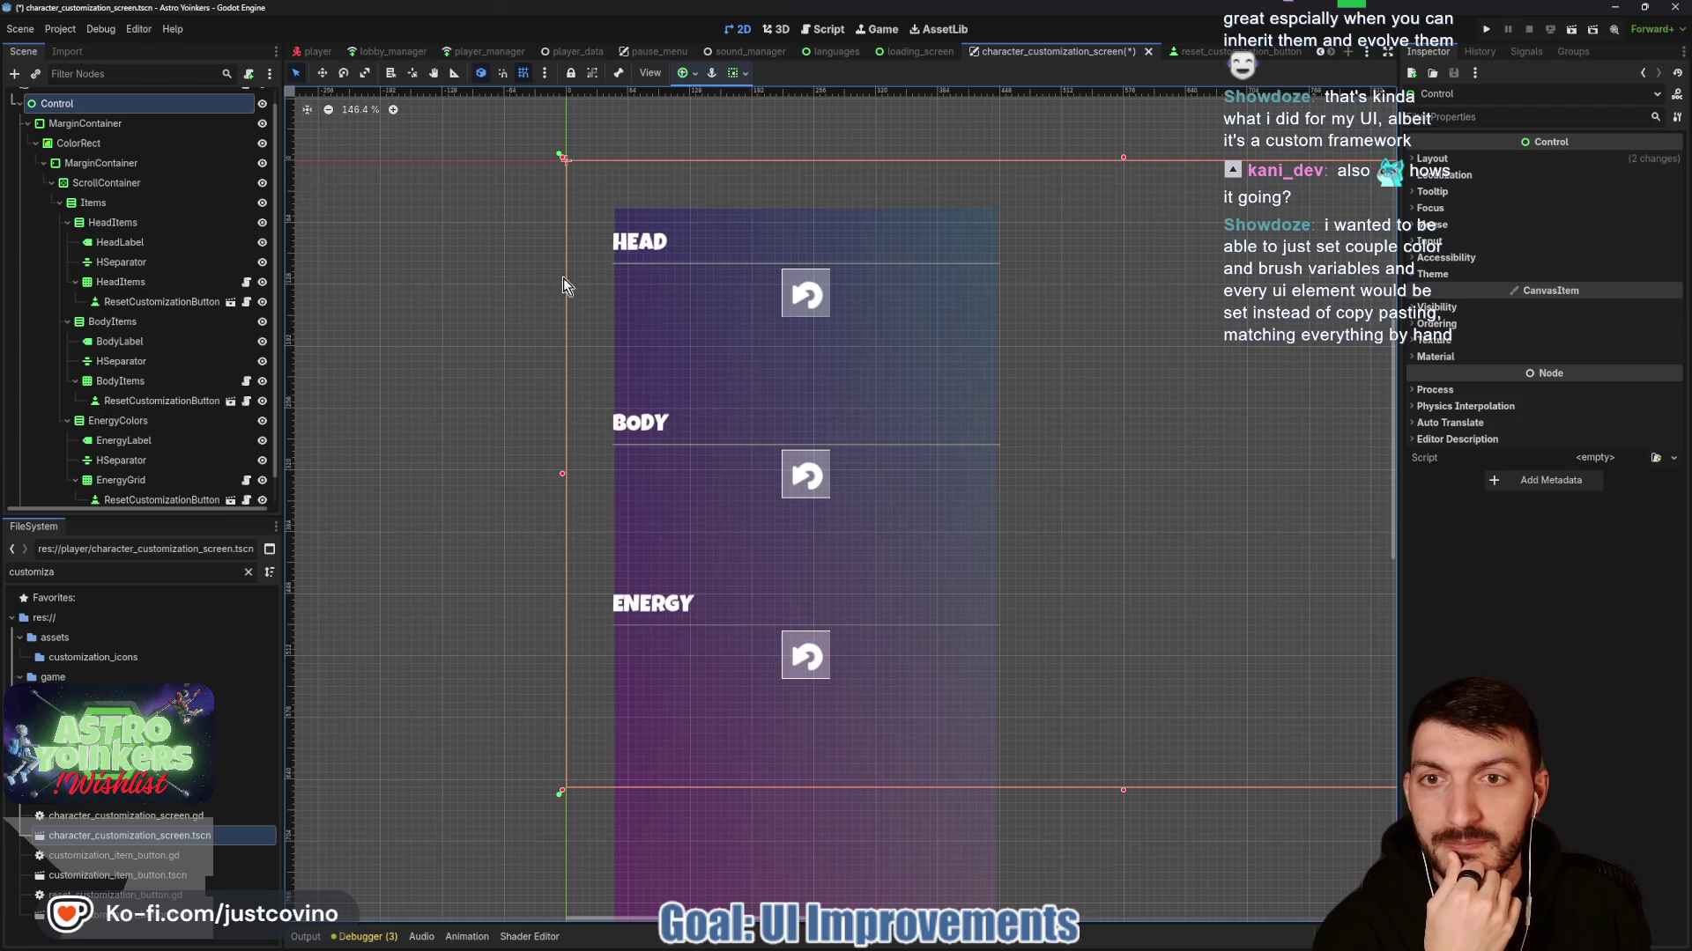
{"action": "left_click", "coordinate": [661, 335]}
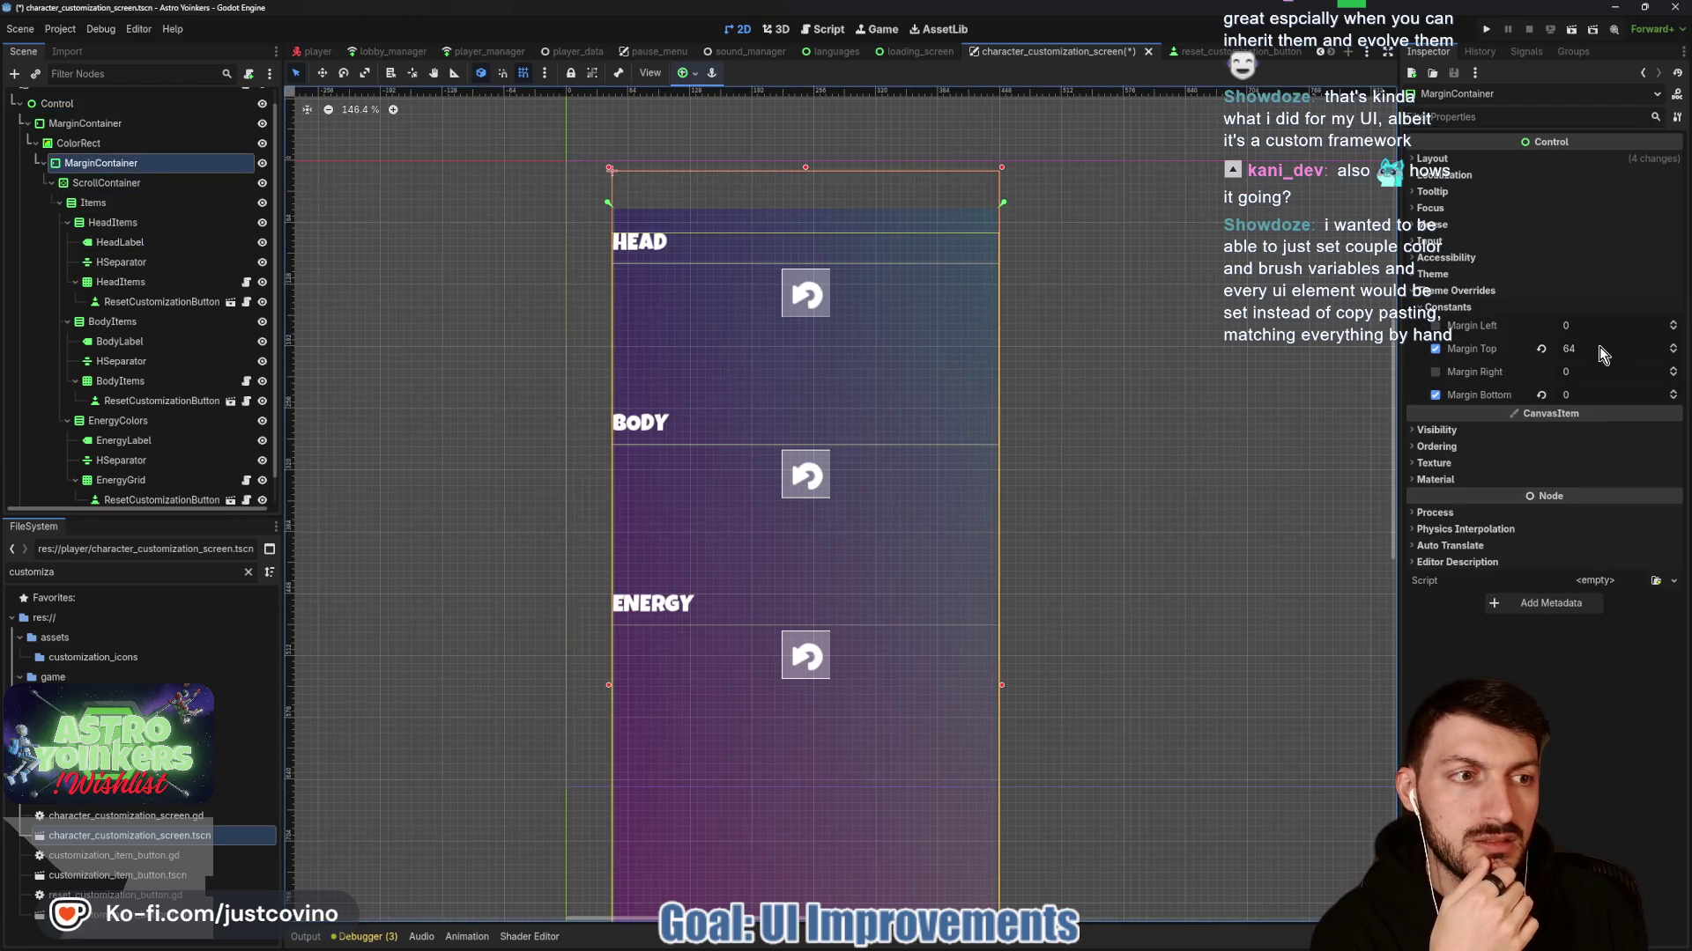
{"action": "left_click", "coordinate": [1599, 346]}
{"action": "type", "text": "52"}
{"action": "key", "text": "Return"}
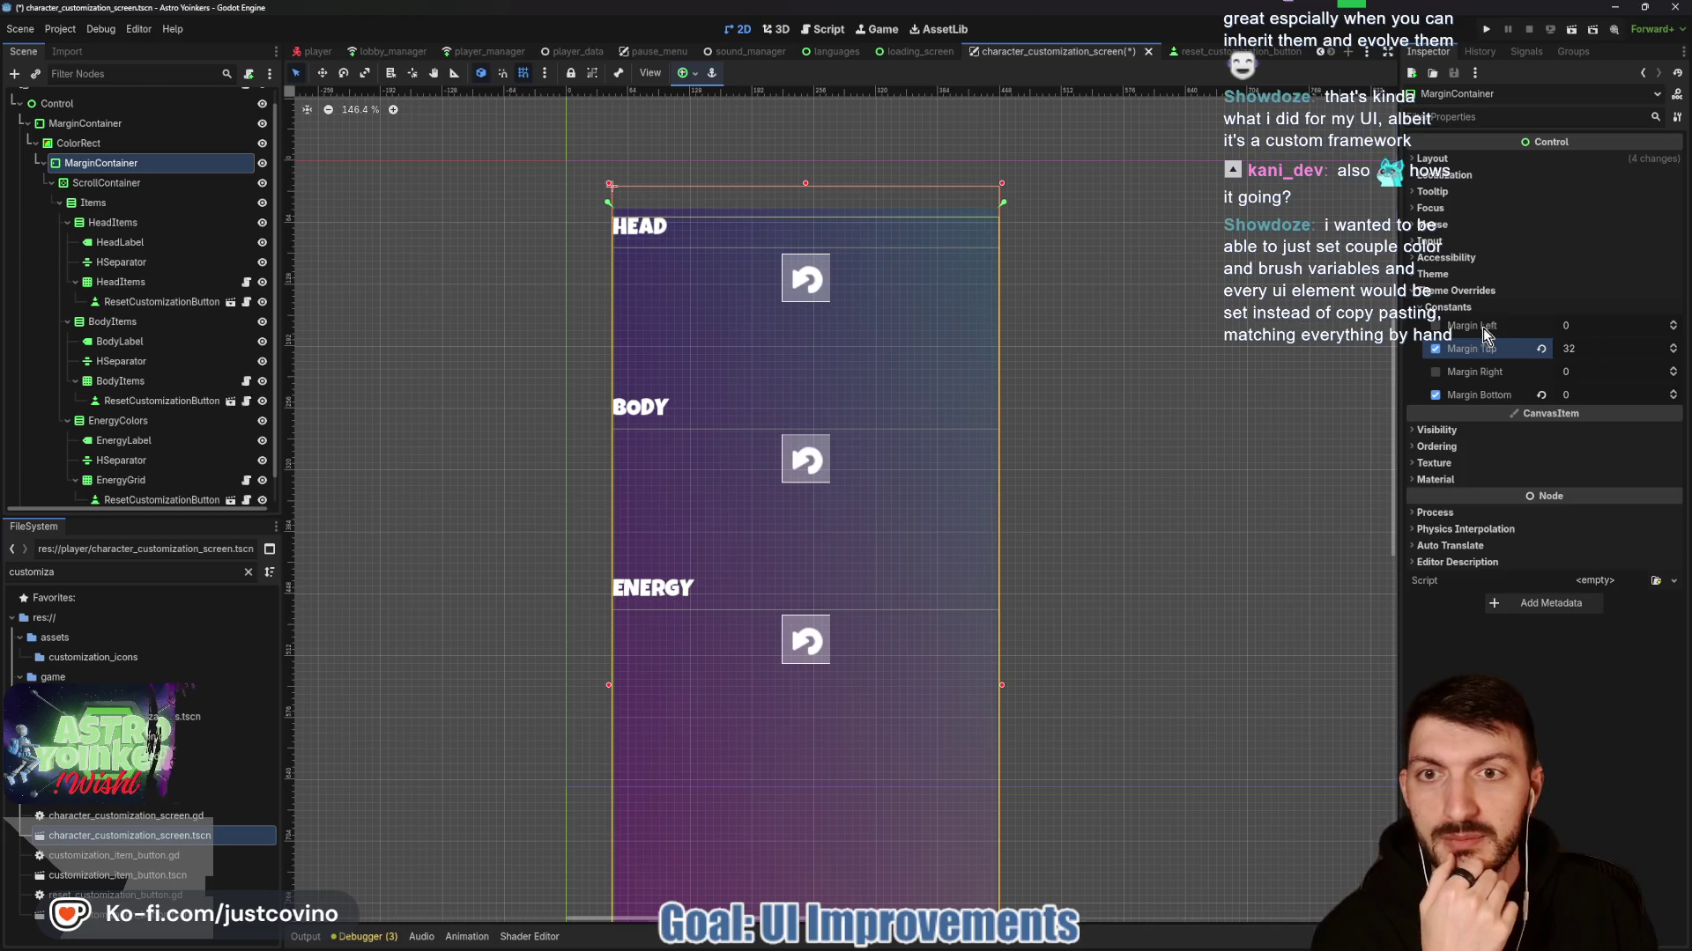
{"action": "left_click", "coordinate": [1200, 319]}
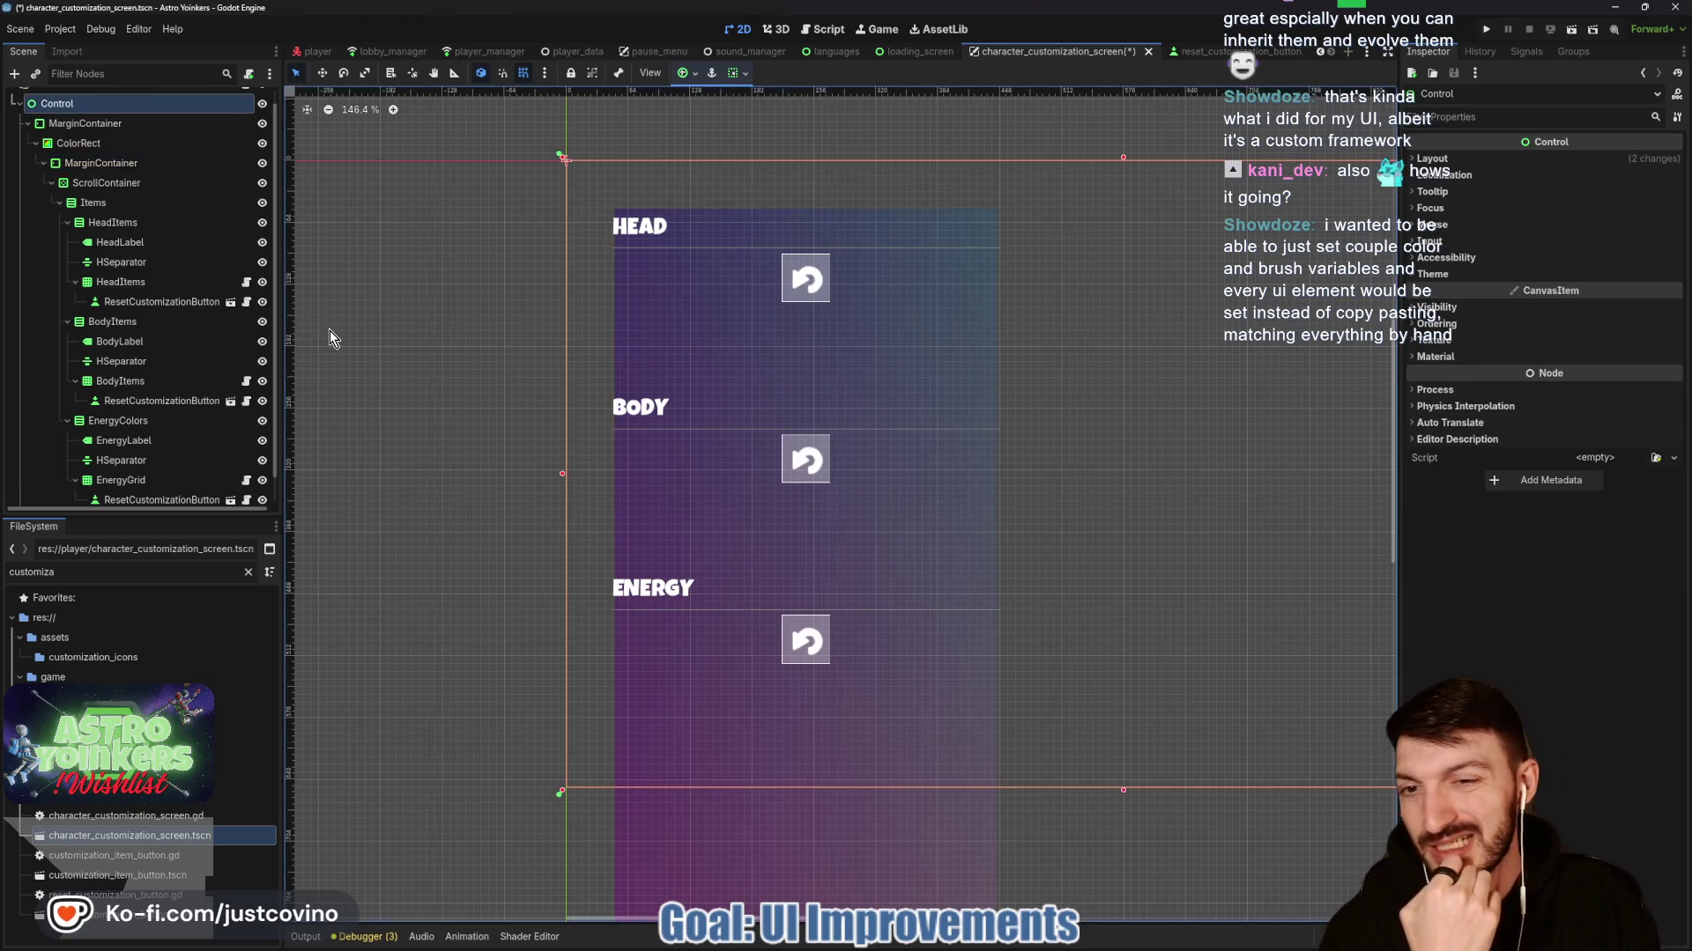
Inspect the inner MarginContainer, ScrollContainer and ColorRect properties.
{"action": "left_click", "coordinate": [101, 163]}
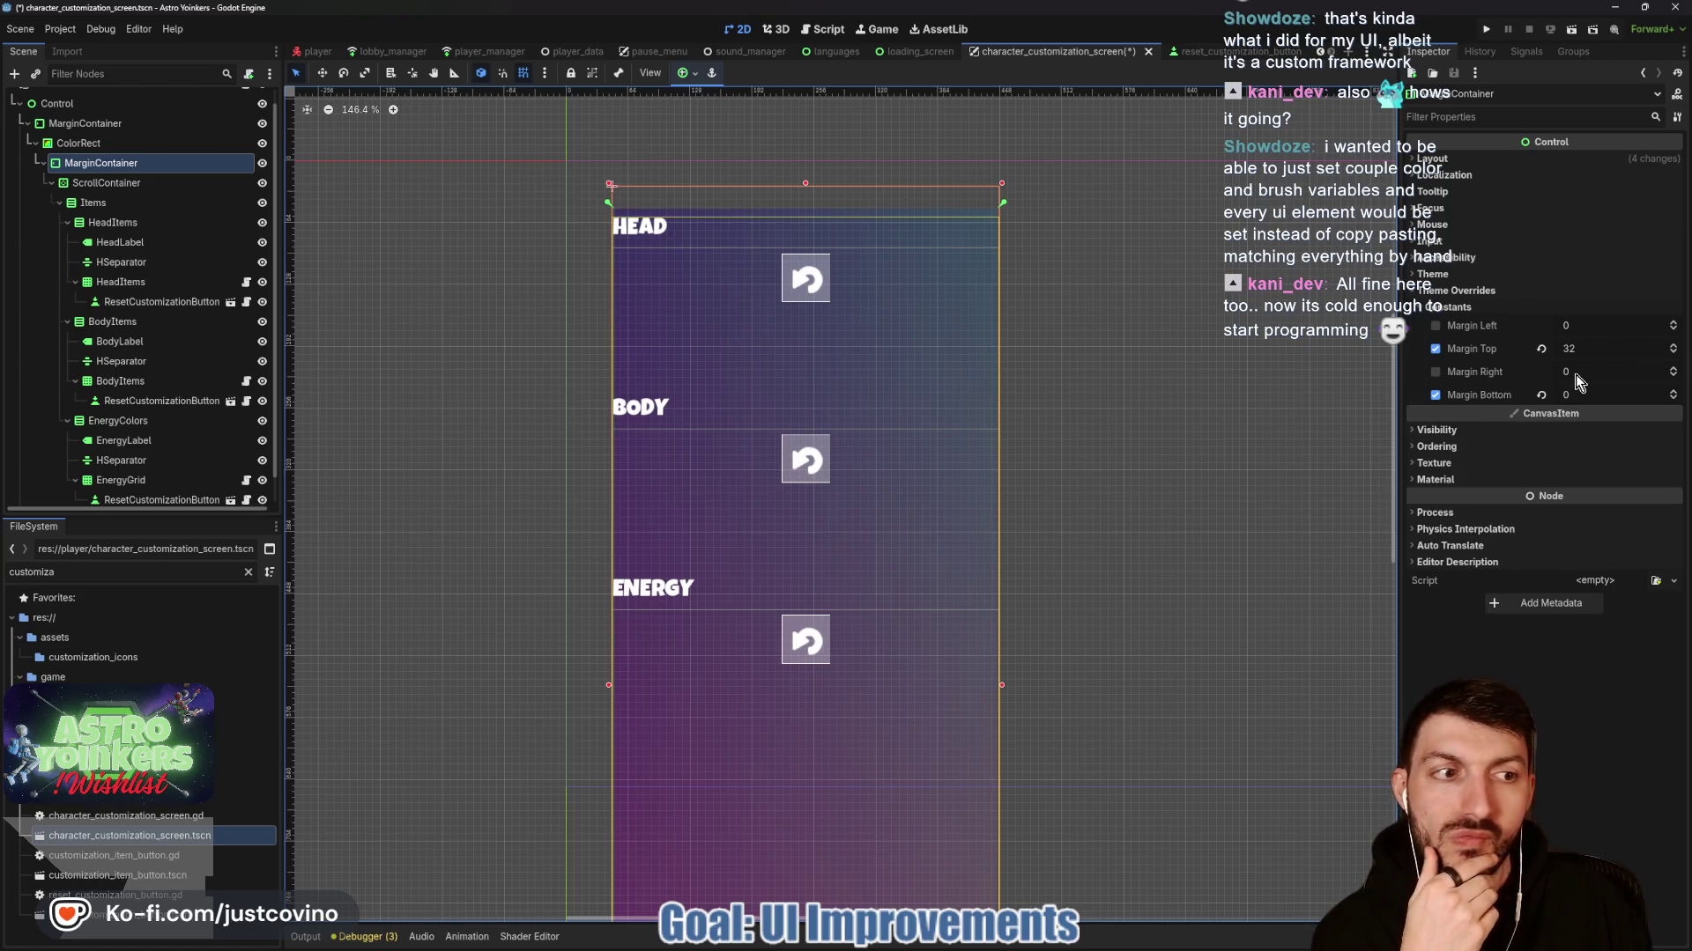
{"action": "mouse_move", "coordinate": [1577, 372]}
{"action": "left_mouse_down"}
{"action": "mouse_move", "coordinate": [1542, 373]}
{"action": "mouse_move", "coordinate": [1577, 372]}
{"action": "left_mouse_up"}
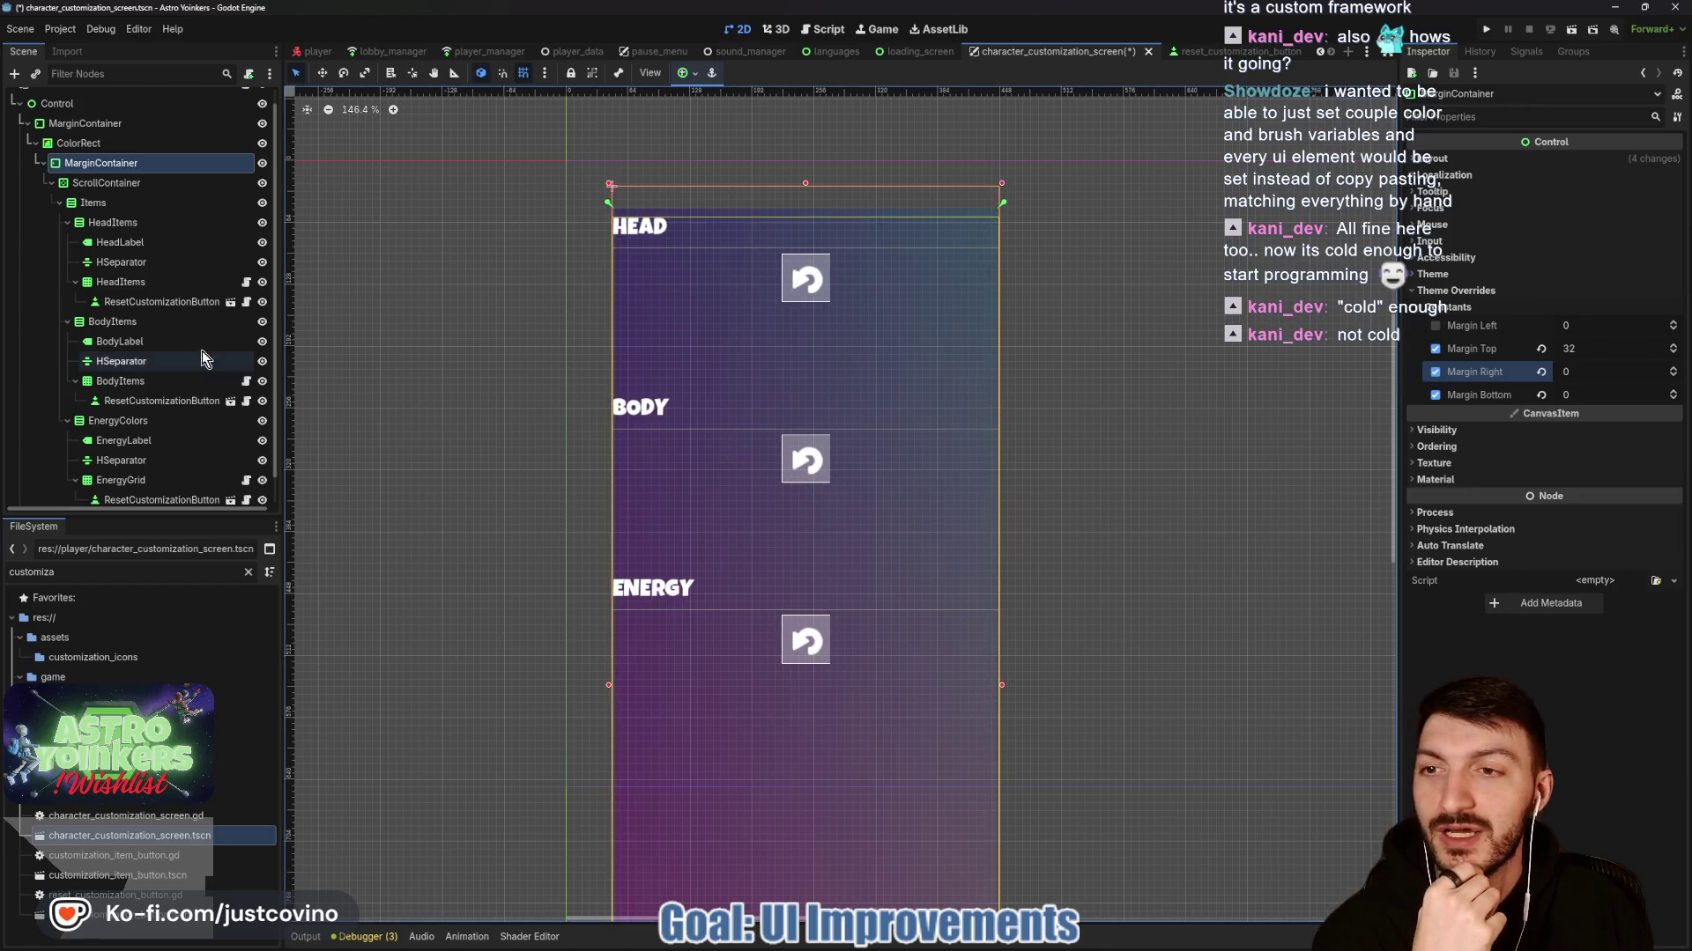
{"action": "left_click", "coordinate": [108, 184]}
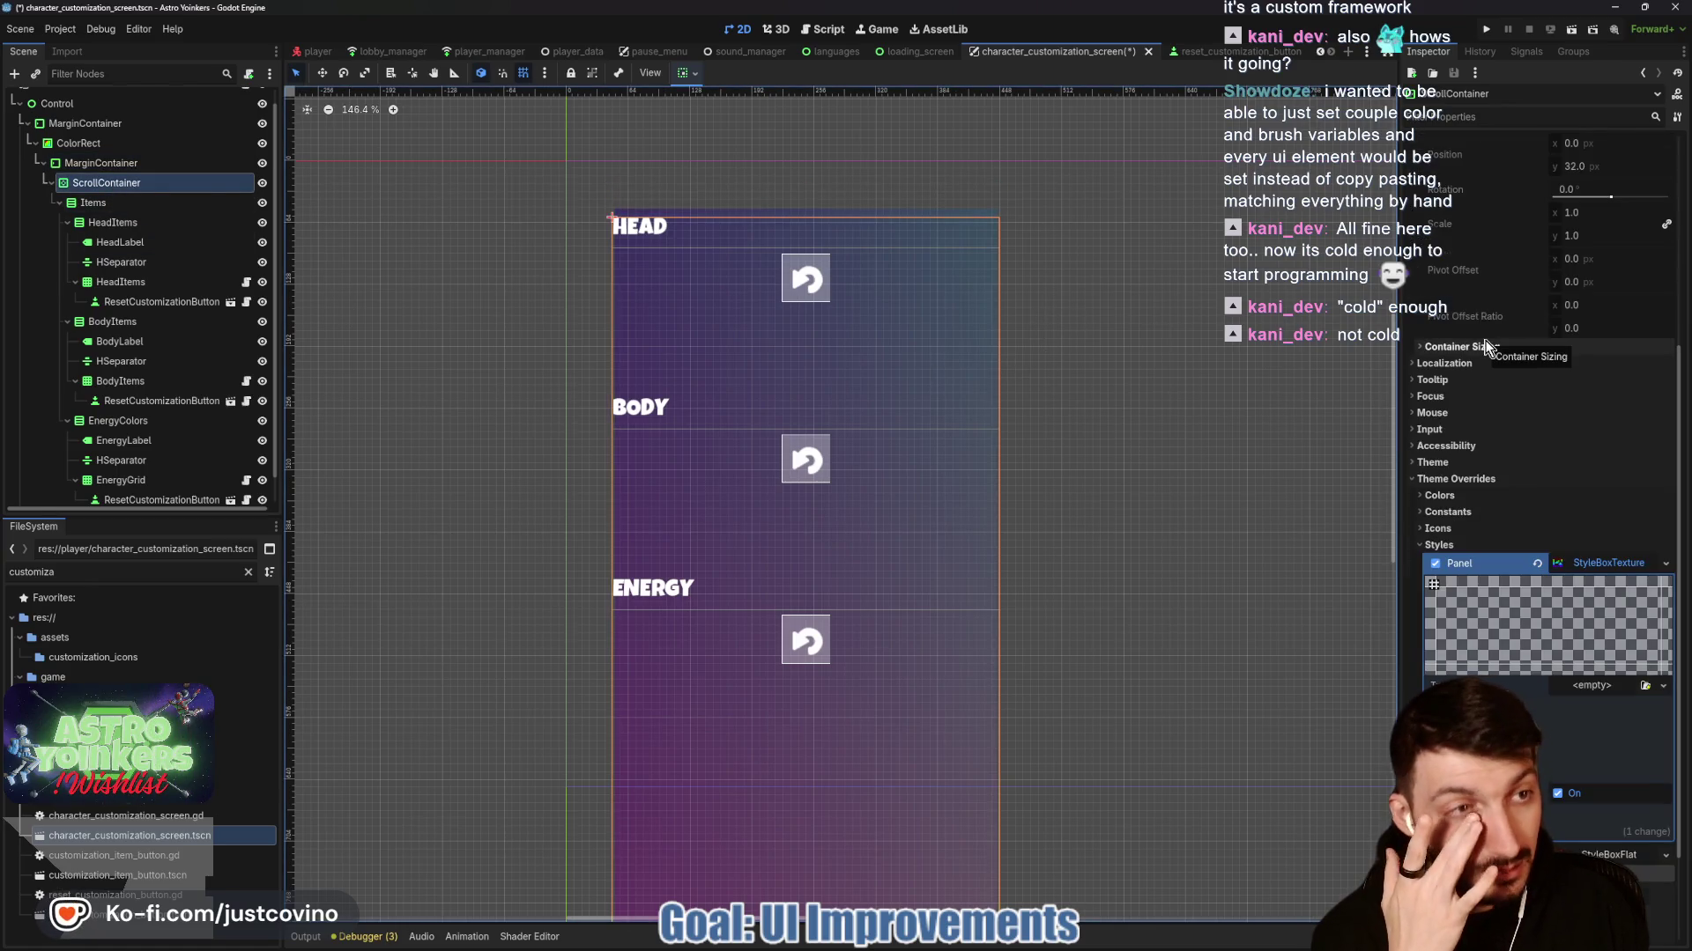
{"action": "scroll", "coordinate": [1487, 348], "scroll_direction": "up", "scroll_amount": 3}
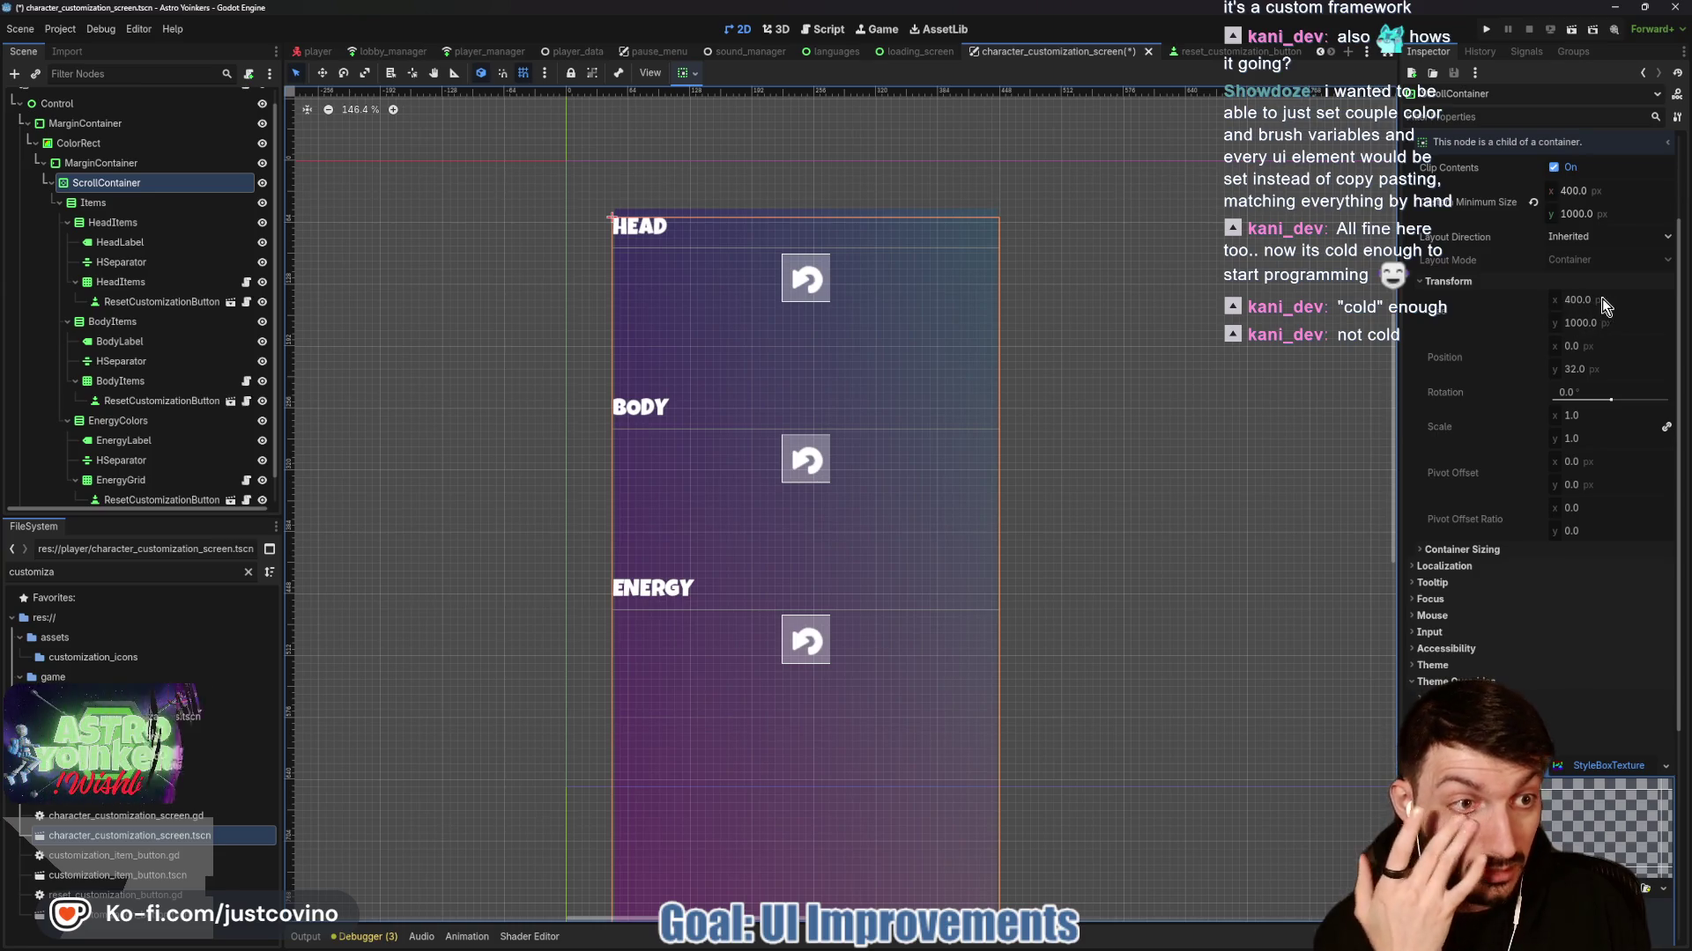
{"action": "left_click", "coordinate": [101, 163]}
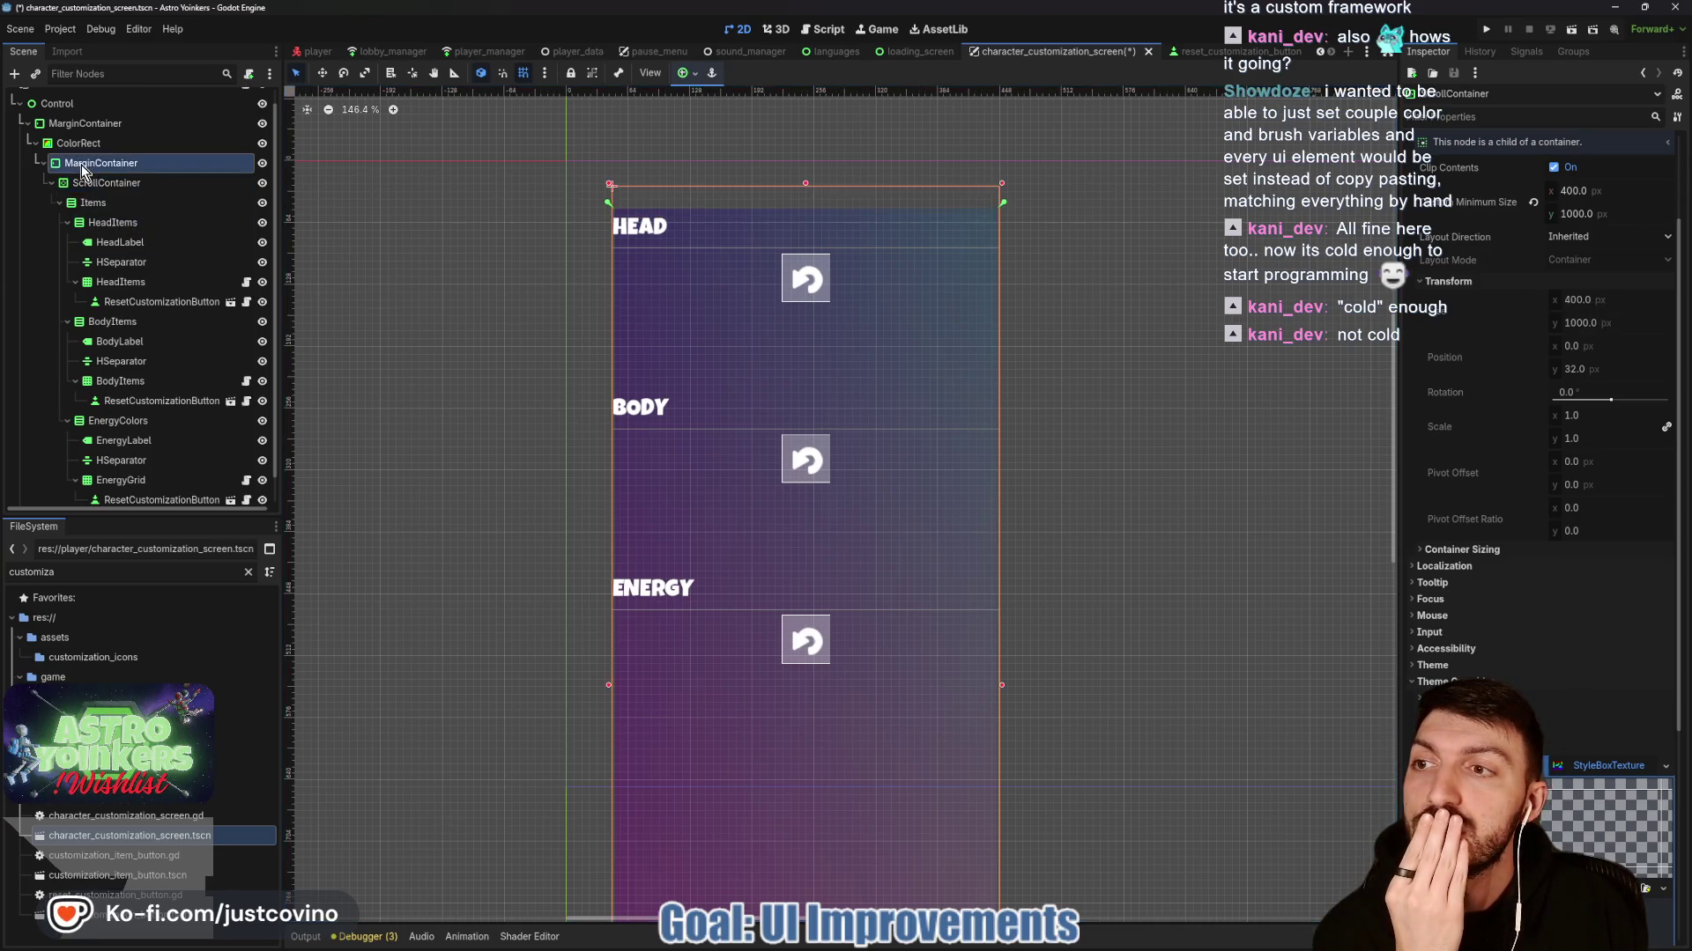
{"action": "left_click", "coordinate": [482, 315]}
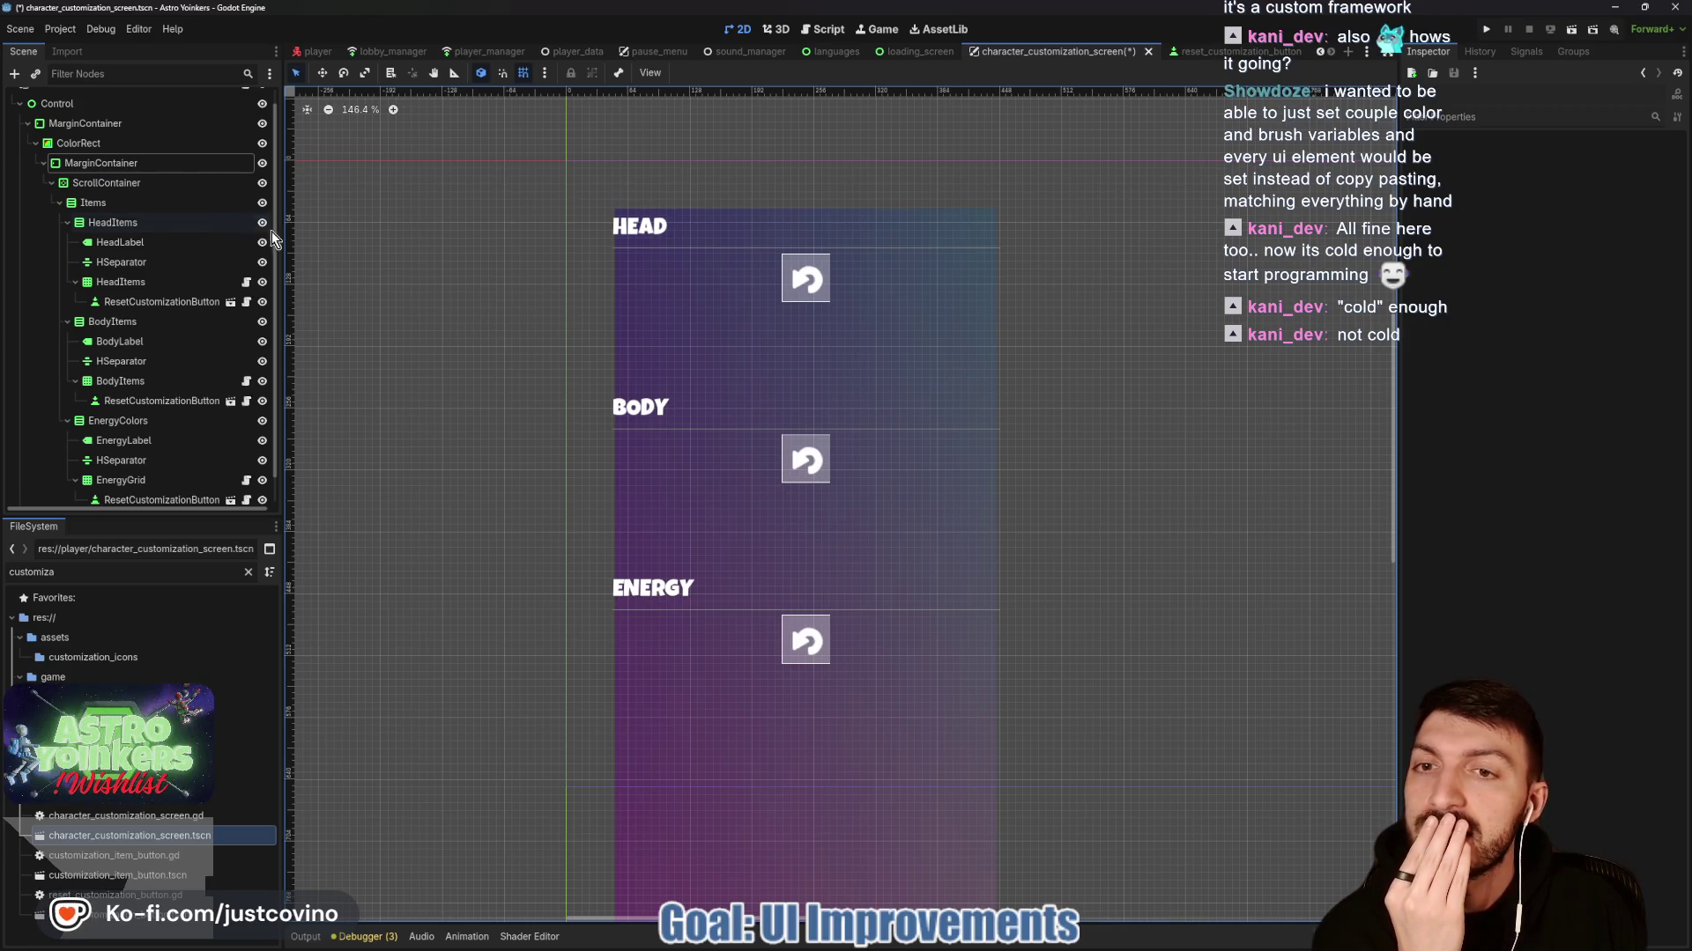
{"action": "left_click", "coordinate": [92, 167]}
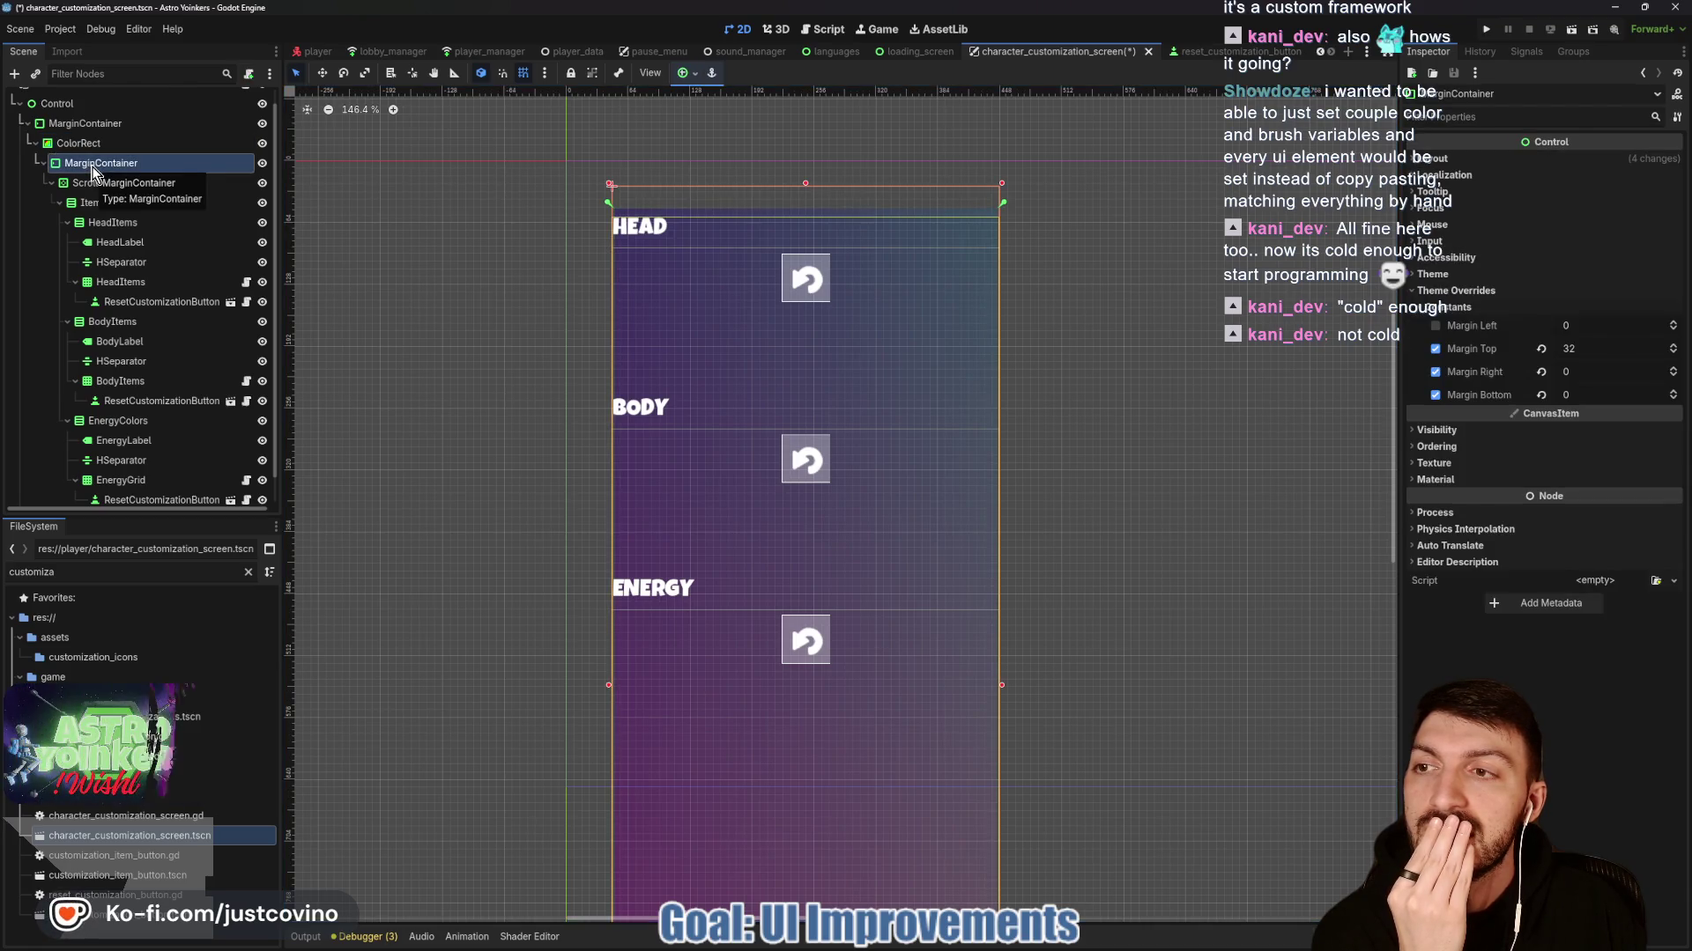
{"action": "left_click", "coordinate": [79, 145]}
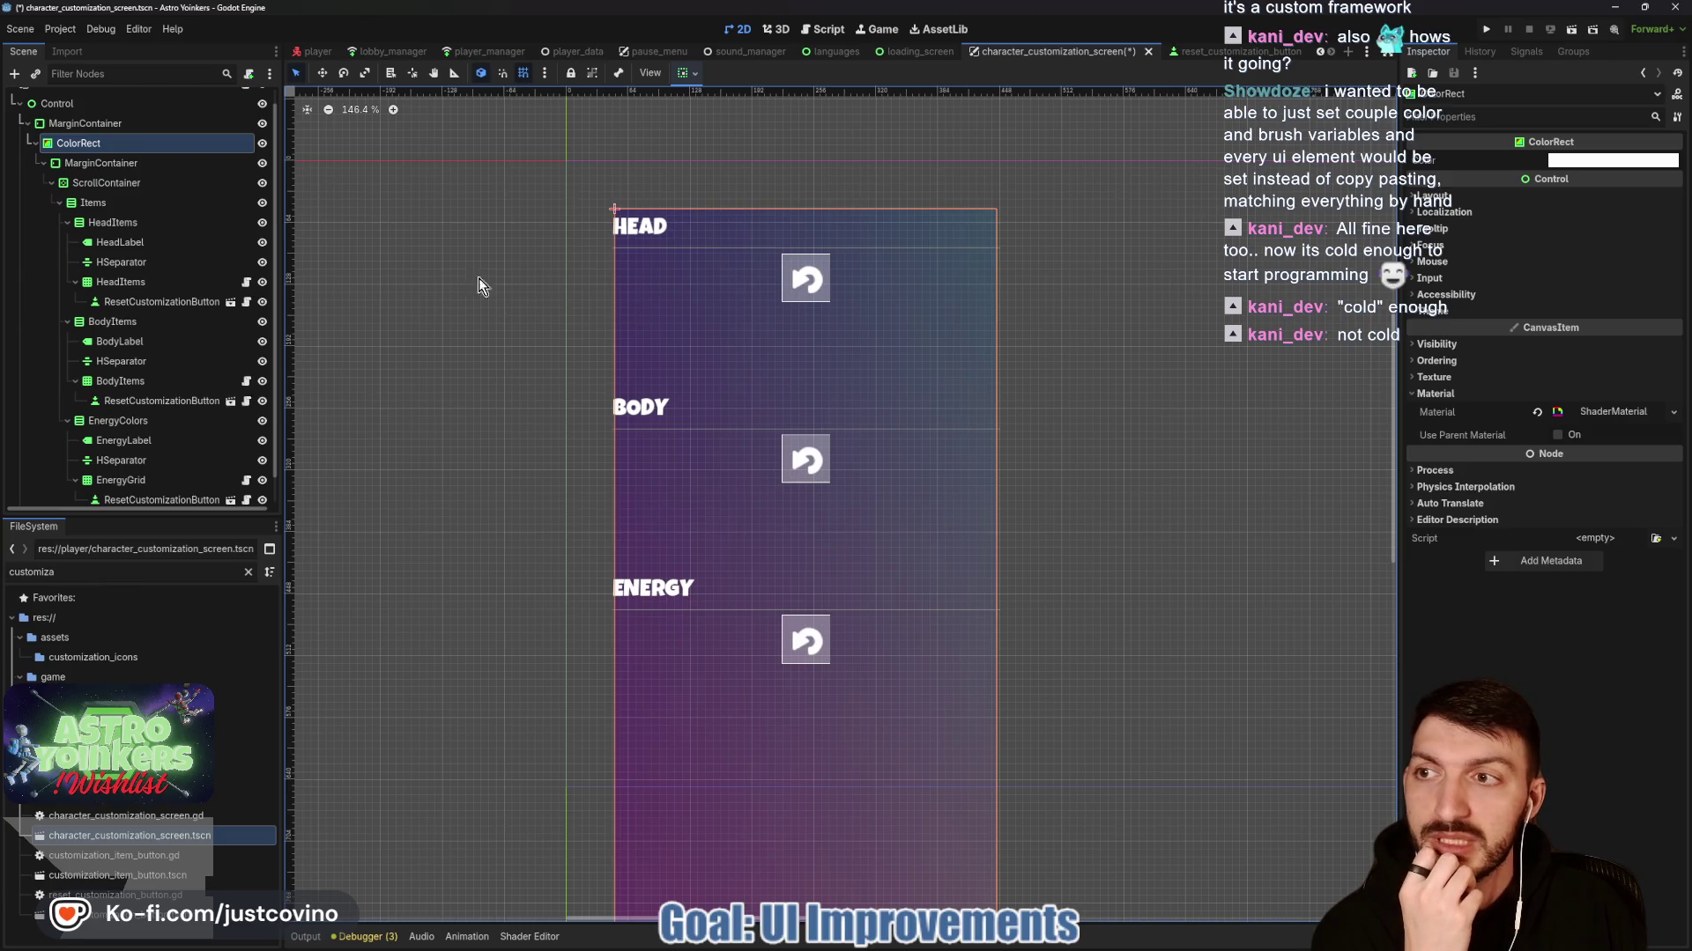
Reduce the outer MarginContainer's left and top margins to 25.
{"action": "left_click", "coordinate": [85, 123]}
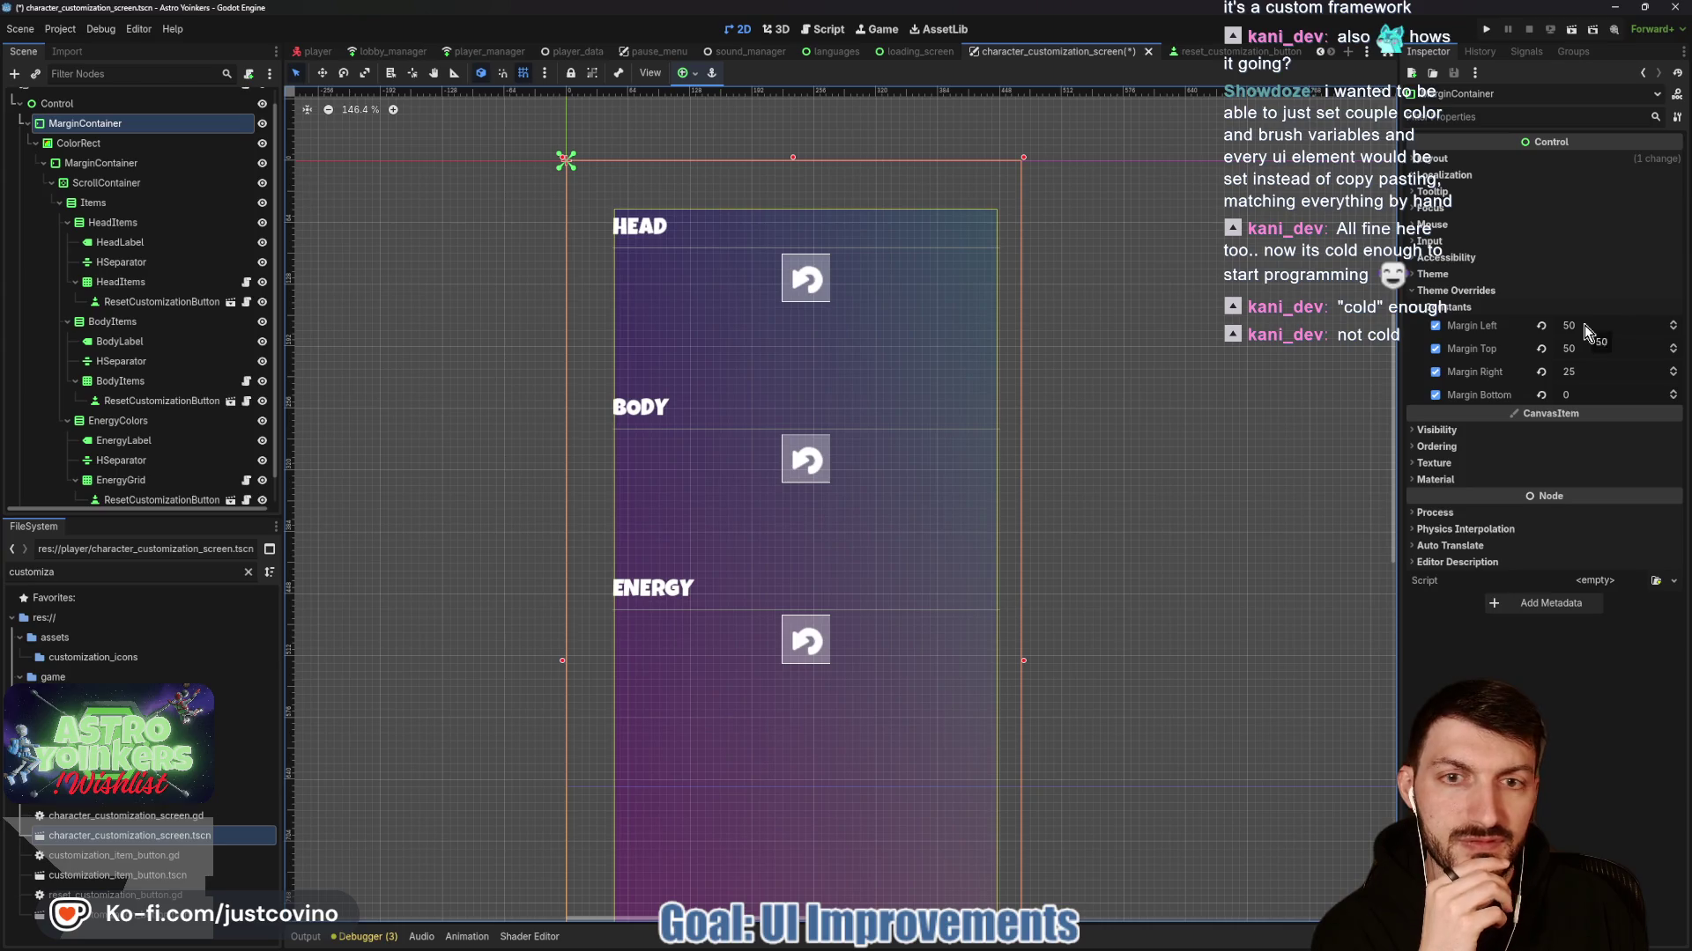
{"action": "left_click_drag", "start_coordinate": [1584, 325], "coordinate": [1565, 325]}
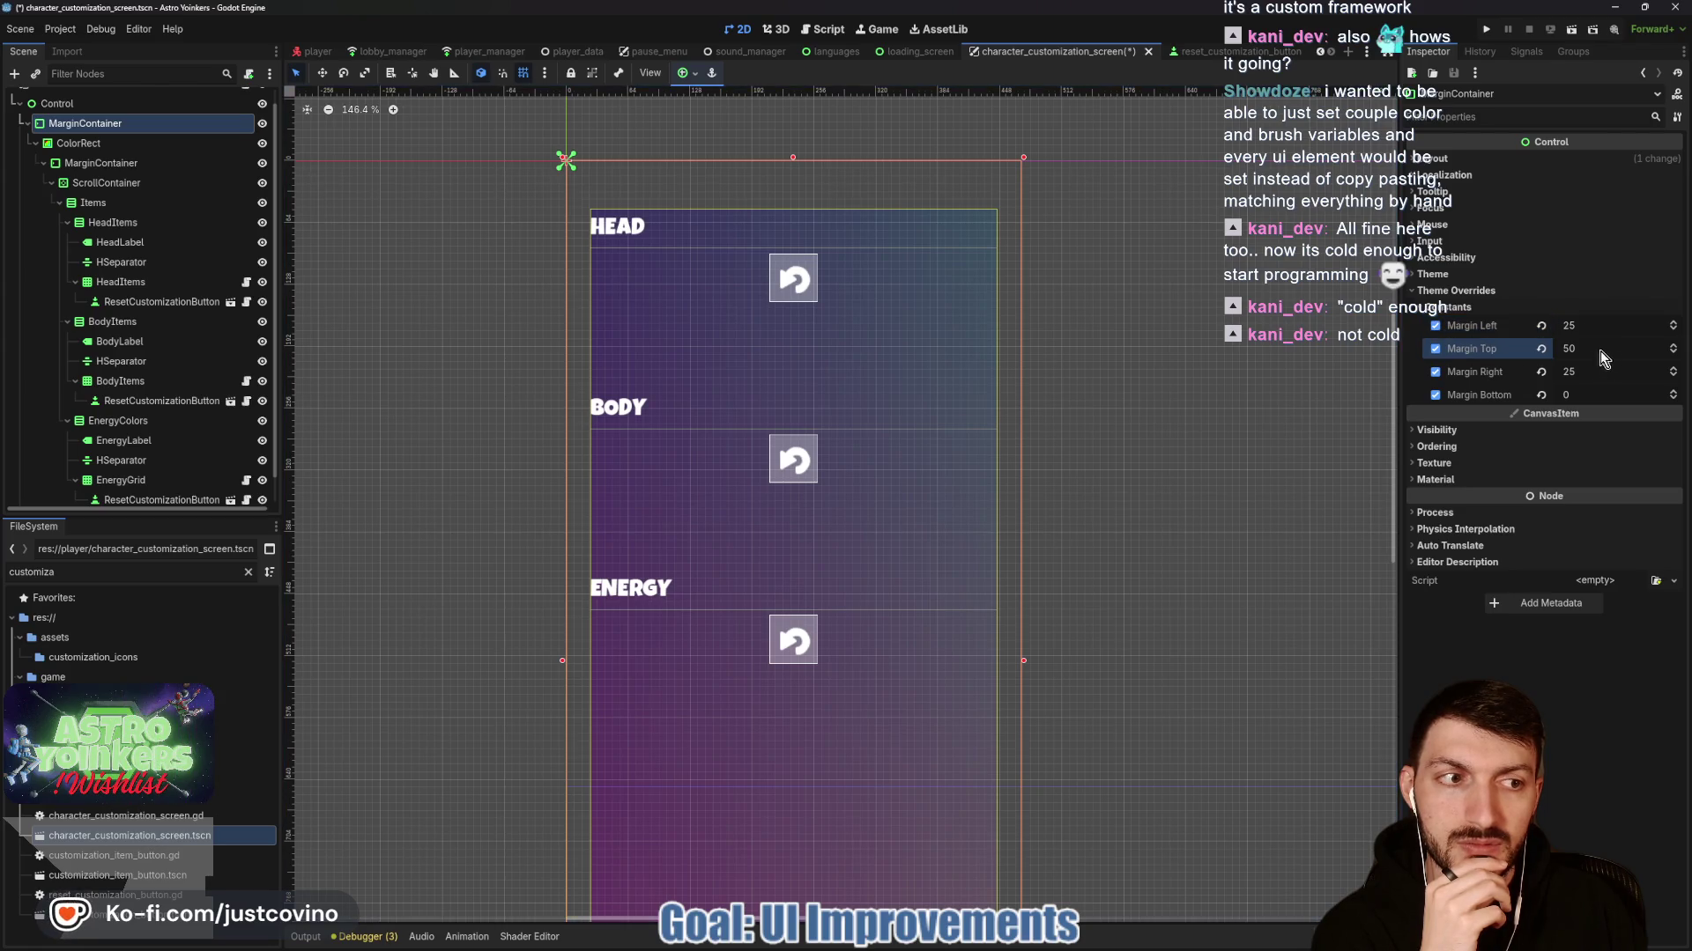
{"action": "left_click_drag", "start_coordinate": [1599, 349], "coordinate": [1573, 349]}
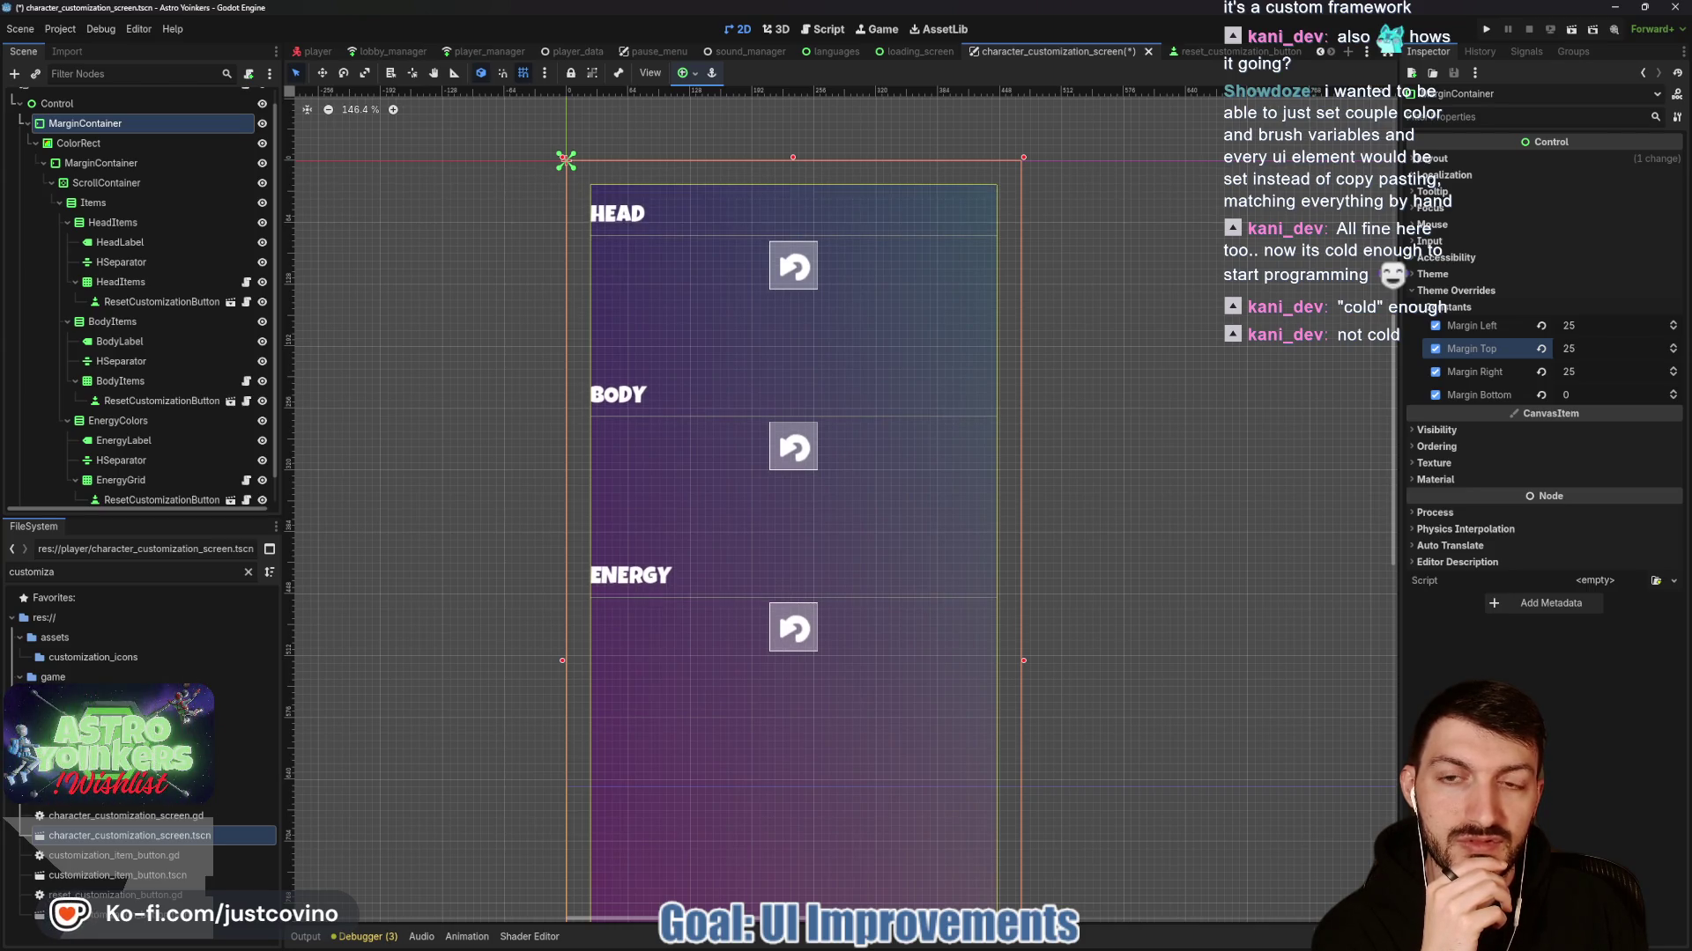
{"action": "scroll", "coordinate": [1071, 460], "scroll_direction": "down", "scroll_amount": 3}
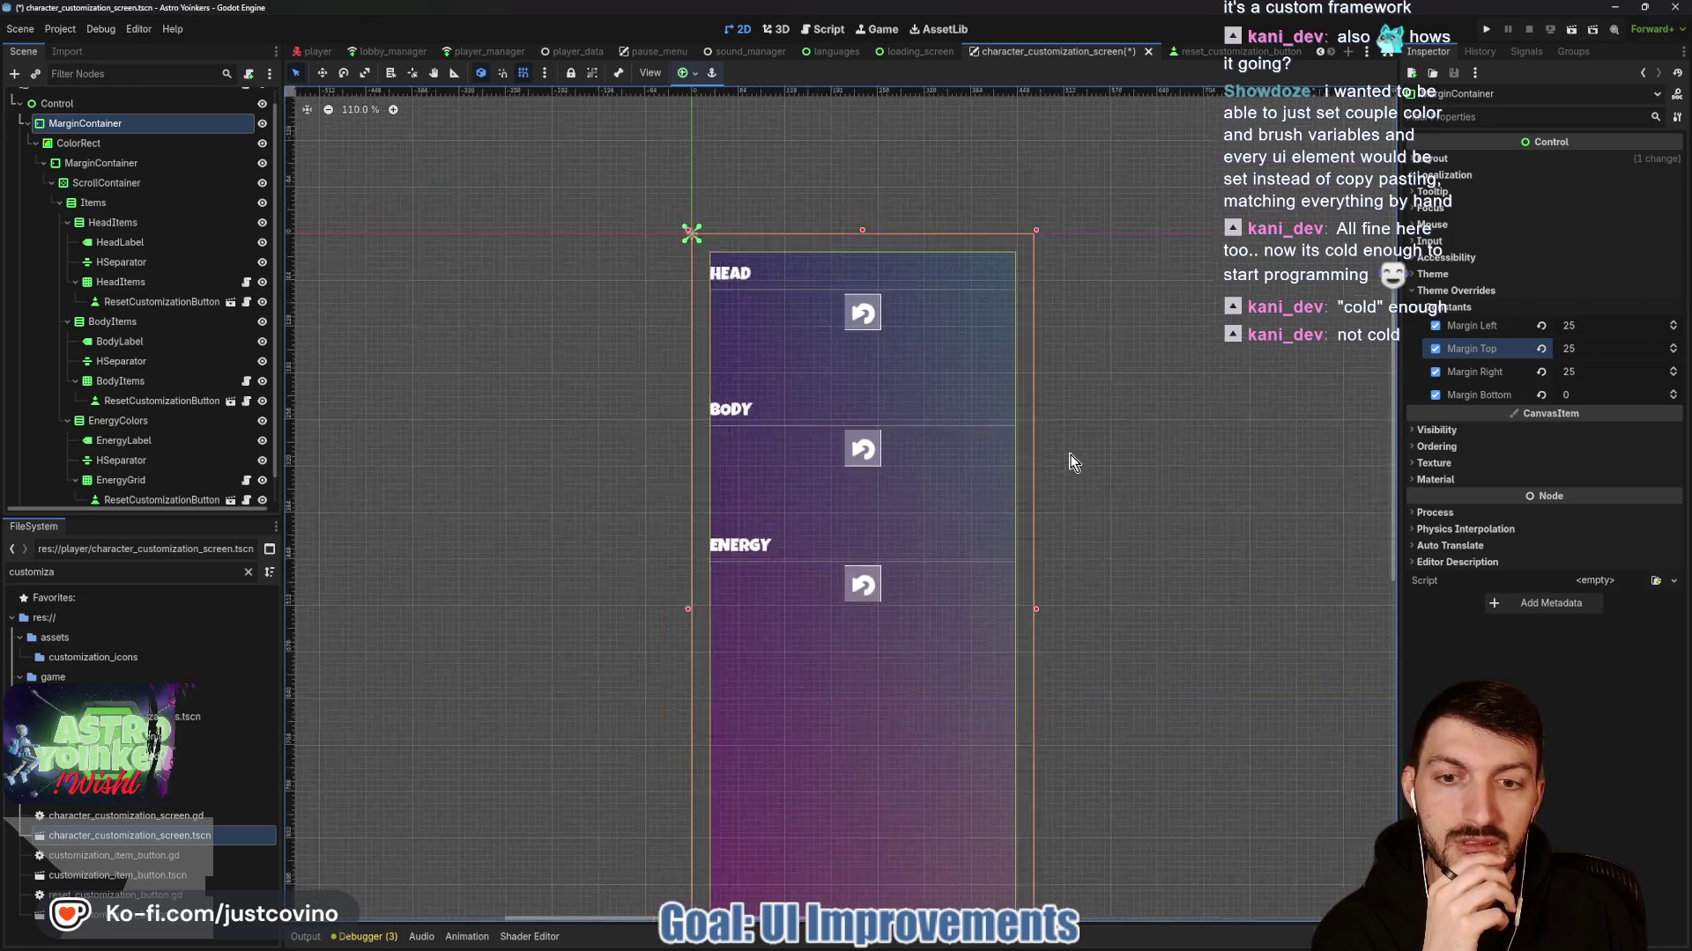
{"action": "scroll", "coordinate": [1071, 461], "scroll_direction": "up", "scroll_amount": 1}
Give the inner MarginContainer left and right margins of 10.
{"action": "left_click", "coordinate": [95, 163]}
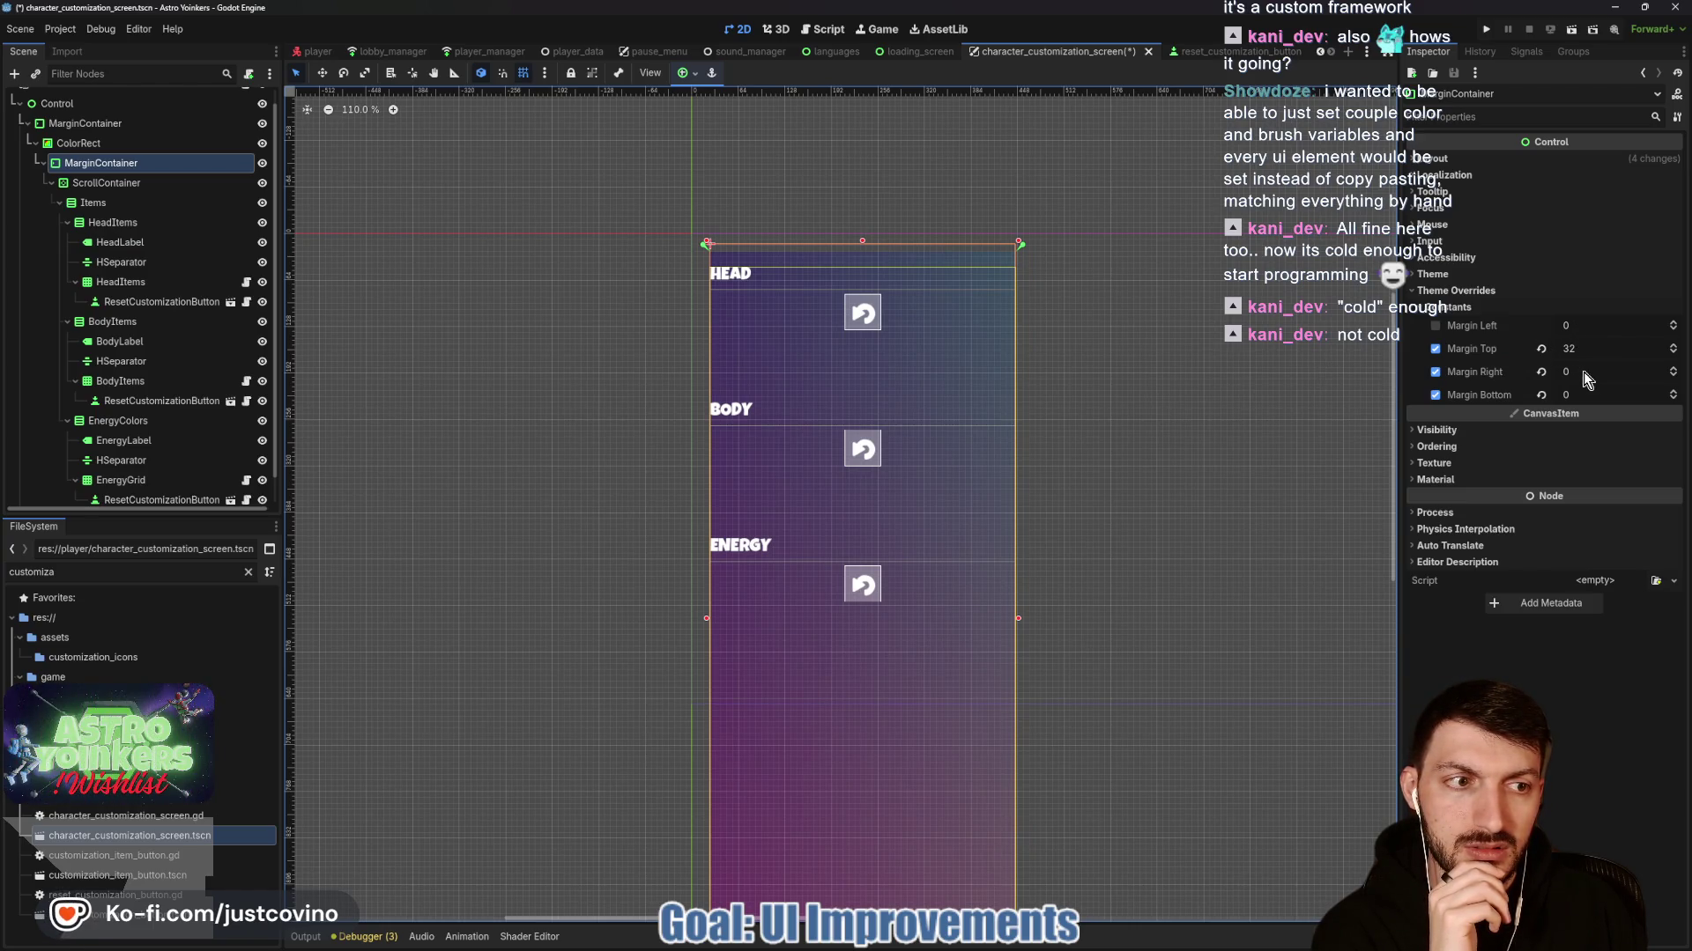
{"action": "left_click_drag", "start_coordinate": [1583, 372], "coordinate": [1594, 371]}
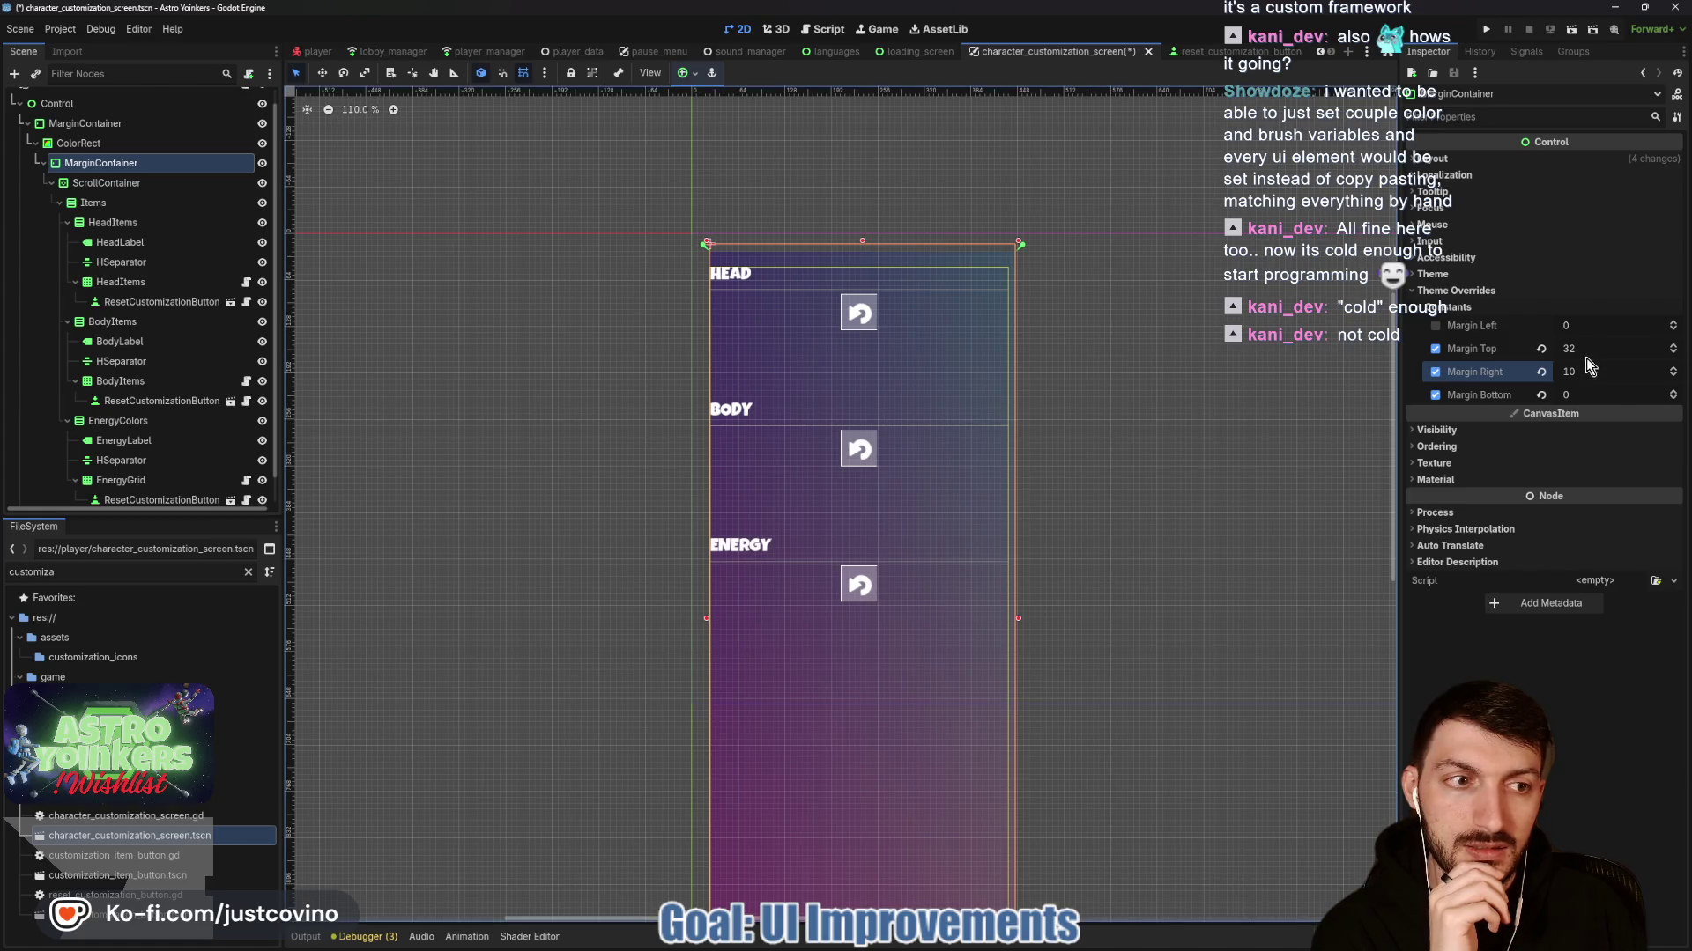
{"action": "left_click_drag", "start_coordinate": [1582, 323], "coordinate": [1536, 341]}
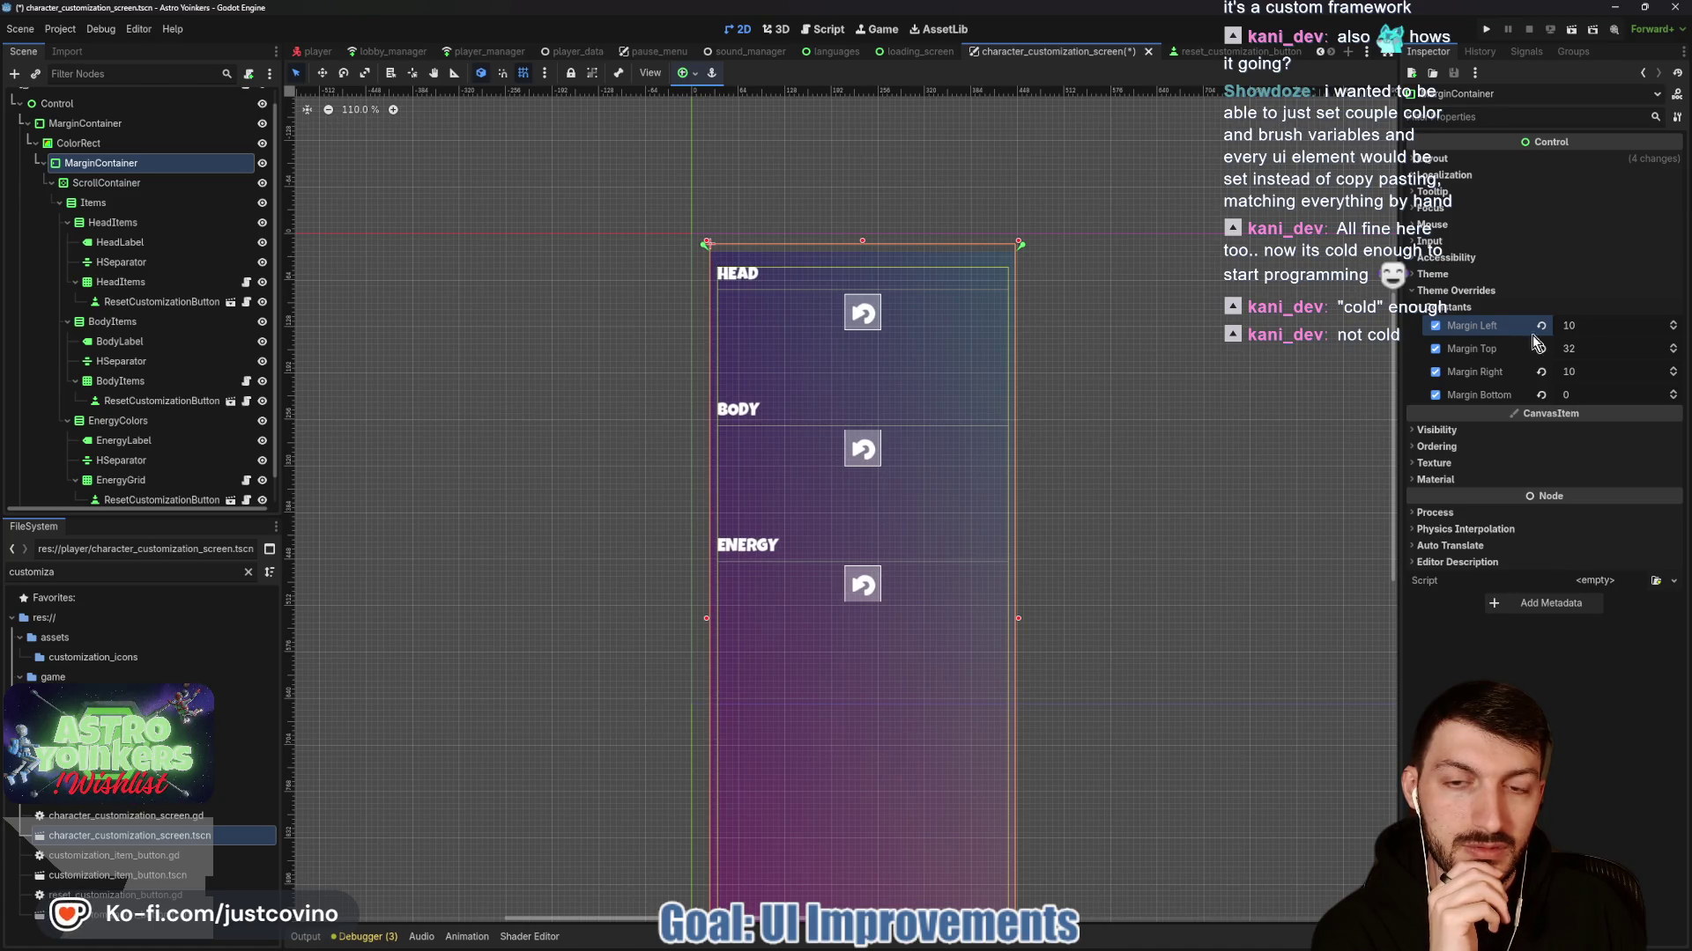
{"action": "left_click", "coordinate": [1242, 445]}
{"action": "mouse_move", "coordinate": [1242, 445]}
{"action": "left_mouse_down"}
{"action": "mouse_move", "coordinate": [1152, 400]}
{"action": "mouse_move", "coordinate": [1136, 368]}
{"action": "left_mouse_up"}
Save the customization screen scene and select the customization item button scene file.
{"action": "key", "text": "ctrl+s"}
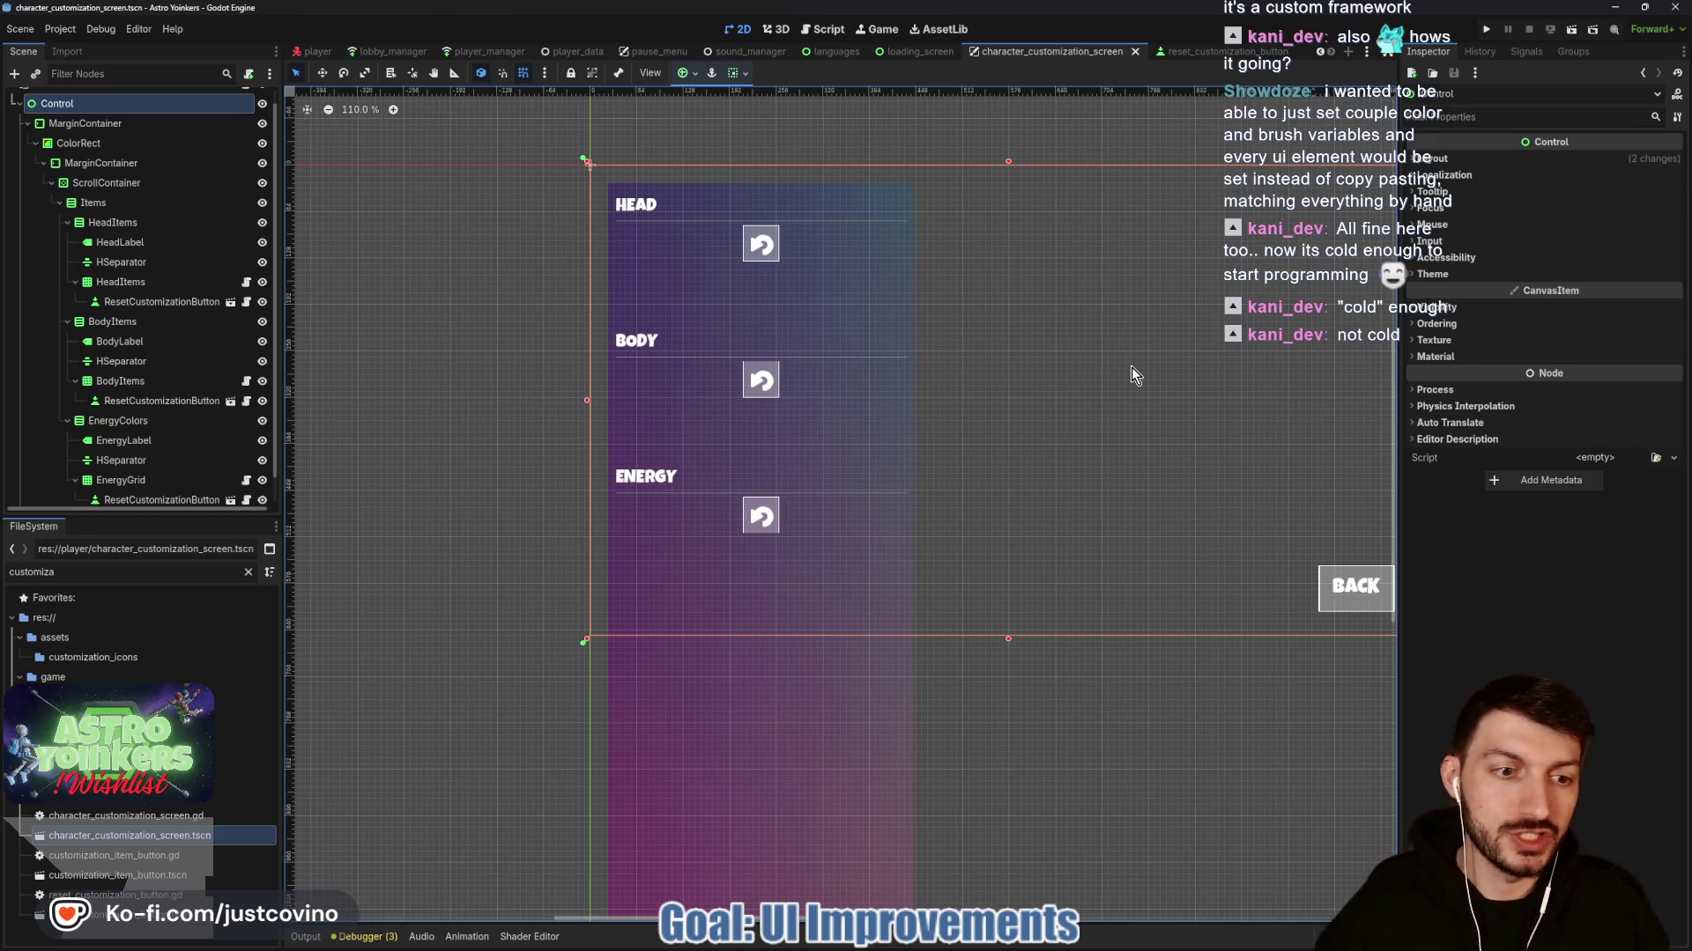
{"action": "key", "text": "ctrl+s"}
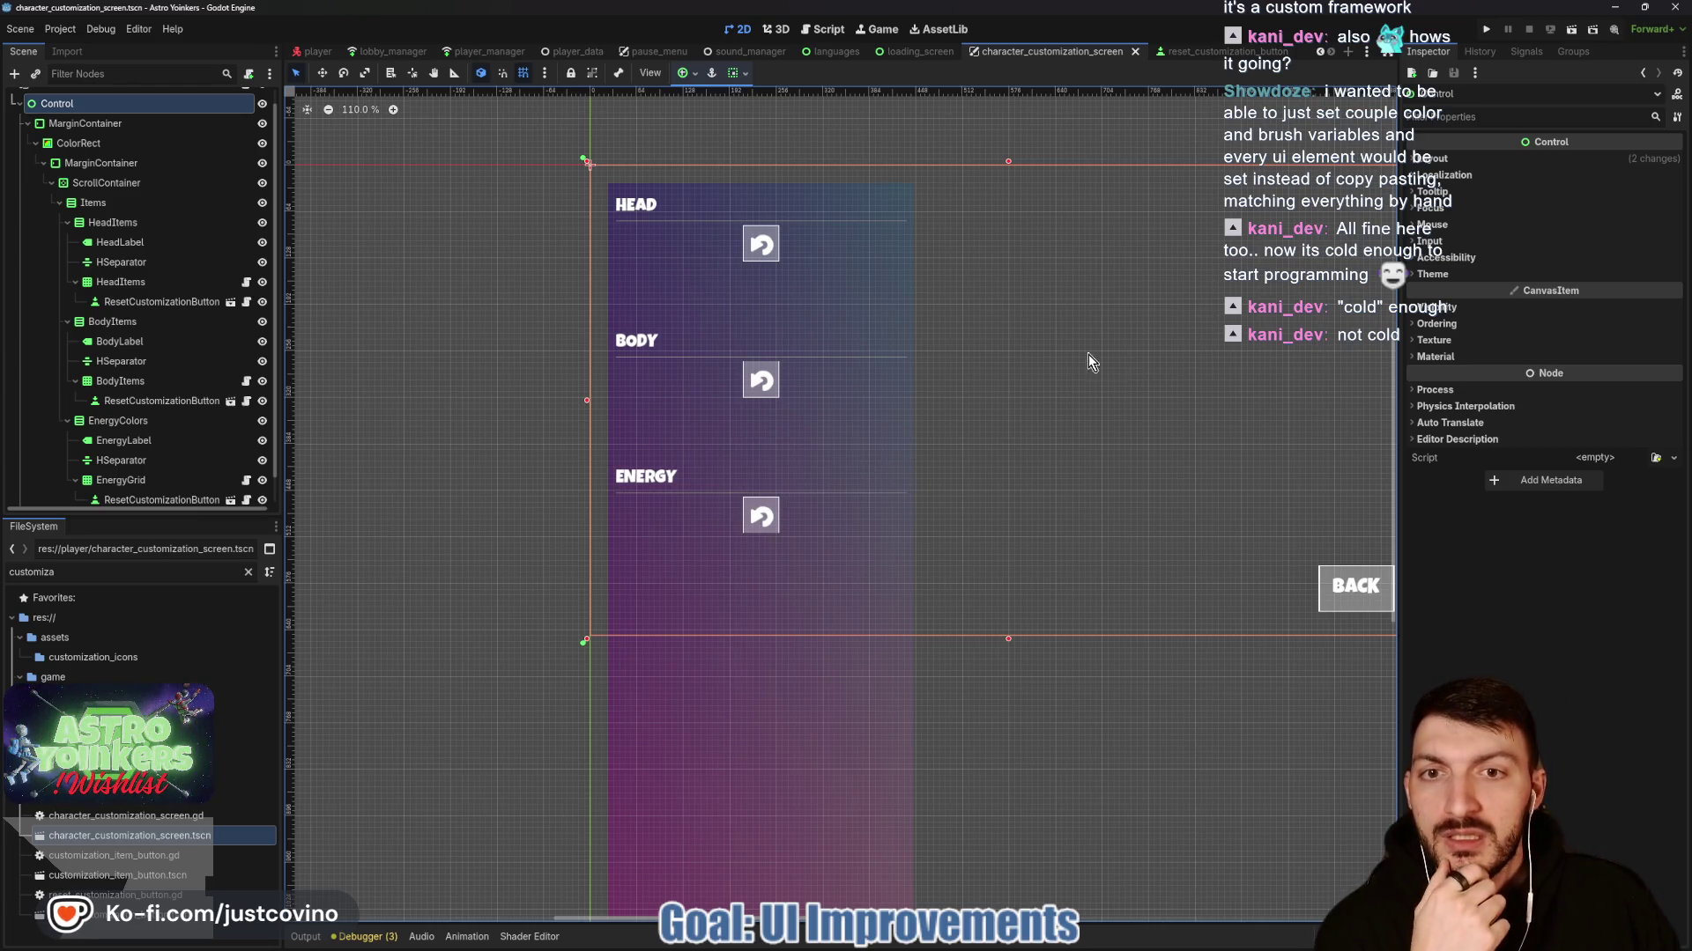
{"action": "scroll", "coordinate": [1075, 379], "scroll_direction": "right", "scroll_amount": 5}
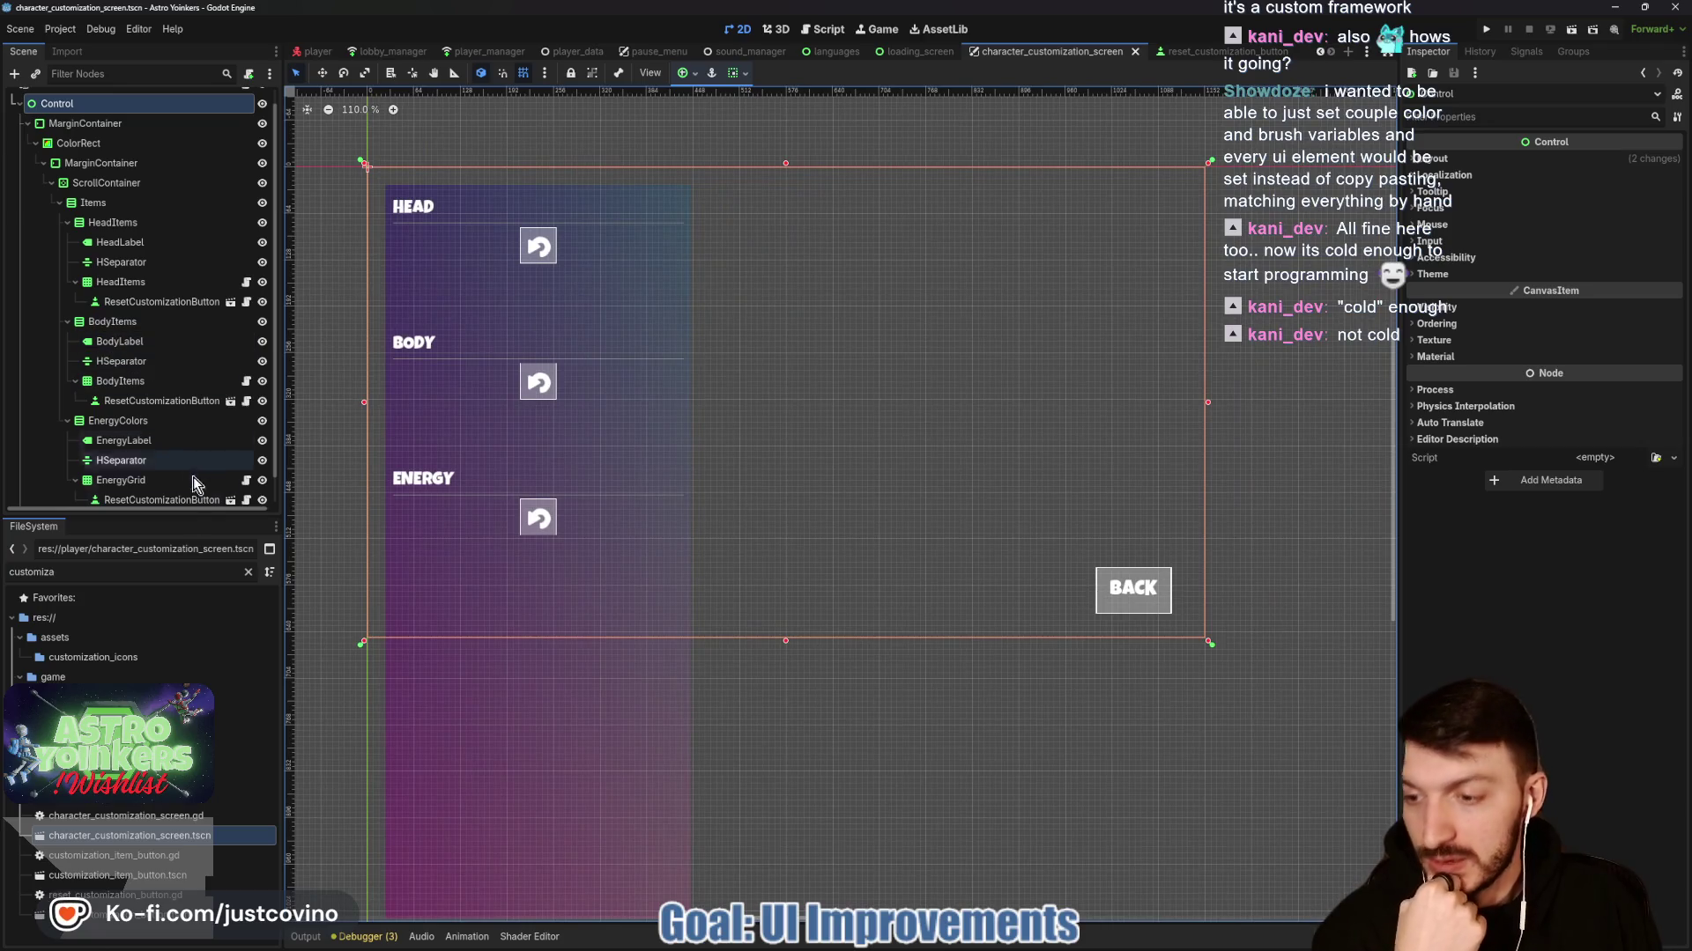
{"action": "left_click", "coordinate": [168, 877]}
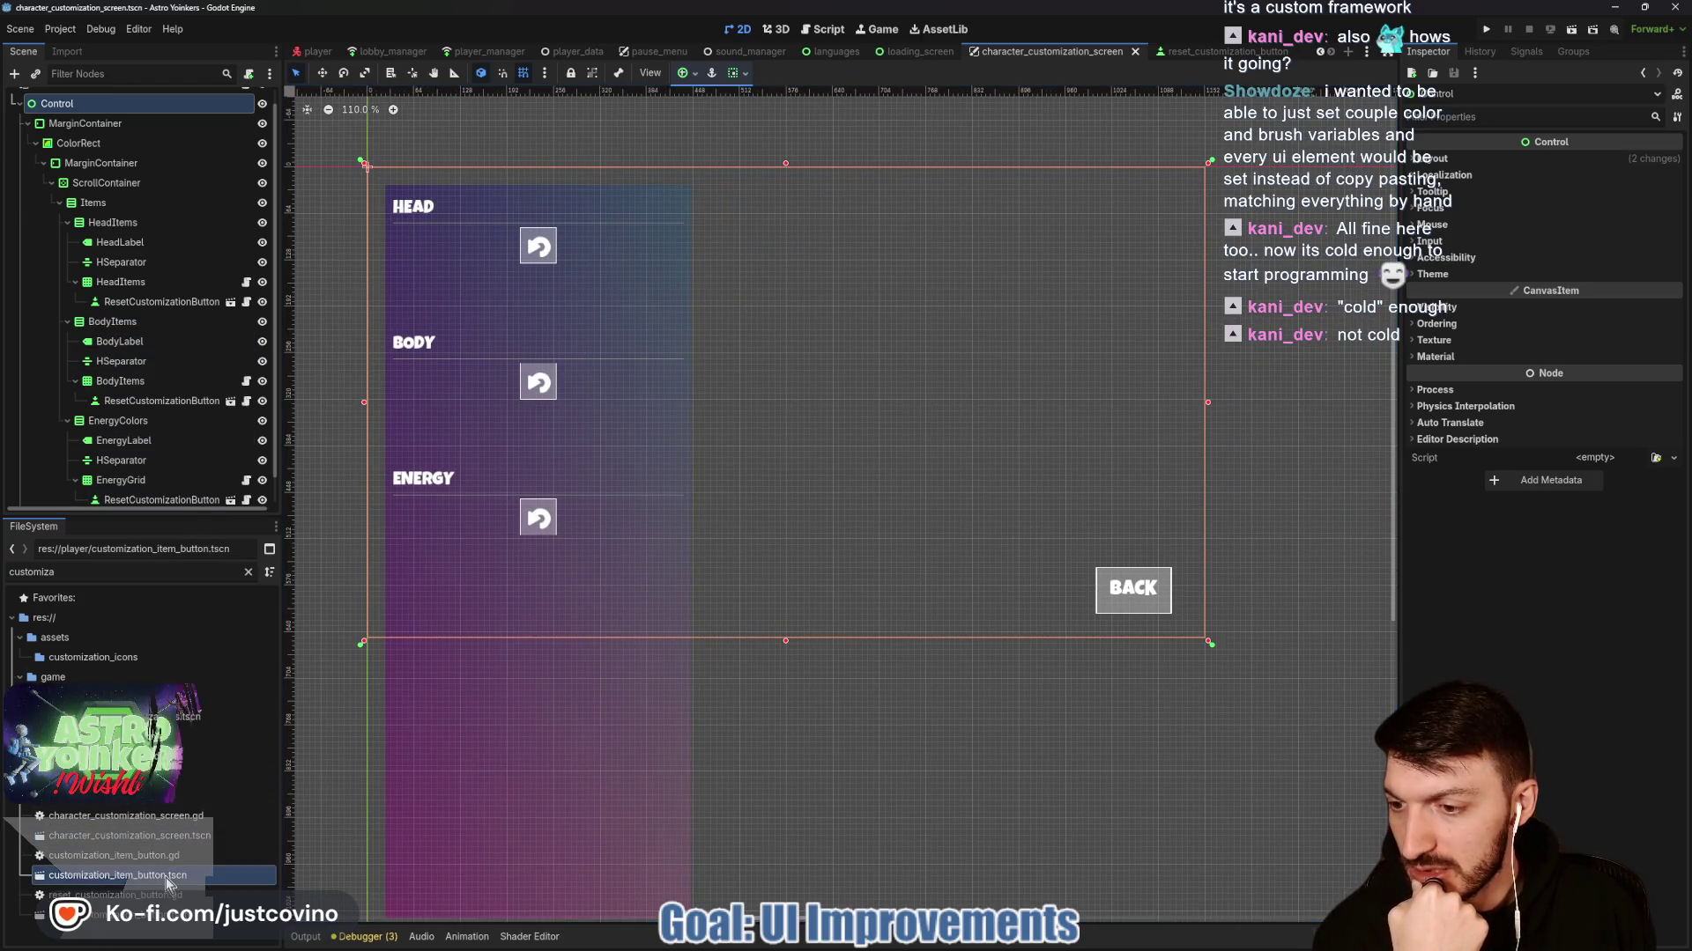
Open the customization item button scene and look over its script.
{"action": "double_click", "coordinate": [165, 876]}
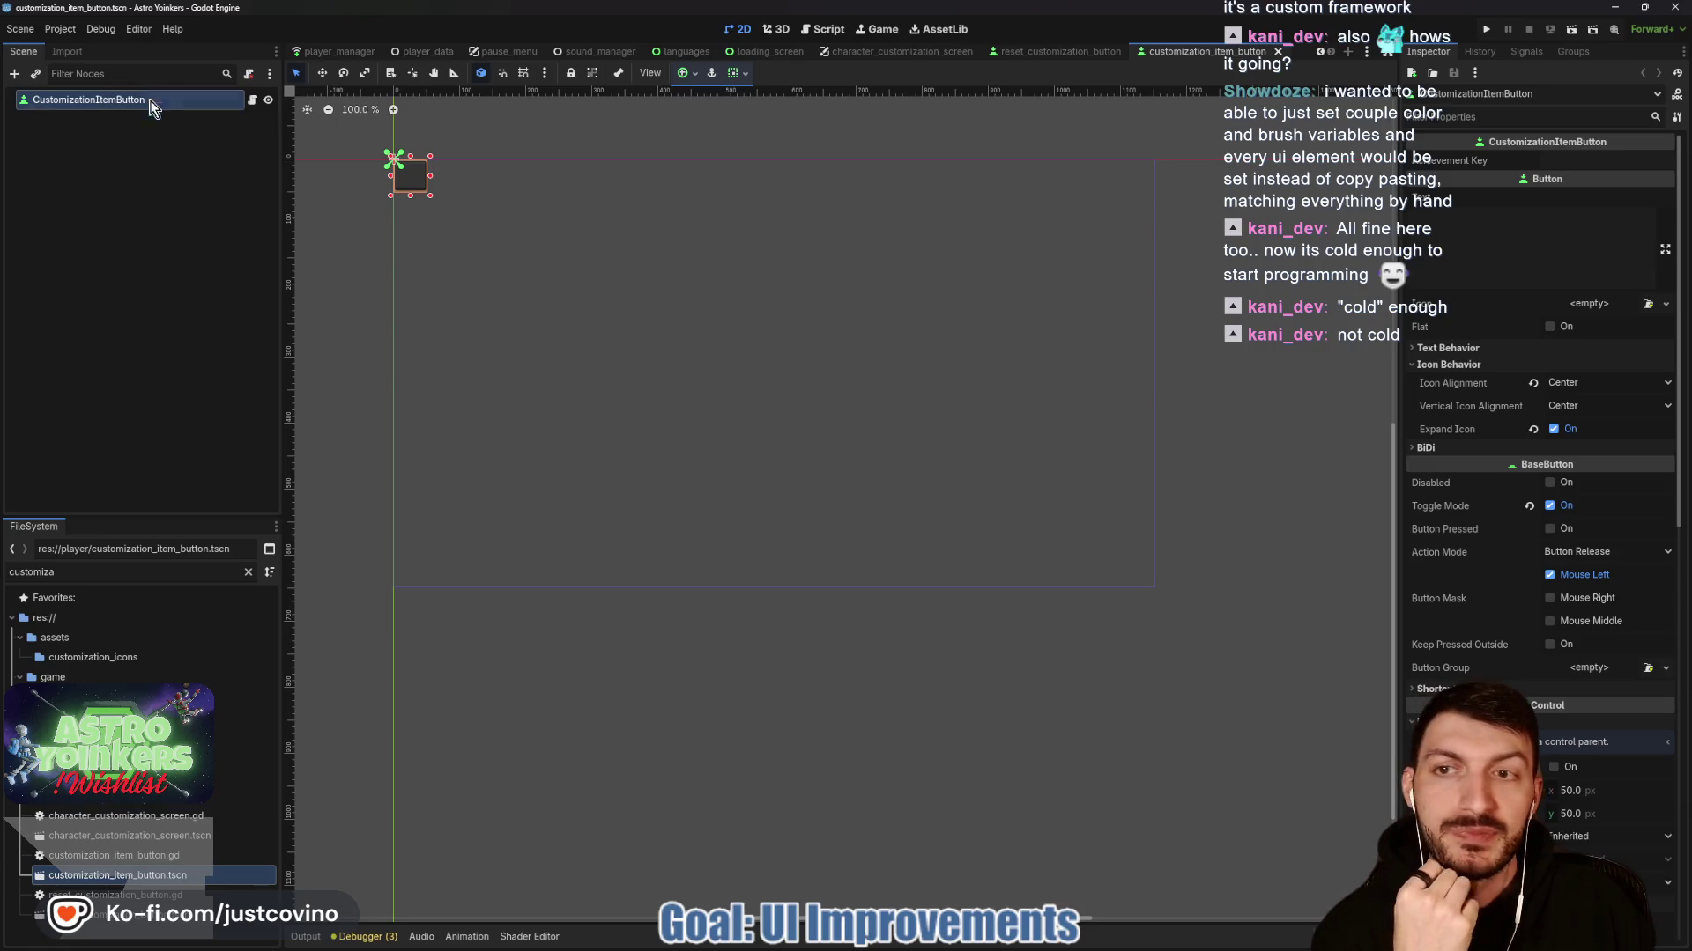
{"action": "scroll", "coordinate": [1465, 559], "scroll_direction": "down", "scroll_amount": 5}
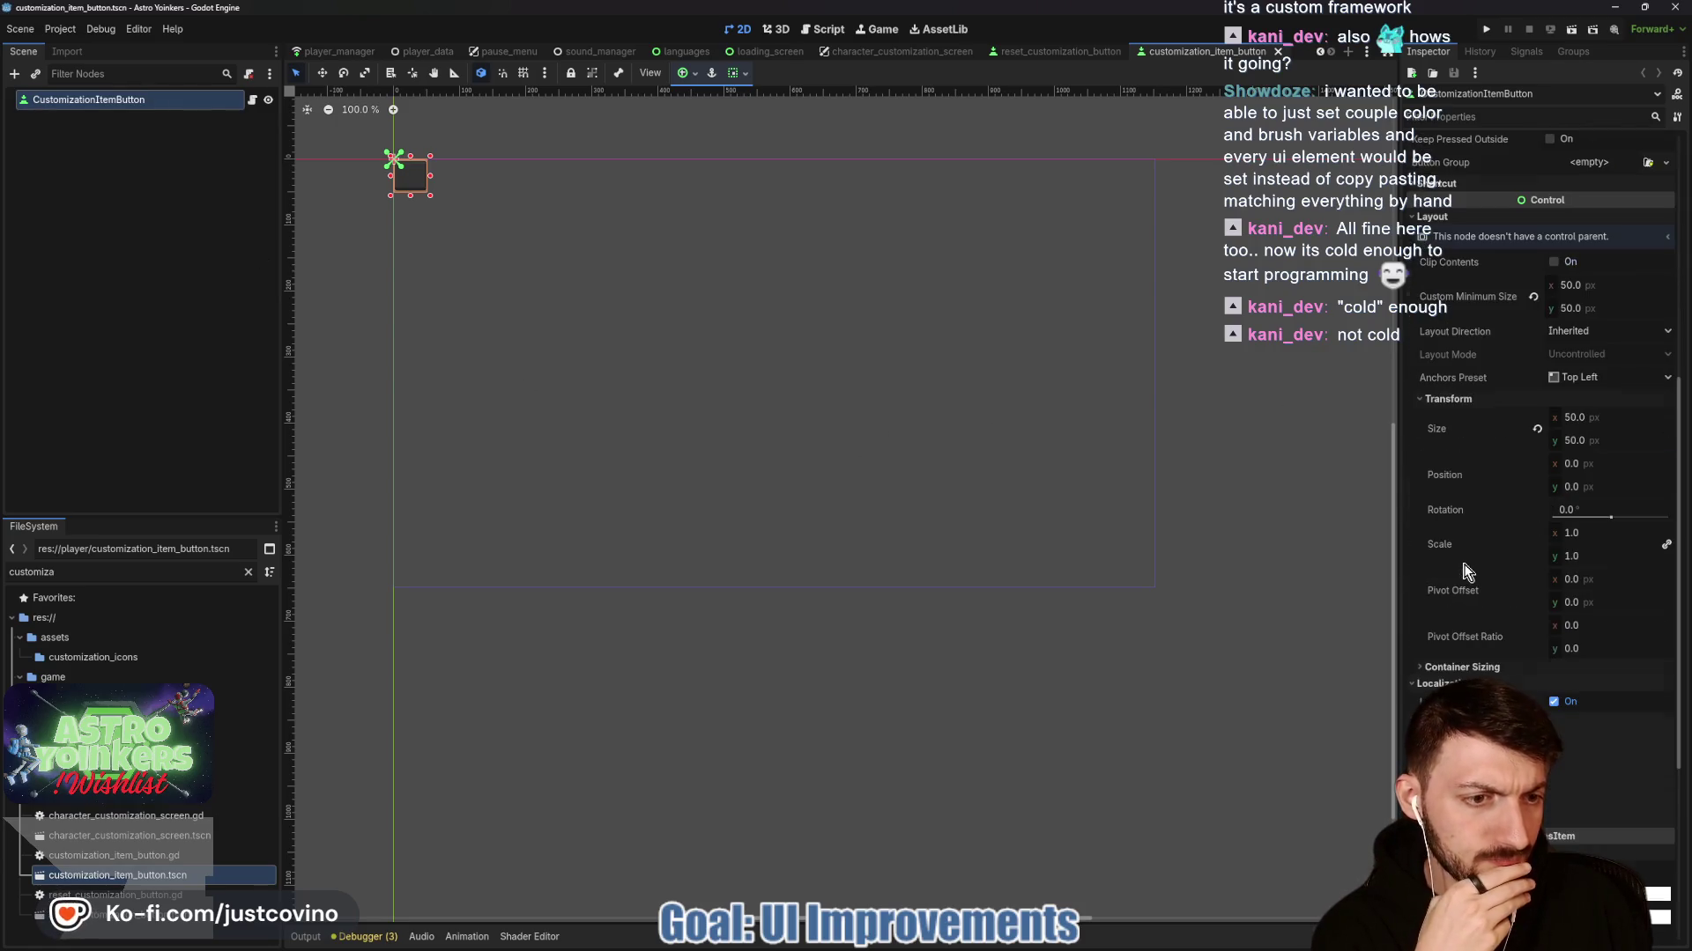
{"action": "key", "text": "ctrl+F3"}
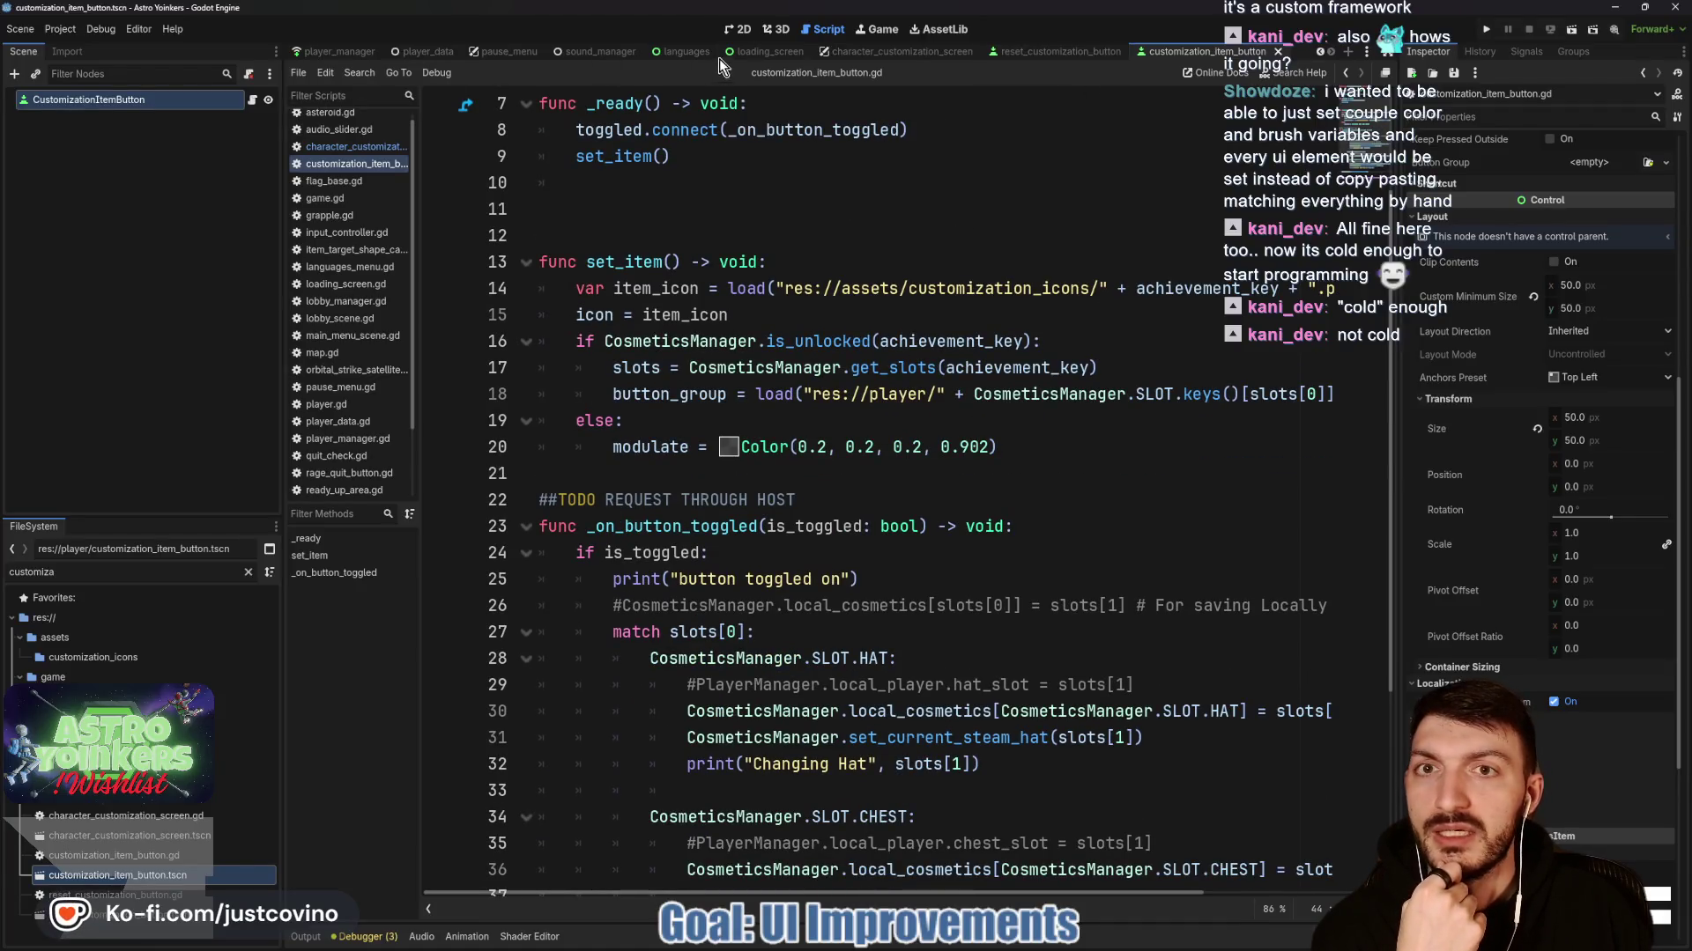
{"action": "left_click", "coordinate": [738, 30]}
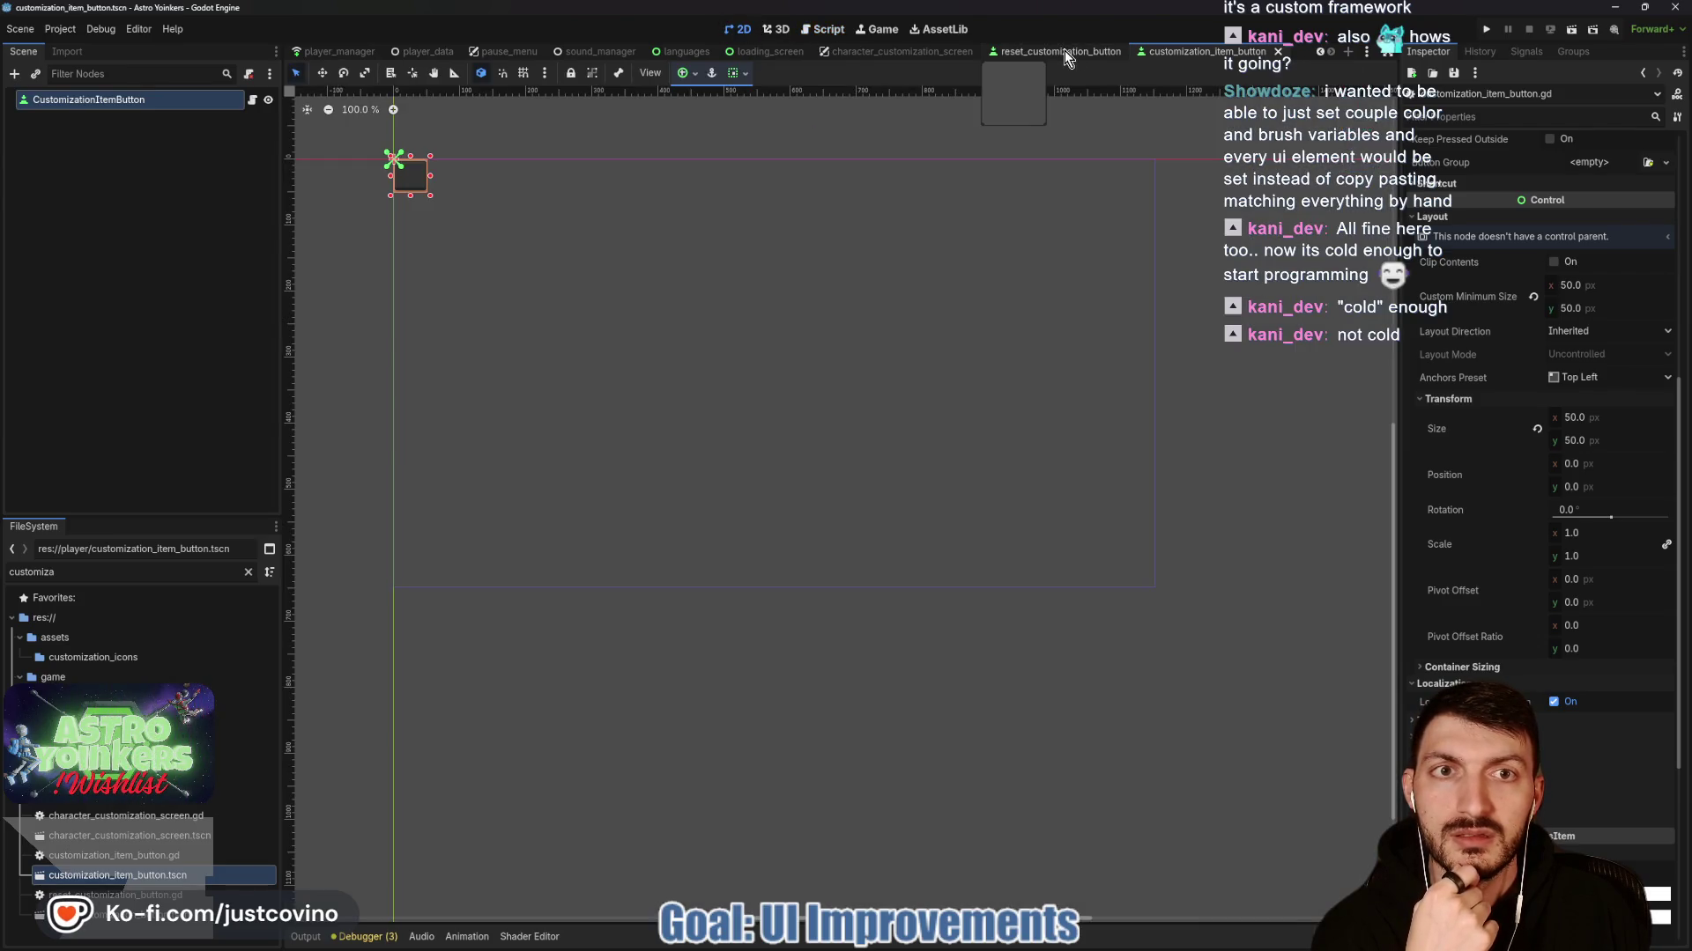
Copy the reset button's Normal StyleBoxTexture and paste it into the item button's Normal style.
{"action": "left_click", "coordinate": [1064, 51]}
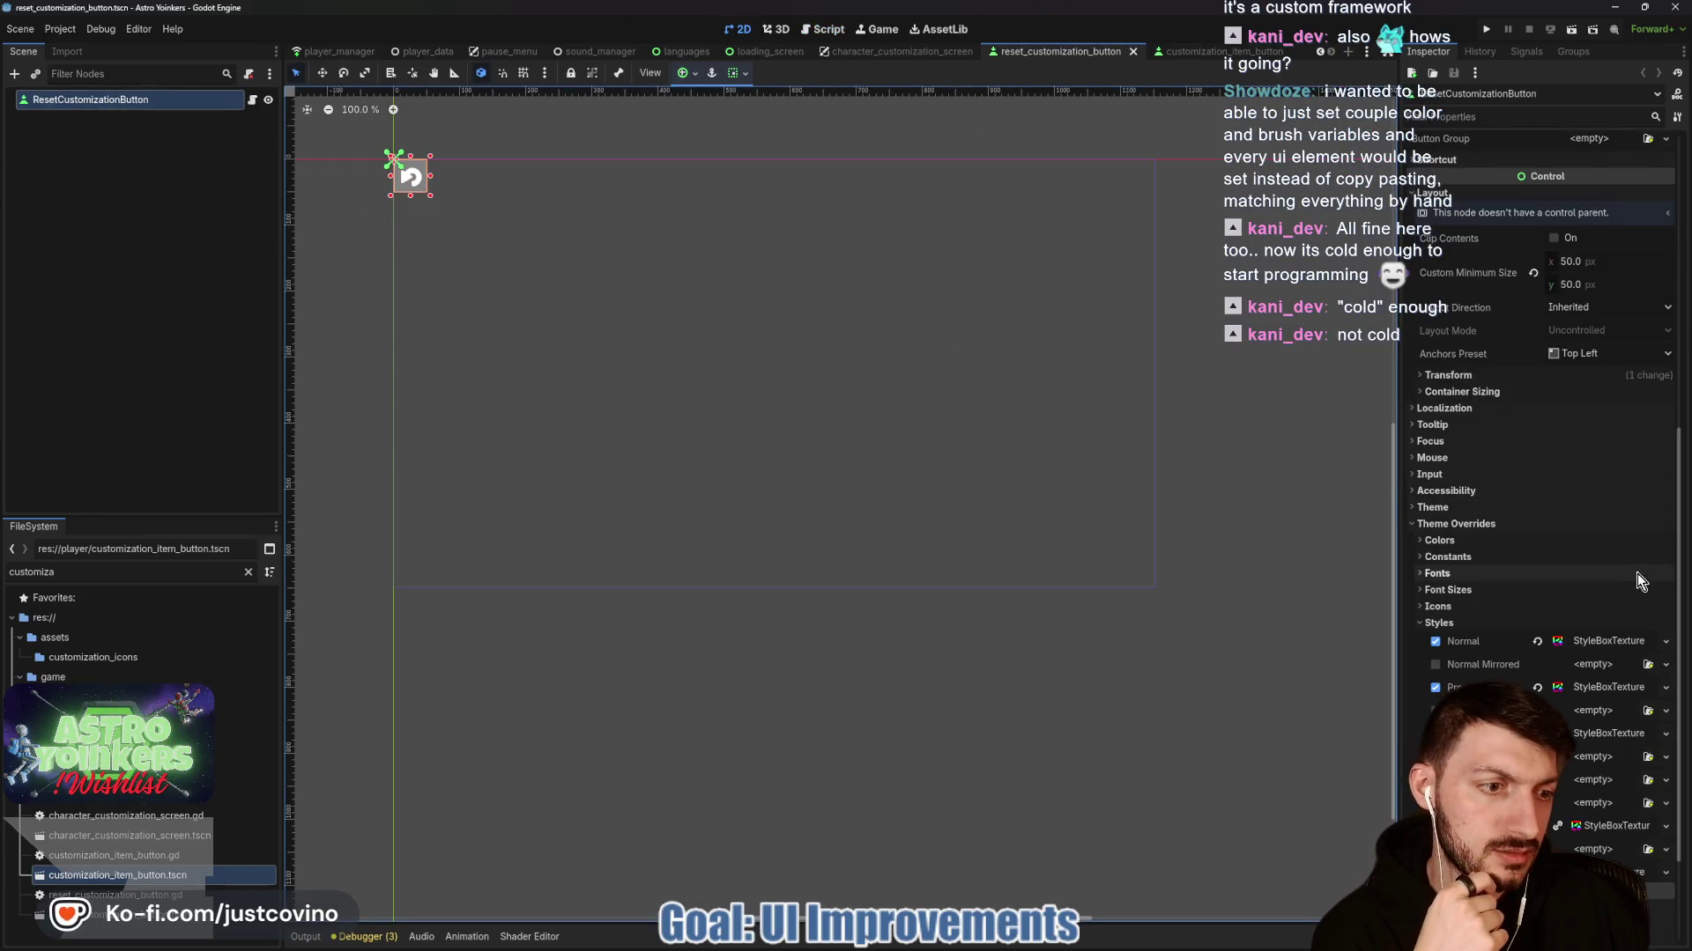
{"action": "left_click", "coordinate": [1610, 637]}
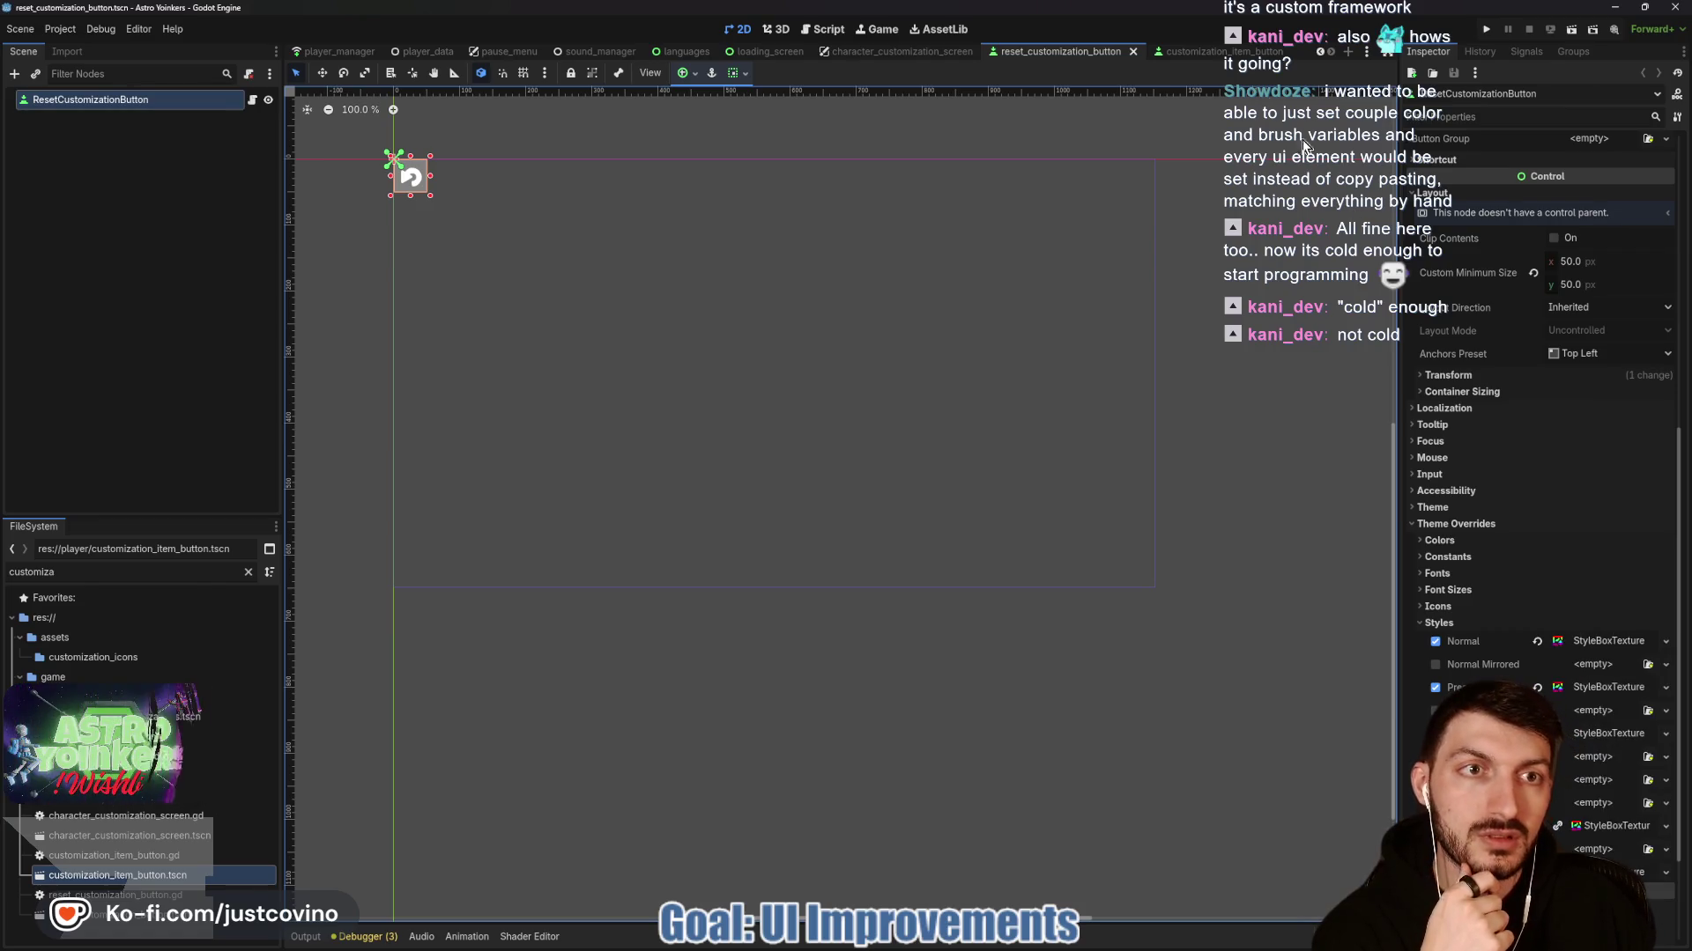
{"action": "left_click", "coordinate": [1207, 51]}
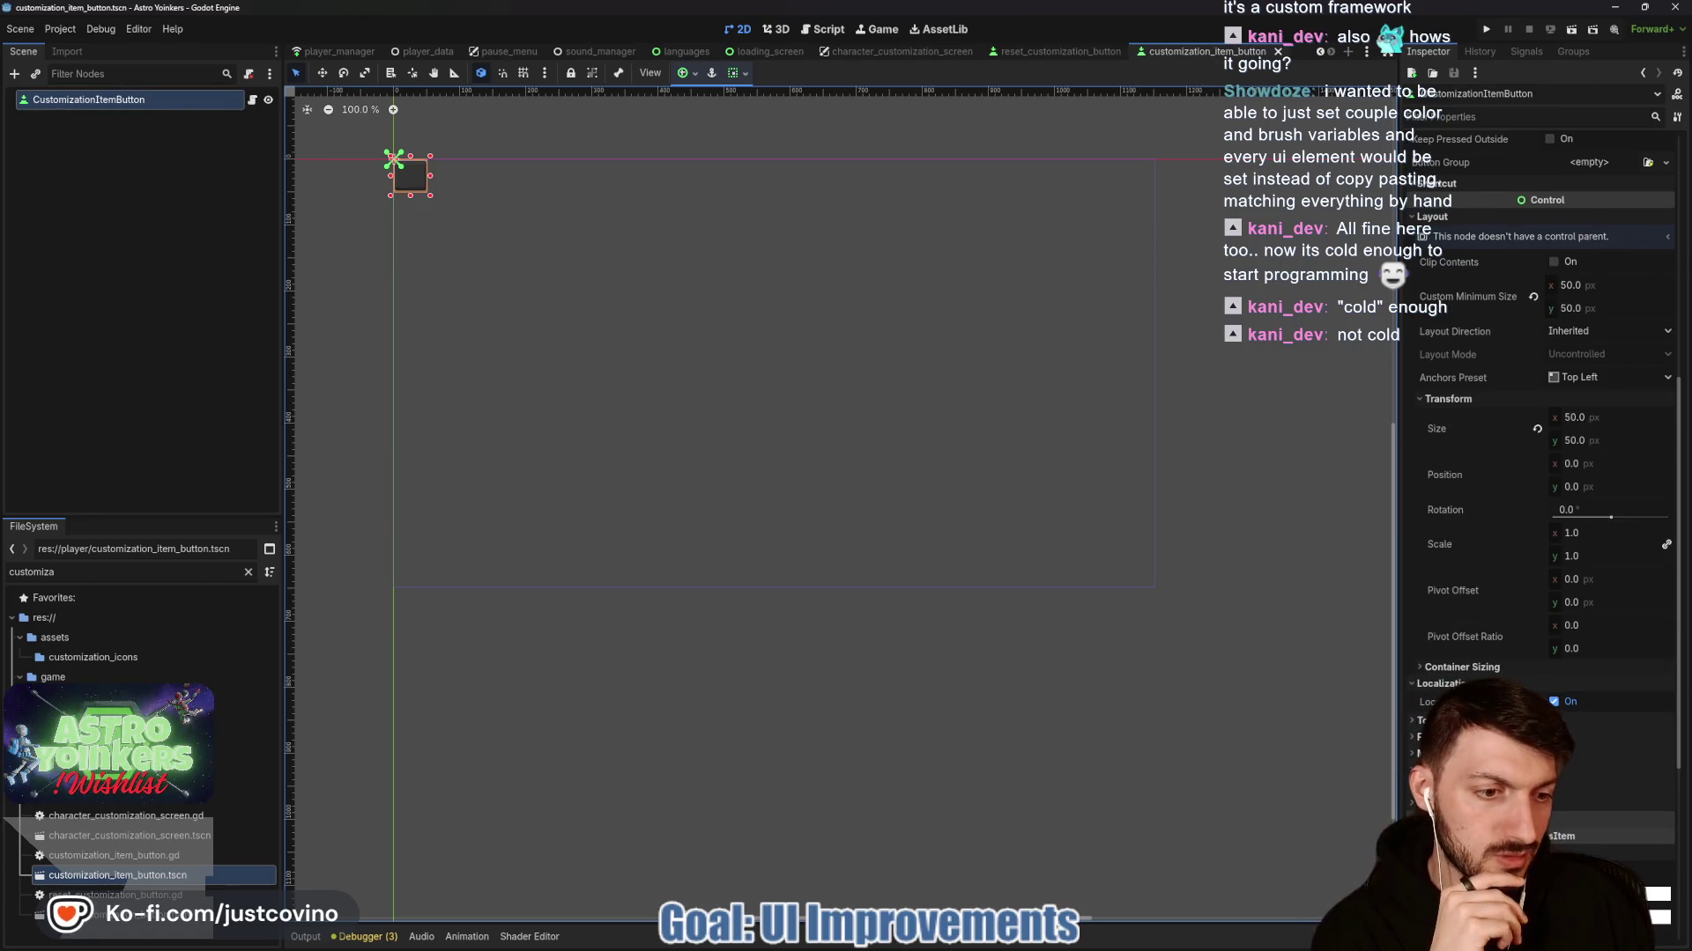
{"action": "scroll", "coordinate": [1450, 592], "scroll_direction": "down", "scroll_amount": 5}
{"action": "left_click", "coordinate": [1445, 514]}
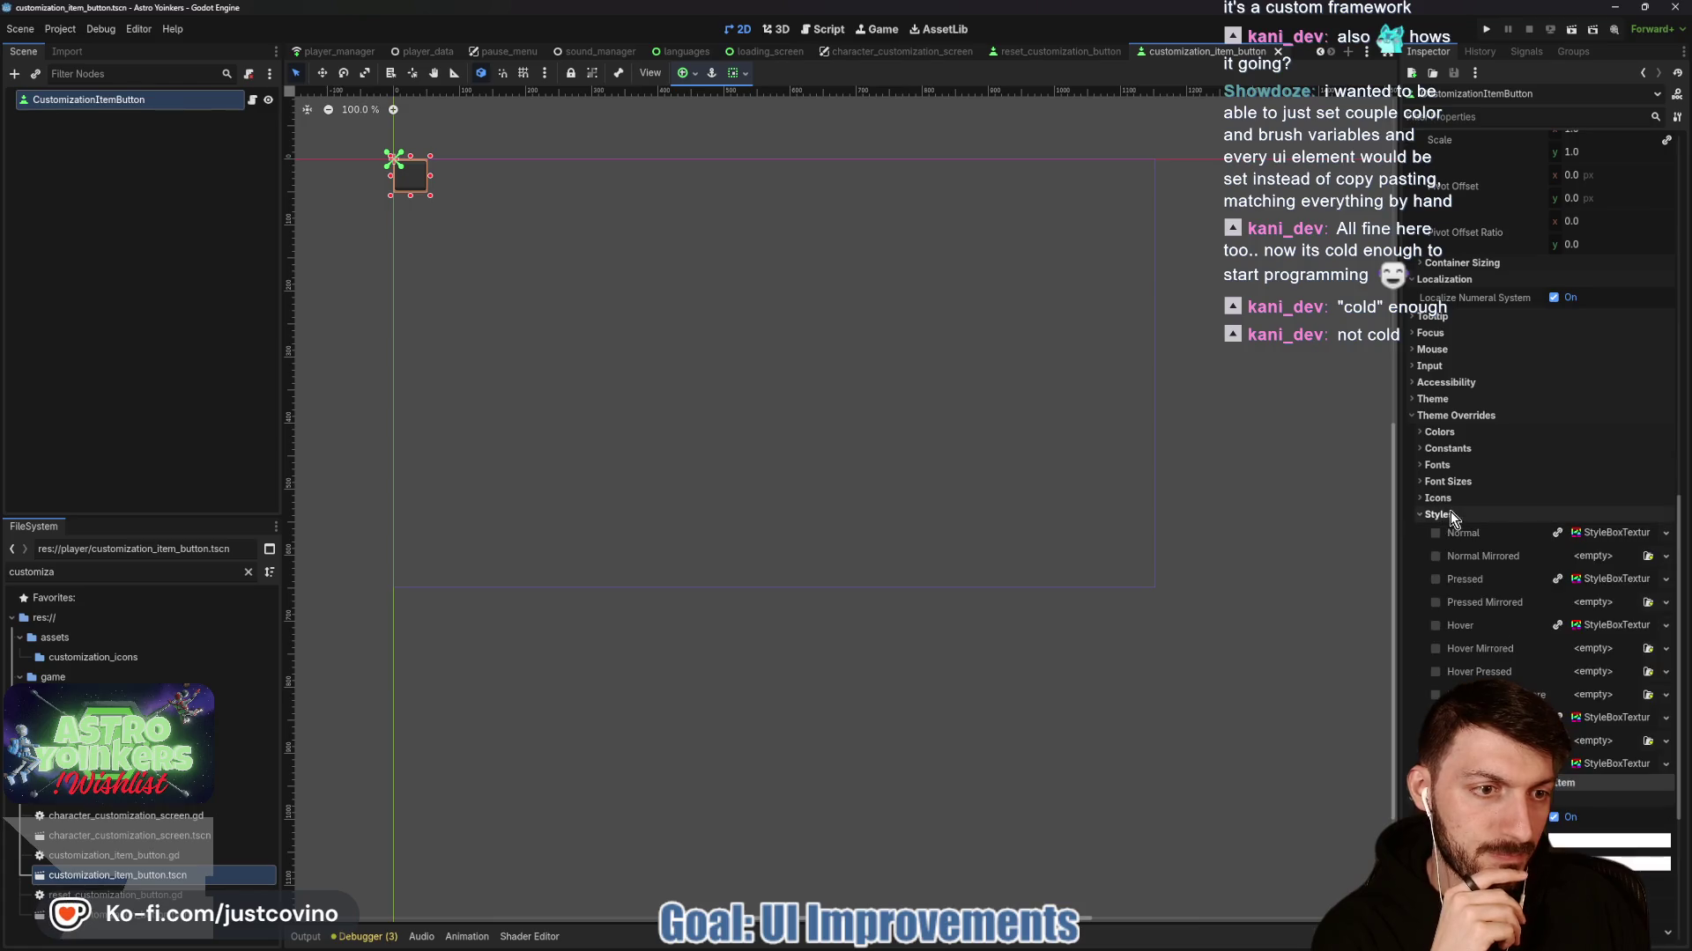
{"action": "left_click", "coordinate": [1596, 537]}
{"action": "left_click", "coordinate": [1590, 794]}
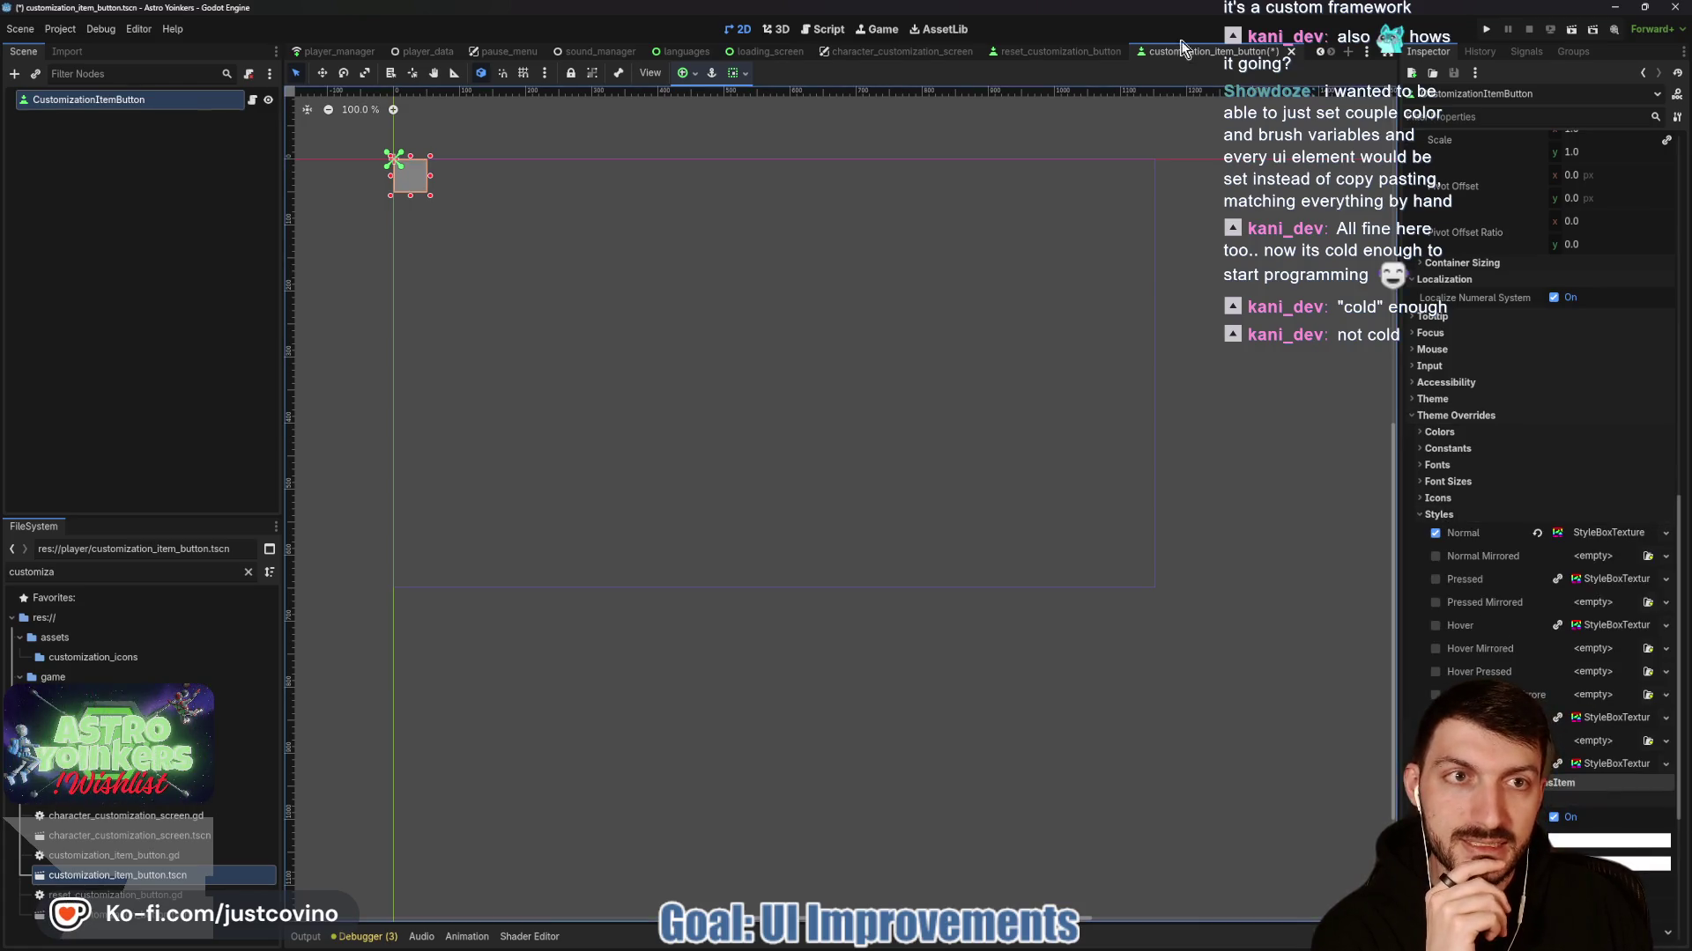
Paste the reset button's texture style into the item button's Pressed and Hover styles.
{"action": "left_click", "coordinate": [1045, 51]}
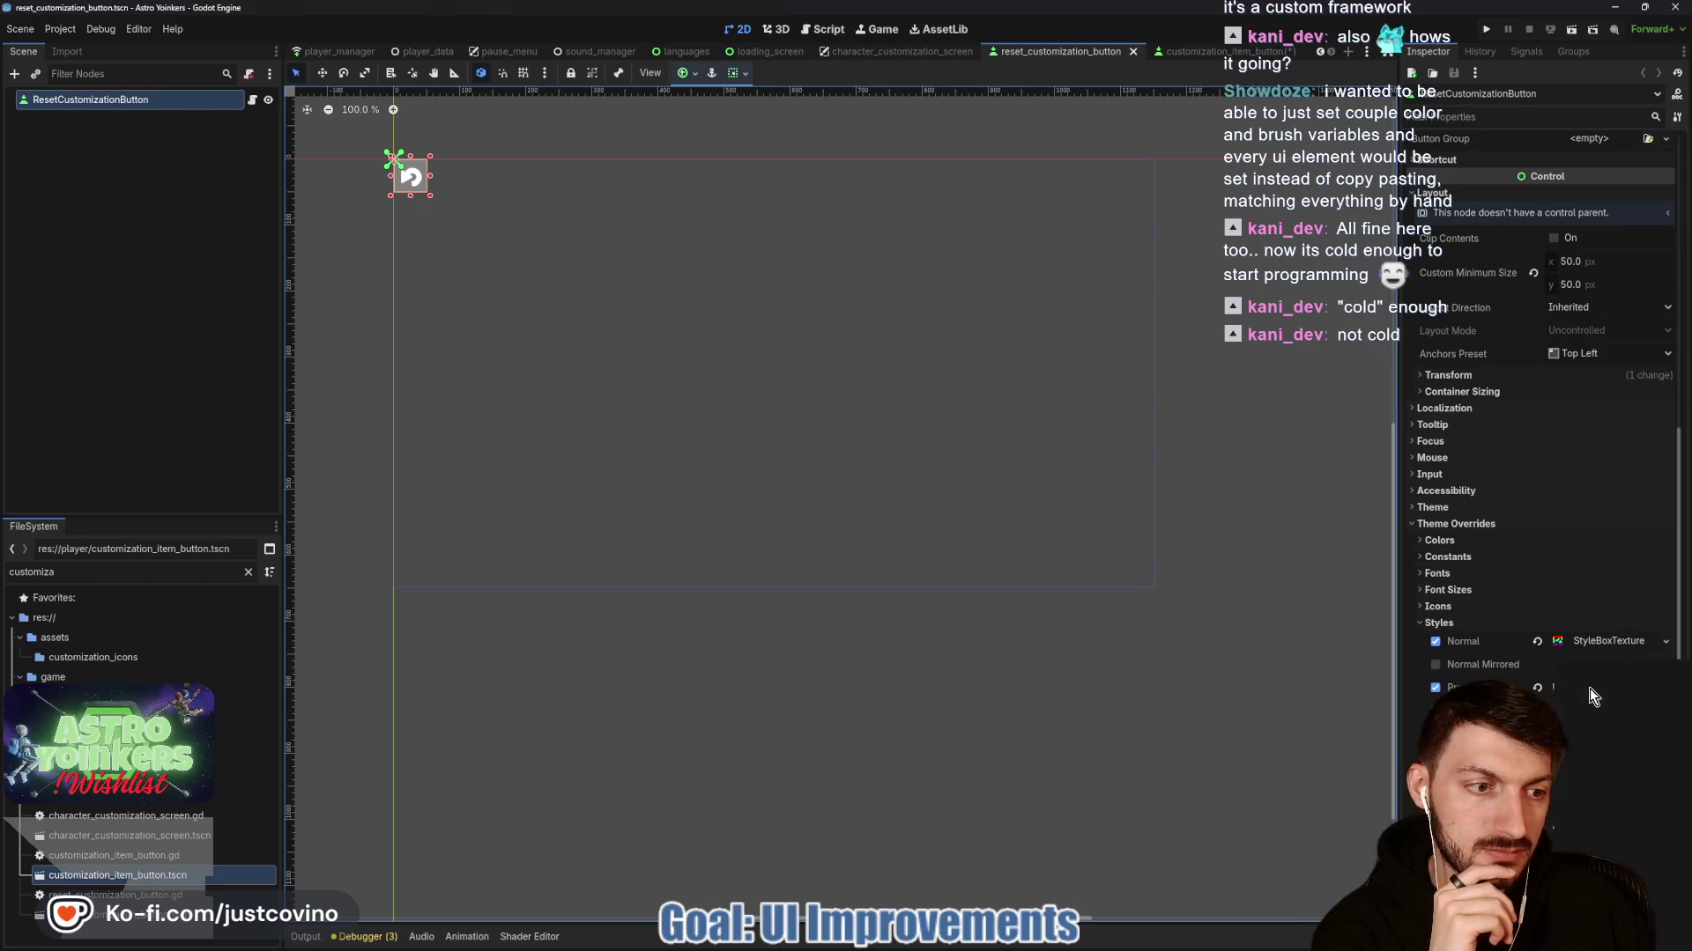
{"action": "key", "text": "ctrl+Tab"}
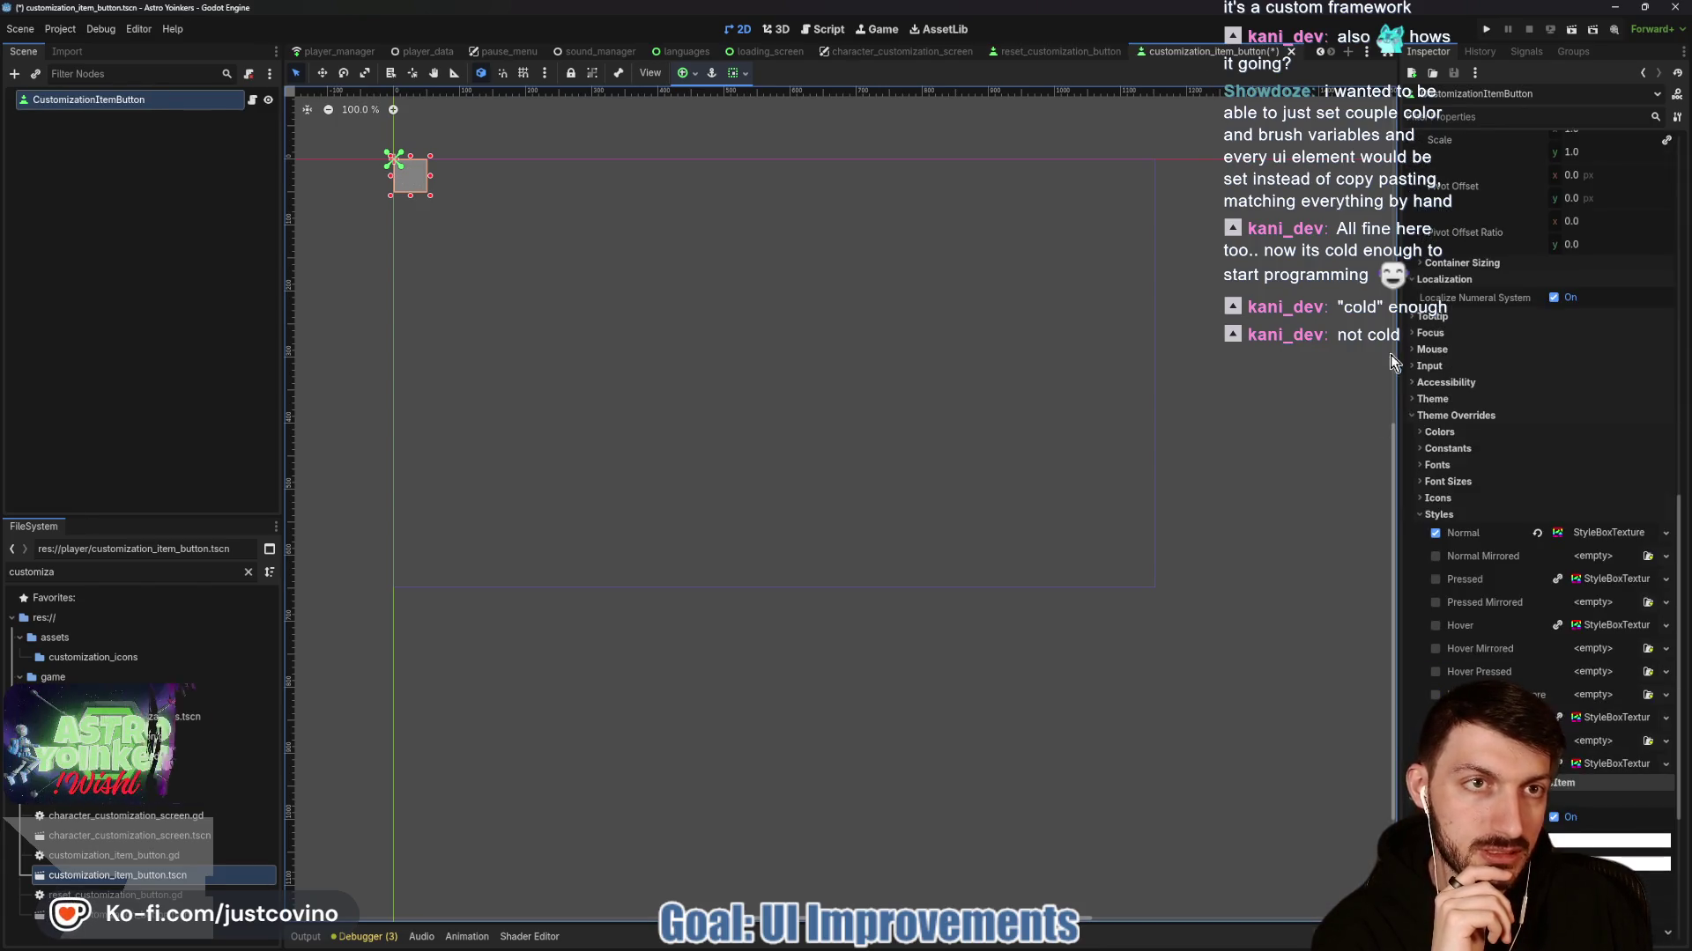
{"action": "right_click", "coordinate": [1586, 588]}
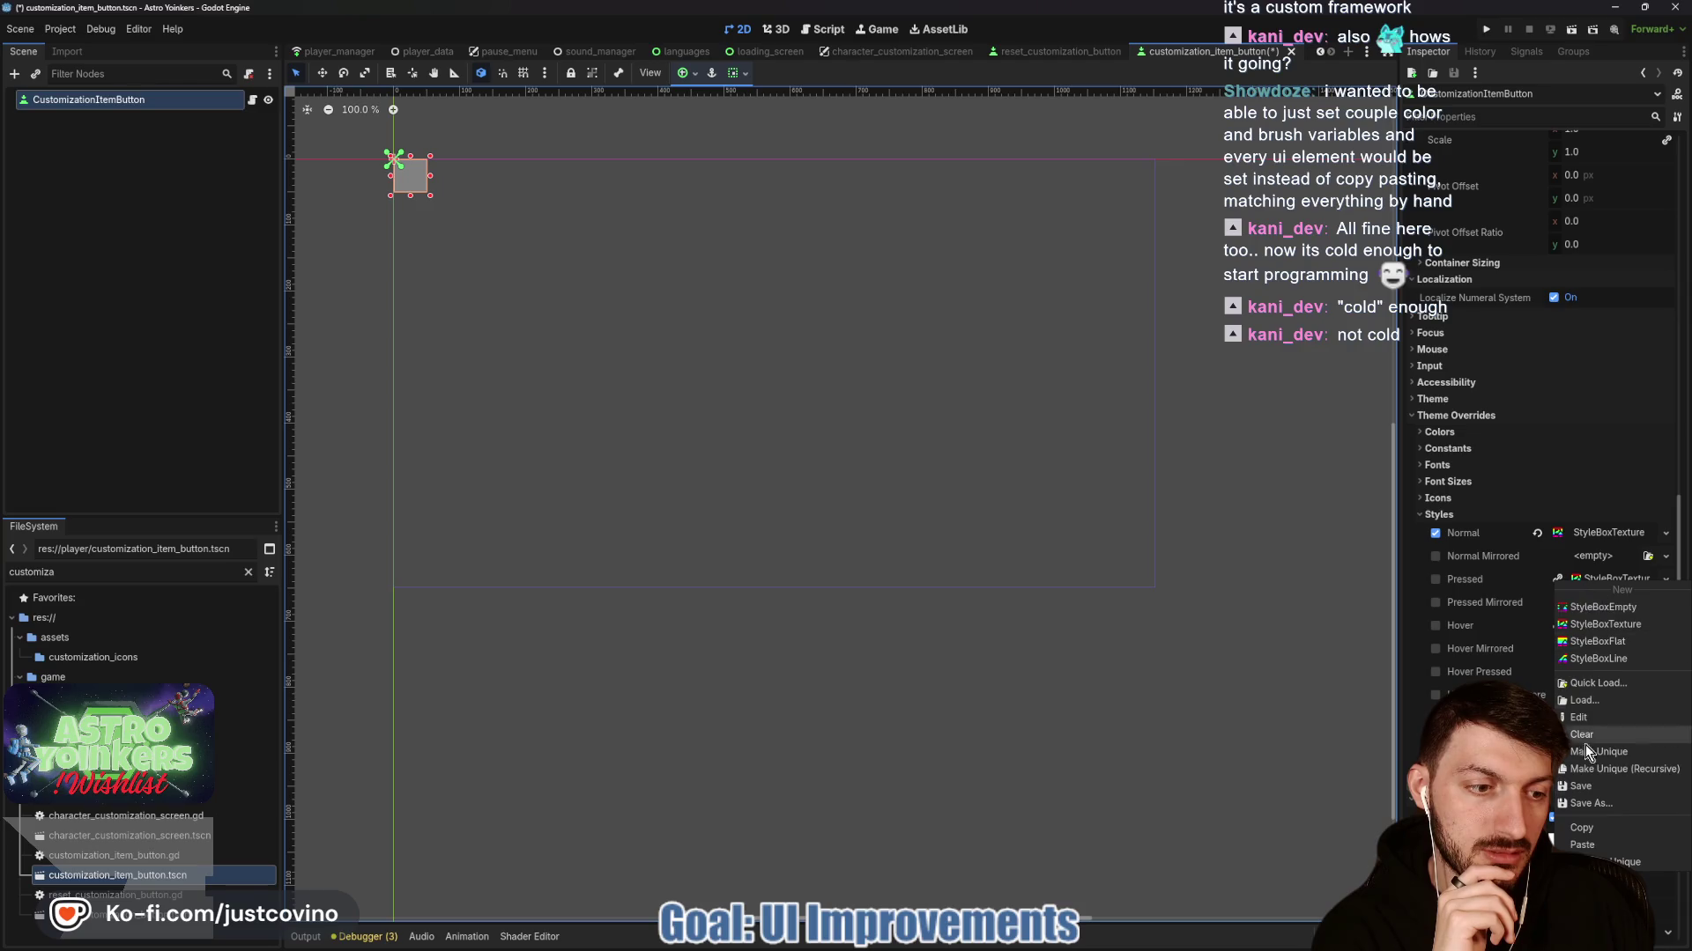
{"action": "left_click", "coordinate": [1583, 844]}
{"action": "left_click", "coordinate": [1028, 50]}
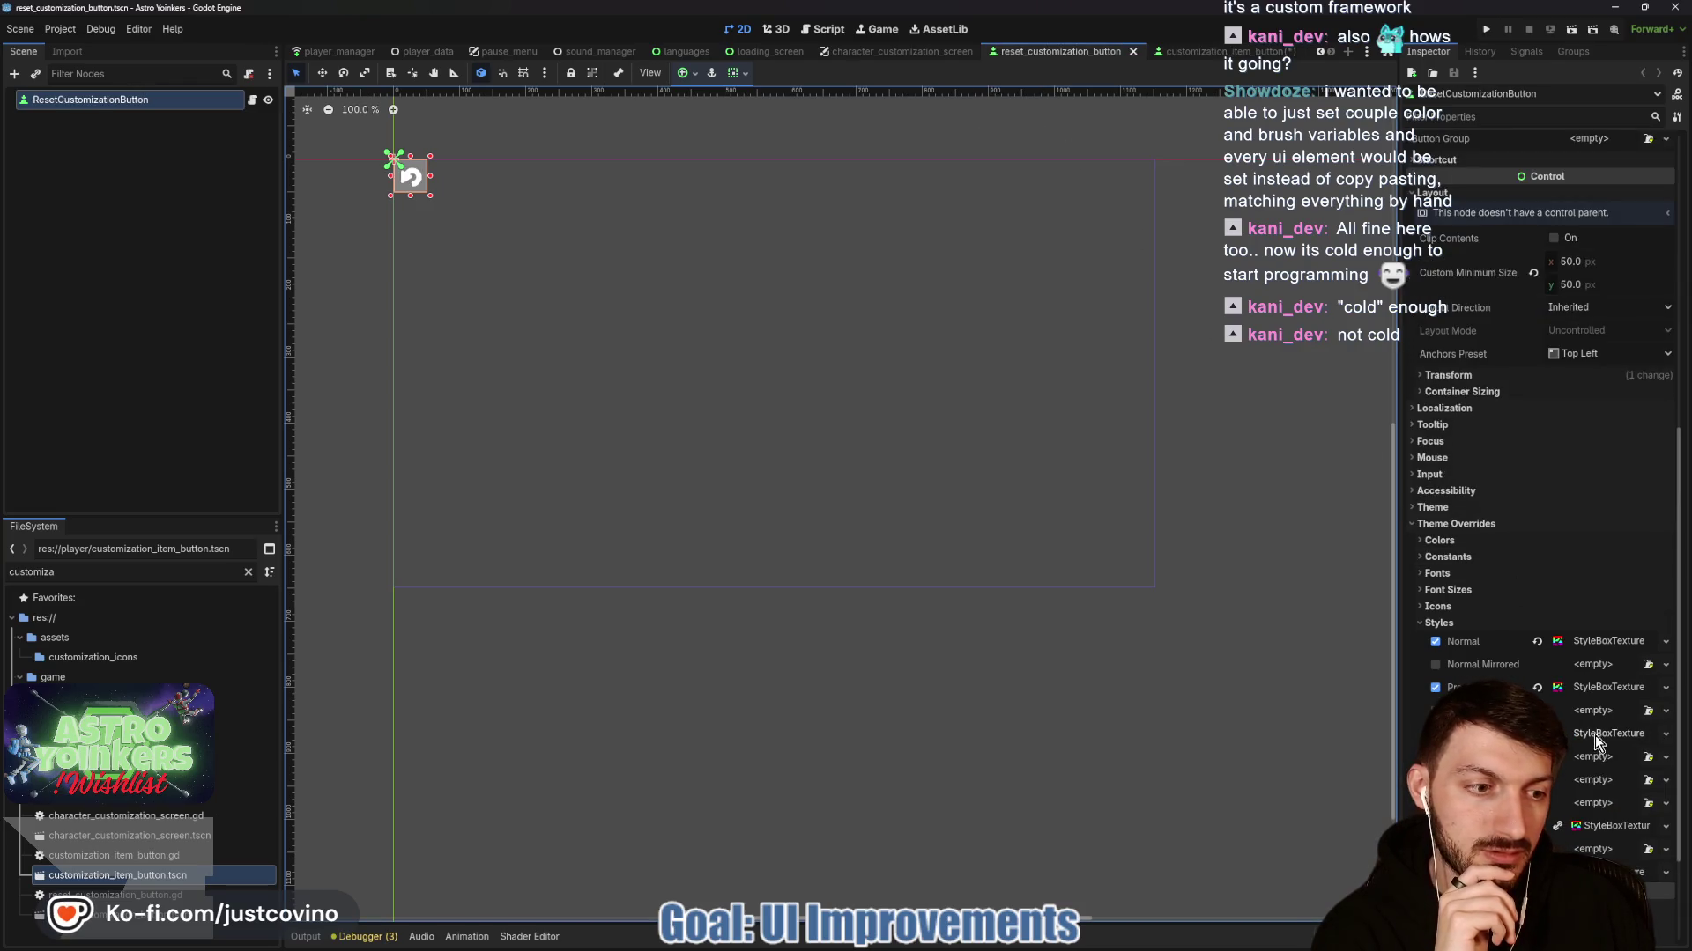
{"action": "left_click", "coordinate": [1214, 53]}
{"action": "right_click", "coordinate": [1599, 632]}
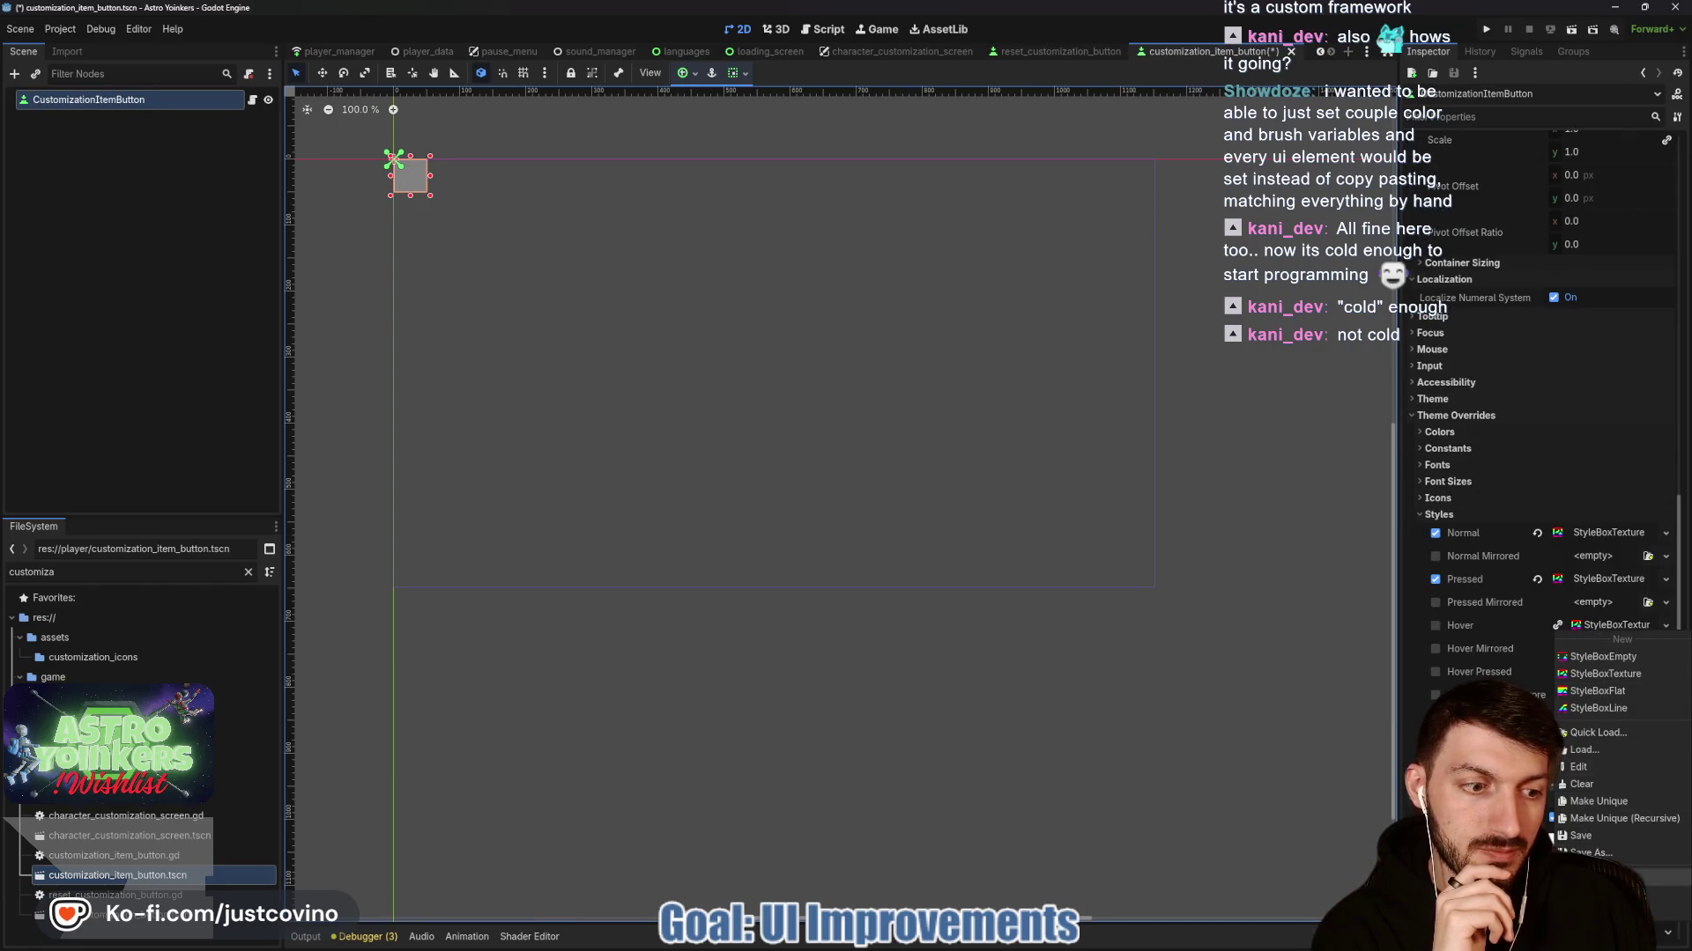
{"action": "left_click", "coordinate": [1595, 893]}
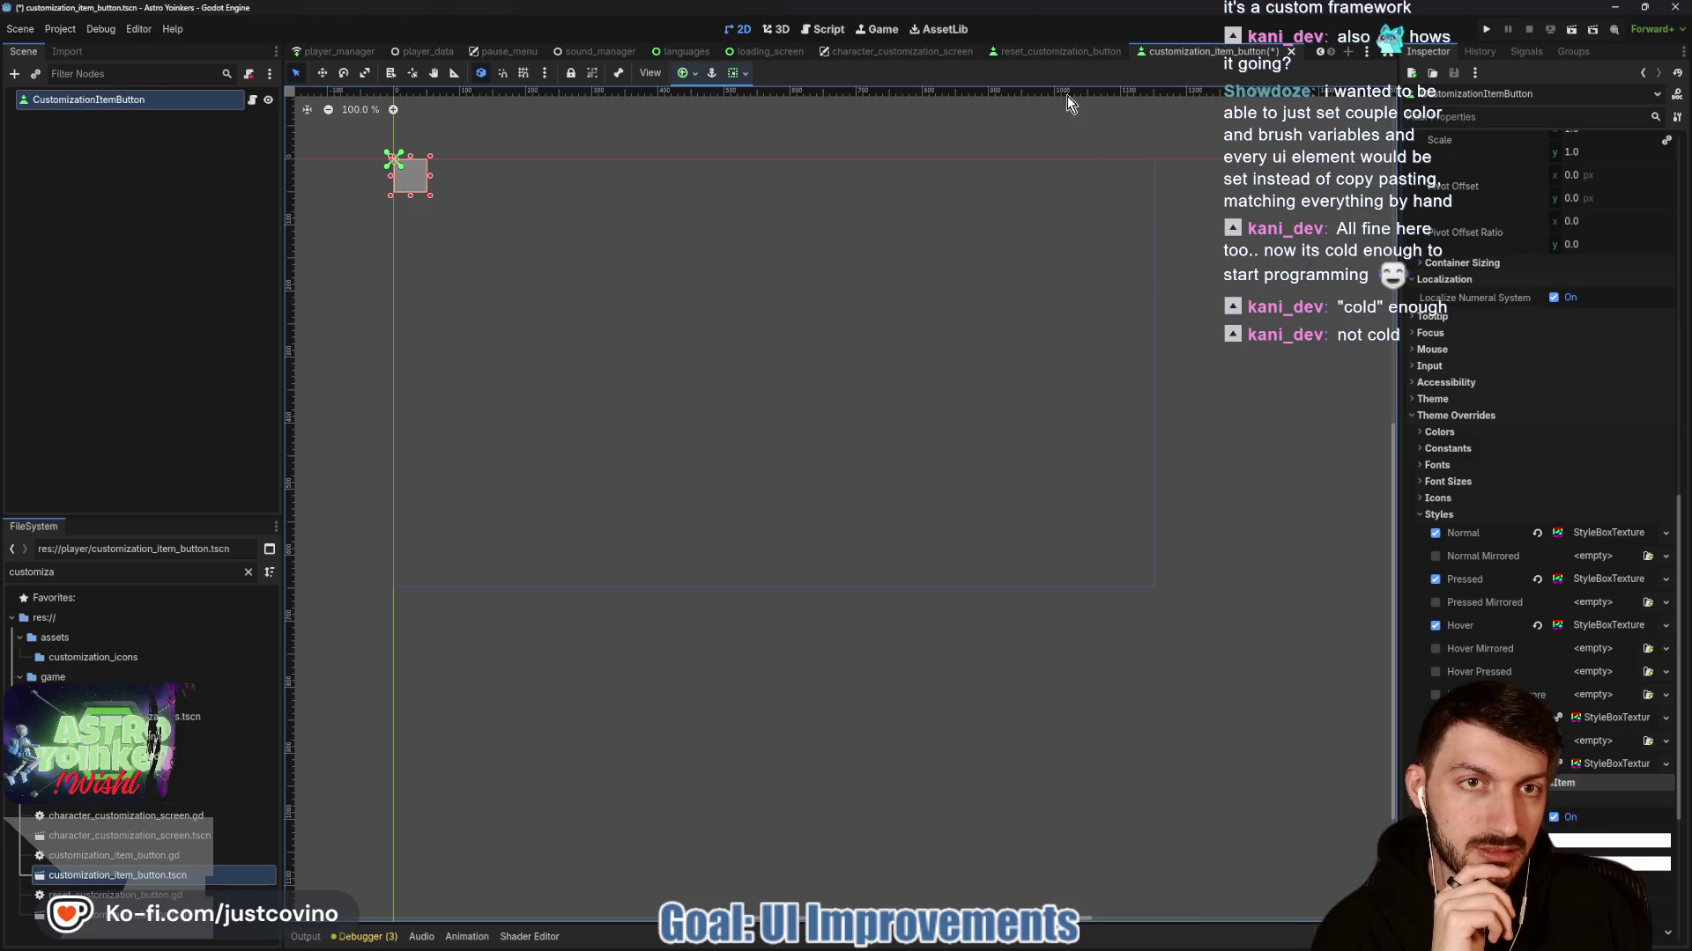
Check the remaining style slots, save the item button scene and run the game.
{"action": "left_click", "coordinate": [1059, 51]}
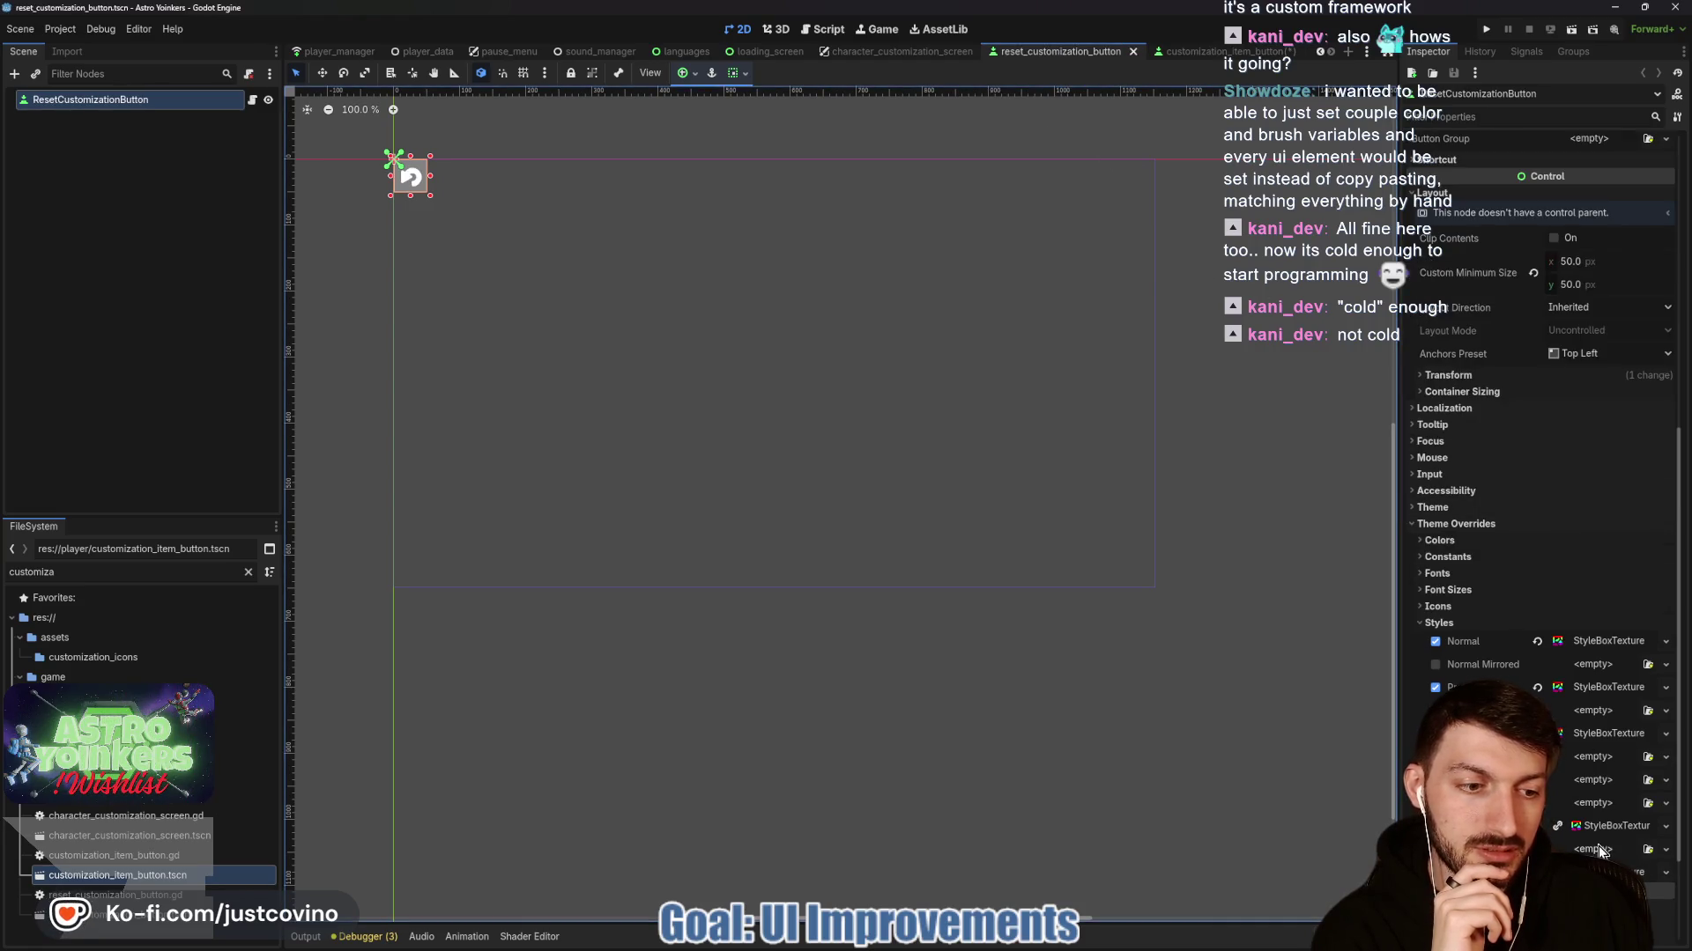
{"action": "left_click", "coordinate": [1665, 641]}
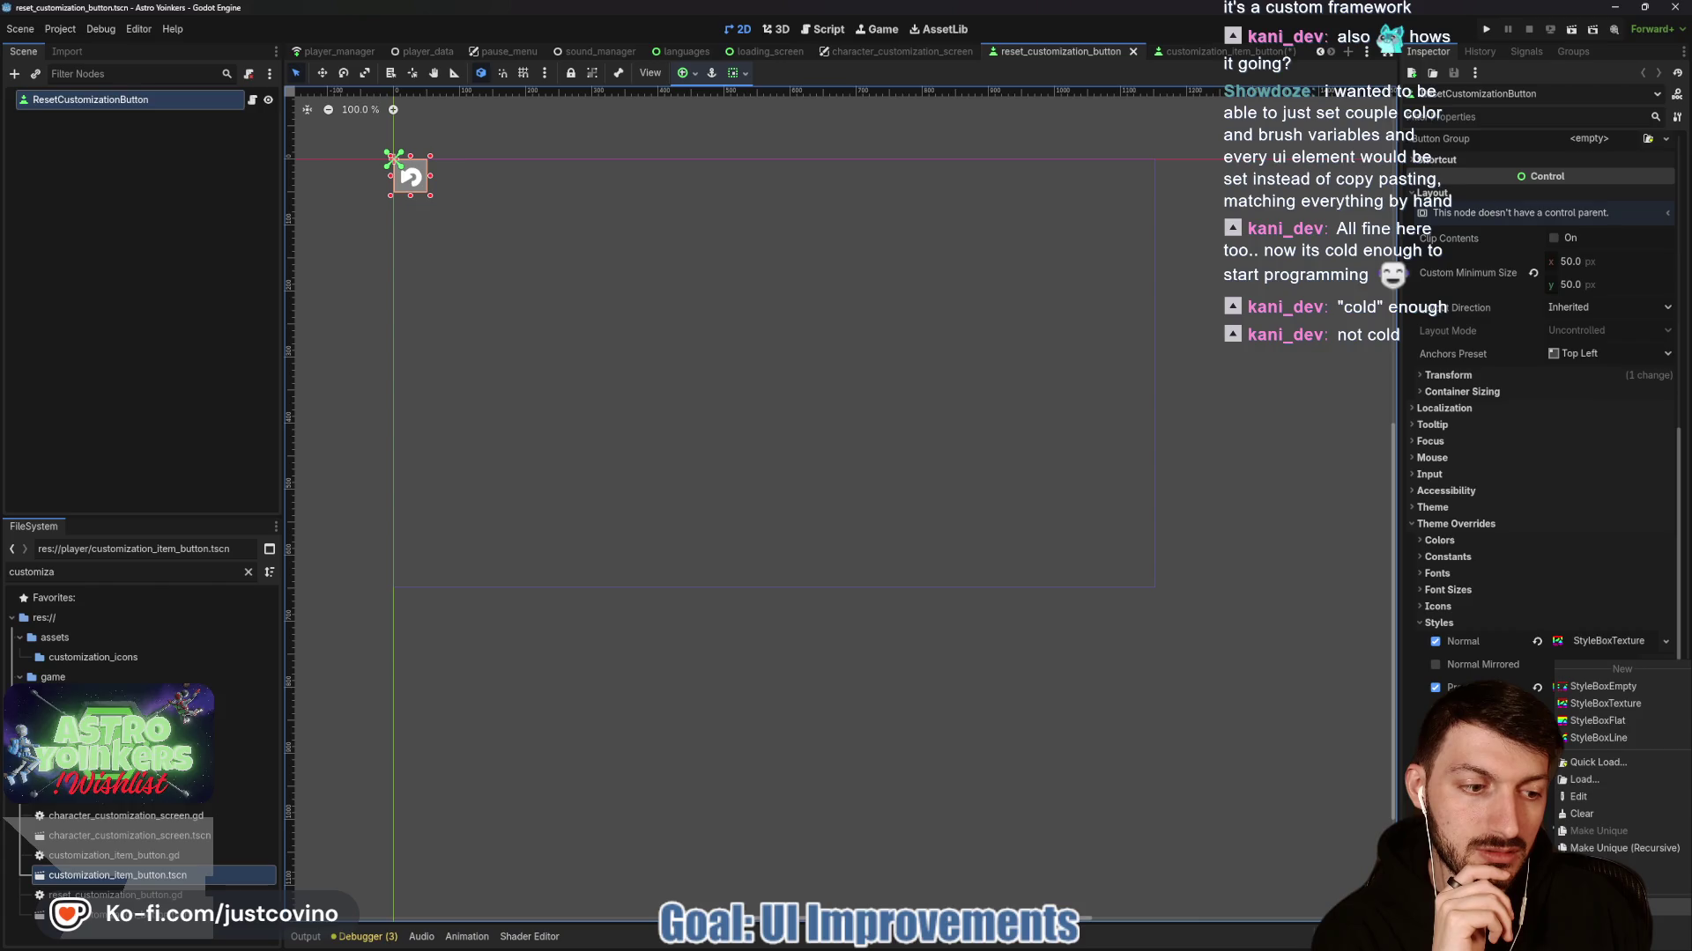
{"action": "key", "text": "Escape"}
{"action": "left_click", "coordinate": [1203, 51]}
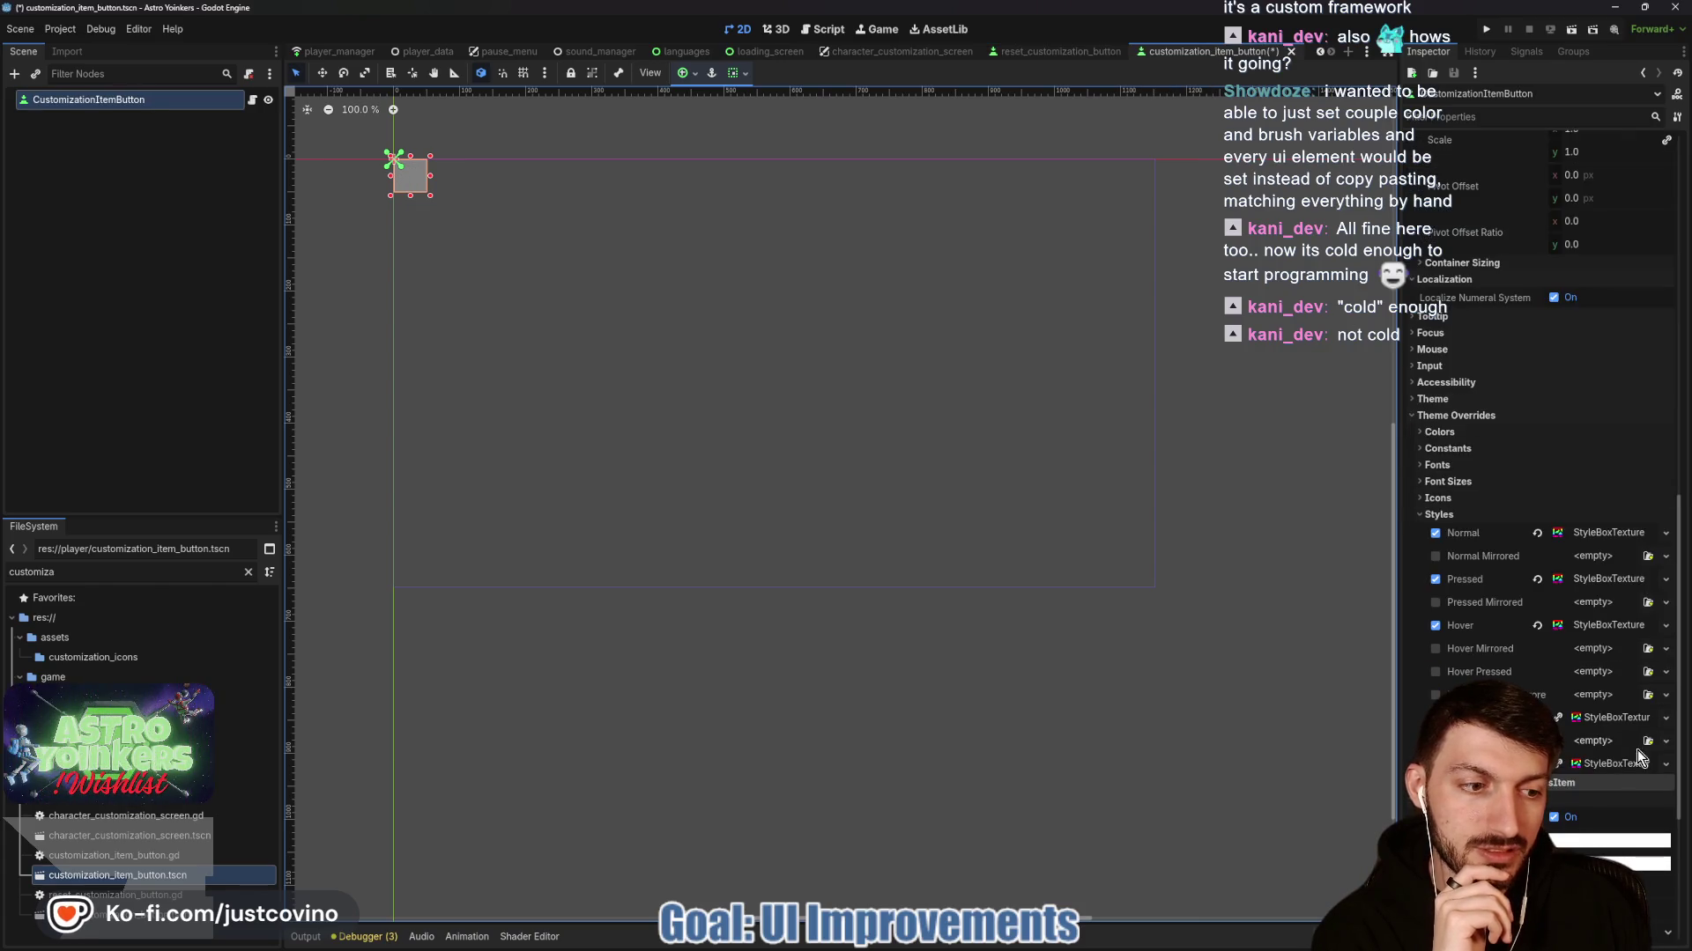
{"action": "right_click", "coordinate": [1603, 765]}
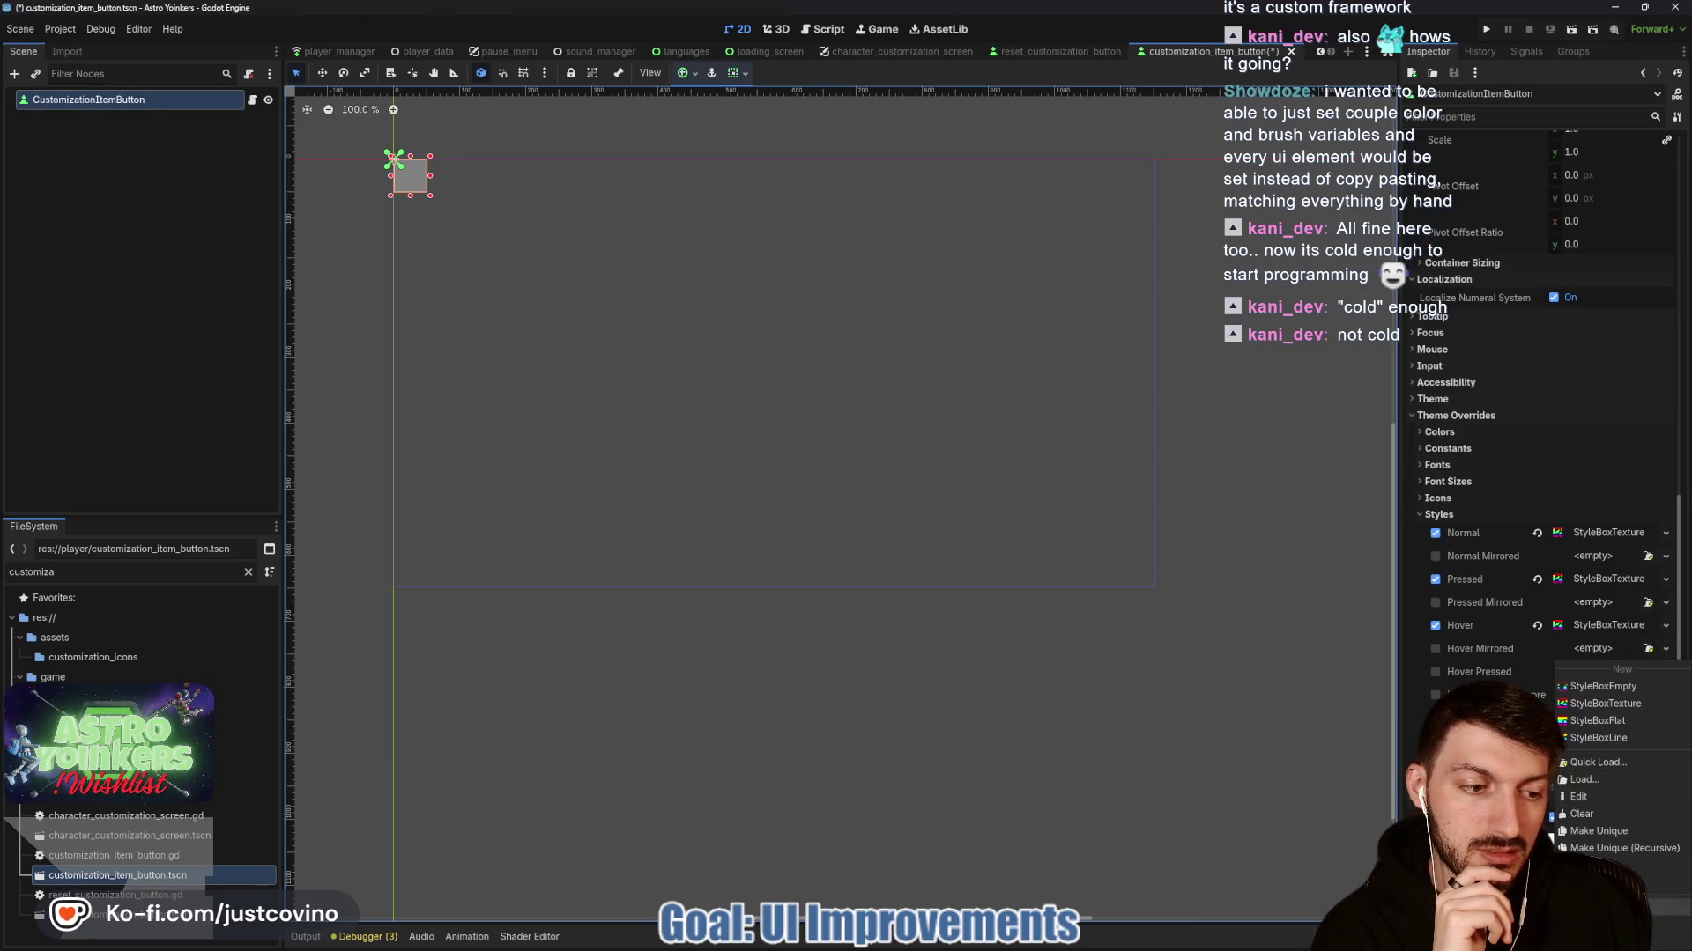
{"action": "key", "text": "Escape"}
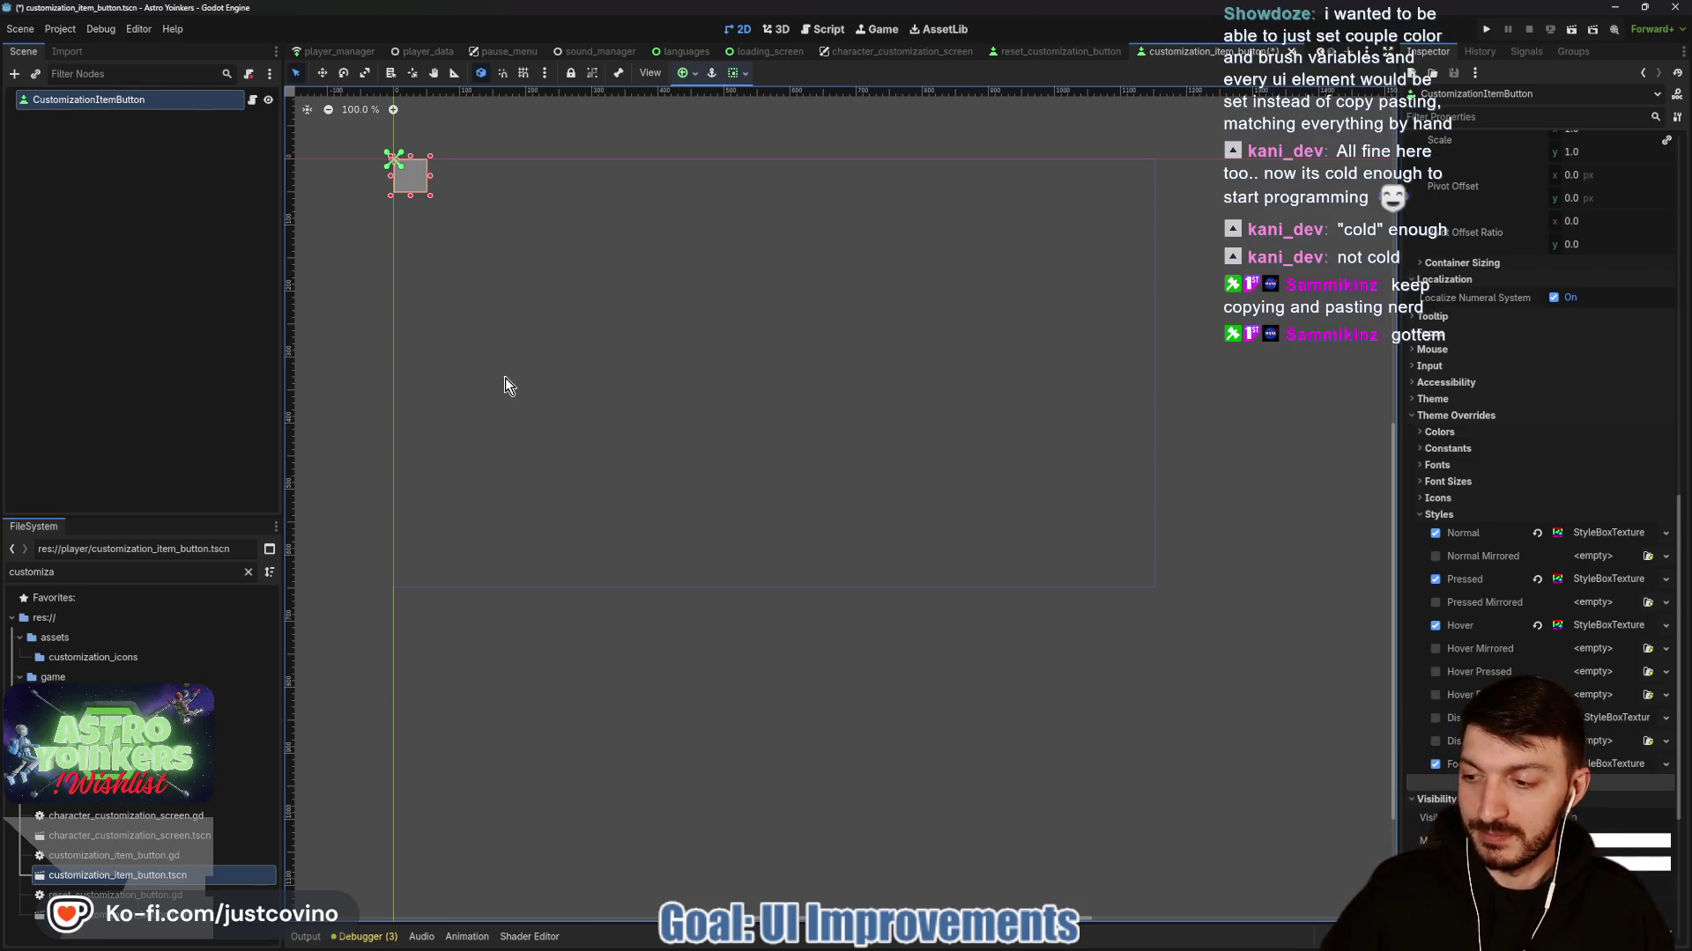
{"action": "key", "text": "ctrl+s"}
{"action": "left_click", "coordinate": [197, 313]}
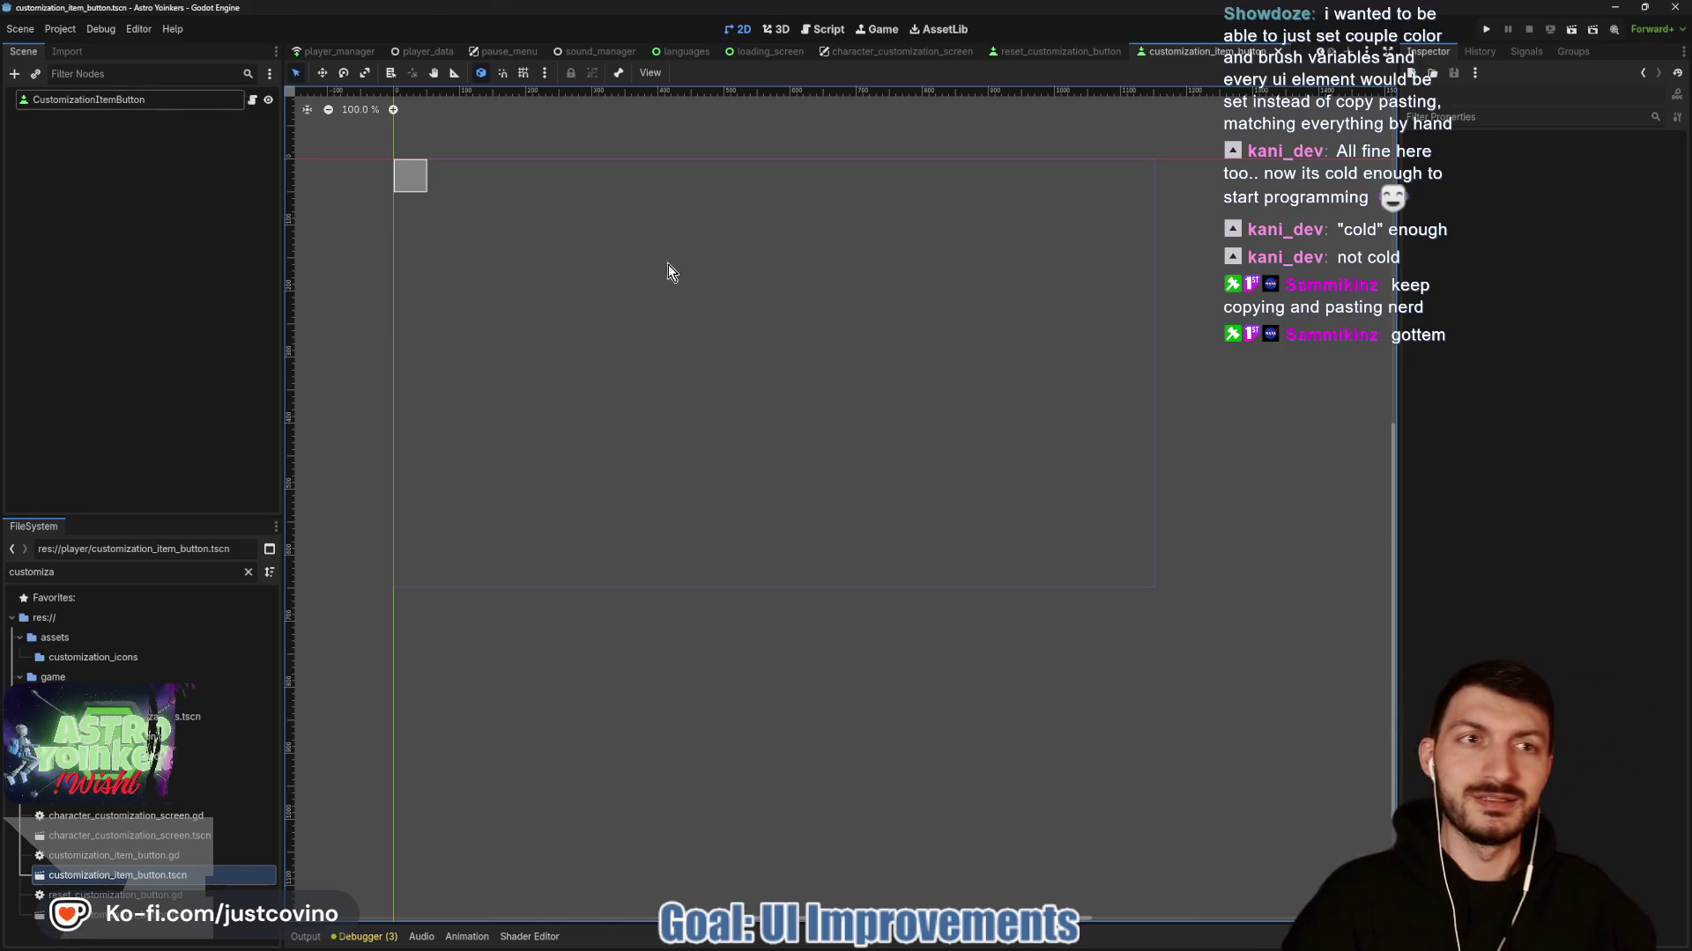
{"action": "left_click", "coordinate": [1485, 30]}
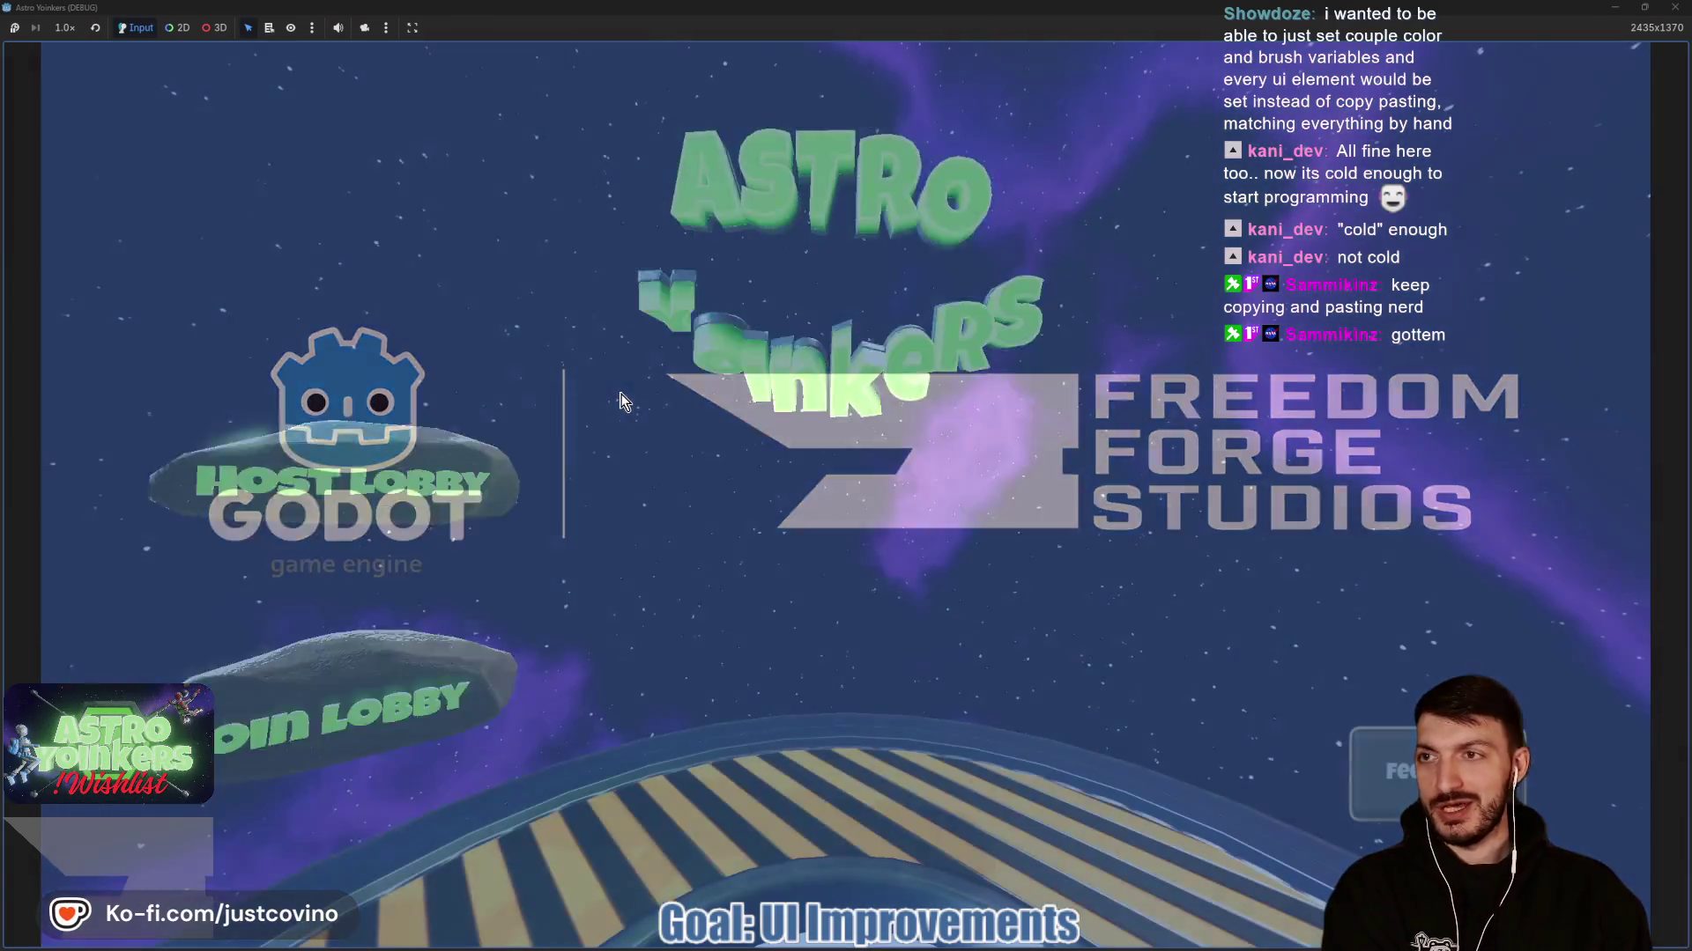
Host a private lobby from the game's main menu.
{"action": "mouse_move", "coordinate": [1037, 936]}
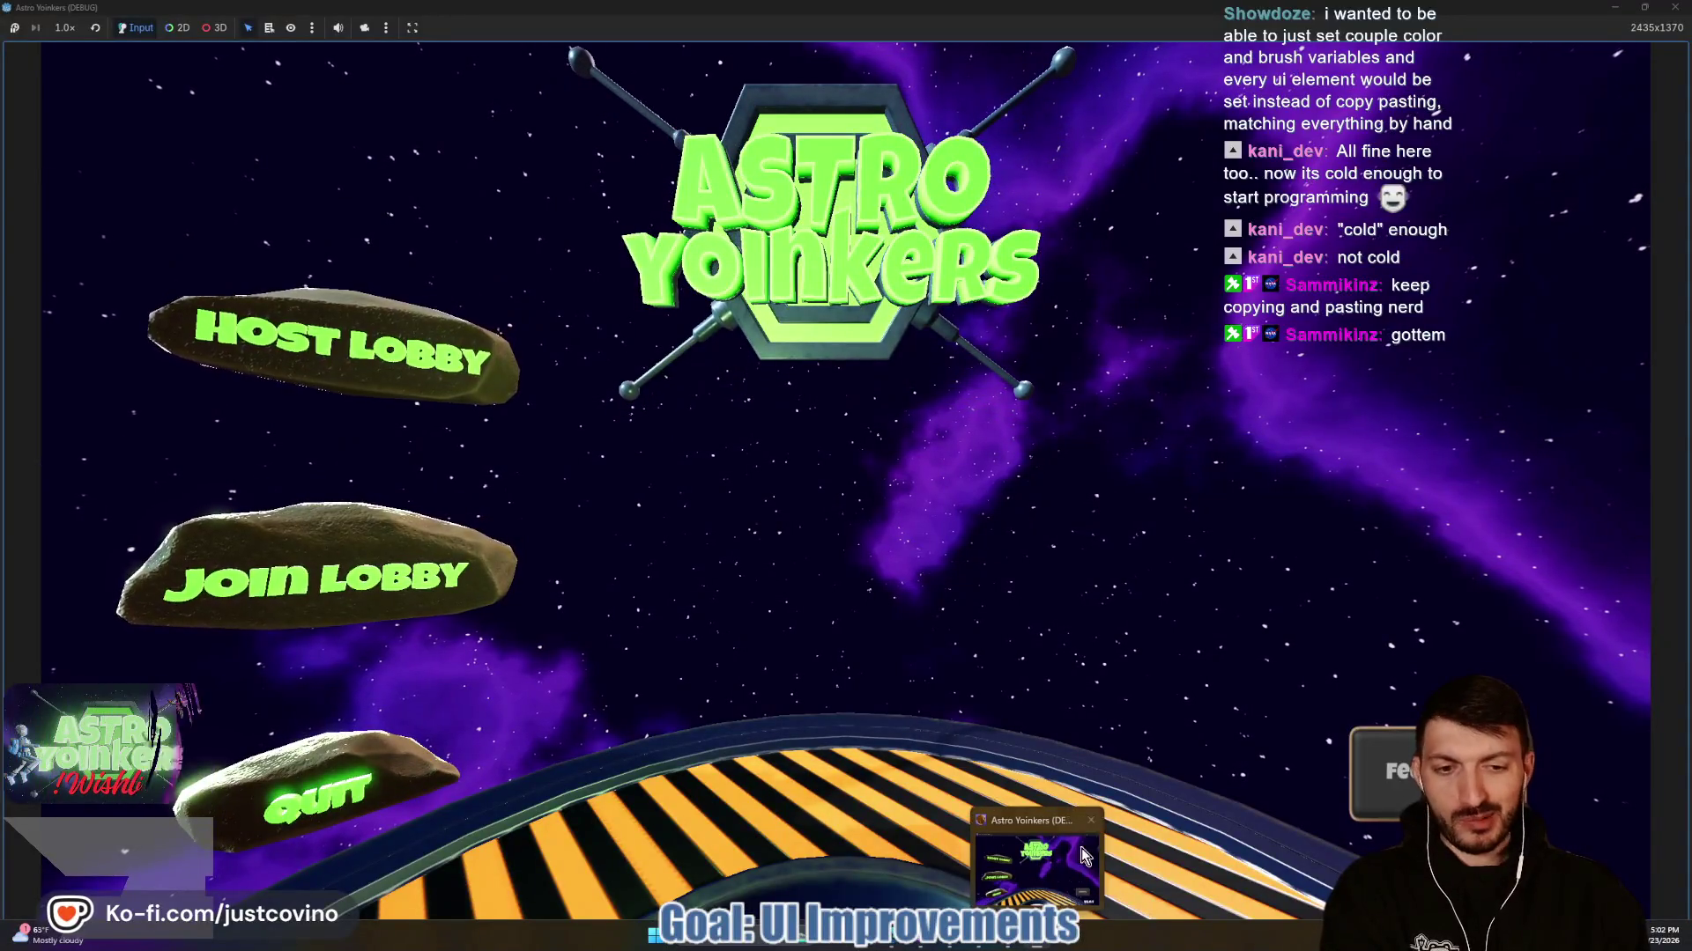
{"action": "left_click", "coordinate": [342, 356]}
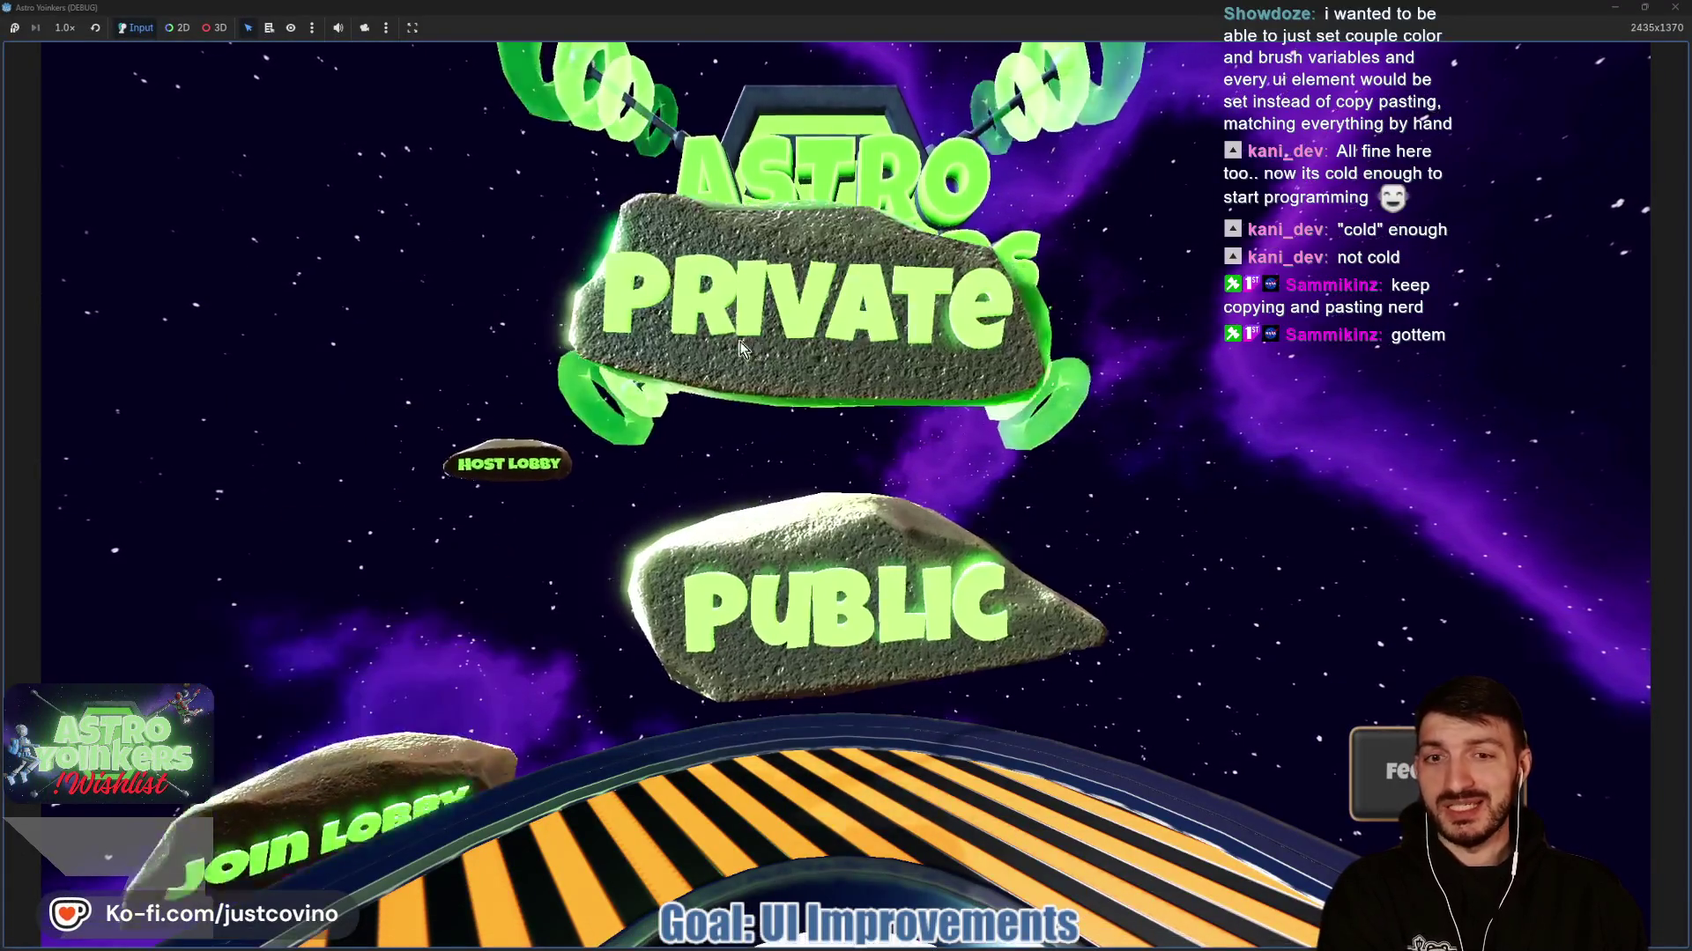
{"action": "left_click", "coordinate": [745, 348]}
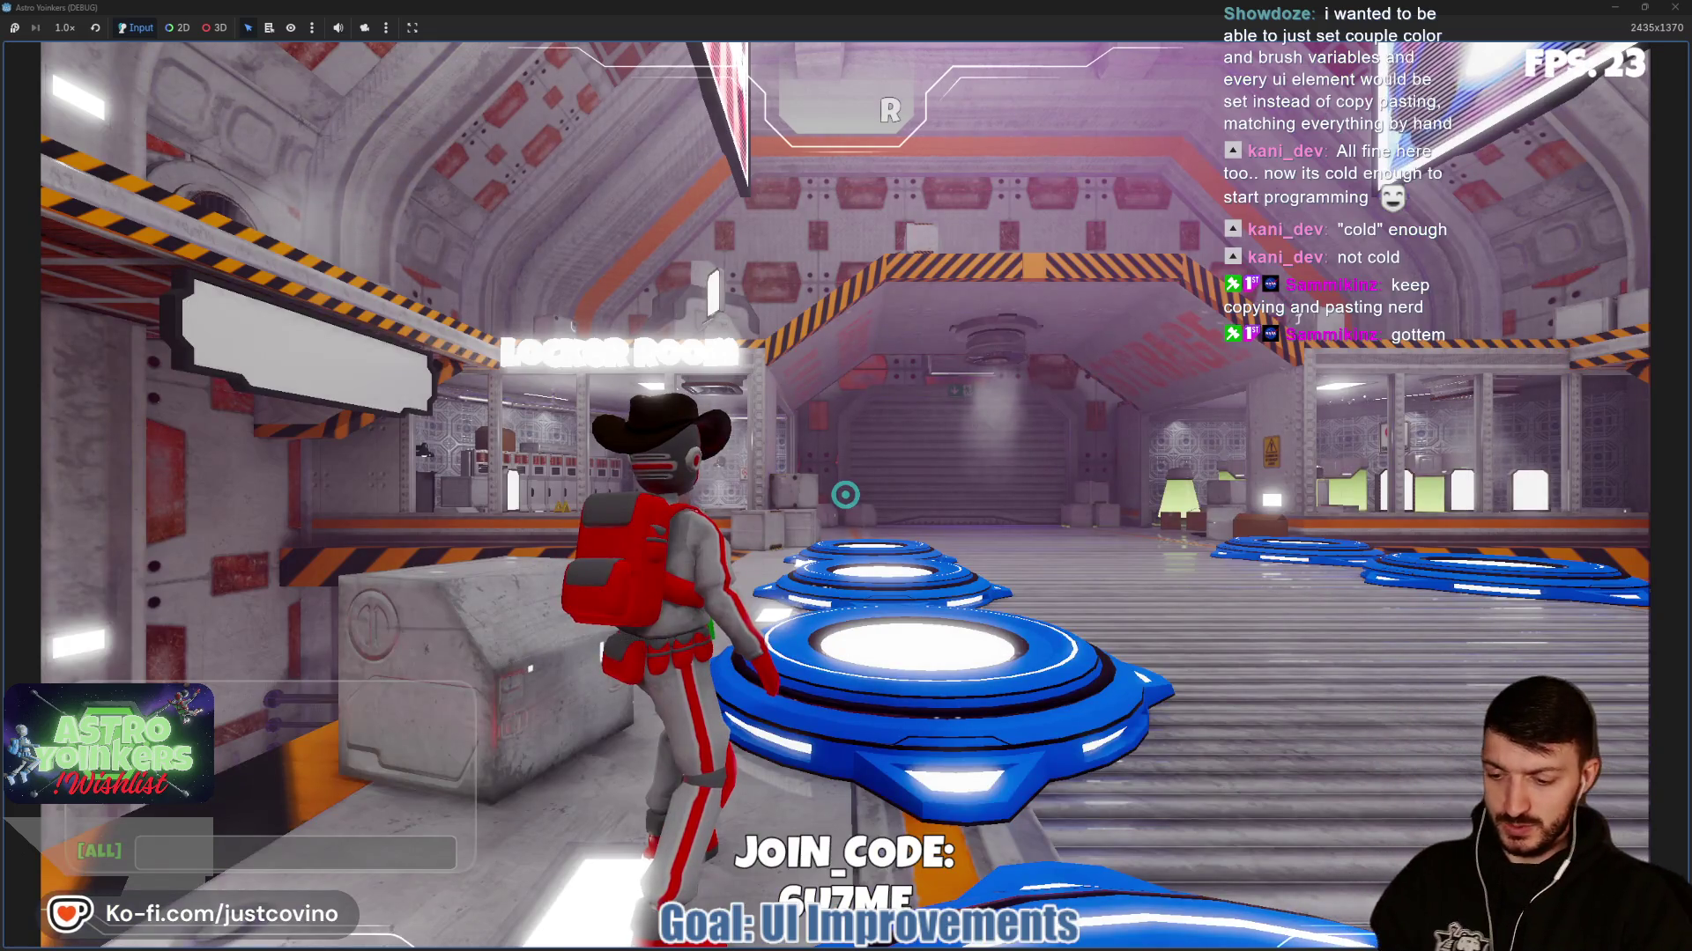
Run the character into the locker room and open the customization menu.
{"action": "mouse_move", "coordinate": [845, 495]}
{"action": "key", "text": "w"}
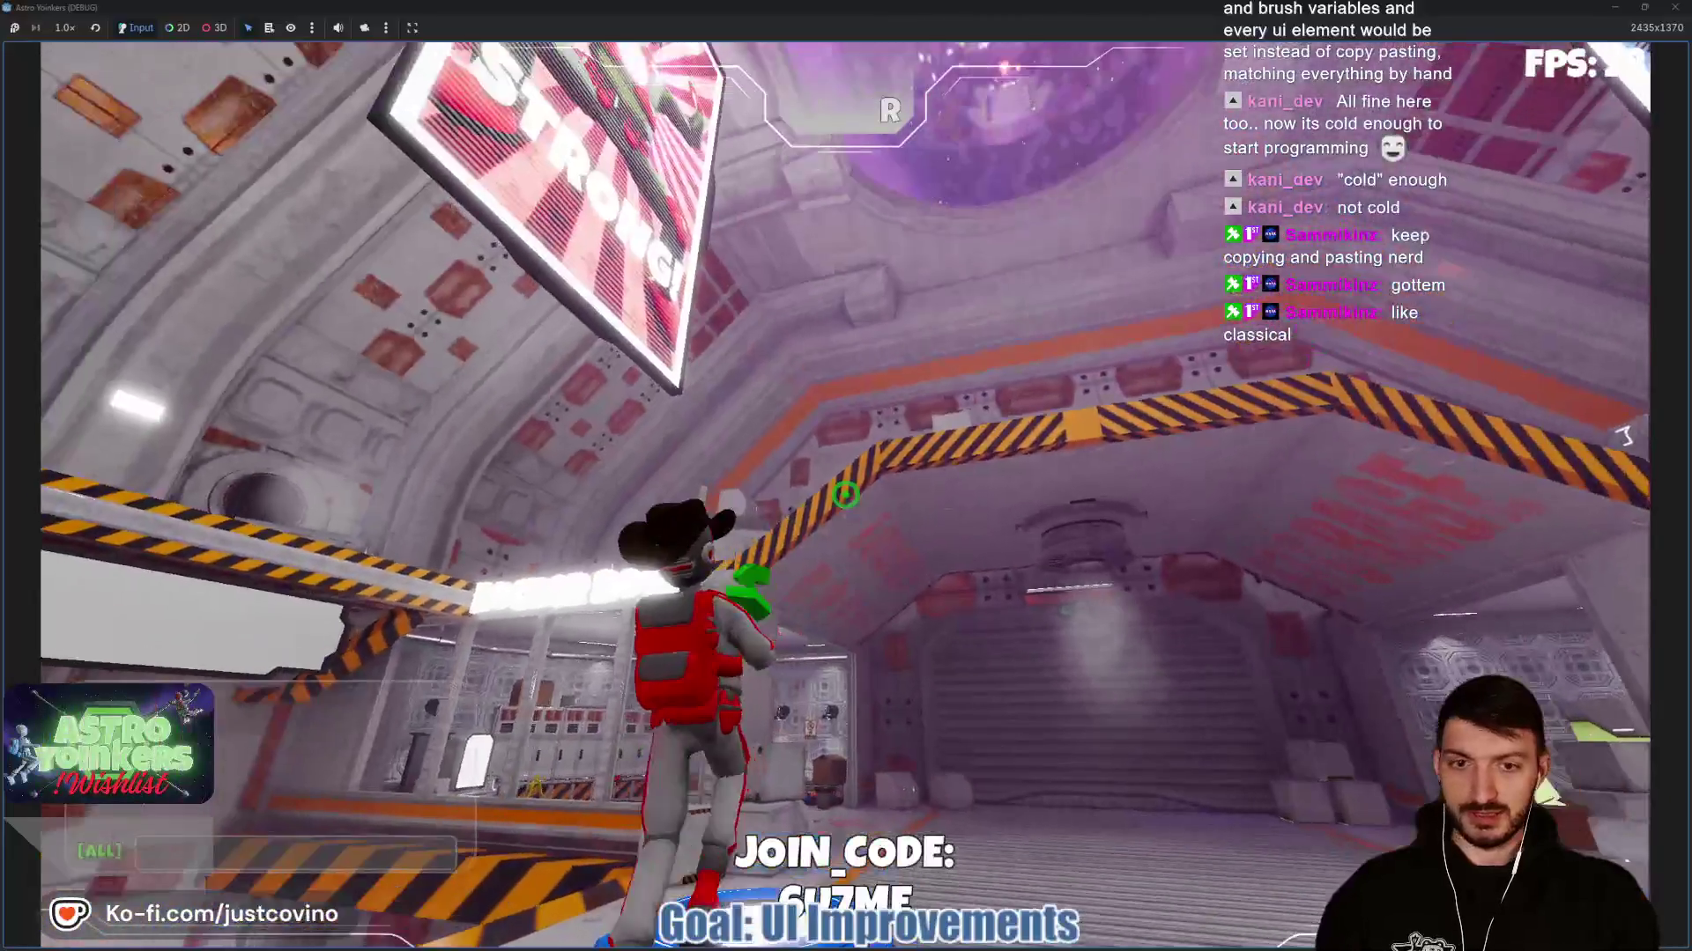
{"action": "left_click", "coordinate": [845, 494]}
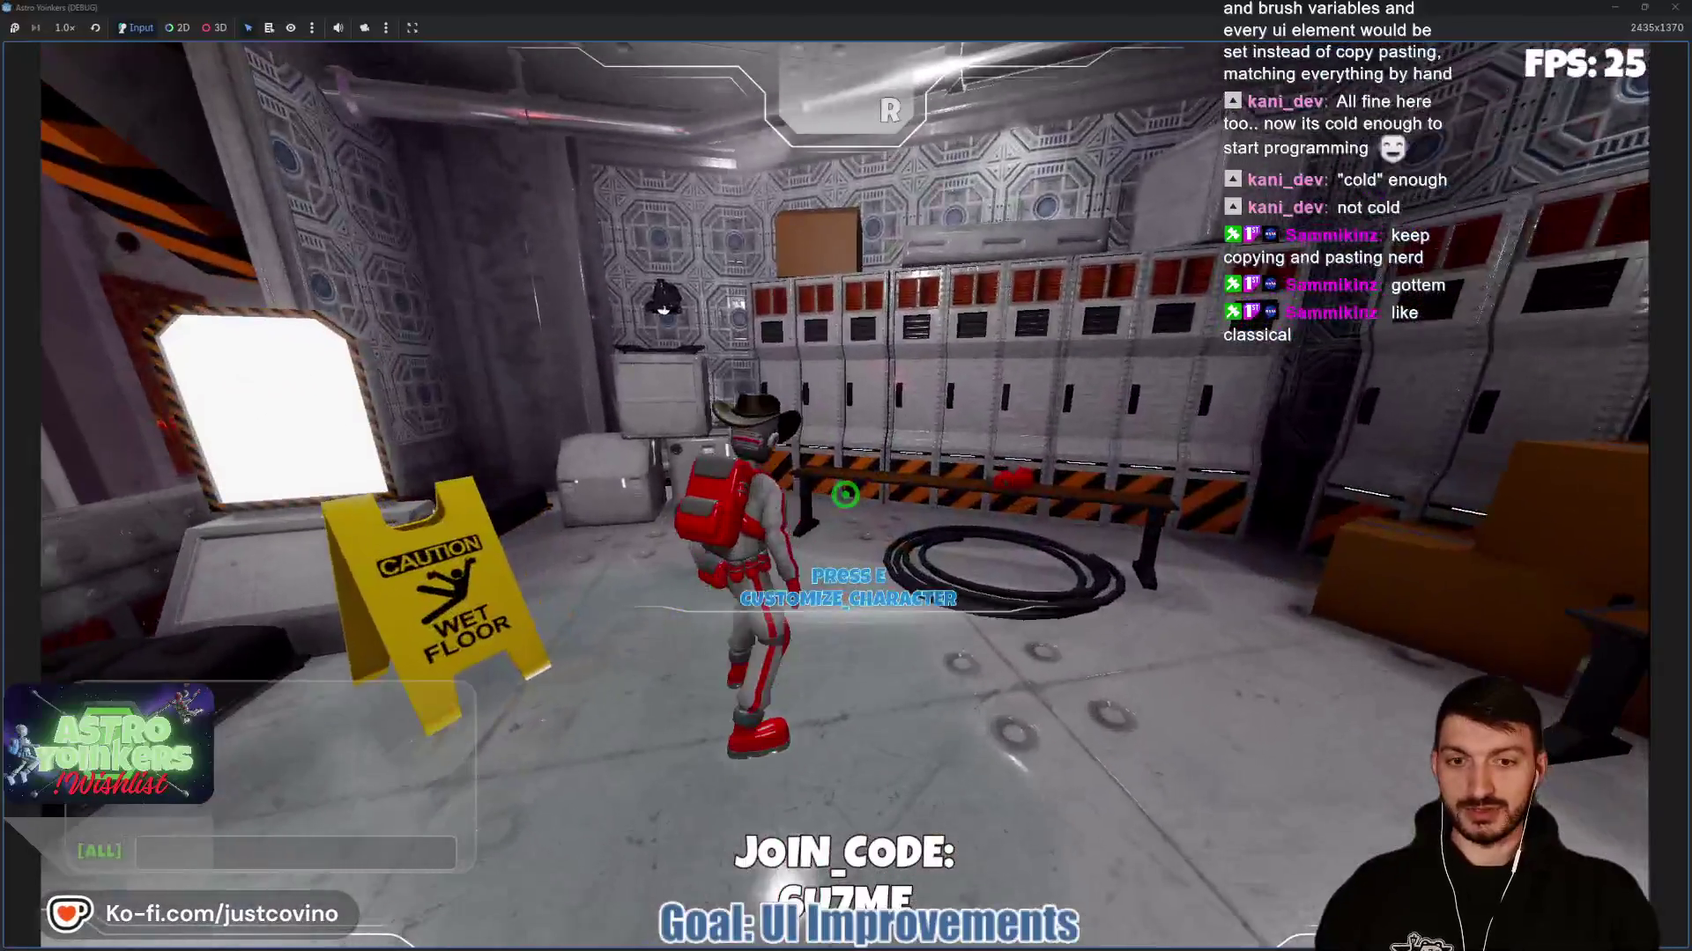
{"action": "key", "text": "e"}
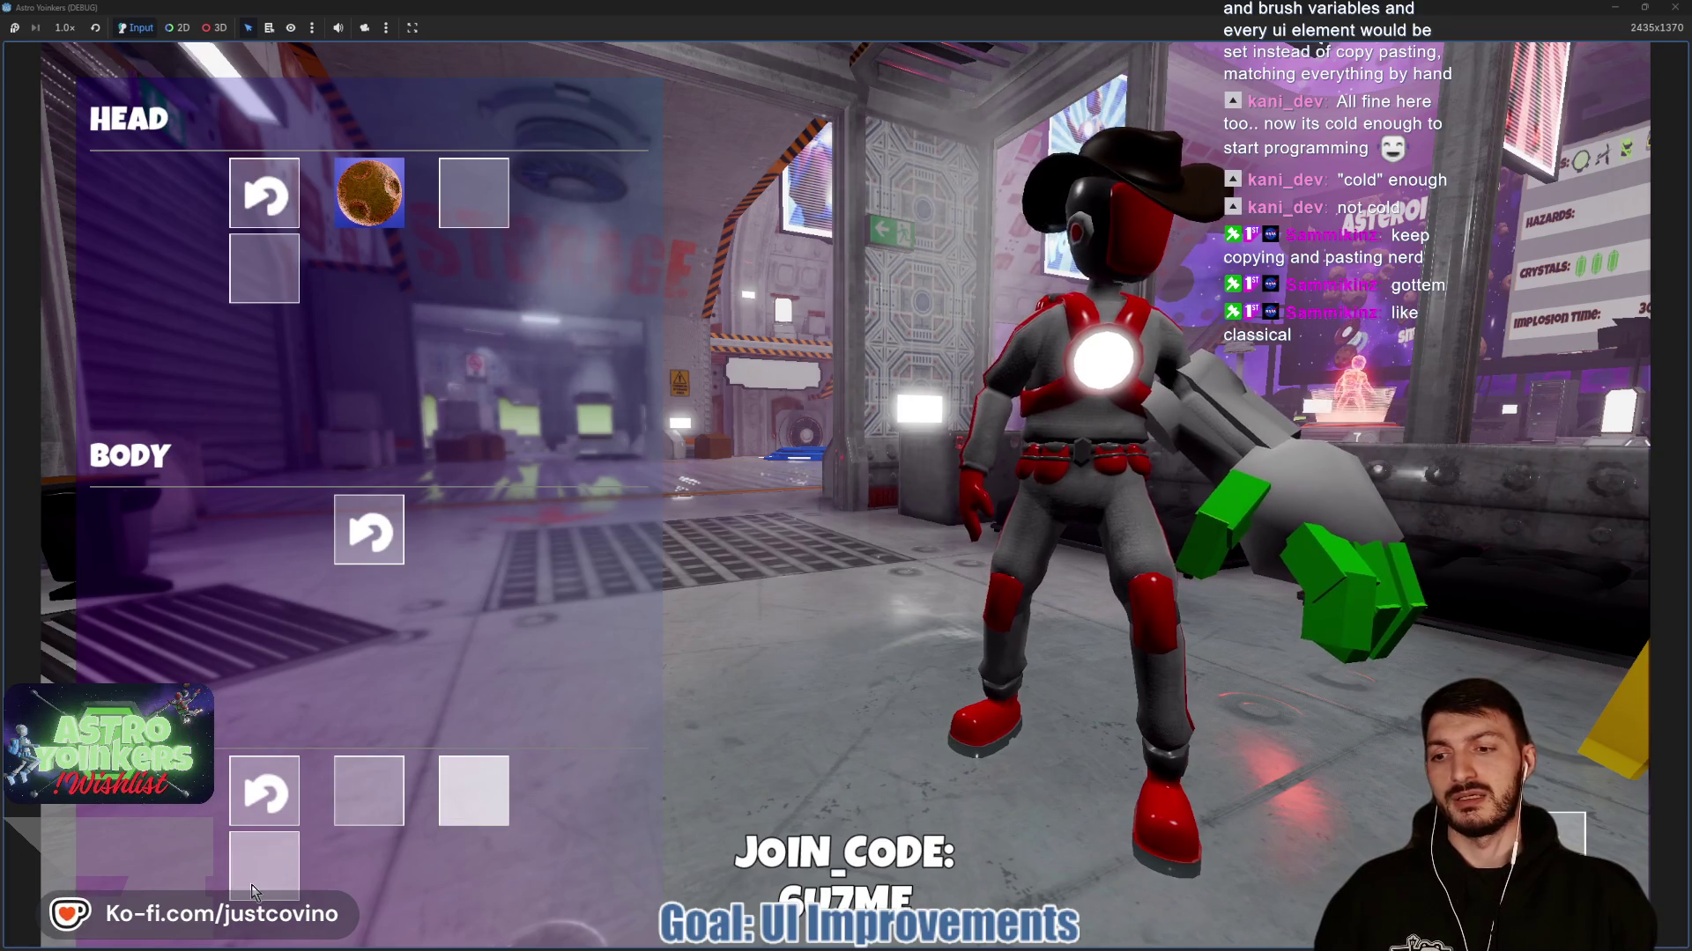
Try on the green wide-brim cap, reset head and lower items, and close the menu.
{"action": "left_click", "coordinate": [467, 210]}
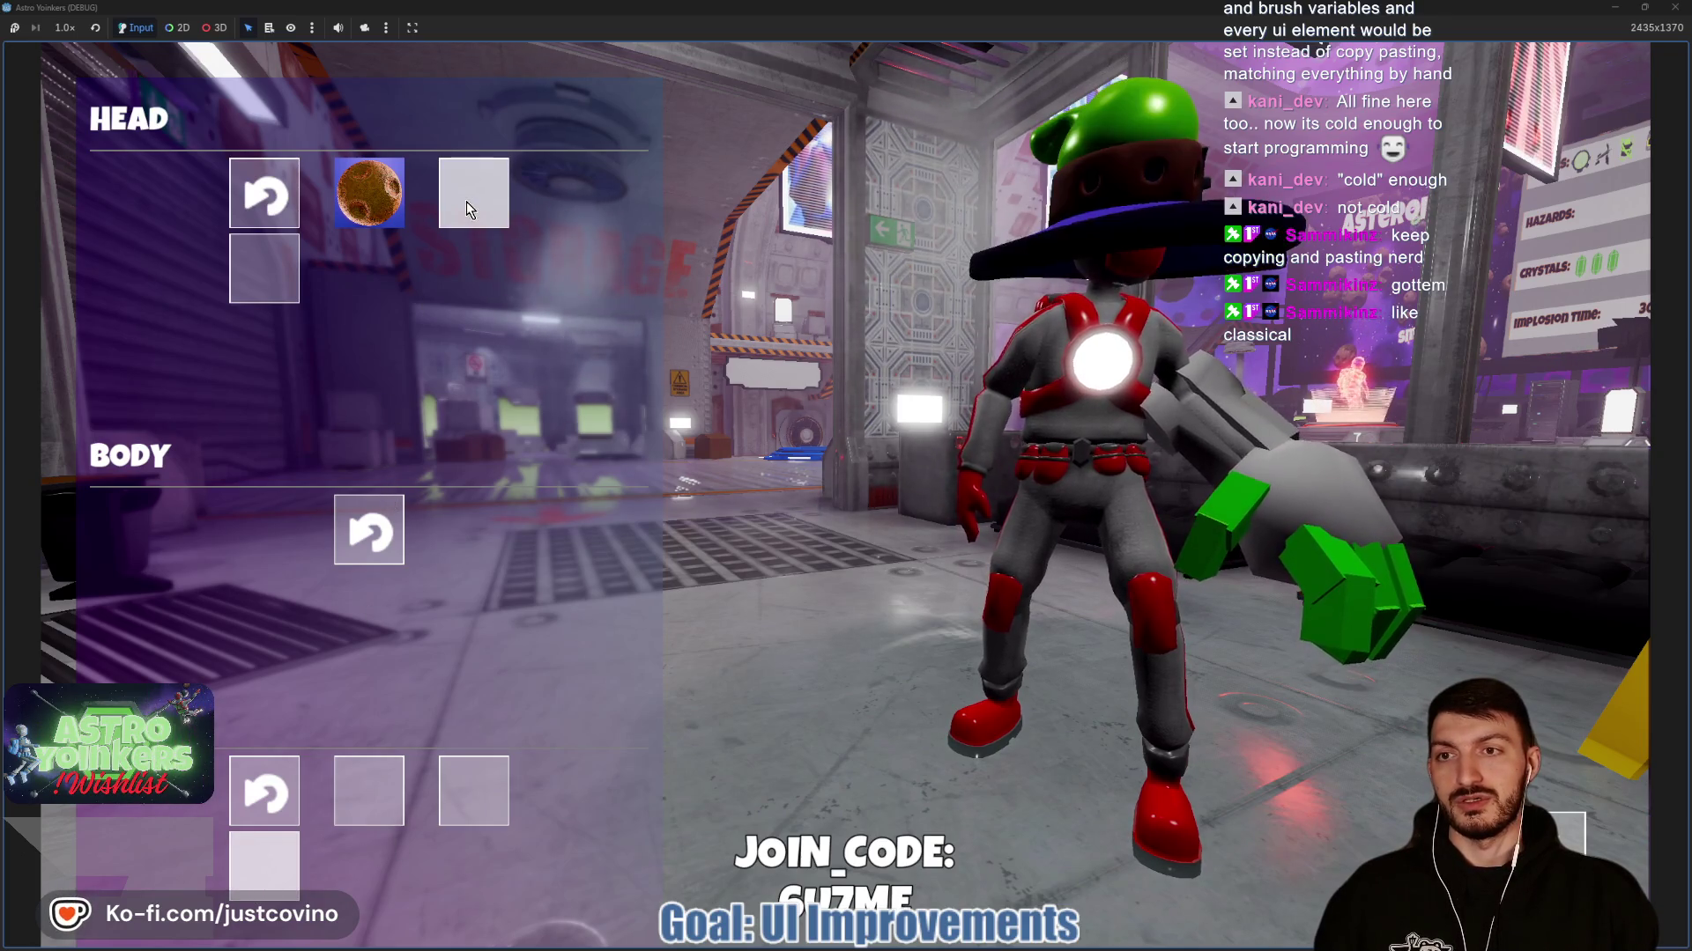
{"action": "left_click", "coordinate": [385, 205]}
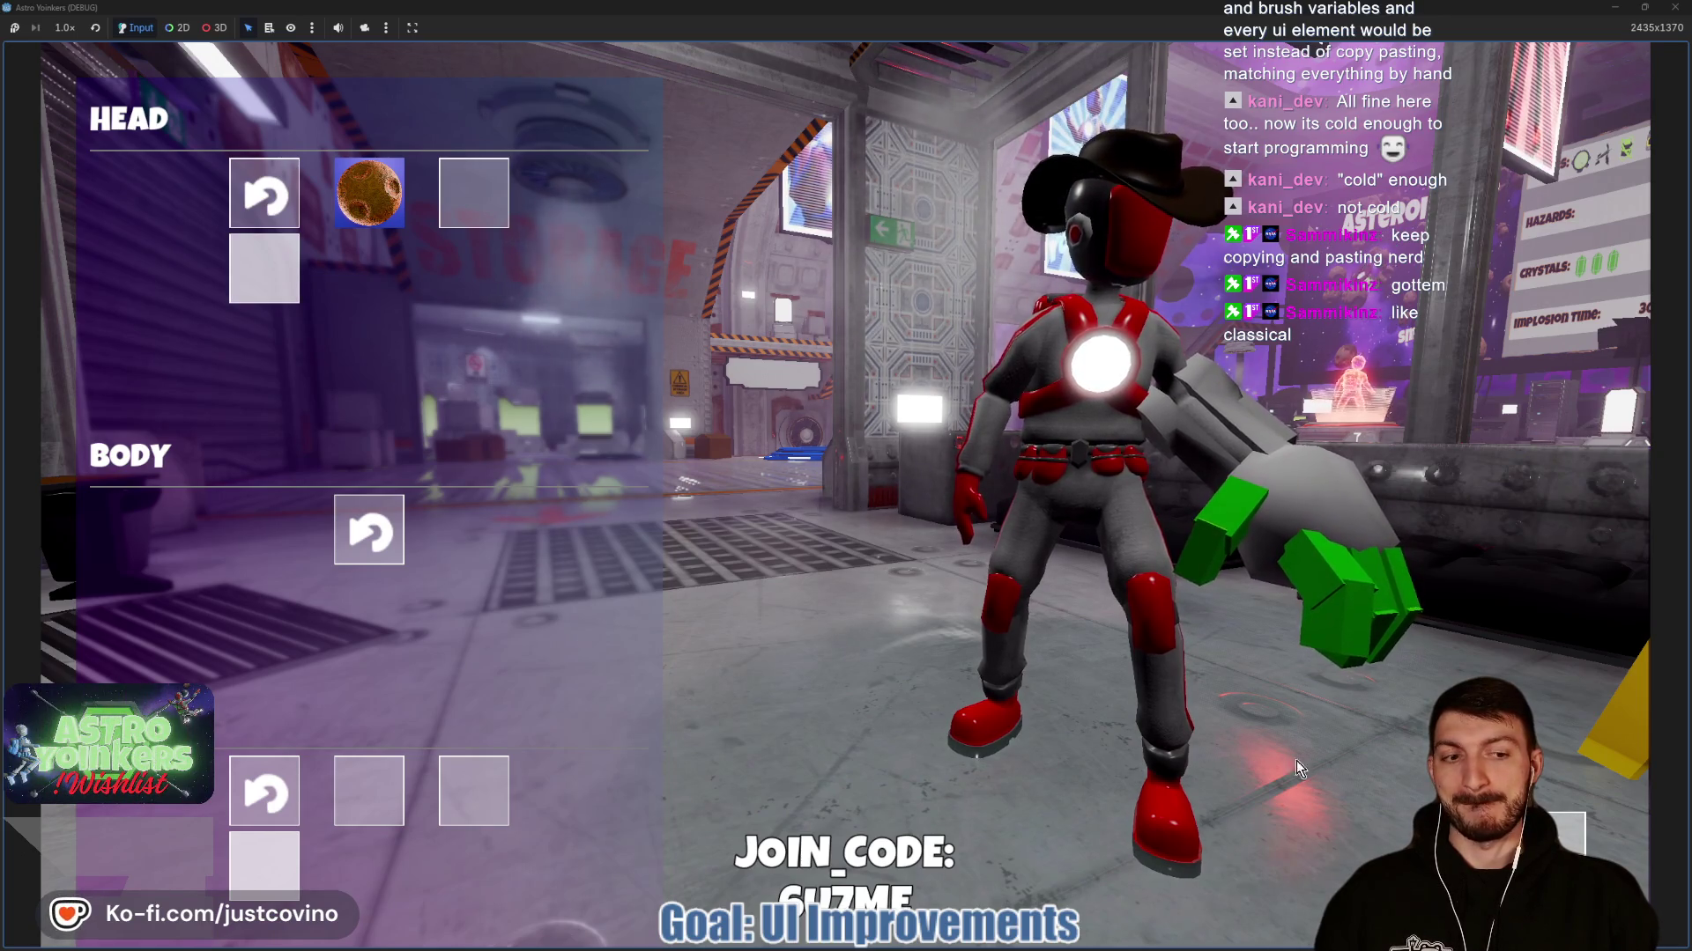
{"action": "left_click", "coordinate": [268, 181]}
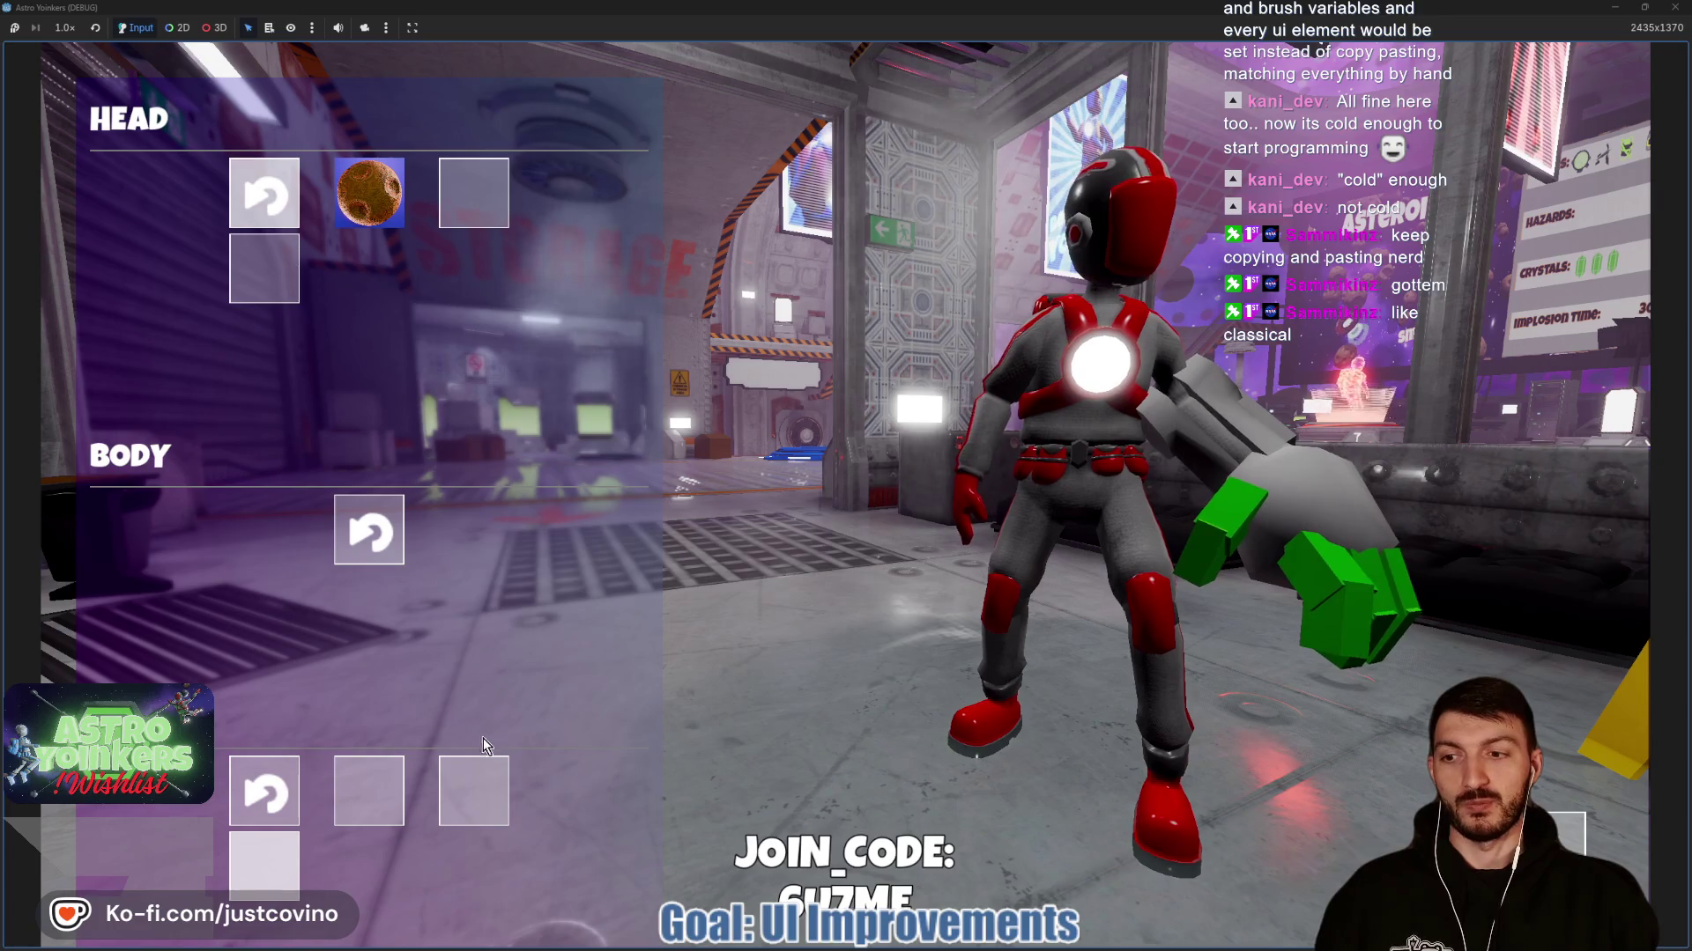
{"action": "left_click", "coordinate": [368, 790]}
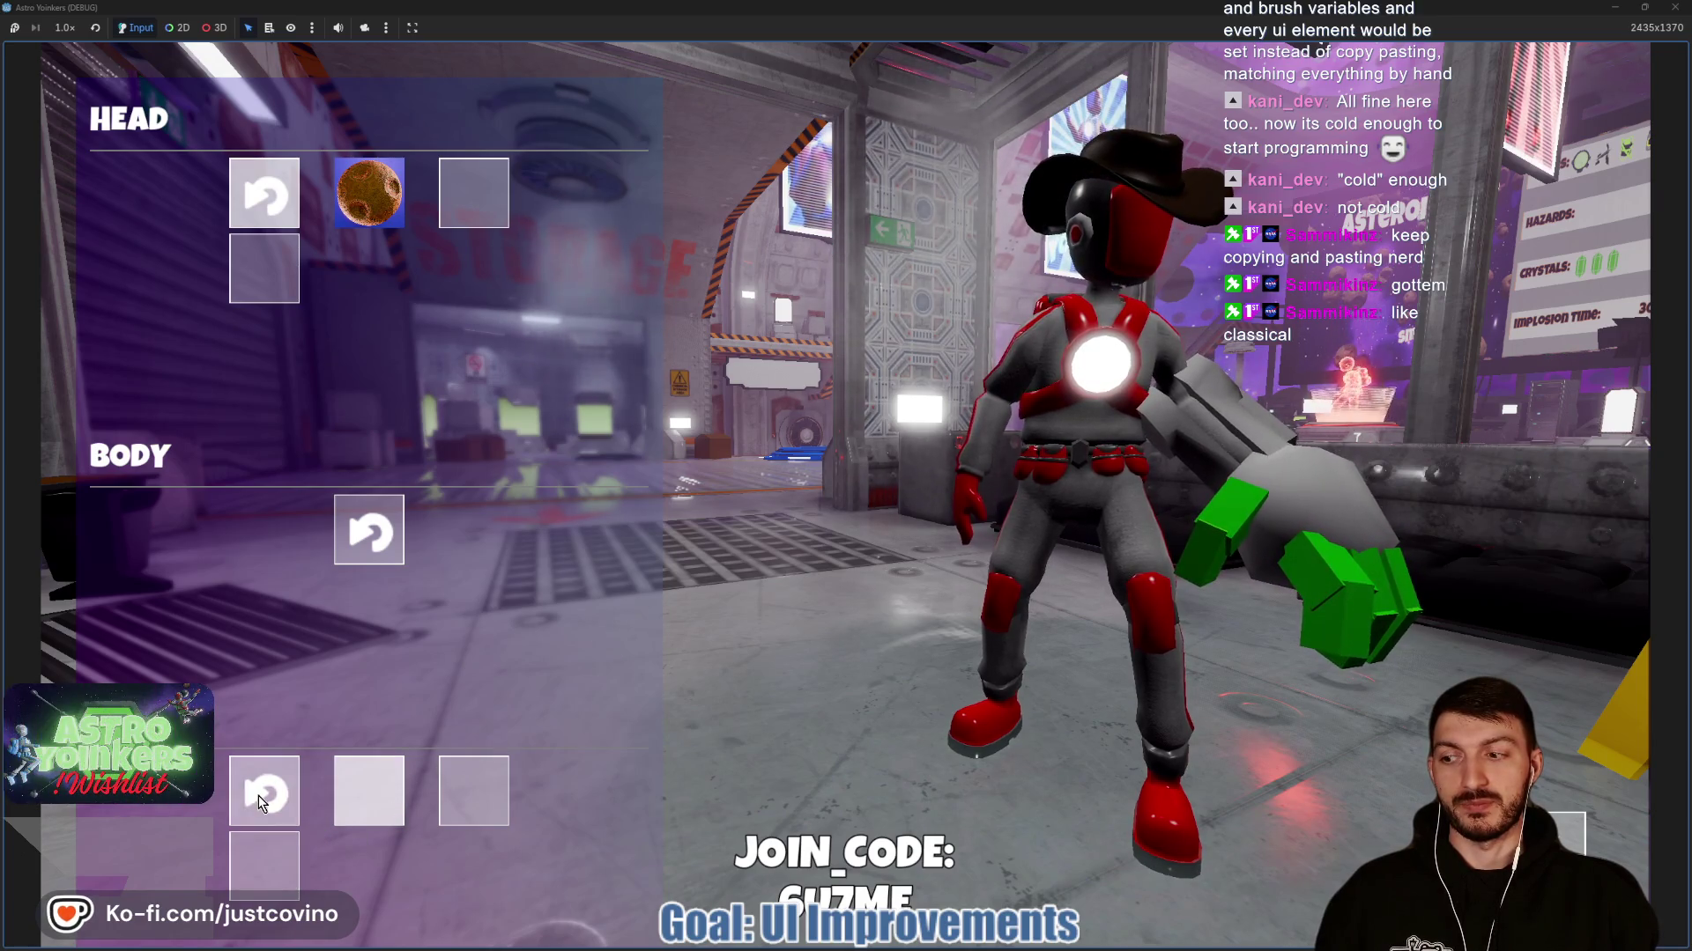
{"action": "left_click", "coordinate": [261, 801]}
{"action": "key", "text": "Escape"}
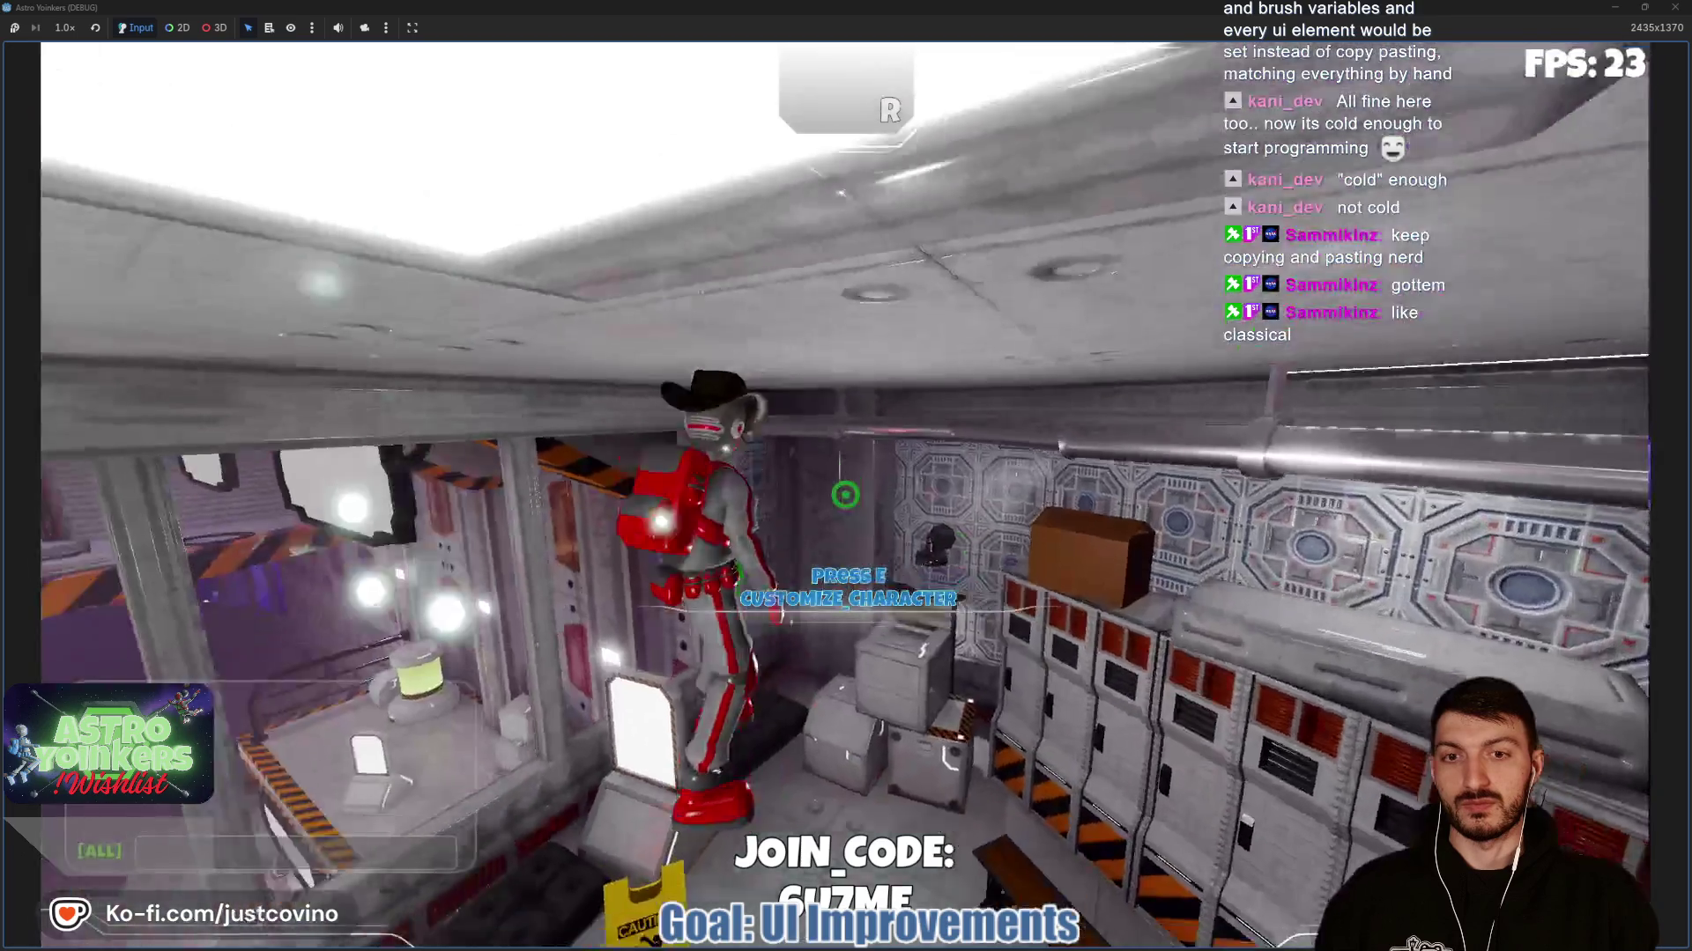
Run the character through the launch-pad hall back to the locker room, then stop the game.
{"action": "key", "text": "w"}
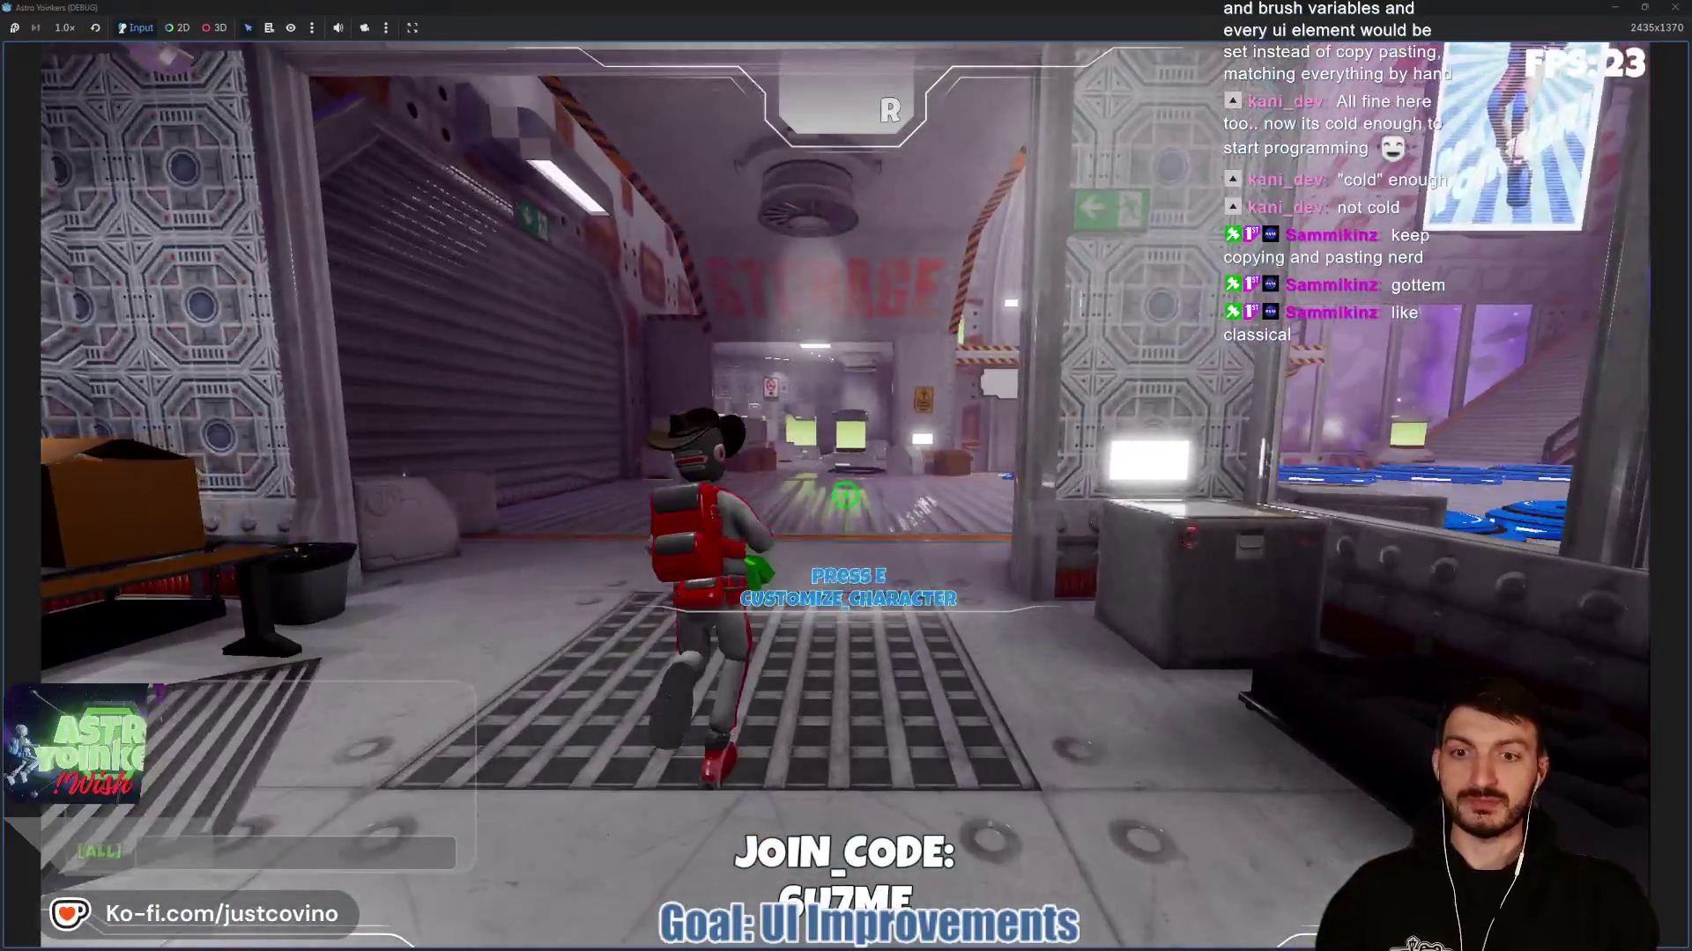
{"action": "key", "text": "w"}
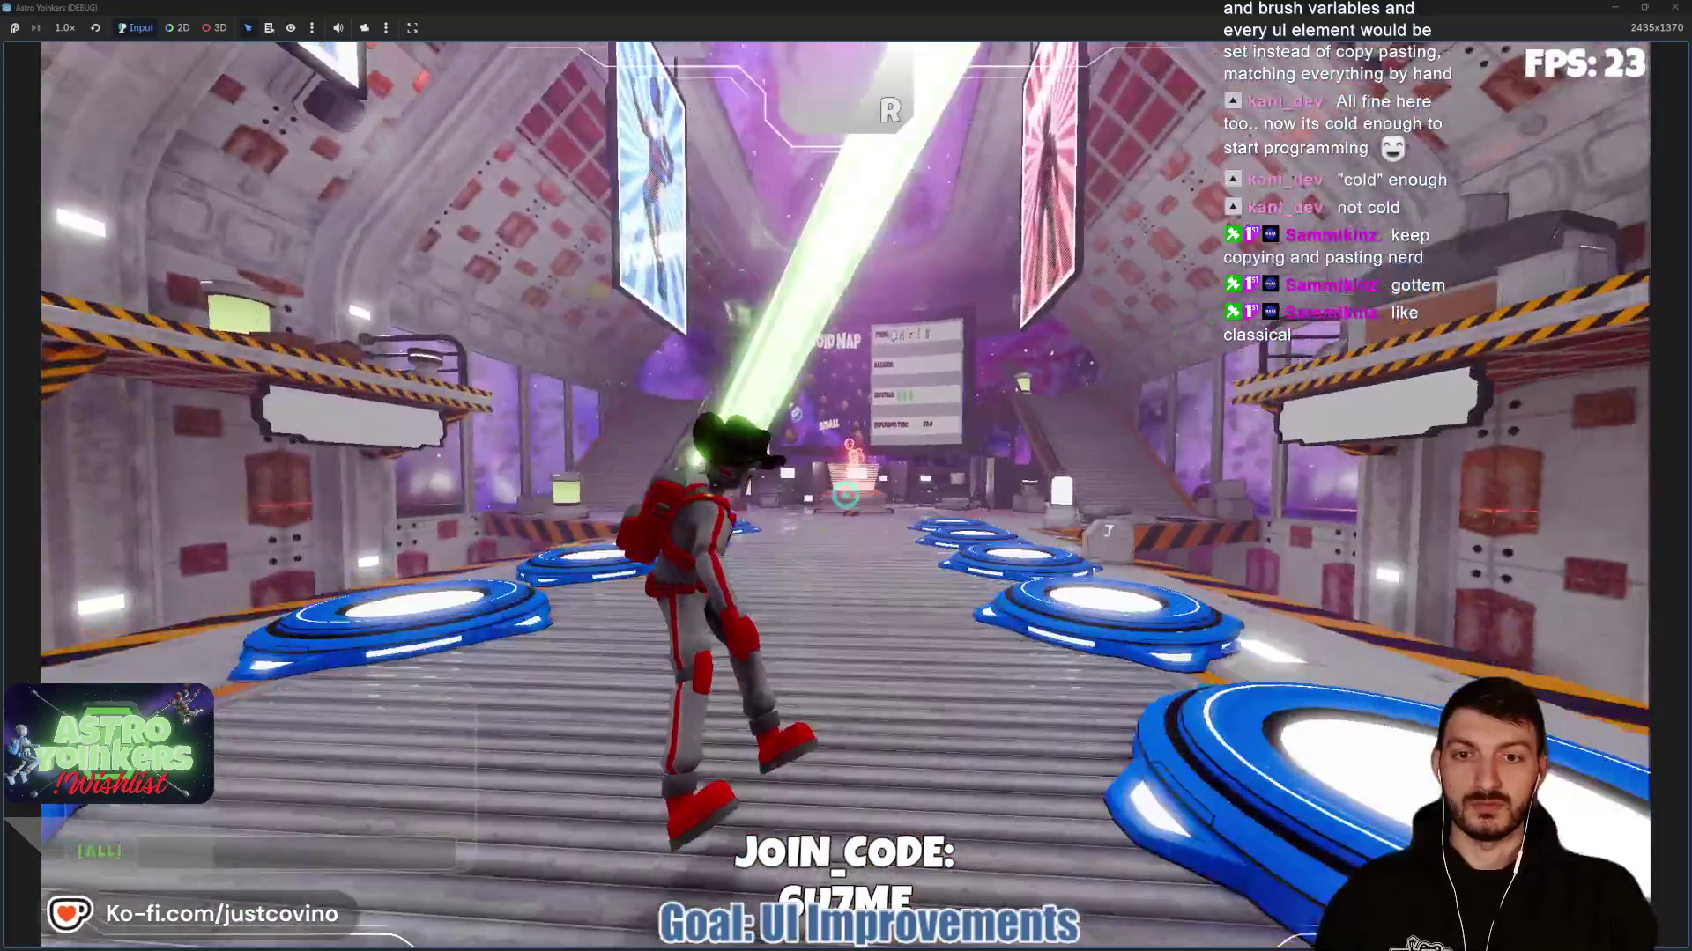
{"action": "key", "text": "w"}
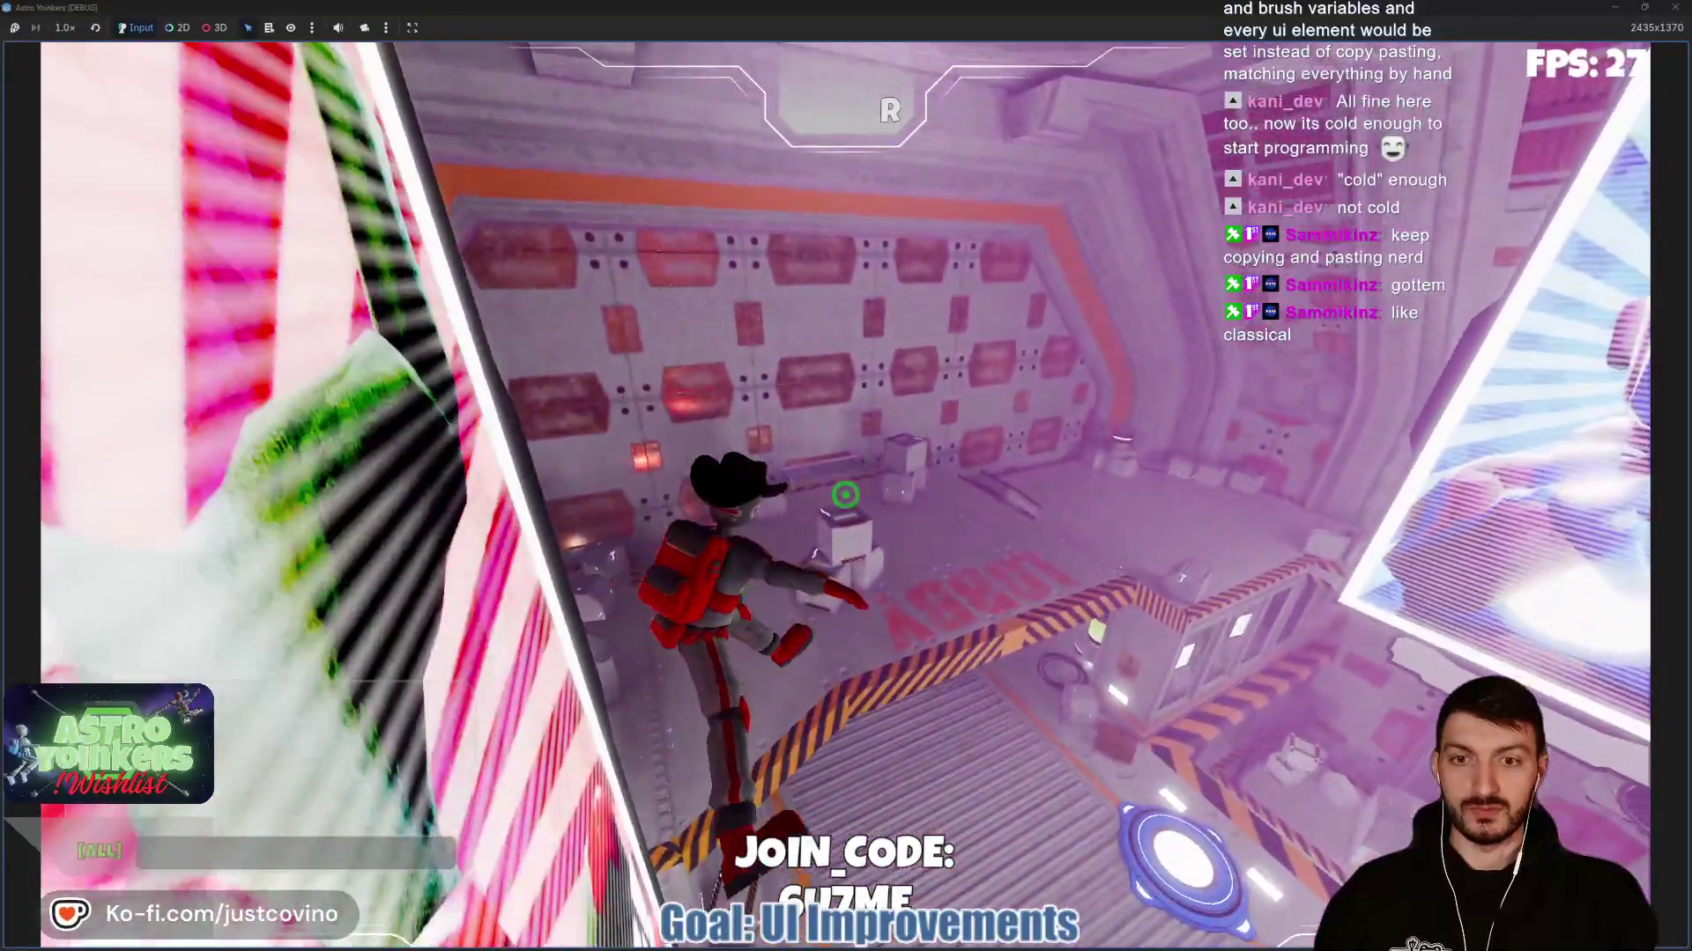
{"action": "key", "text": "w"}
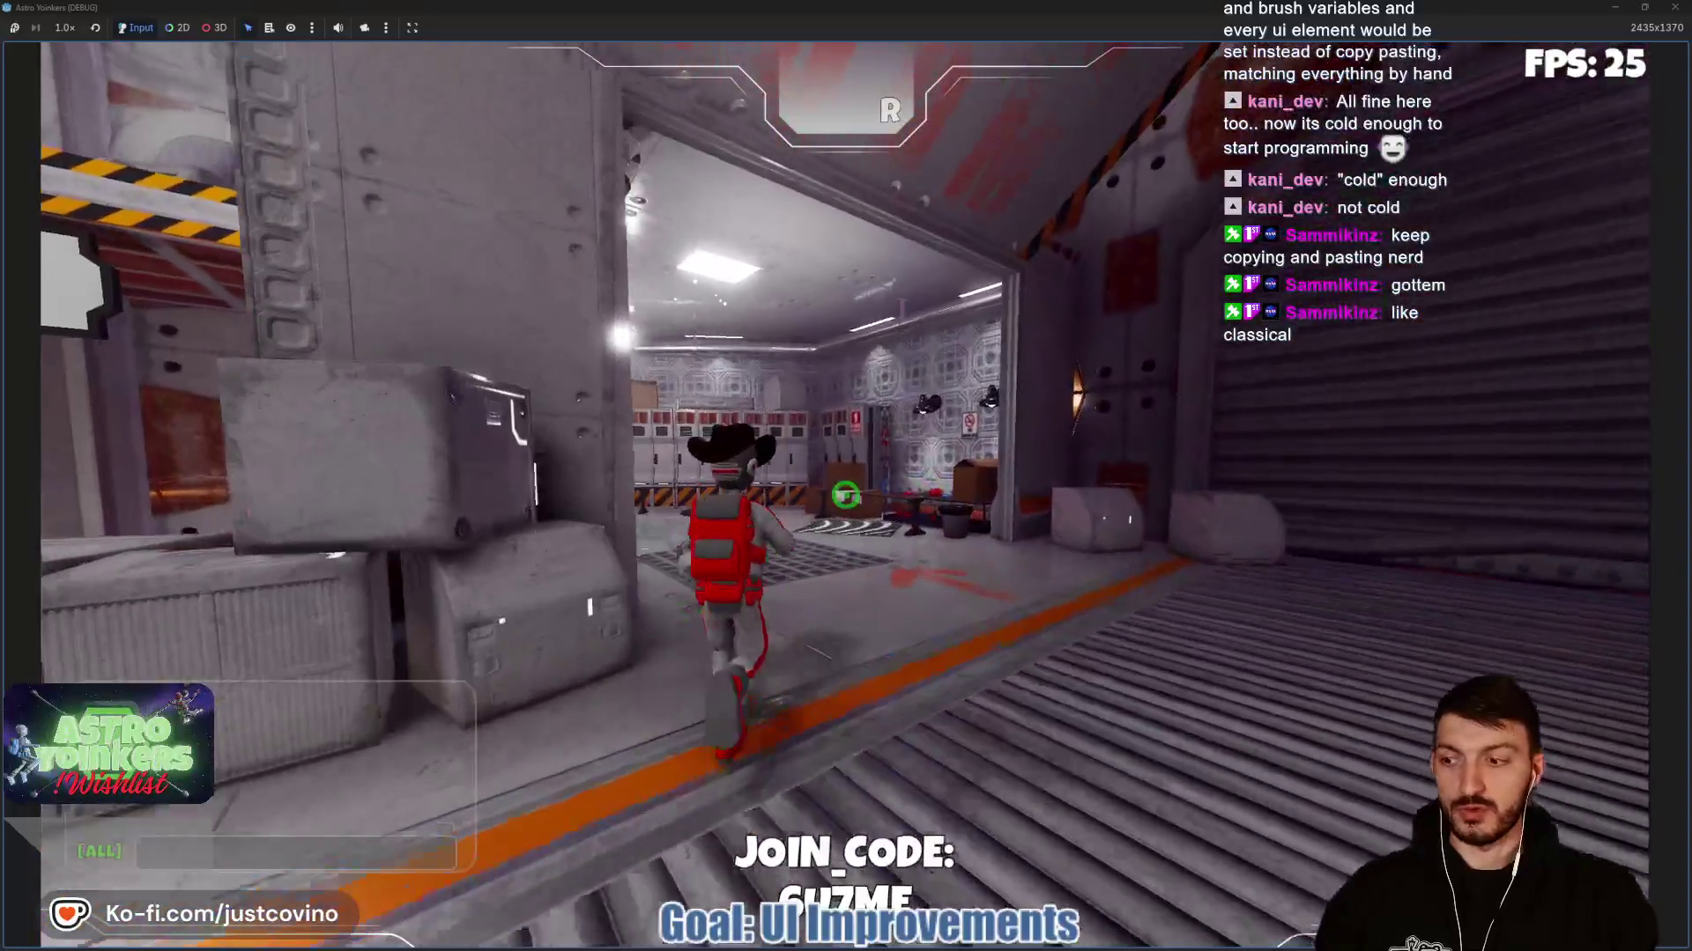
{"action": "key", "text": "w"}
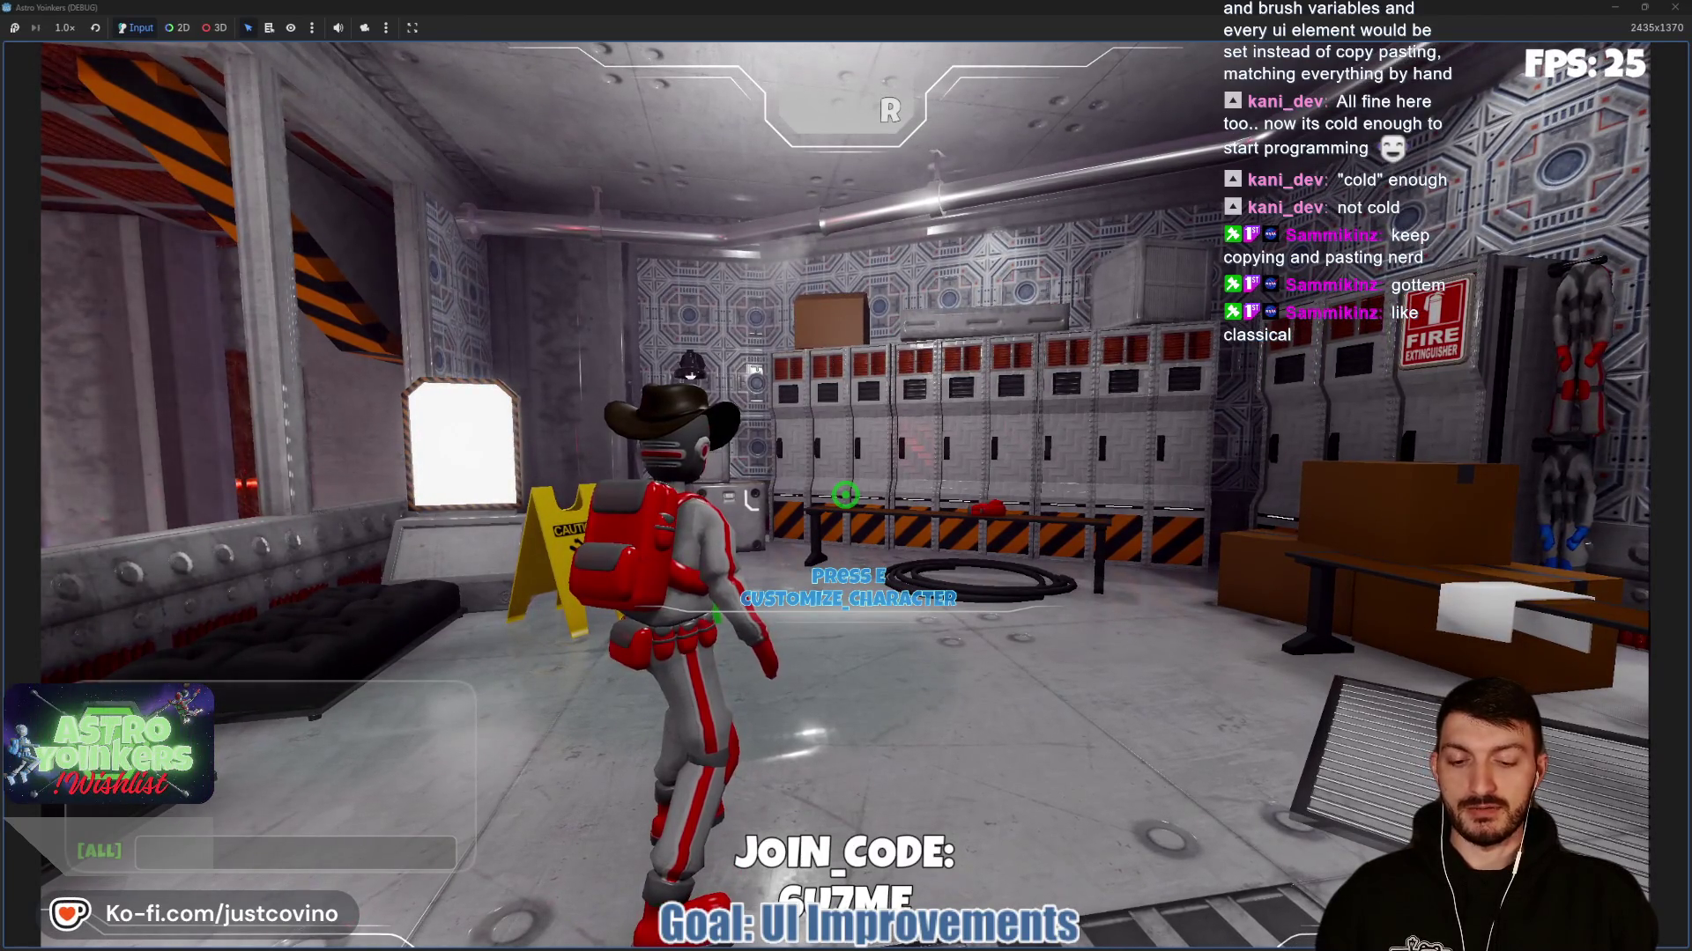
{"action": "key", "text": "F8"}
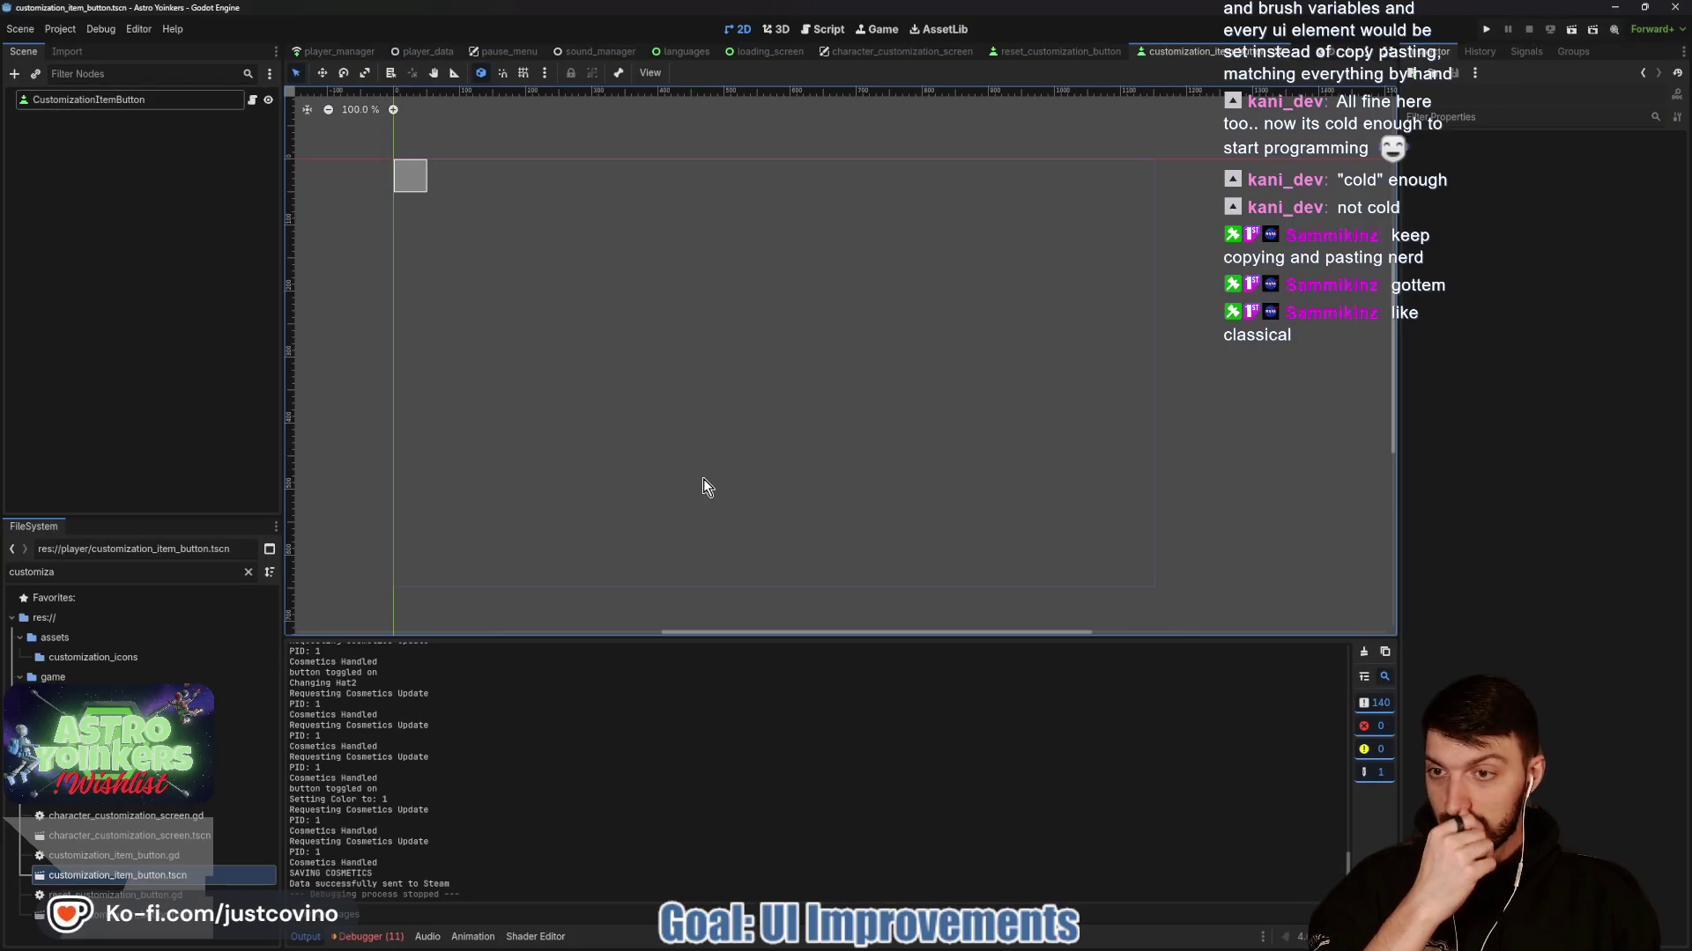
Clear the Debugger's Errors list and switch to the Notion Bug Tracker in the browser.
{"action": "left_click", "coordinate": [370, 937]}
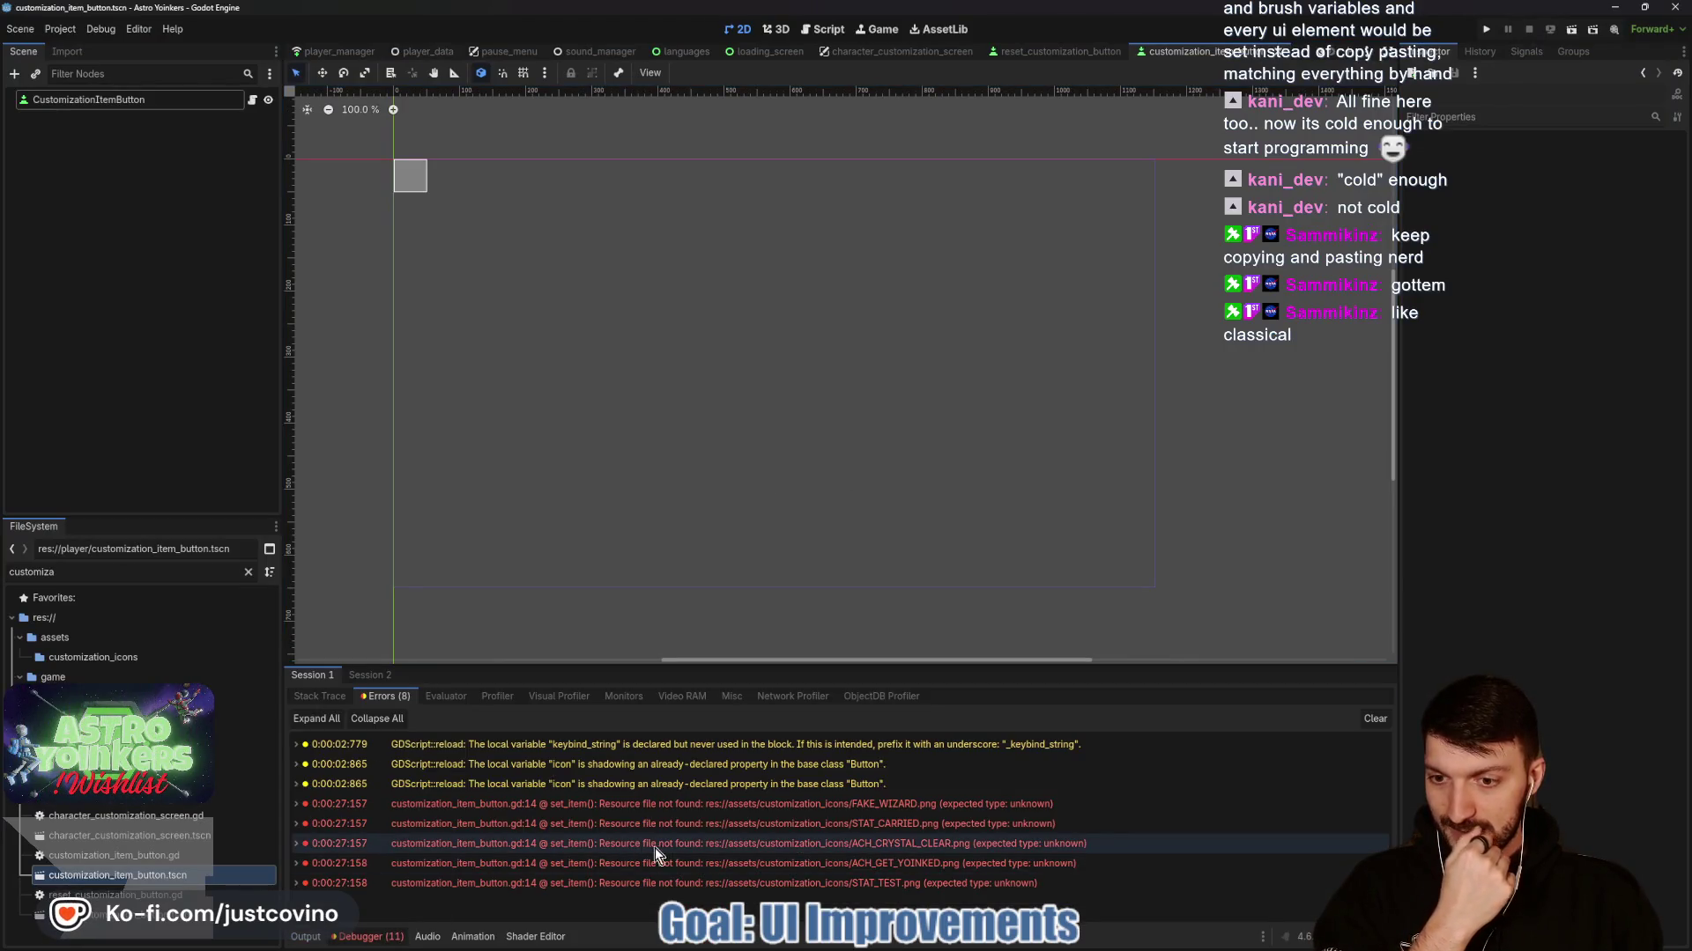
{"action": "left_click", "coordinate": [1376, 718]}
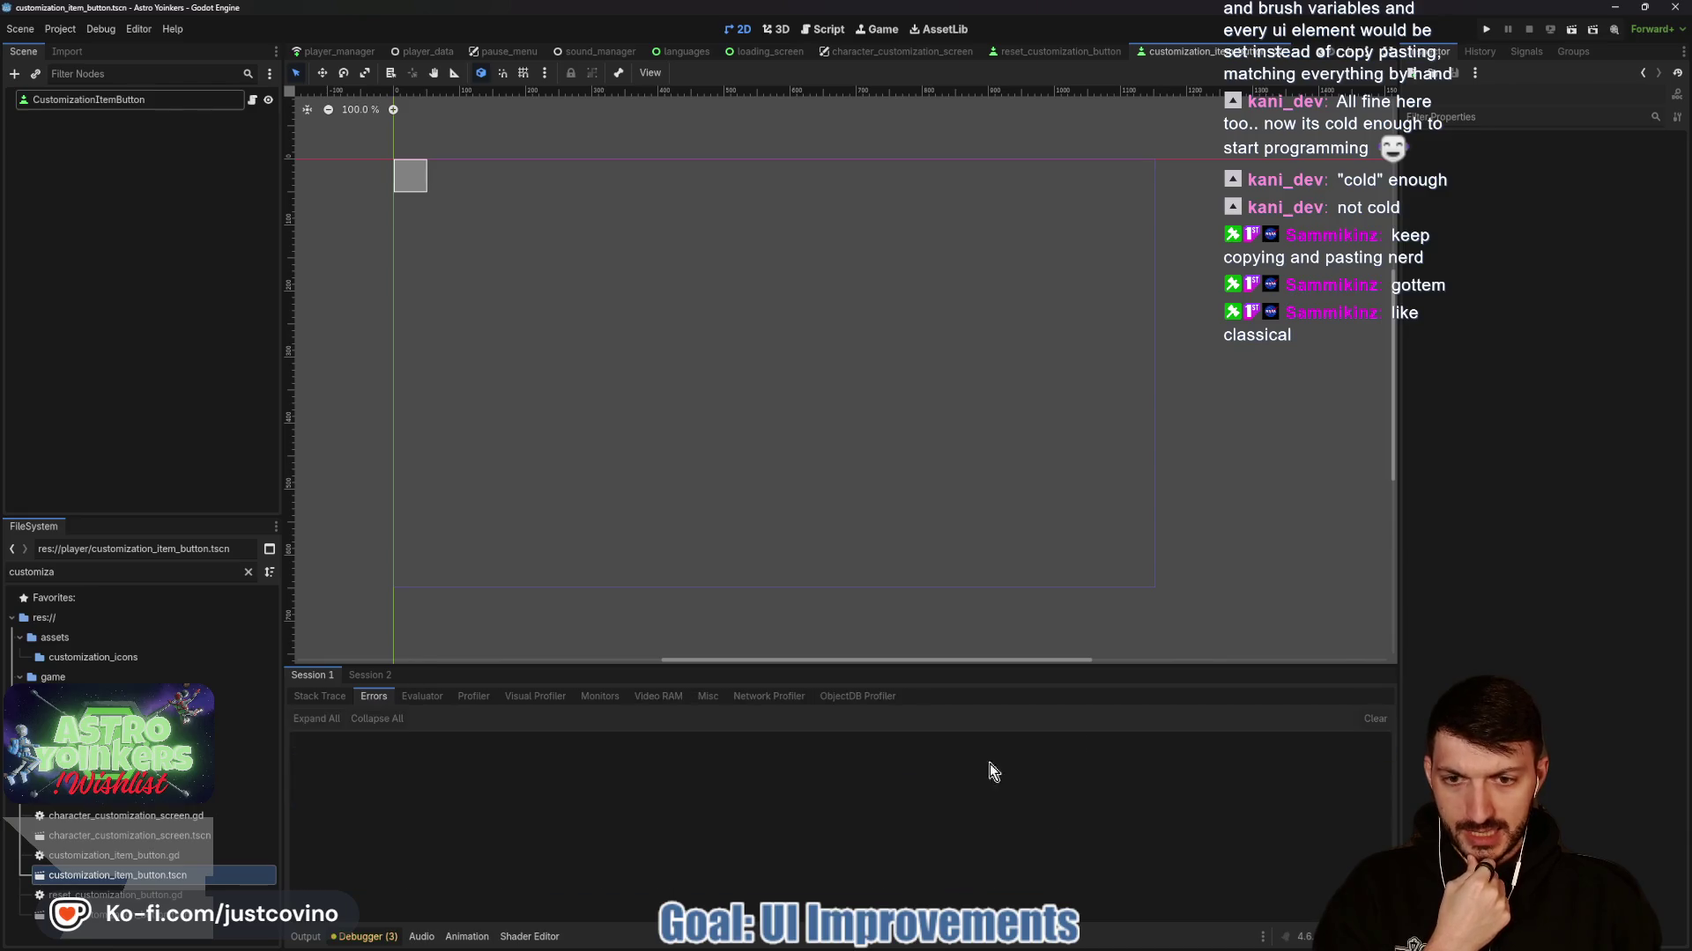
{"action": "left_click", "coordinate": [932, 947]}
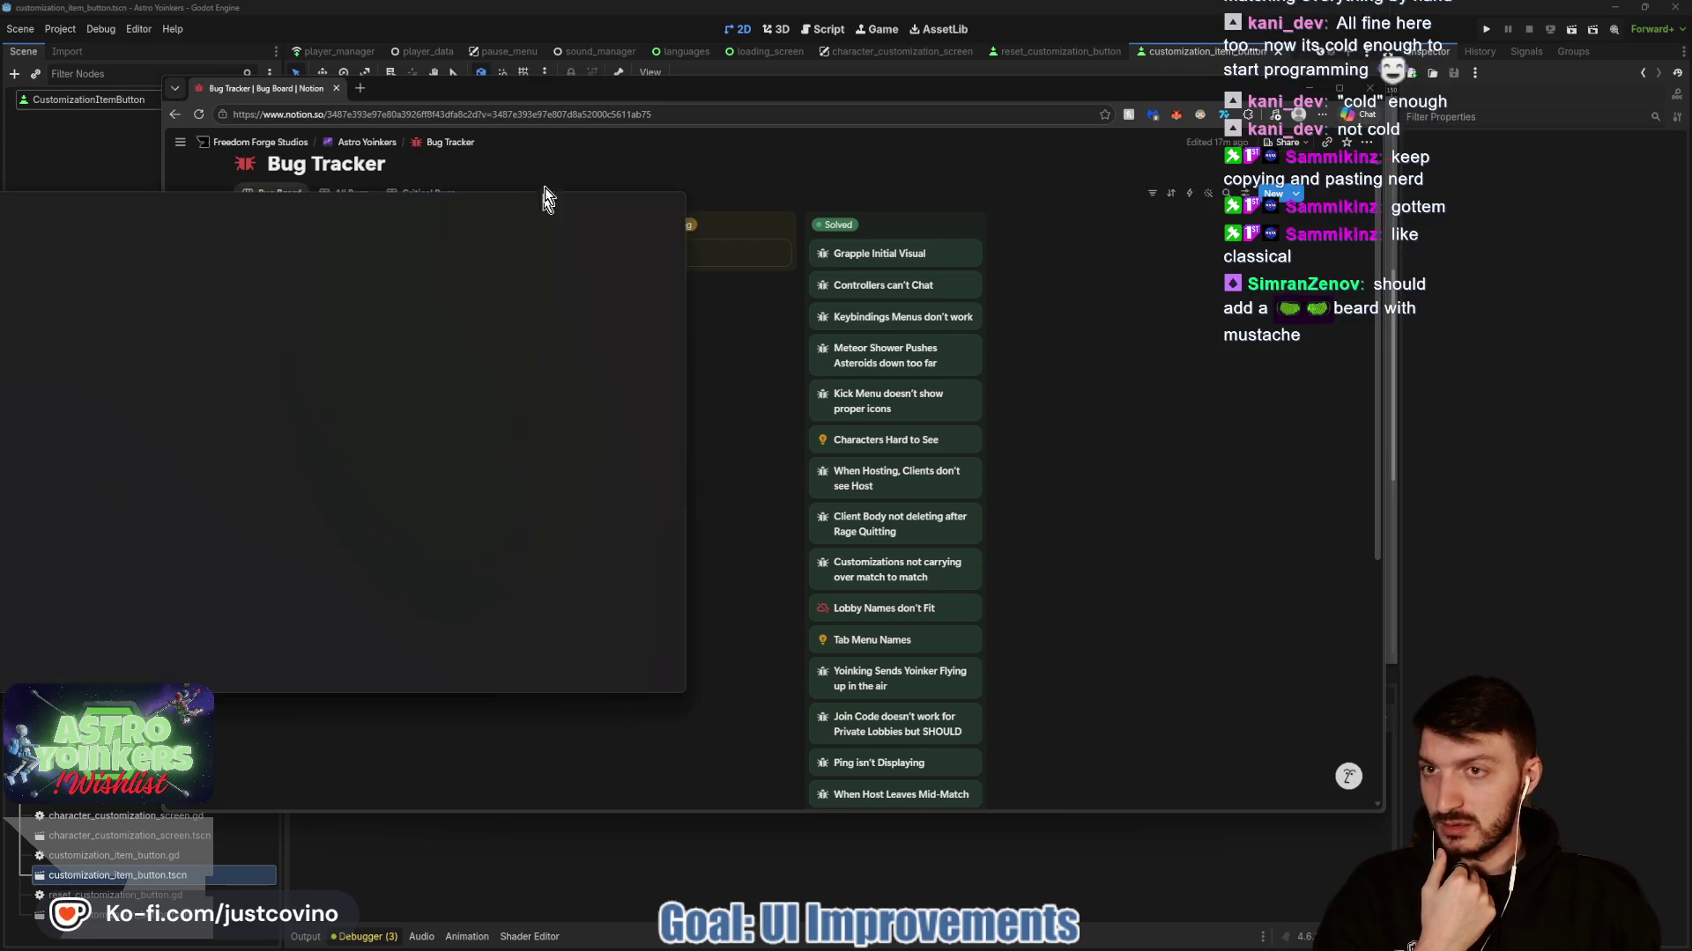
Search the AstroYoinkersLocalization sheet for 'customize' to find the CUSTOMIZE row's translations.
{"action": "left_click", "coordinate": [547, 196]}
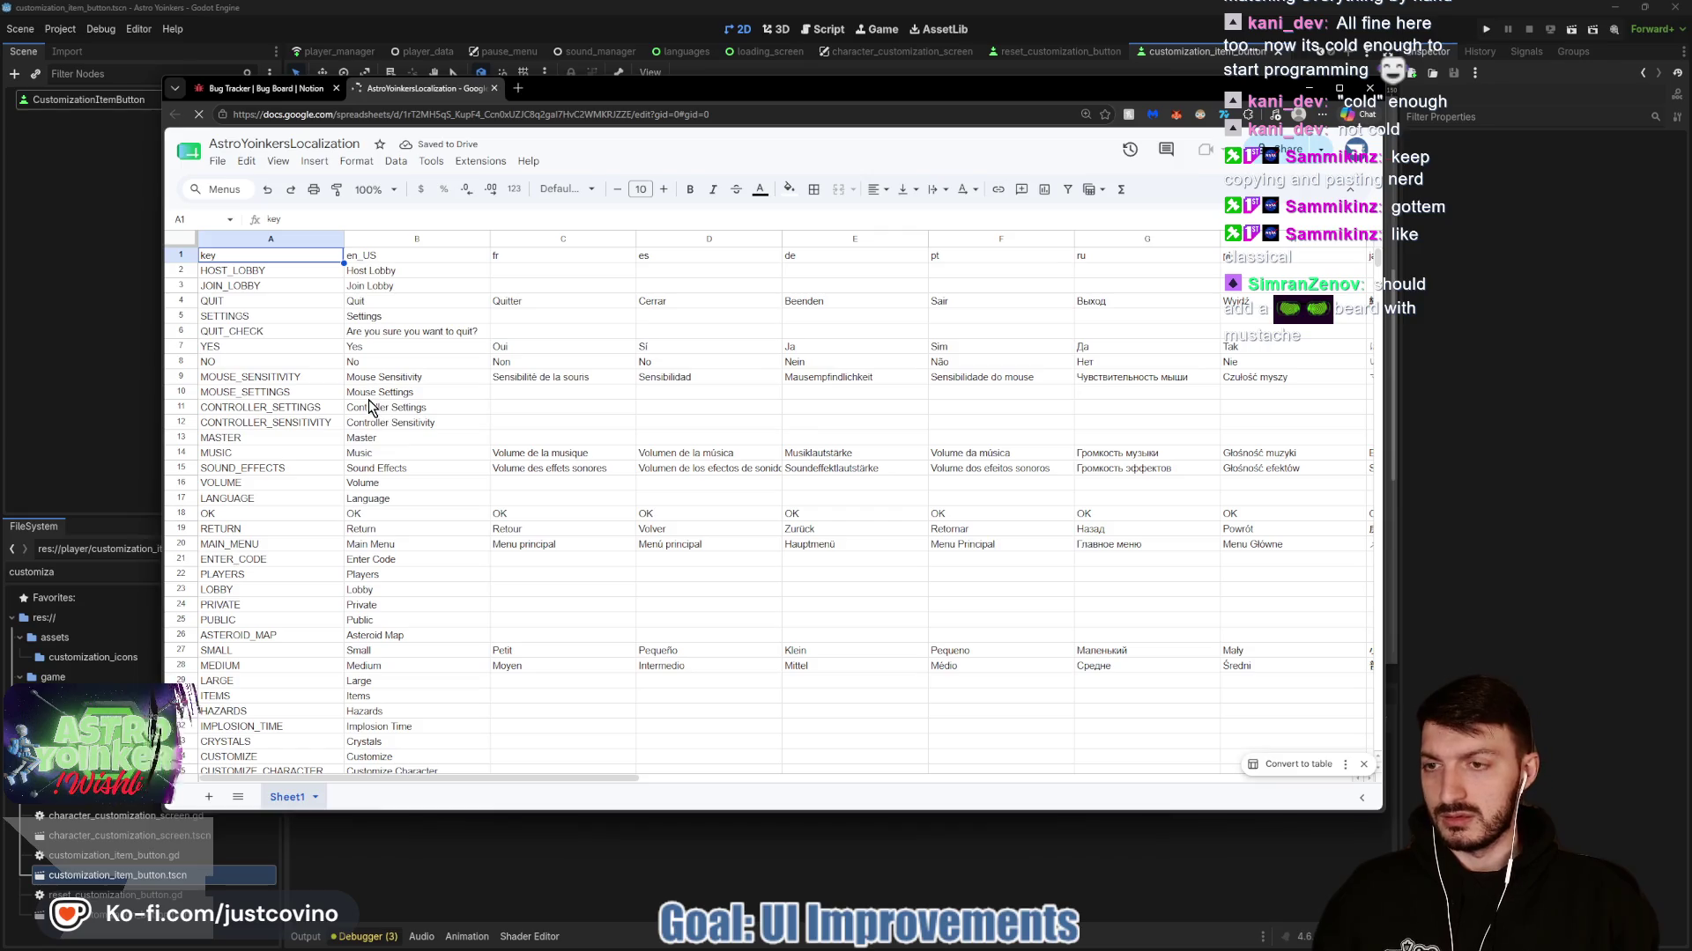
{"action": "left_click", "coordinate": [948, 290]}
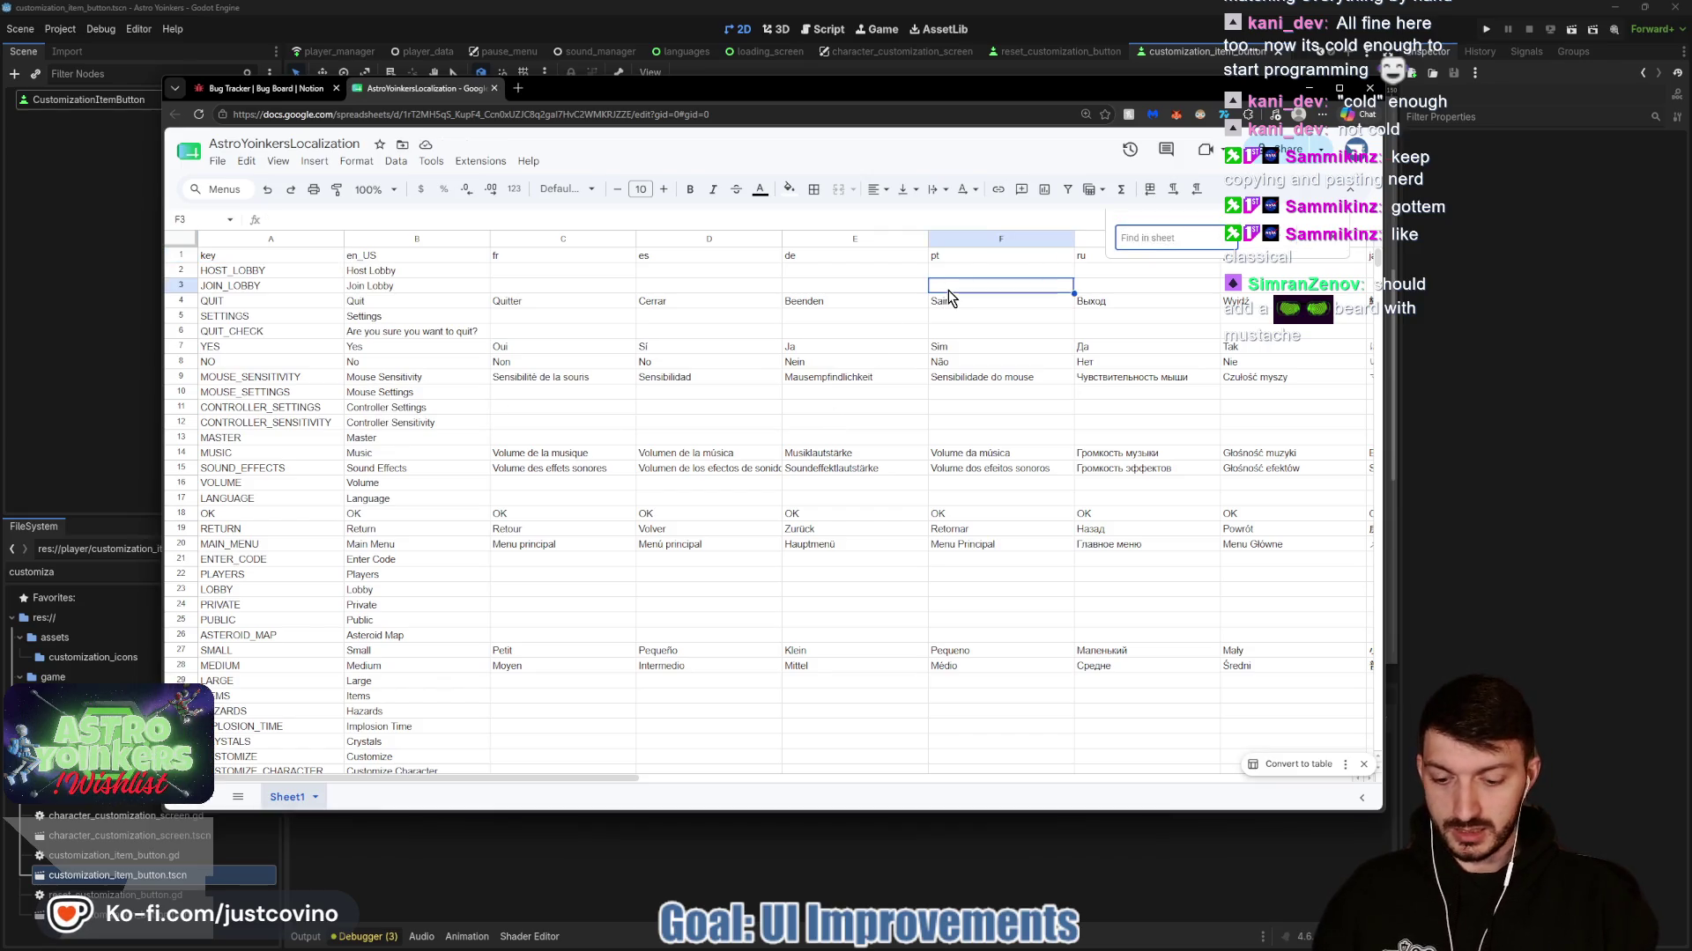
{"action": "type", "text": "customize"}
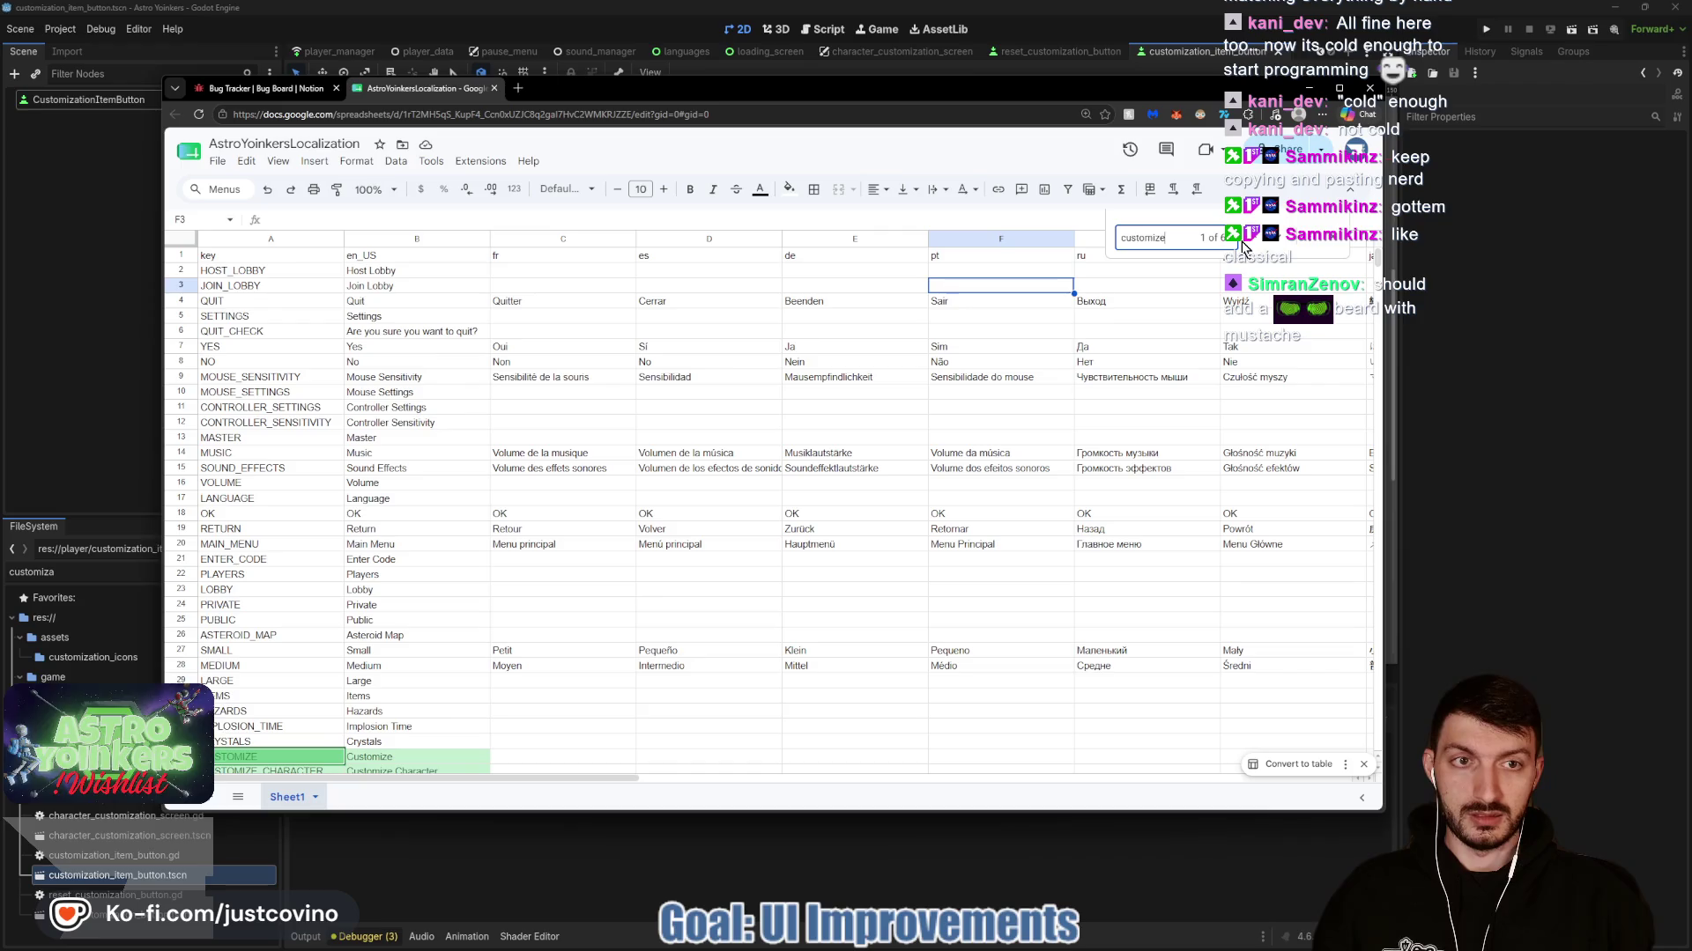
{"action": "key", "text": "Return"}
{"action": "scroll", "coordinate": [607, 509], "scroll_direction": "down", "scroll_amount": 3}
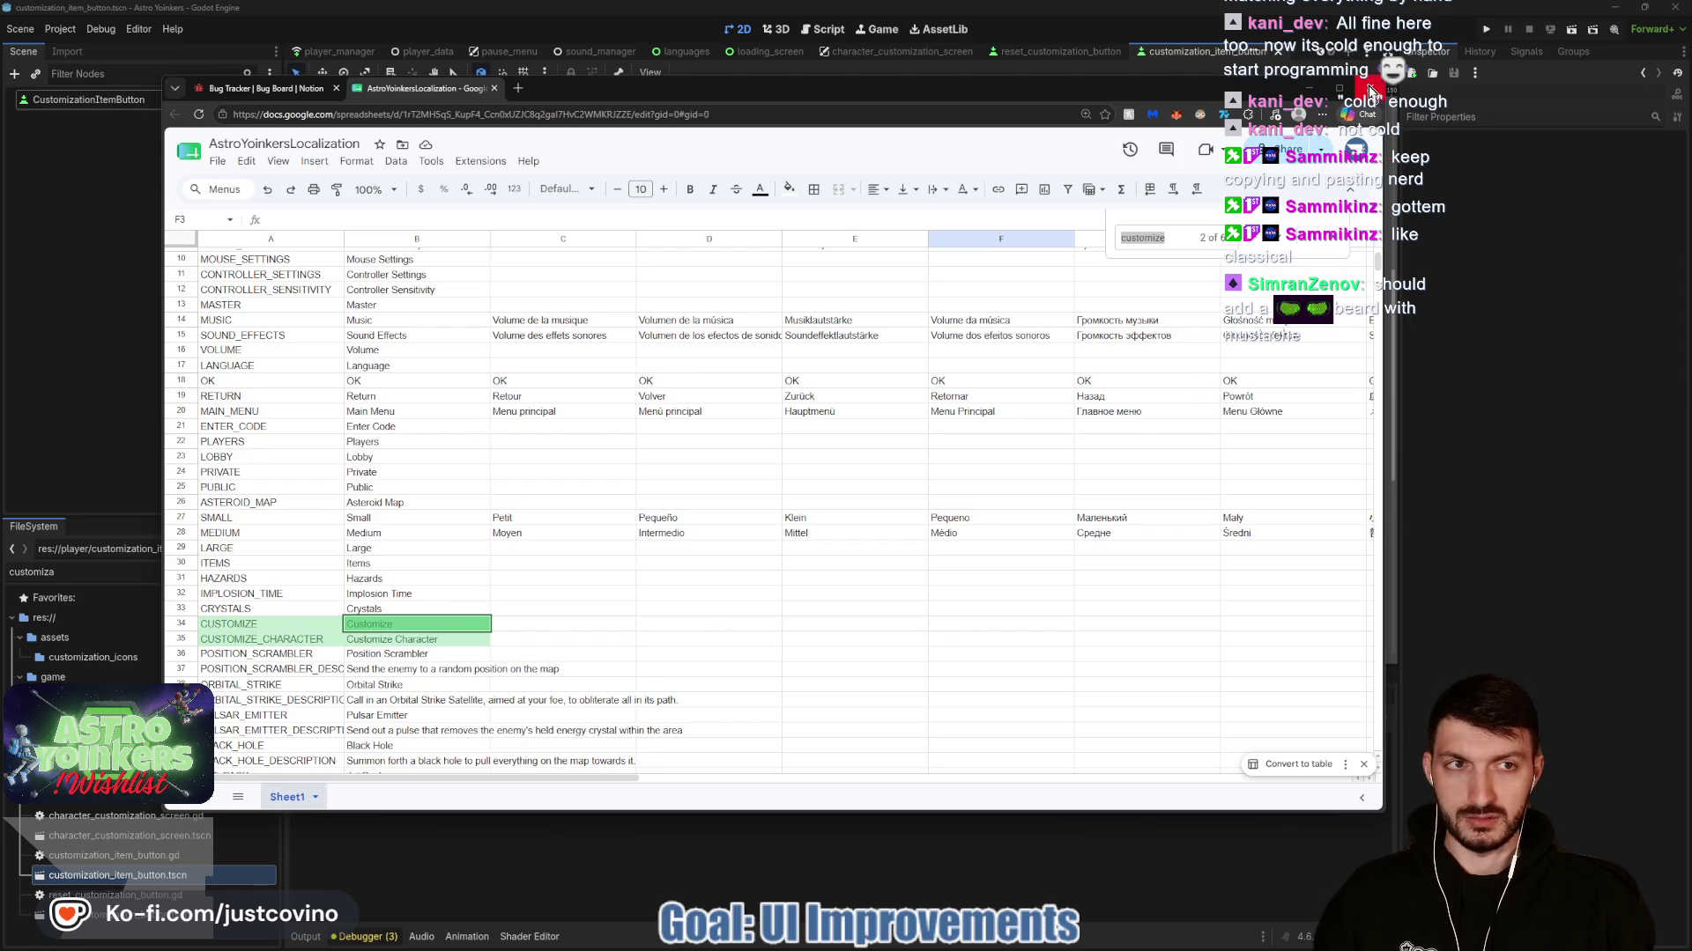
Close the spreadsheet, minimize the browser and save the Godot scene.
{"action": "left_click", "coordinate": [494, 88]}
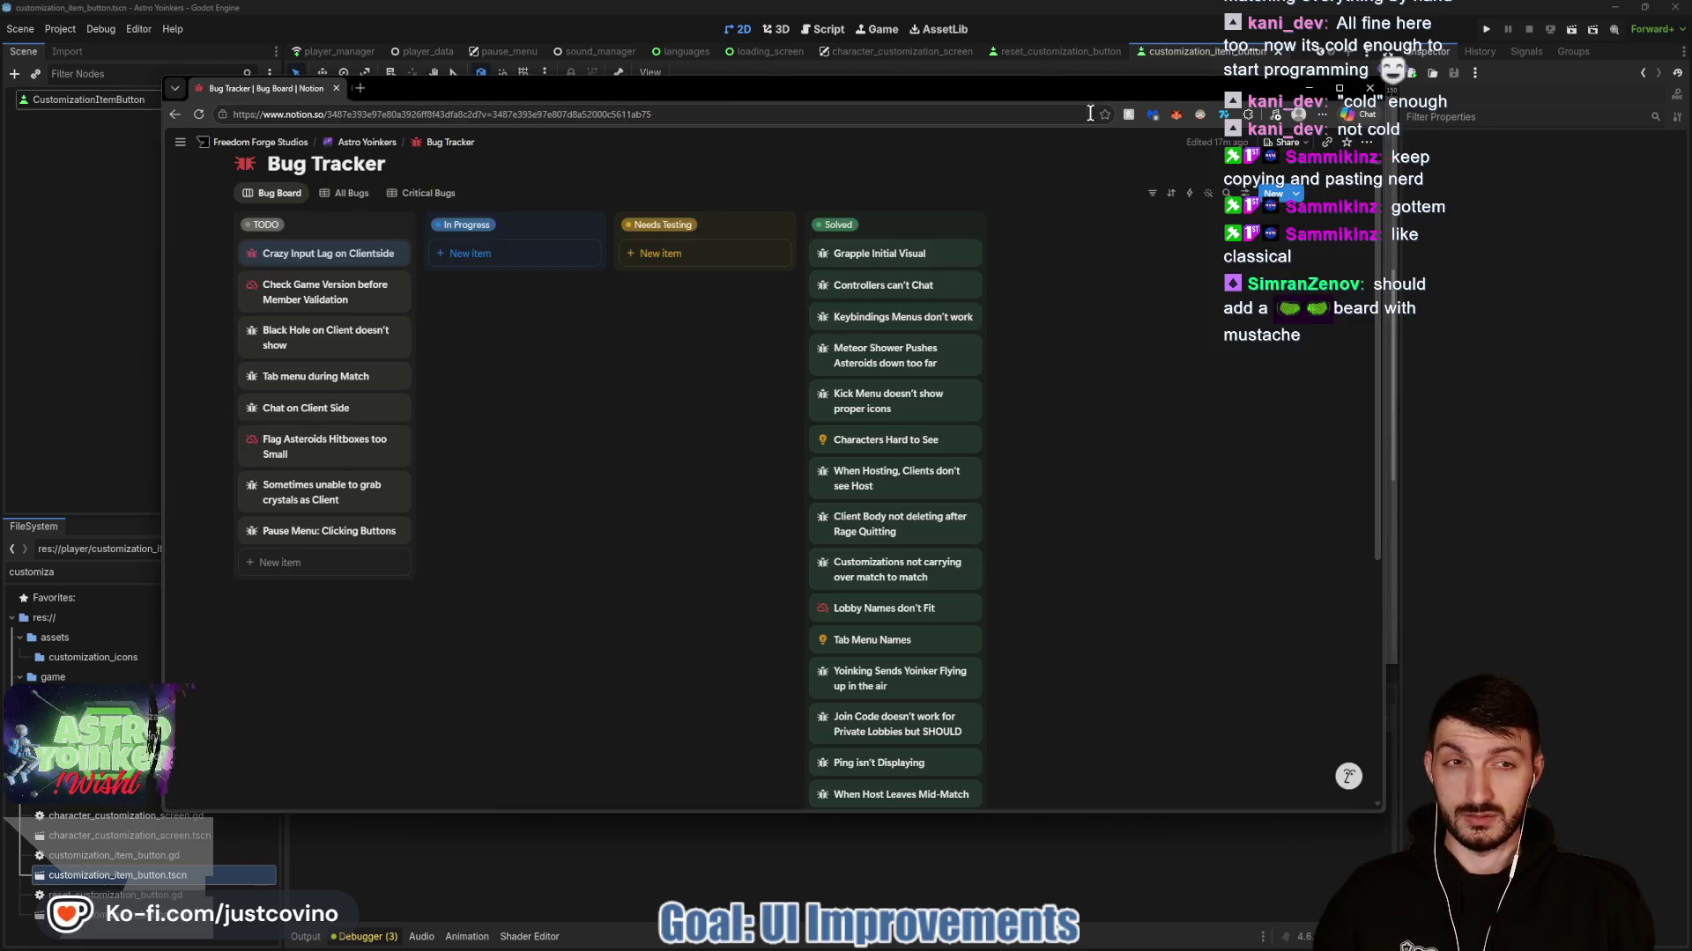
{"action": "left_click", "coordinate": [1317, 89]}
{"action": "key", "text": "ctrl+s"}
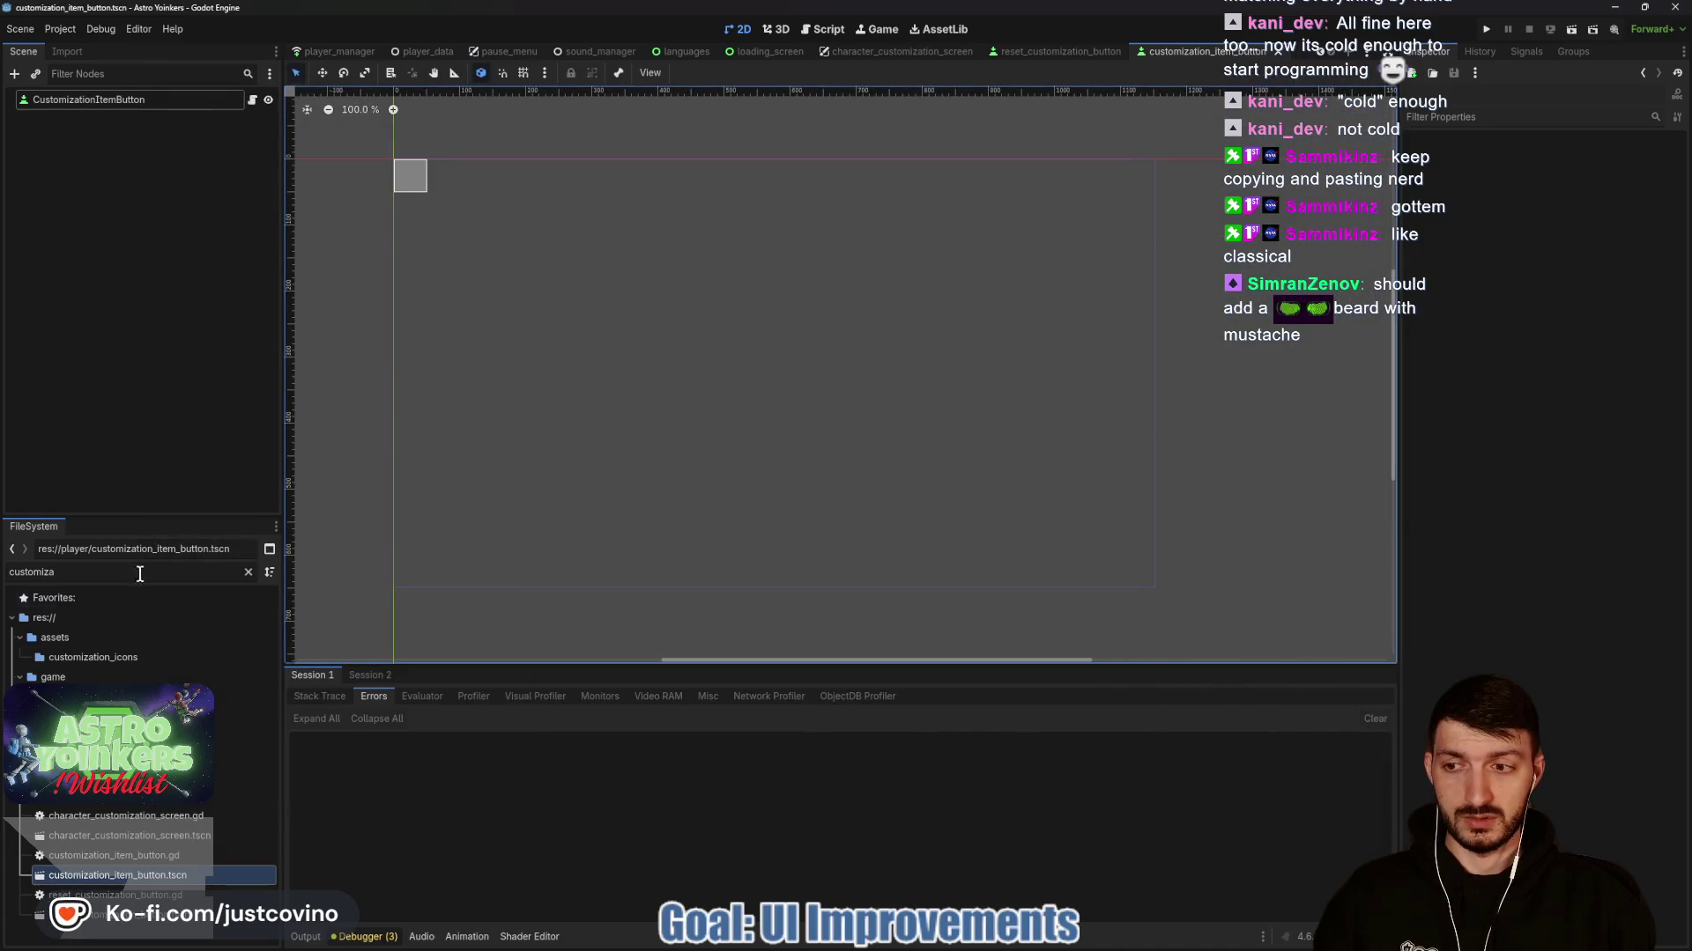
Switch to the player scene and zoom in on the astronaut player.
{"action": "left_click", "coordinate": [383, 60]}
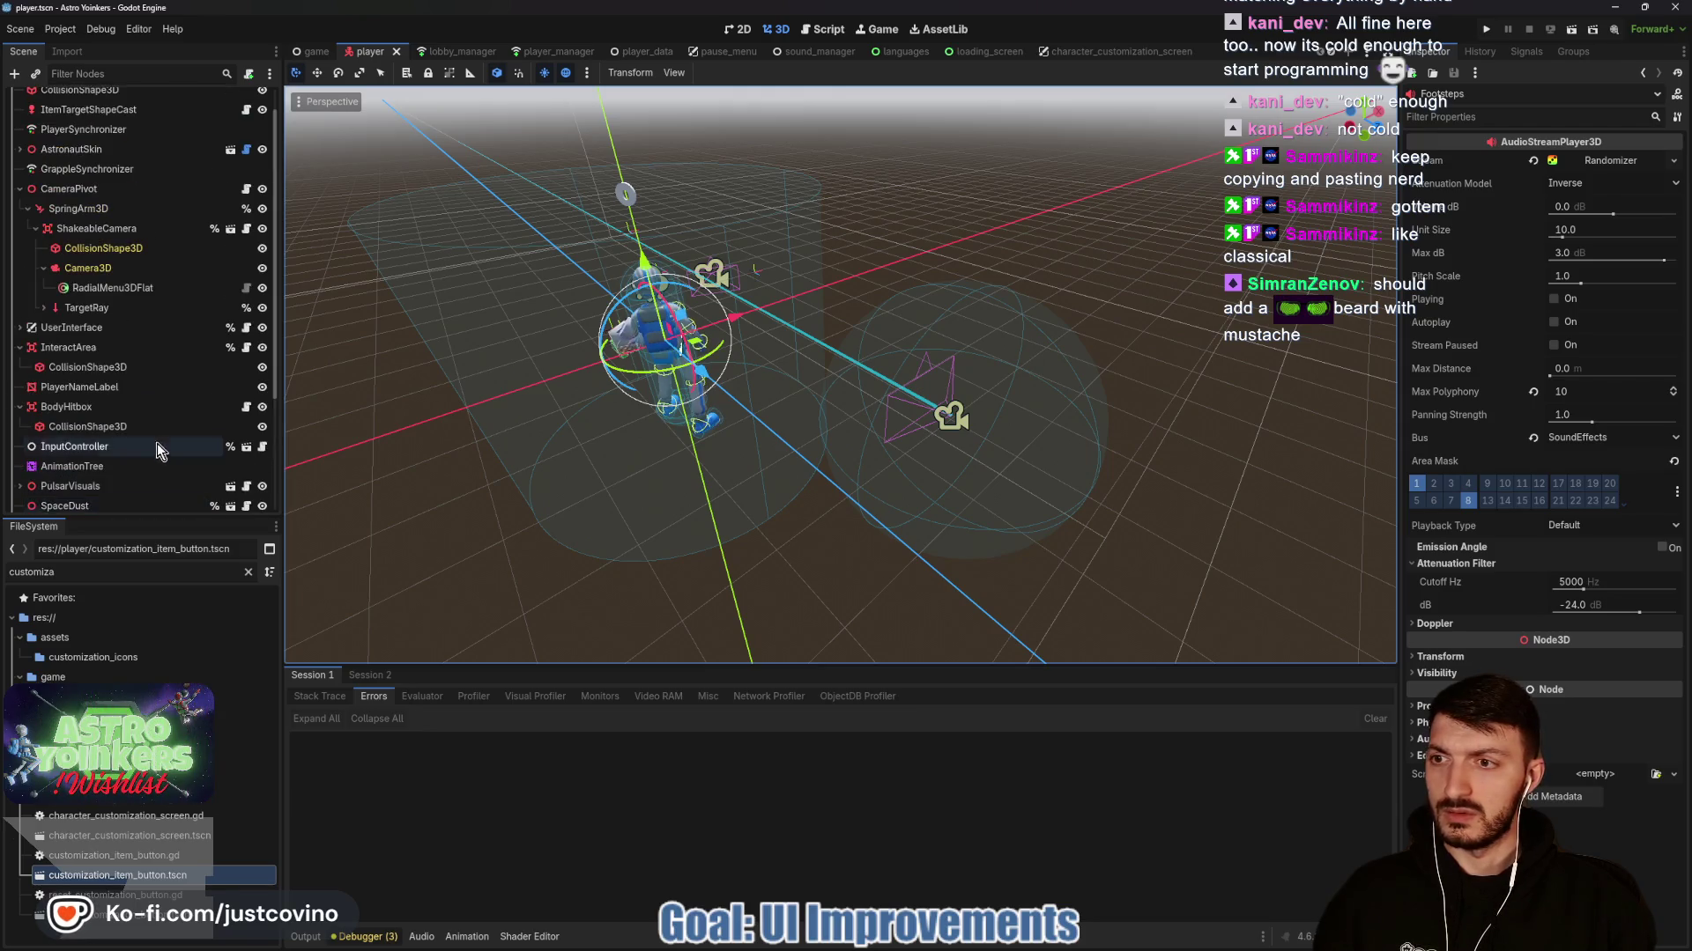
{"action": "scroll", "coordinate": [157, 442], "scroll_direction": "up", "scroll_amount": 3}
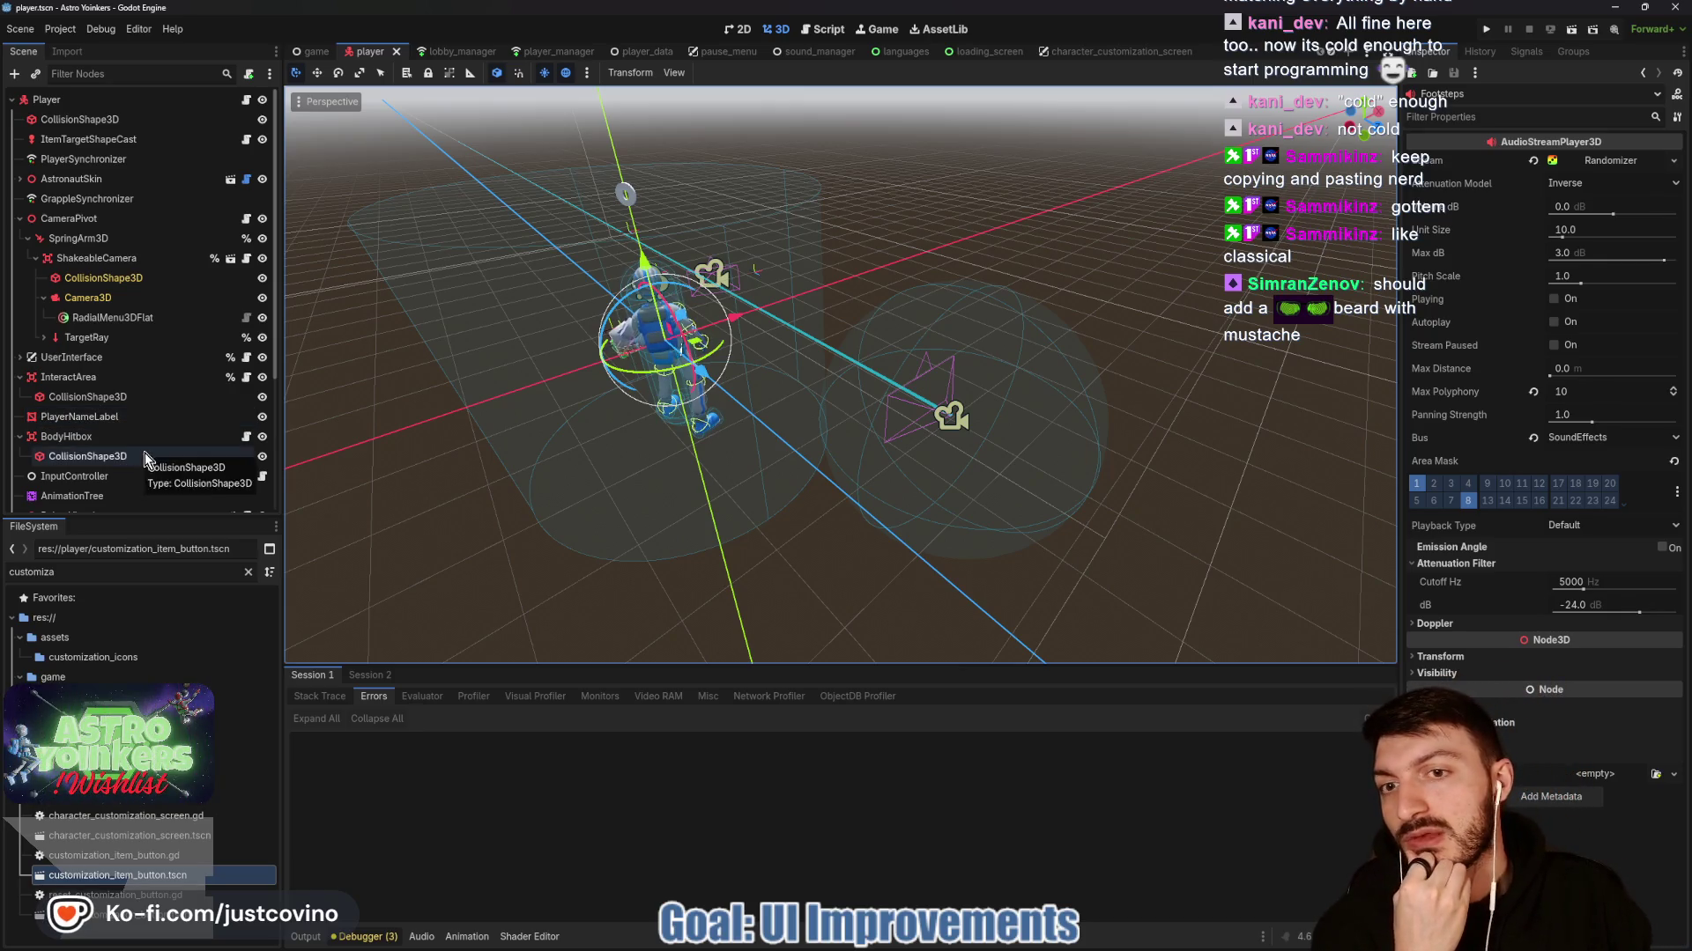
{"action": "mouse_move", "coordinate": [458, 291]}
{"action": "left_mouse_down"}
{"action": "mouse_move", "coordinate": [420, 391]}
{"action": "mouse_move", "coordinate": [1688, 352]}
{"action": "left_mouse_up"}
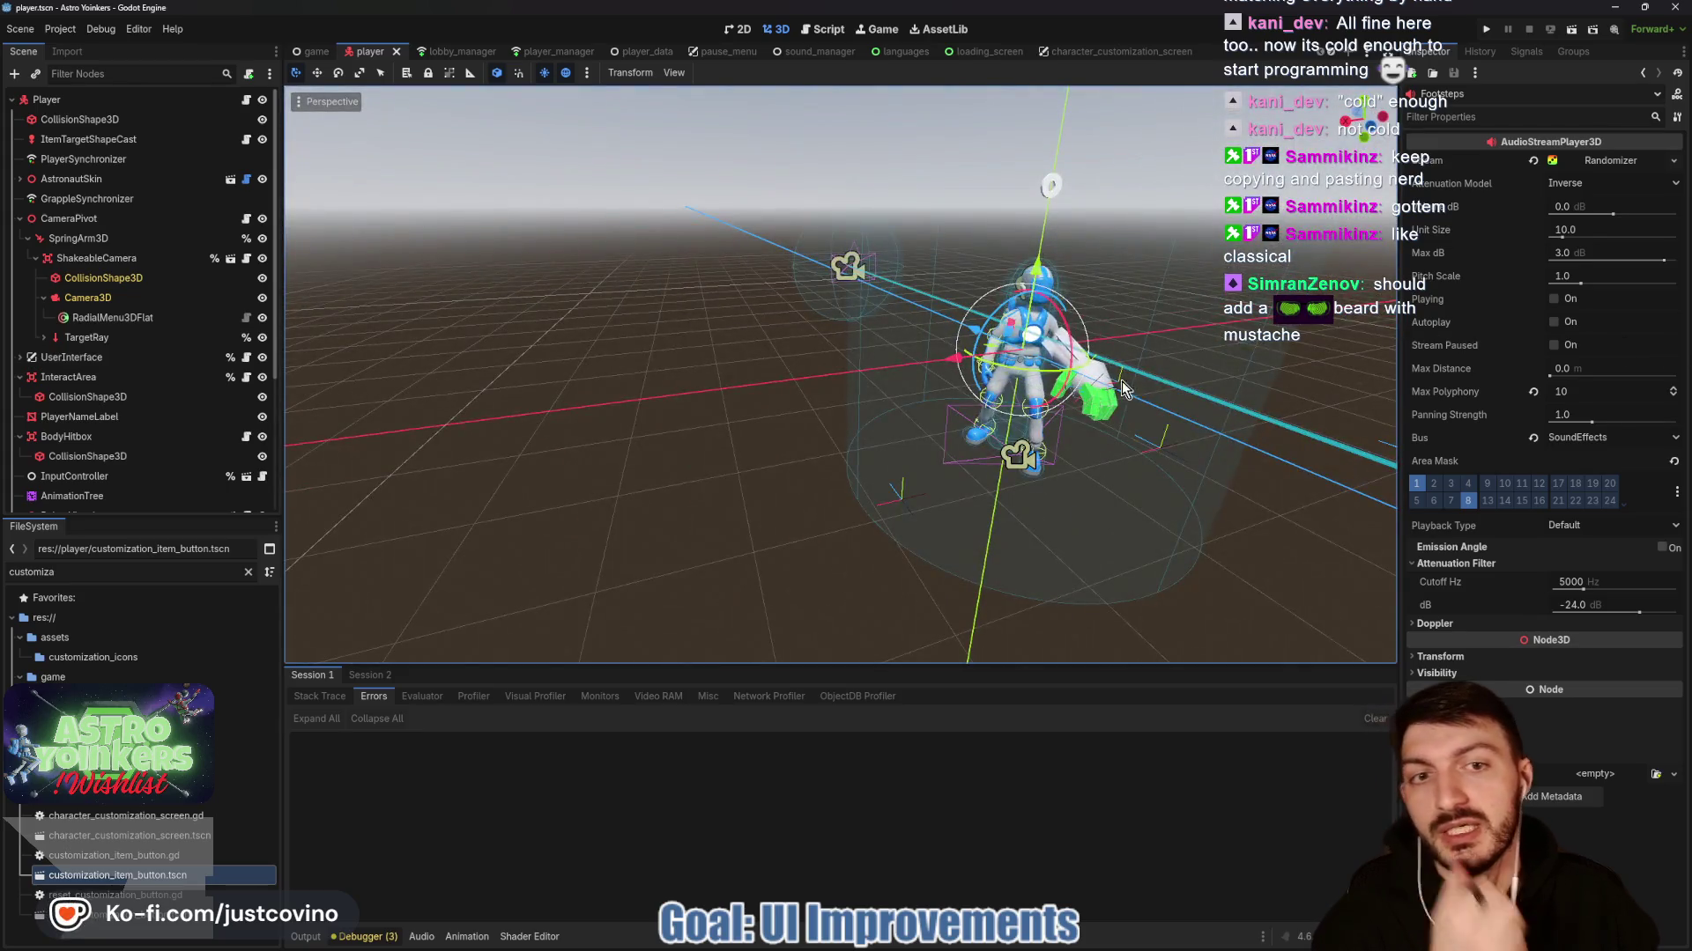
{"action": "mouse_move", "coordinate": [1122, 381]}
{"action": "left_mouse_down"}
{"action": "mouse_move", "coordinate": [947, 381]}
{"action": "mouse_move", "coordinate": [1040, 370]}
{"action": "mouse_move", "coordinate": [1097, 315]}
{"action": "mouse_move", "coordinate": [1061, 386]}
{"action": "mouse_move", "coordinate": [1106, 356]}
{"action": "left_mouse_up"}
{"action": "scroll", "coordinate": [1022, 387], "scroll_direction": "up", "scroll_amount": 5}
{"action": "scroll", "coordinate": [1040, 370], "scroll_direction": "up", "scroll_amount": 3}
{"action": "scroll", "coordinate": [1103, 352], "scroll_direction": "down", "scroll_amount": 2}
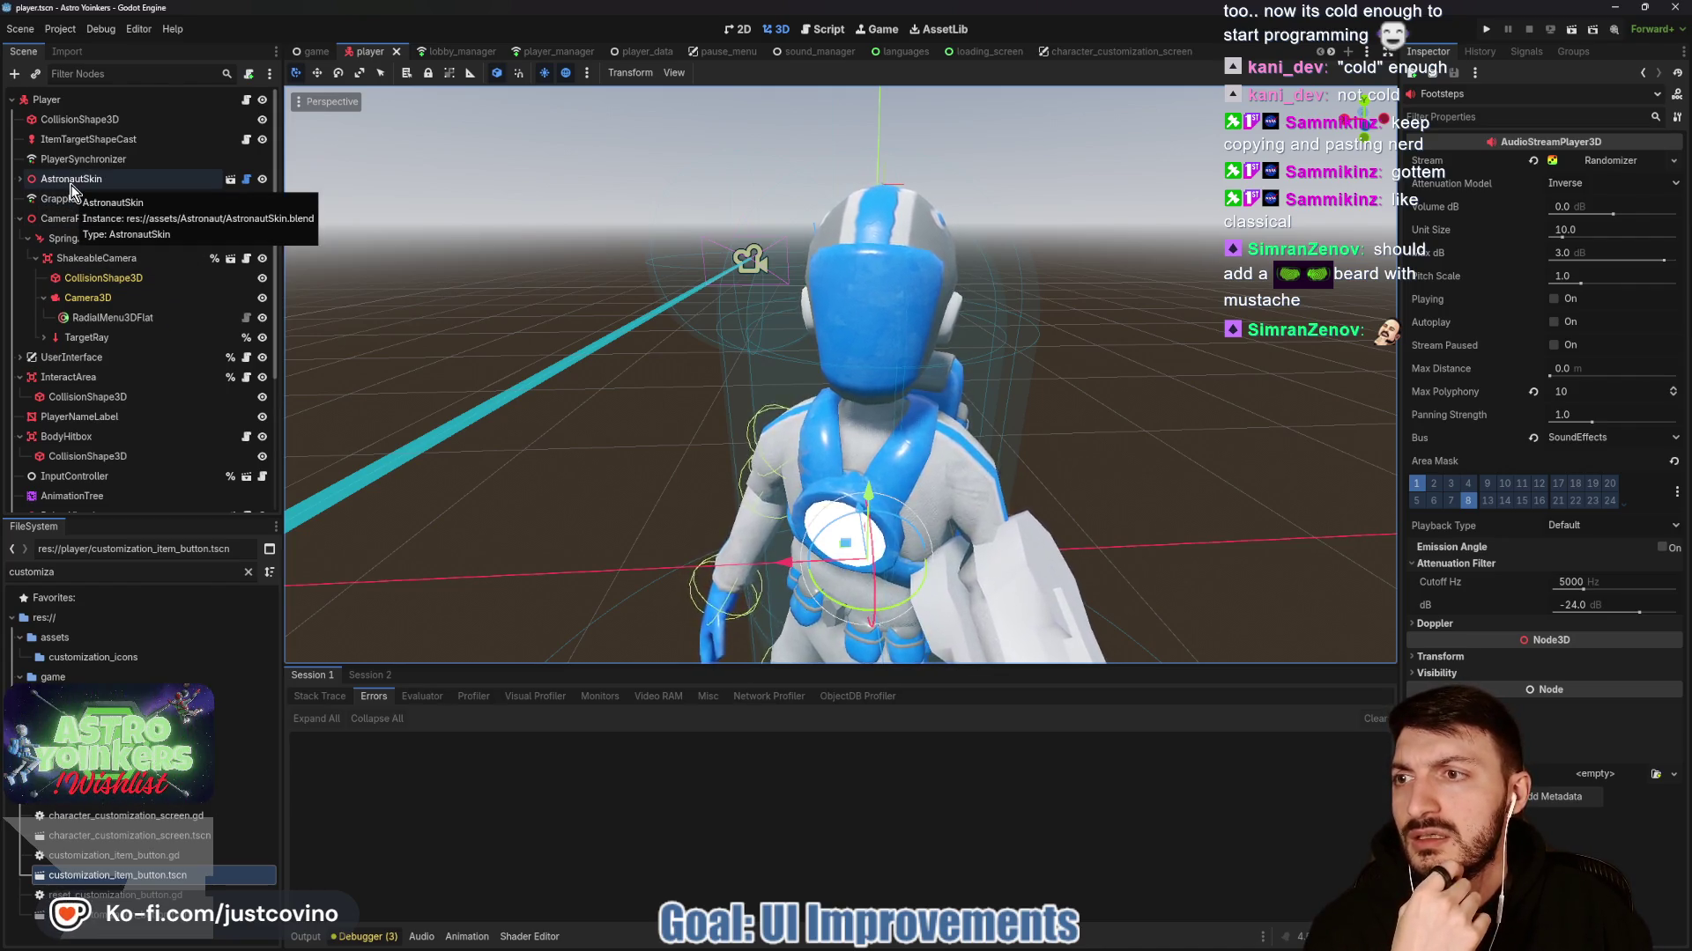
Expand UserInterface in the Scene dock and open PromptMenu's script, prompt_menu.gd.
{"action": "scroll", "coordinate": [86, 201], "scroll_direction": "down", "scroll_amount": 3}
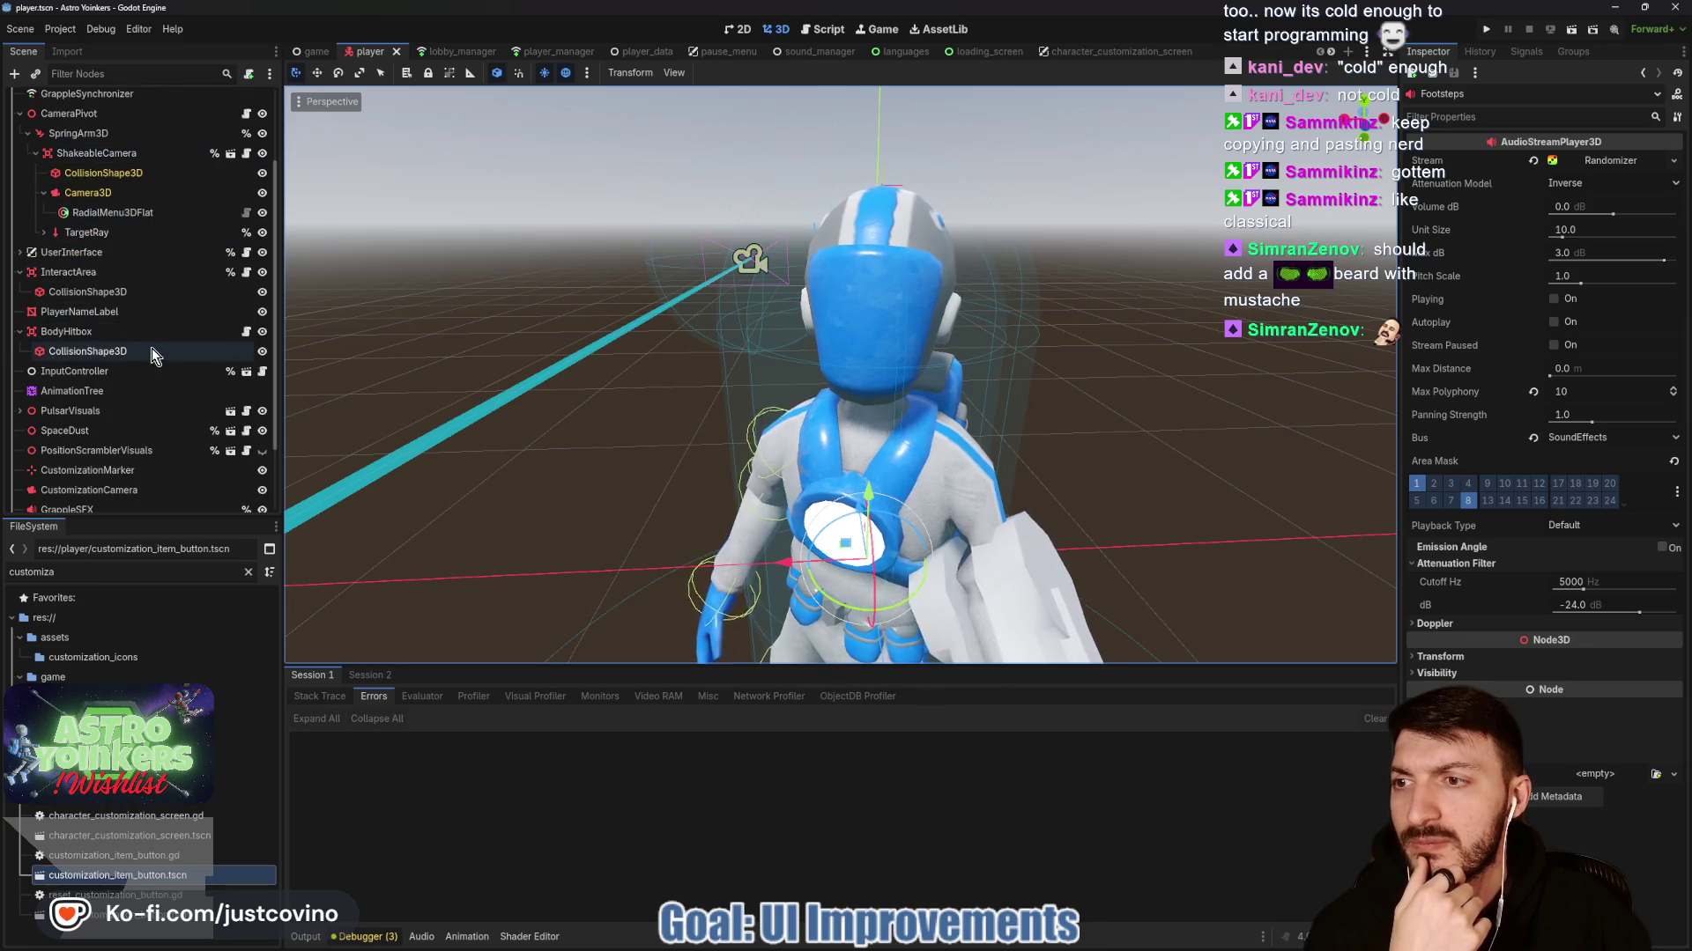
{"action": "scroll", "coordinate": [564, 370], "scroll_direction": "down", "scroll_amount": 2}
{"action": "scroll", "coordinate": [115, 370], "scroll_direction": "down", "scroll_amount": 2}
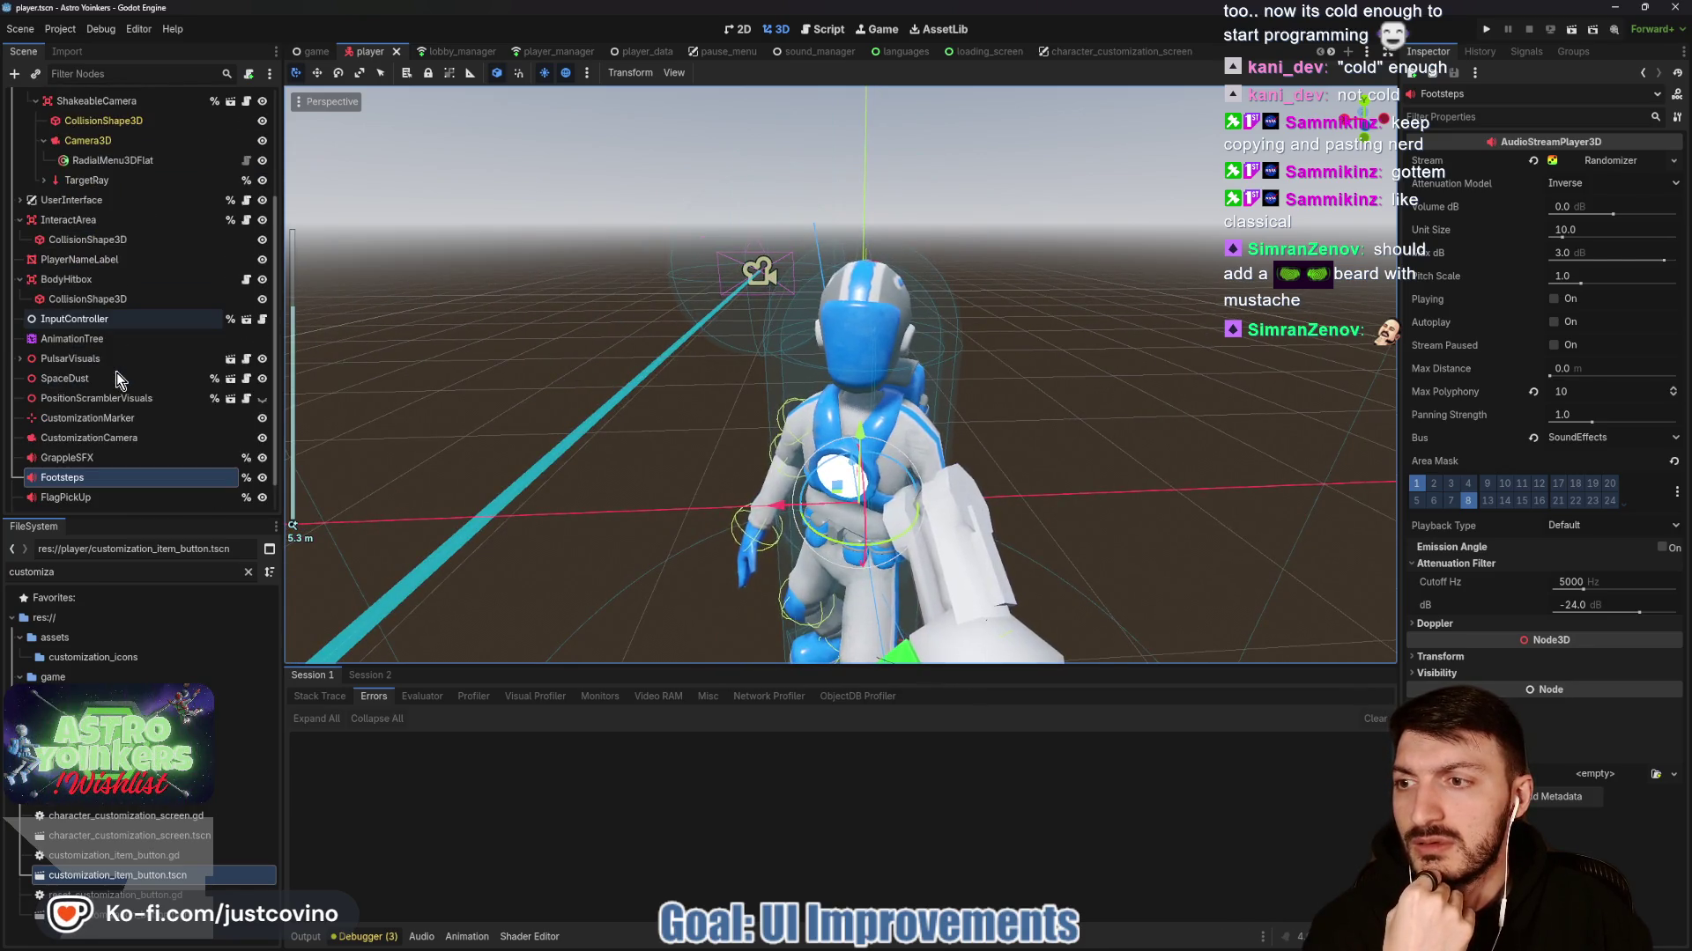
{"action": "scroll", "coordinate": [139, 409], "scroll_direction": "up", "scroll_amount": 5}
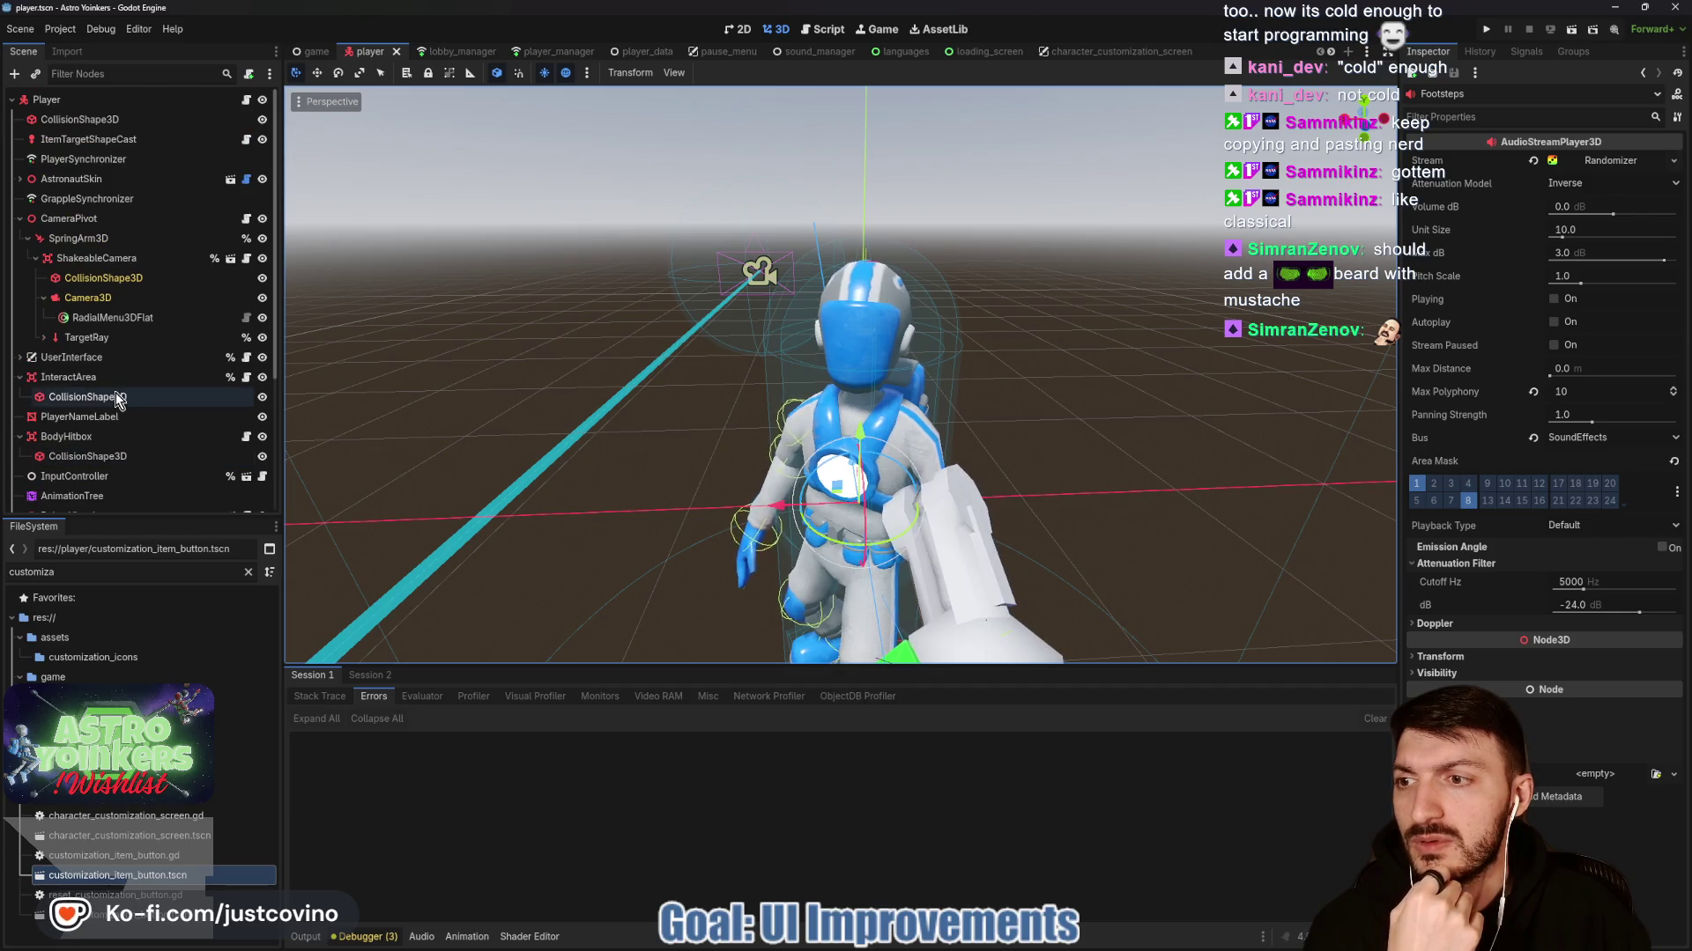
{"action": "left_click", "coordinate": [20, 357]}
{"action": "scroll", "coordinate": [132, 353], "scroll_direction": "down", "scroll_amount": 4}
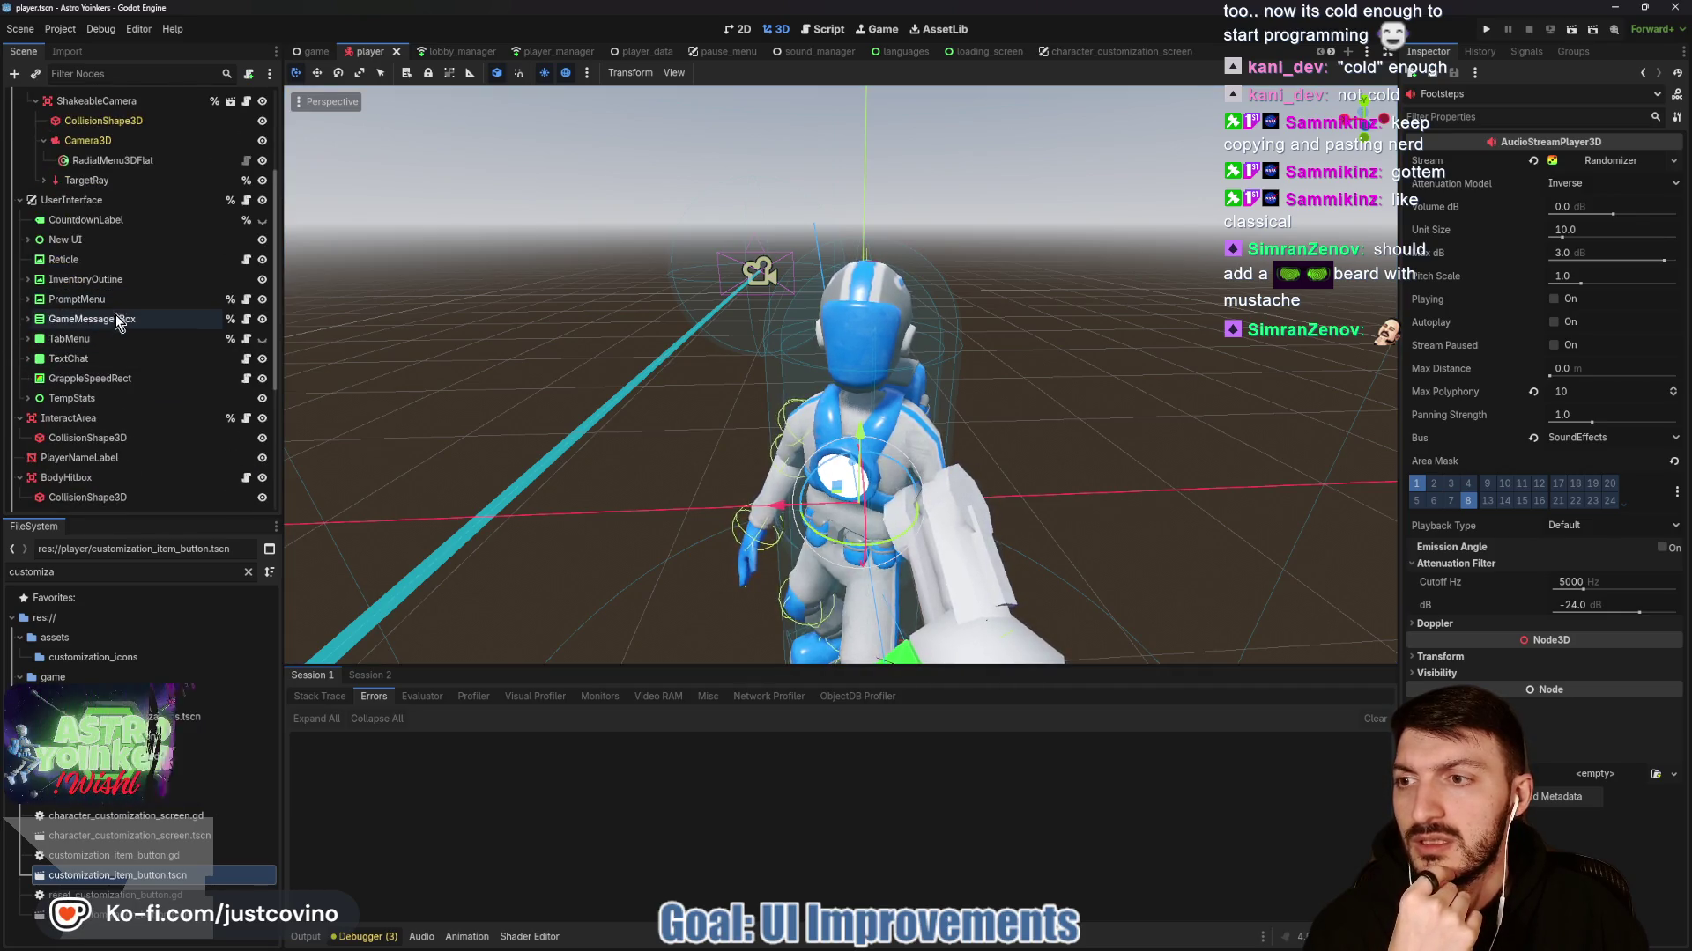
{"action": "left_click", "coordinate": [245, 299]}
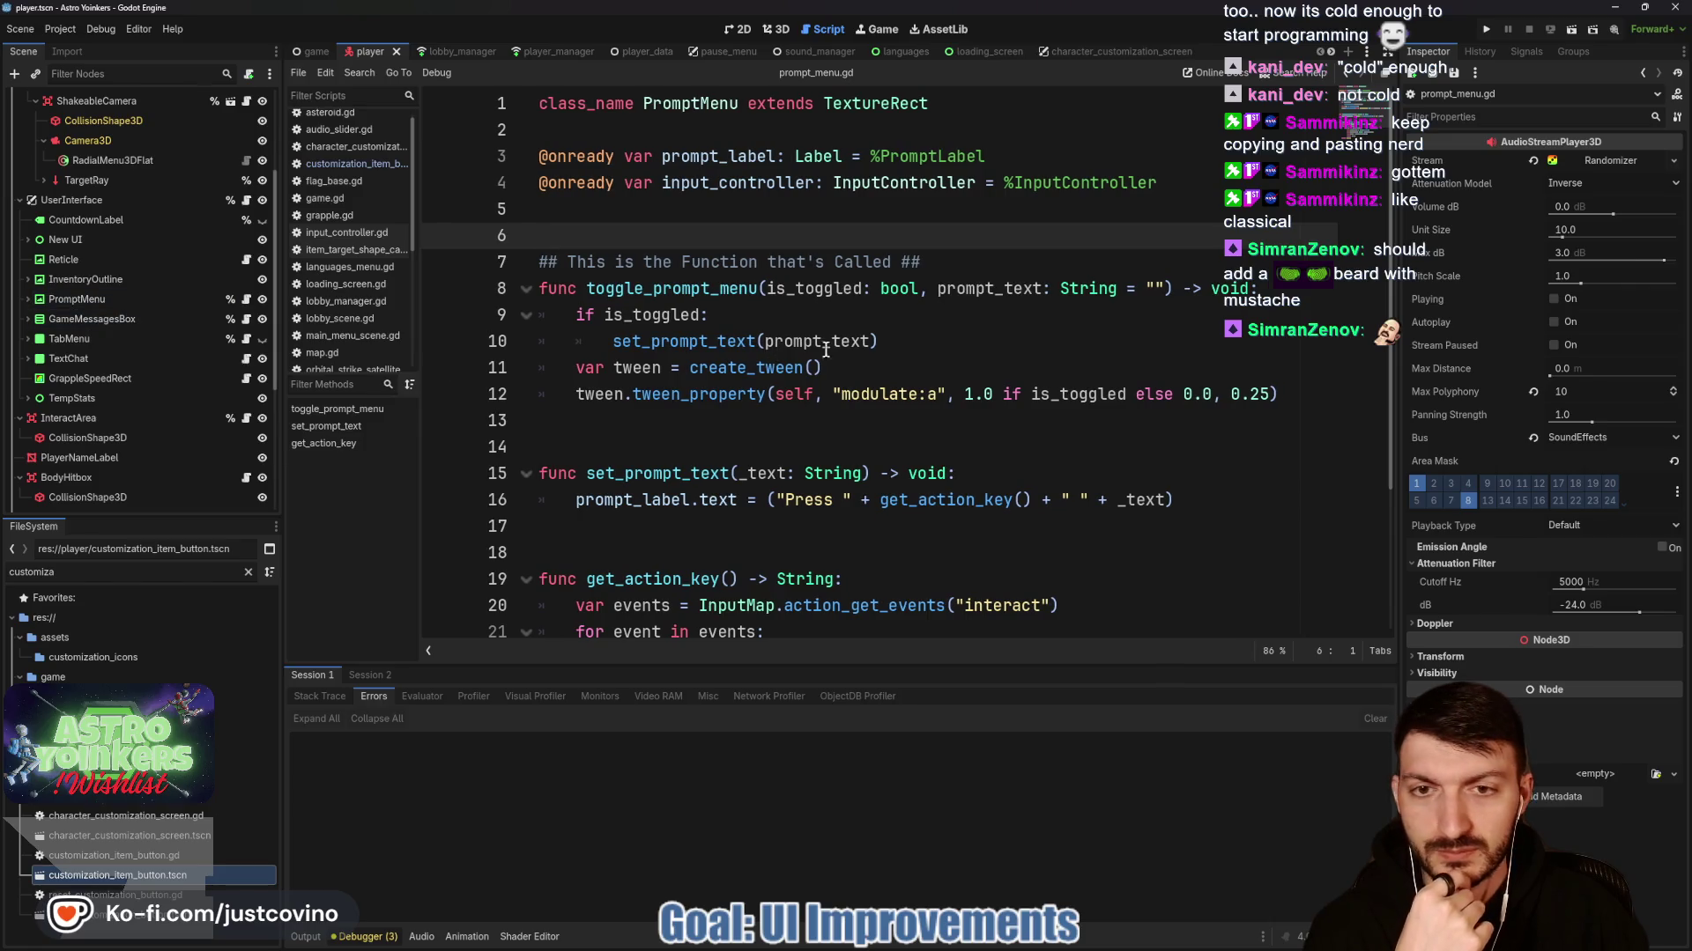
Inspect prompt_menu.gd's _text variable and set_prompt_text, then select toggle_prompt_menu.
{"action": "scroll", "coordinate": [986, 317], "scroll_direction": "down", "scroll_amount": 3}
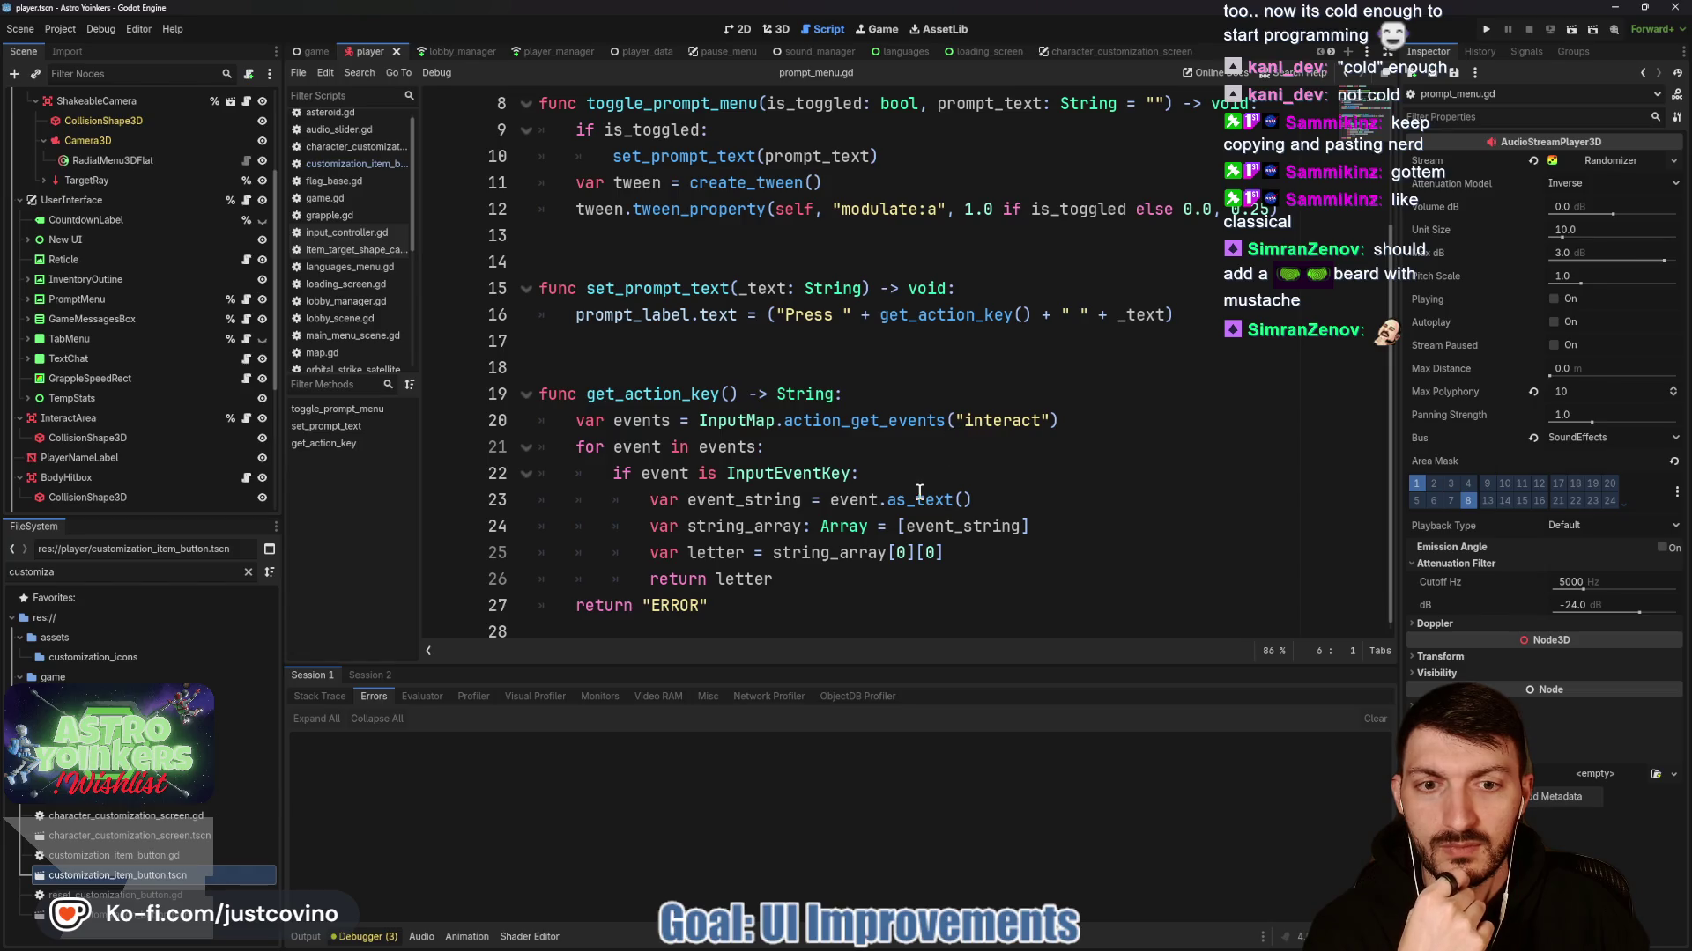
{"action": "scroll", "coordinate": [995, 447], "scroll_direction": "up", "scroll_amount": 2}
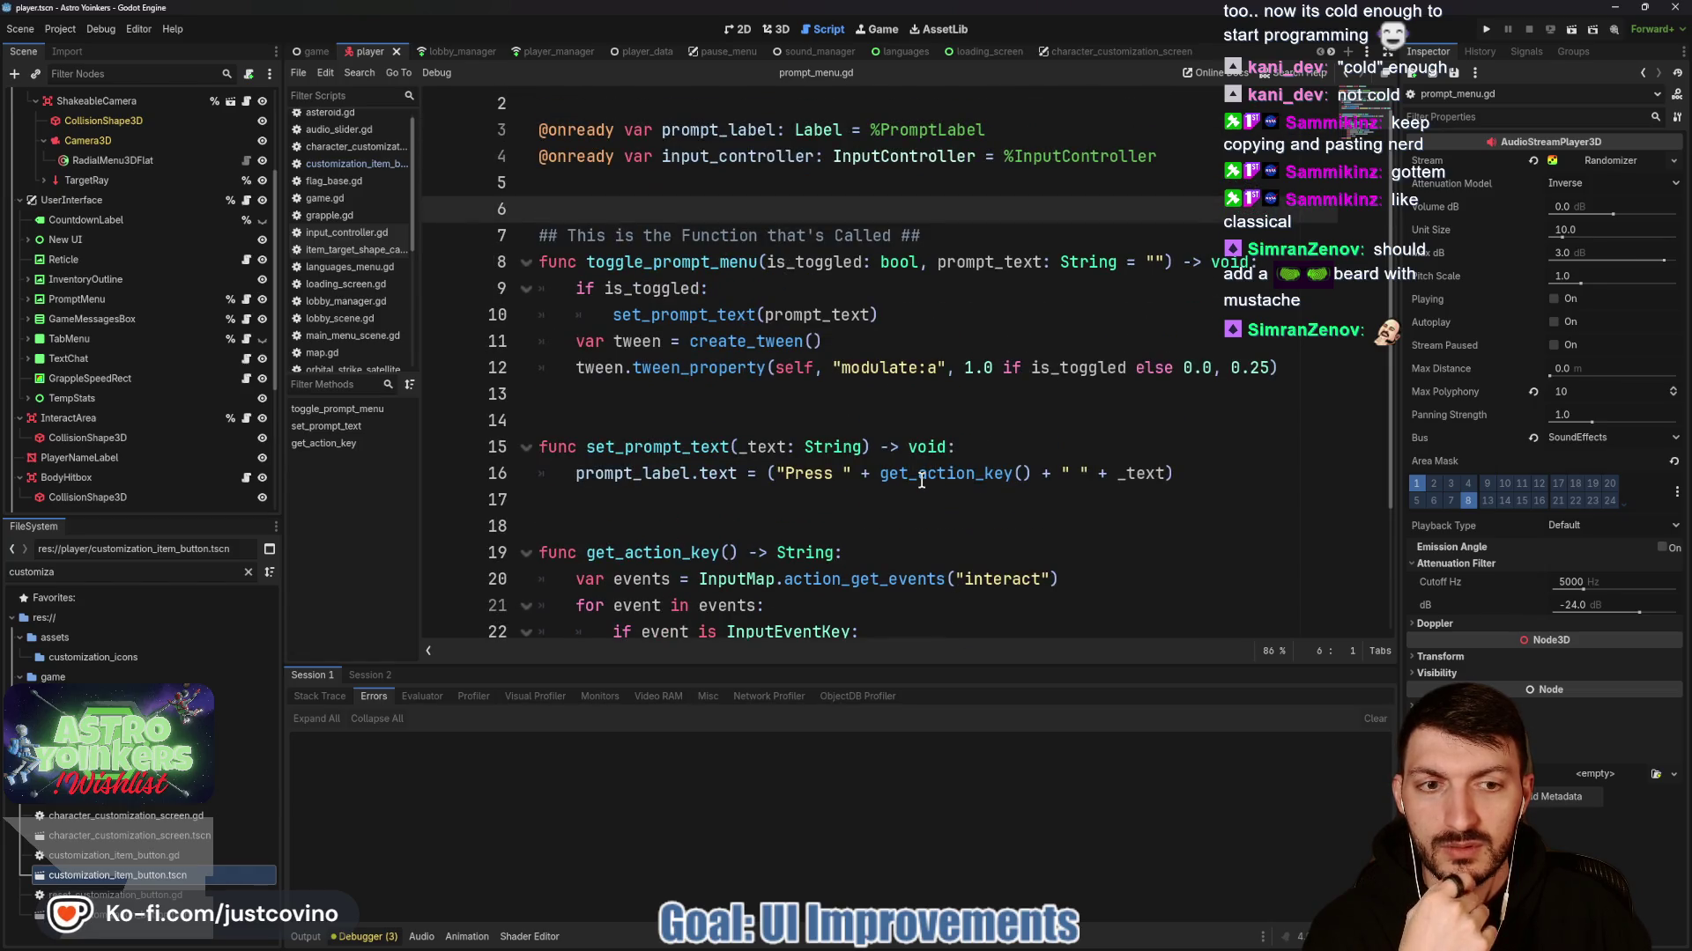
{"action": "left_click", "coordinate": [1148, 473]}
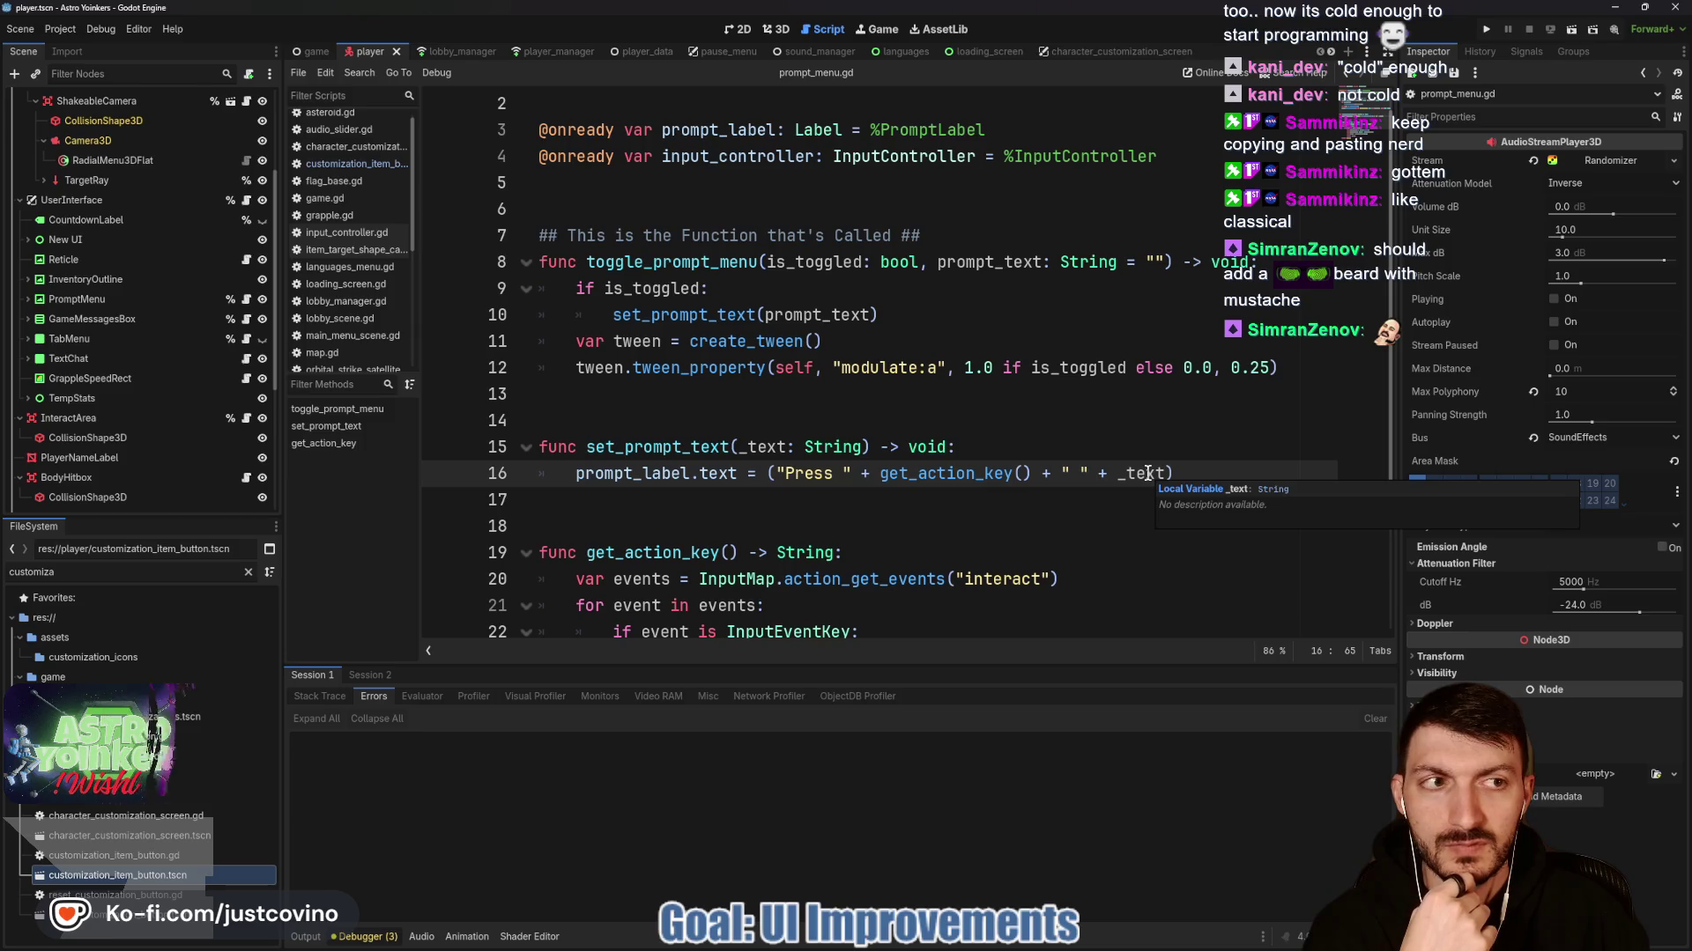
{"action": "double_click", "coordinate": [1148, 473]}
{"action": "scroll", "coordinate": [1095, 450], "scroll_direction": "up", "scroll_amount": 1}
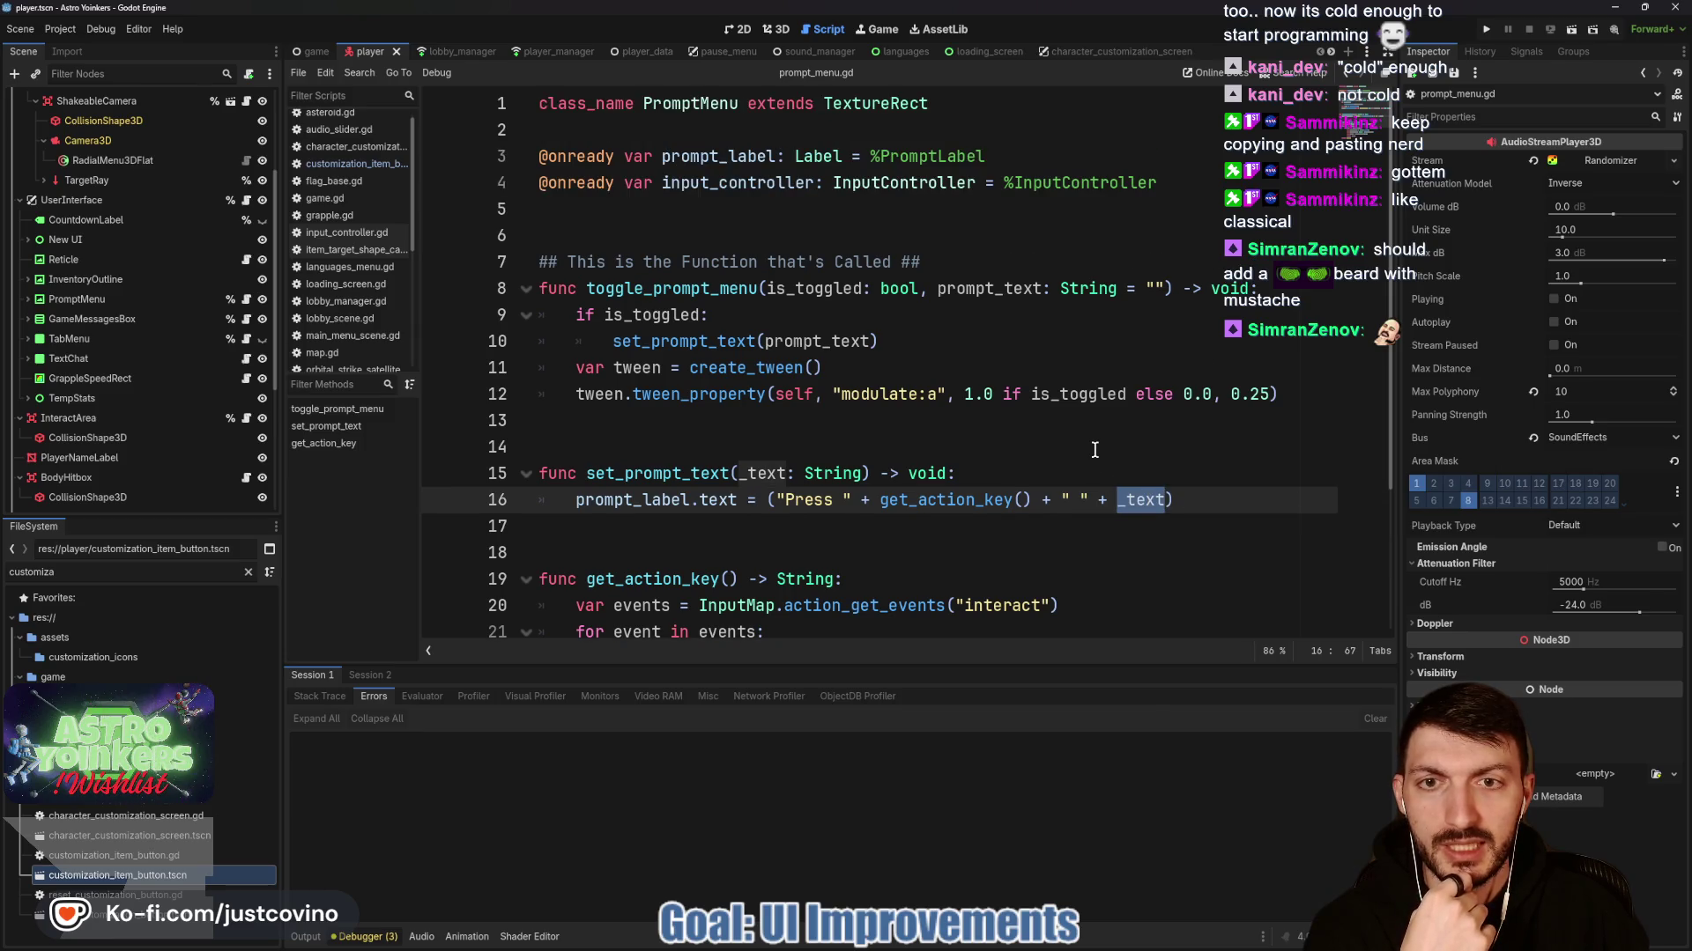
{"action": "double_click", "coordinate": [677, 473]}
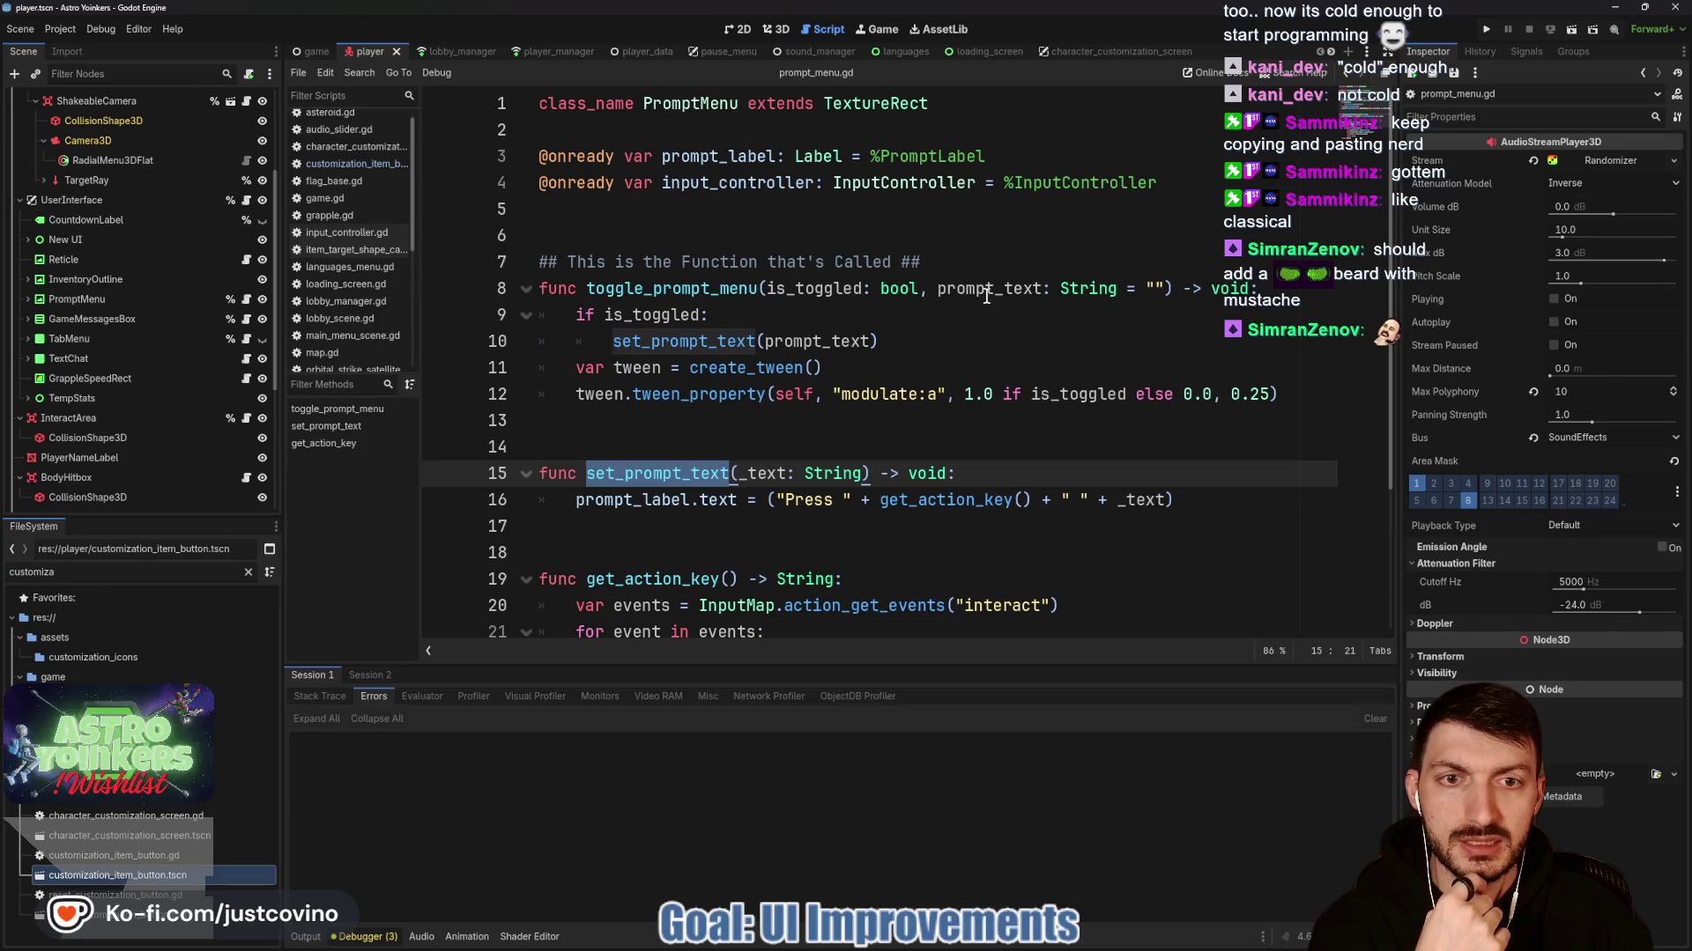
{"action": "double_click", "coordinate": [663, 289]}
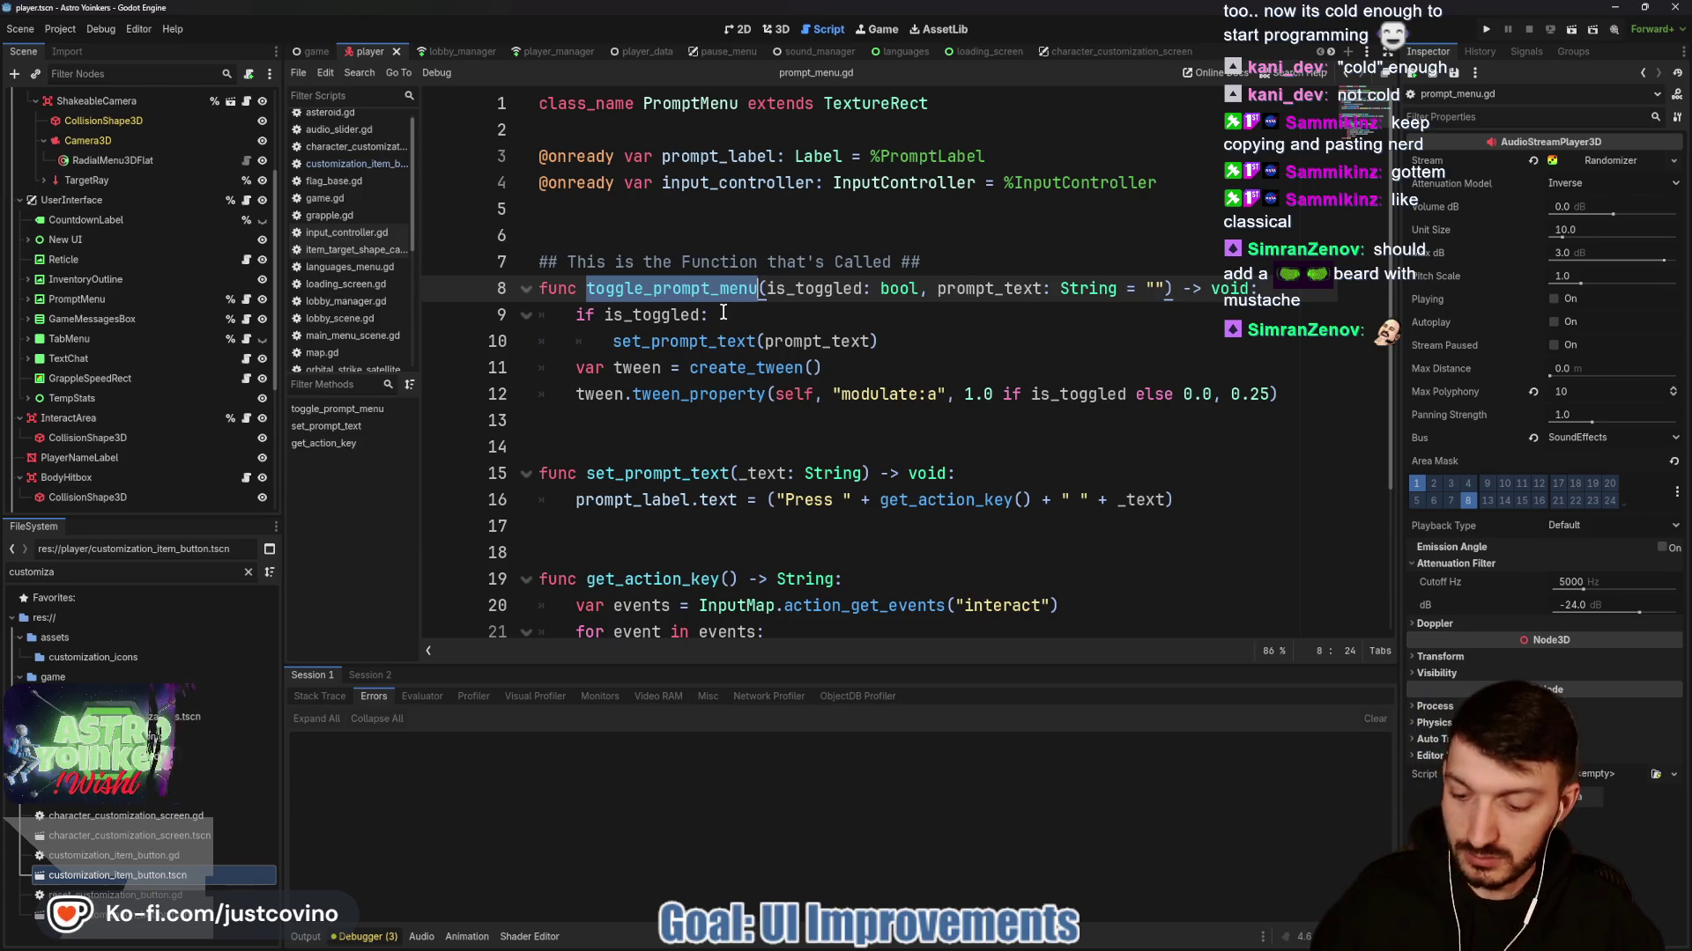
Search the project for toggle_prompt_menu and open the CUSTOMIZE_CHARACTER call in interact_area.gd.
{"action": "key", "text": "ctrl+shift+f"}
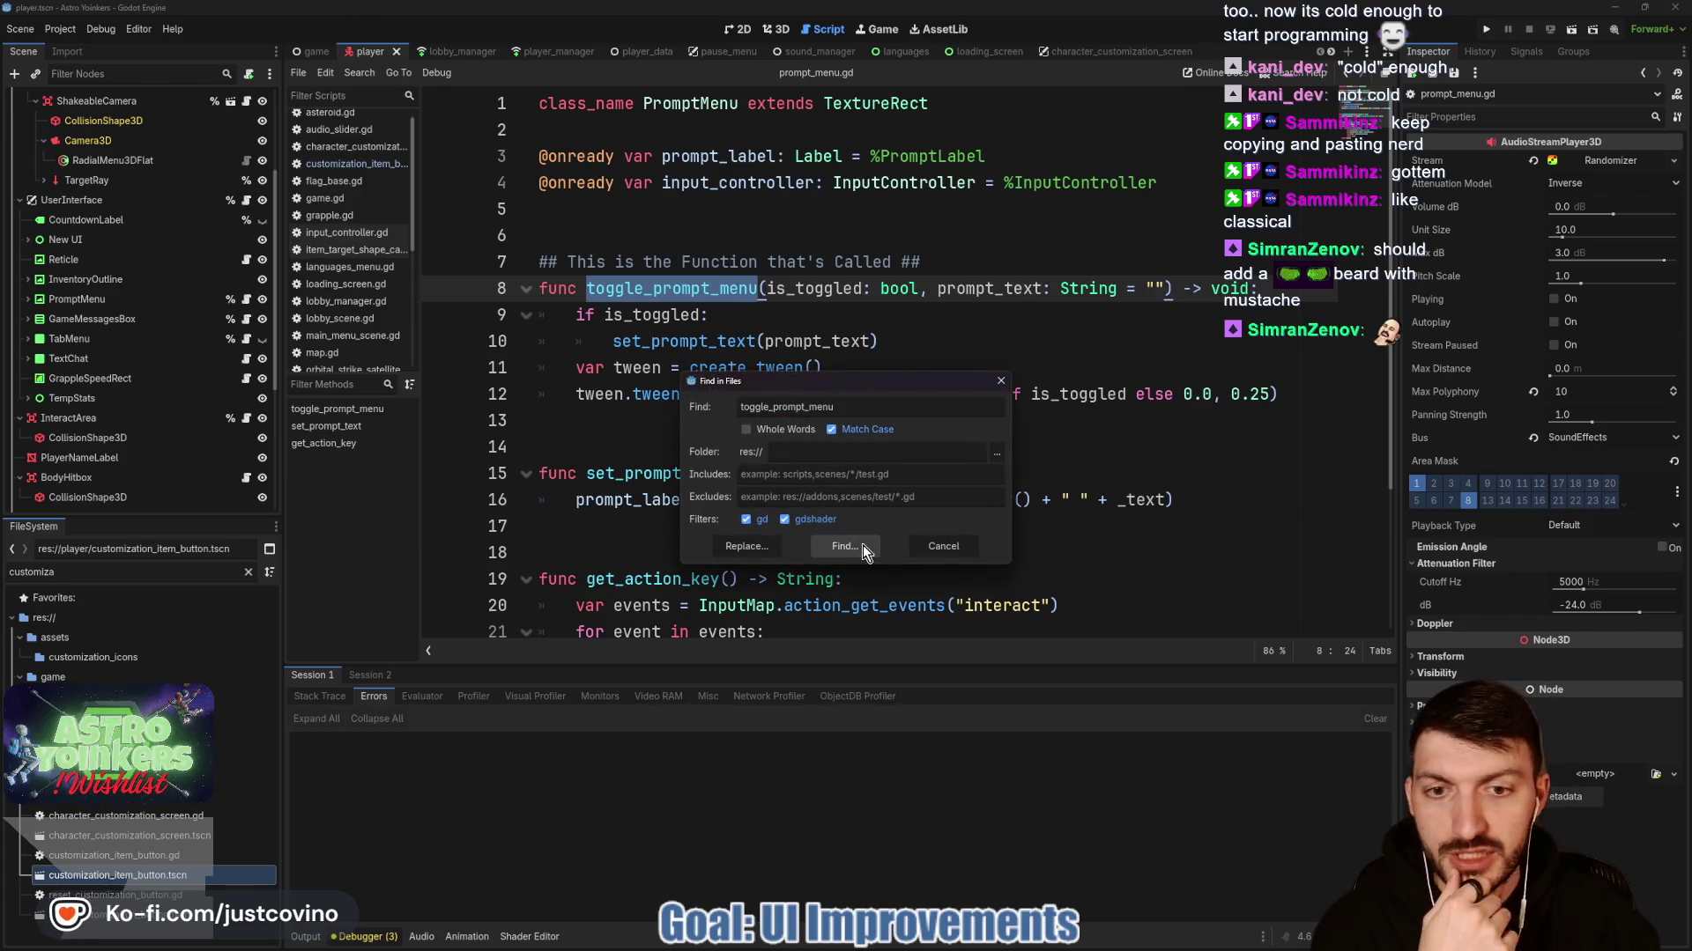
{"action": "left_click", "coordinate": [863, 544]}
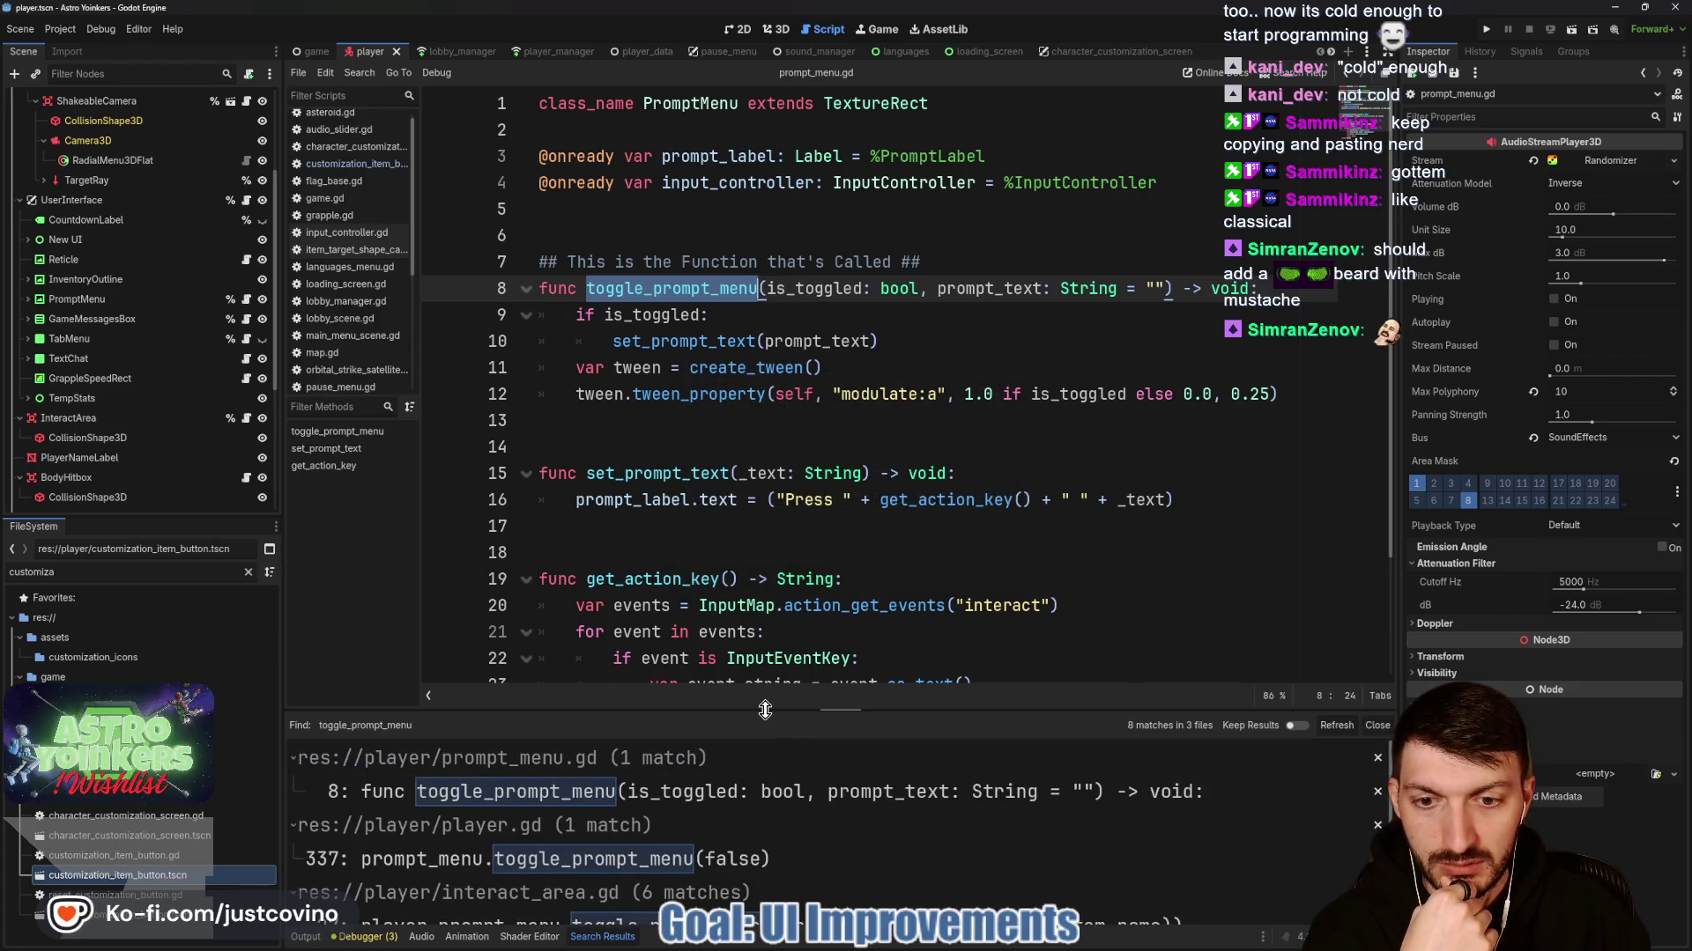
{"action": "left_click_drag", "start_coordinate": [765, 710], "coordinate": [793, 287]}
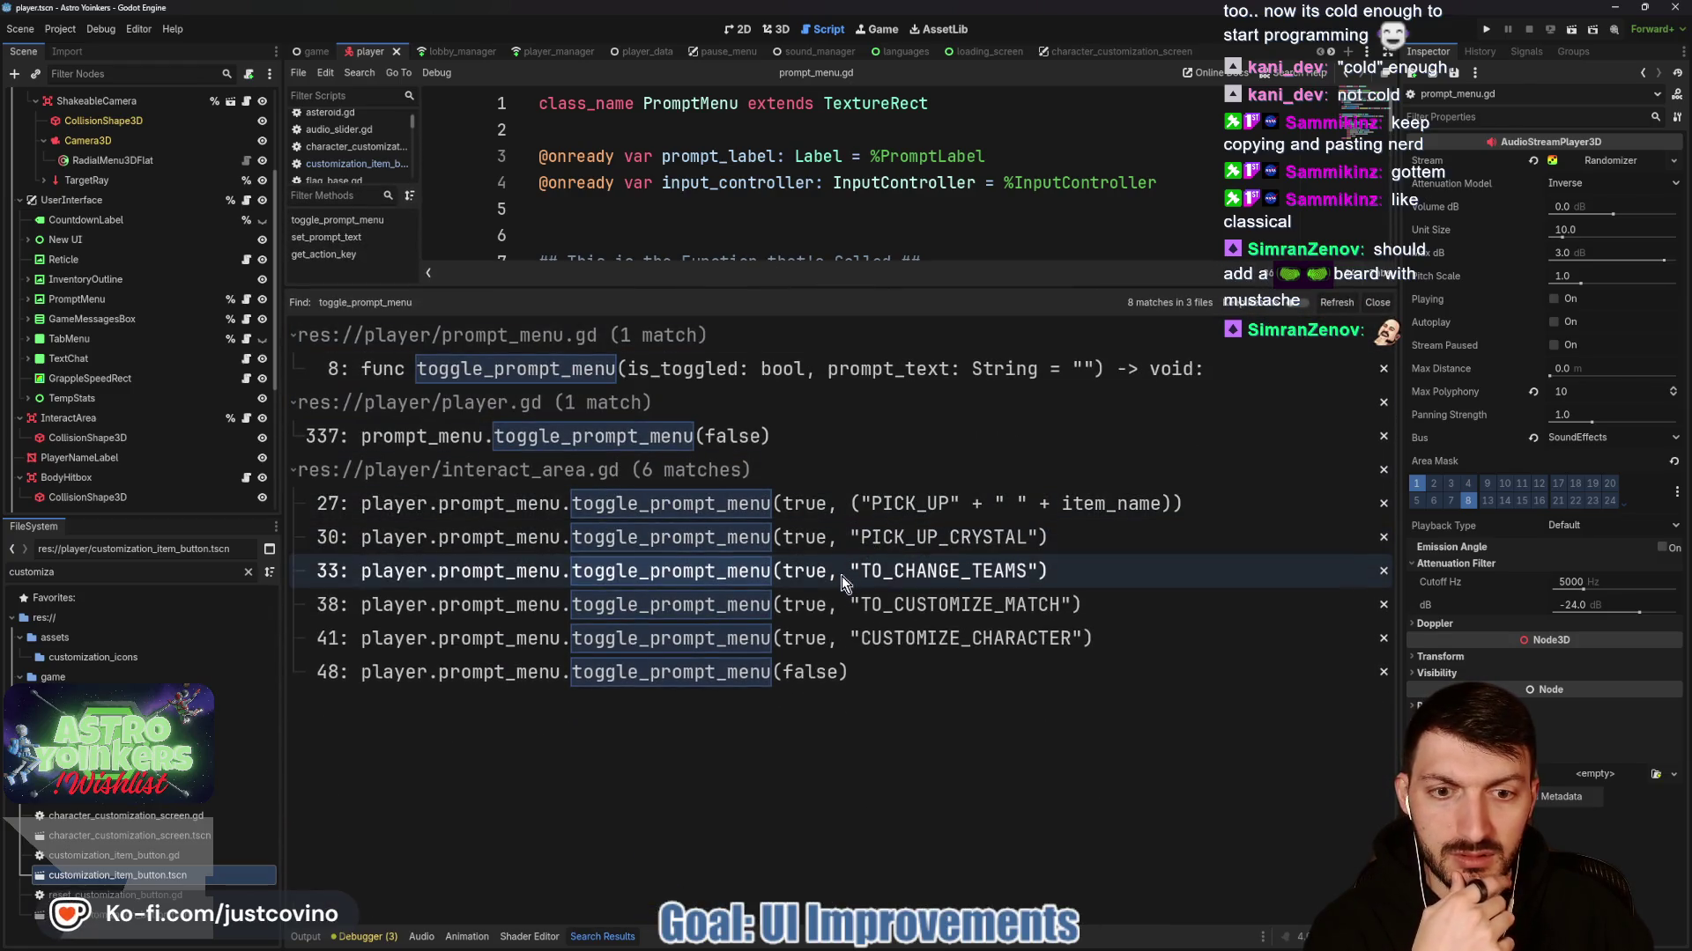
{"action": "left_click", "coordinate": [874, 645]}
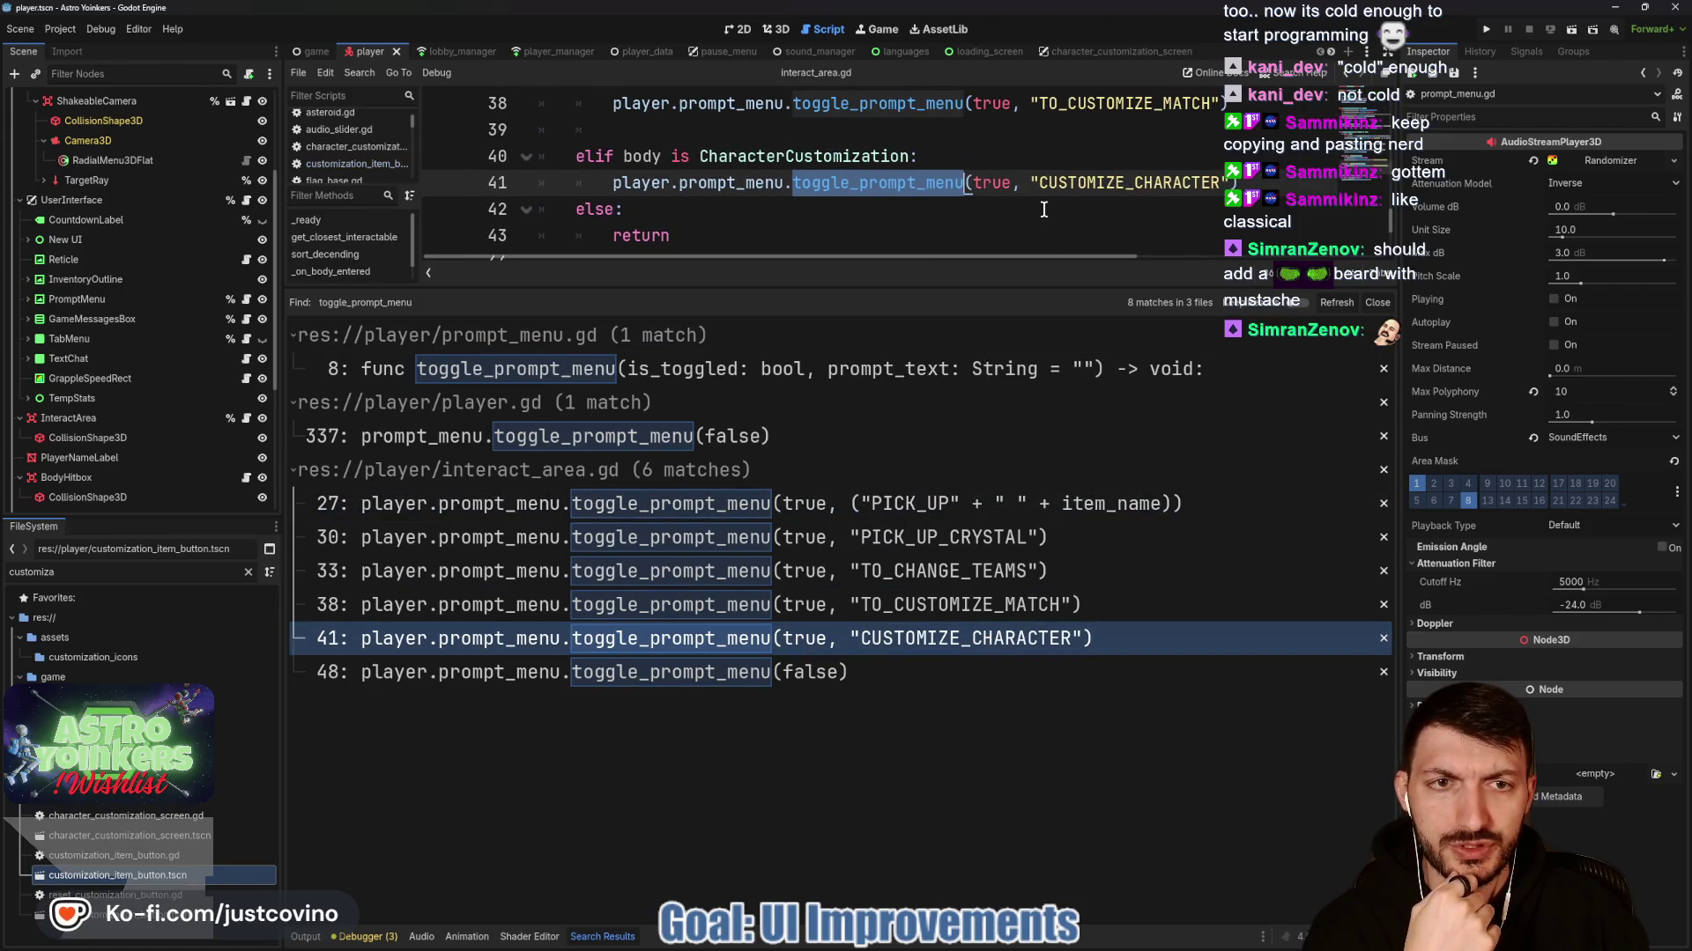
{"action": "scroll", "coordinate": [1043, 209], "scroll_direction": "right", "scroll_amount": 5}
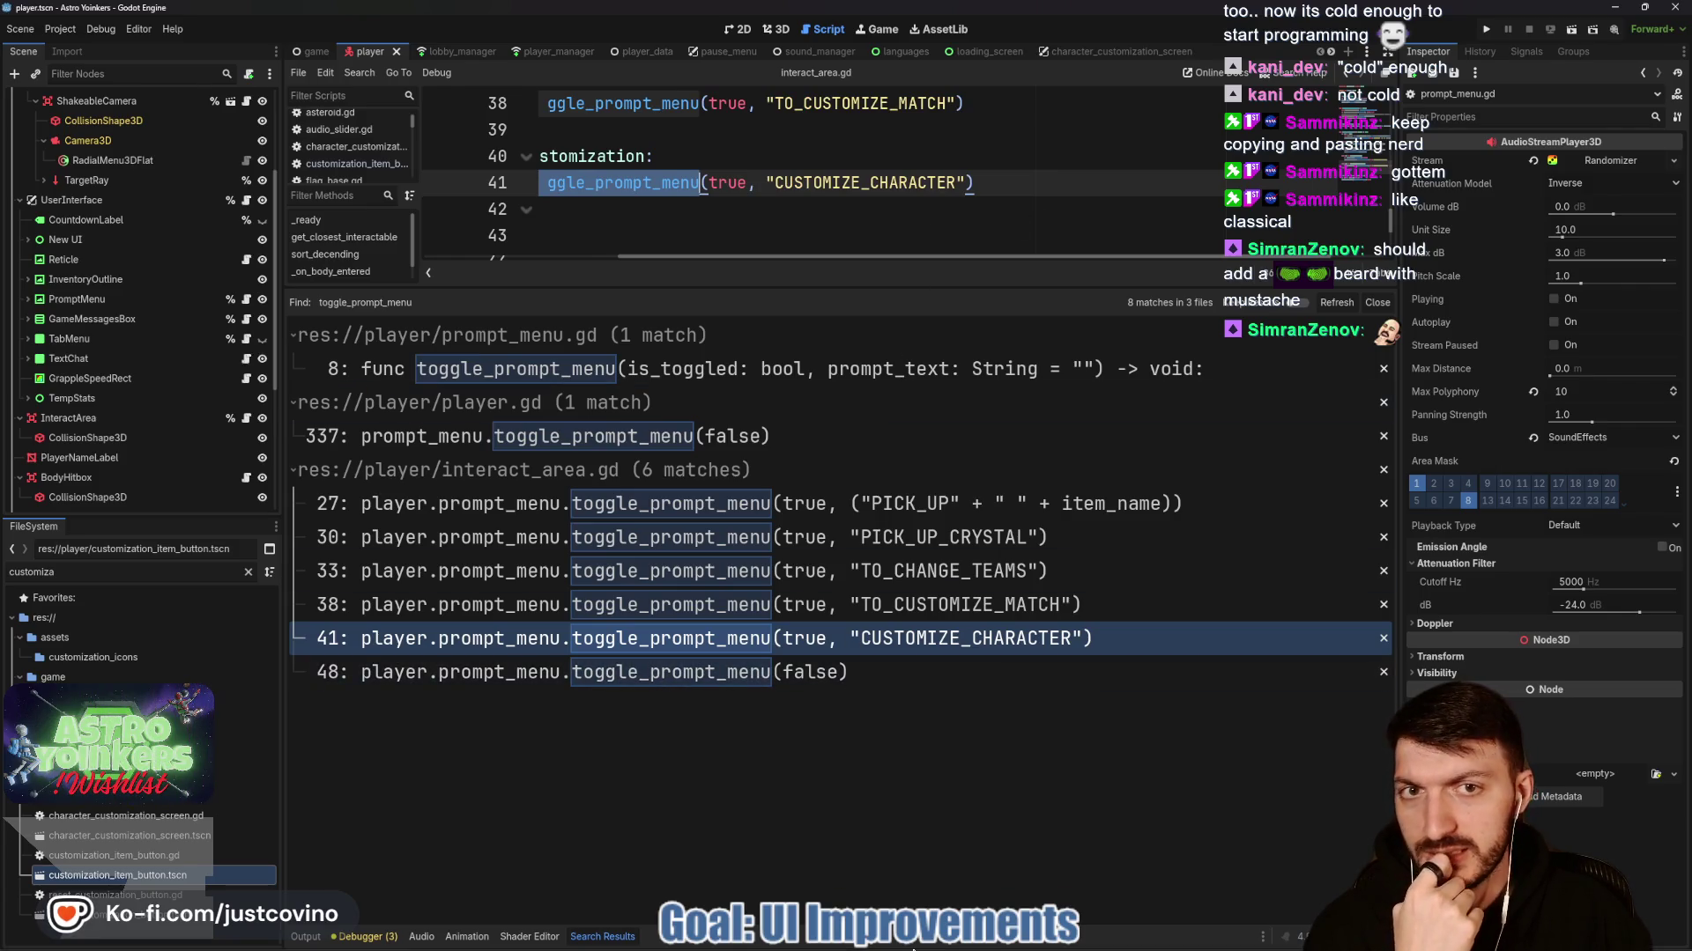
Bring the browser forward and reopen the localization spreadsheet tab.
{"action": "mouse_move", "coordinate": [902, 944]}
{"action": "left_click", "coordinate": [906, 864]}
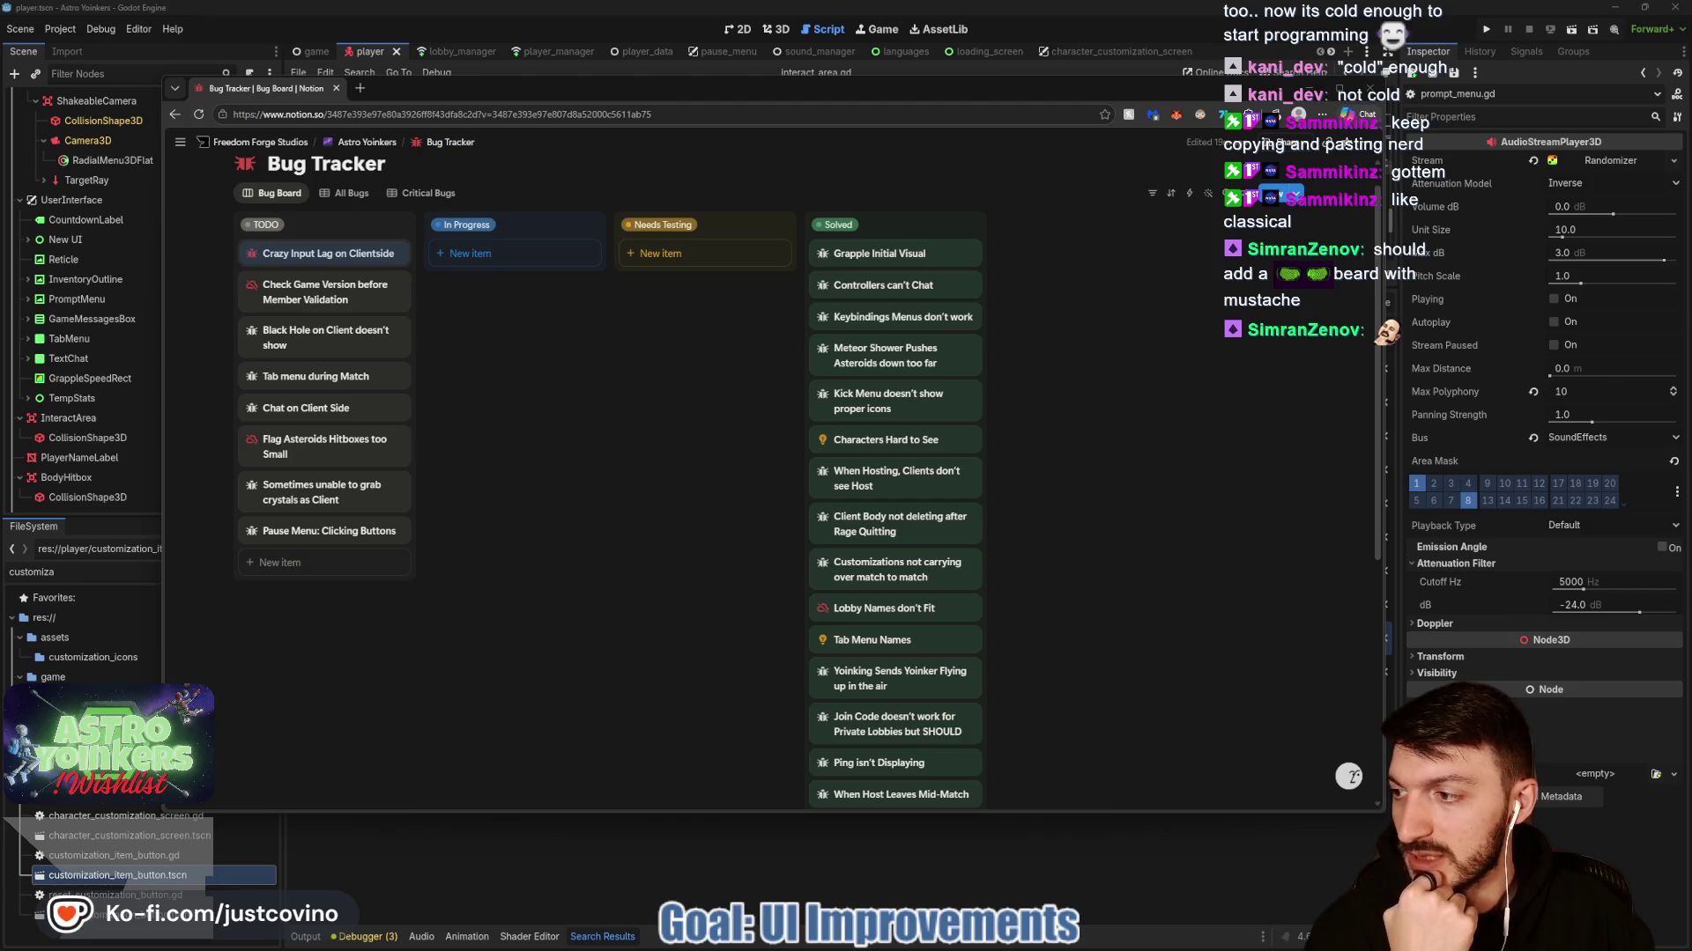
{"action": "key", "text": "ctrl+shift+t"}
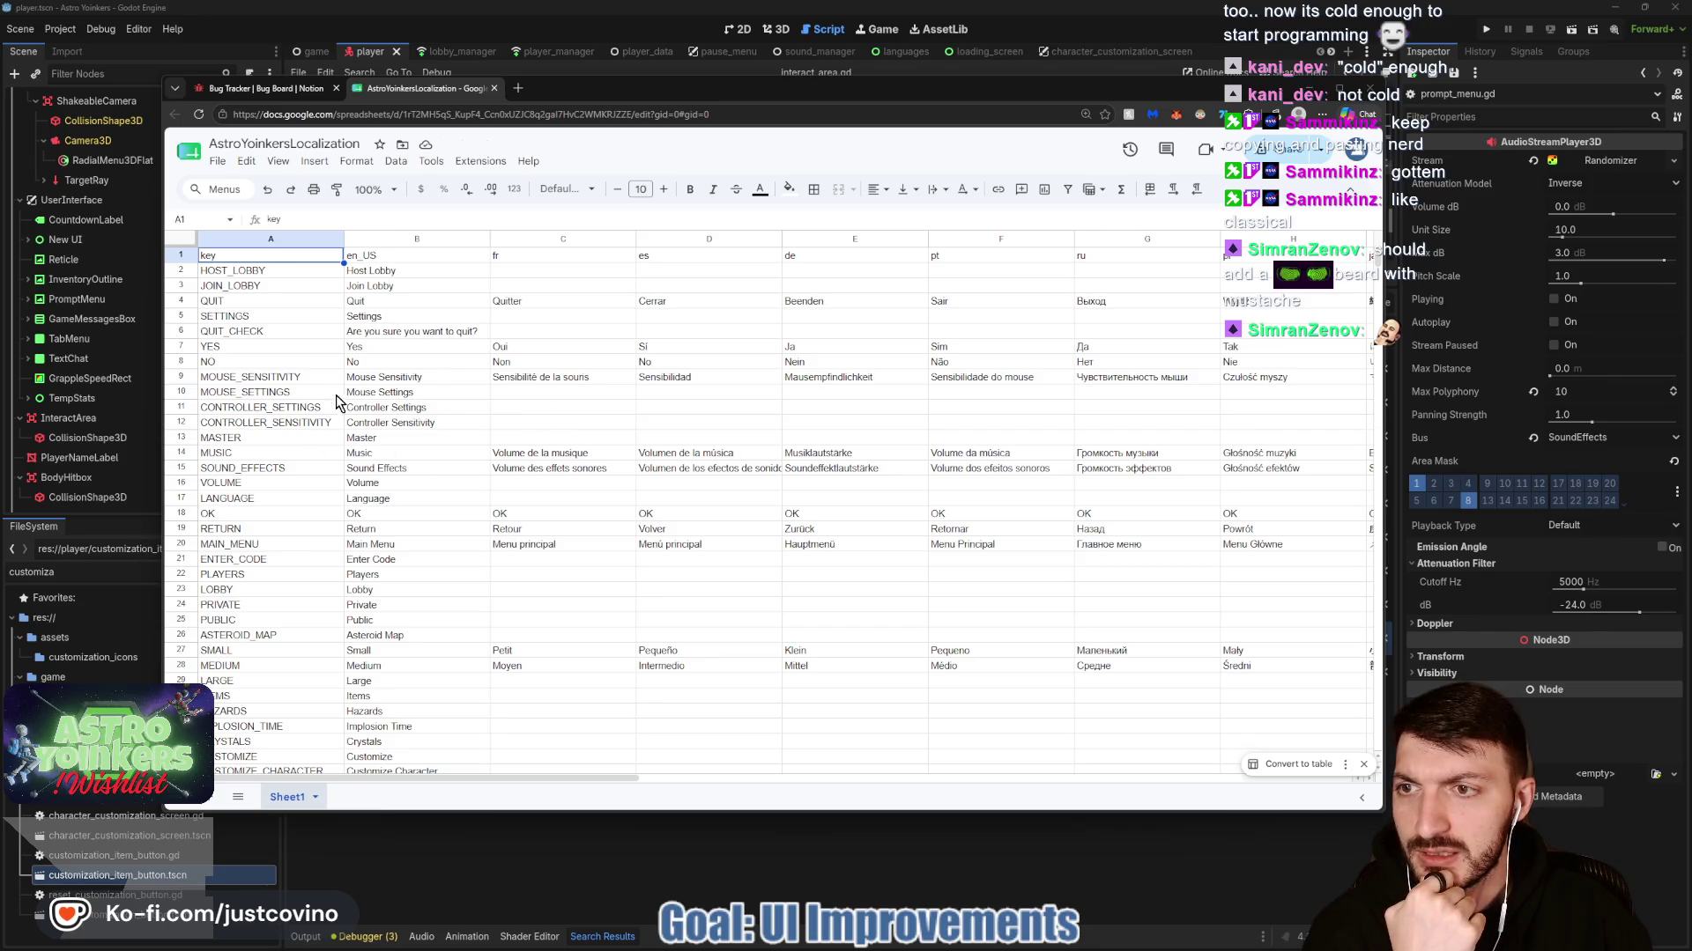
Select the CUSTOMIZE_CHARACTER key cell in row 35 of the localization sheet.
{"action": "scroll", "coordinate": [336, 395], "scroll_direction": "down", "scroll_amount": 8}
{"action": "left_click", "coordinate": [338, 420]}
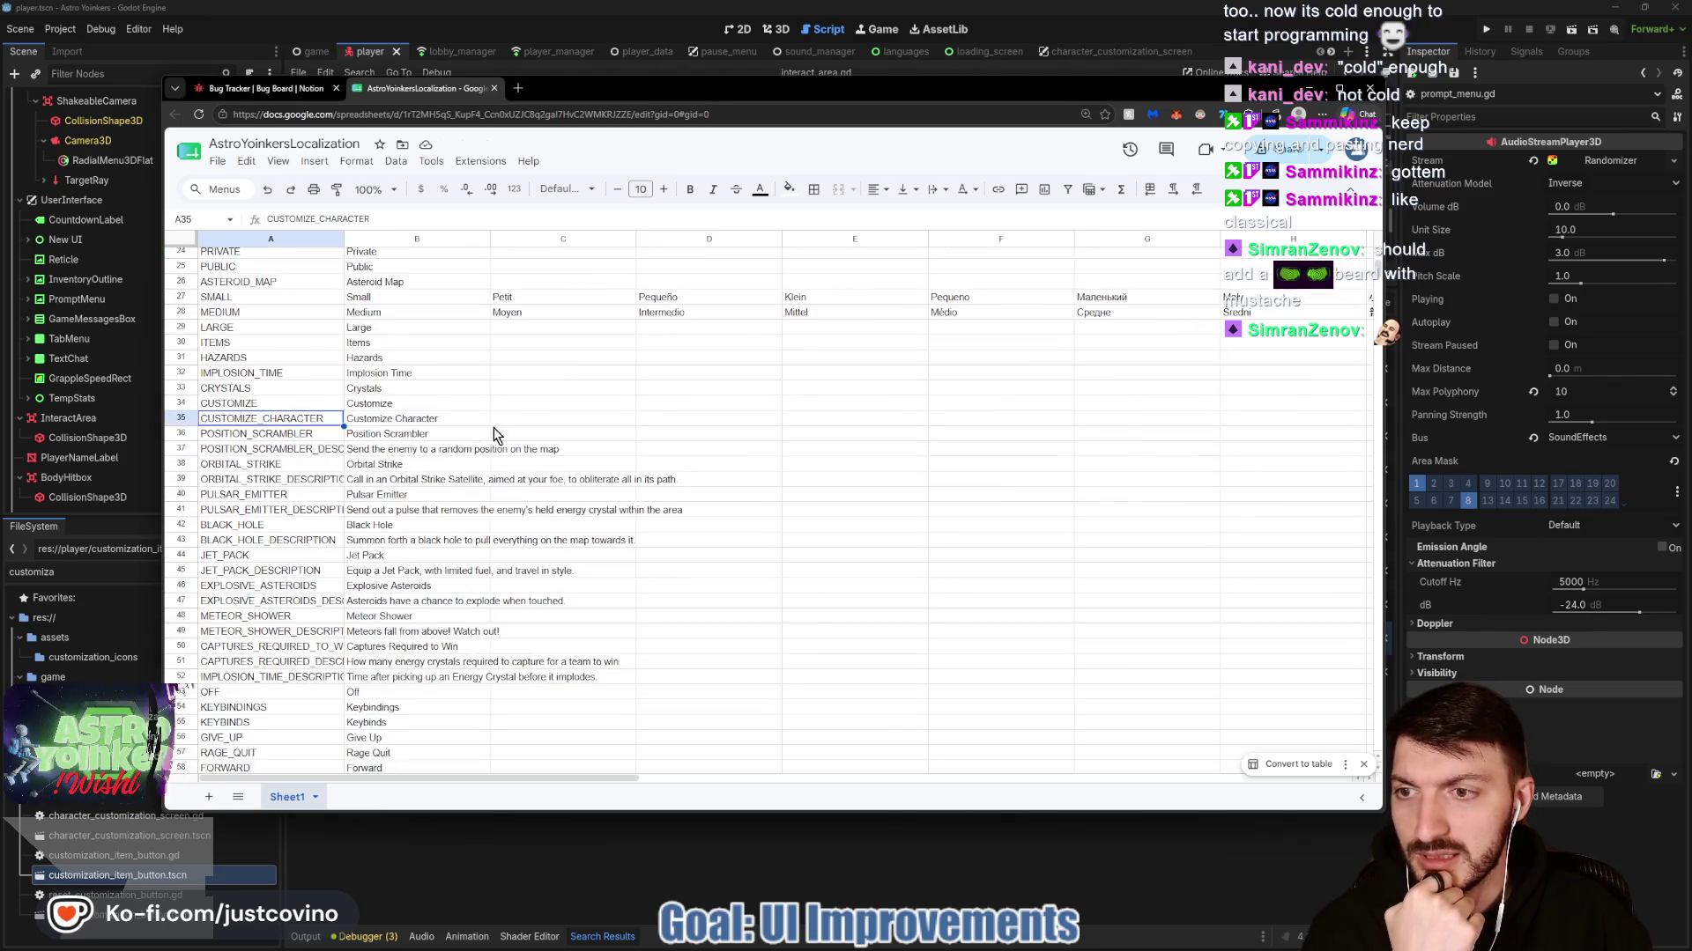
{"action": "mouse_move", "coordinate": [734, 88]}
{"action": "left_mouse_down"}
{"action": "mouse_move", "coordinate": [1038, 529]}
{"action": "mouse_move", "coordinate": [981, 213]}
{"action": "left_mouse_up"}
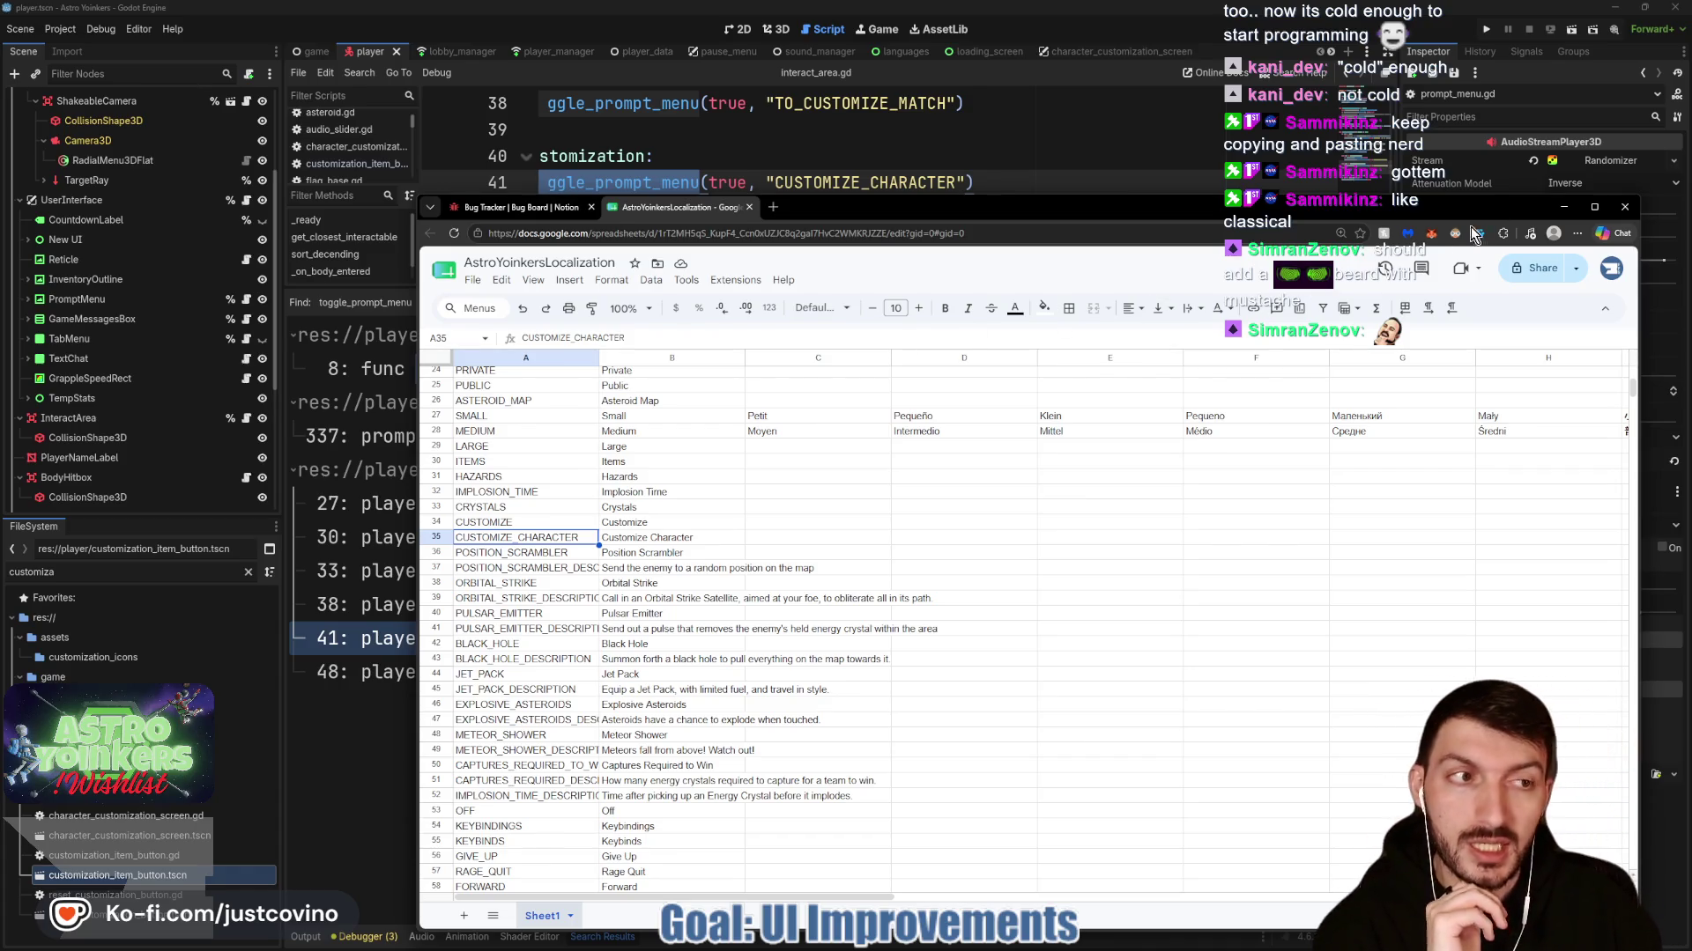
Hide the browser and enlarge Godot's script view above the search results.
{"action": "left_click", "coordinate": [1561, 210]}
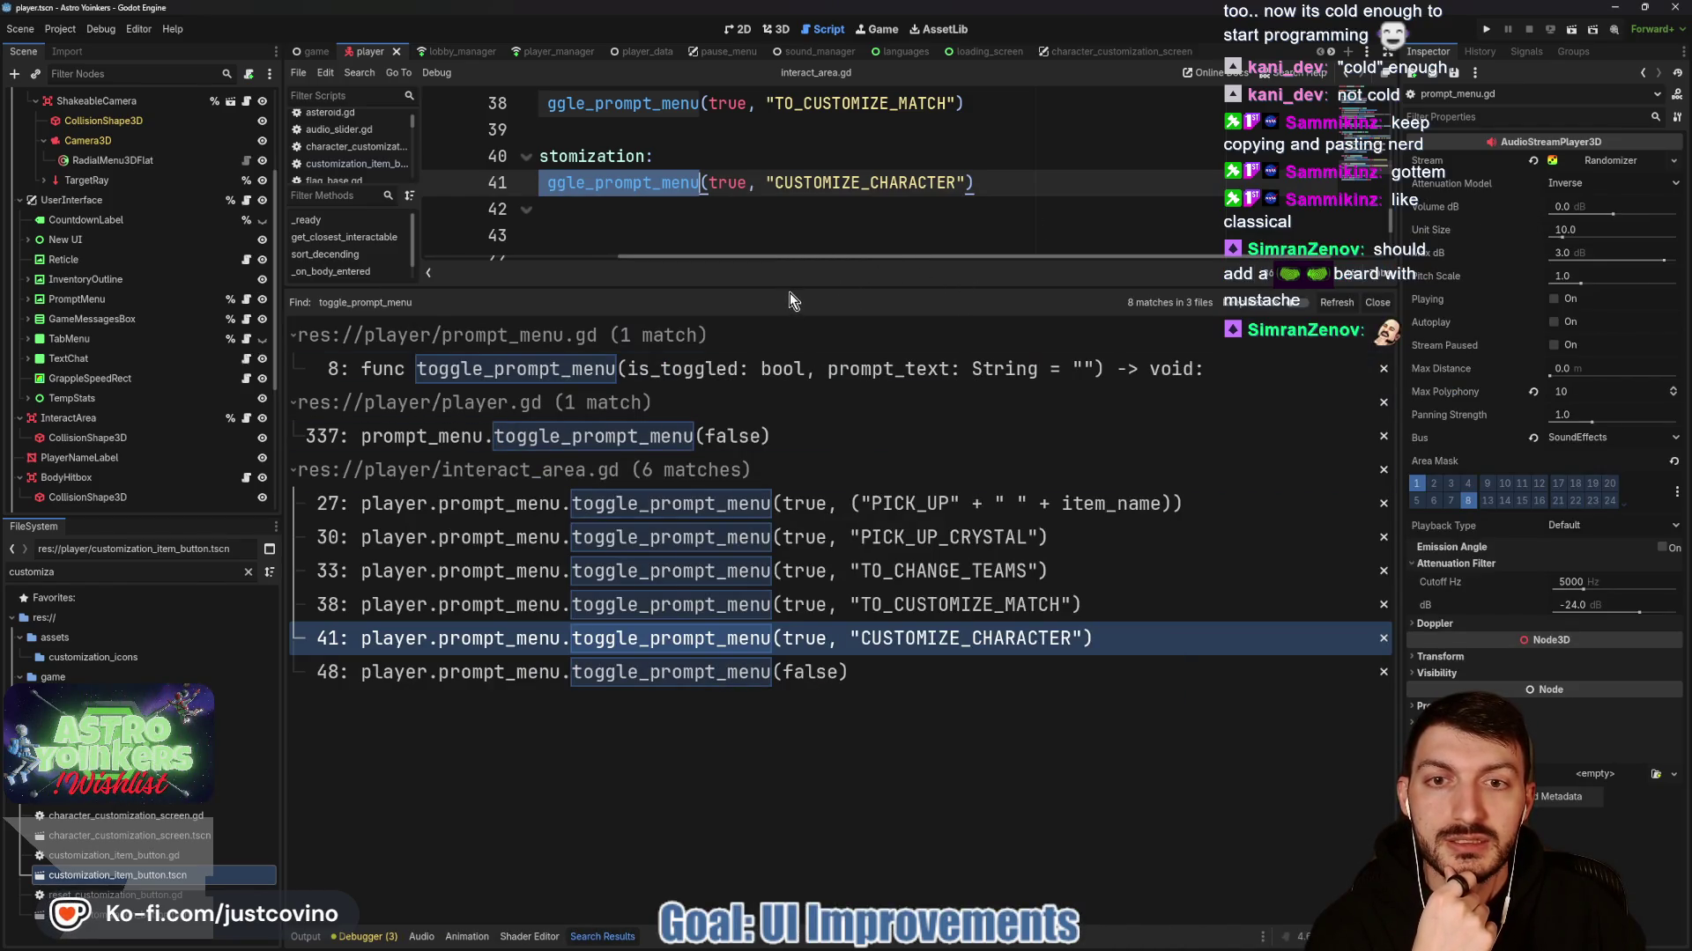
{"action": "left_click_drag", "start_coordinate": [787, 288], "coordinate": [790, 672]}
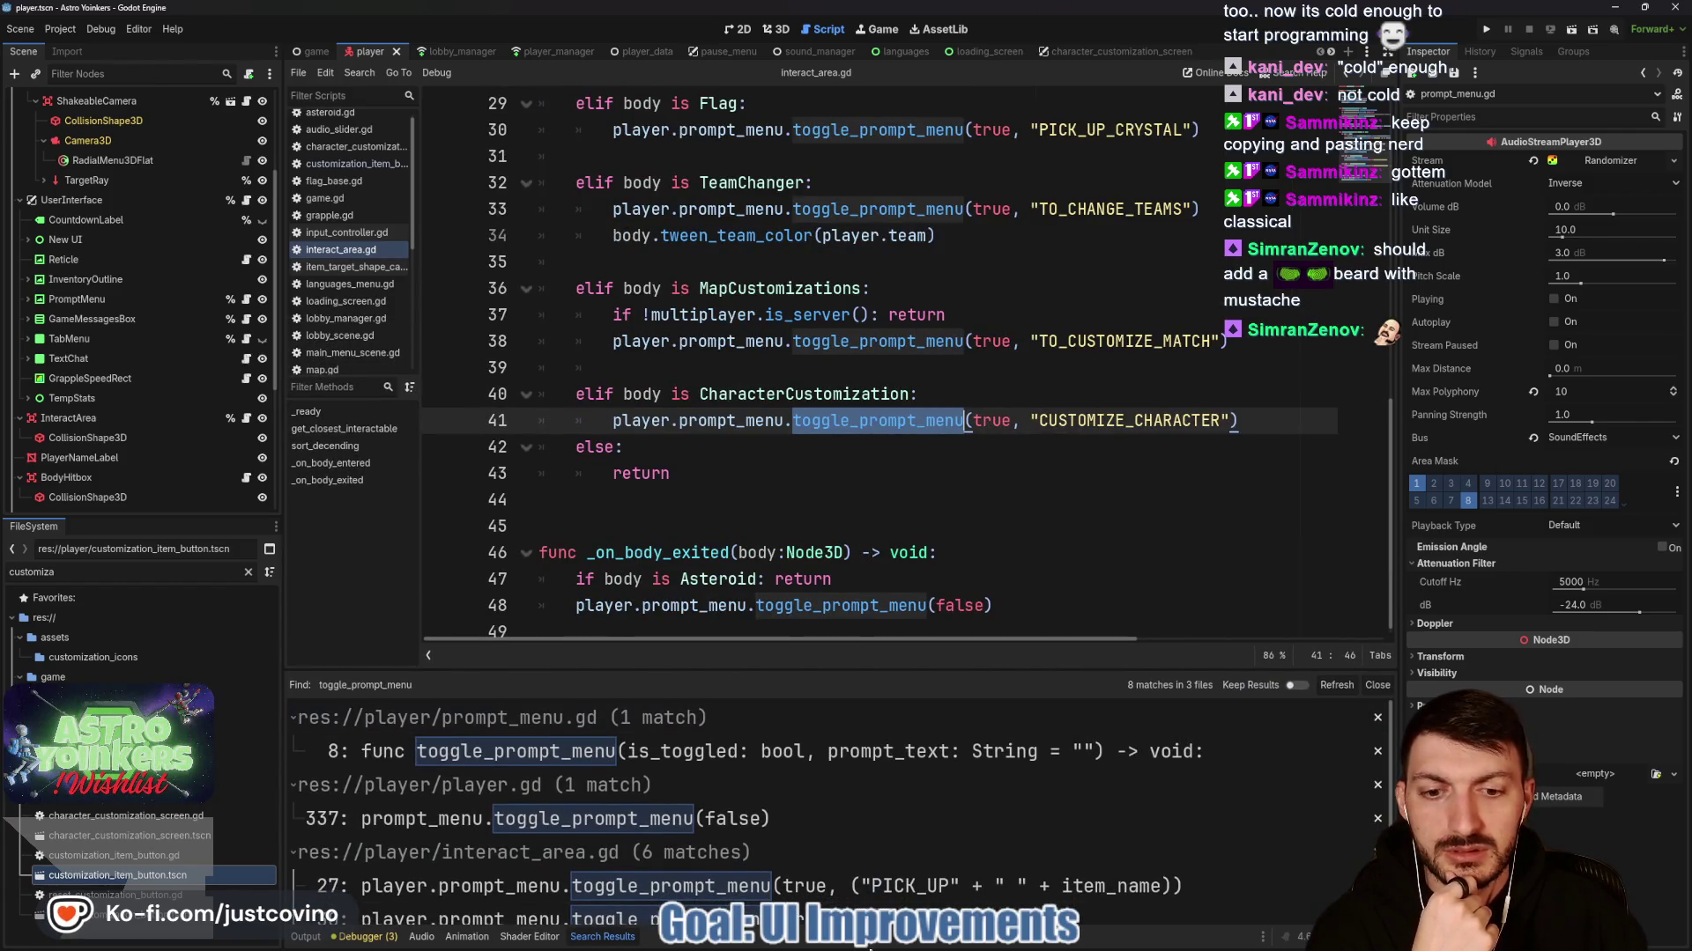
{"action": "left_click", "coordinate": [889, 941]}
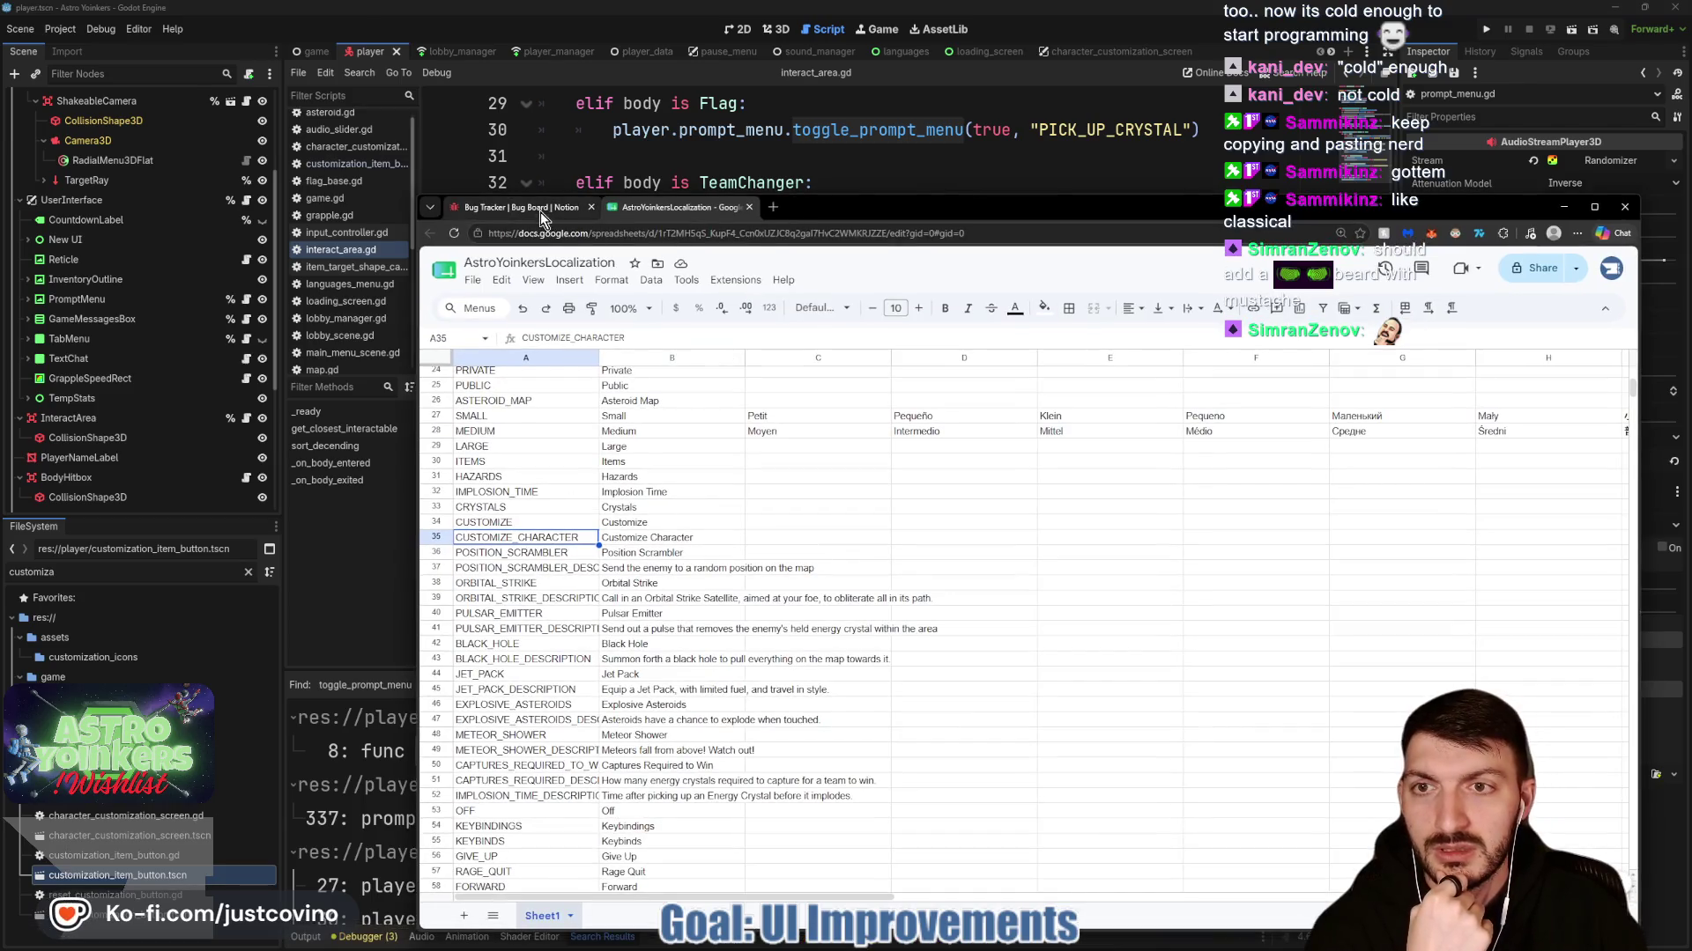
Add a TODO card named 'Prompt Menu Not Displaying Localization' to the Bug Tracker.
{"action": "left_click", "coordinate": [520, 208]}
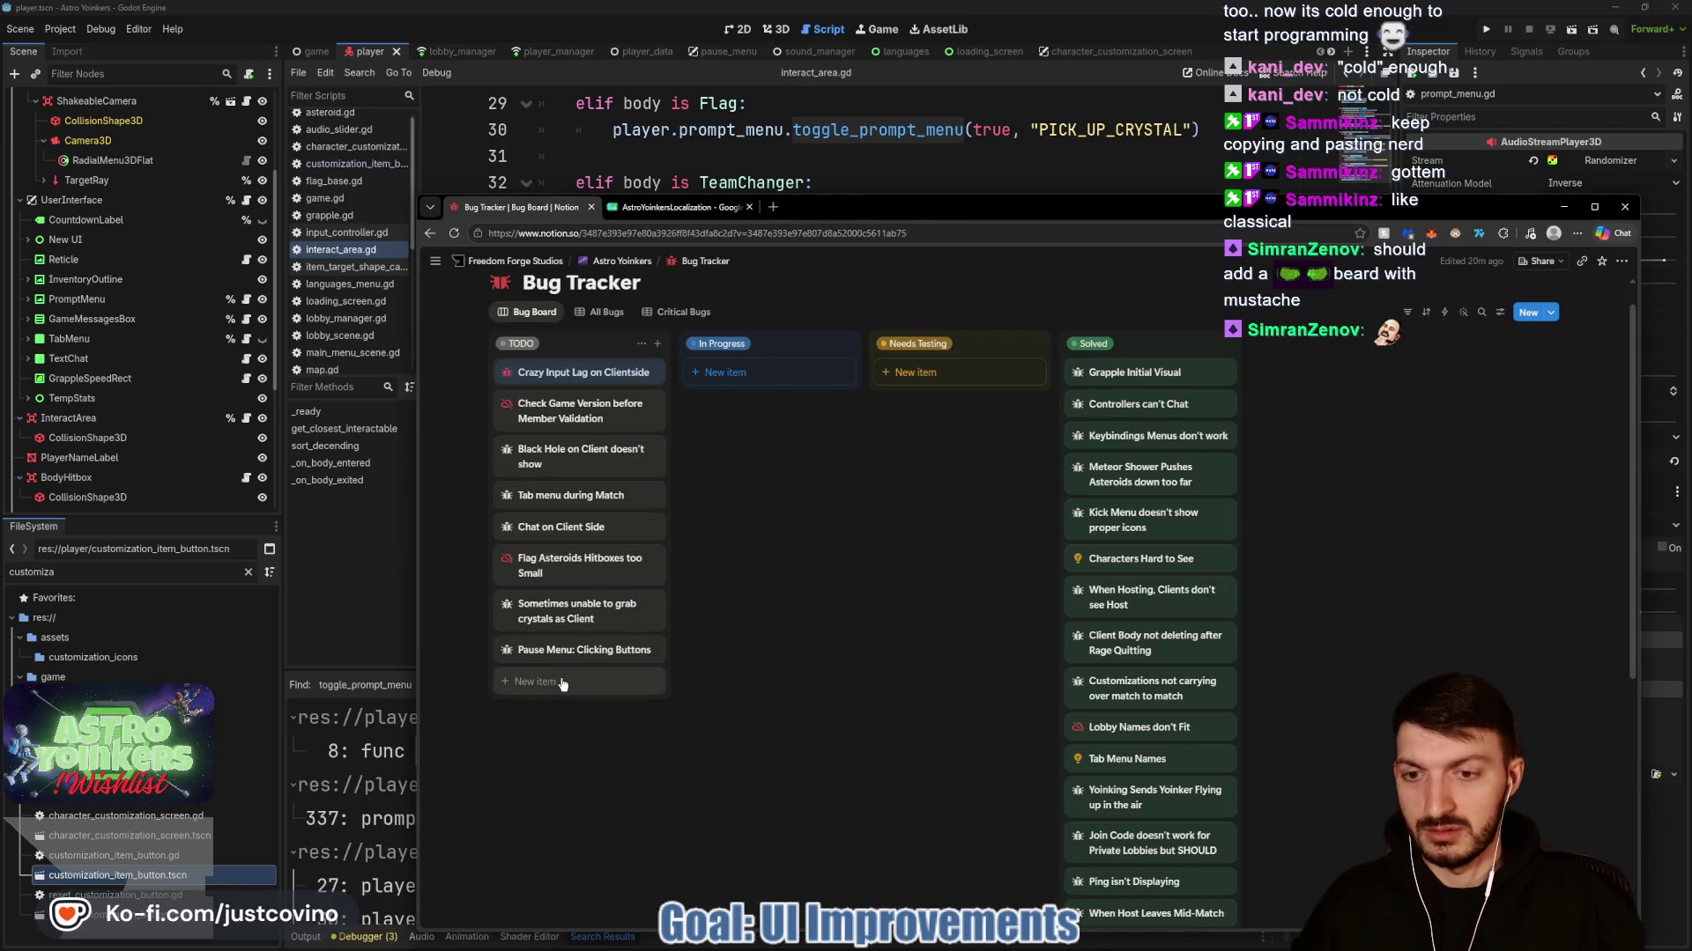
{"action": "left_click", "coordinate": [542, 682]}
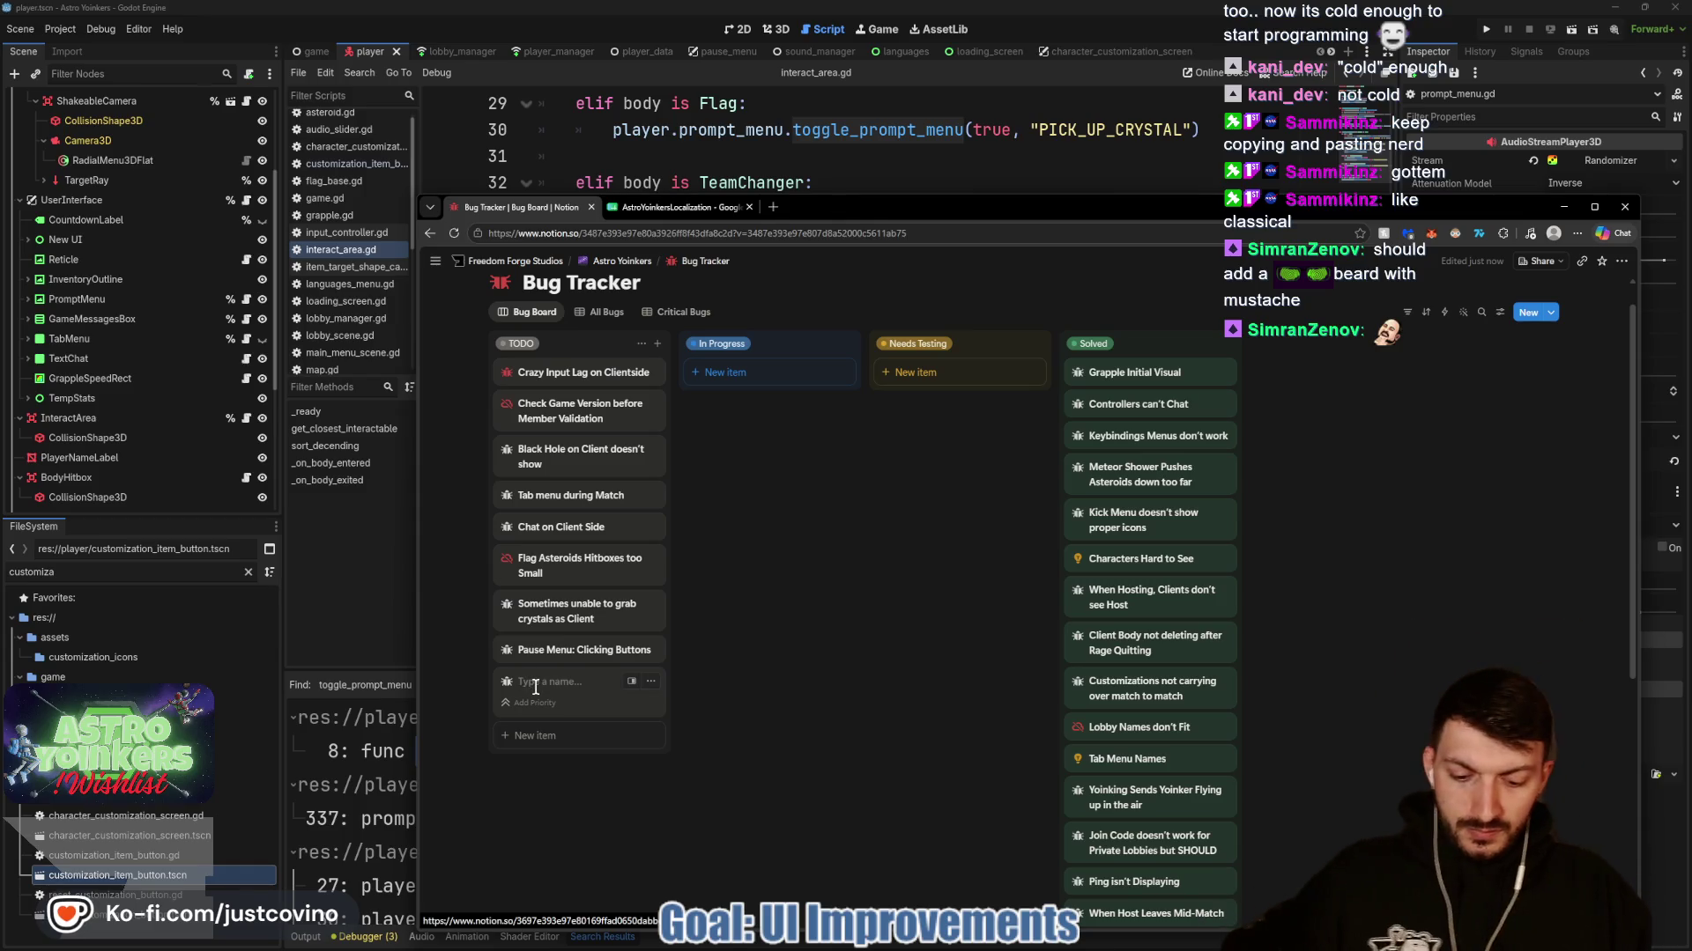
{"action": "type", "text": "Prompt Menu Not Disp"}
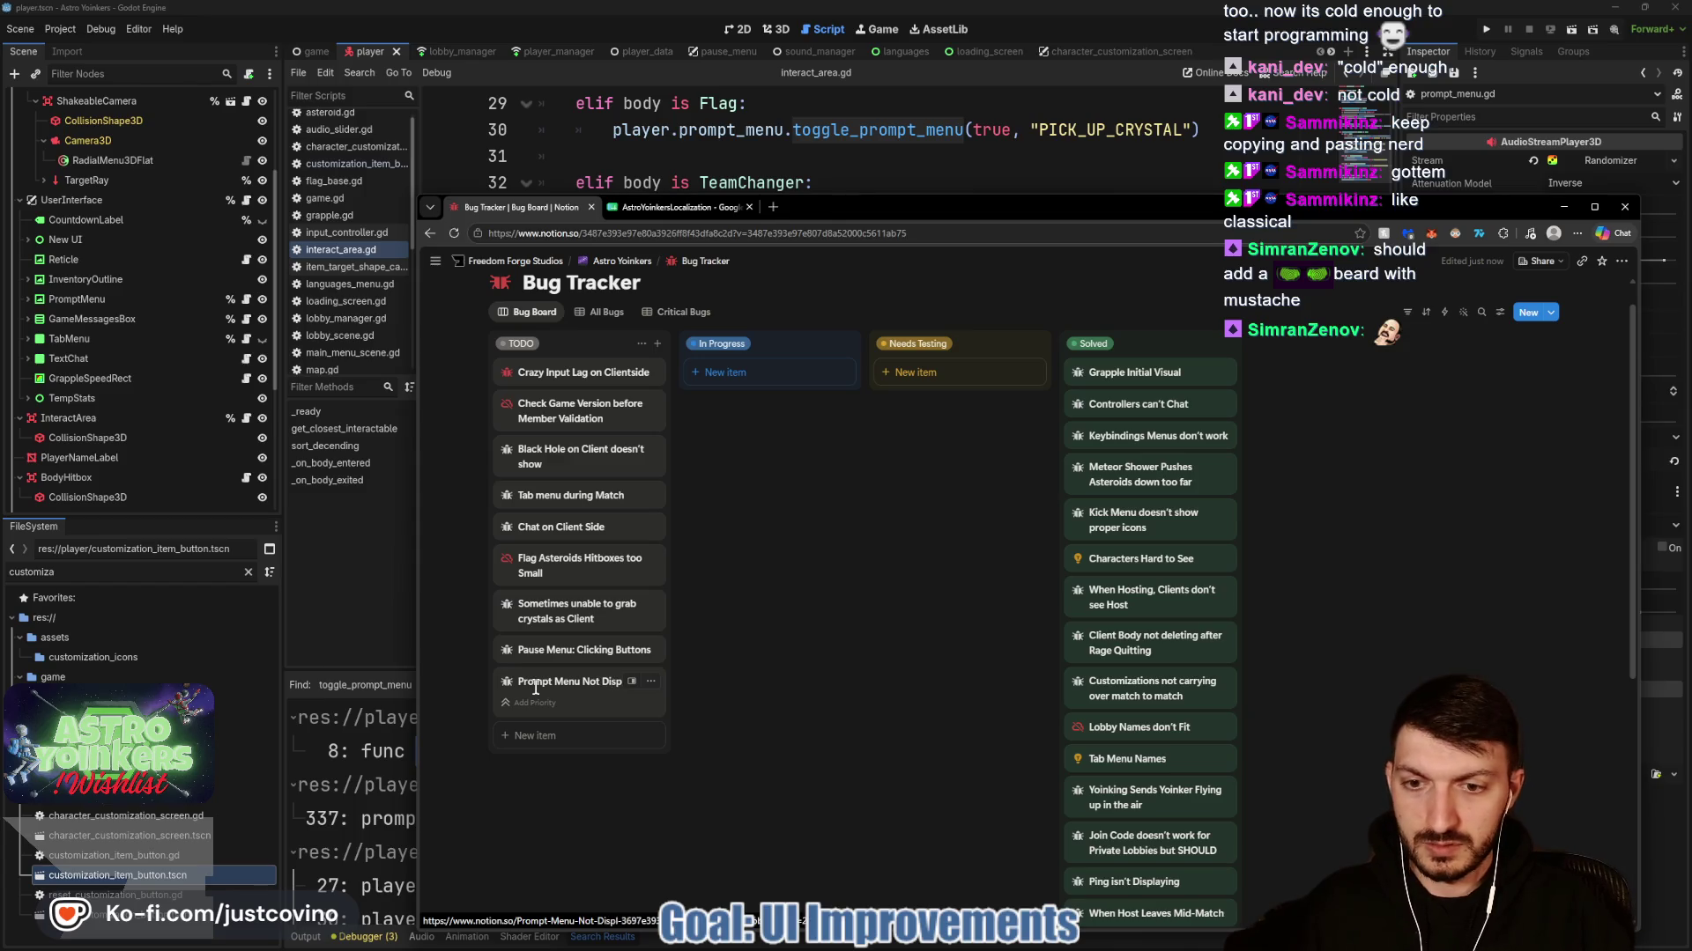
{"action": "type", "text": "laying Localization"}
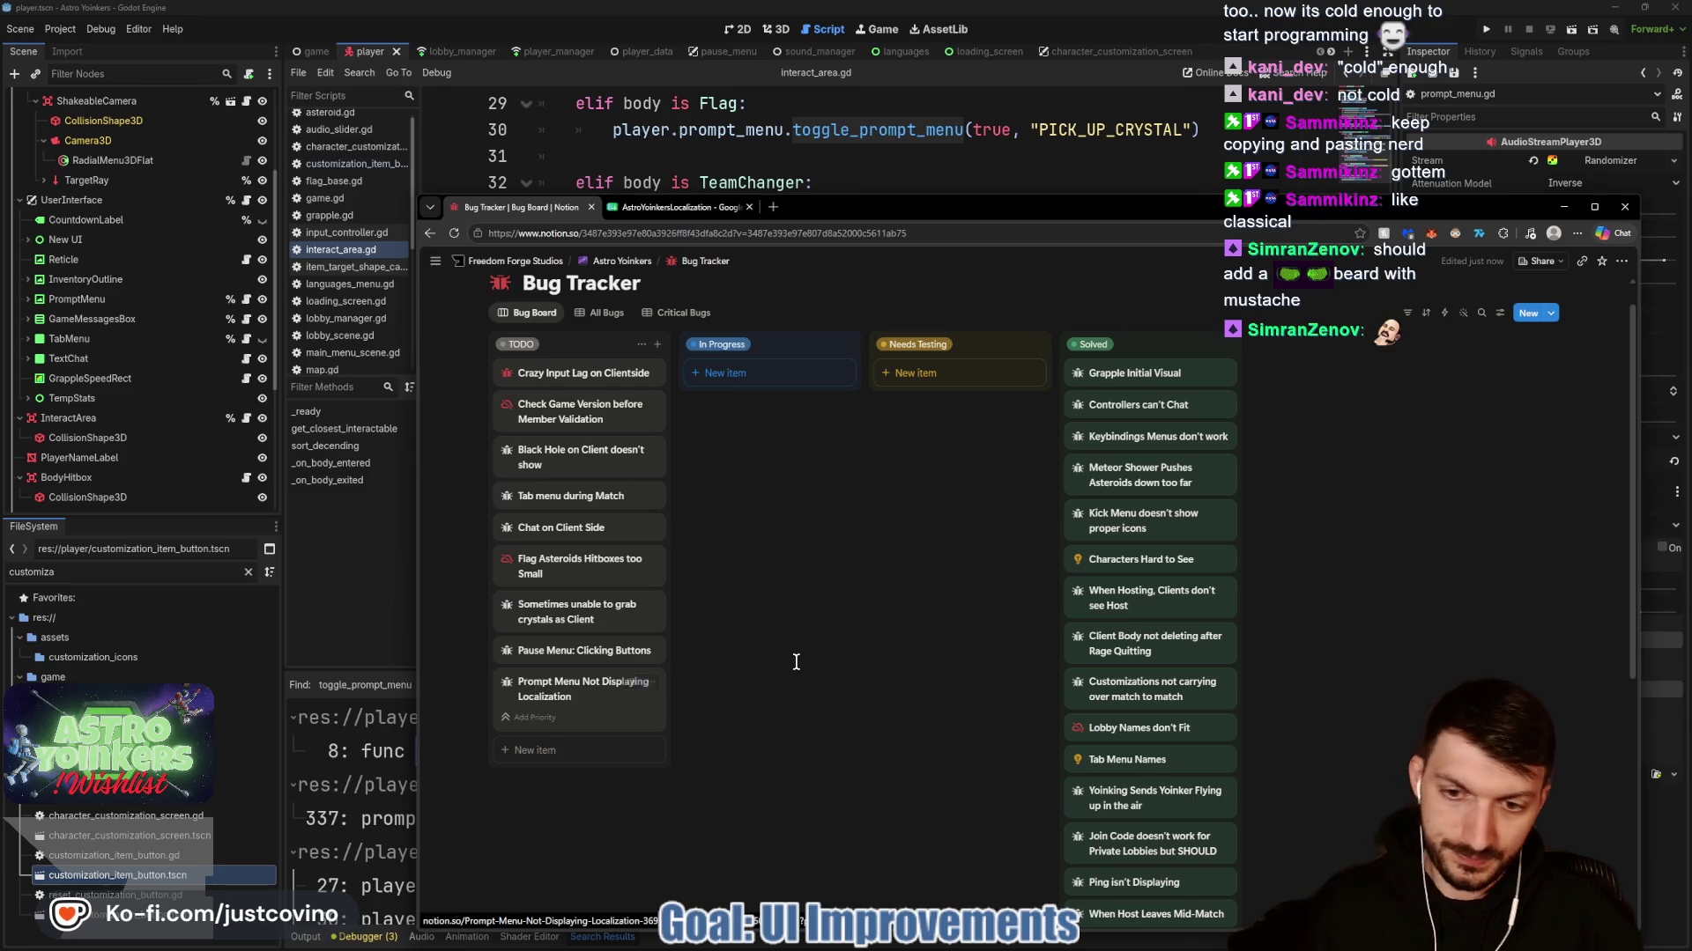
{"action": "key", "text": "Return"}
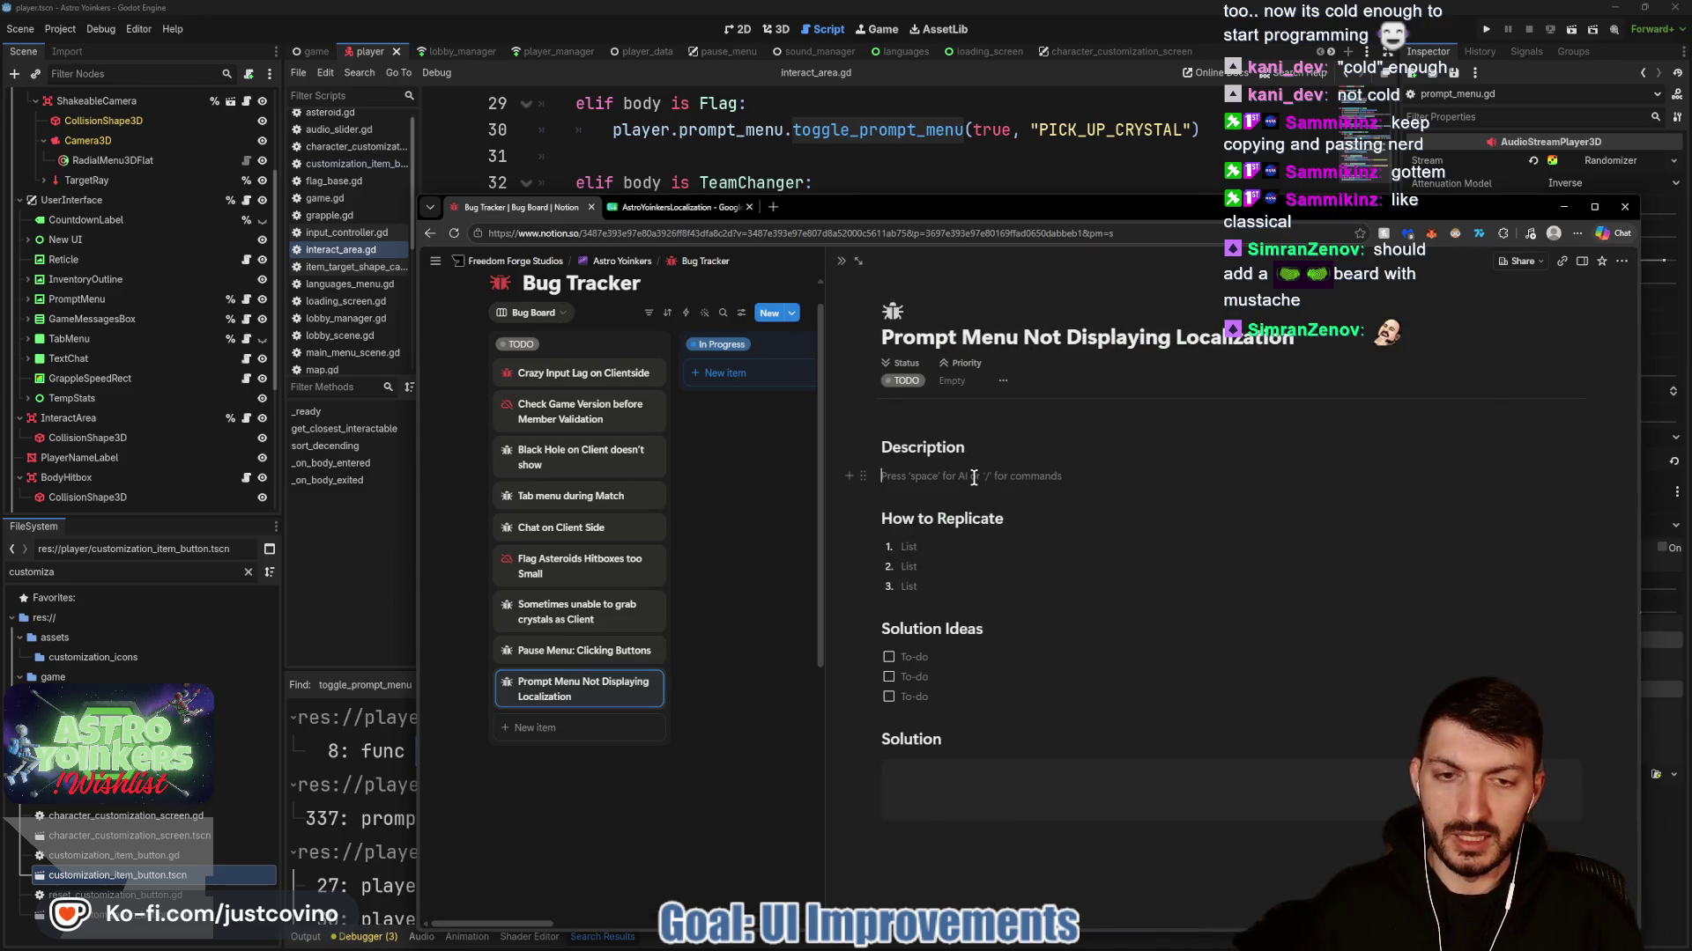
Write the bug's description and the solution idea 'to manually translate argument in function'.
{"action": "type", "text": "ThePrompt Menu is being fed an a"}
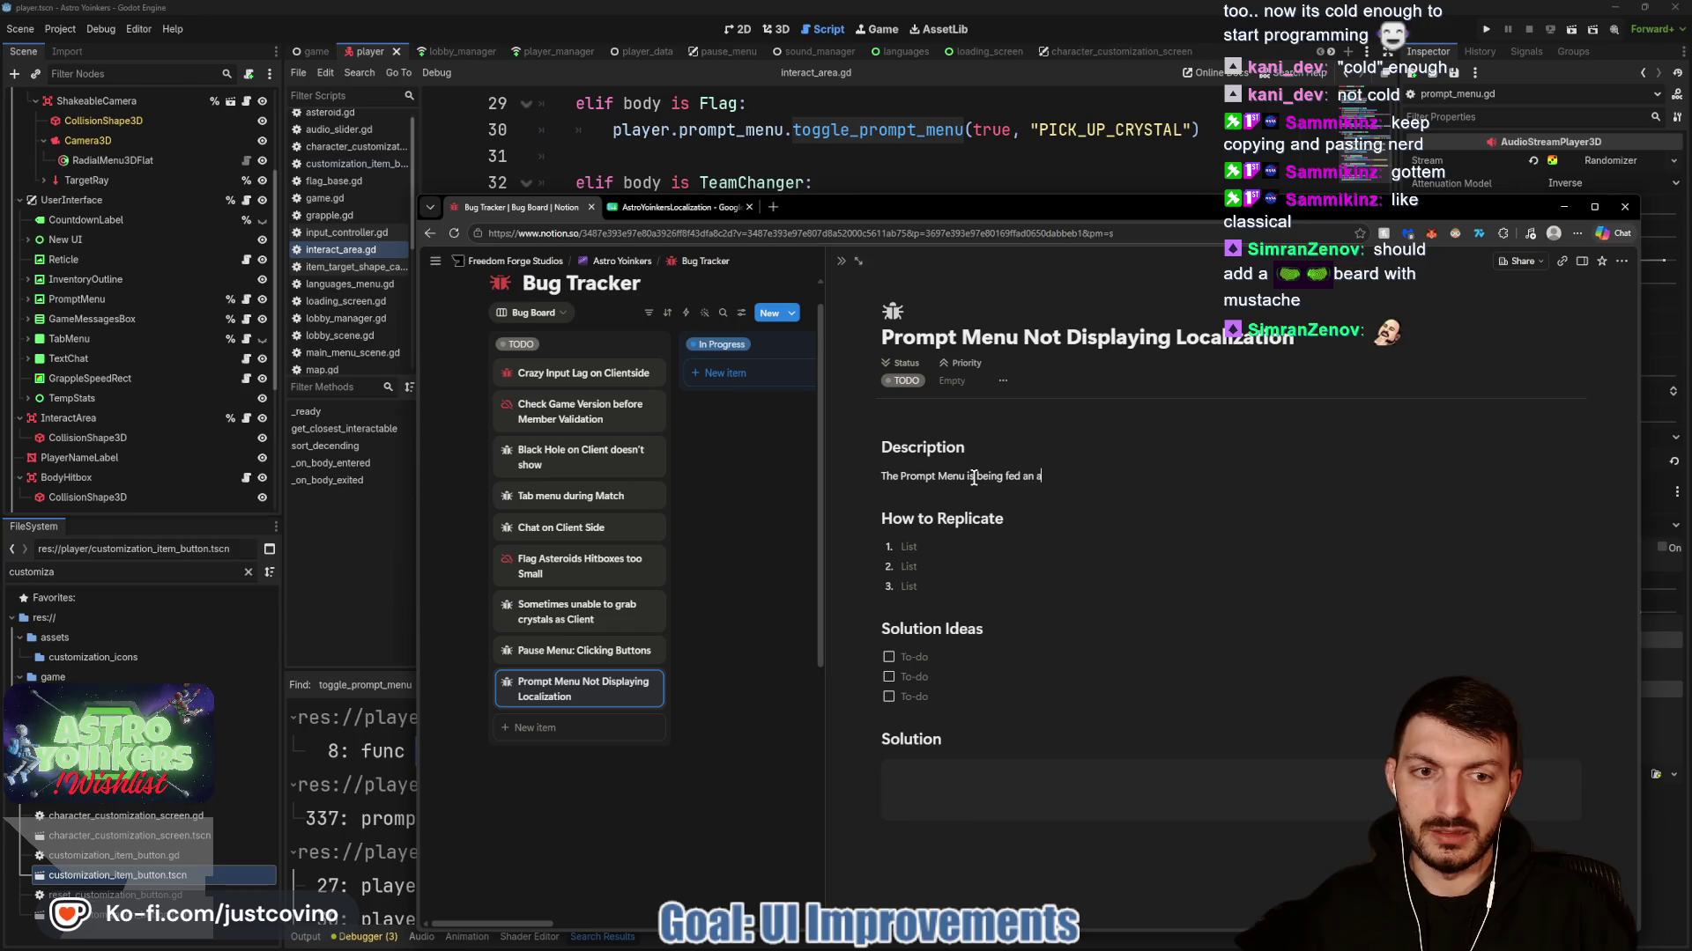
{"action": "type", "text": "rguement of the"}
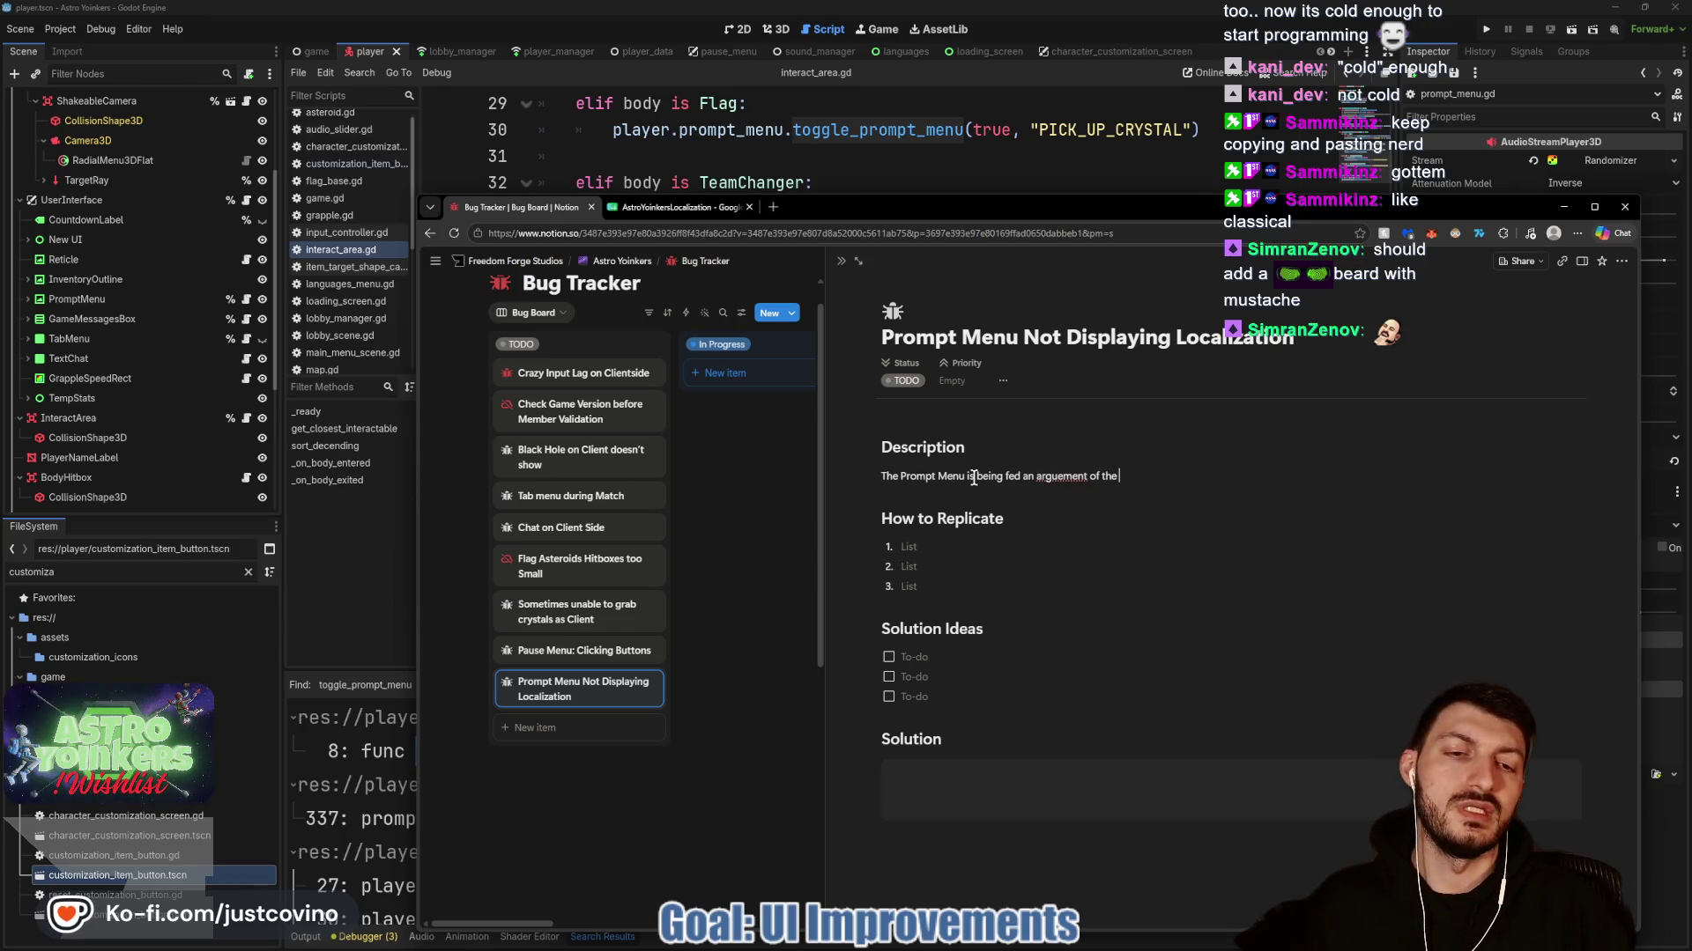
{"action": "key", "text": "BackSpace"}
{"action": "key", "text": "BackSpace"}
{"action": "key", "text": "BackSpace"}
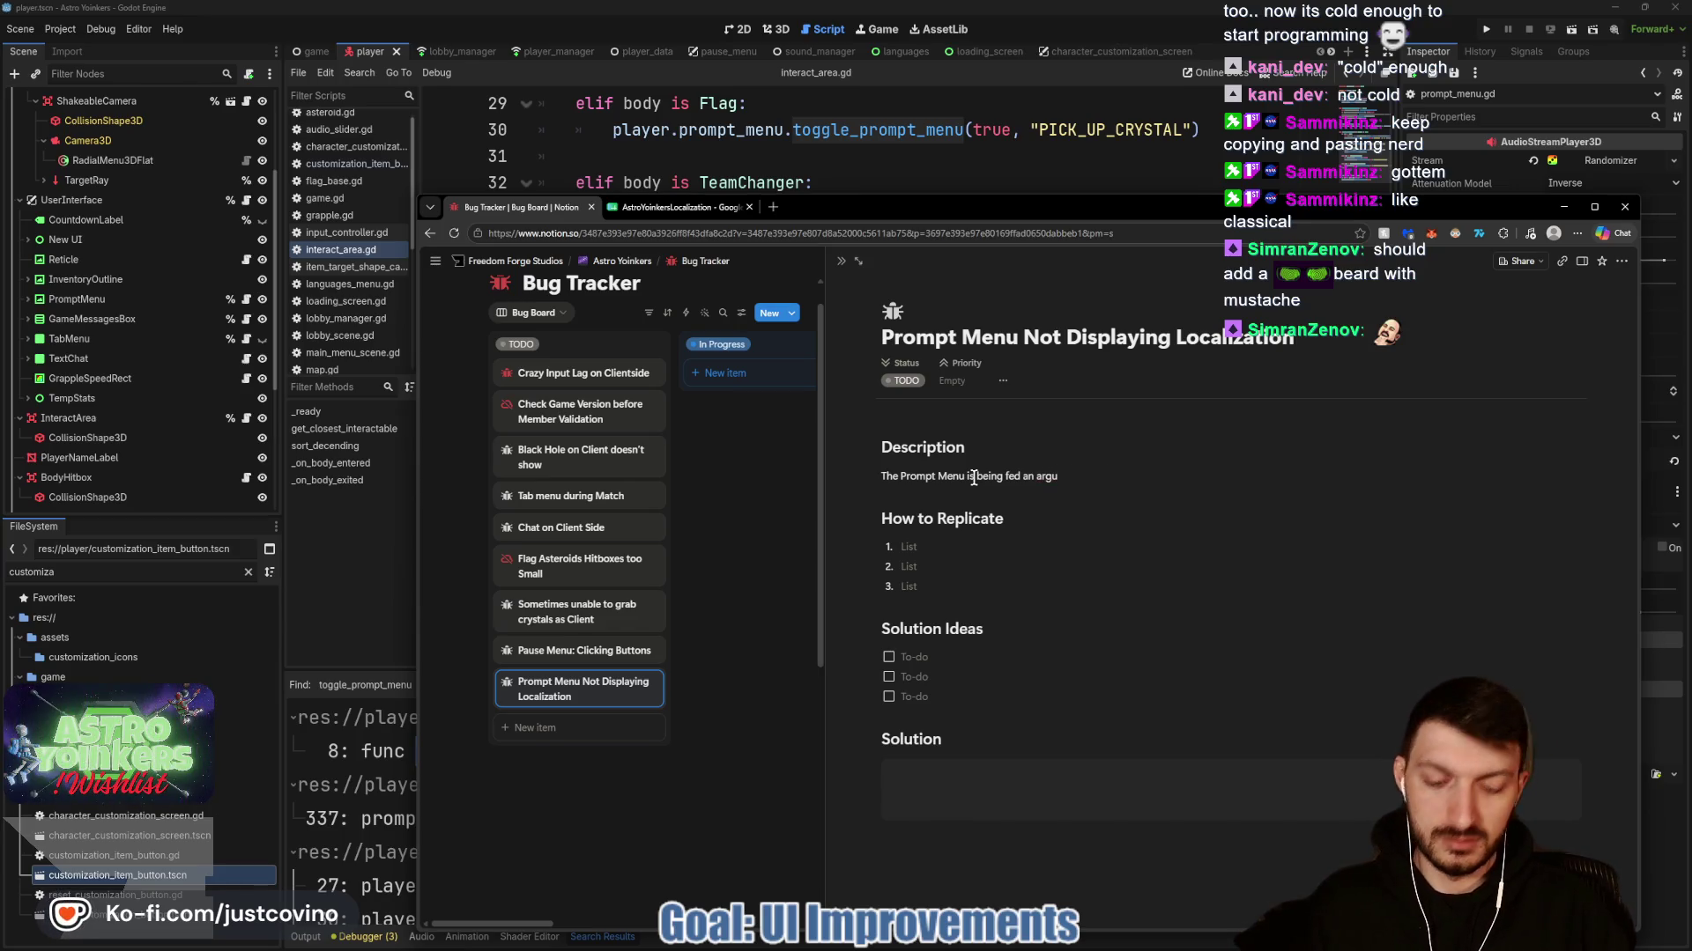
{"action": "type", "text": "ment of the customization"}
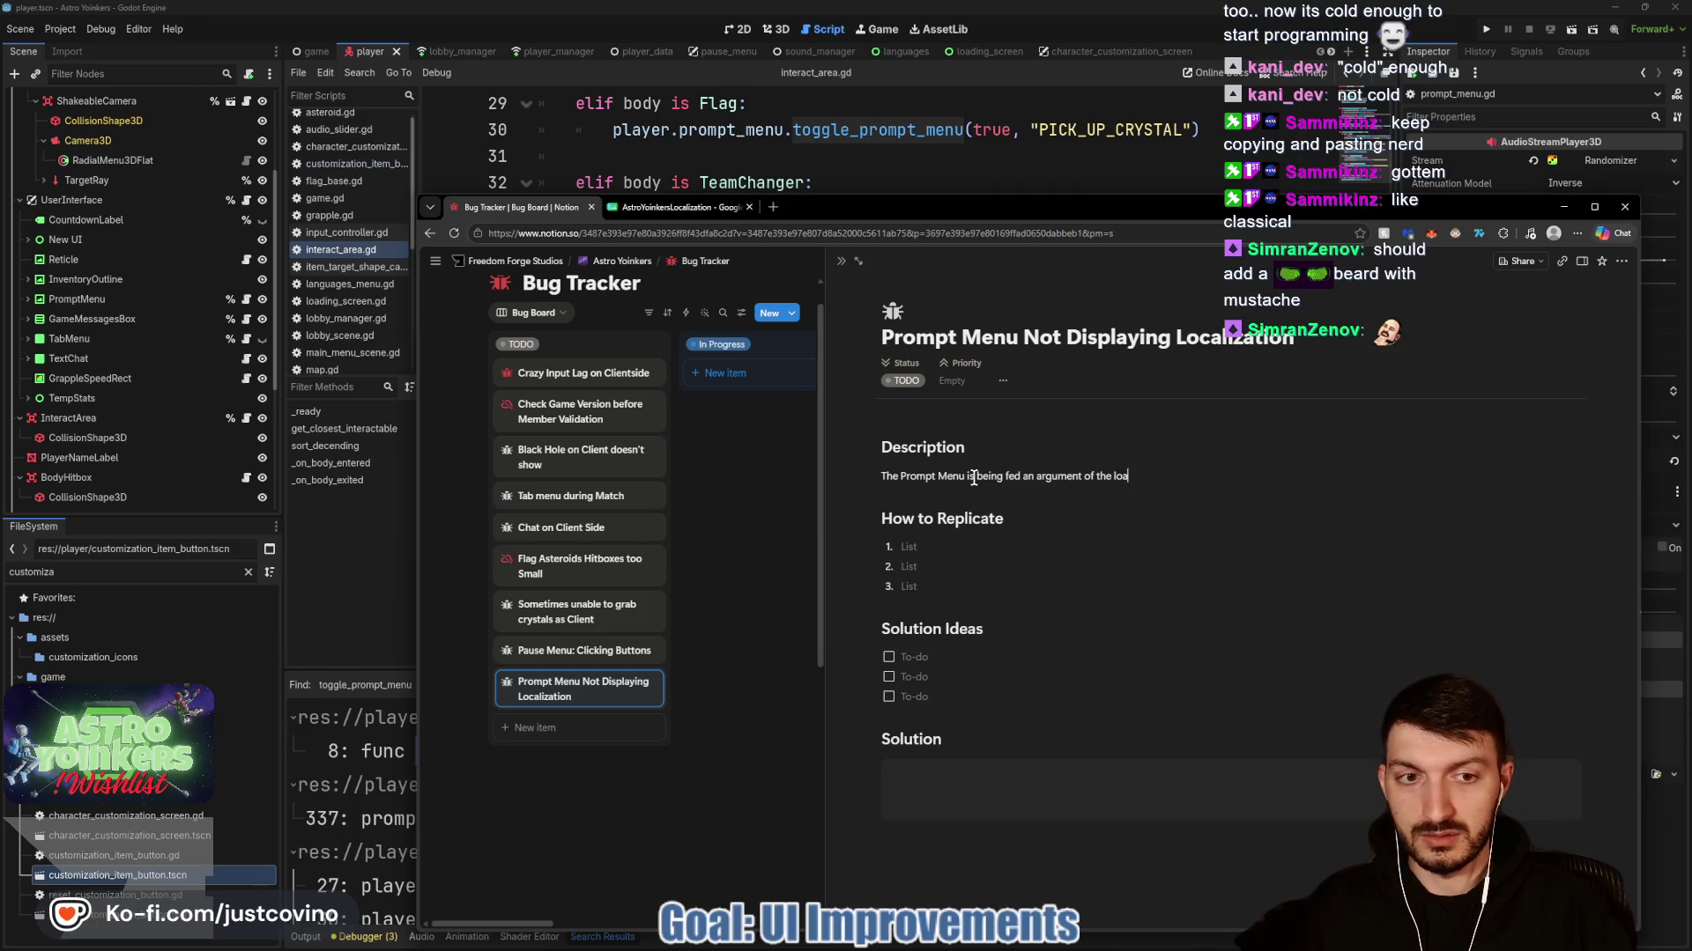
{"action": "type", "text": "lization key but is "}
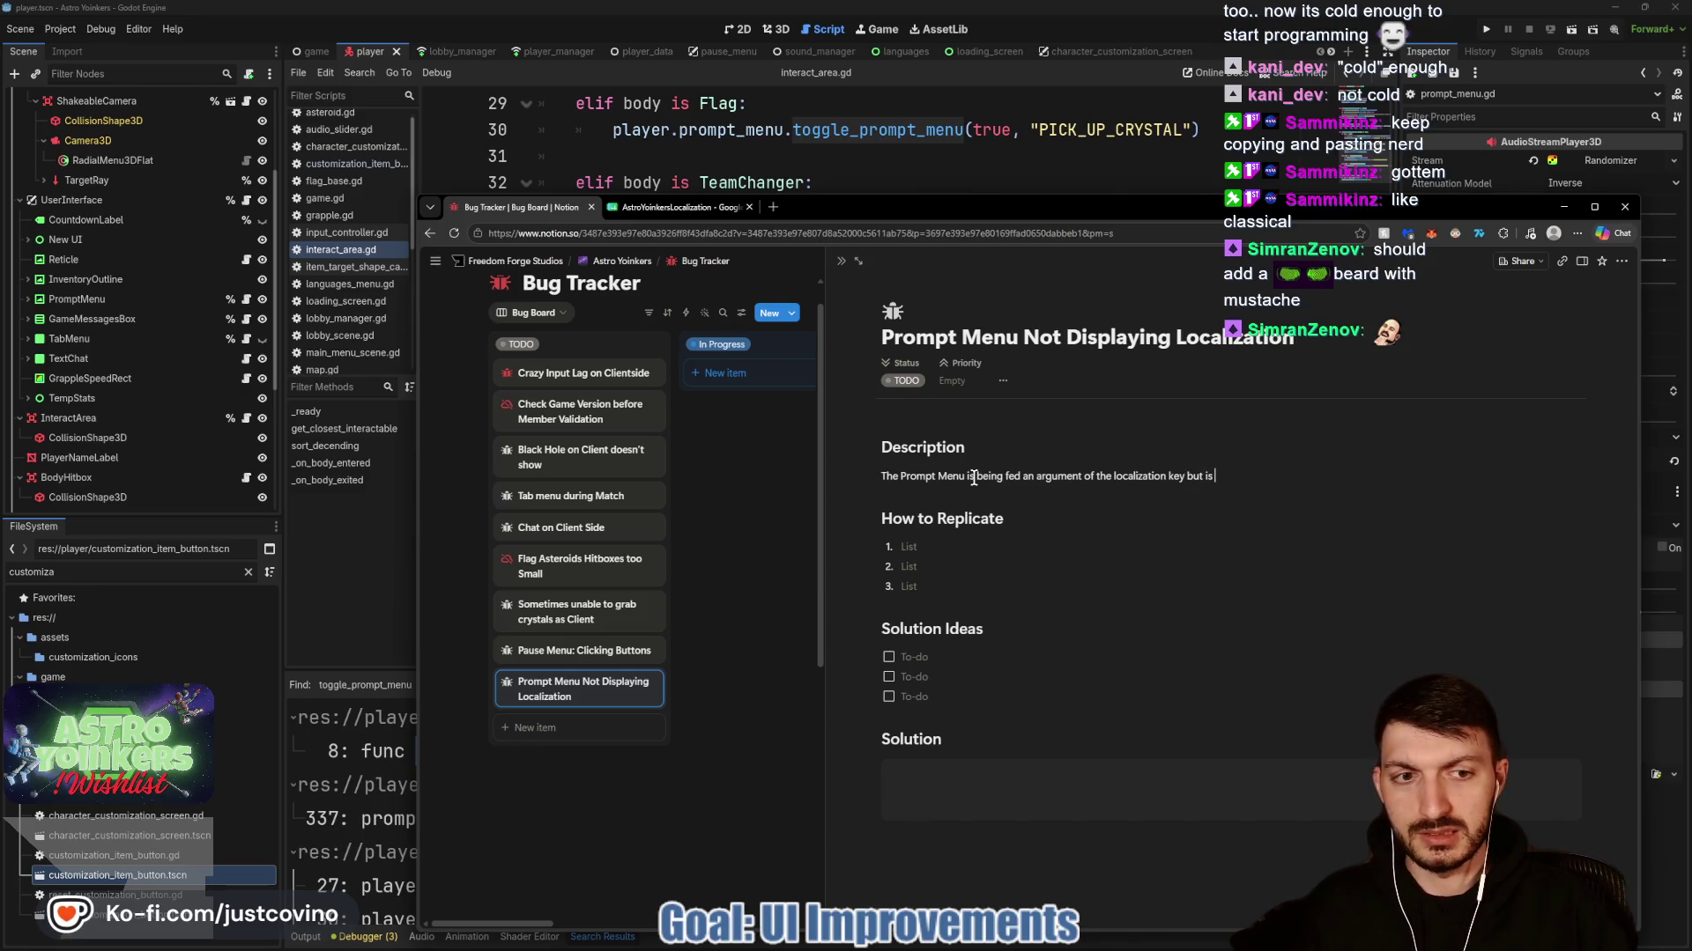
{"action": "type", "text": "unable to be picked up by TranslationSer"}
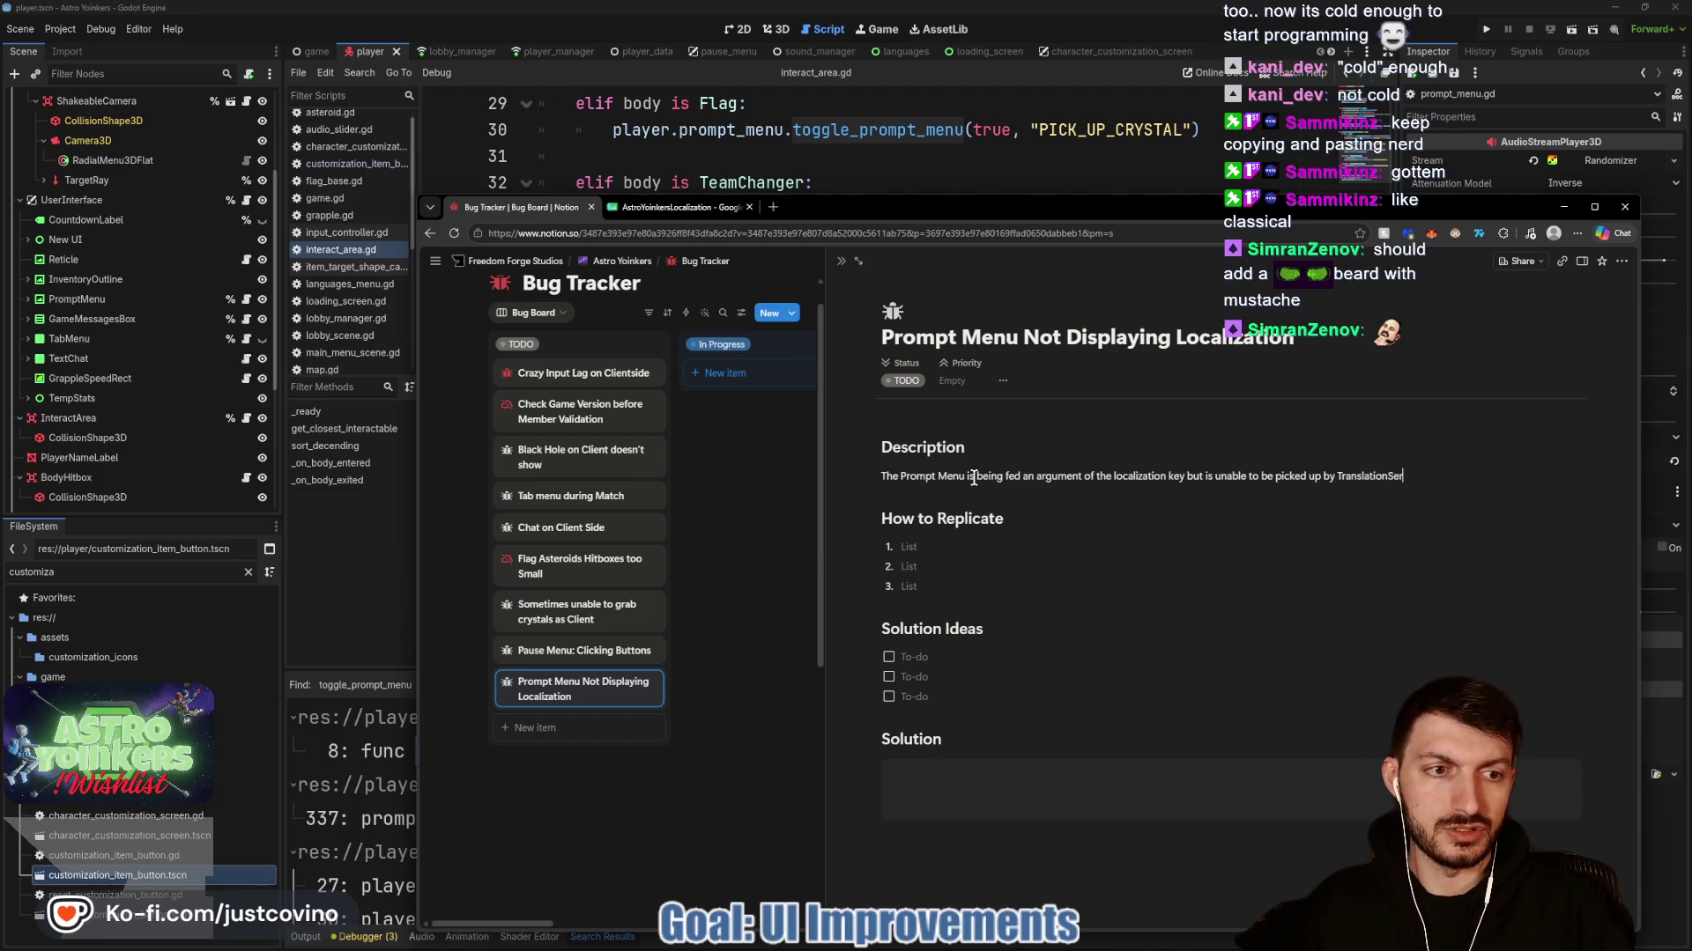
{"action": "type", "text": "ver"}
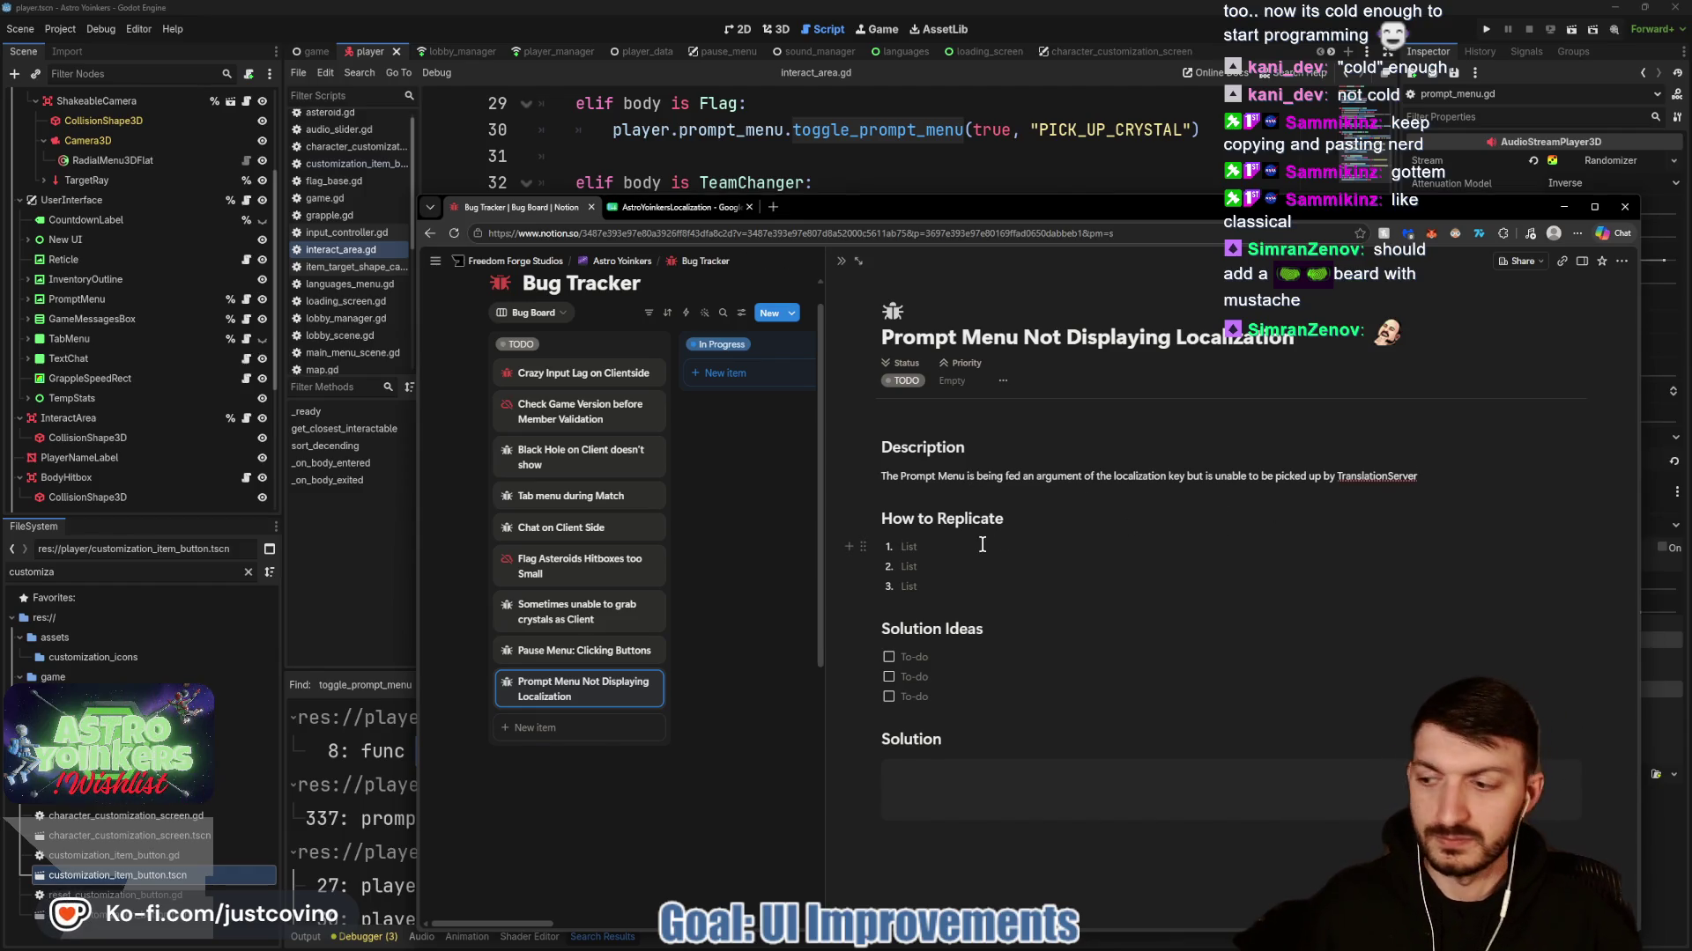
{"action": "type", "text": "Use Prompt Menu"}
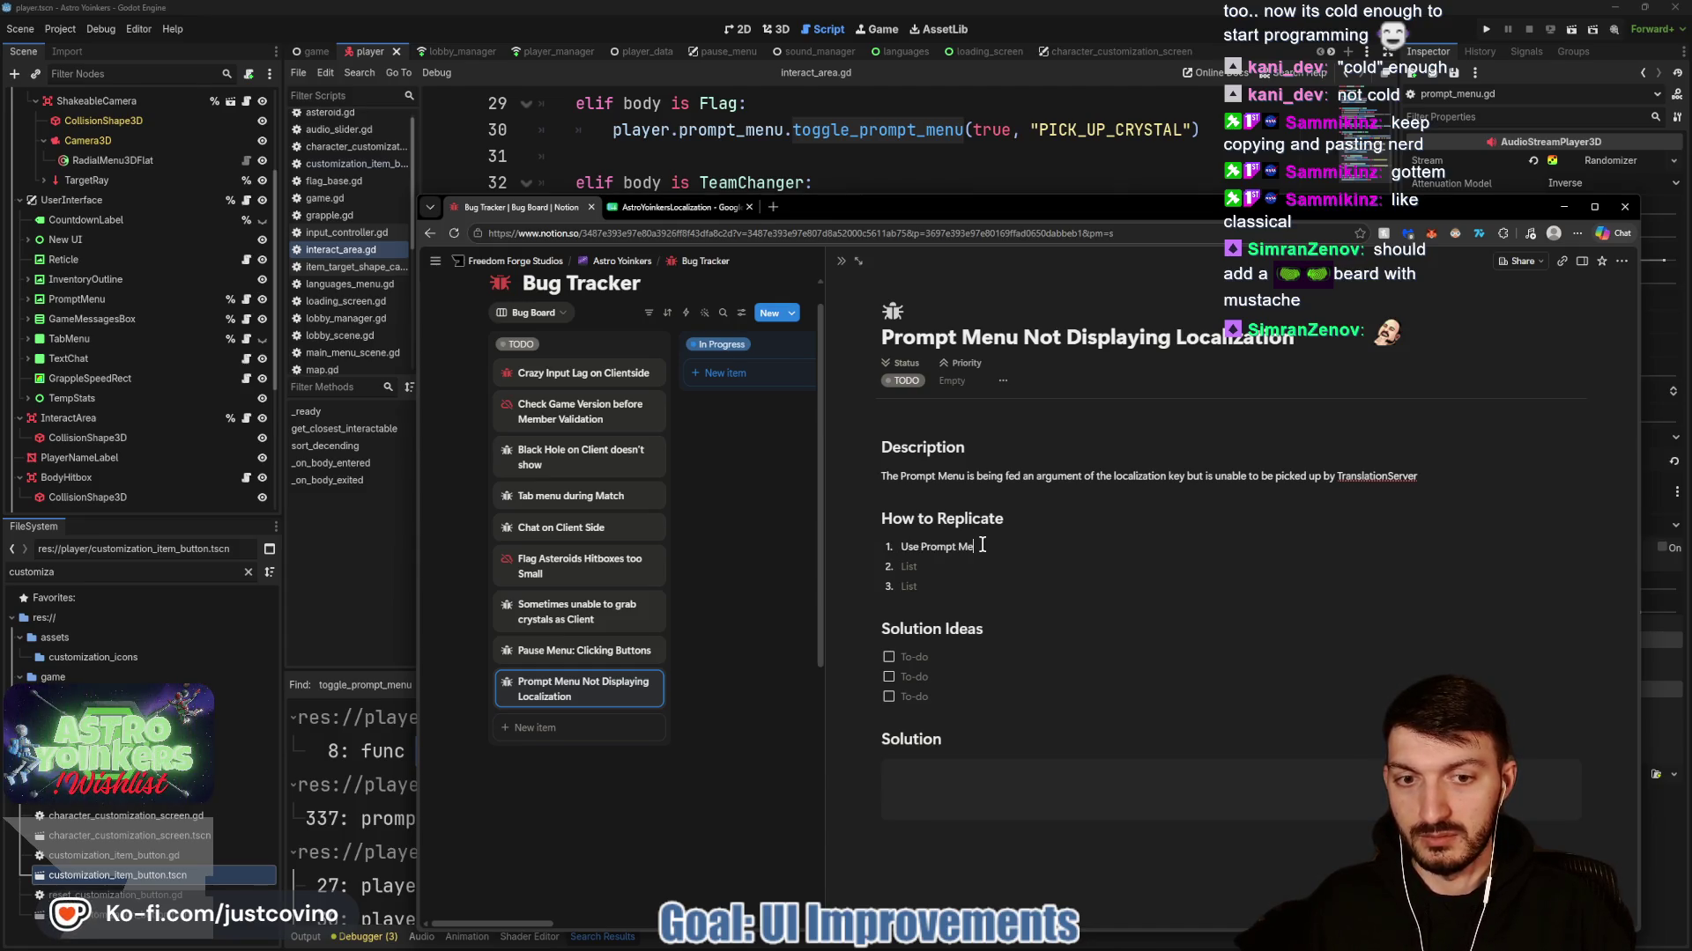
{"action": "left_click", "coordinate": [963, 650]}
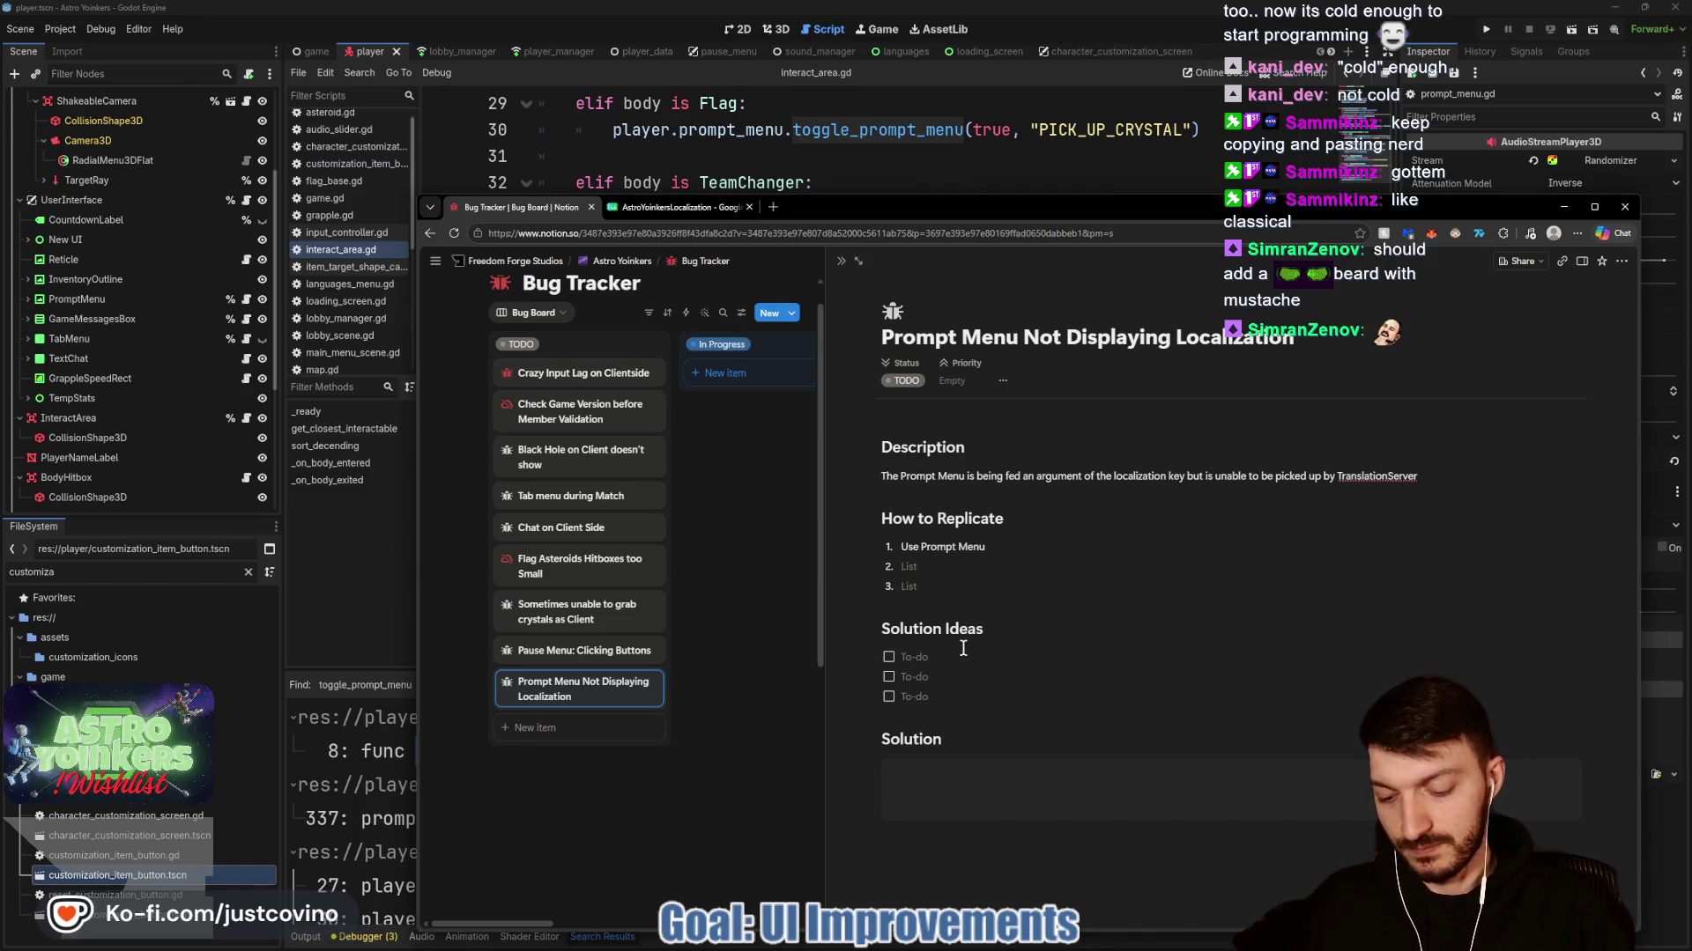
{"action": "type", "text": "functiont o man"}
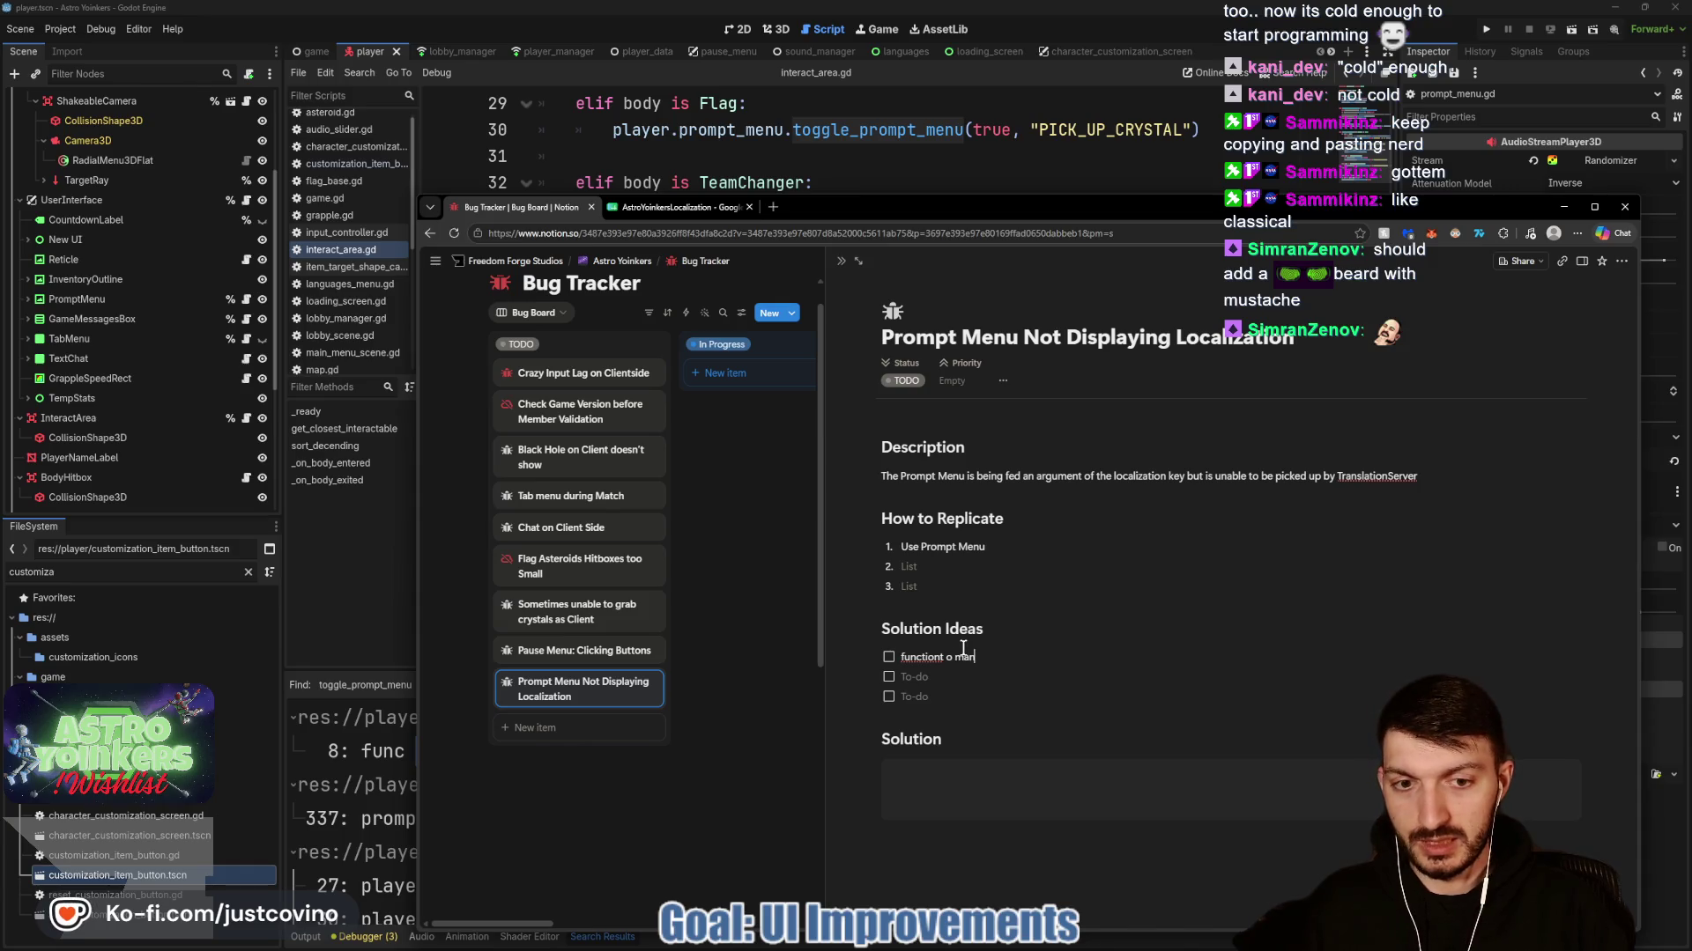
{"action": "key", "text": "BackSpace"}
{"action": "type", "text": "to ma"}
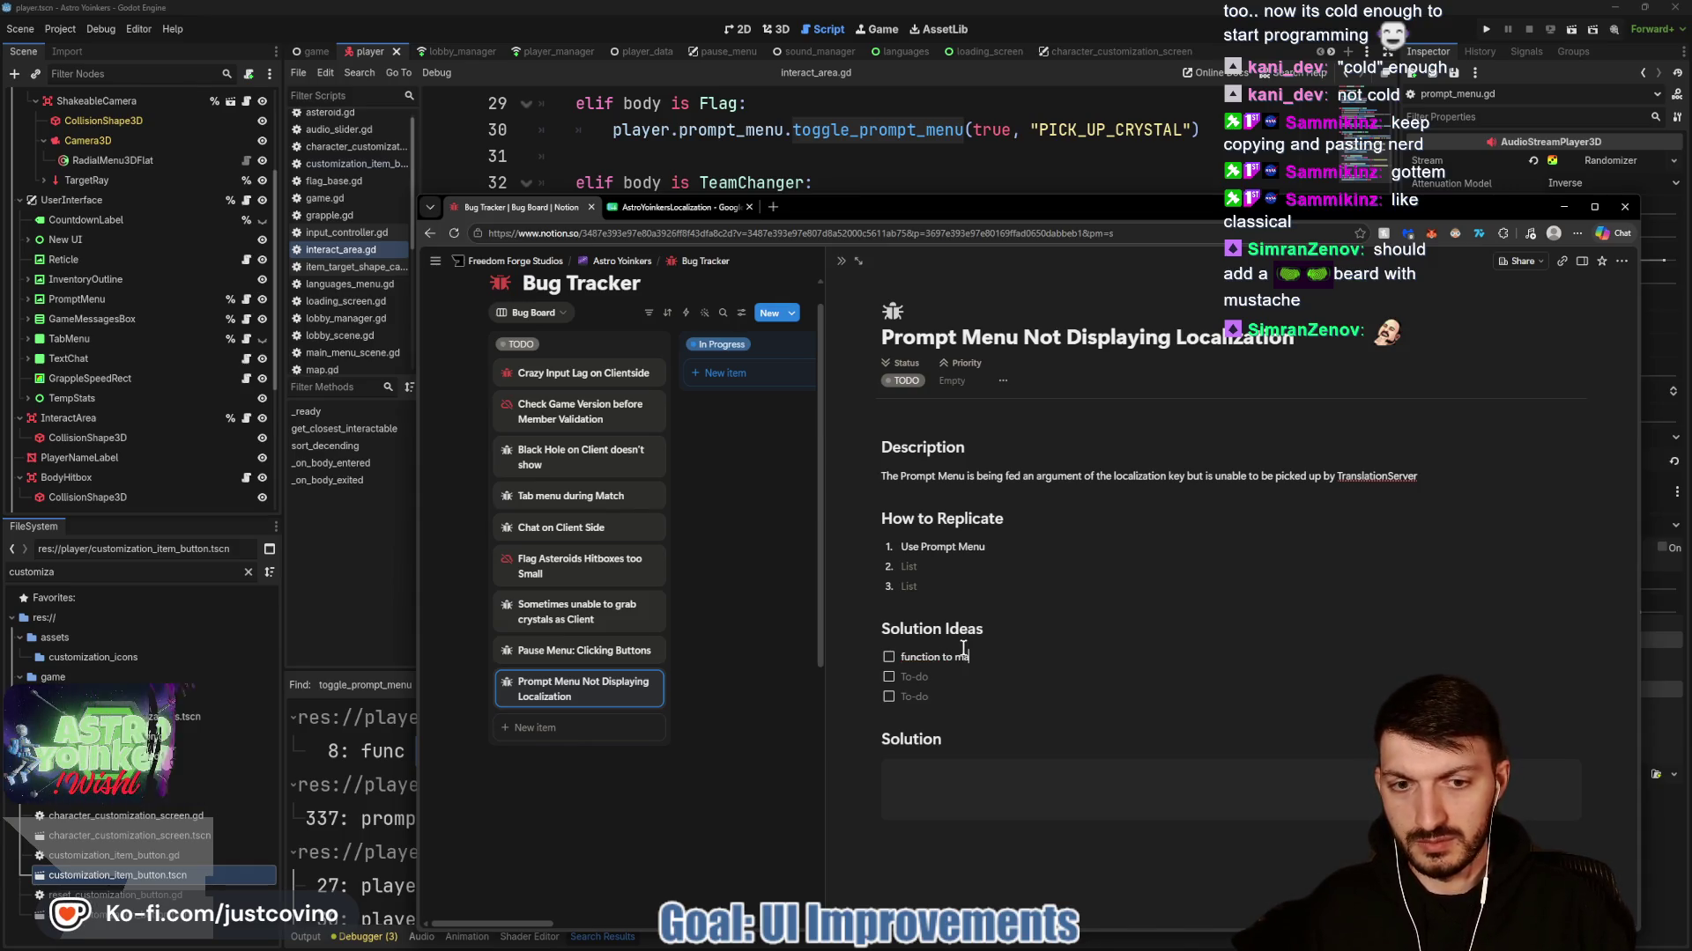
{"action": "type", "text": "nually translat"}
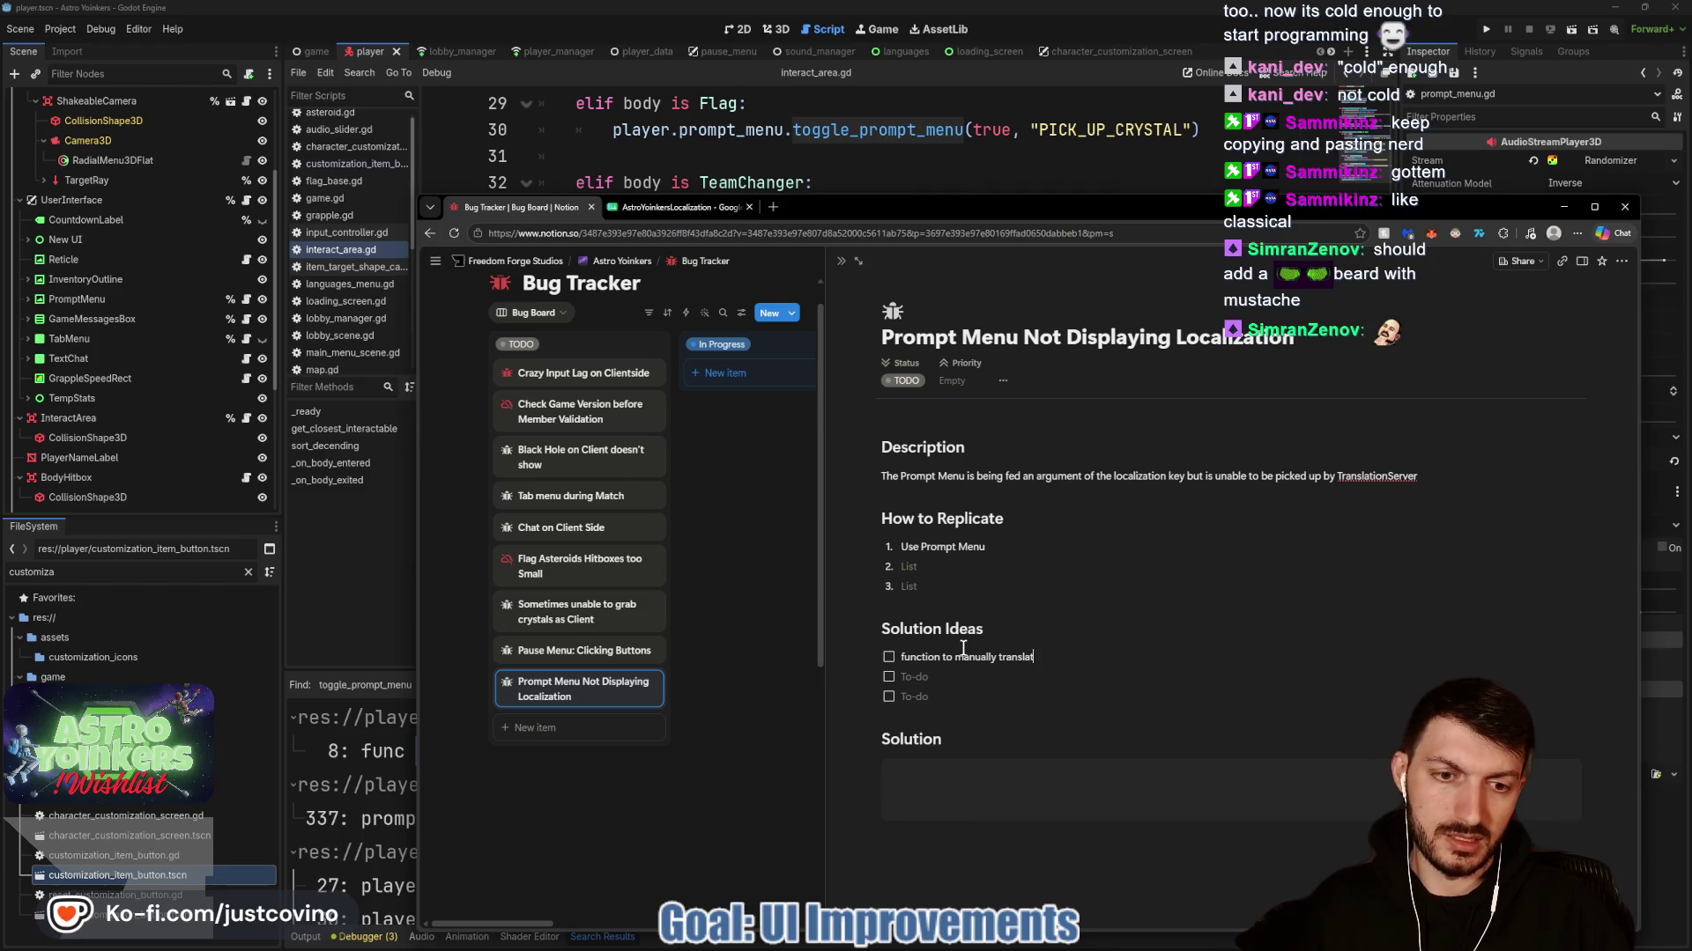
{"action": "type", "text": "e argument in function"}
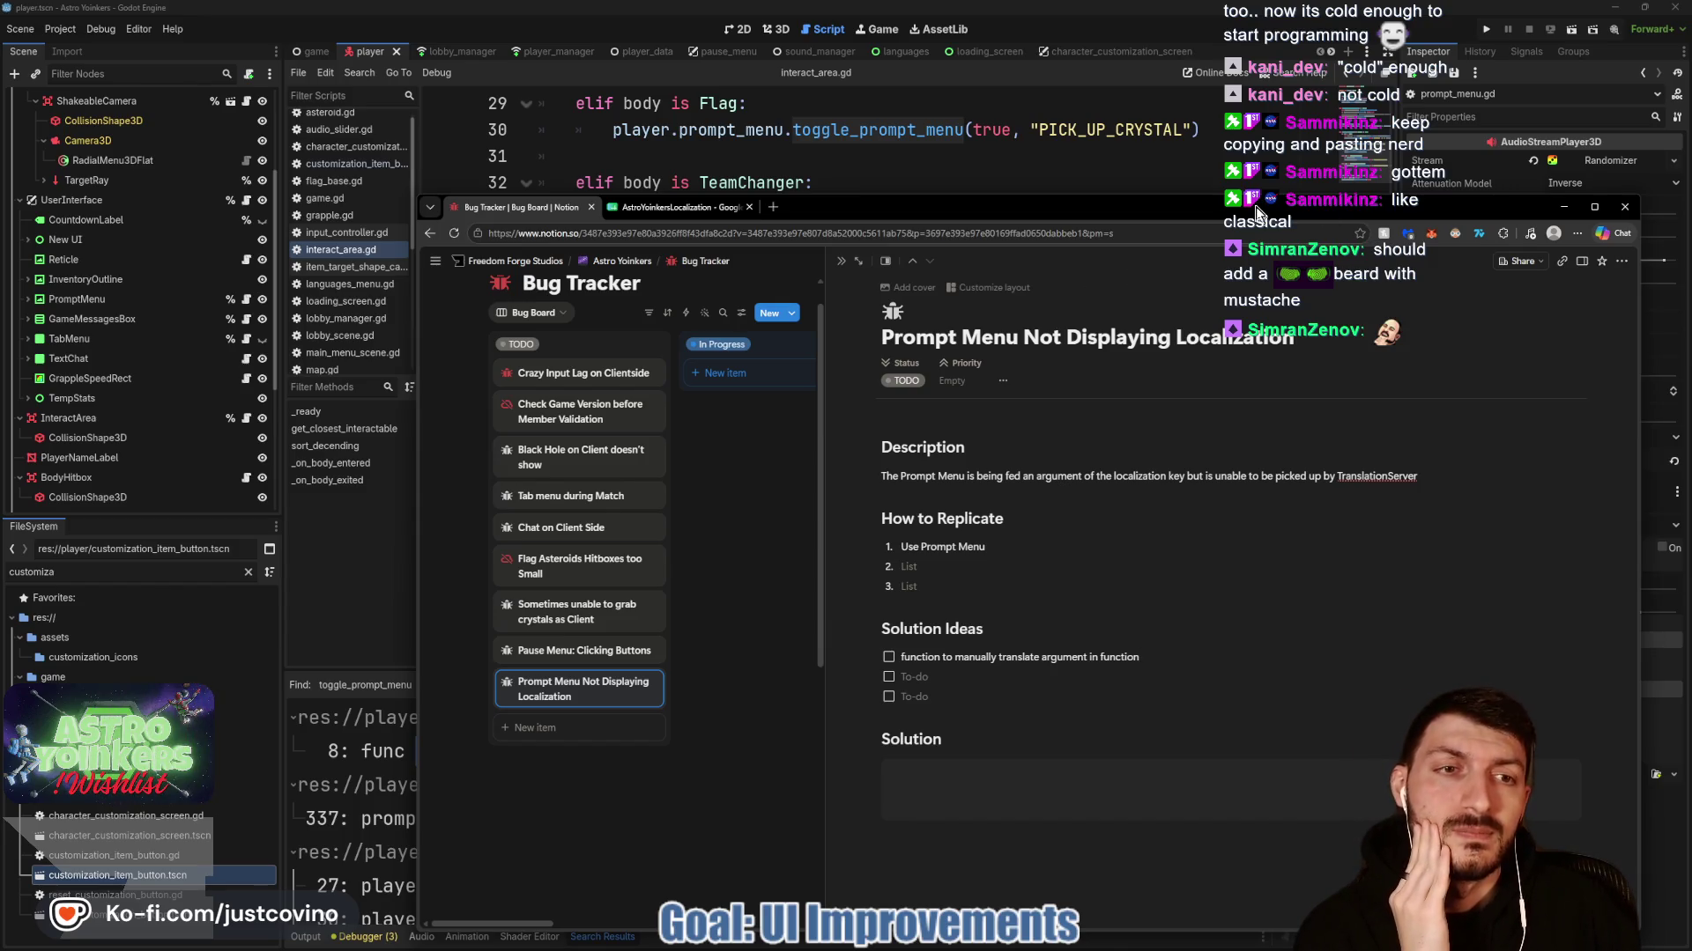
Hide Notion and select the TO_CHANGE_TEAMS key on line 33 in Godot.
{"action": "left_click_drag", "start_coordinate": [1545, 204], "coordinate": [1357, 215]}
{"action": "left_click", "coordinate": [1346, 219]}
{"action": "double_click", "coordinate": [1110, 209]}
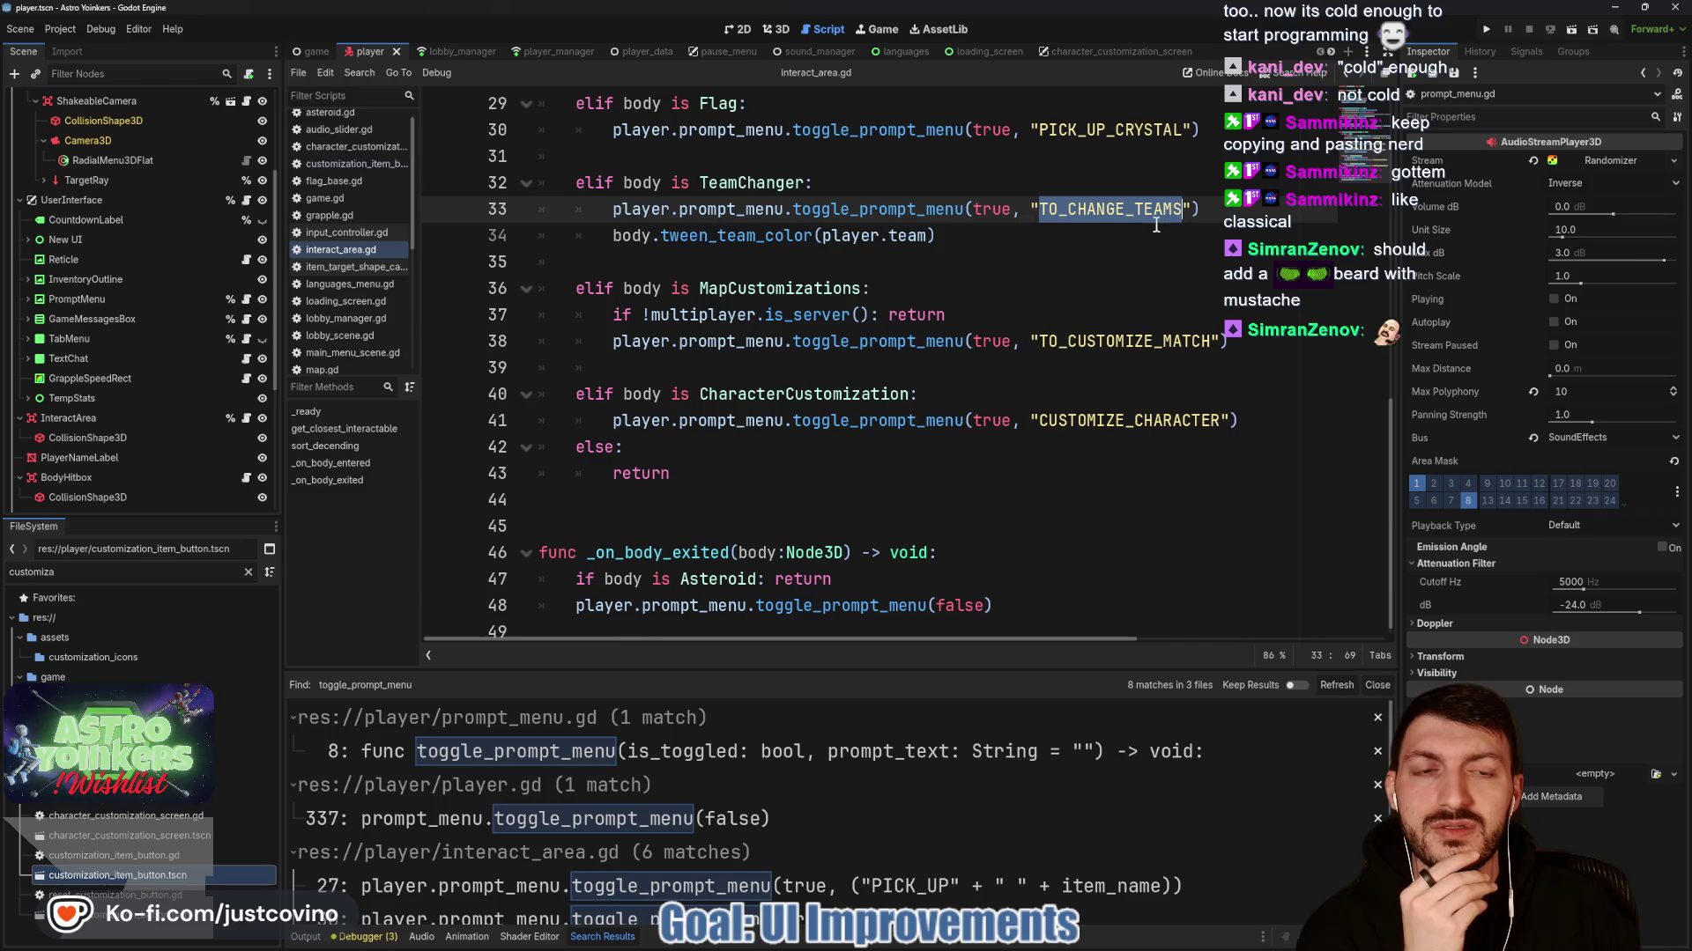
Close Godot's search results panel and save the scene and scripts.
{"action": "left_click", "coordinate": [1374, 684]}
{"action": "key", "text": "Down"}
{"action": "key", "text": "Down"}
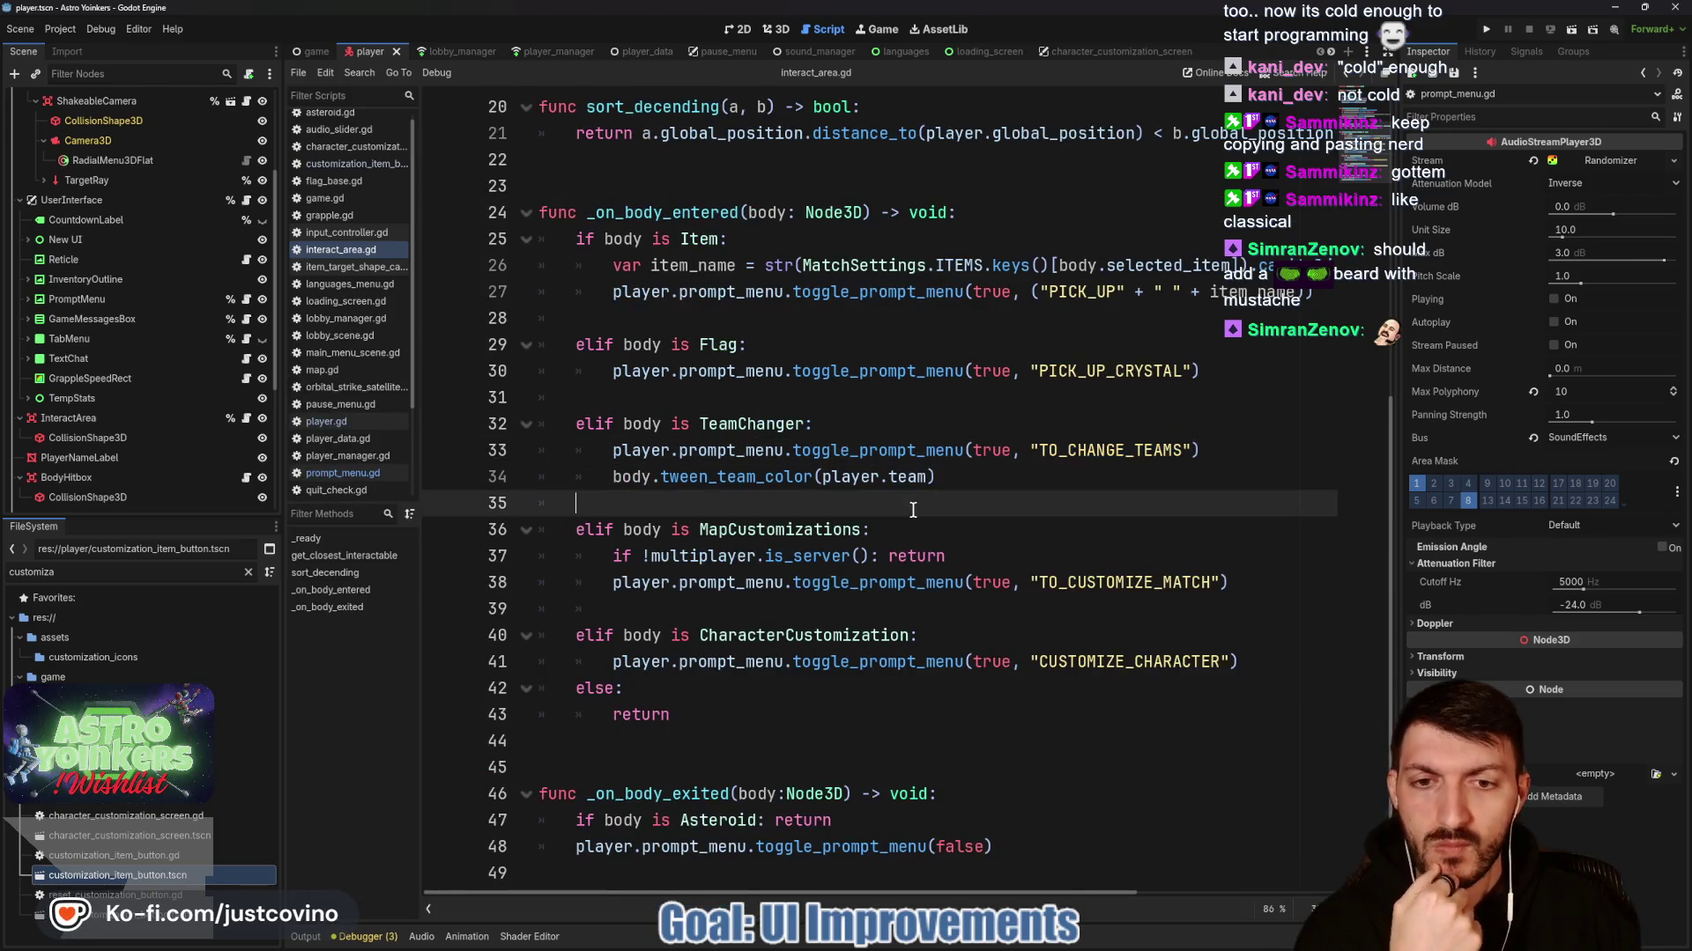
{"action": "key", "text": "ctrl+s"}
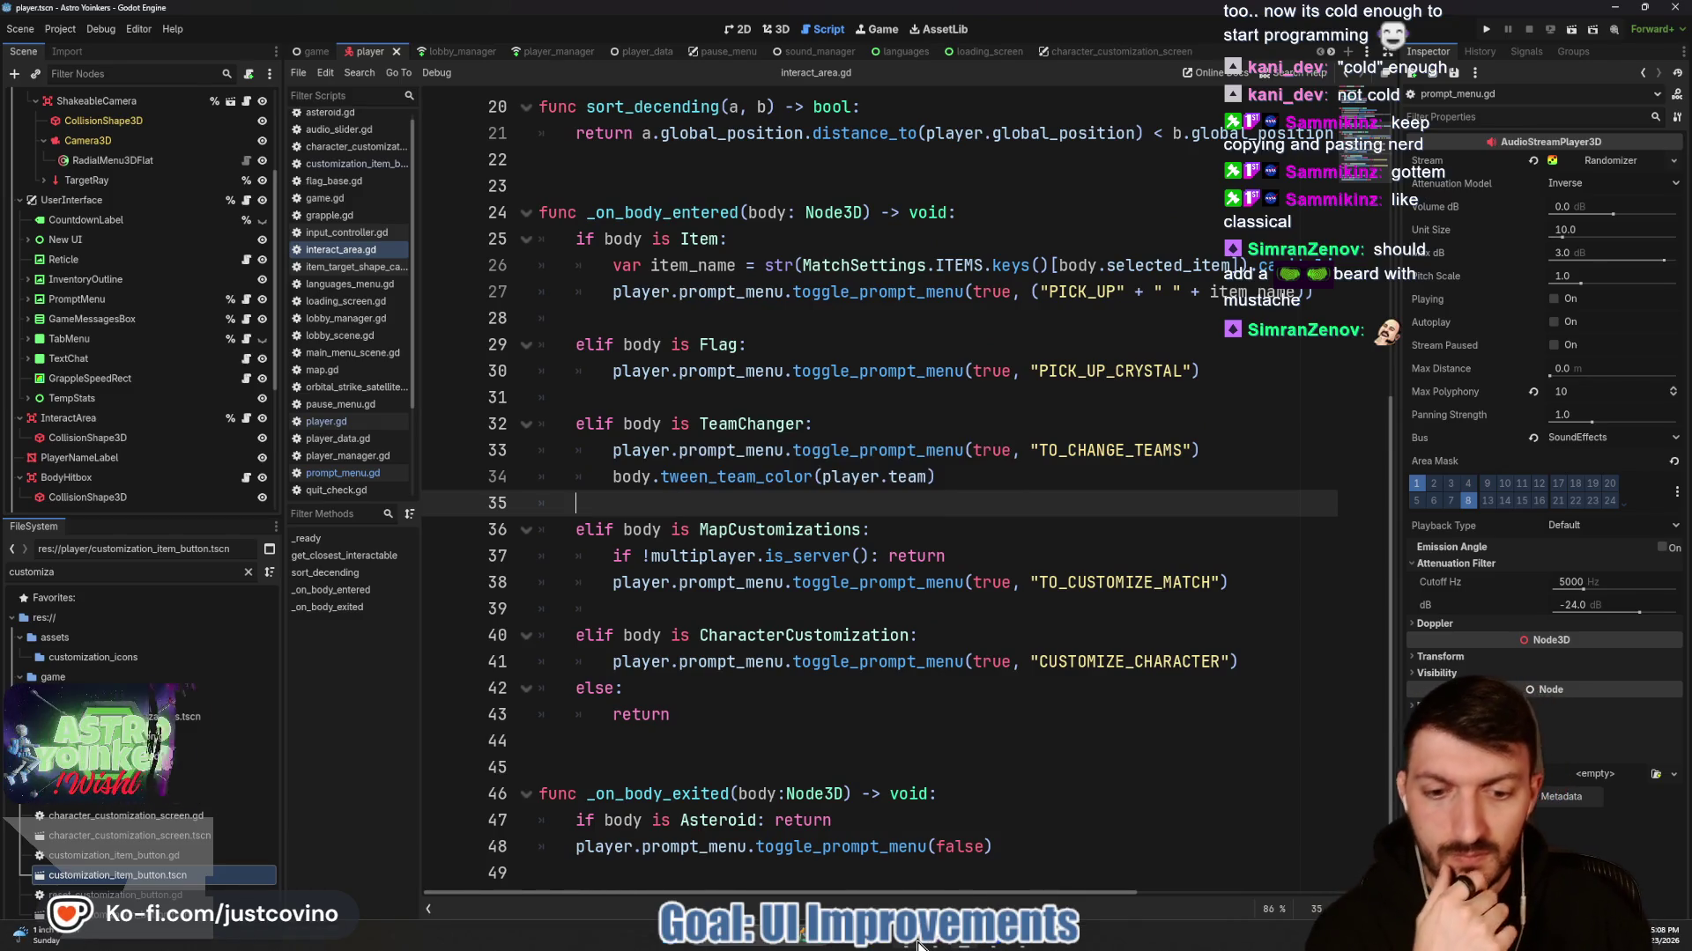
Commit the 5 files with summary 'customization menu UI' and push to origin.
{"action": "left_click", "coordinate": [969, 942]}
{"action": "left_click", "coordinate": [493, 616]}
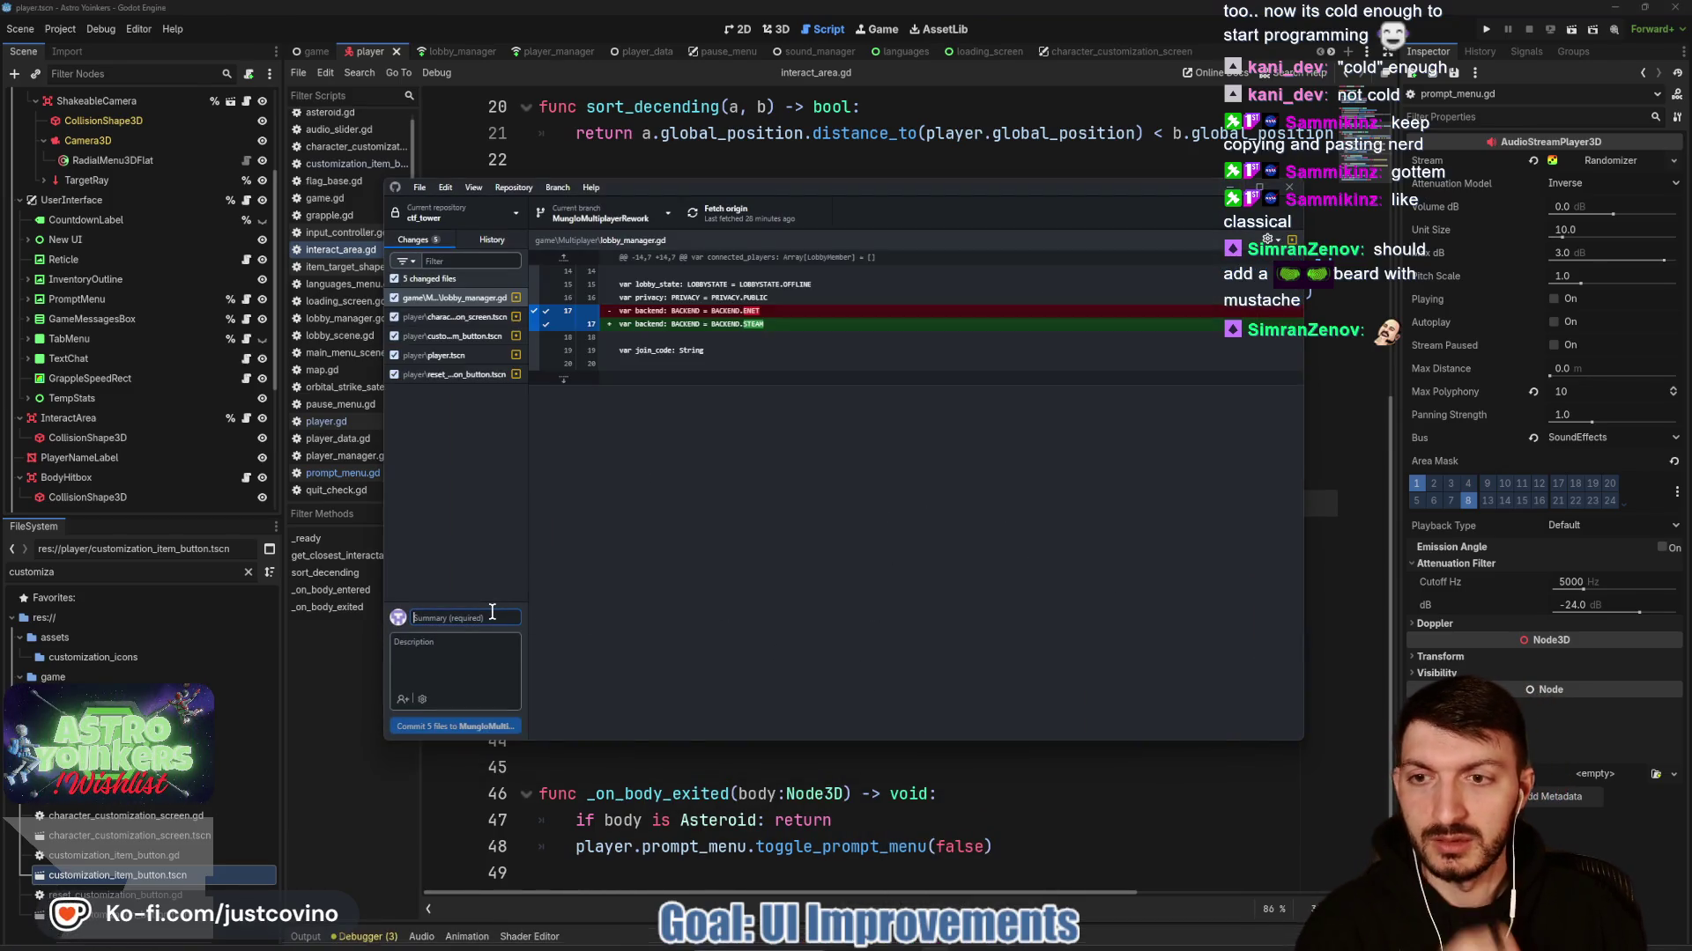
{"action": "type", "text": "customizat"}
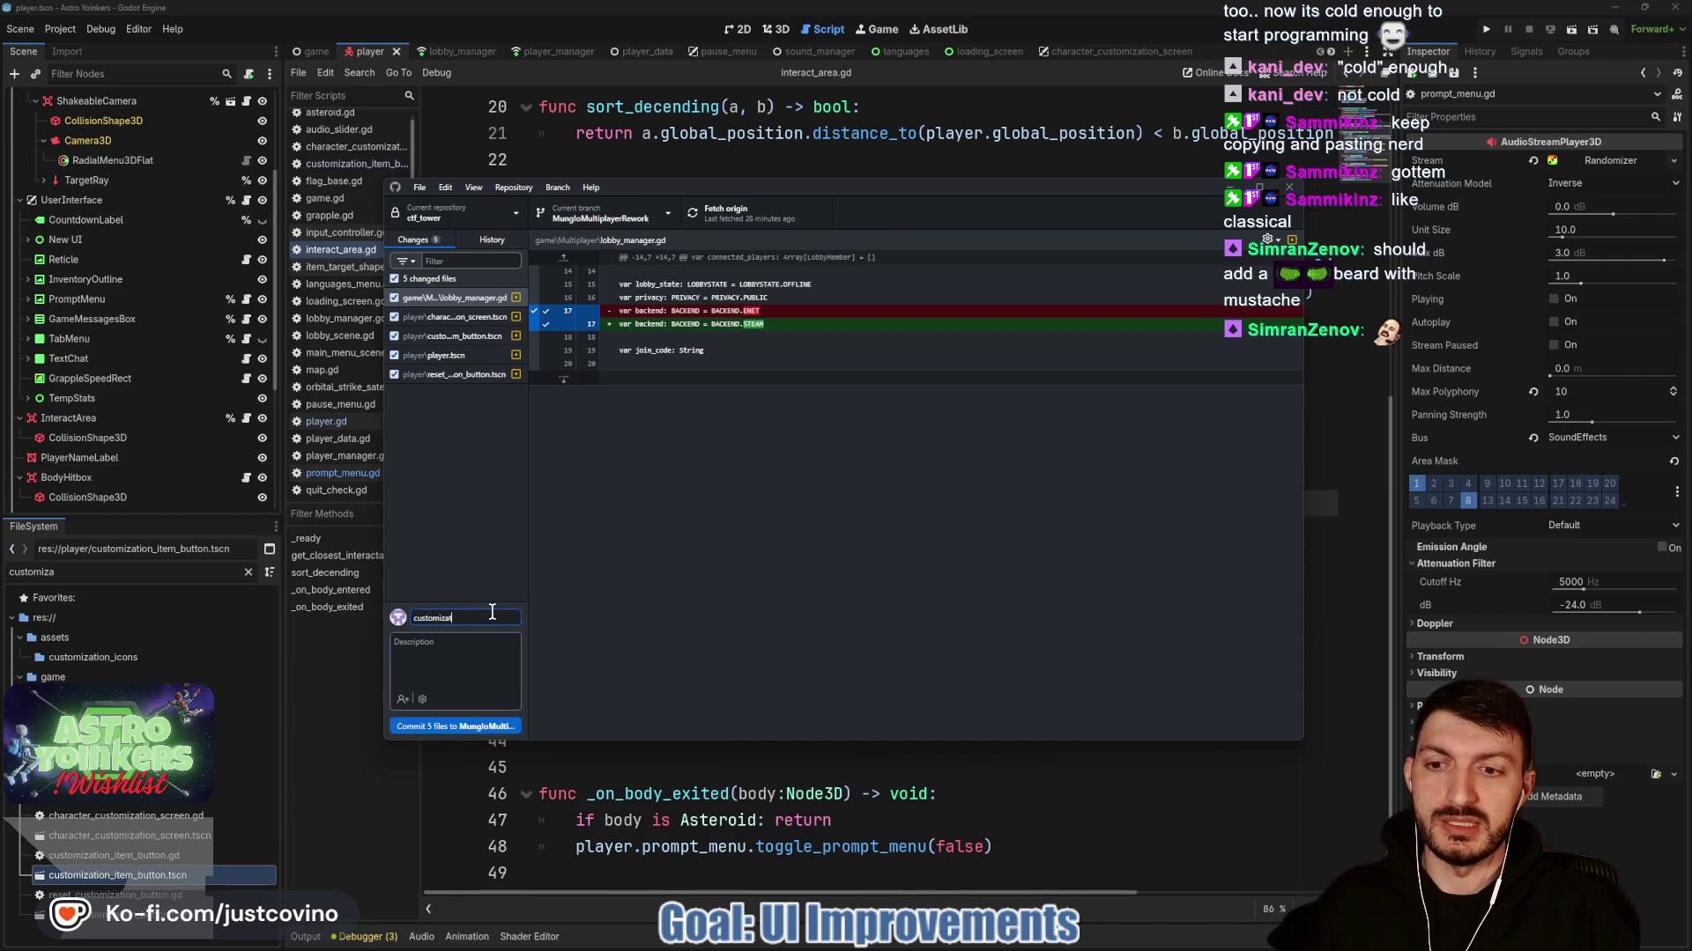
{"action": "type", "text": "ion menu"}
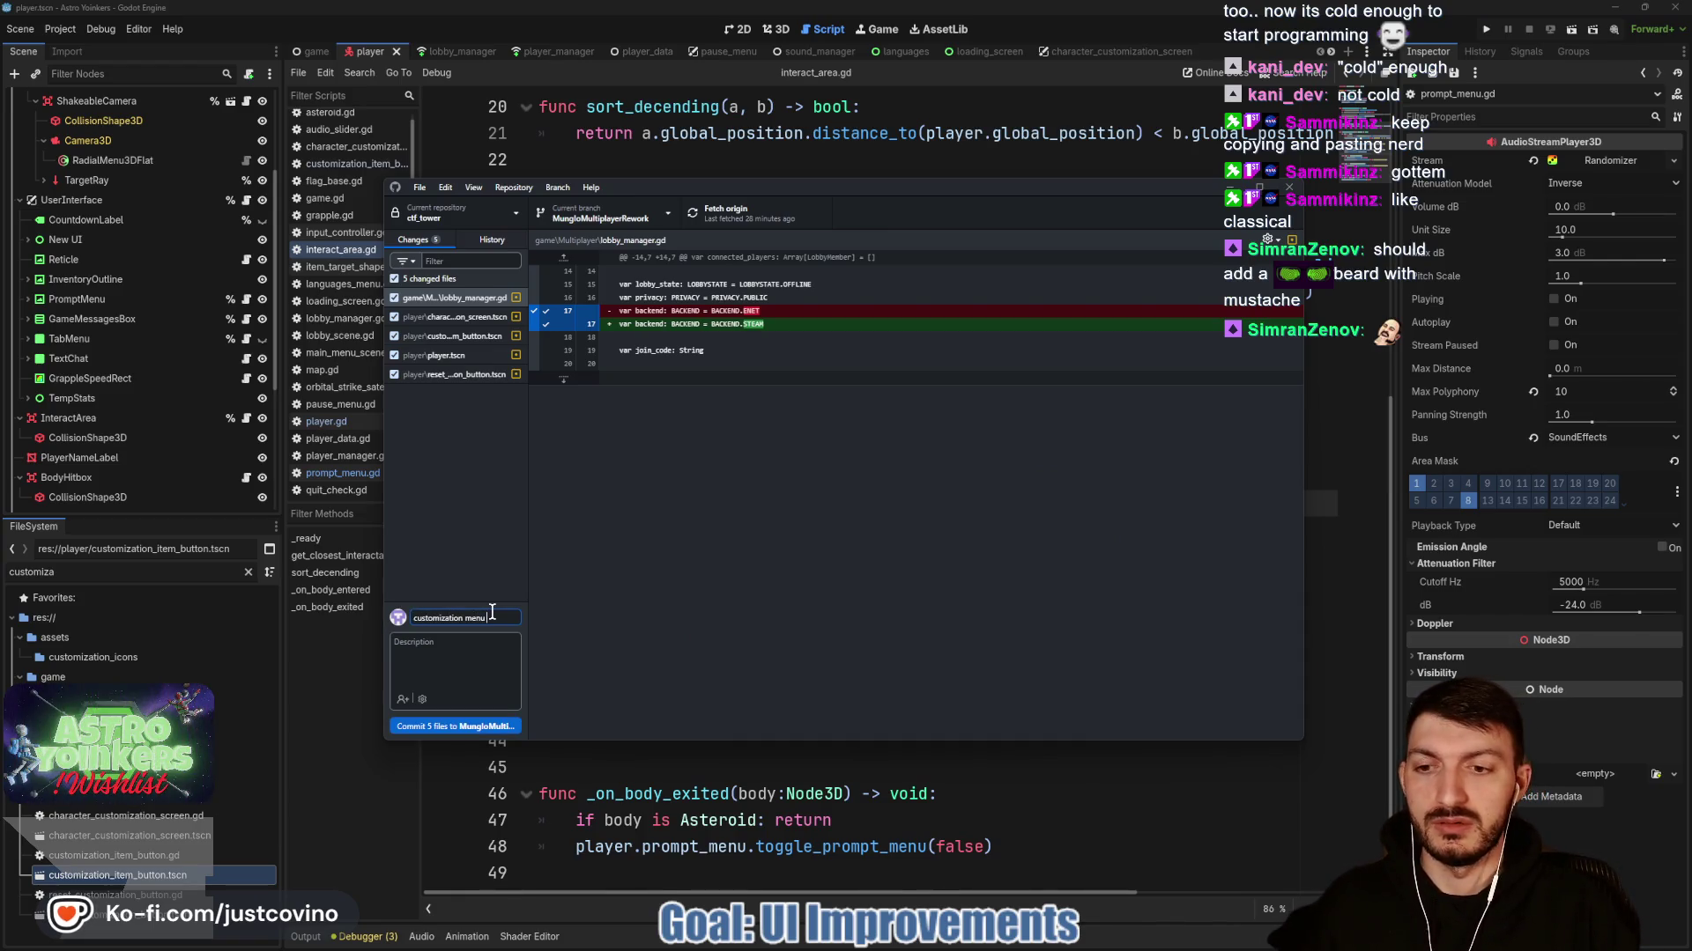
{"action": "type", "text": " re"}
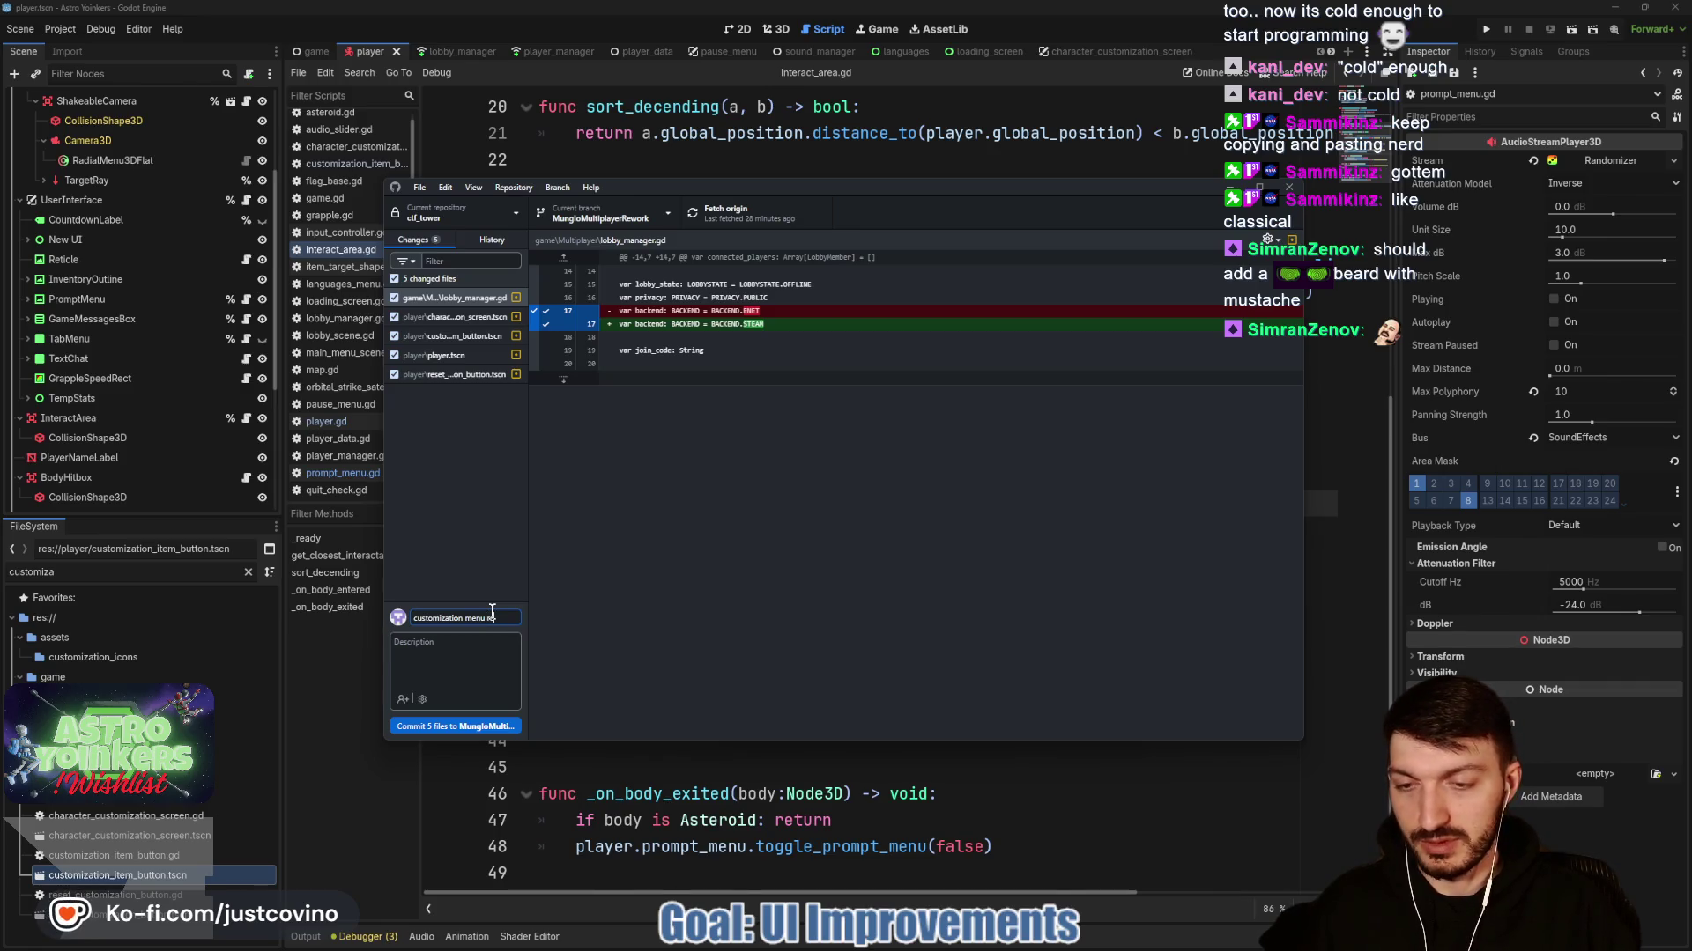
{"action": "type", "text": "made"}
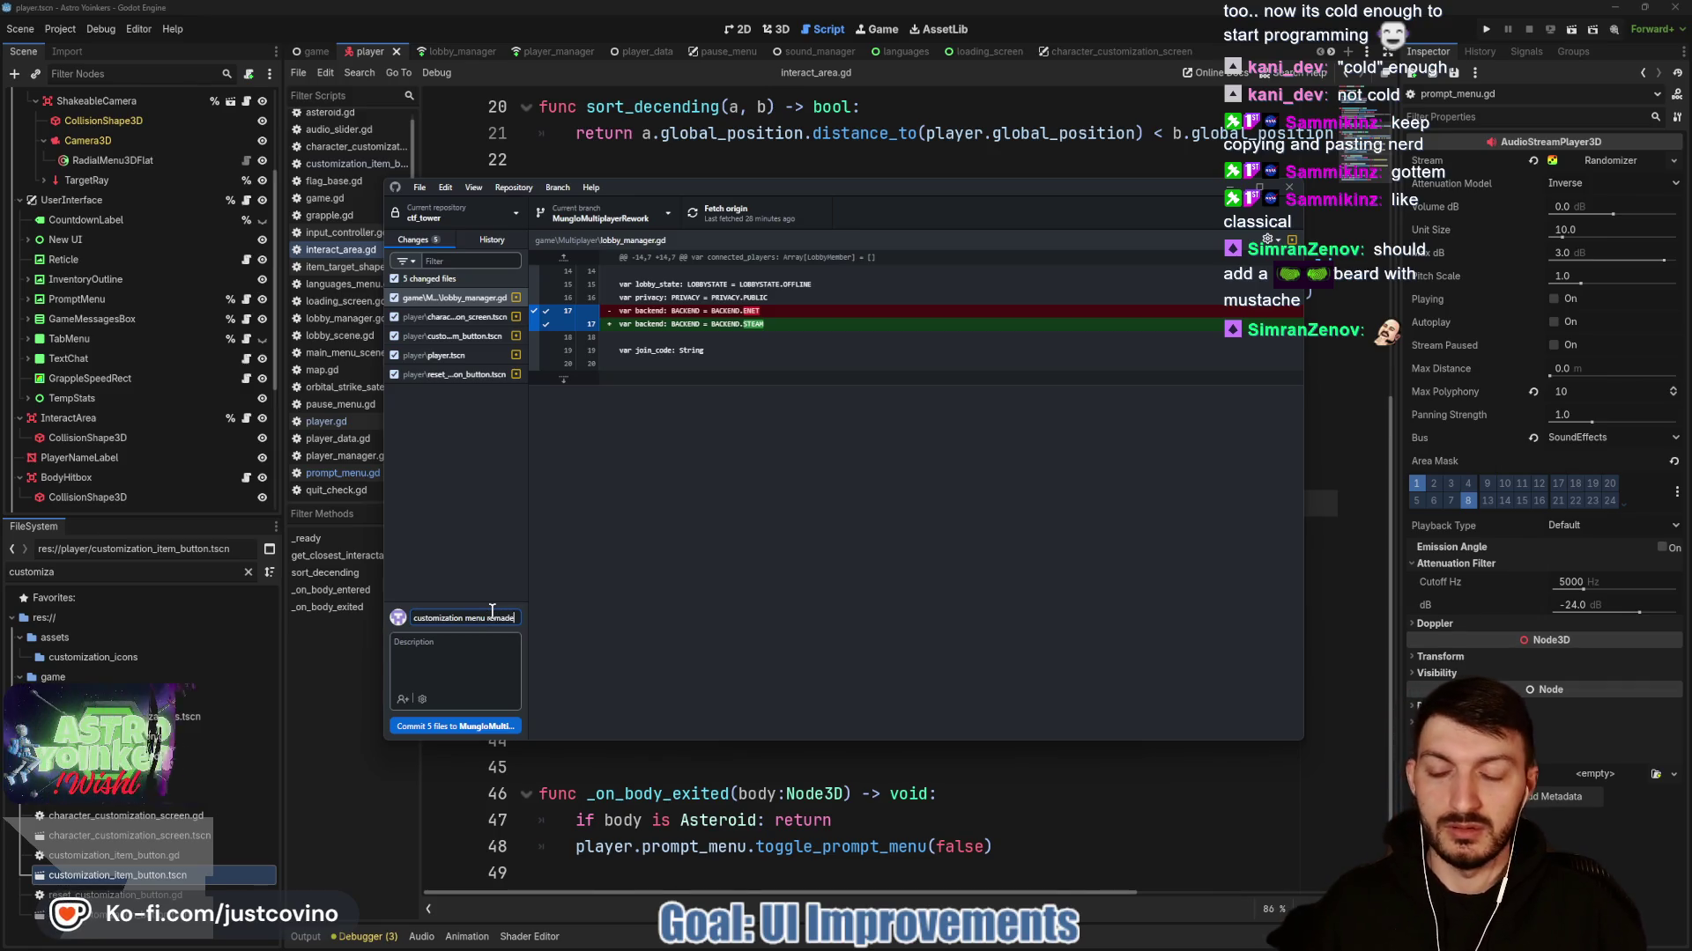
{"action": "key", "text": "BackSpace"}
{"action": "key", "text": "BackSpace"}
{"action": "key", "text": "BackSpace"}
{"action": "type", "text": "recleane"}
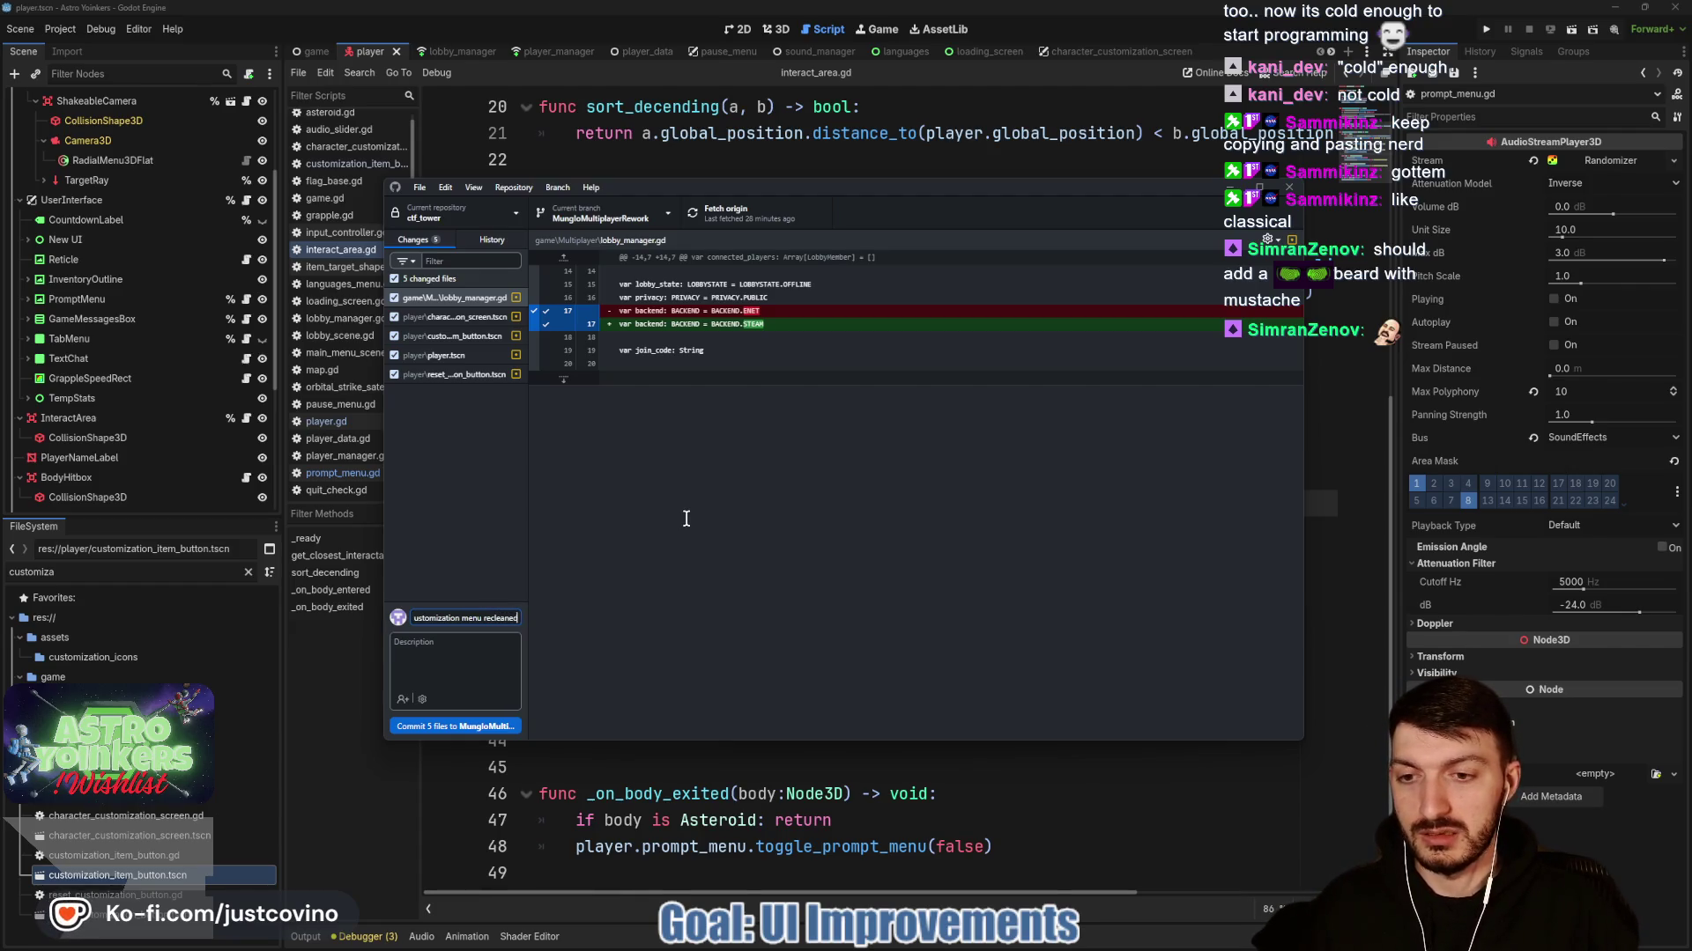
{"action": "left_click", "coordinate": [482, 617]}
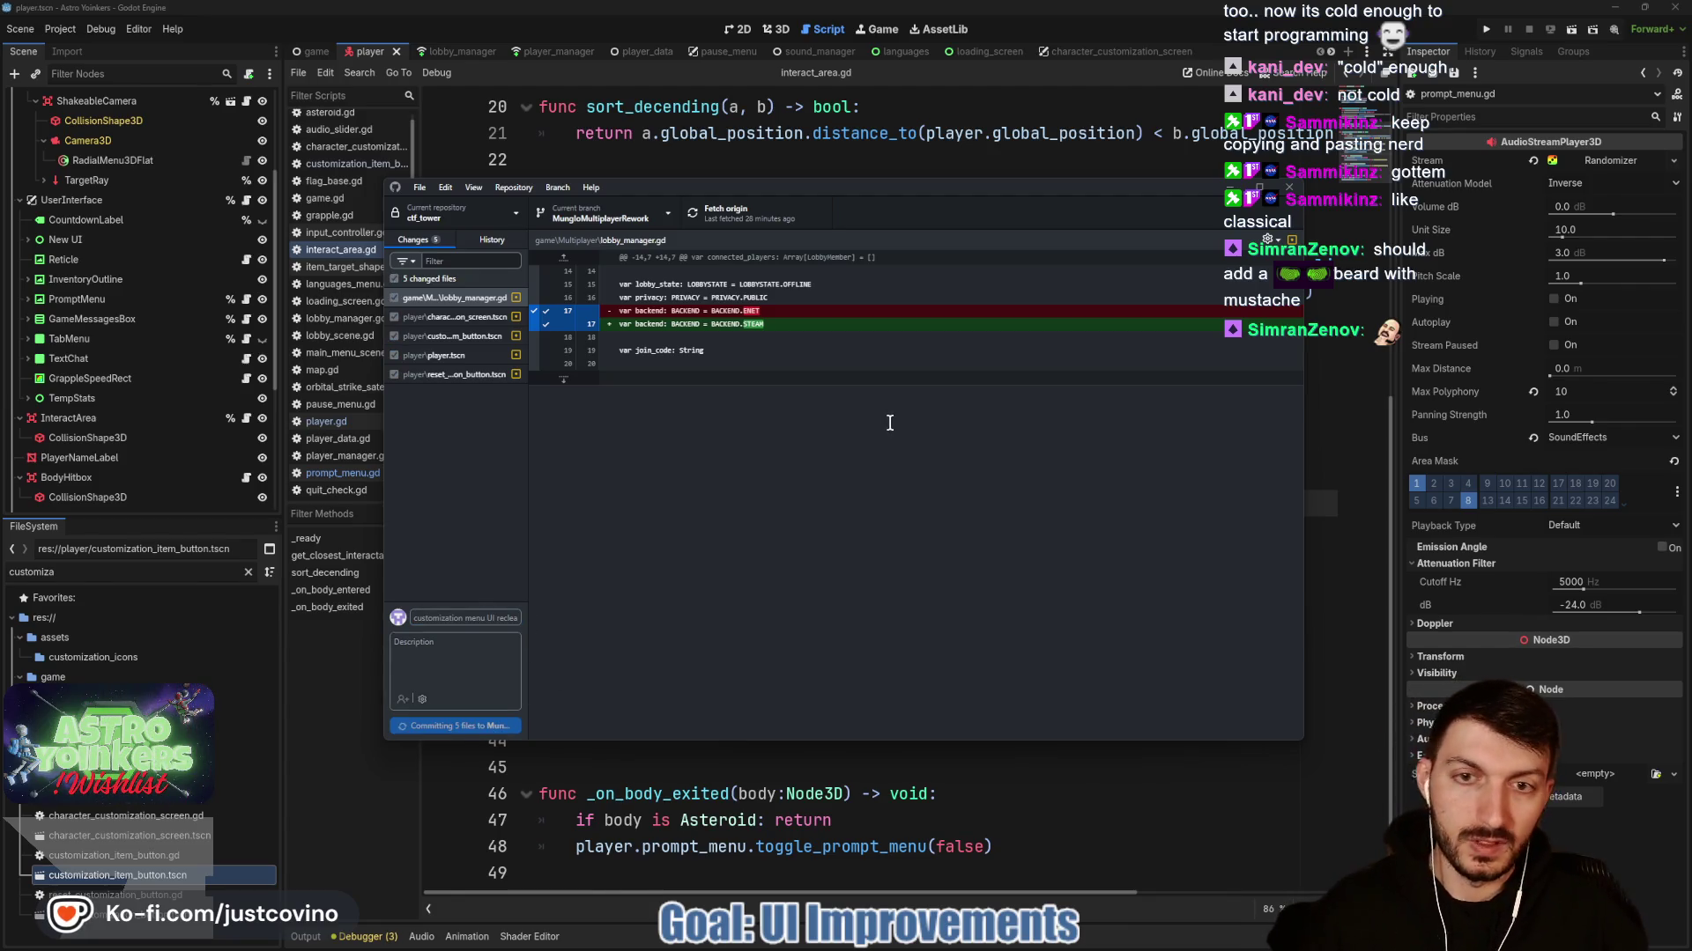
{"action": "left_click", "coordinate": [1073, 365]}
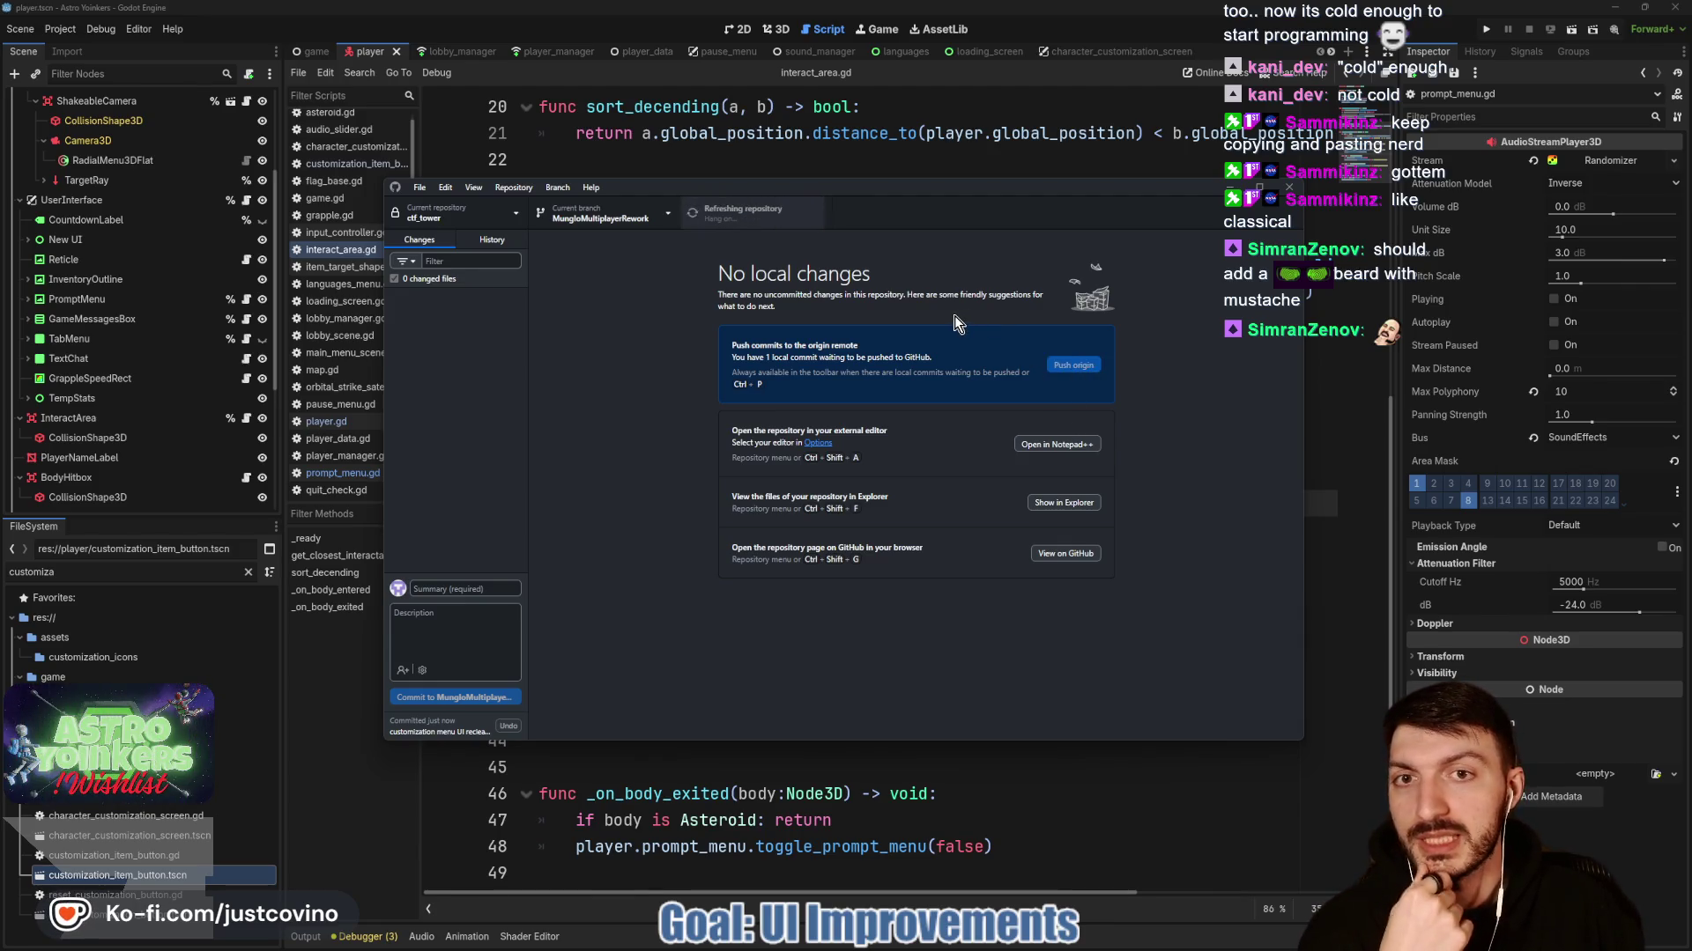
{"action": "left_click", "coordinate": [793, 149]}
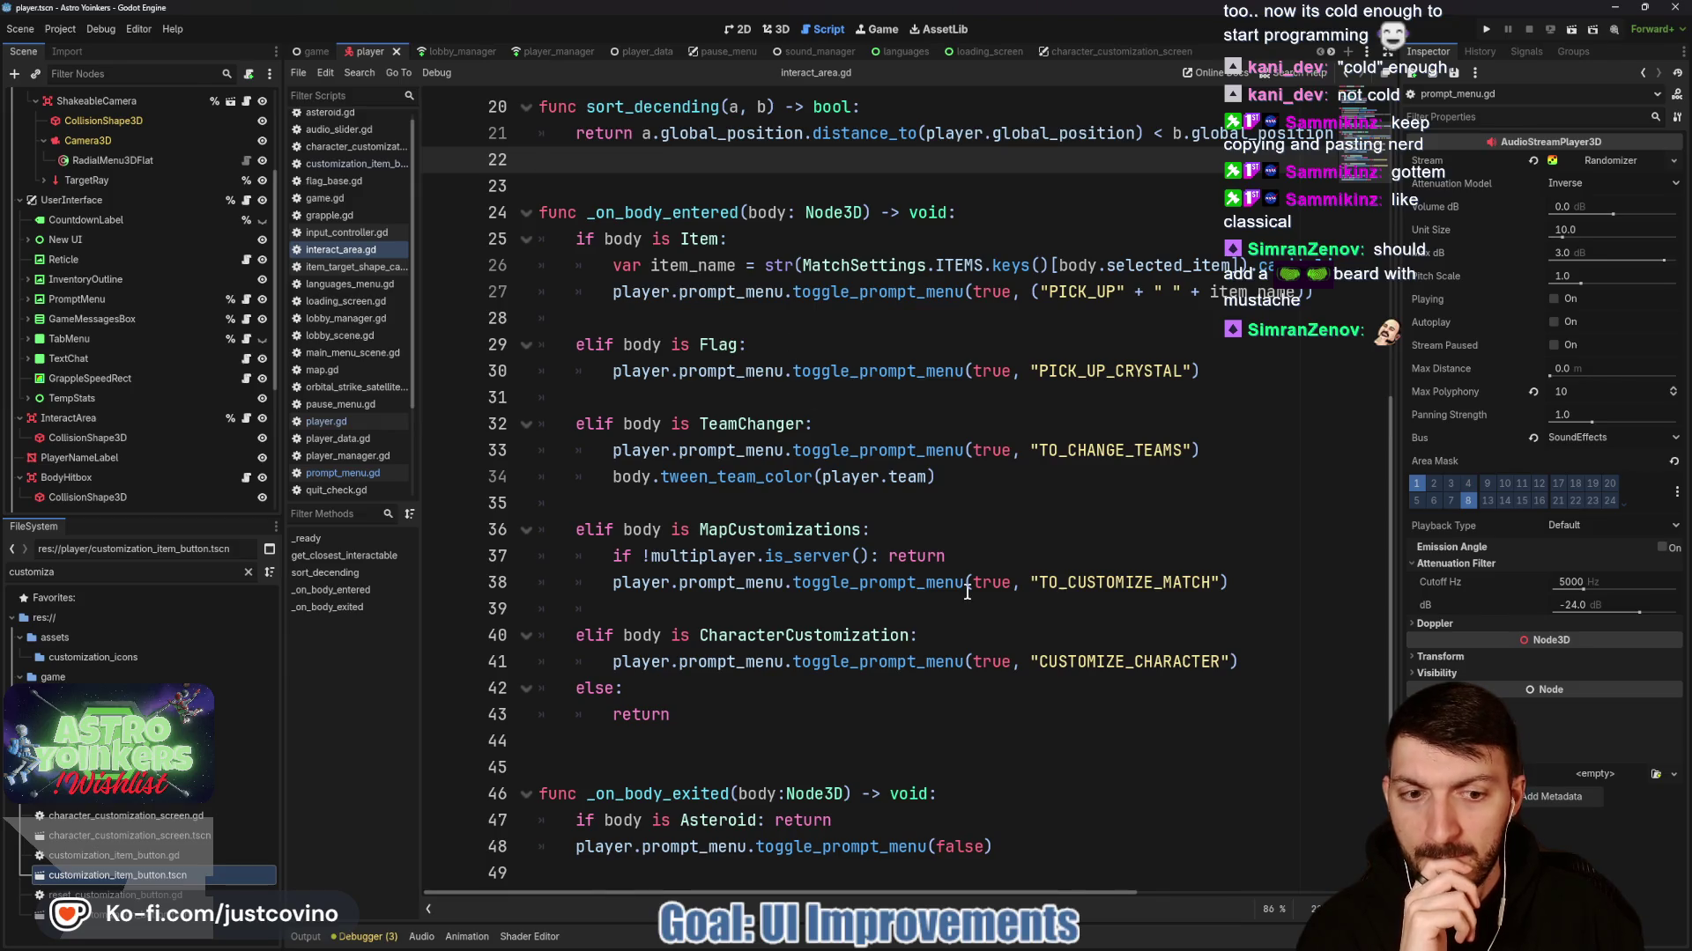
In Godot, switch to the game scene and its script.
{"action": "left_click", "coordinate": [706, 745]}
{"action": "scroll", "coordinate": [706, 749], "scroll_direction": "up", "scroll_amount": 5}
{"action": "scroll", "coordinate": [744, 527], "scroll_direction": "up", "scroll_amount": 2}
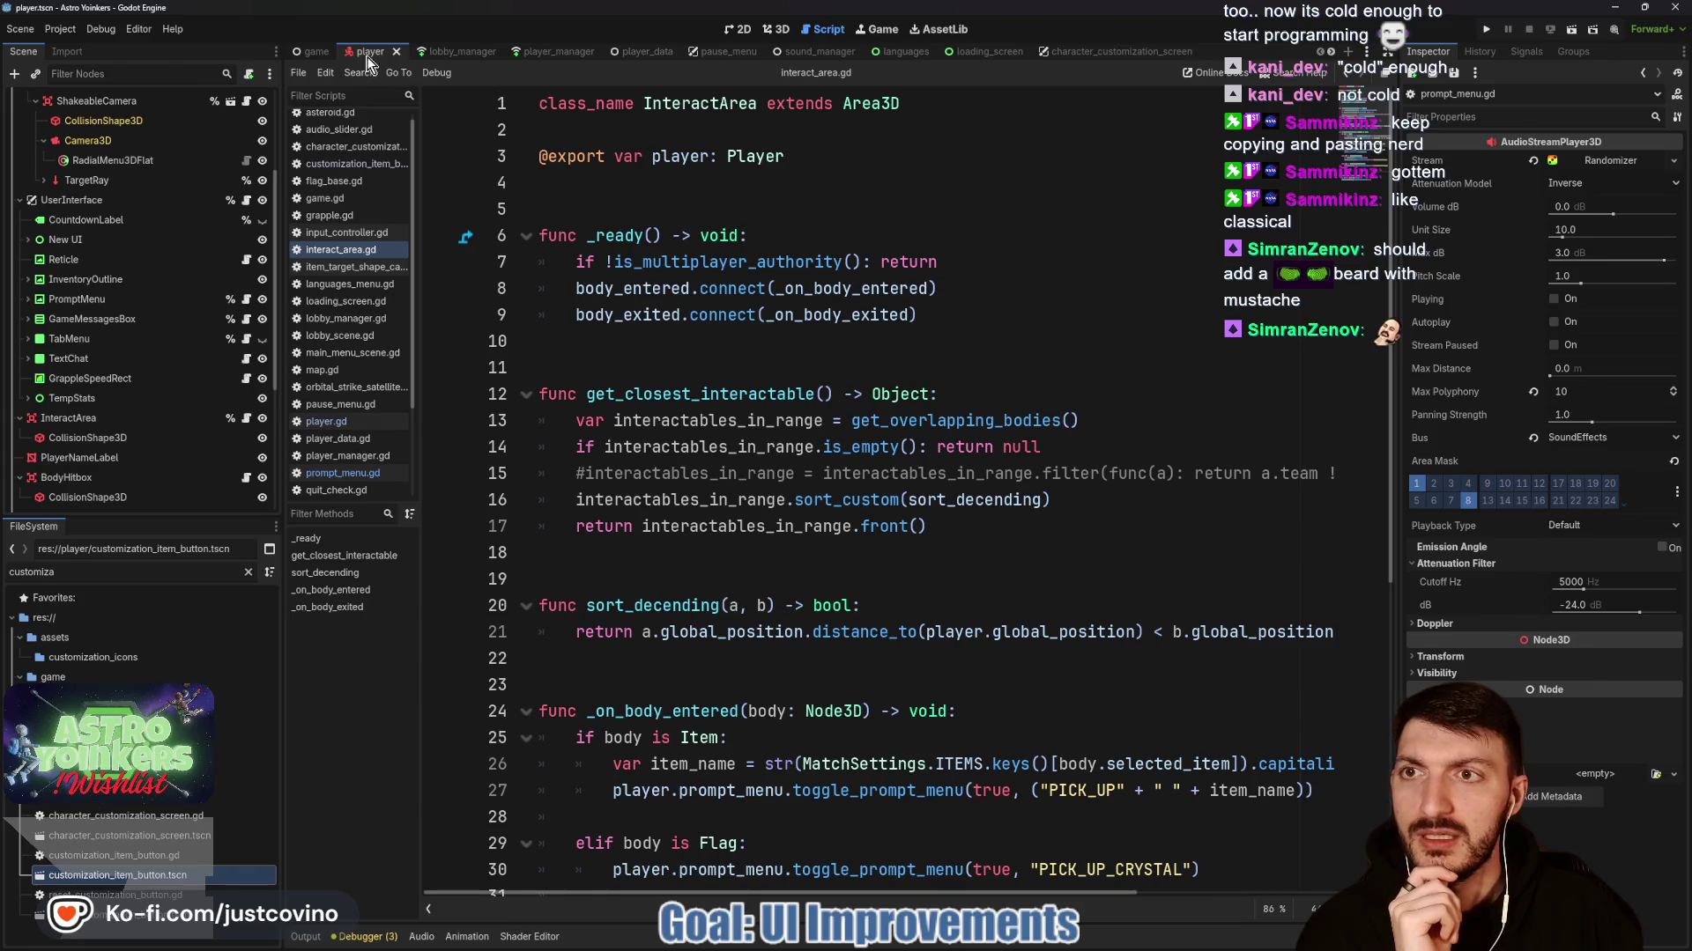
{"action": "left_click", "coordinate": [313, 51]}
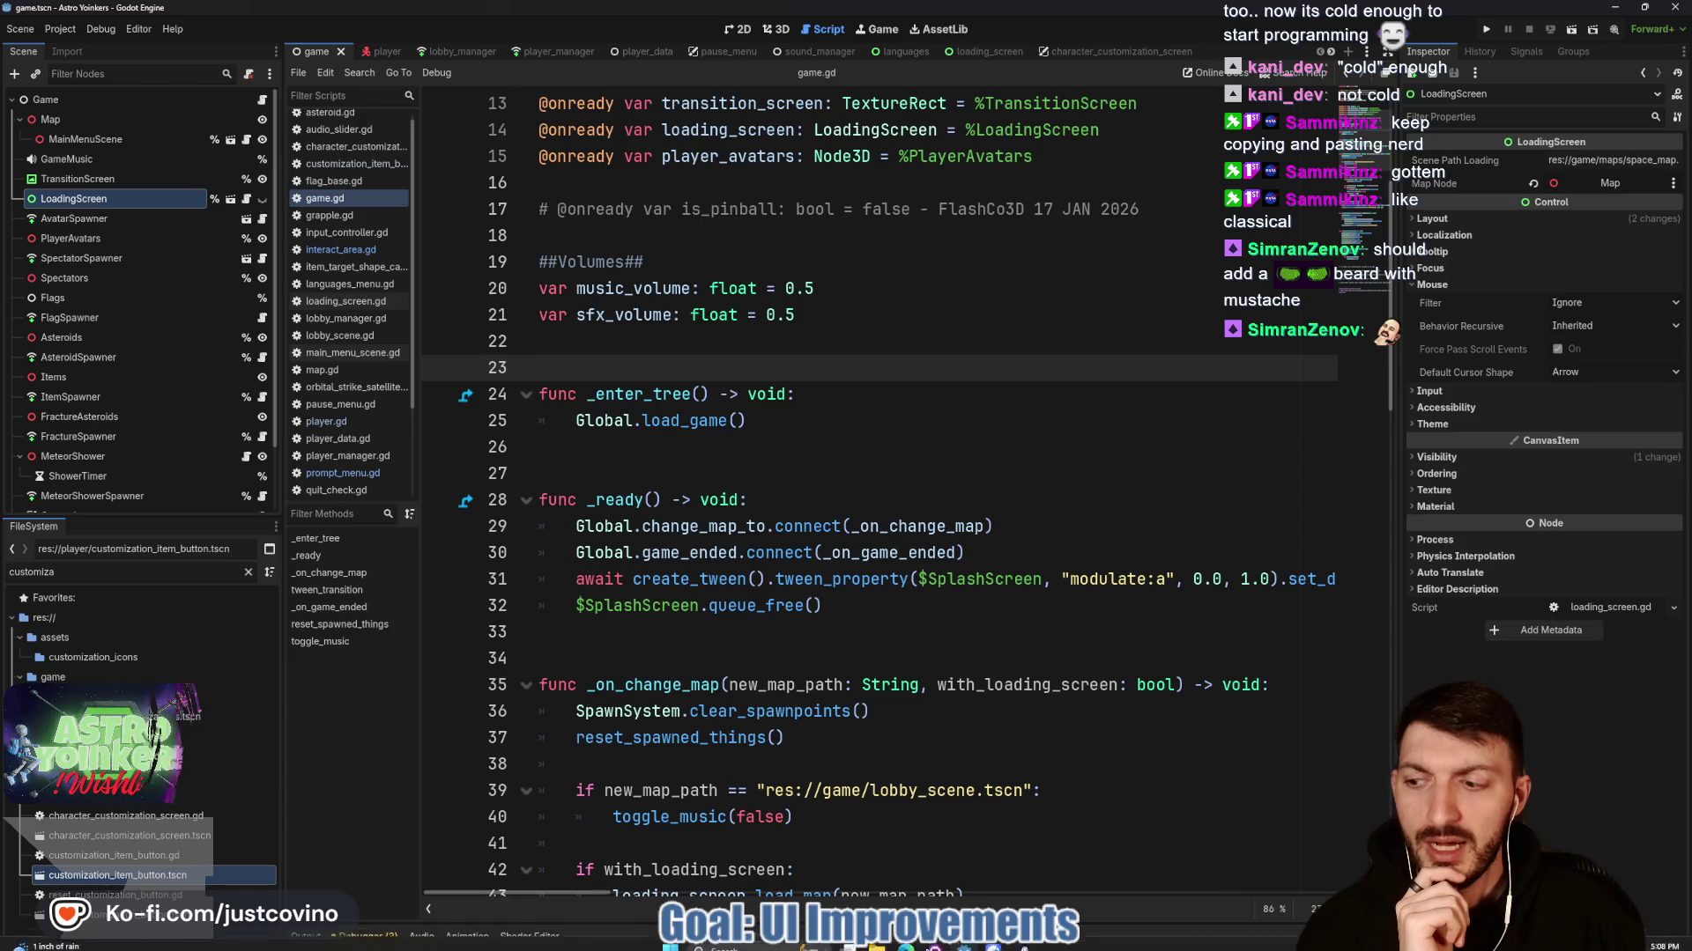
Close the AstroYoinkersLocalization tab and bug side panel, then open Astro Yoinkers' ToDo board.
{"action": "left_click", "coordinate": [907, 945]}
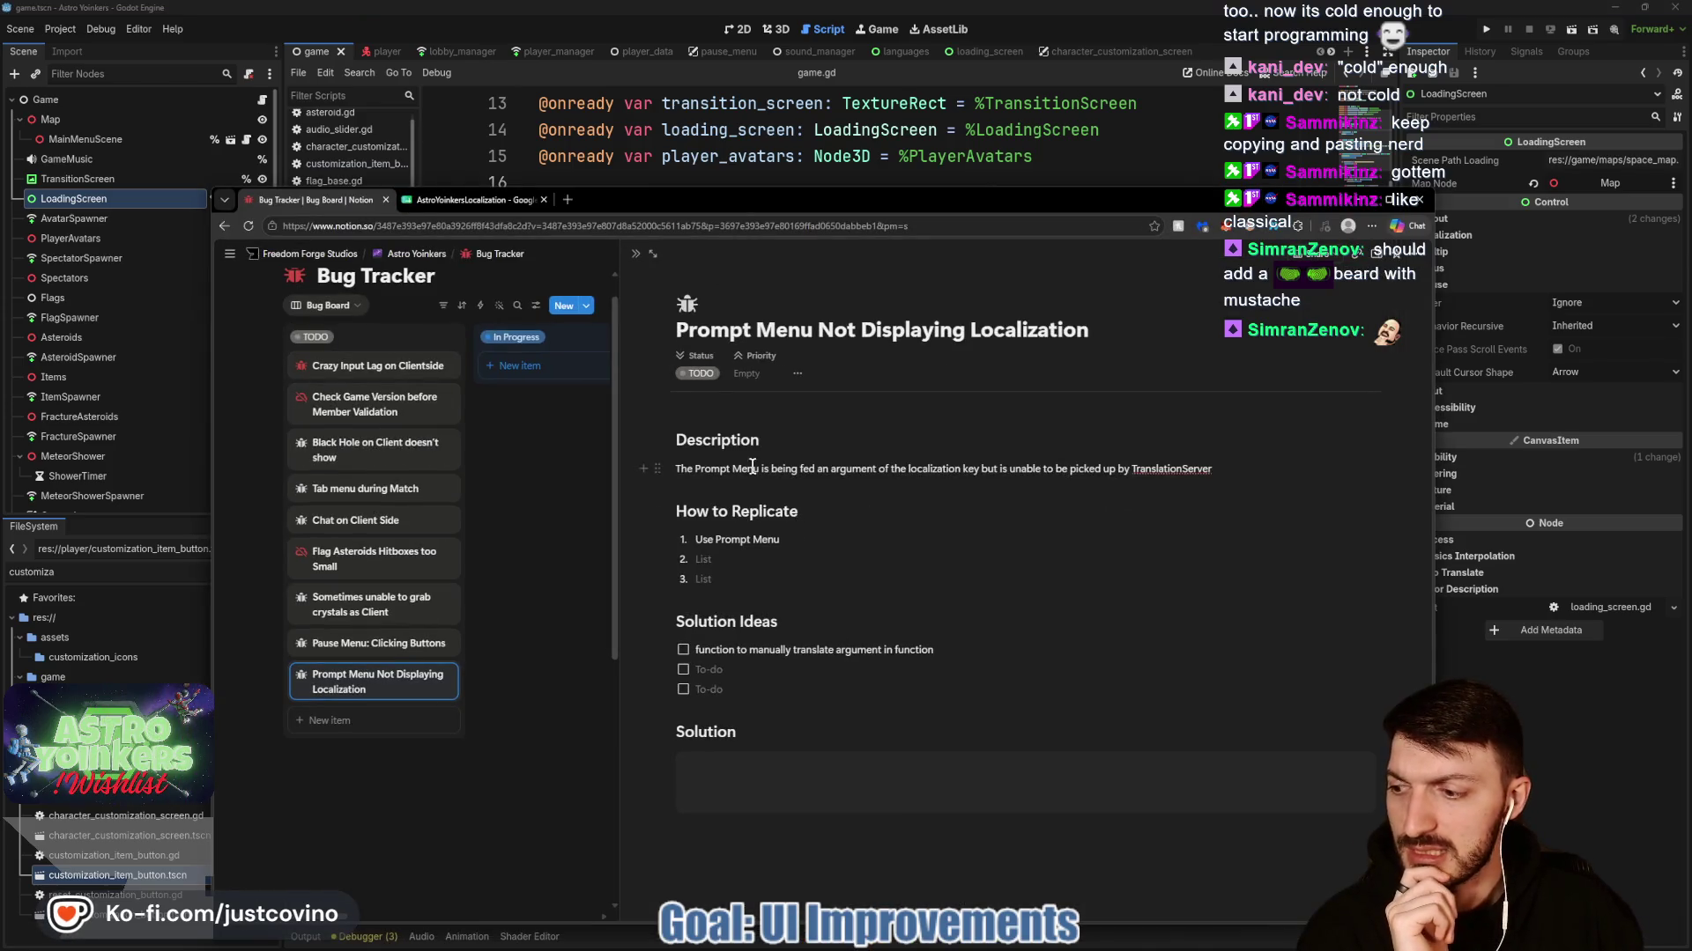
{"action": "left_click", "coordinate": [507, 202]}
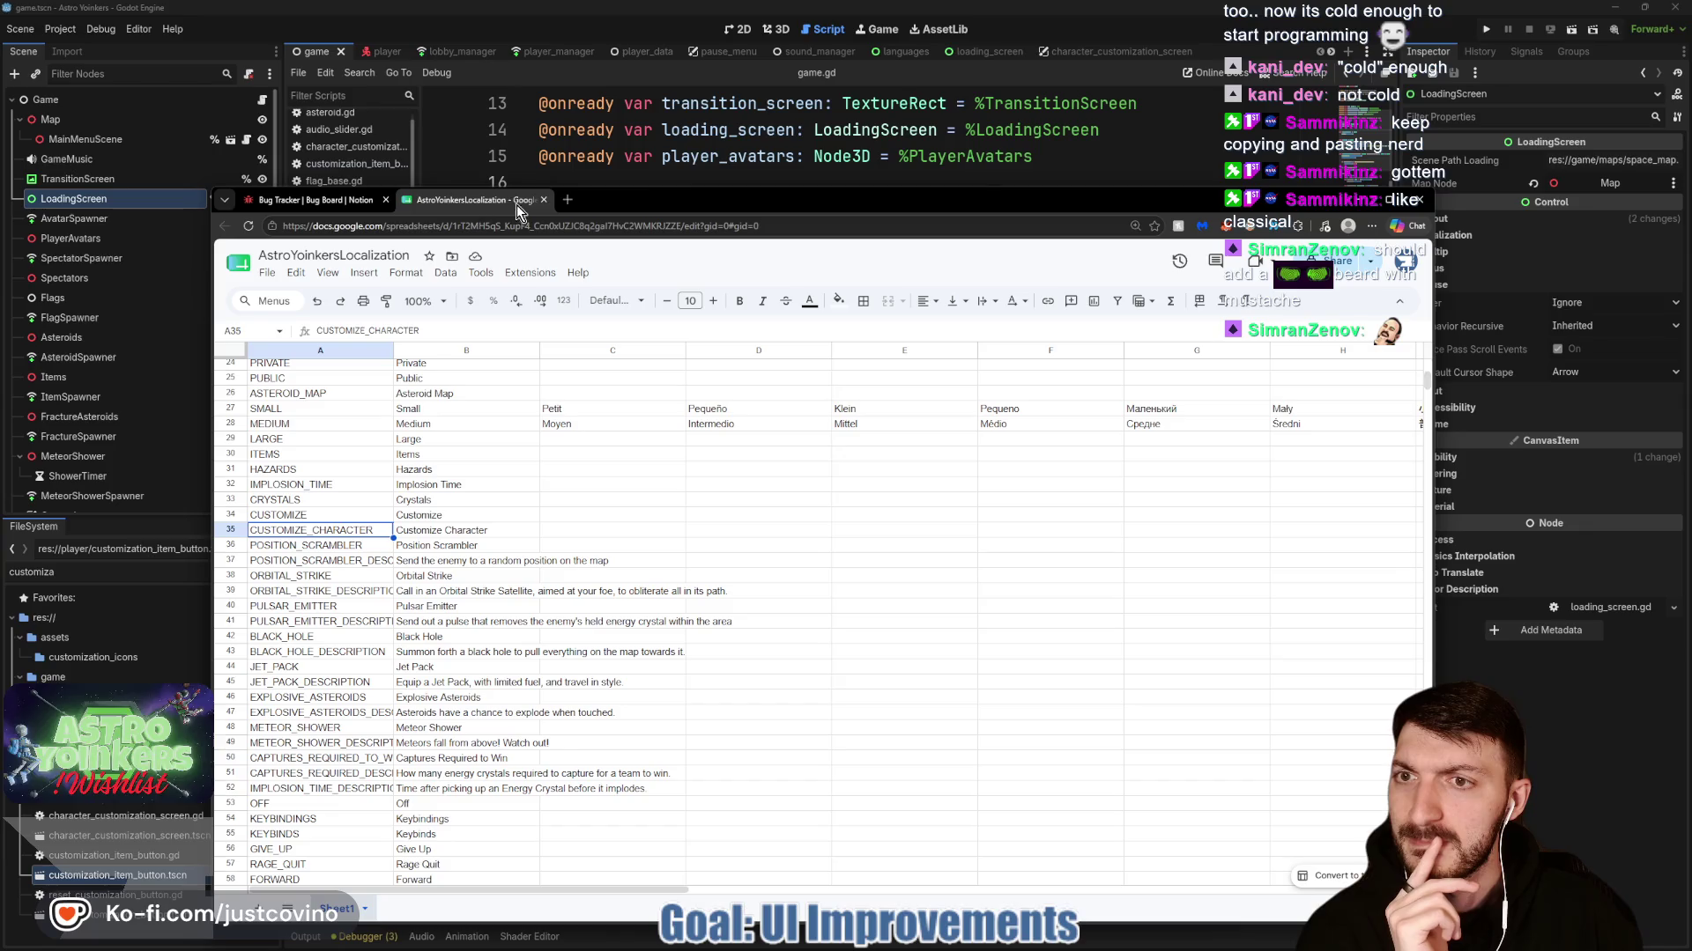
{"action": "left_click", "coordinate": [543, 200]}
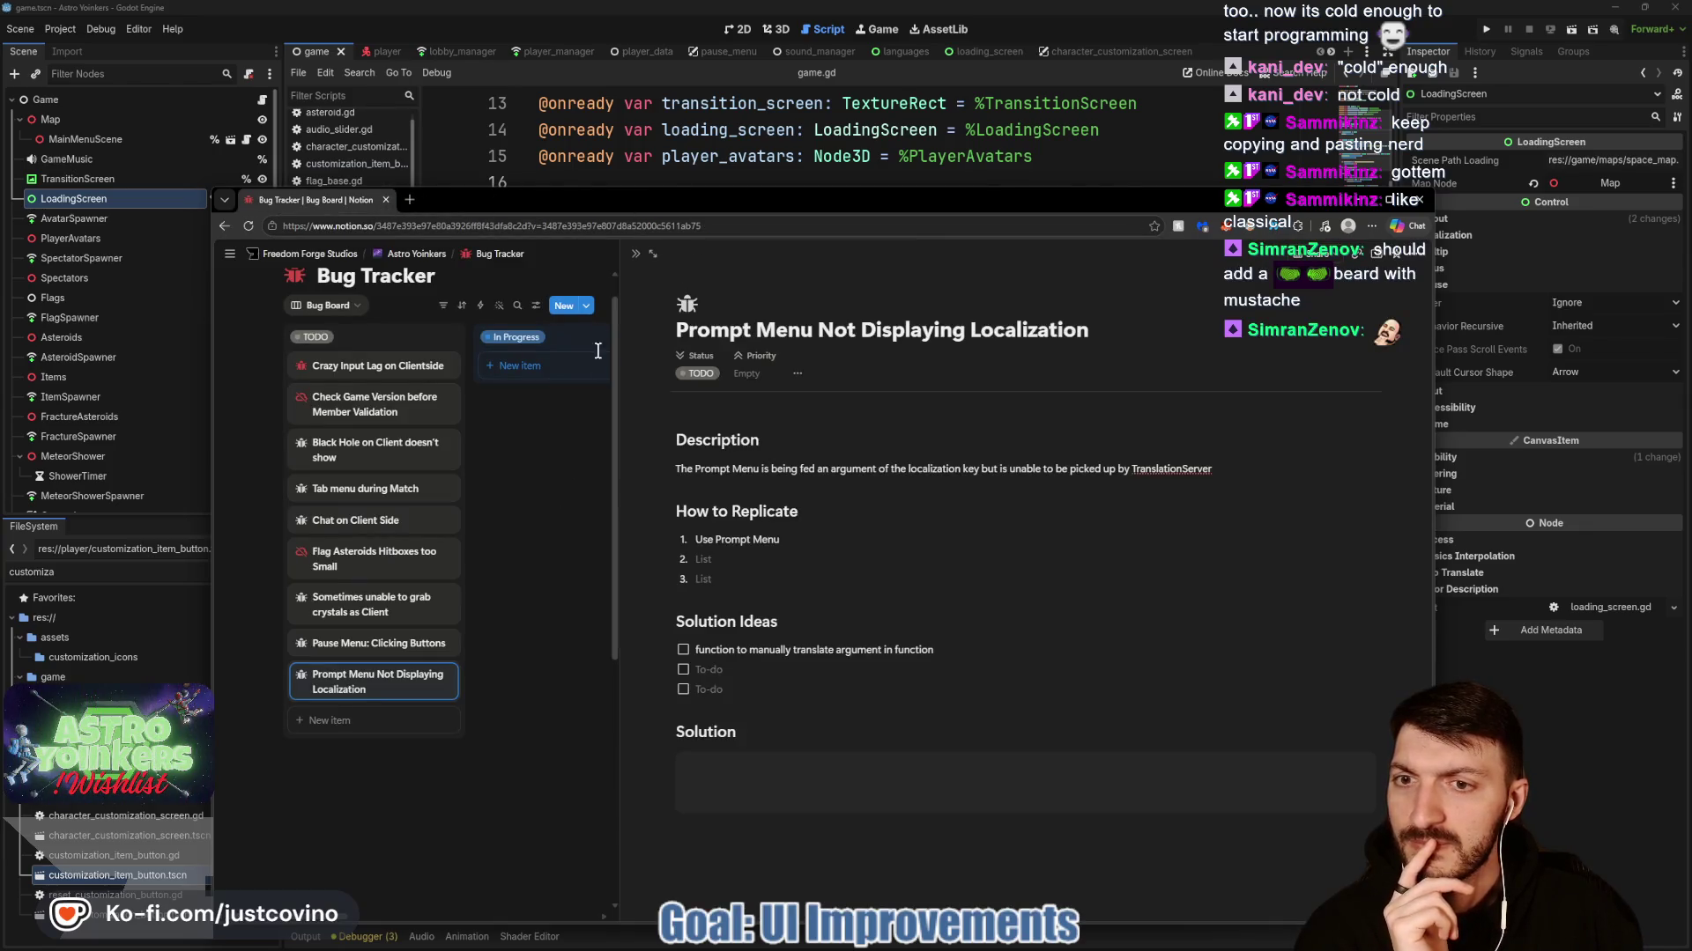
{"action": "left_click", "coordinate": [597, 350]}
{"action": "left_click_drag", "start_coordinate": [686, 201], "coordinate": [694, 76]}
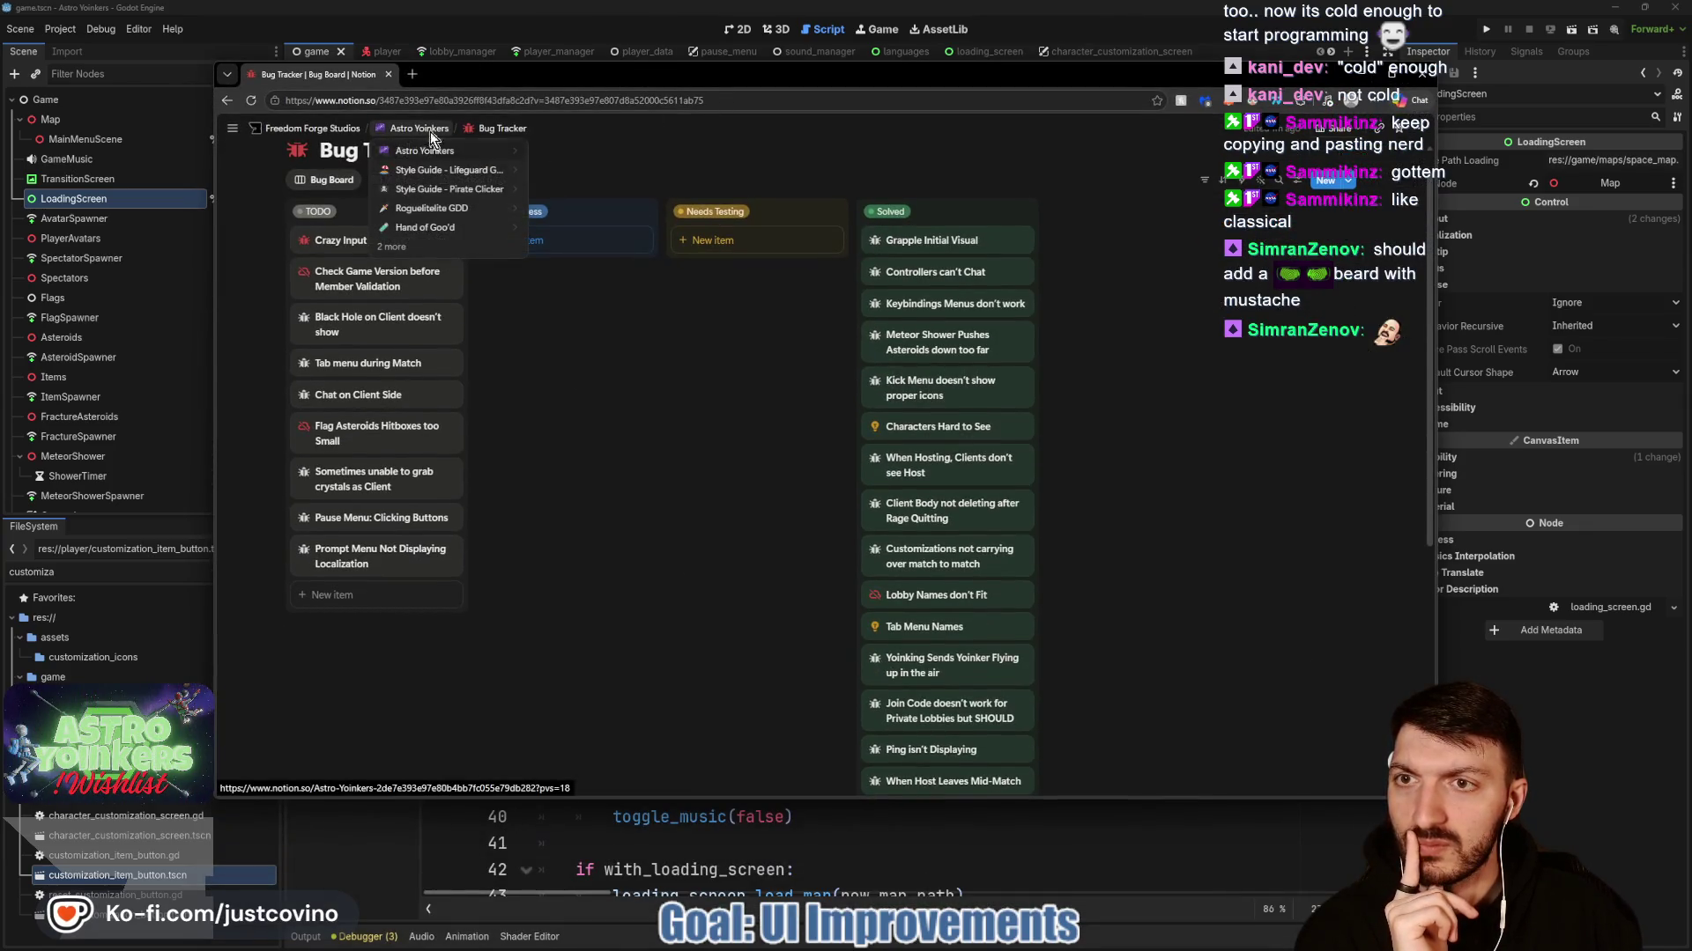
{"action": "left_click", "coordinate": [430, 130]}
{"action": "left_click", "coordinate": [630, 378]}
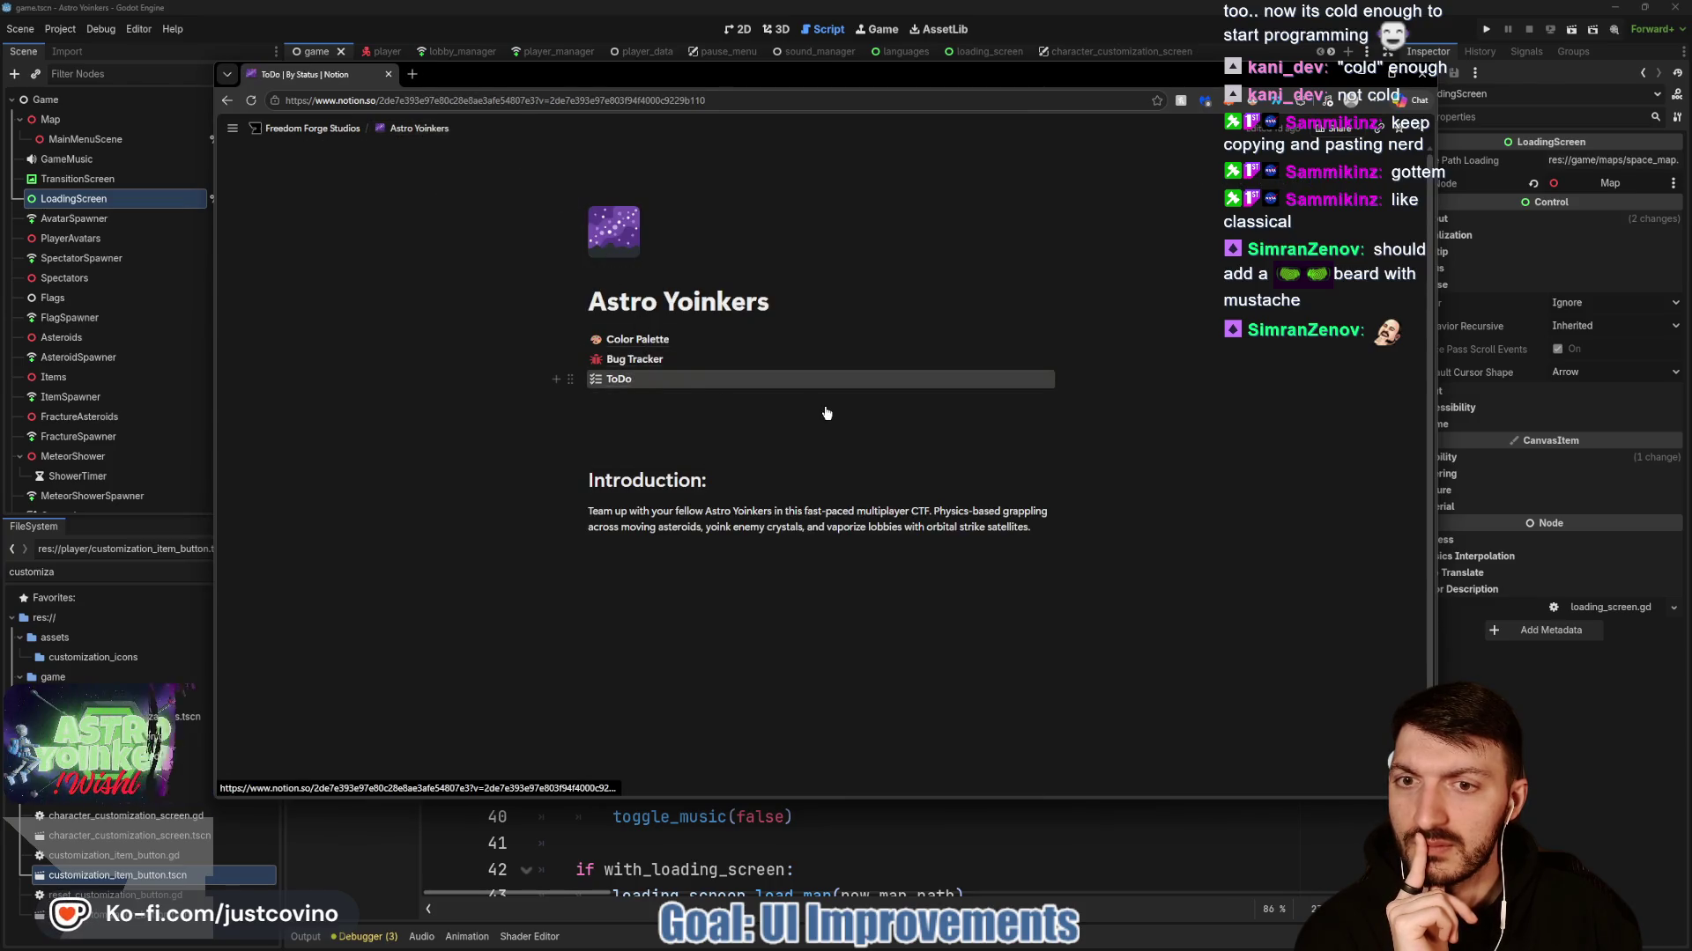
{"action": "scroll", "coordinate": [917, 416], "scroll_direction": "down", "scroll_amount": 3}
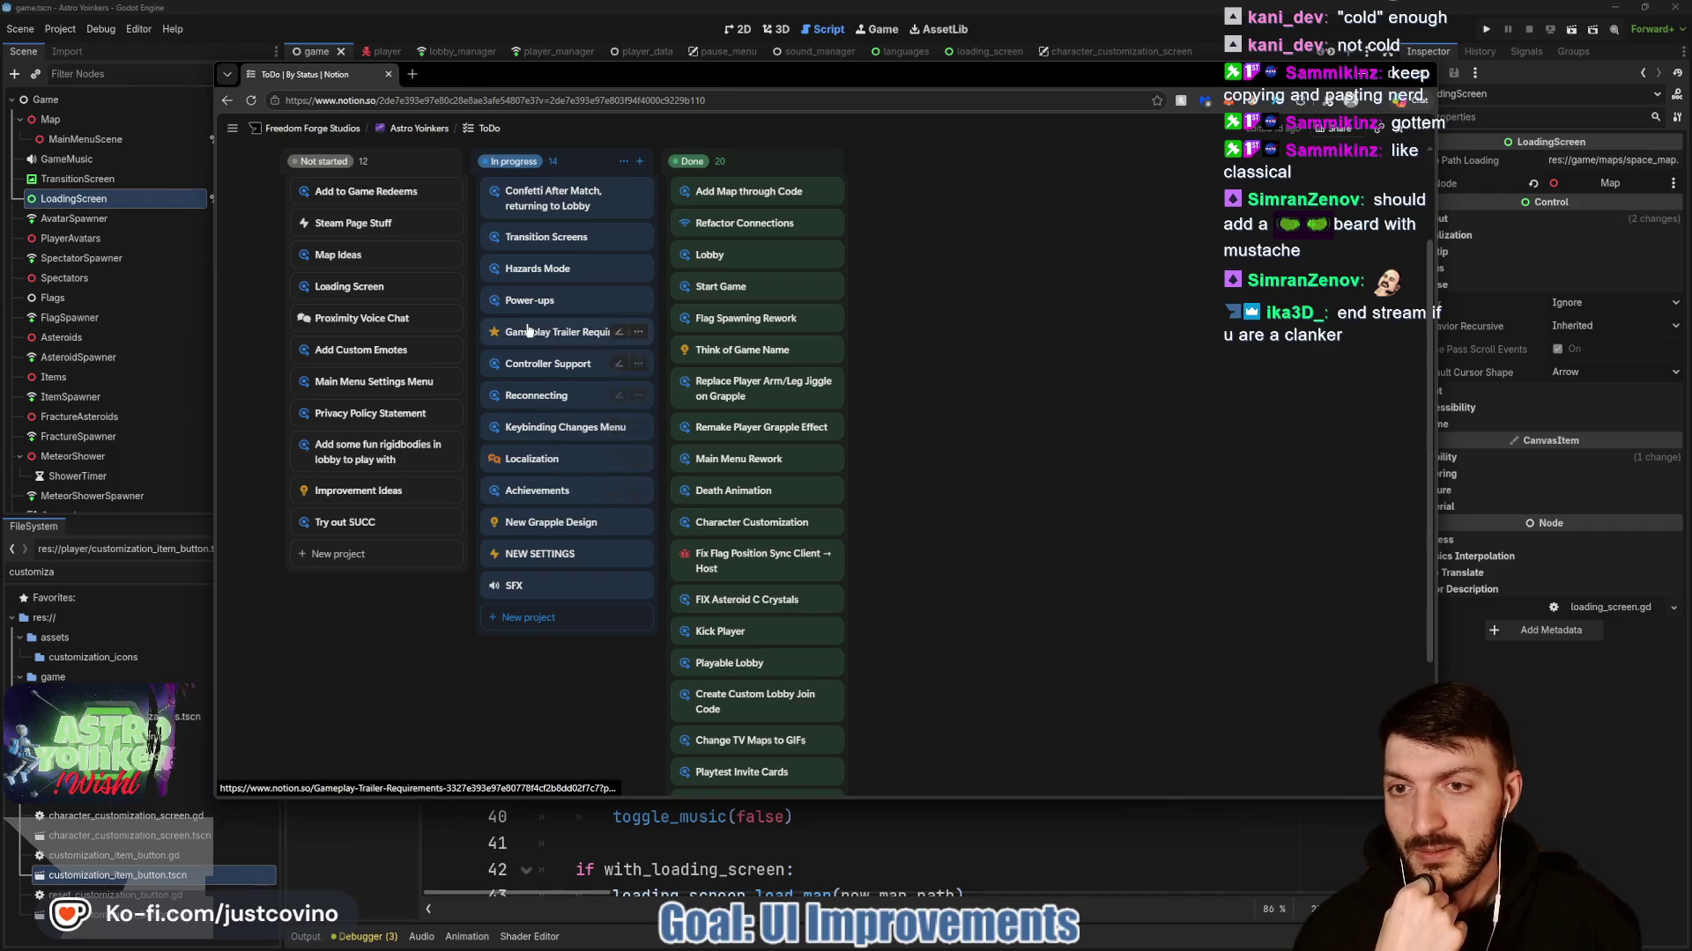
Open the Controller Support to-do page.
{"action": "left_click", "coordinate": [531, 370]}
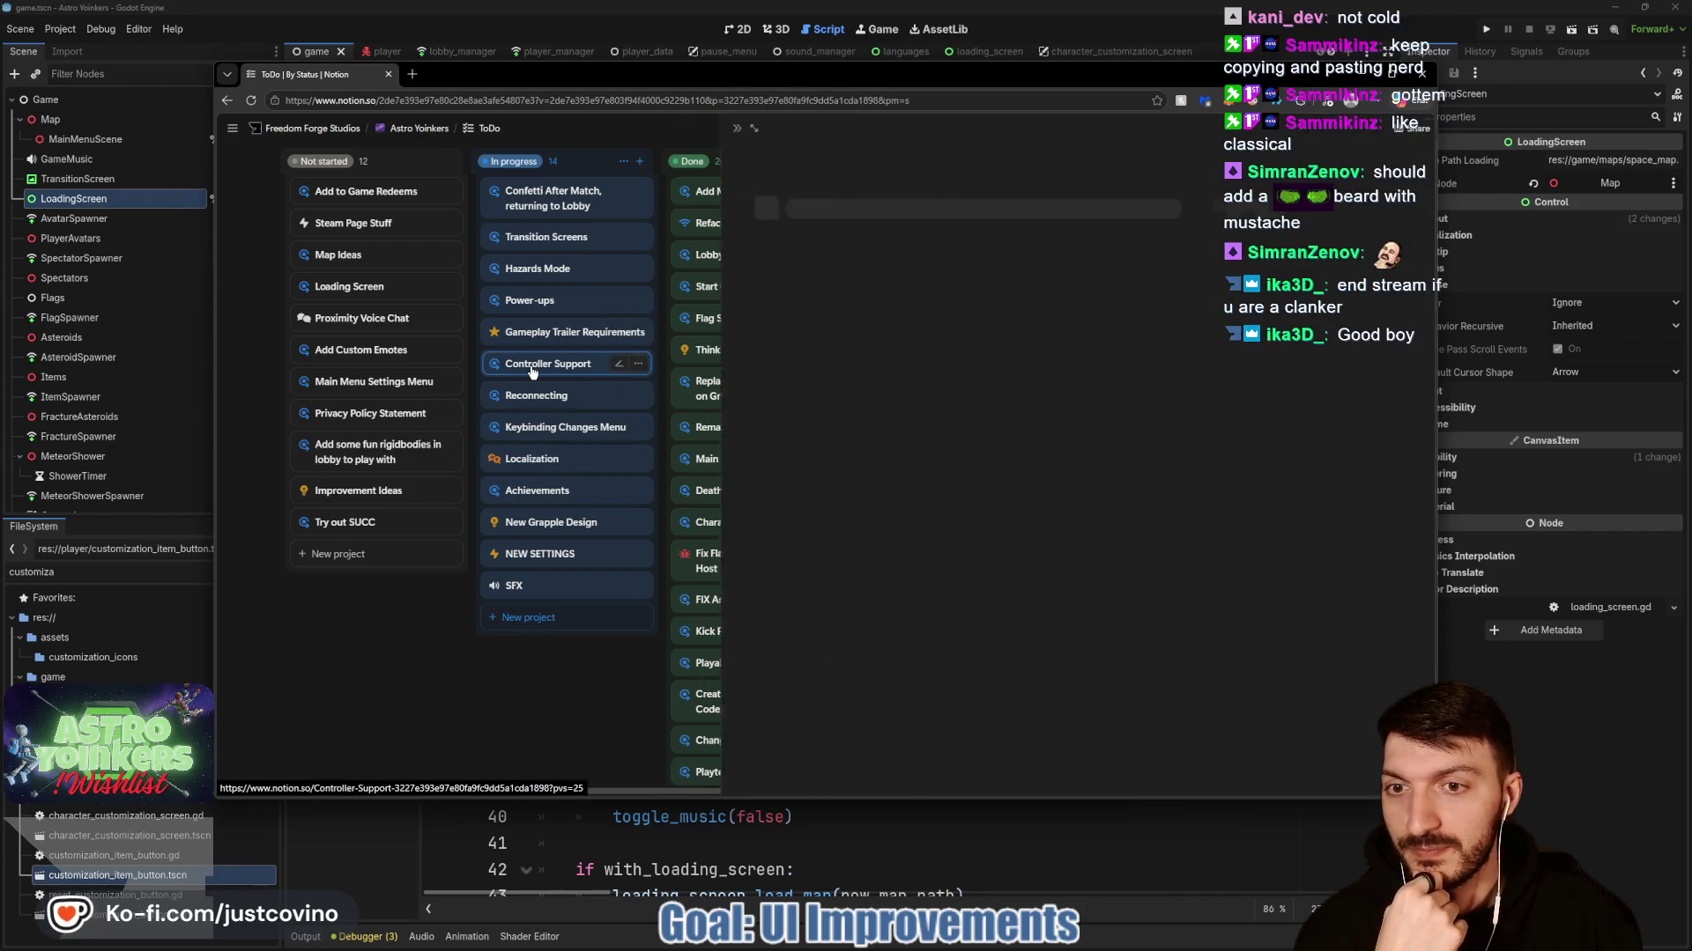
{"action": "left_click", "coordinate": [546, 716]}
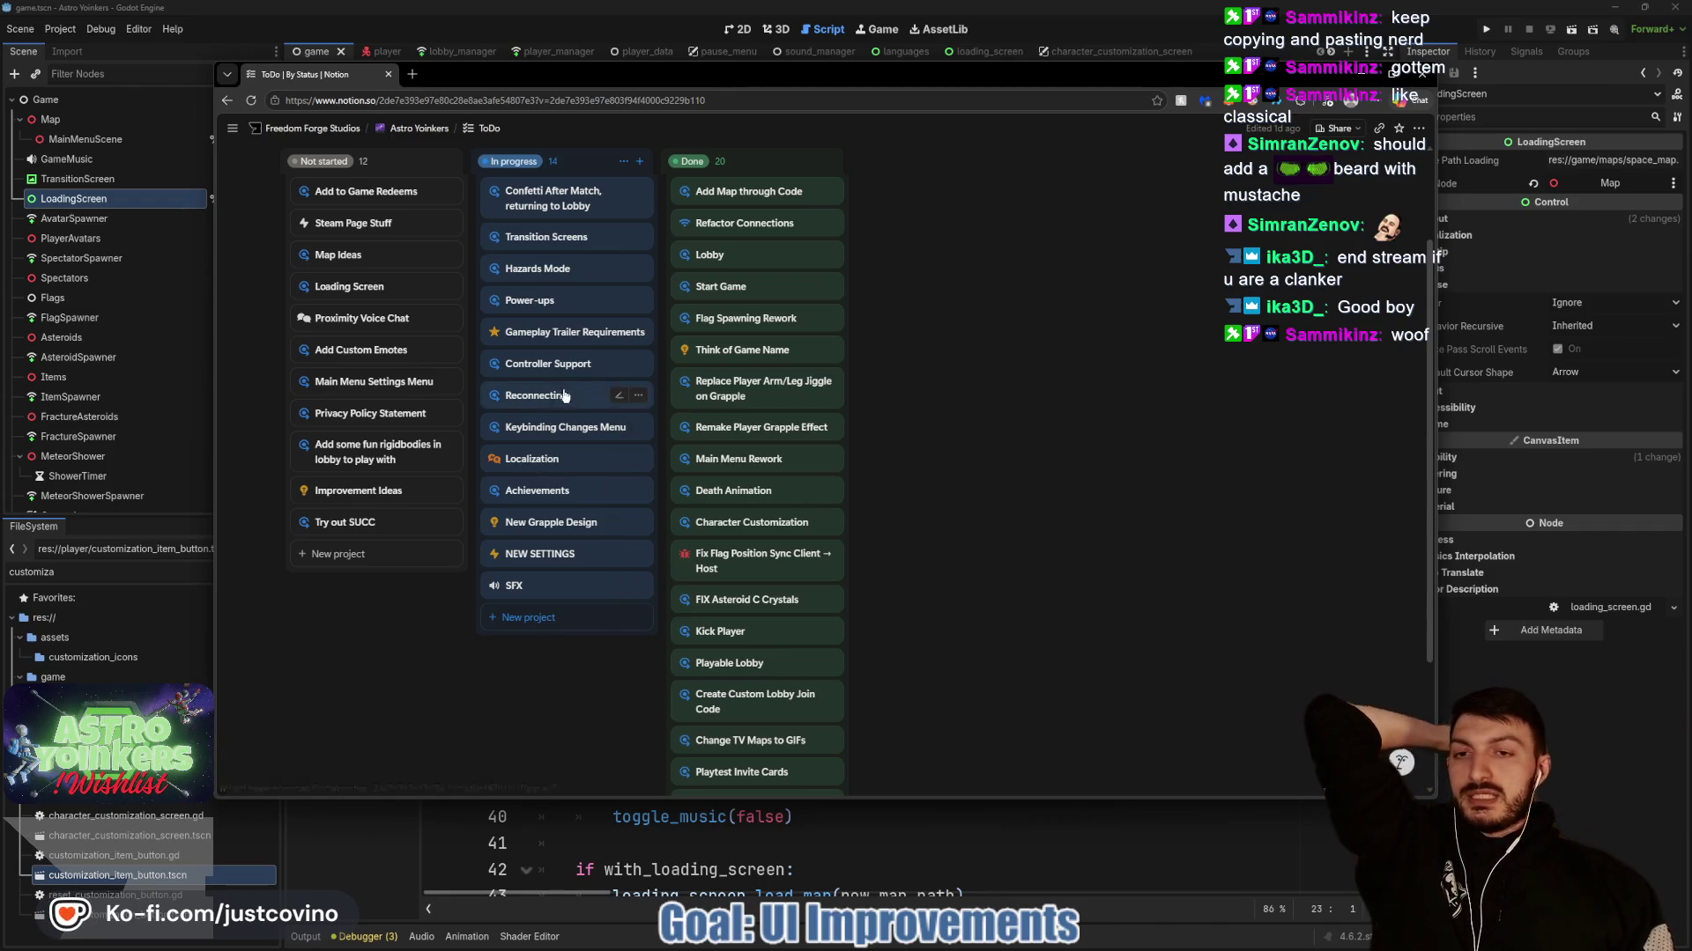
{"action": "left_click", "coordinate": [548, 364]}
Add 'Settings Menu' and 'Player Customization Menu' action items, then return to game.gd in Godot.
{"action": "left_click", "coordinate": [902, 520]}
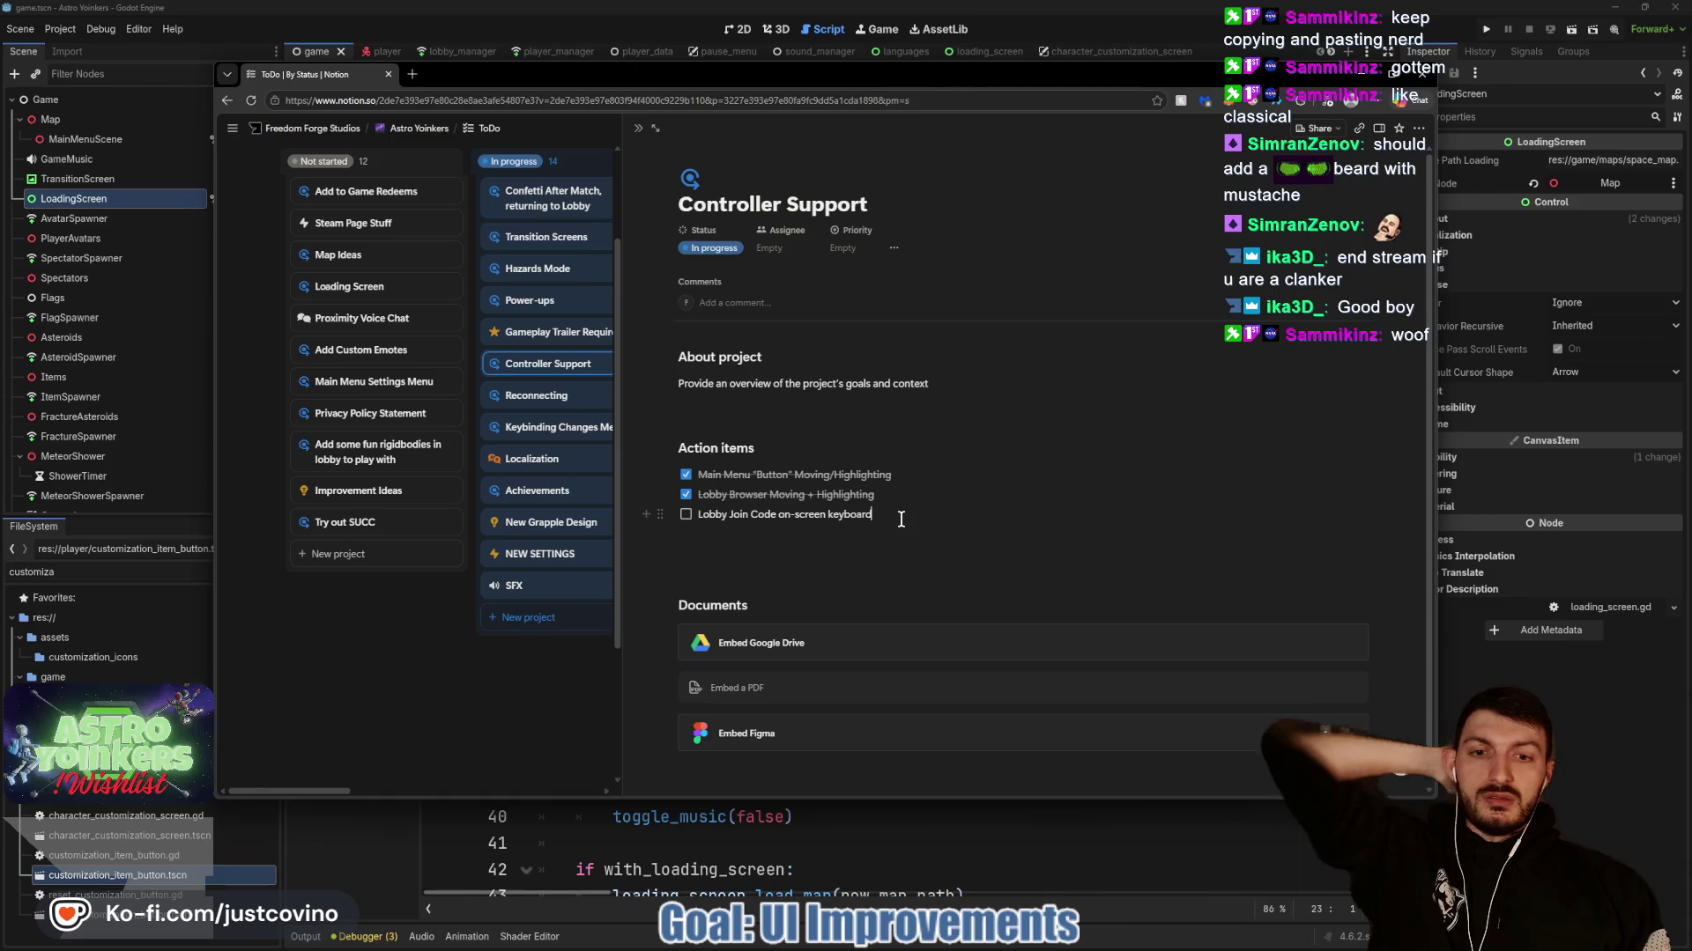
{"action": "key", "text": "Return"}
{"action": "type", "text": "s Me"}
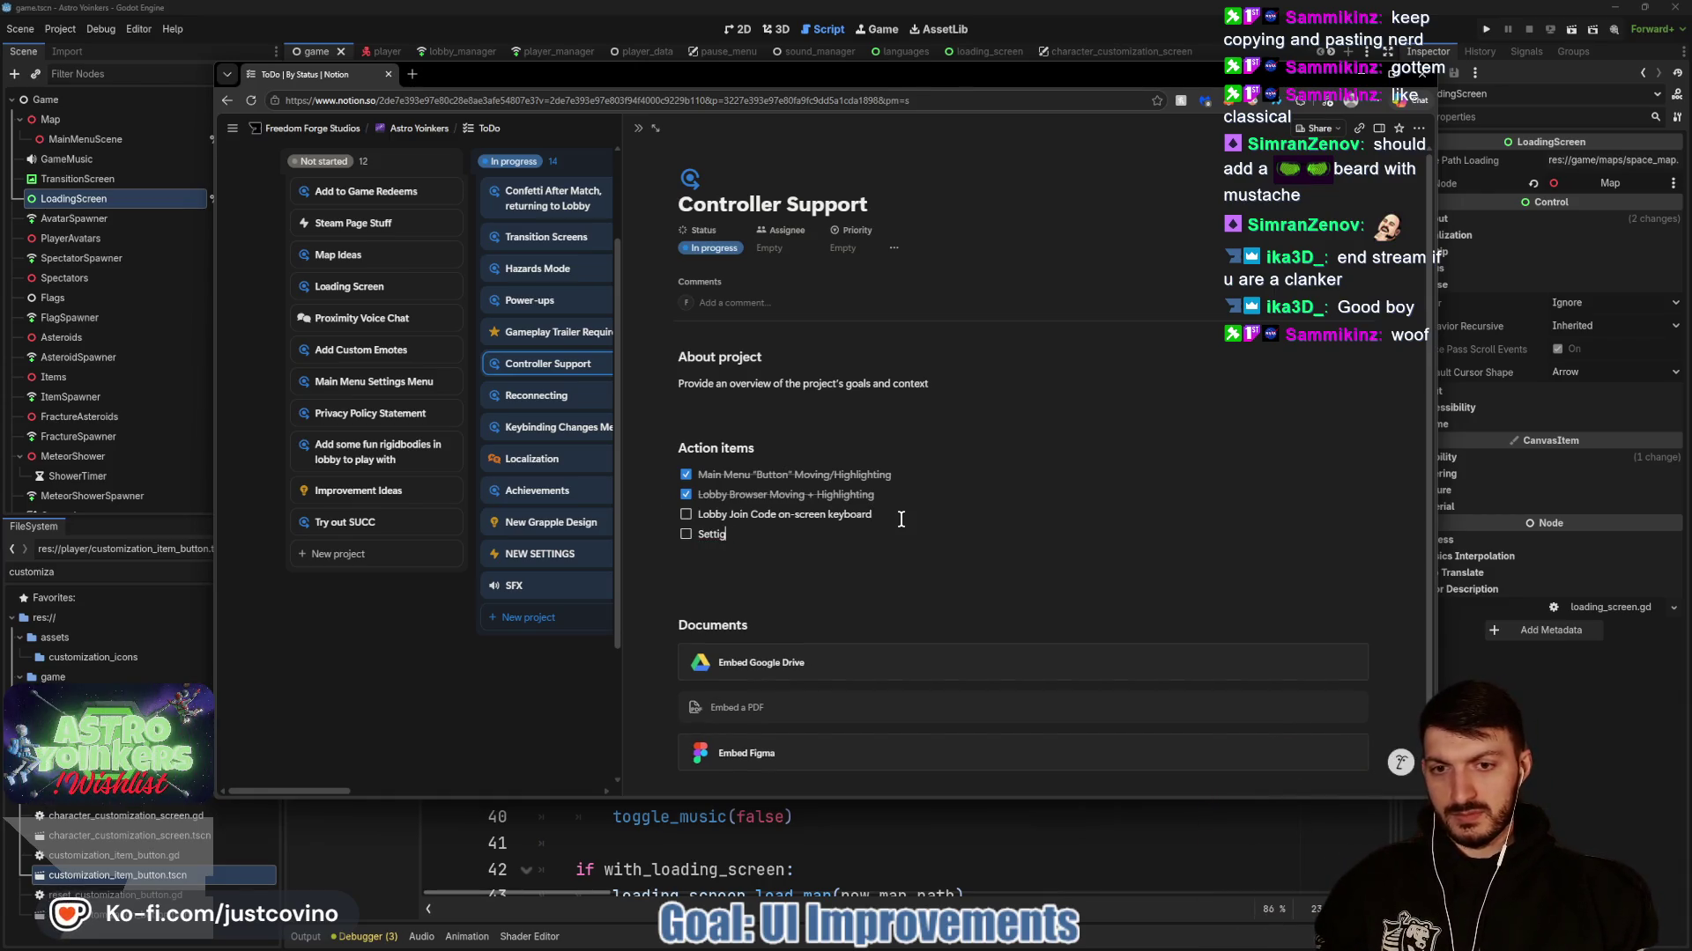
{"action": "type", "text": "nu"}
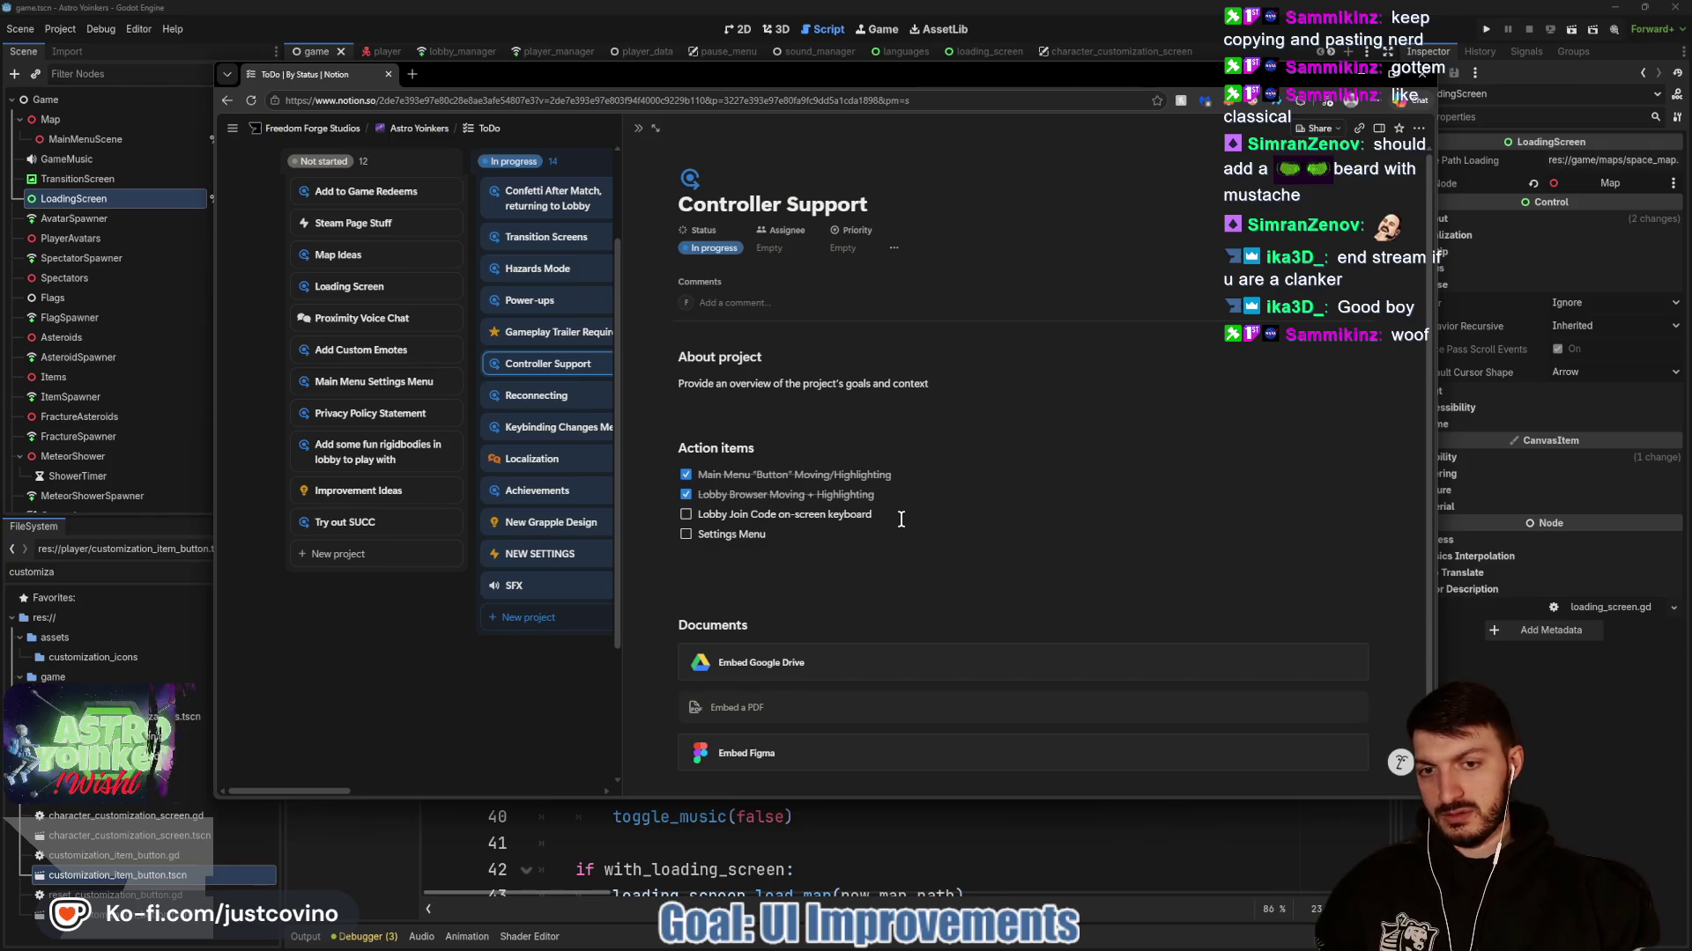
{"action": "key", "text": "Return"}
{"action": "type", "text": "Player Customization"}
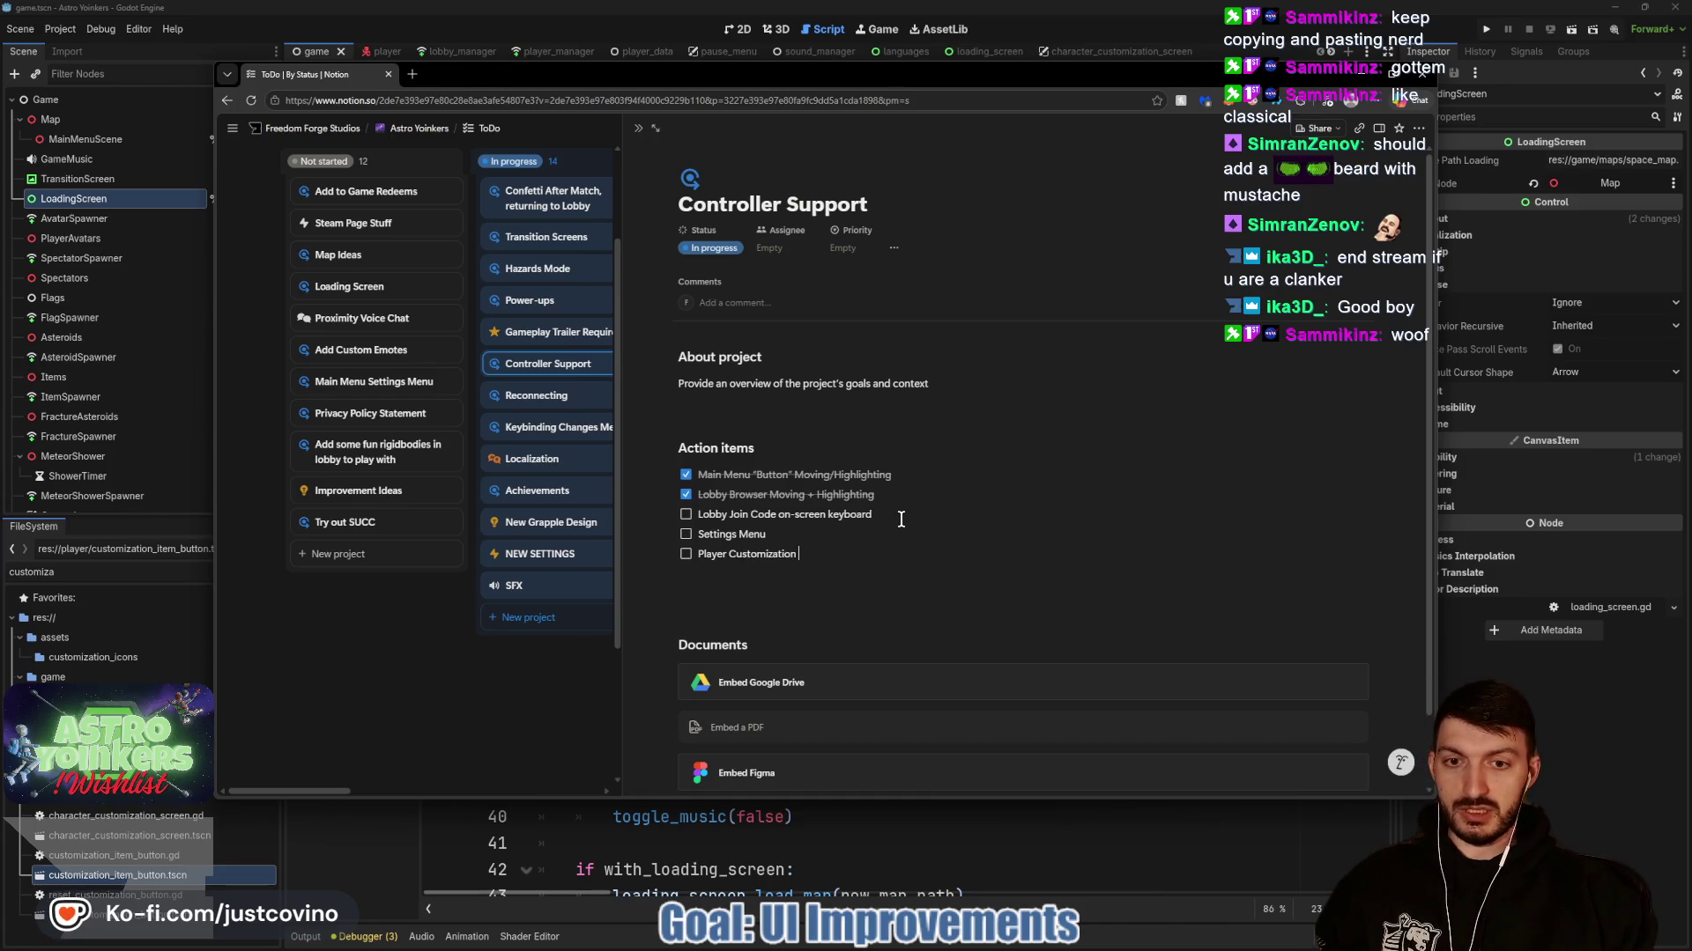
{"action": "type", "text": "Menu"}
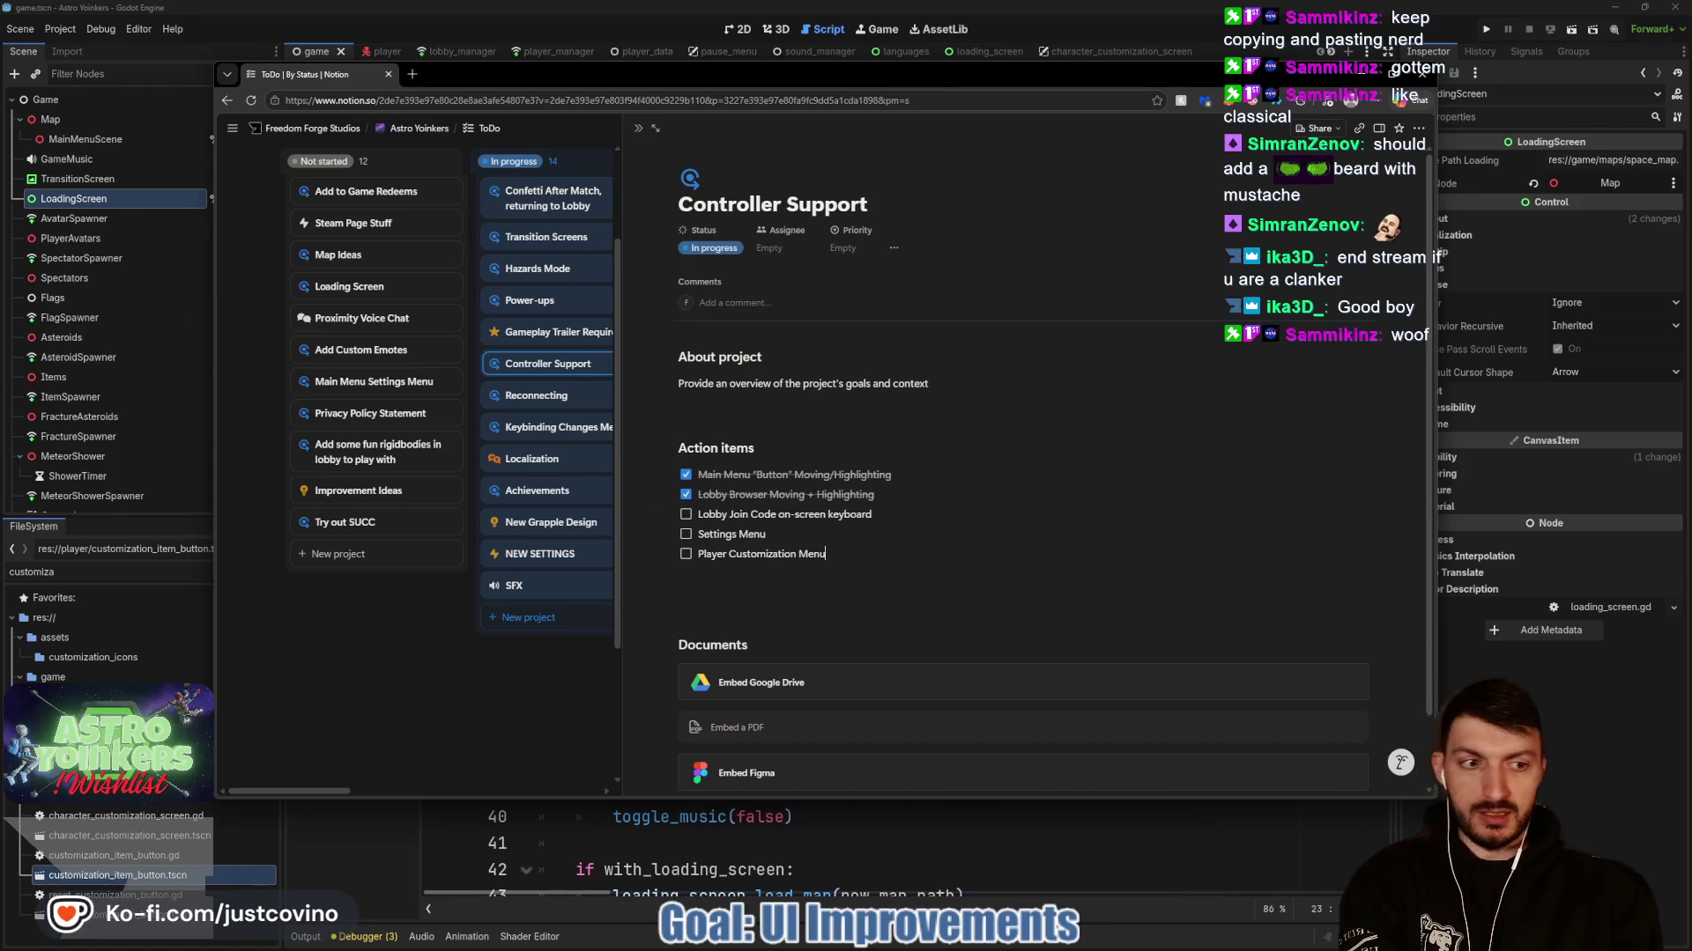
{"action": "key", "text": "alt+Tab"}
{"action": "left_click", "coordinate": [892, 632]}
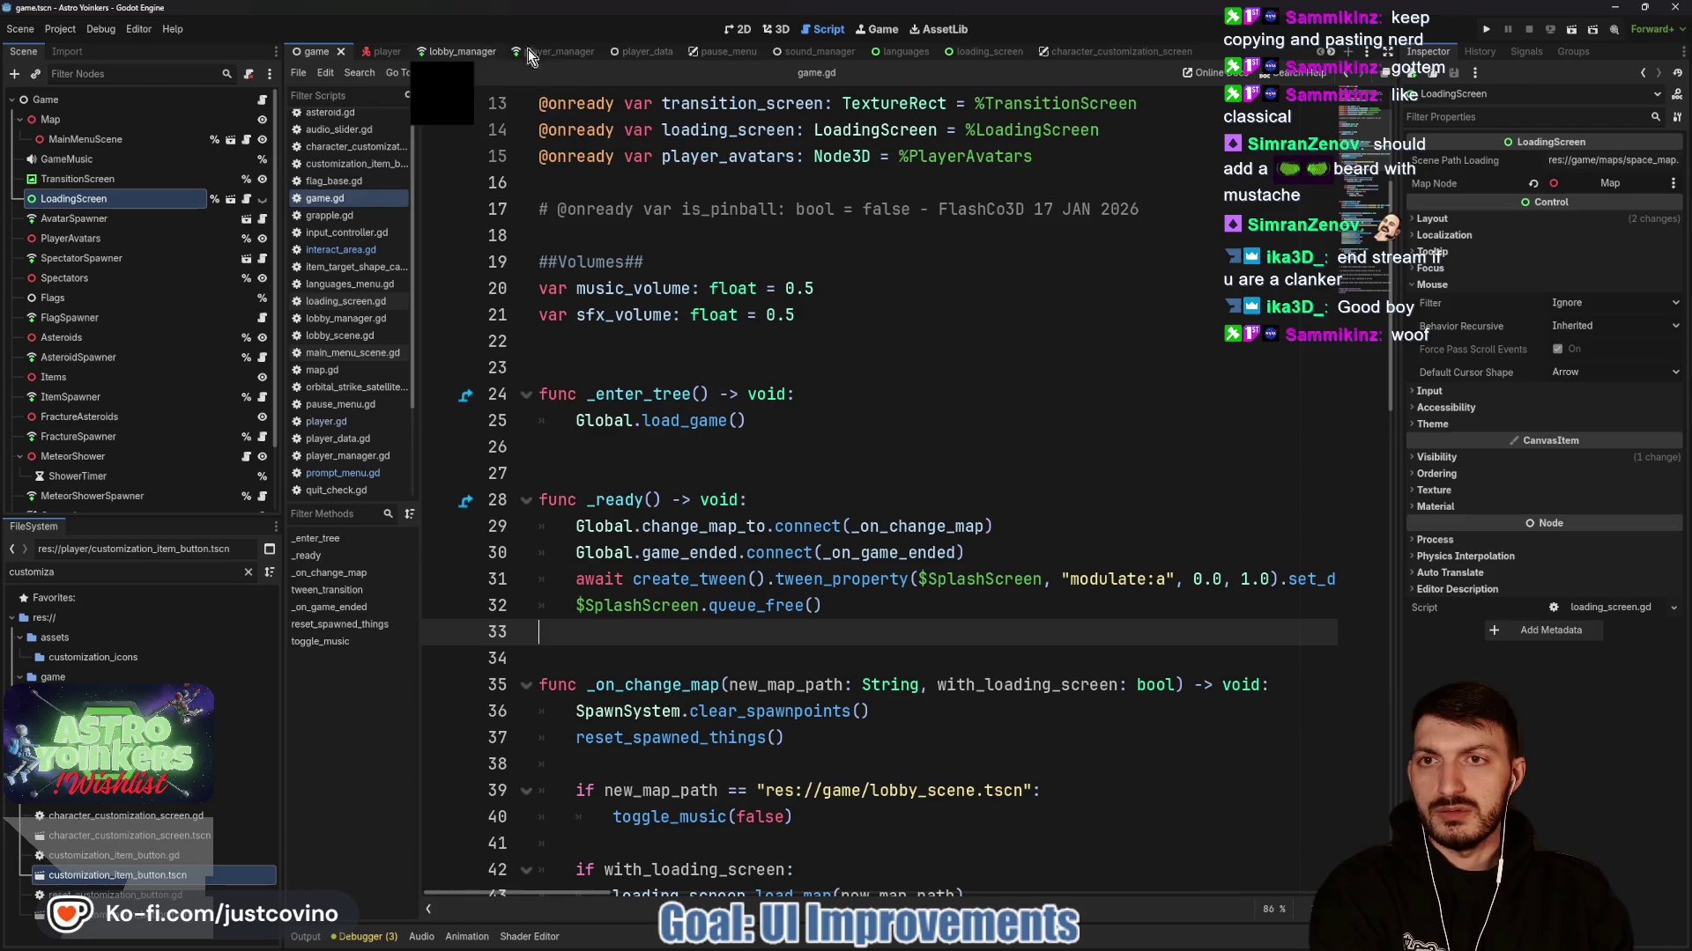
Open the pause_menu scene, scroll through pause_menu.gd, and view its Settings panel in 2D.
{"action": "left_click", "coordinate": [712, 51]}
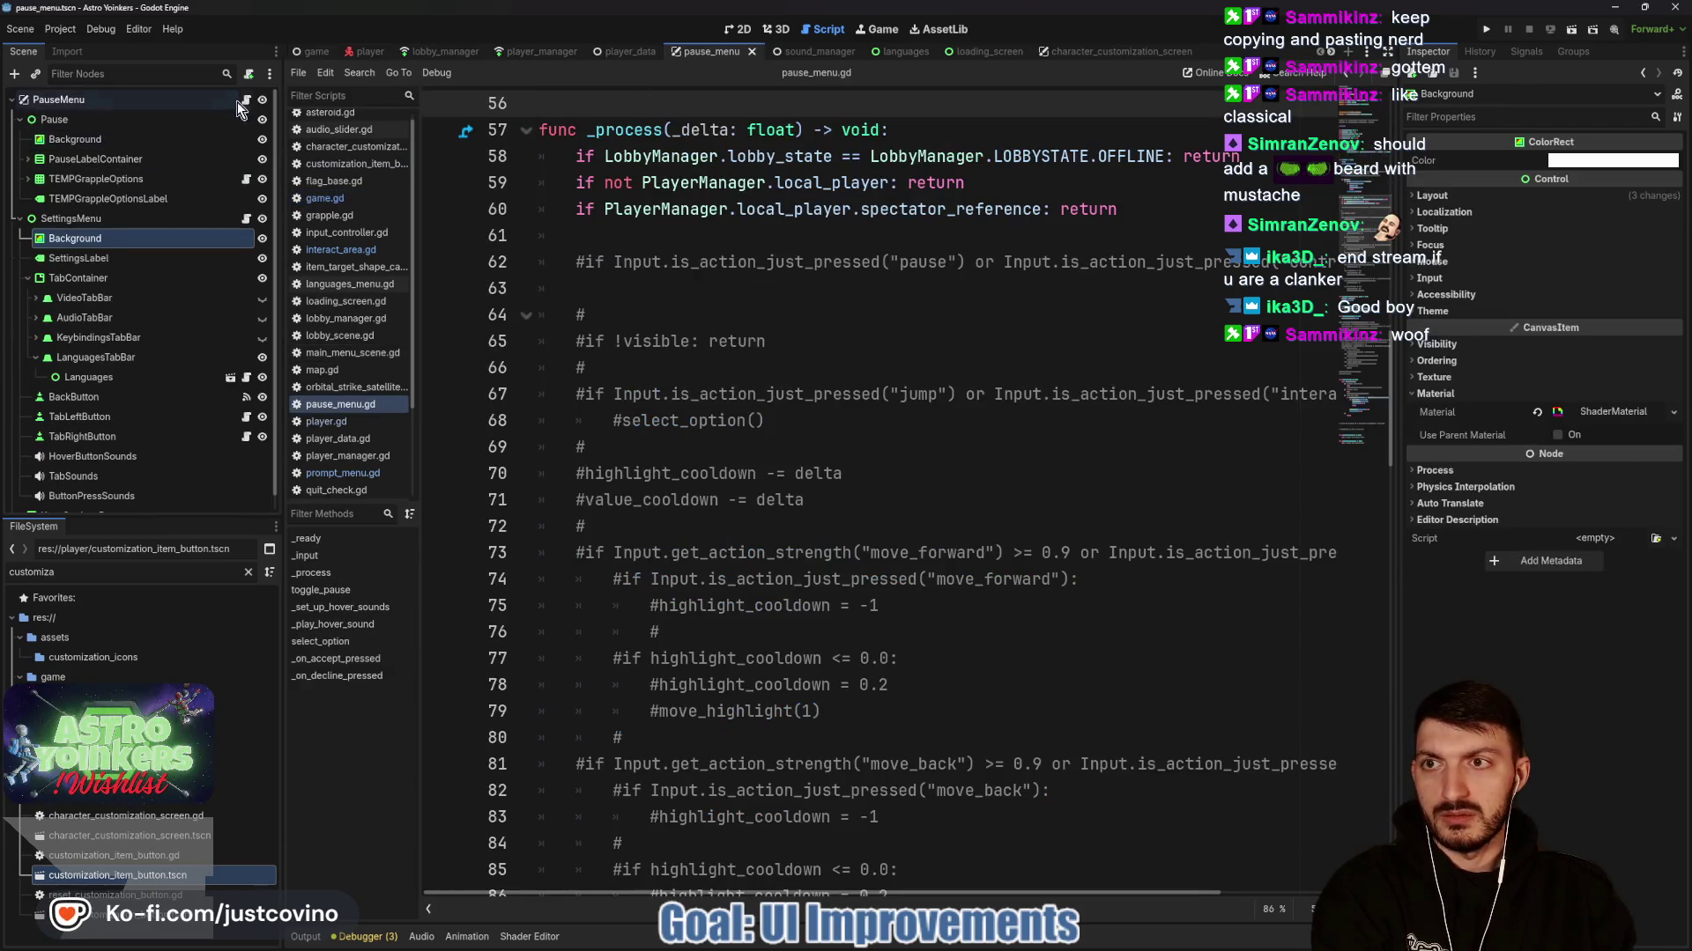
{"action": "scroll", "coordinate": [648, 357], "scroll_direction": "up", "scroll_amount": 2}
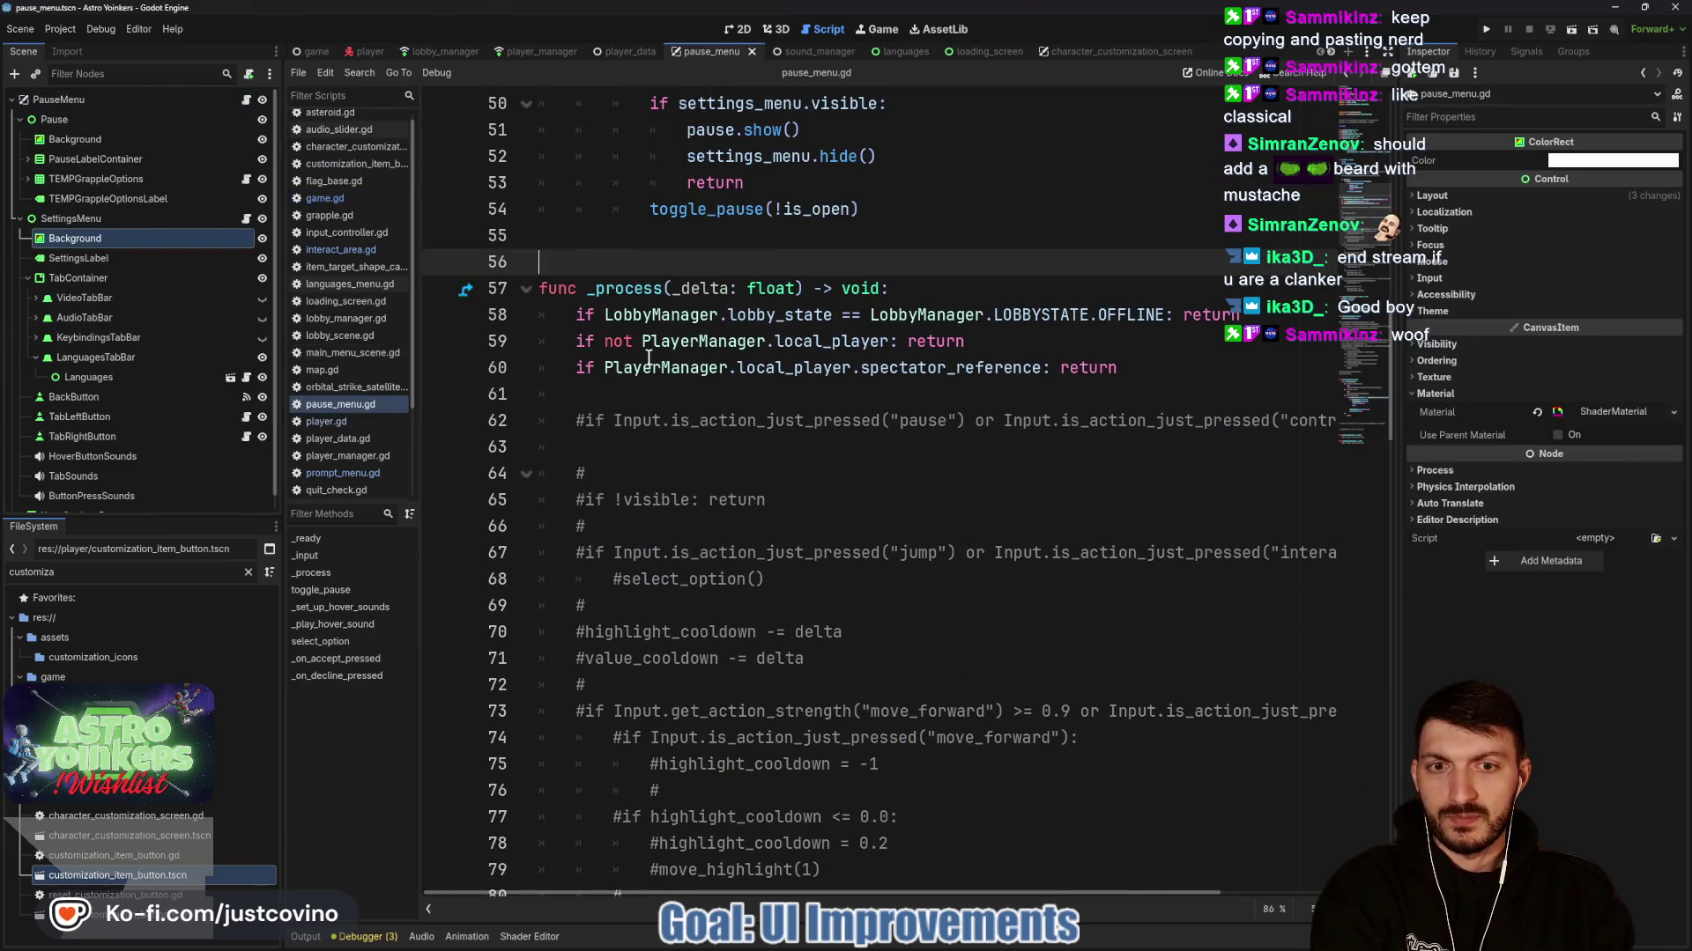
{"action": "scroll", "coordinate": [667, 401], "scroll_direction": "down", "scroll_amount": 2}
{"action": "scroll", "coordinate": [904, 448], "scroll_direction": "down", "scroll_amount": 2}
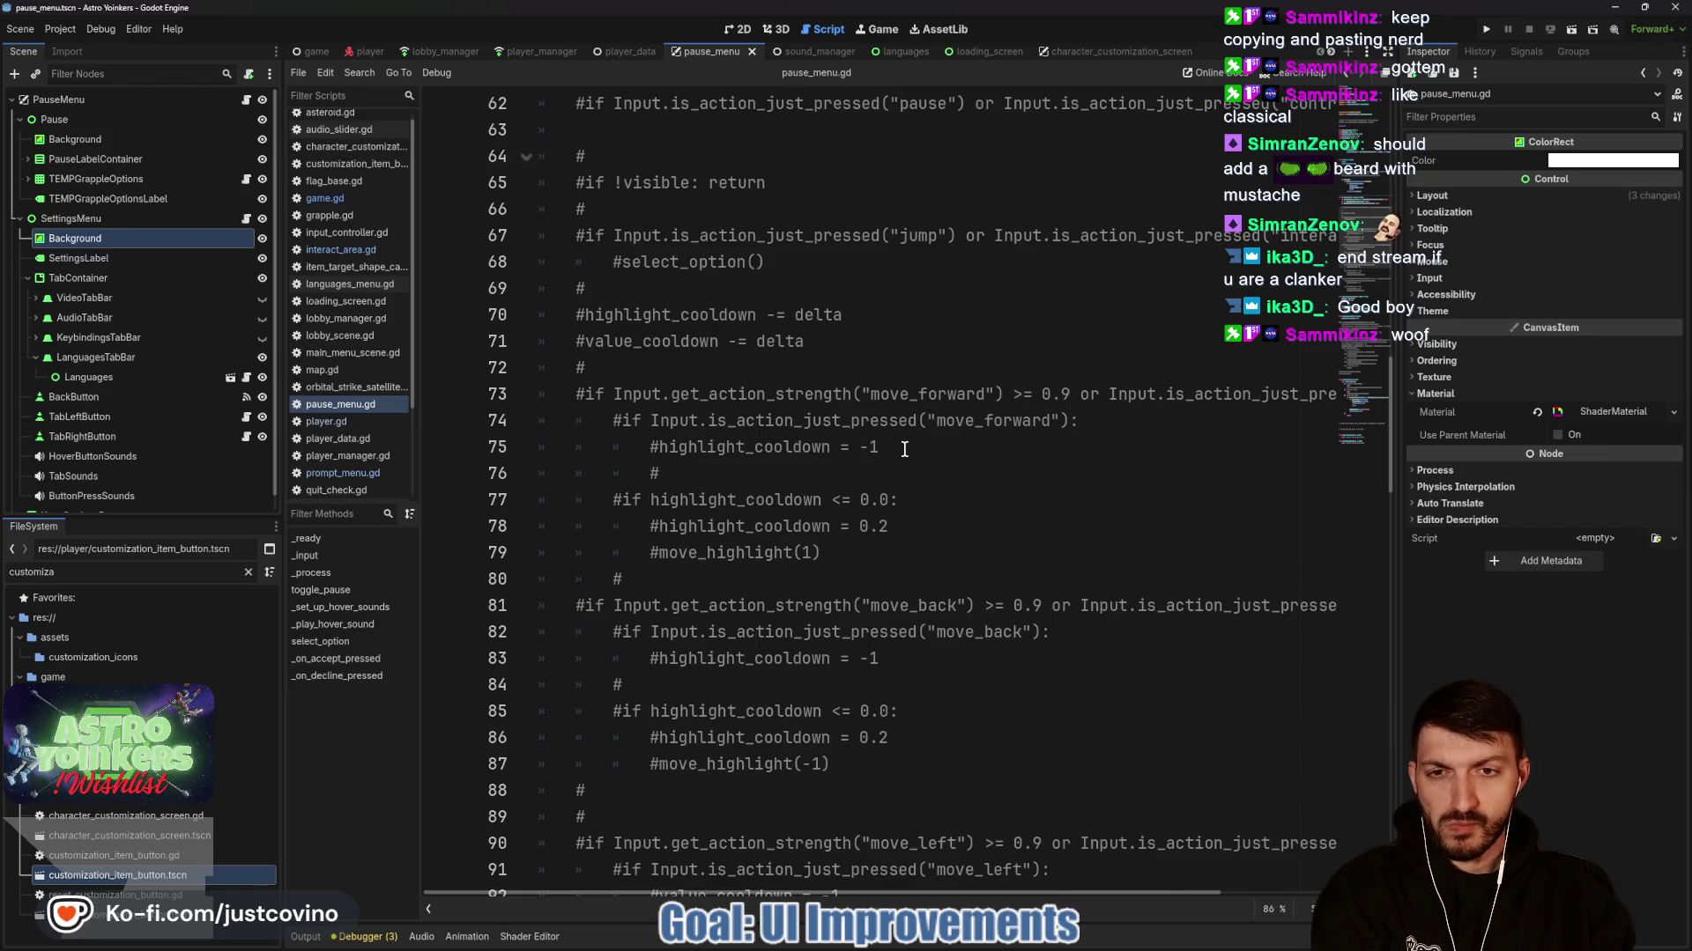
{"action": "scroll", "coordinate": [904, 449], "scroll_direction": "down", "scroll_amount": 5}
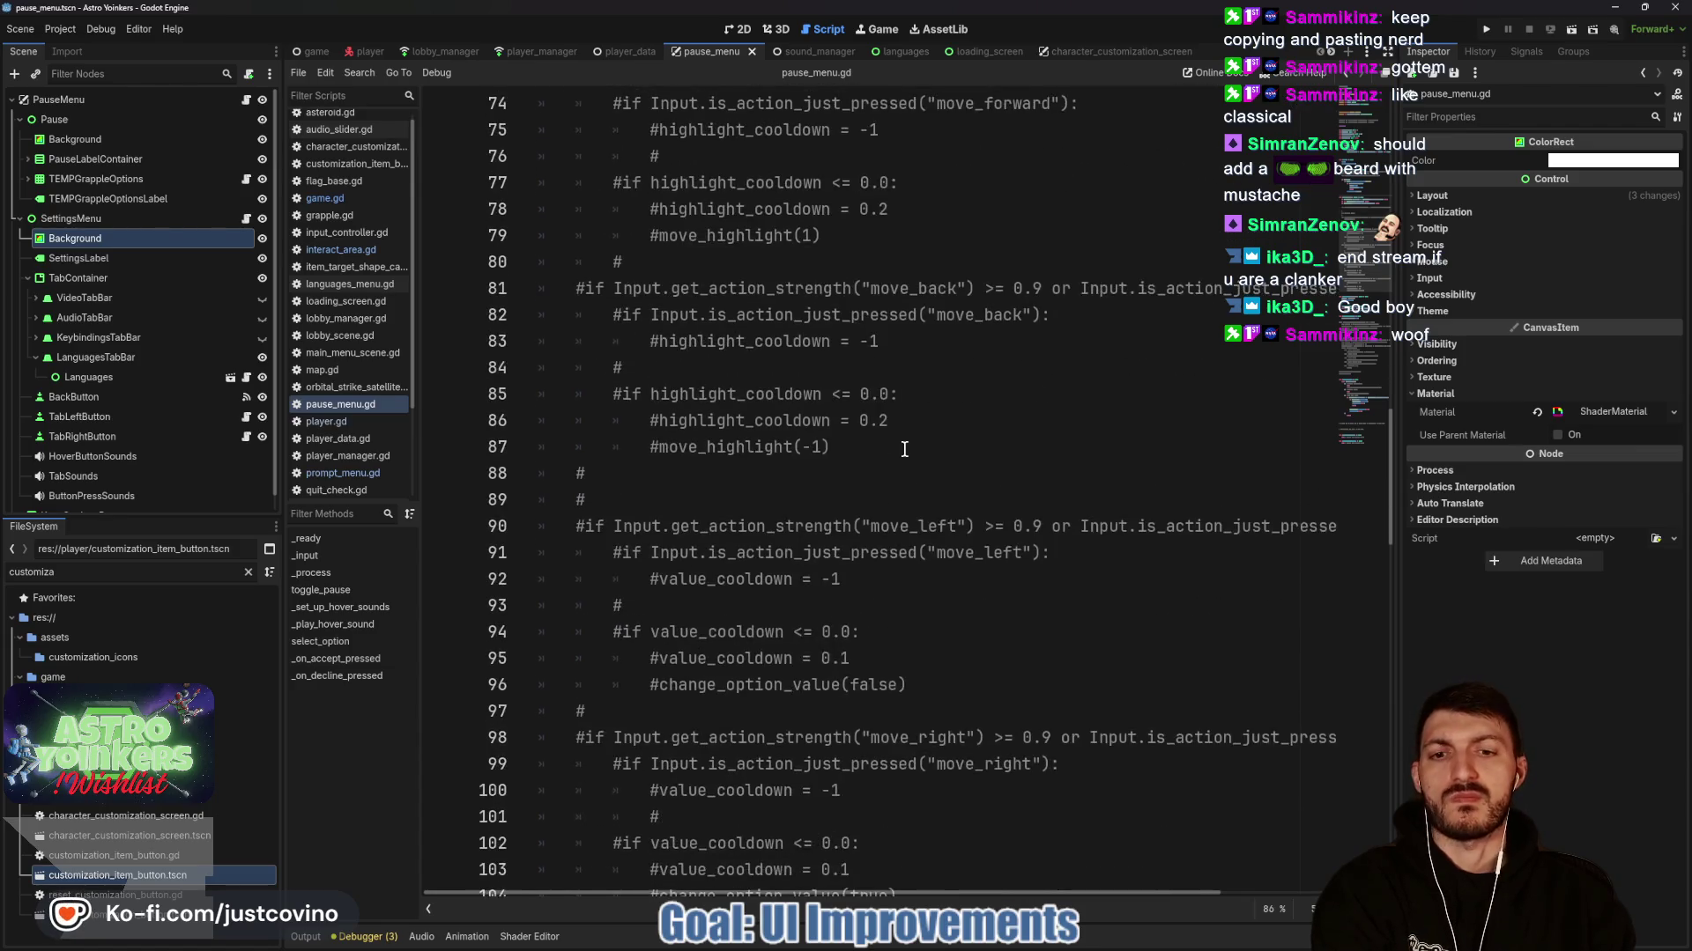
{"action": "scroll", "coordinate": [903, 449], "scroll_direction": "down", "scroll_amount": 3}
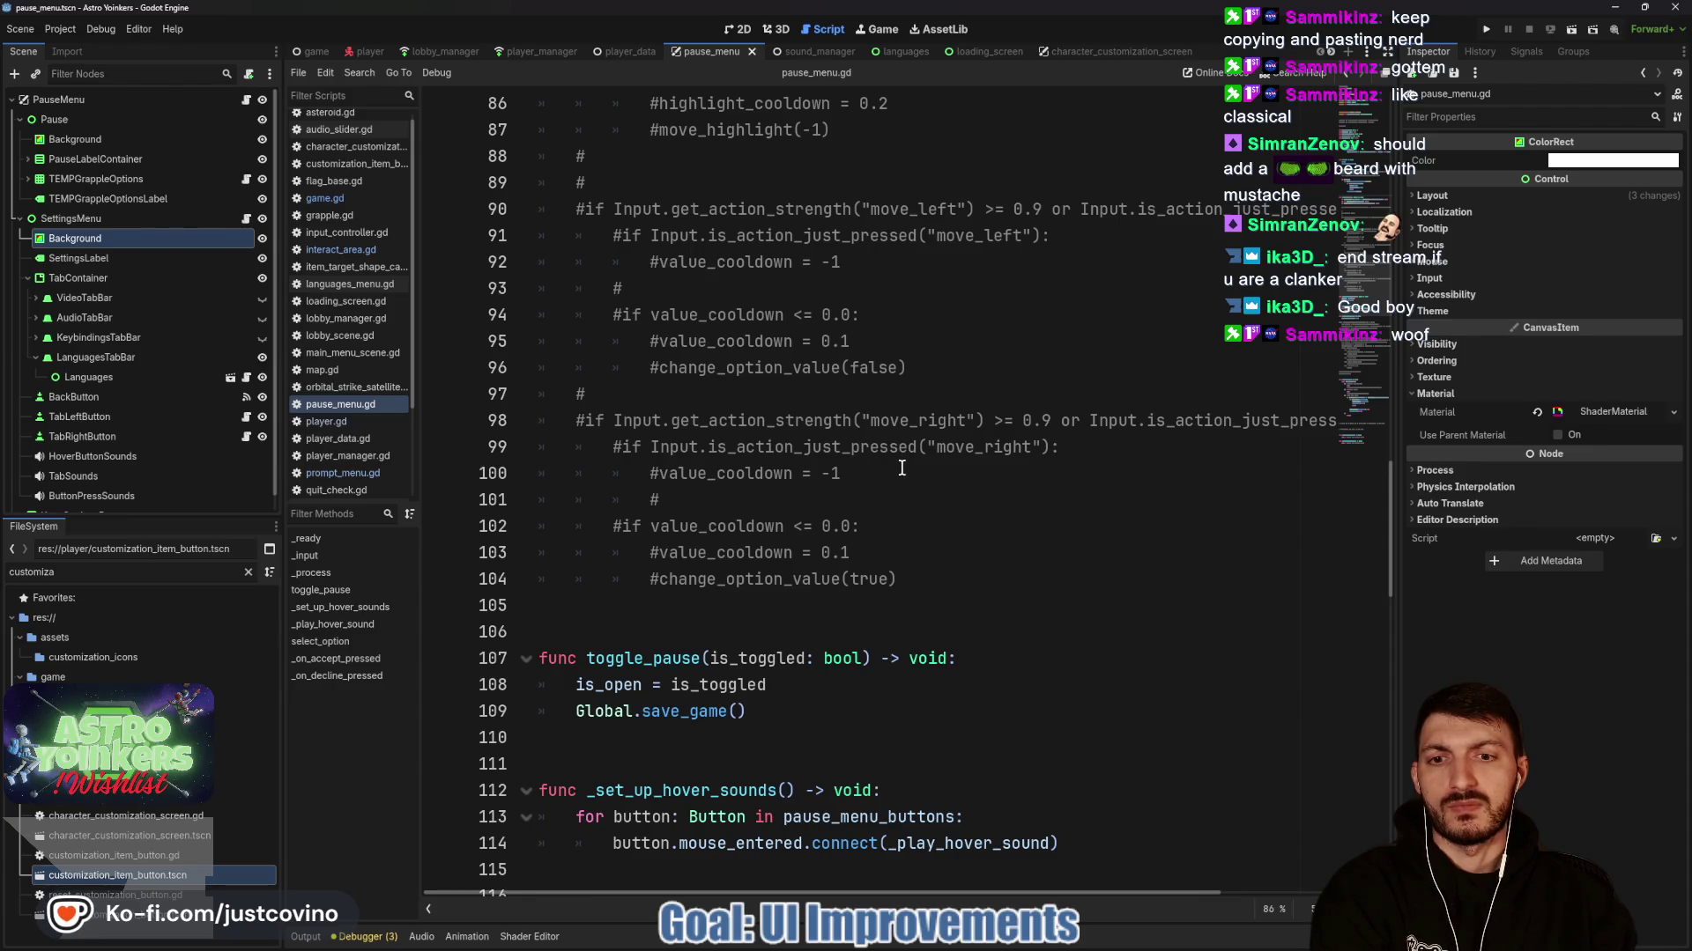
{"action": "scroll", "coordinate": [902, 467], "scroll_direction": "up", "scroll_amount": 11}
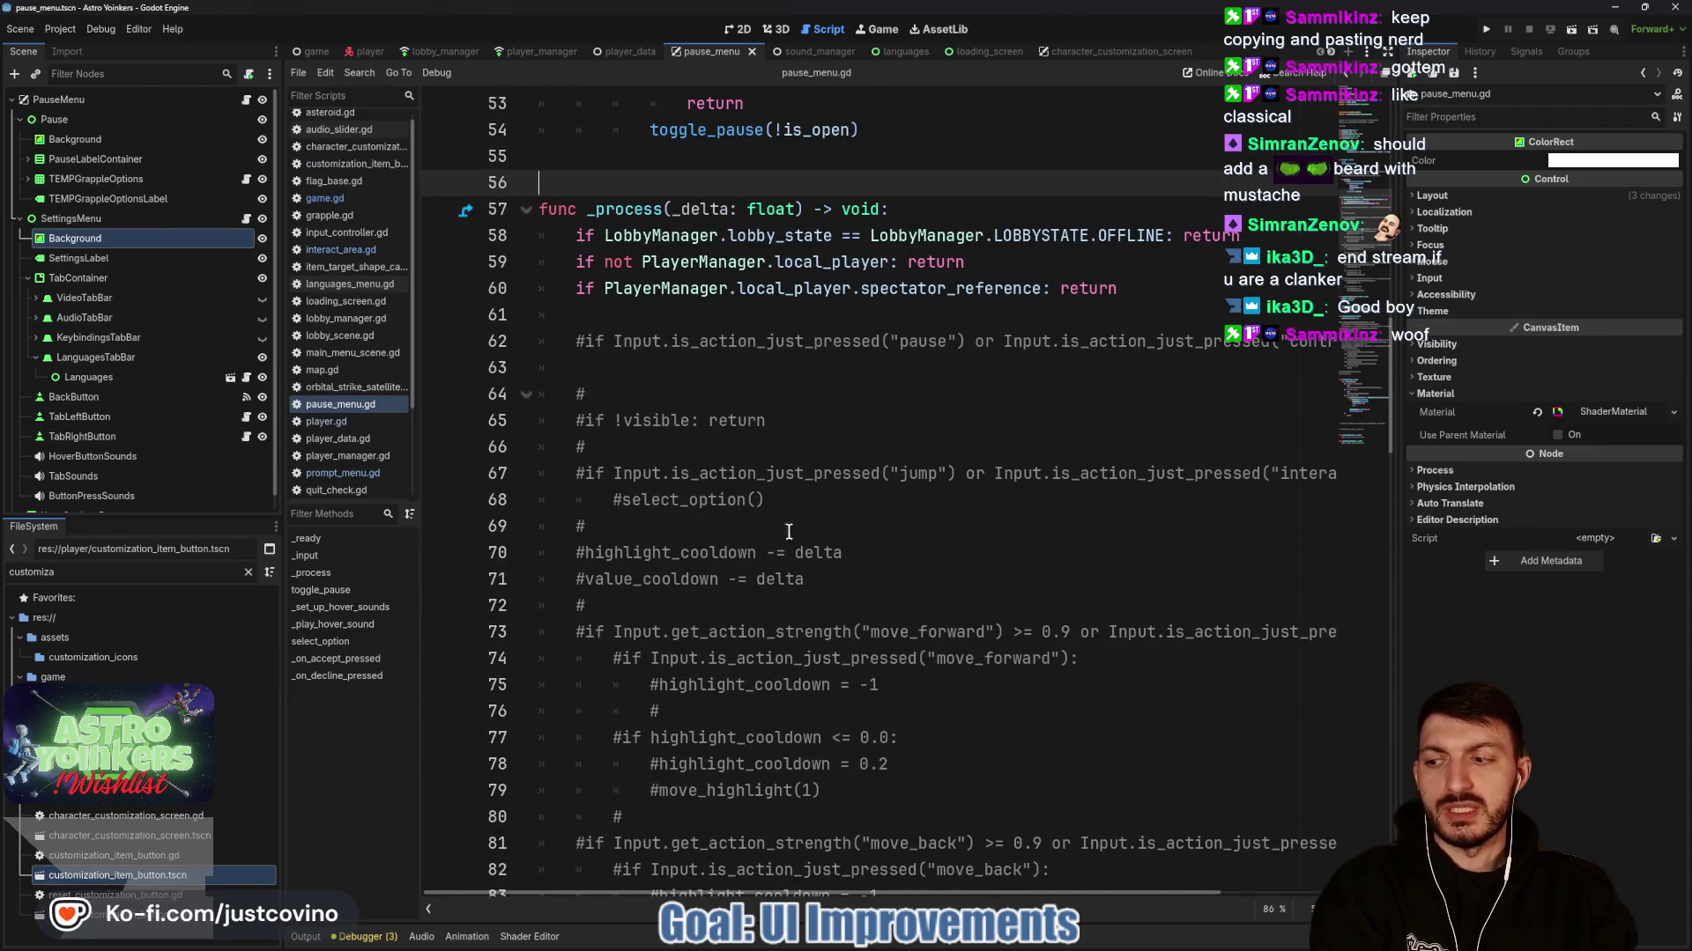
{"action": "scroll", "coordinate": [789, 531], "scroll_direction": "up", "scroll_amount": 2}
{"action": "left_click", "coordinate": [738, 53]}
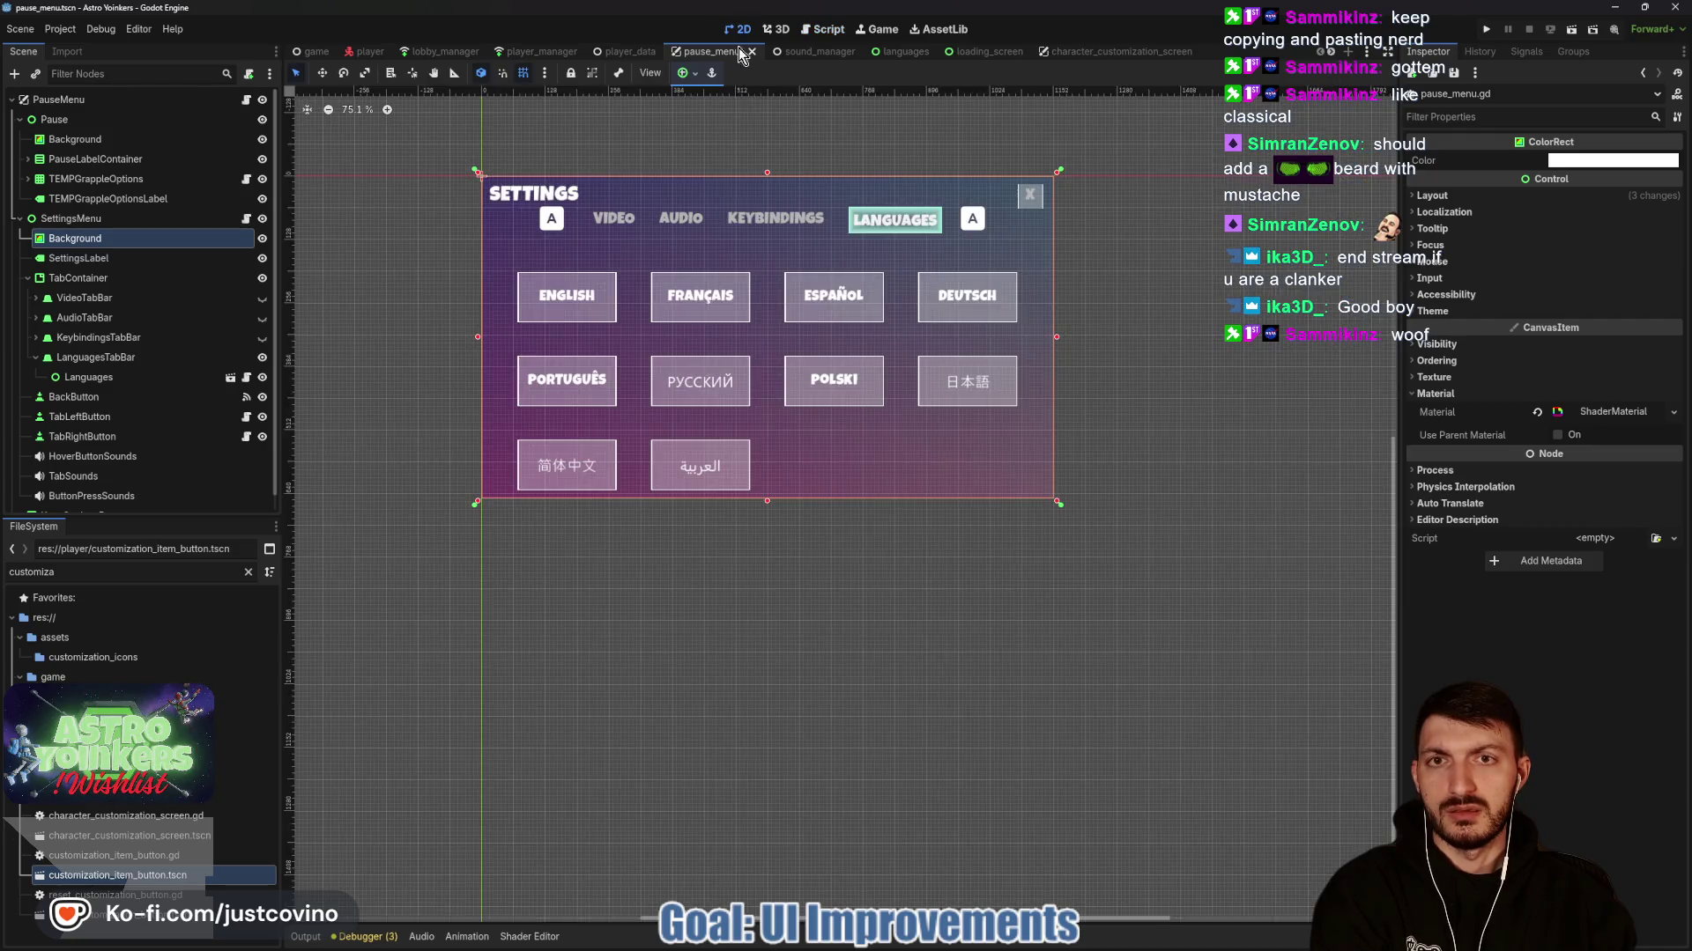